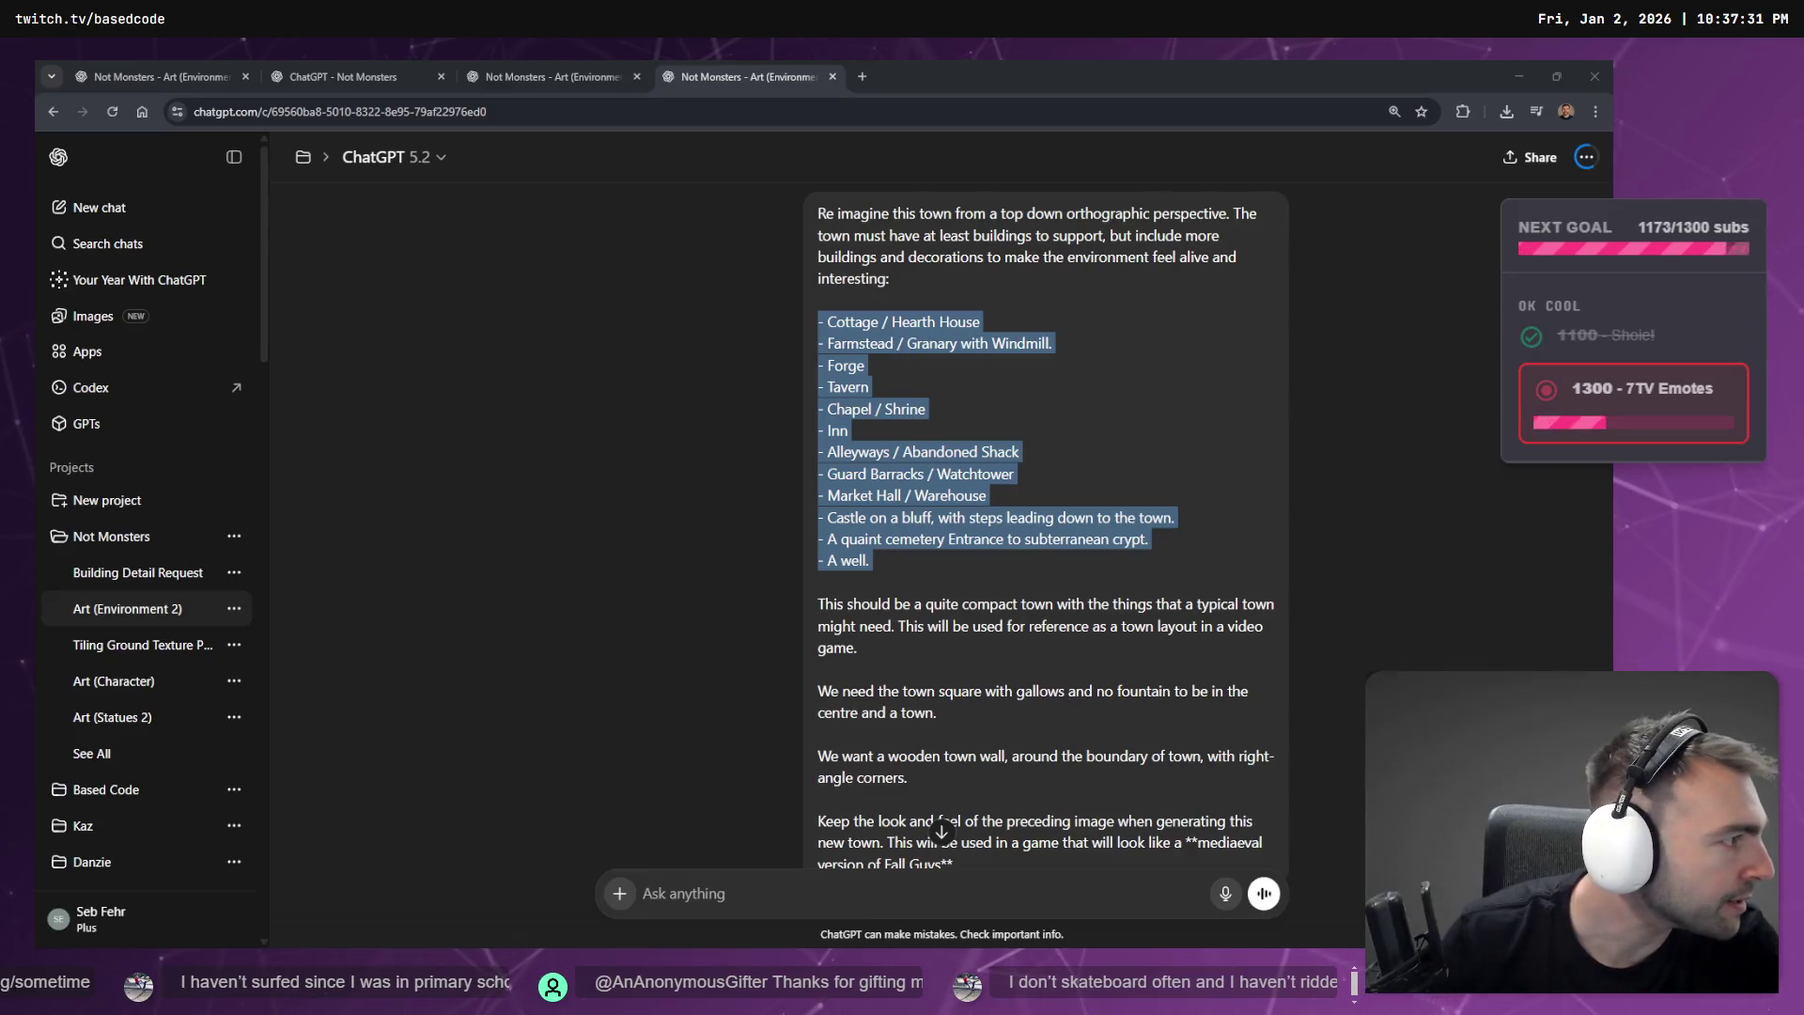
- Glance at the reference board, then show the tavern version of the building request image
key(alt+Tab)
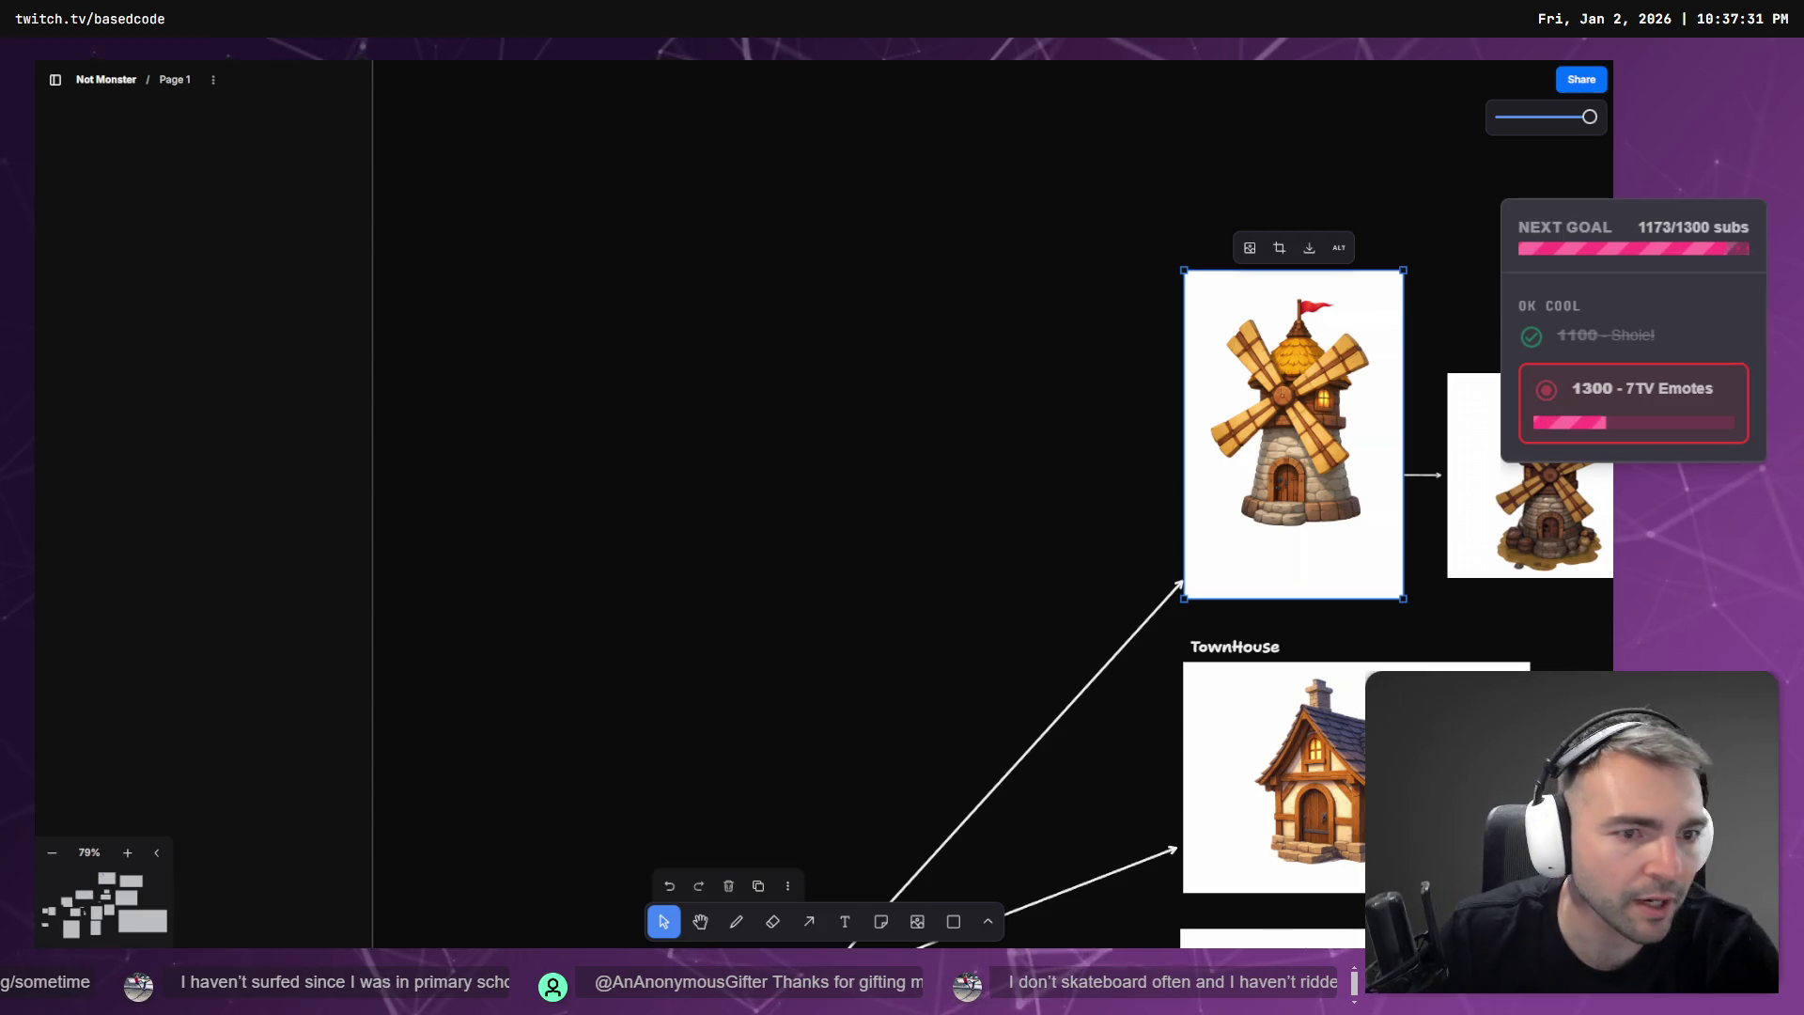
key(alt+Tab)
scroll(1060, 314, down, 5)
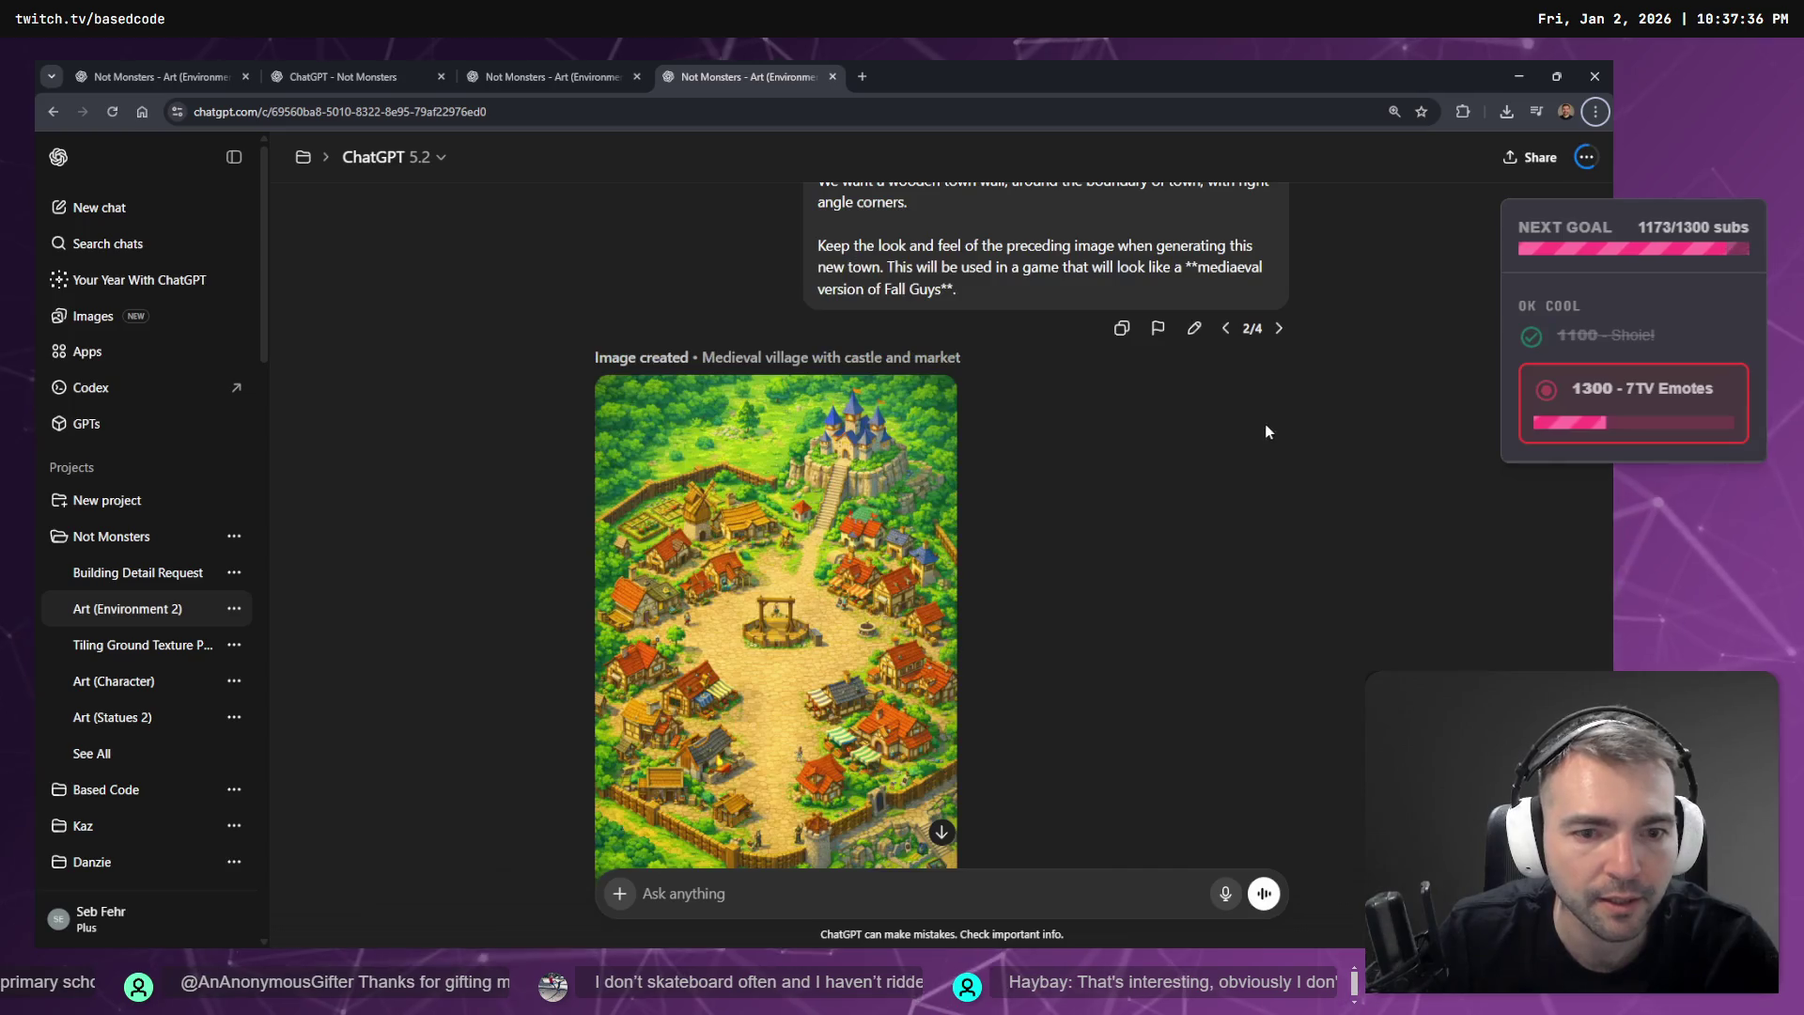
scroll(1259, 425, down, 10)
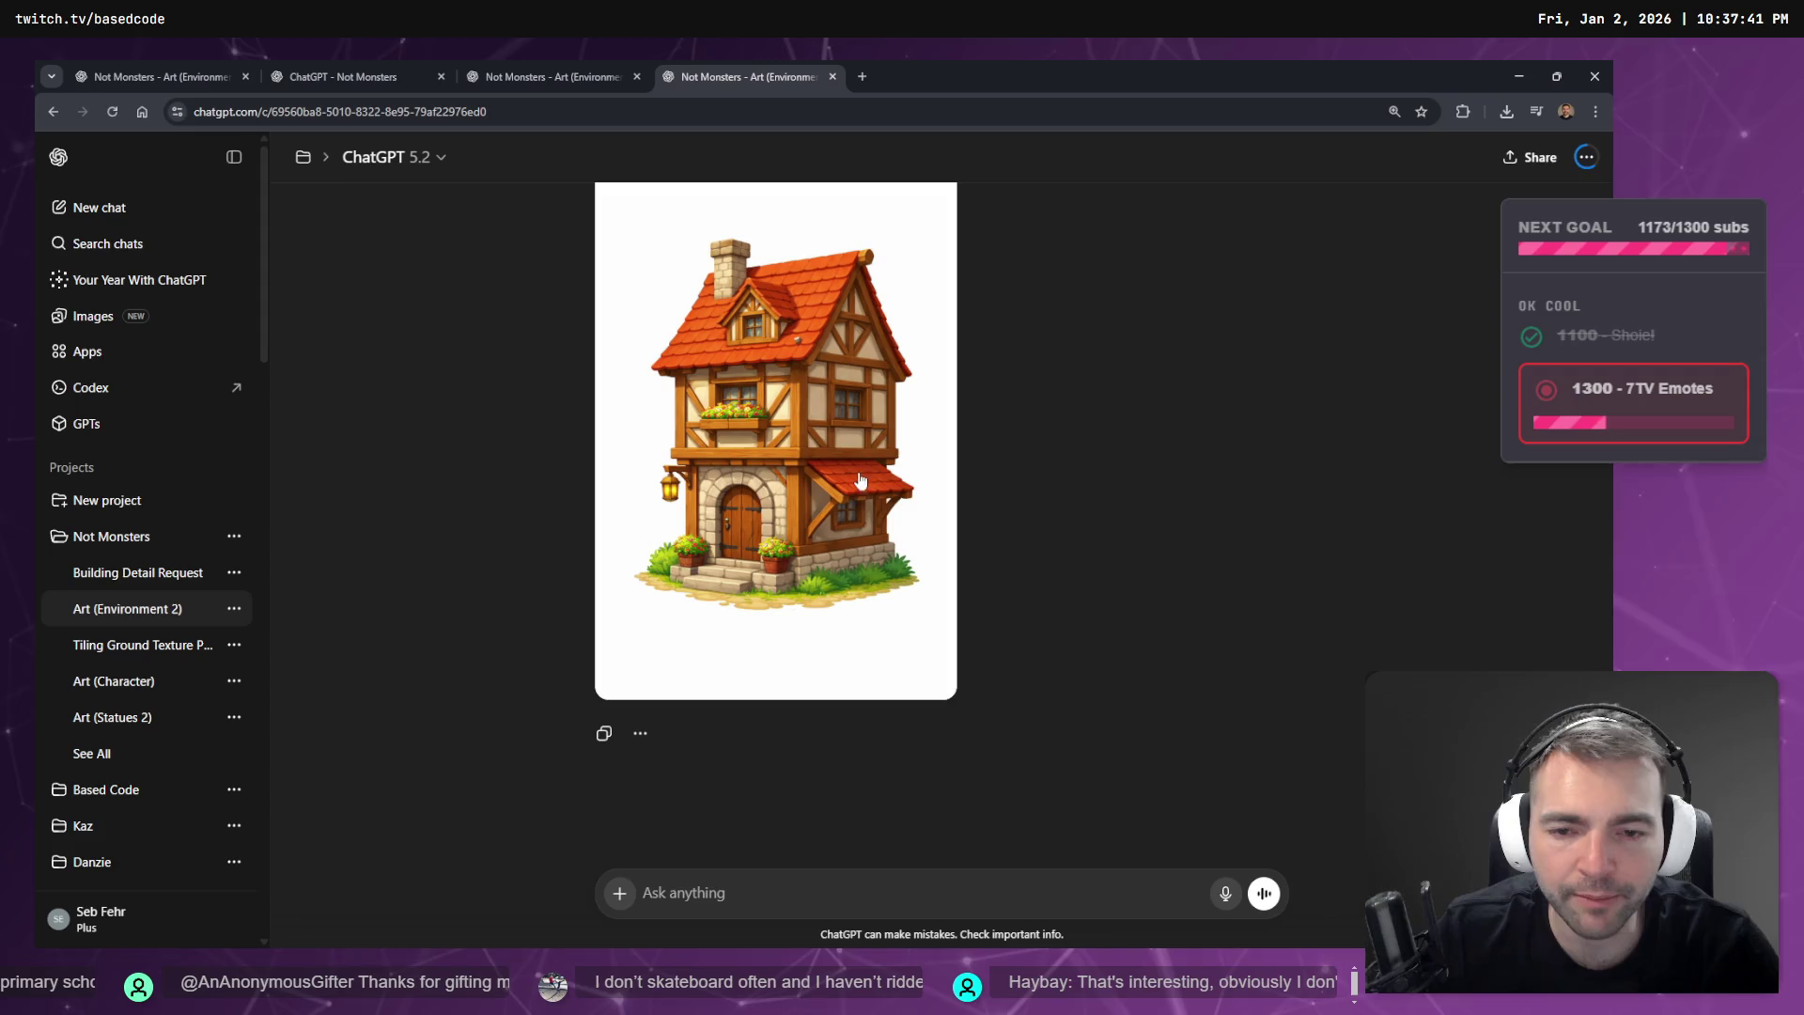
scroll(1270, 513, up, 3)
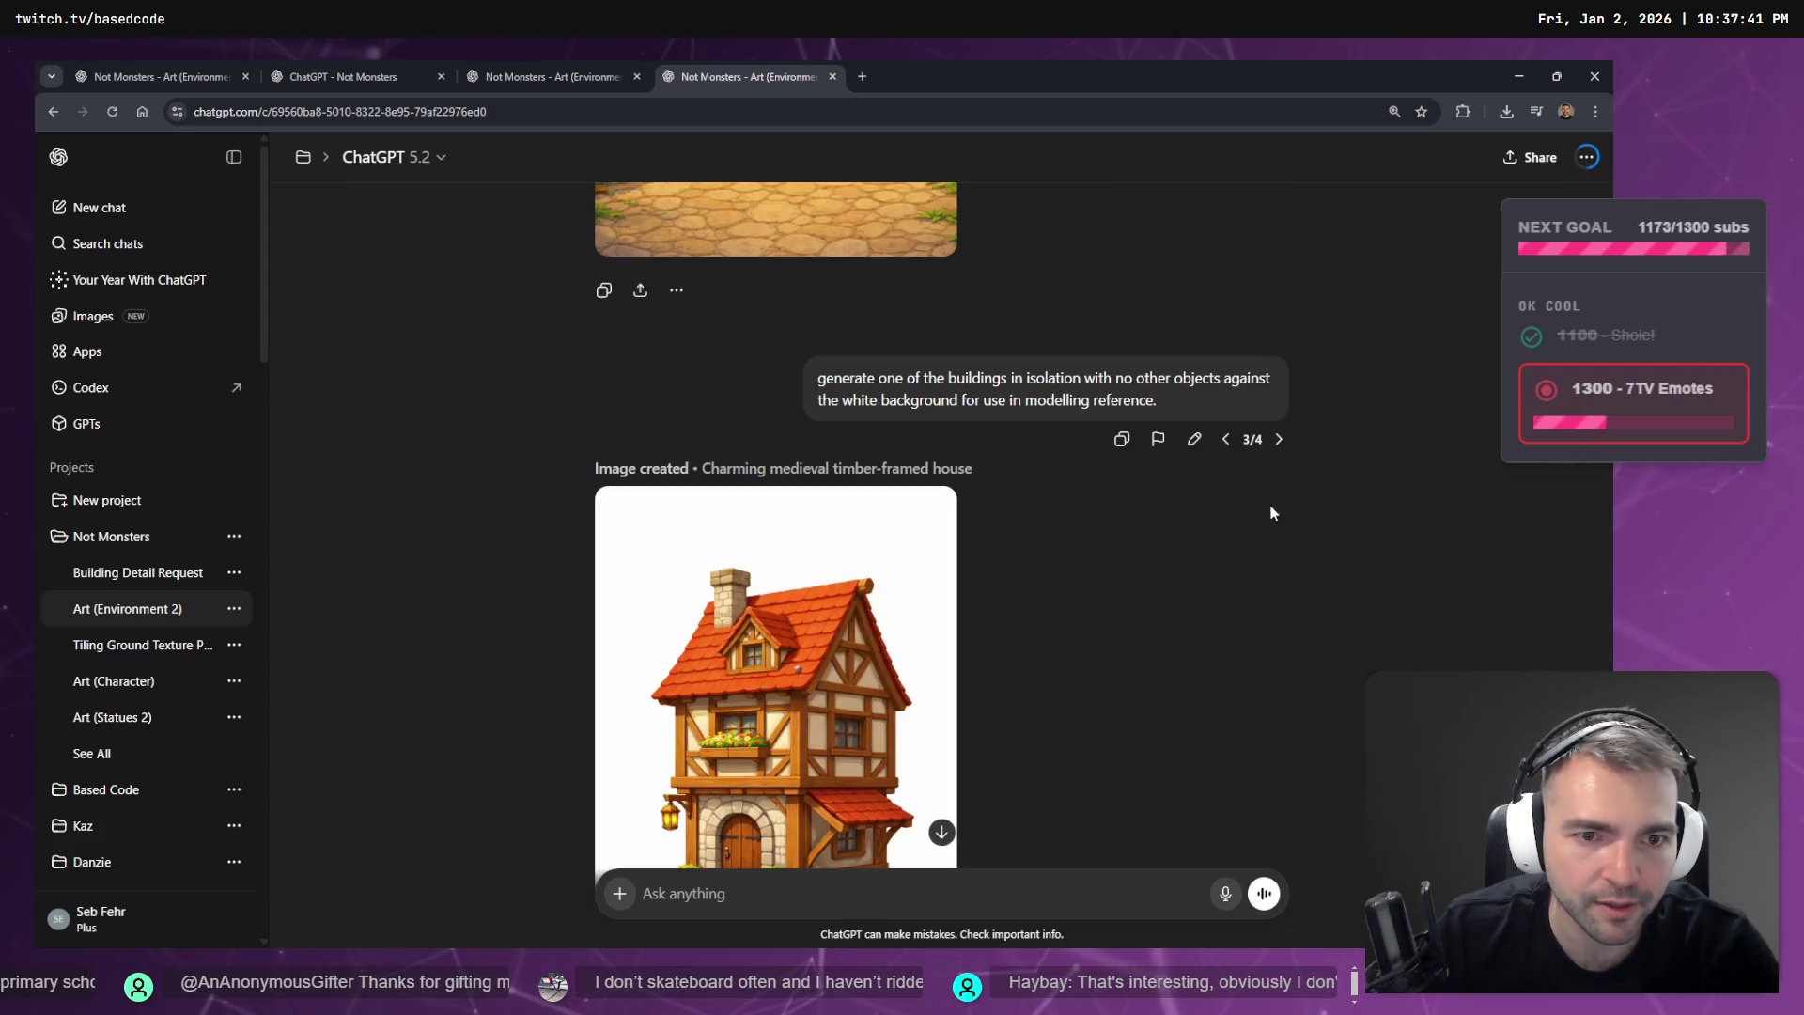
click(1282, 439)
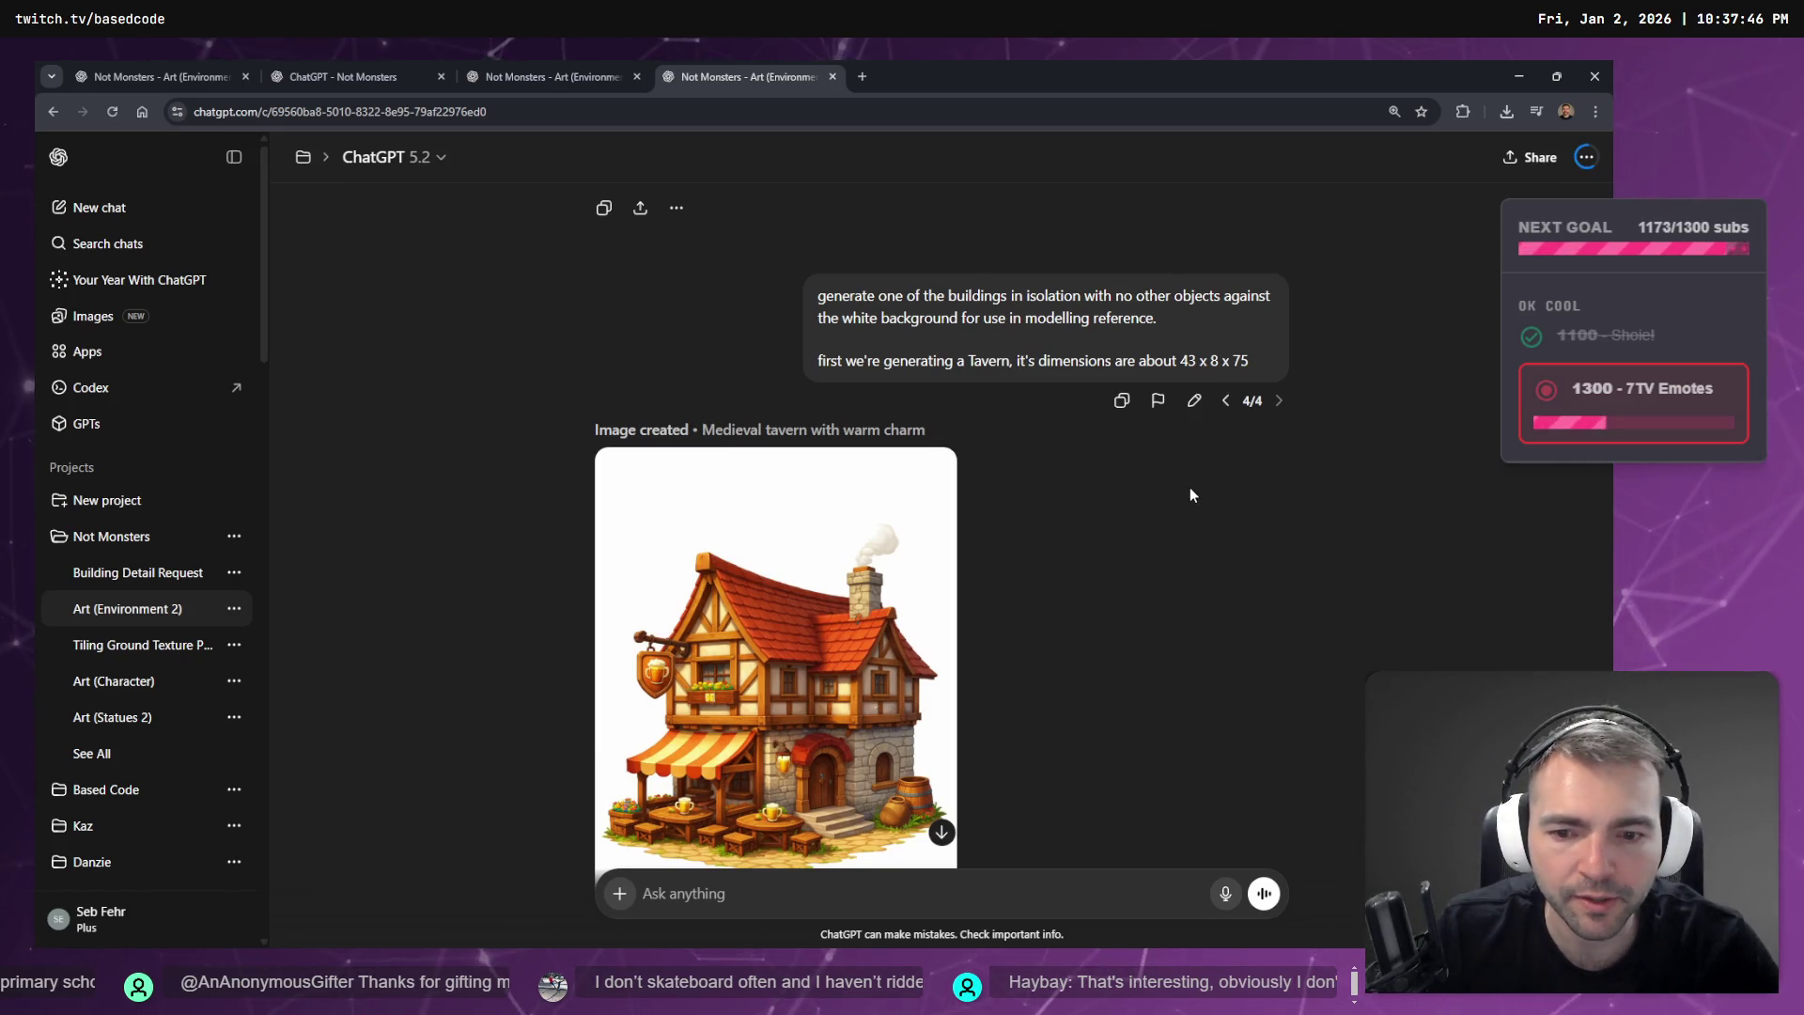
- Switch to the second version of the tavern prompt and scroll through its image
scroll(1185, 485, down, 10)
scroll(1151, 597, down, 1)
scroll(1011, 743, up, 1)
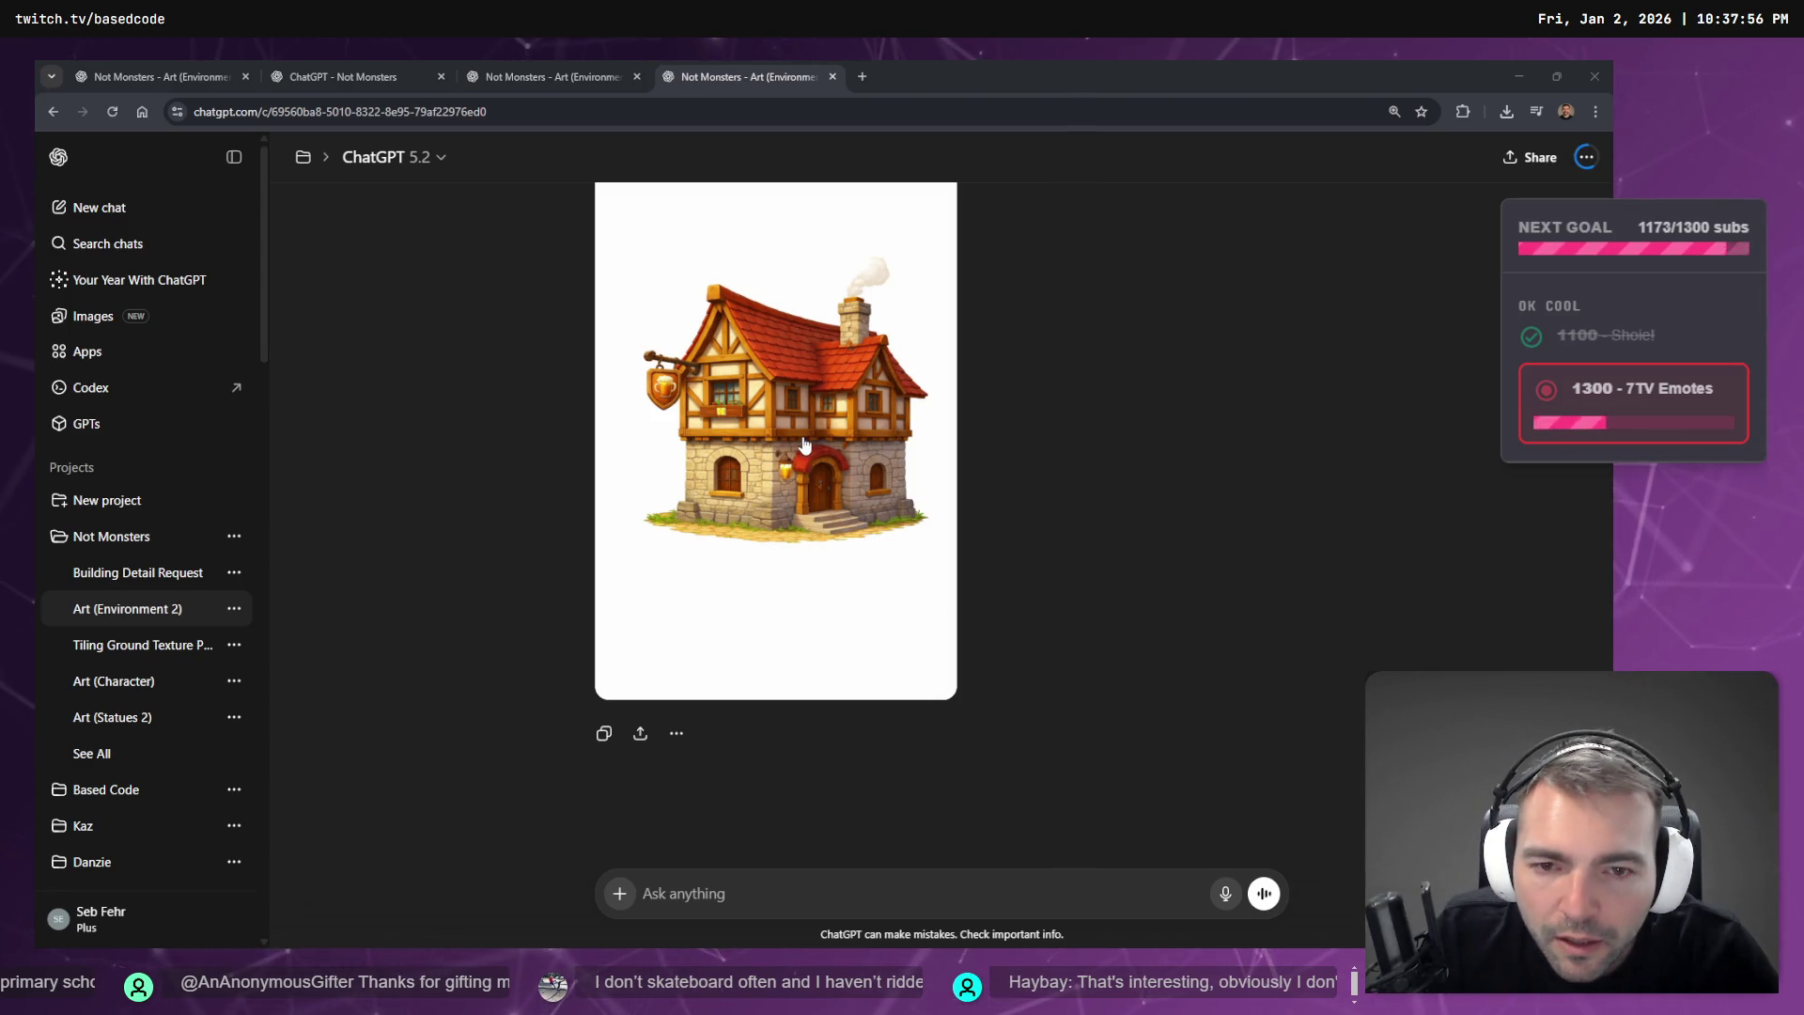
scroll(1051, 504, down, 5)
scroll(1052, 505, up, 3)
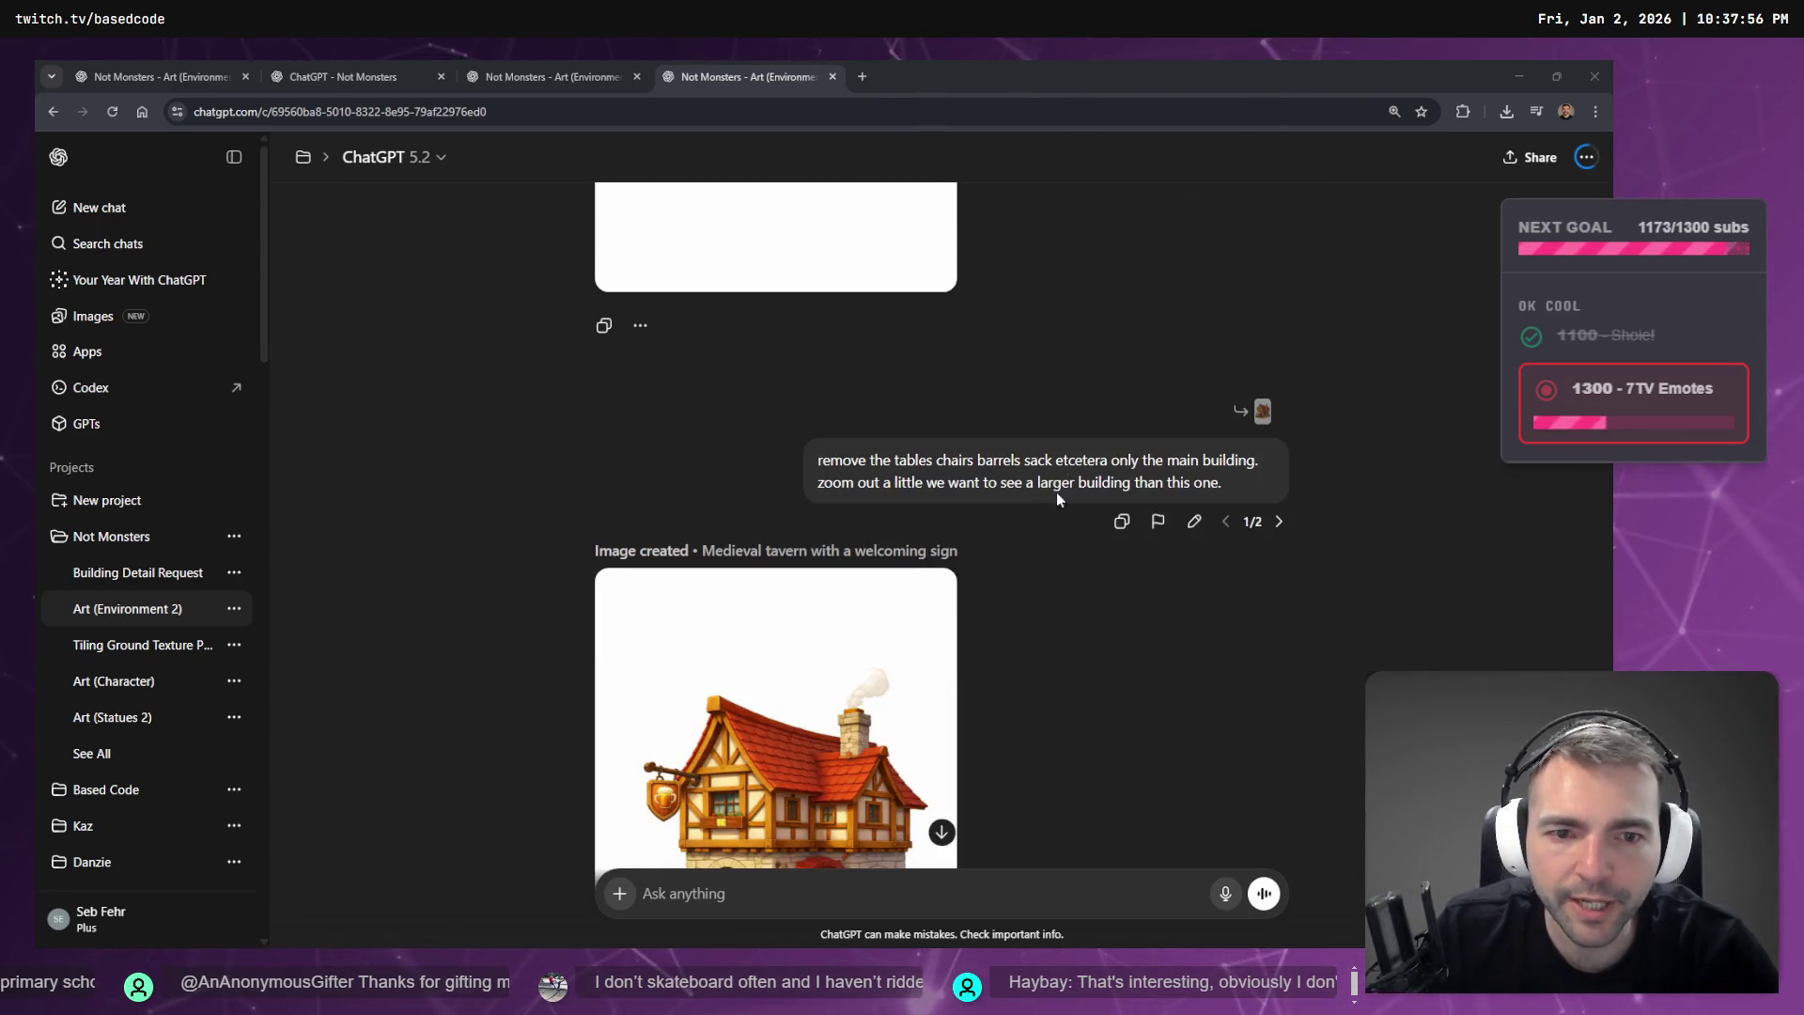
click(1279, 518)
scroll(846, 431, down, 6)
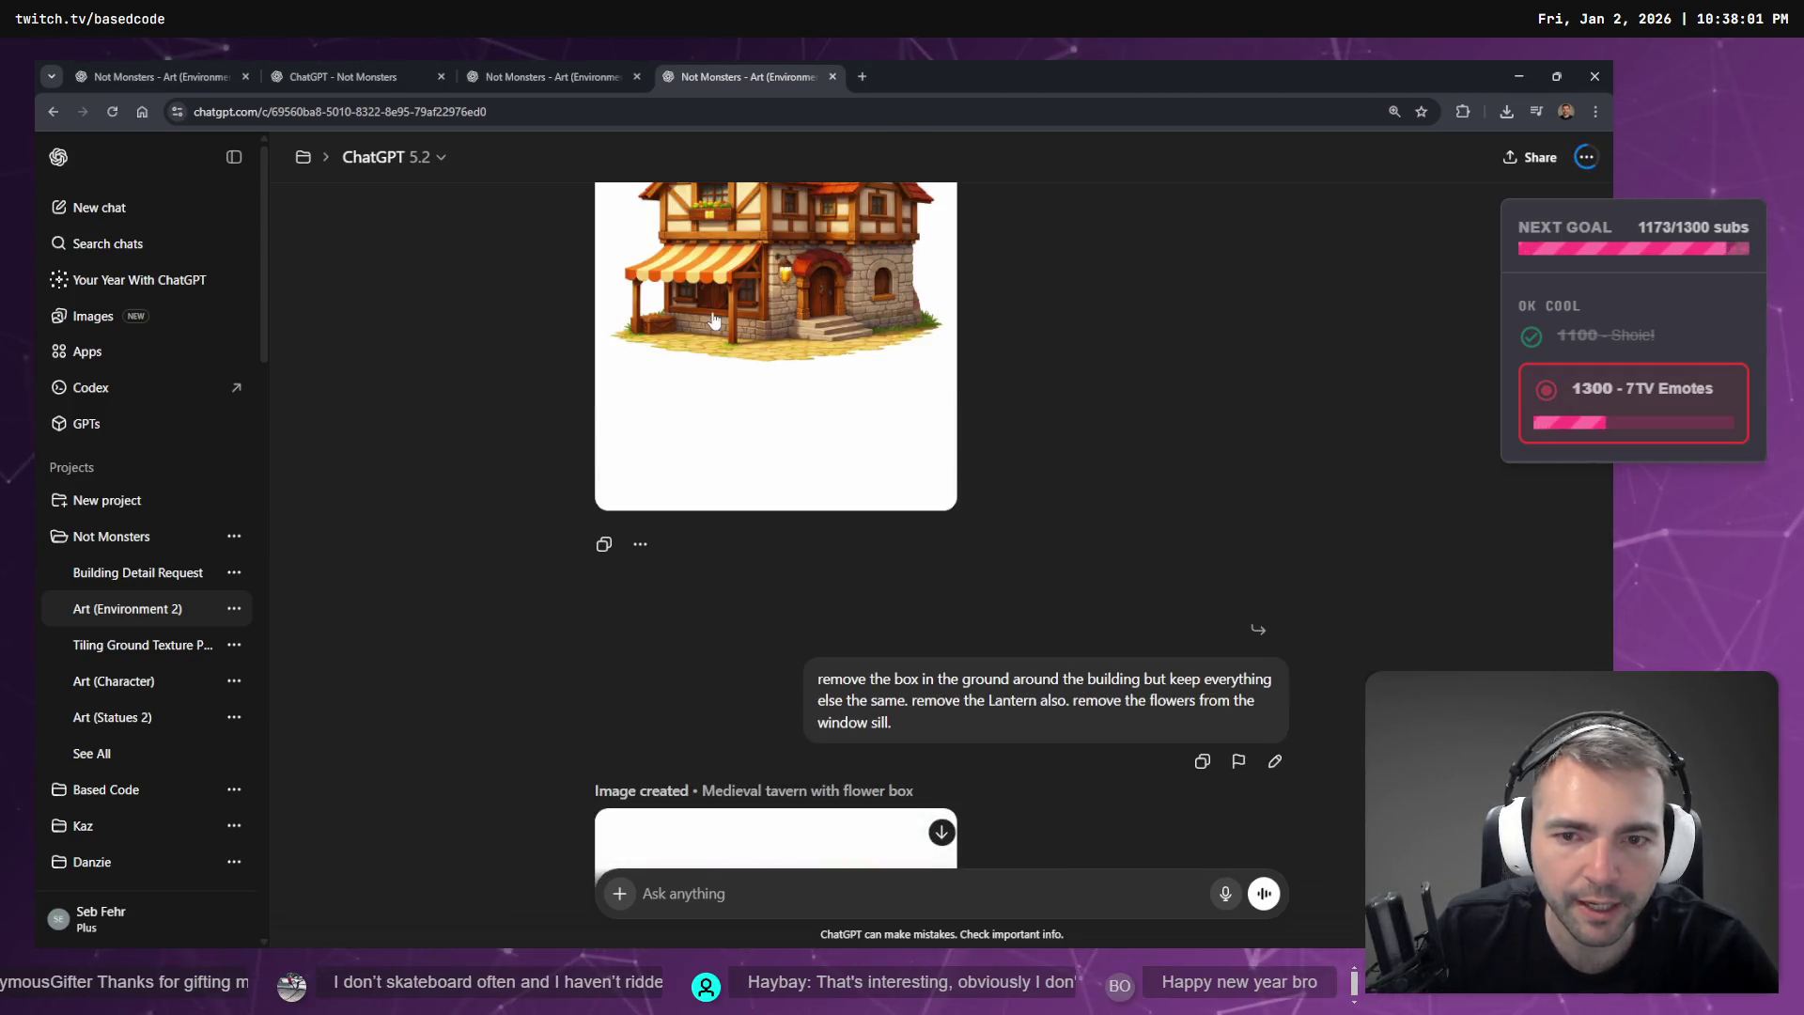
scroll(847, 432, down, 8)
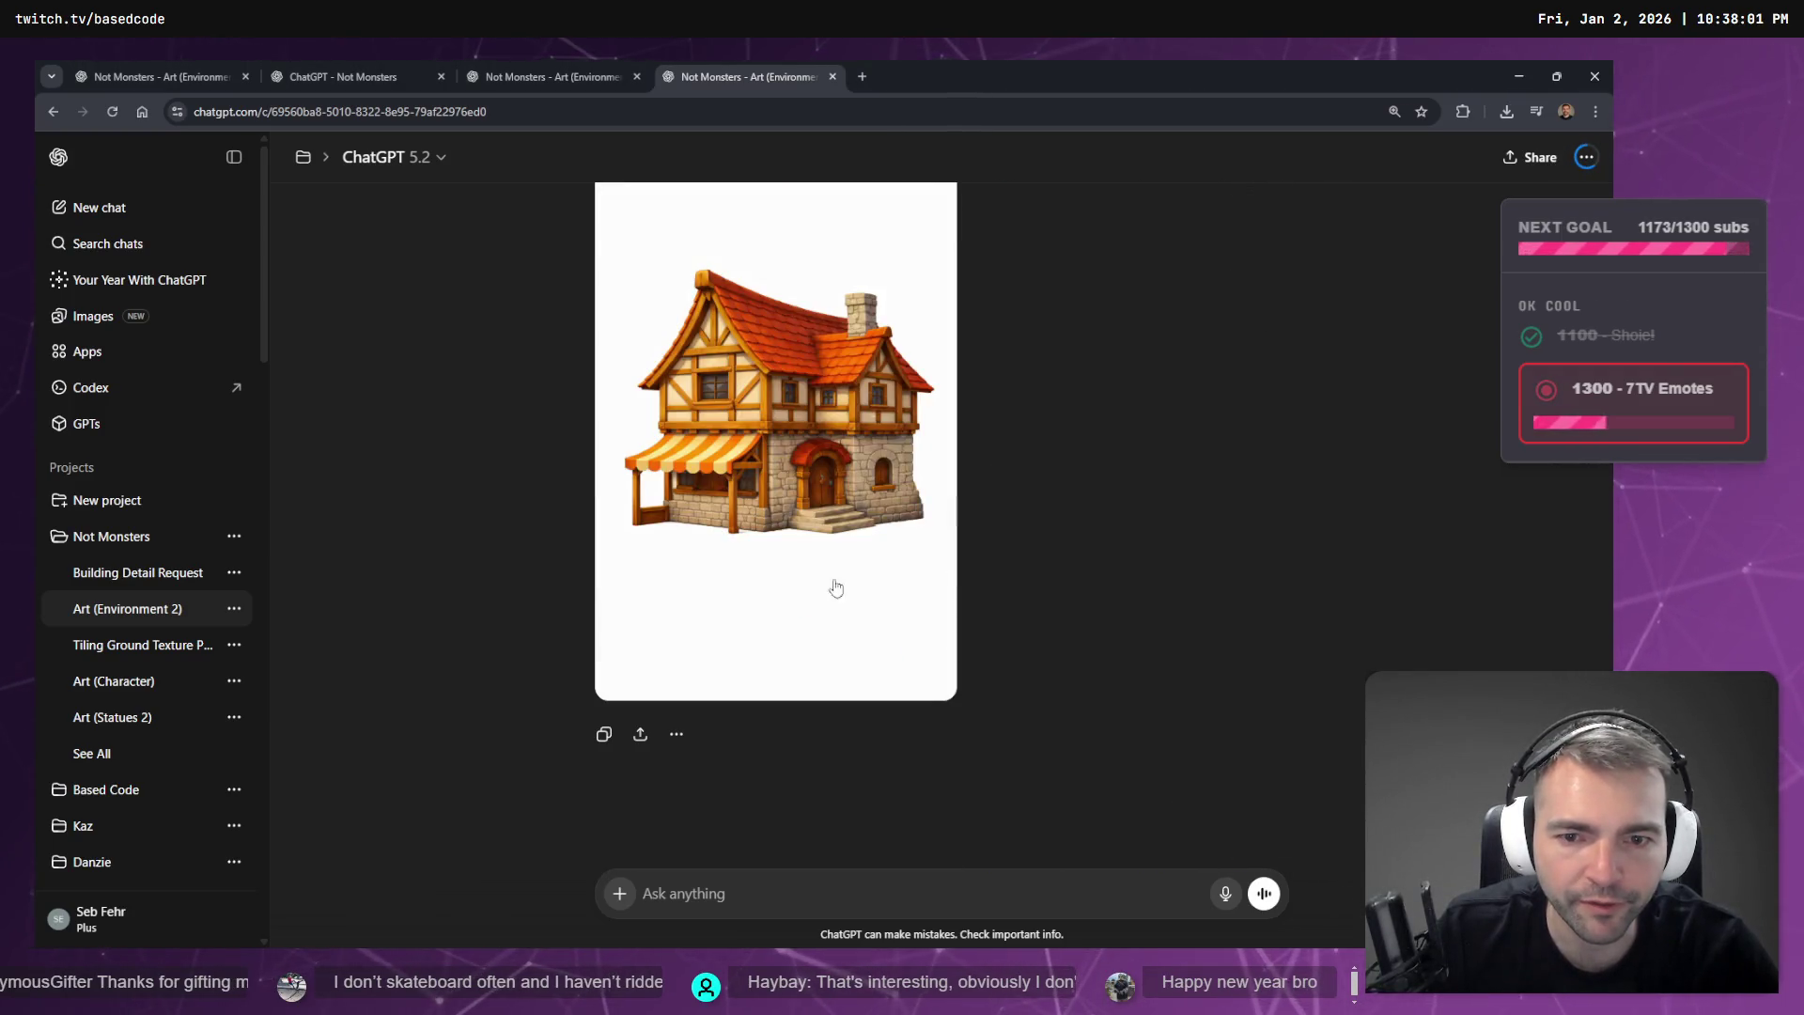
- Discard a newly dictated prompt in the tavern chat and go to the Not Monsters project page
click(533, 75)
key(ctrl+Tab)
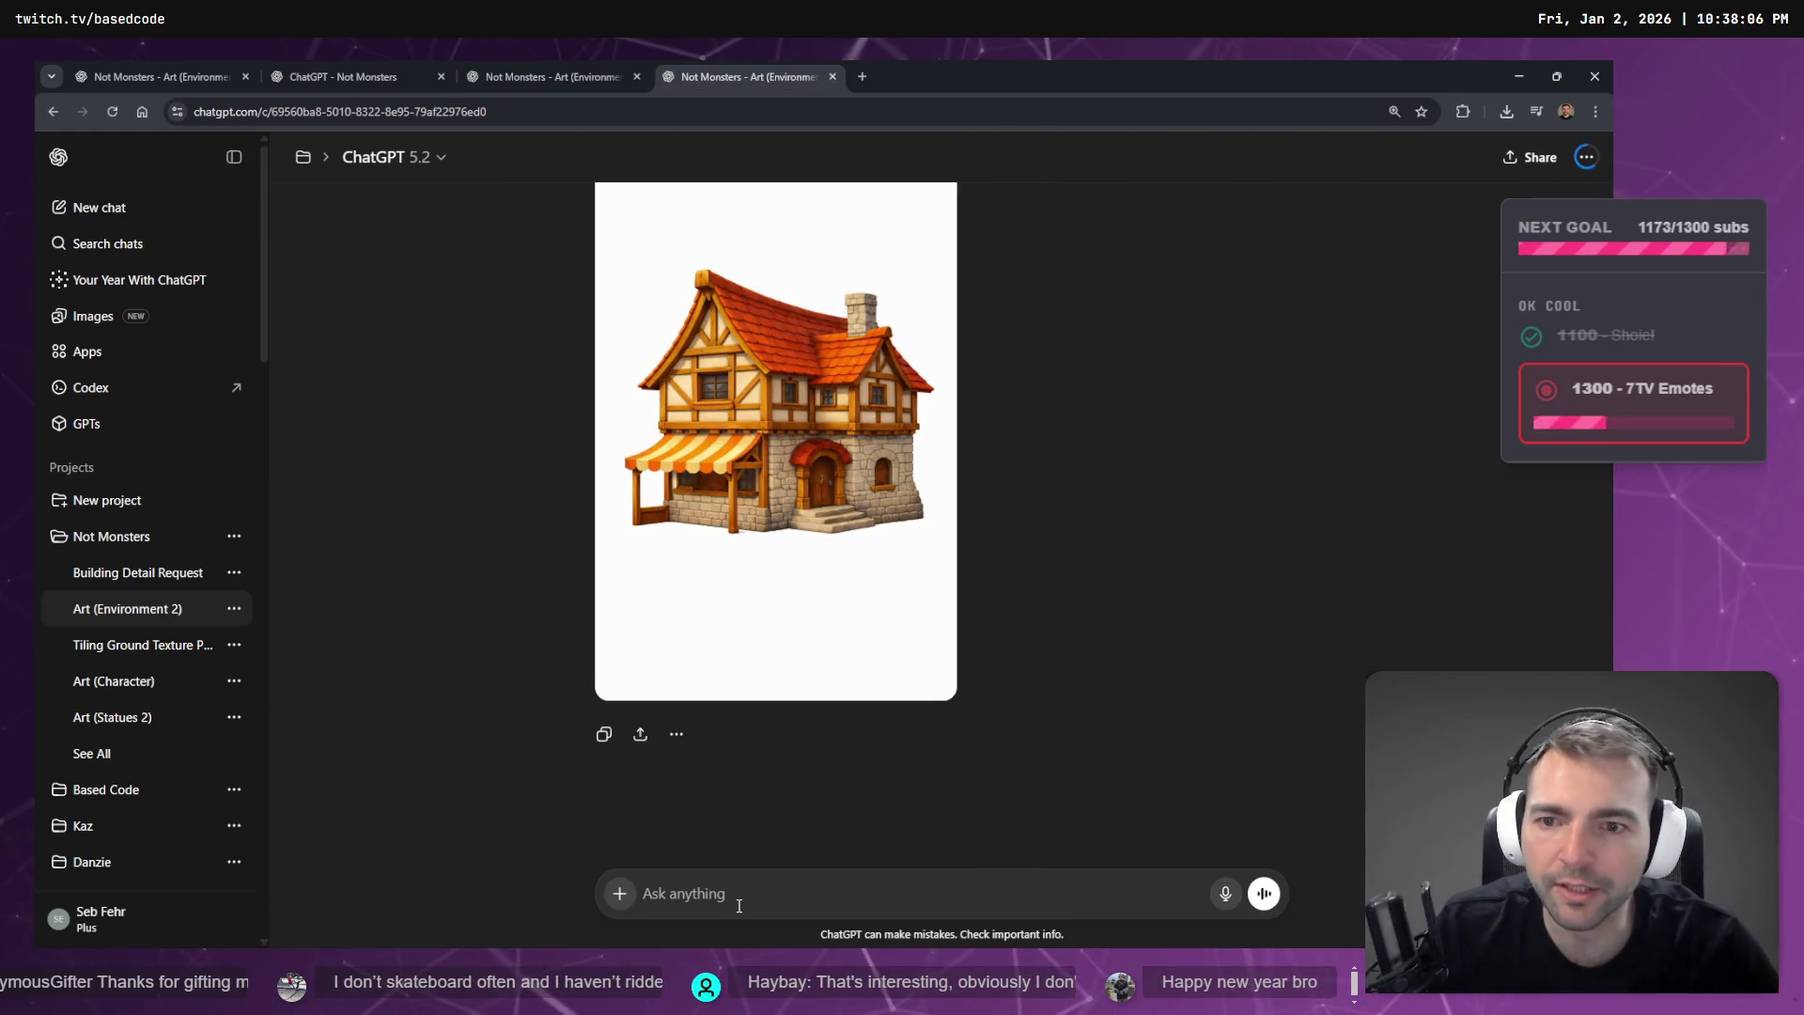
key(super+h)
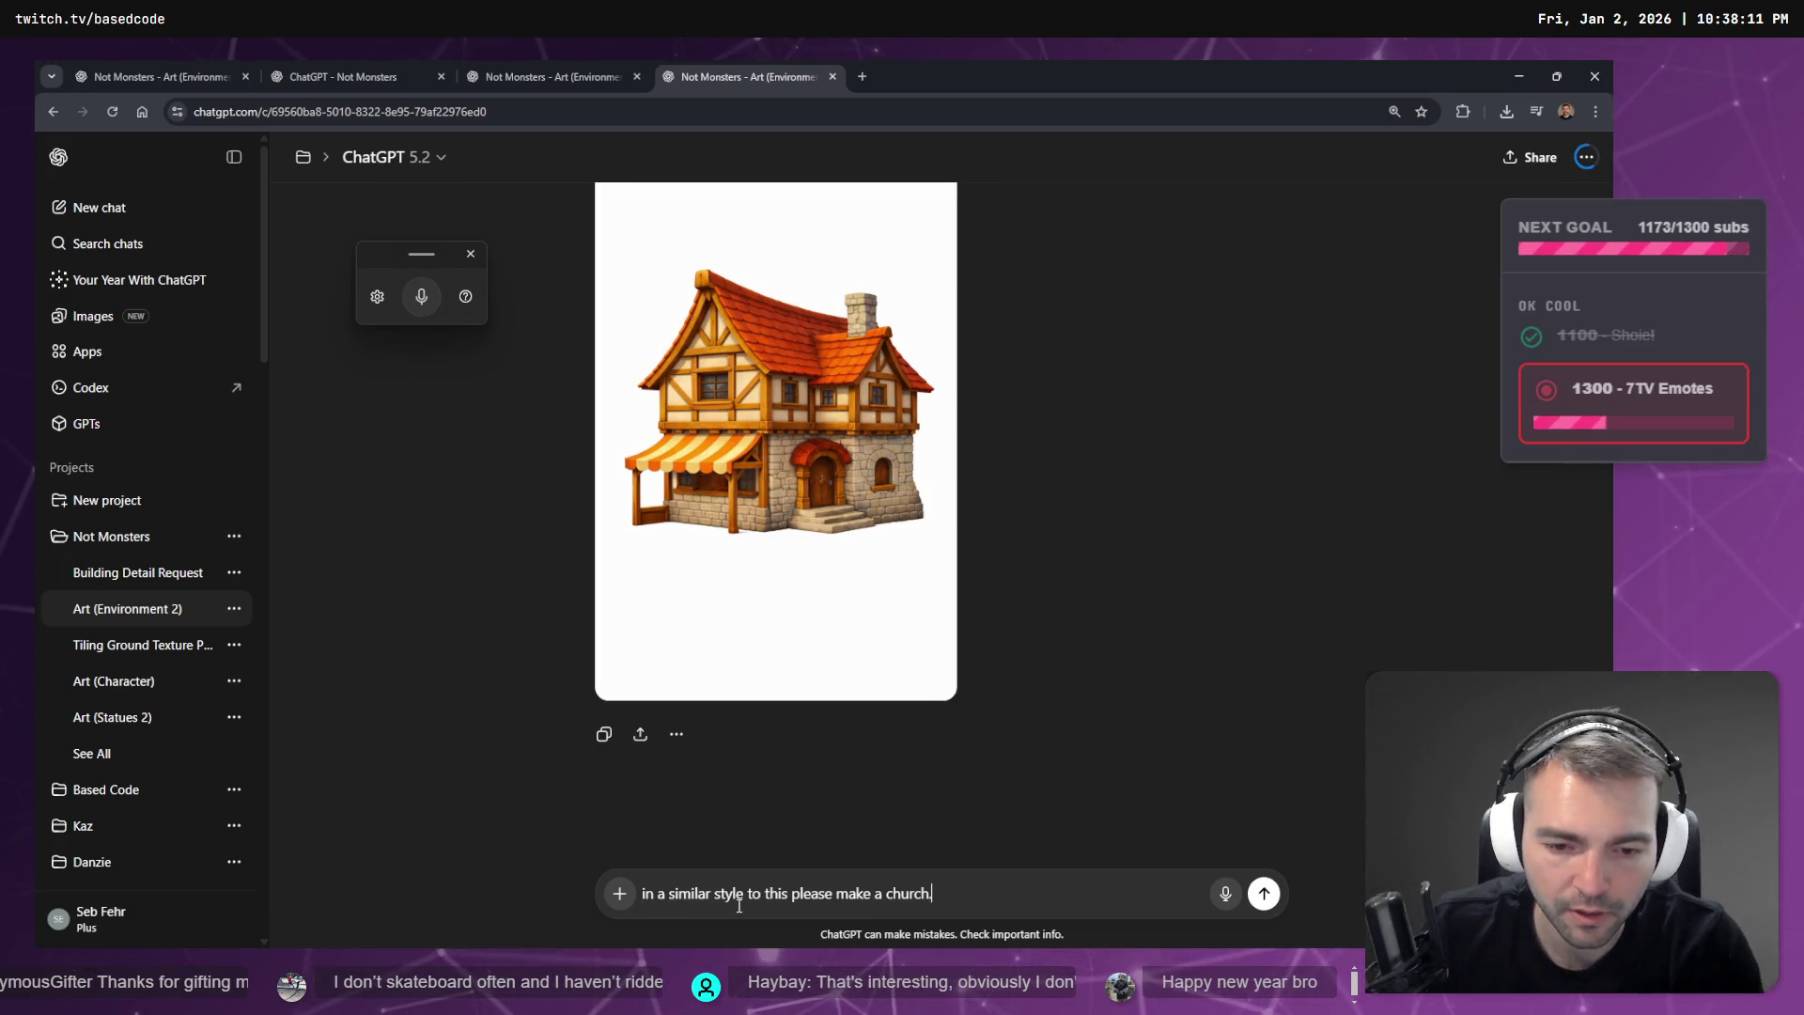
key(ctrl+a)
key(BackSpace)
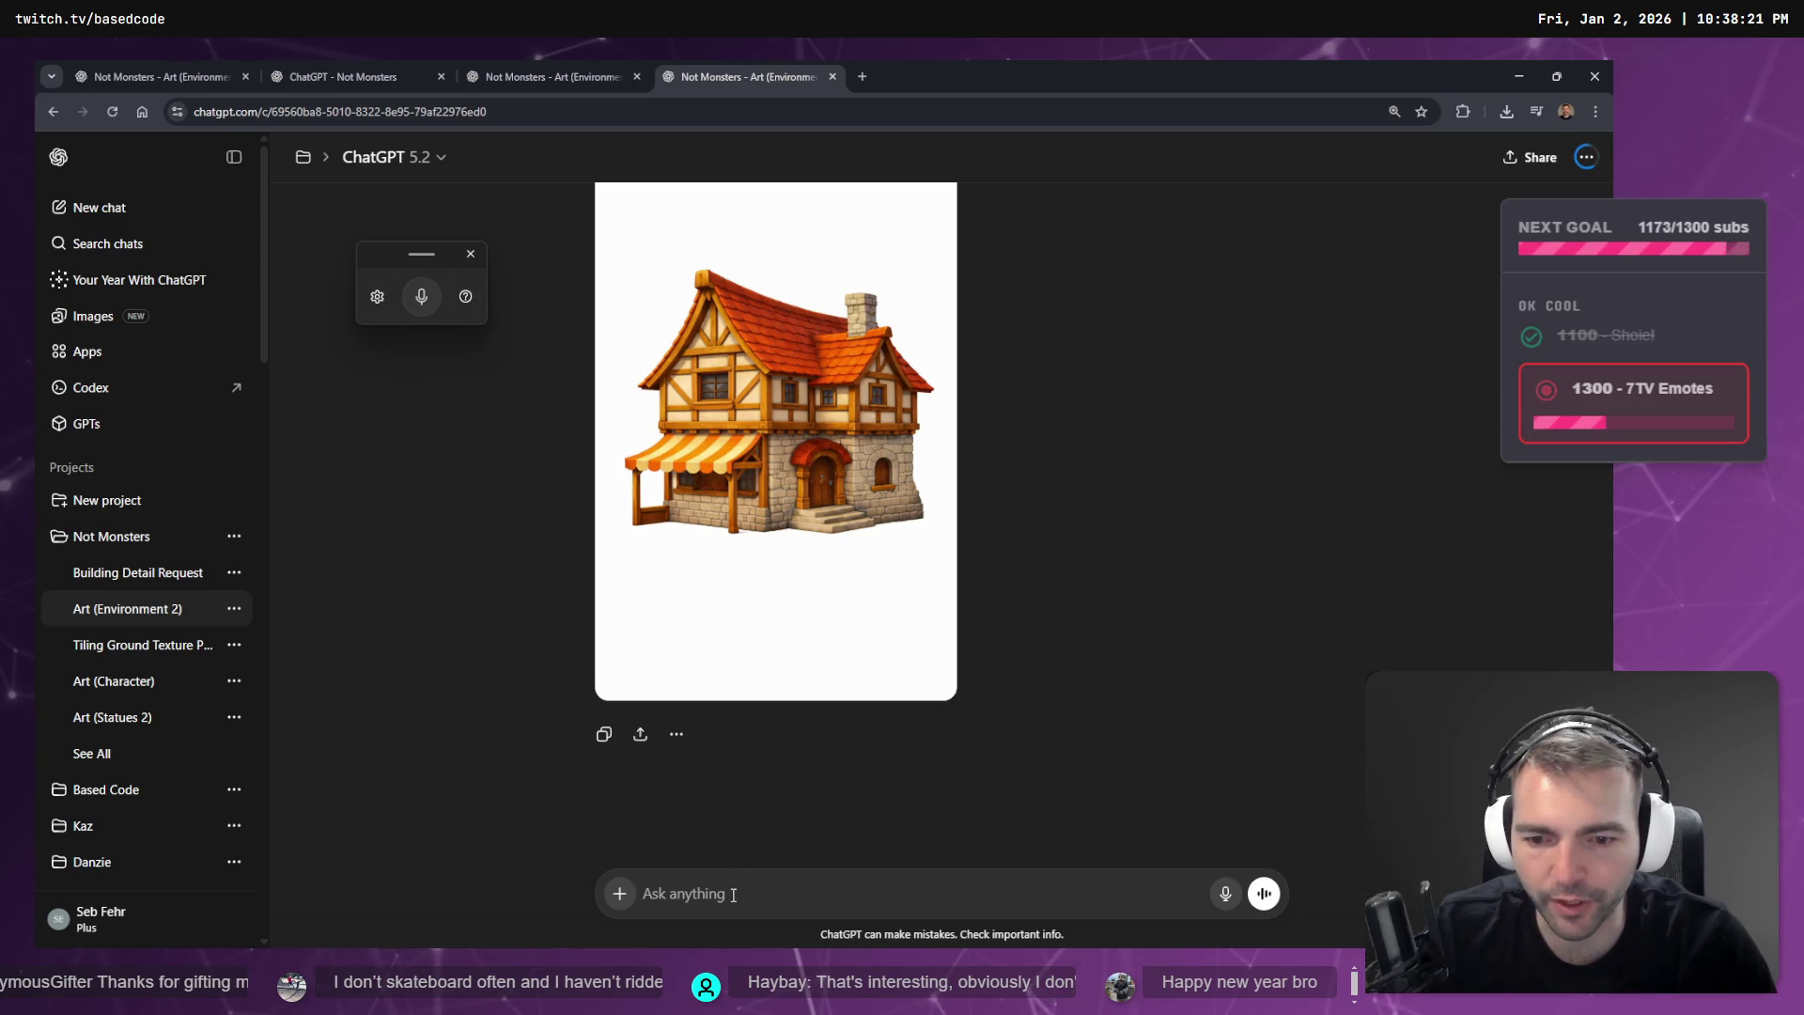
click(527, 76)
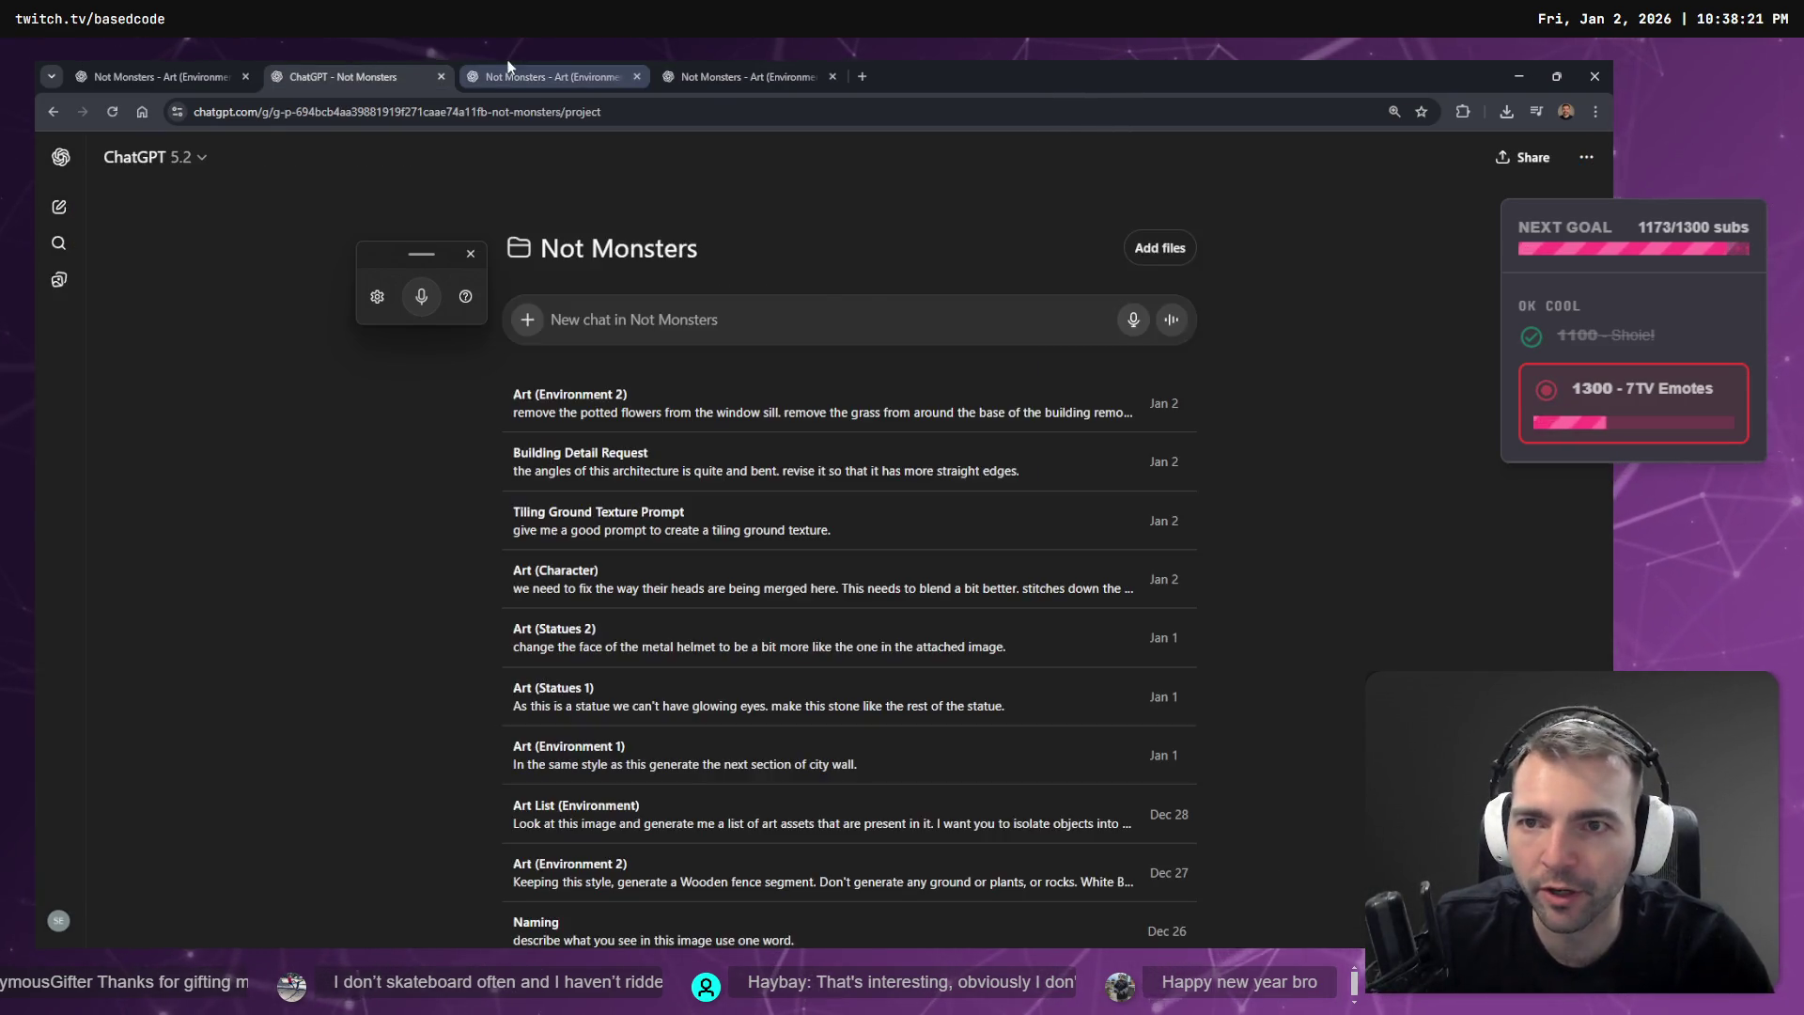
- Add an 'Inn' text label on the first house image, then auto-rotate the house mesh in Hunyuan 3D
key(alt+Tab)
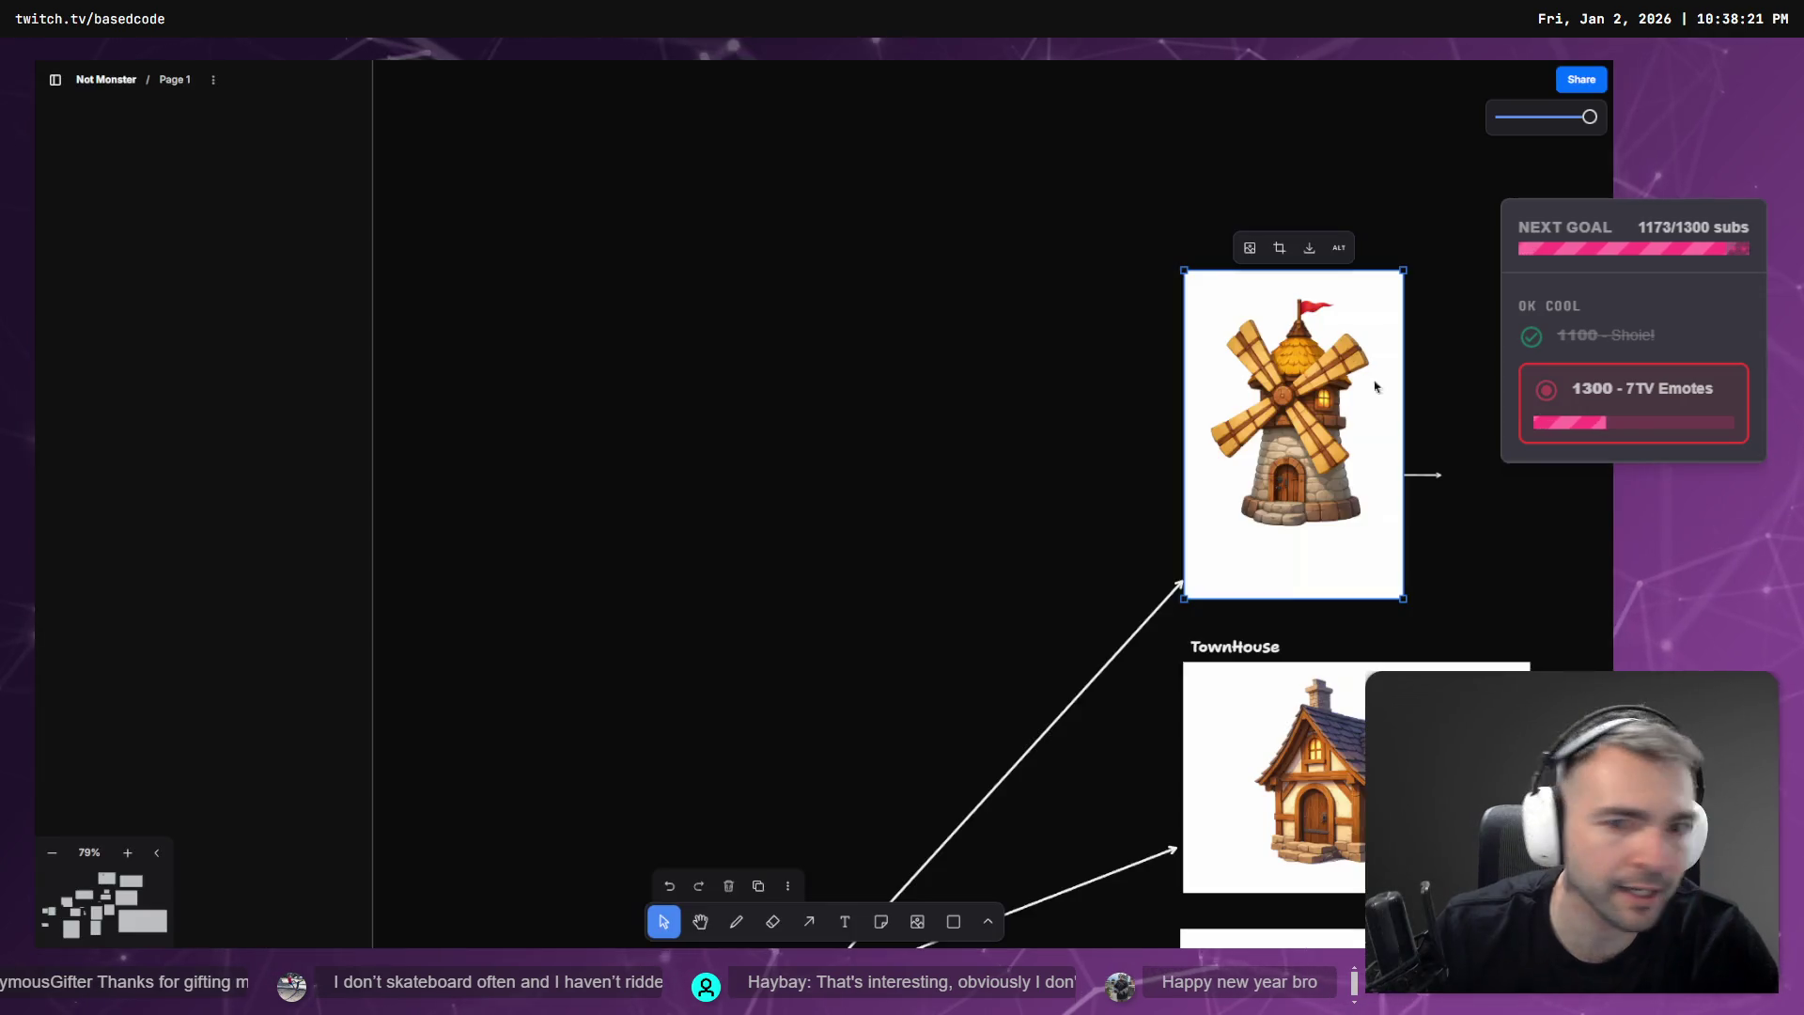
scroll(1057, 404, down, 2)
drag(1058, 403, 883, 451)
scroll(883, 451, right, 10)
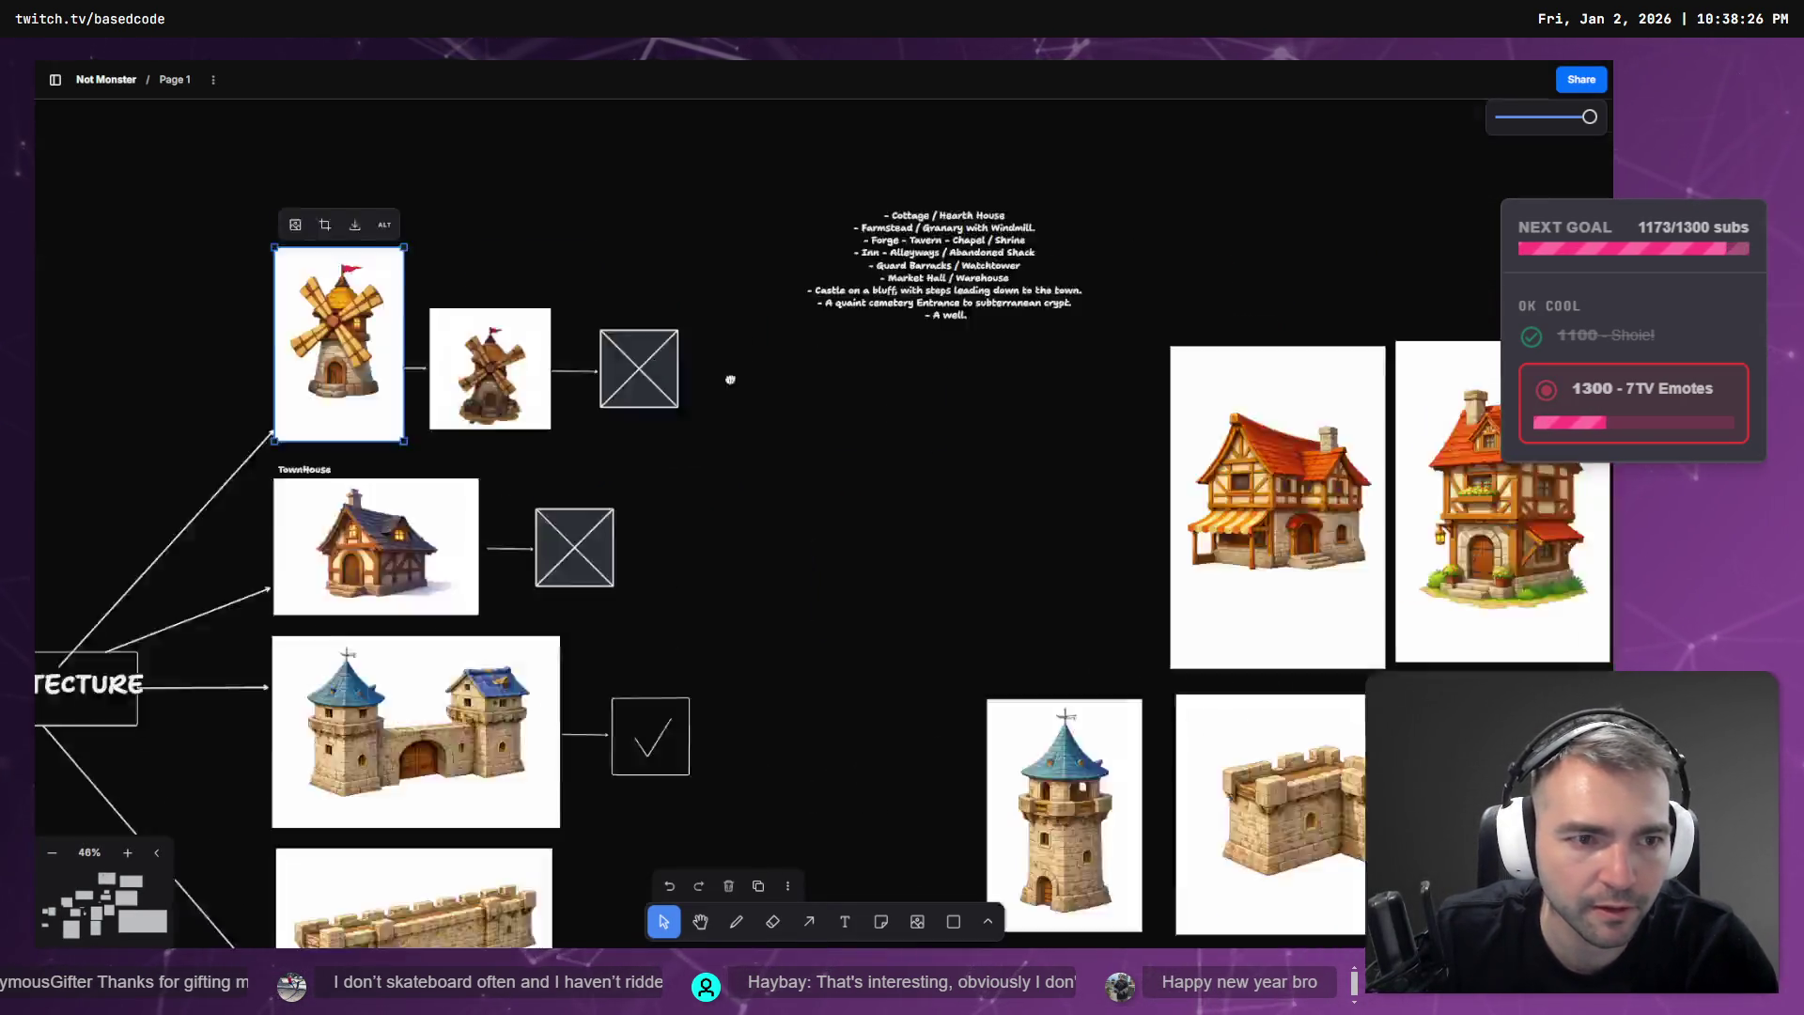
click(1400, 249)
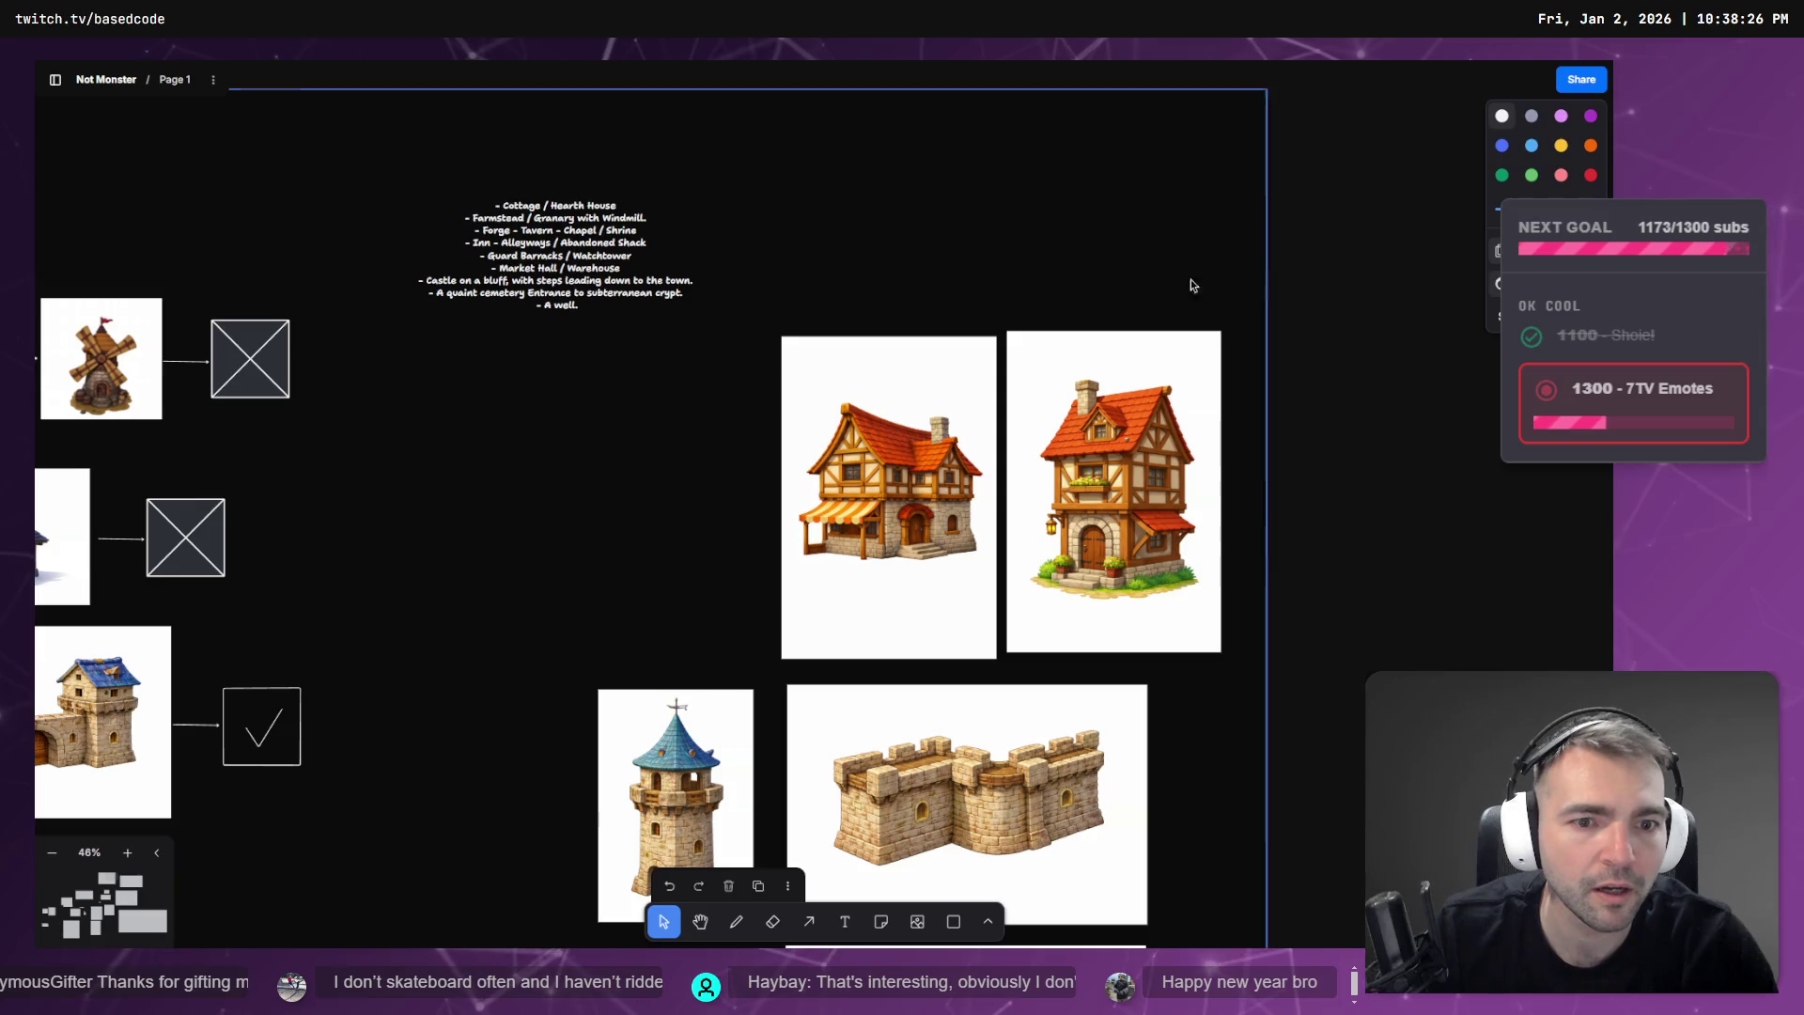
key(t)
key(Escape)
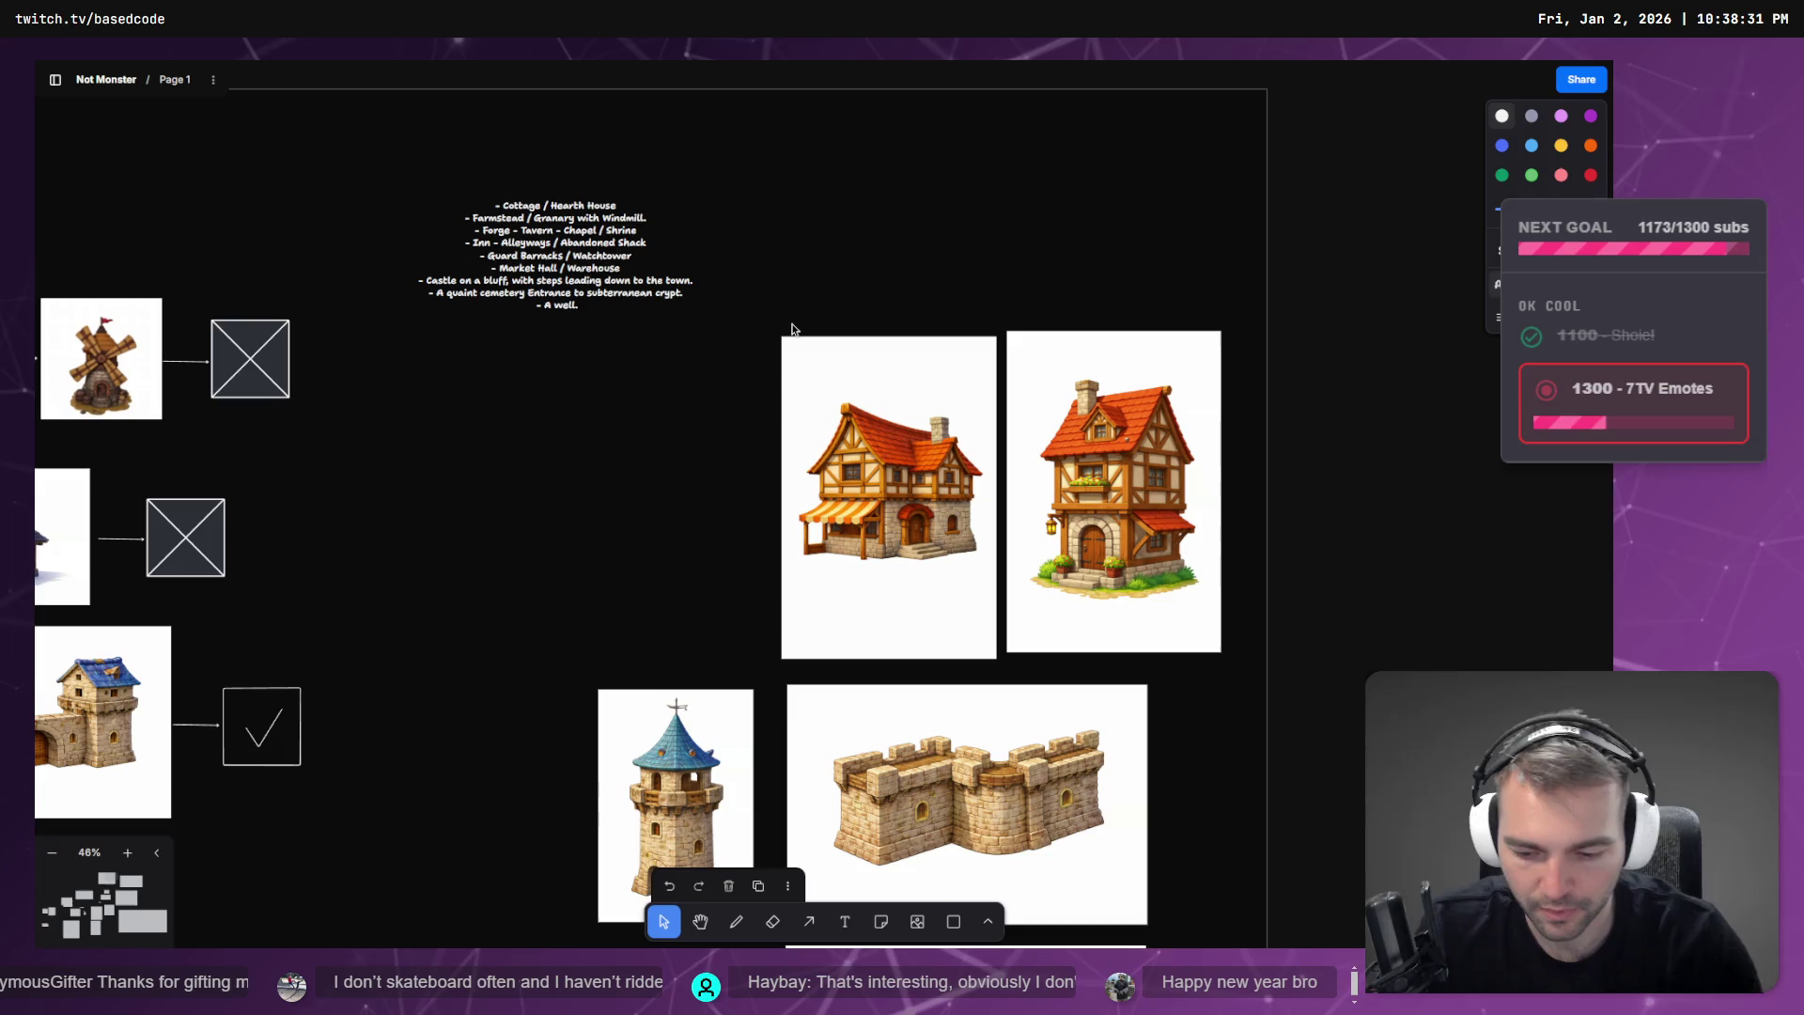
text(Text)
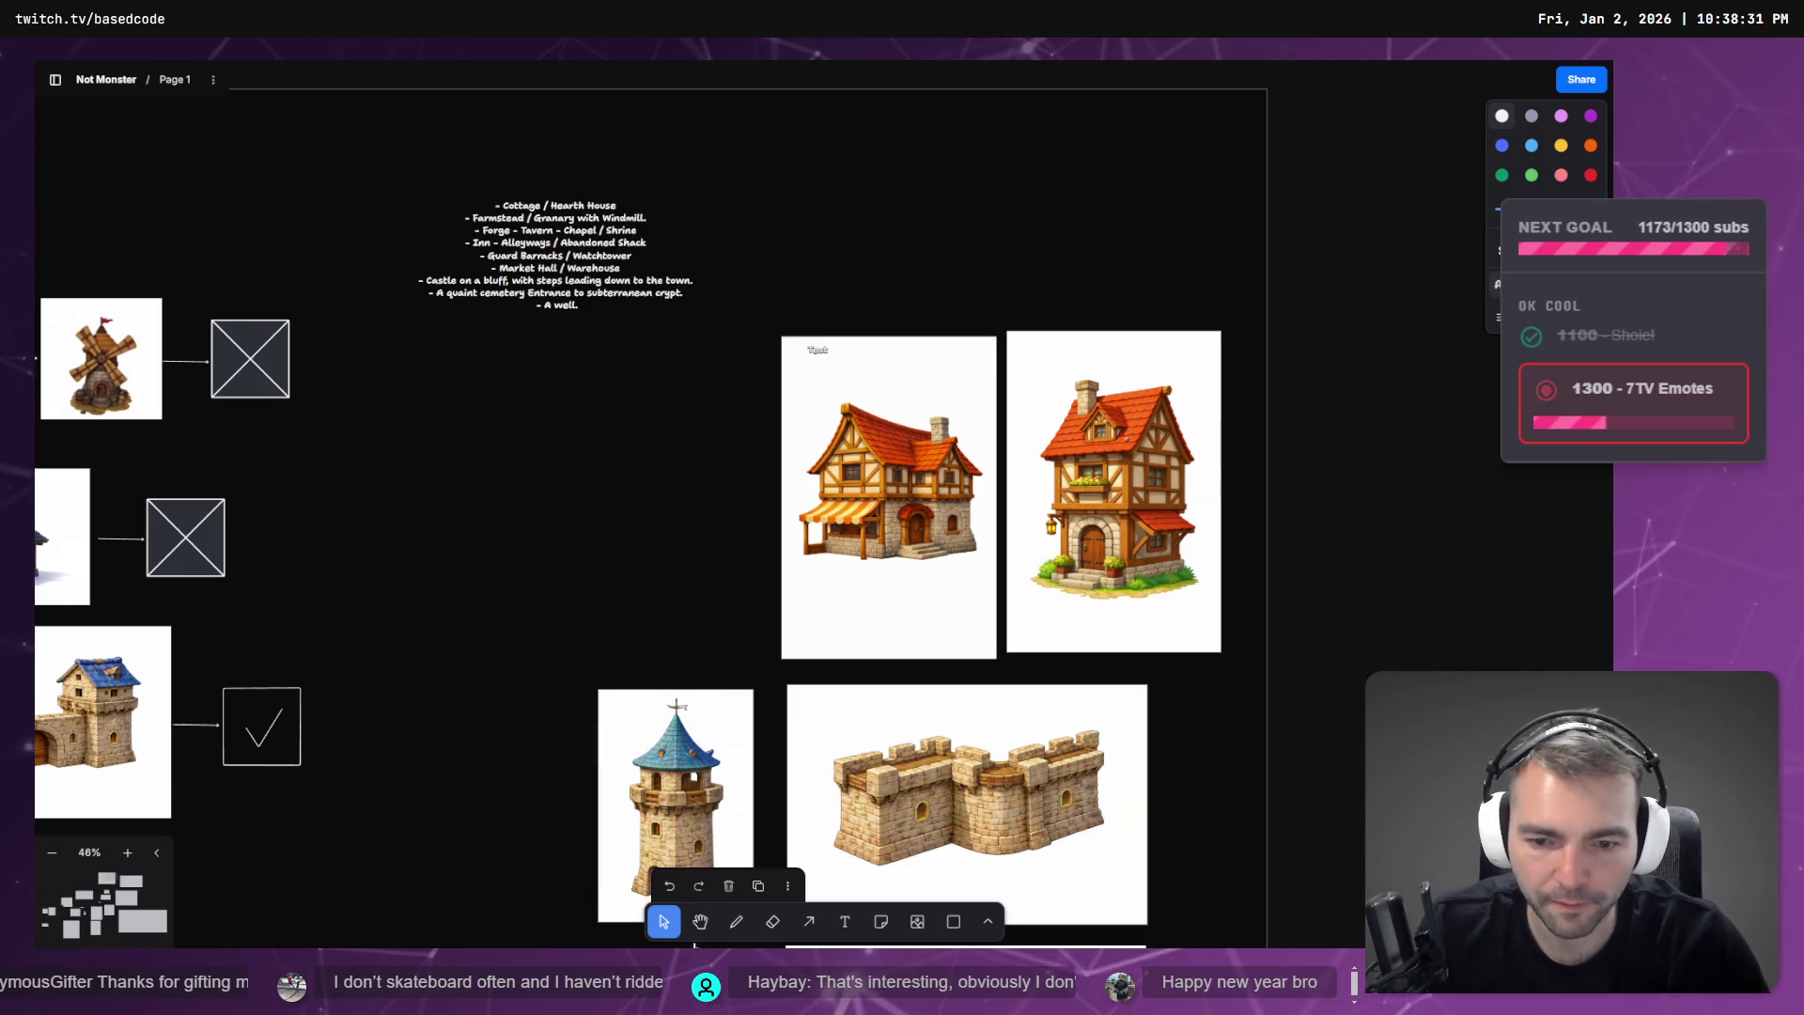
key(ctrl+a)
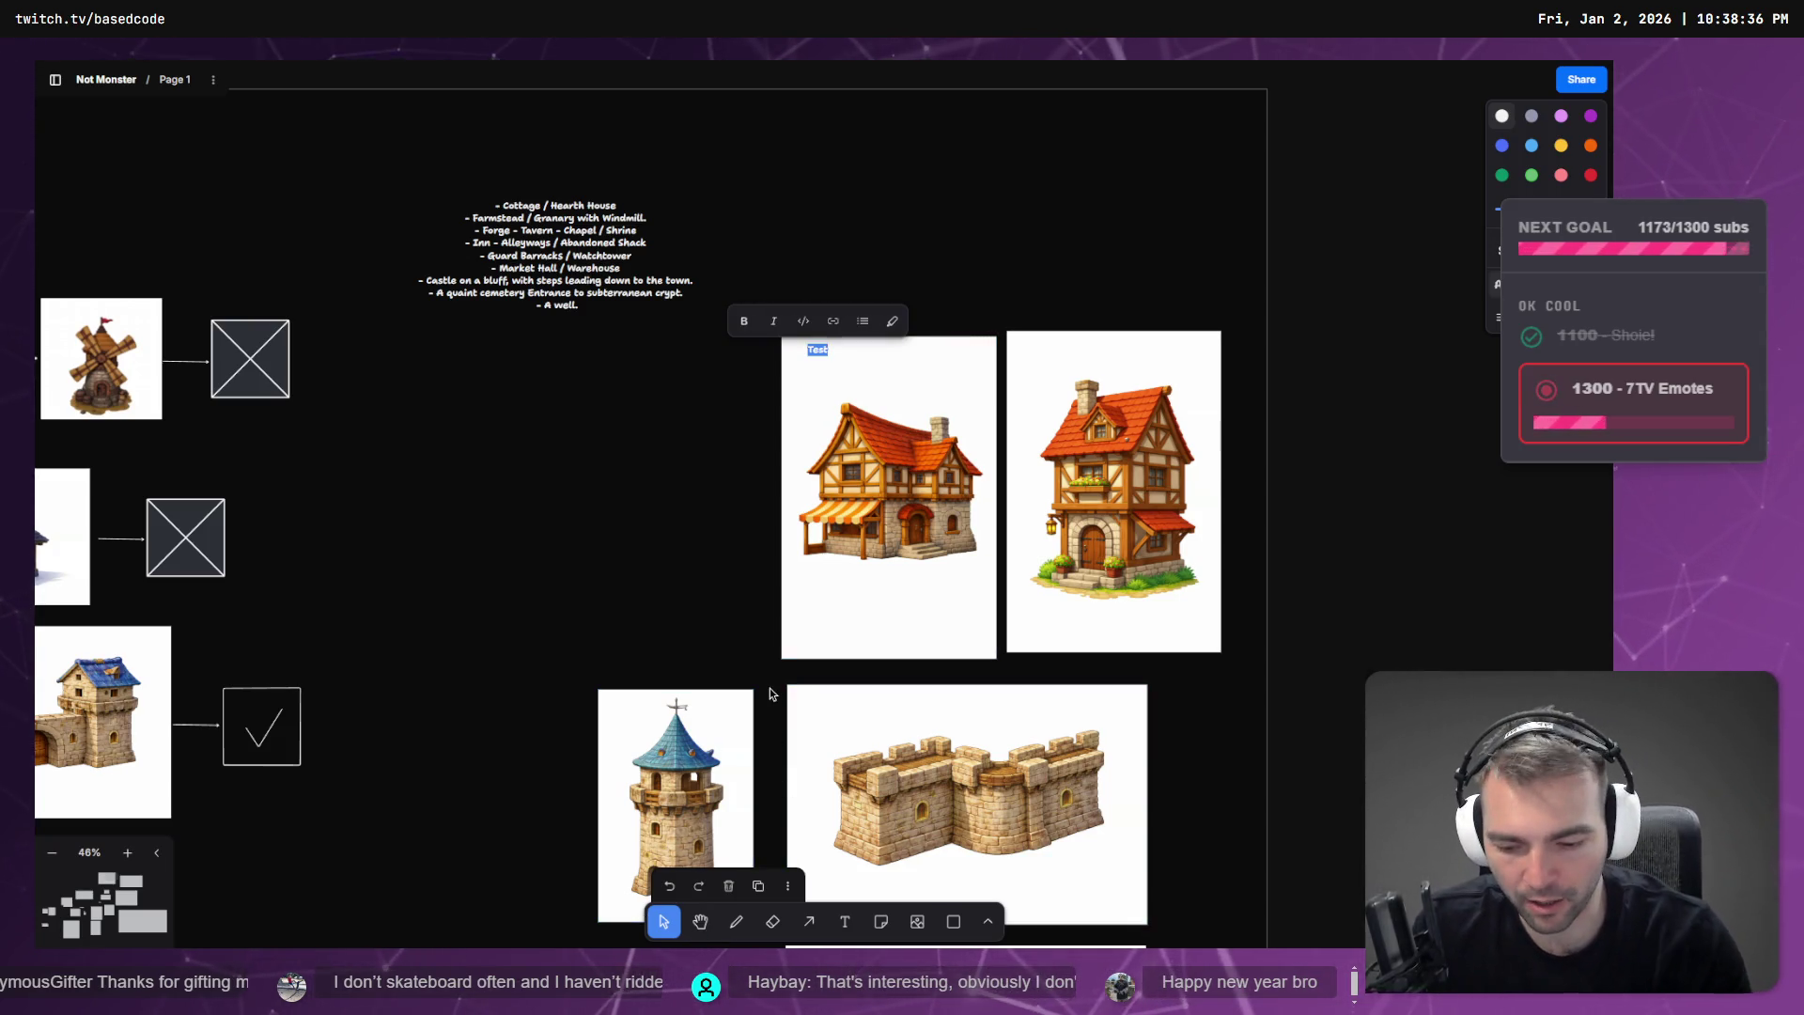
click(771, 693)
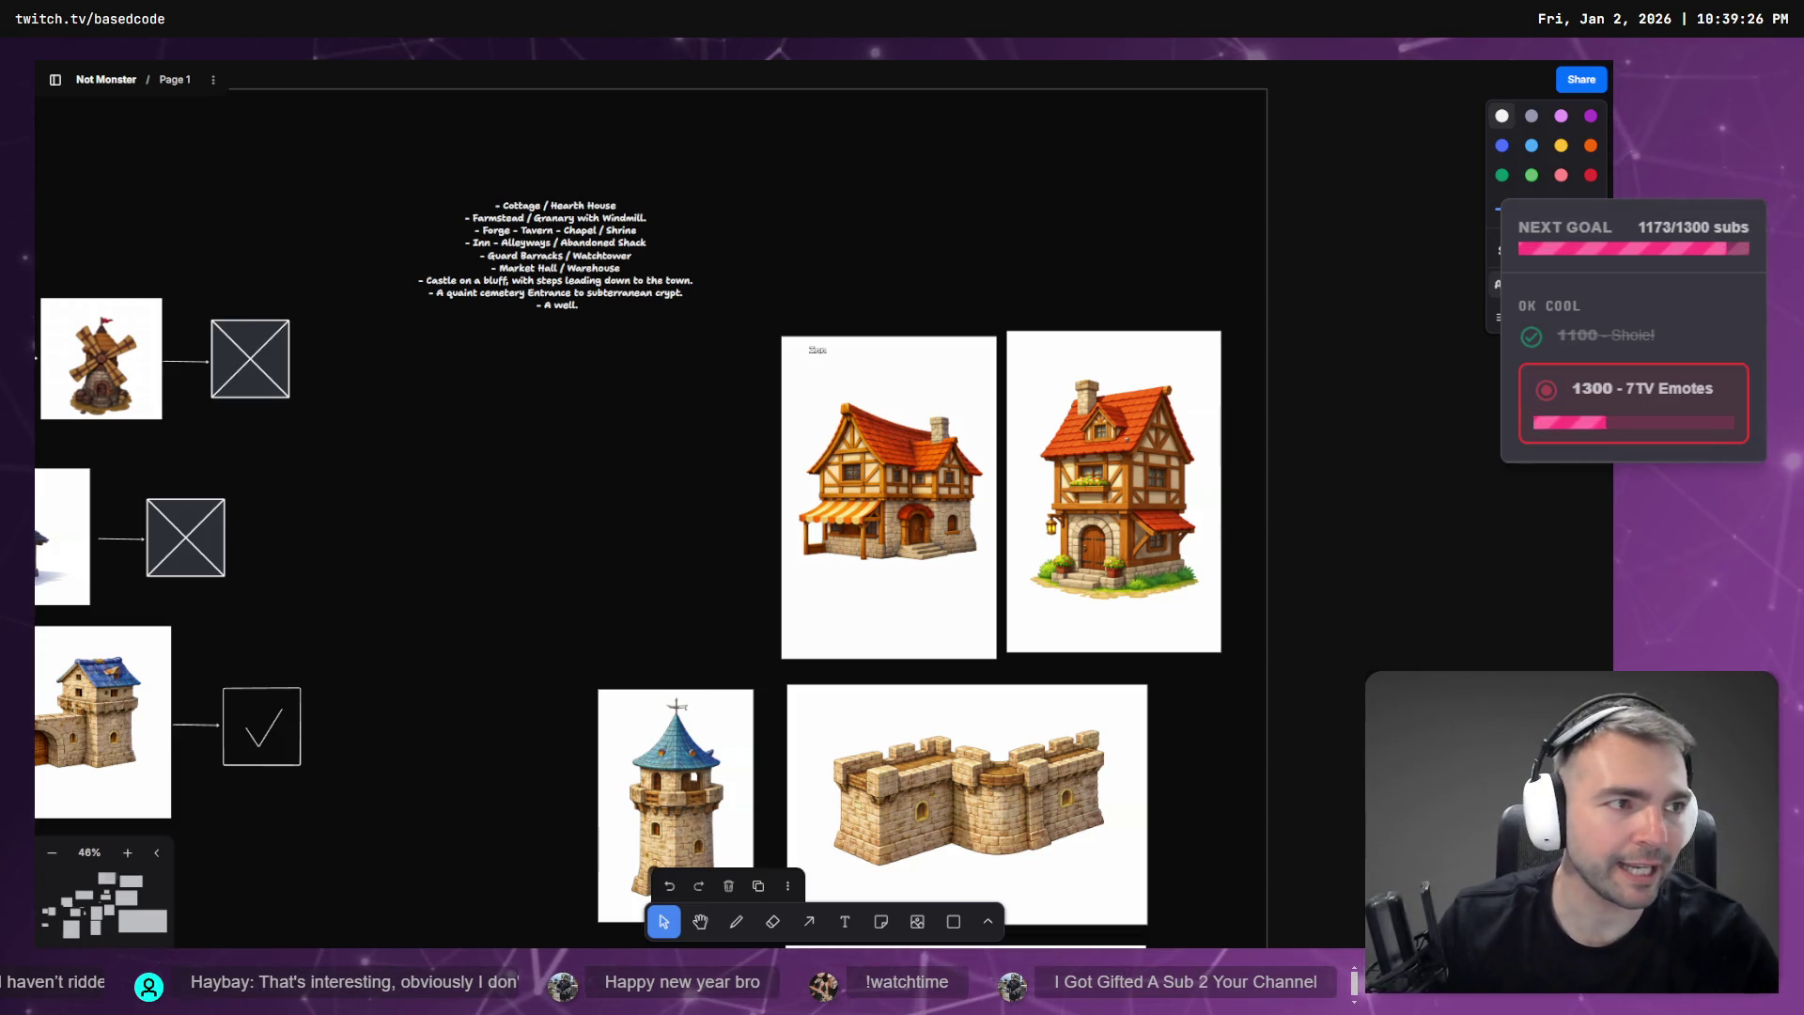
key(alt+Tab)
click(787, 802)
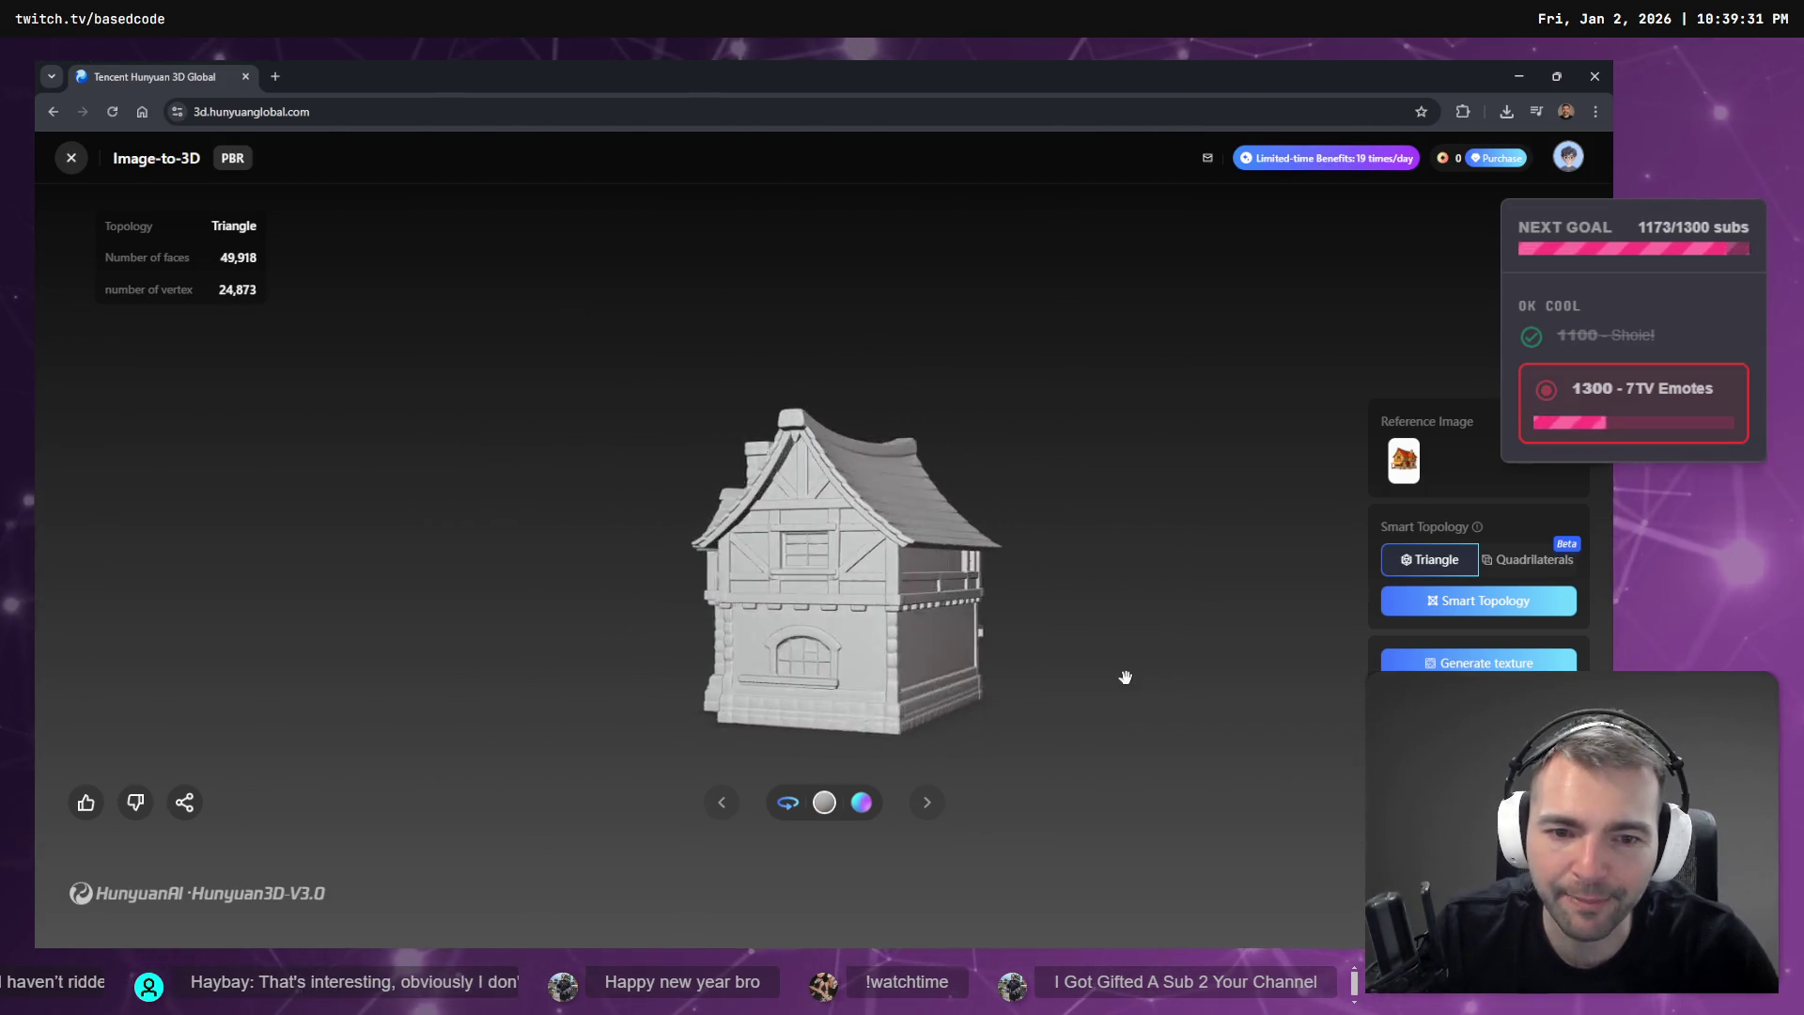
- Set the house model's Smart Topology to Quadrilaterals and go back to tldraw
click(1517, 563)
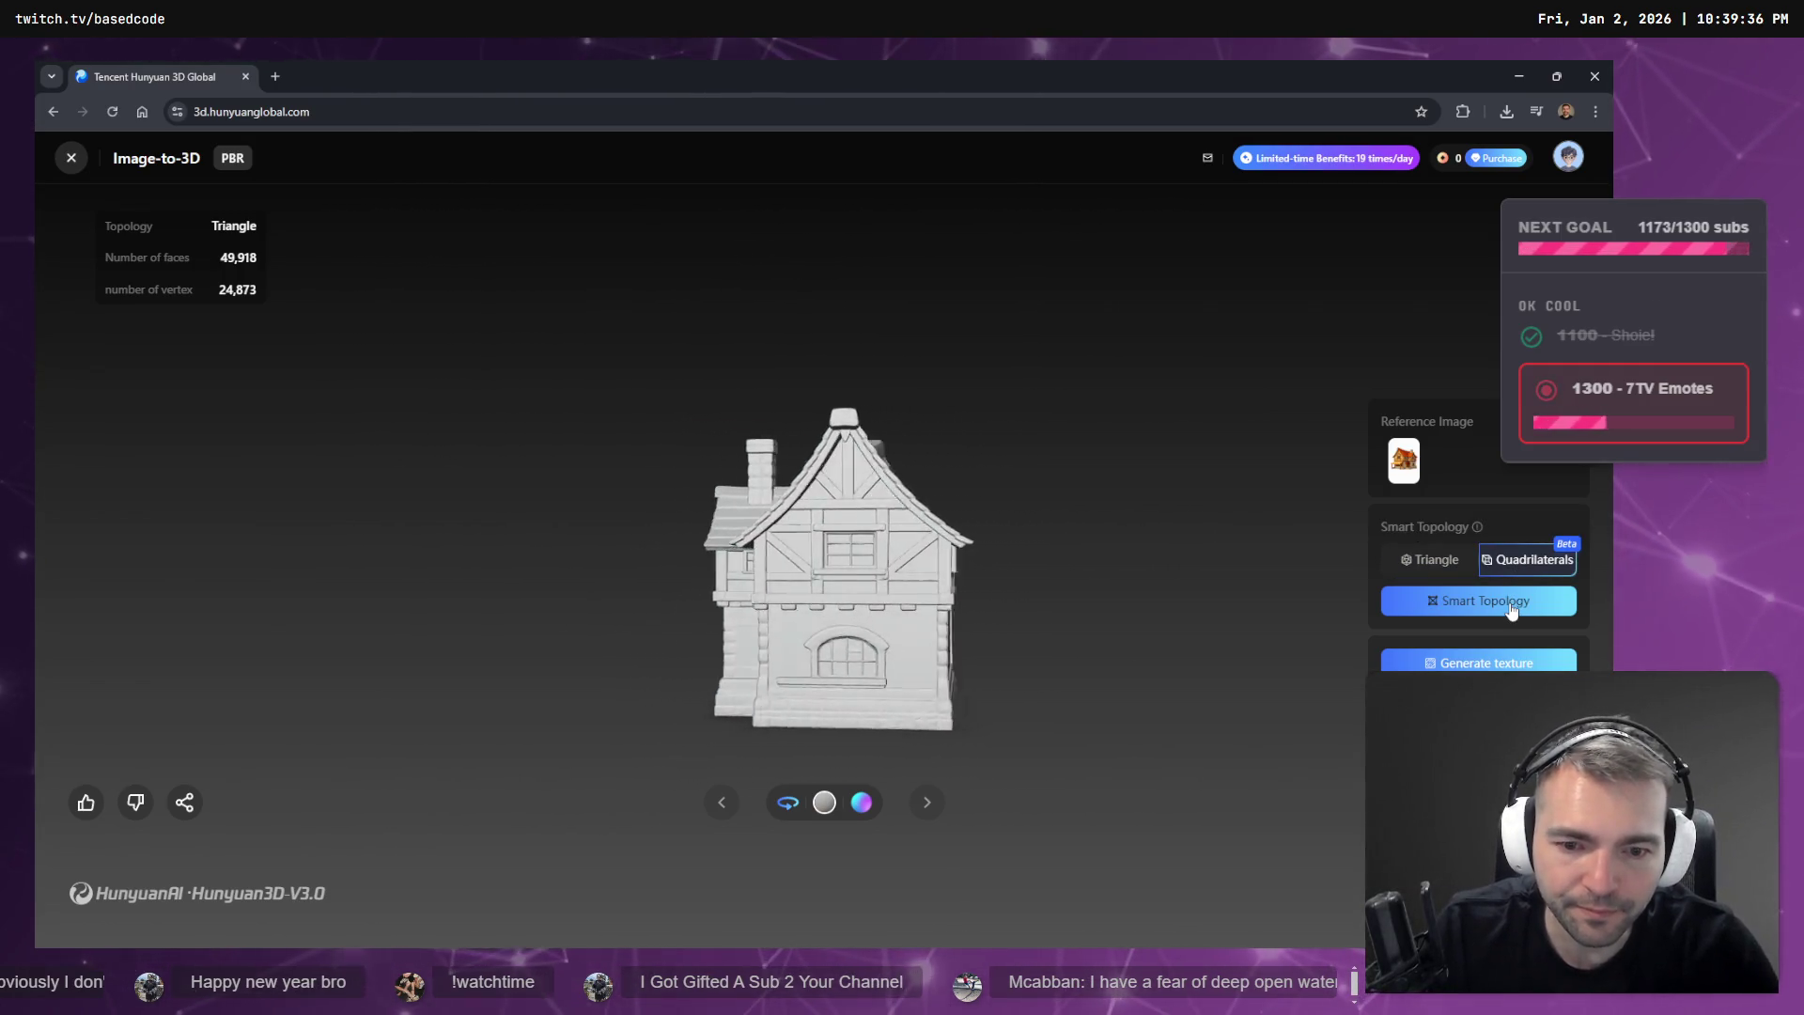
key(alt+Tab)
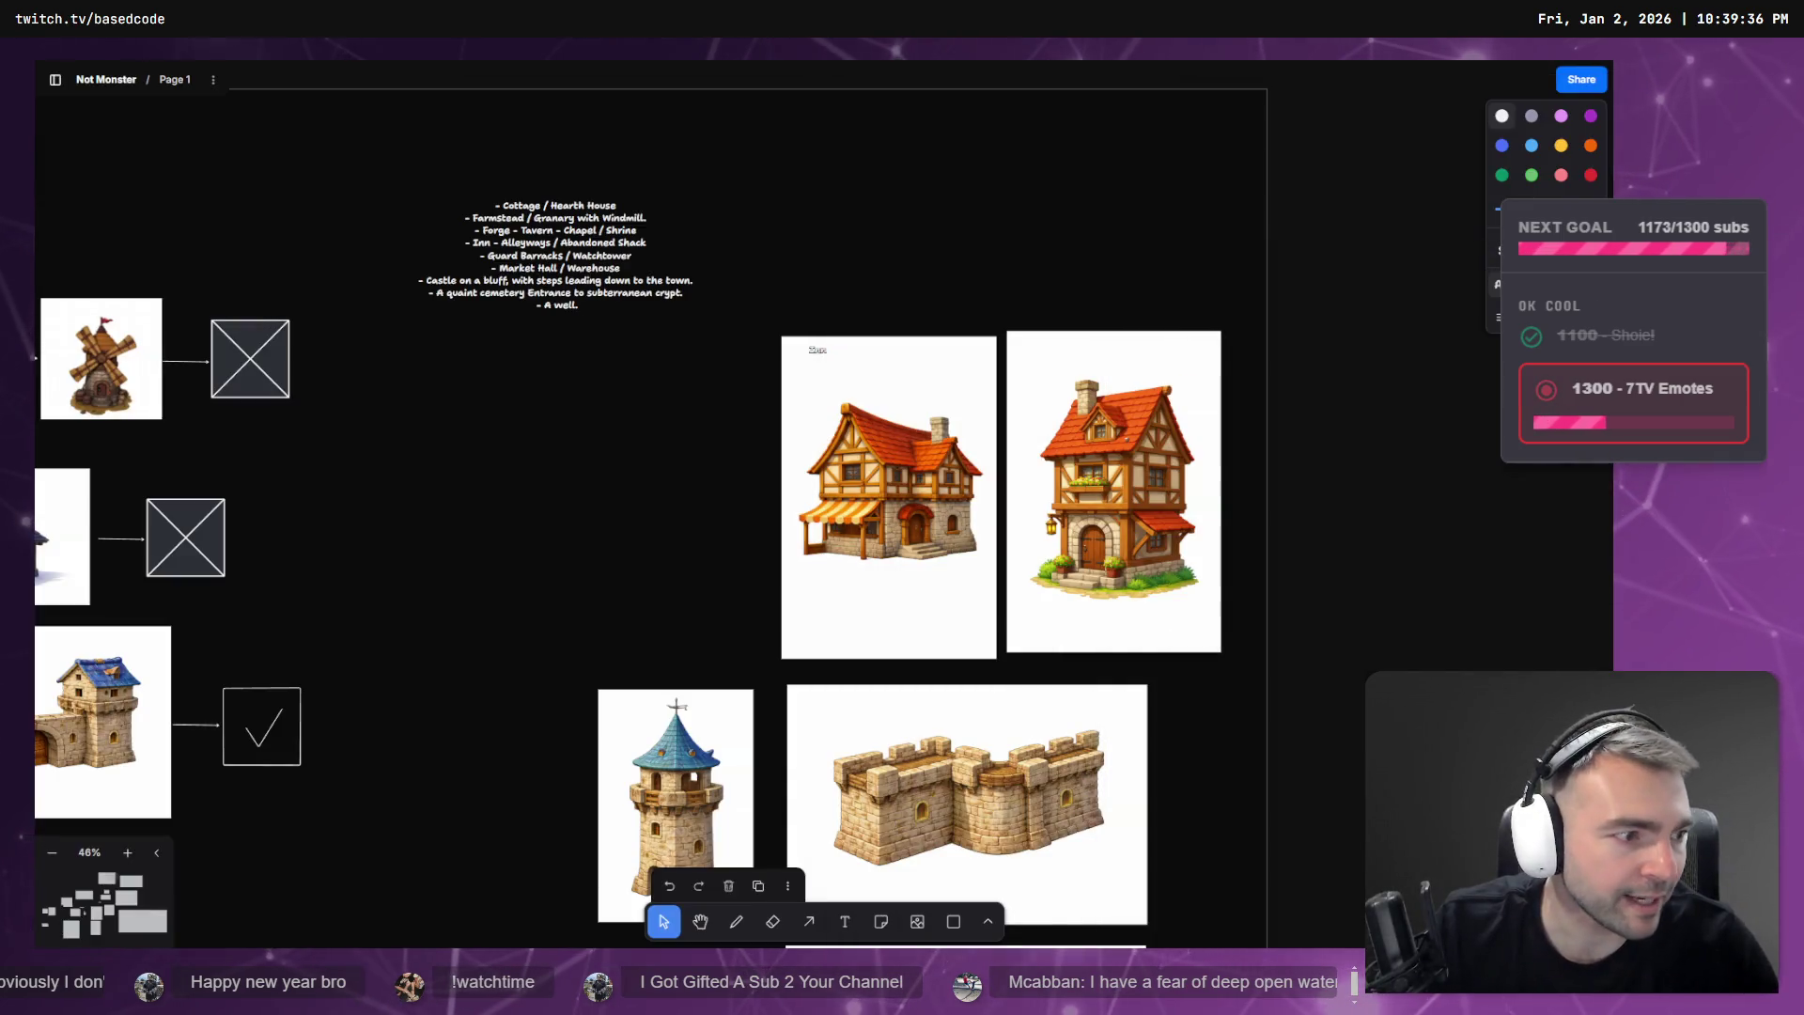
- Drag the Inn label up to sit just above the cottage image's top-left corner
click(816, 361)
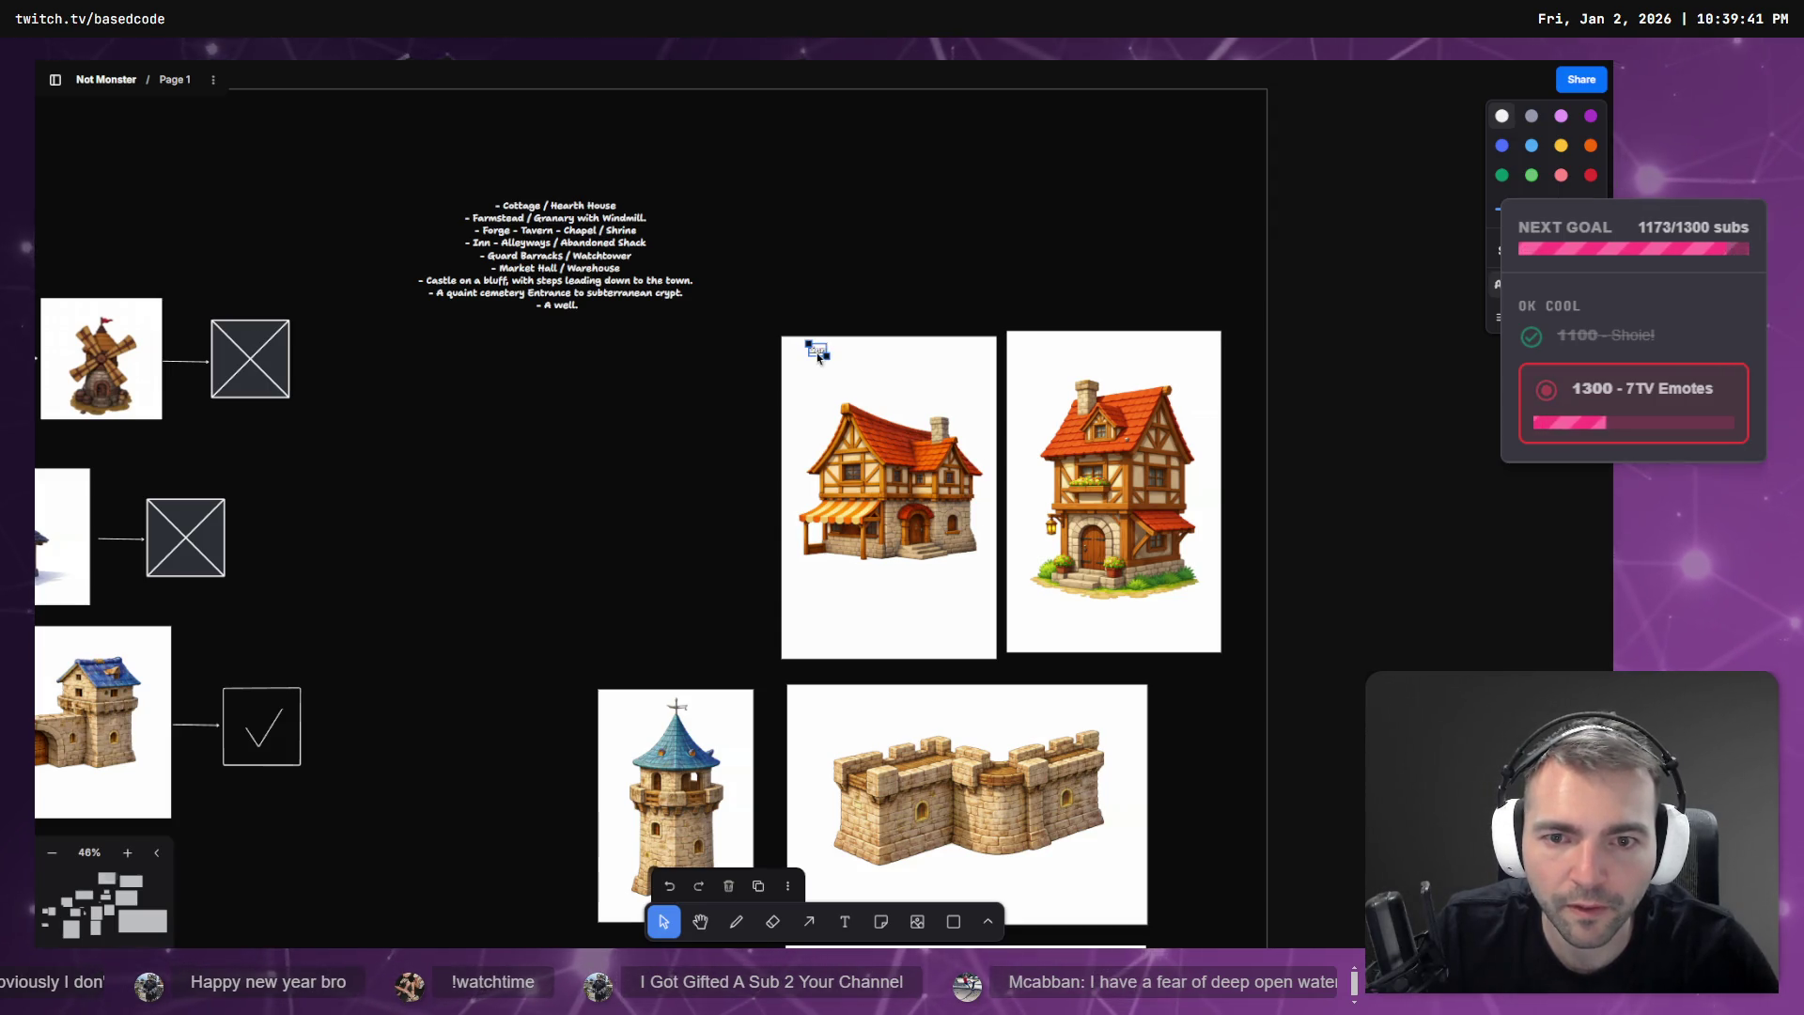
drag(817, 357, 792, 333)
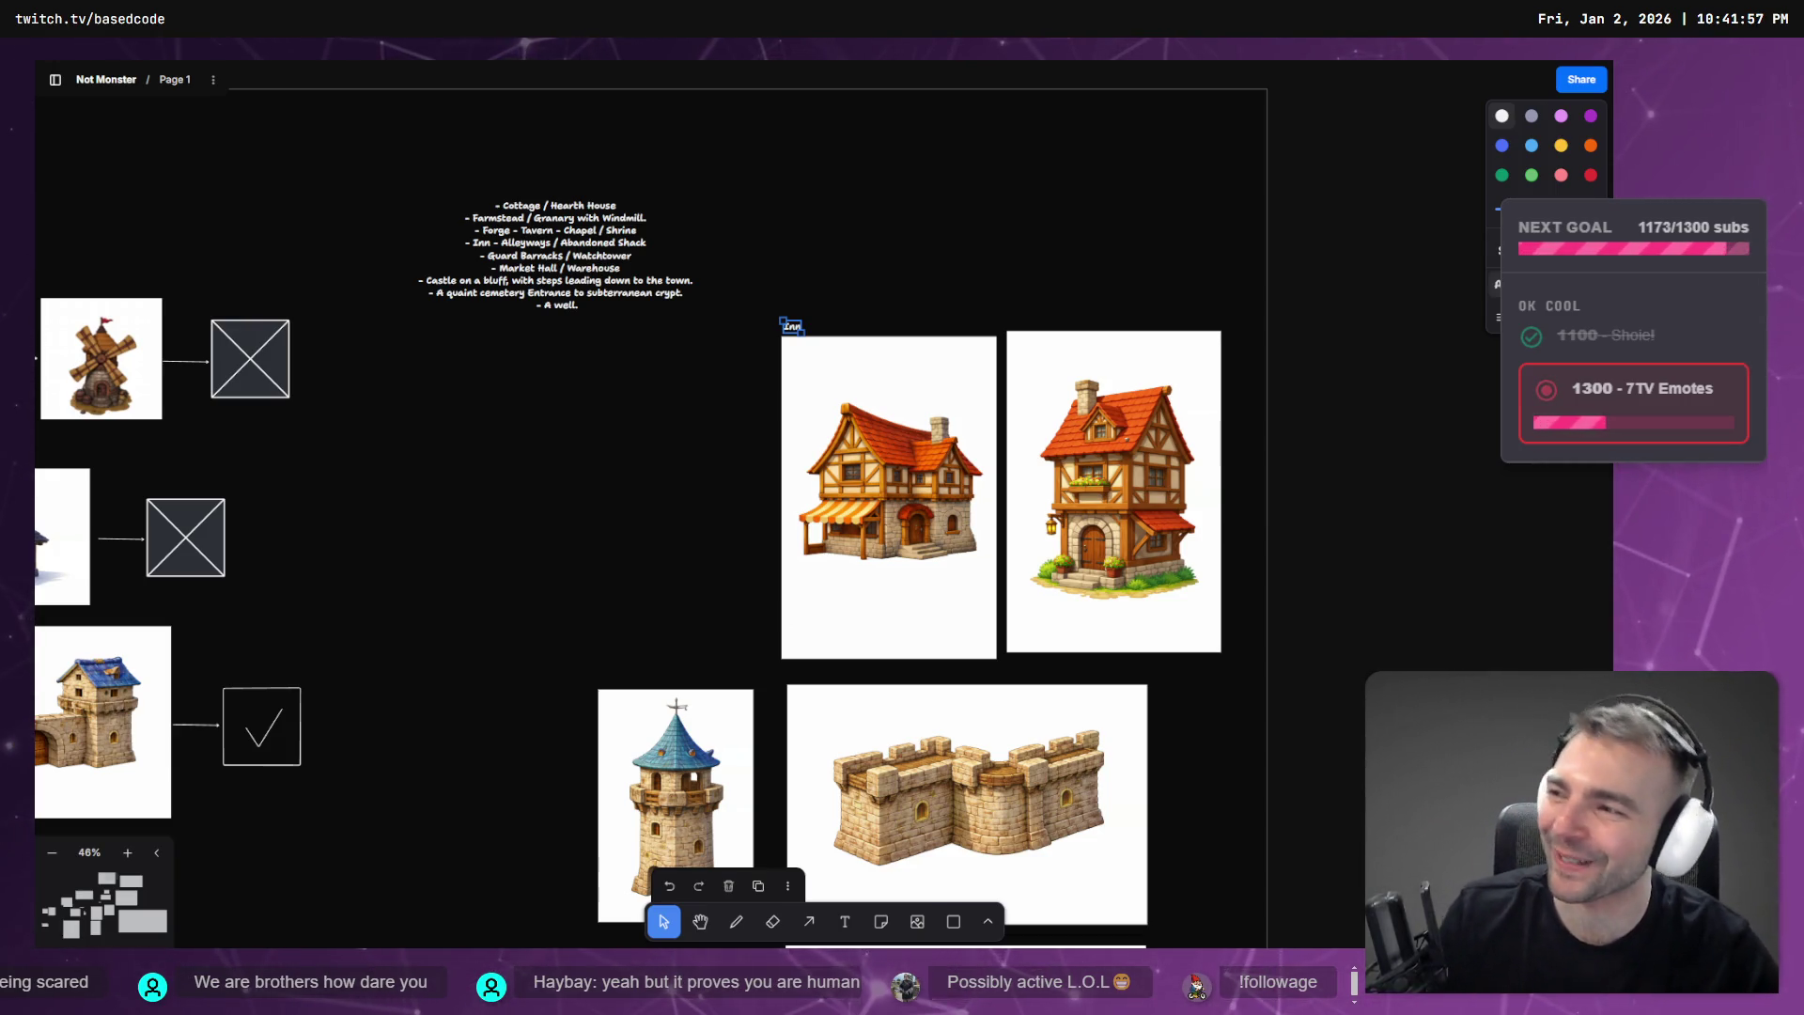
scroll(859, 218, right, 2)
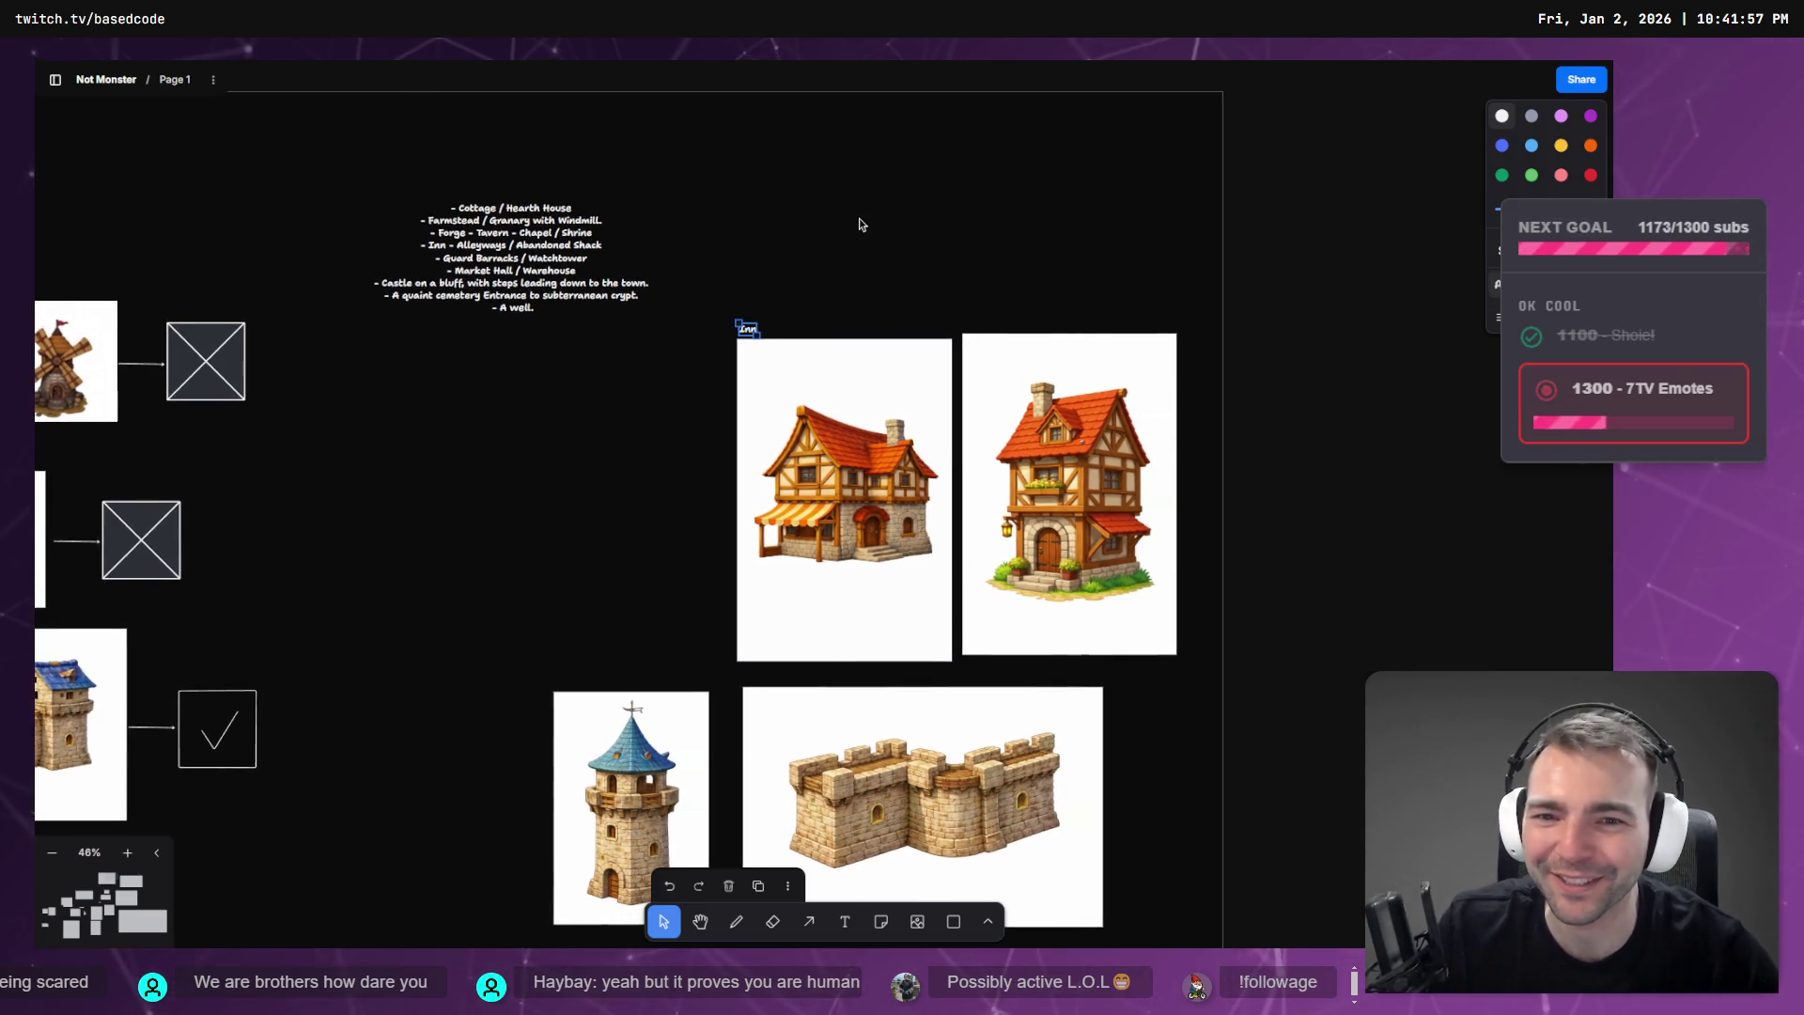
- Select and delete the second house image, leaving only the Inn image in the row
click(1039, 387)
drag(1026, 410, 1024, 419)
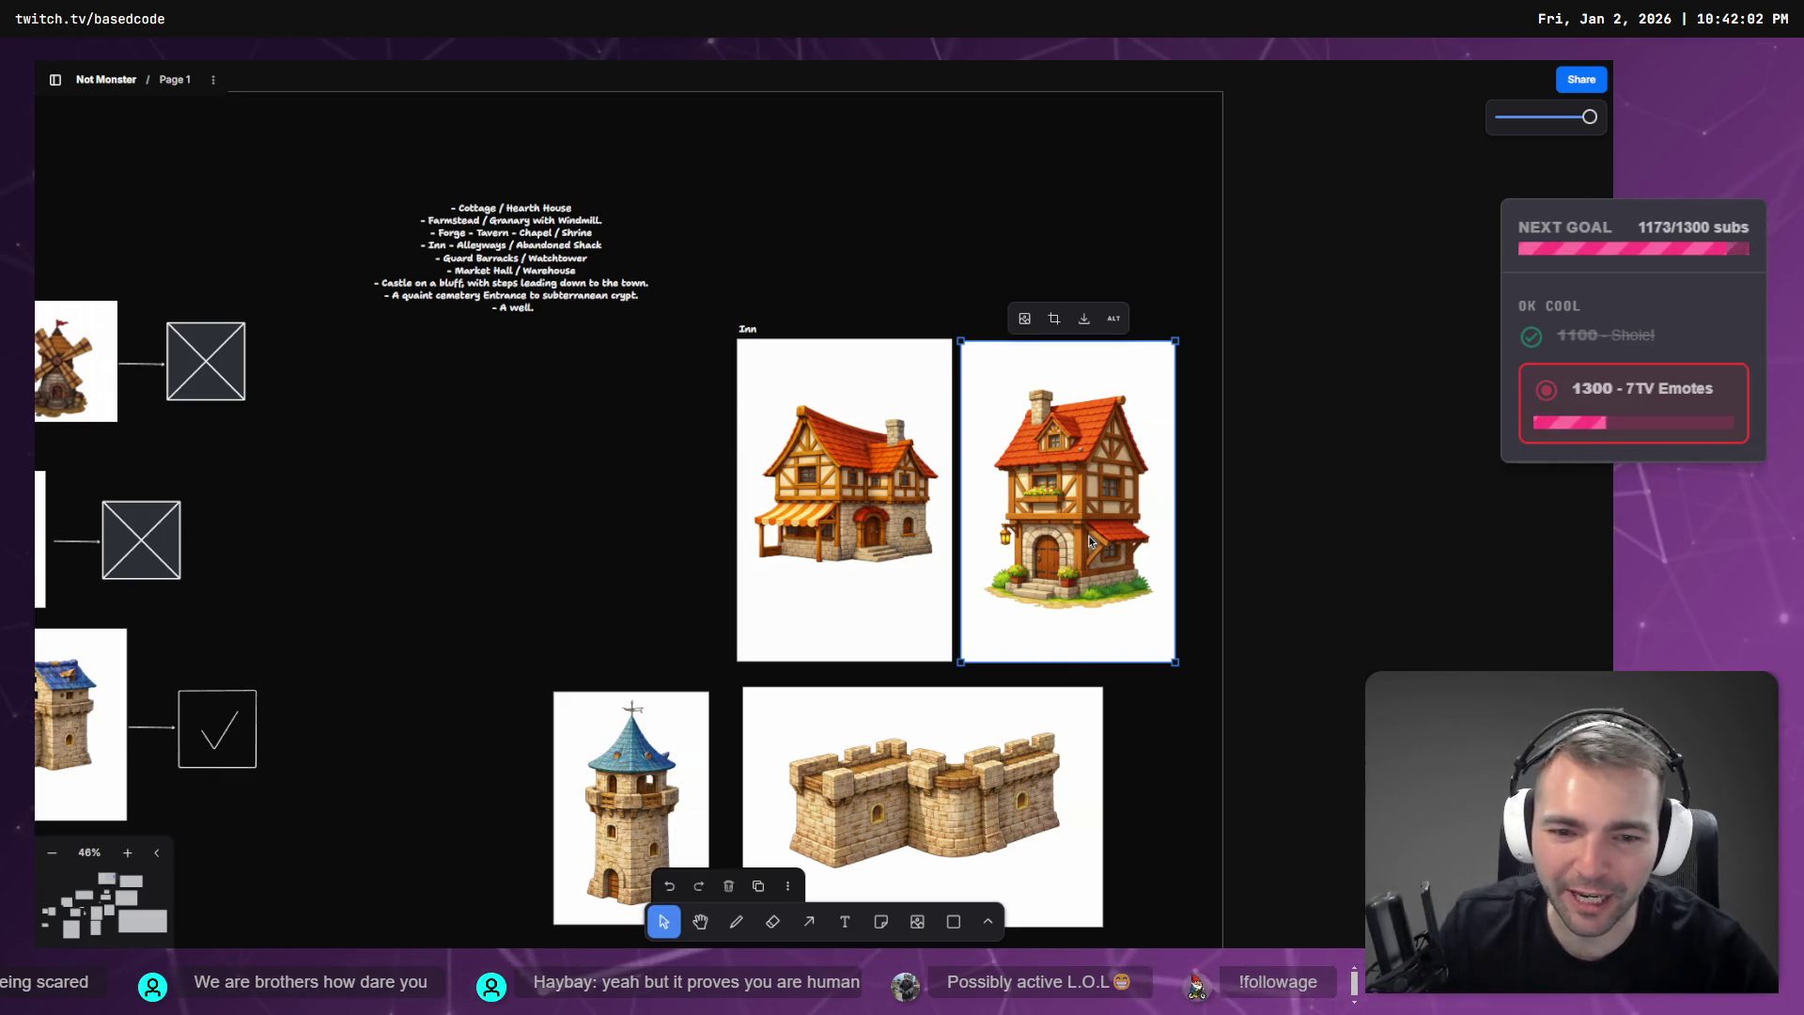
key(Delete)
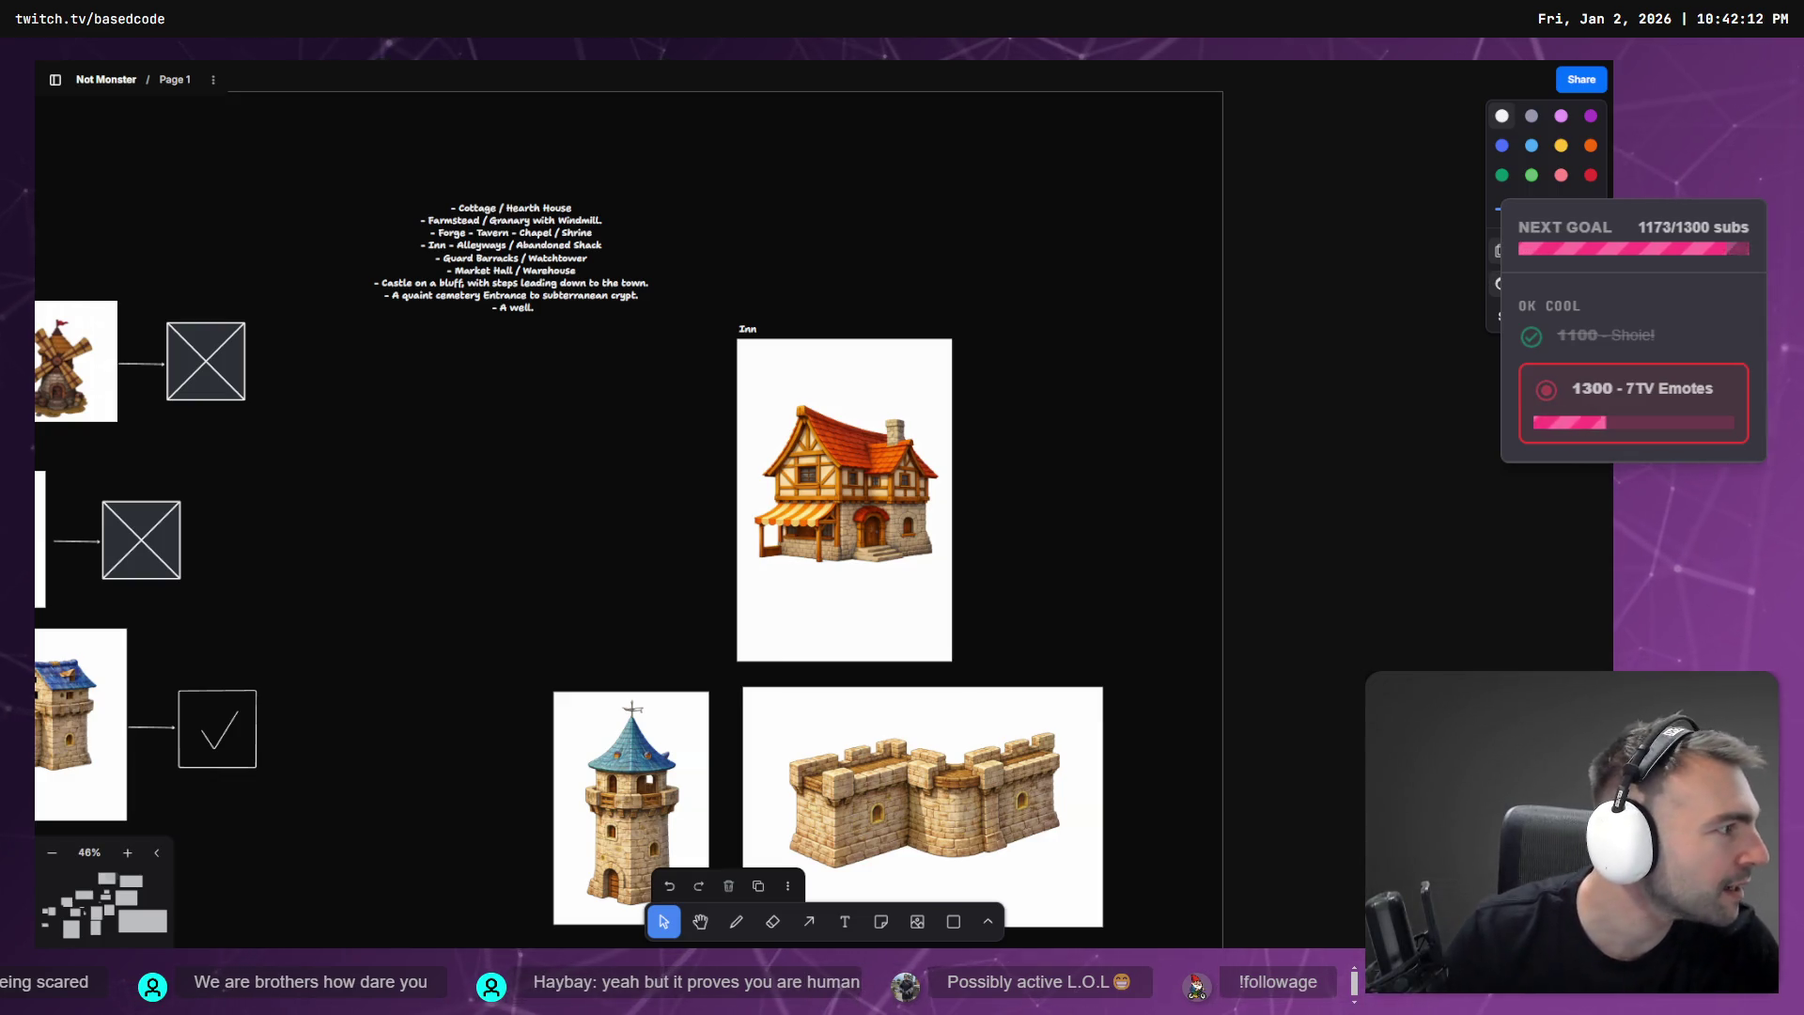
key(alt+Tab)
- Open the ChatGPT chat with the inn image, briefly checking the grass texture chat
click(752, 76)
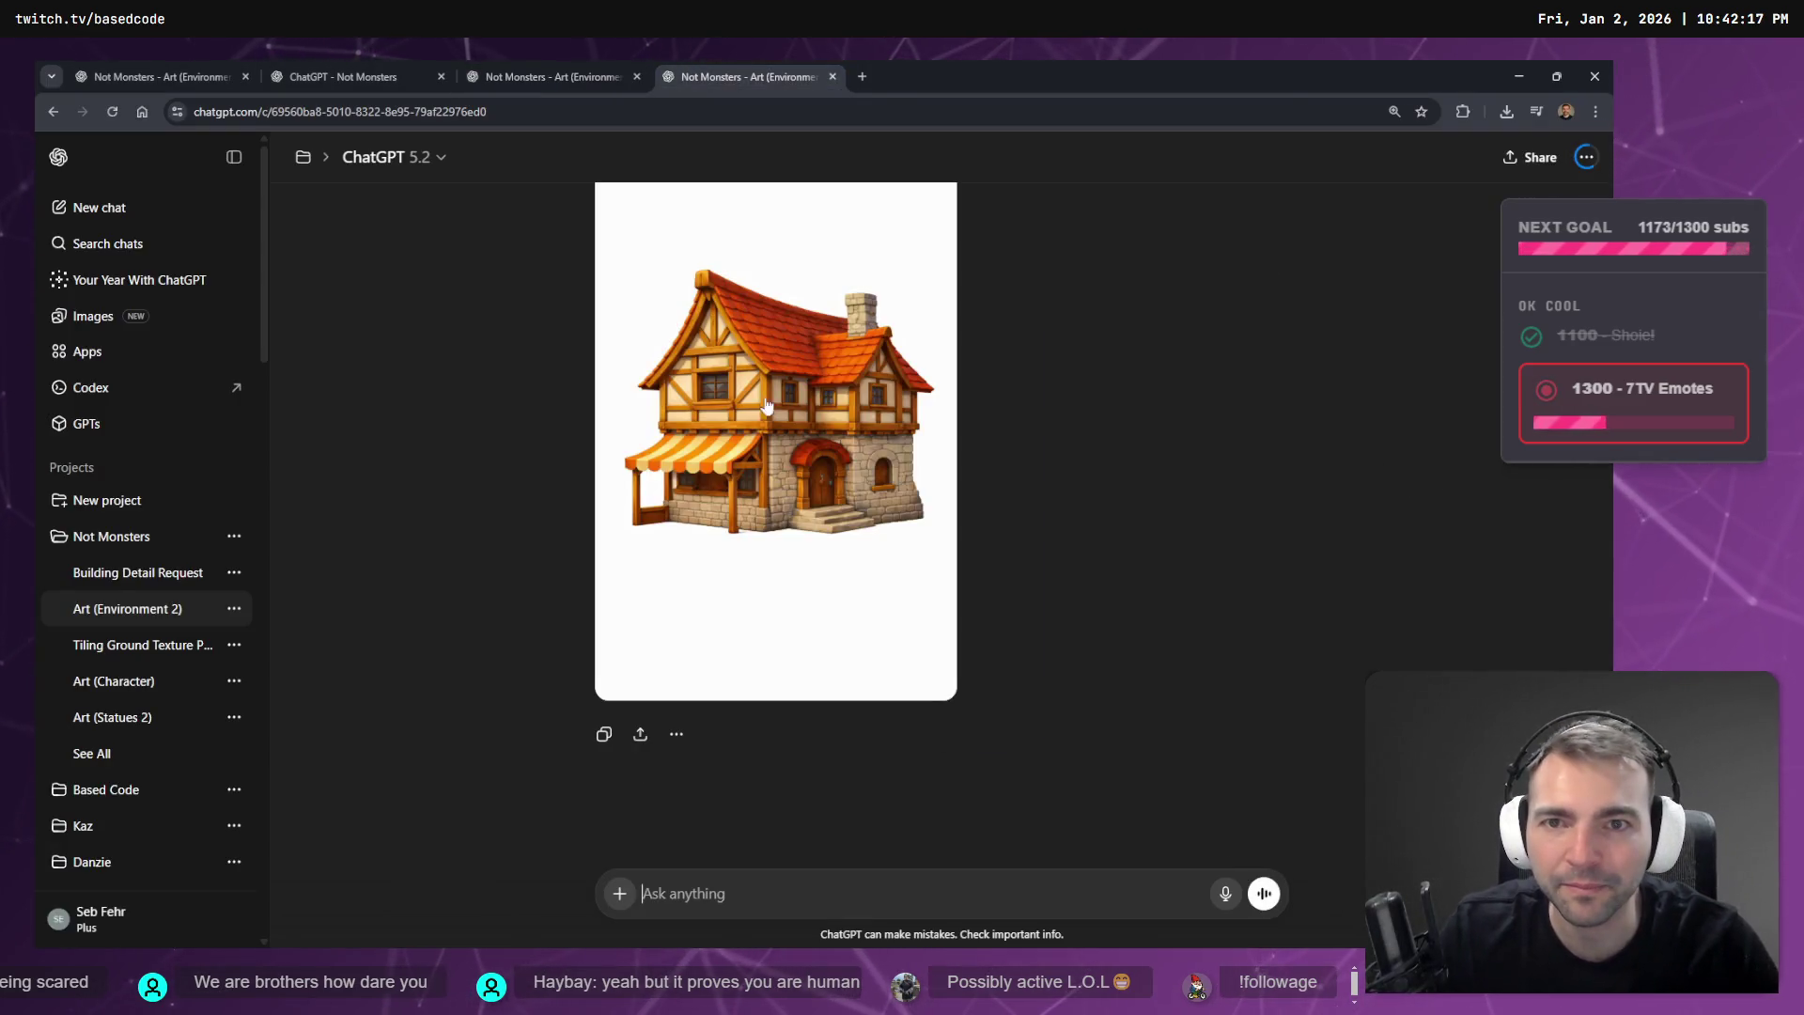
scroll(901, 503, up, 5)
scroll(771, 300, down, 5)
click(533, 68)
click(695, 67)
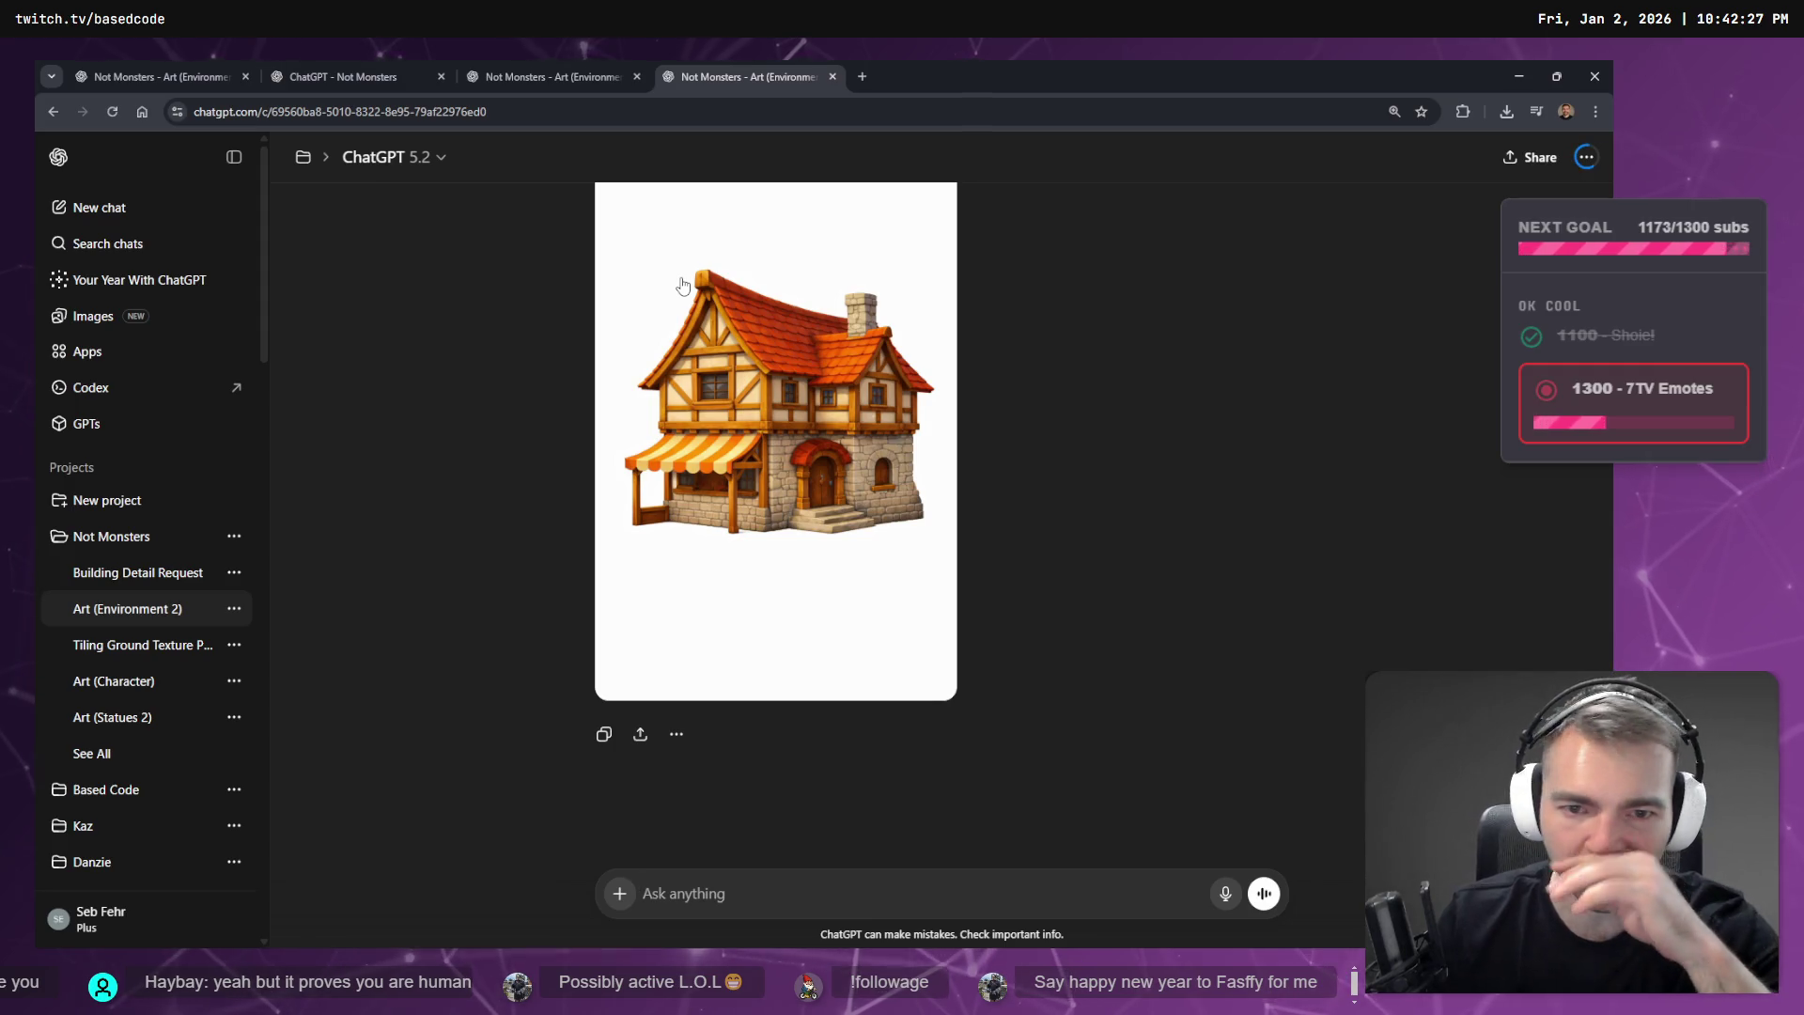
scroll(777, 390, up, 3)
scroll(777, 391, down, 3)
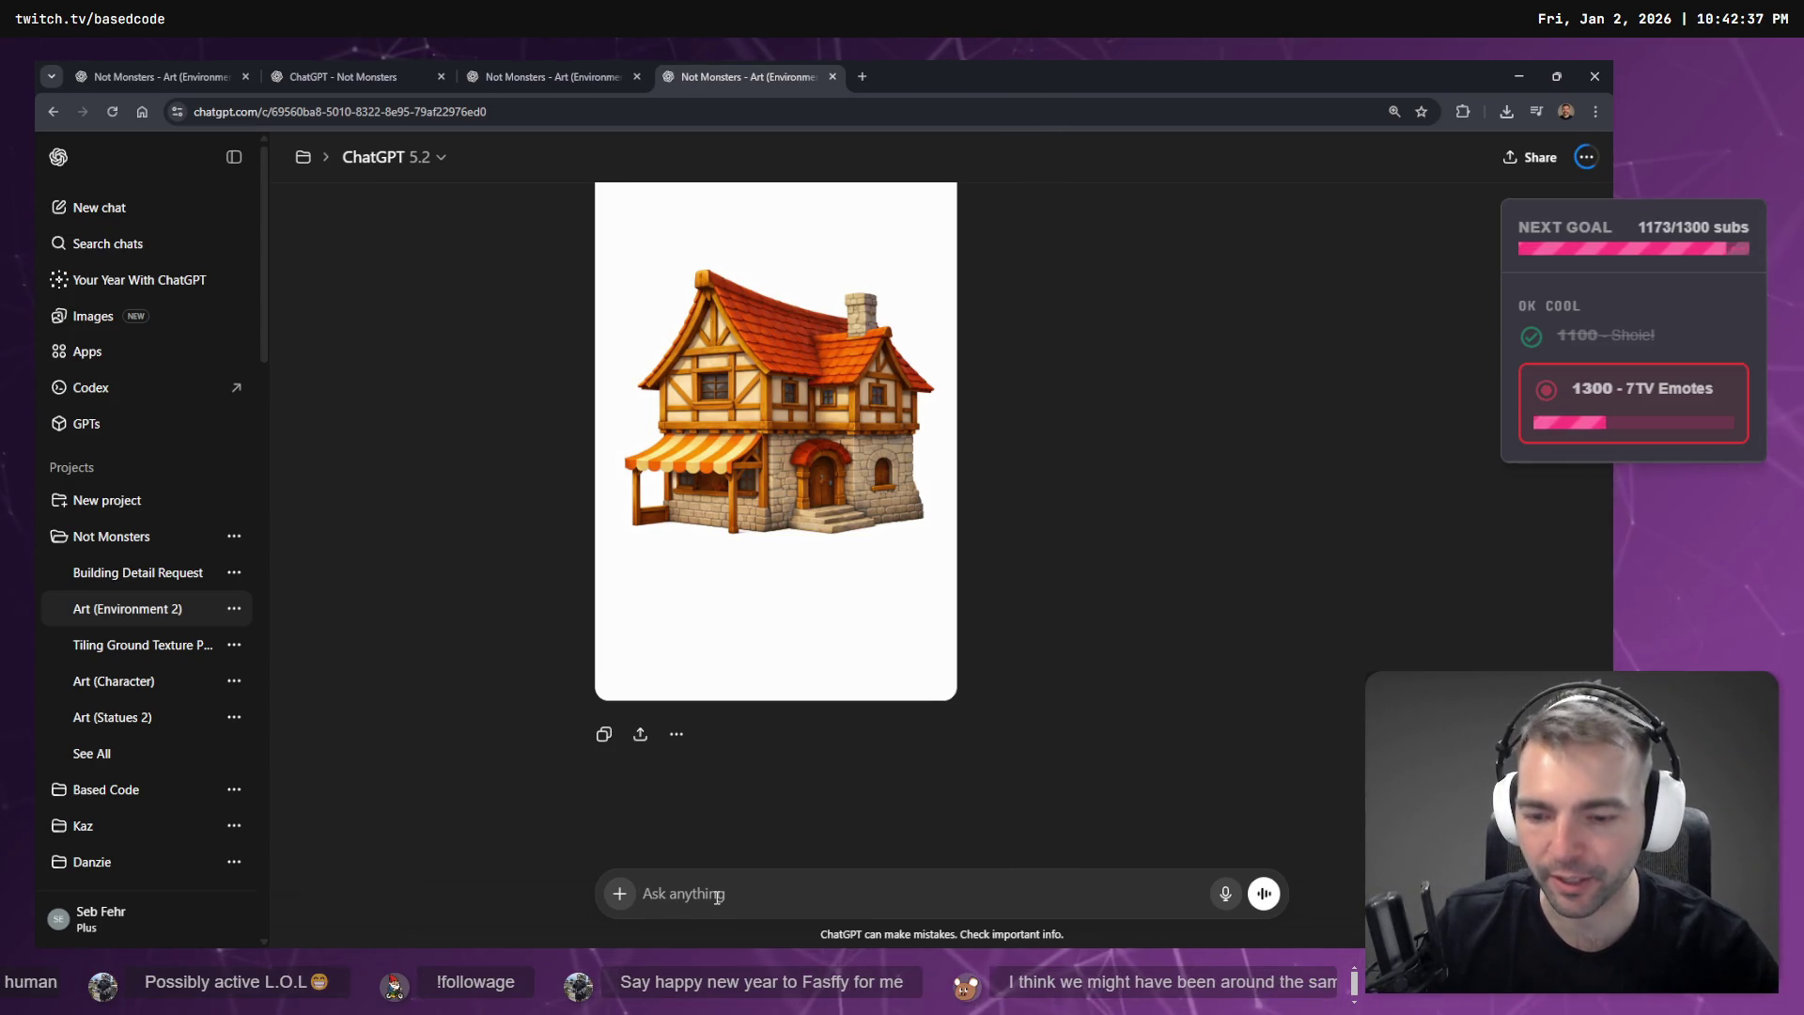
- Dictate, correct and send a request for a medieval blacksmith with a forge, styled like the house
key(super+h)
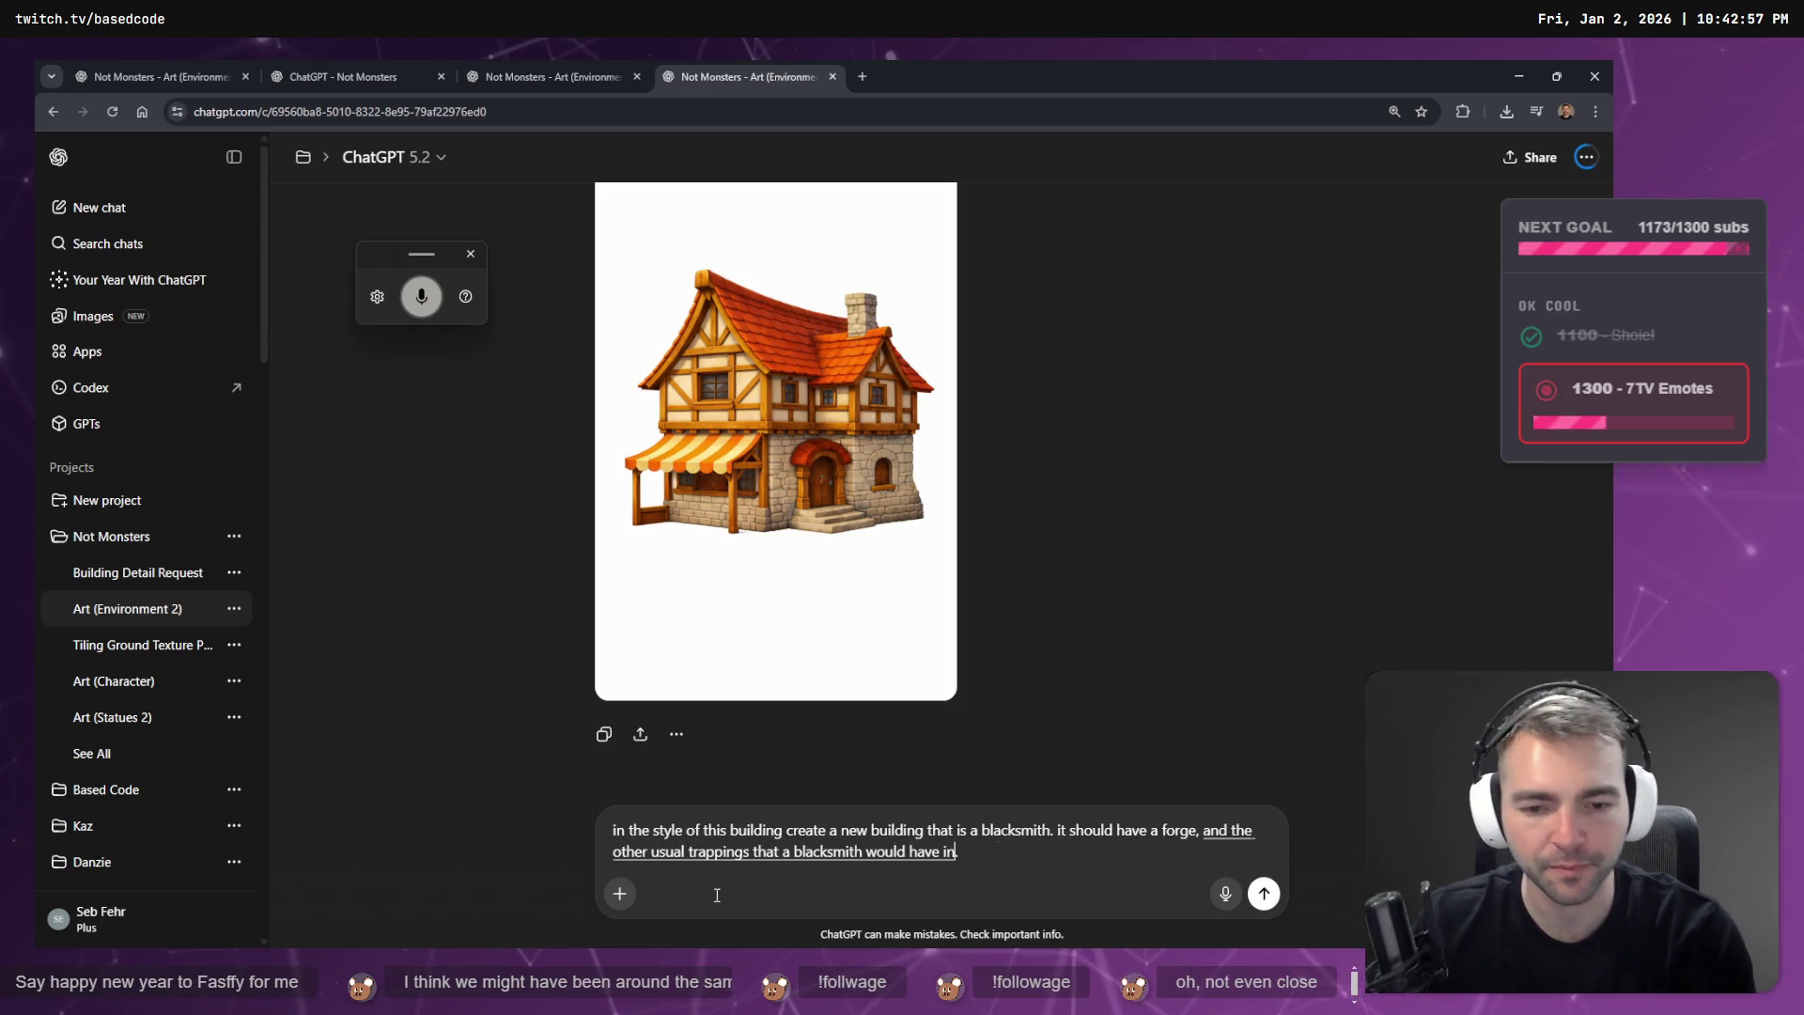
key(ctrl+Left)
key(ctrl+Left)
key(ctrl+Left)
text(b)
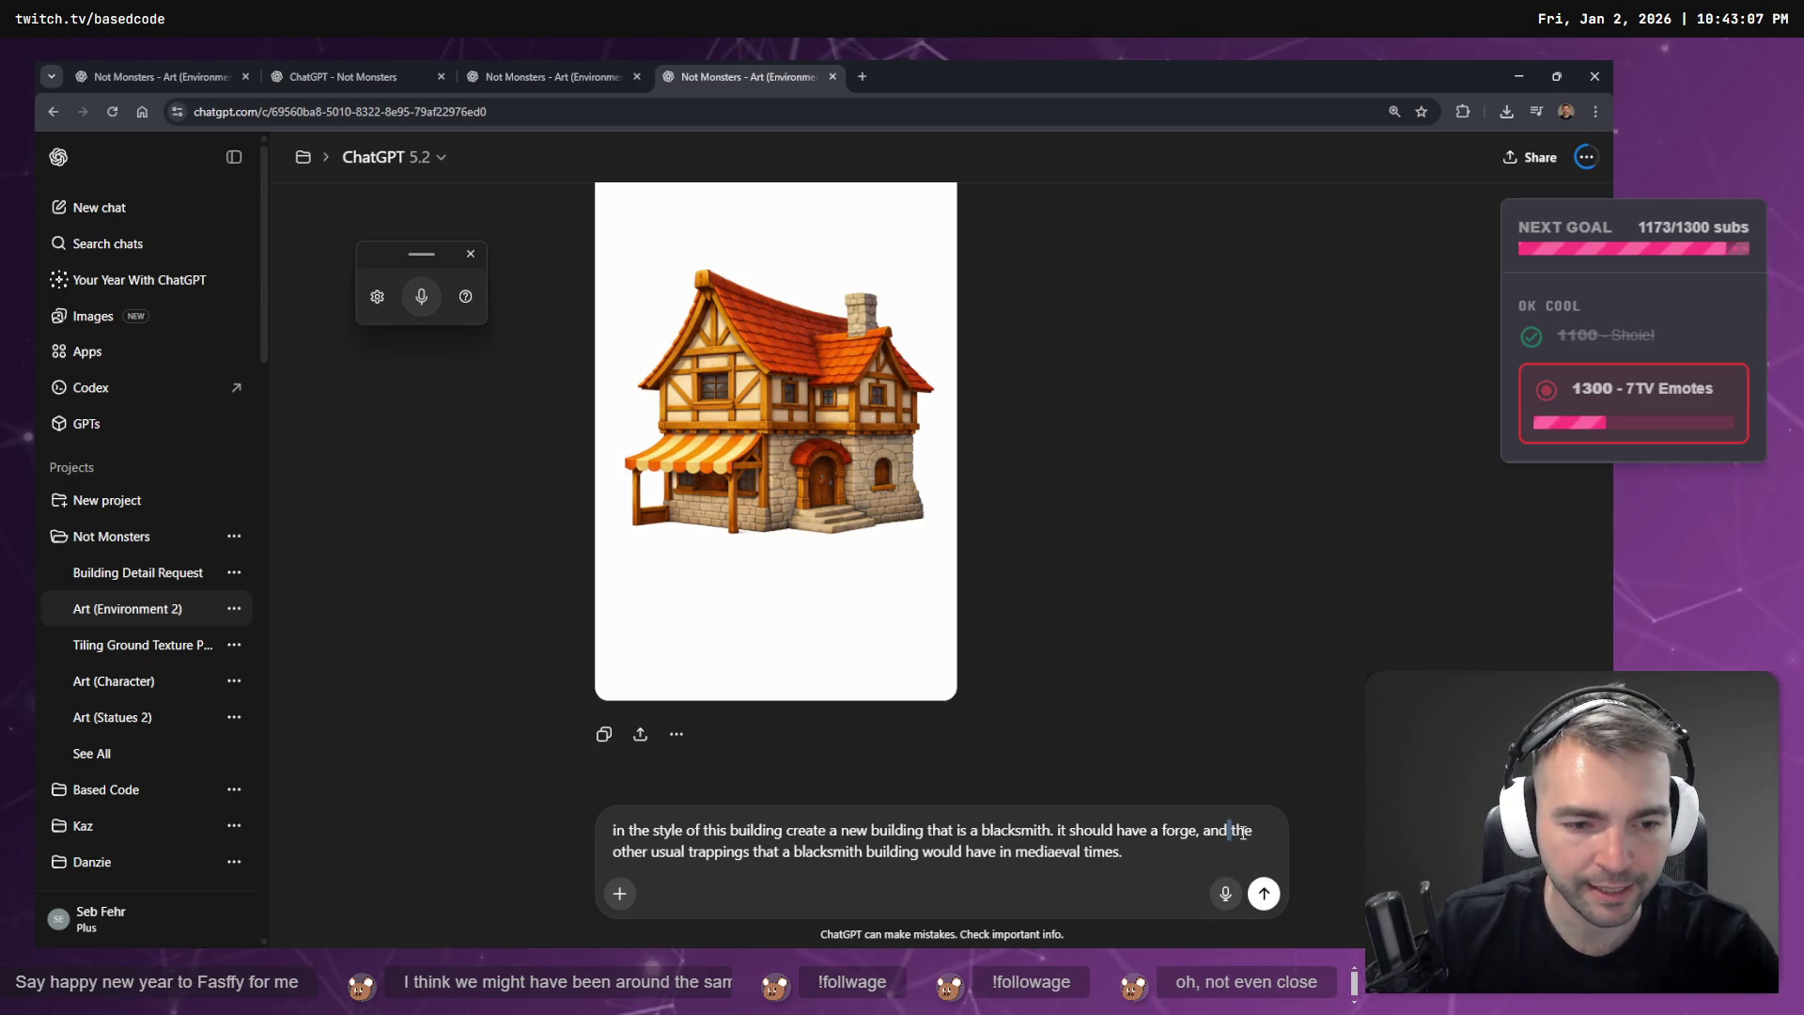
key(Return)
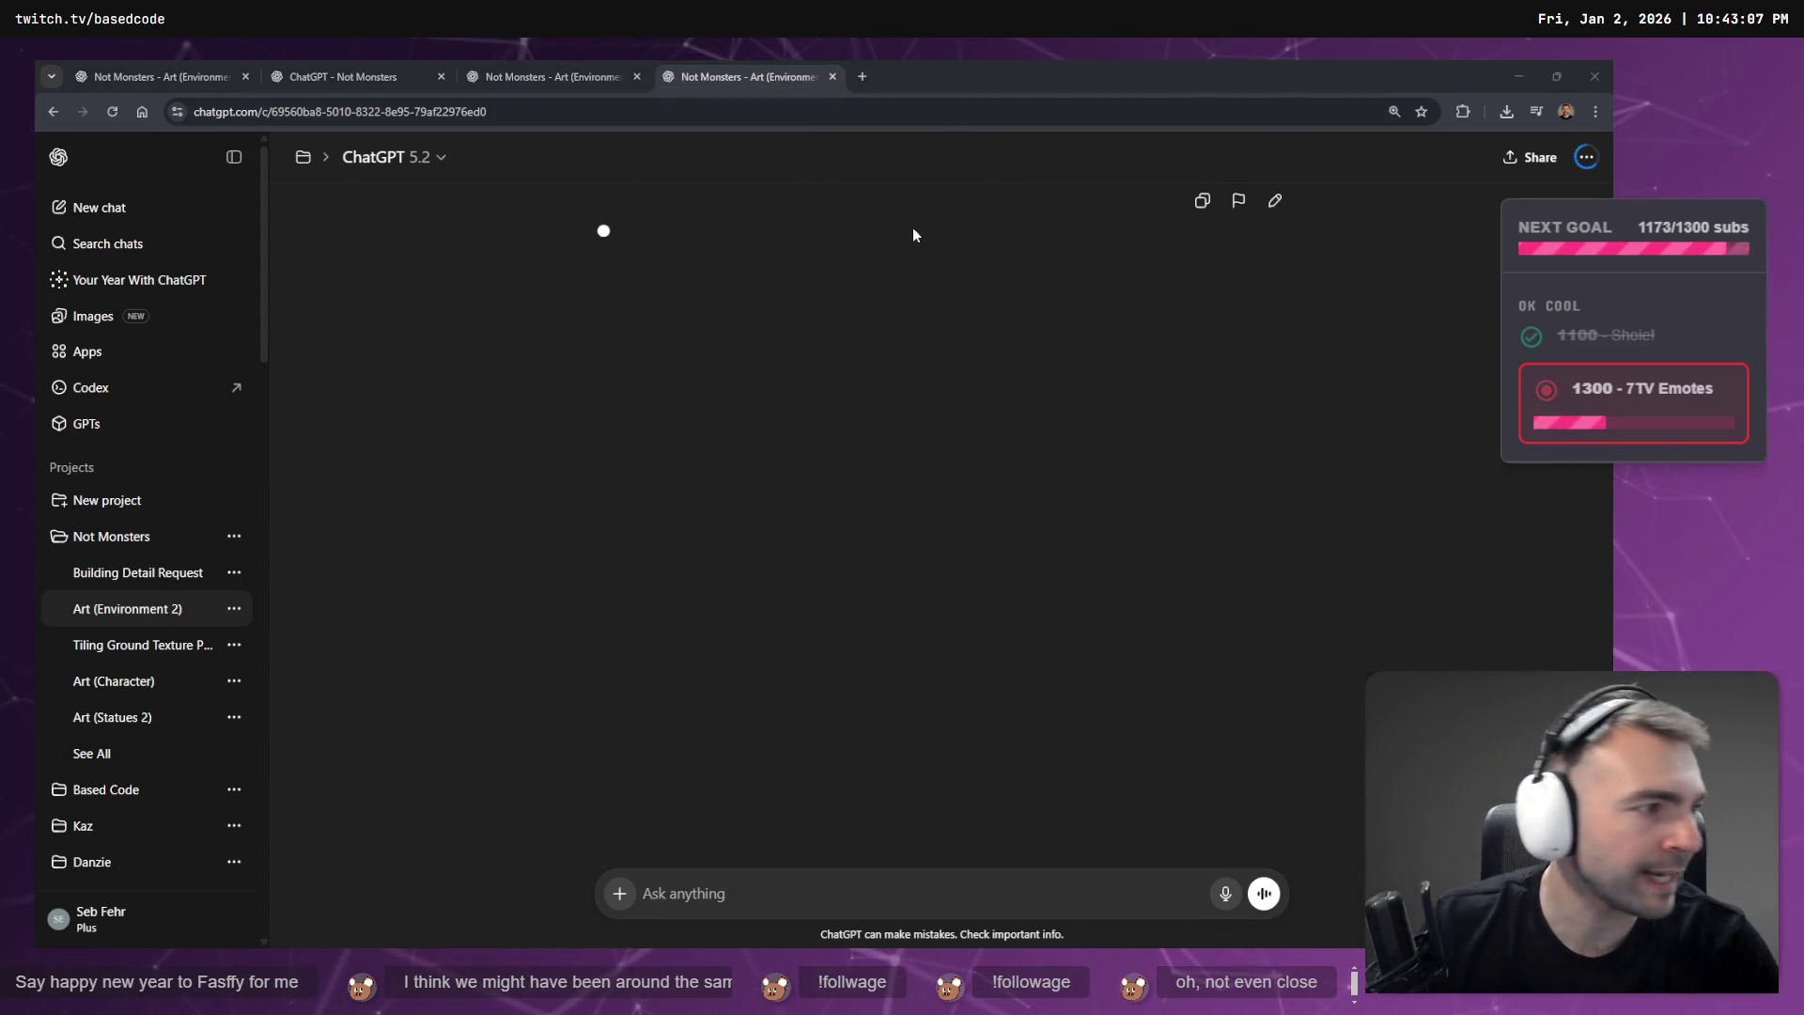
key(alt+Tab)
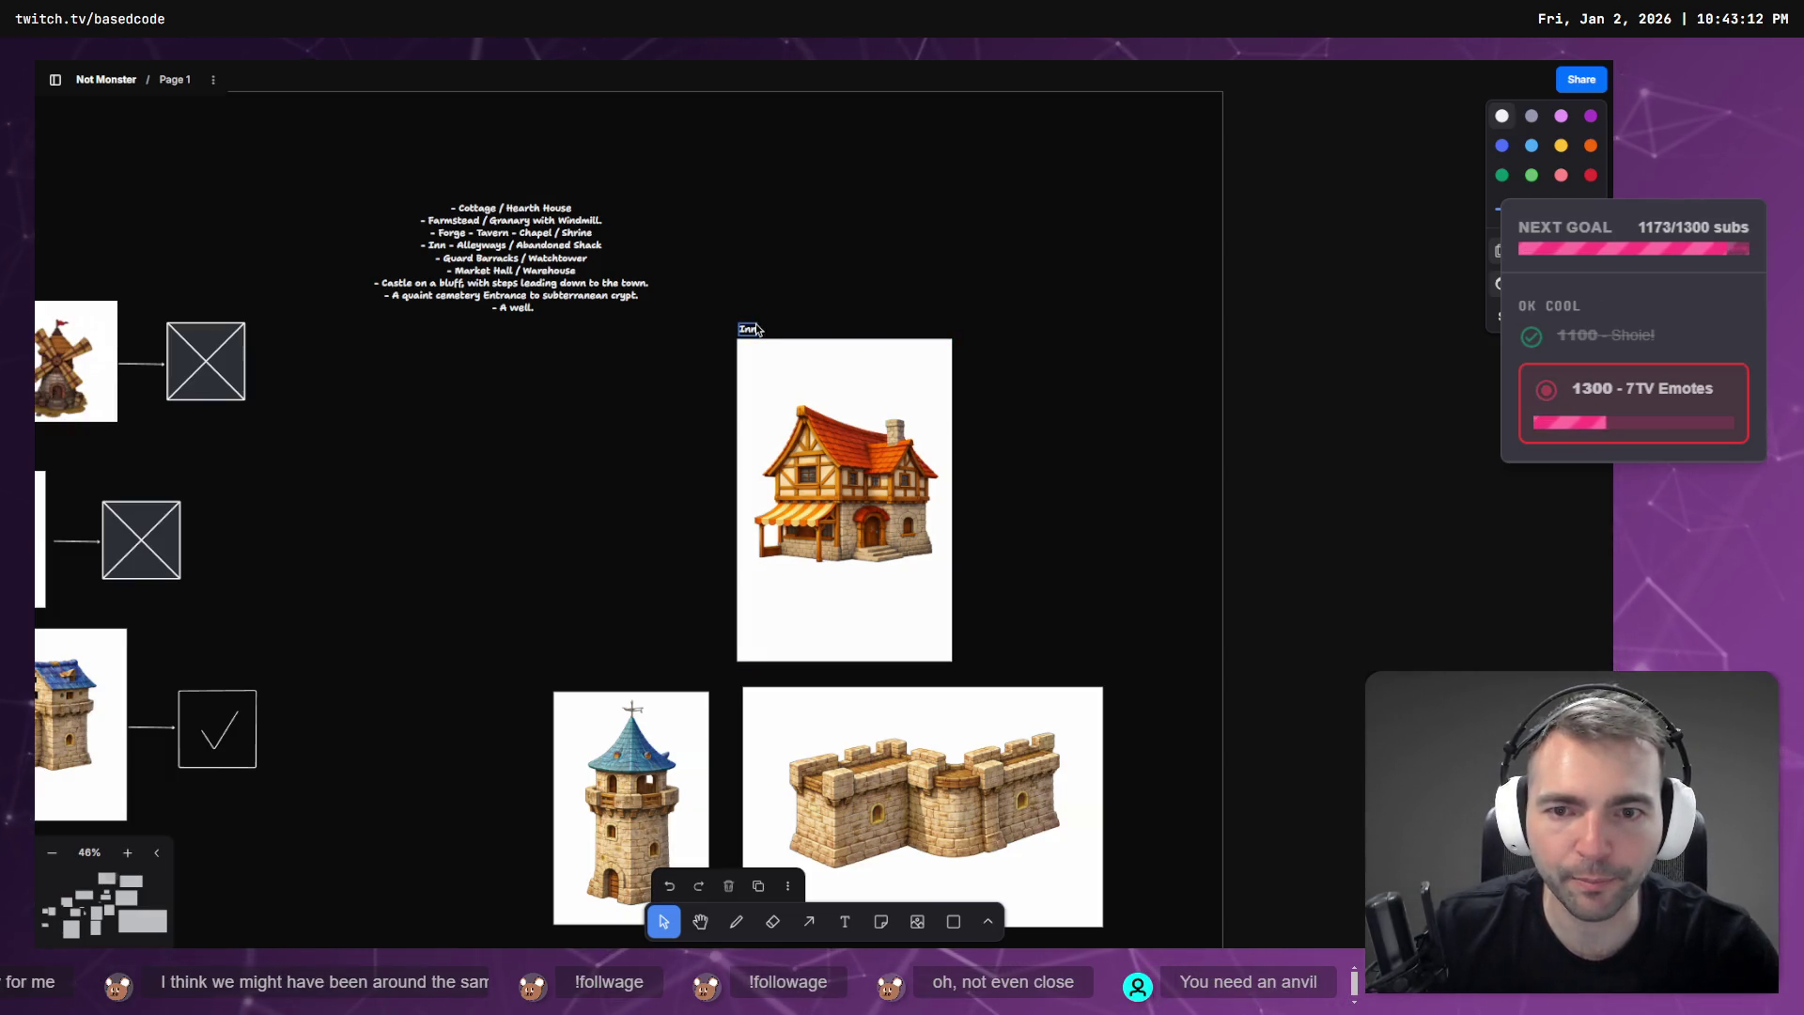
- Add a 'Blacksmith' text label to the right of the Inn label
click(989, 330)
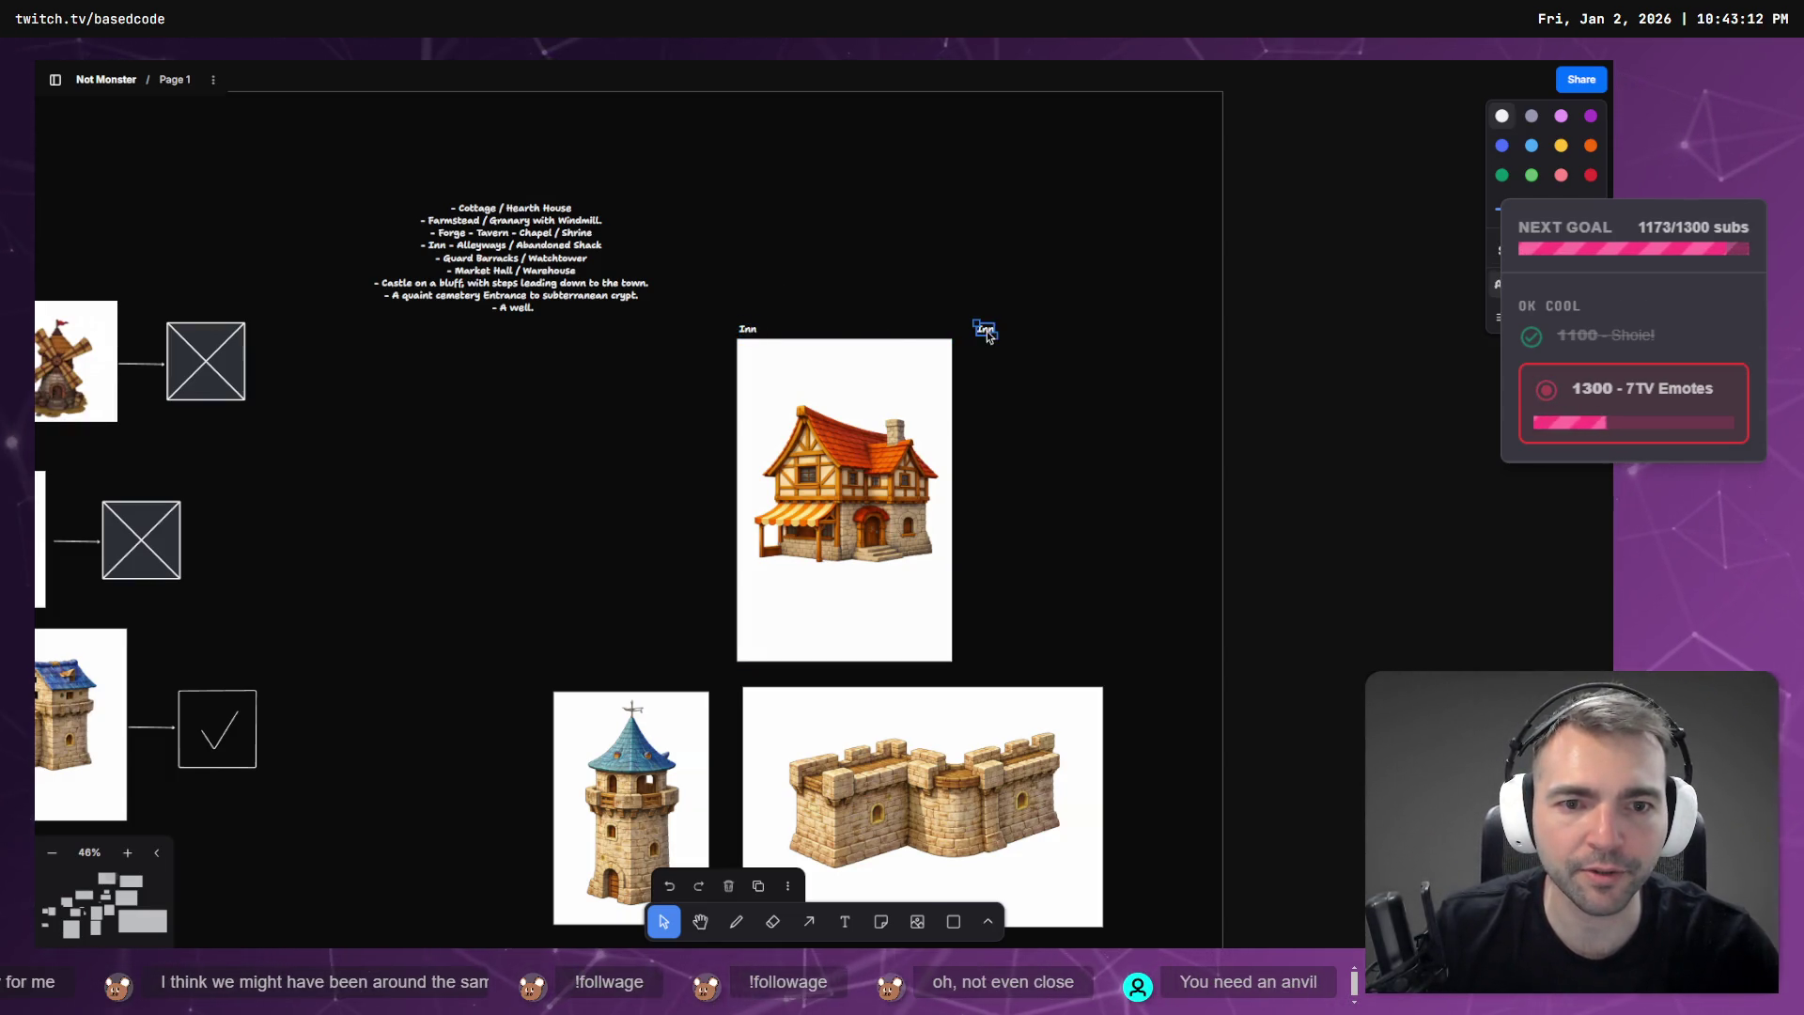
text(mith)
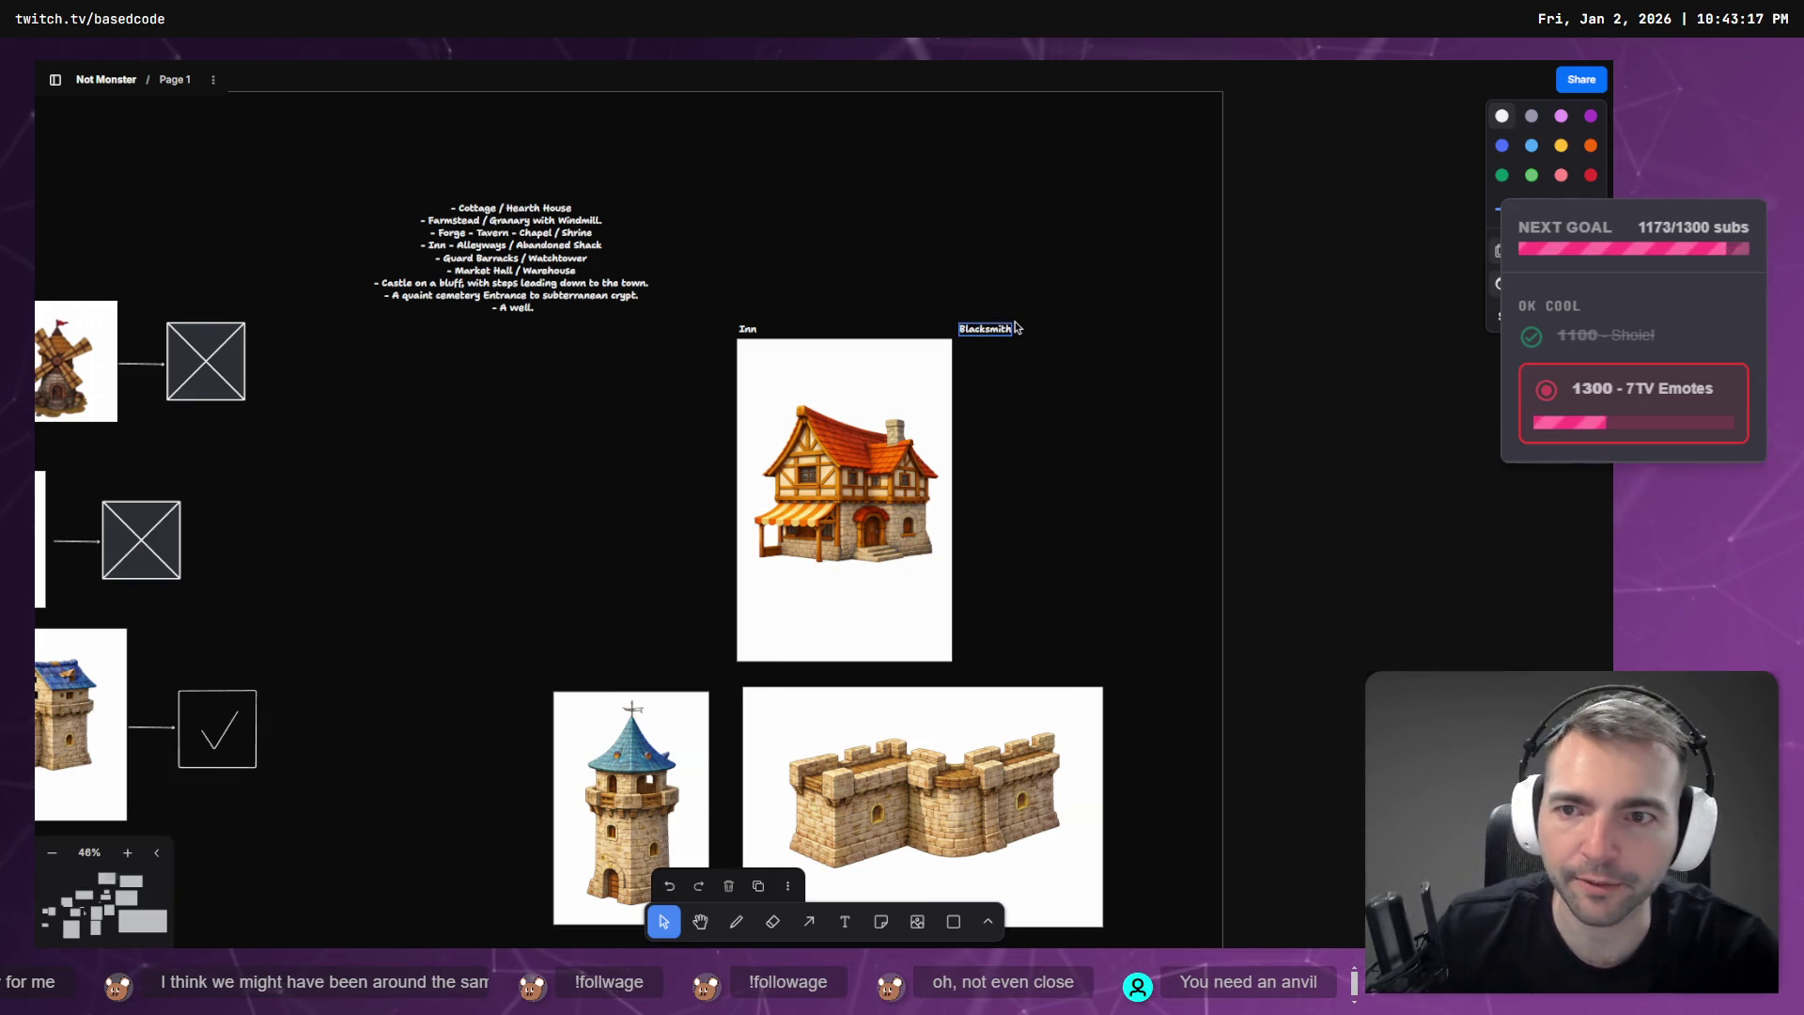
click(547, 249)
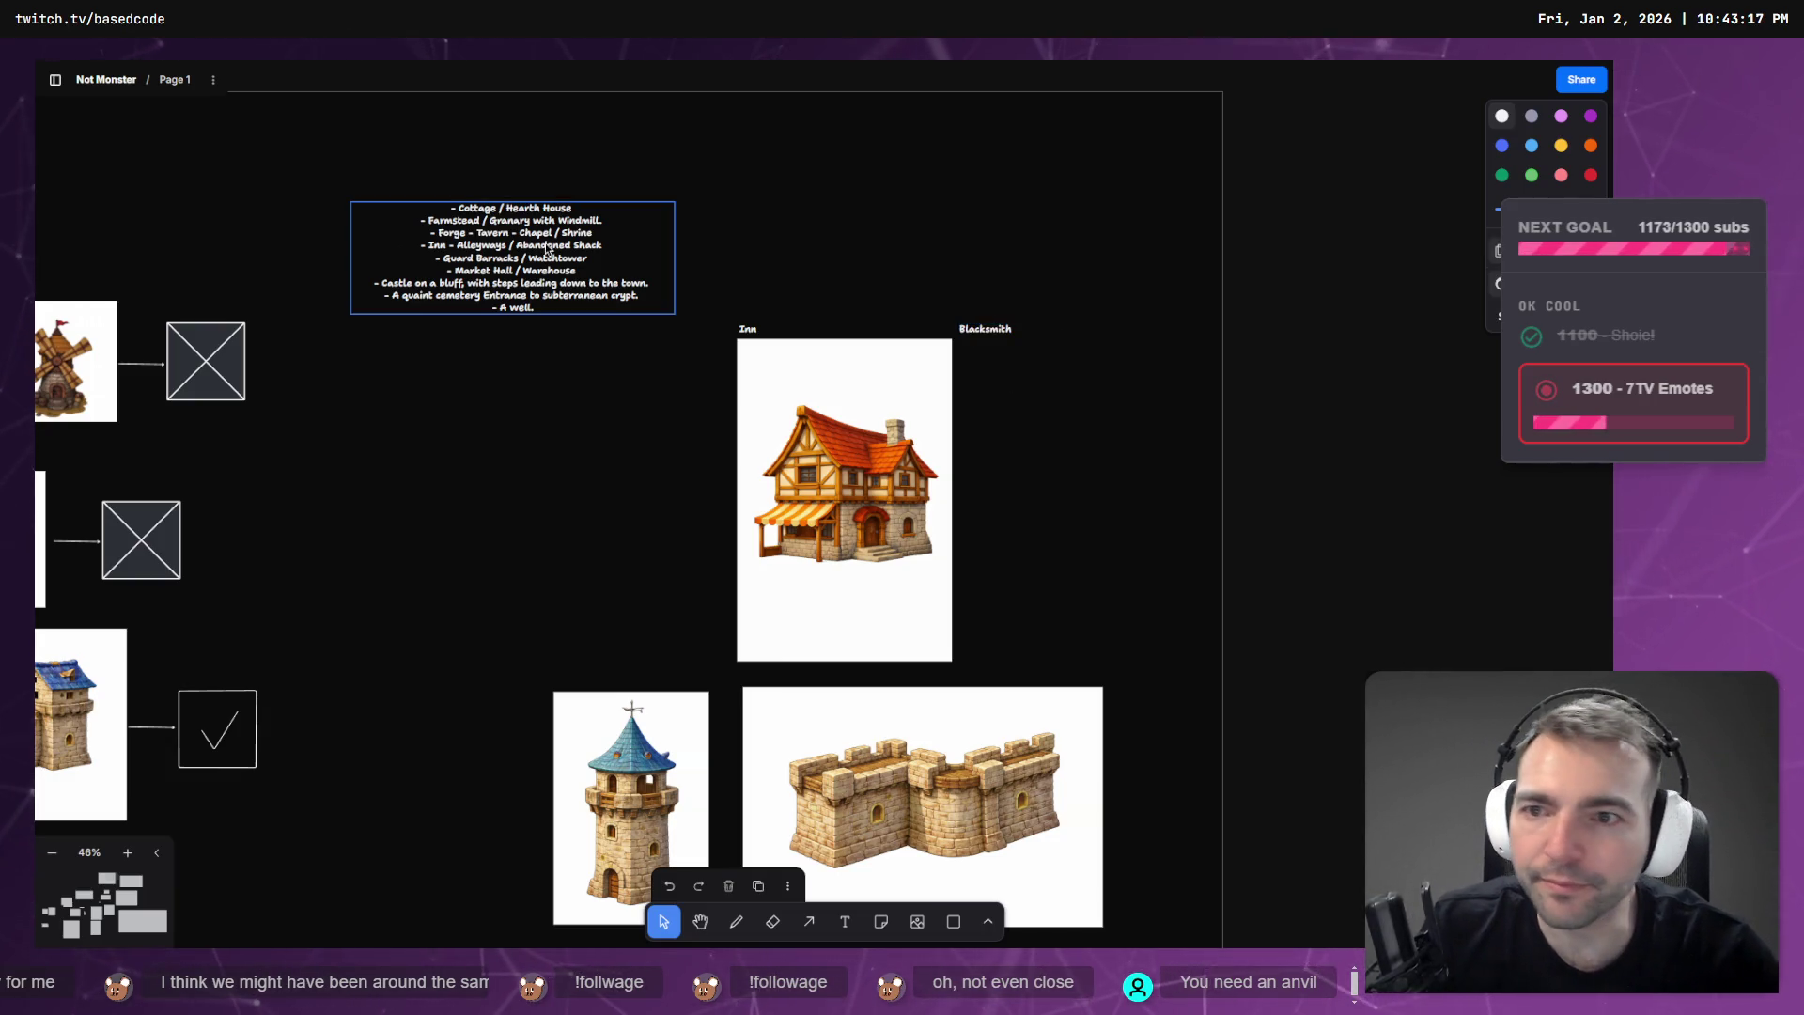
- Edit the building list text, placing the caret right after Inn
double_click(513, 206)
click(434, 237)
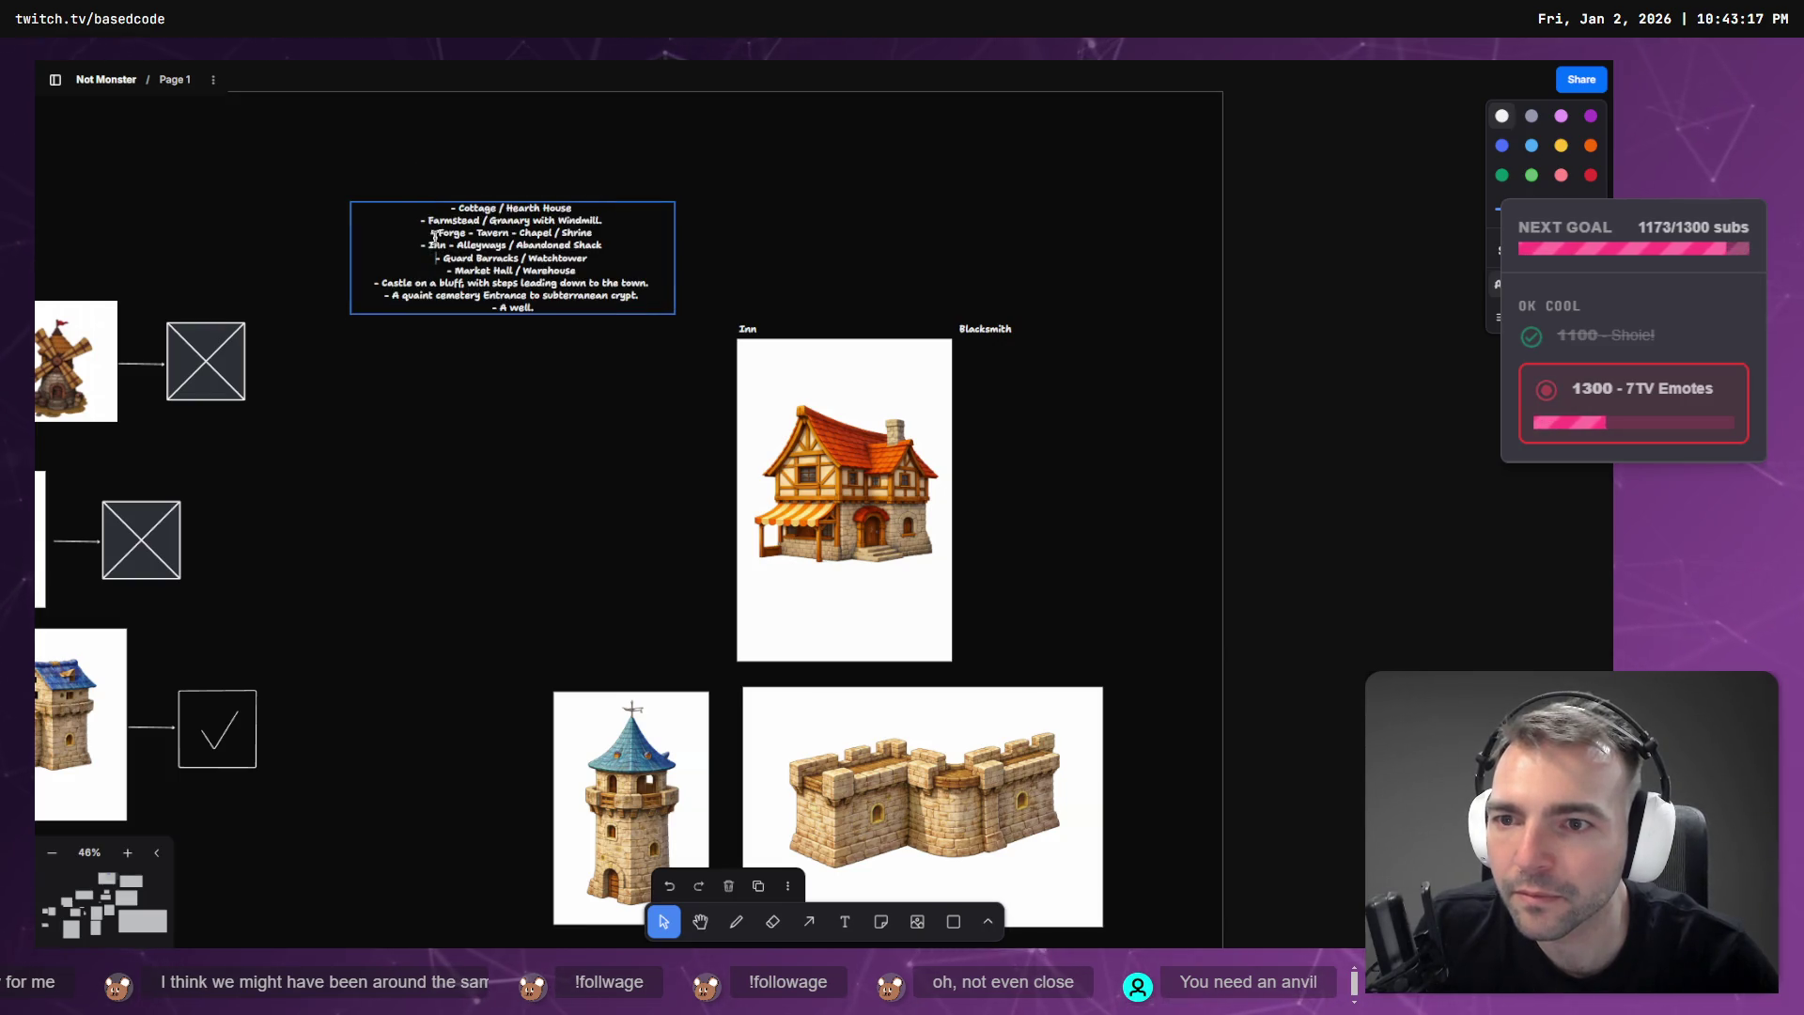
key(Right)
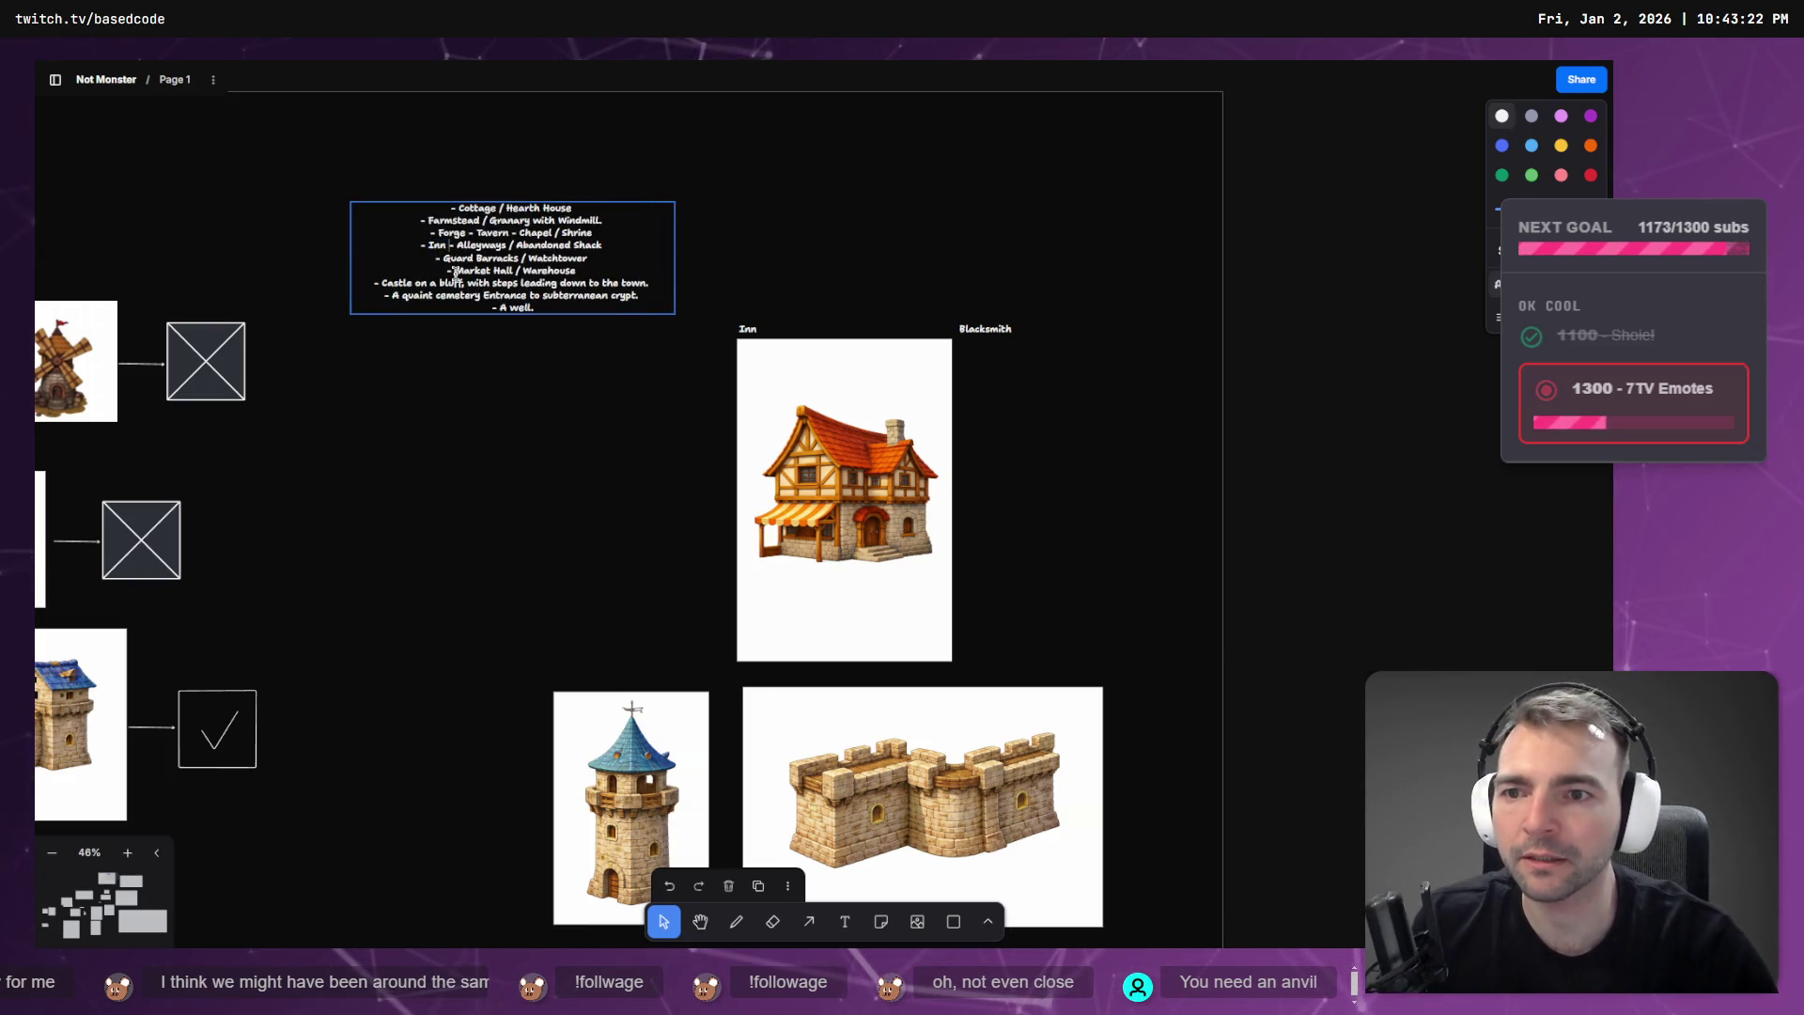
- Put Inn on its own line followed by a green checkmark emoji
key(Return)
key(super+period)
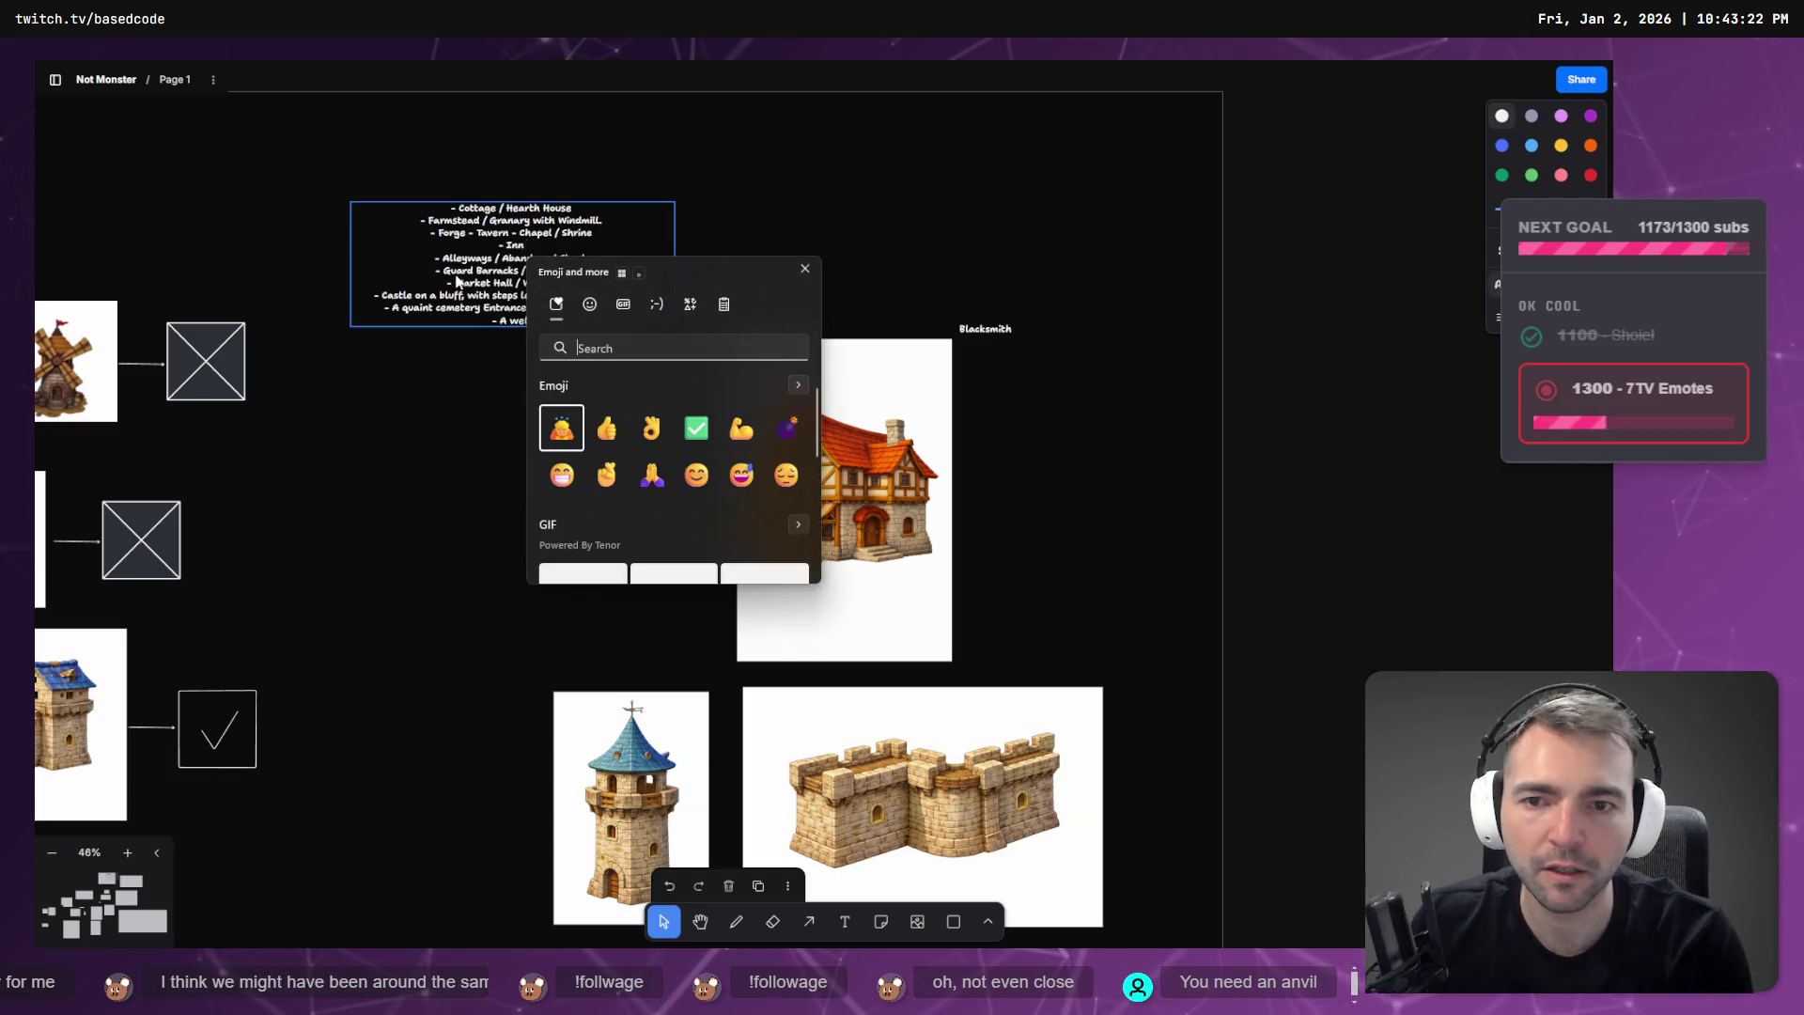
key(Right)
key(Right)
key(Right)
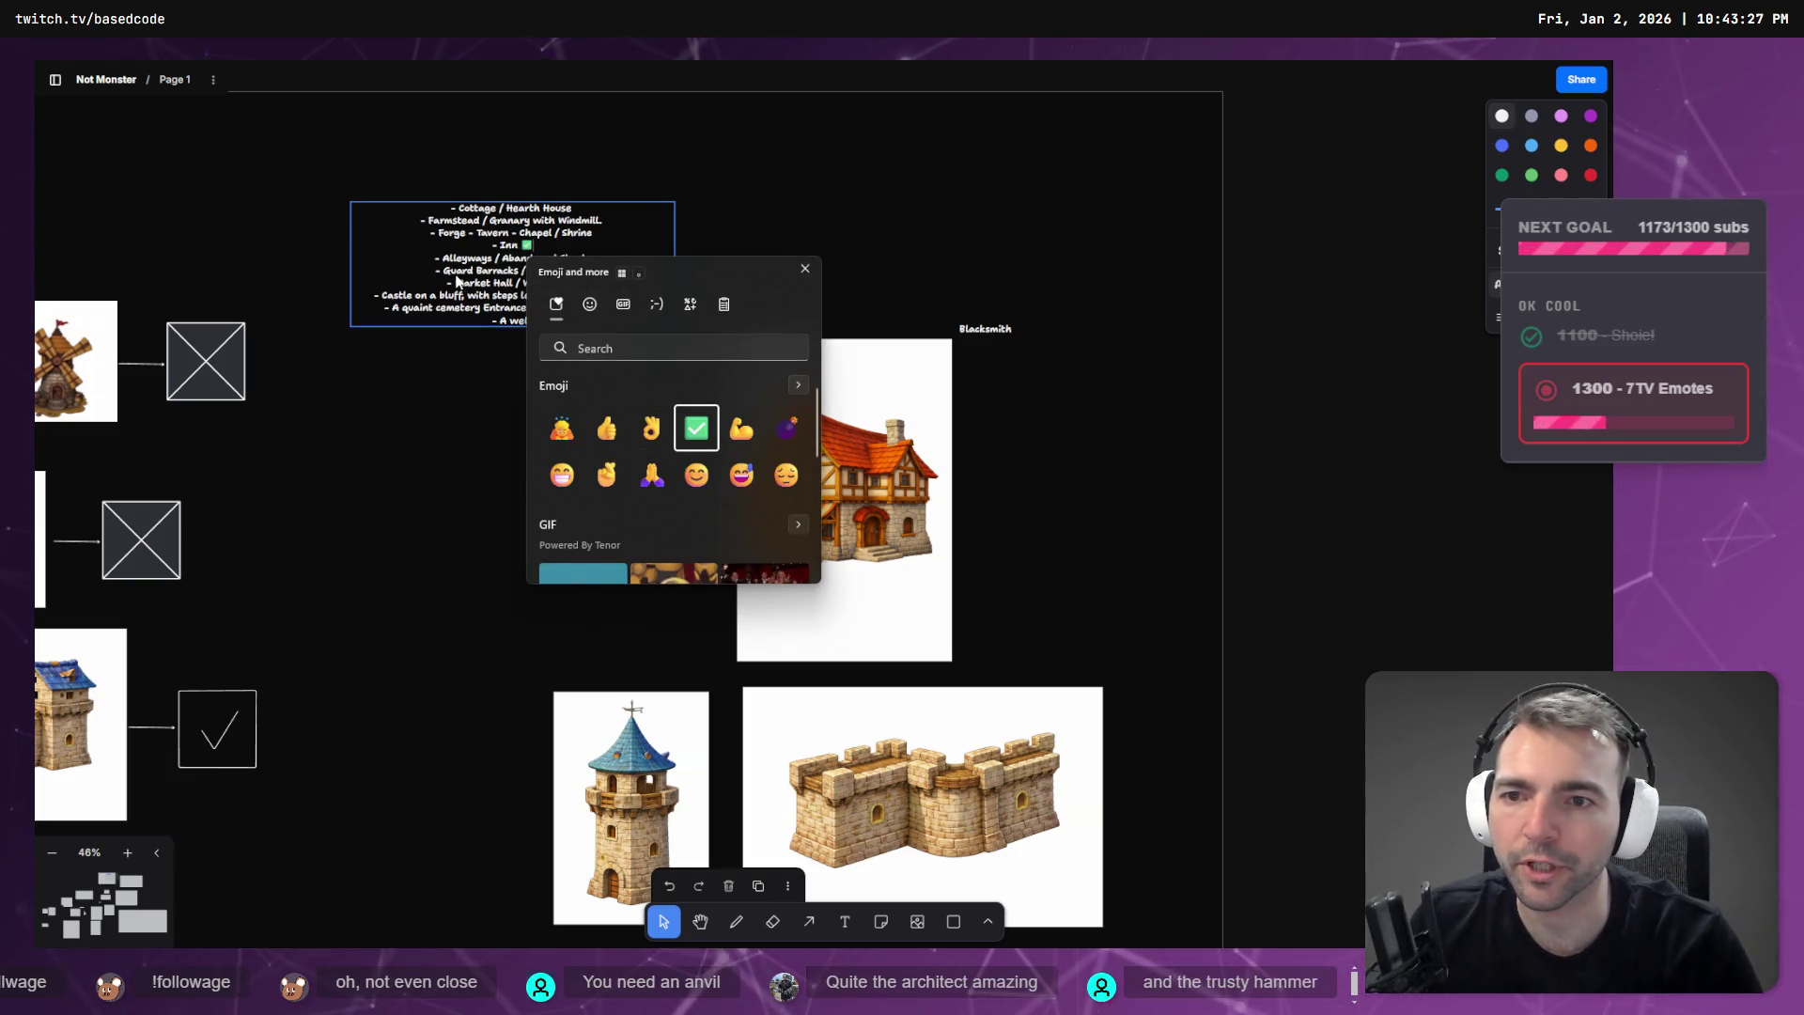
key(Return)
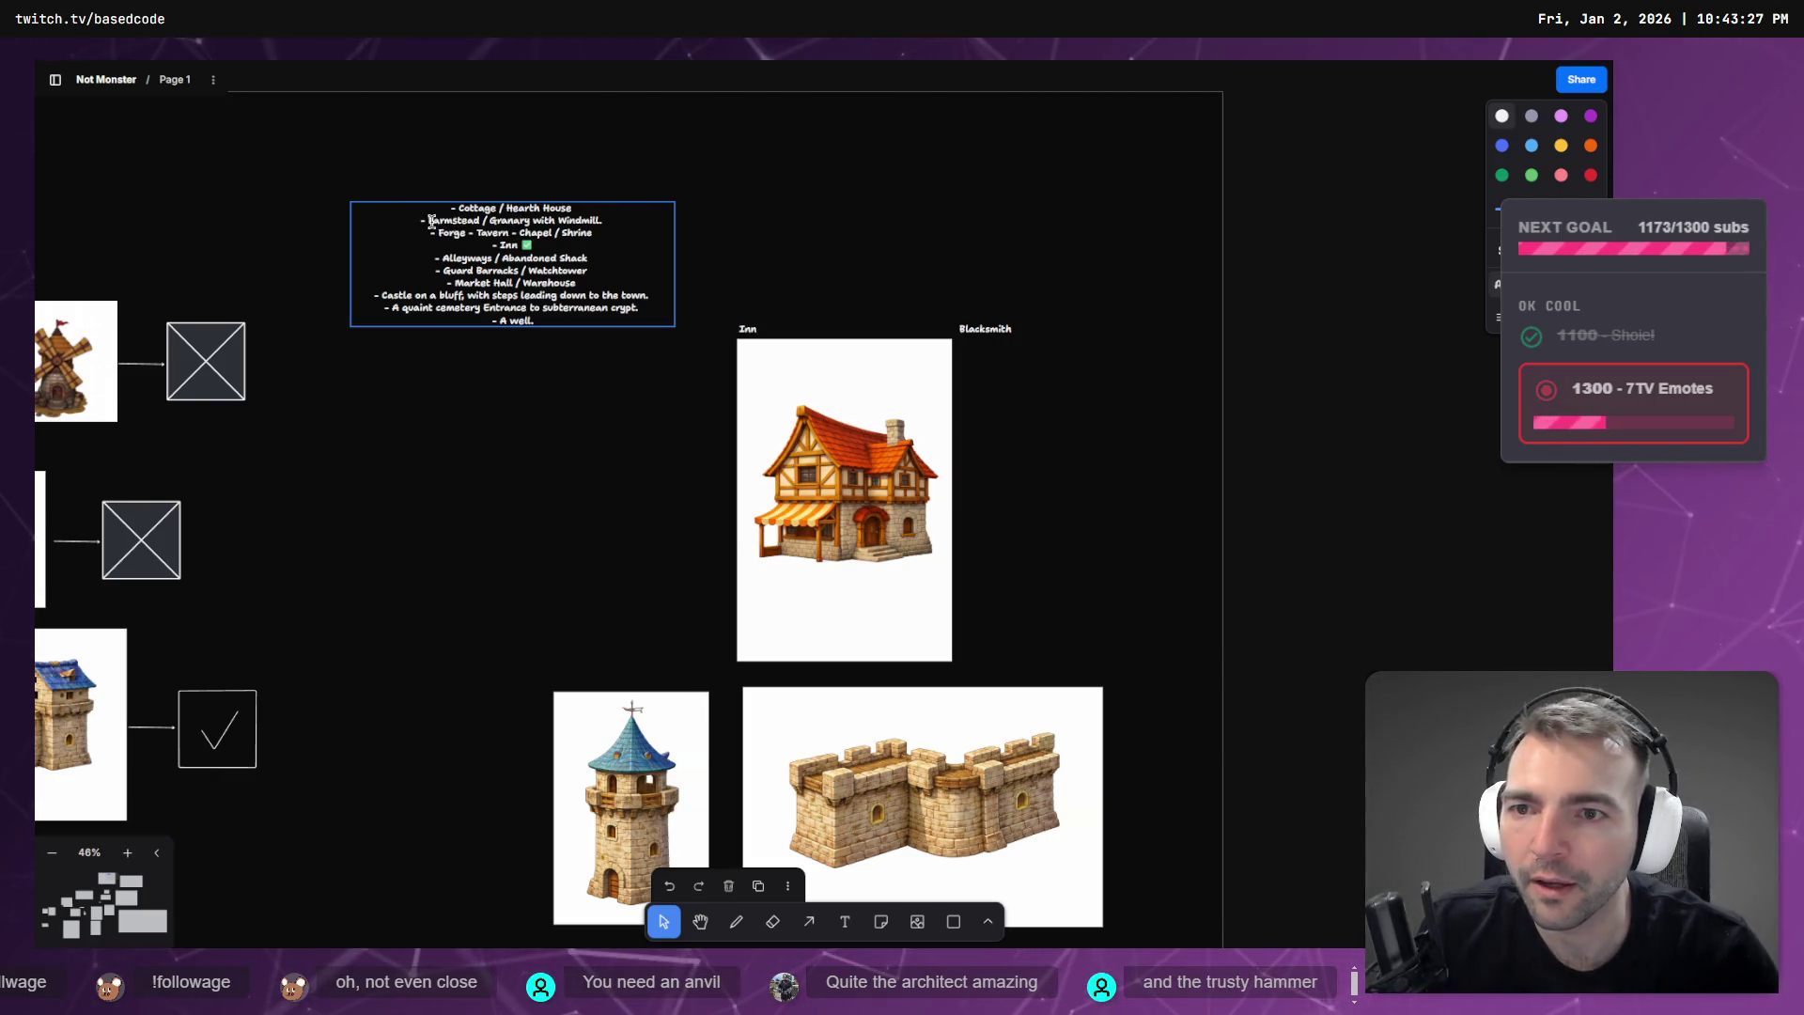
- Split Forge, Tavern and Chapel / Shrine onto separate lines and tick Tavern
mouse_move(604, 222)
mouse_down()
mouse_move(396, 211)
mouse_move(433, 220)
mouse_up()
click(471, 232)
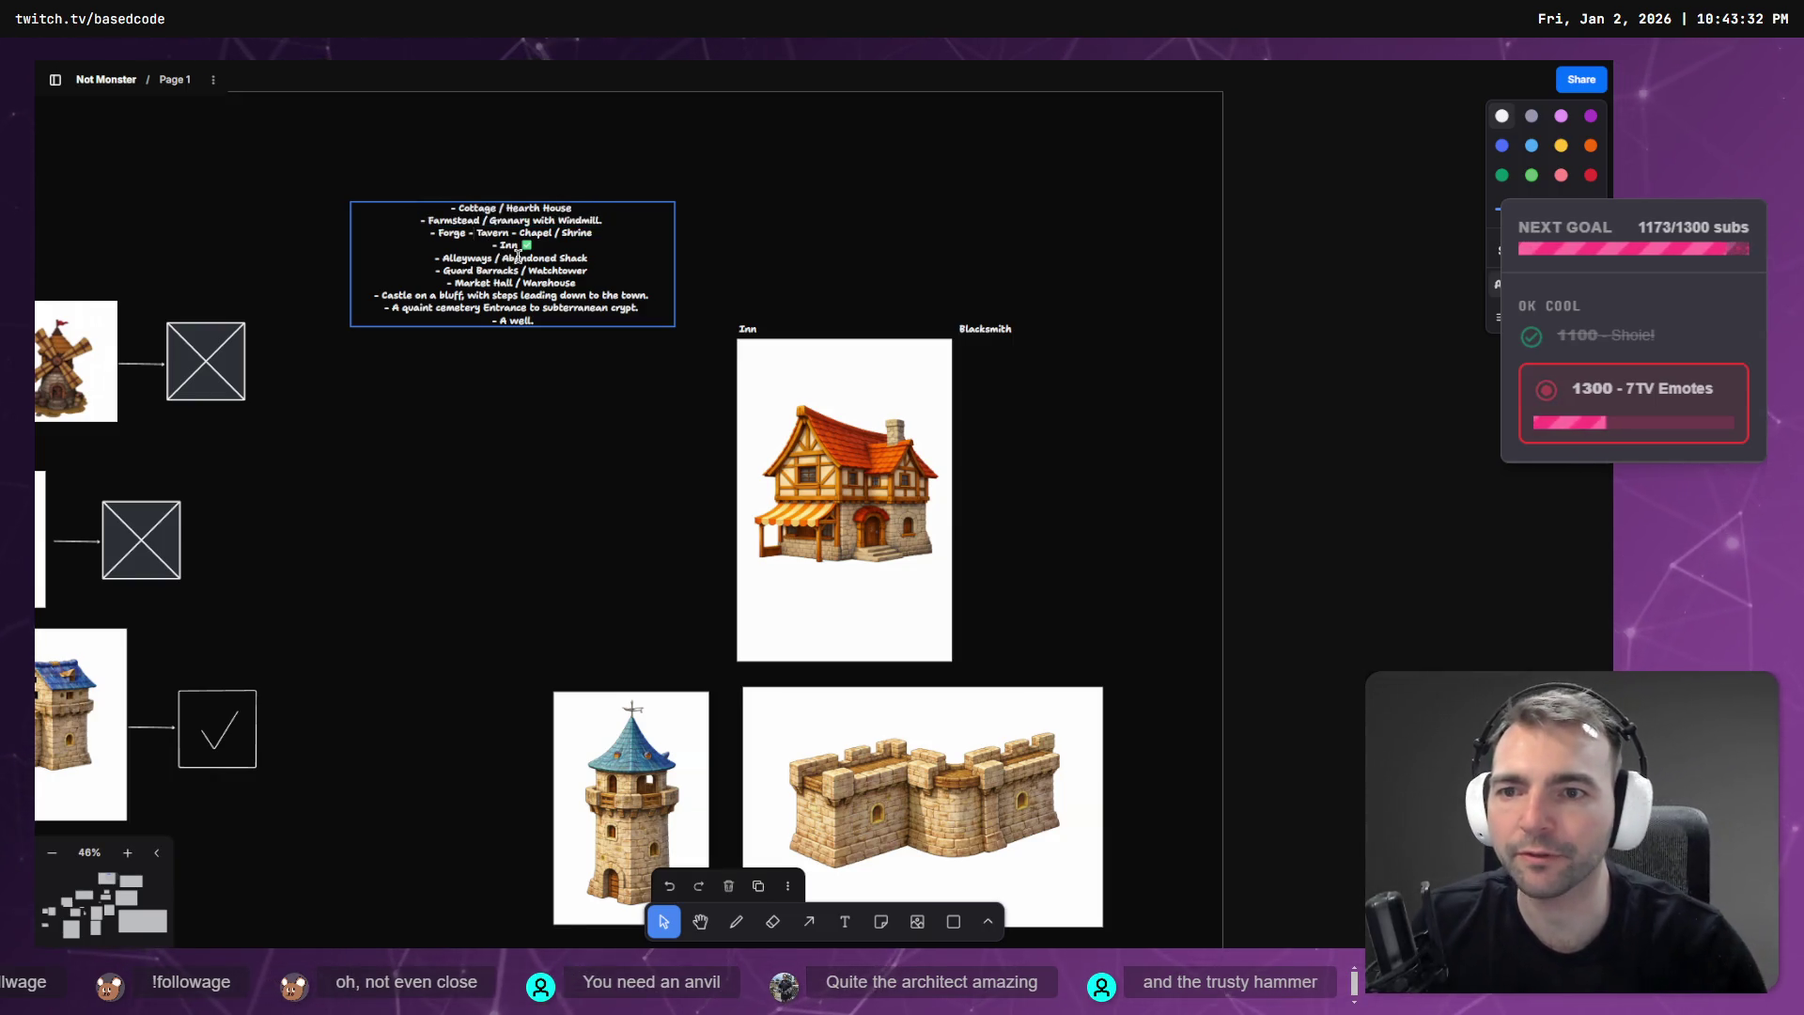
key(Return)
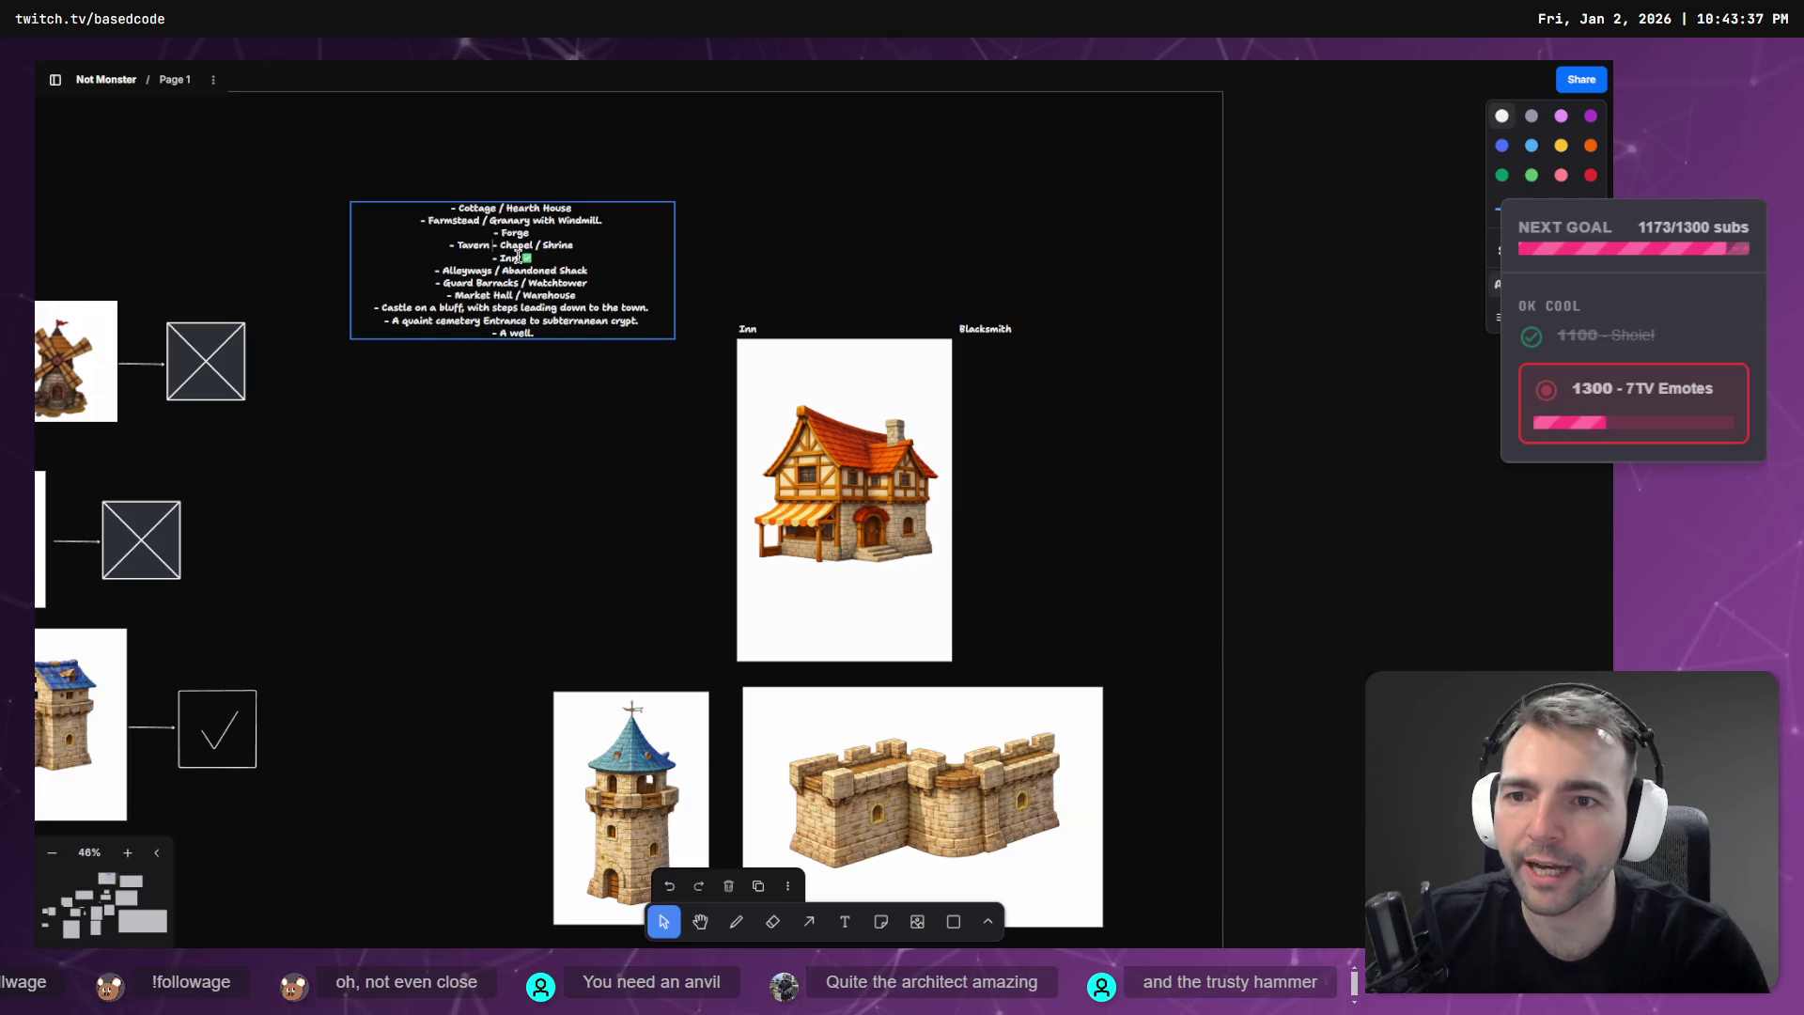
key(Return)
key(super+period)
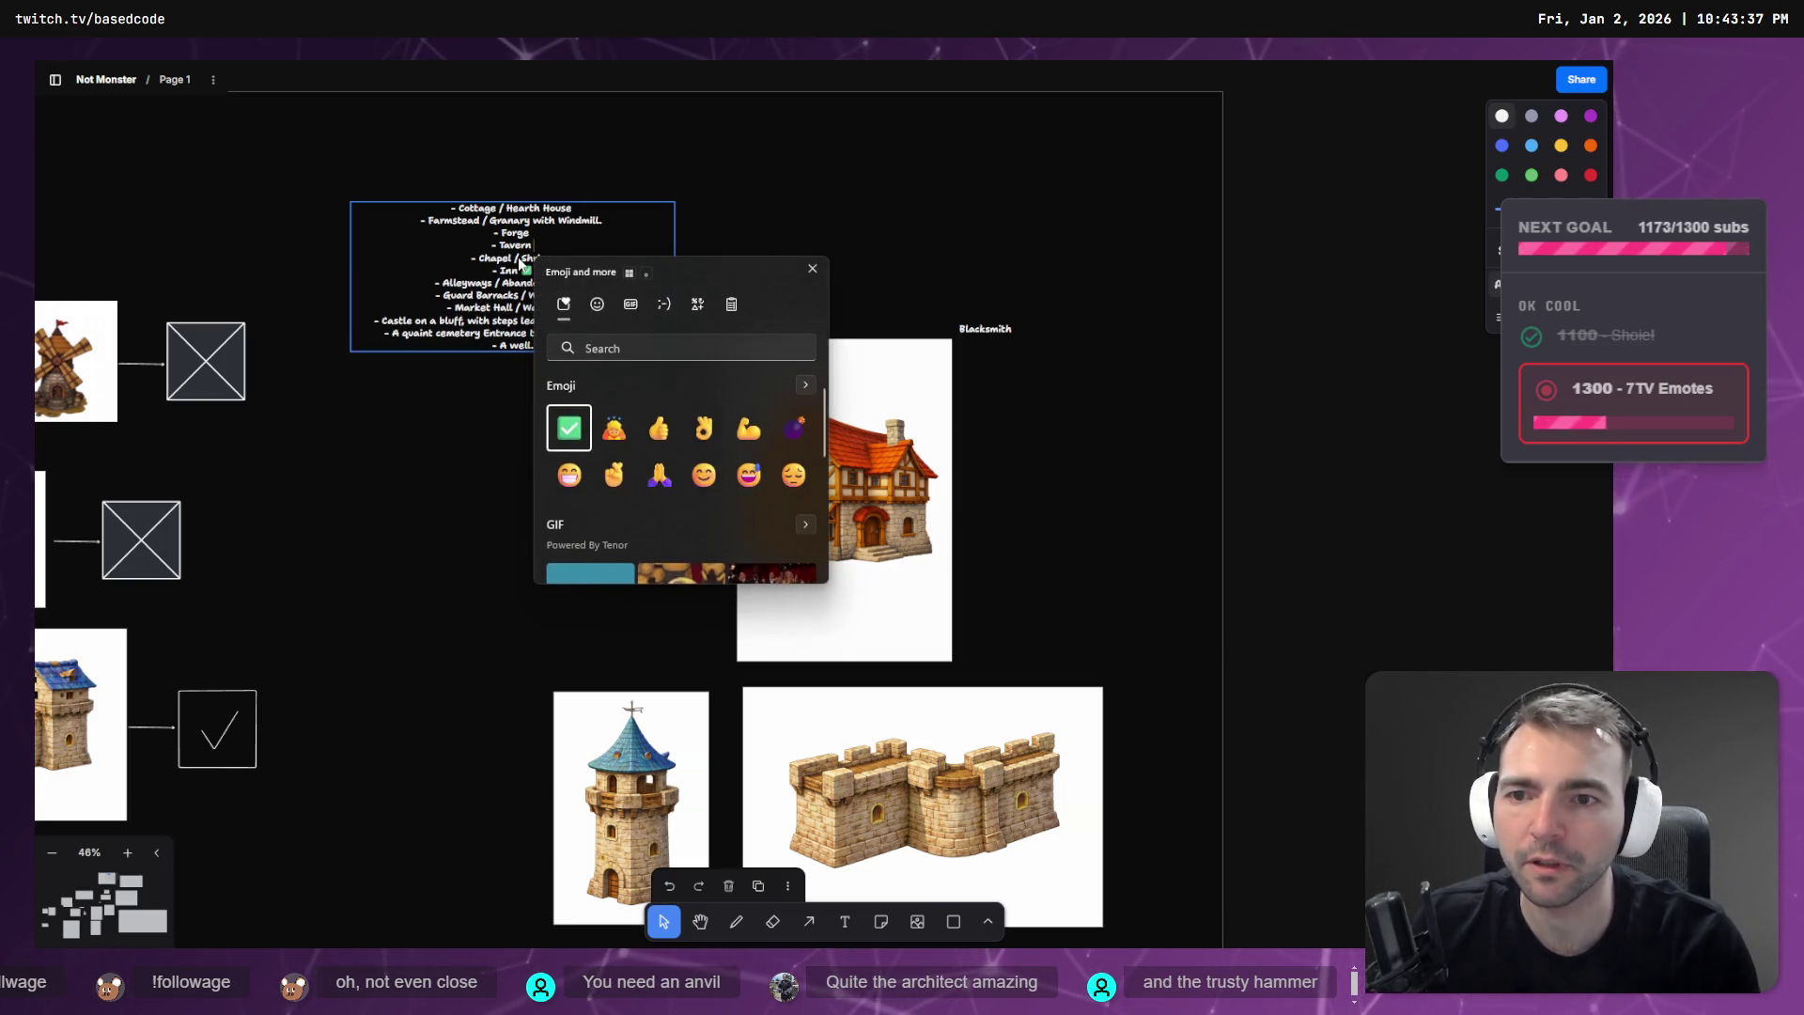
key(Escape)
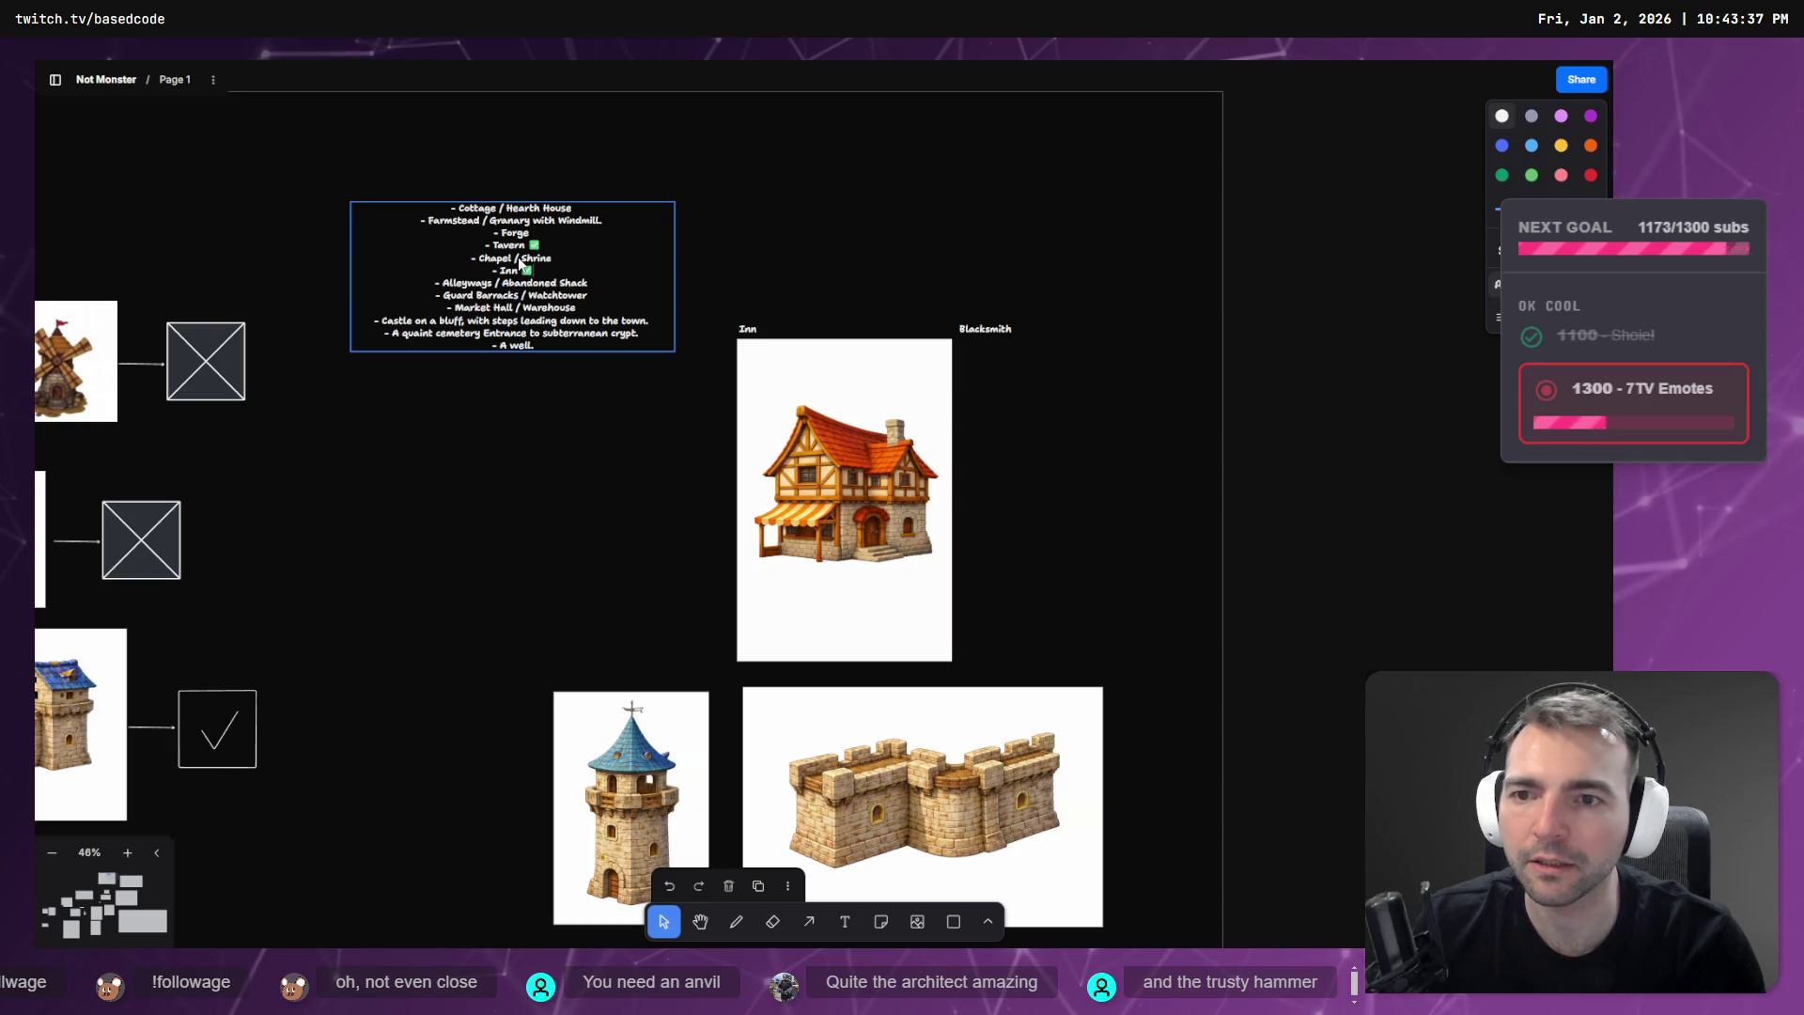
key(End)
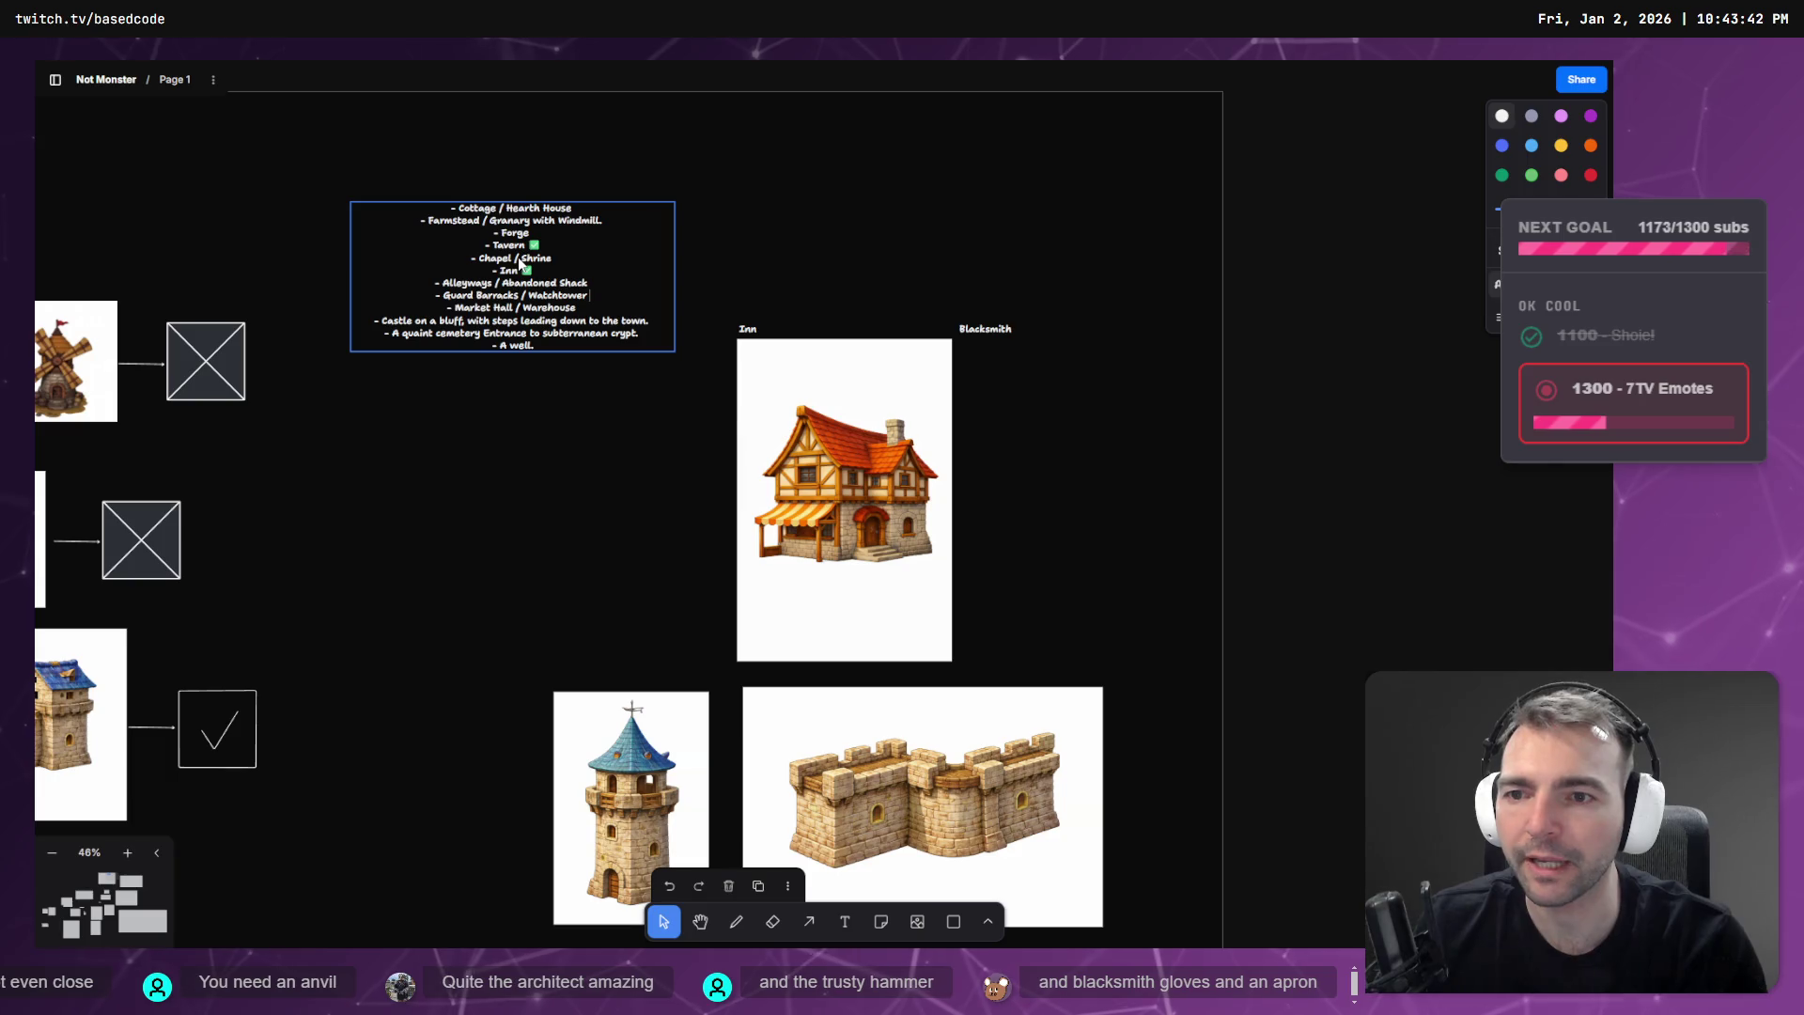
key(Down)
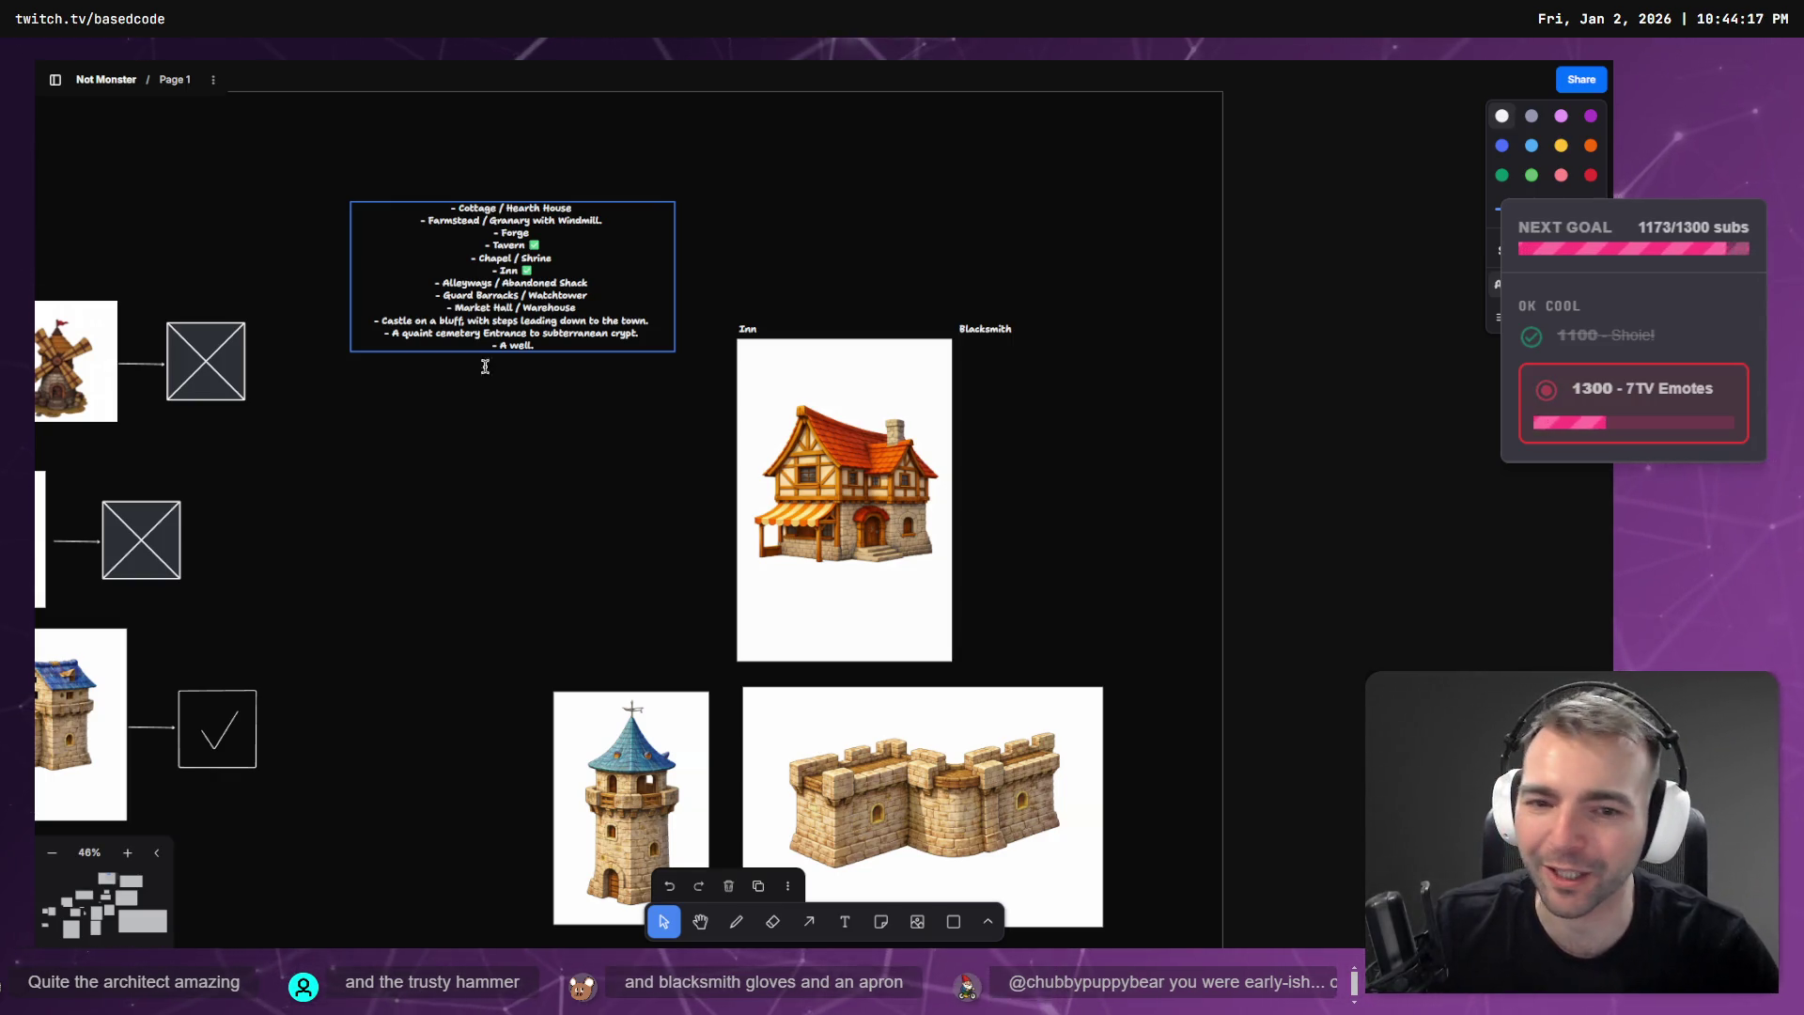
scroll(597, 368, down, 3)
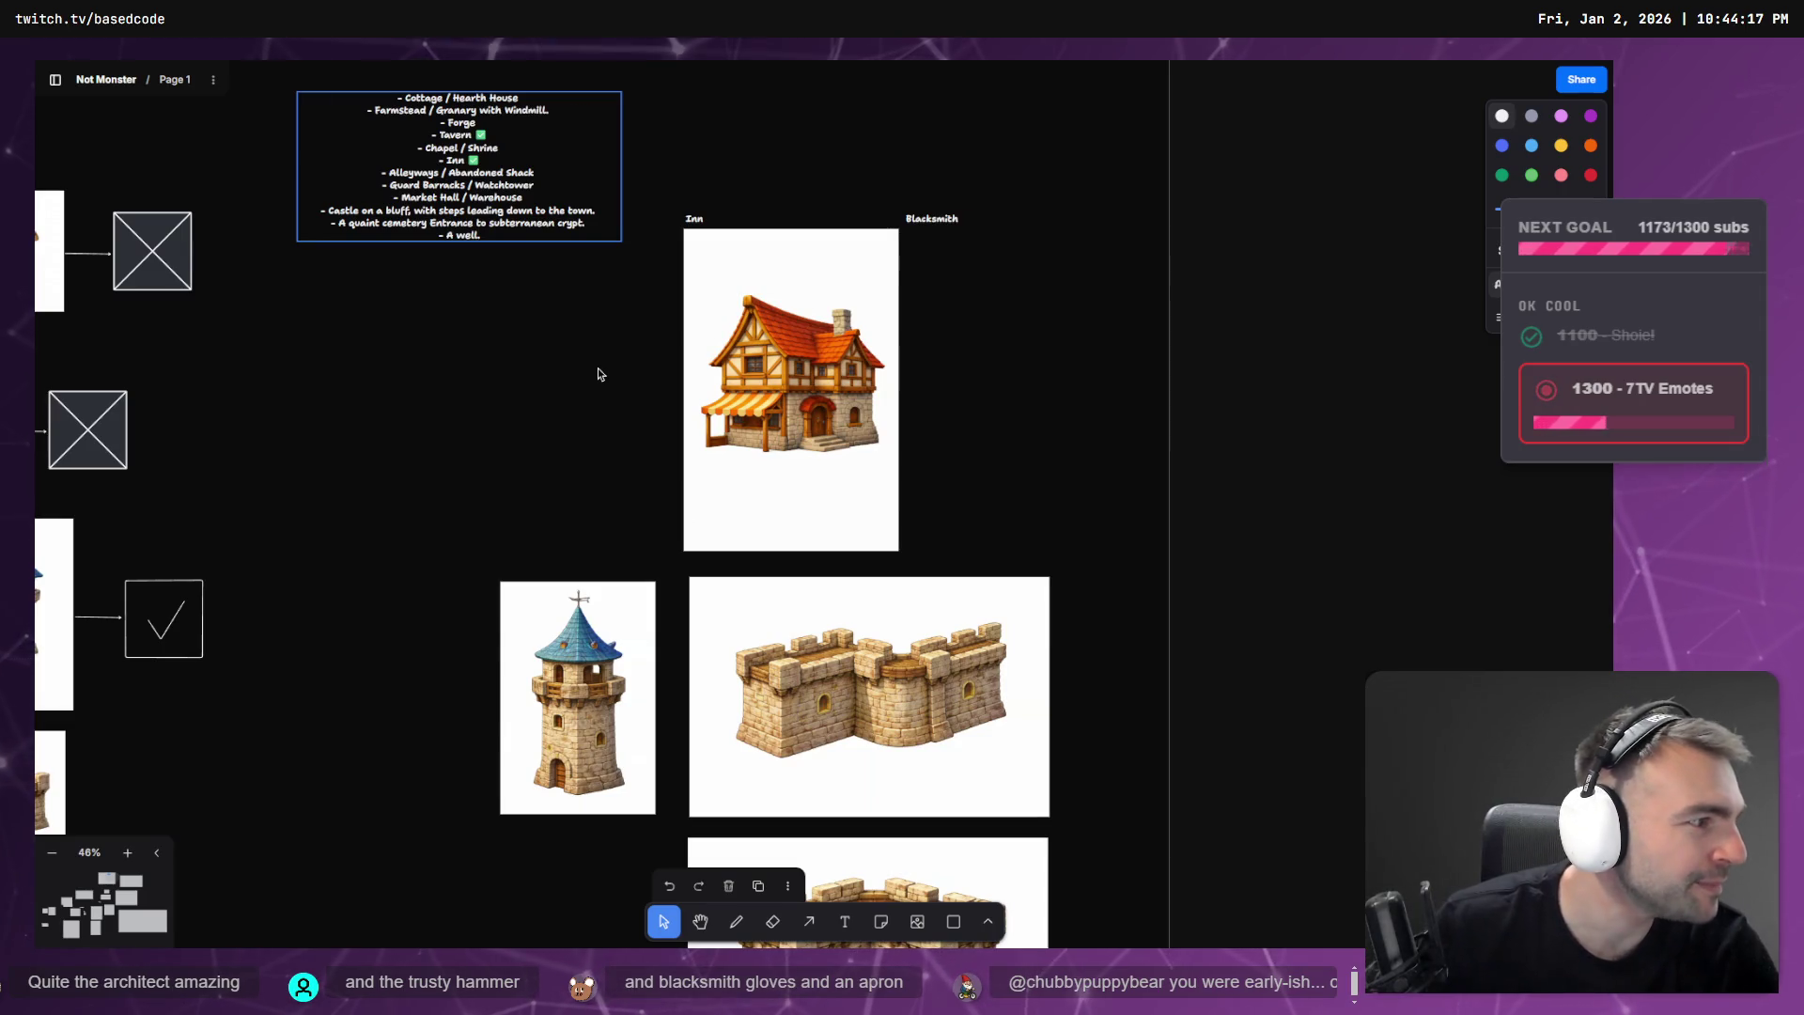
key(alt+Tab)
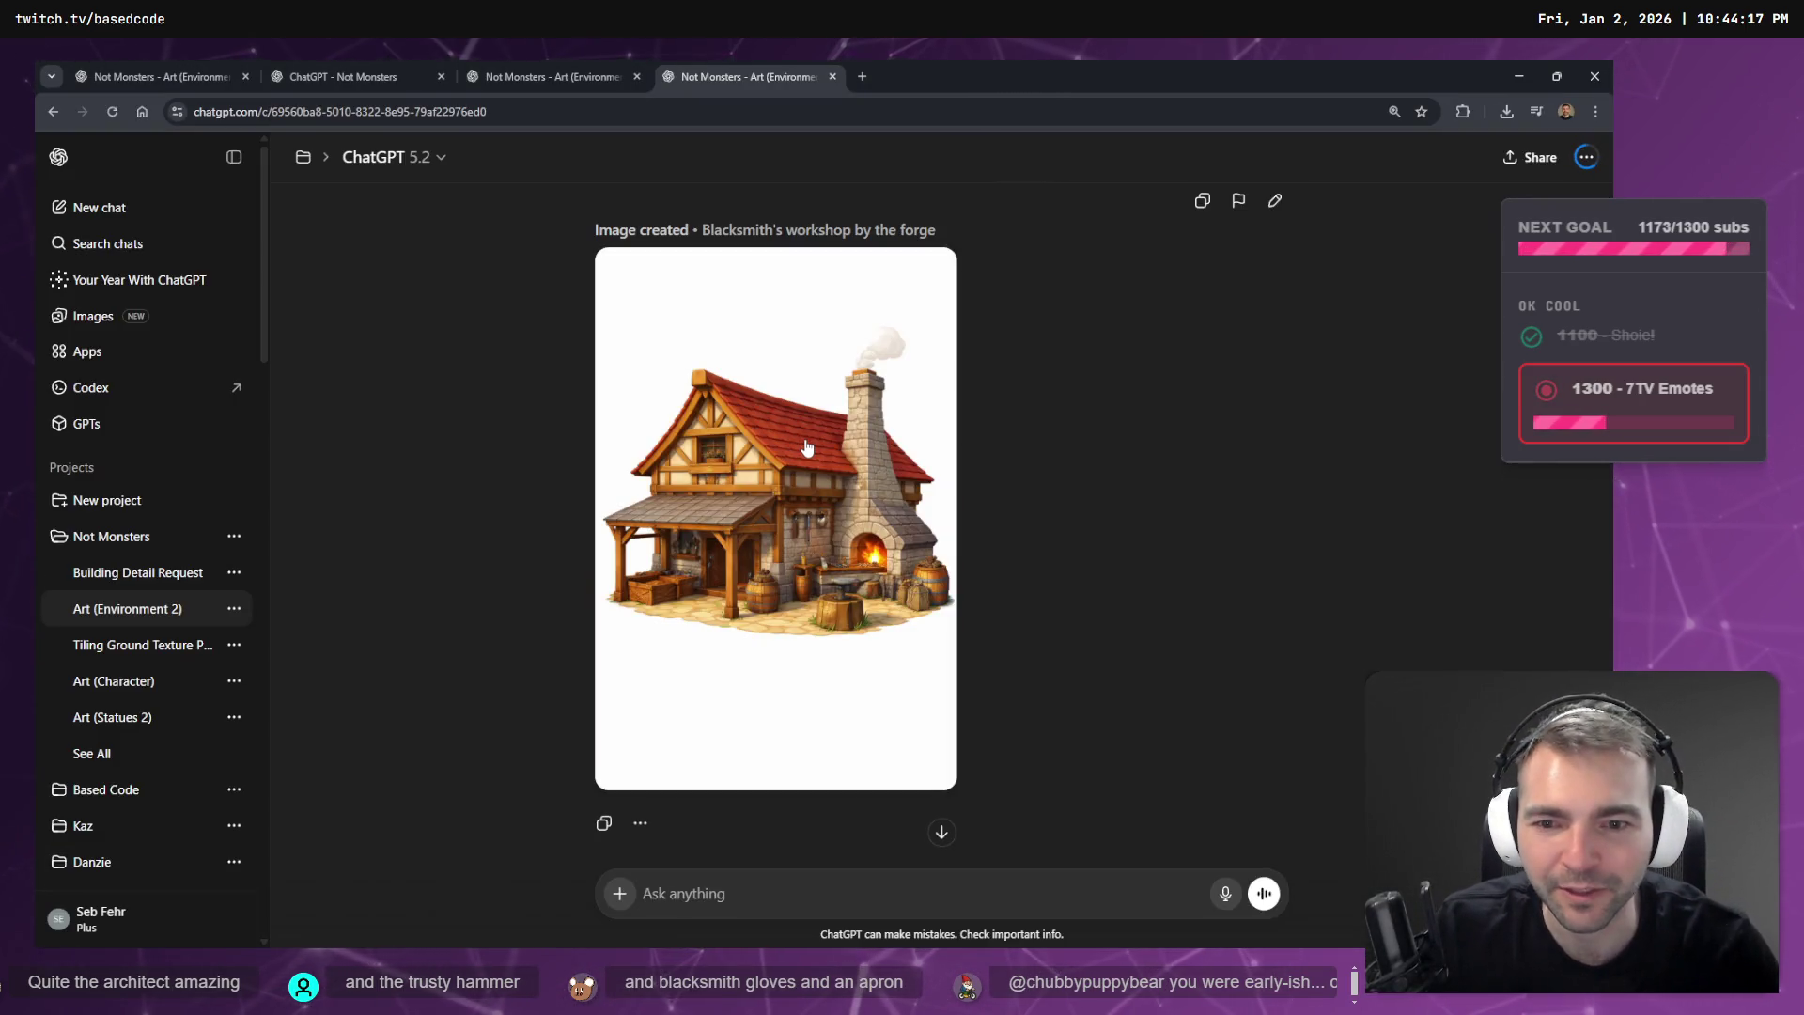
- Open the blacksmith workshop image in Select area mode and brush over its middle wall
click(806, 447)
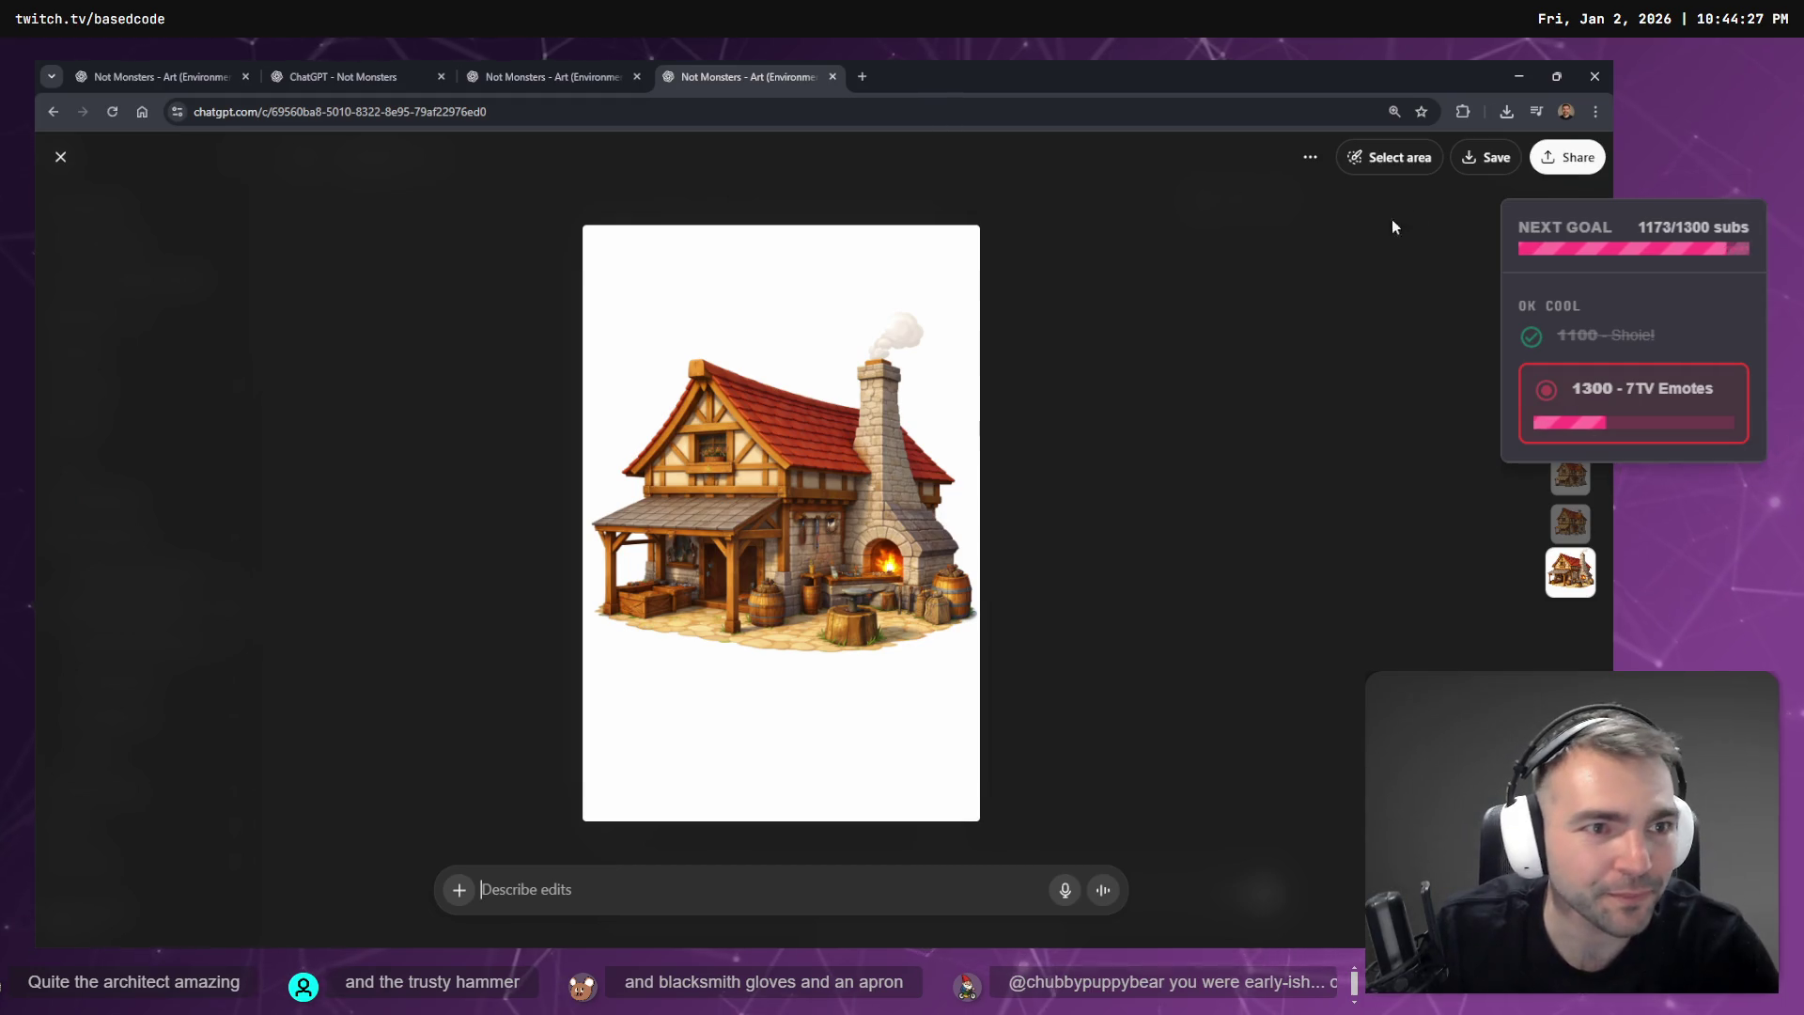
click(1438, 160)
drag(796, 521, 841, 543)
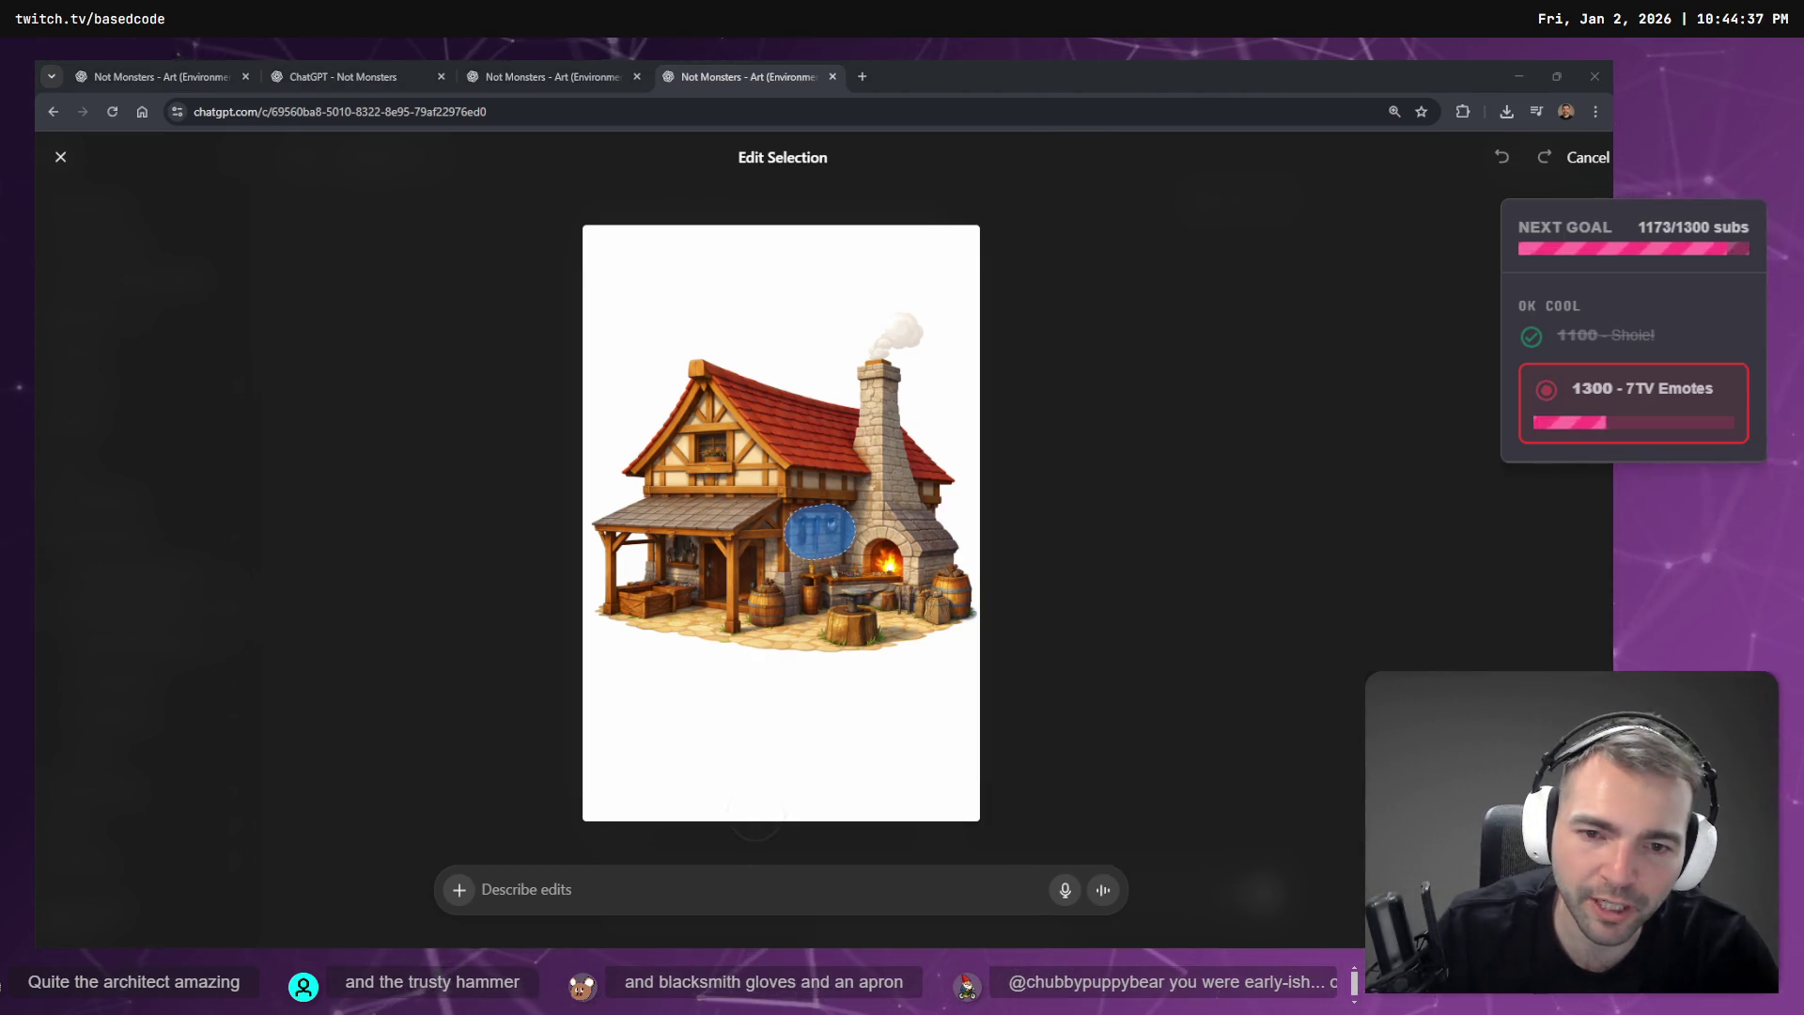
- Dictate removing loose props, tools and smoke, and brush over the ground around the building
click(646, 885)
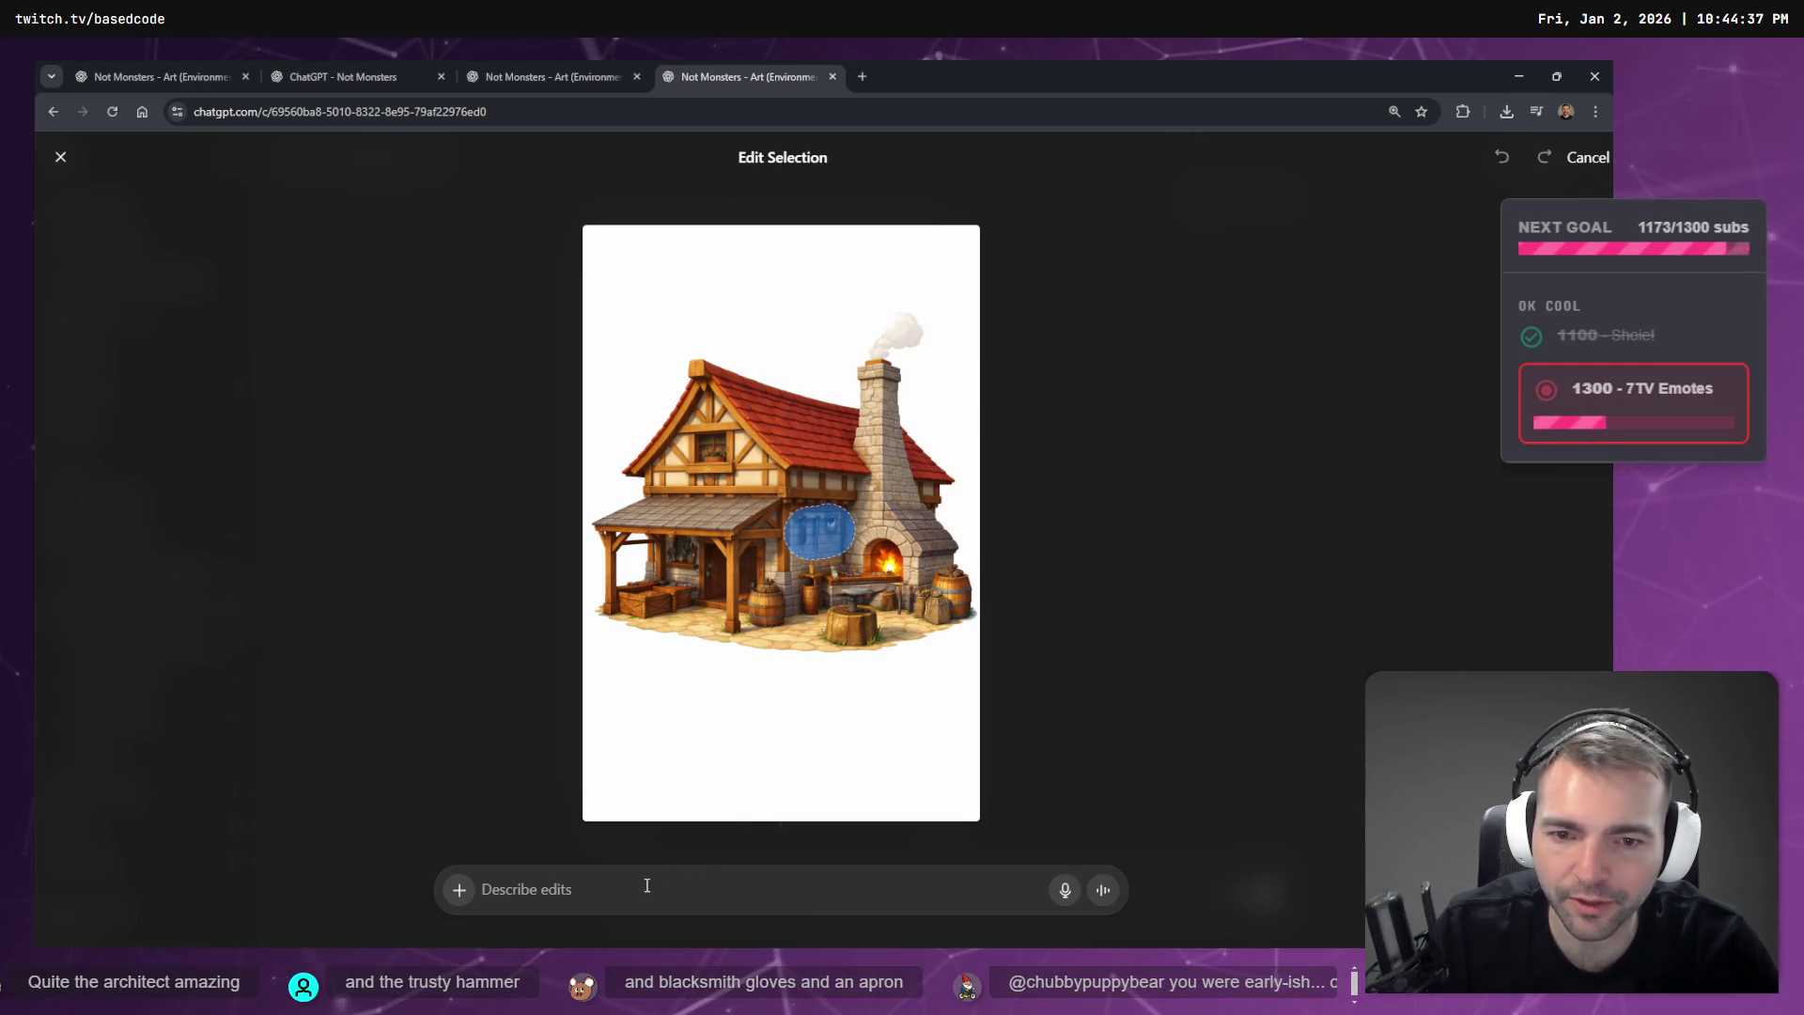
key(super+h)
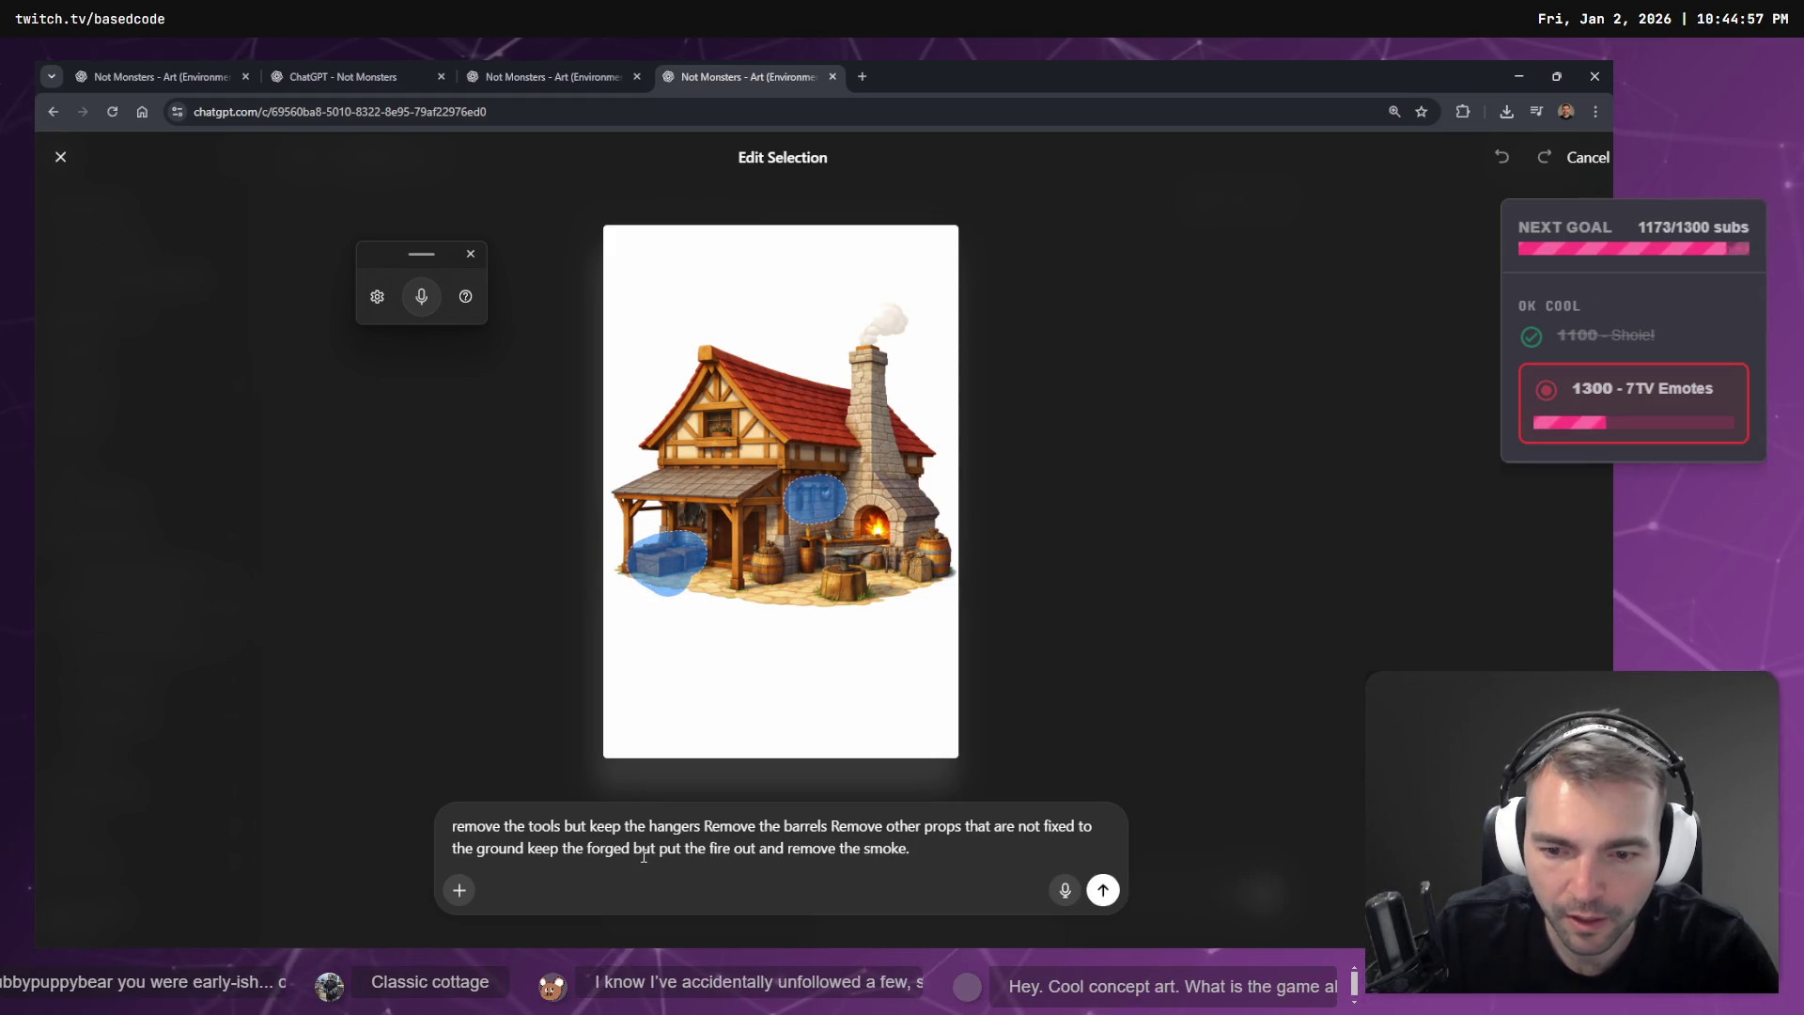
text(boxes and b)
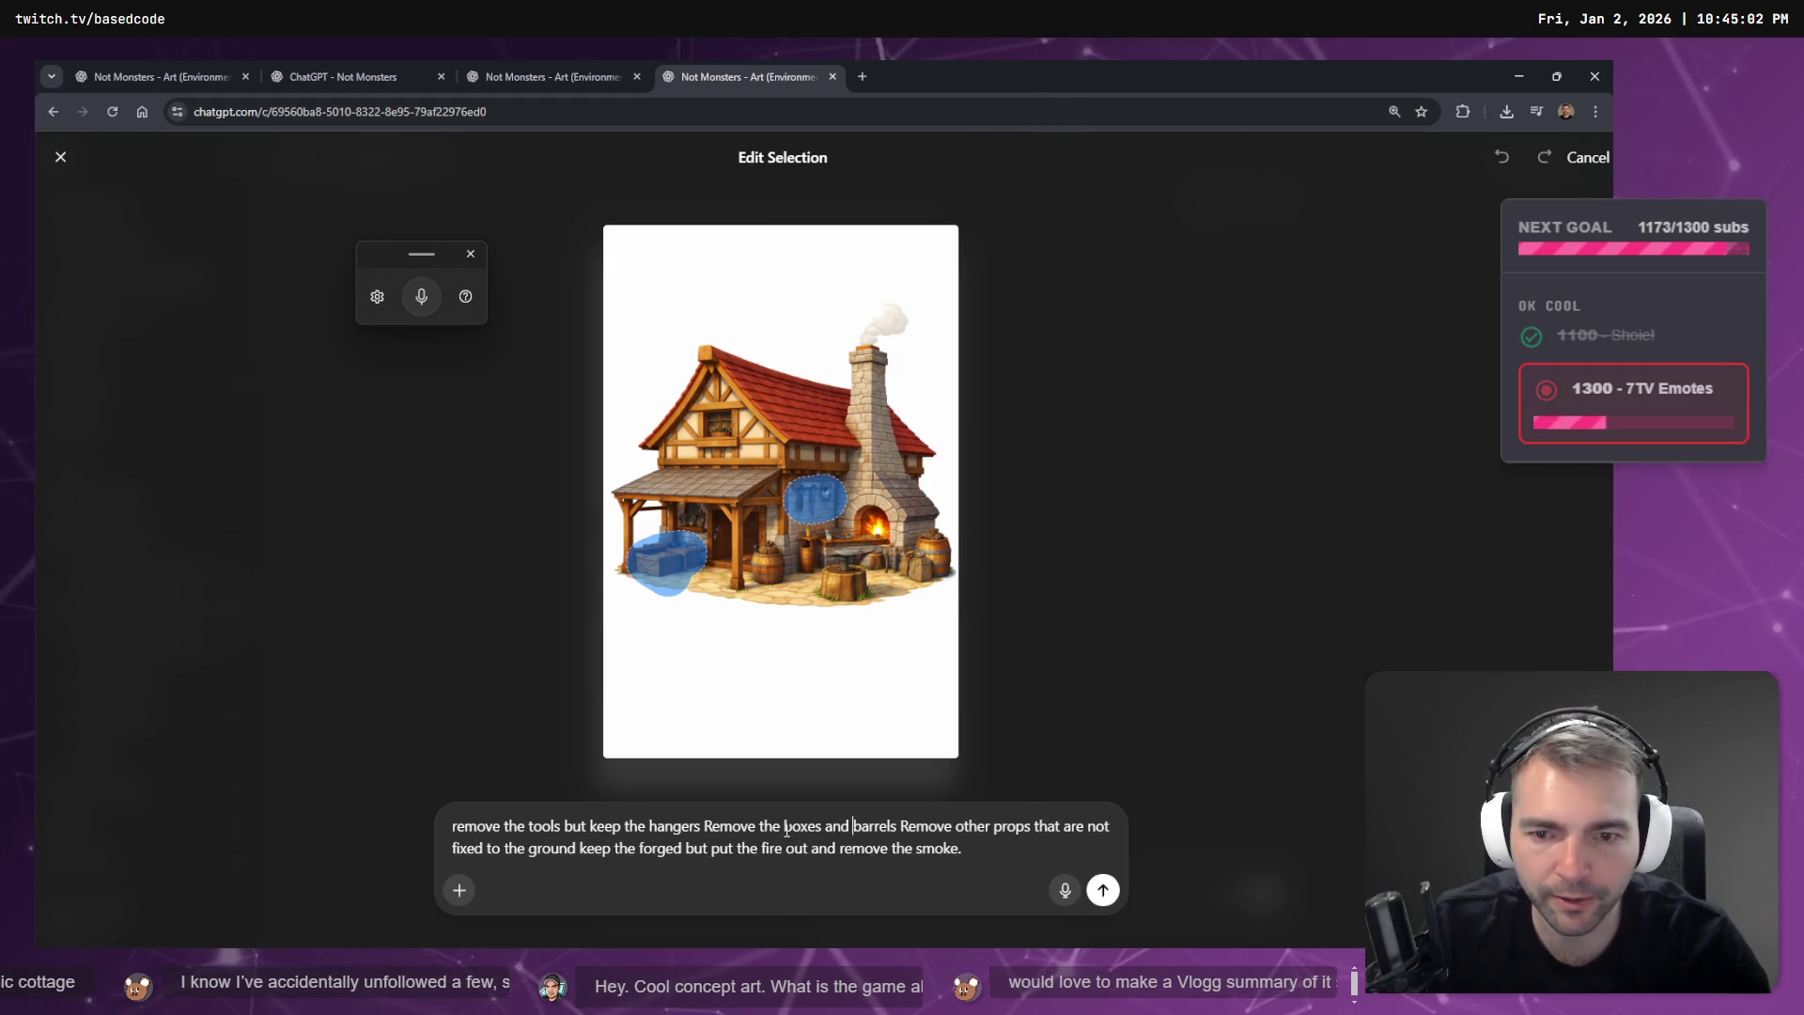
mouse_move(622, 569)
mouse_down()
mouse_move(869, 606)
mouse_move(951, 573)
mouse_up()
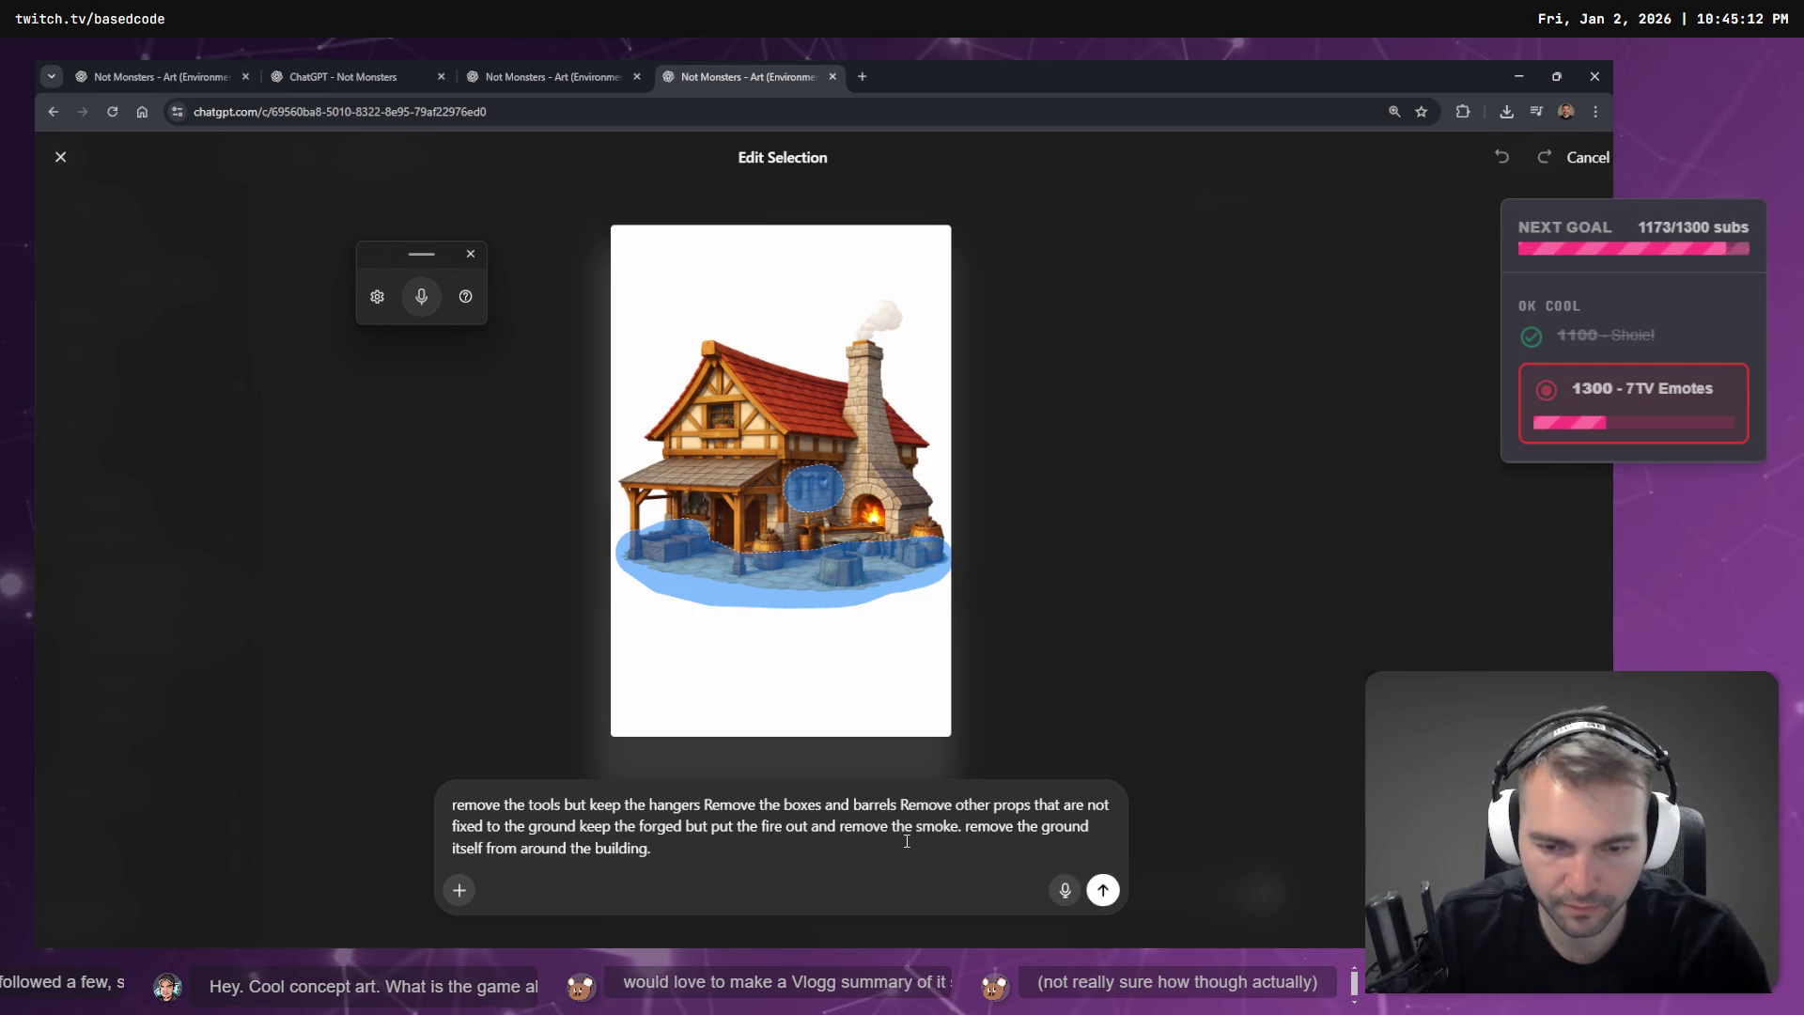
key(shift+Return)
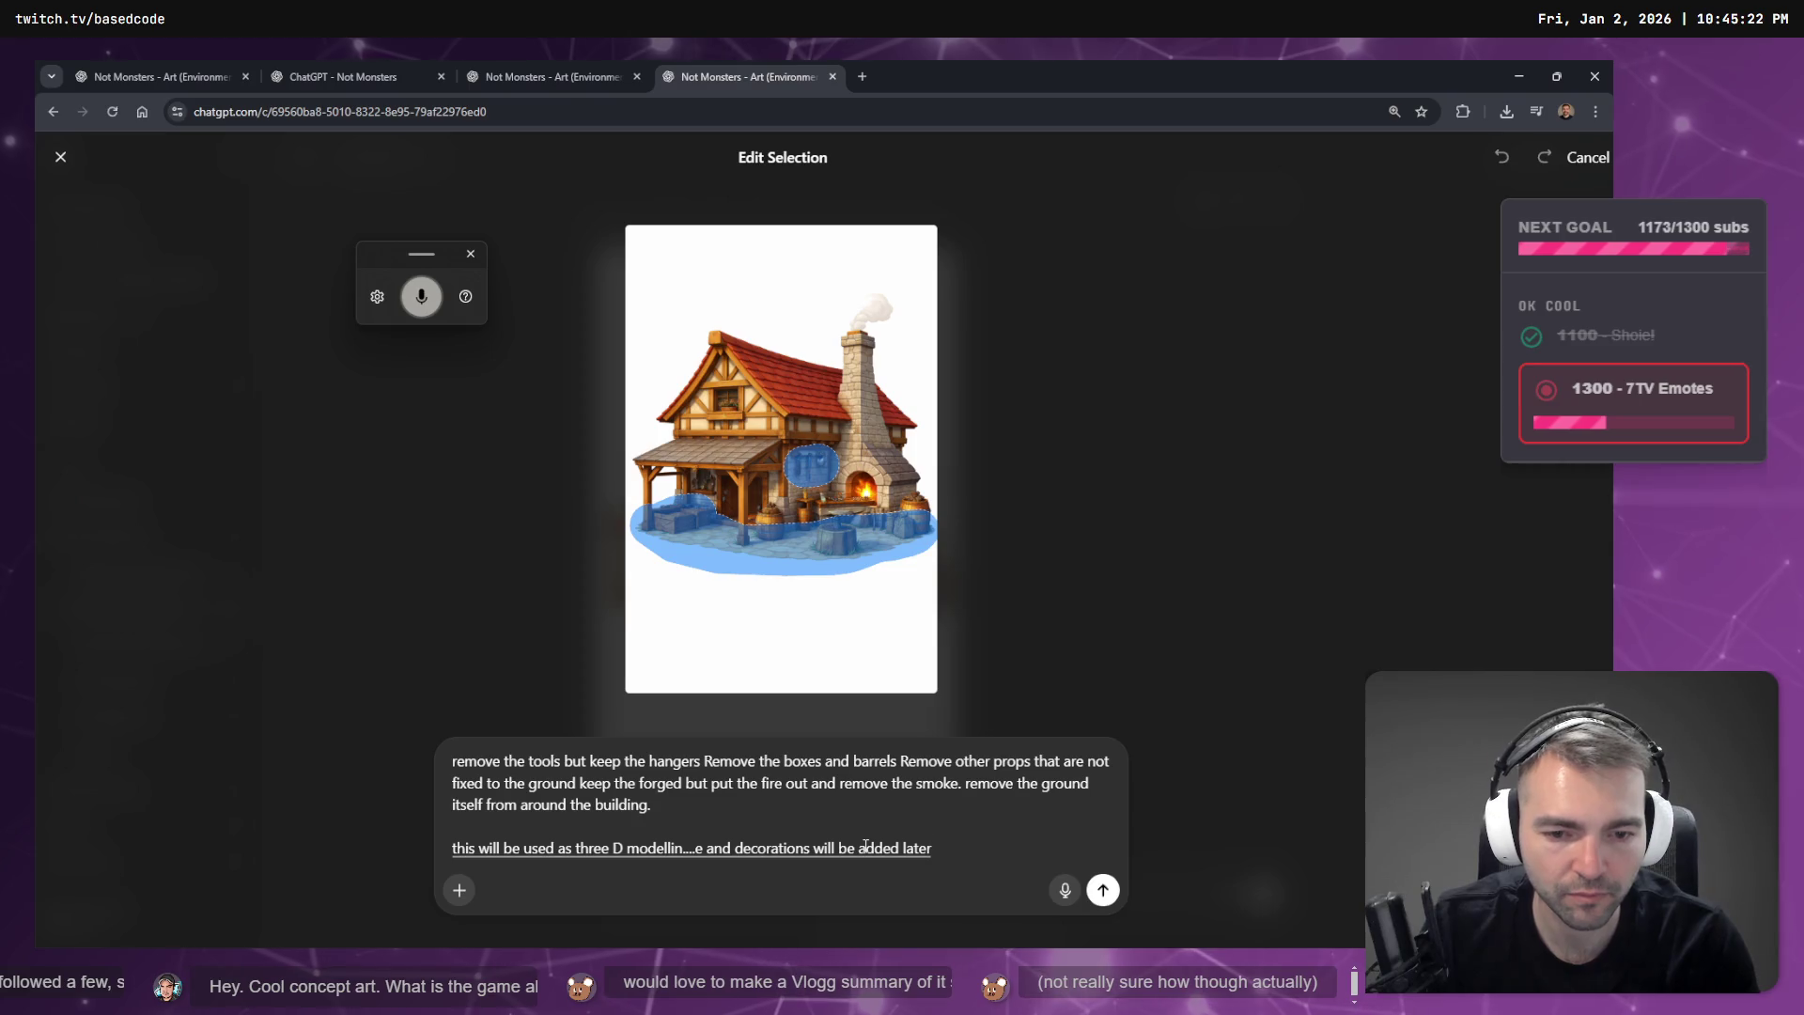
- Mark the upper-left window, dictate removing the window flowers, and send the edit
click(719, 409)
click(725, 803)
key(super+h)
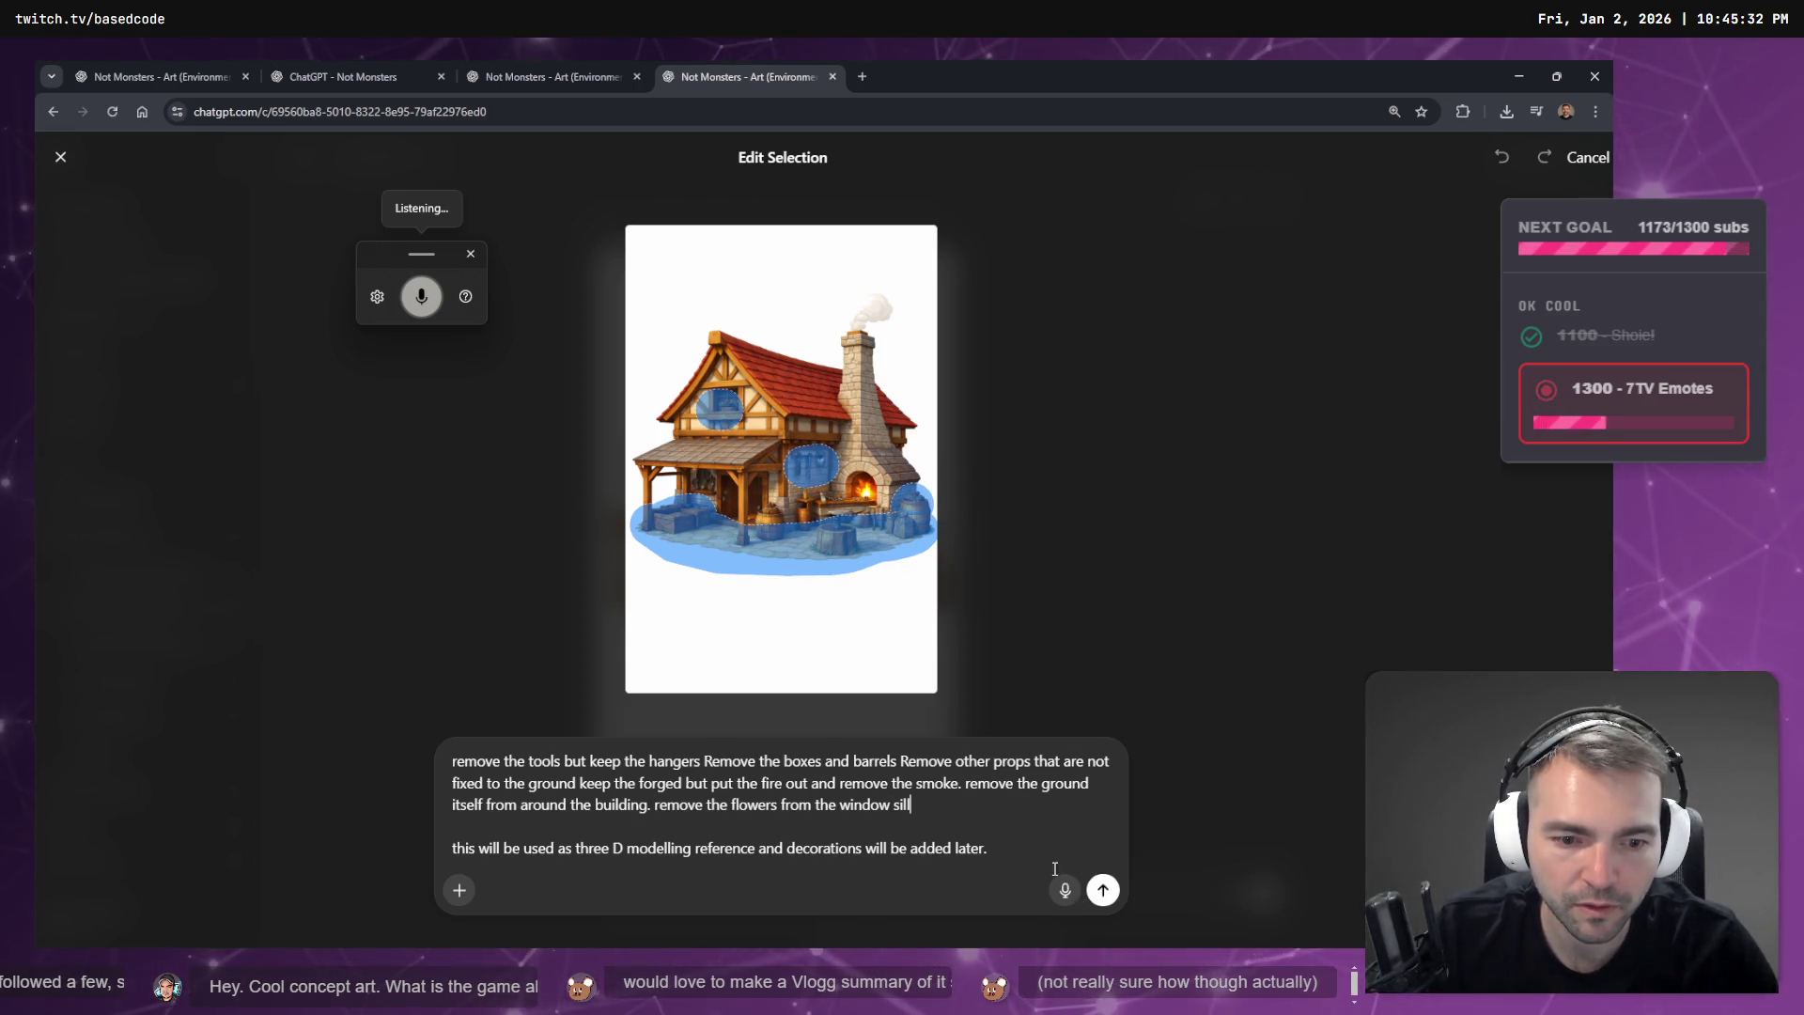
click(1102, 889)
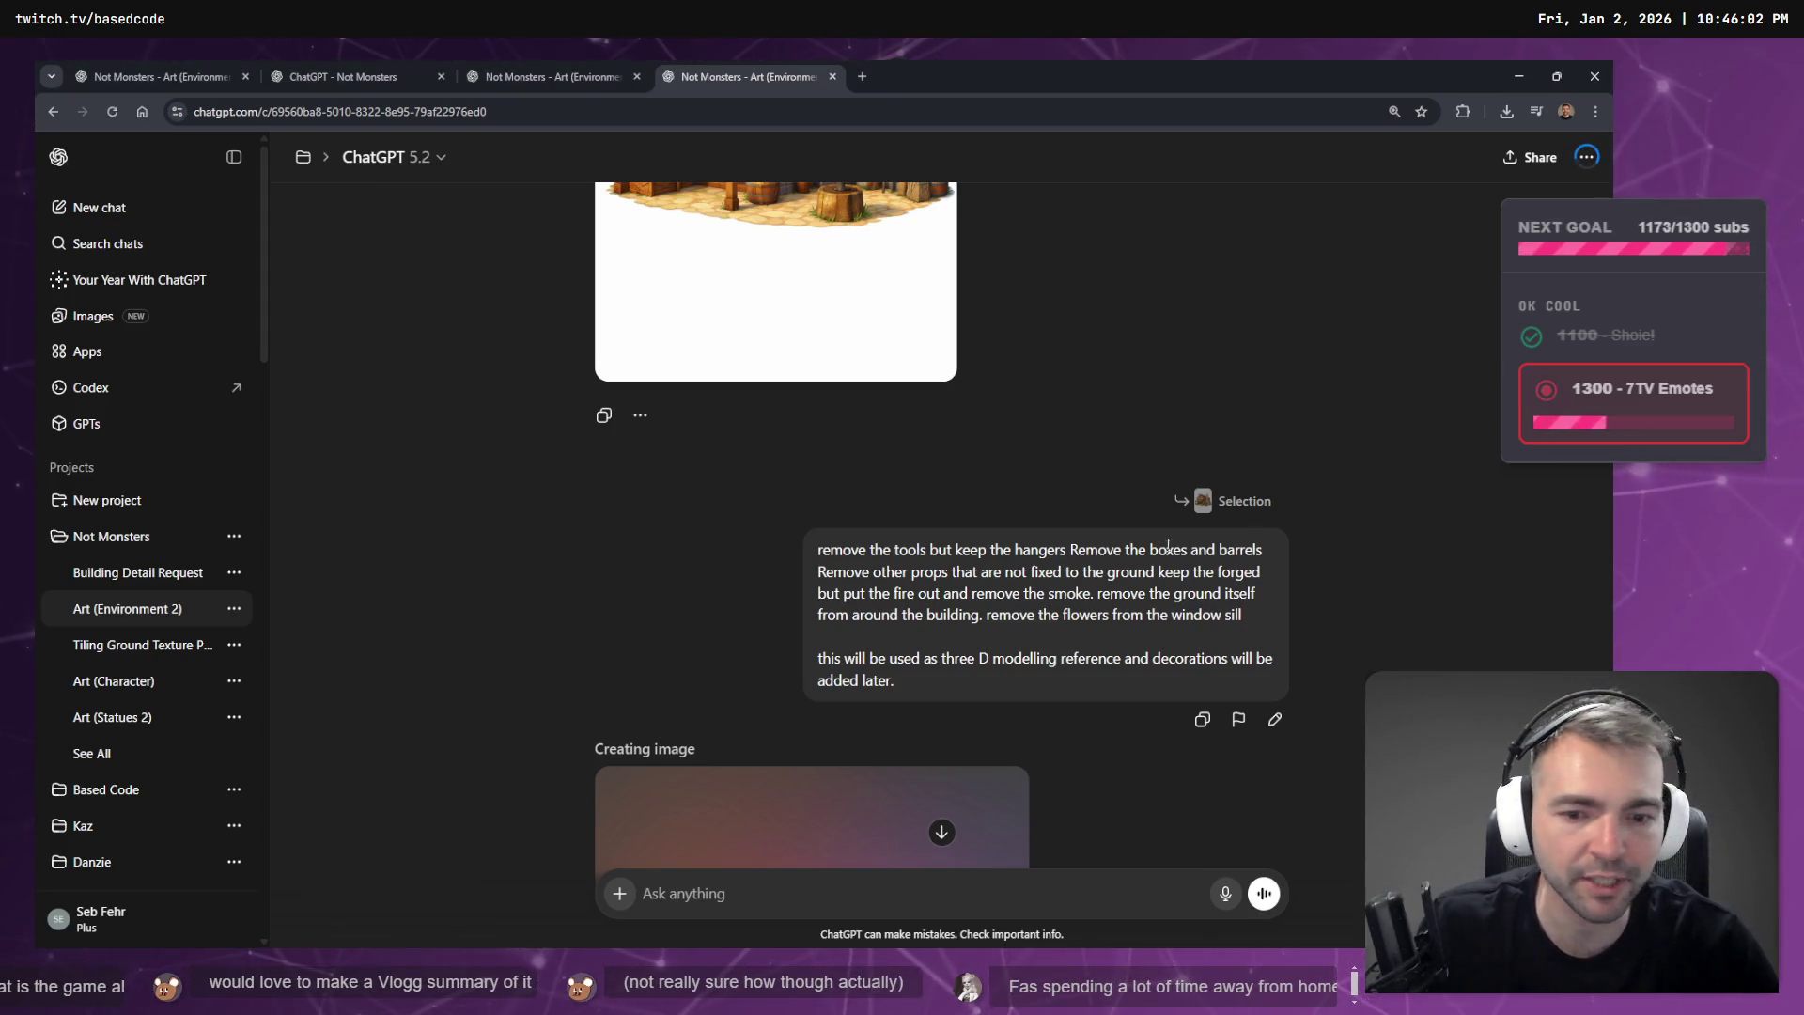
scroll(924, 515, down, 5)
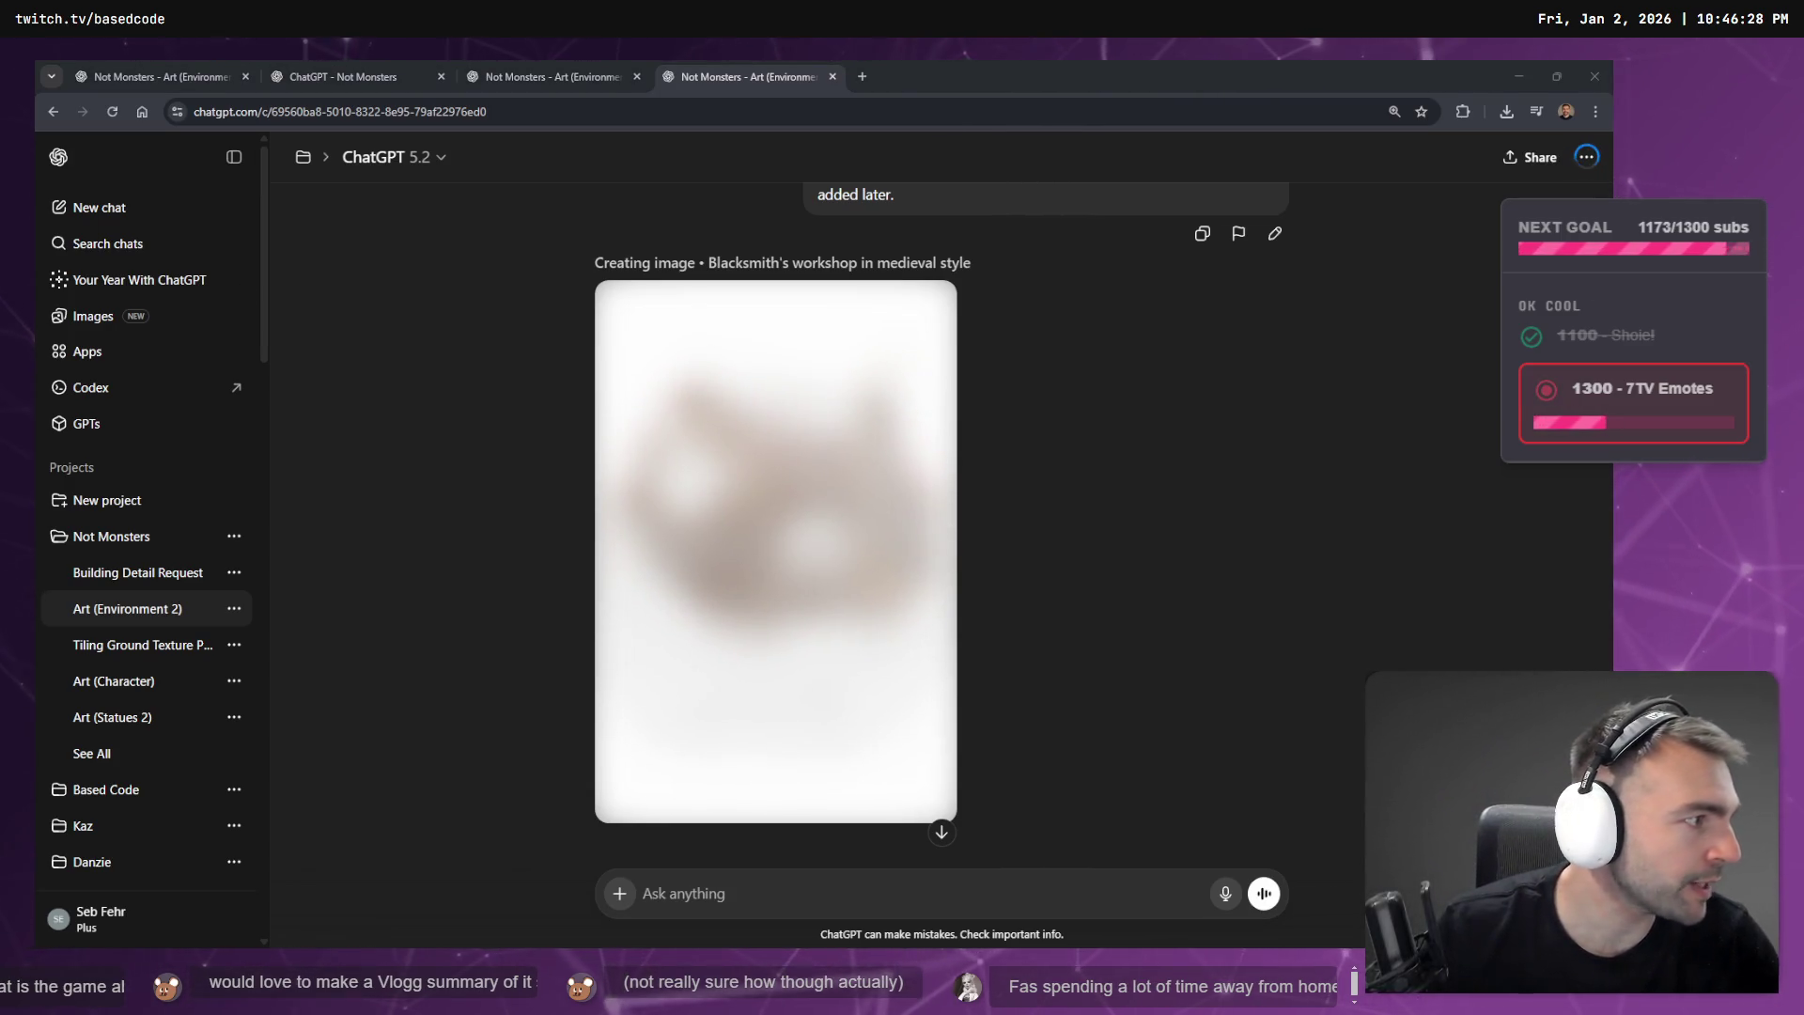
- Pan the Not Monsters board from the Architecture frame to the title card and key-art grid
scroll(856, 533, down, 4)
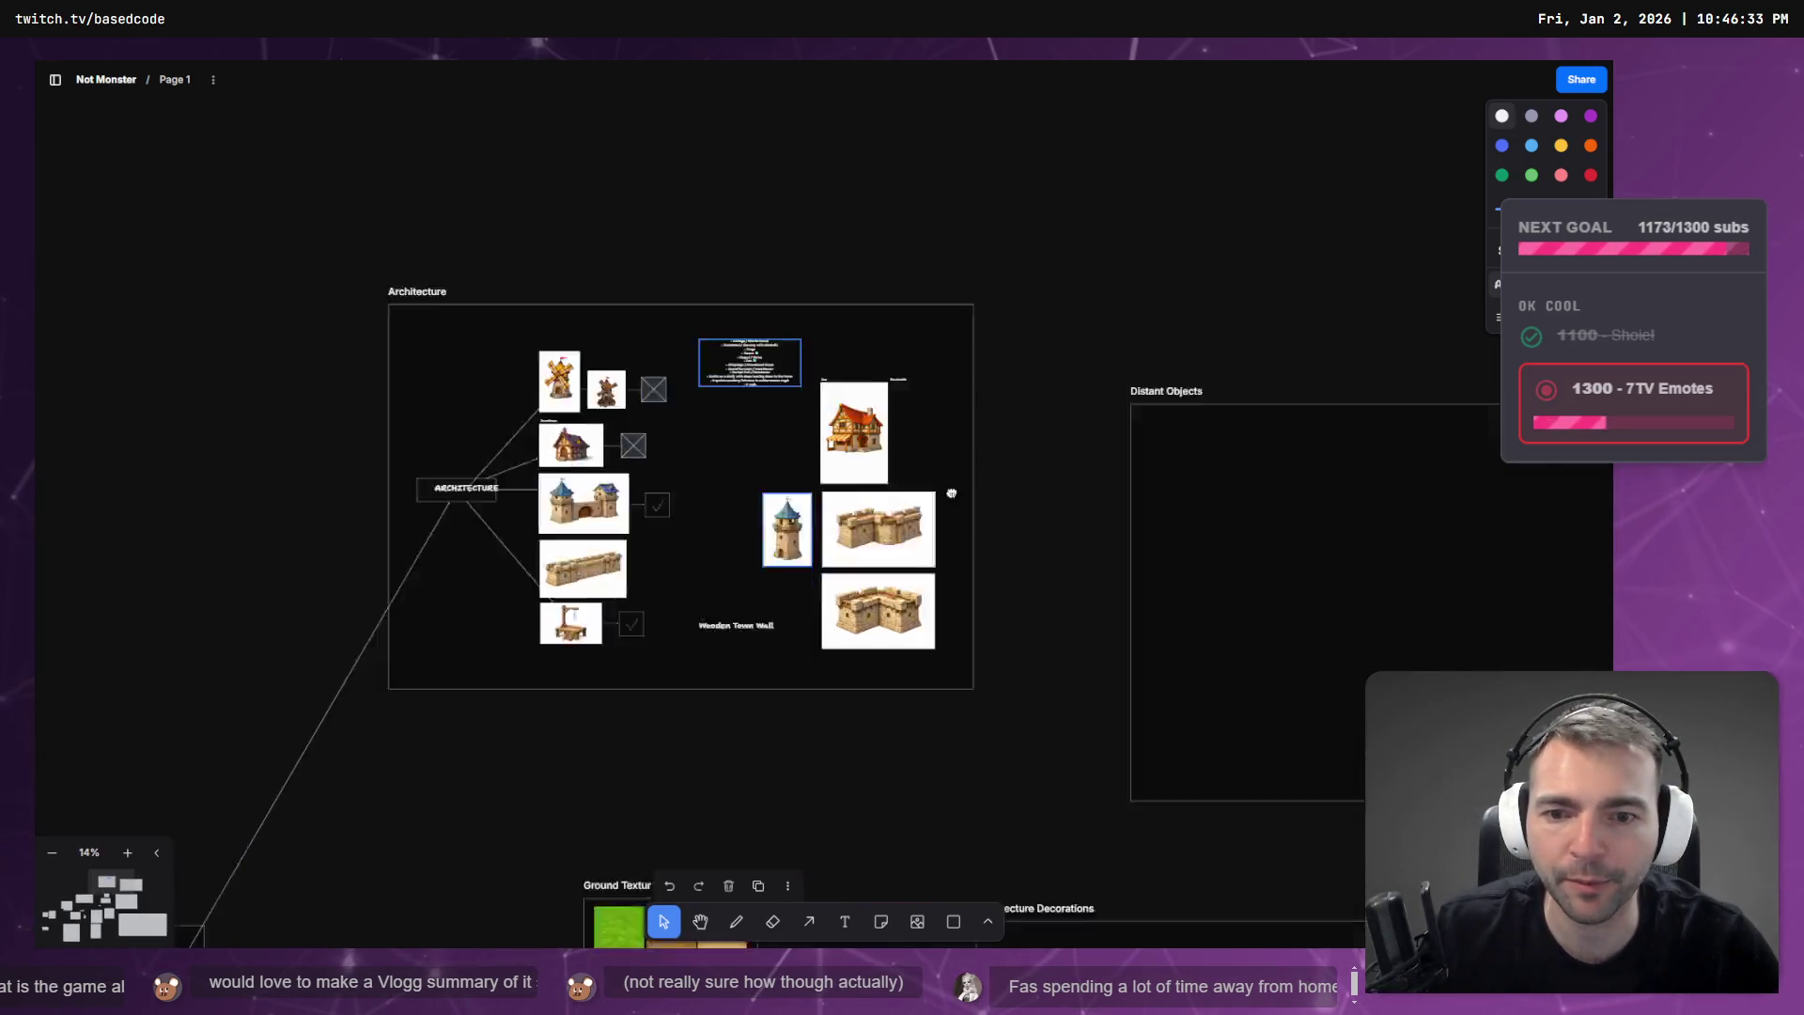
scroll(857, 532, left, 10)
scroll(495, 430, up, 5)
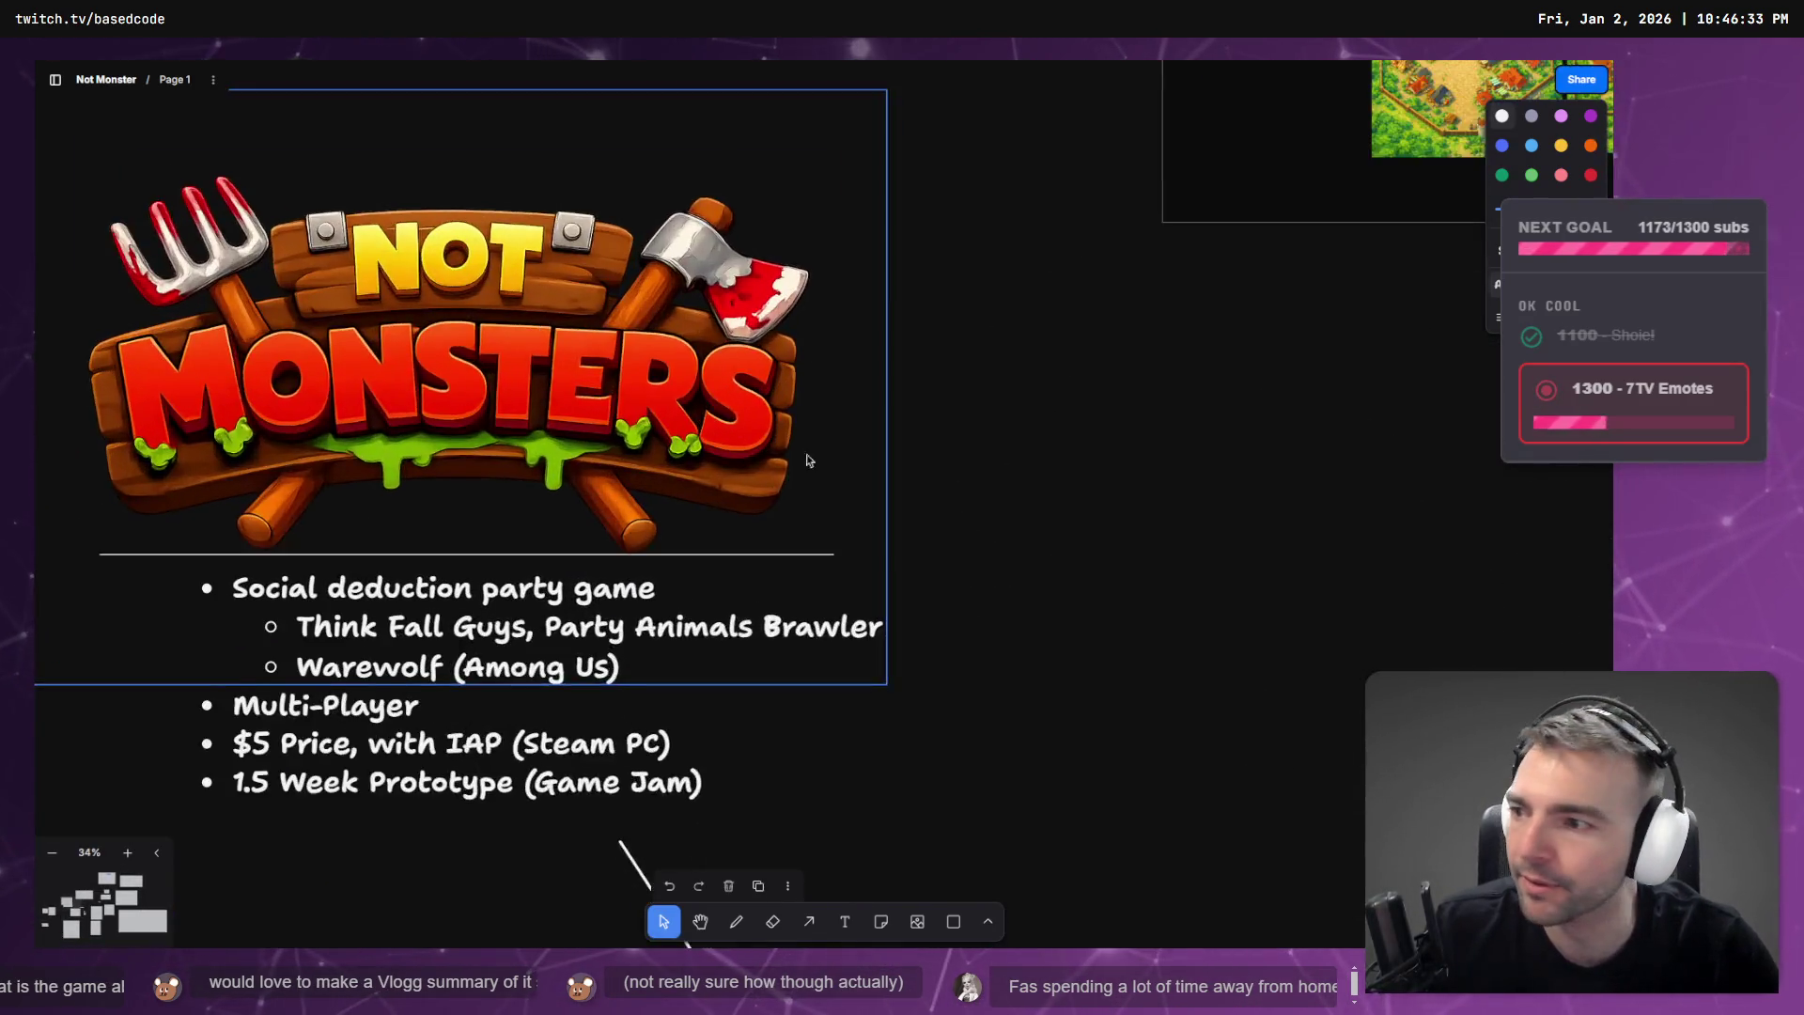
scroll(751, 433, up, 3)
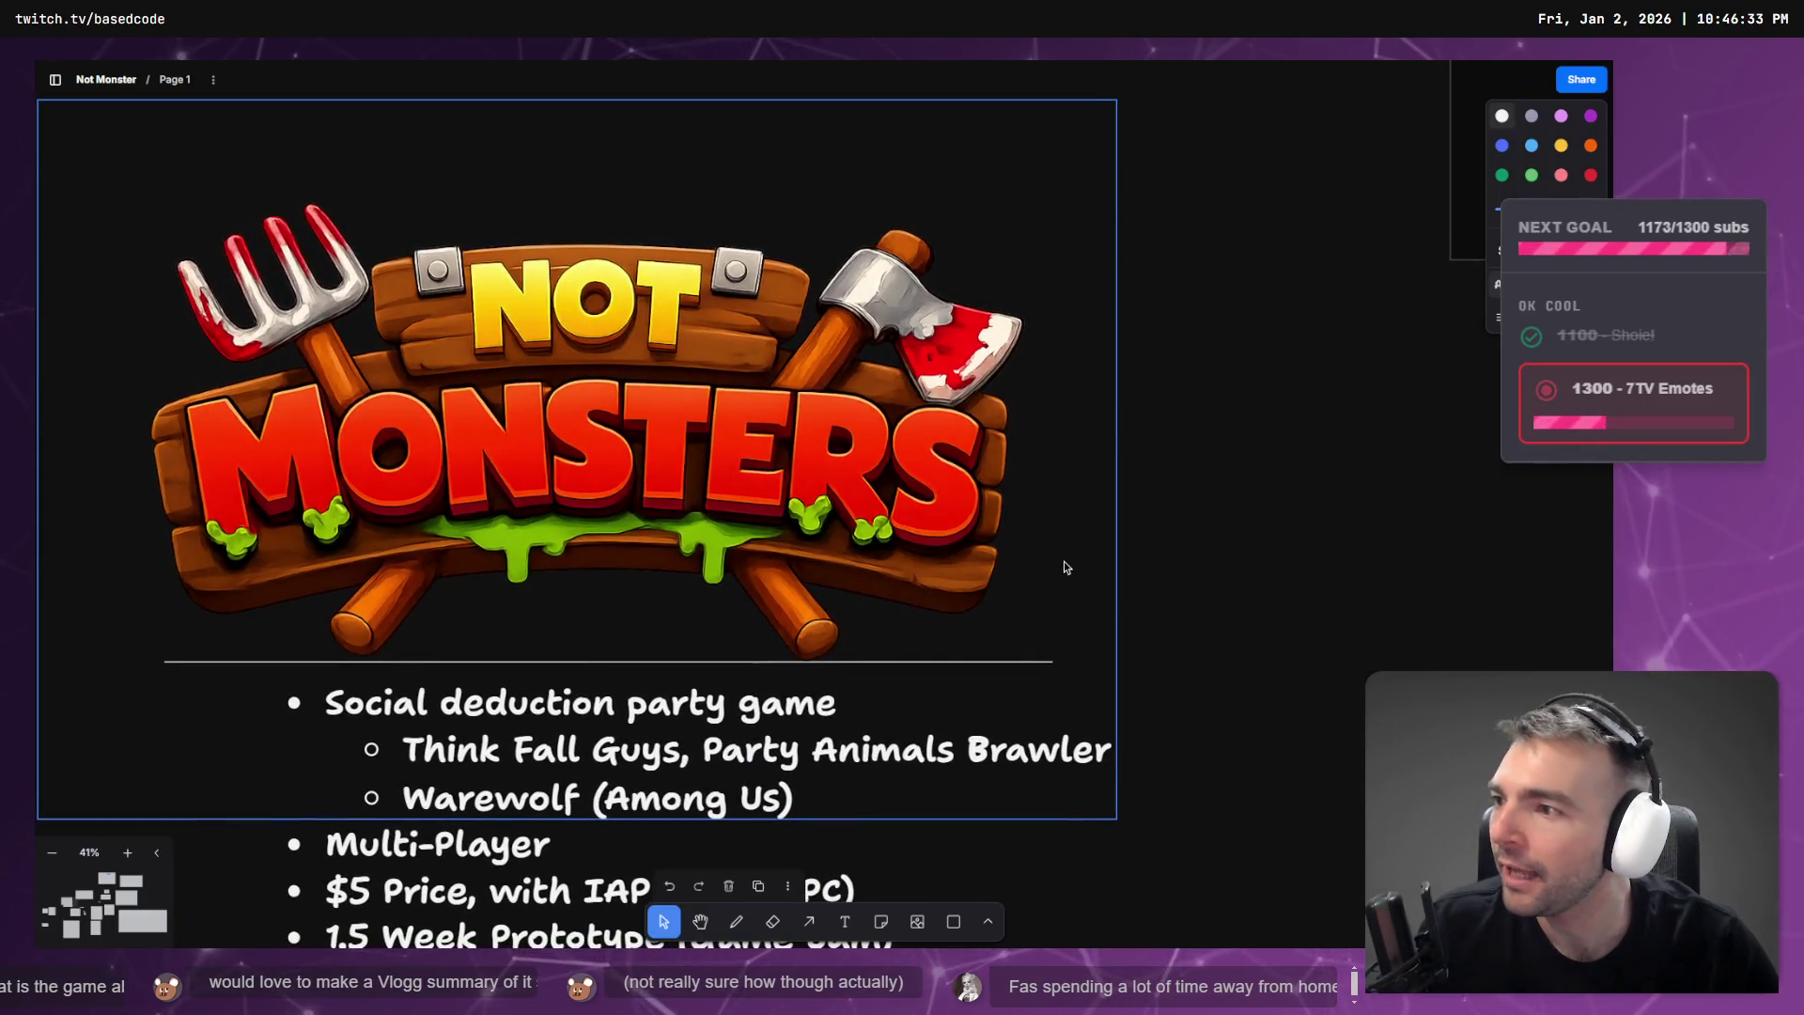
scroll(1090, 550, left, 3)
scroll(1142, 528, down, 3)
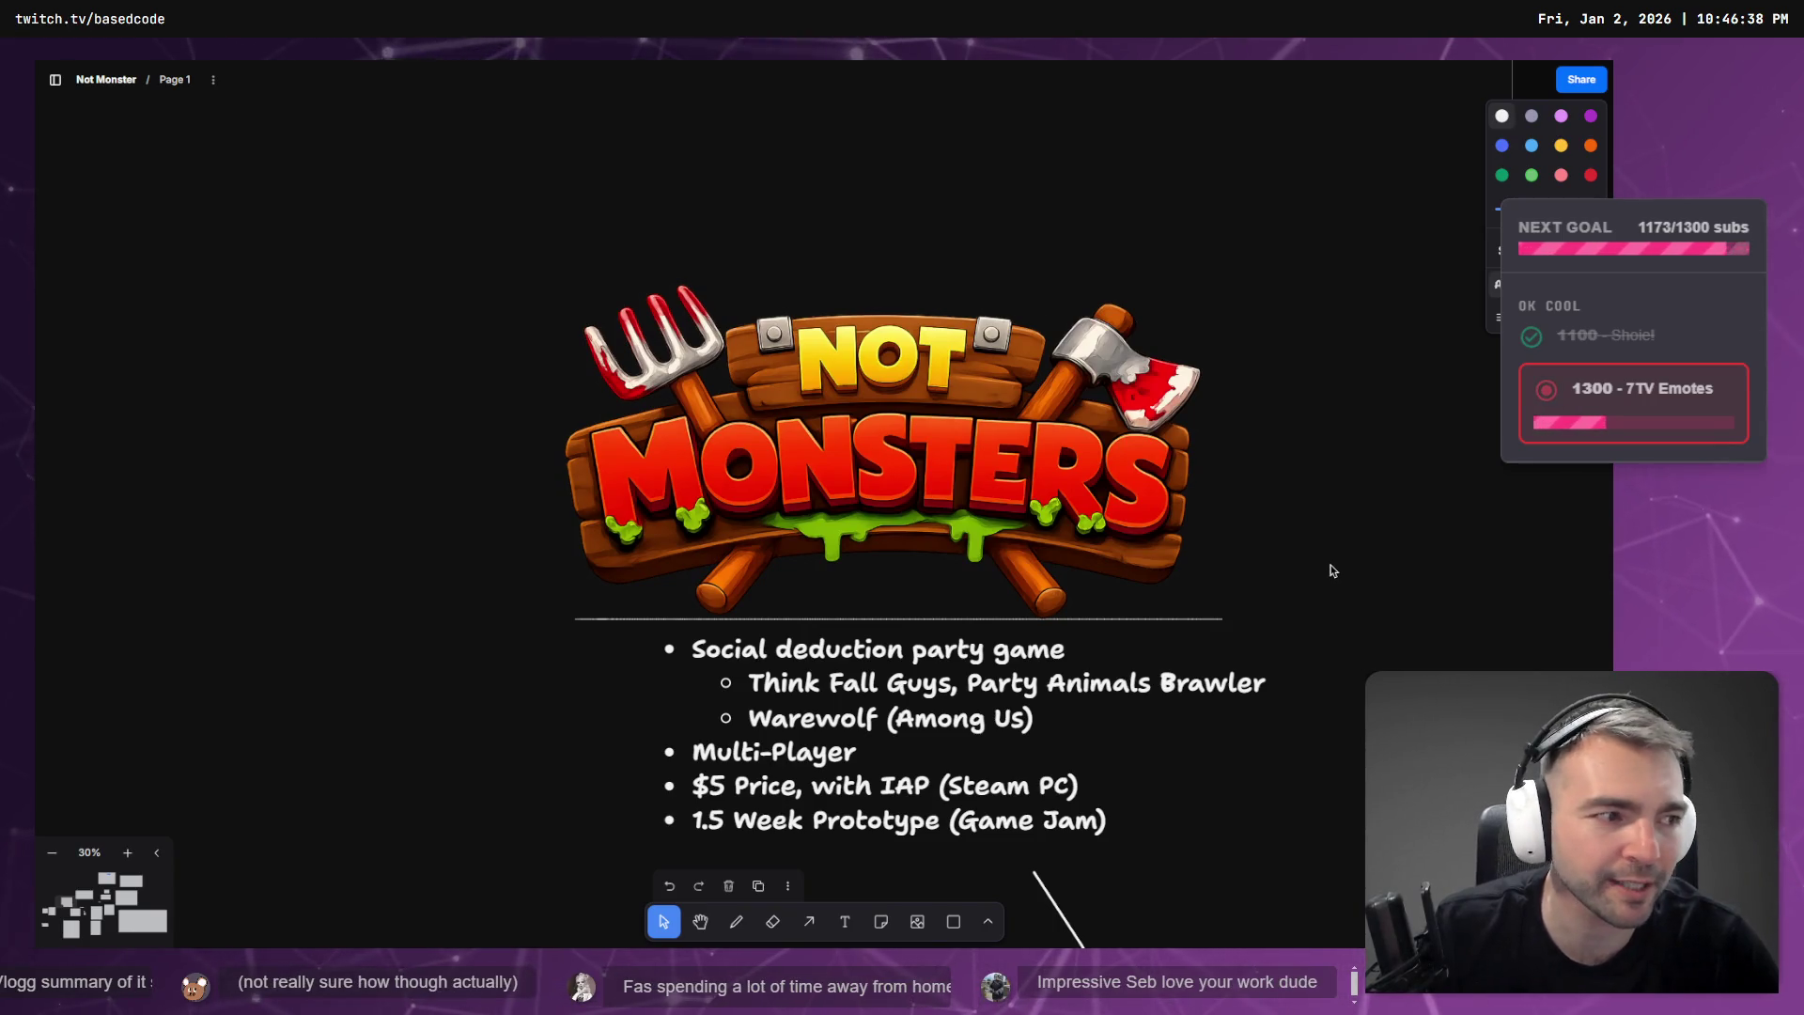
scroll(1222, 563, down, 10)
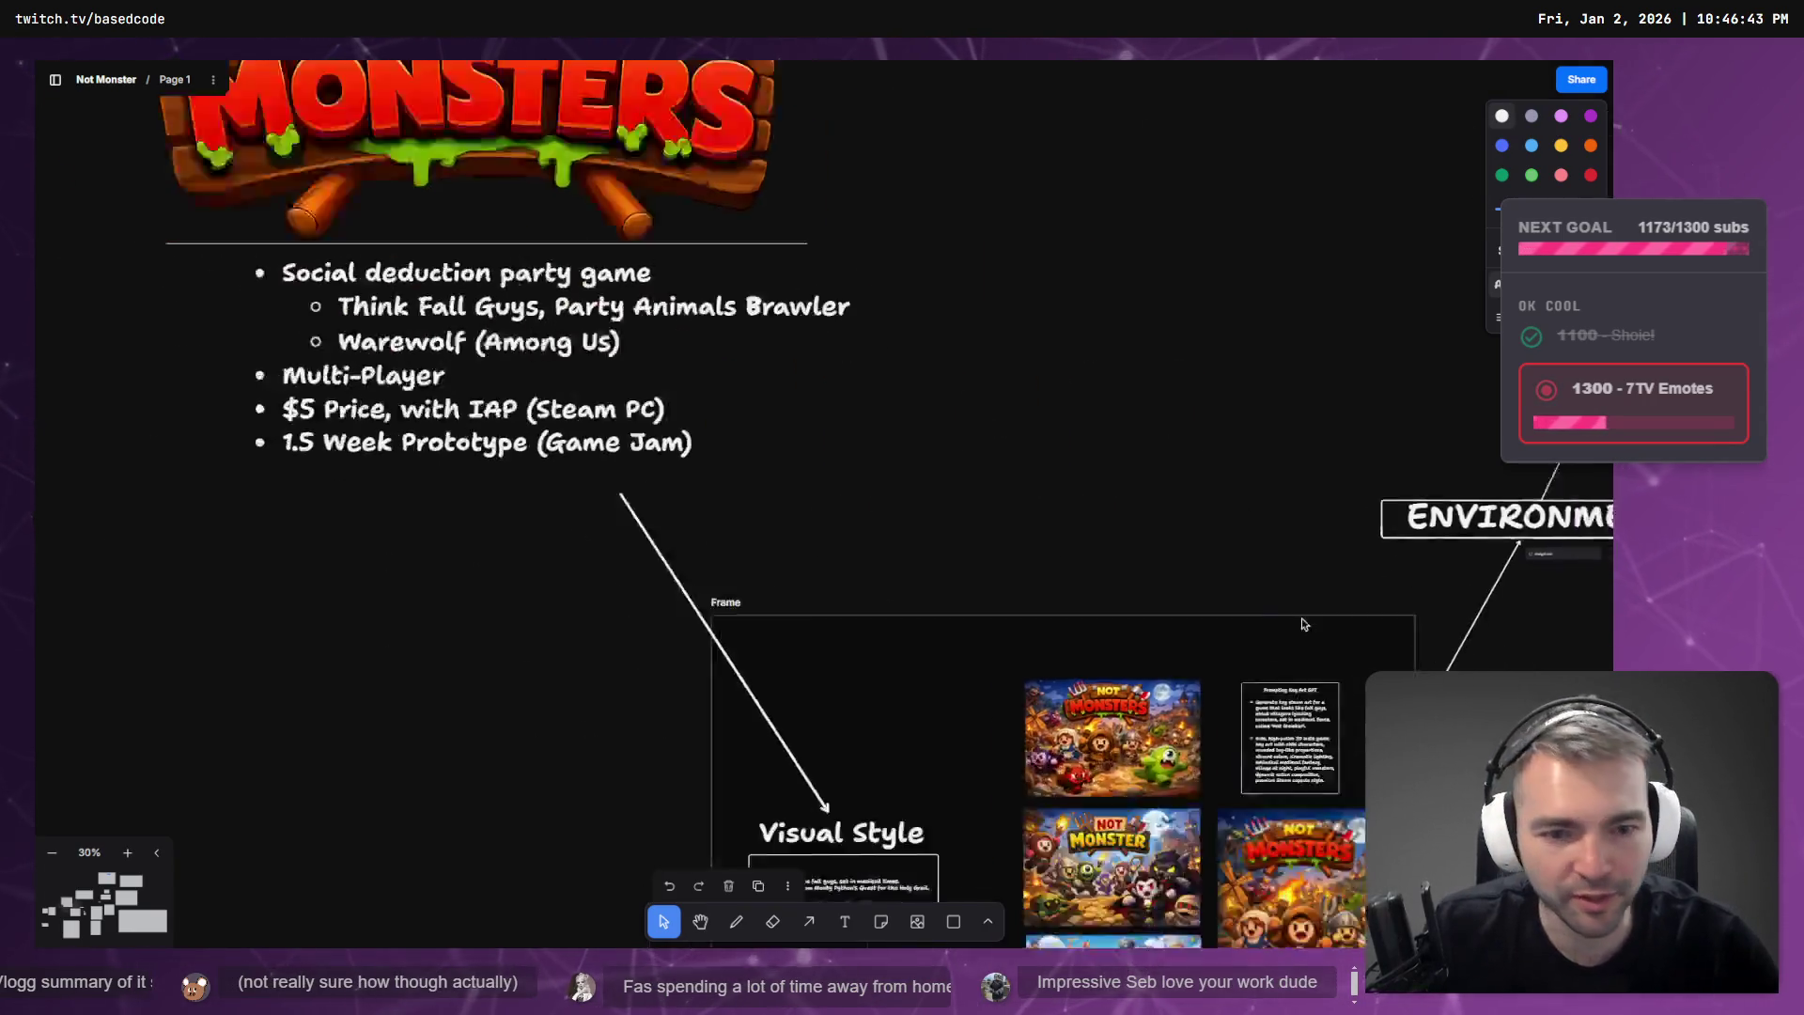
scroll(878, 391, up, 5)
scroll(879, 390, up, 5)
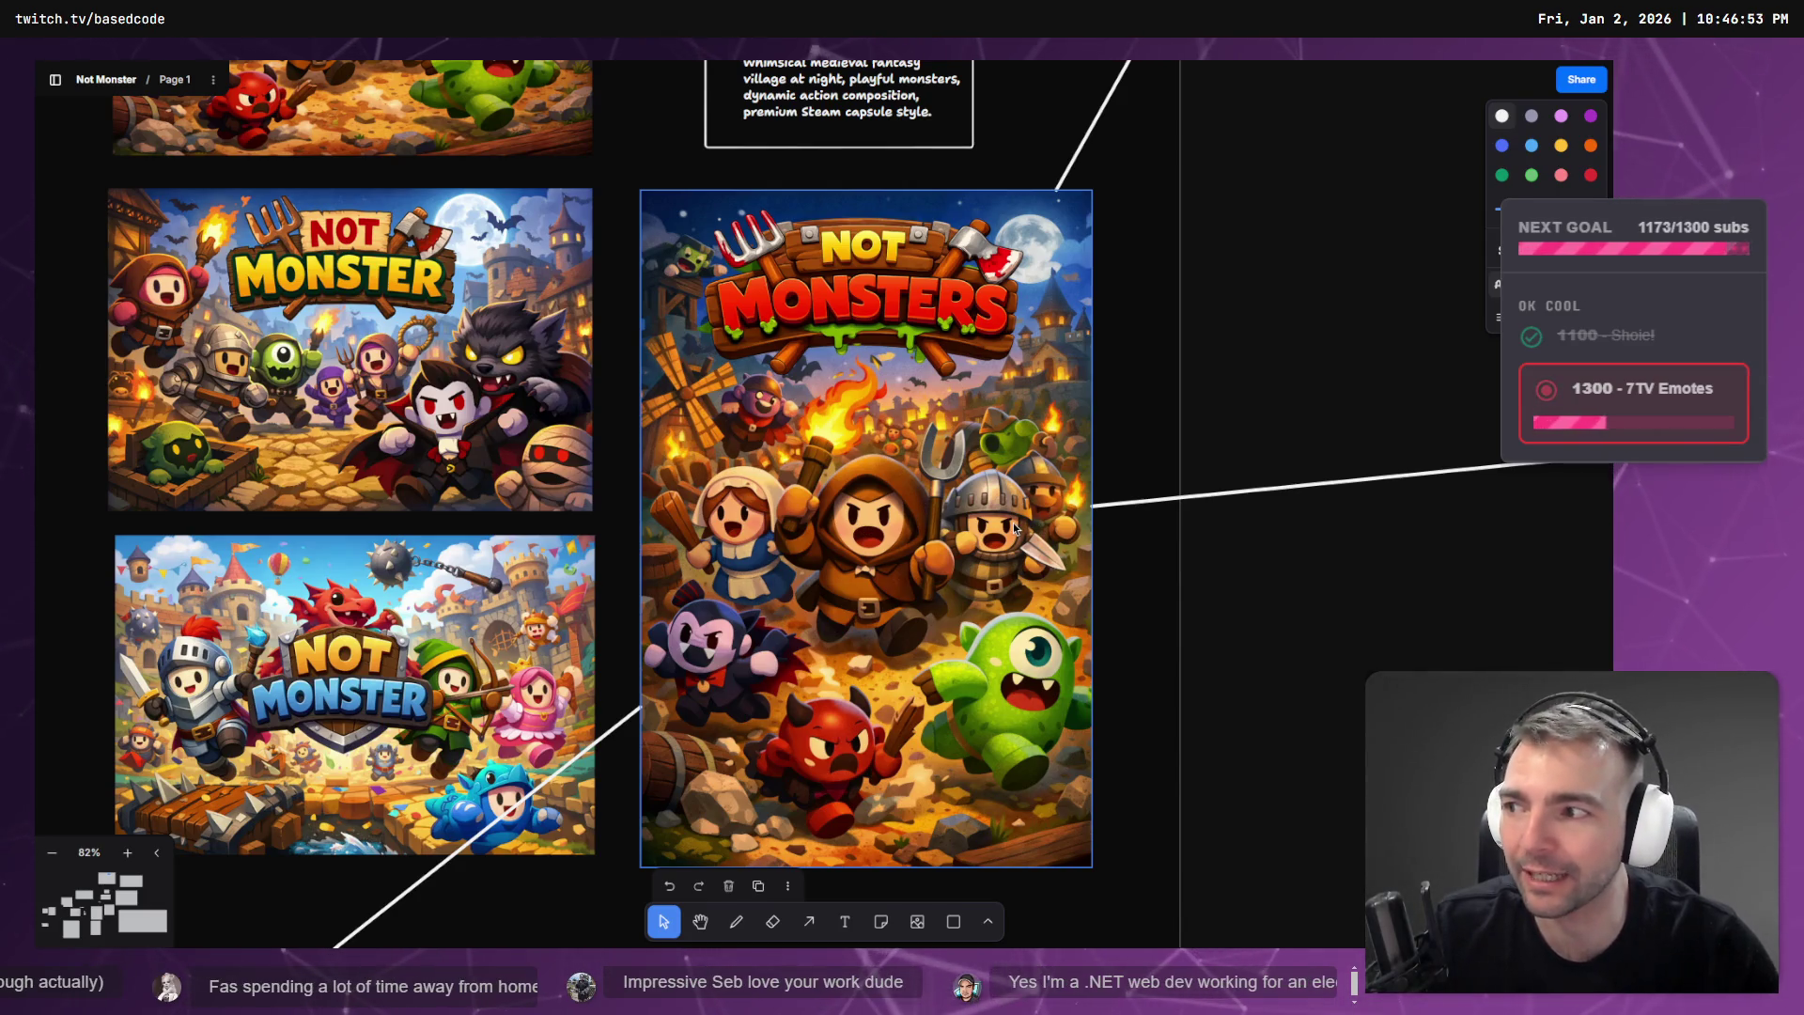
scroll(952, 532, down, 5)
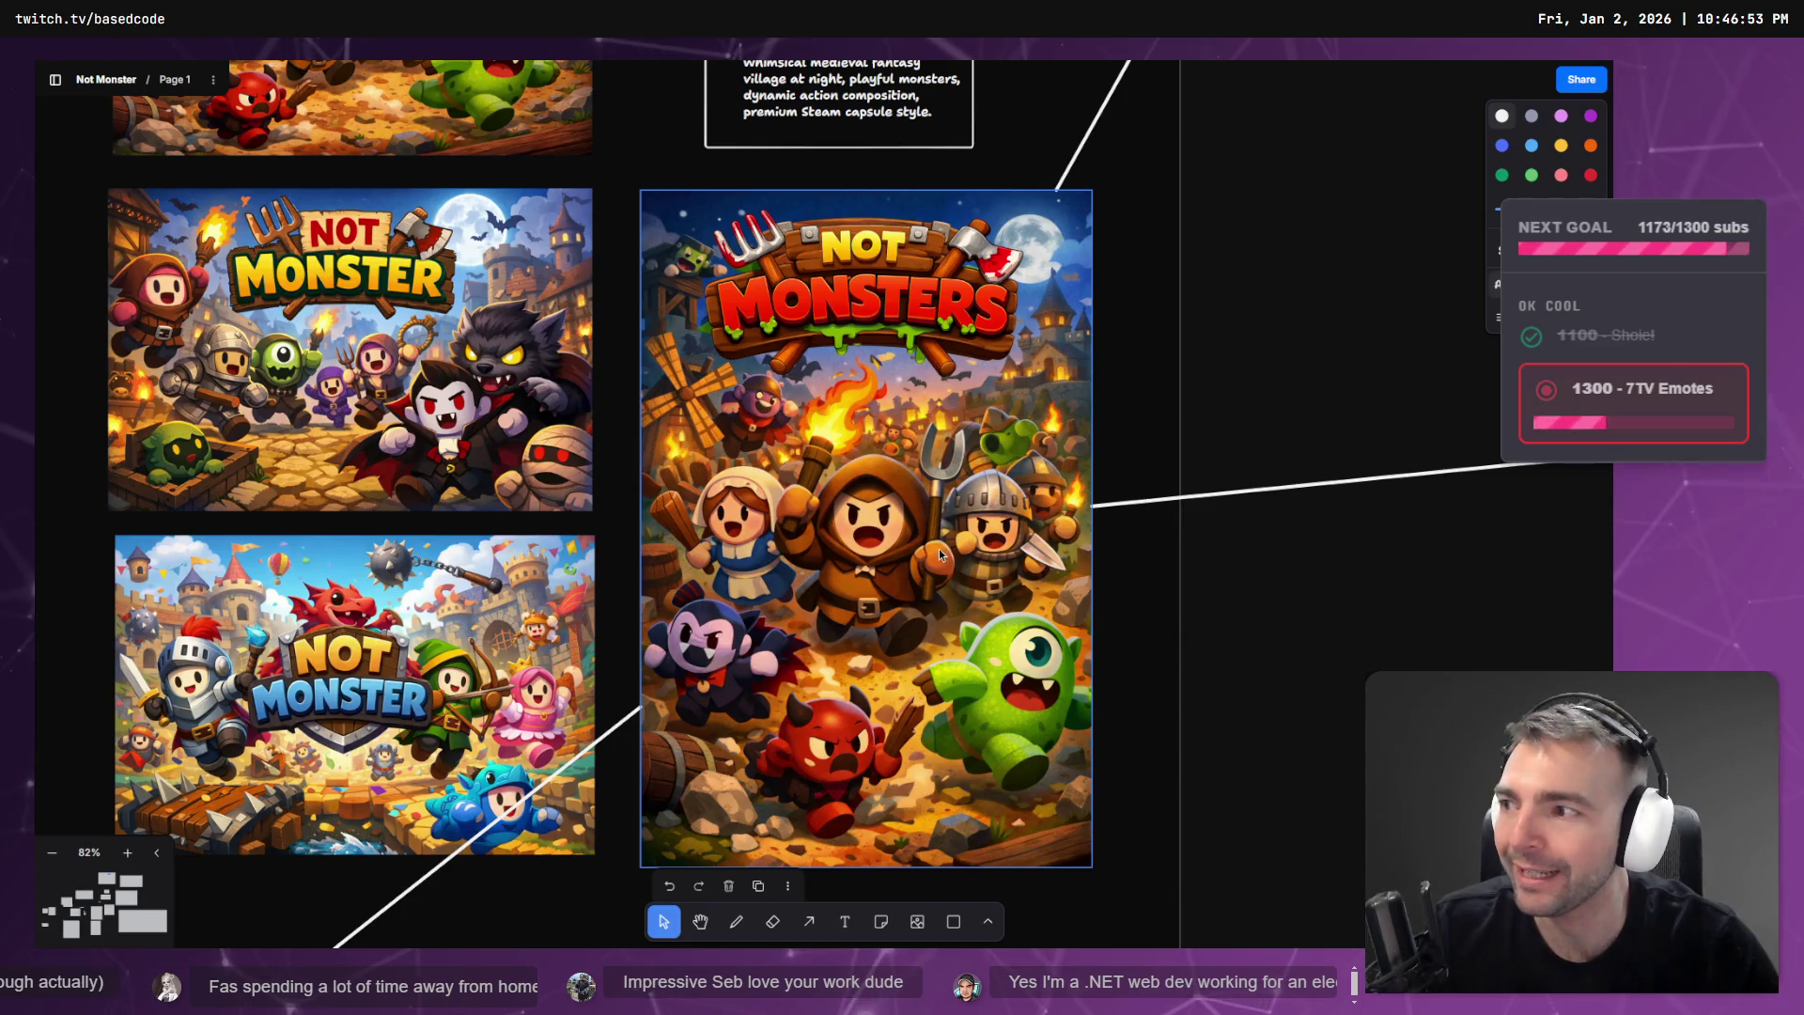
scroll(873, 357, down, 3)
scroll(873, 357, down, 5)
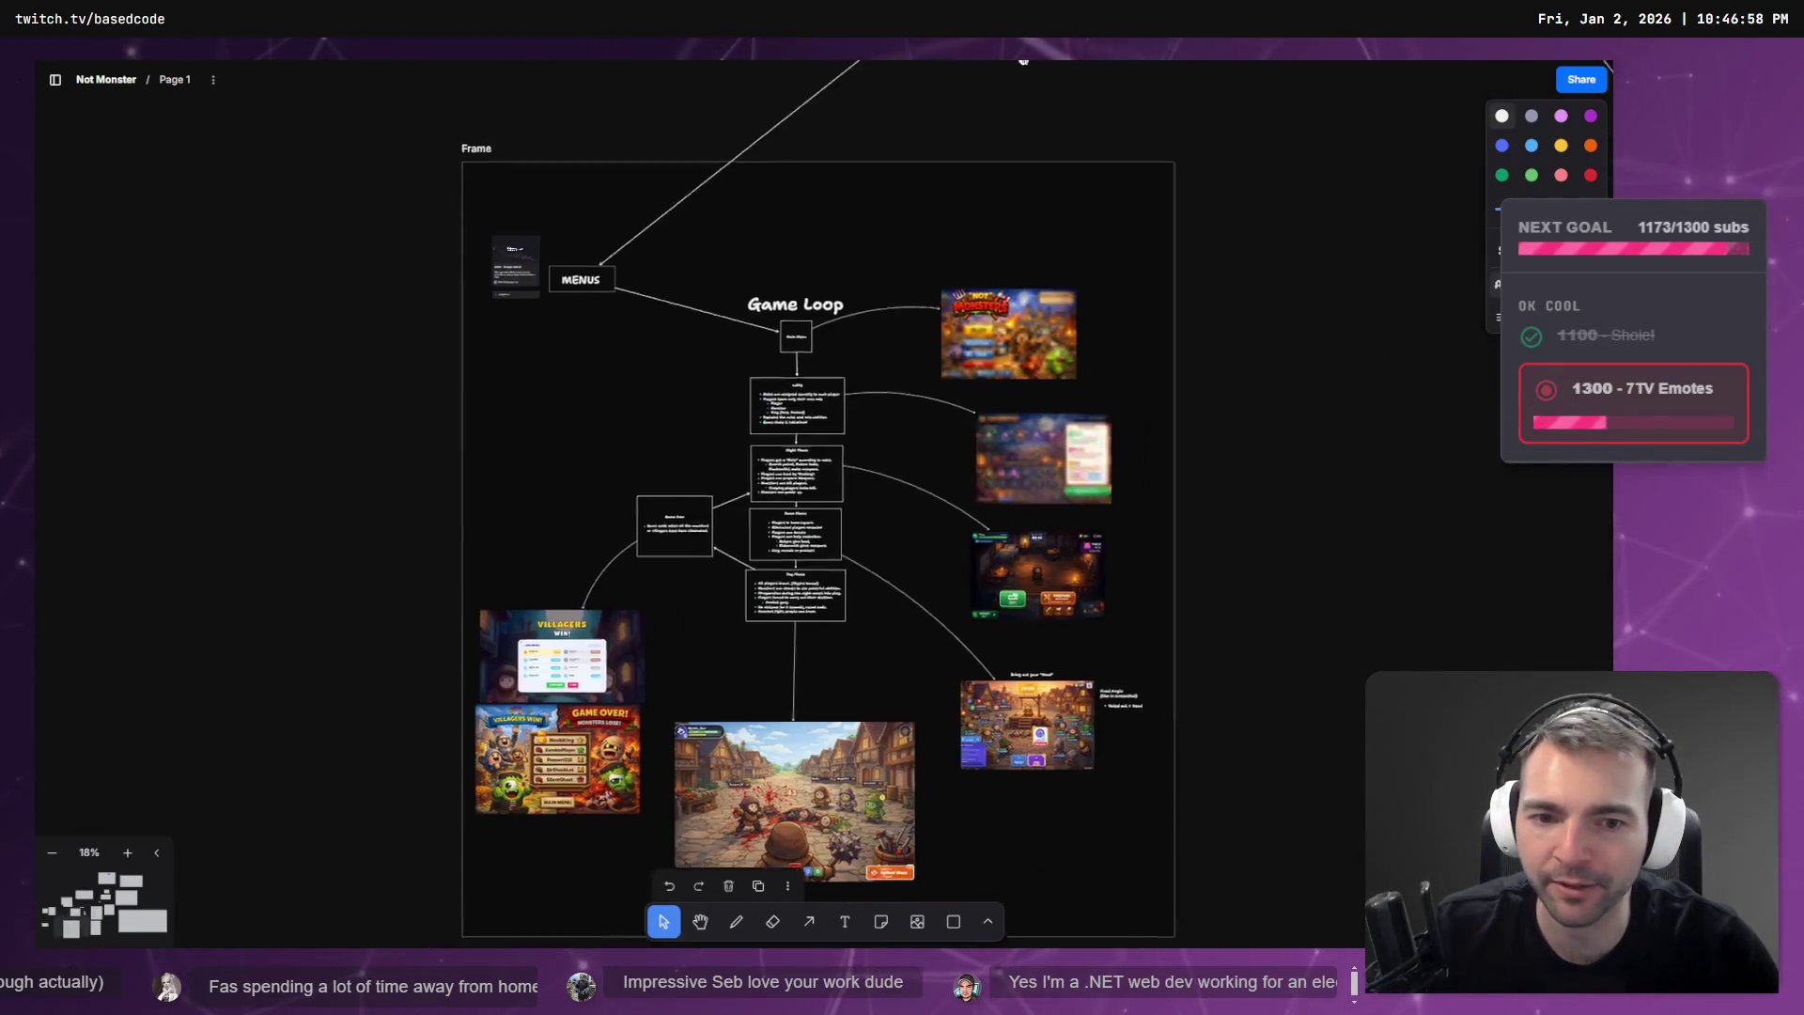
- Zoom in on the Game Loop mockup screenshots on the board
scroll(1008, 451, up, 6)
scroll(1008, 451, up, 3)
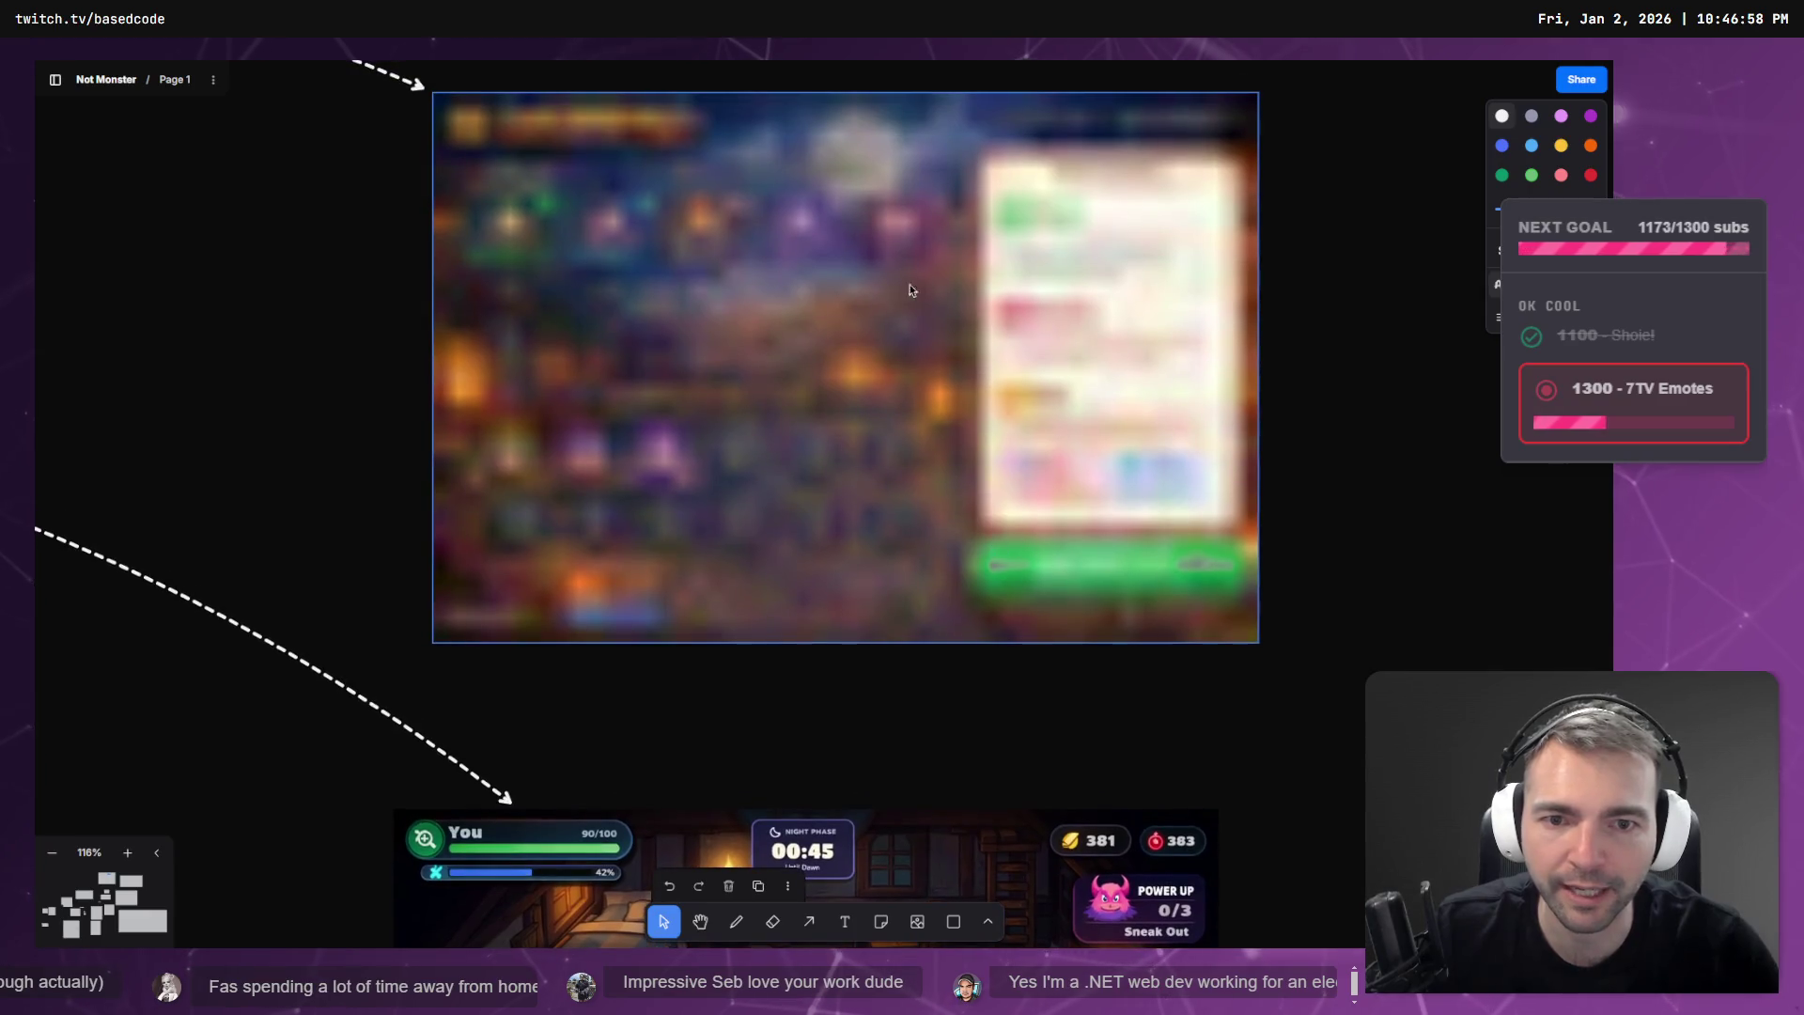
scroll(1131, 415, down, 10)
scroll(1131, 416, left, 2)
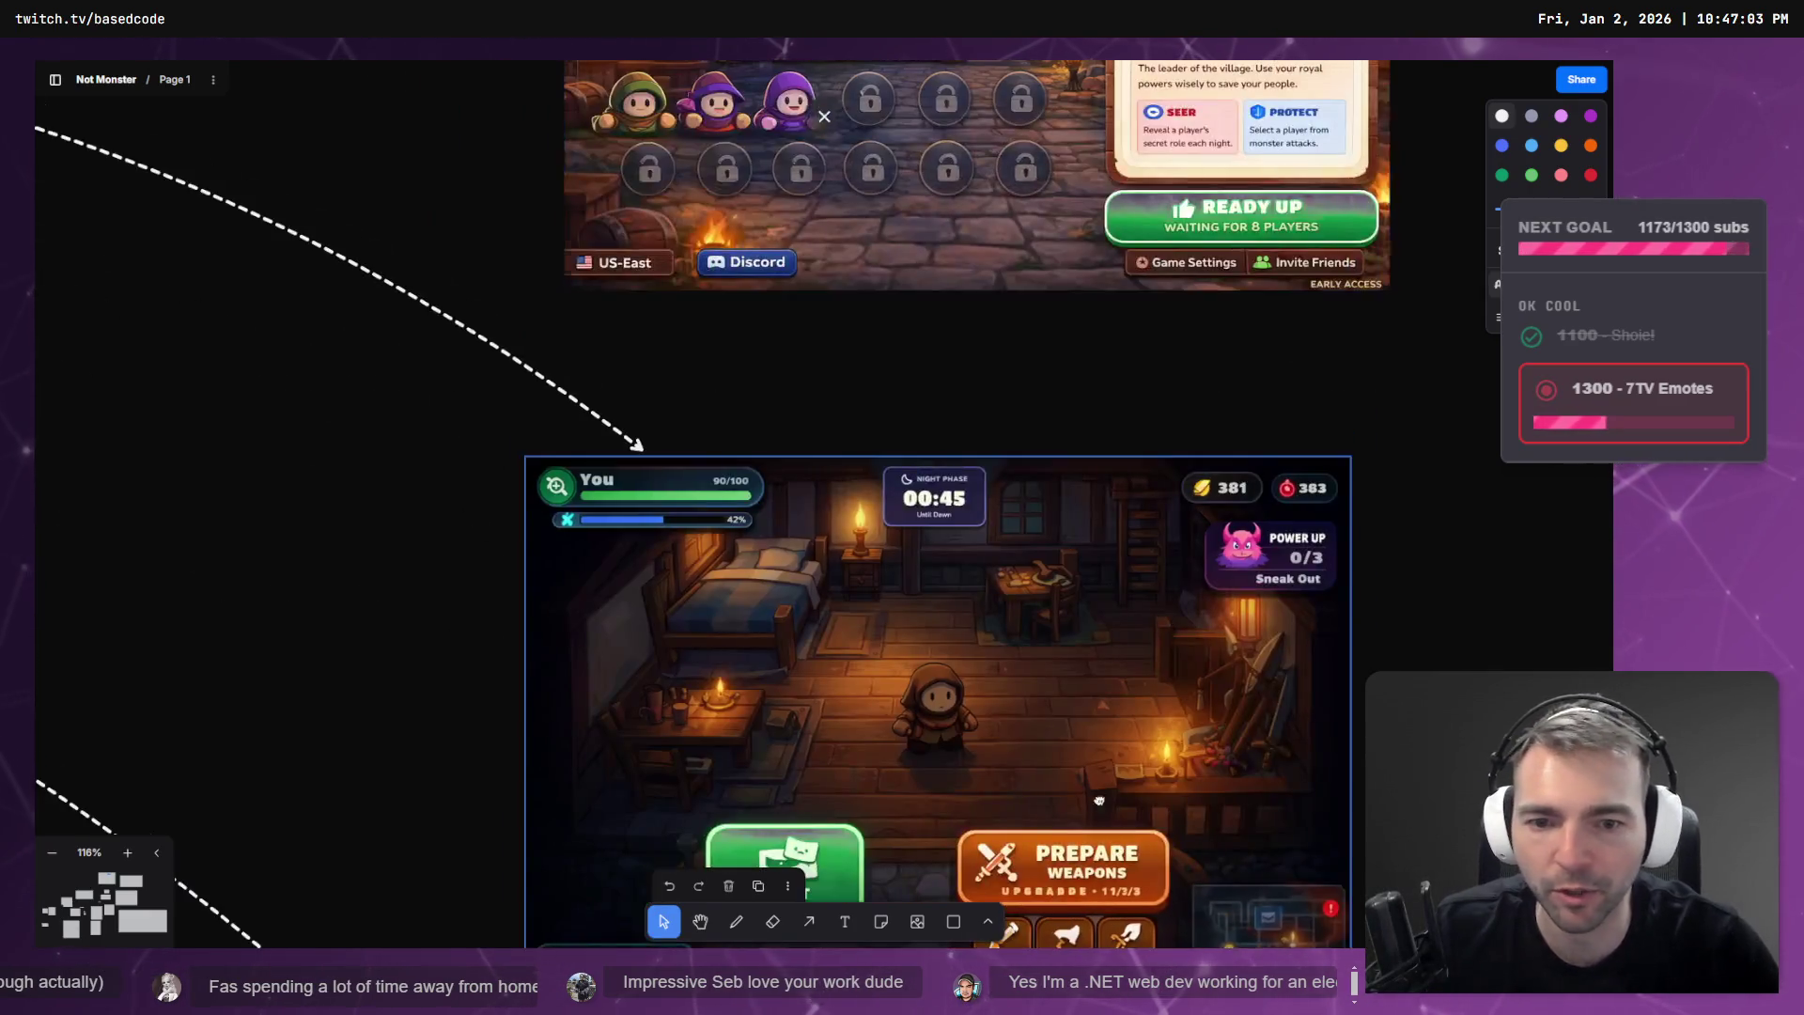
scroll(1158, 279, down, 10)
scroll(1158, 279, right, 1)
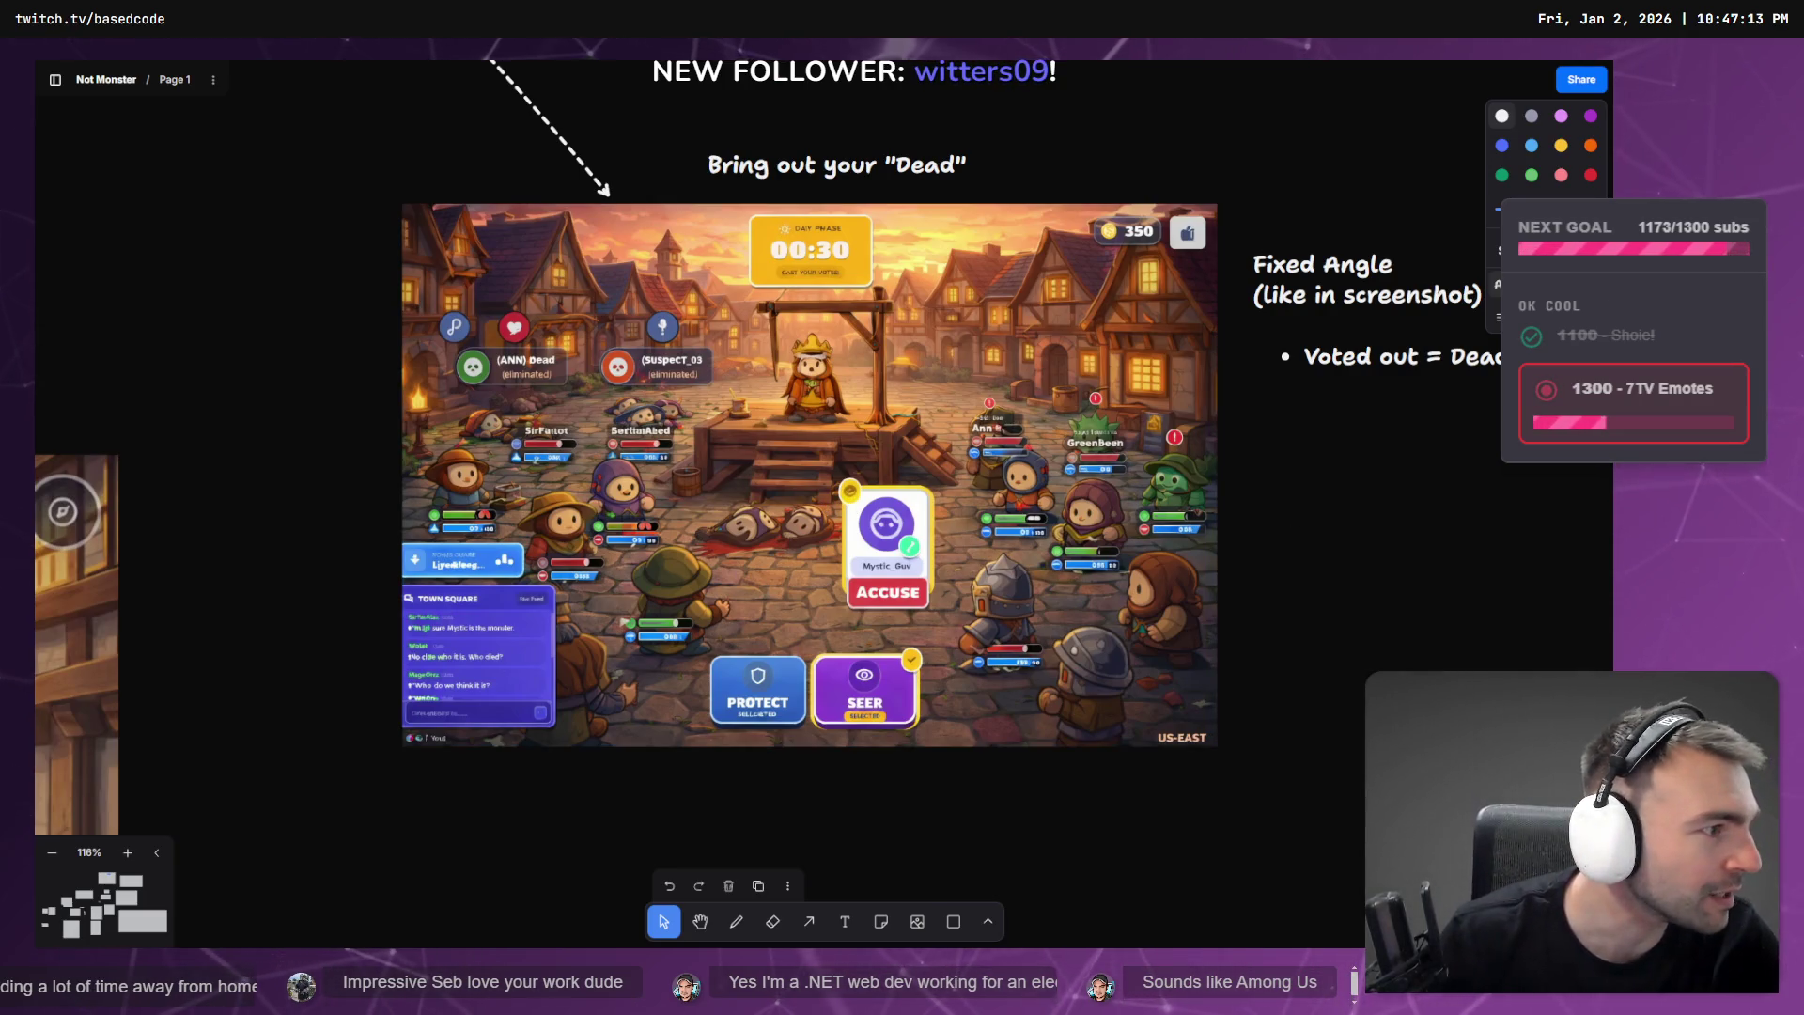
- Playtest the game in Godot, stop it with F8, and return to tldraw
key(alt+Tab)
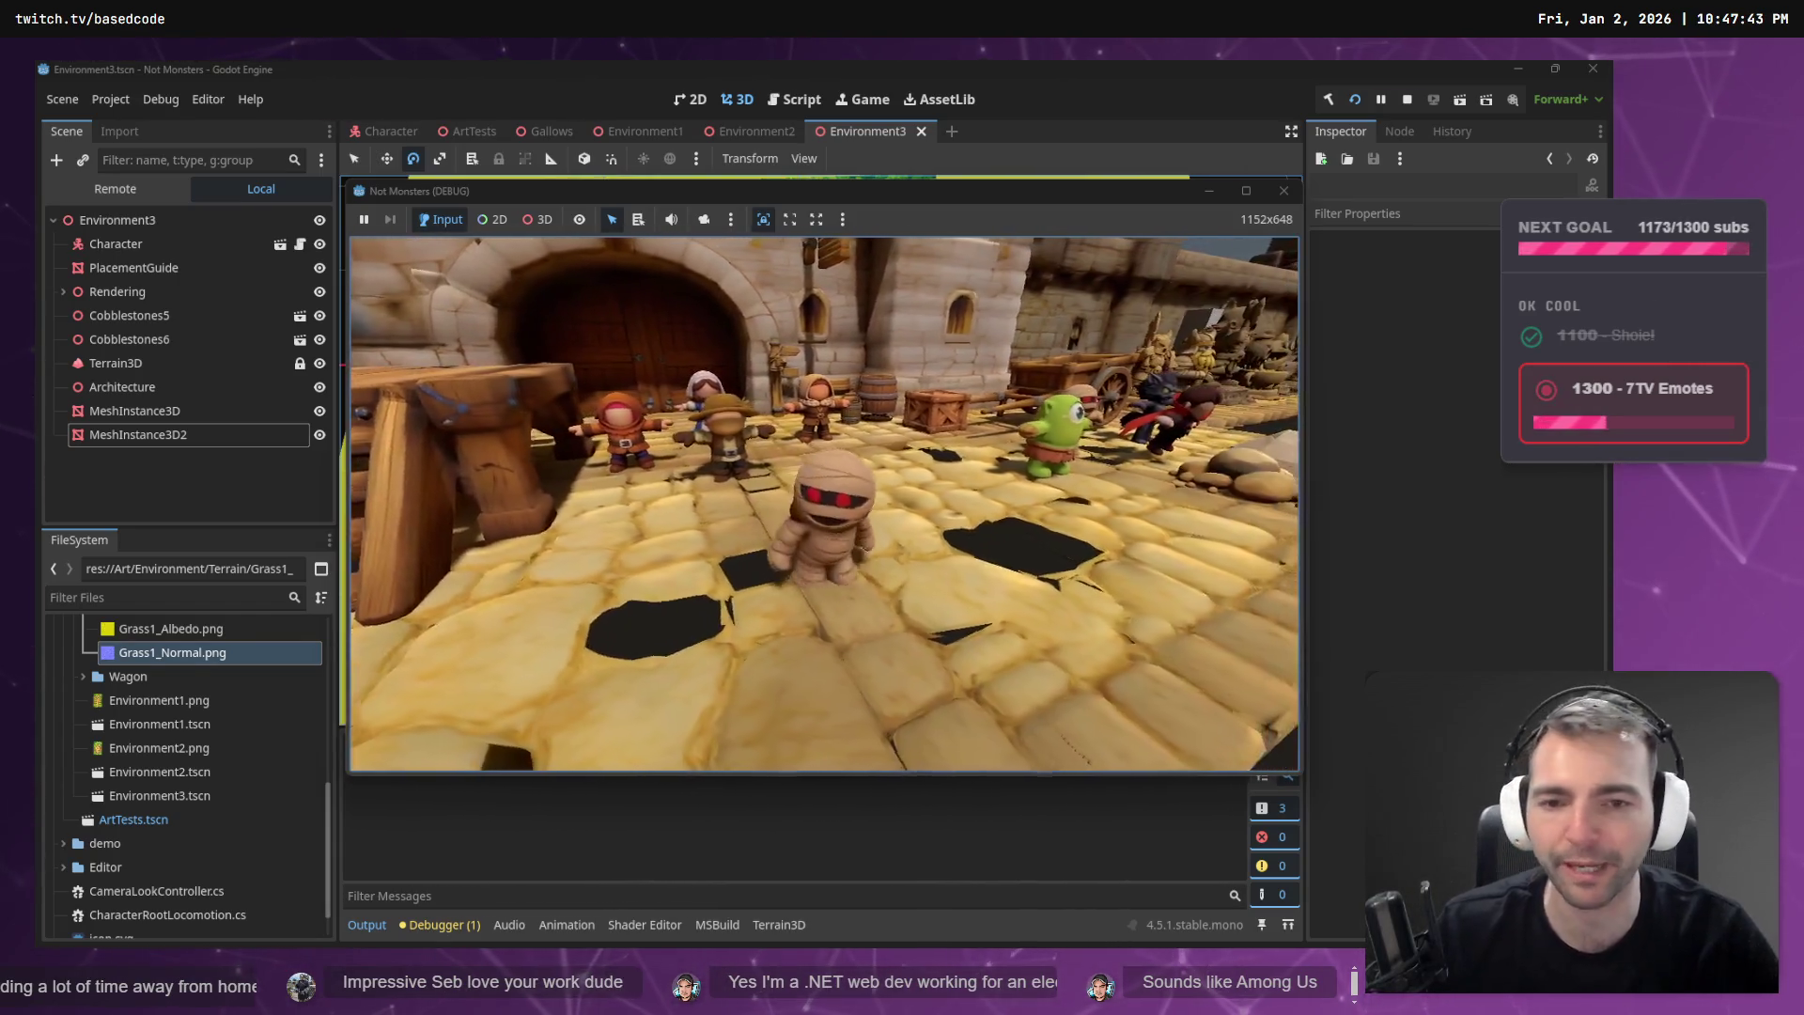
key(F8)
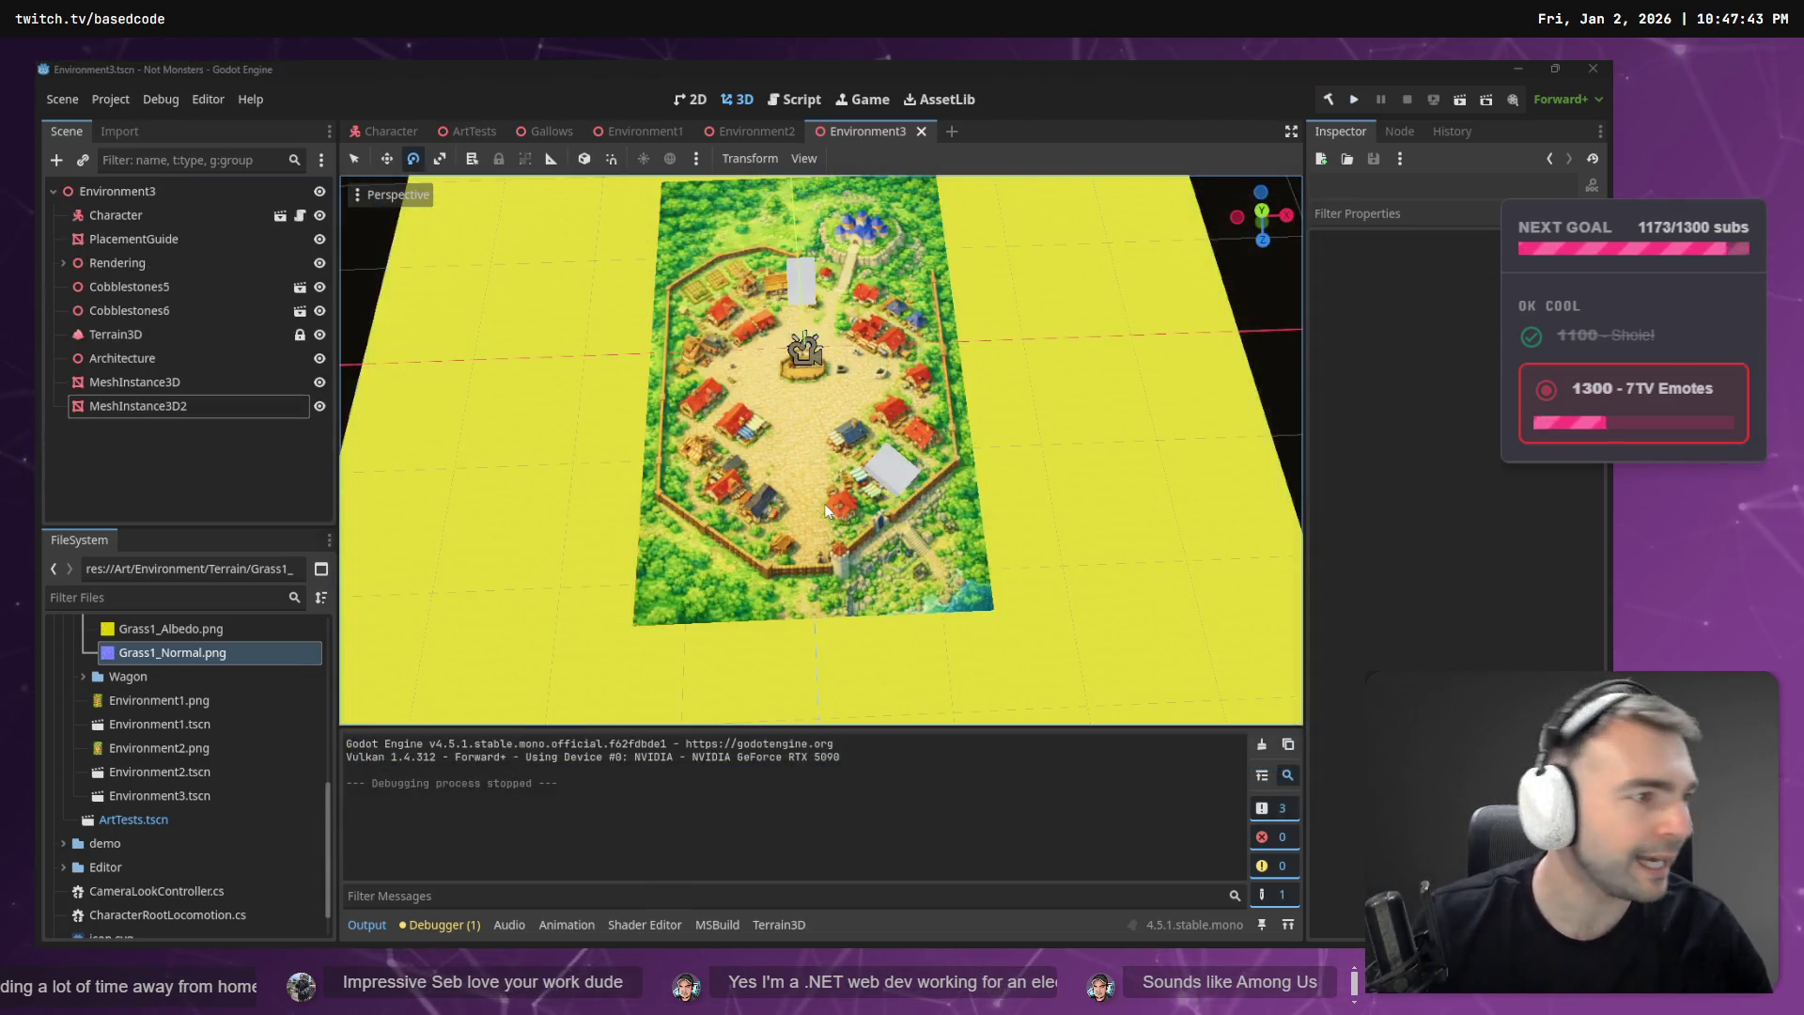
key(alt+Tab)
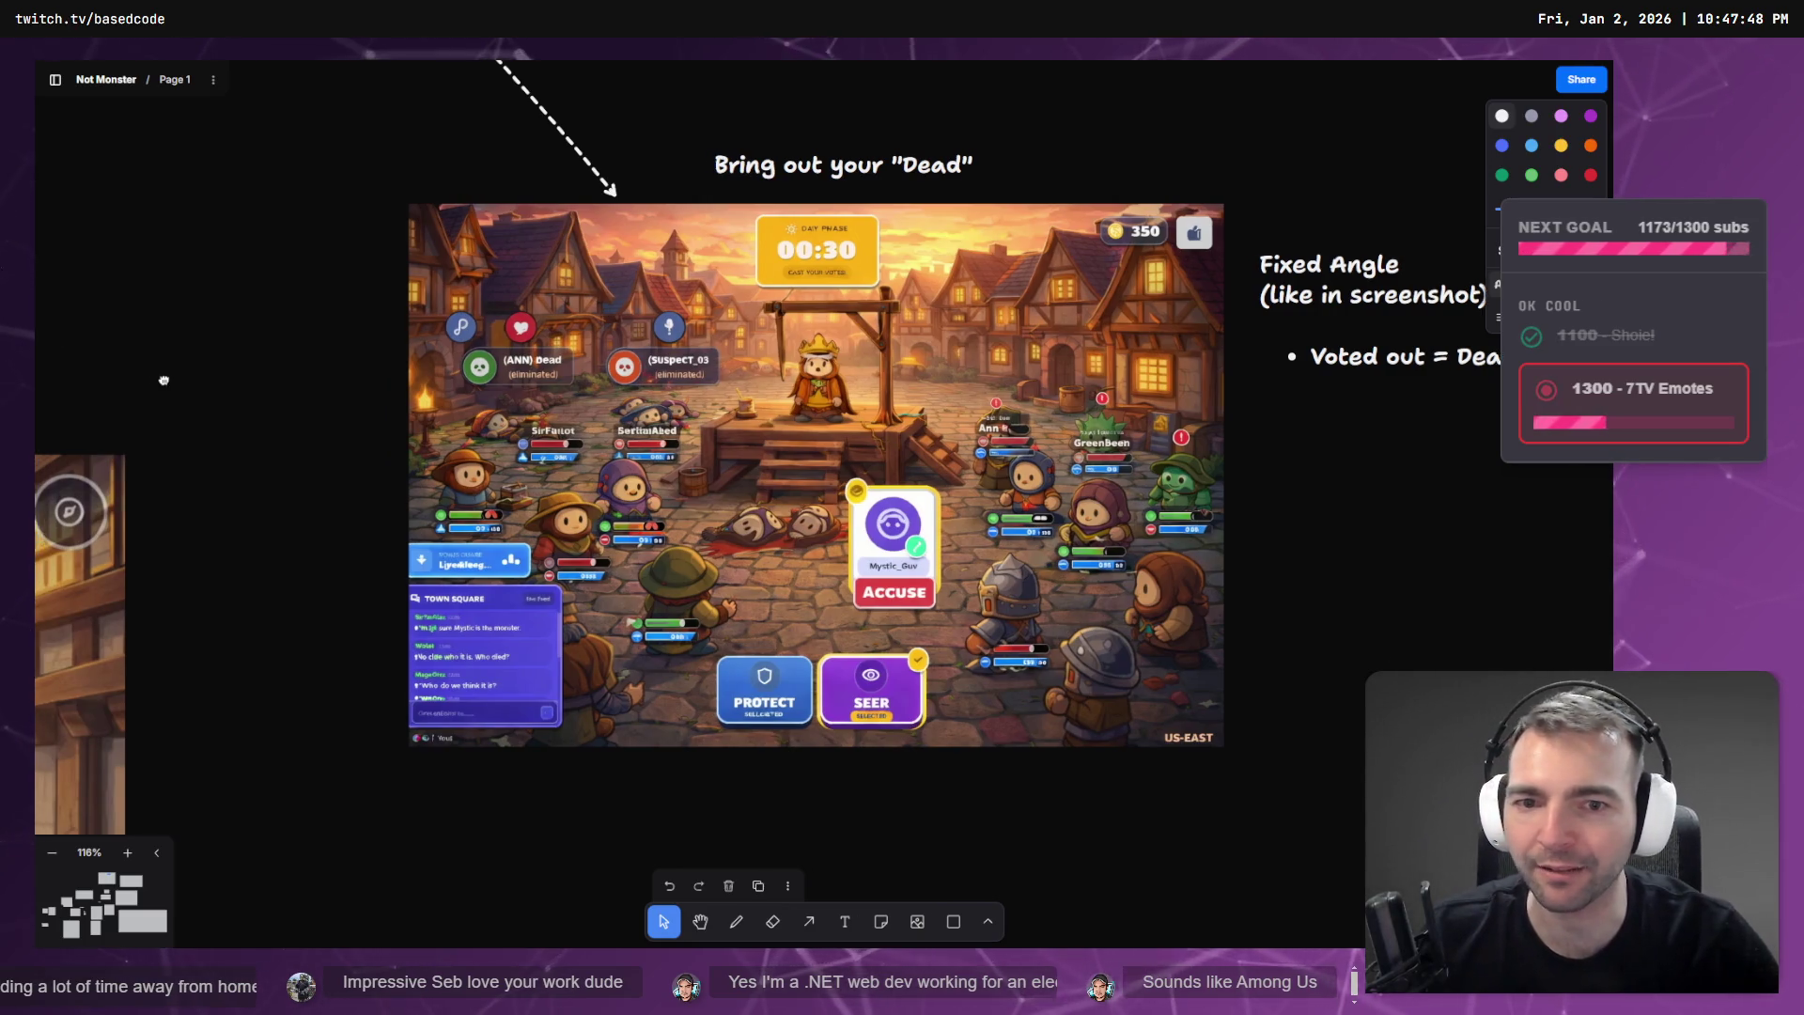
- Pan and zoom out the board to reveal the image on the left
drag(165, 379, 1011, 201)
scroll(1006, 359, down, 3)
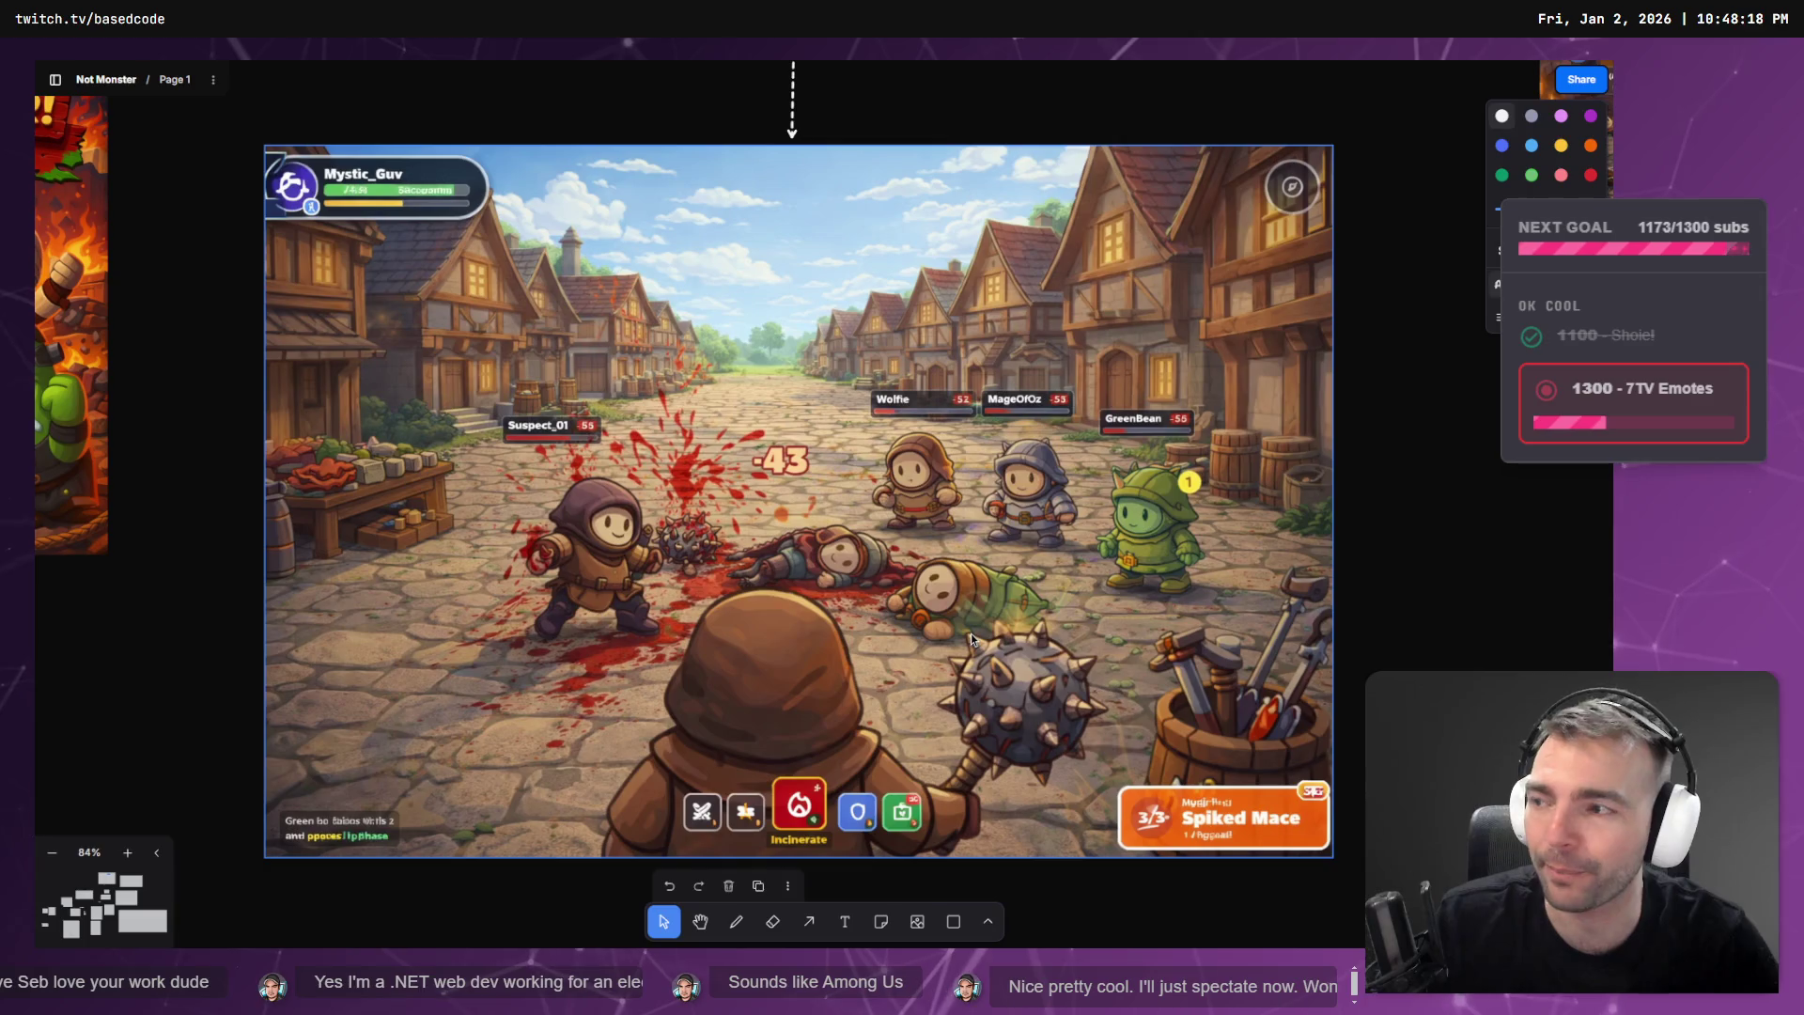
scroll(971, 633, down, 10)
scroll(1053, 452, down, 3)
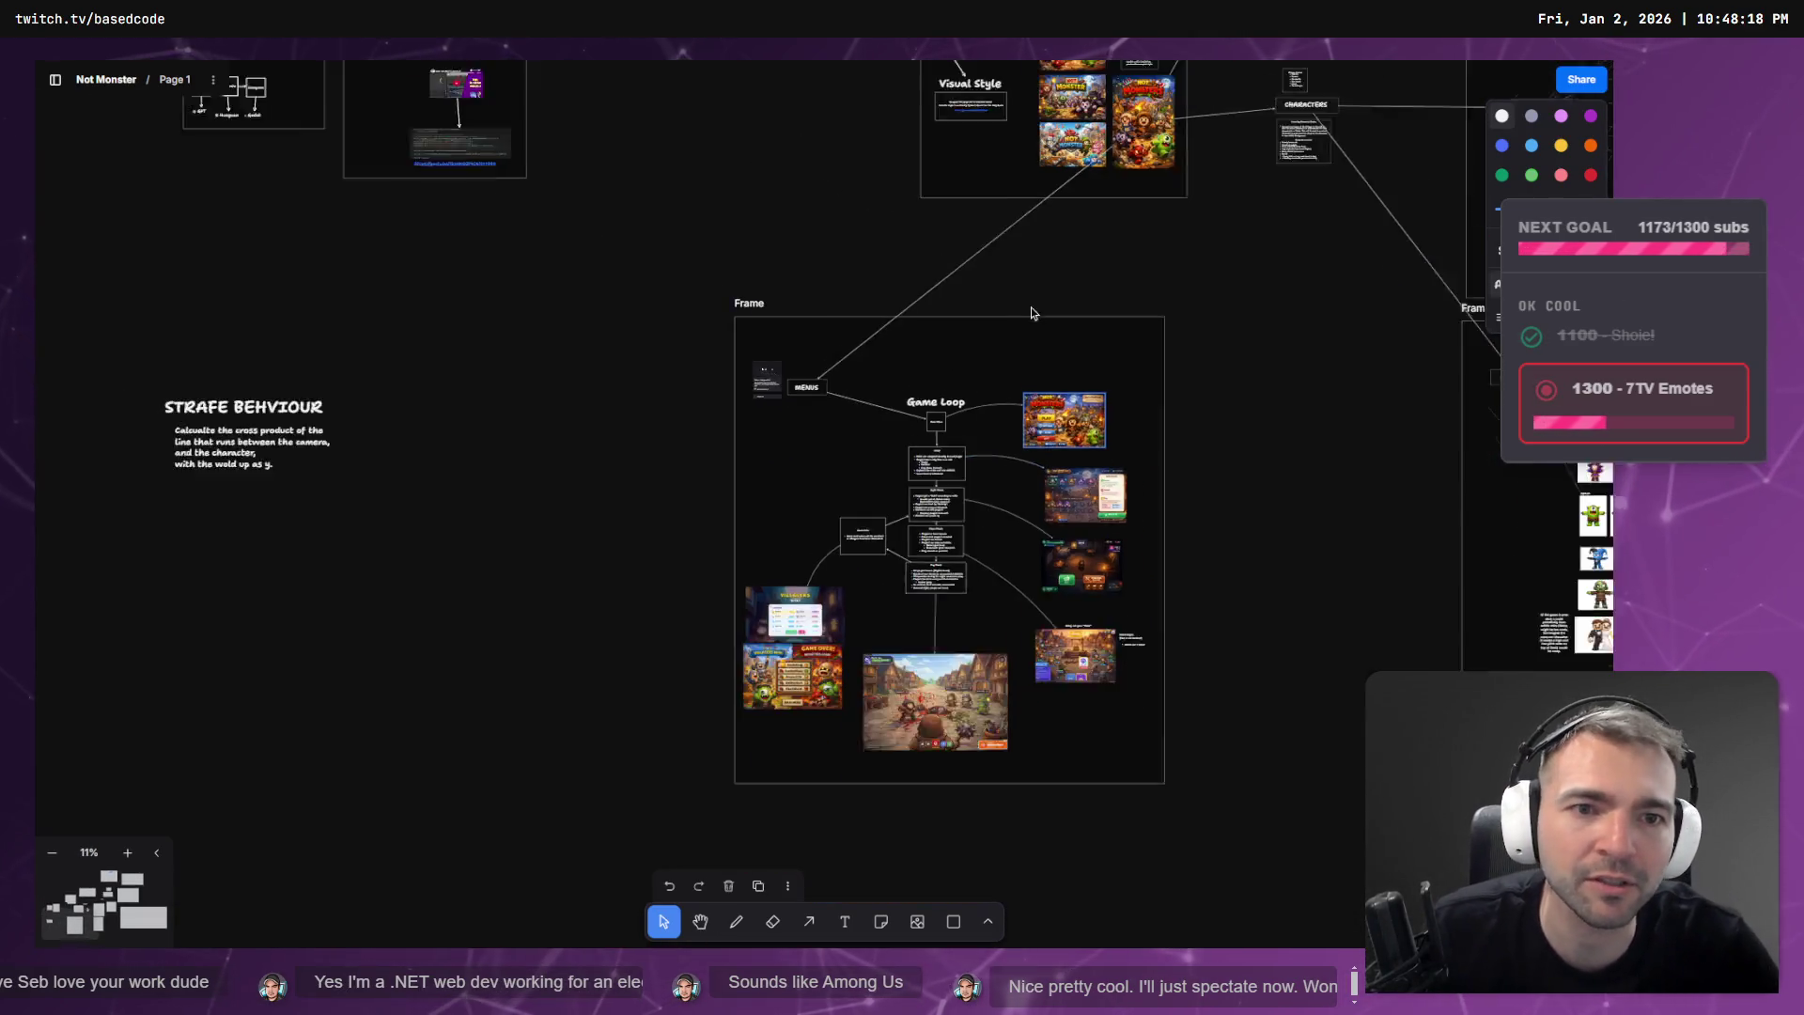
- Pan past the Town Layout and Ground frames to centre the Architecture frame, then return to ChatGPT
drag(1023, 314, 817, 764)
mouse_move(882, 328)
mouse_down()
mouse_move(1110, 305)
mouse_move(1021, 305)
mouse_up()
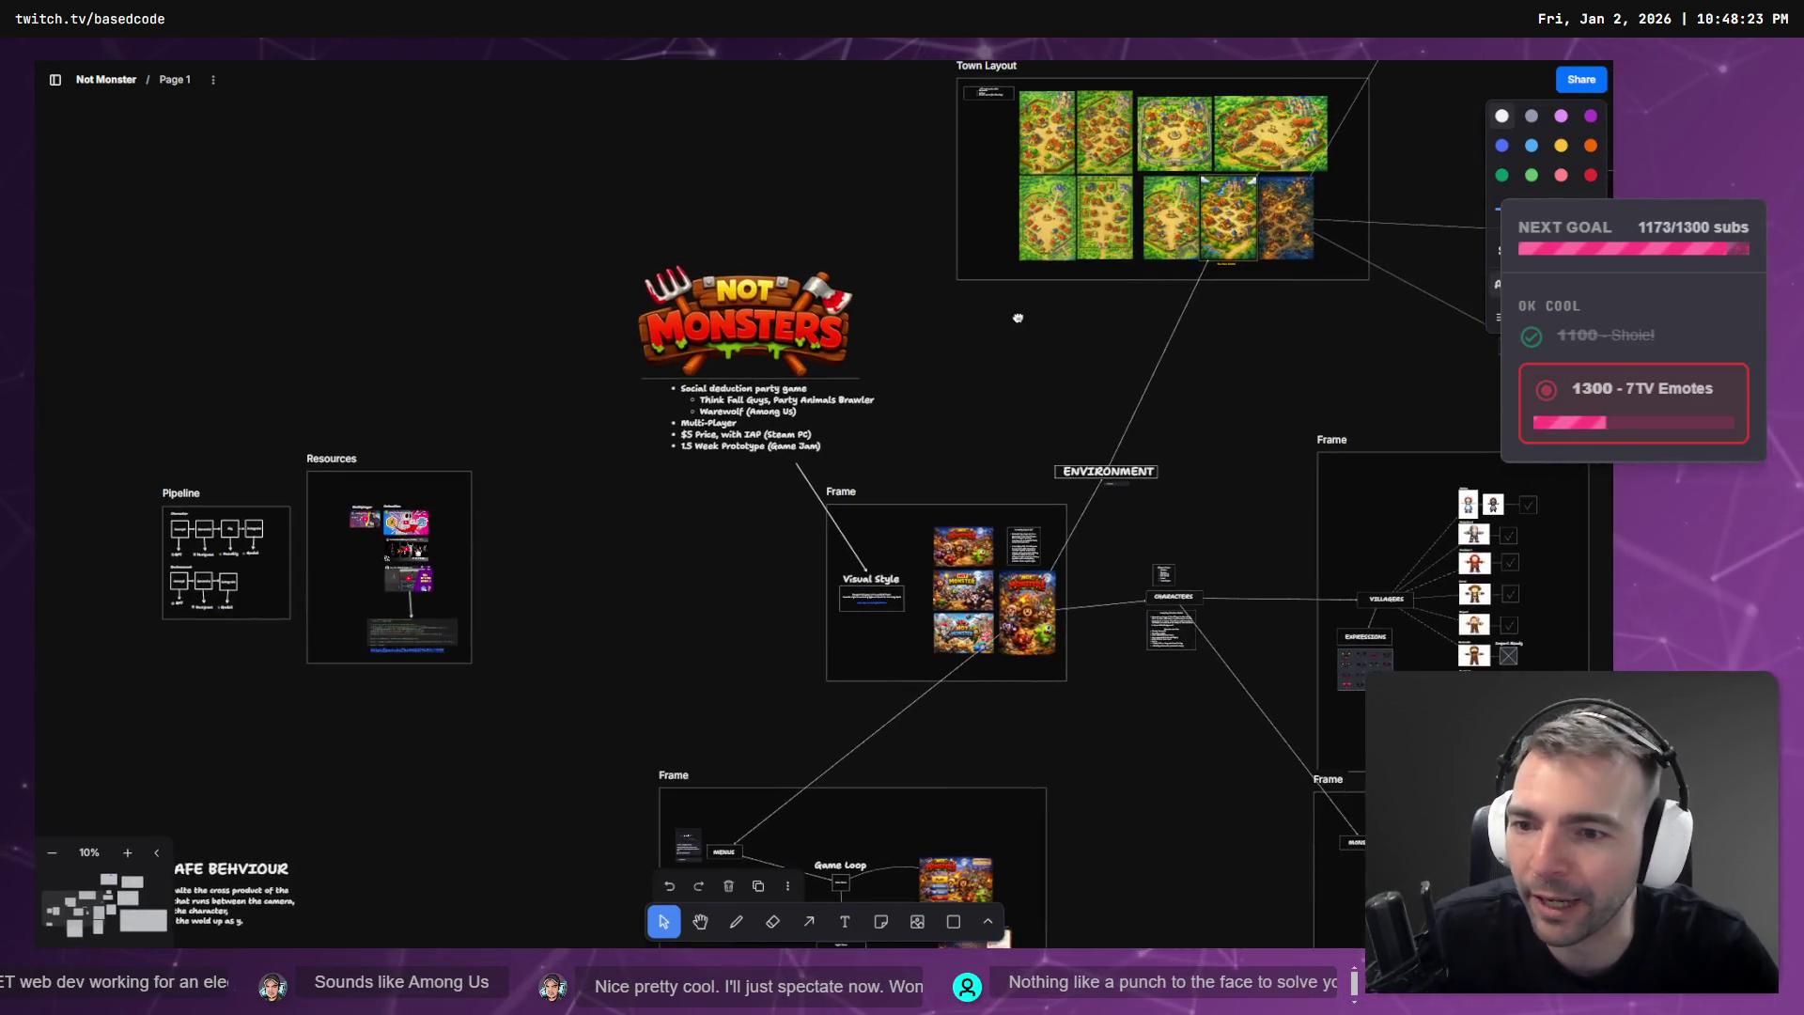
mouse_move(1255, 357)
mouse_down()
mouse_move(954, 604)
mouse_move(903, 604)
mouse_up()
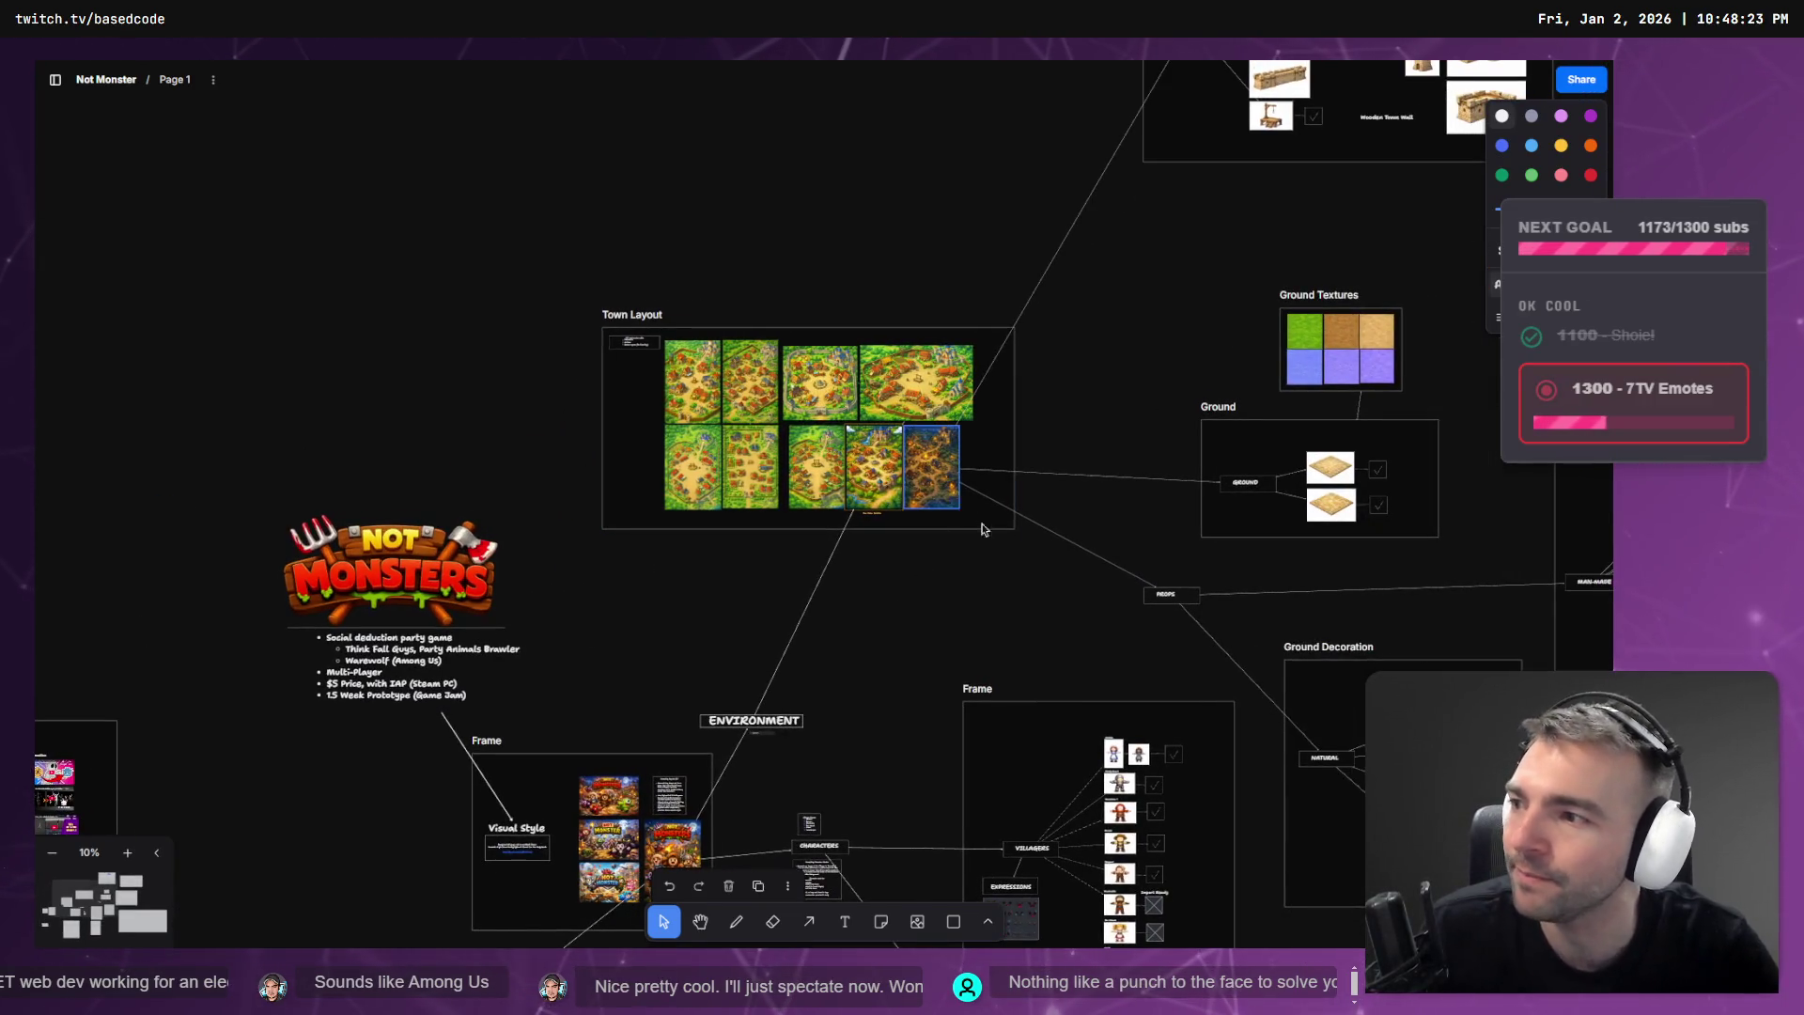
drag(1133, 445, 825, 551)
scroll(758, 455, up, 5)
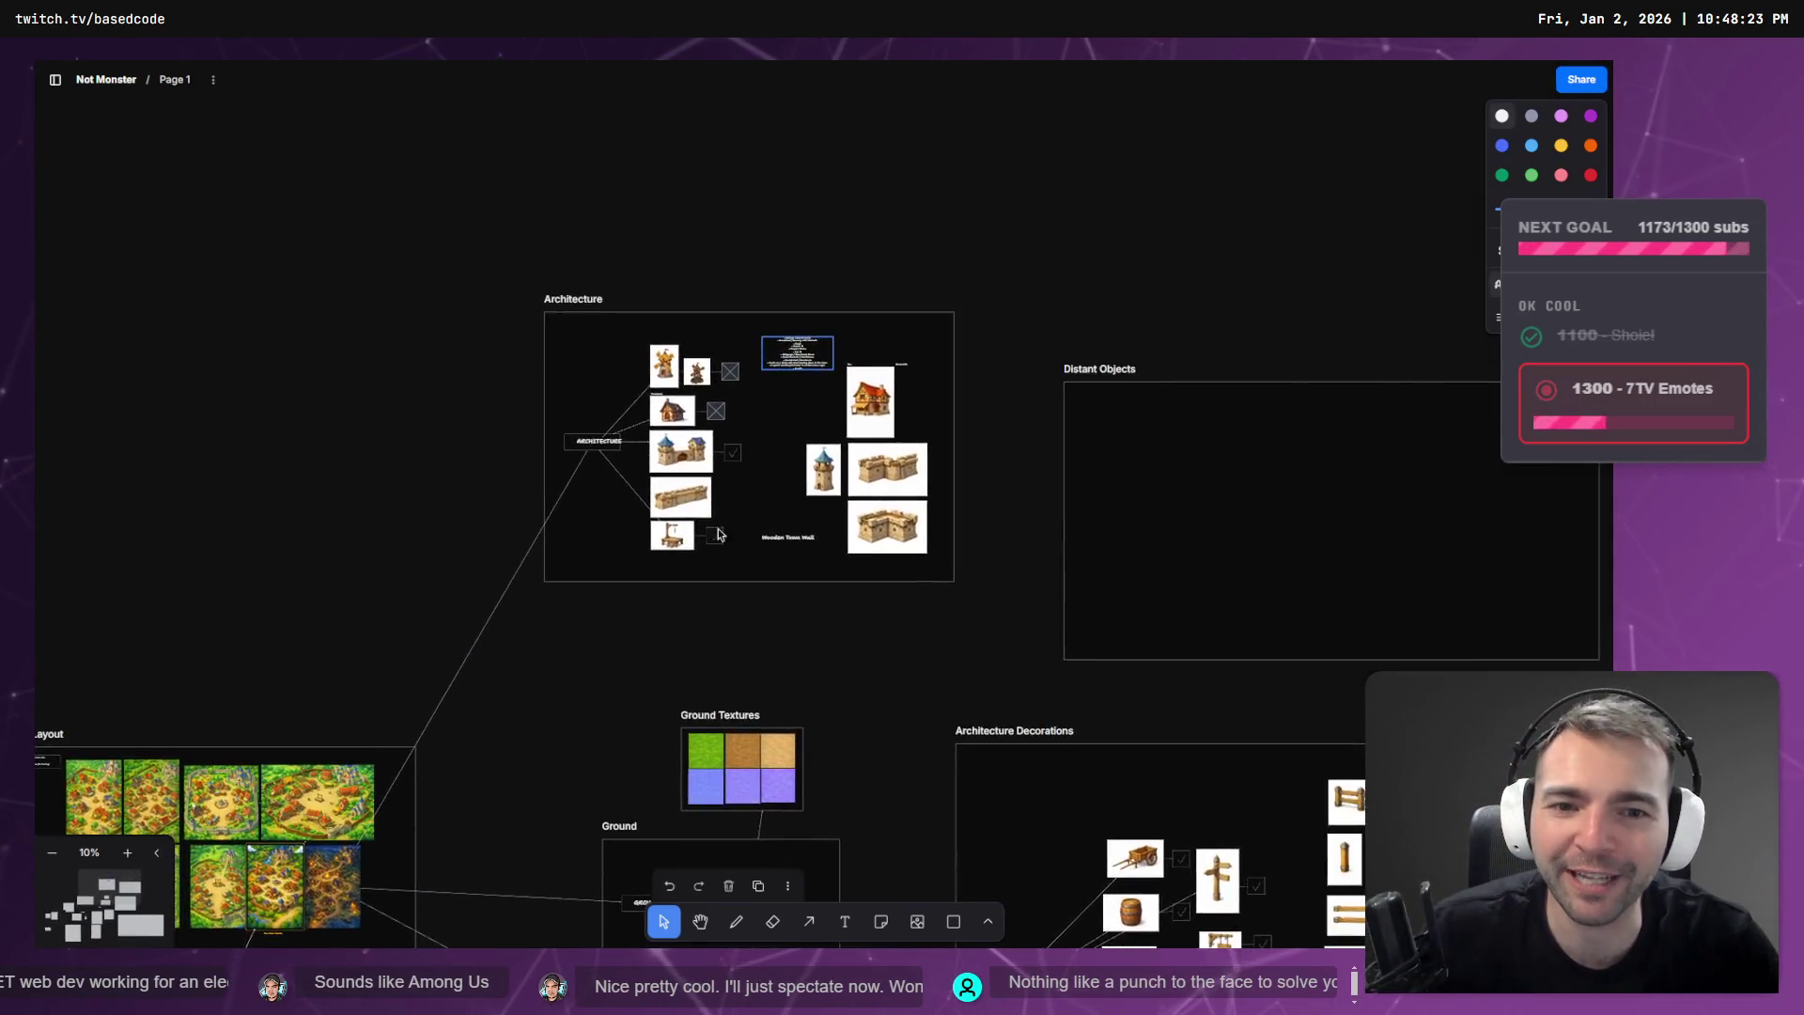
scroll(905, 494, up, 2)
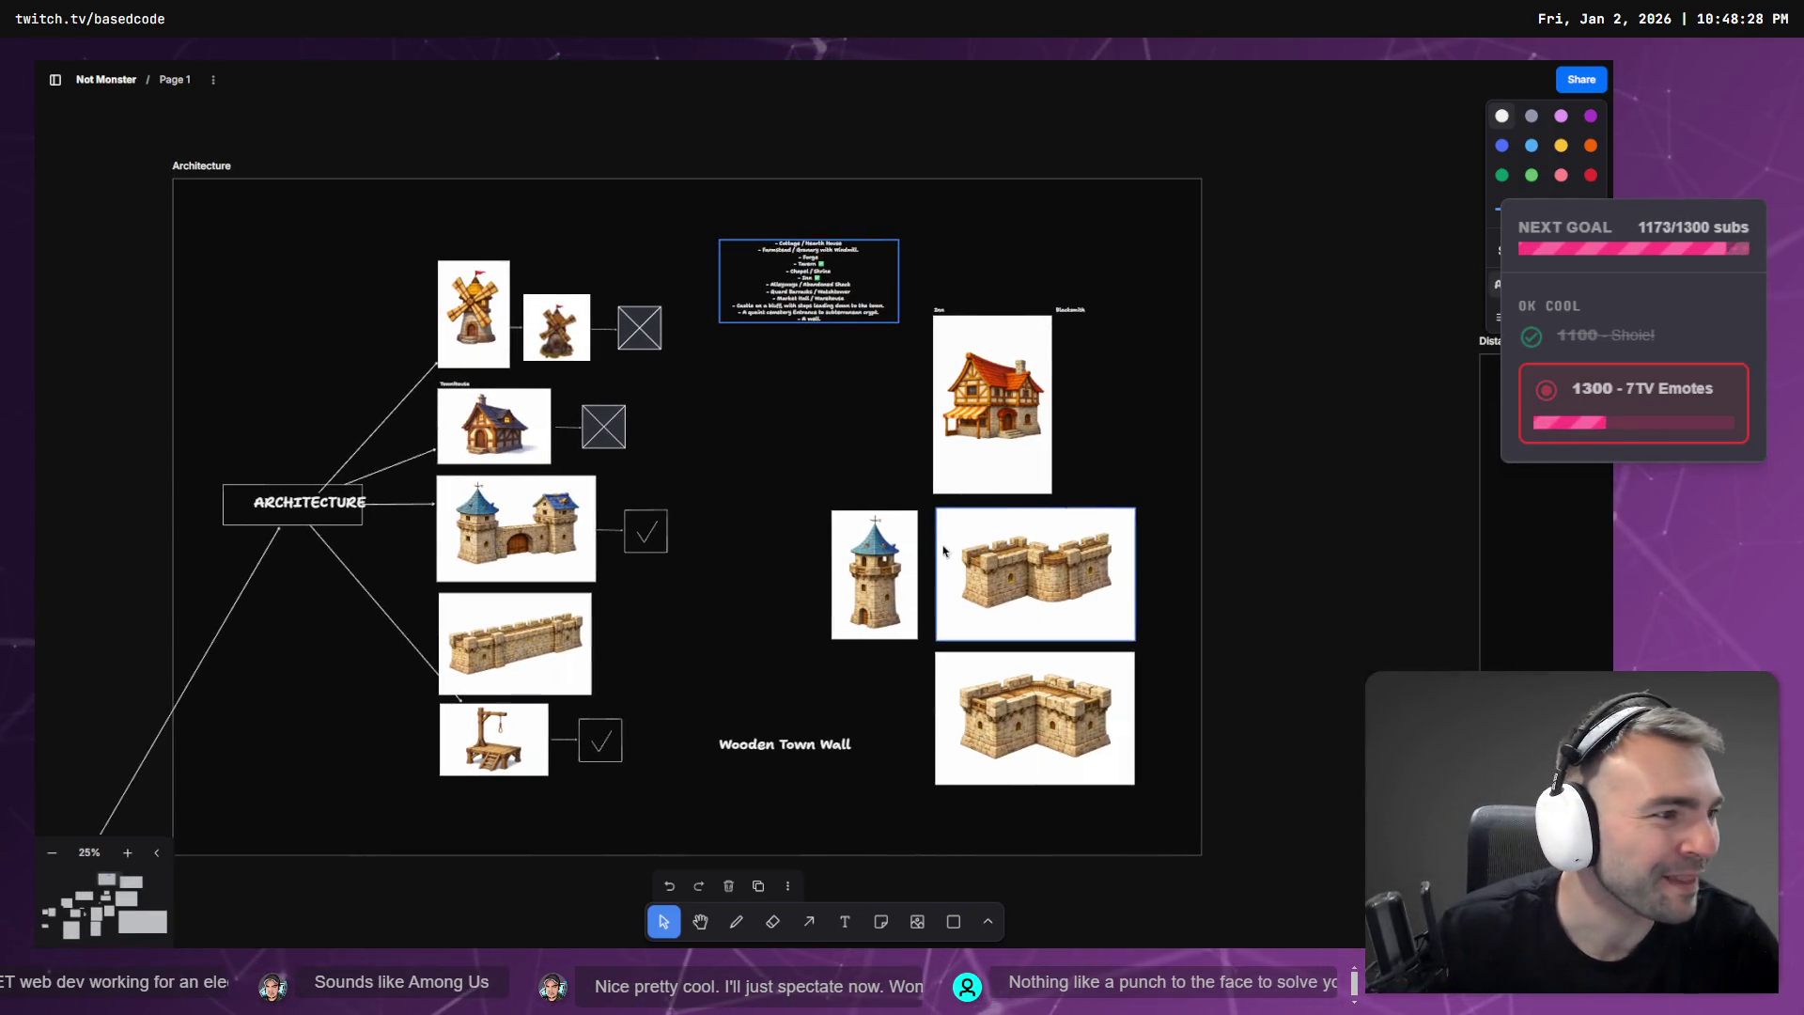
key(alt+Tab)
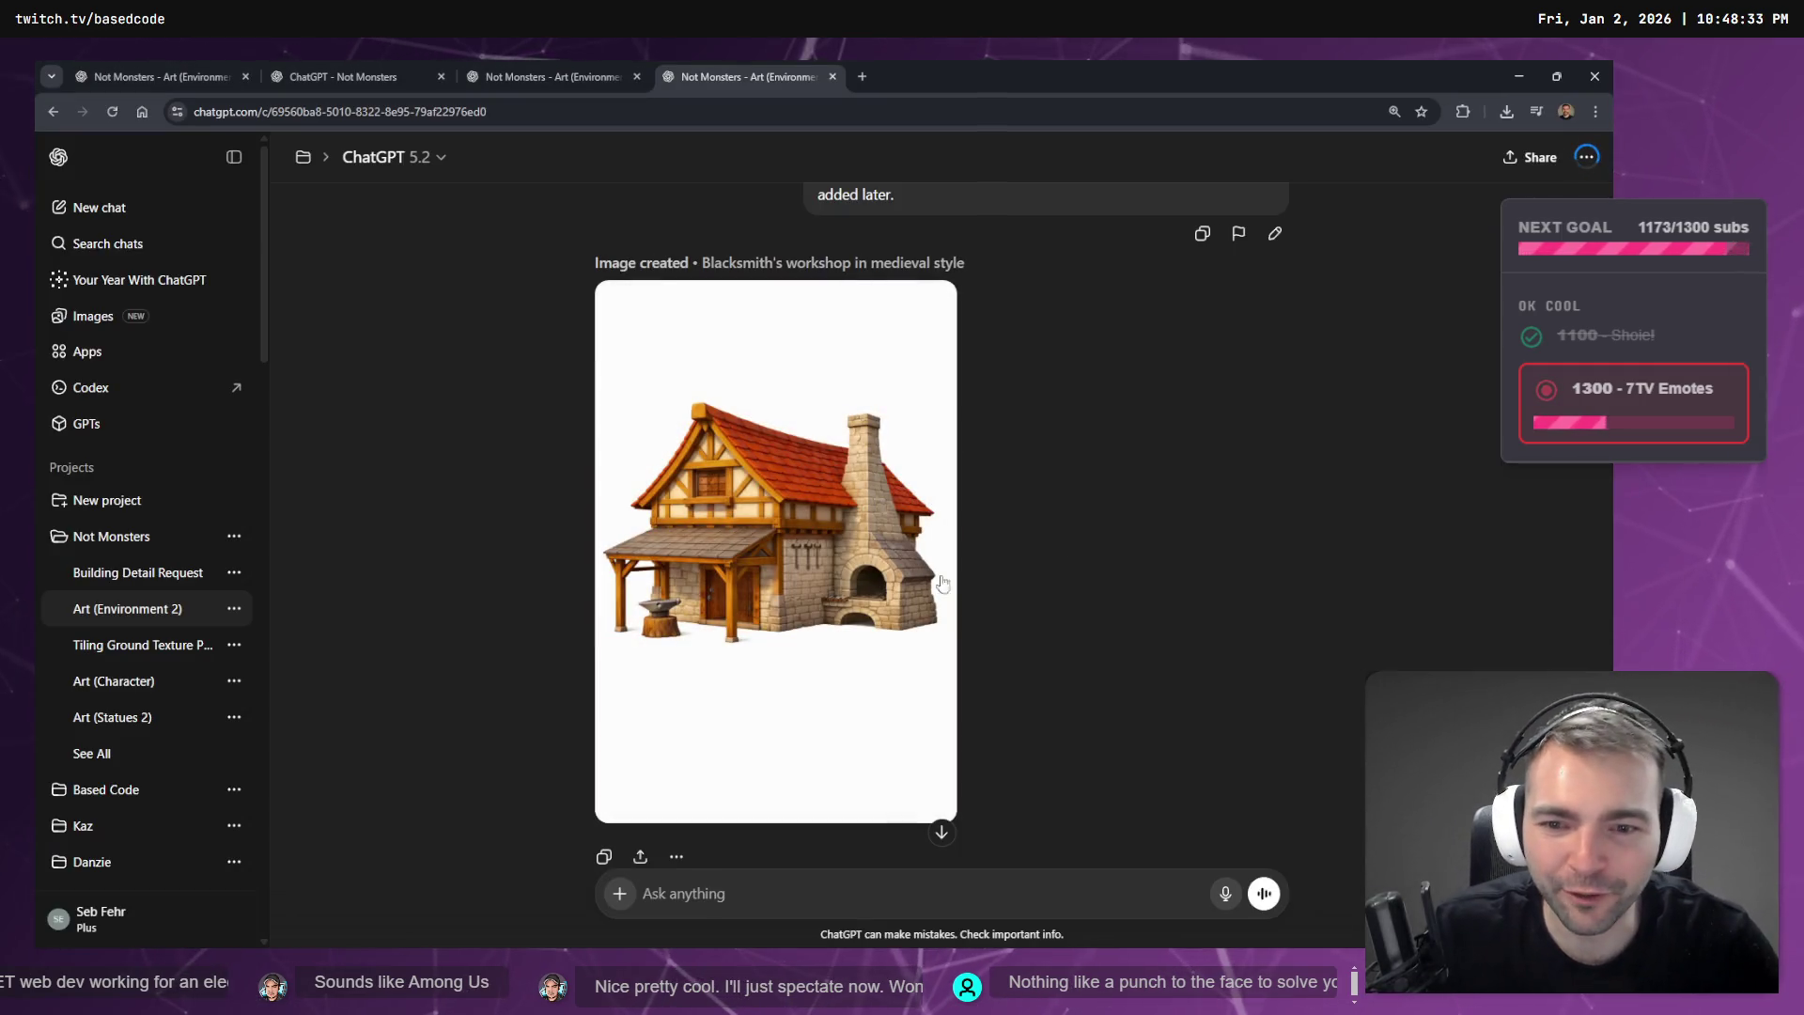
- Open the blacksmith image and dictate 'move the anvil back closer to the furnace'
click(876, 637)
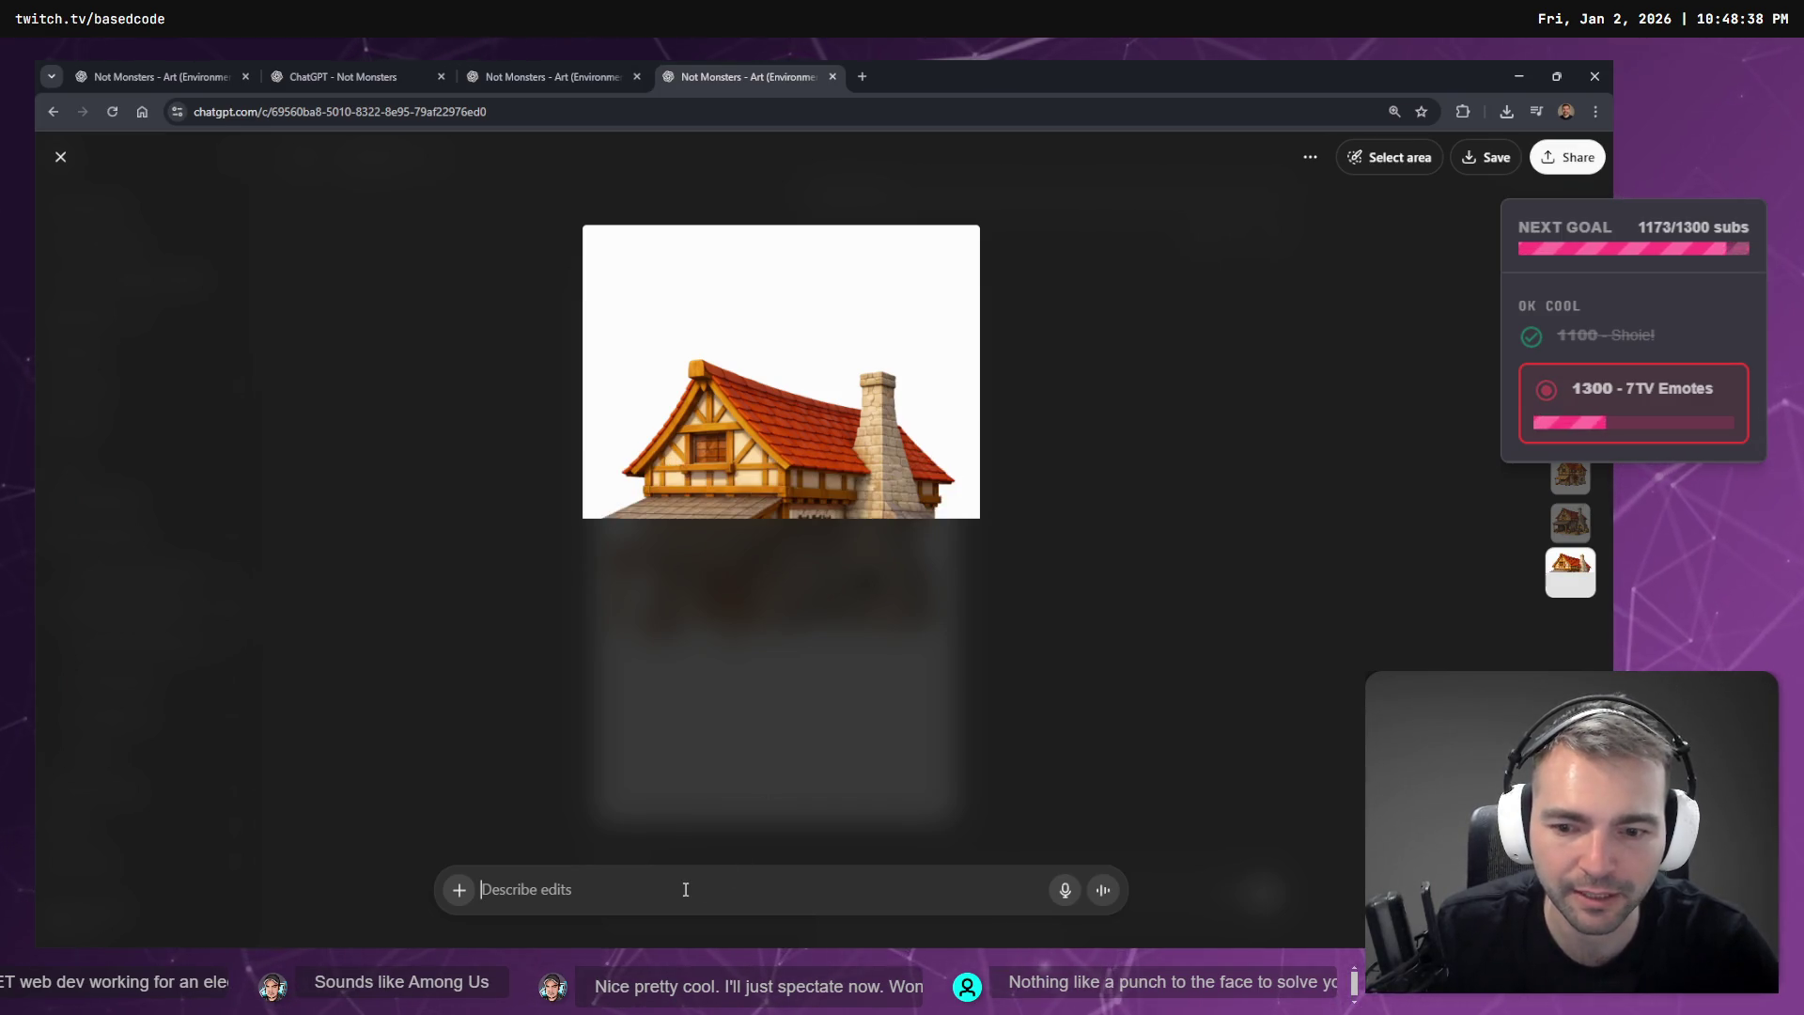
key(super+h)
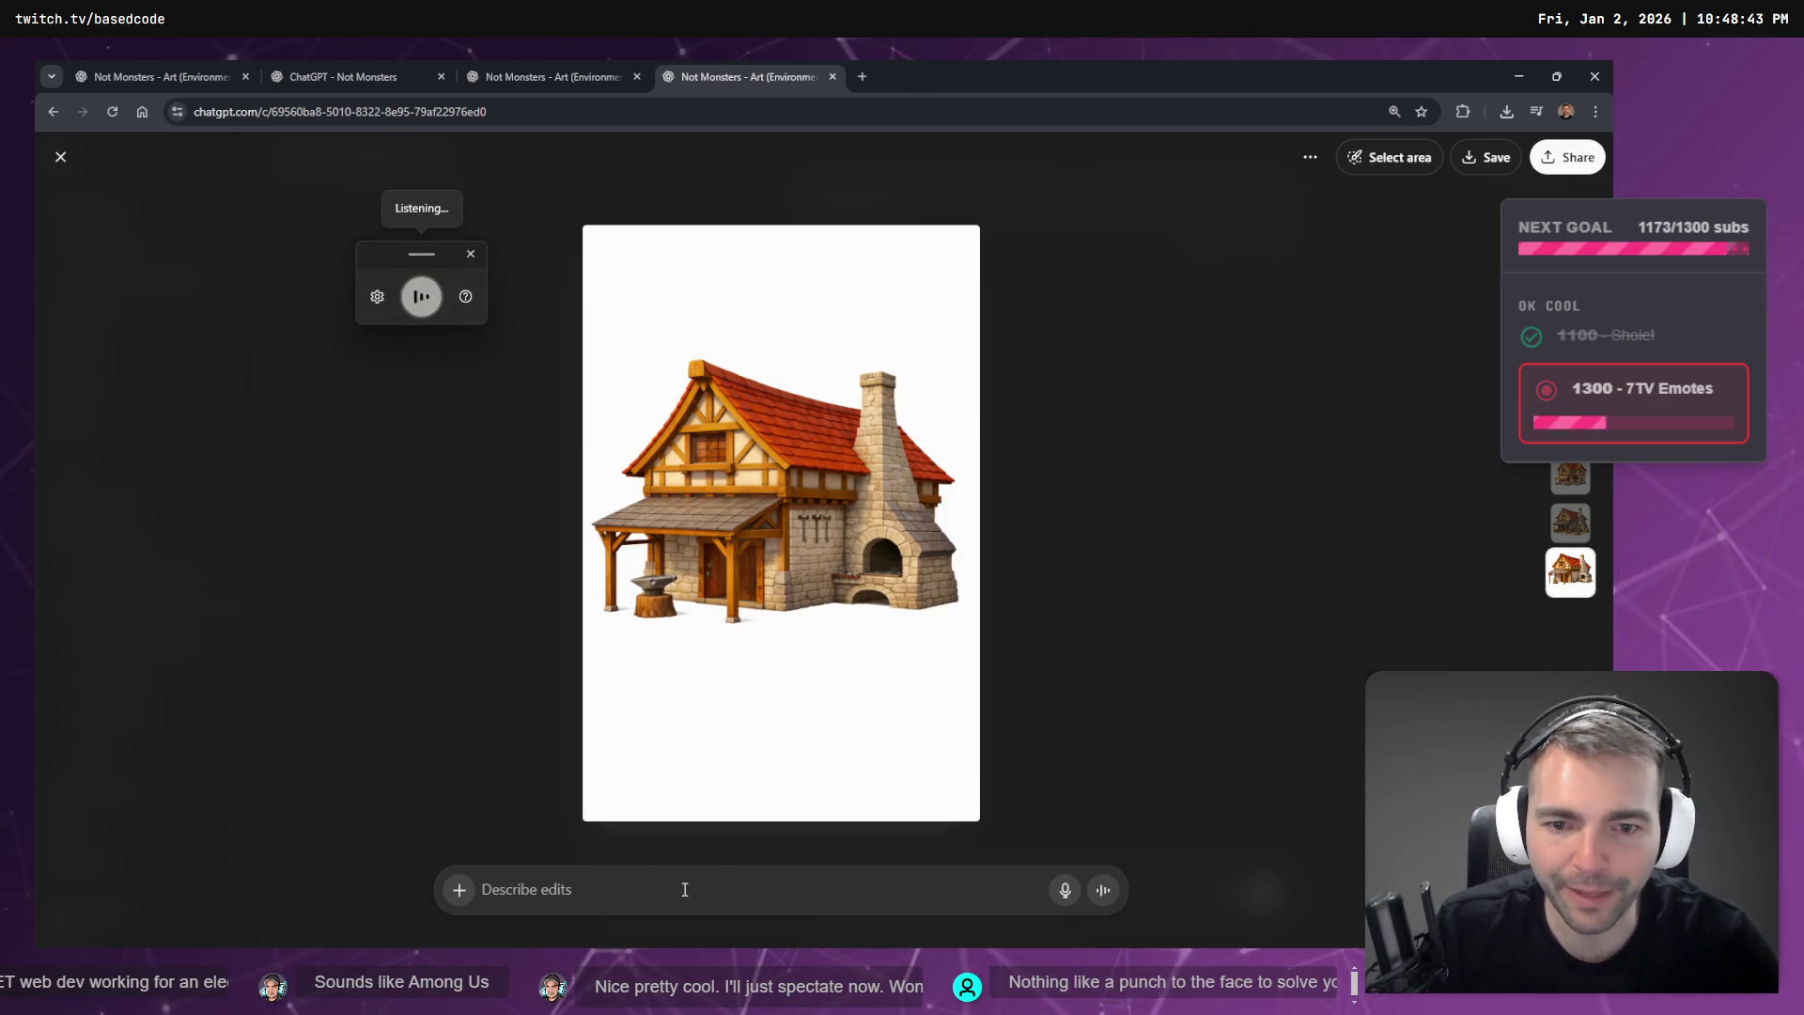
text(move the anvil back to)
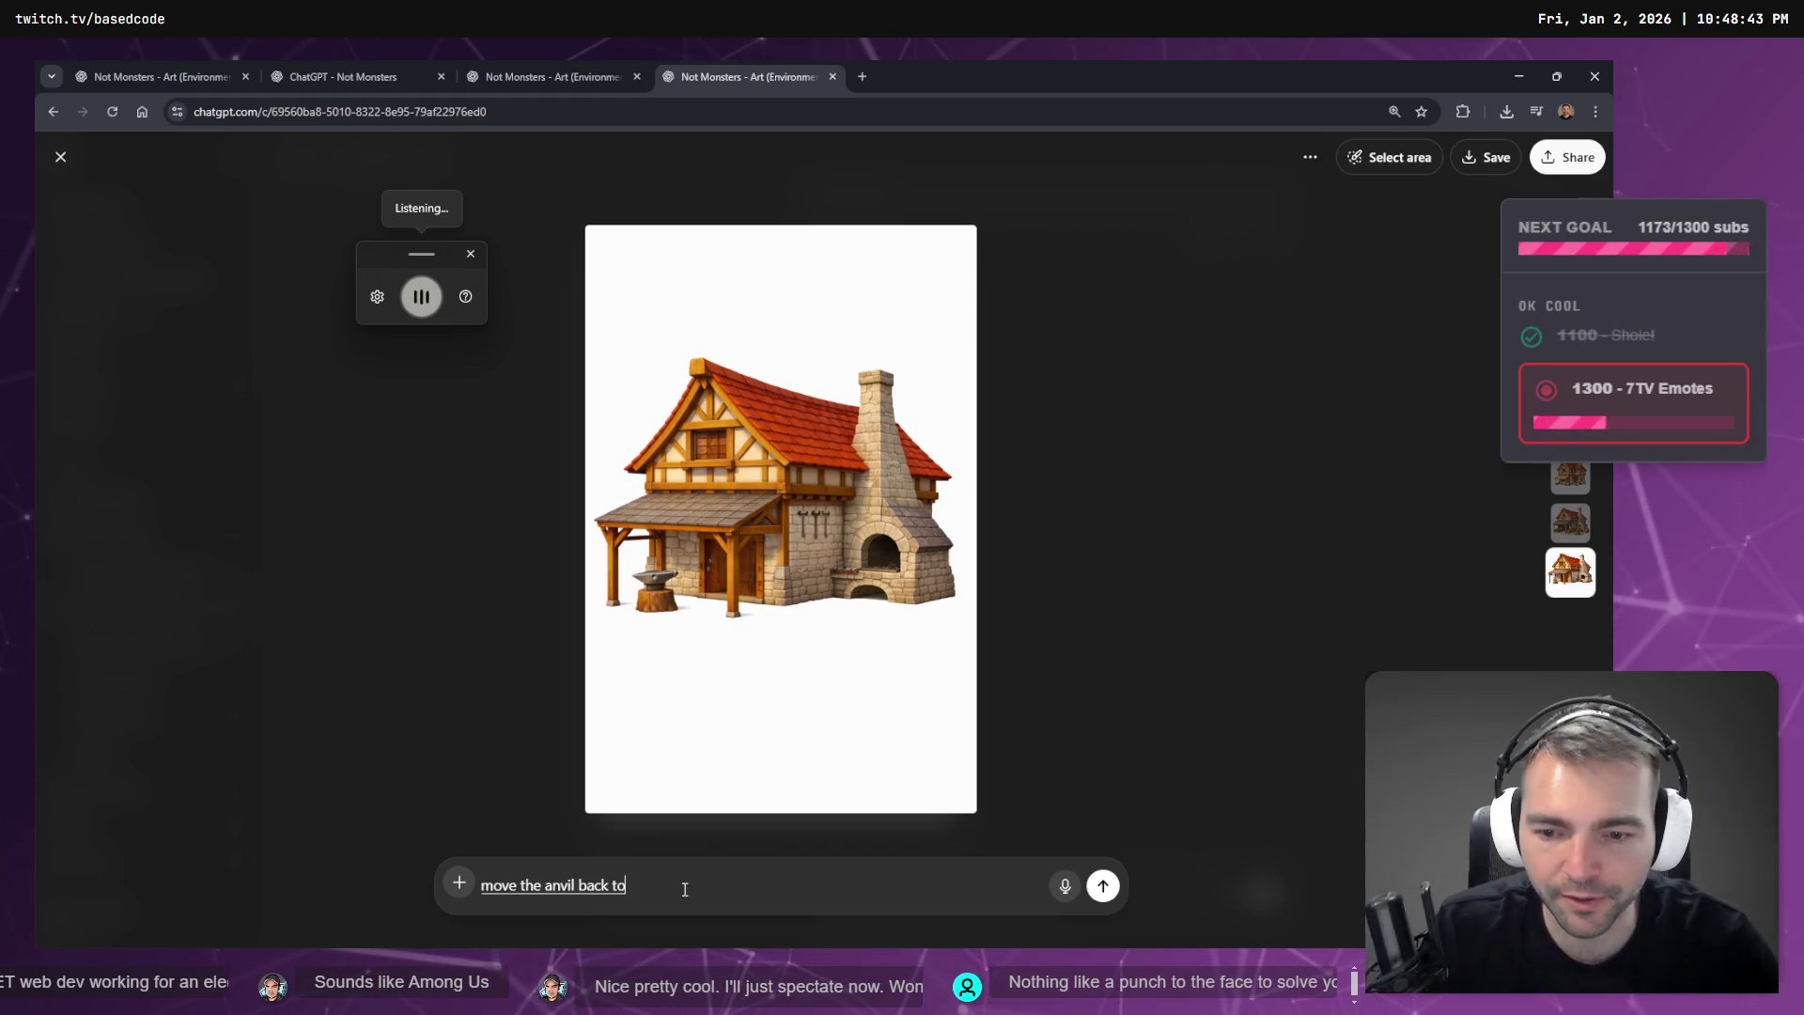
text( closer to the furnace.)
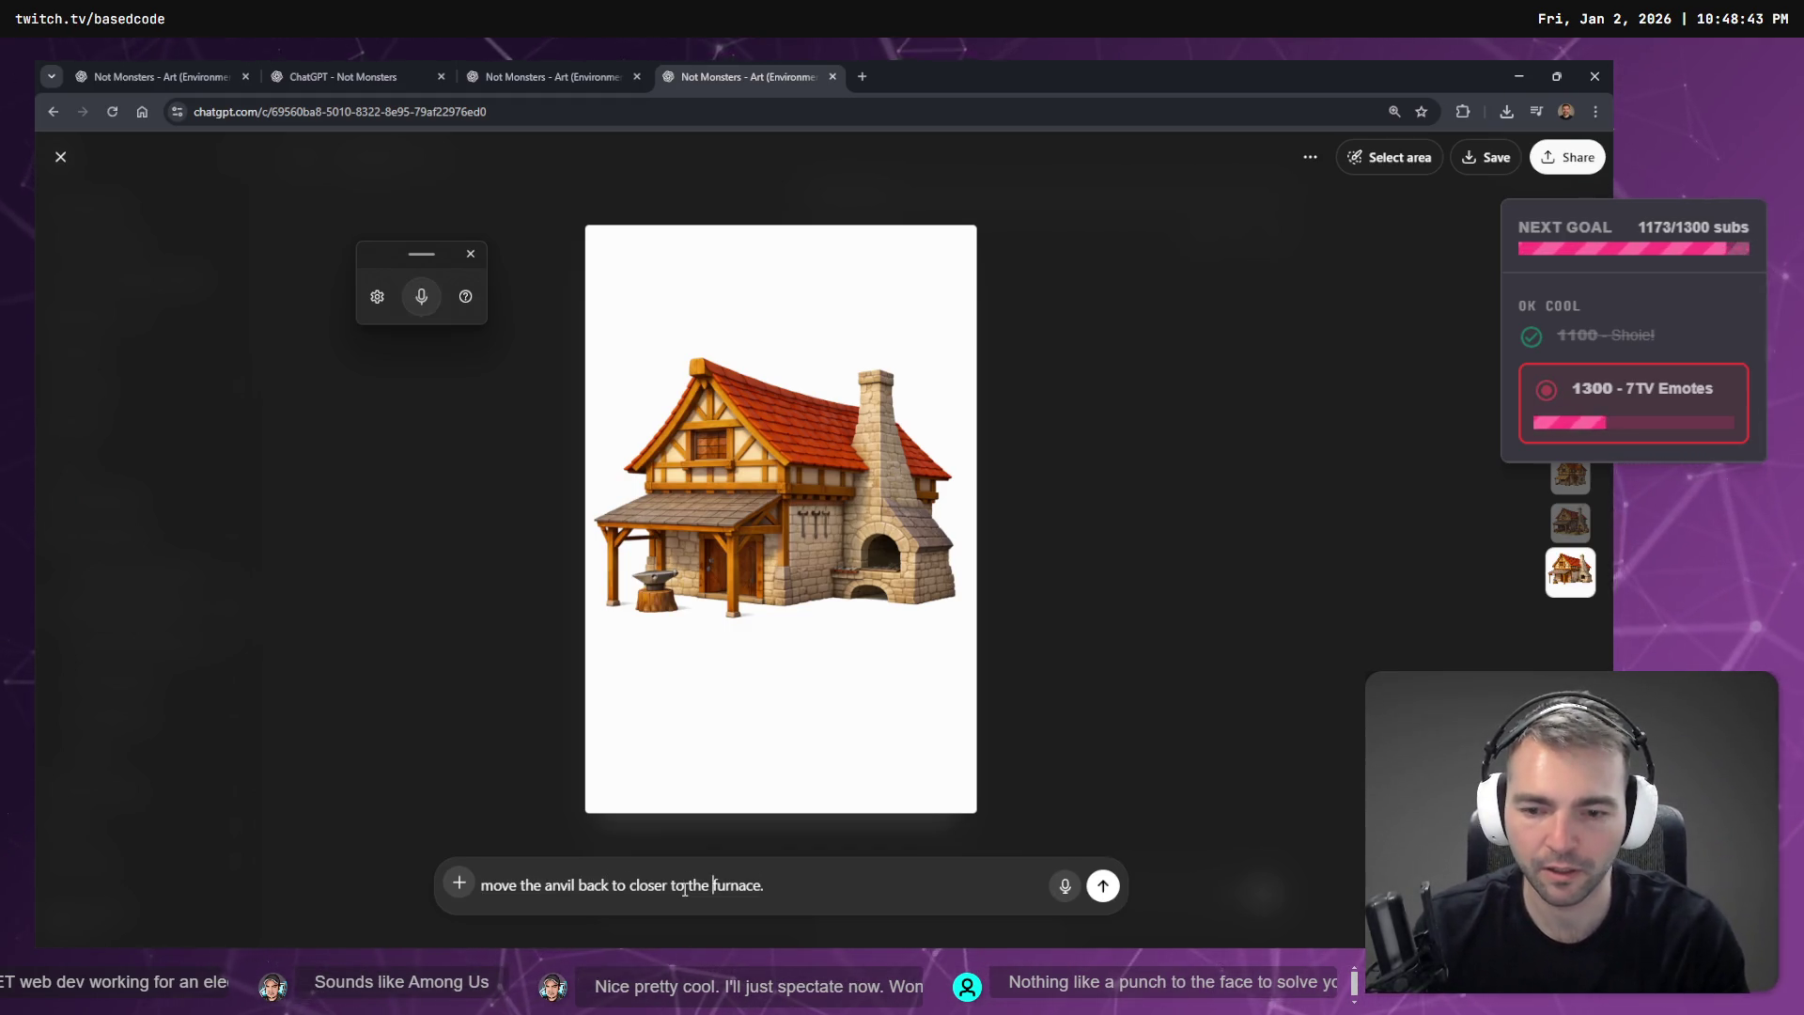
key(BackSpace)
key(BackSpace)
key(BackSpace)
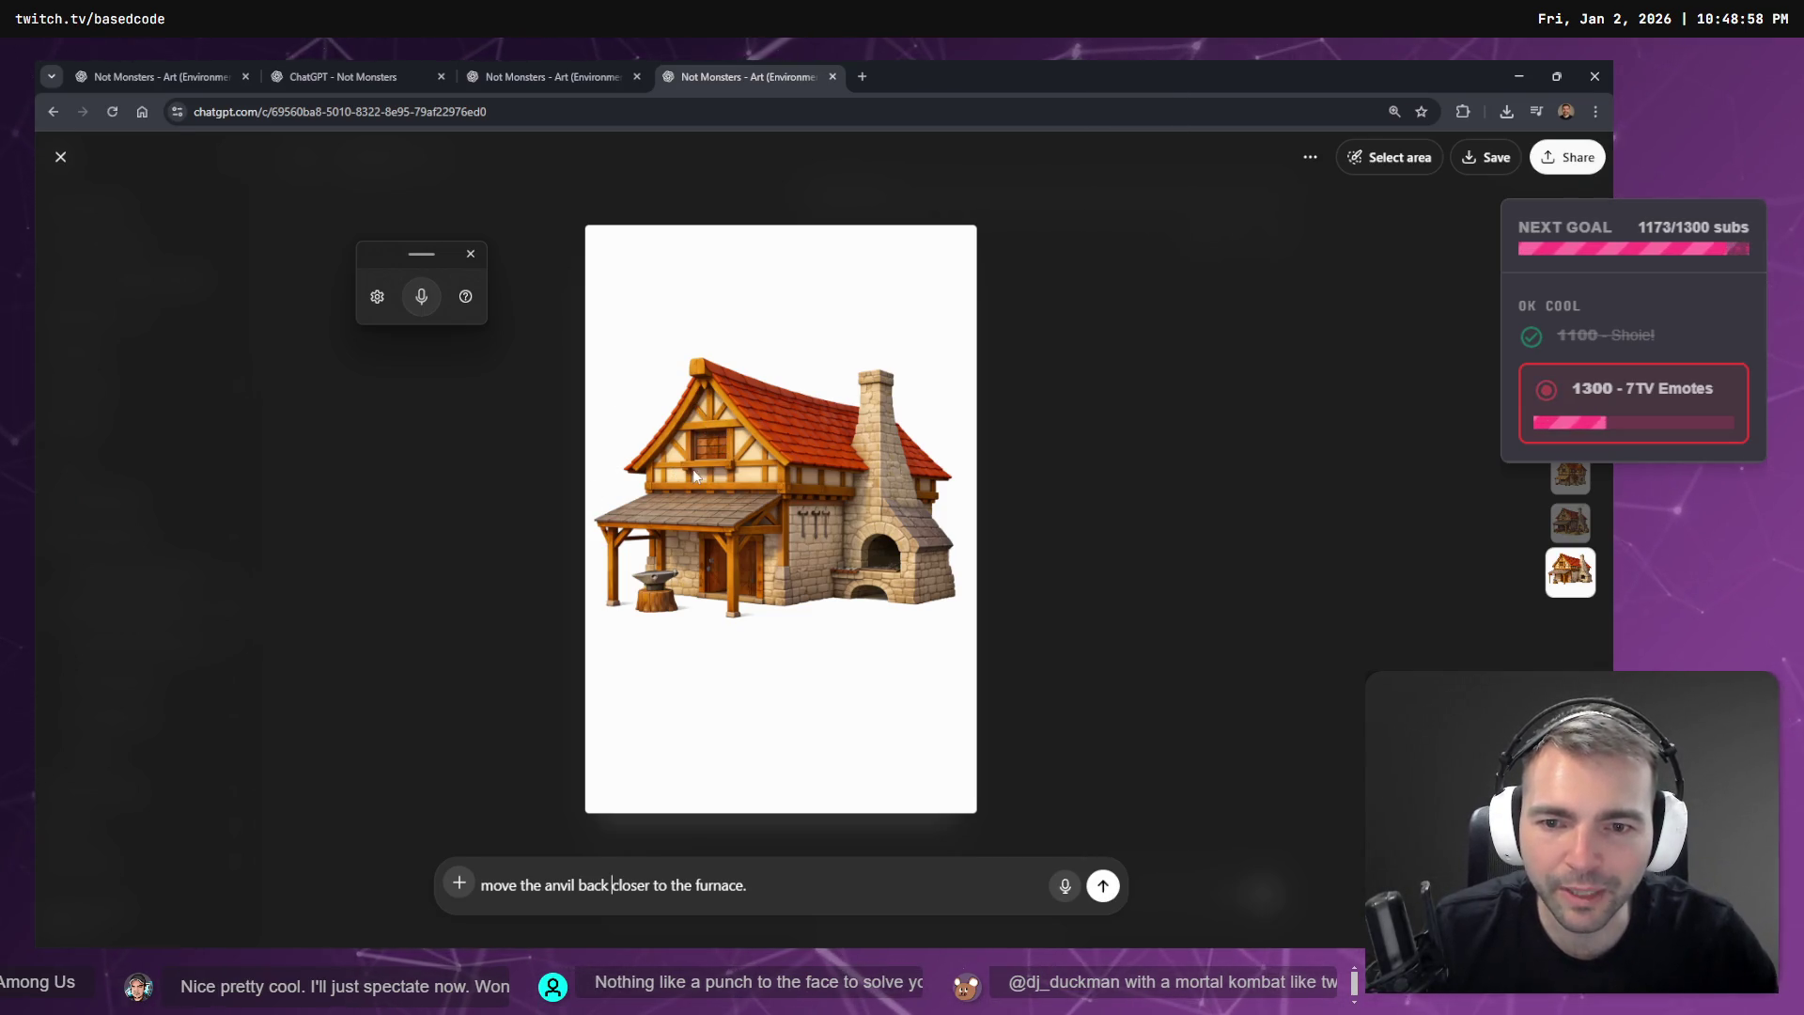
- Browse image versions back to the anvil-and-furnace one and enter Select area editing
click(1584, 578)
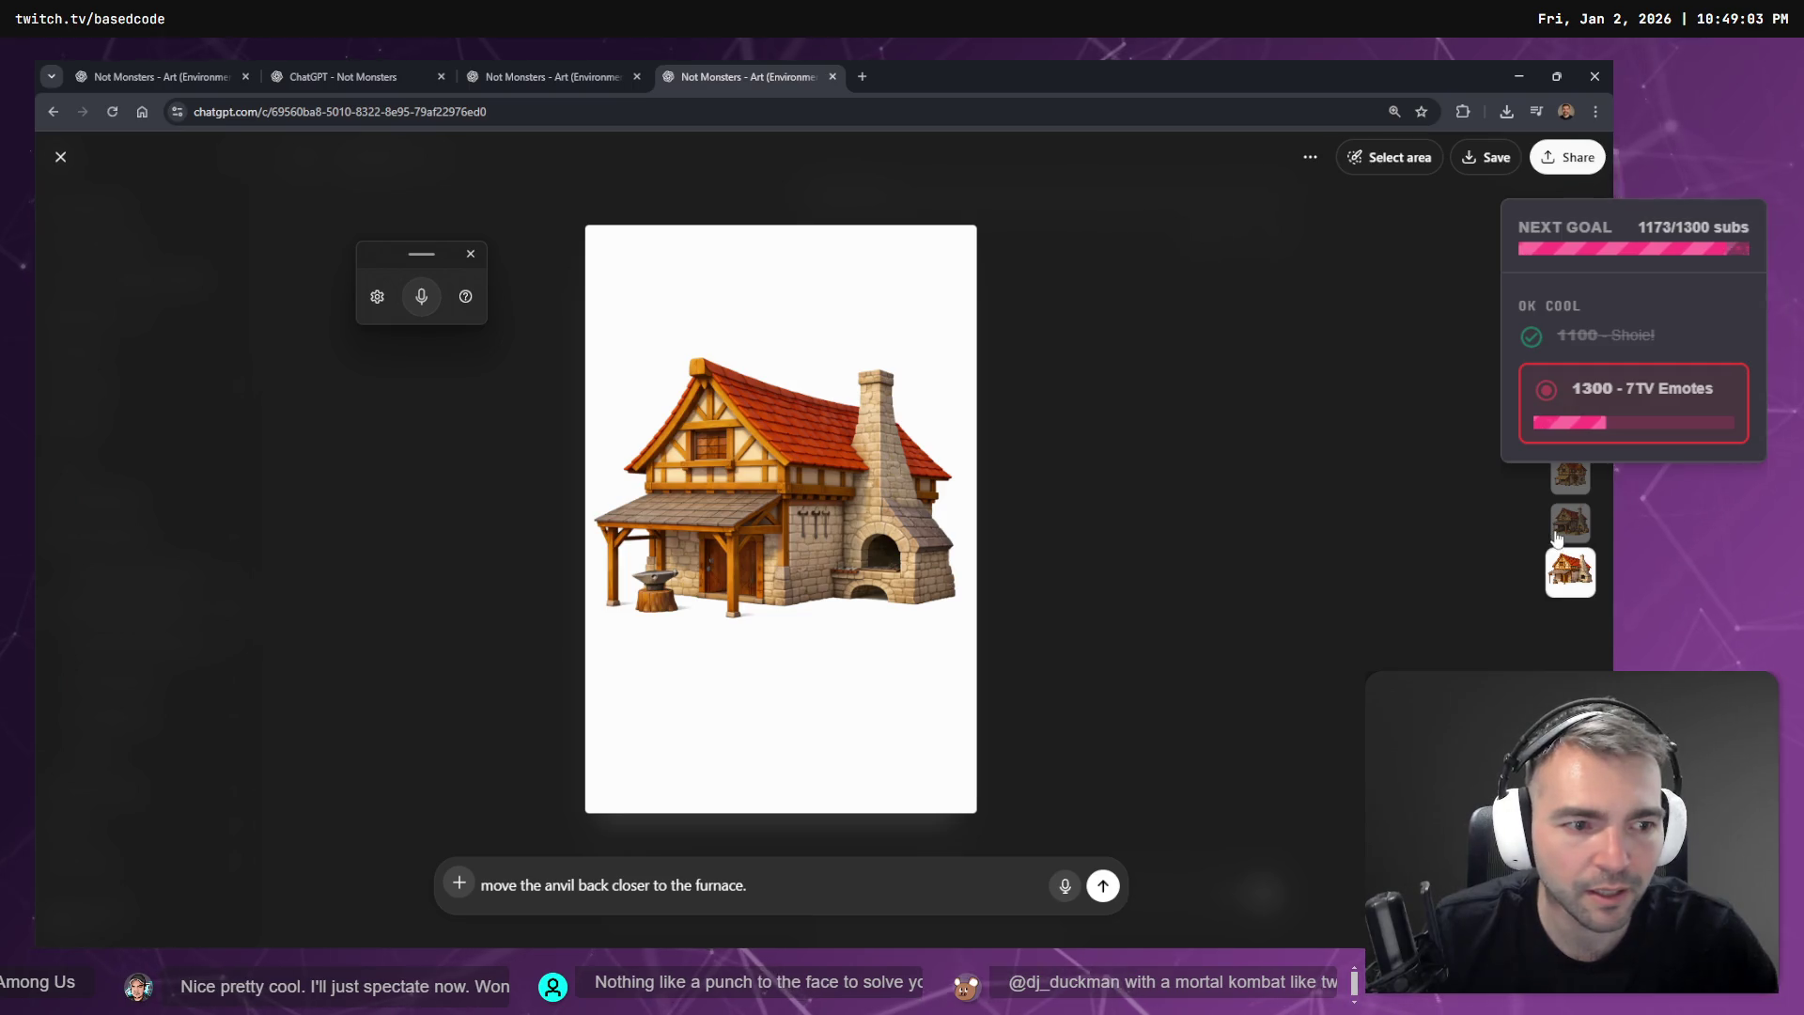
click(1570, 590)
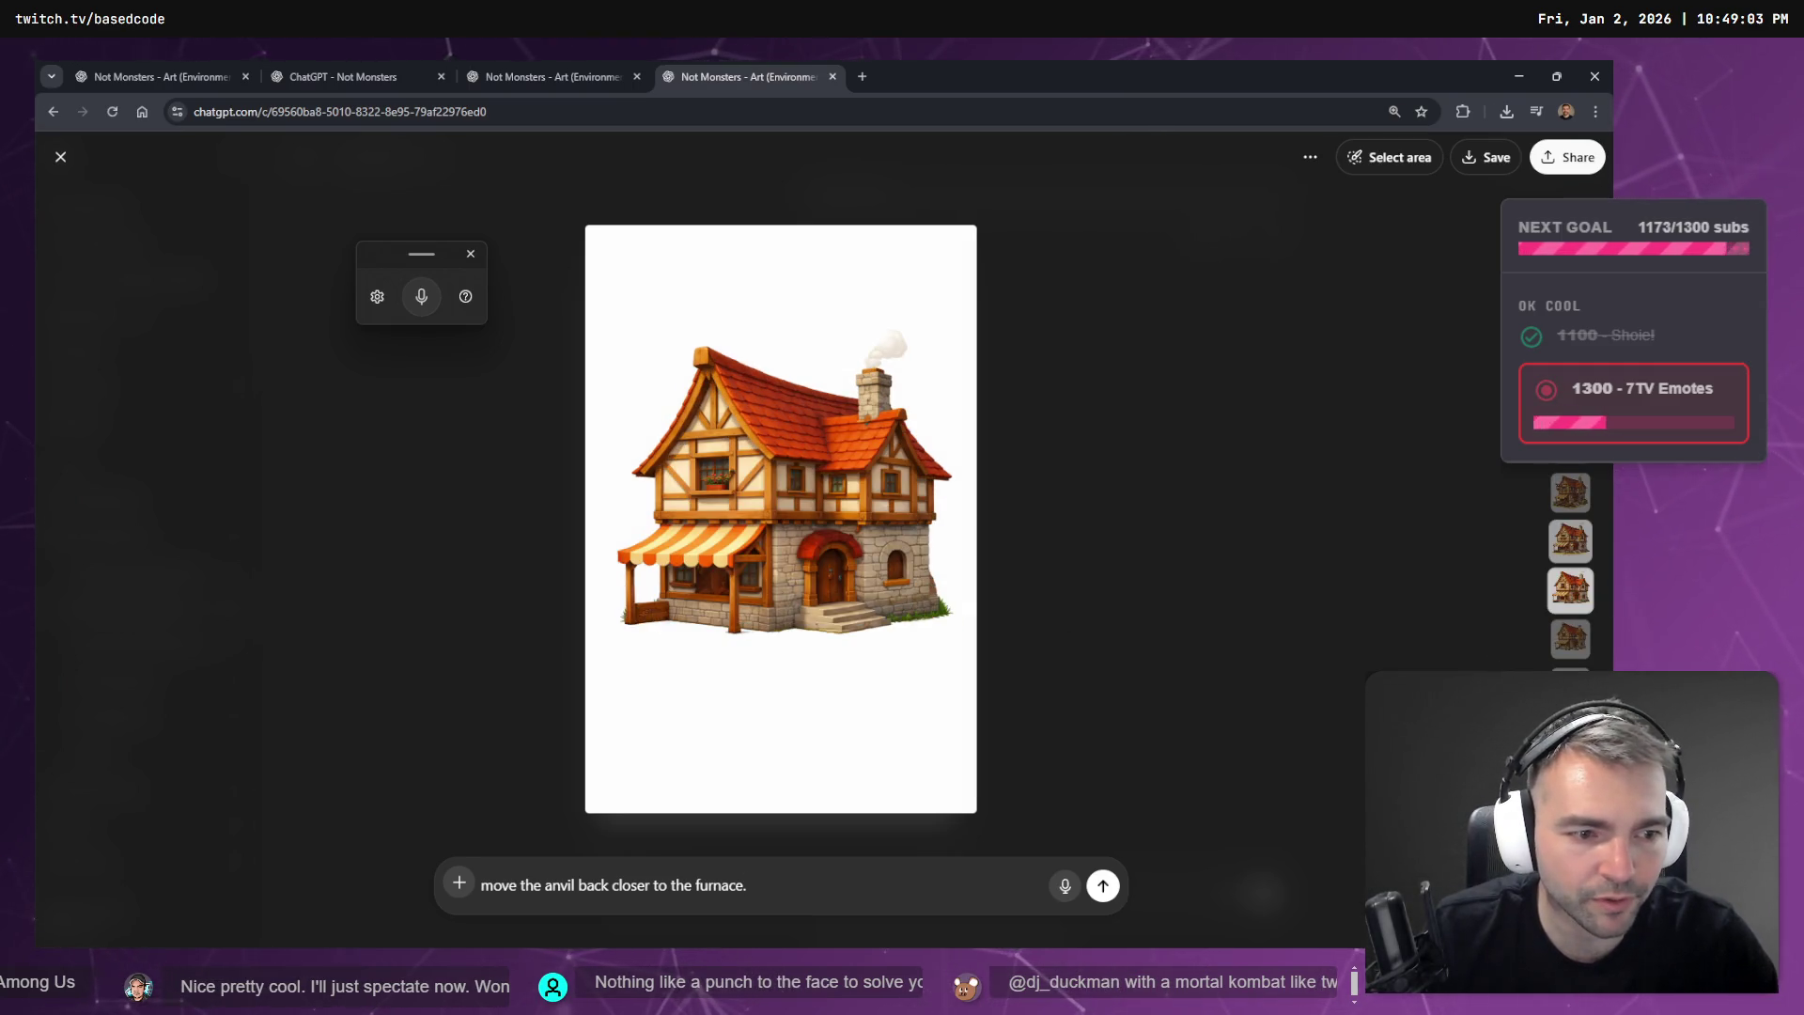
key(Right)
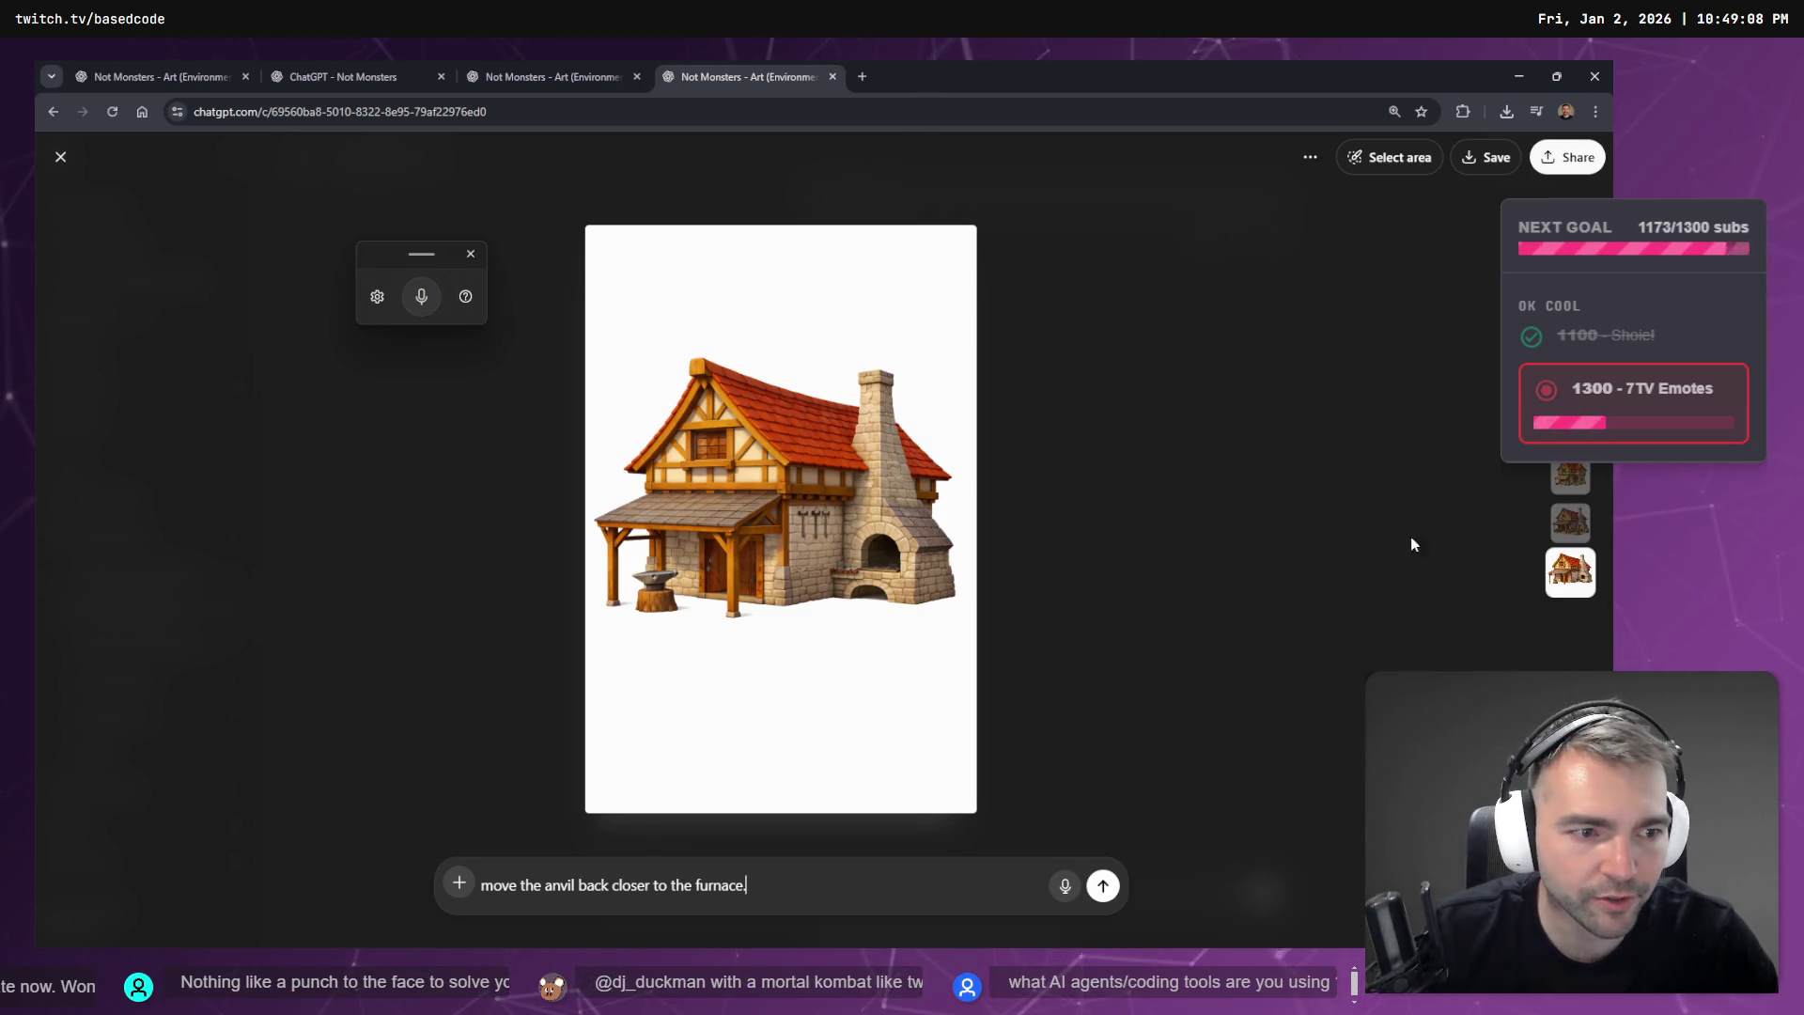
key(Left)
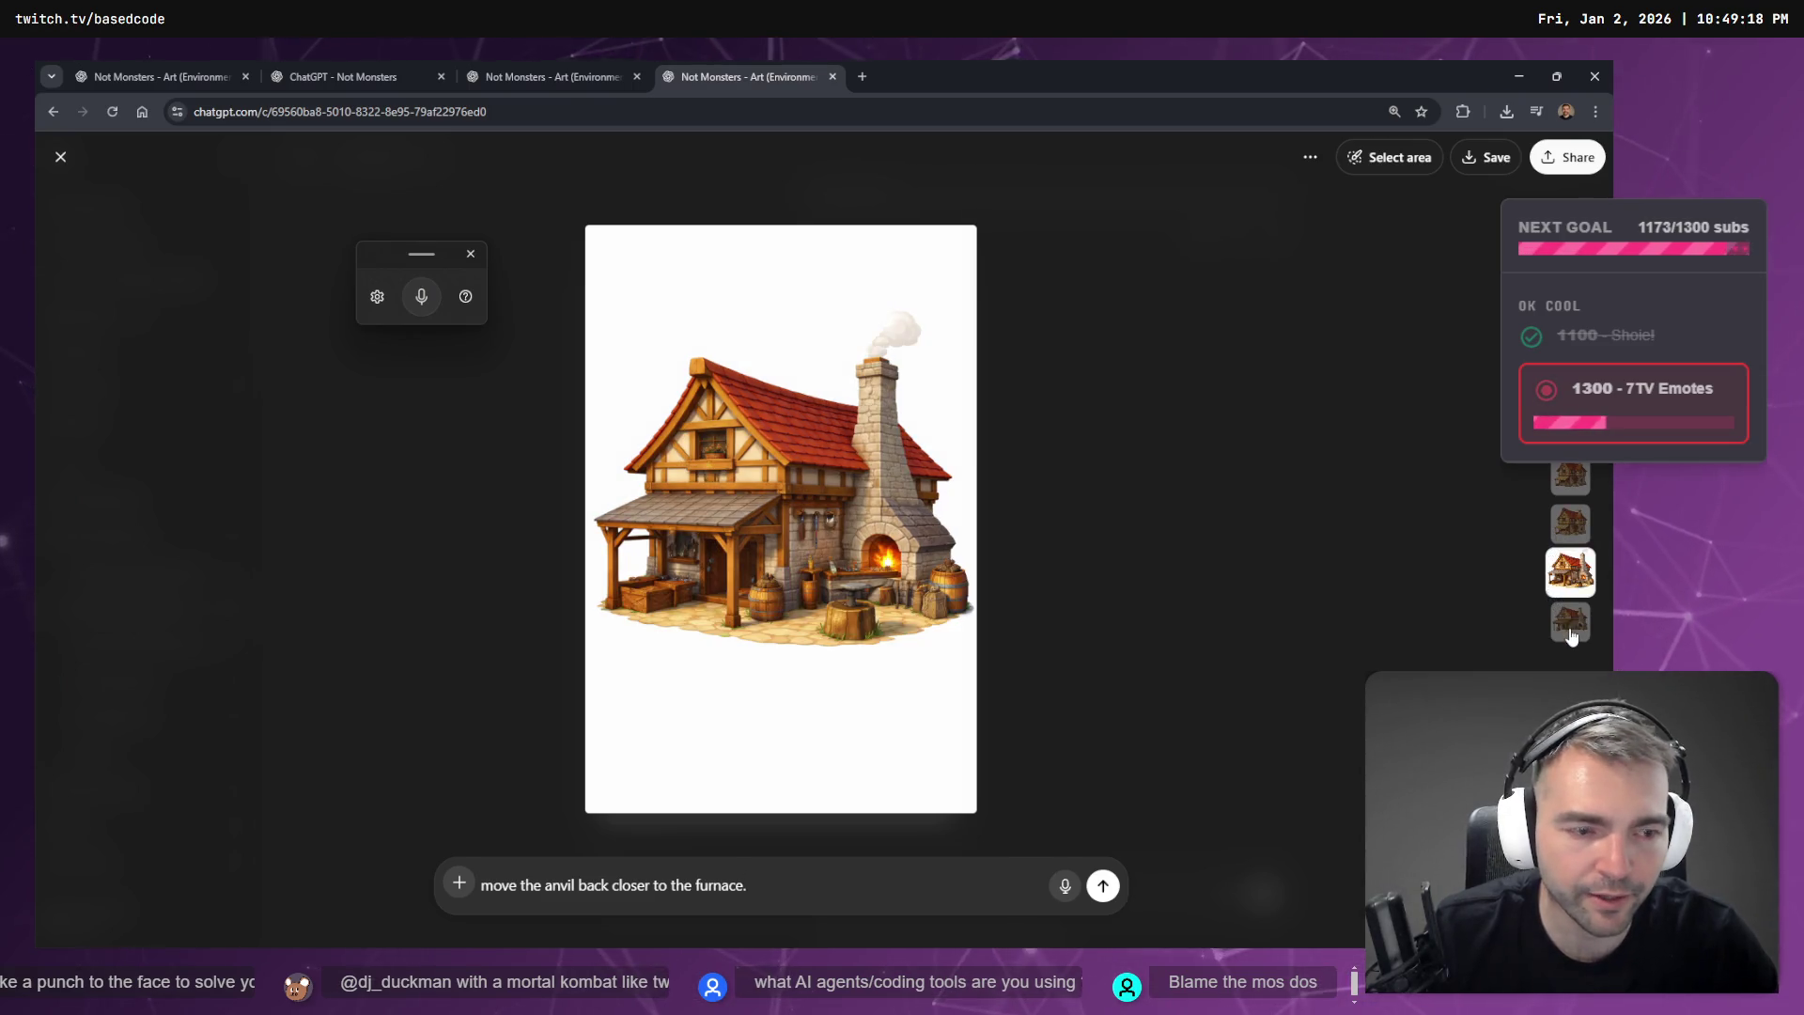
click(1571, 627)
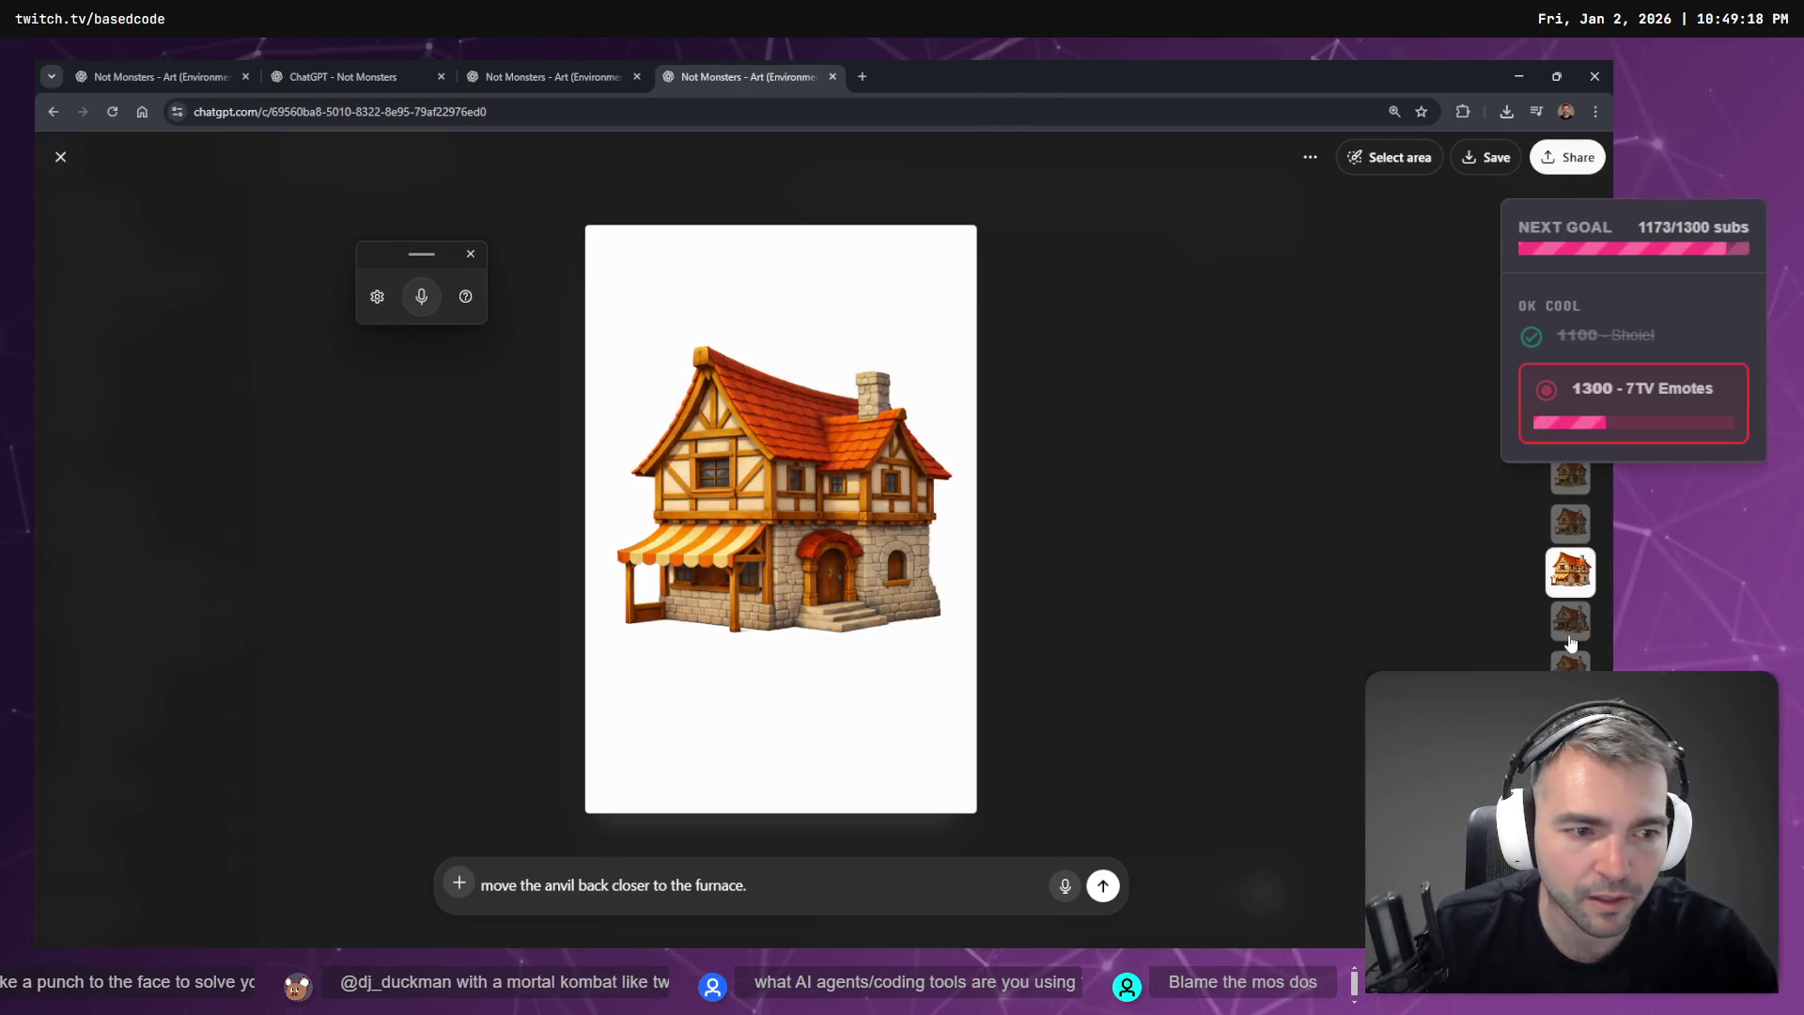
click(1574, 644)
click(1571, 647)
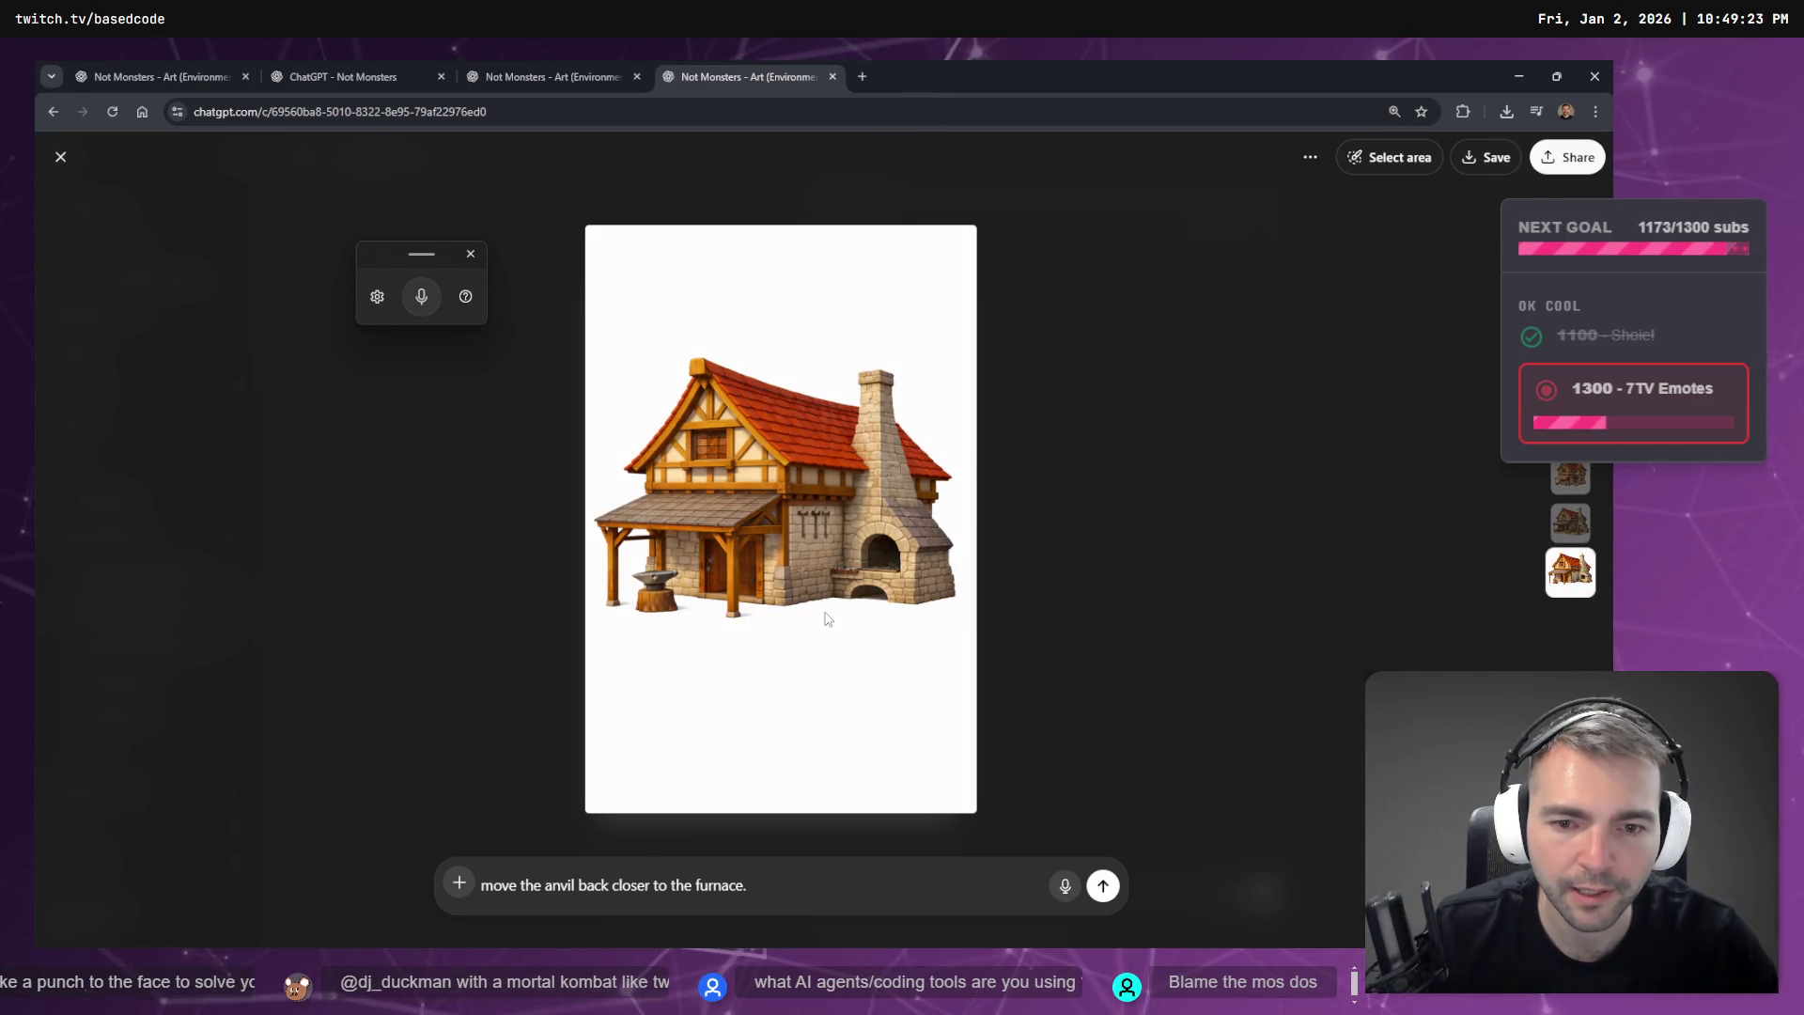
click(1388, 157)
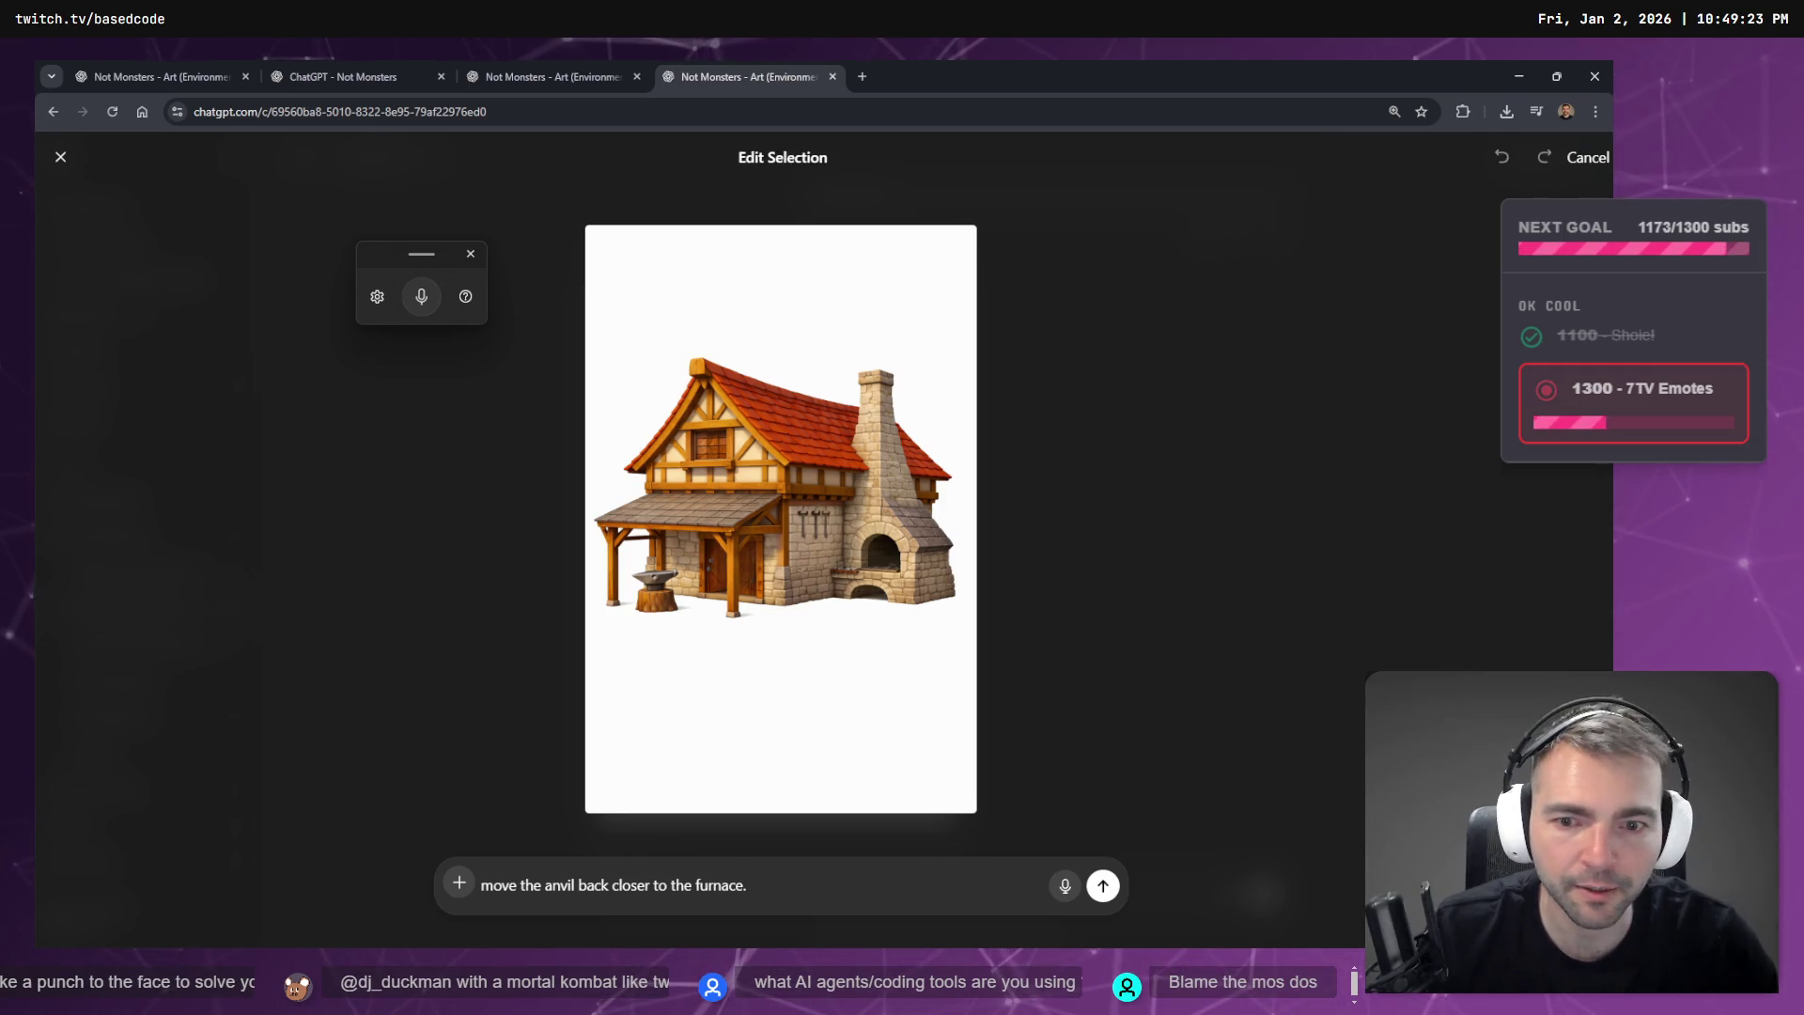
- Mask the furnace base, the anvil and the upper gable window on the image
drag(782, 578, 878, 578)
mouse_move(649, 601)
mouse_down()
mouse_move(636, 615)
mouse_move(669, 585)
mouse_up()
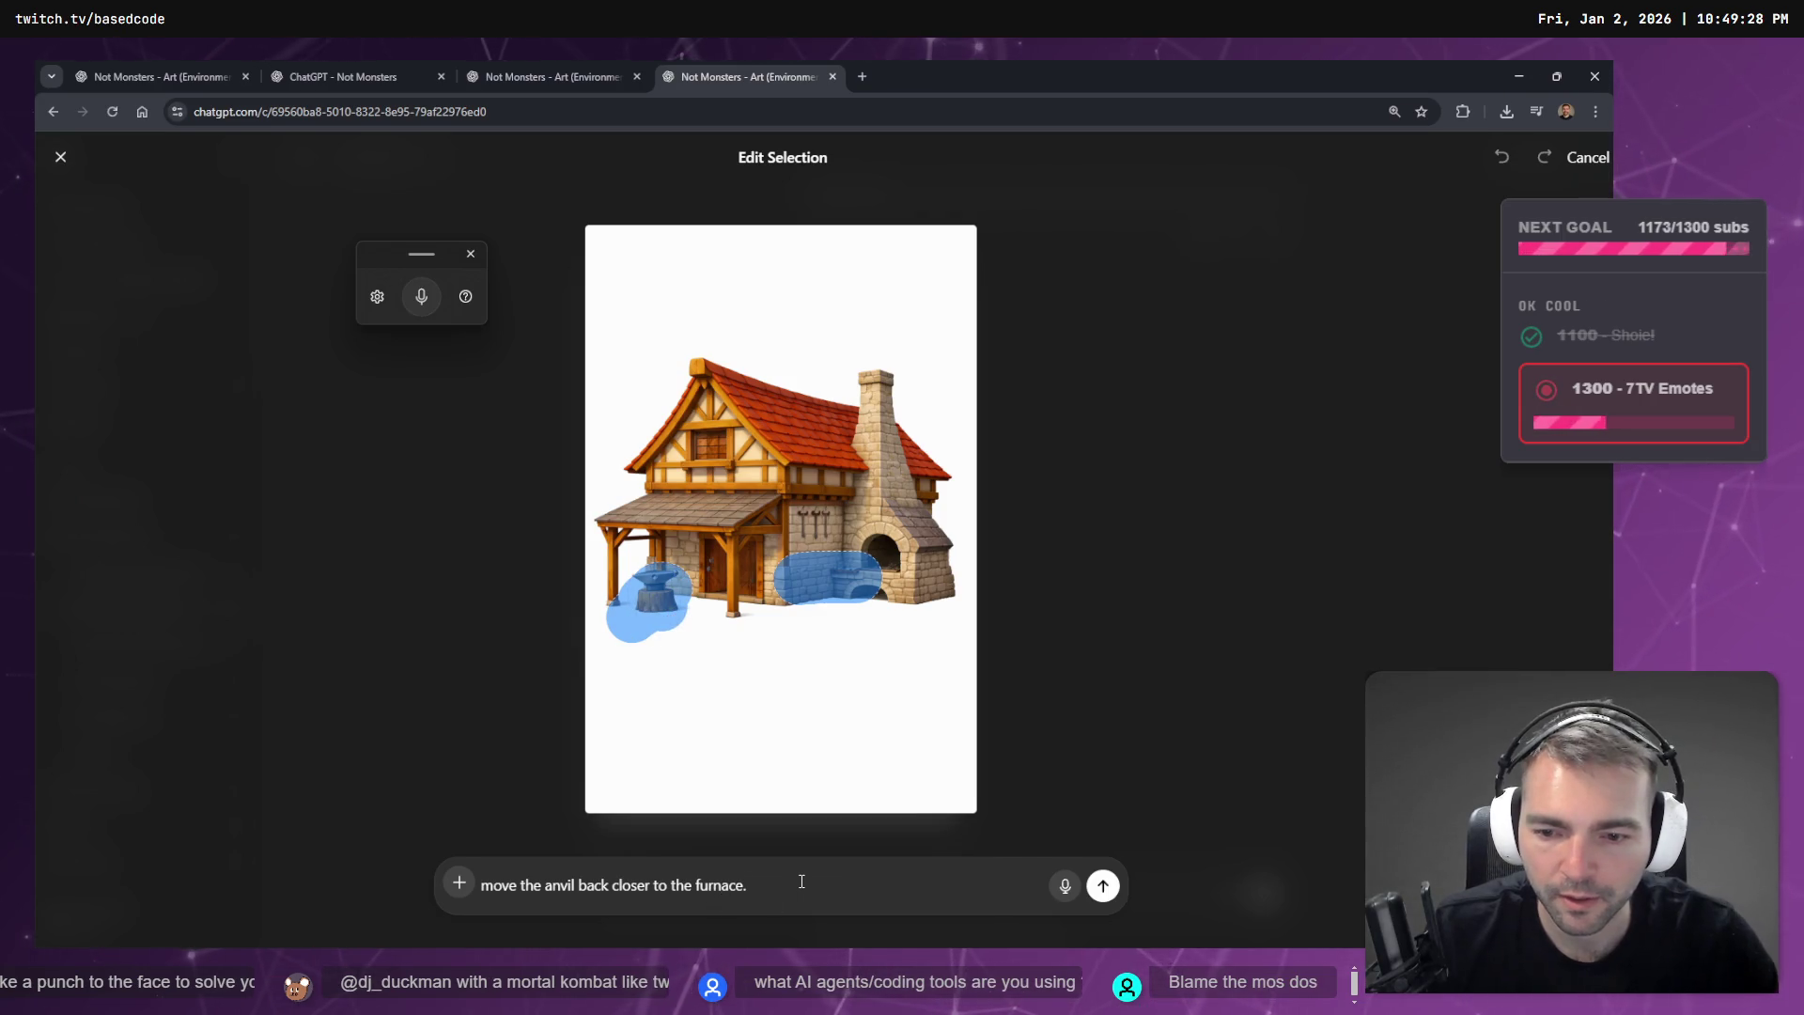
key(super+h)
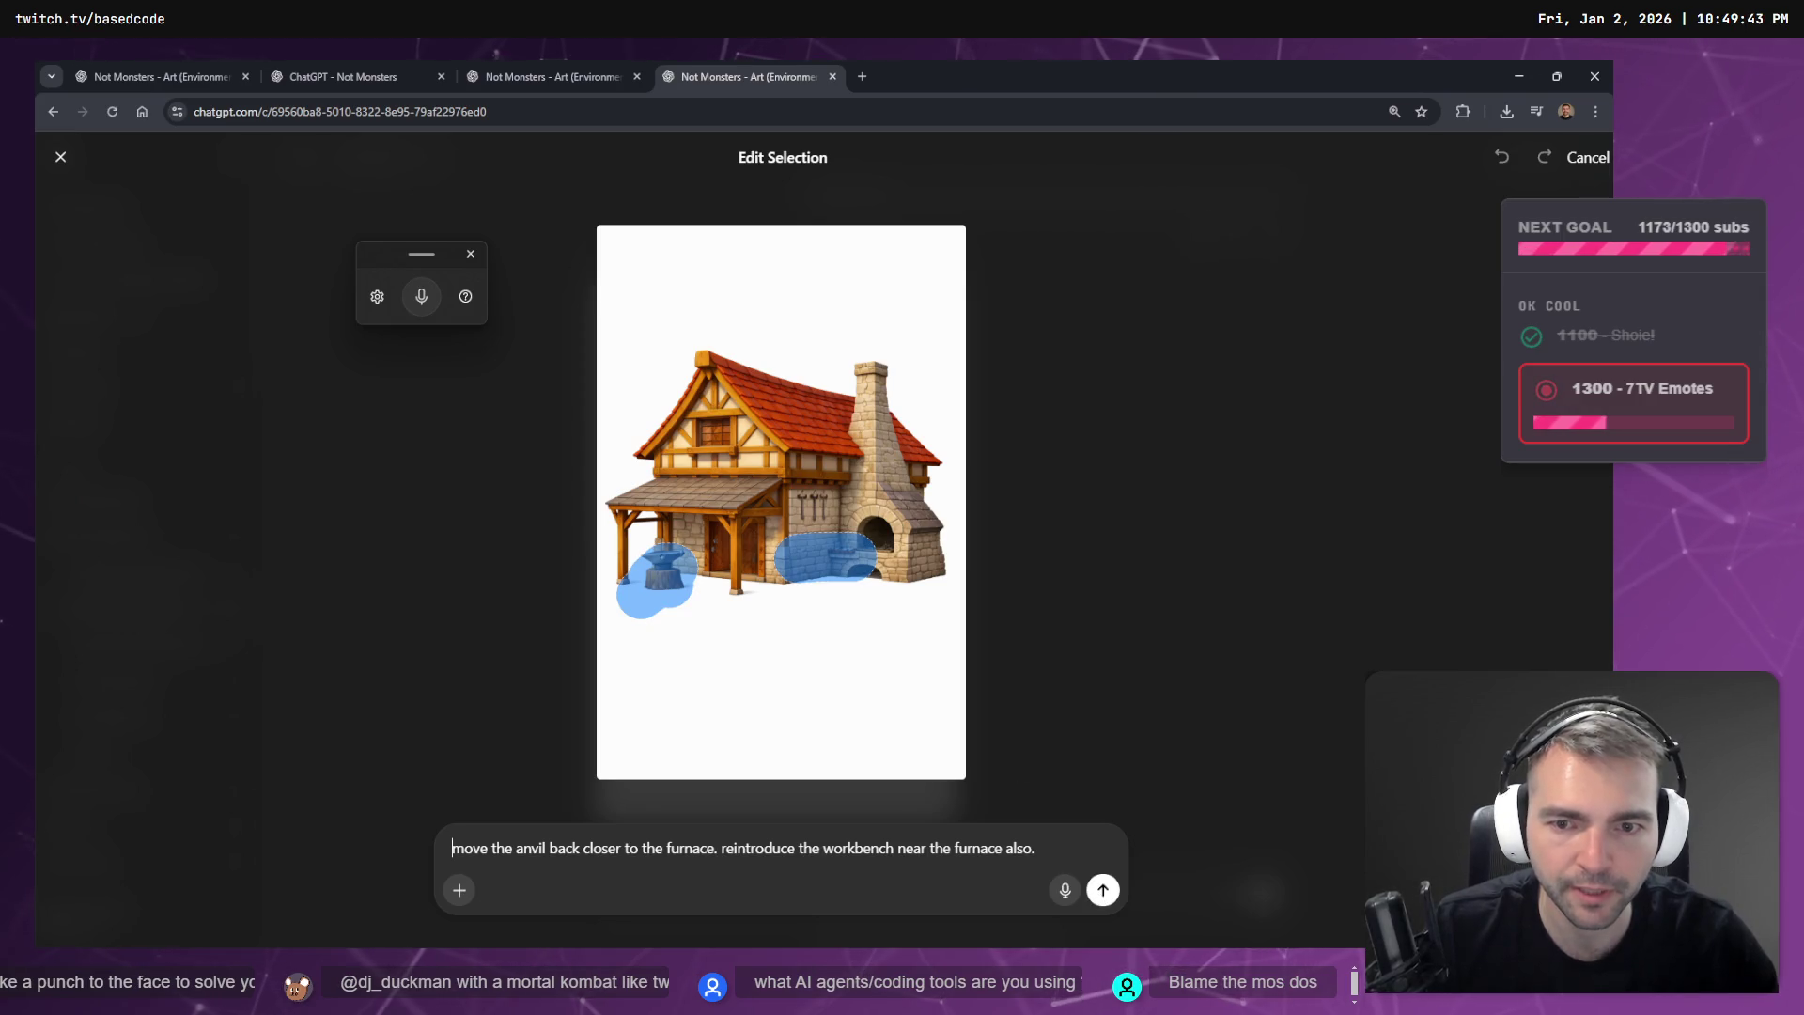
drag(693, 427, 728, 430)
- Dictate the workbench, top-window and front-door changes, fix 'reintroduce', and send the edit
click(1055, 843)
key(ctrl+super)
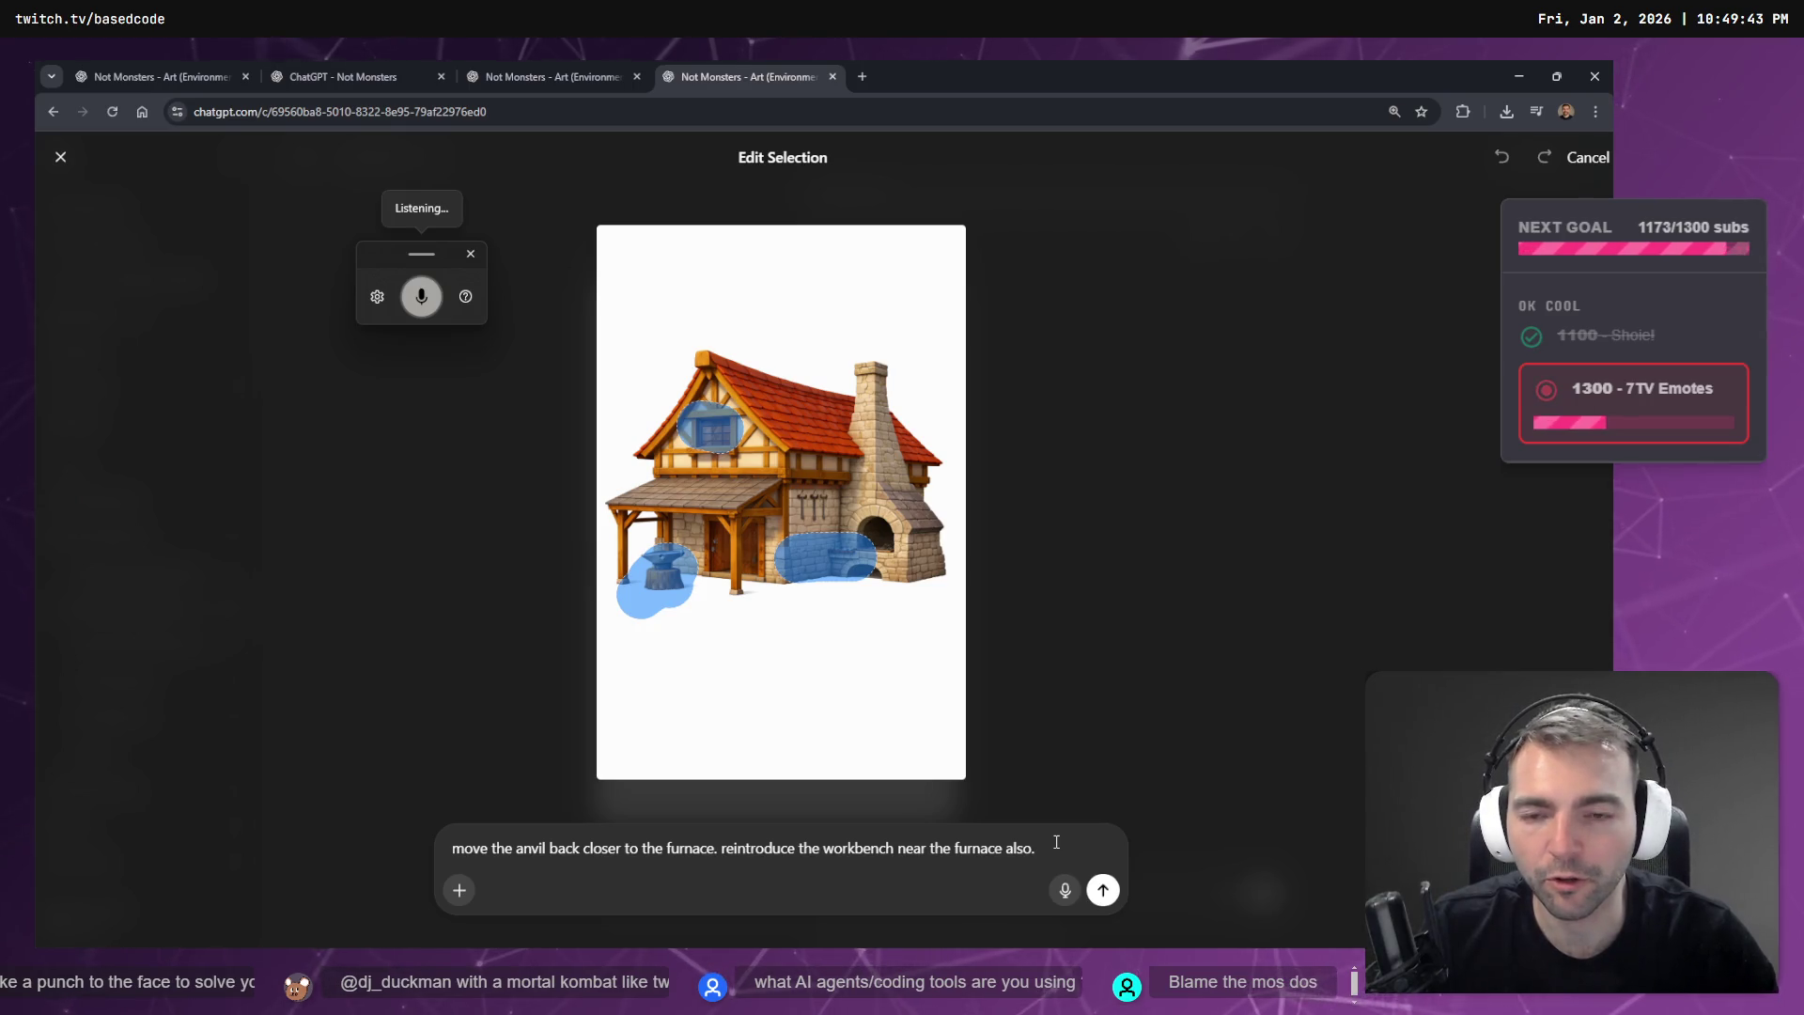
key(ctrl+super)
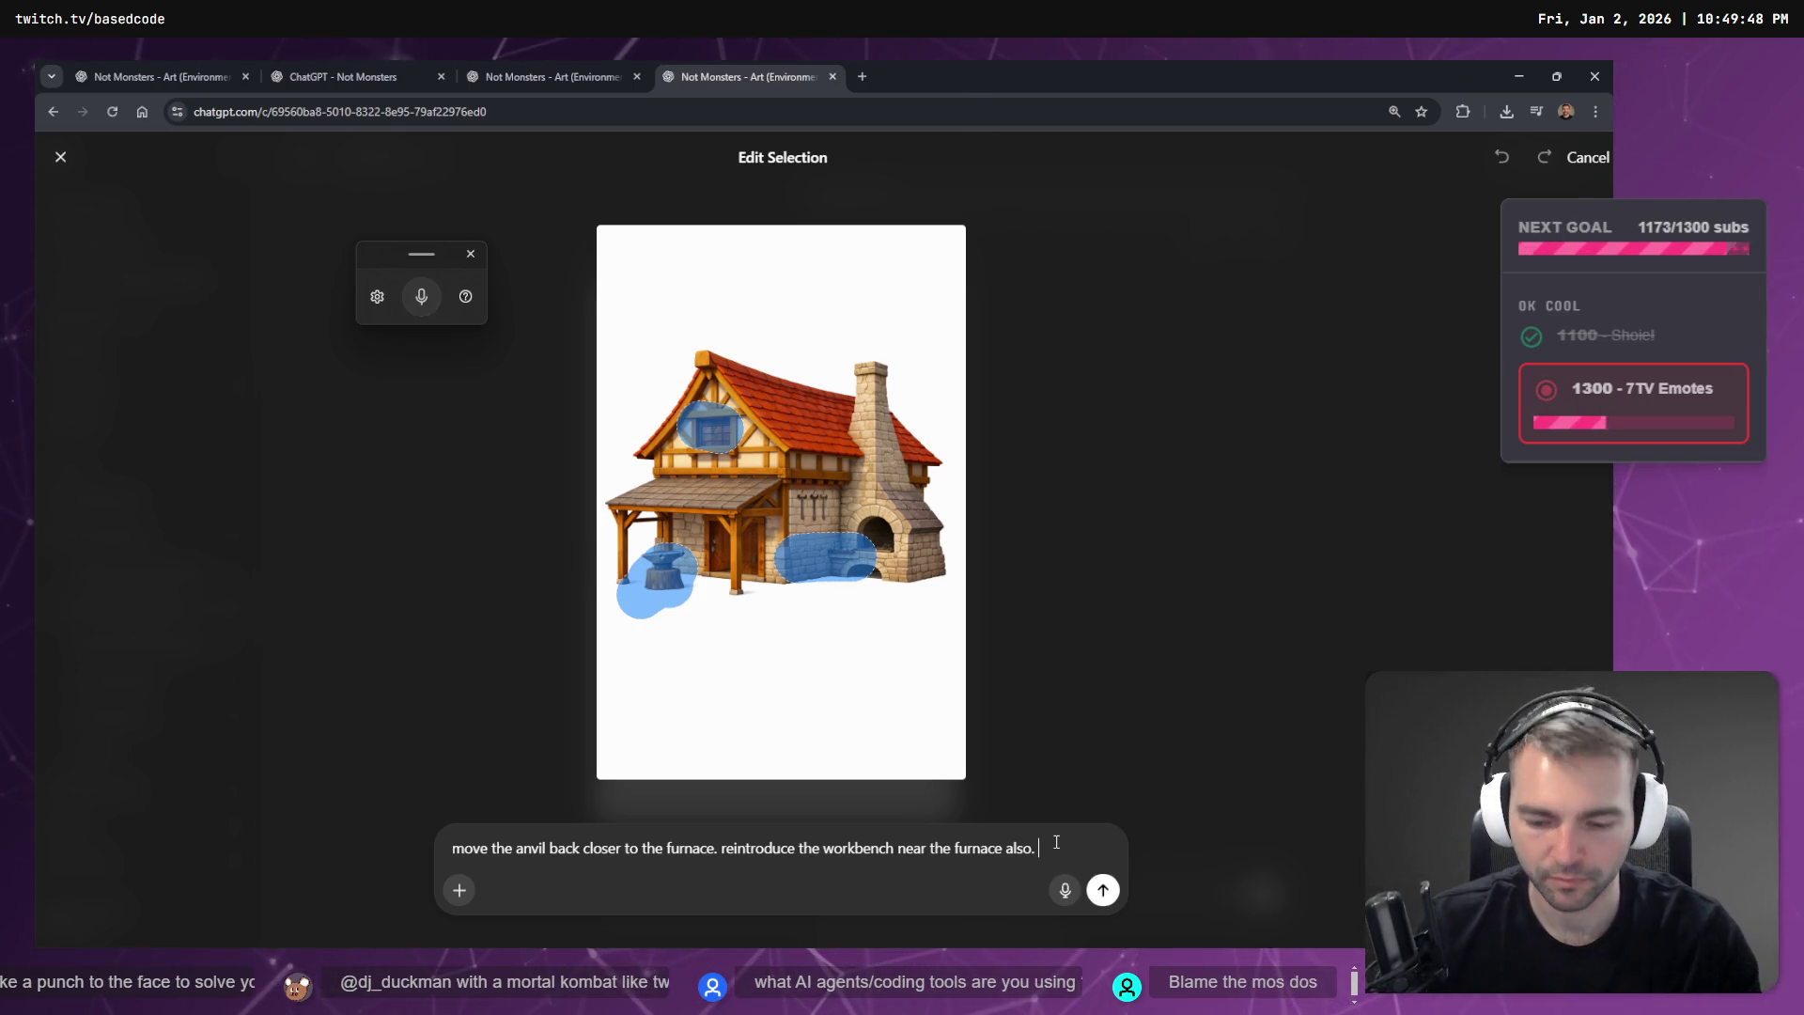
key(ctrl+super)
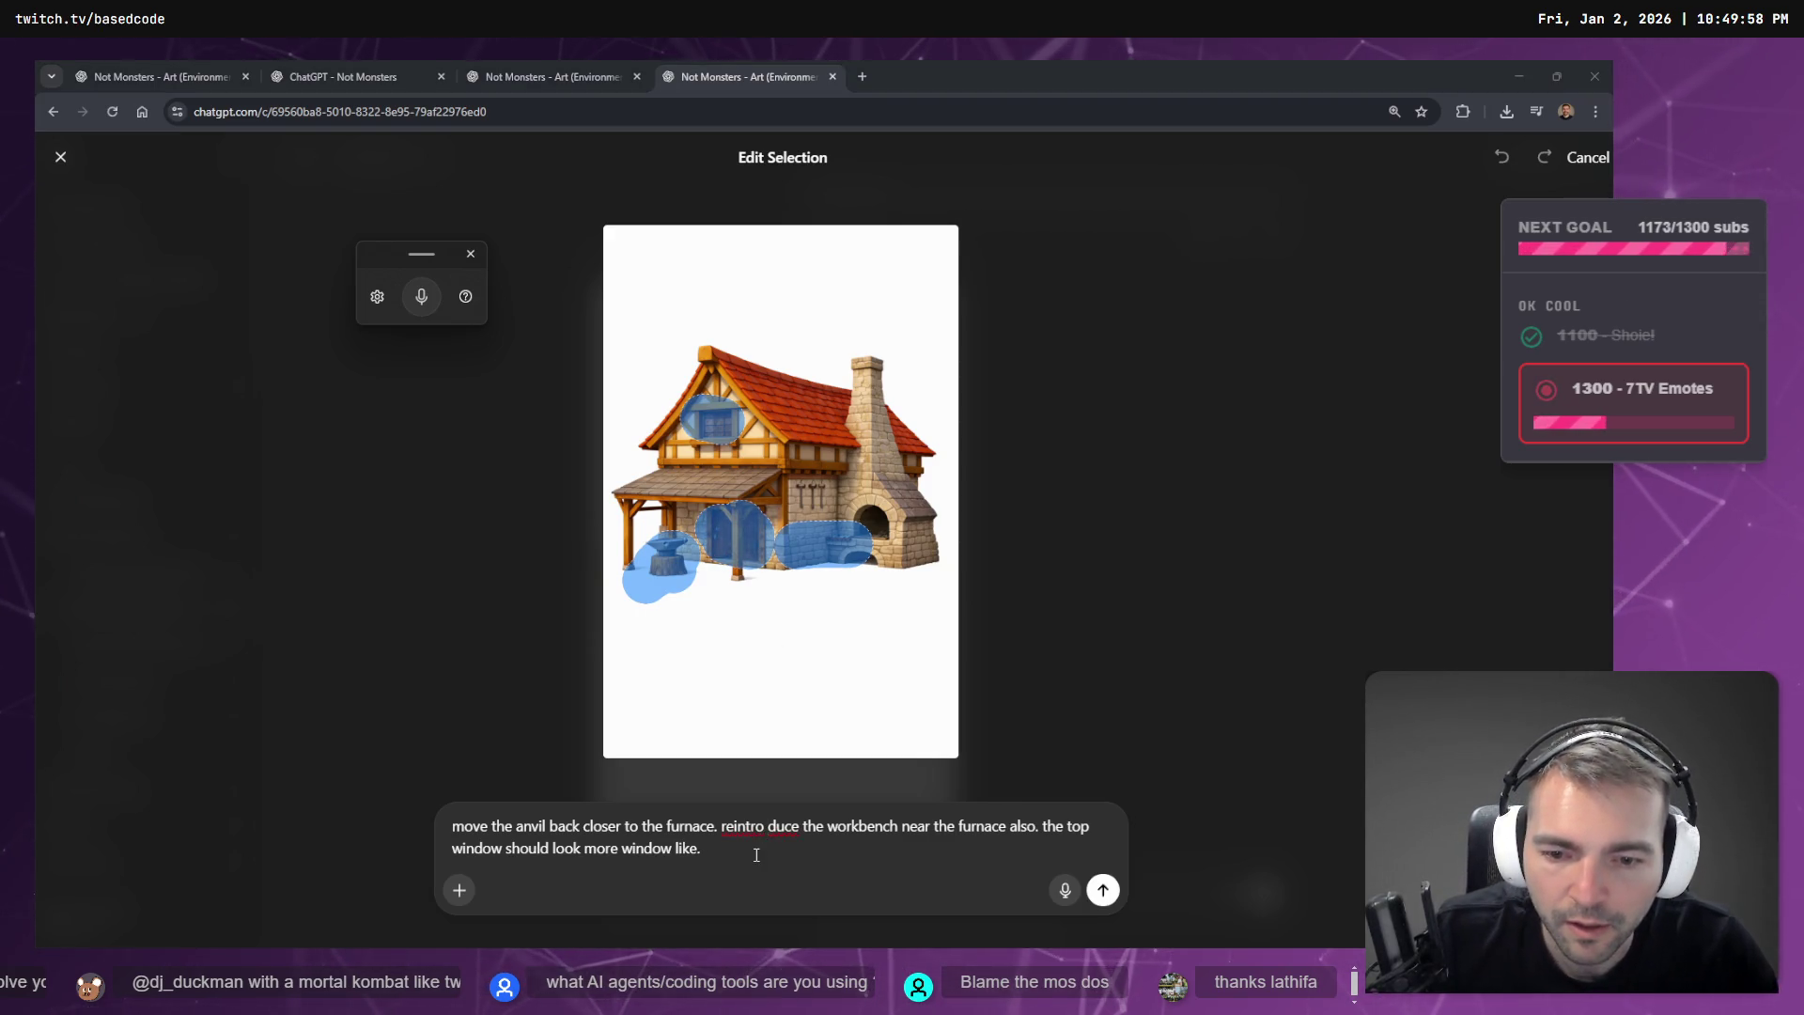
click(767, 826)
key(BackSpace)
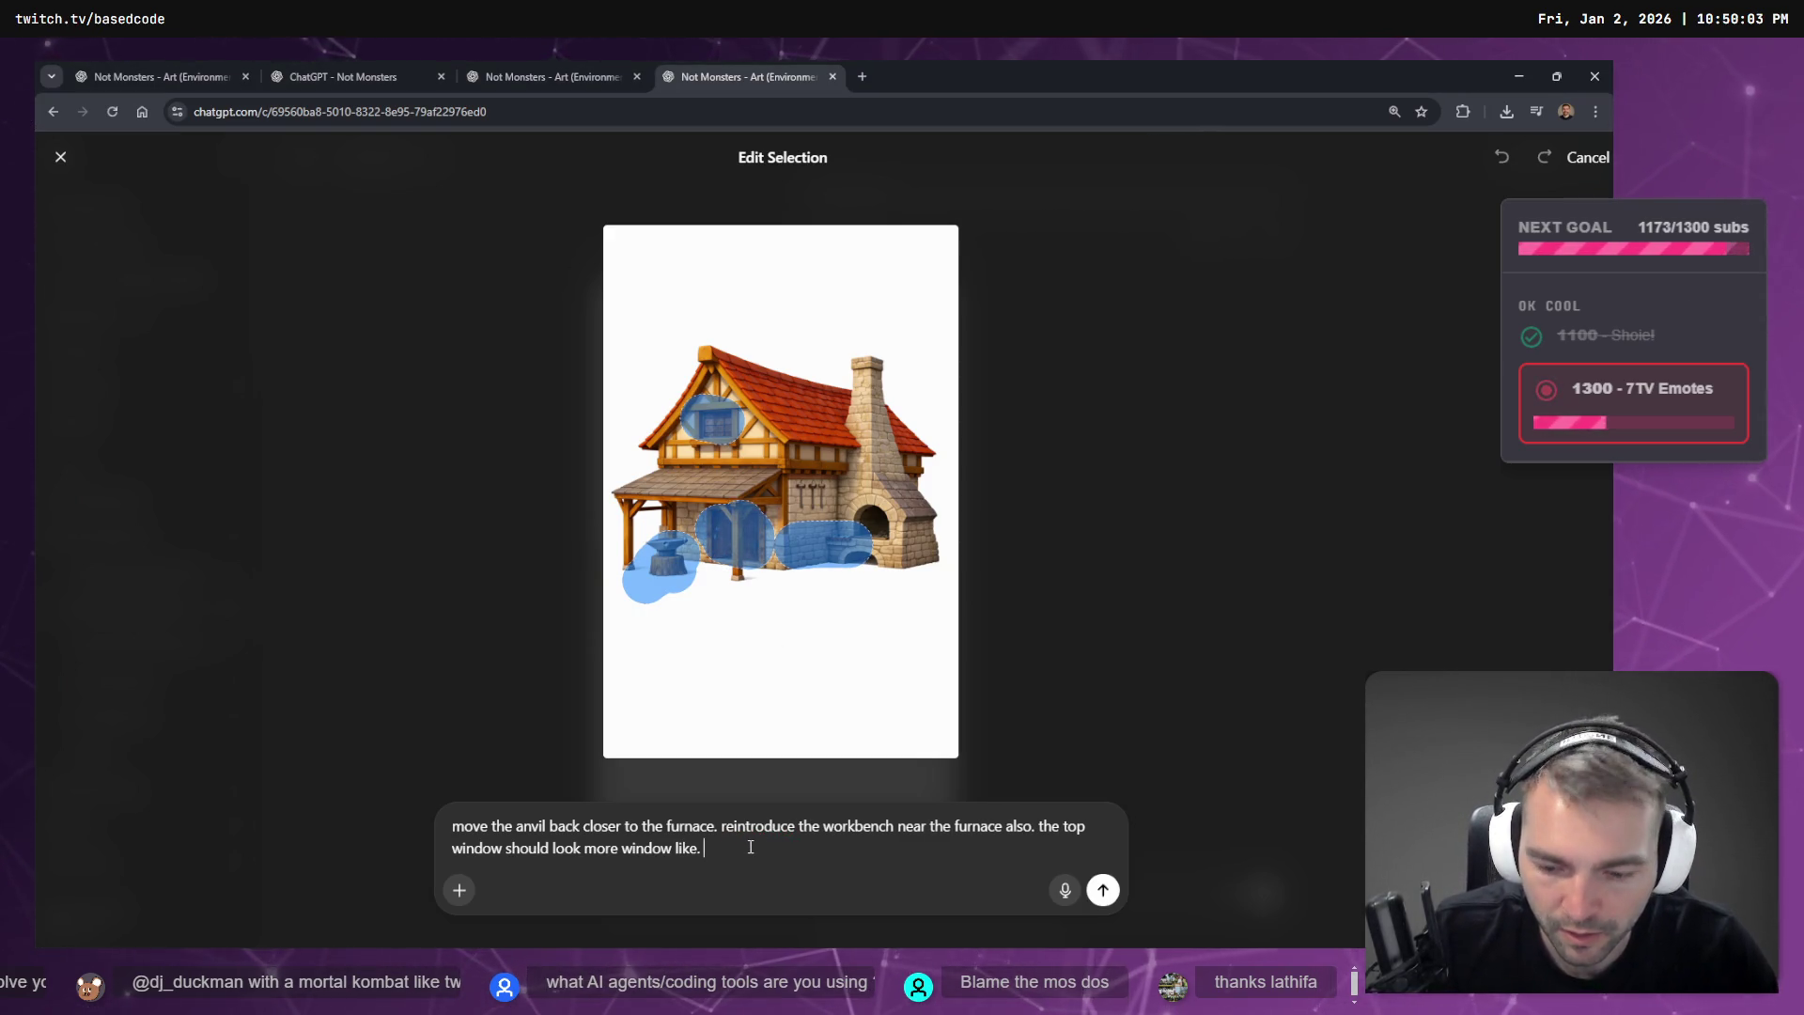
key(super+h)
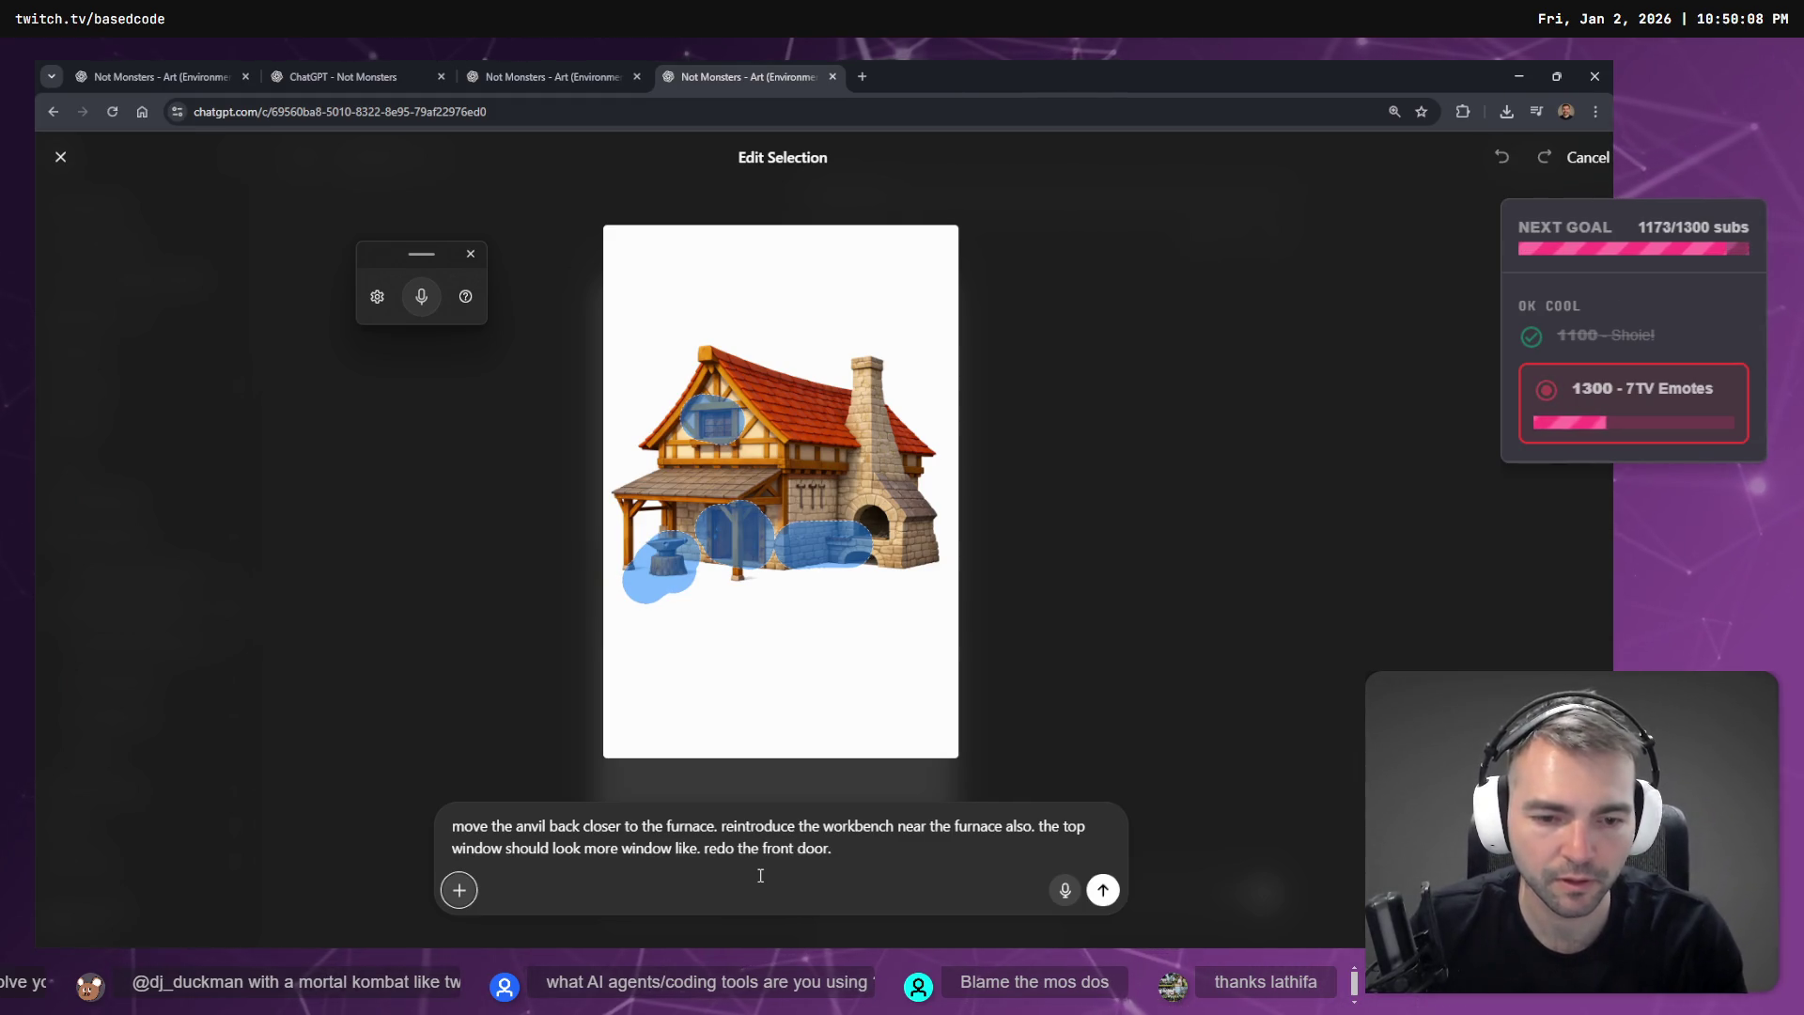
click(1102, 890)
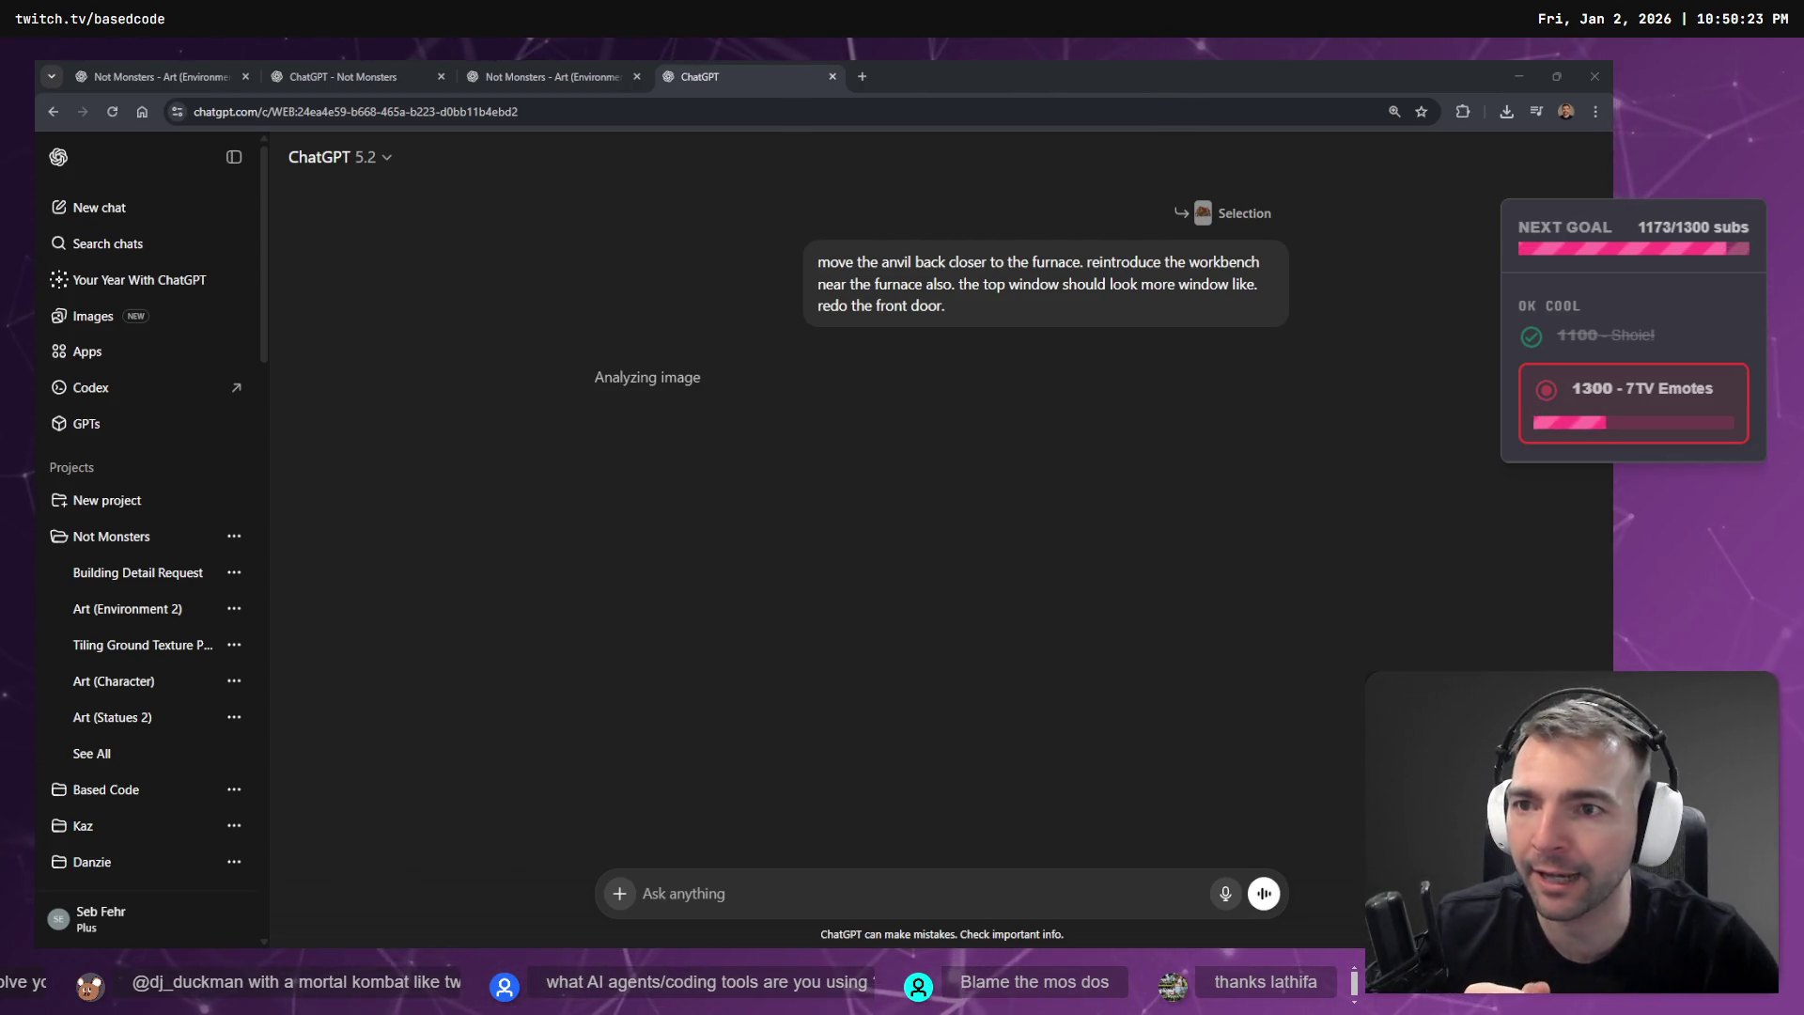
- Check the original blacksmith chat's Creating image placeholder, then switch to Hunyuan3D
click(218, 147)
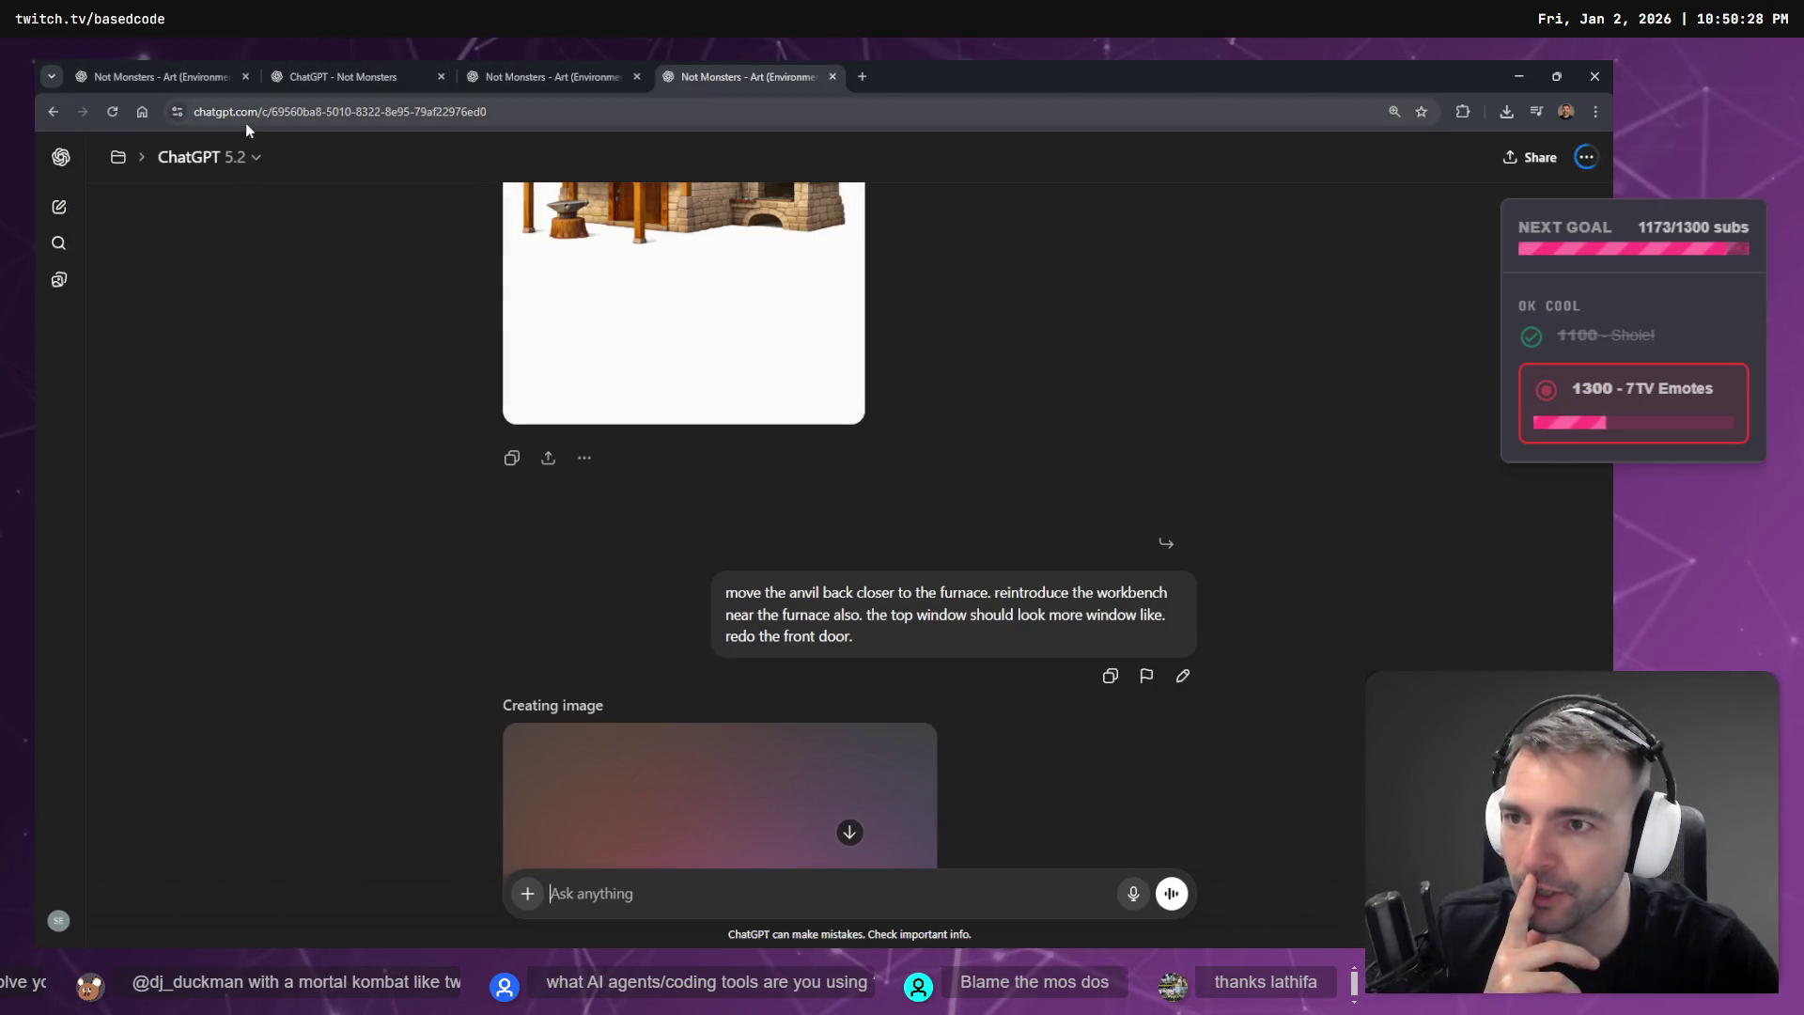
scroll(578, 470, down, 4)
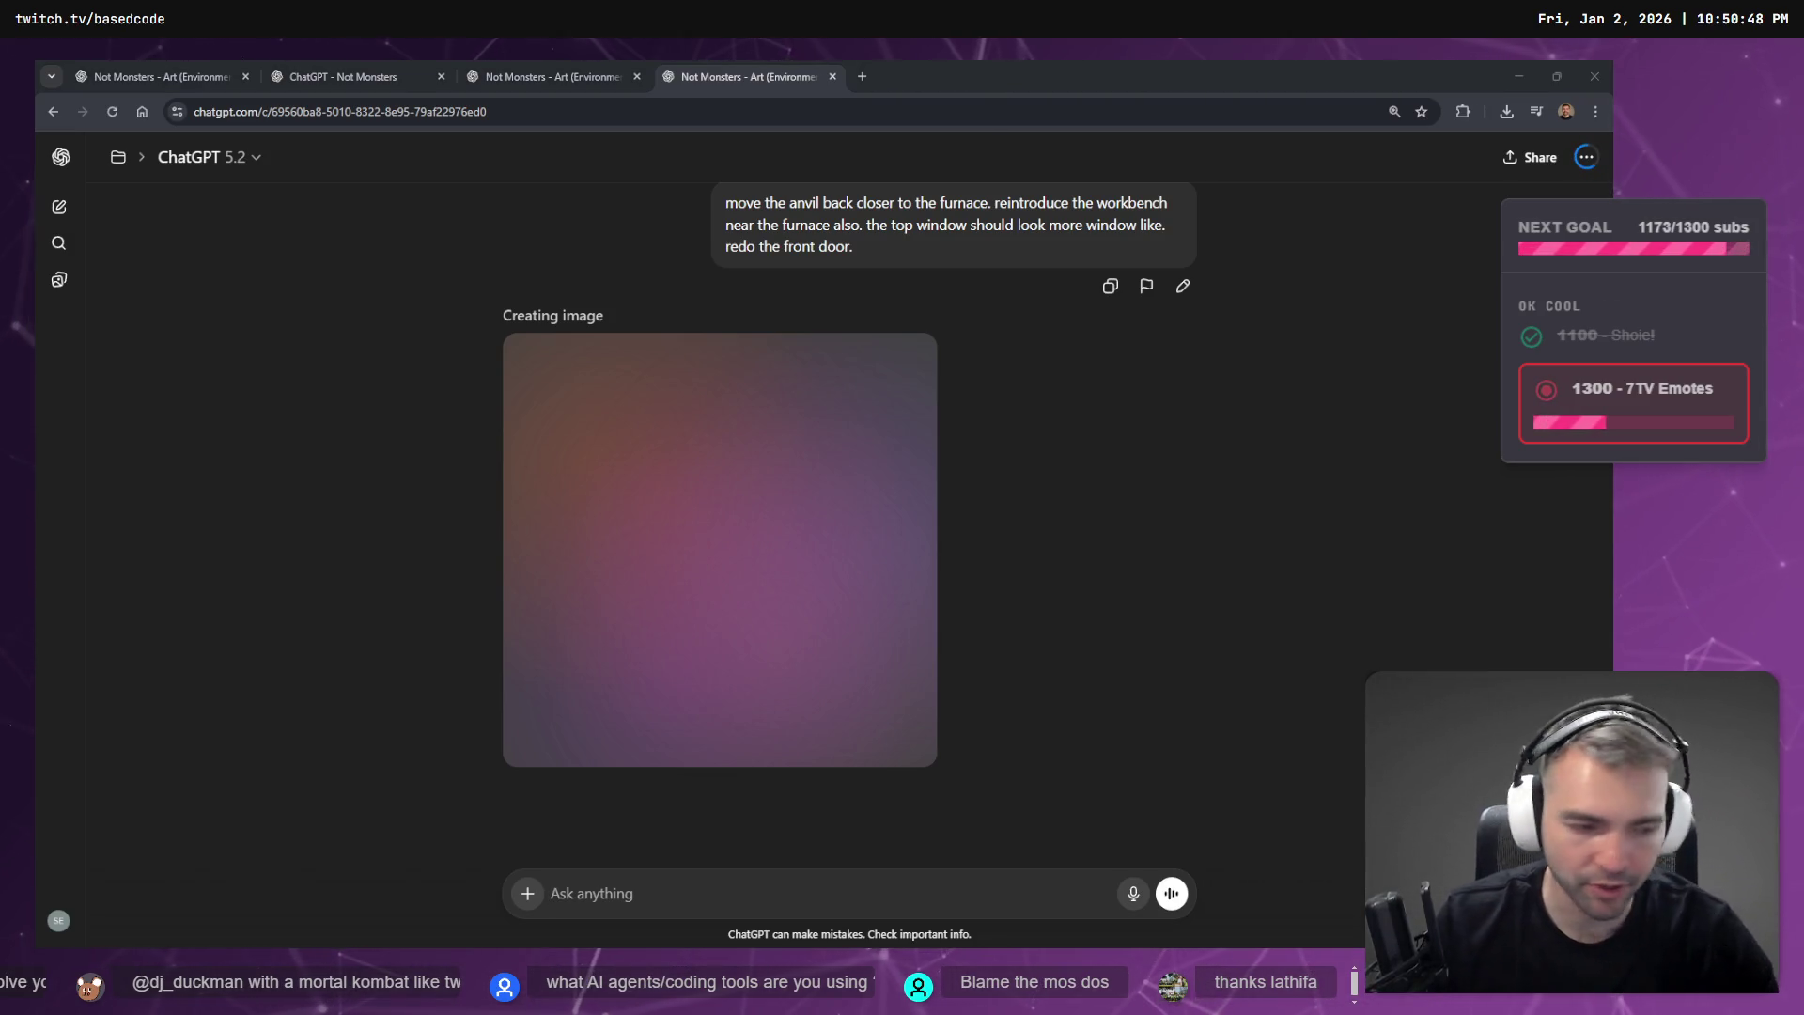
key(alt+Tab)
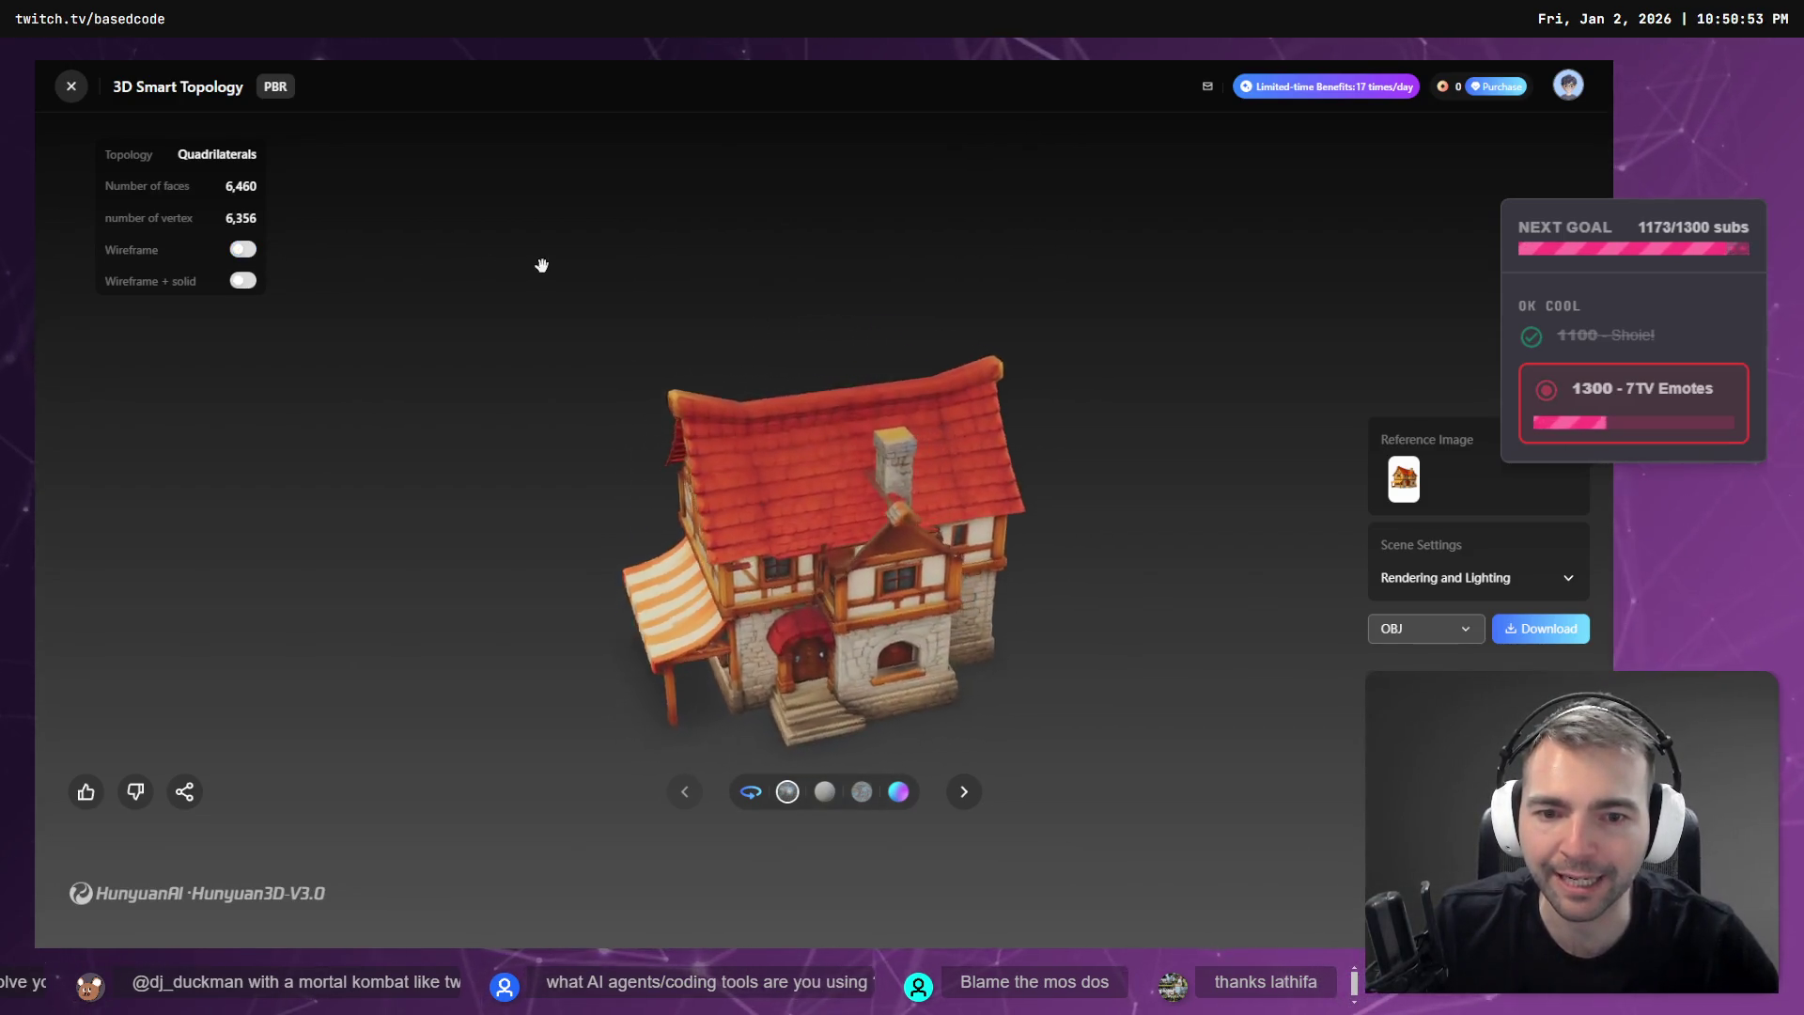
- Orbit the textured house model to view its sides, then return to ChatGPT
drag(554, 281, 725, 395)
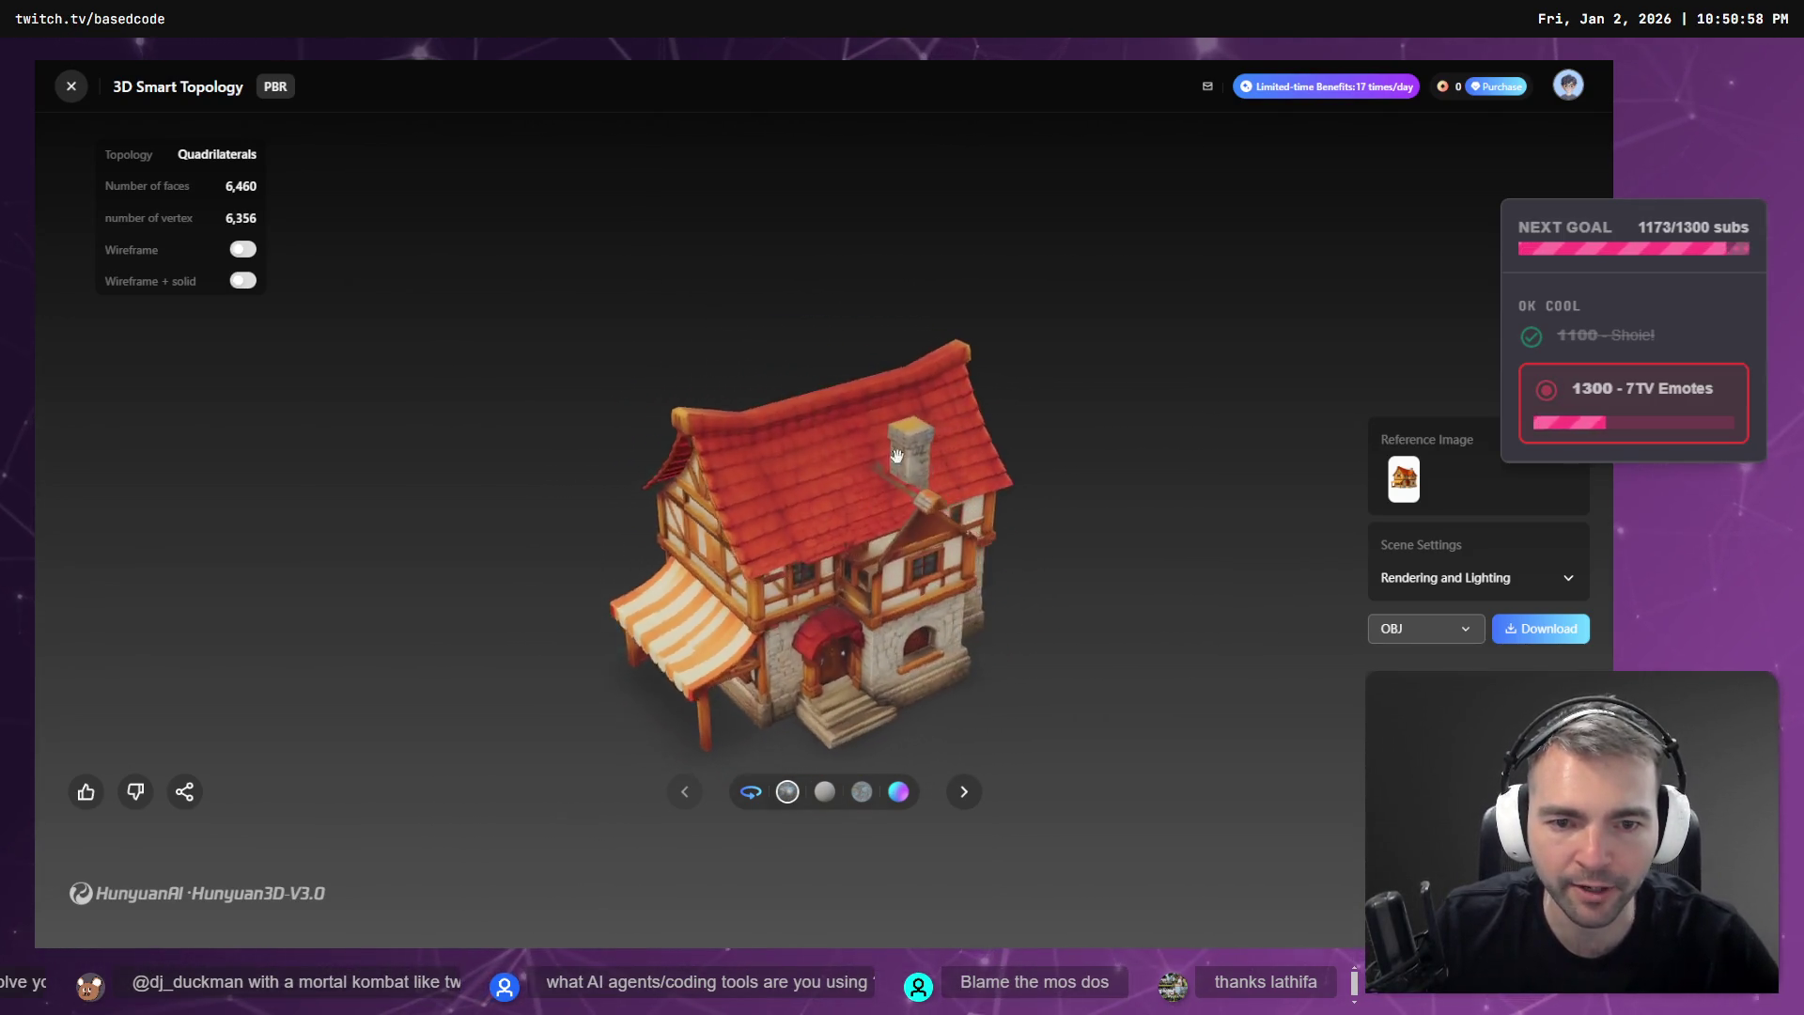
mouse_move(755, 453)
mouse_down()
mouse_move(833, 516)
mouse_move(826, 532)
mouse_move(994, 591)
mouse_up()
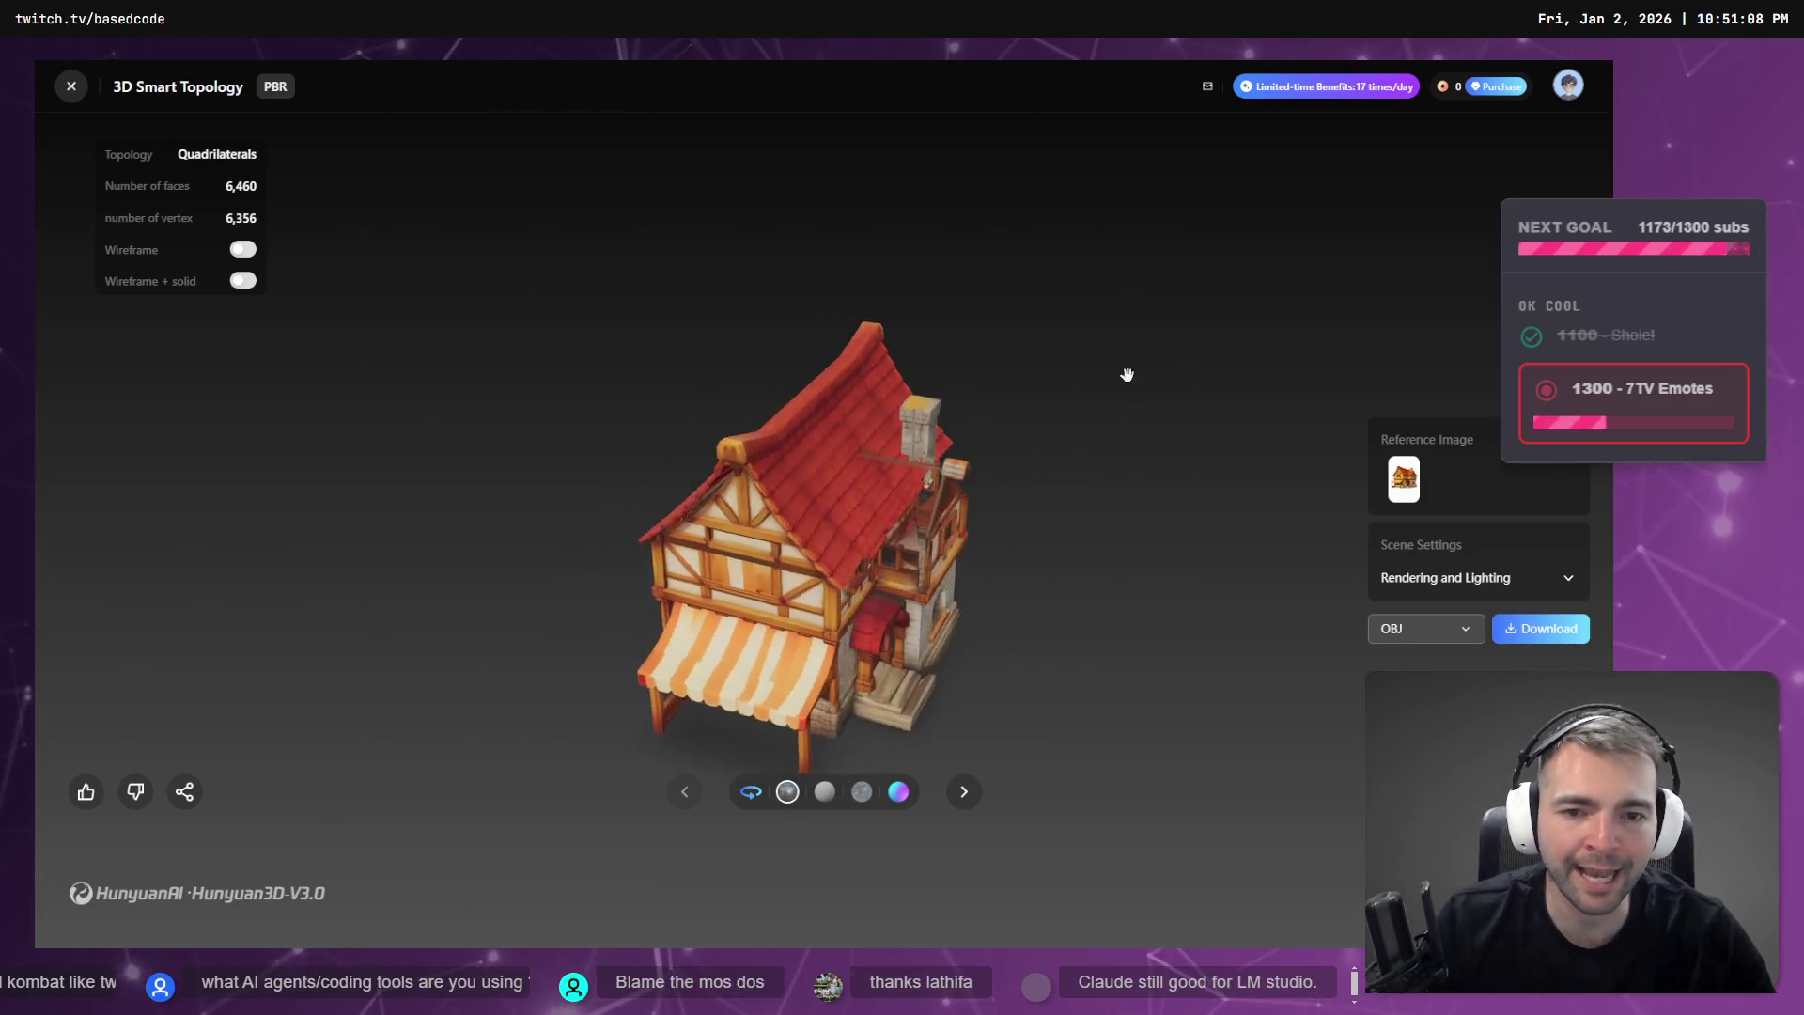
key(alt+Tab)
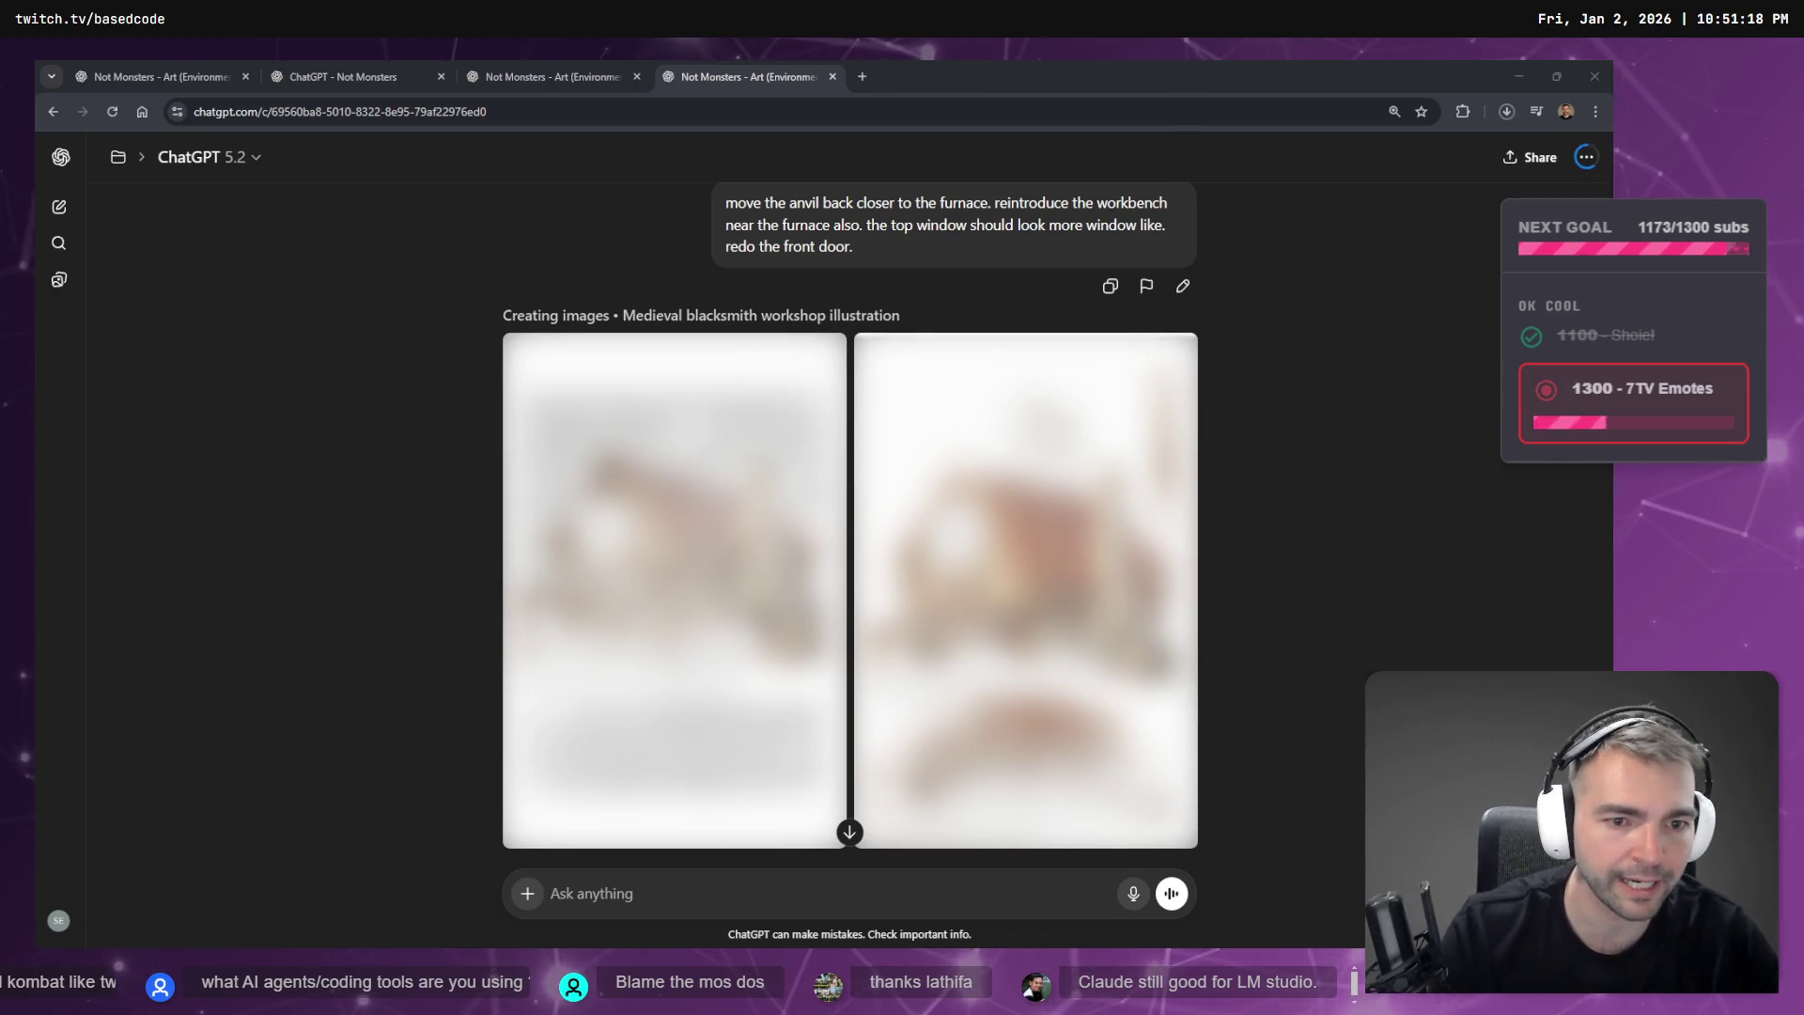
- Check recent downloads, orbit Godot's village view around the white cubes, and open Downloads in Explorer
click(1505, 111)
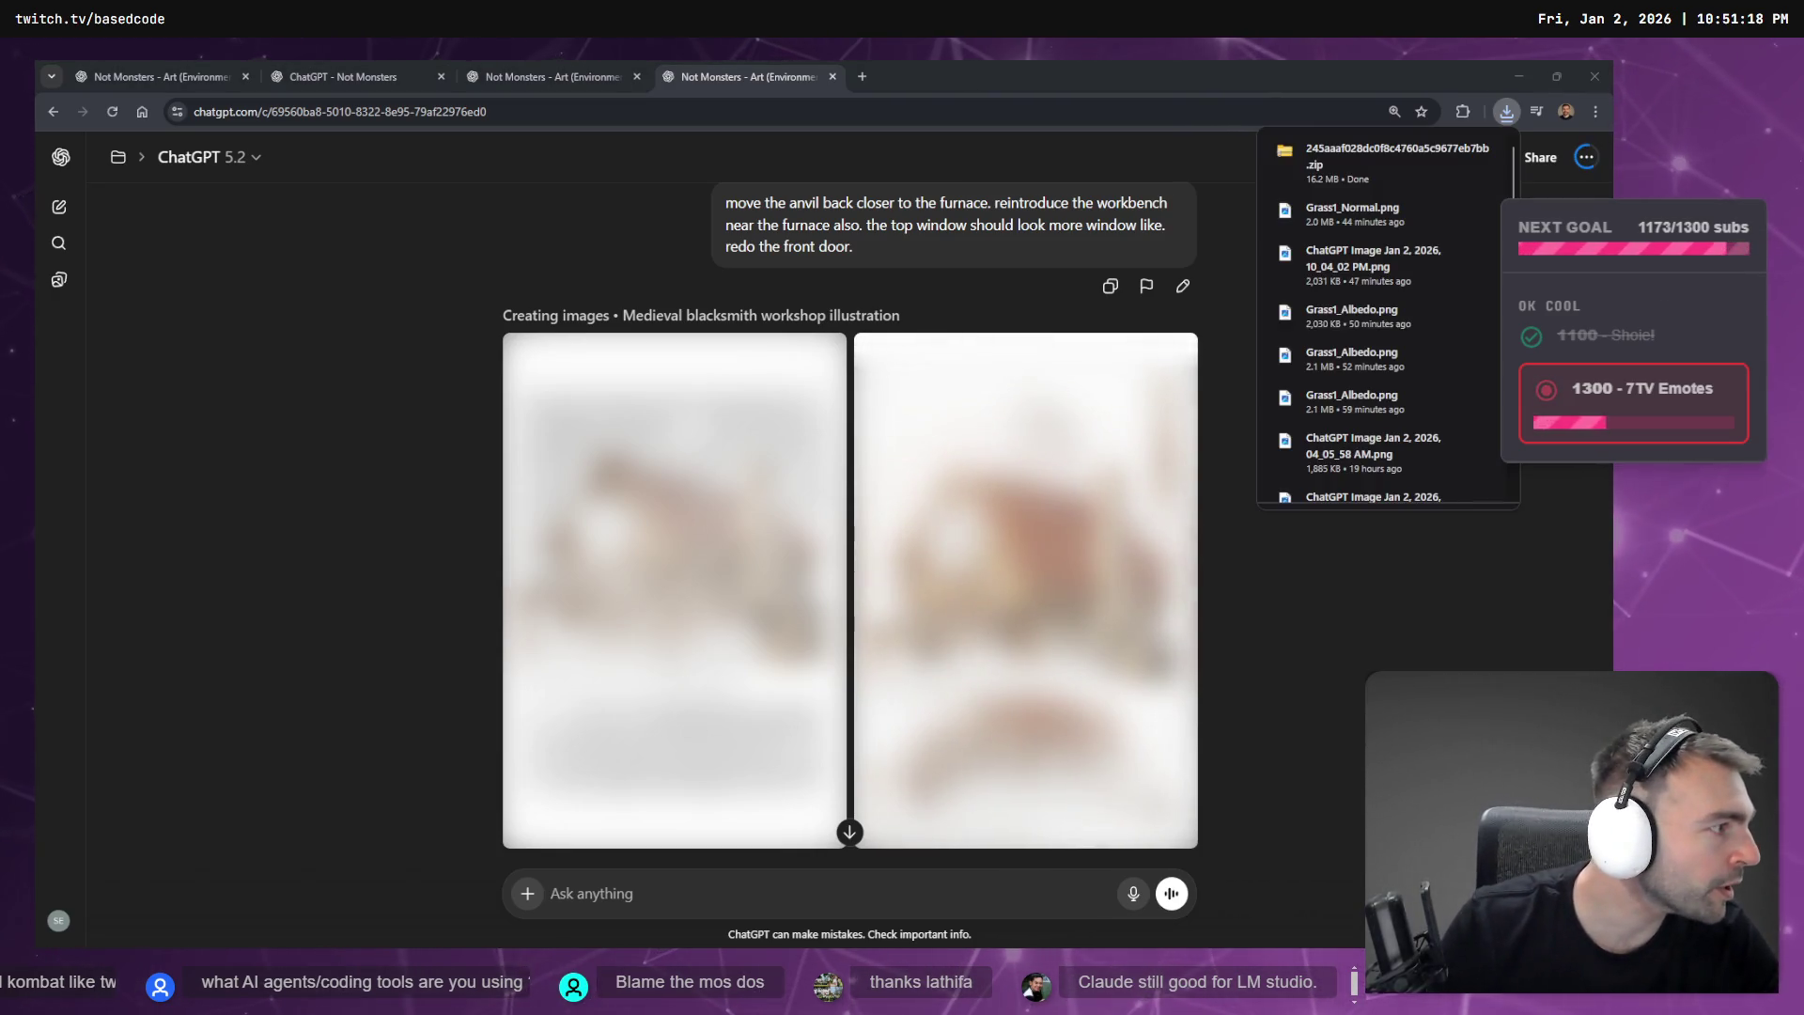
key(alt+Tab)
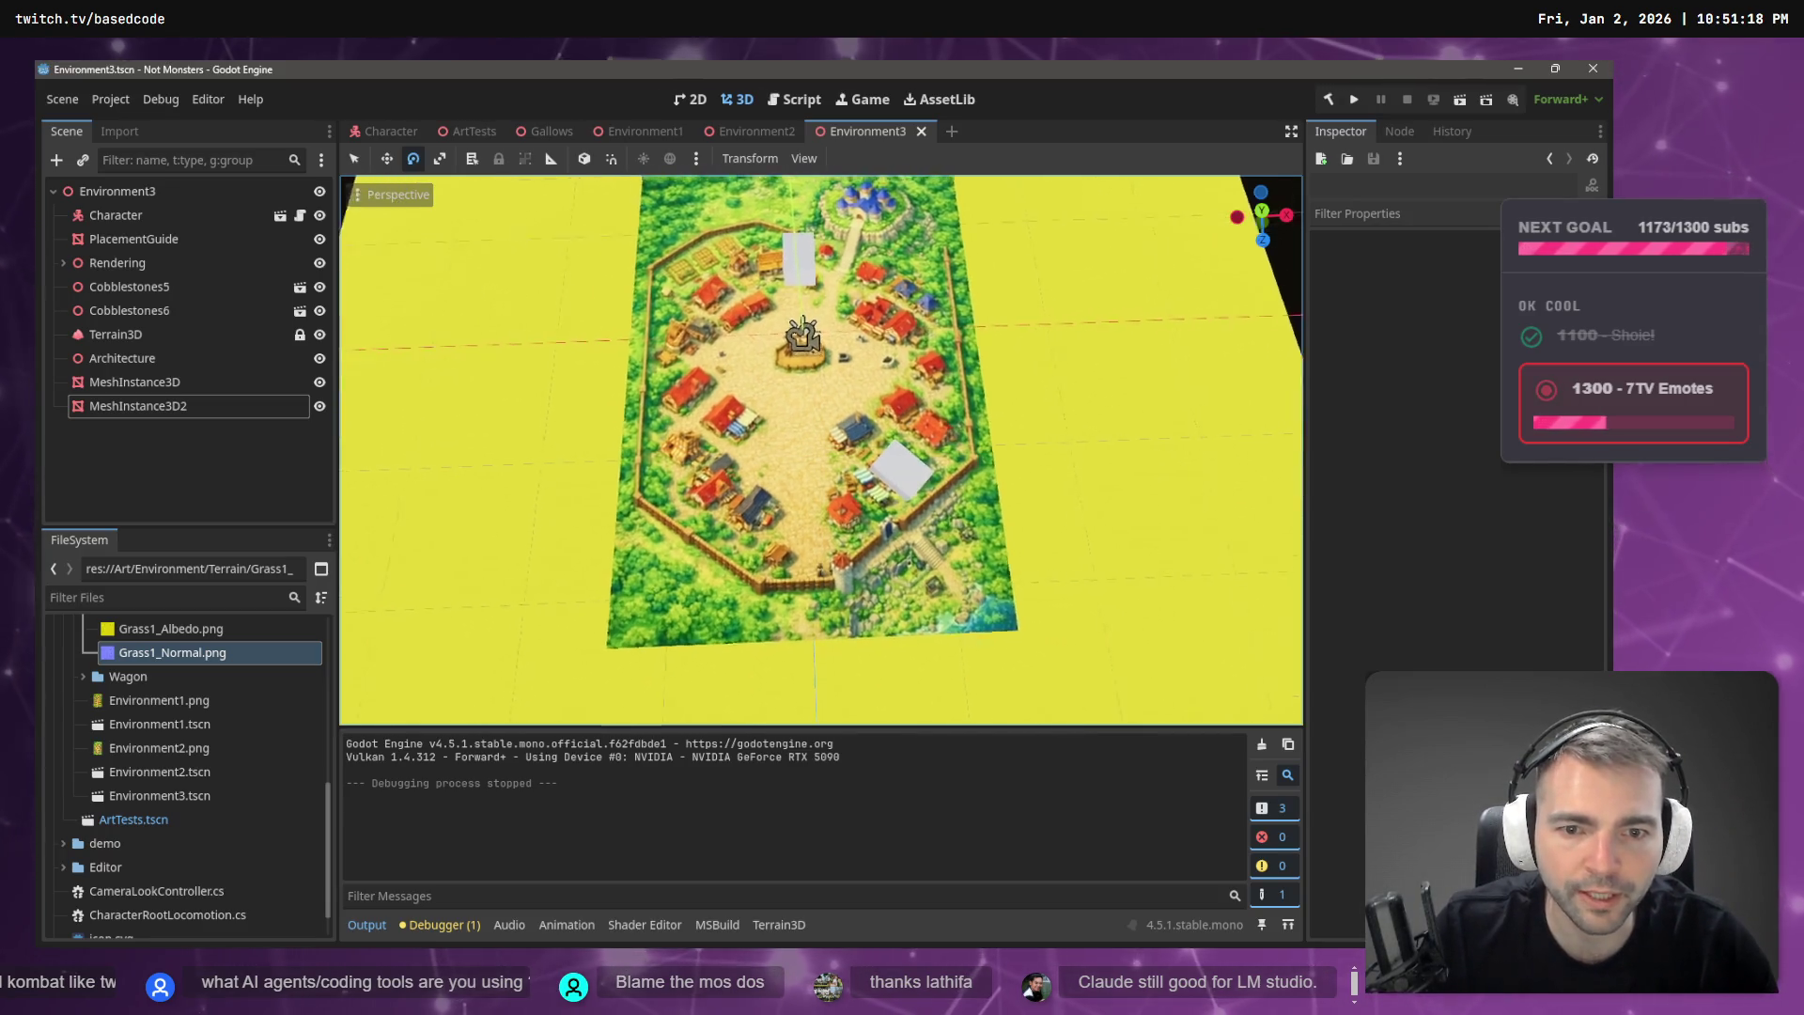
mouse_move(821, 449)
mouse_down()
mouse_move(821, 357)
mouse_move(765, 339)
mouse_up()
drag(780, 542, 779, 542)
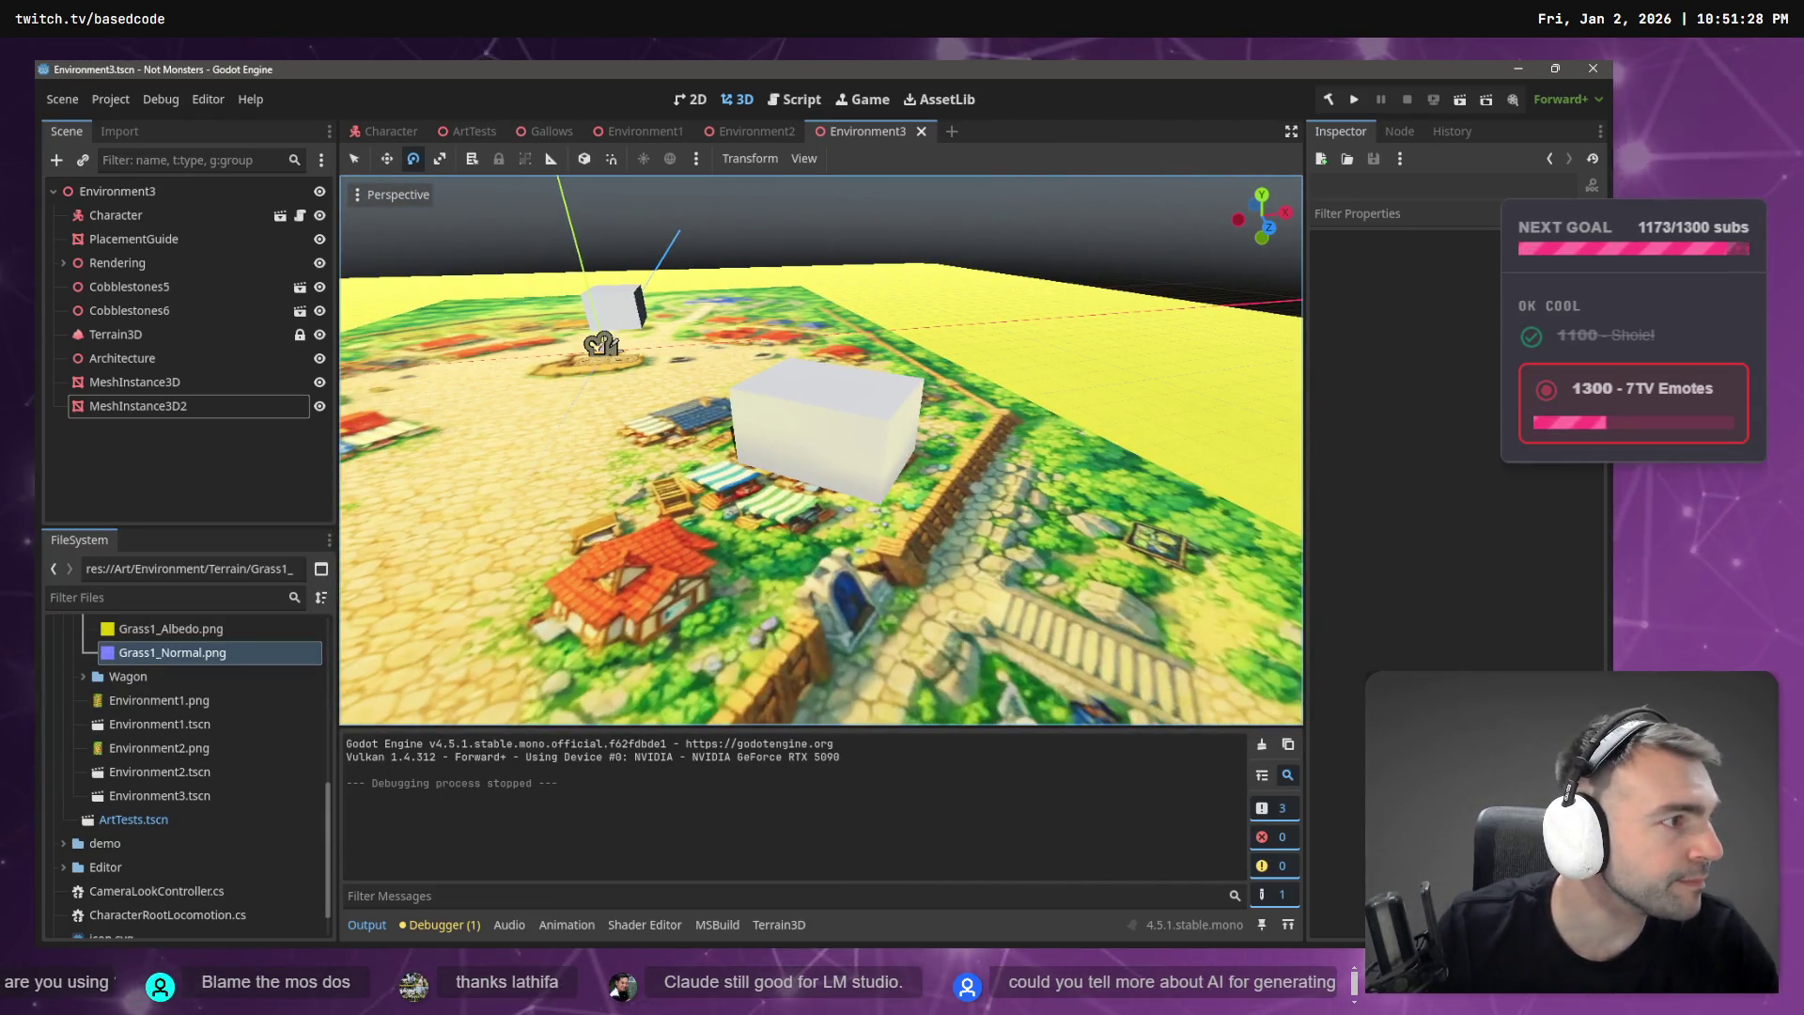
key(super+e)
click(419, 481)
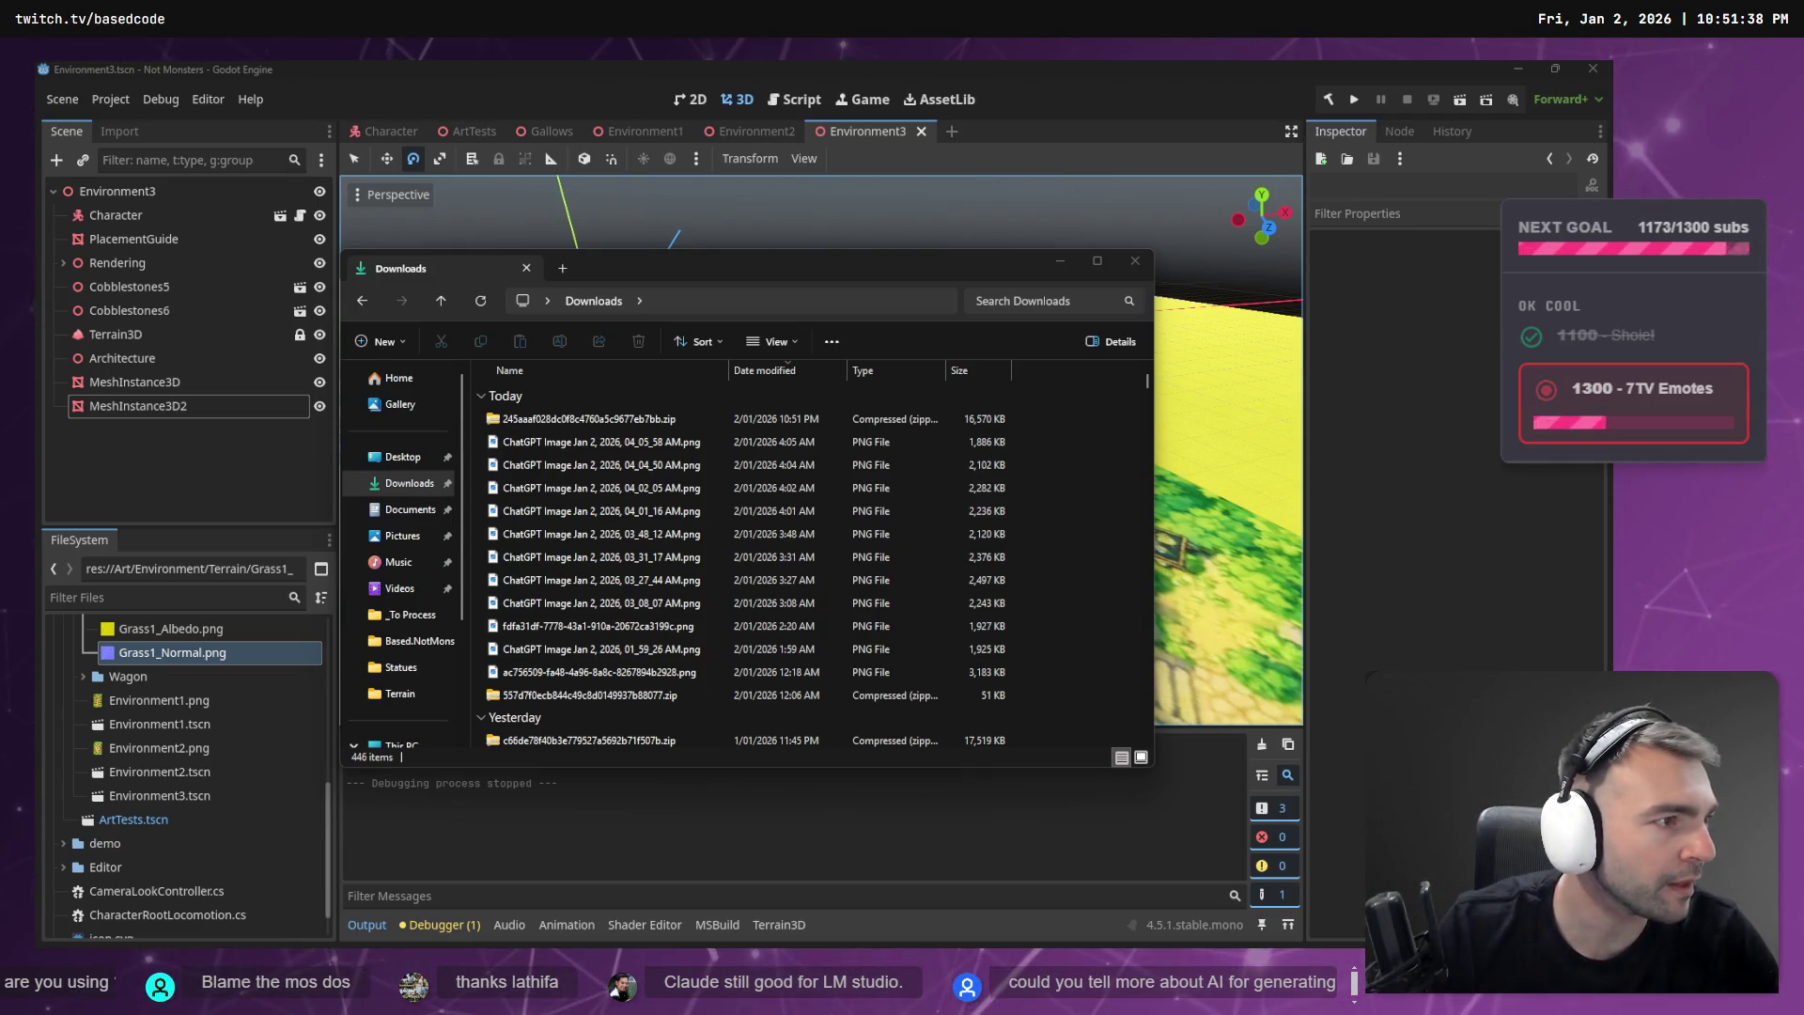
- Move the downloaded zip into the _To Process folder, keeping its original name
click(846, 526)
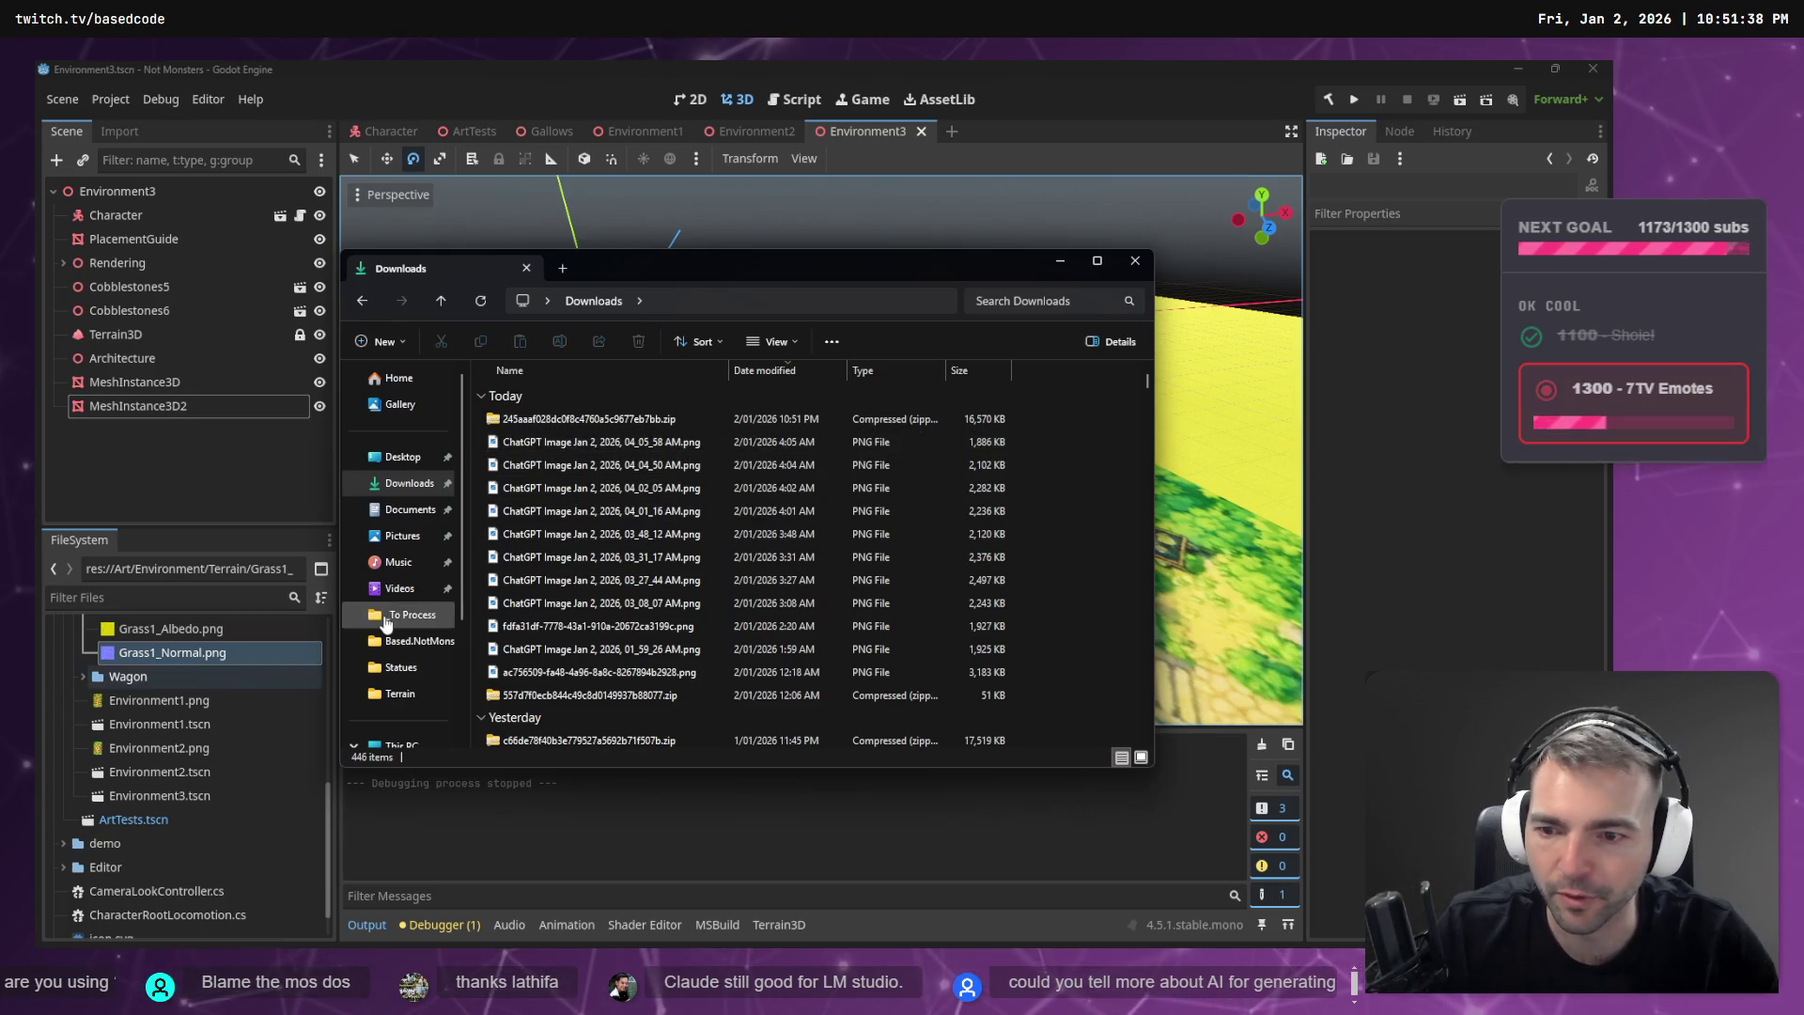
click(384, 618)
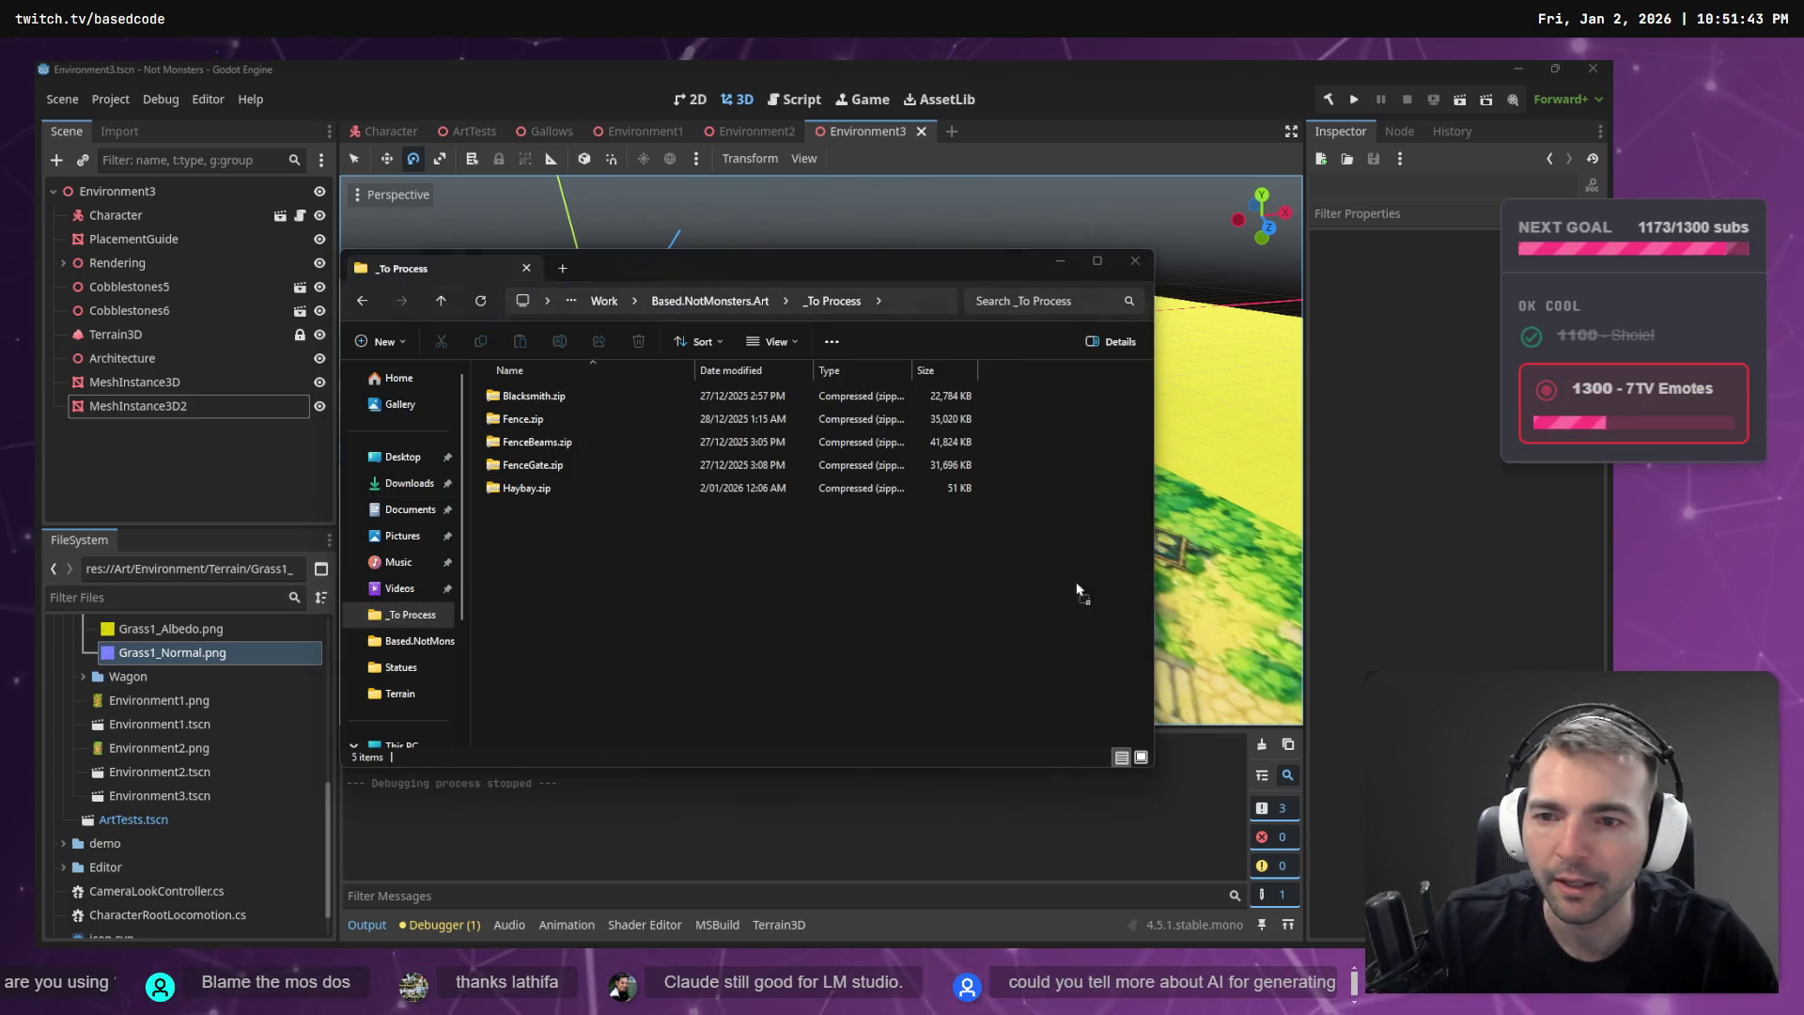
drag(745, 623, 745, 623)
key(F2)
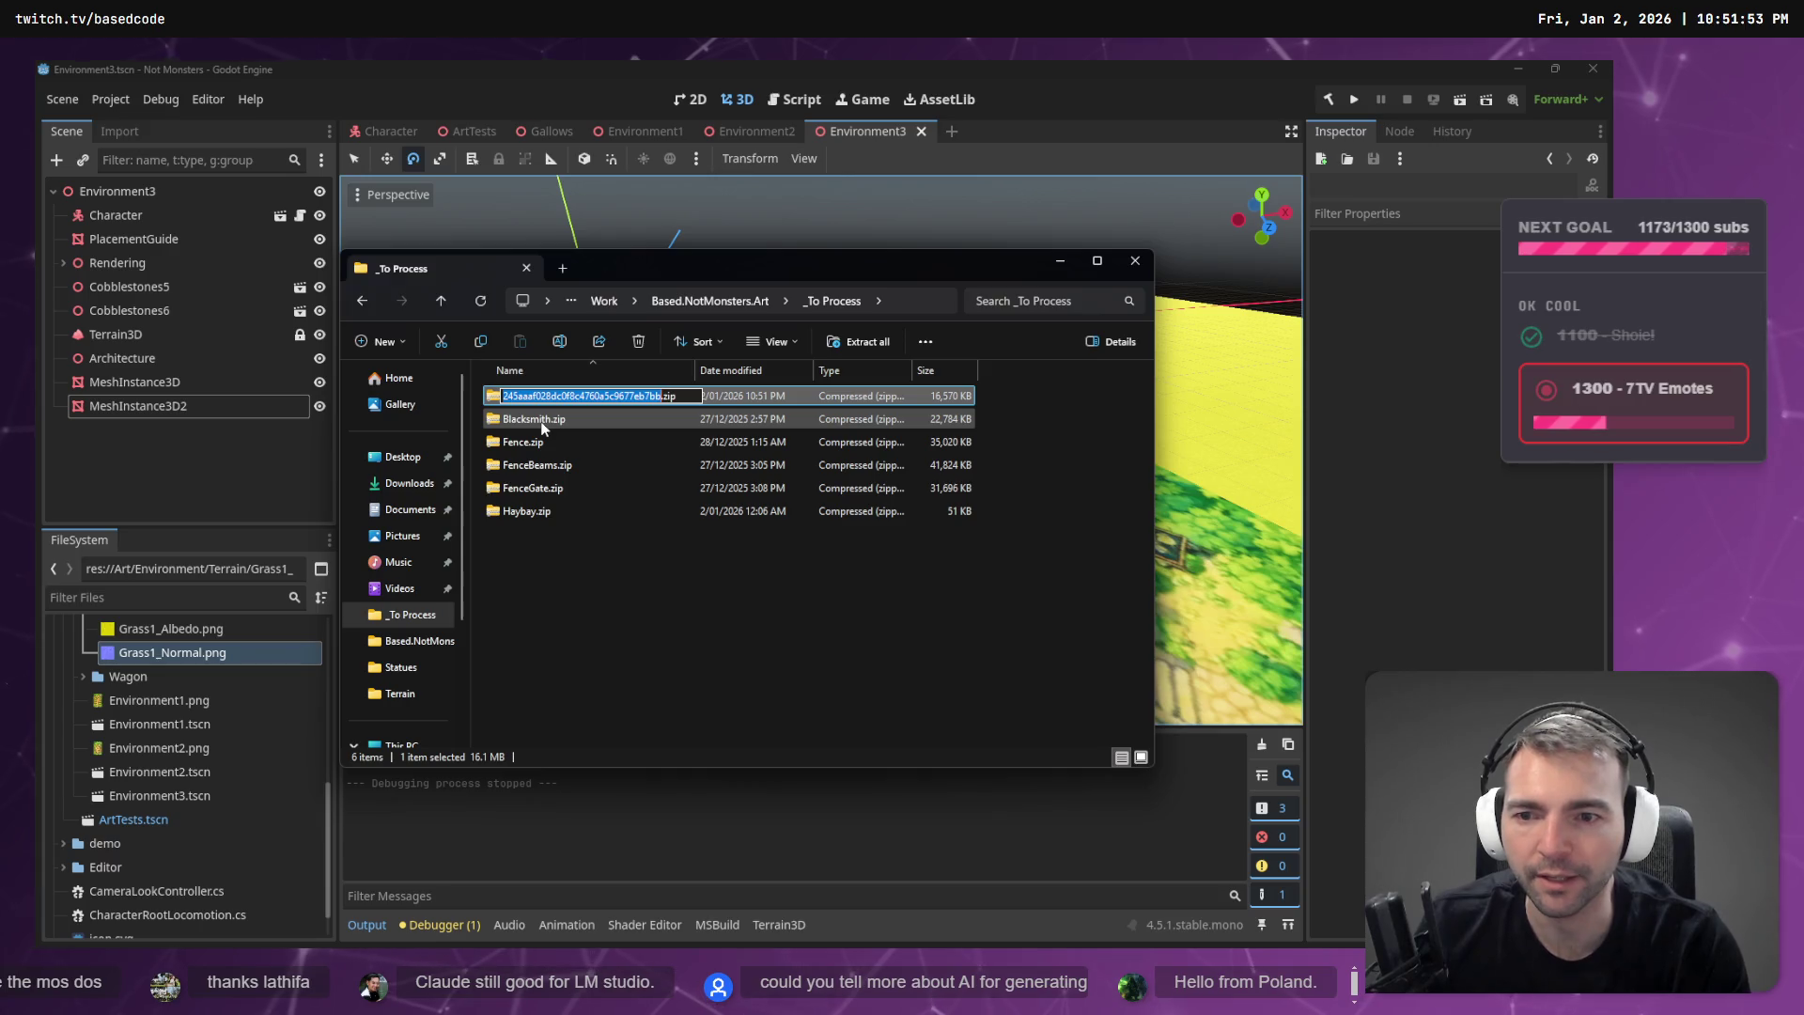
key(alt+Tab)
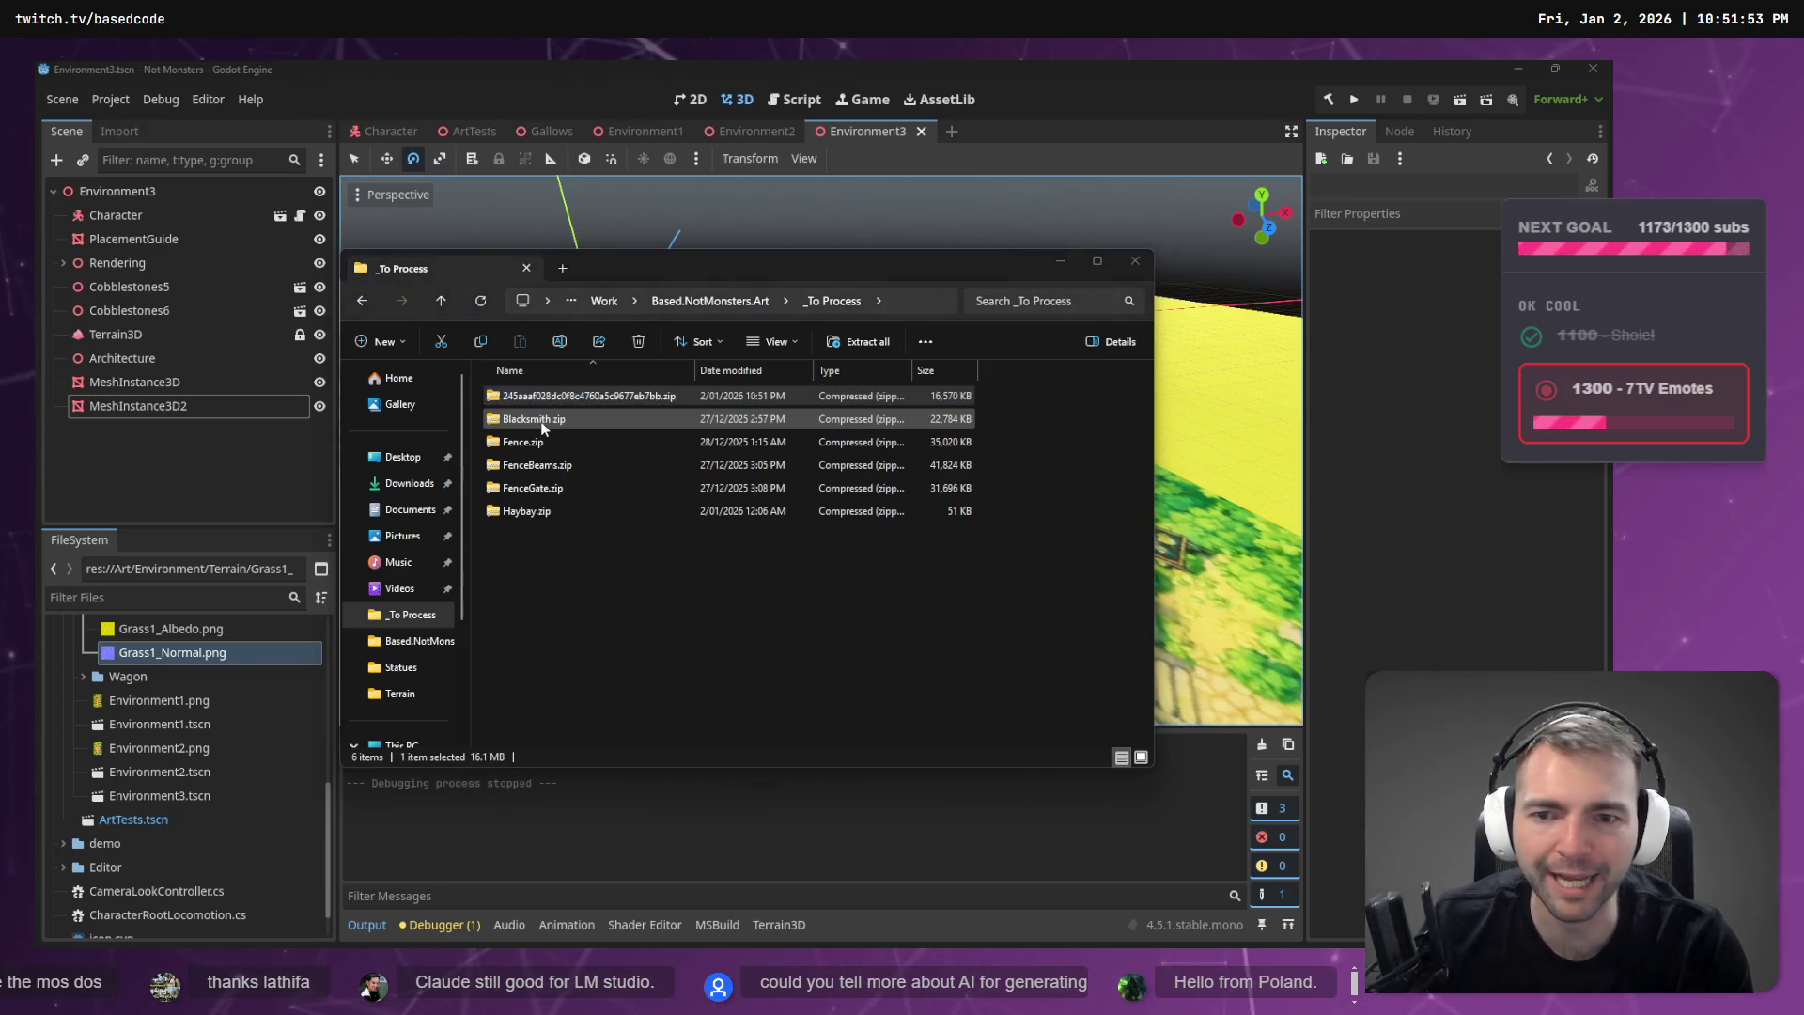
- Scroll through ChatGPT's two finished revised blacksmith workshop versions
key(alt+Tab)
scroll(579, 301, down, 1)
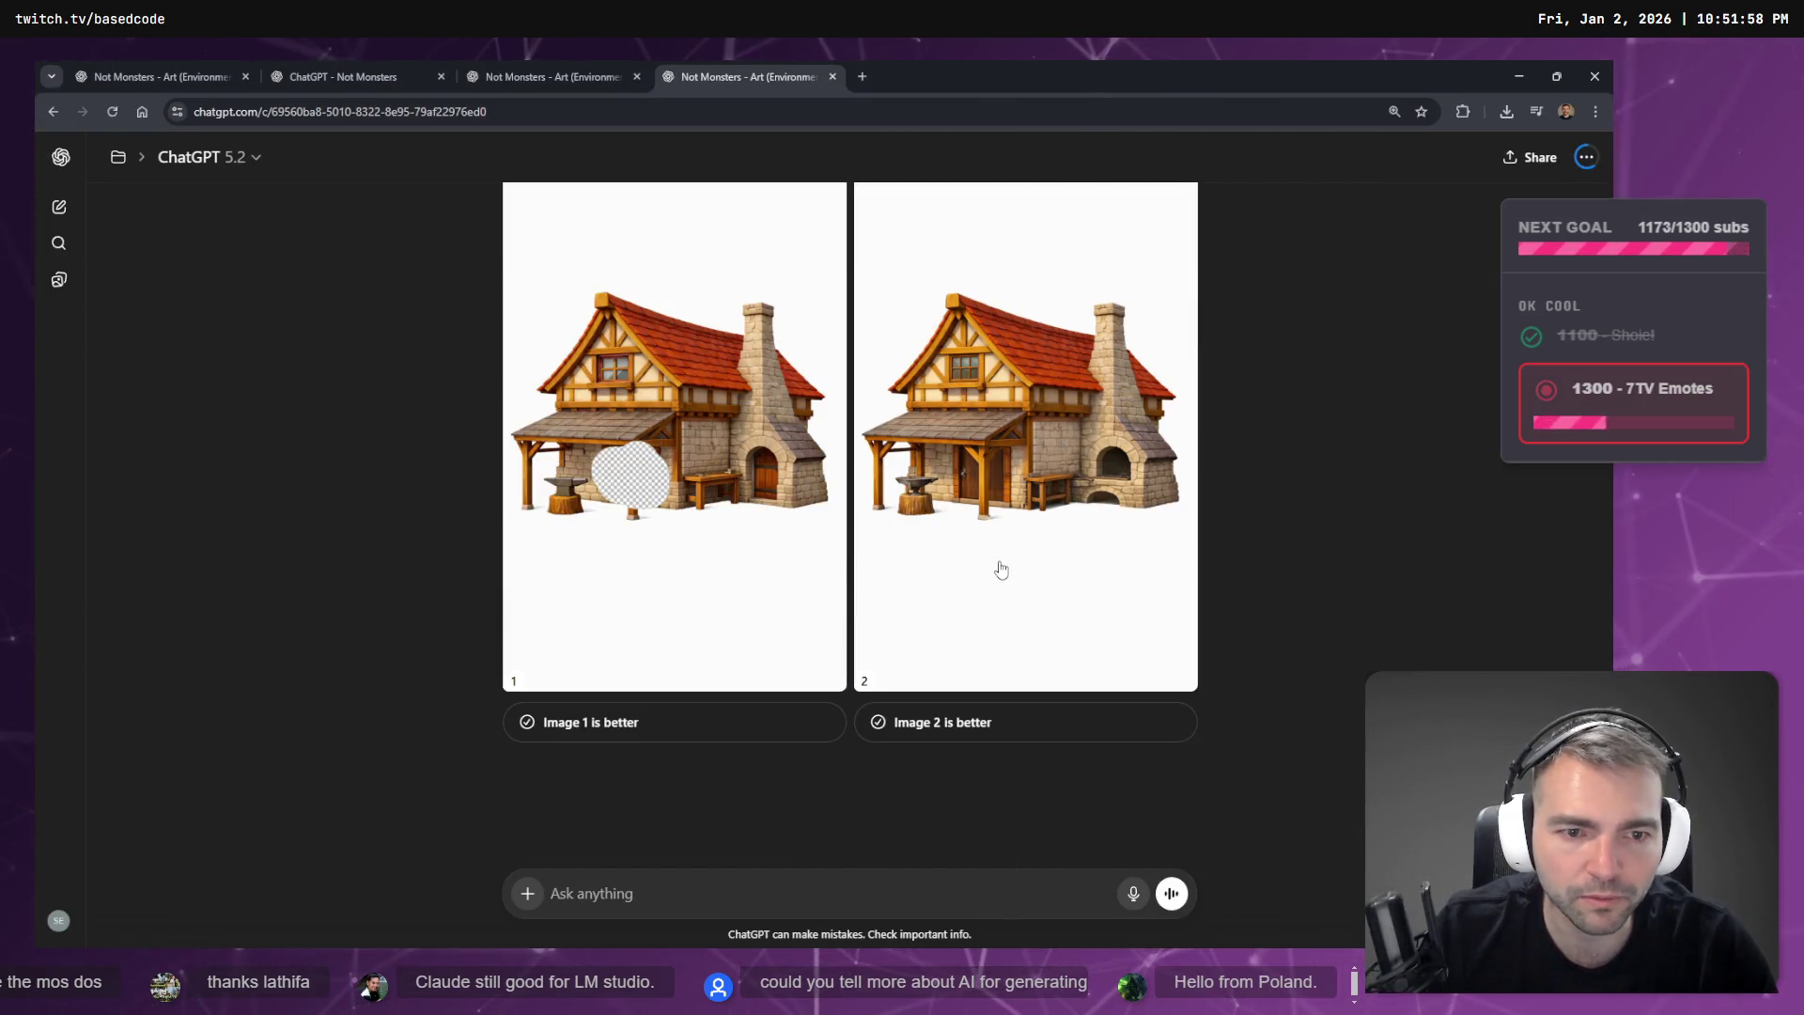
scroll(999, 572, up, 8)
scroll(962, 542, up, 1)
scroll(942, 540, down, 3)
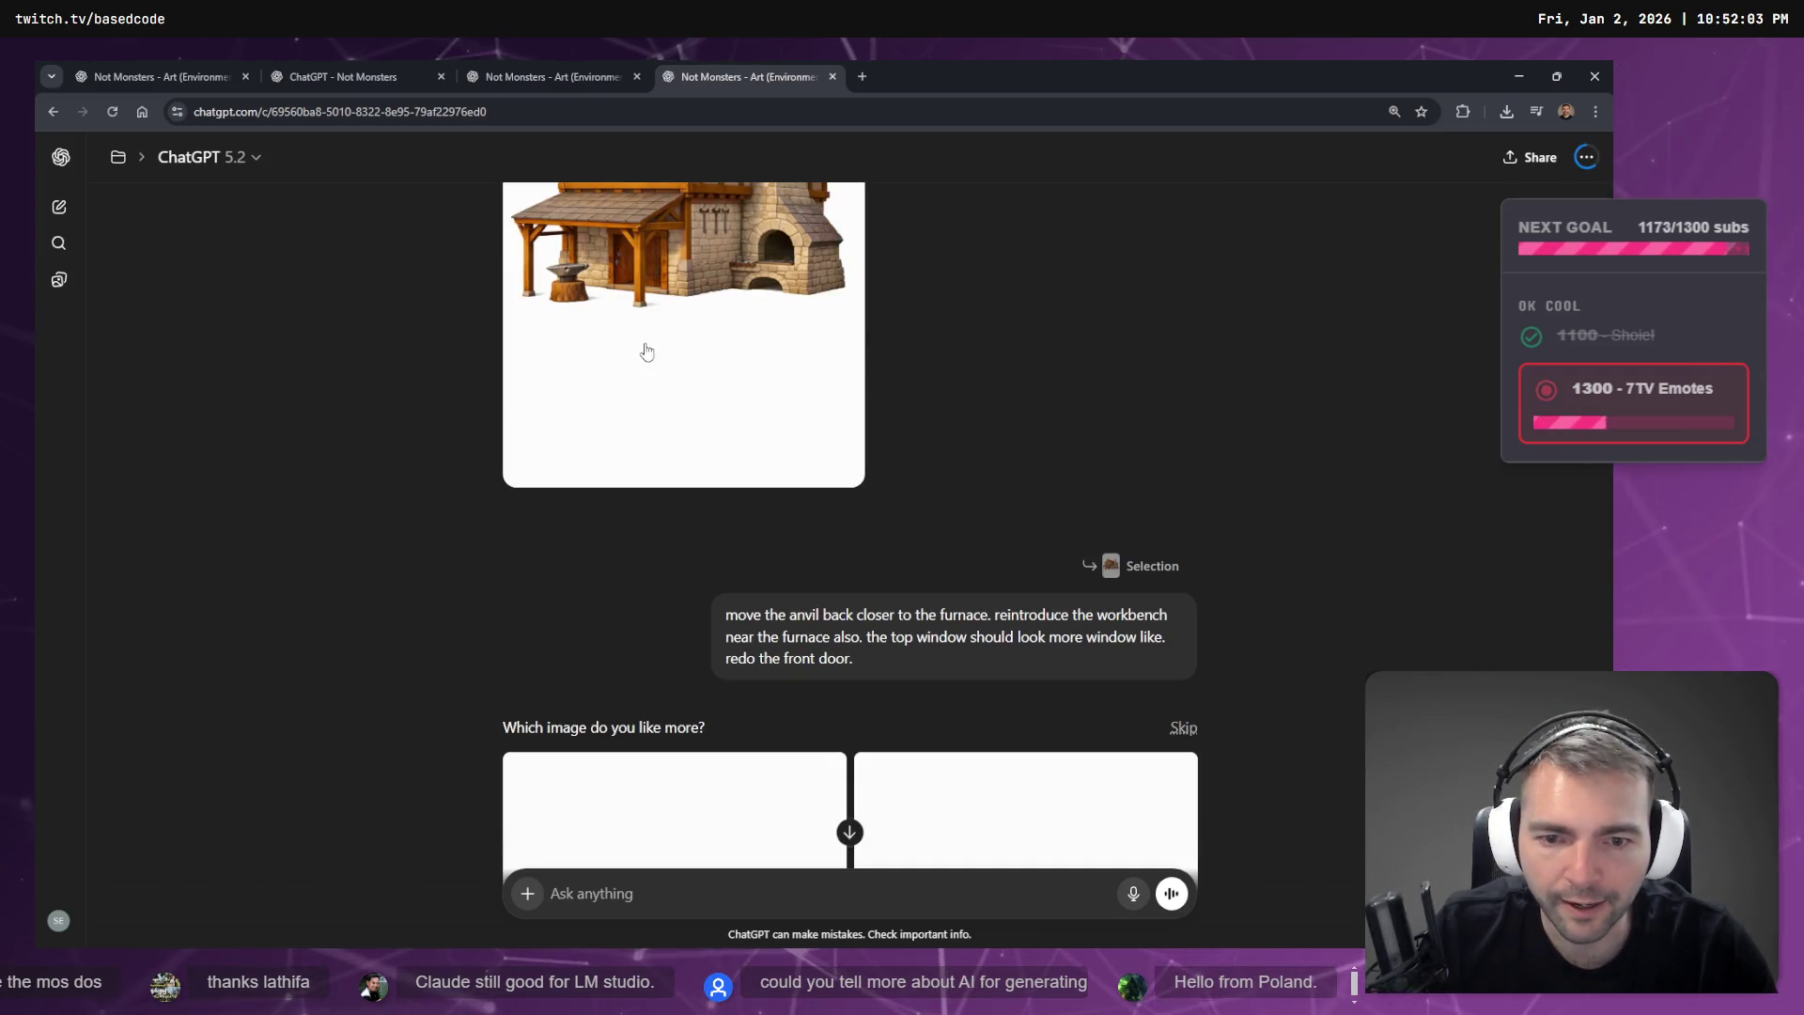
scroll(795, 508, up, 7)
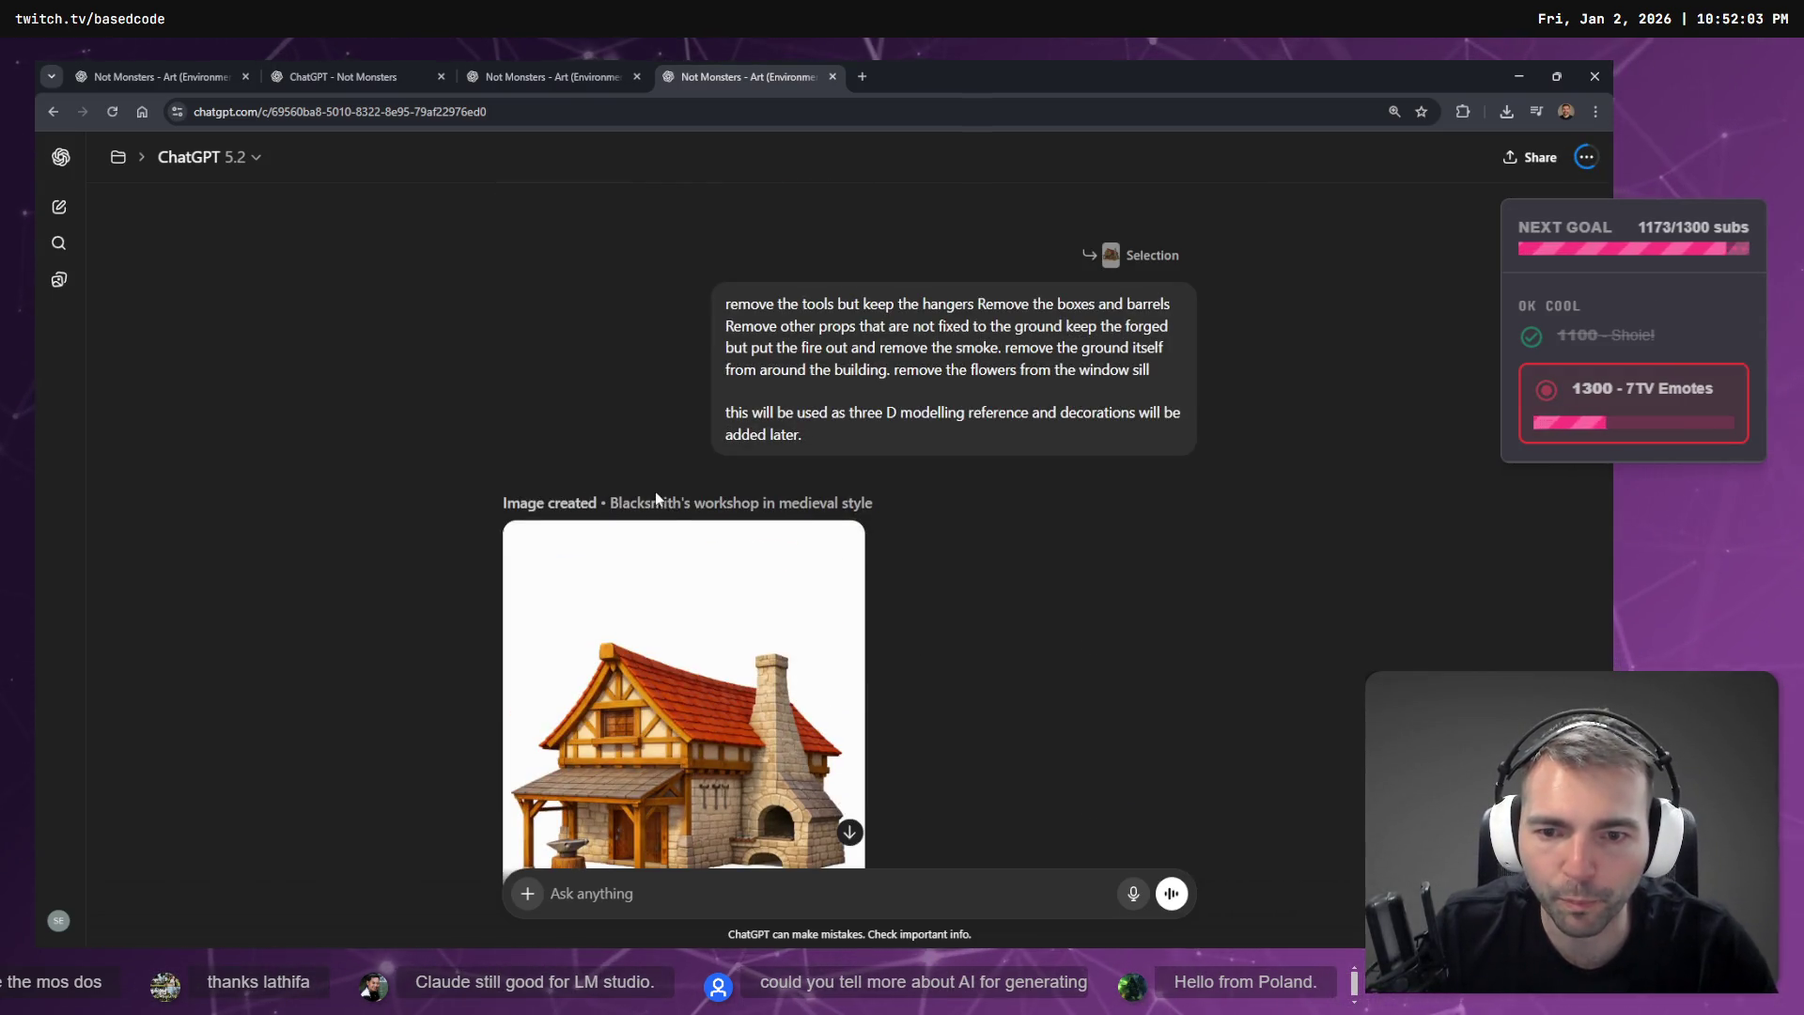
scroll(656, 497, down, 10)
scroll(894, 555, up, 1)
scroll(894, 555, down, 1)
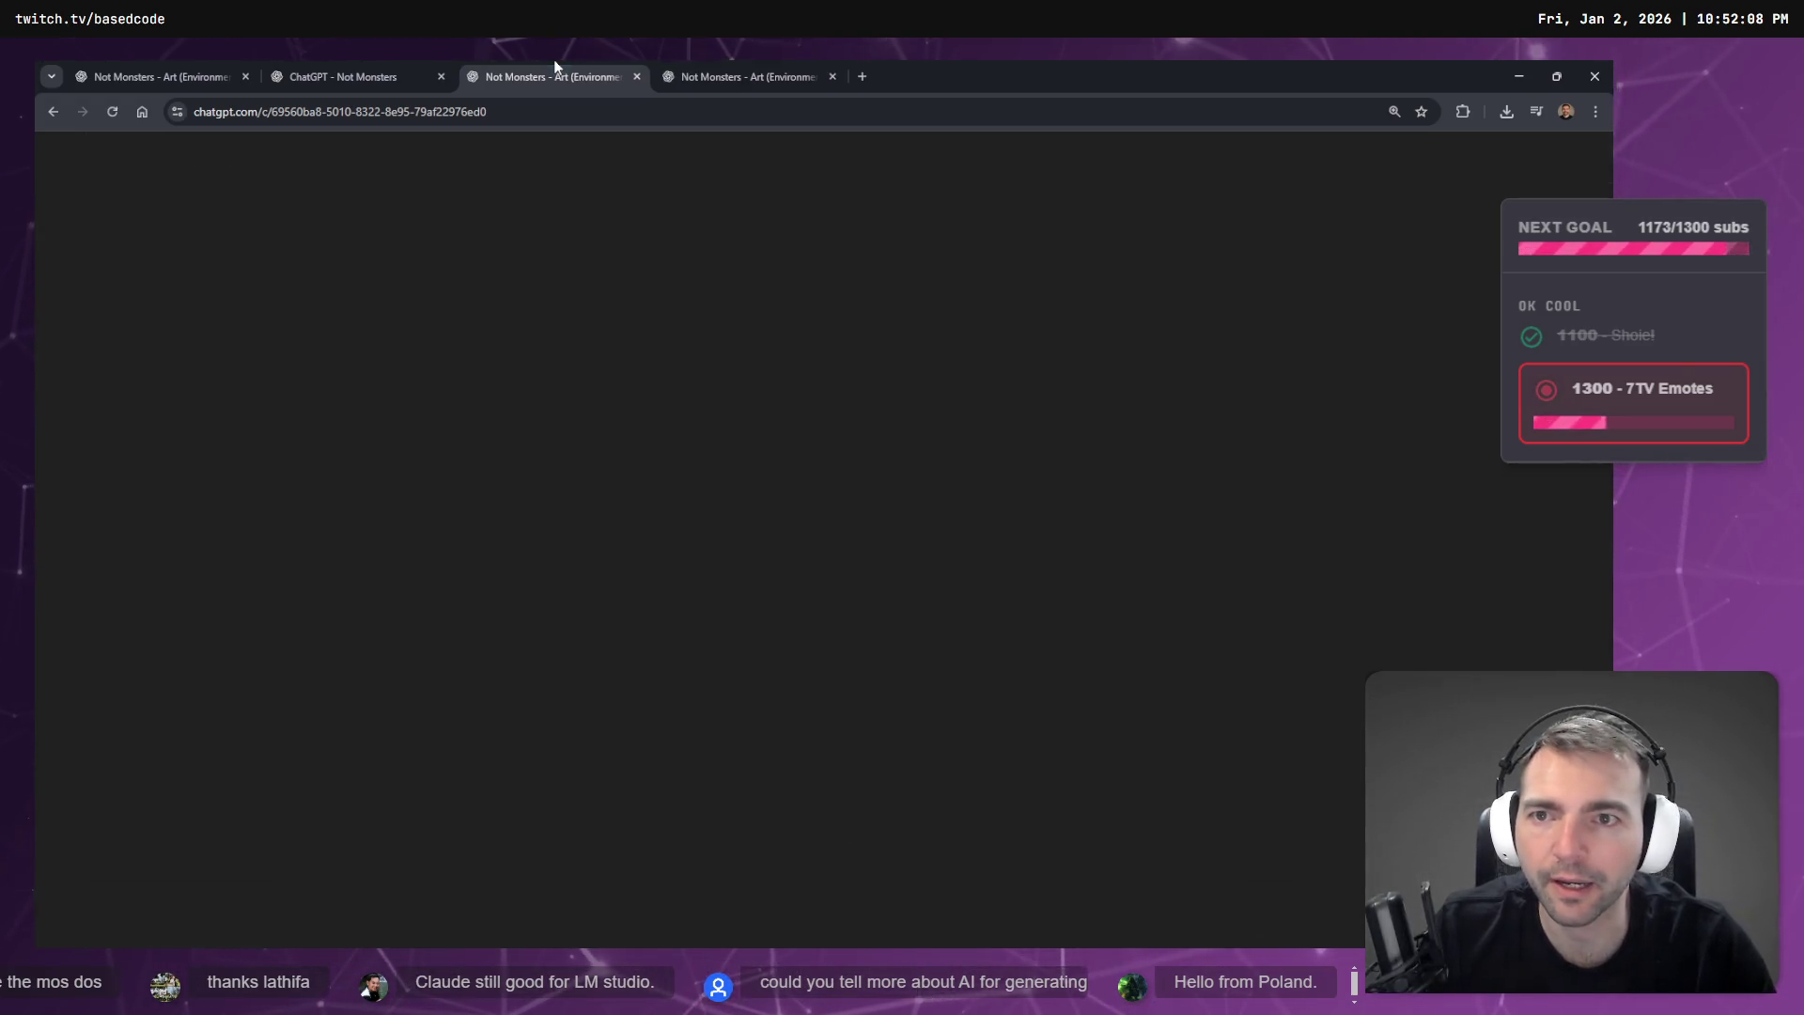
- Rename the new zip to BalcksmithWorkshop.zip
key(alt+Tab)
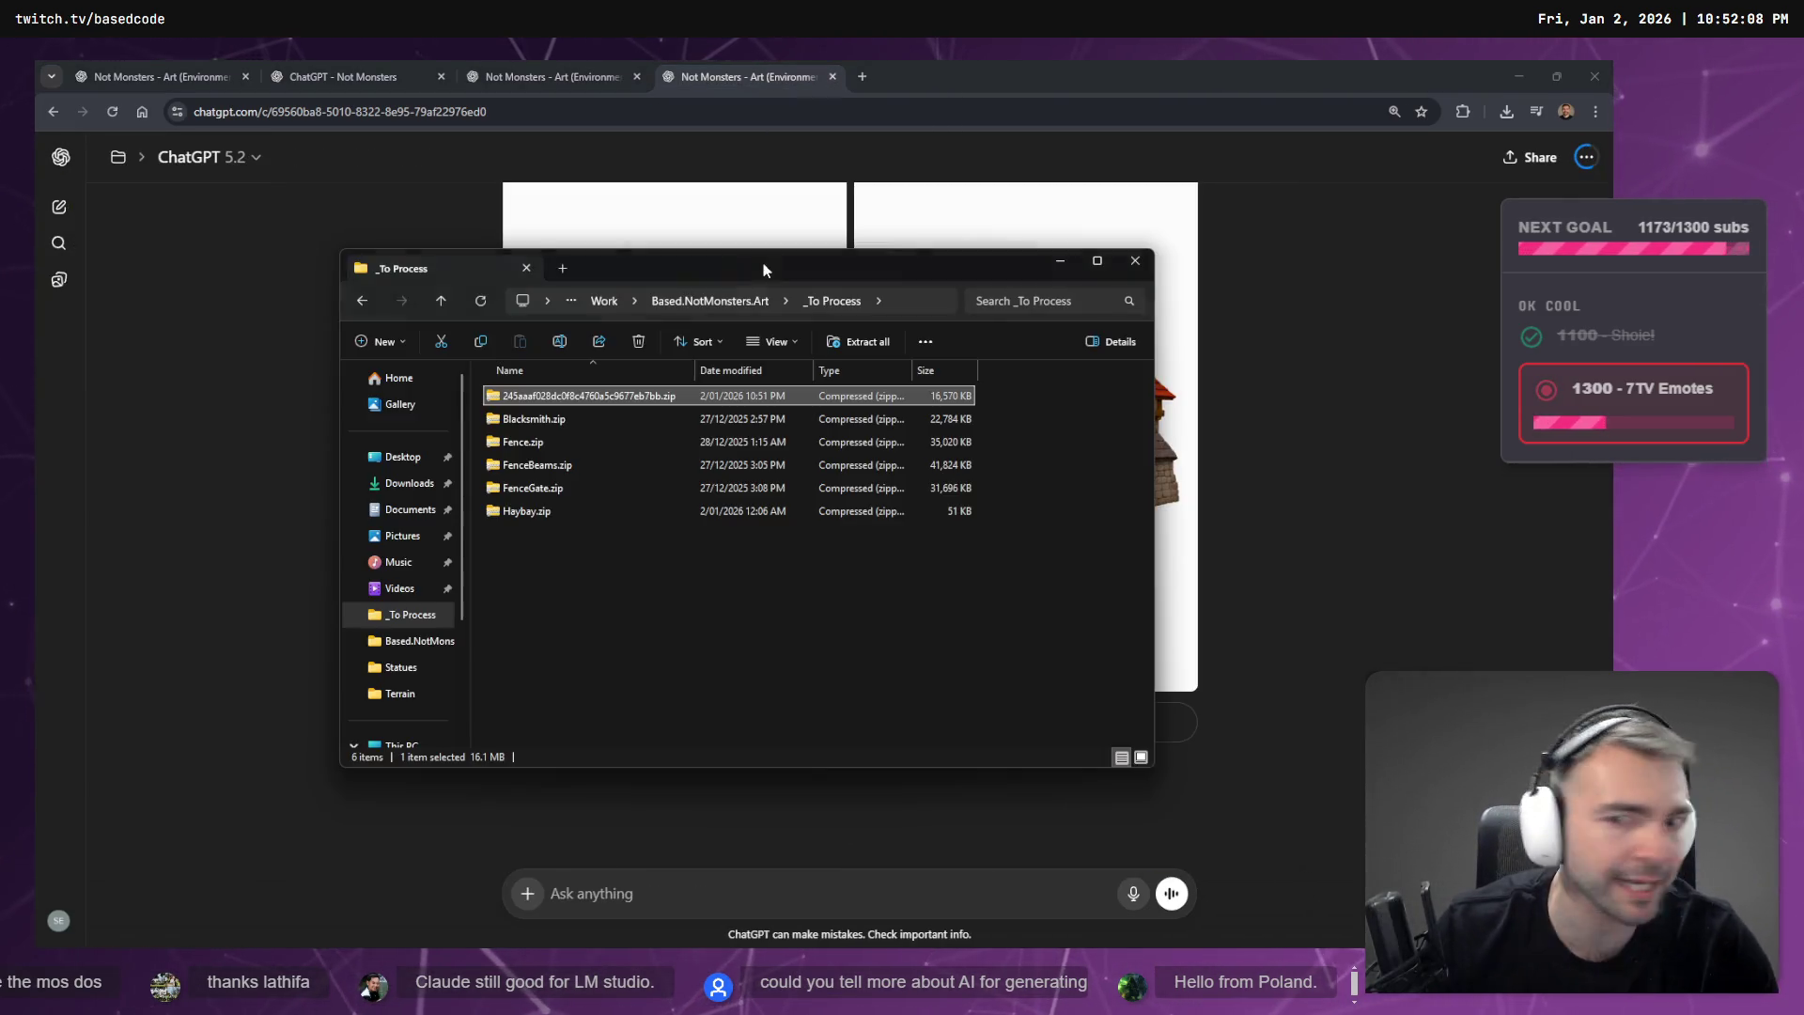
key(F2)
text(cksmithWor)
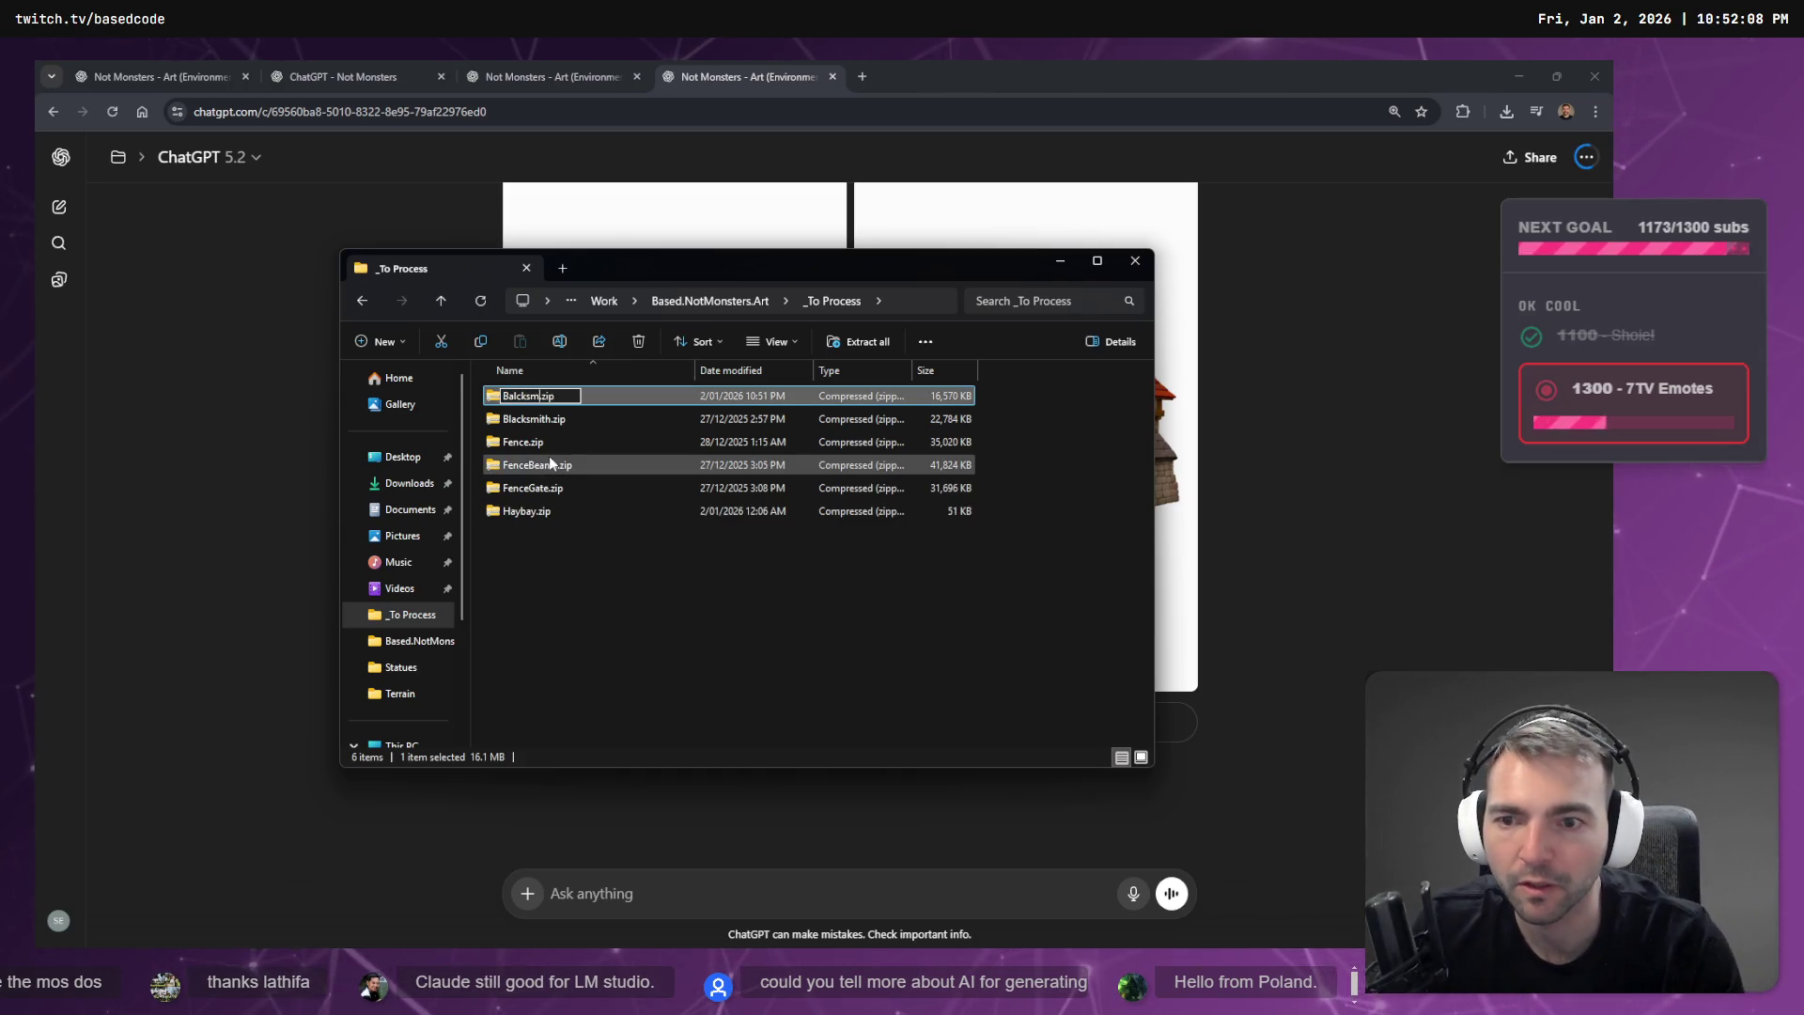
text(kshop)
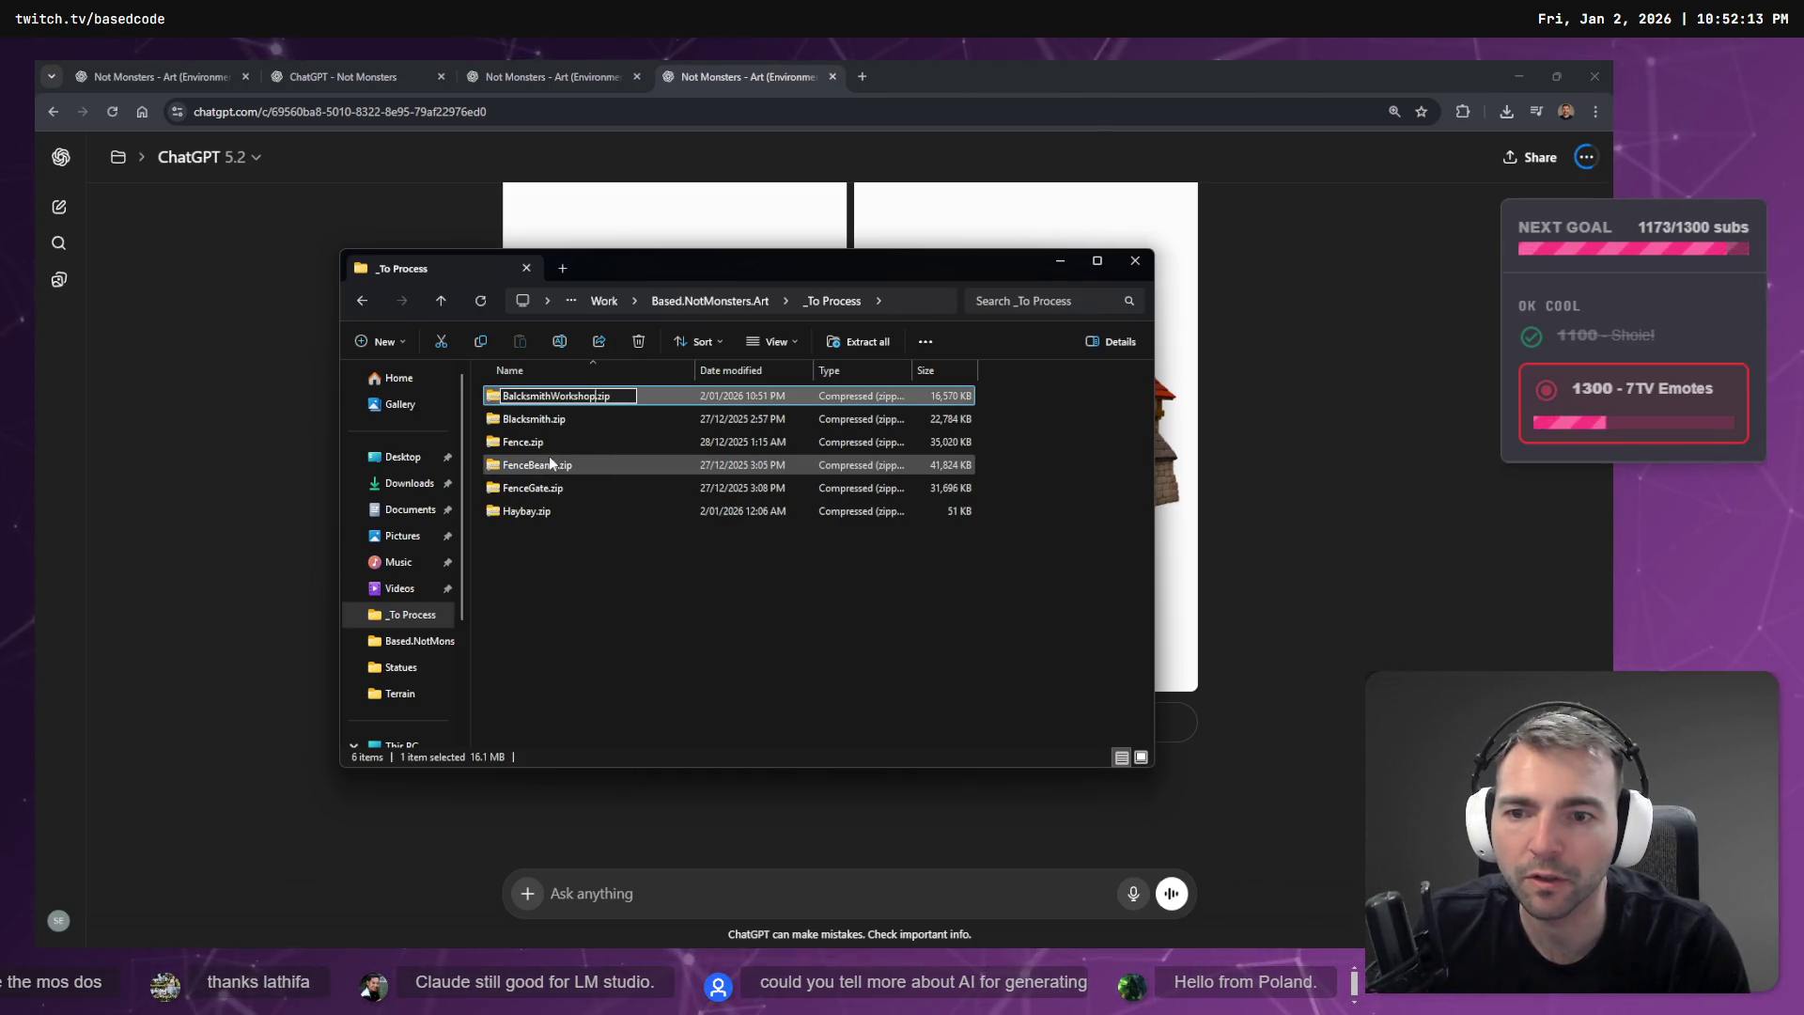
key(Return)
- Extract the archive, copy the BalcksmithWorkshop folder path, and open a new browser tab
mouse_move(495, 396)
mouse_down()
mouse_move(685, 704)
mouse_move(699, 680)
mouse_up()
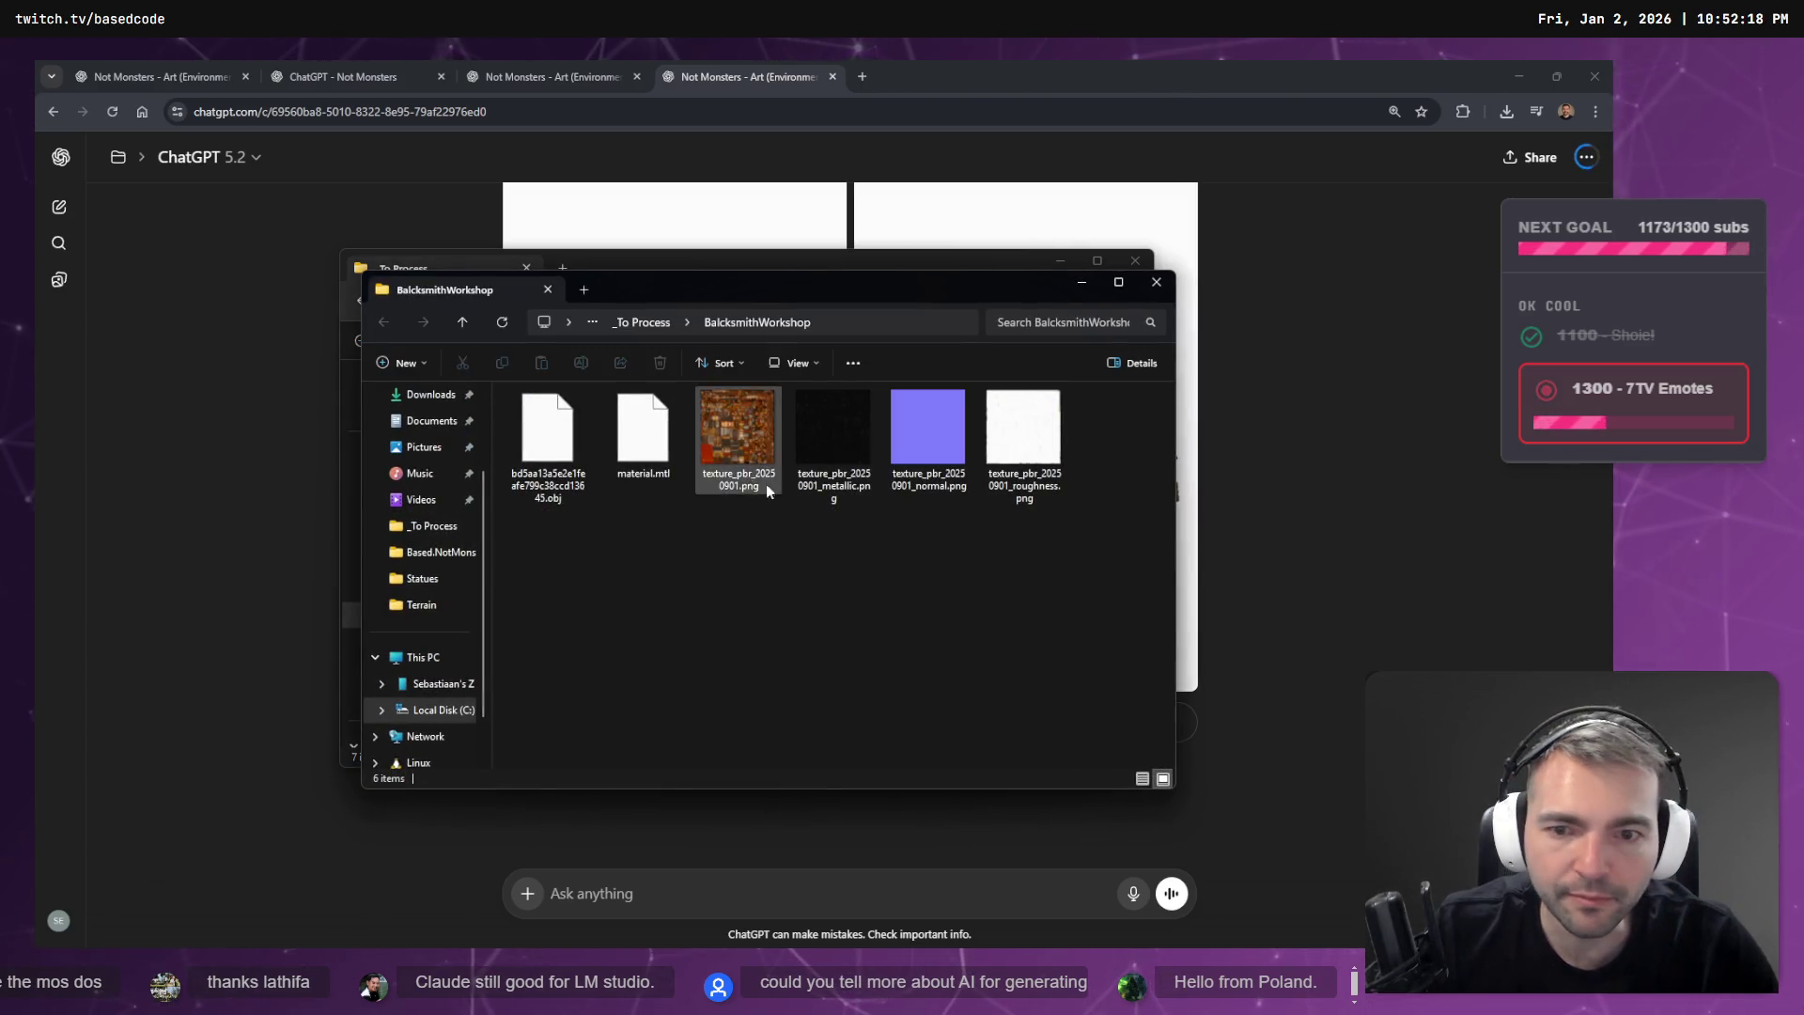
click(874, 322)
double_click(884, 322)
key(Escape)
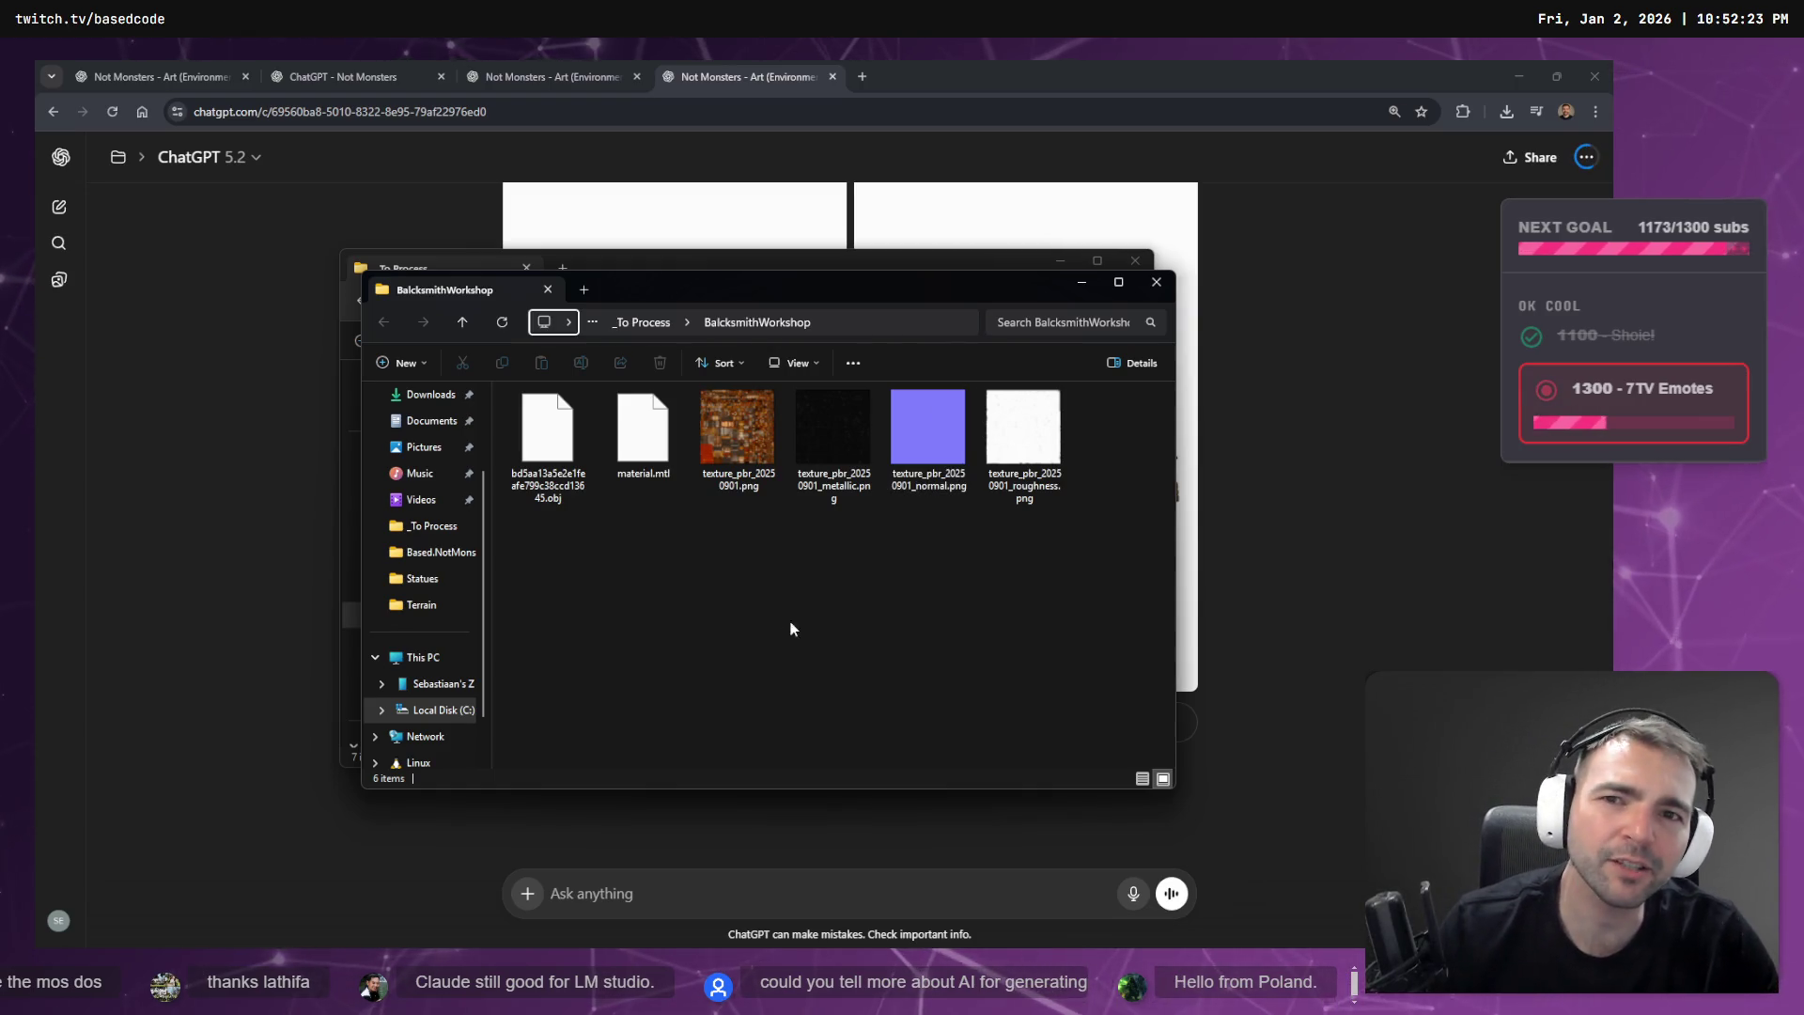
click(945, 59)
key(ctrl+t)
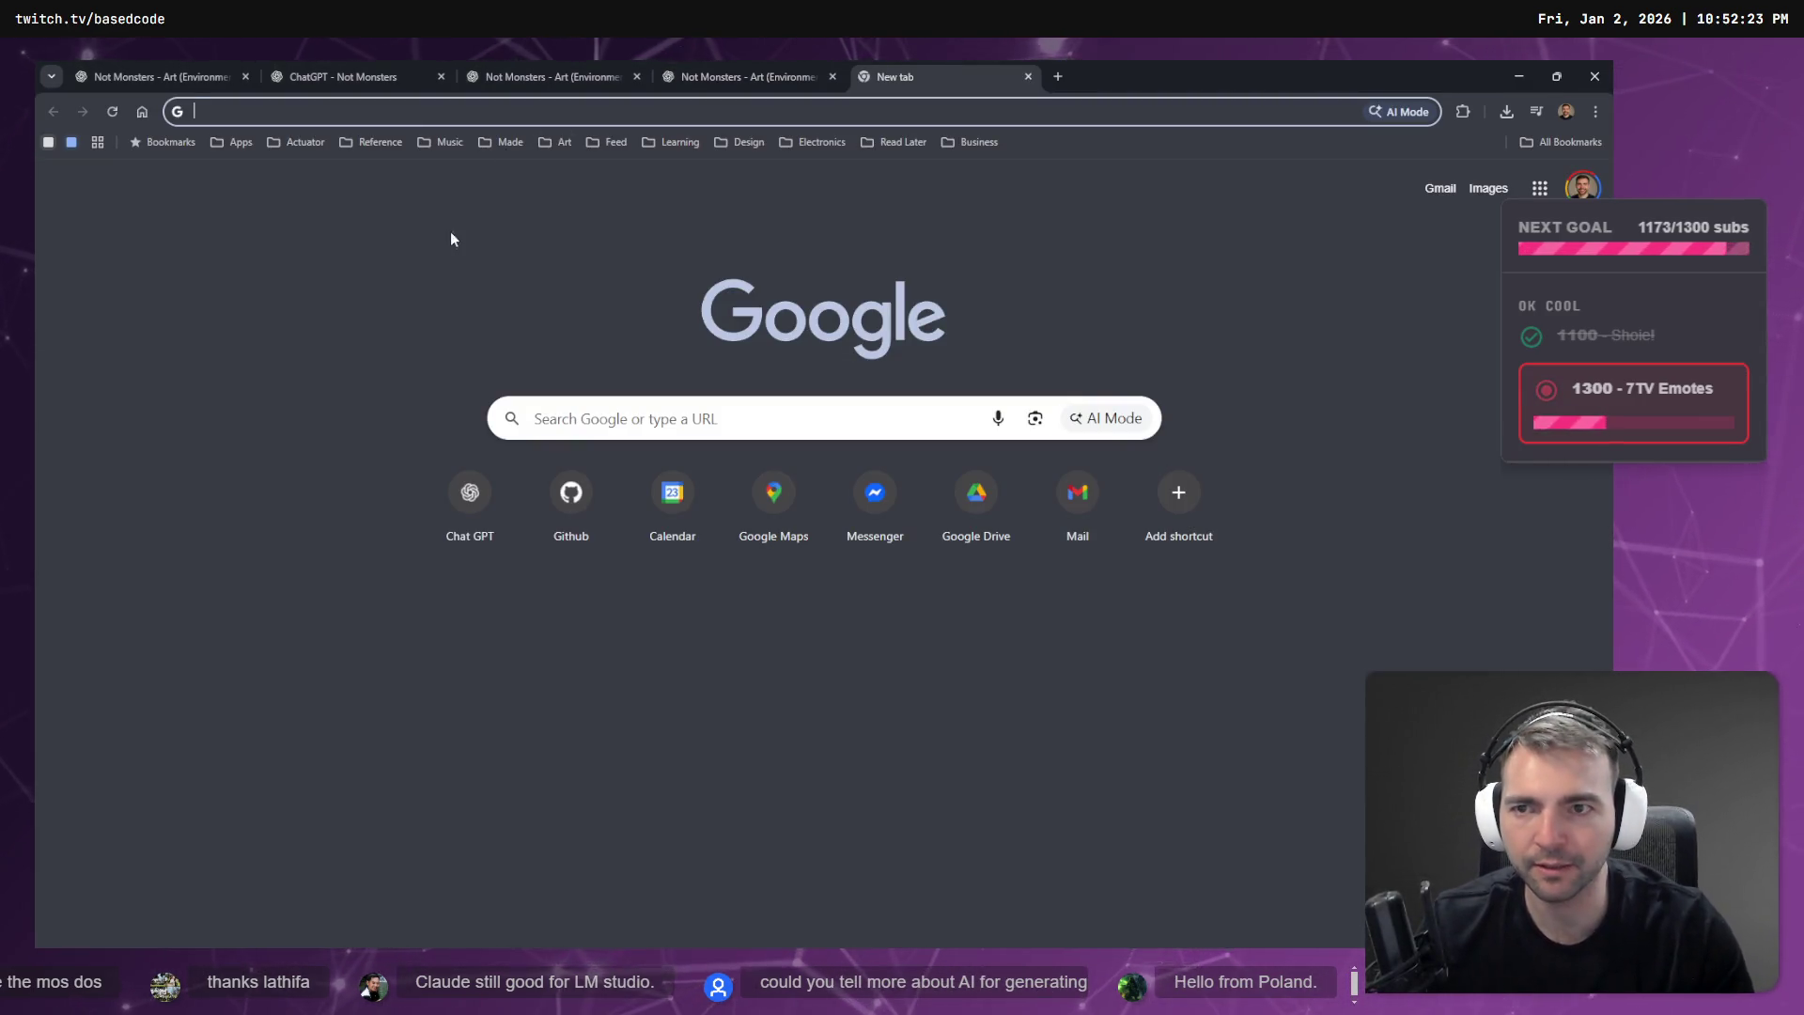
- Ask Google for a better word for a blacksmith's workshop and expand the smithy/forge answer
click(606, 414)
key(super+h)
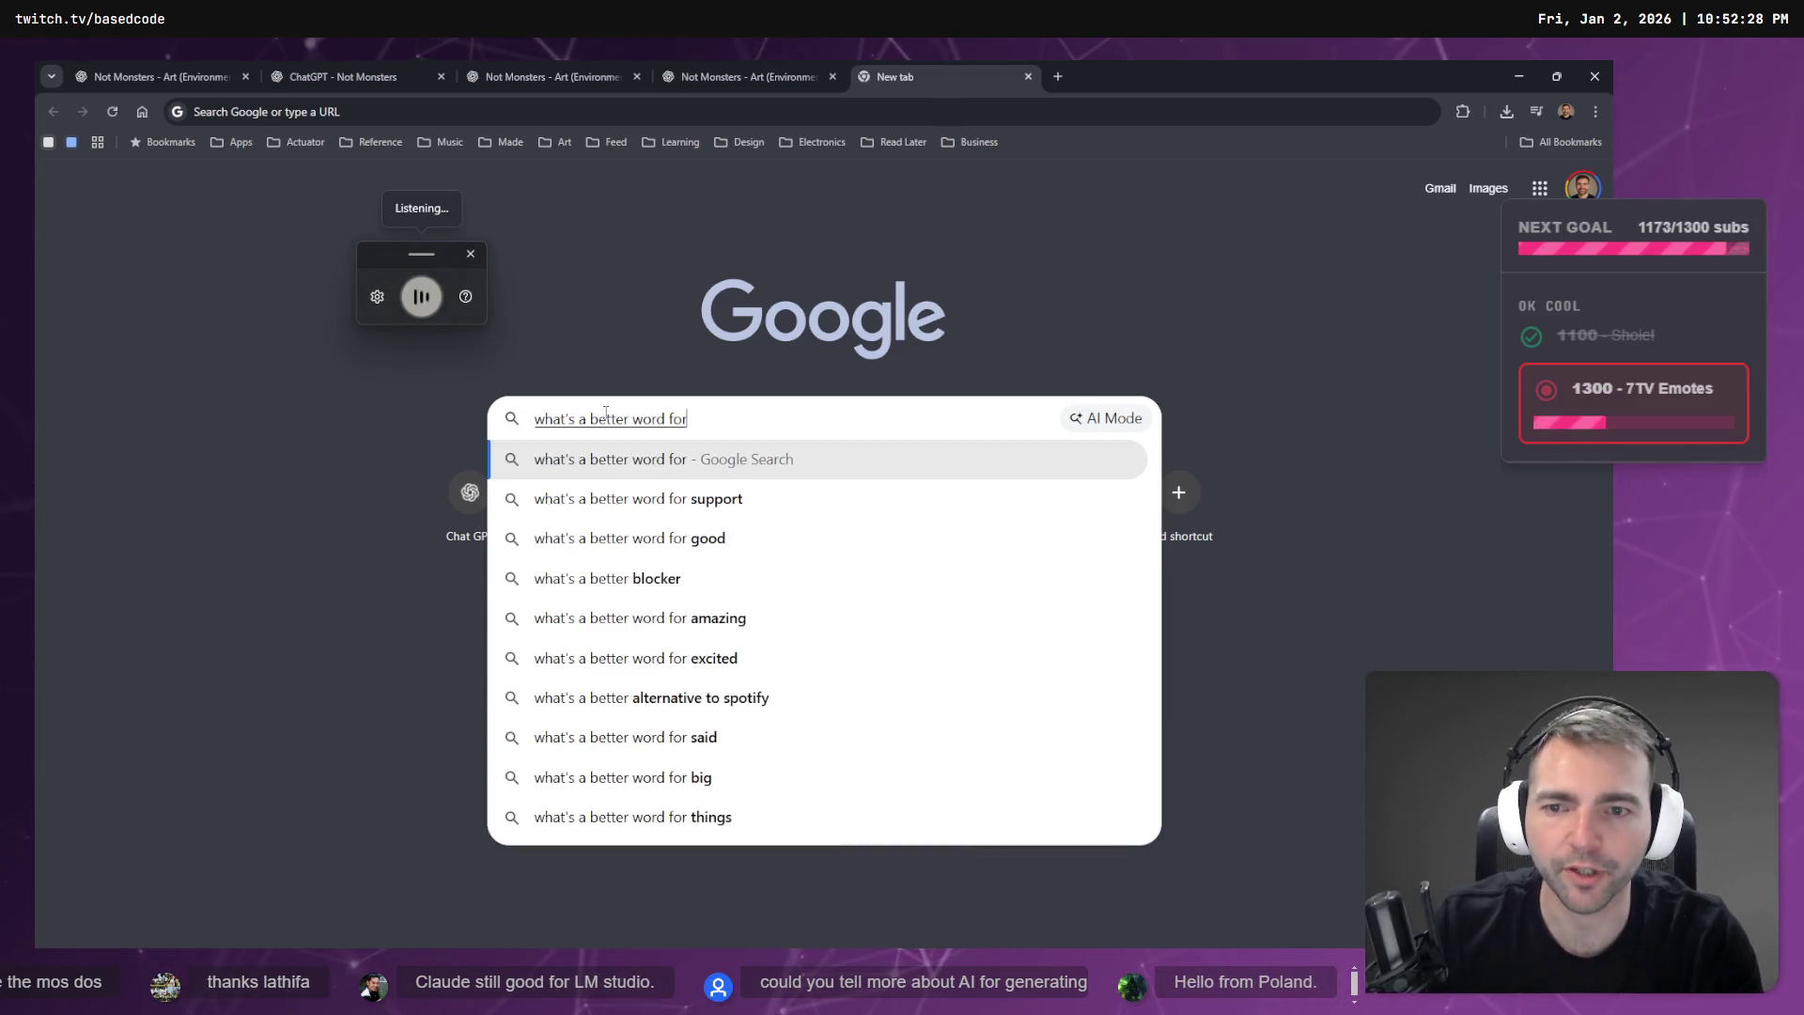
key(Return)
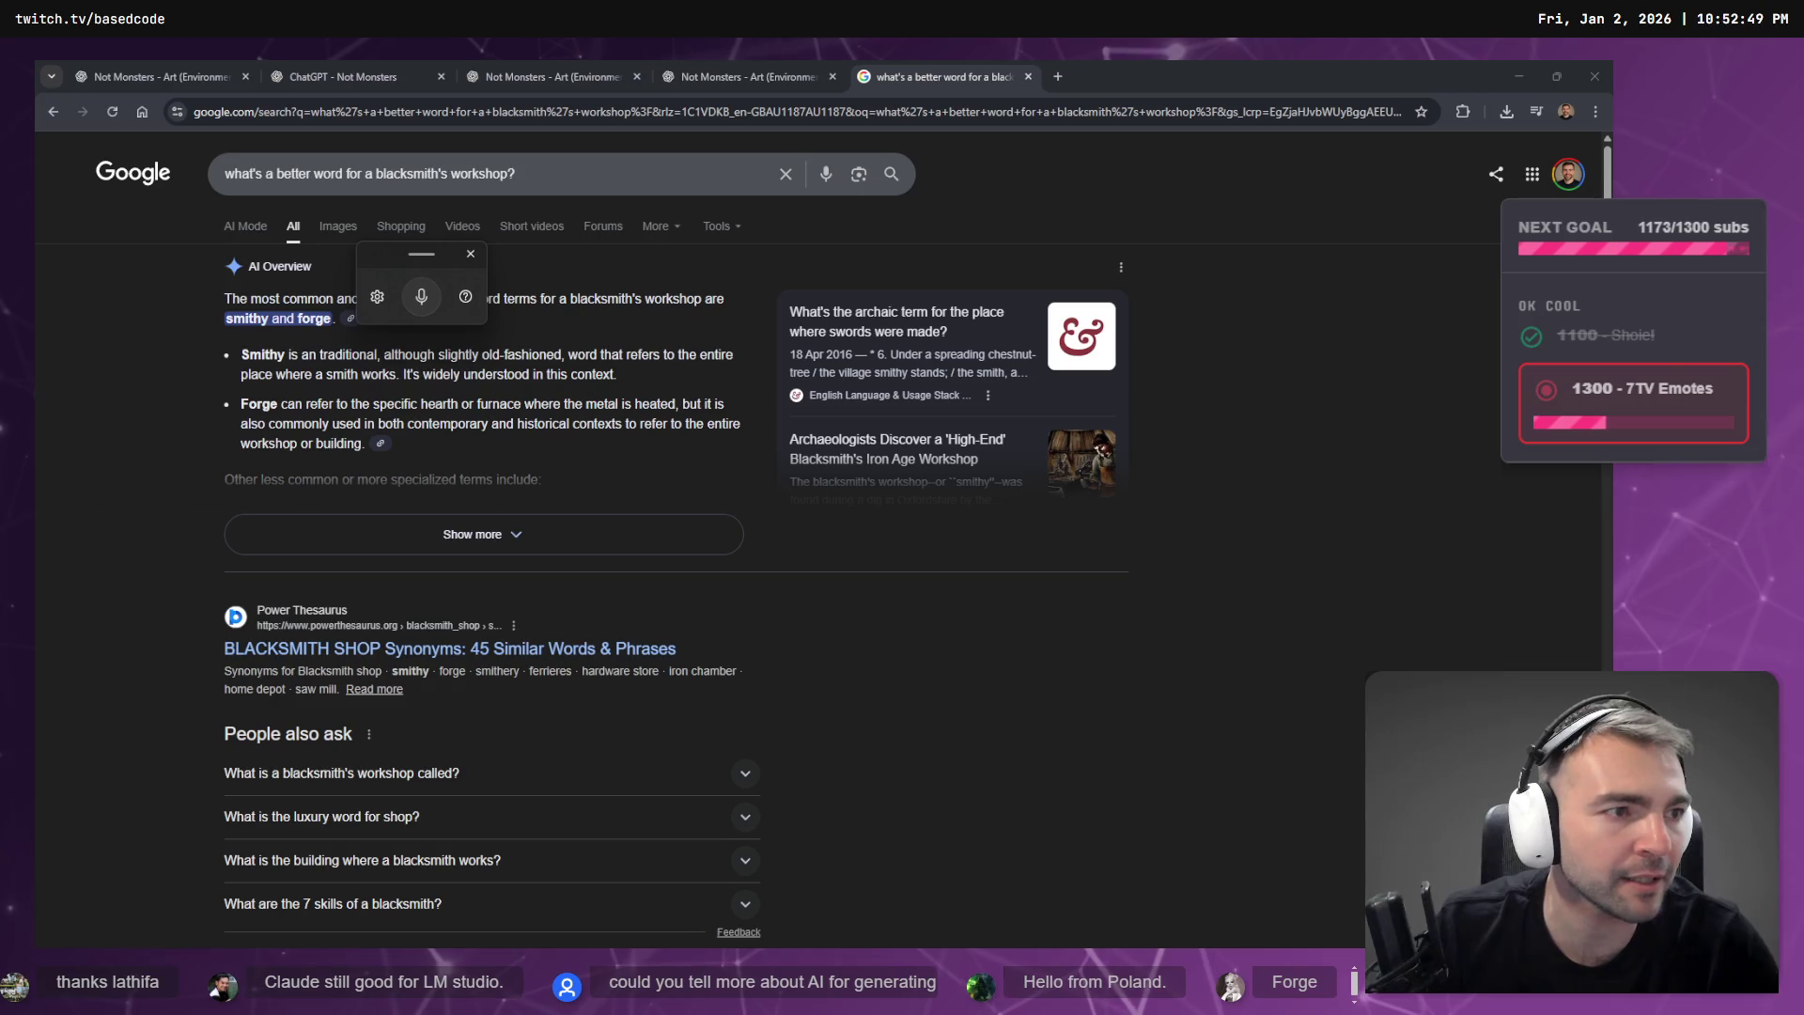
click(532, 537)
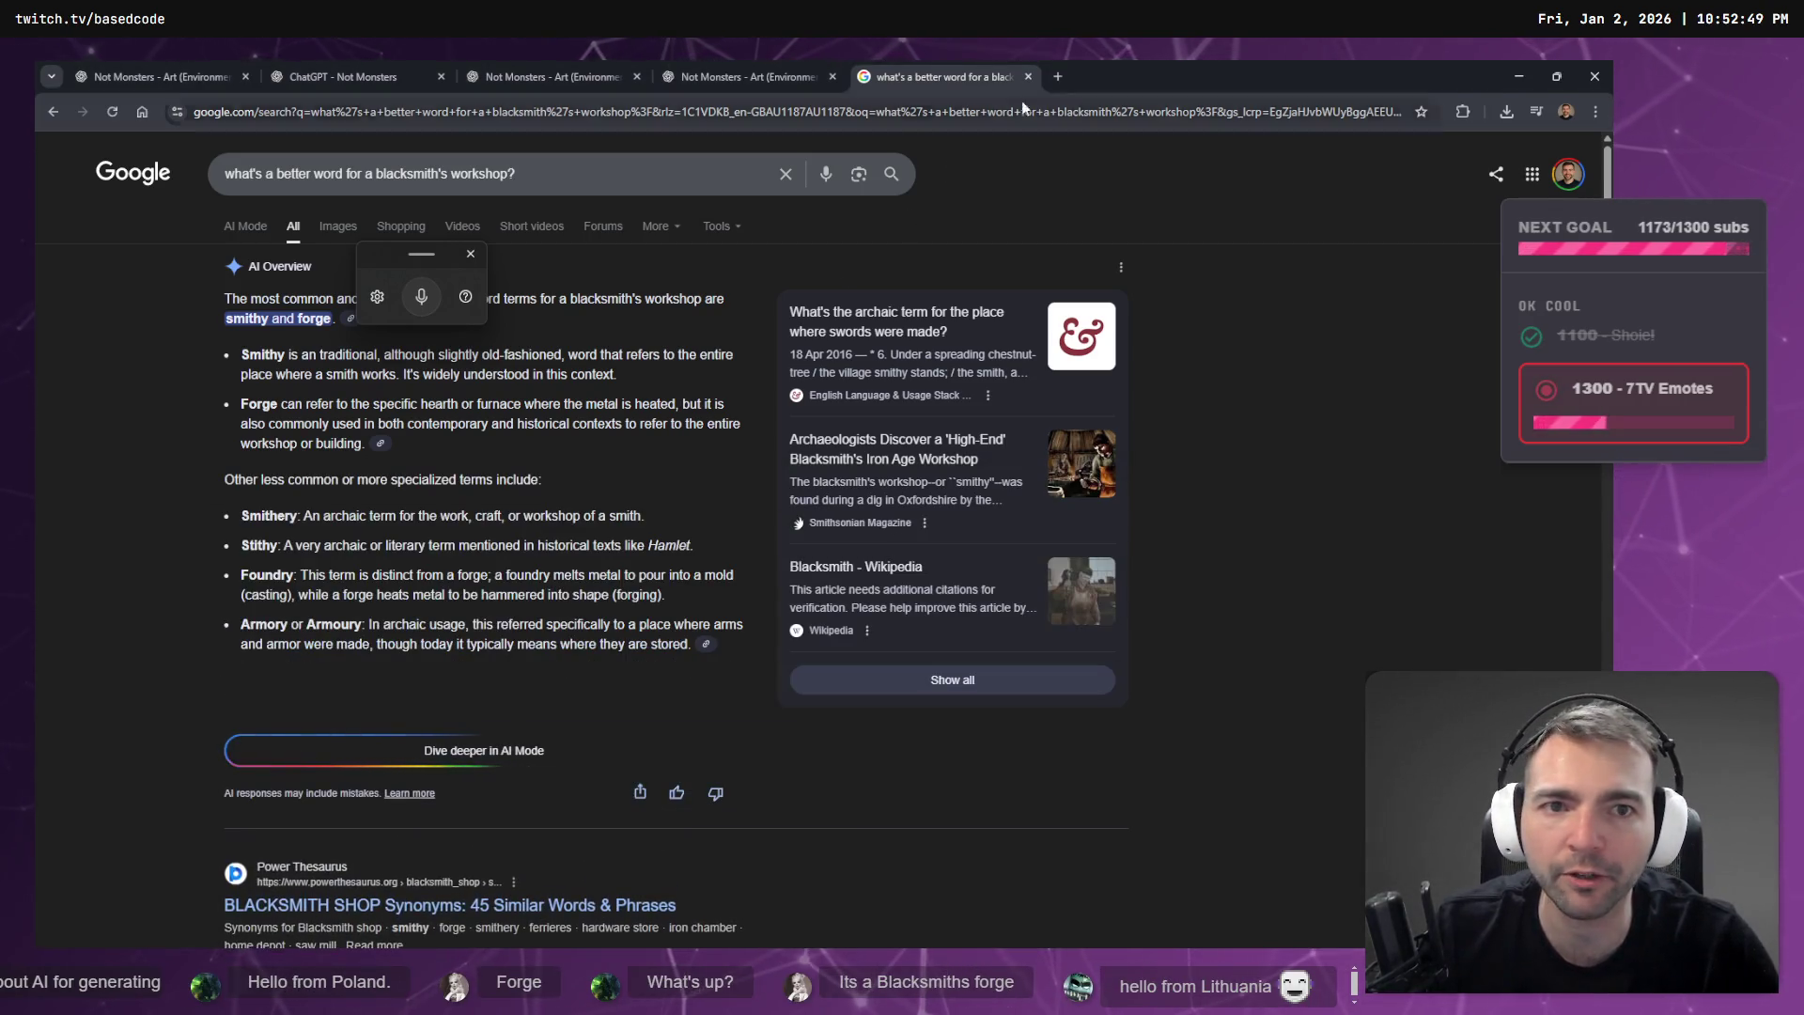
- Open a new browser tab and get its Google search box ready for a query
click(1057, 77)
click(232, 142)
scroll(268, 423, down, 5)
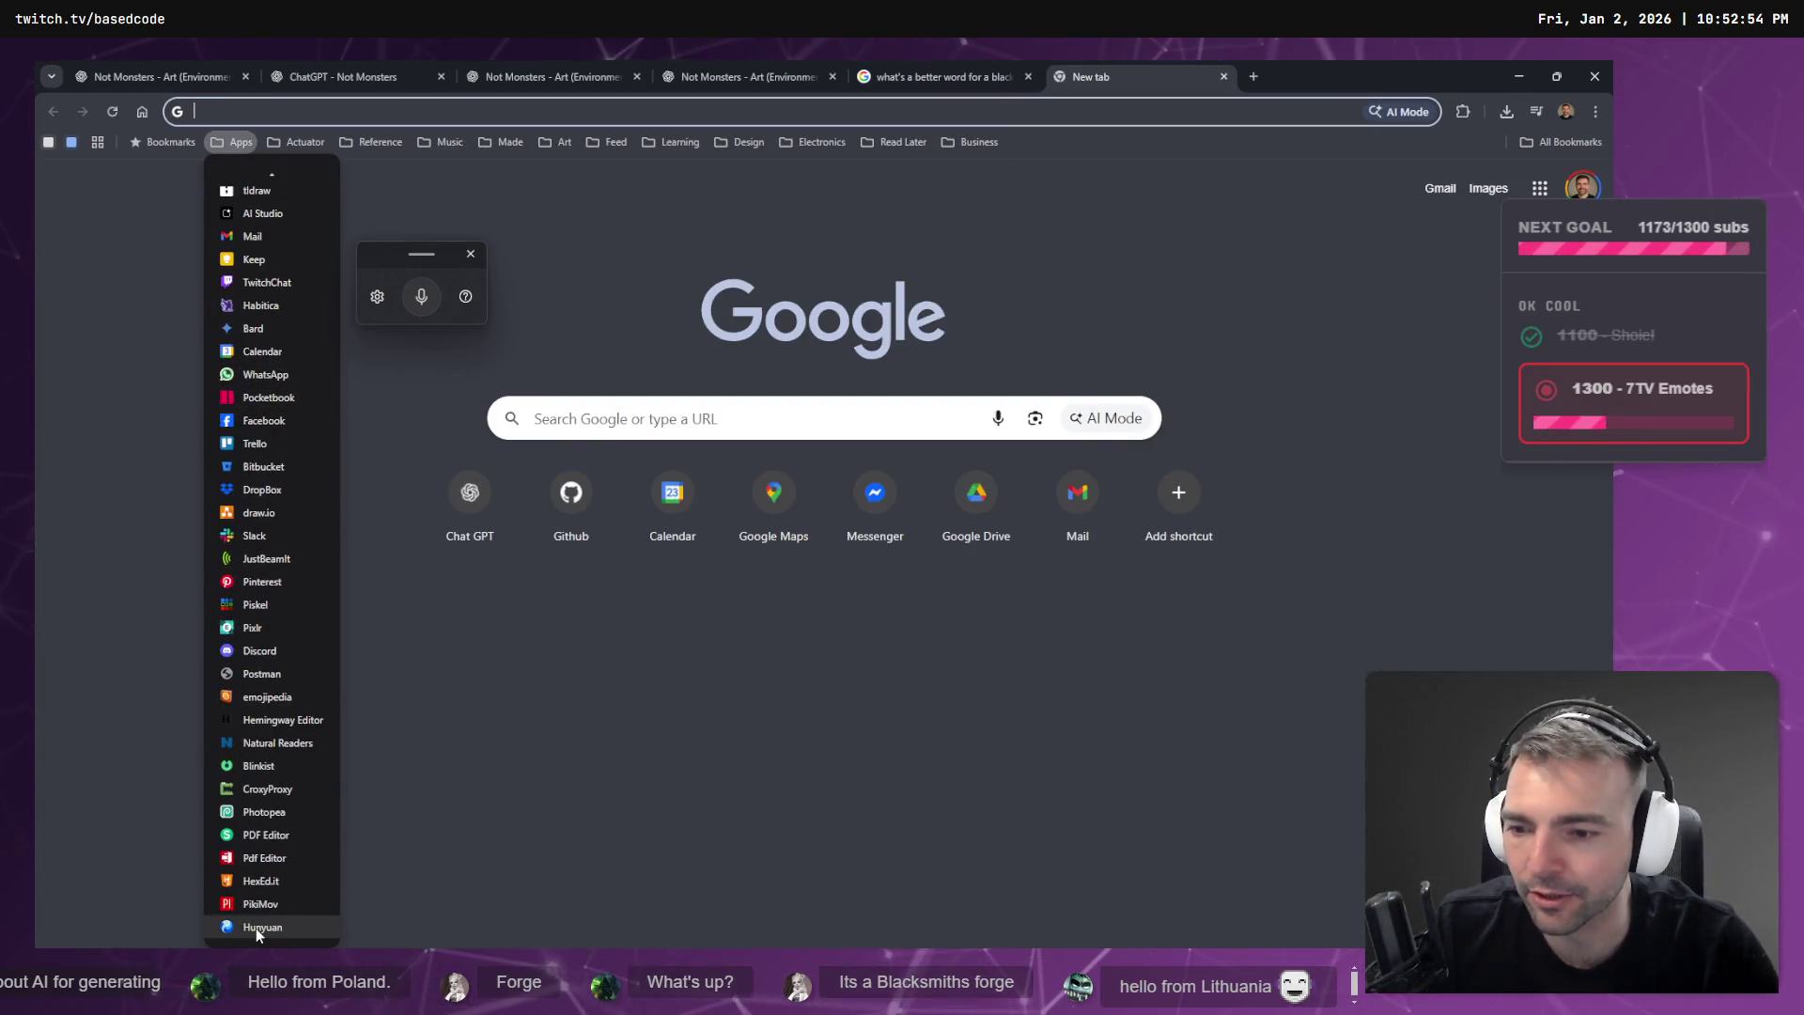
click(401, 831)
click(996, 73)
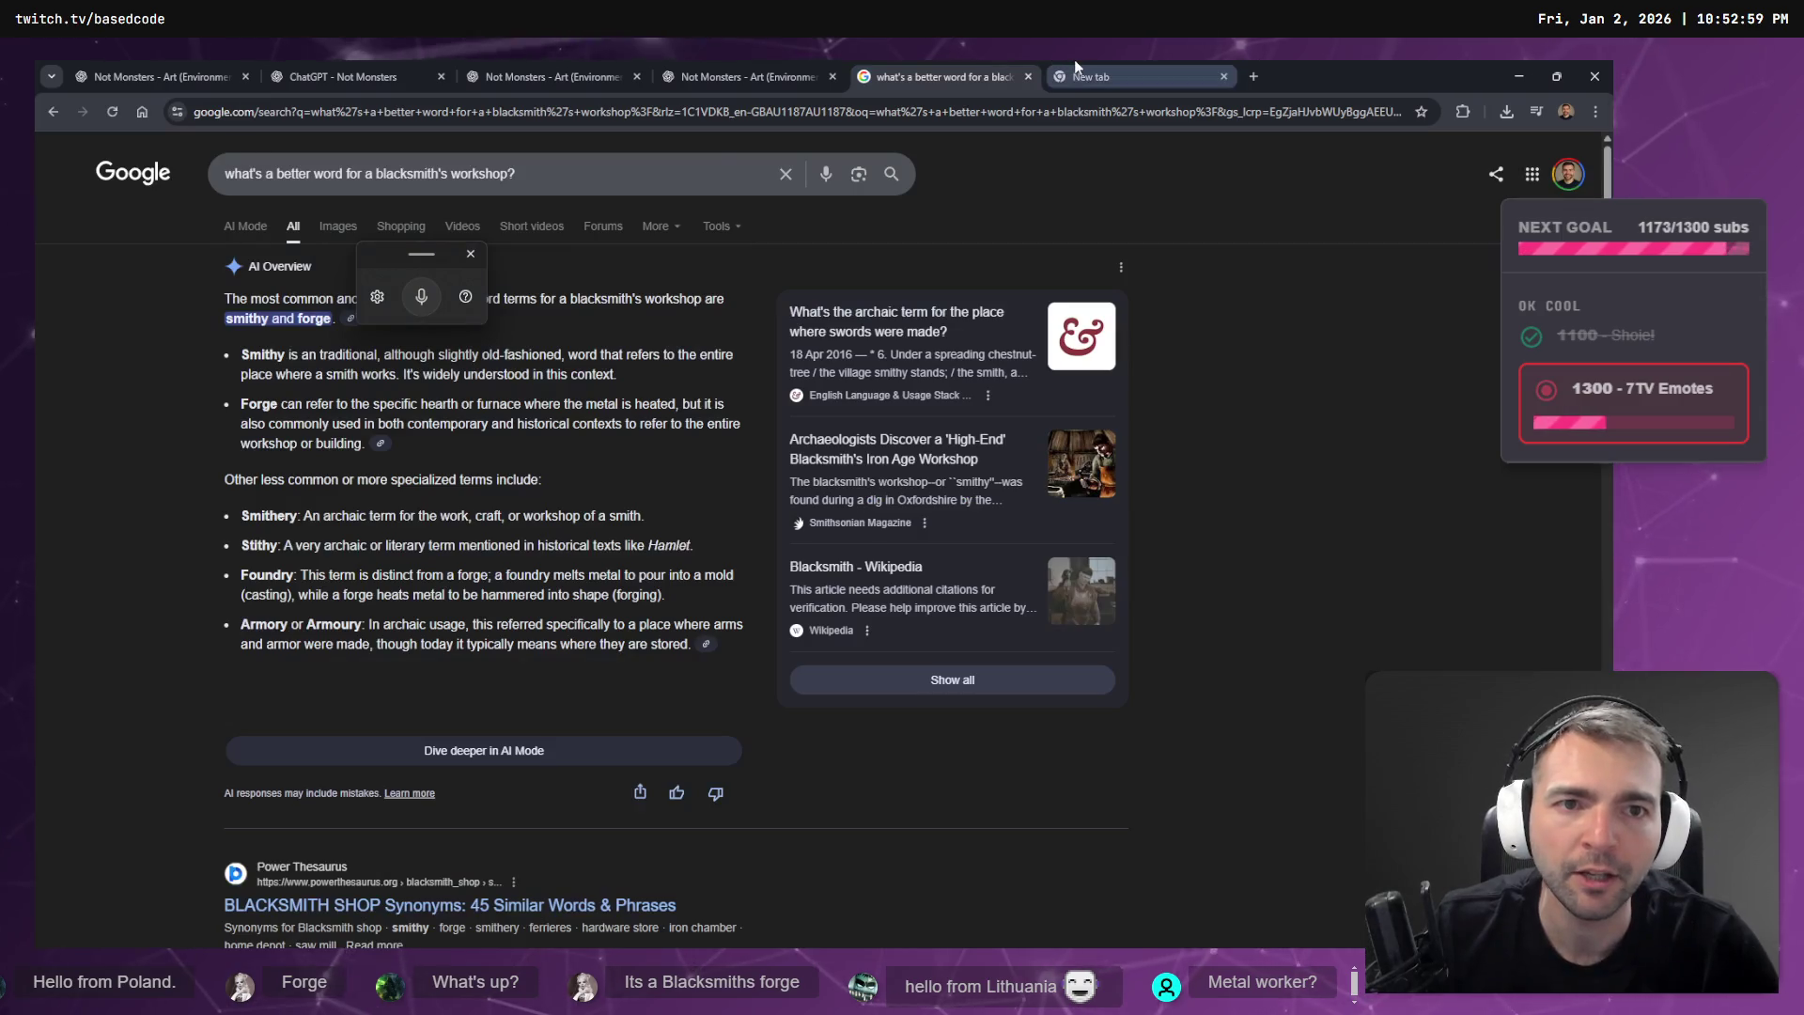
click(1076, 68)
click(590, 422)
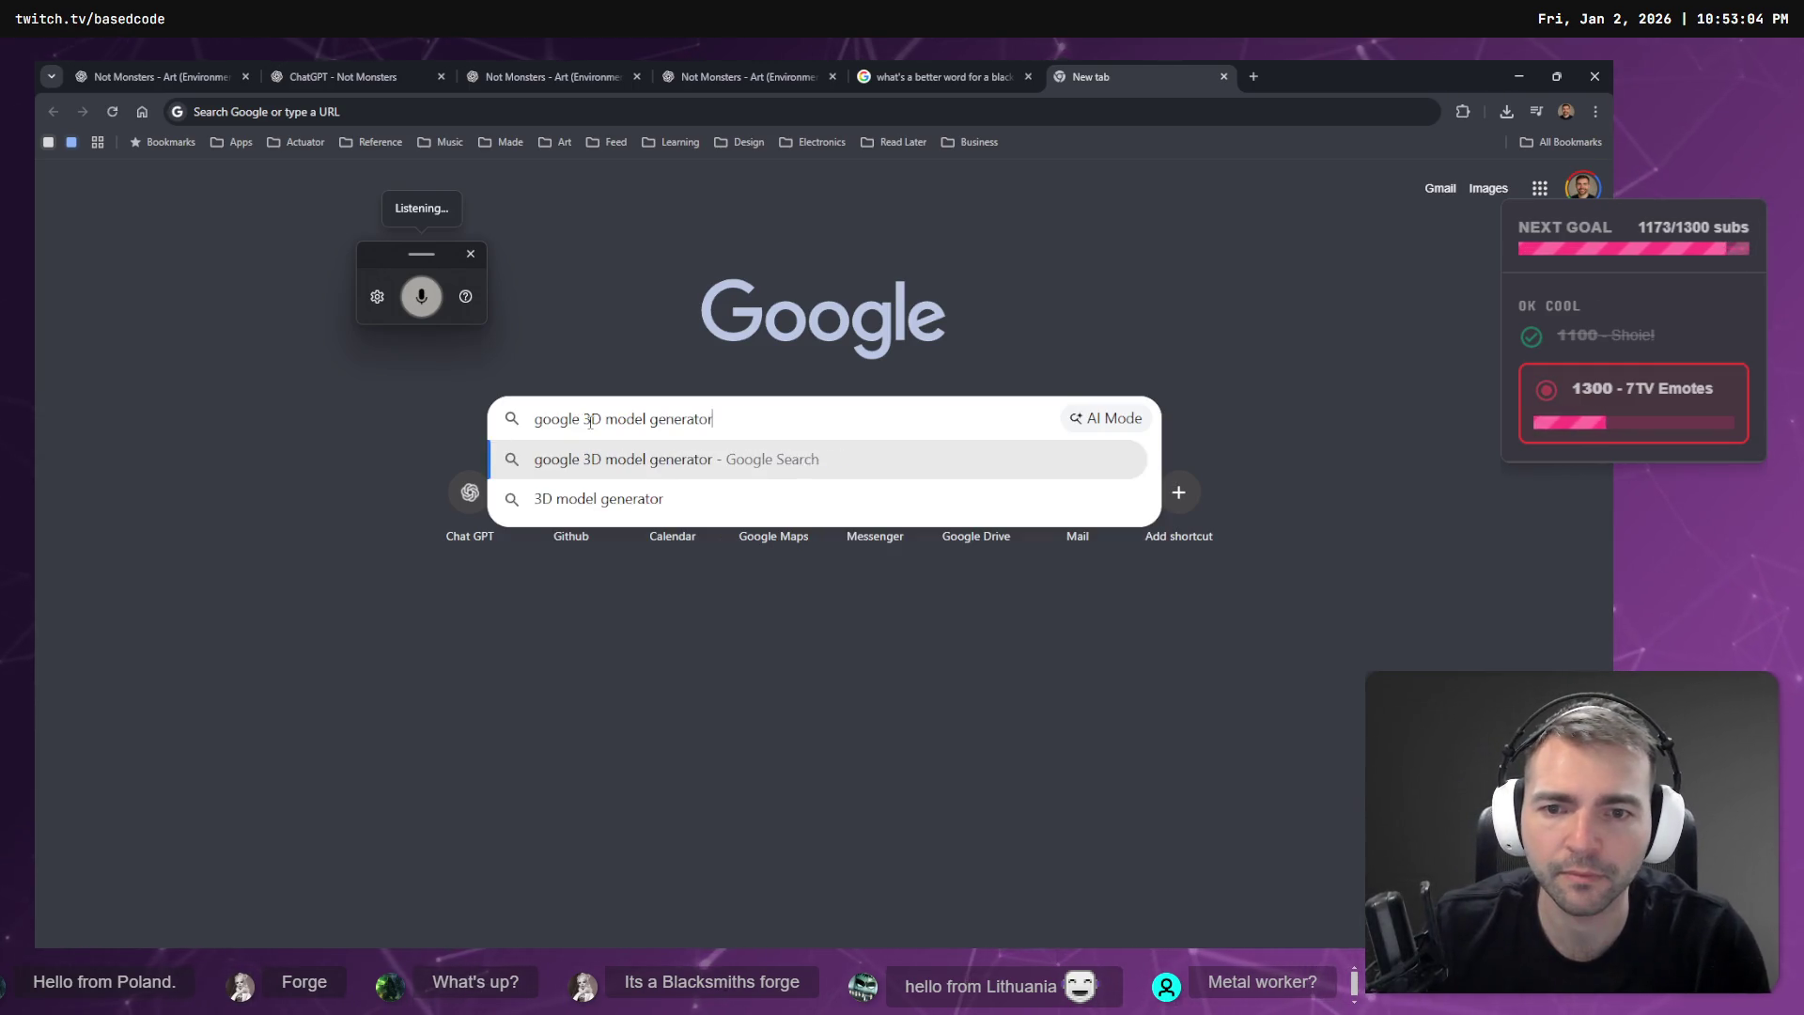
- Search 'google 3D model generator' and copy the term Genie 3 from the overview
key(Return)
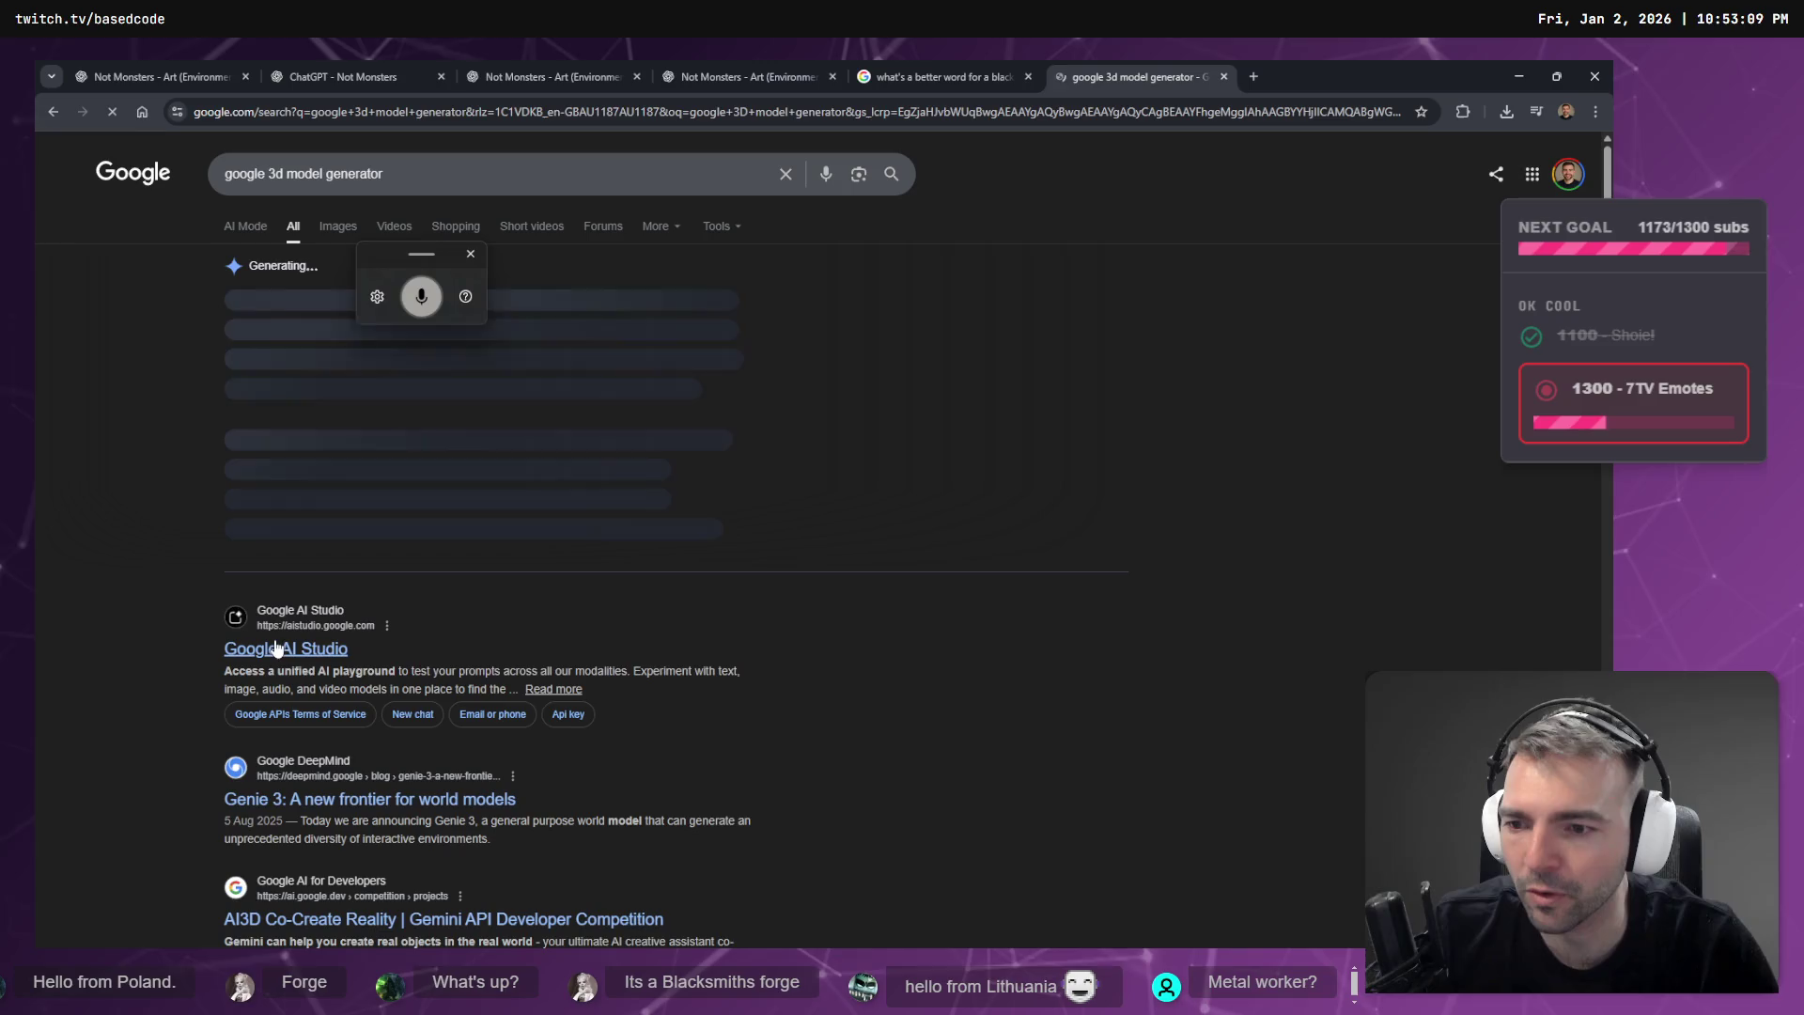
scroll(311, 566, down, 1)
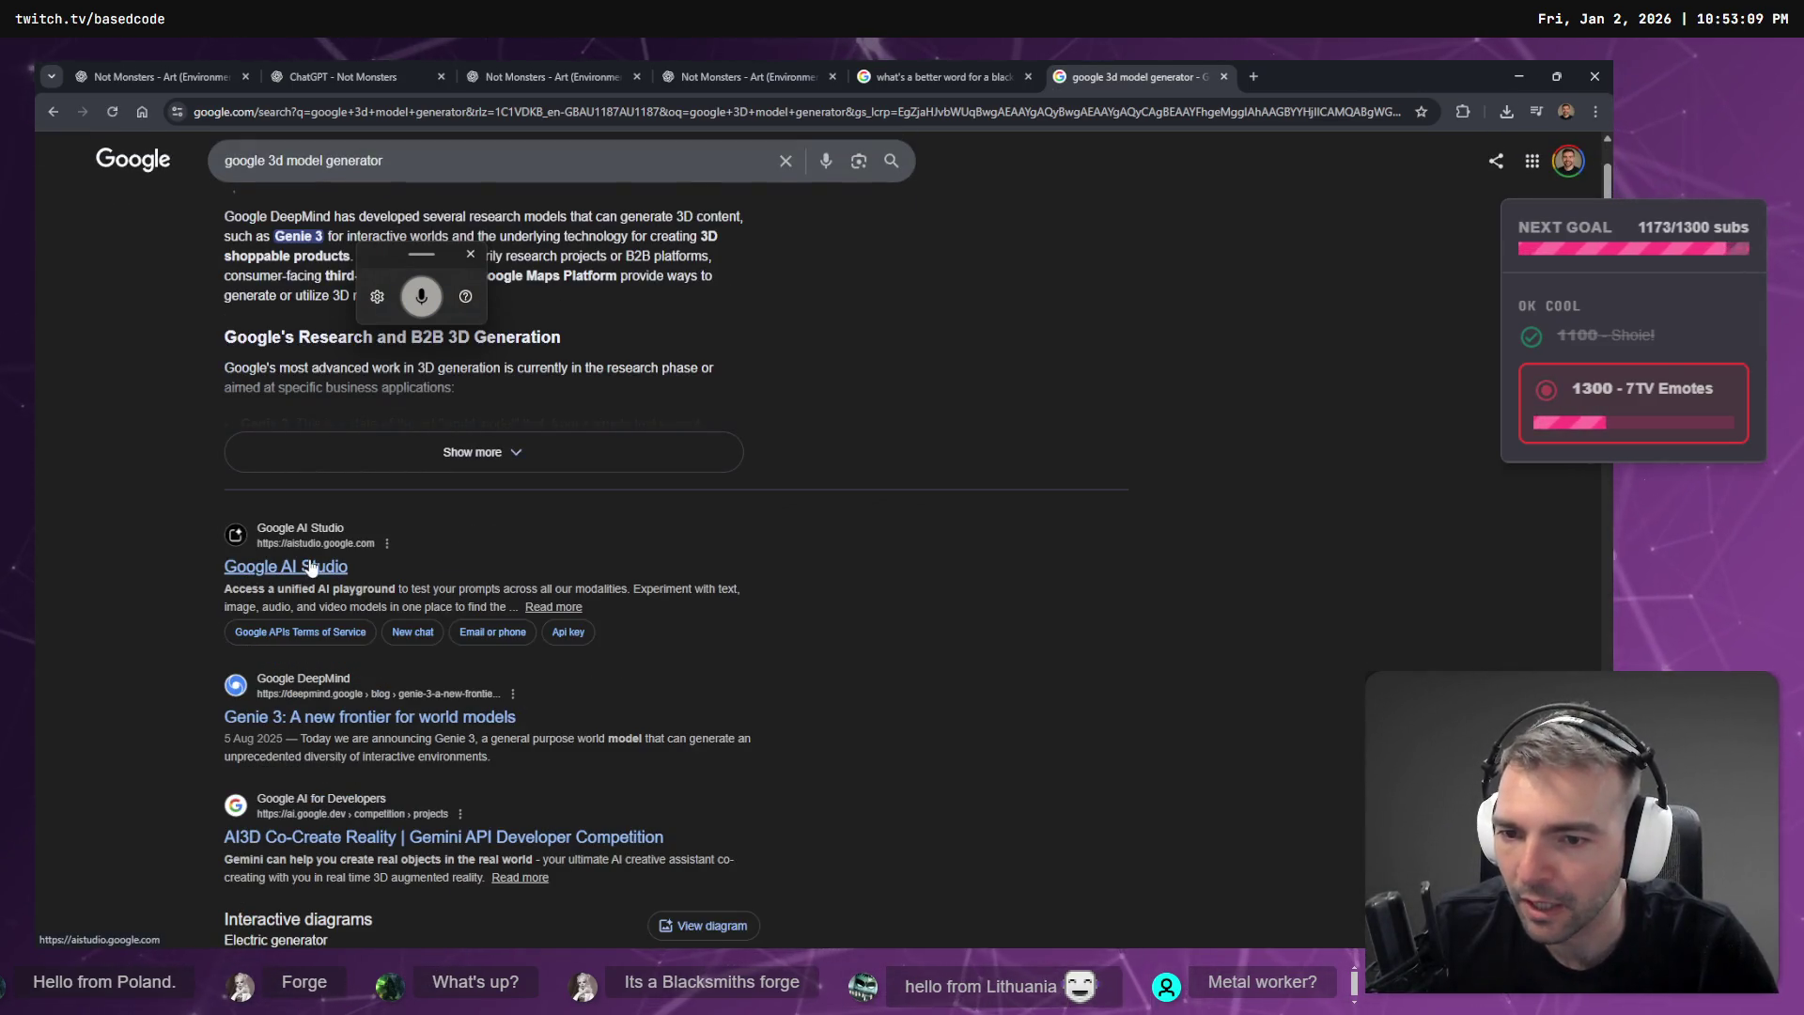
scroll(311, 567, up, 1)
mouse_move(275, 318)
mouse_down()
mouse_move(357, 338)
mouse_move(323, 319)
mouse_up()
key(ctrl+c)
- Search Genie 3 in a new tab and read the DeepMind Genie 3 article
key(ctrl+t)
key(ctrl+v)
key(Return)
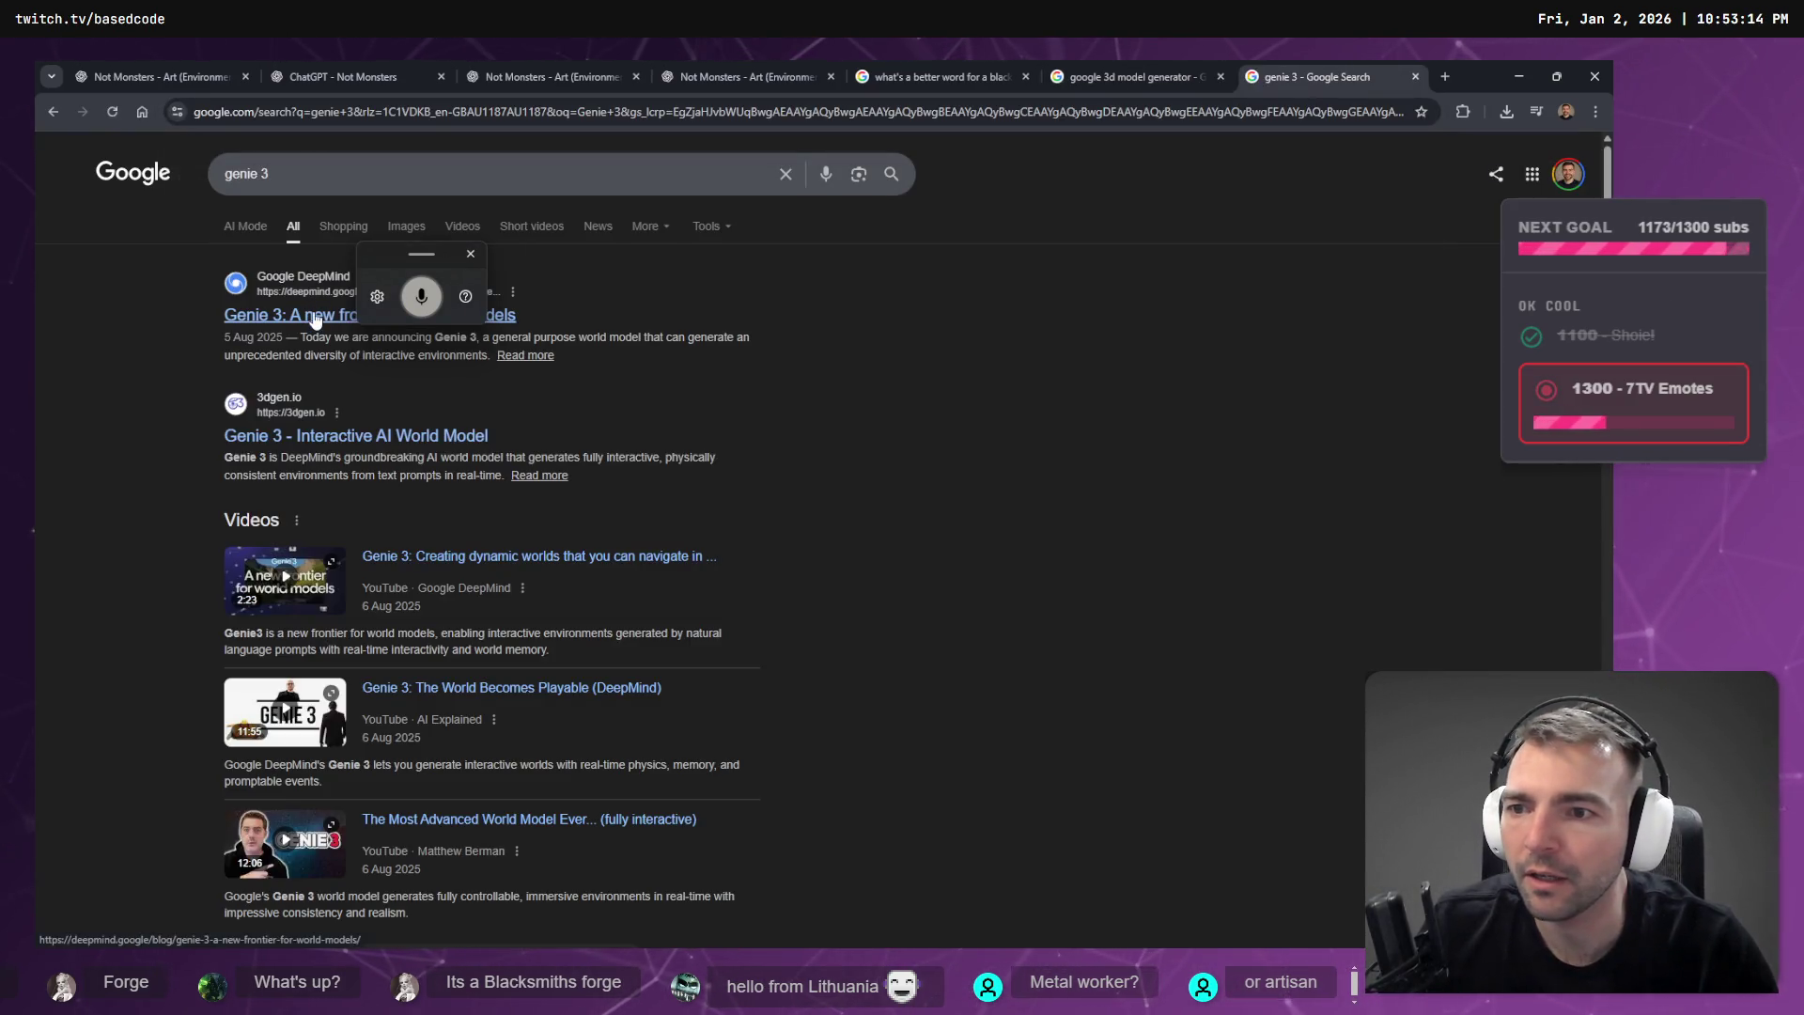
click(316, 321)
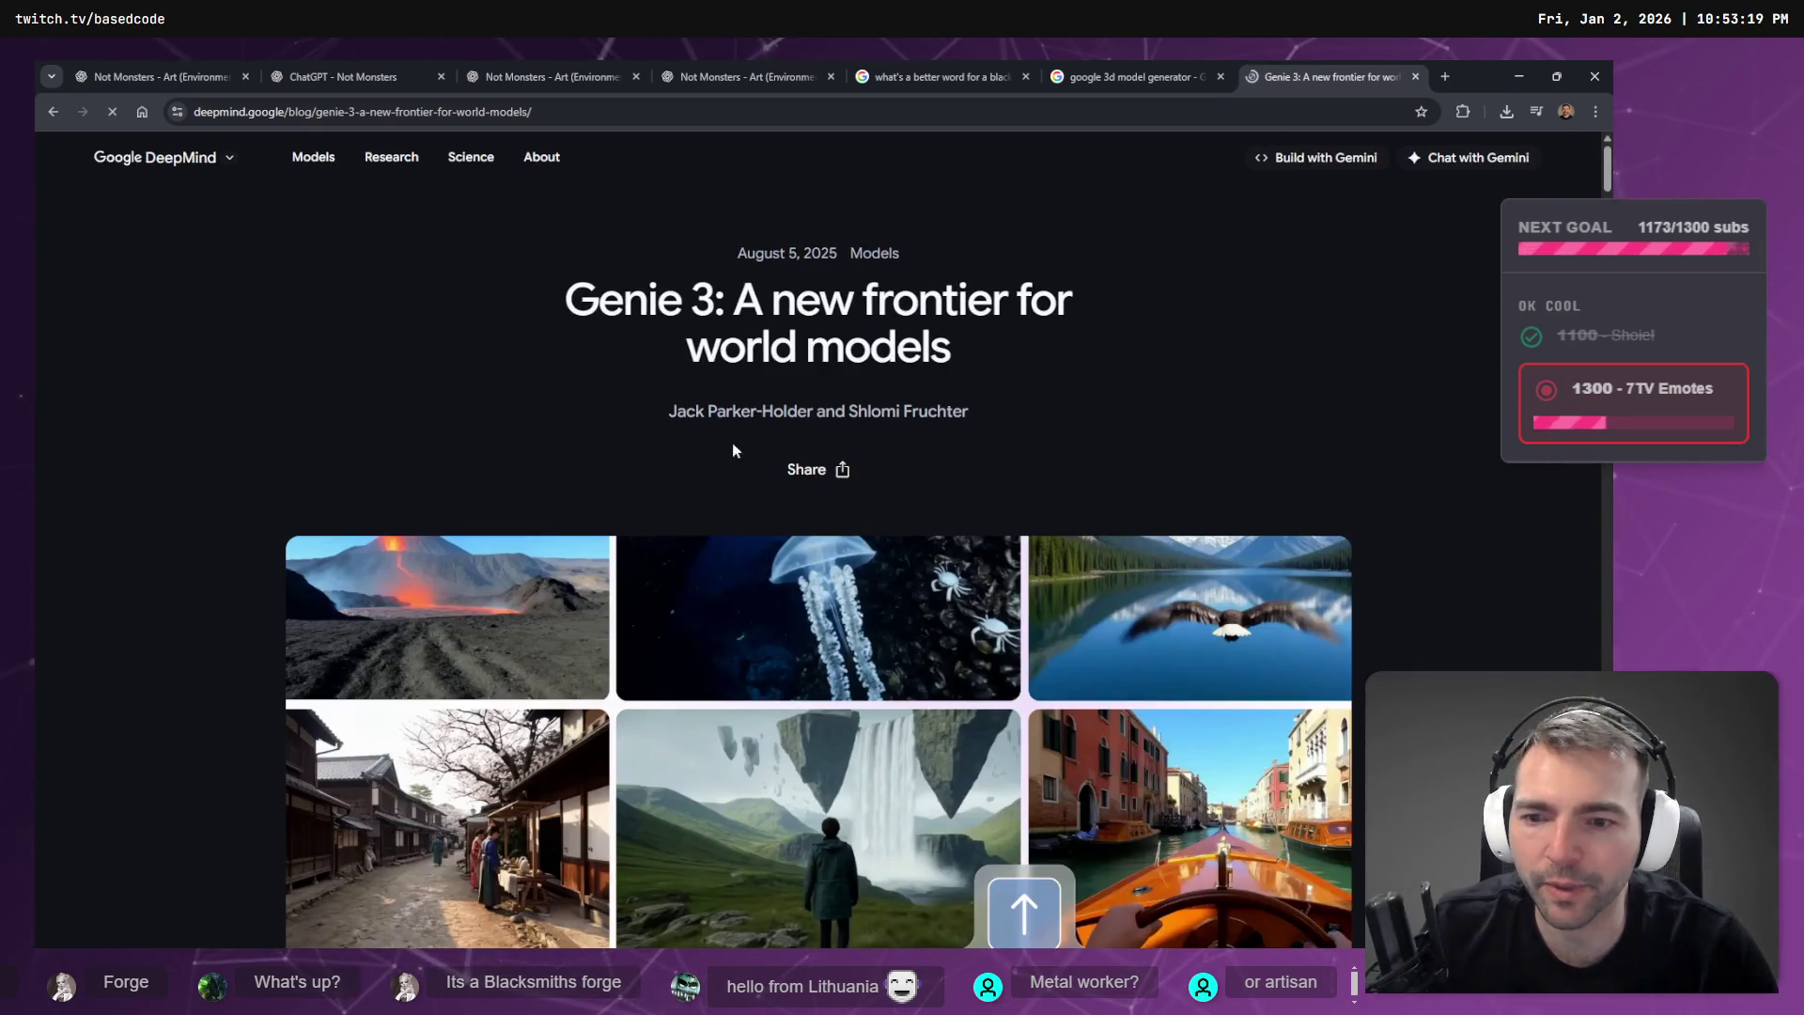
scroll(721, 442, down, 14)
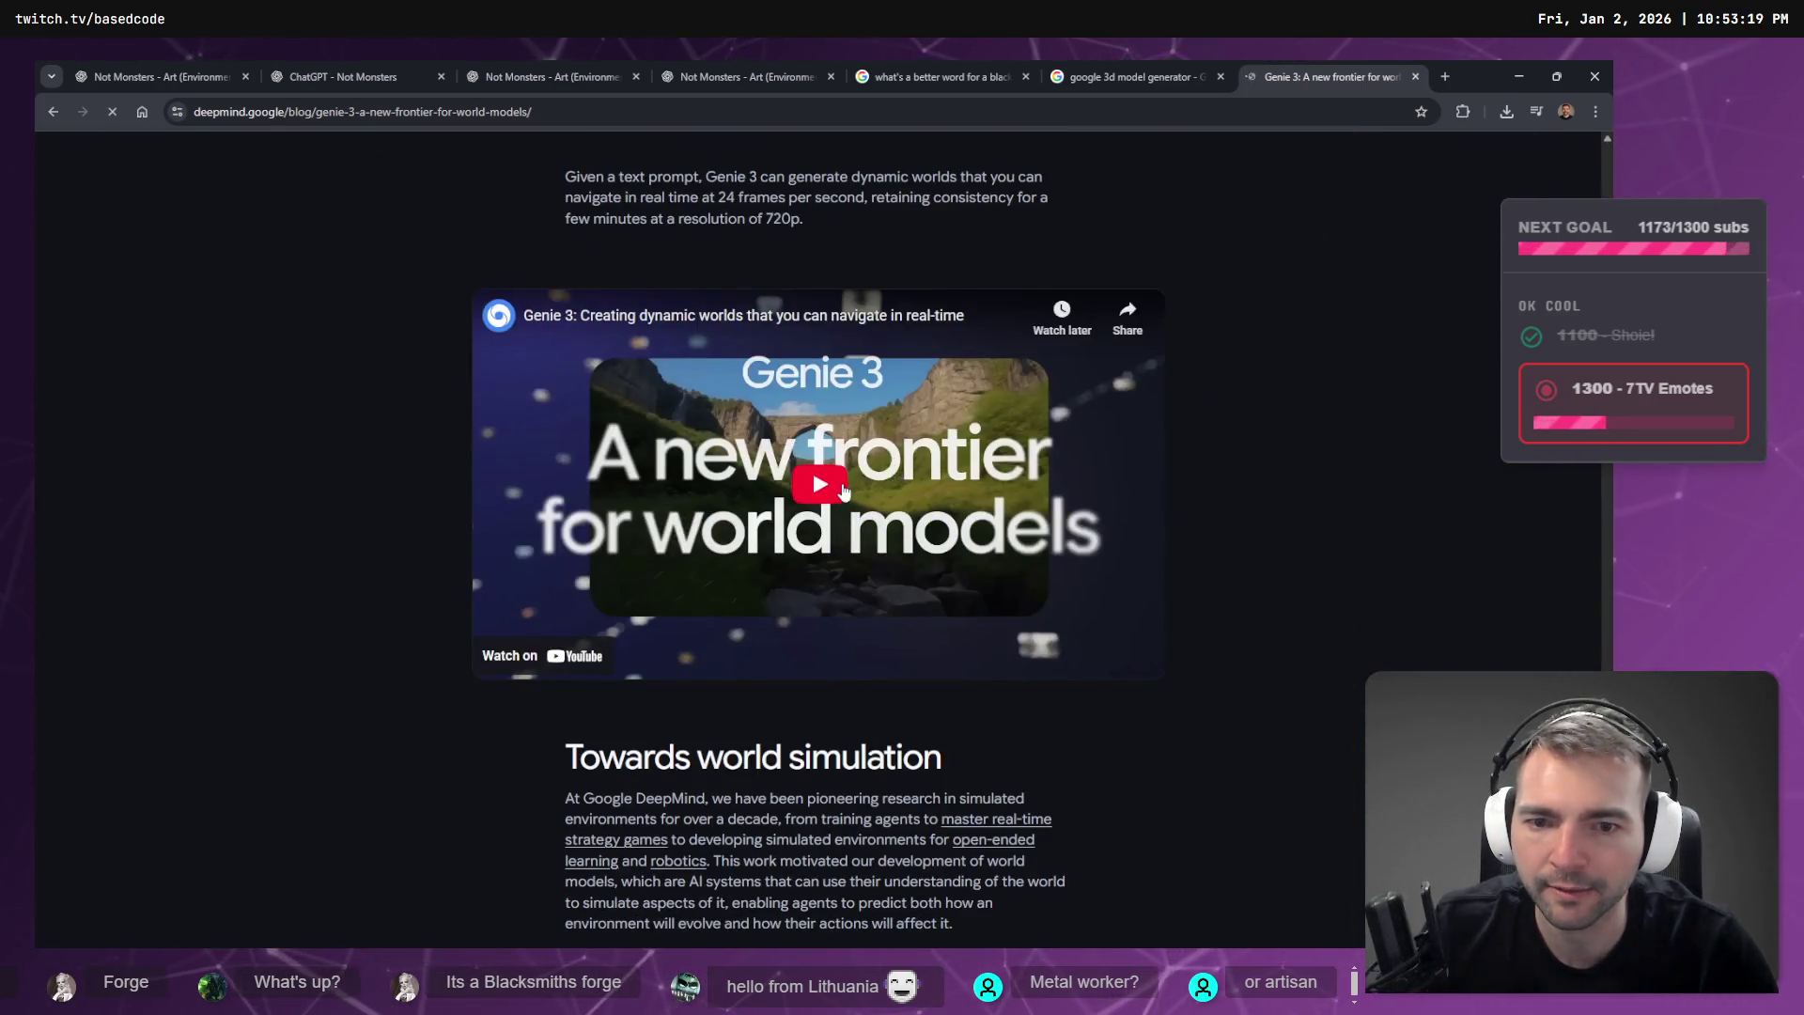
scroll(837, 489, up, 8)
scroll(612, 515, down, 20)
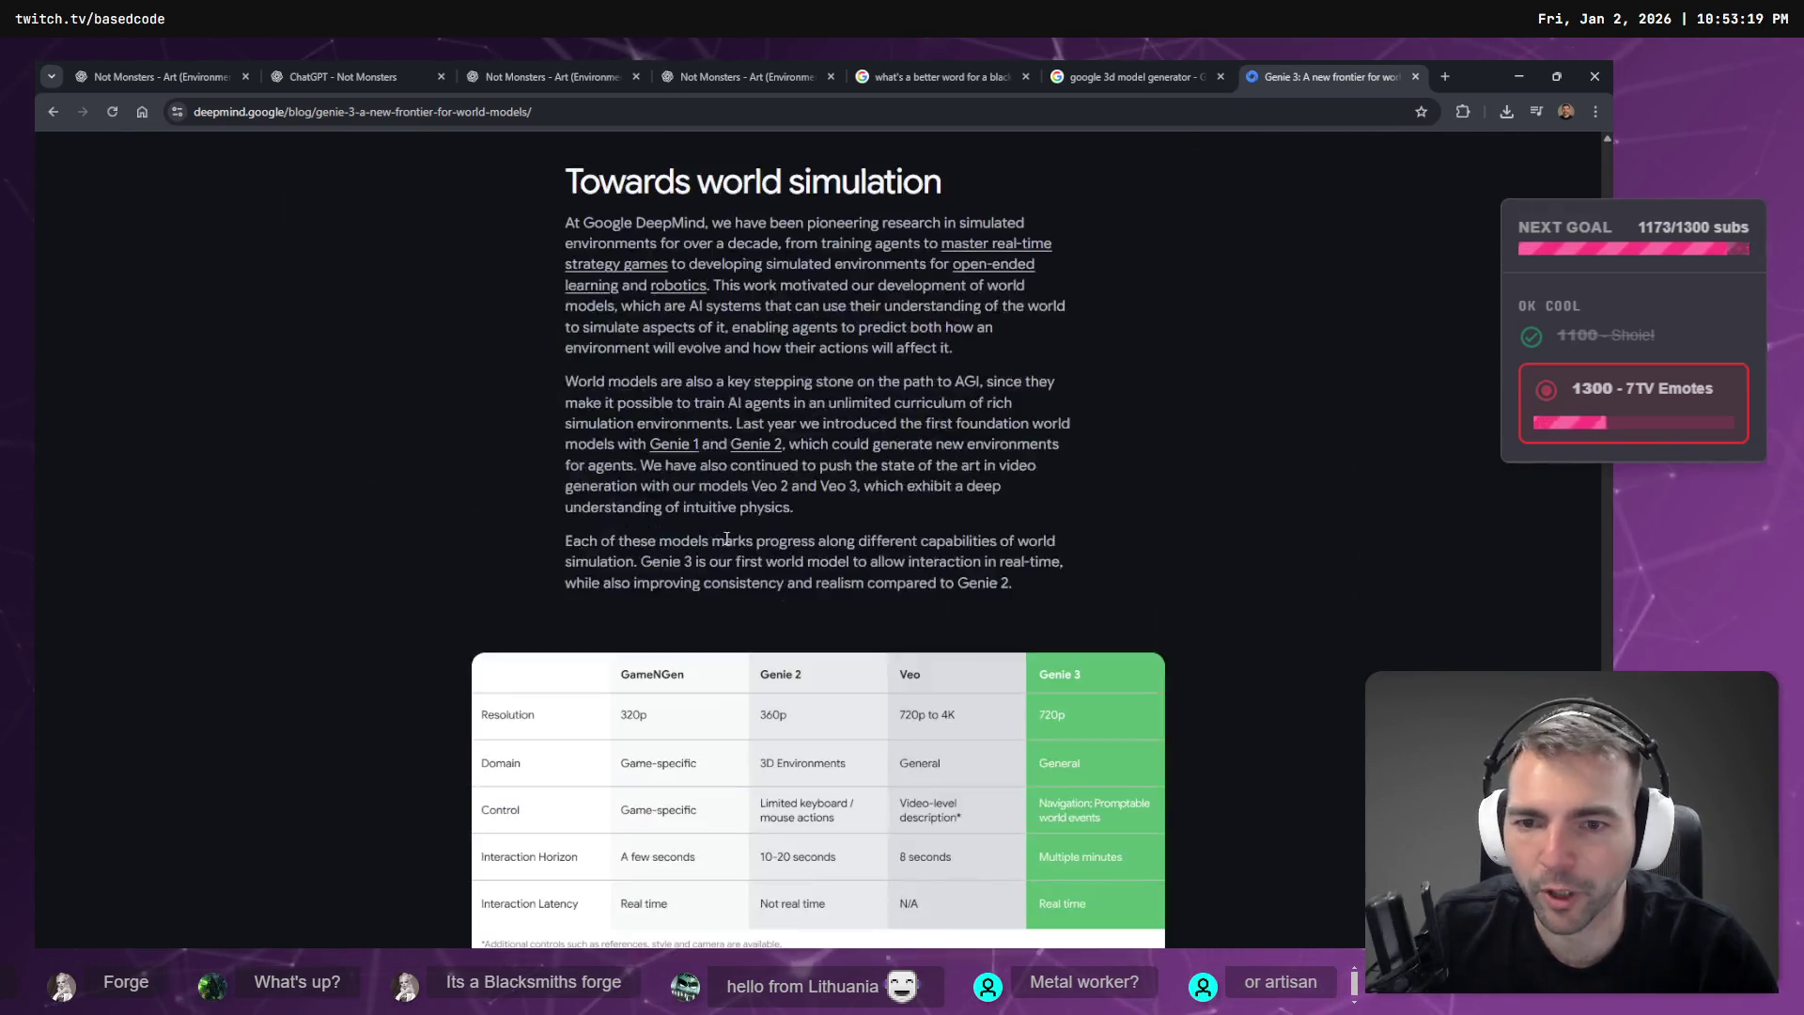
scroll(842, 613, down, 2)
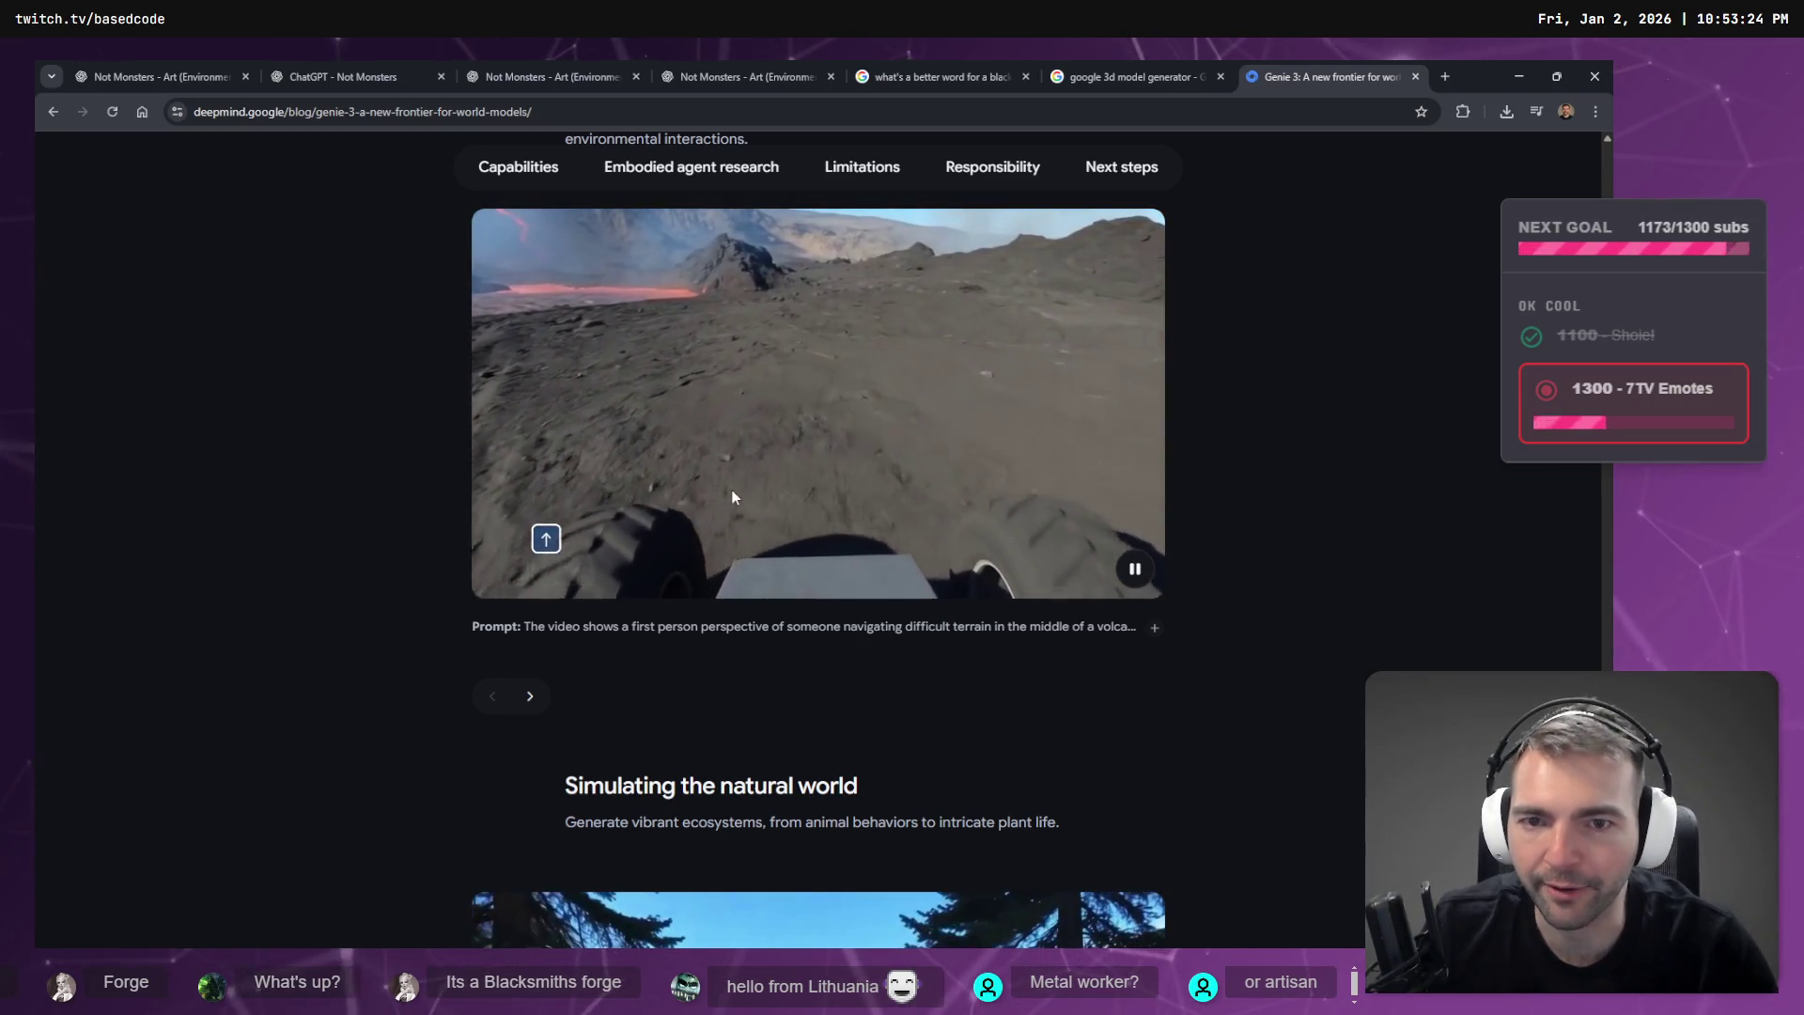
scroll(1183, 446, down, 7)
- Close the Genie 3 article and search tabs to get back to ChatGPT
key(ctrl+w)
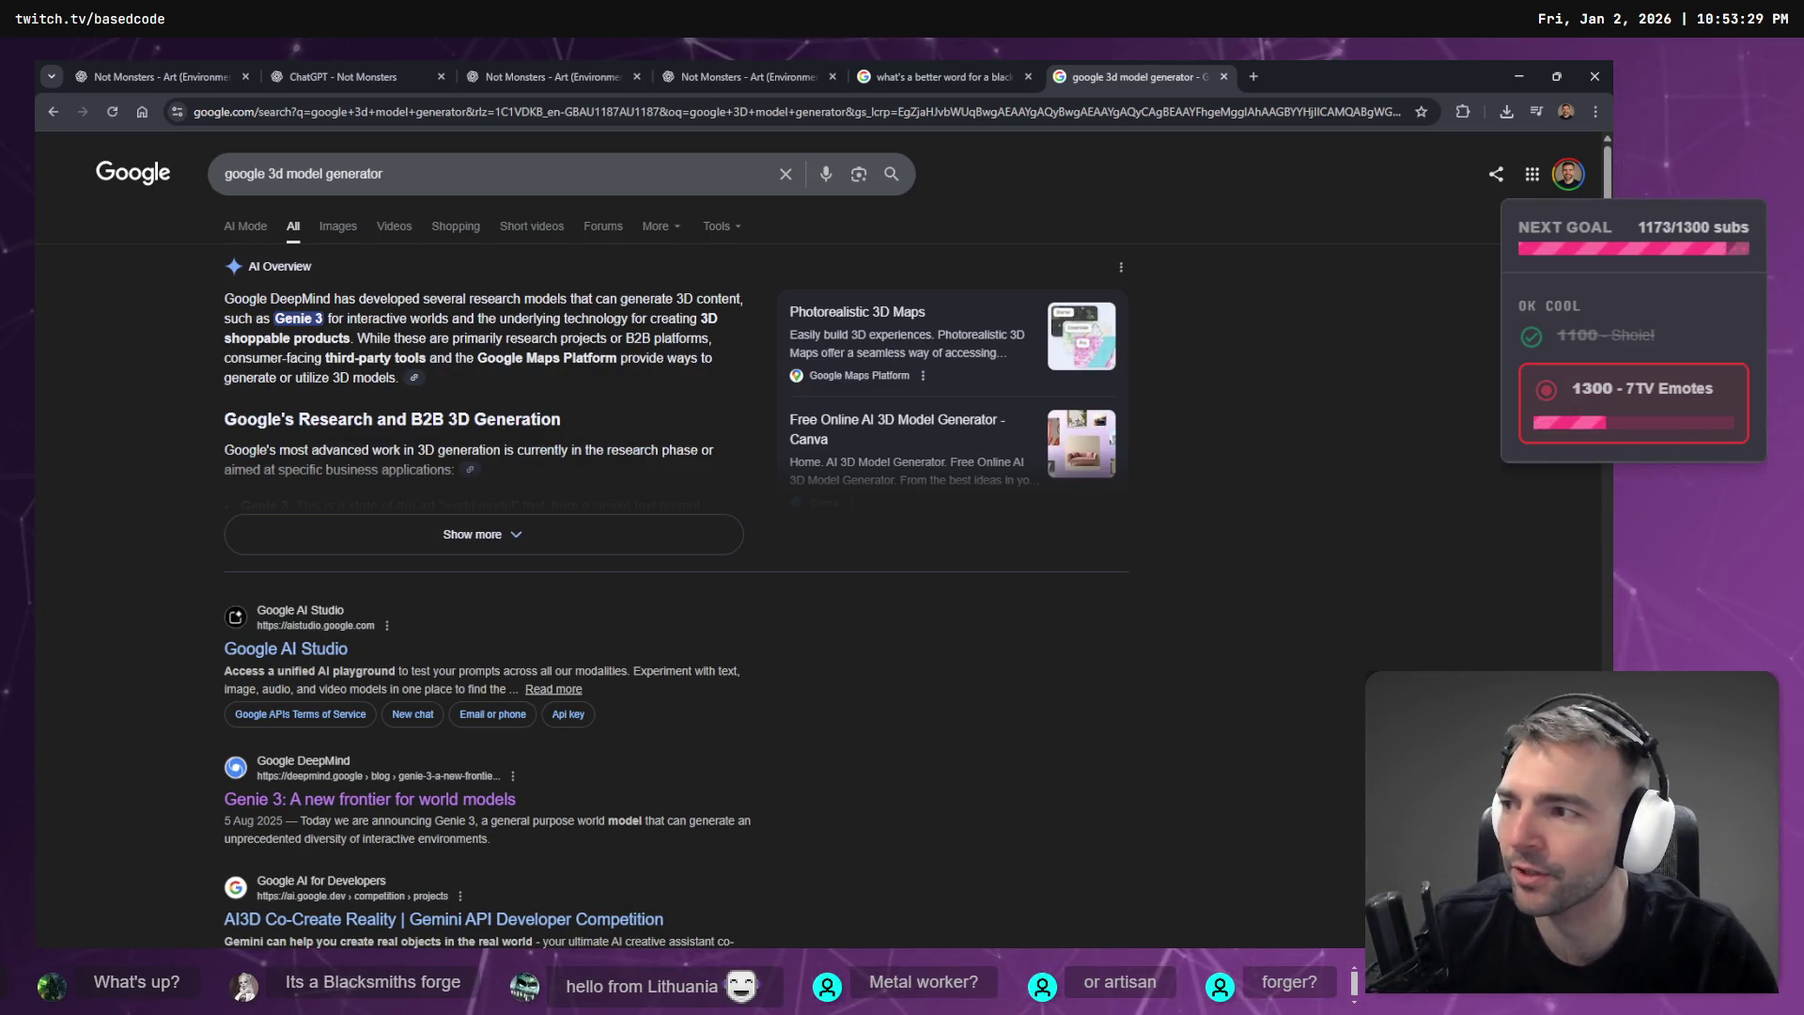
click(989, 62)
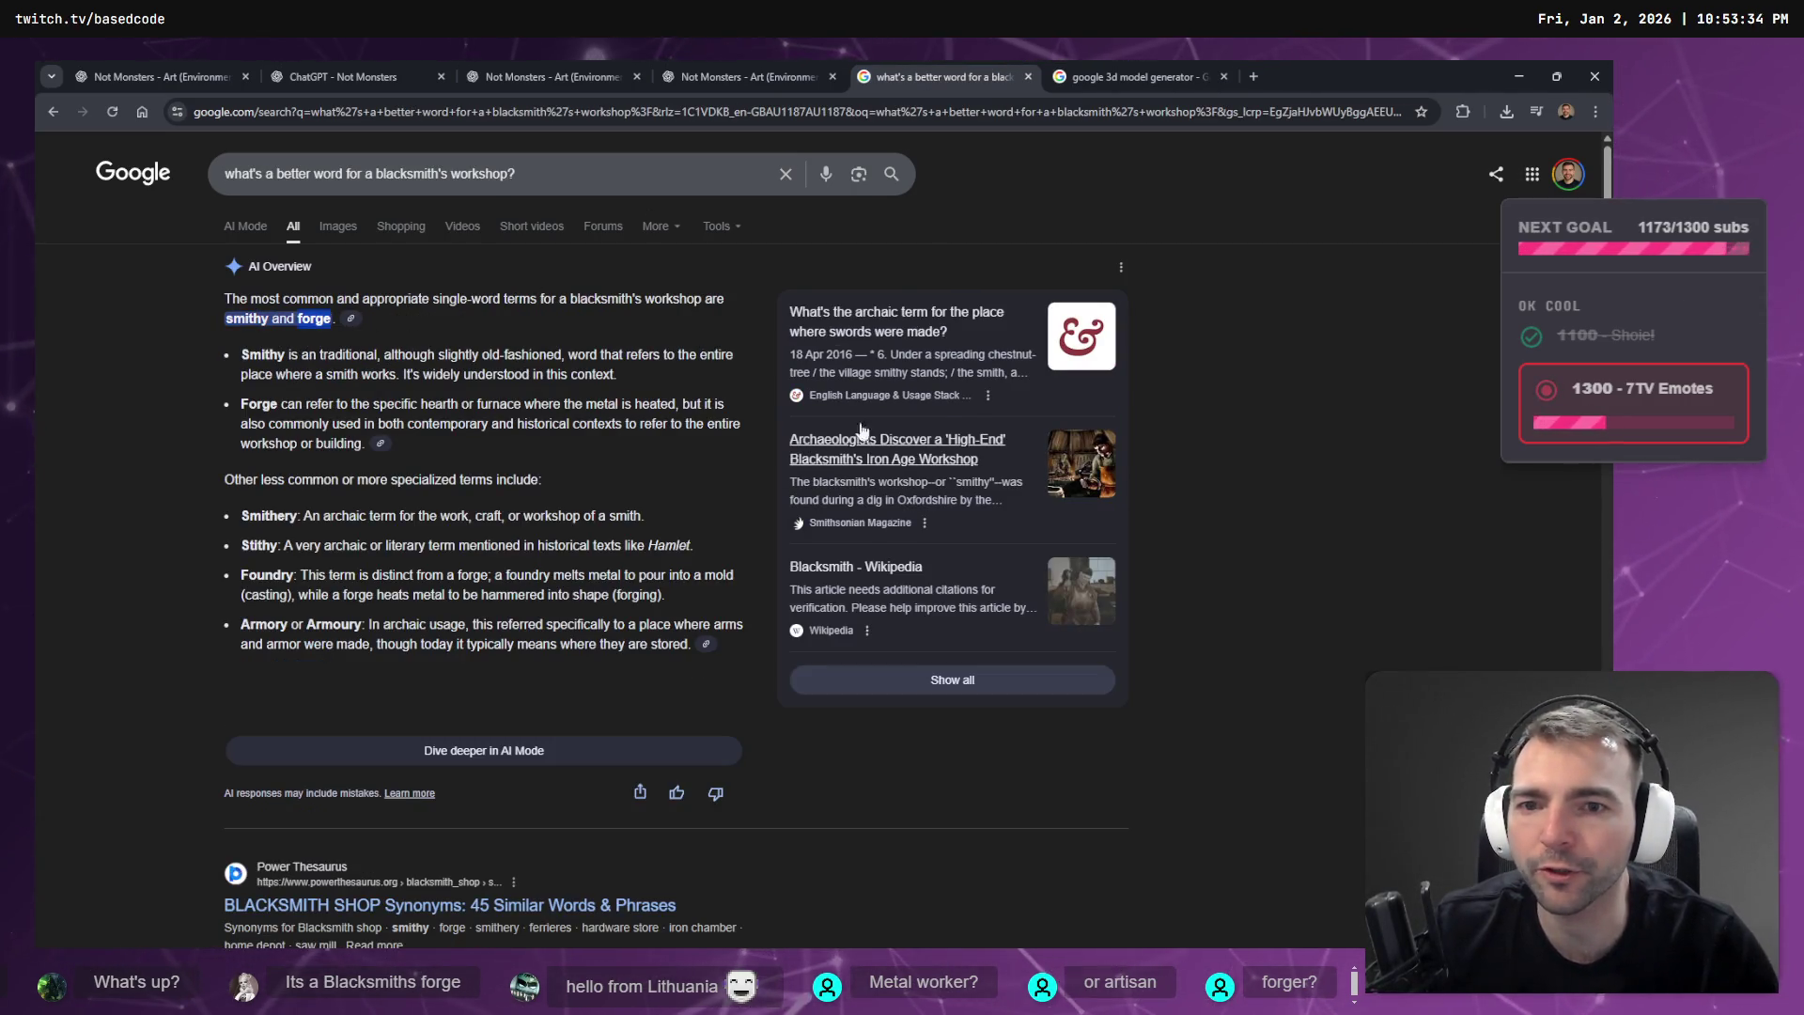
key(ctrl+w)
key(ctrl+w)
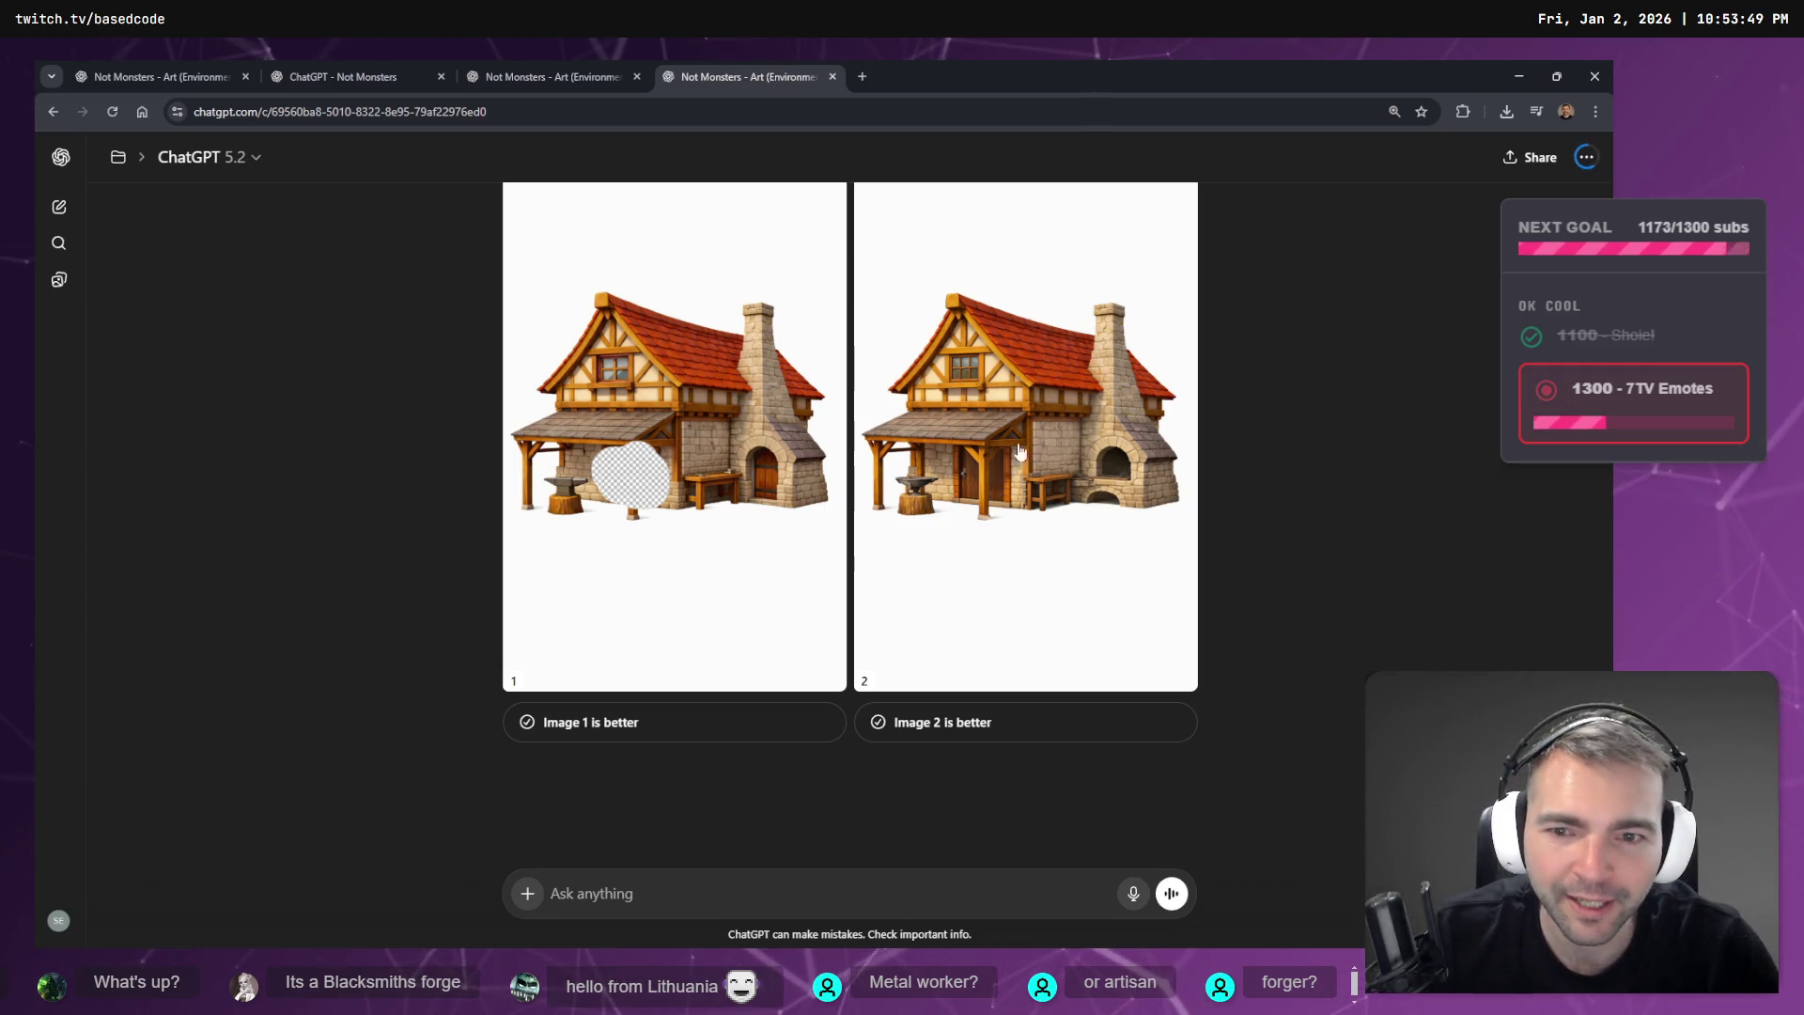
- Mark Image 2 as better, preview it, and dictate 'remove the anvil from the image'
click(1009, 719)
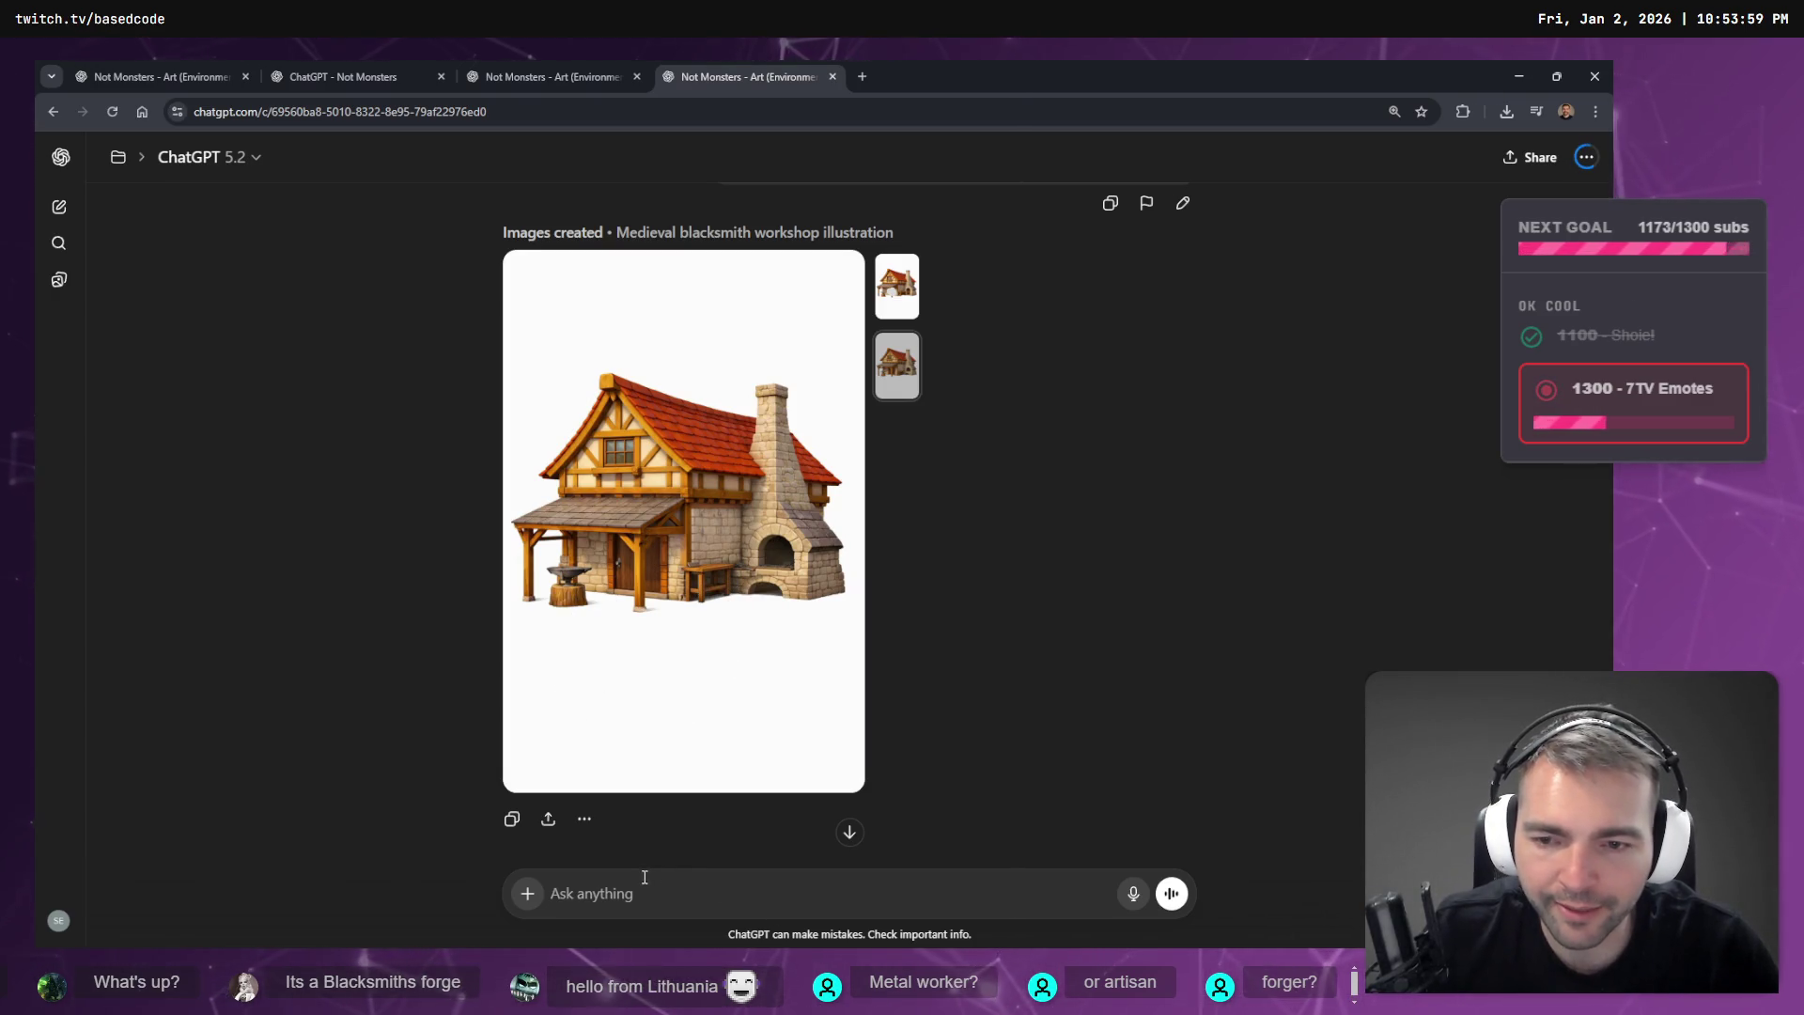
click(640, 550)
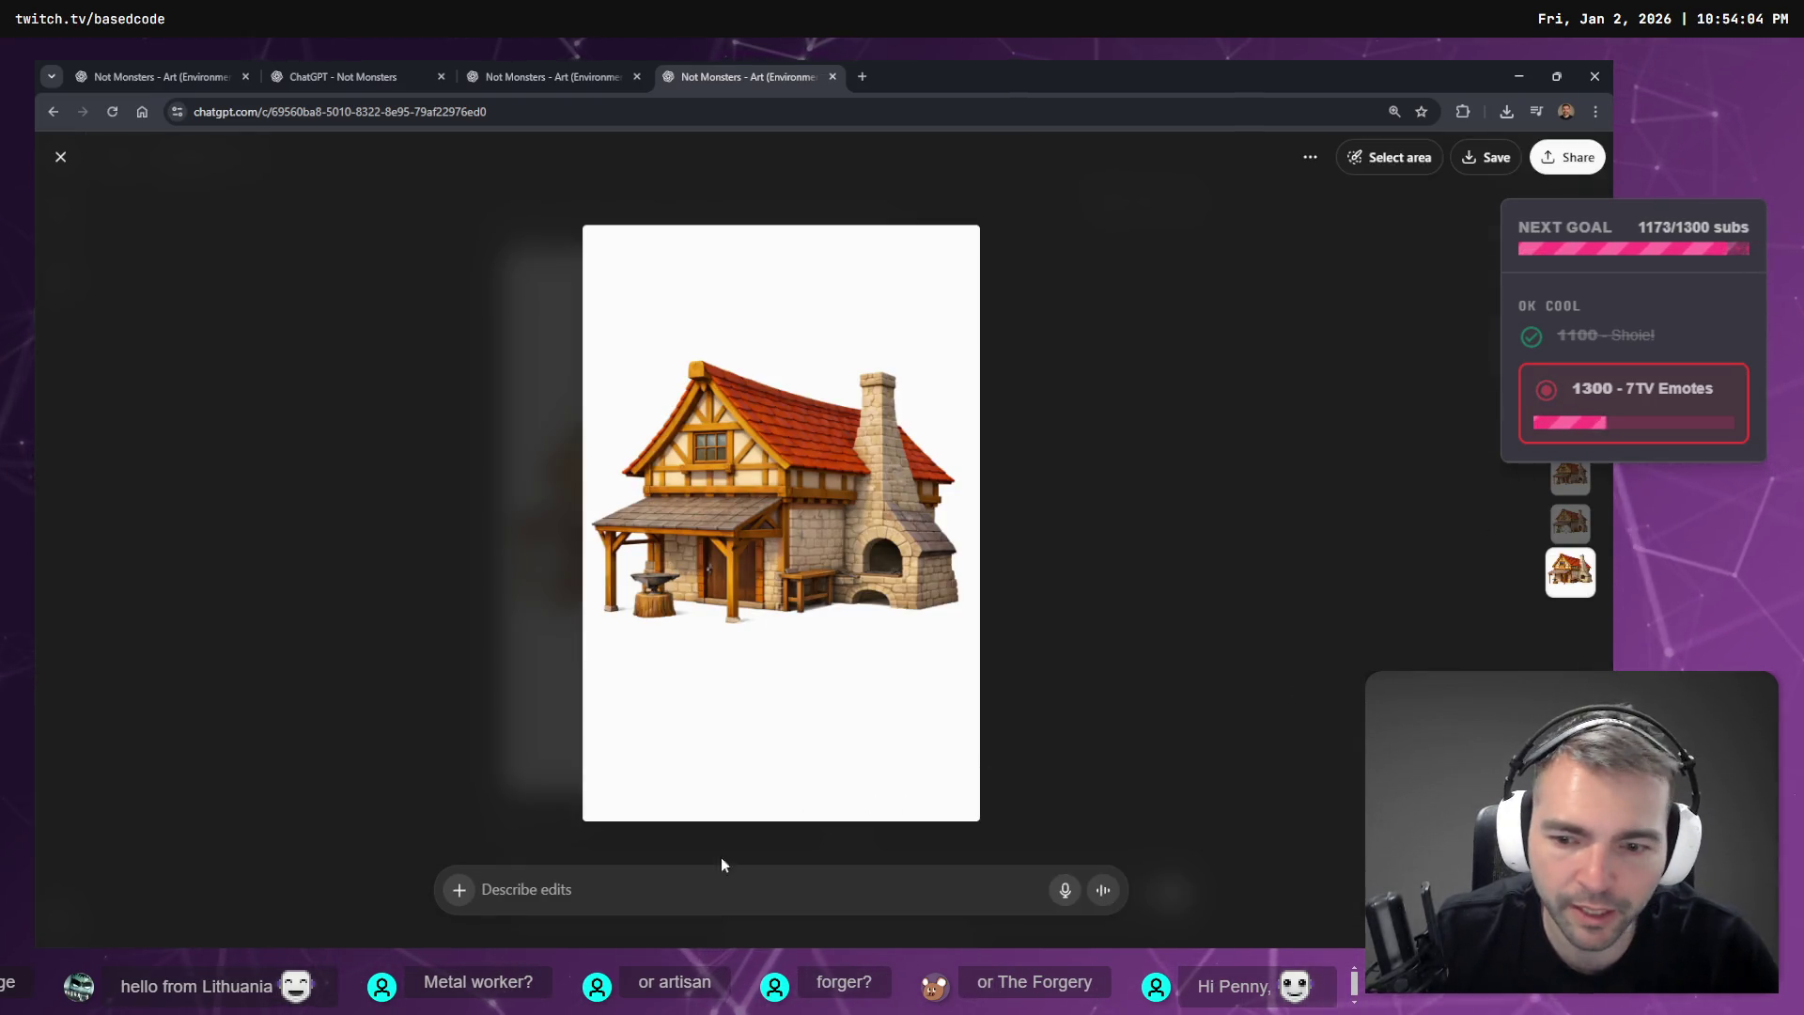
key(Escape)
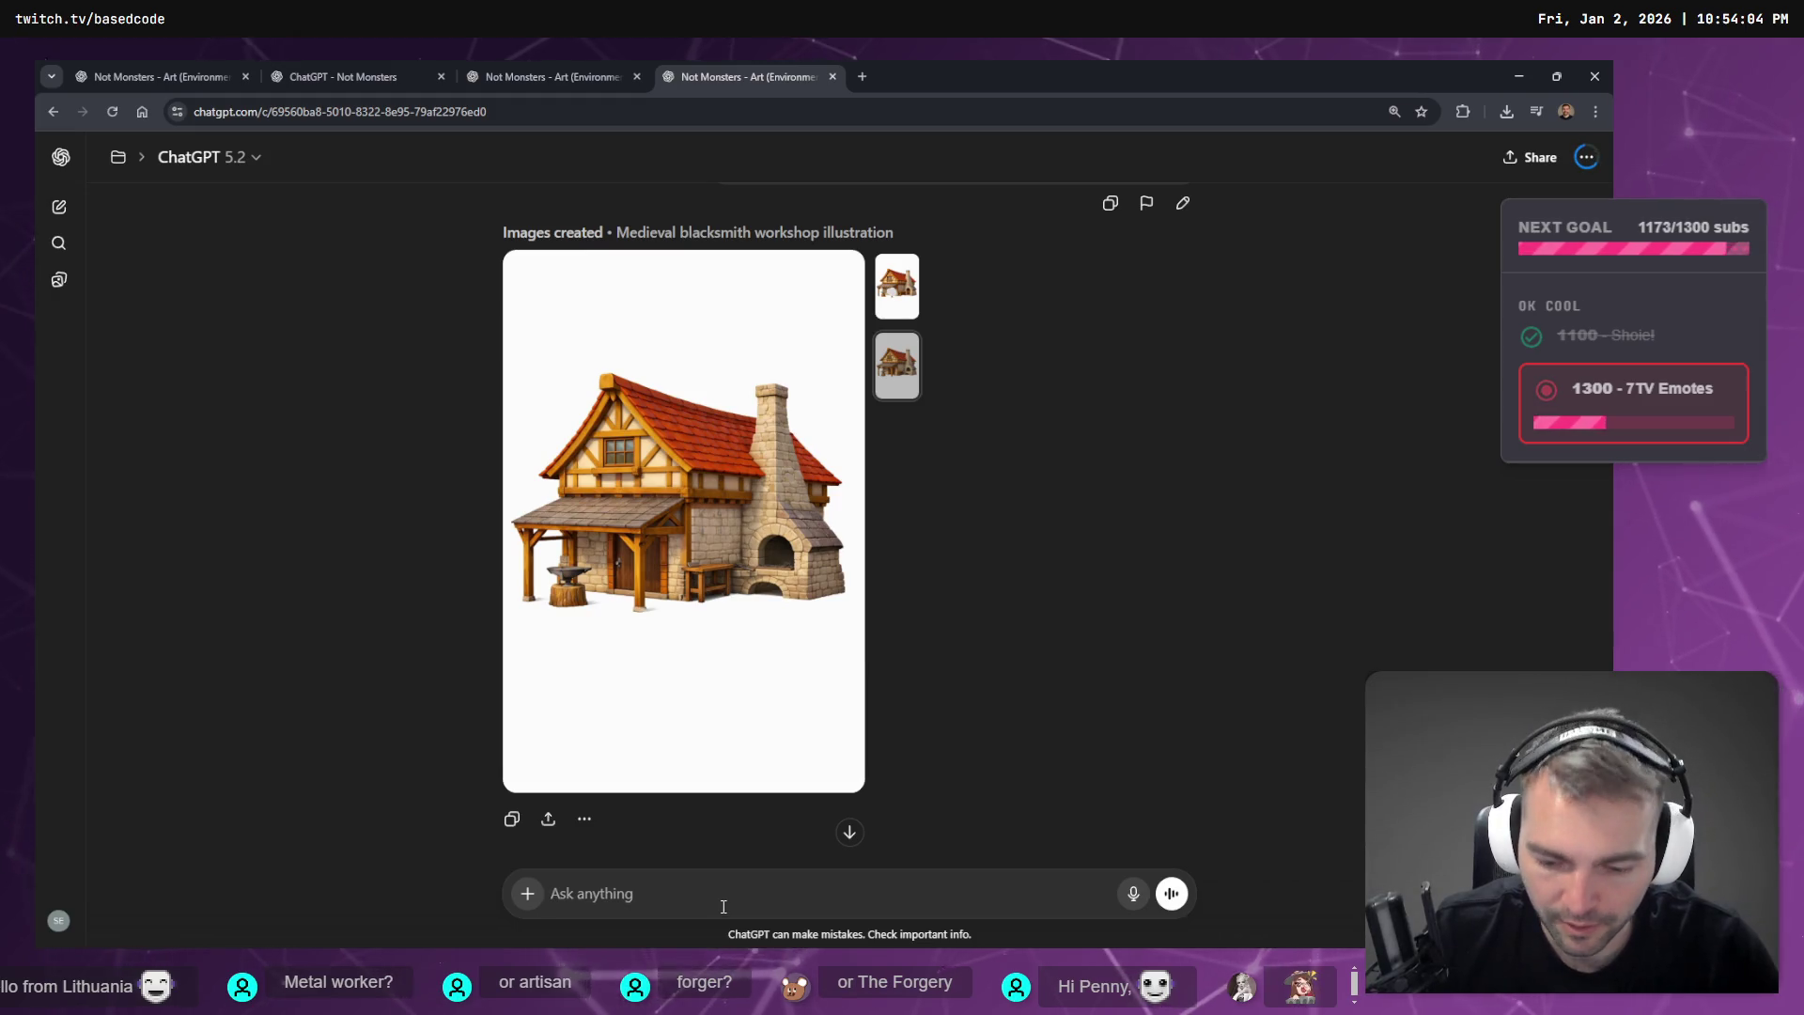
key(super+h)
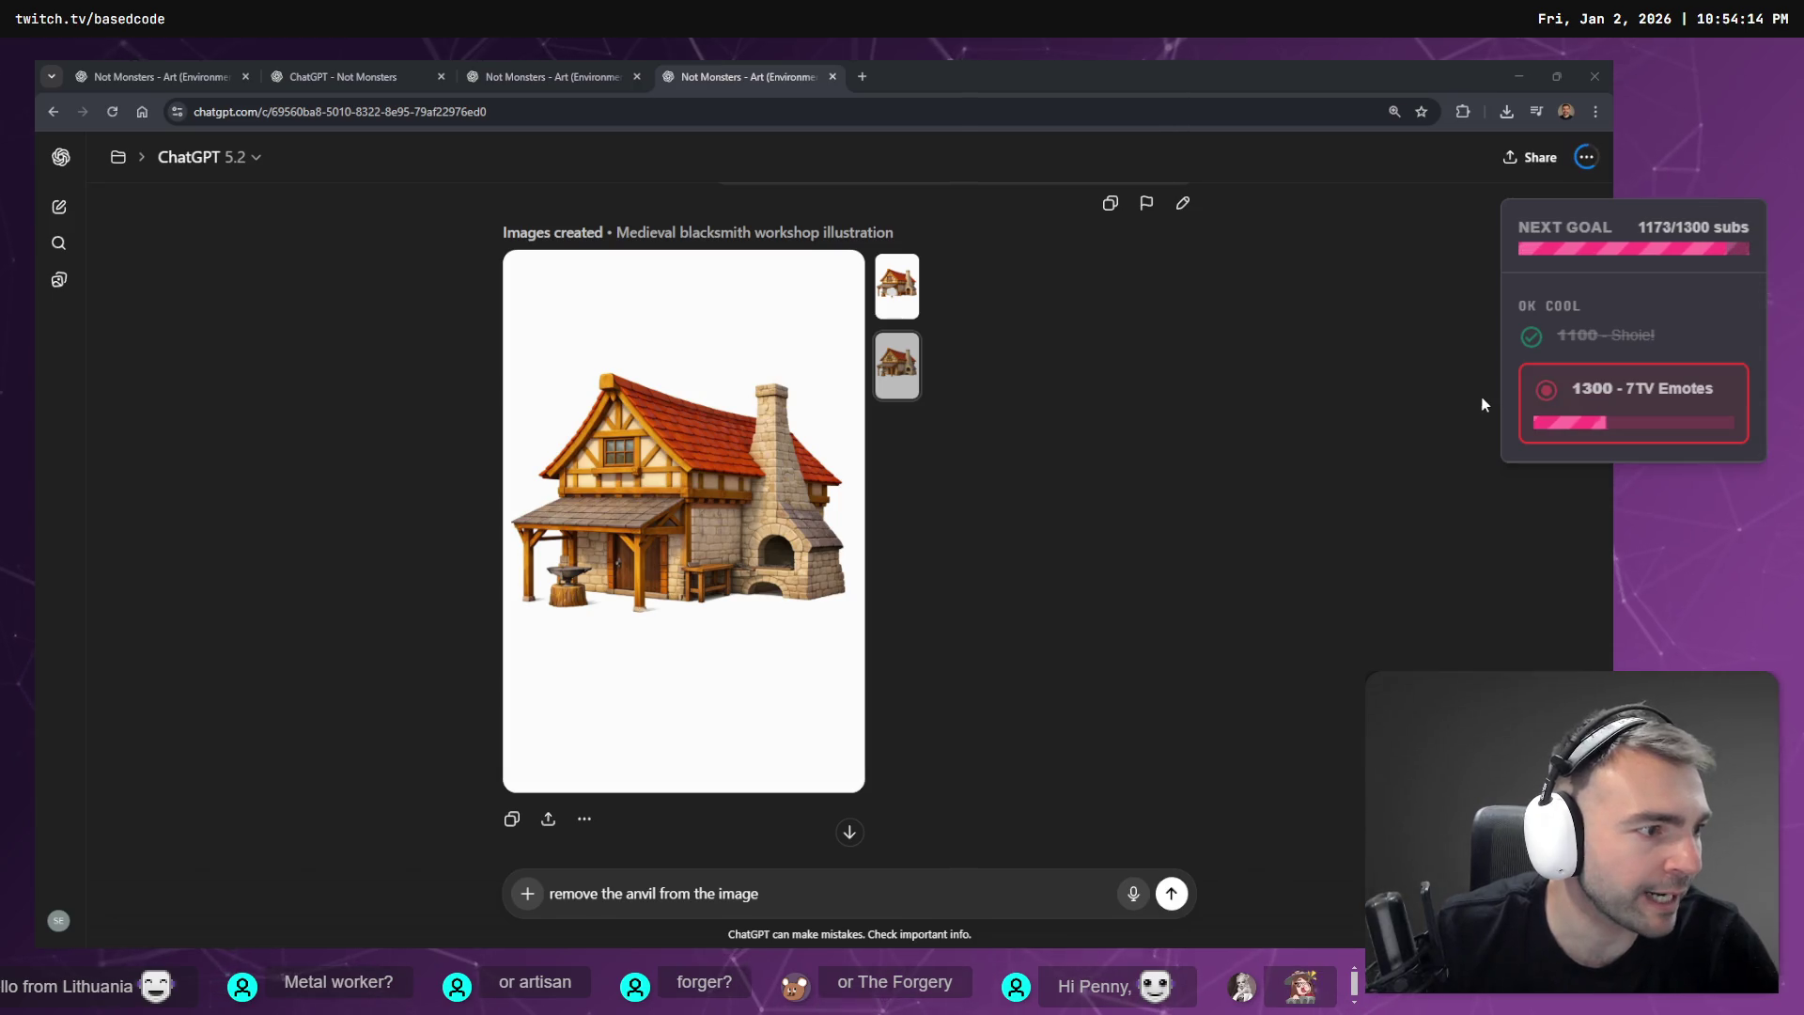
key(alt+Tab)
- Add an 'Anvil' text label in the Architecture Decorations frame and drag it larger
scroll(742, 317, down, 10)
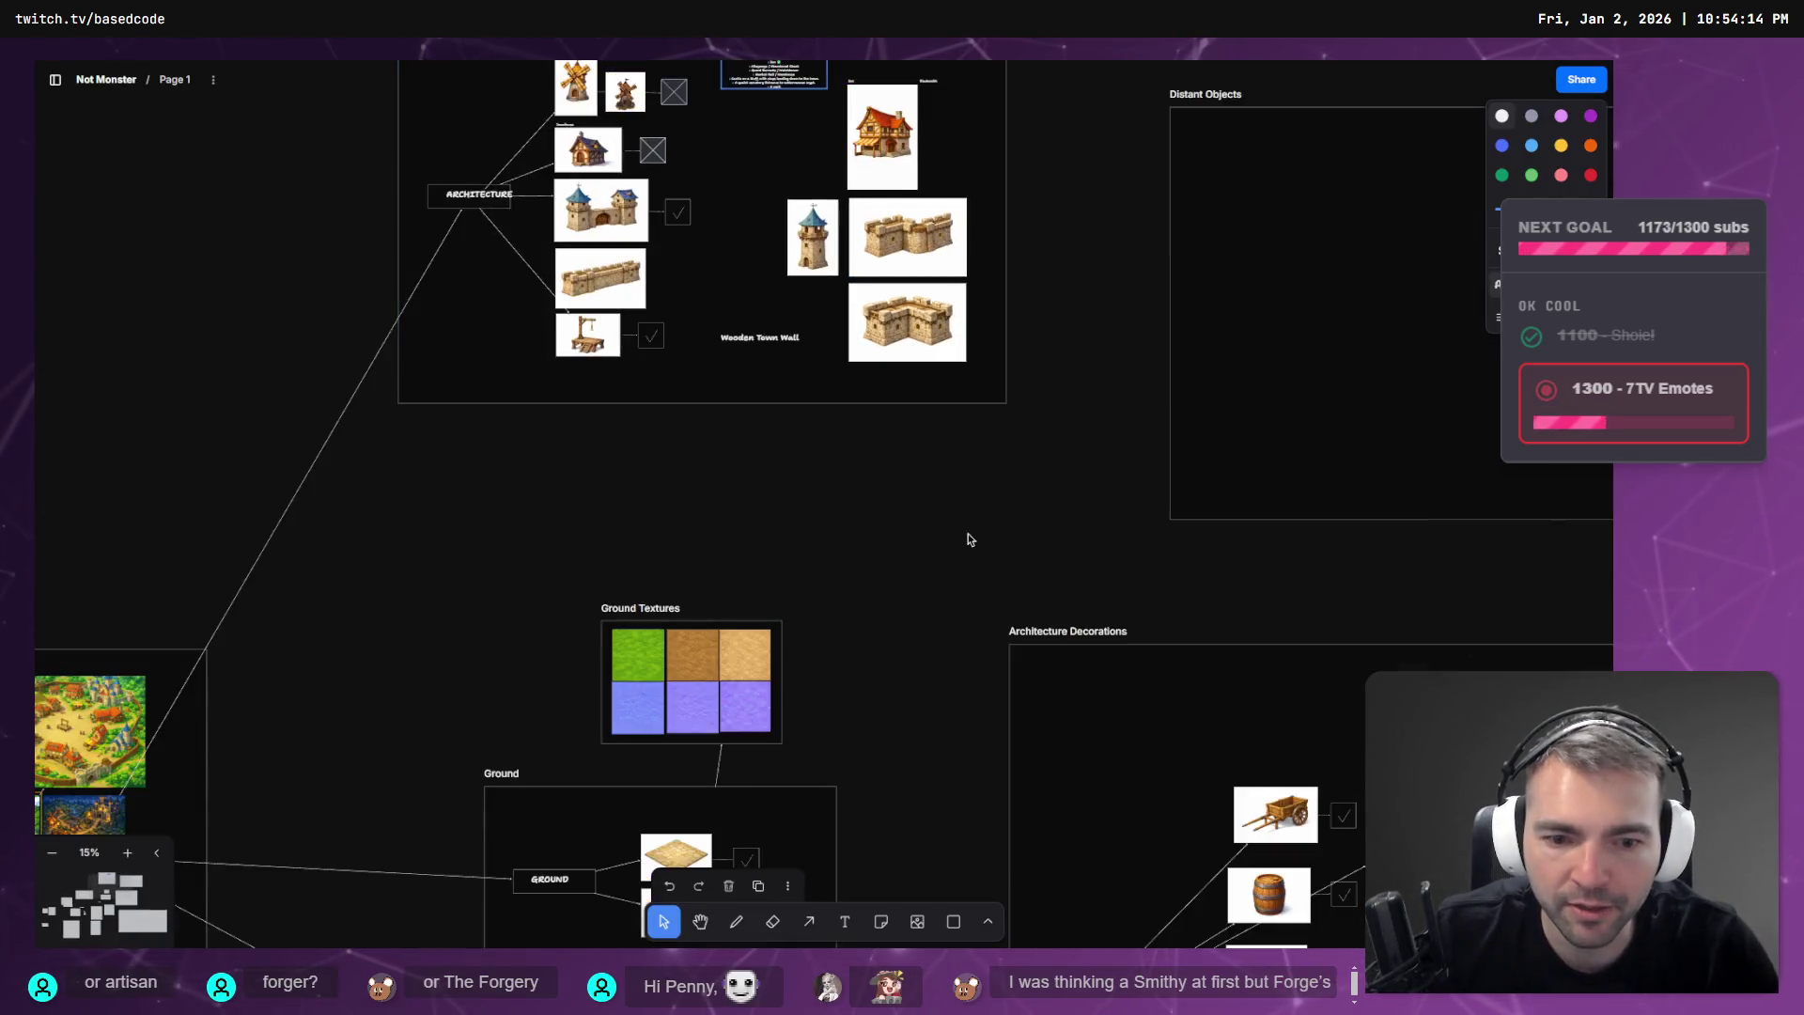
scroll(742, 316, right, 3)
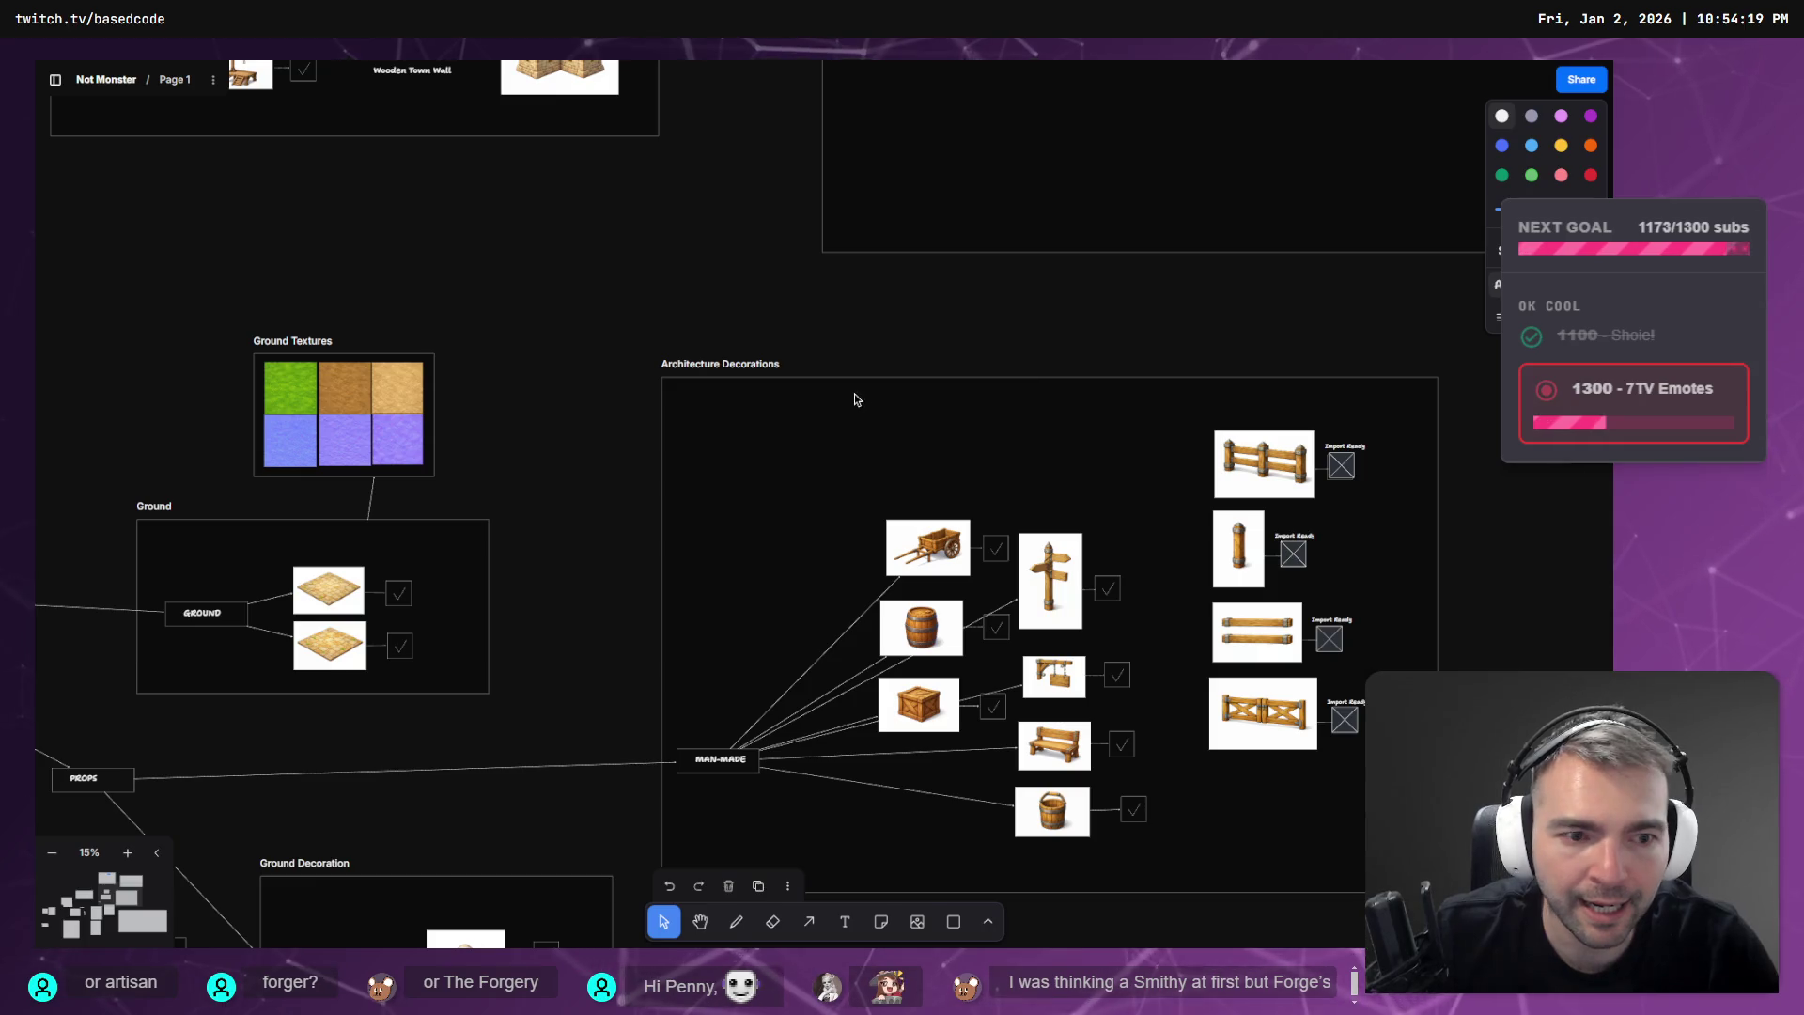
scroll(984, 562, down, 3)
scroll(939, 470, right, 2)
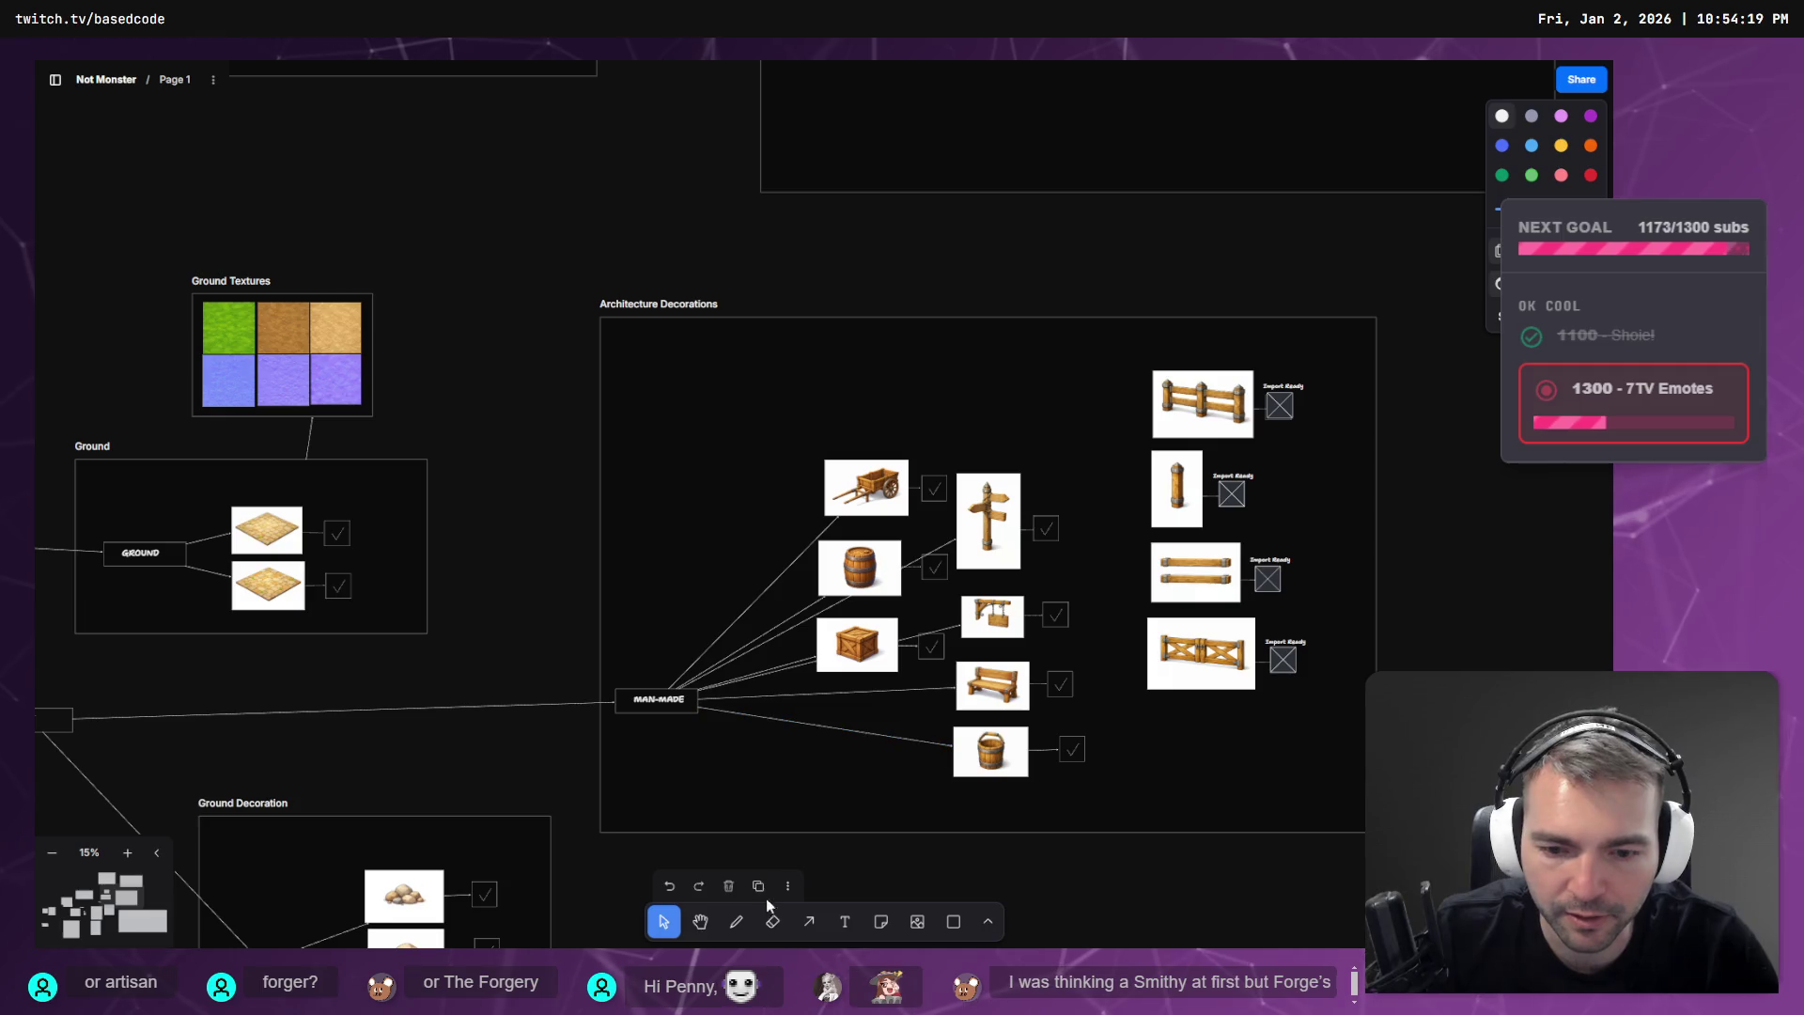
key(t)
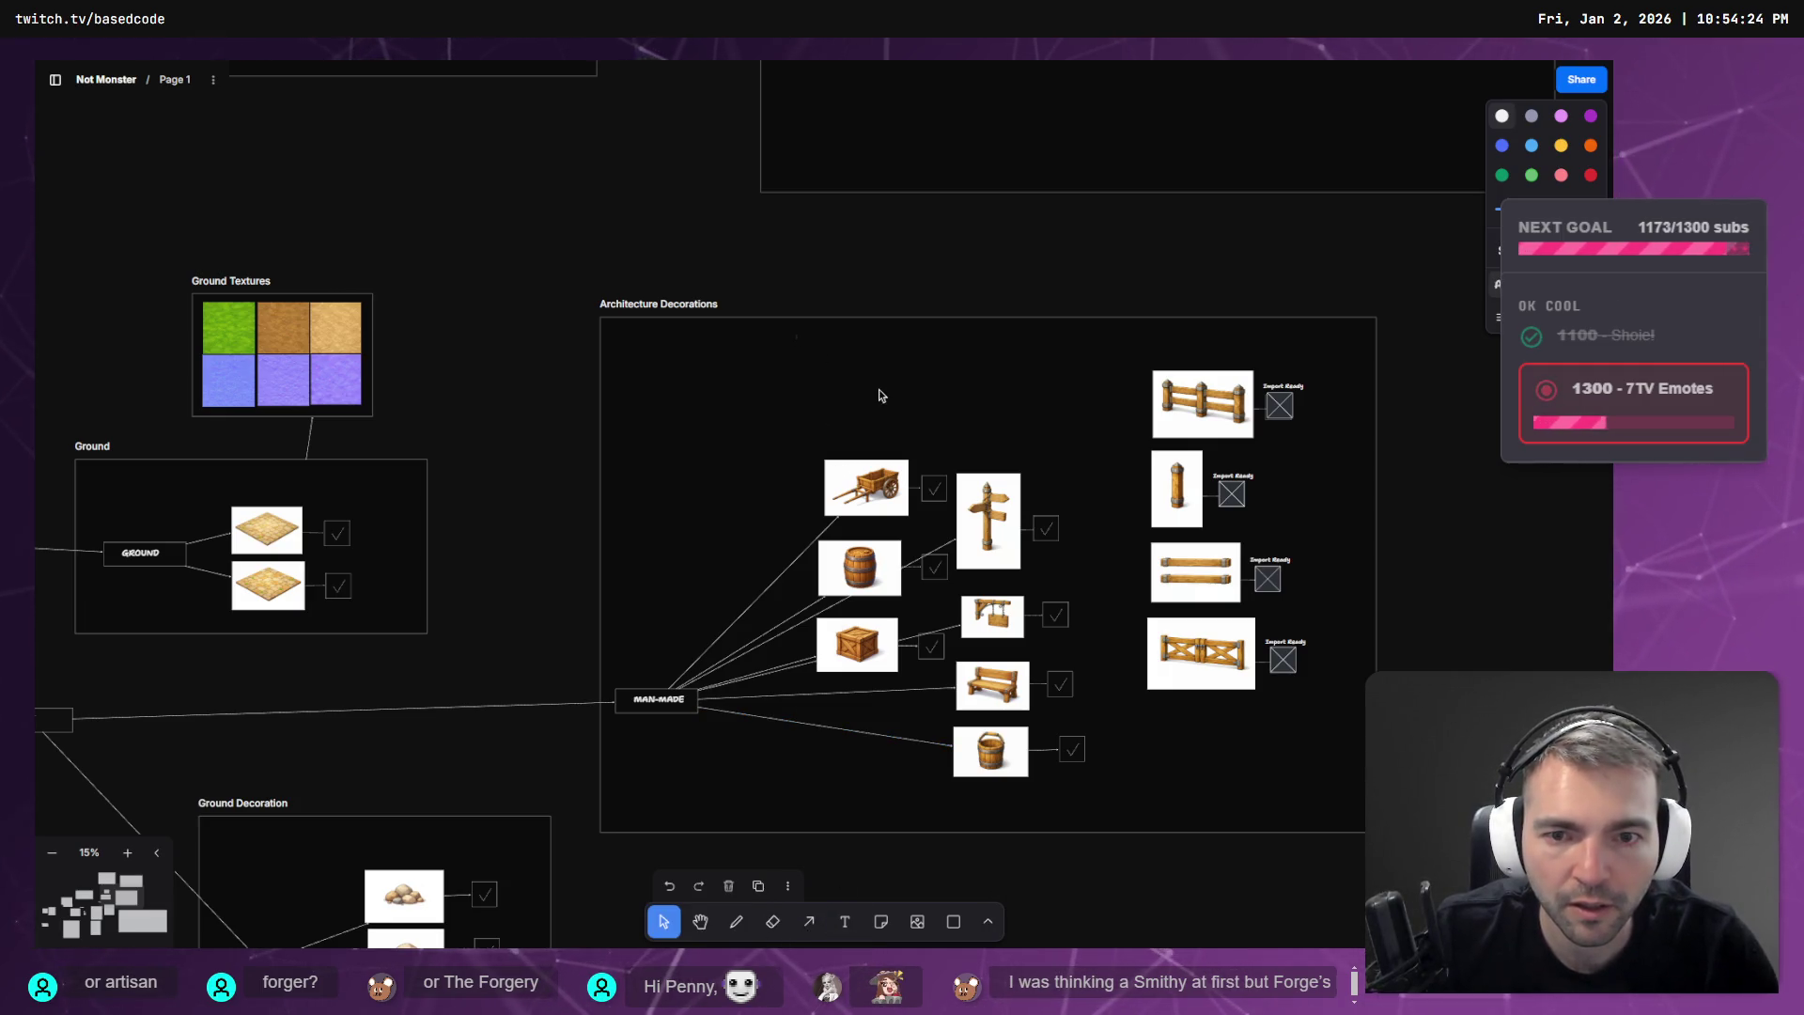
key(v)
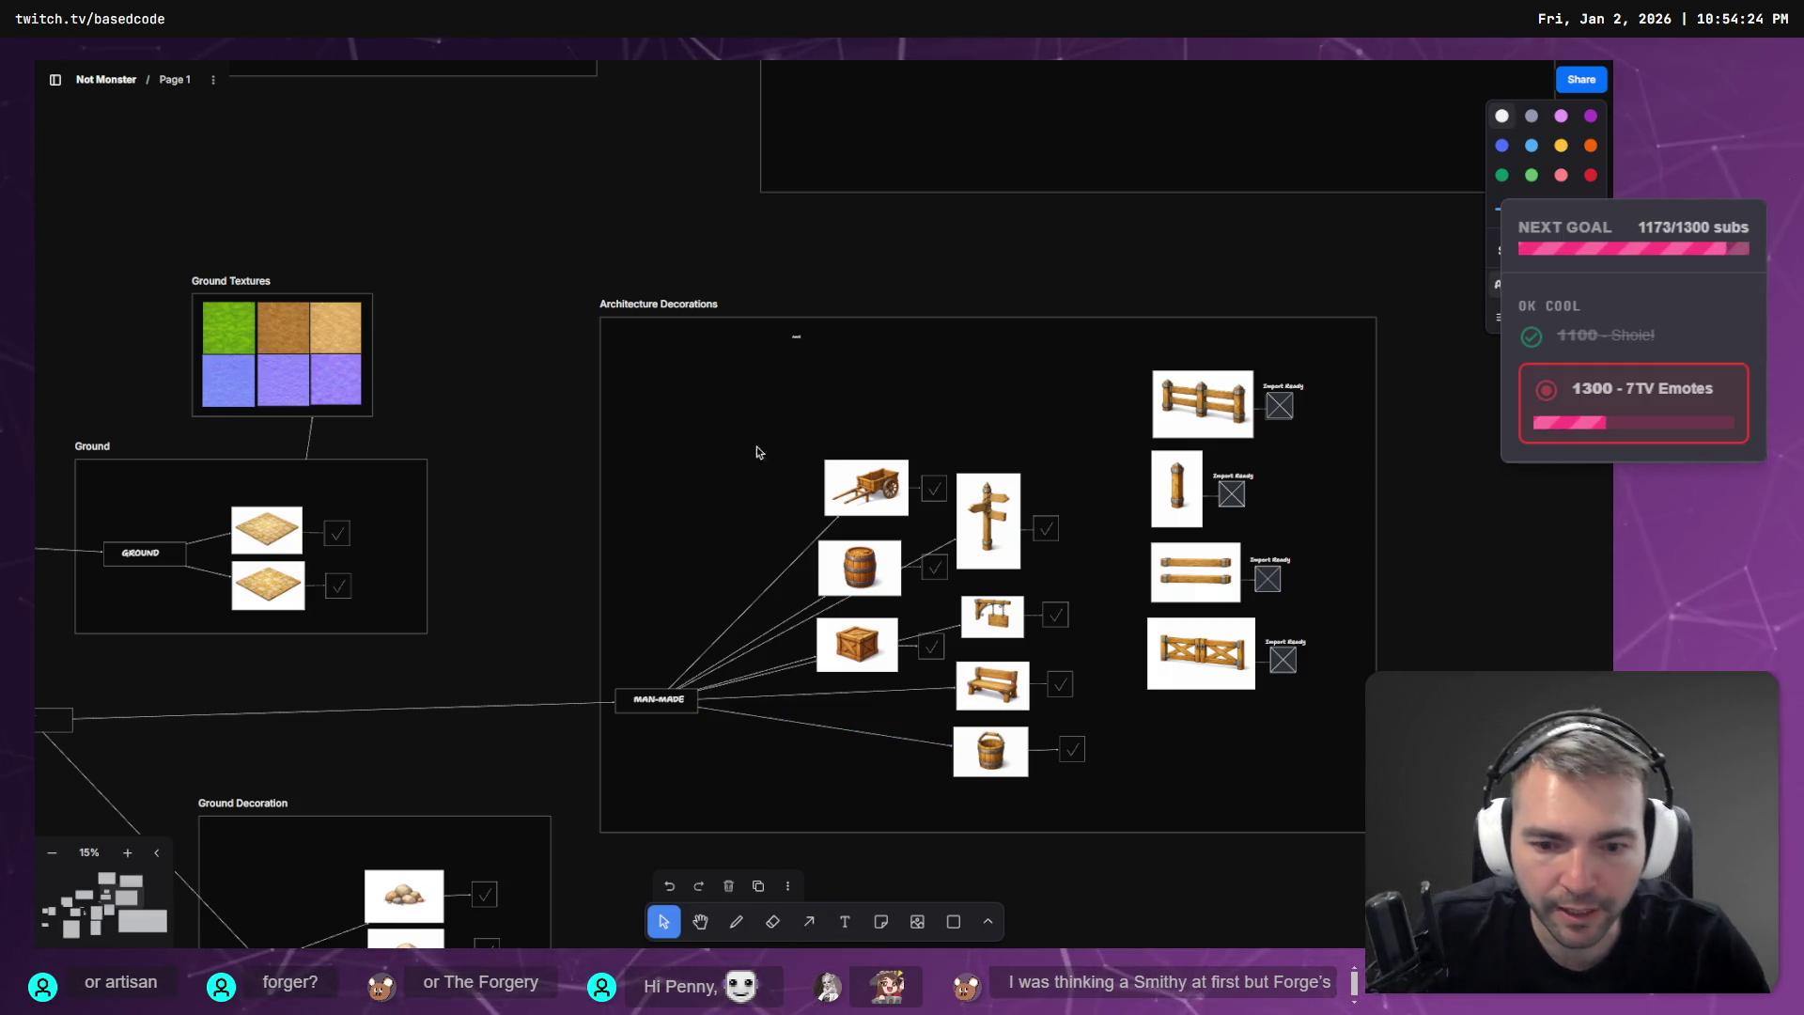
scroll(813, 330, up, 10)
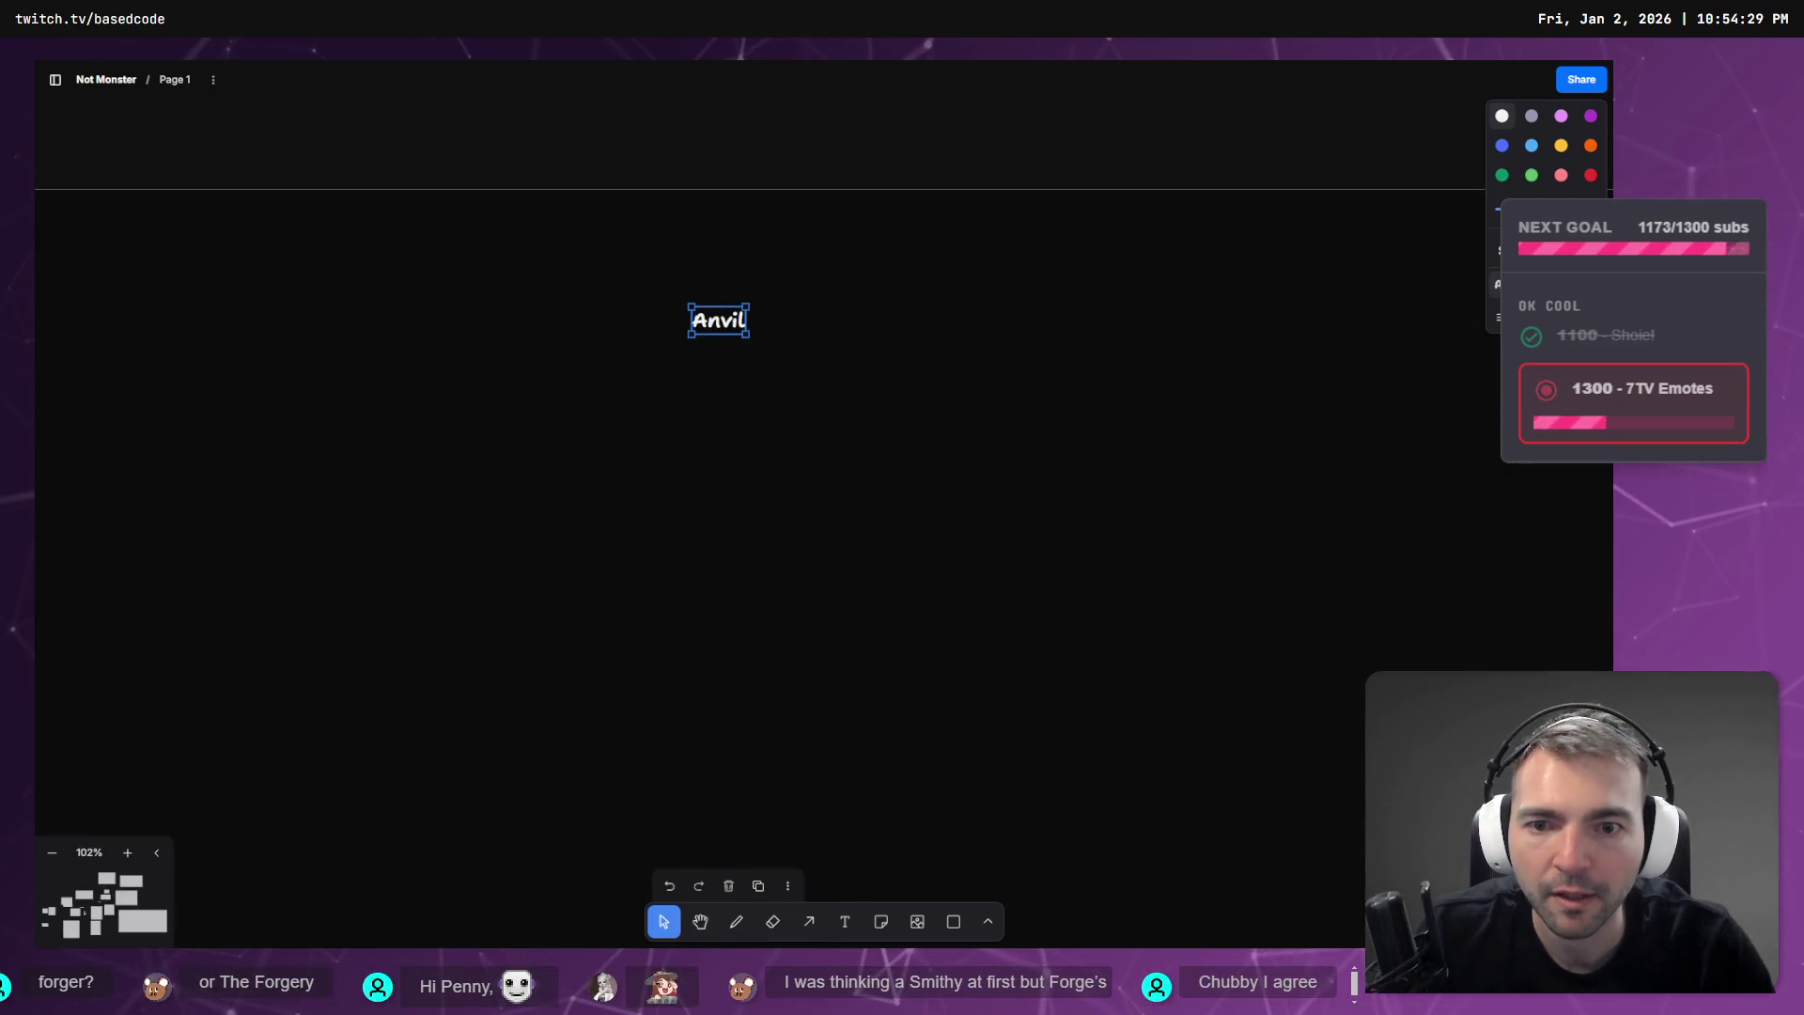
drag(750, 335, 932, 428)
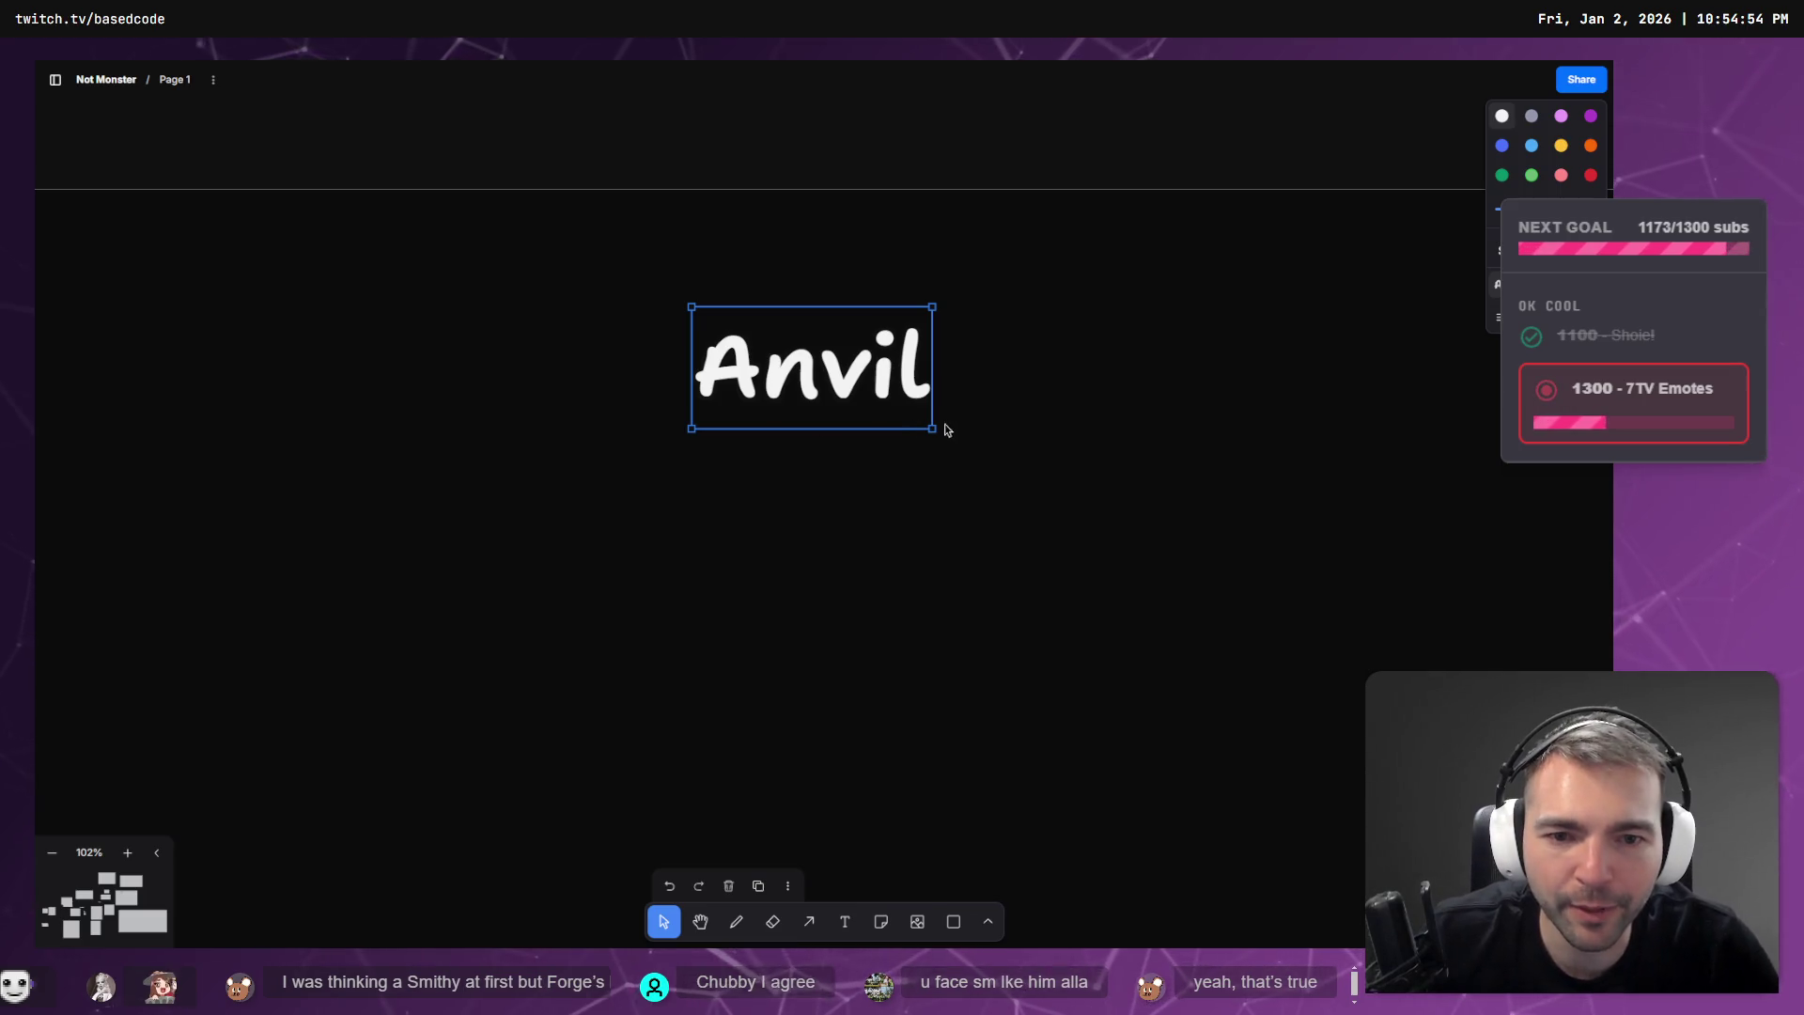
- Shrink the Anvil text label back to a small size
scroll(1188, 714, down, 8)
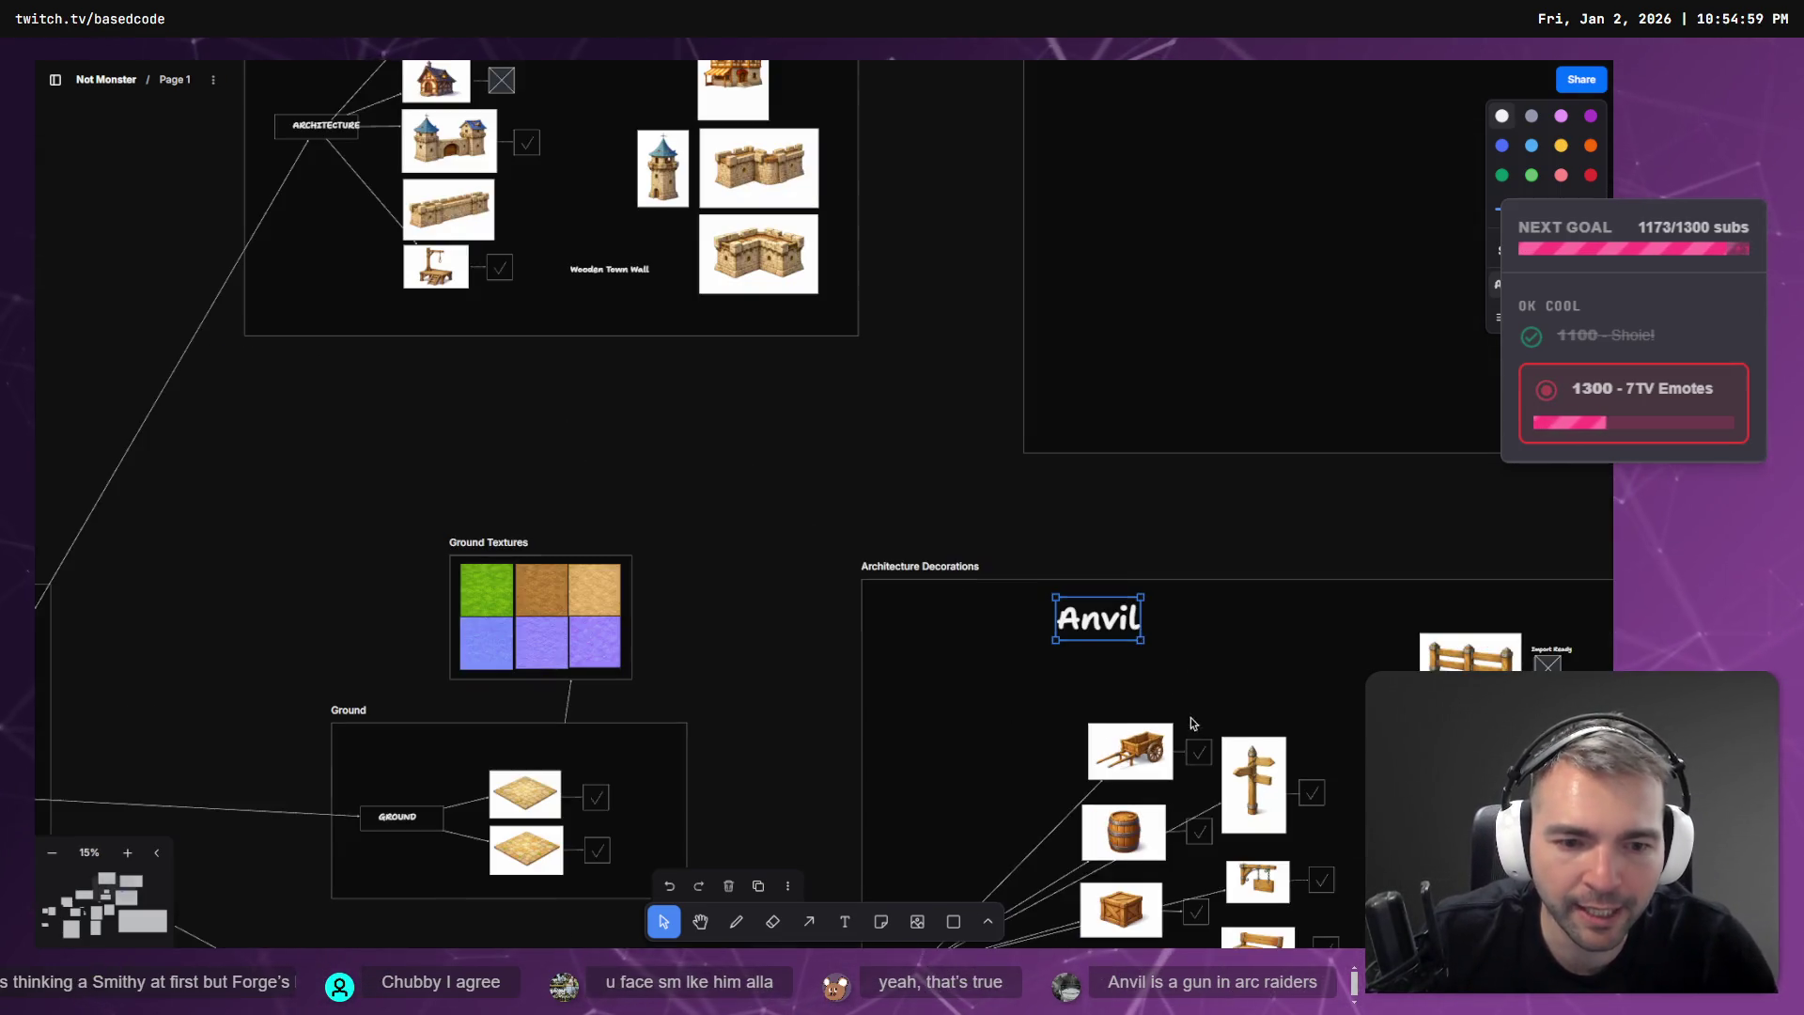
drag(1142, 639, 1087, 608)
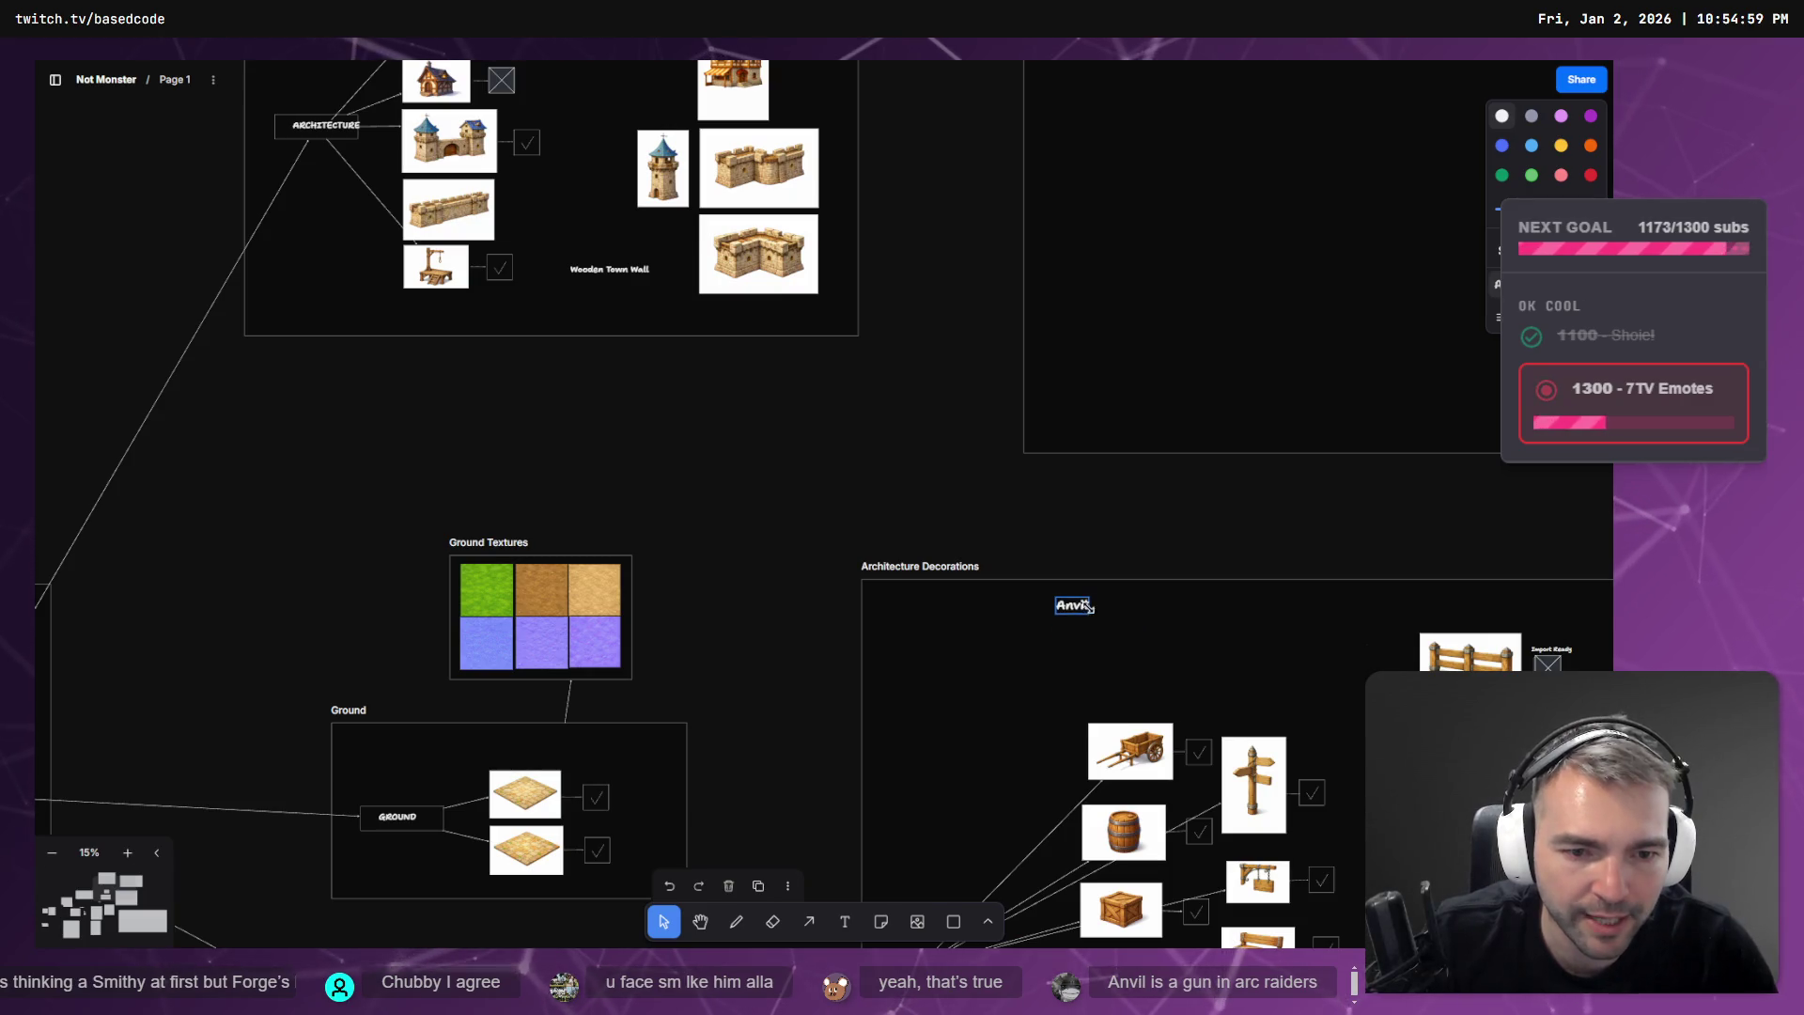
scroll(691, 481, down, 5)
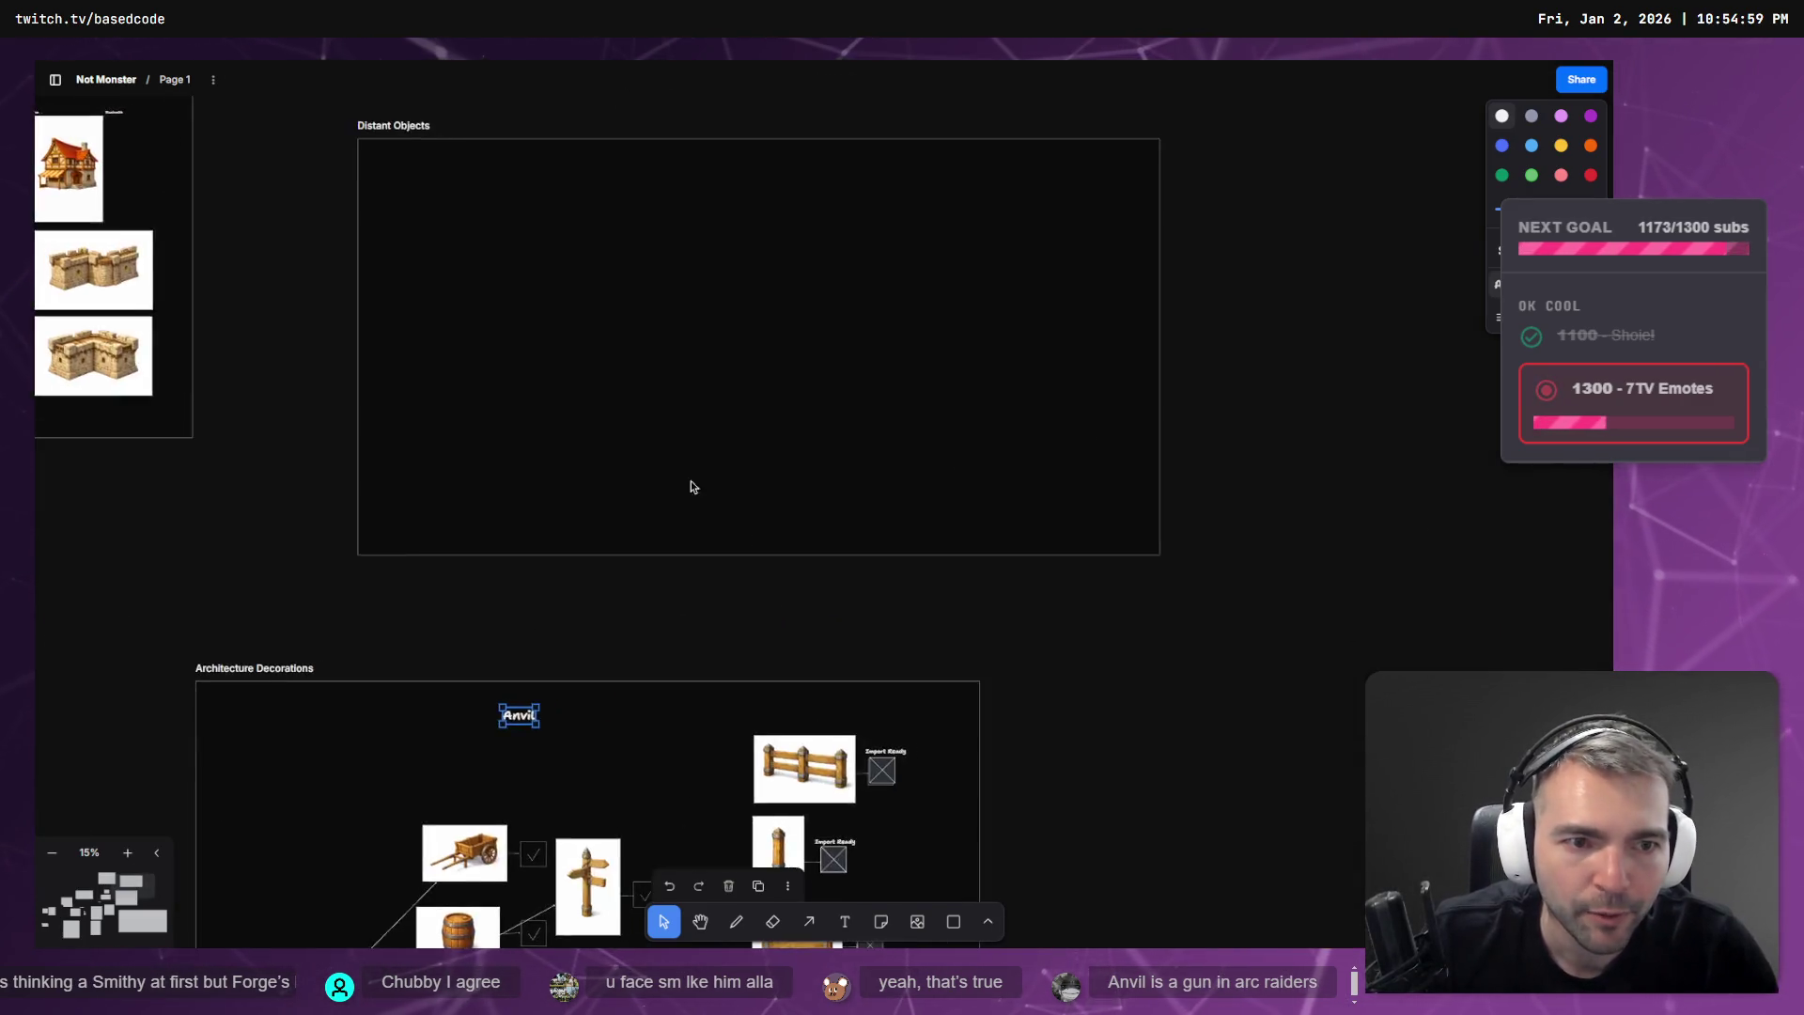
scroll(956, 540, down, 6)
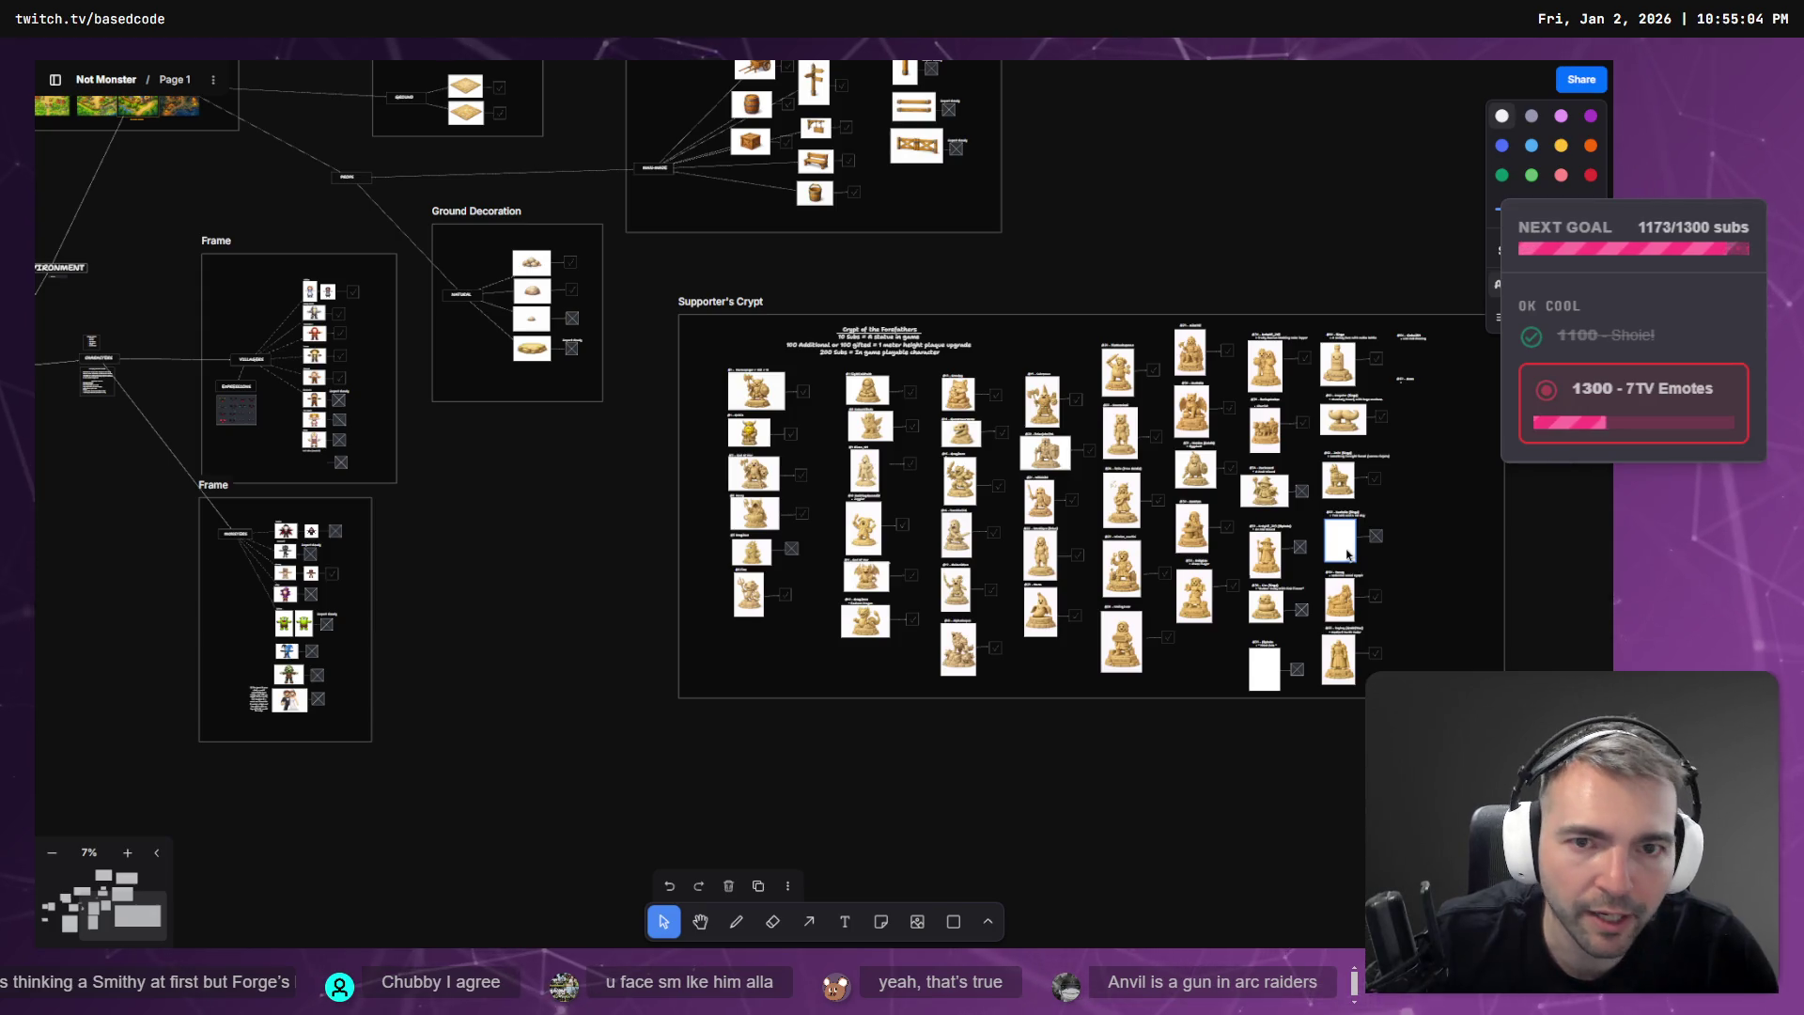
scroll(1135, 283, up, 3)
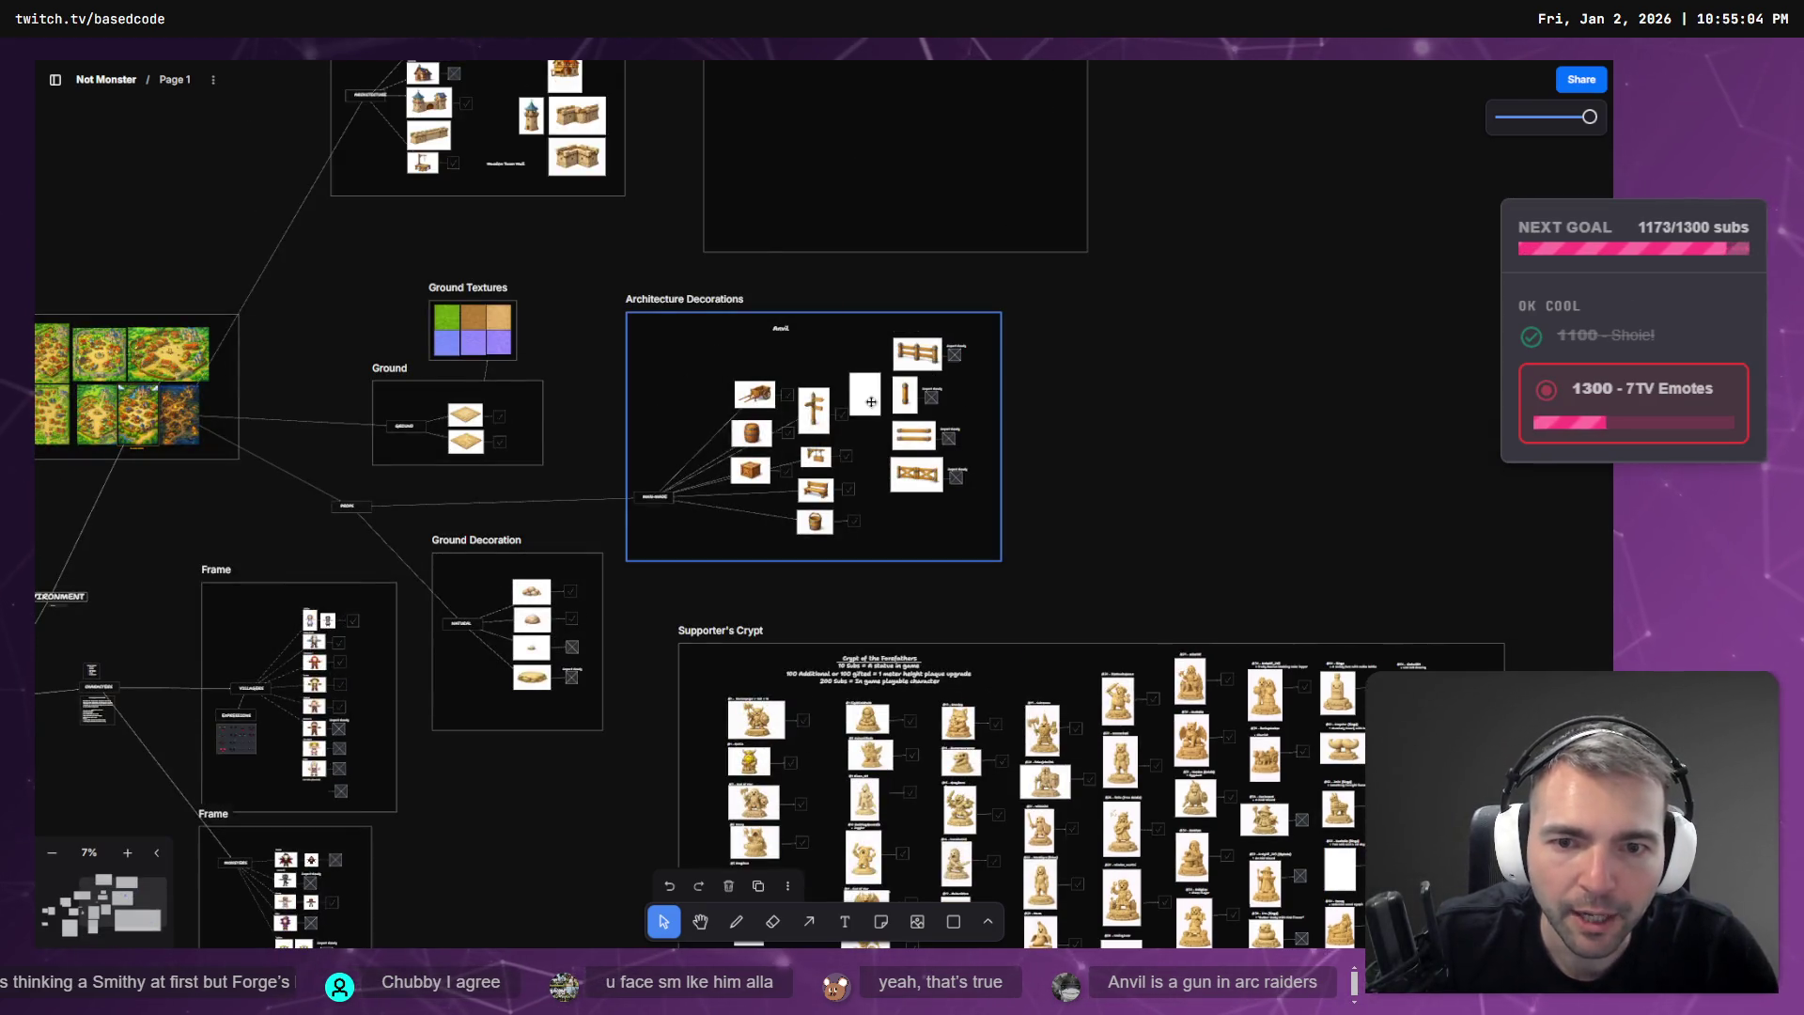
- Place a blank placeholder image in Architecture Decorations and enlarge the frame around it
drag(823, 357, 817, 359)
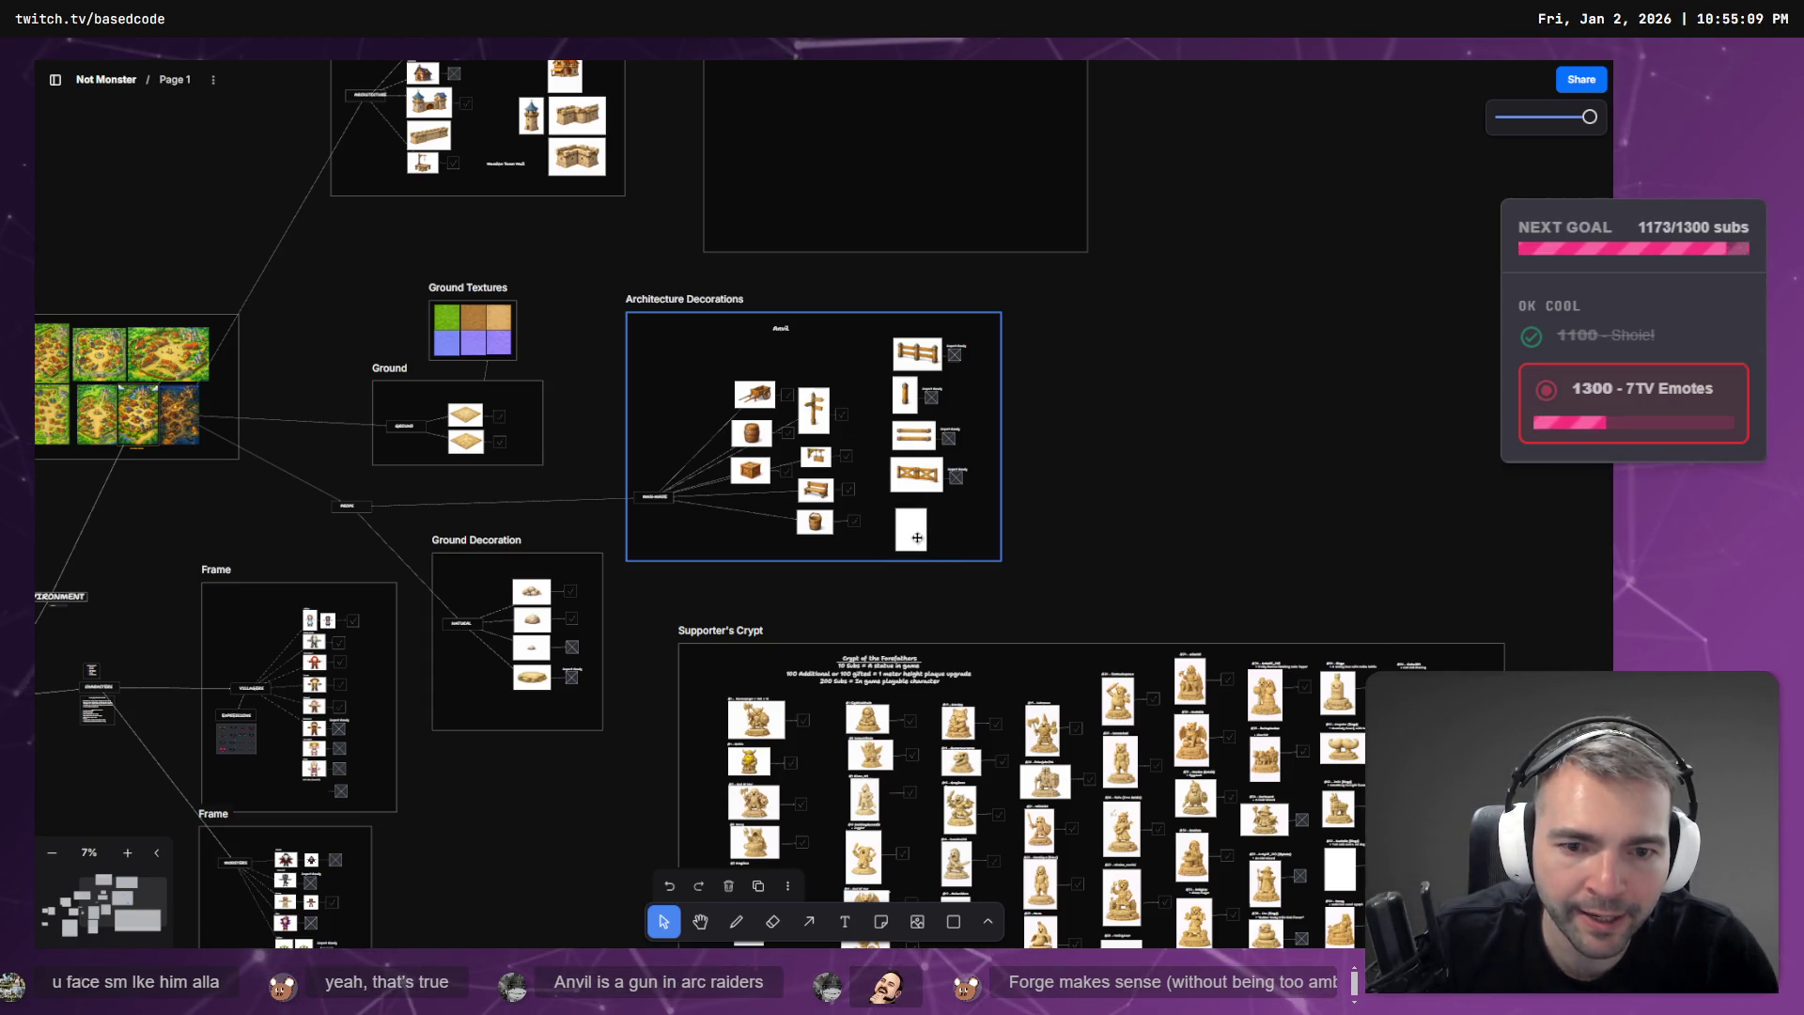
click(918, 541)
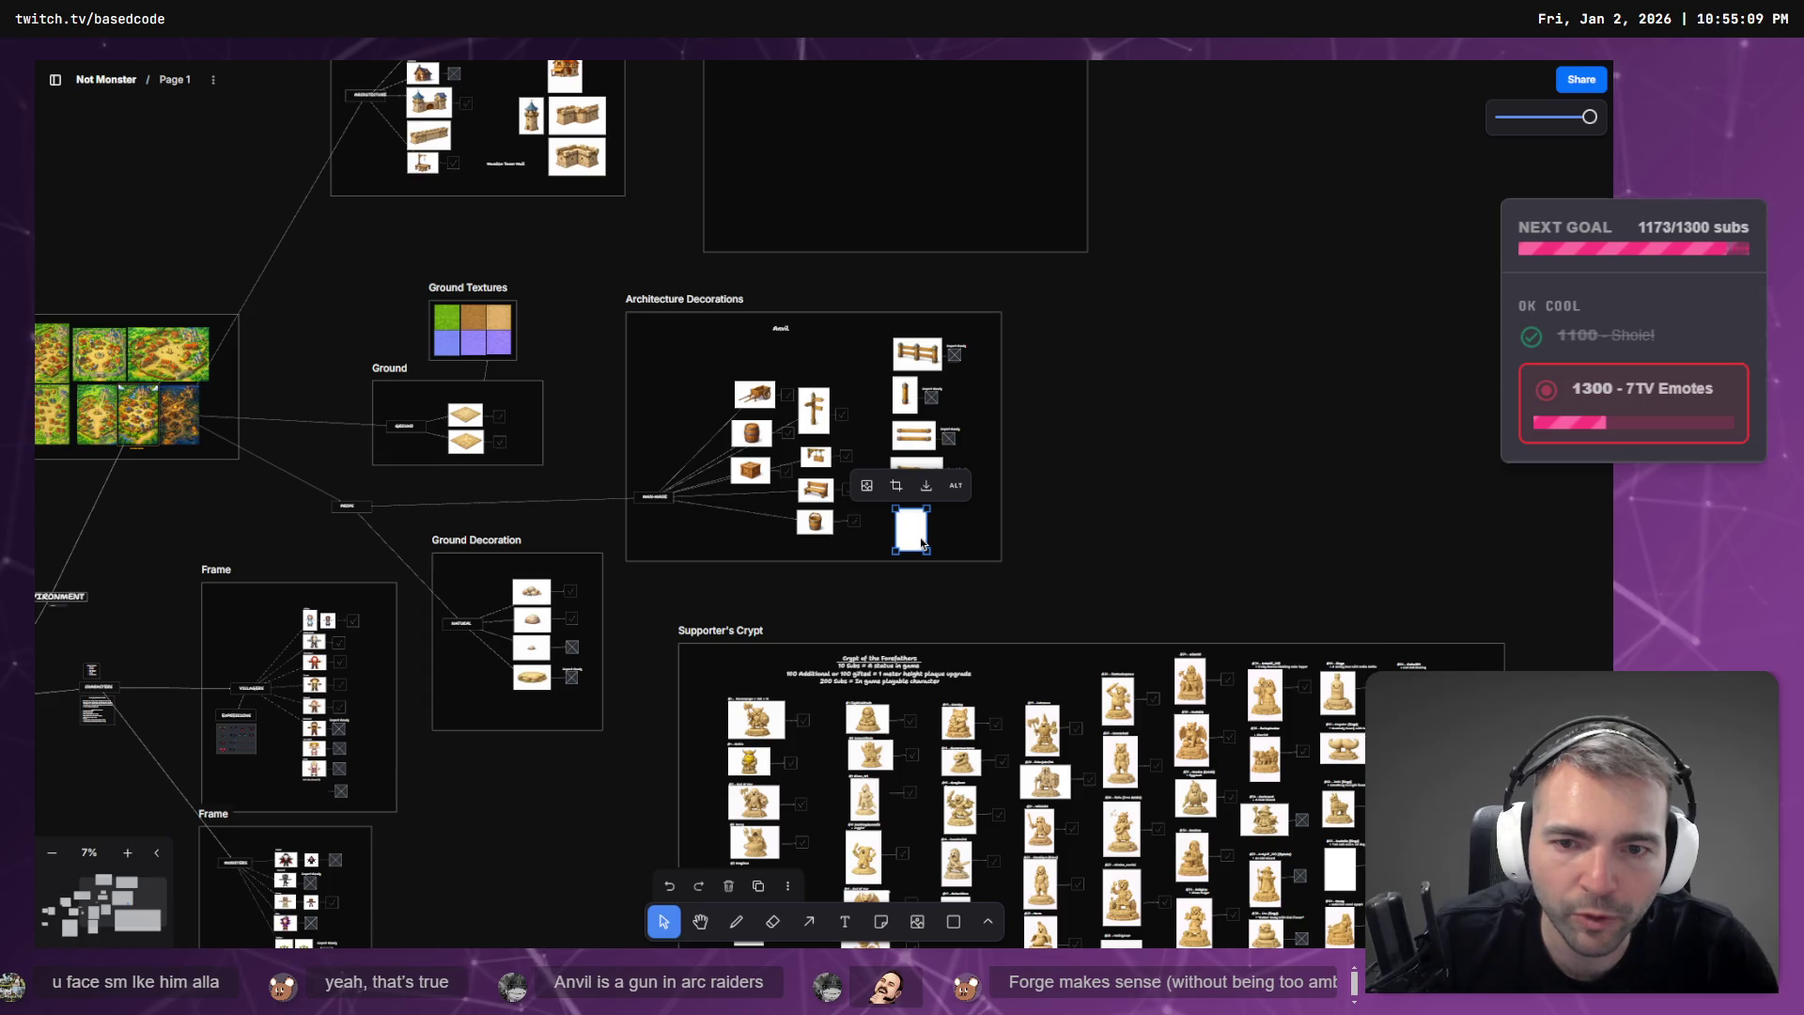
scroll(923, 545, down, 1)
drag(1001, 478, 1088, 526)
drag(919, 452, 920, 452)
mouse_move(779, 255)
mouse_down()
mouse_move(791, 380)
mouse_move(867, 371)
mouse_move(895, 424)
mouse_up()
key(ctrl+z)
- Position the Anvil label above the blank image and edit the Blacksmith label
click(780, 250)
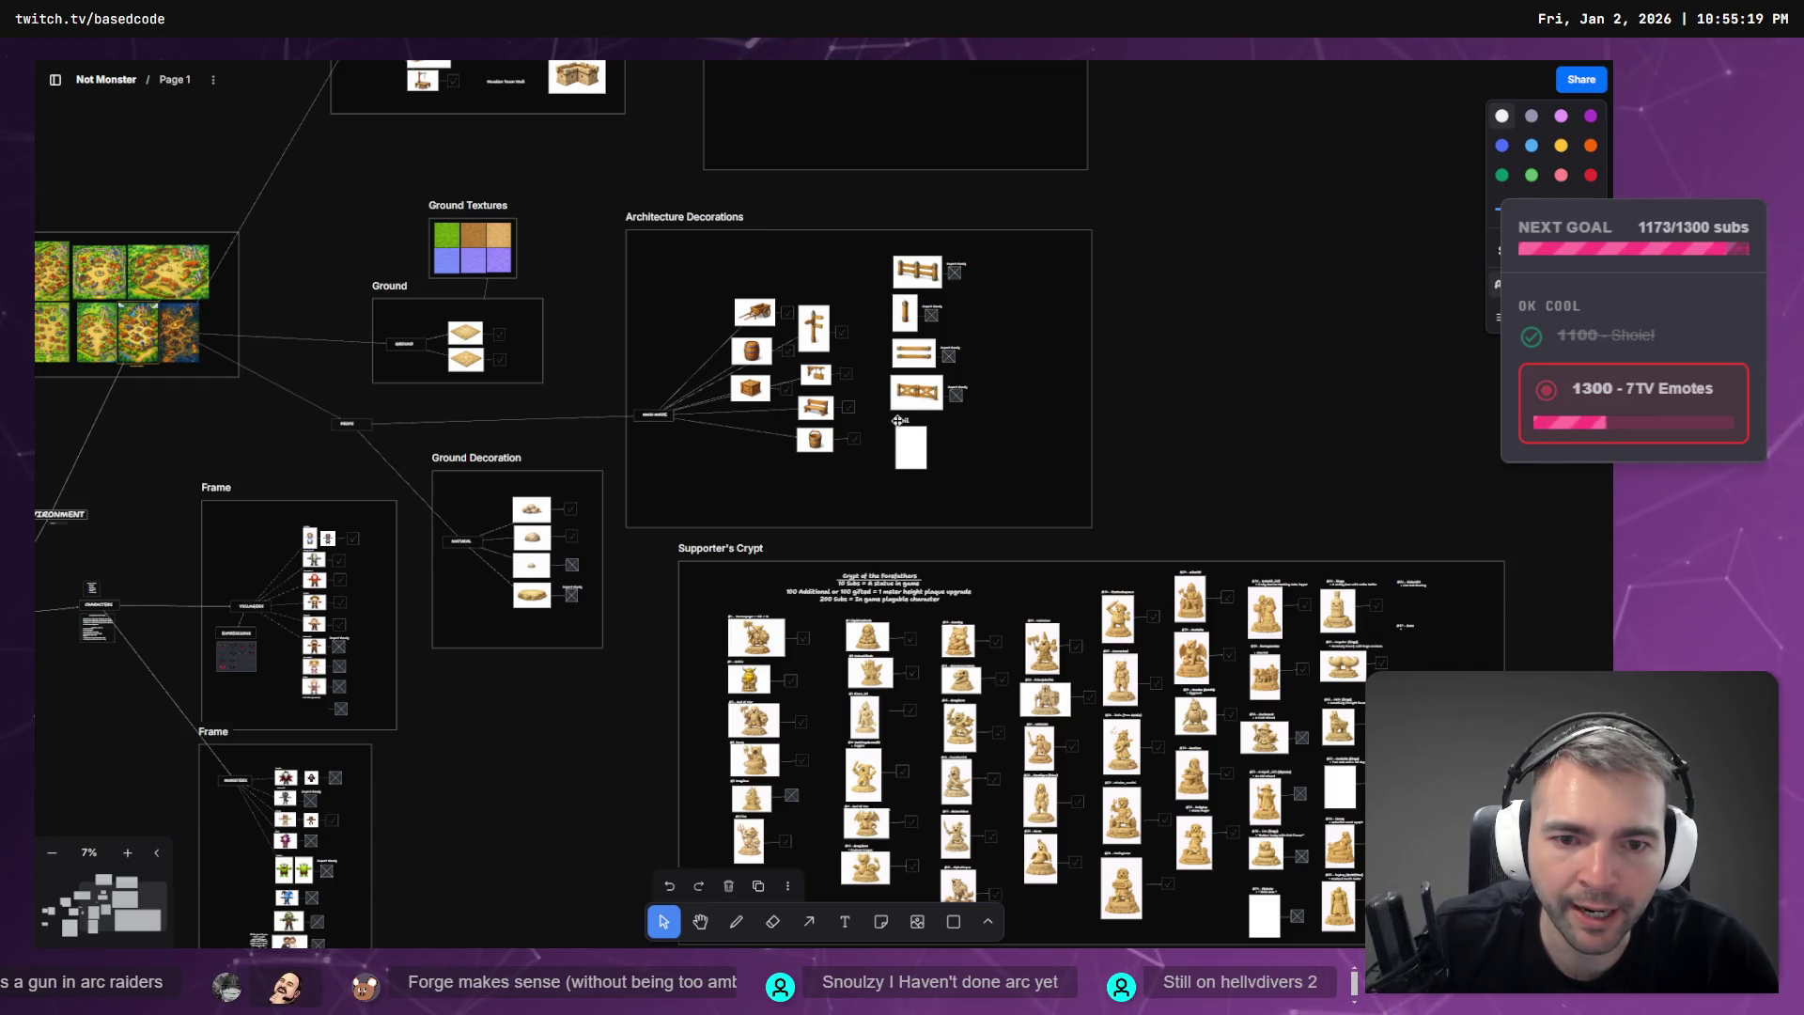
scroll(954, 402, up, 5)
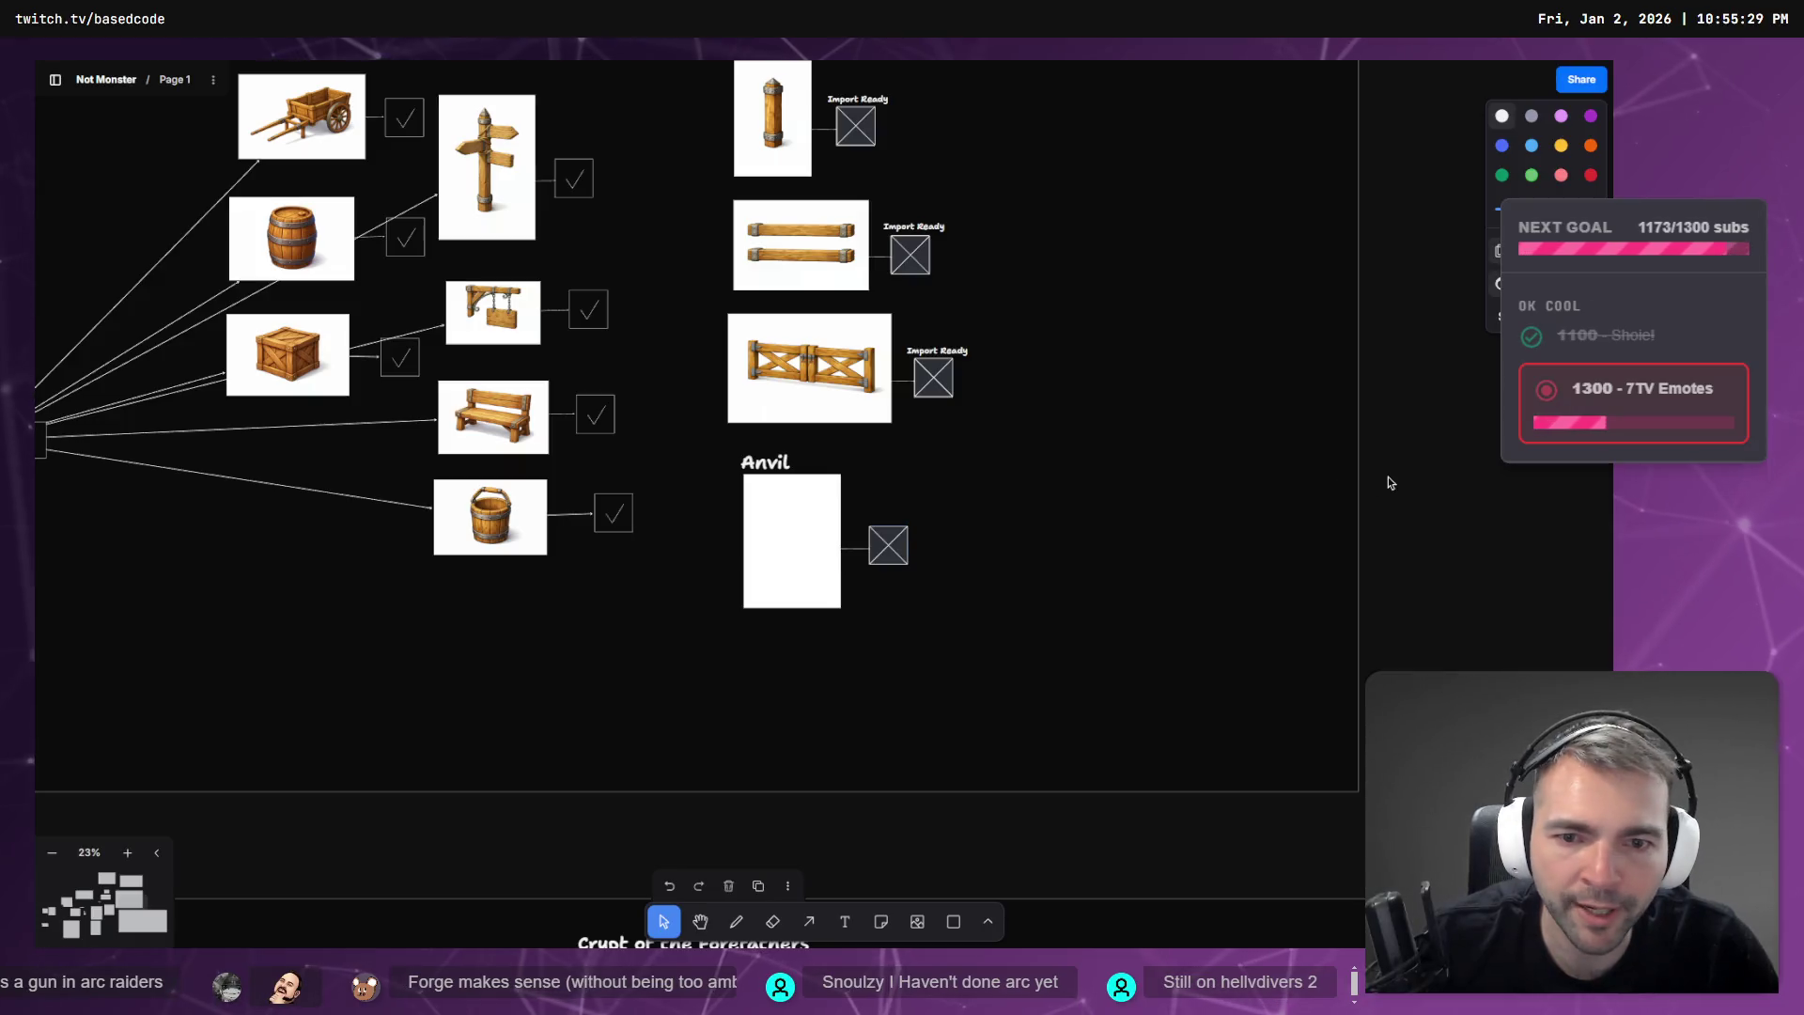
scroll(1389, 476, down, 10)
scroll(683, 465, up, 5)
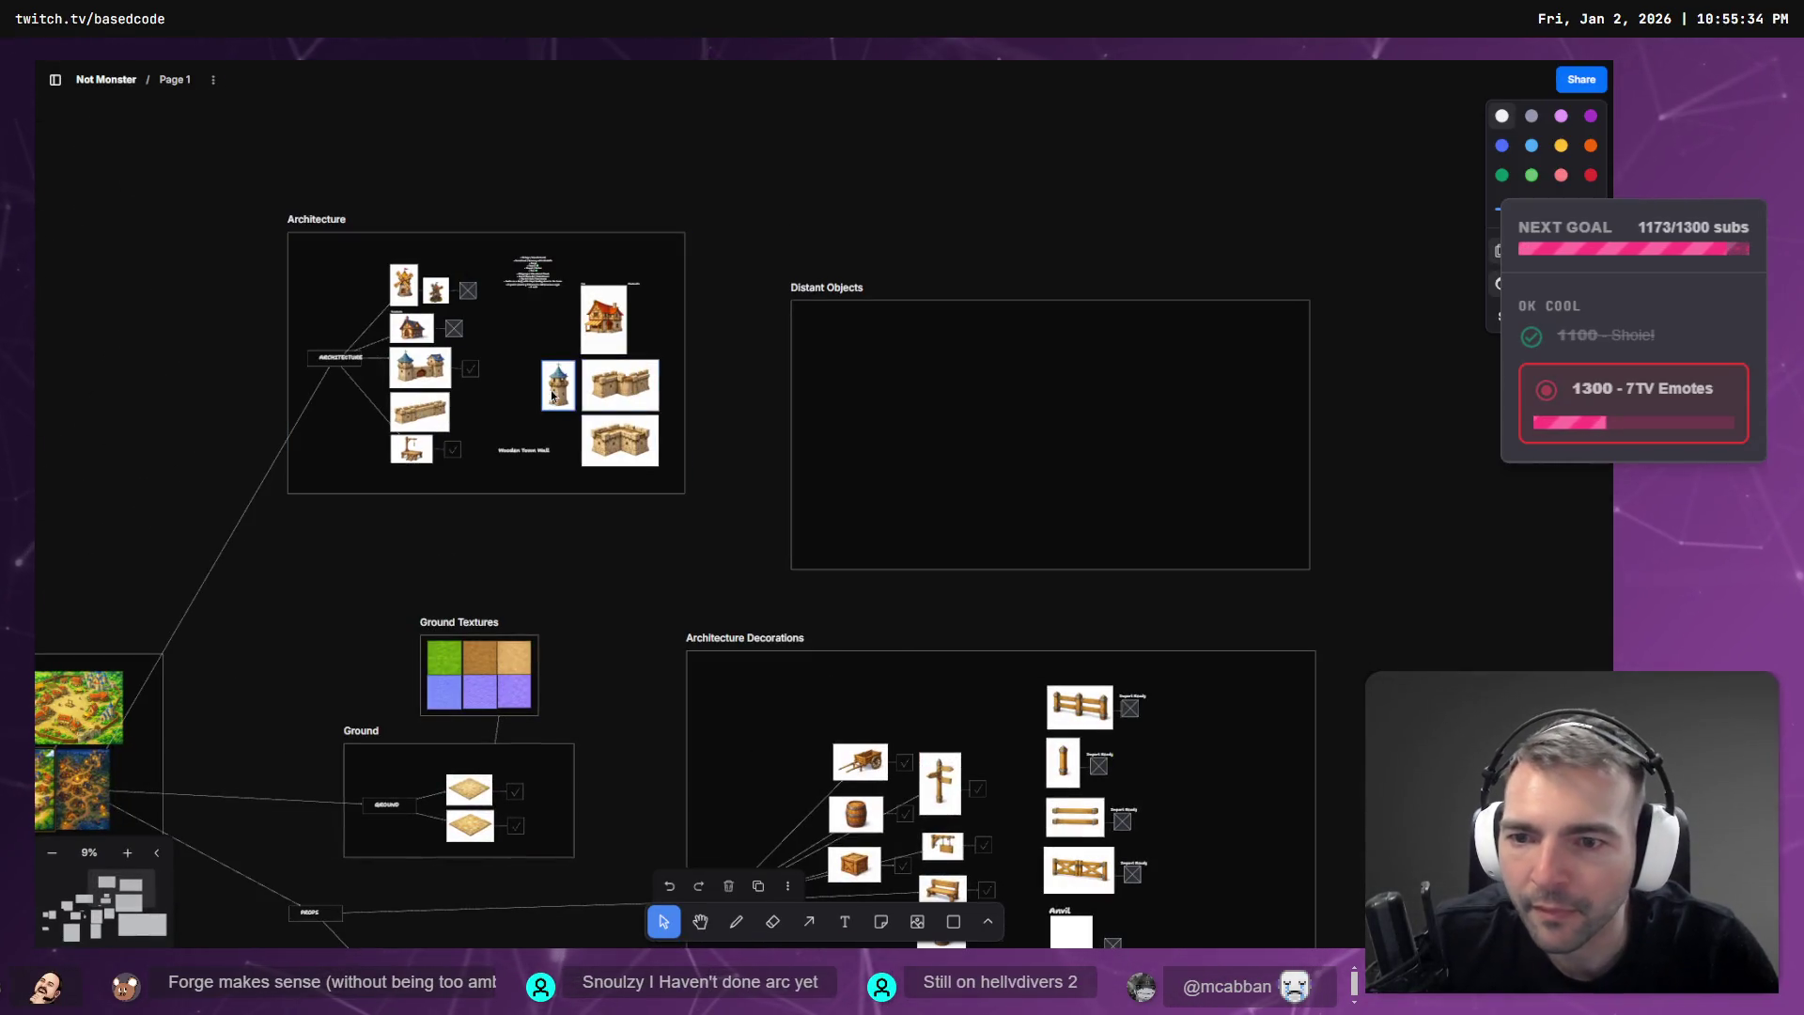
scroll(601, 291, up, 5)
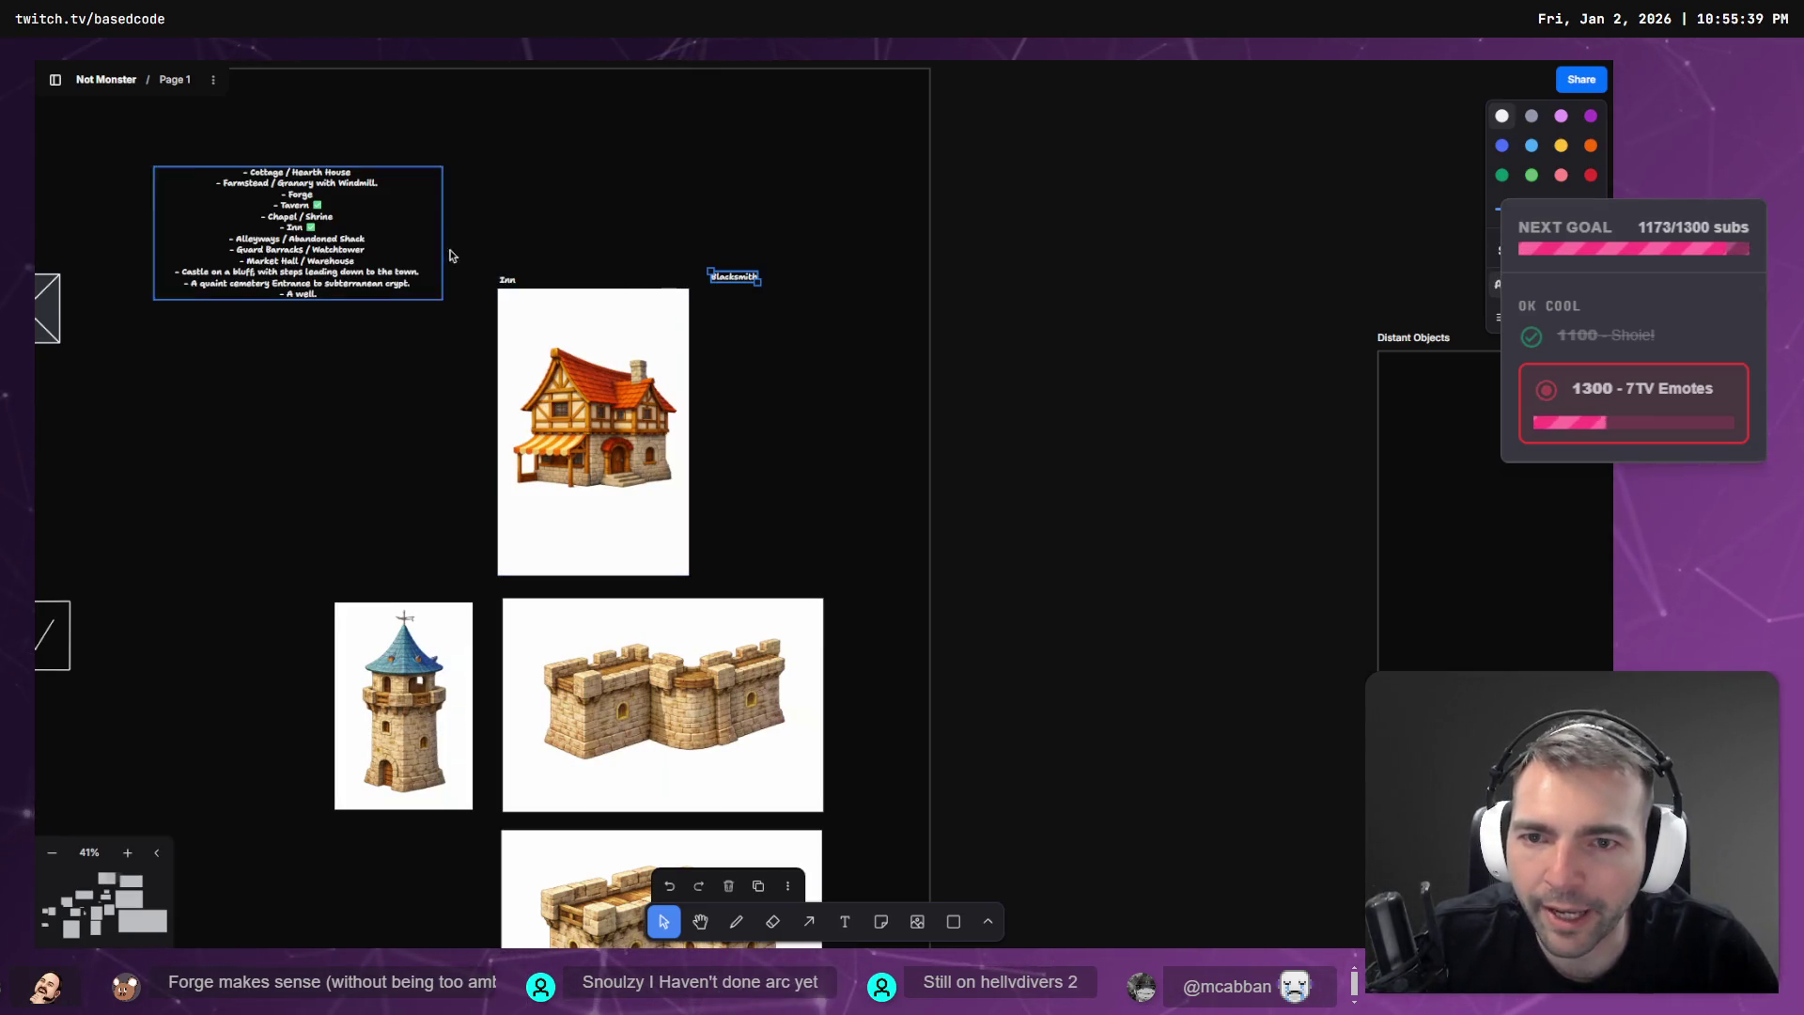
double_click(734, 280)
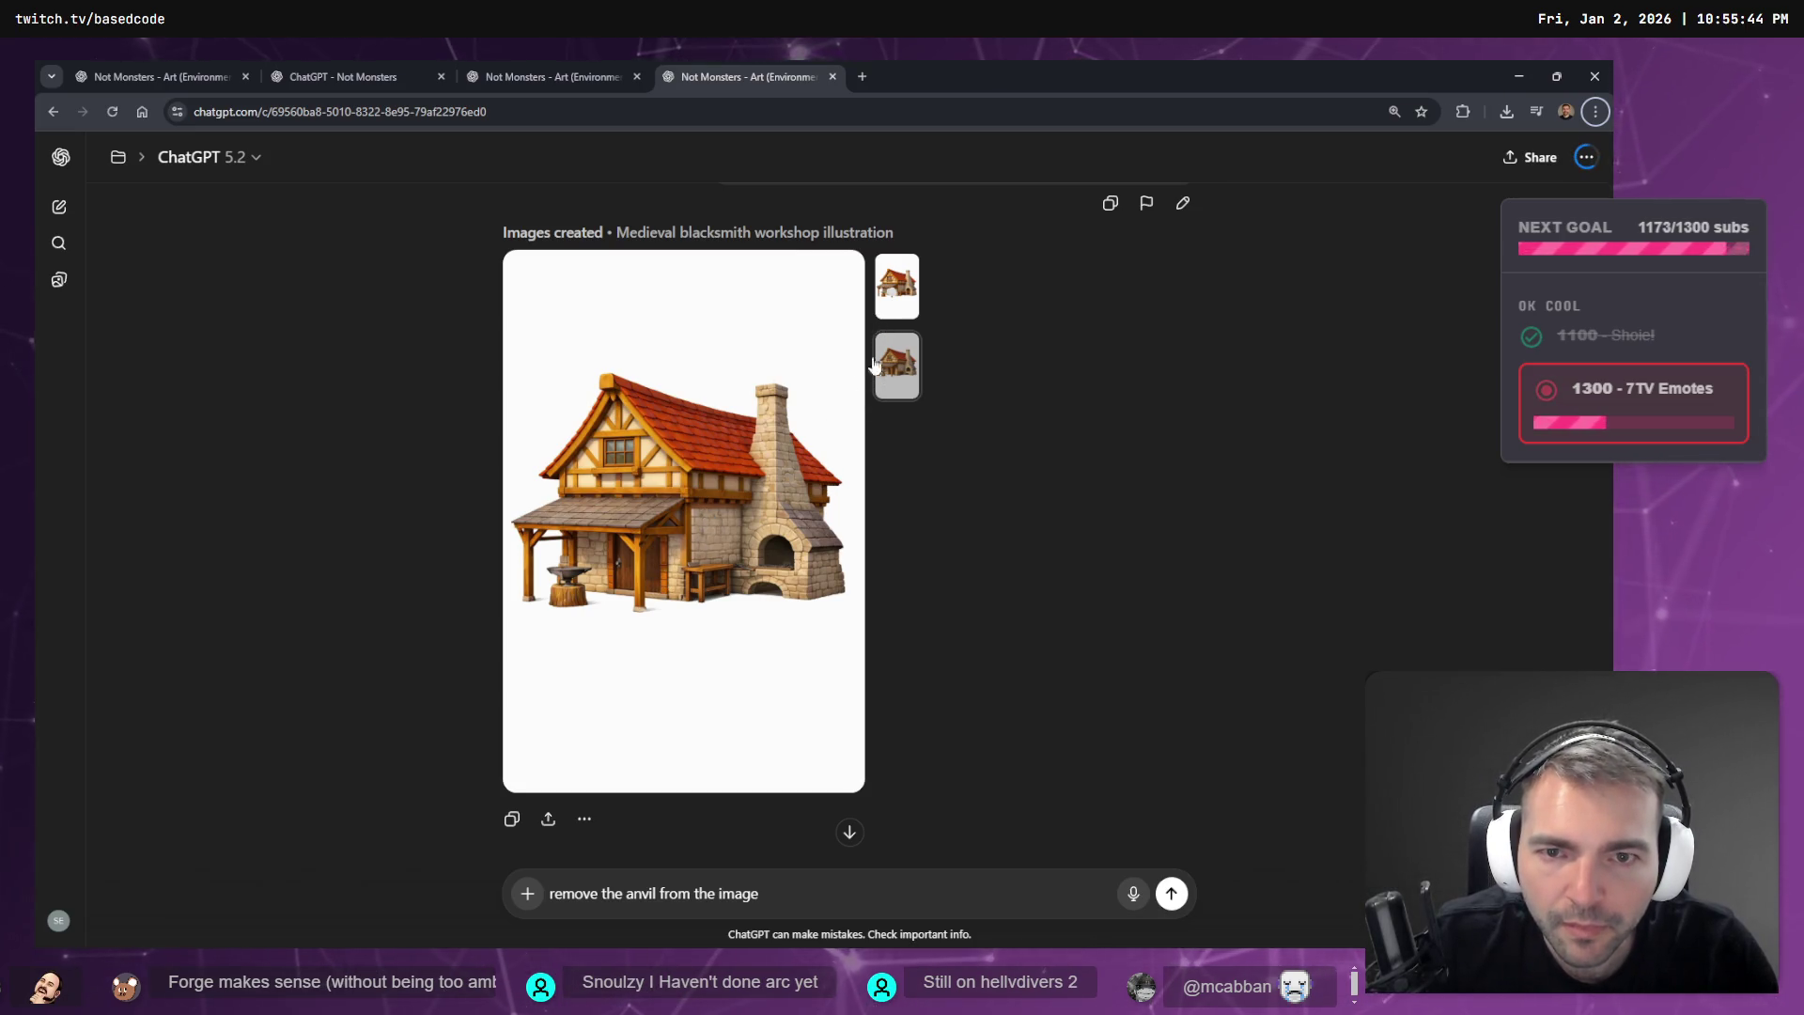
- Send the ChatGPT request to remove the anvil and minimize the browser
scroll(822, 415, down, 1)
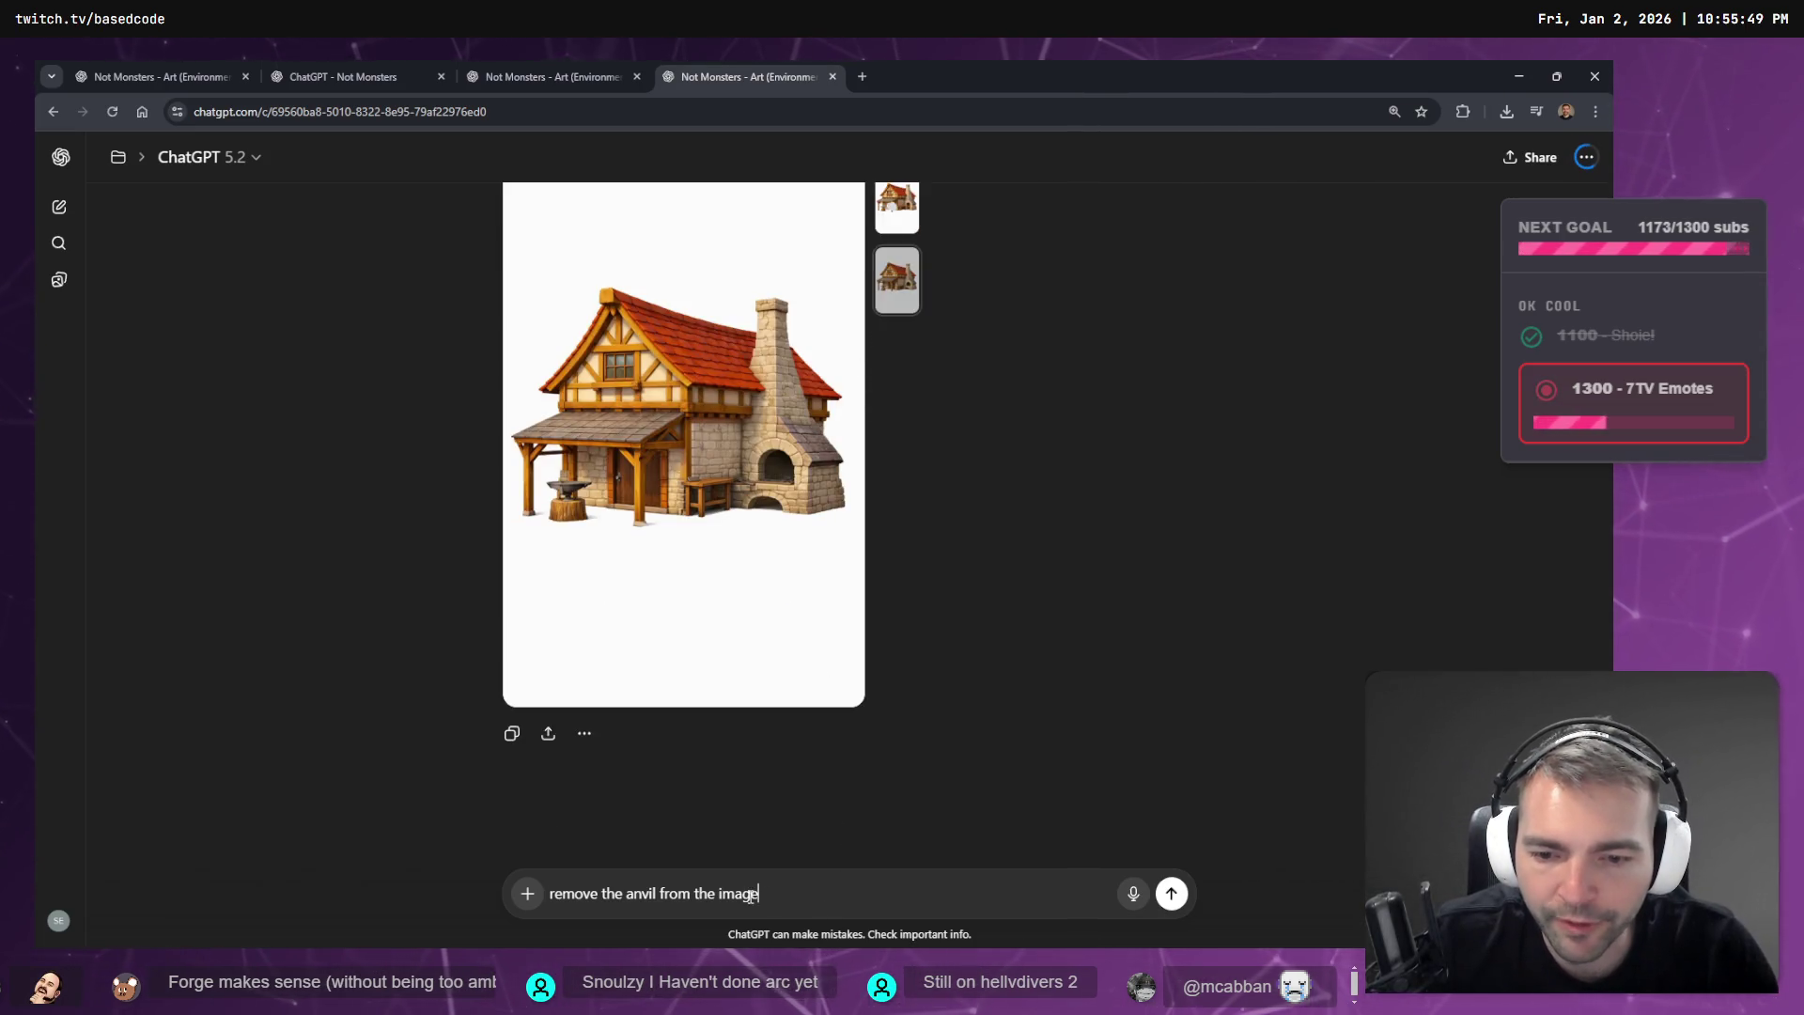
click(1171, 894)
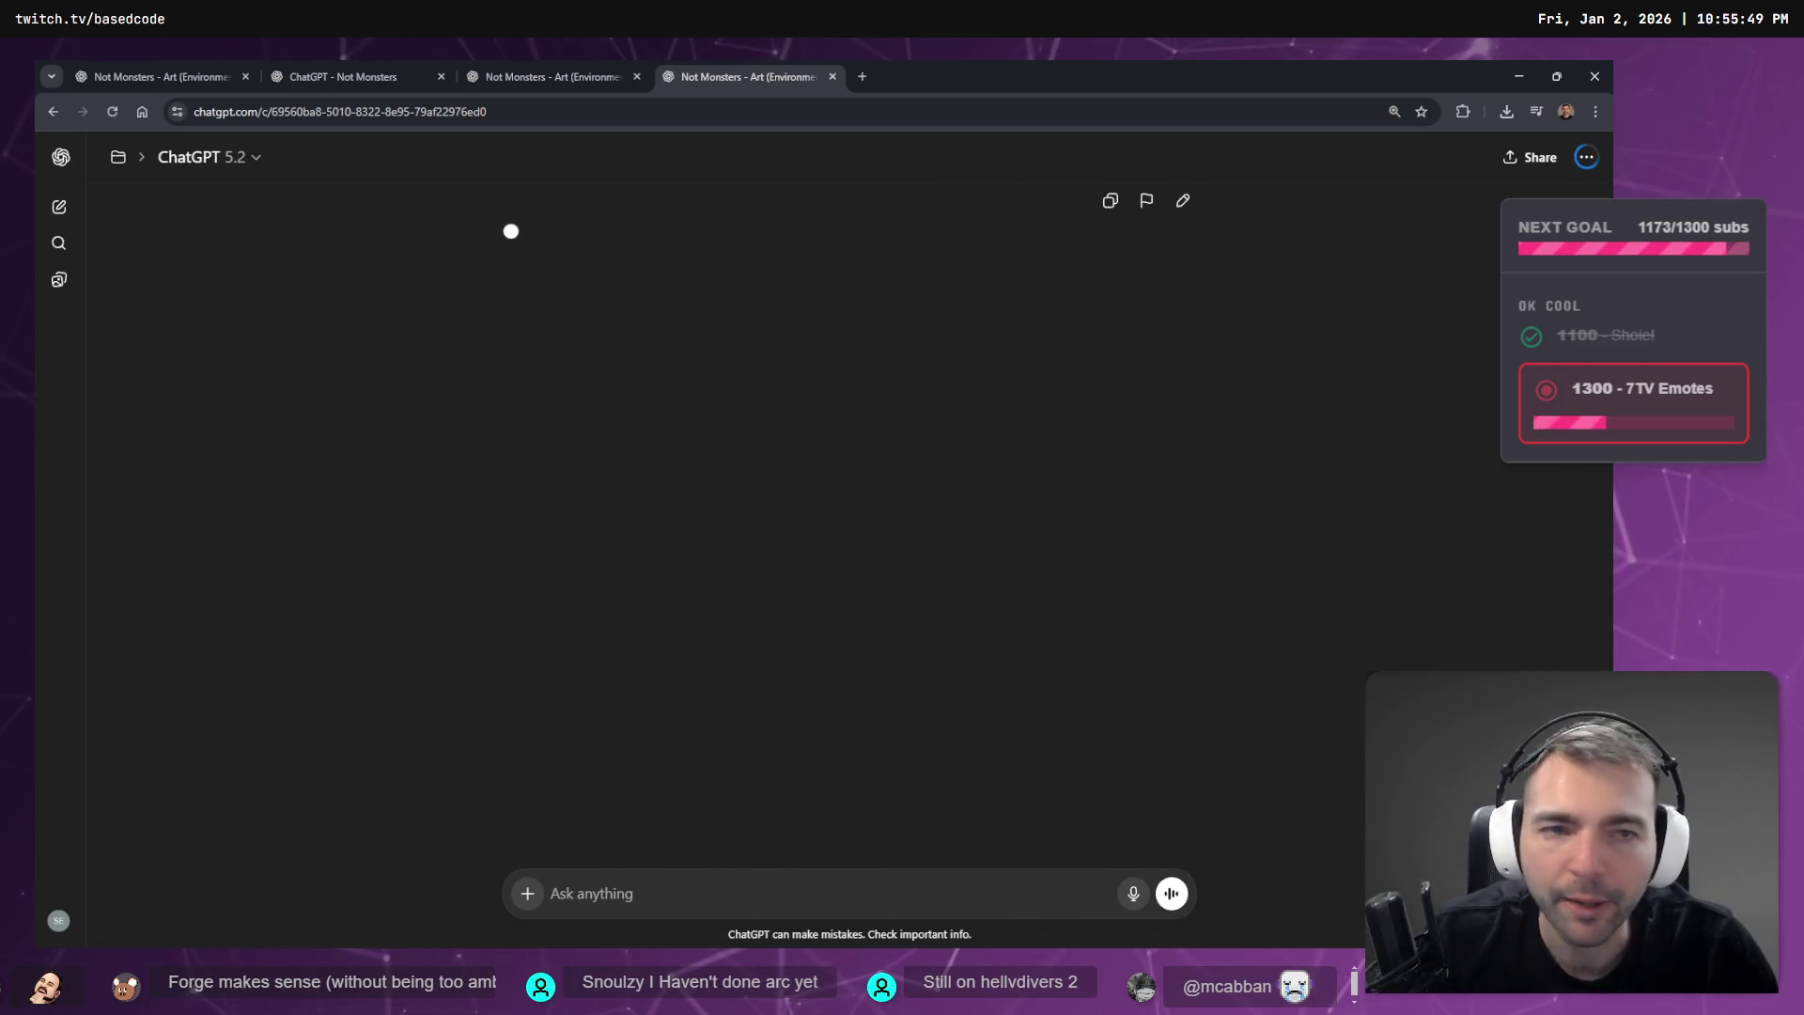
click(1518, 76)
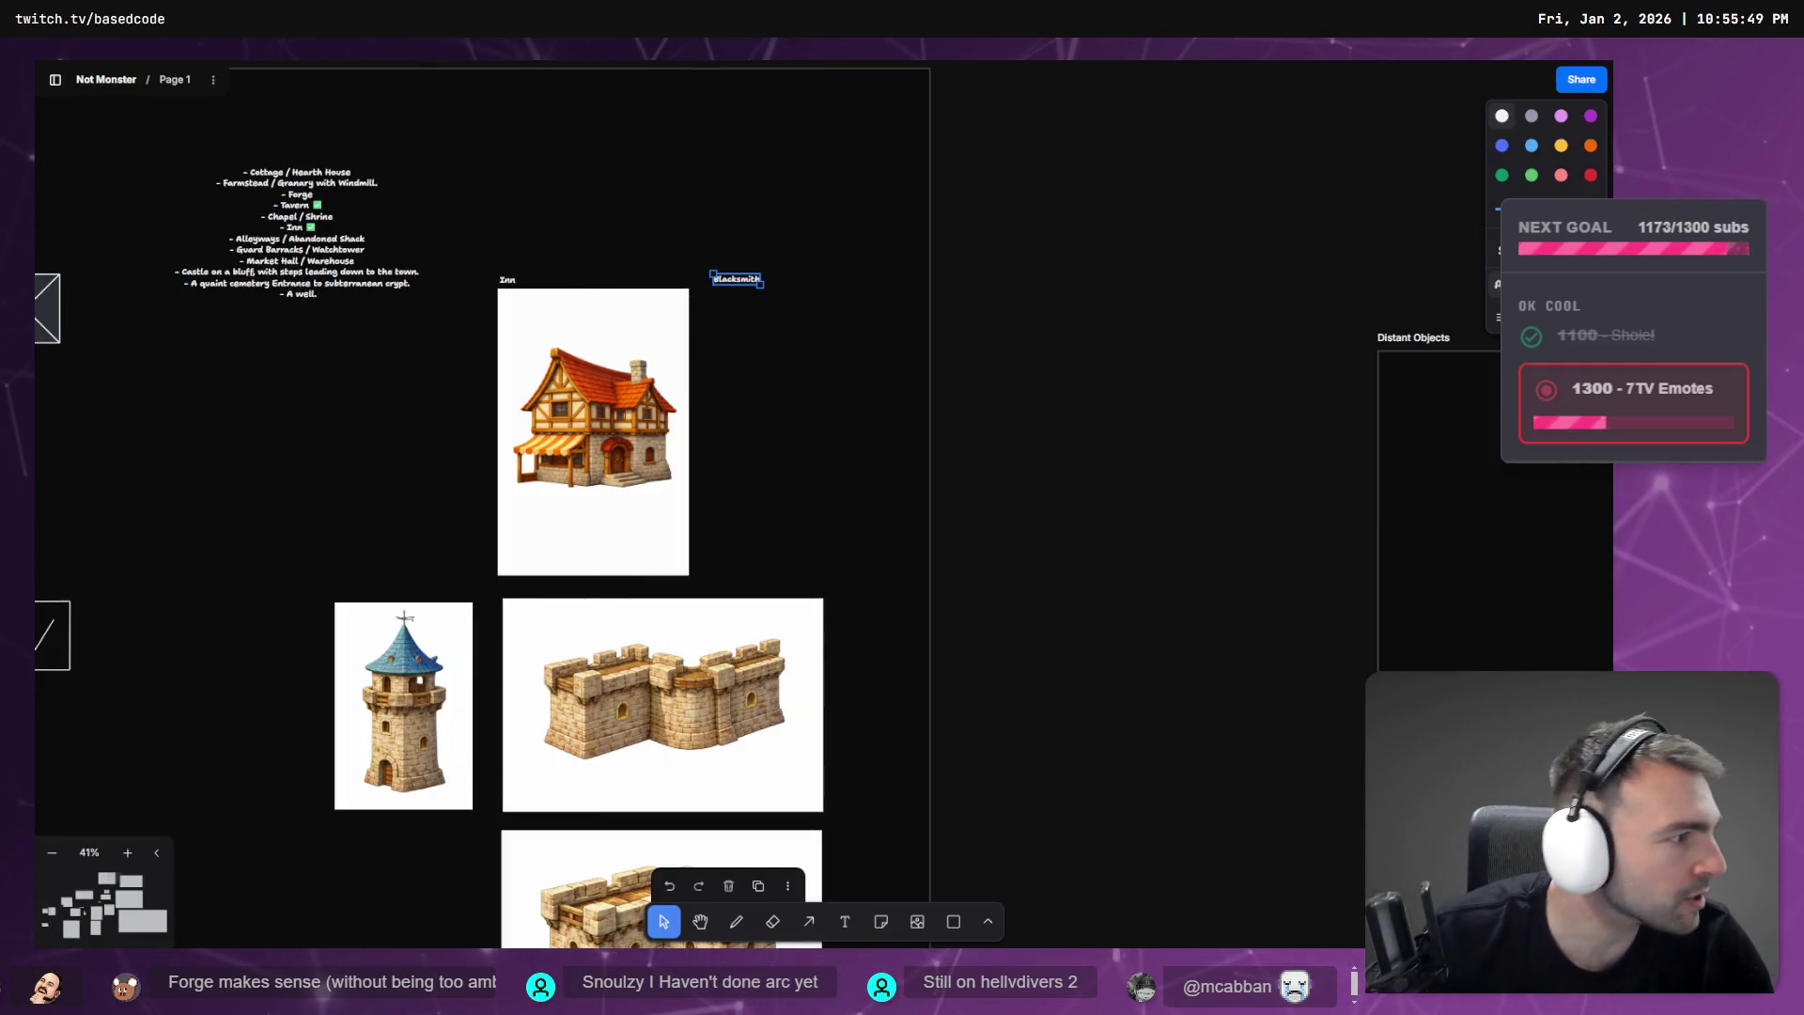
- Rename the BalcksmithWorkshop folder in _To Process to Forge
click(632, 436)
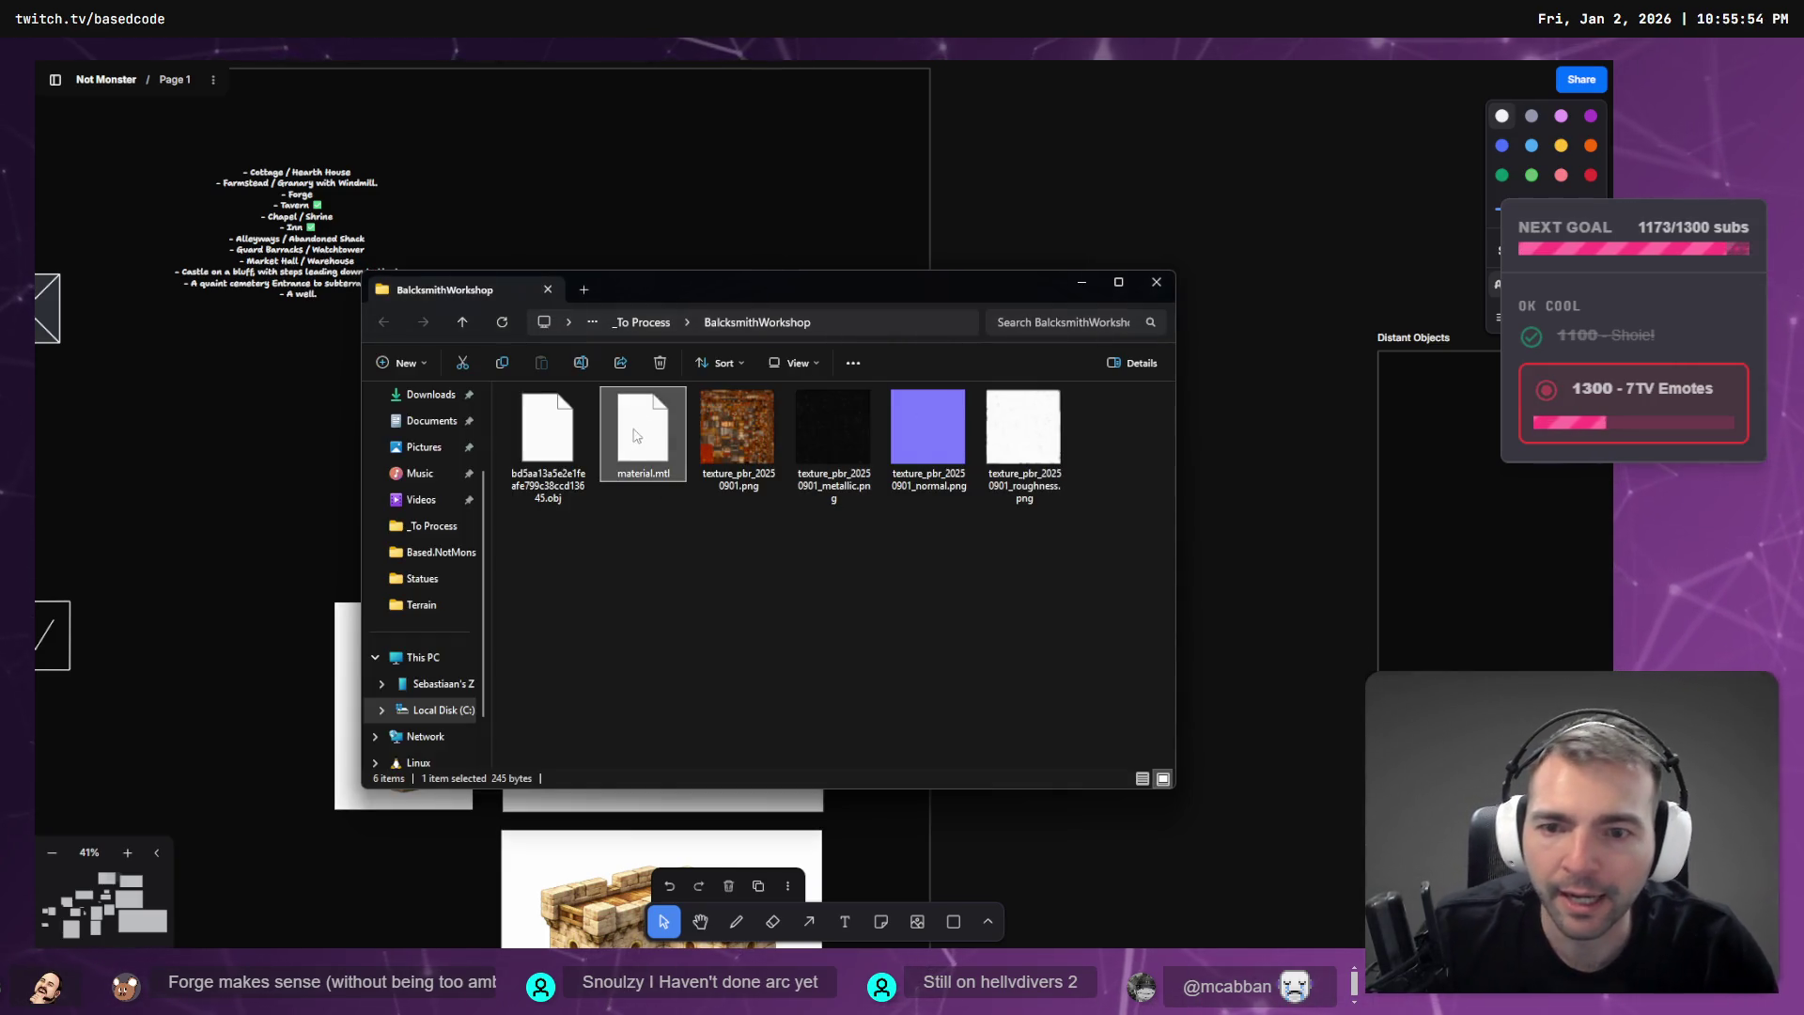
click(641, 322)
key(F2)
text(Forge)
key(Return)
- Inside the Forge folder, rename the .obj mesh file to Forge.obj
double_click(540, 418)
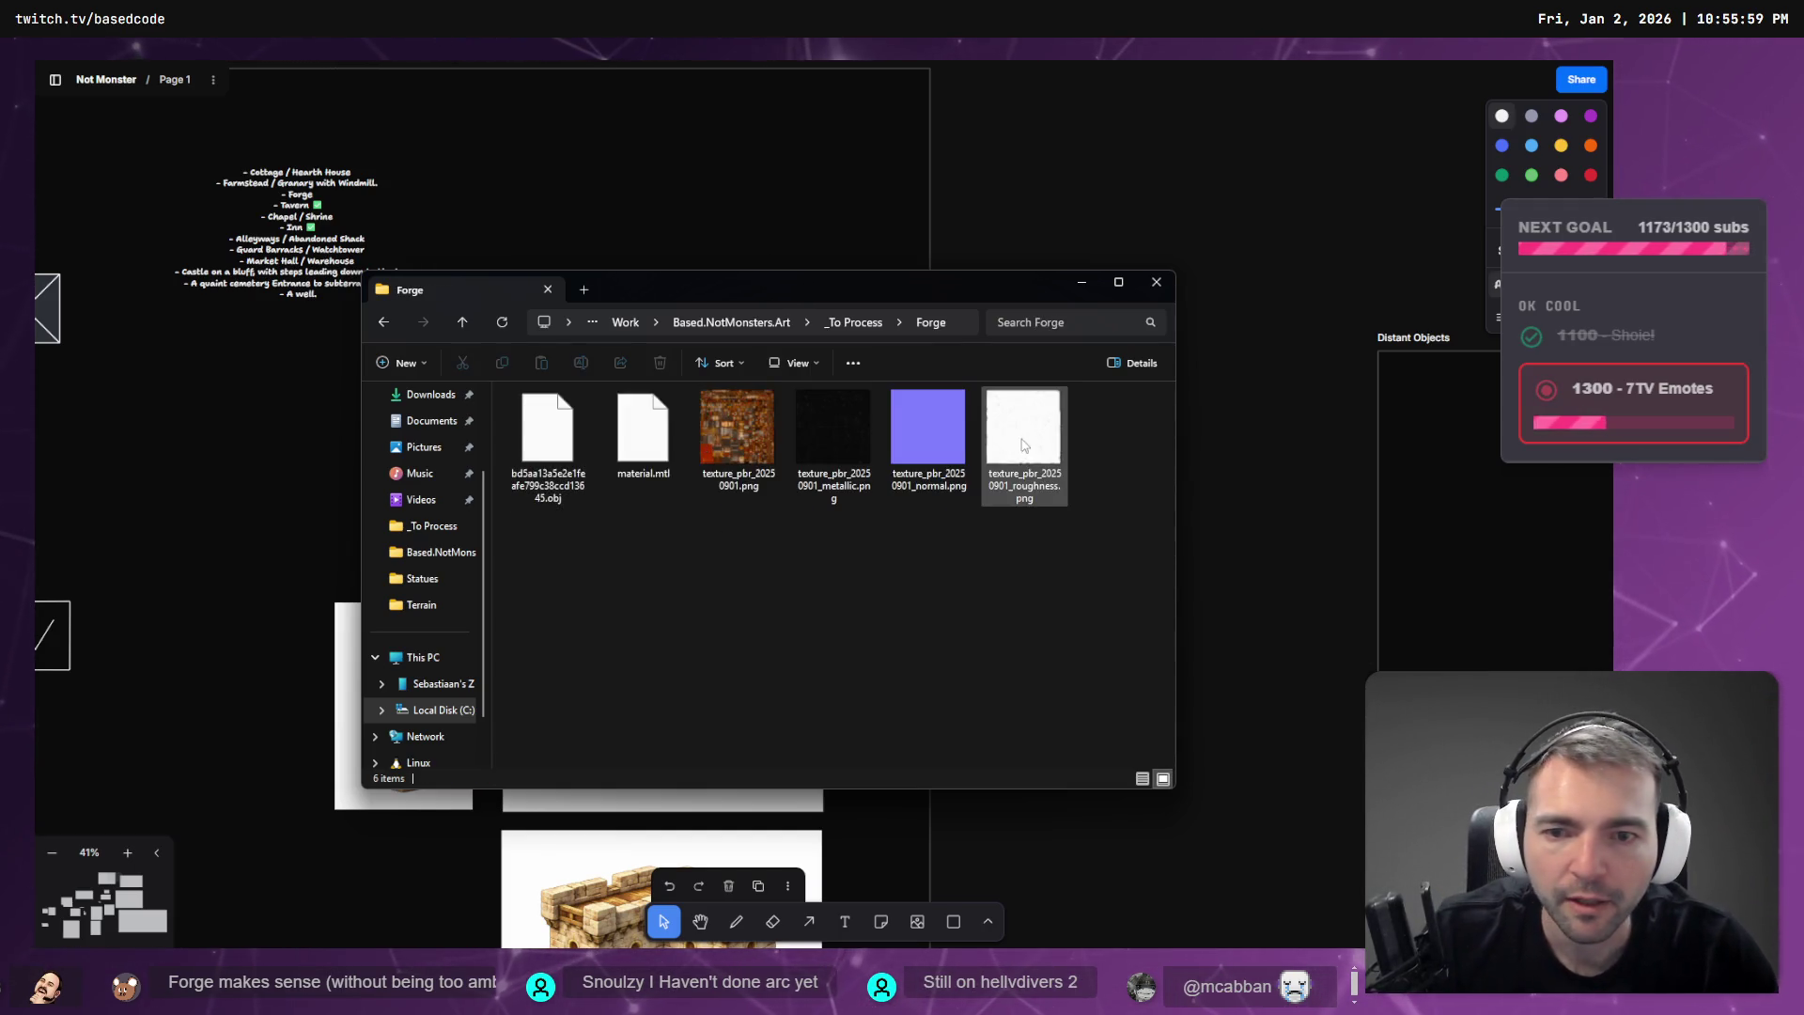
click(966, 322)
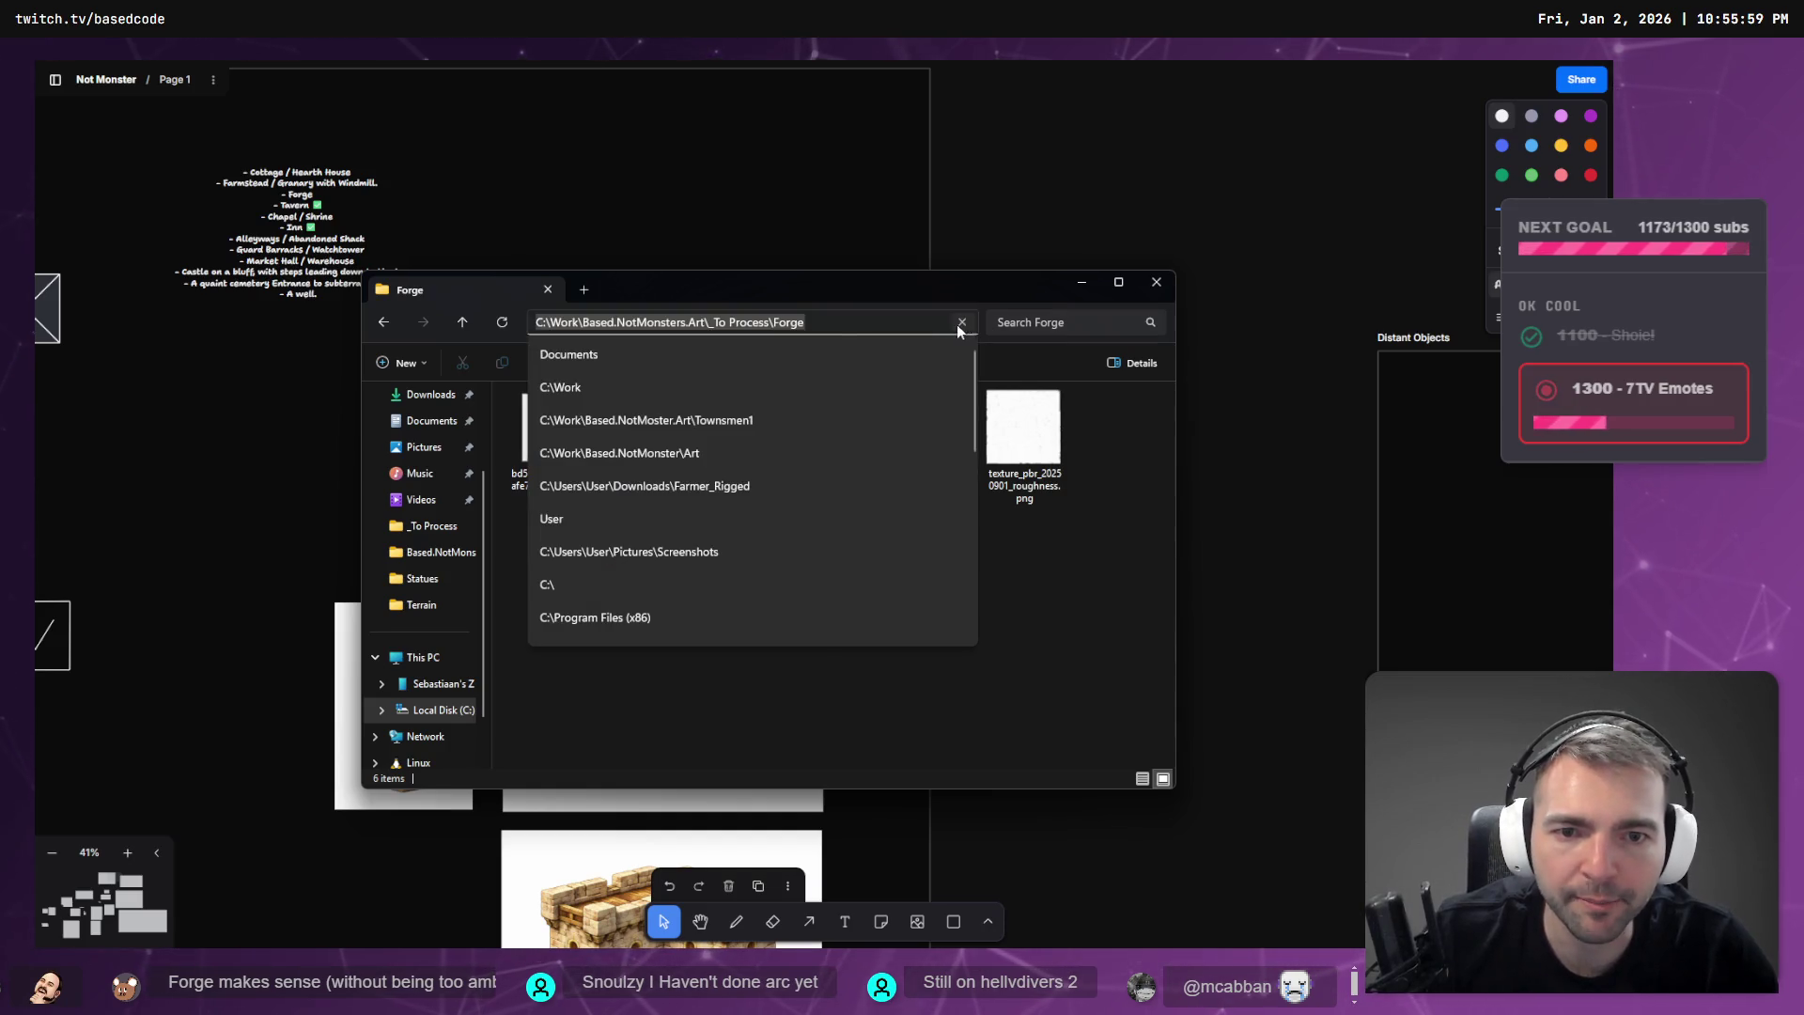
click(567, 460)
click(566, 460)
text(Forge.obj)
key(Return)
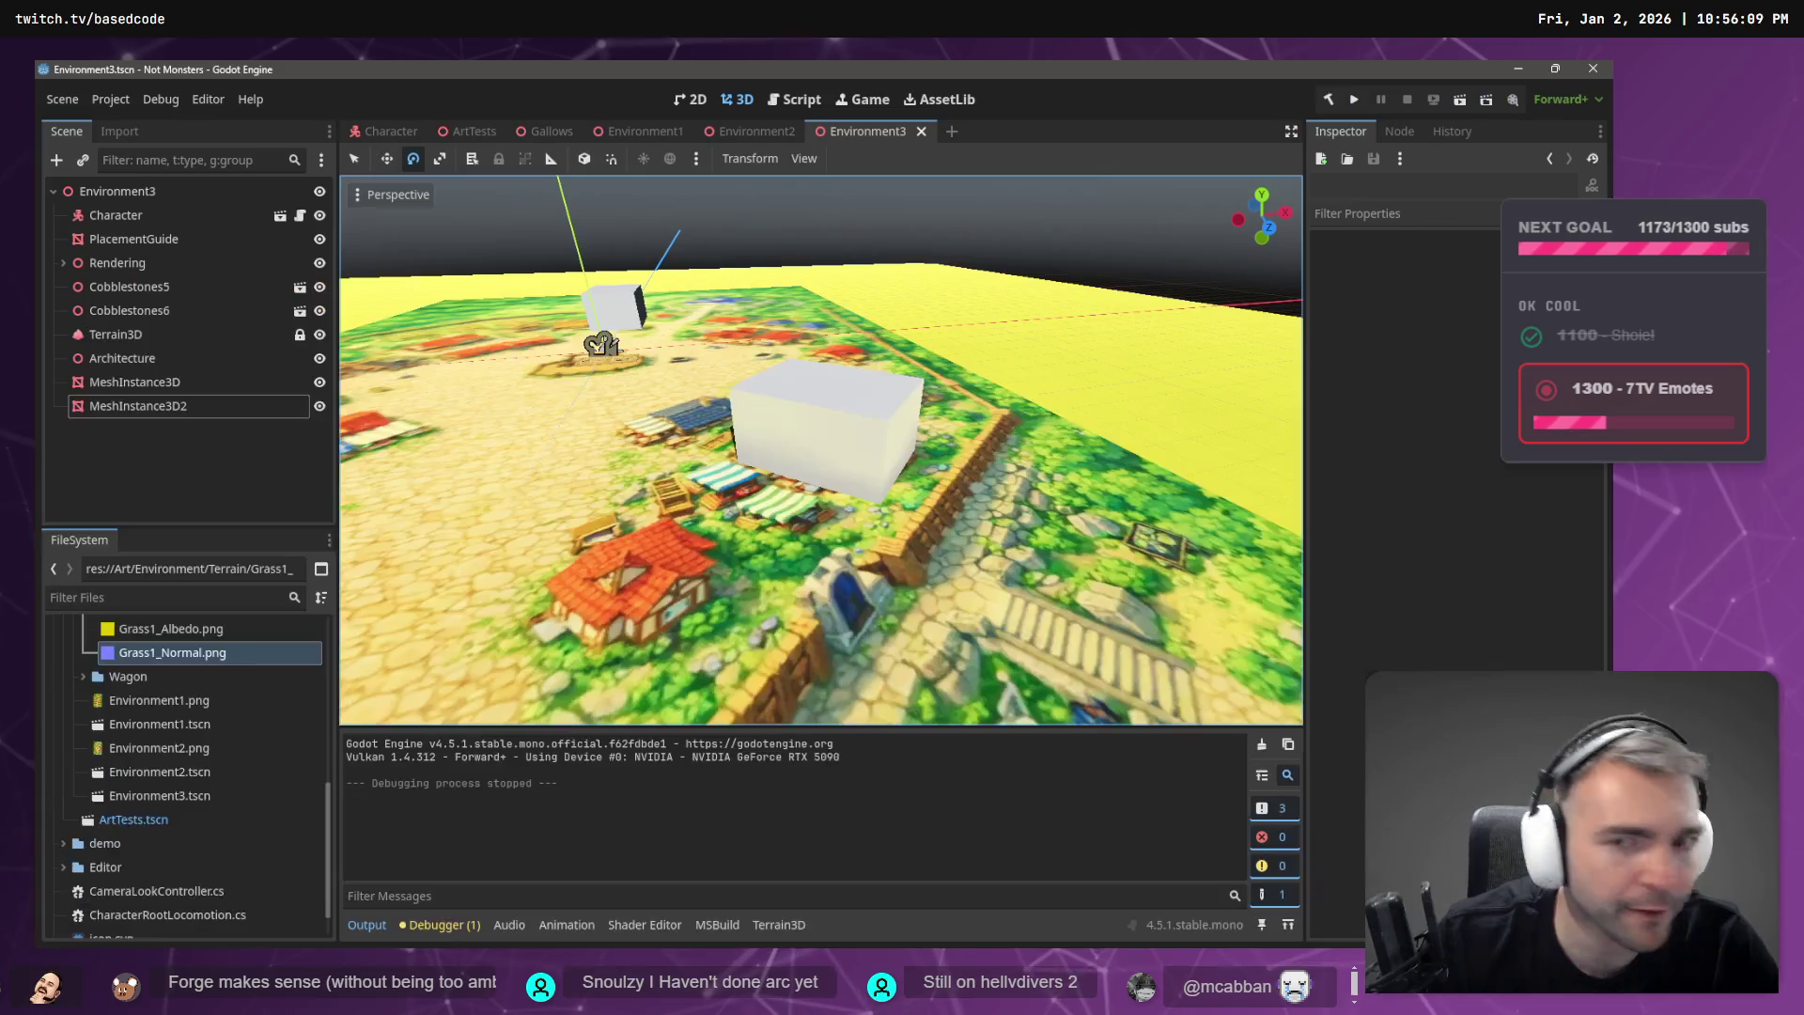
- In the ArtTests scene, select the eight tiles Cobblestones1 through Cobblestones8
click(465, 131)
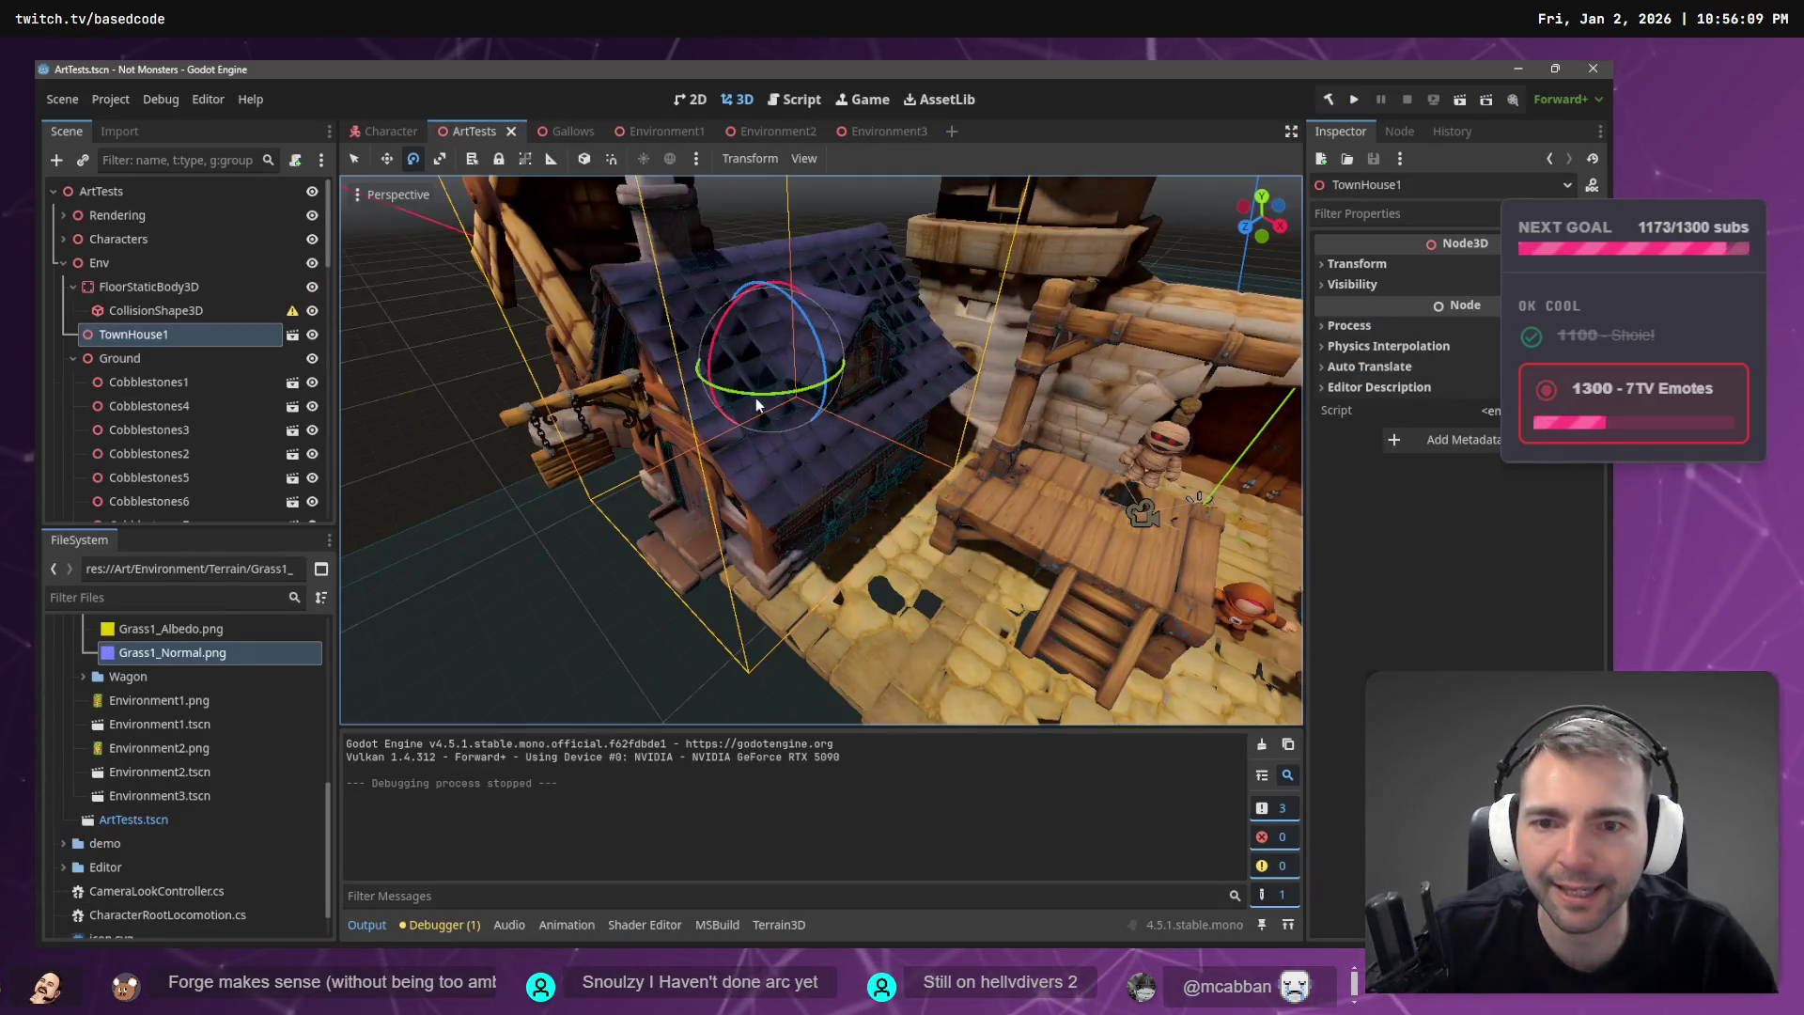
drag(821, 451, 695, 451)
scroll(800, 499, up, 3)
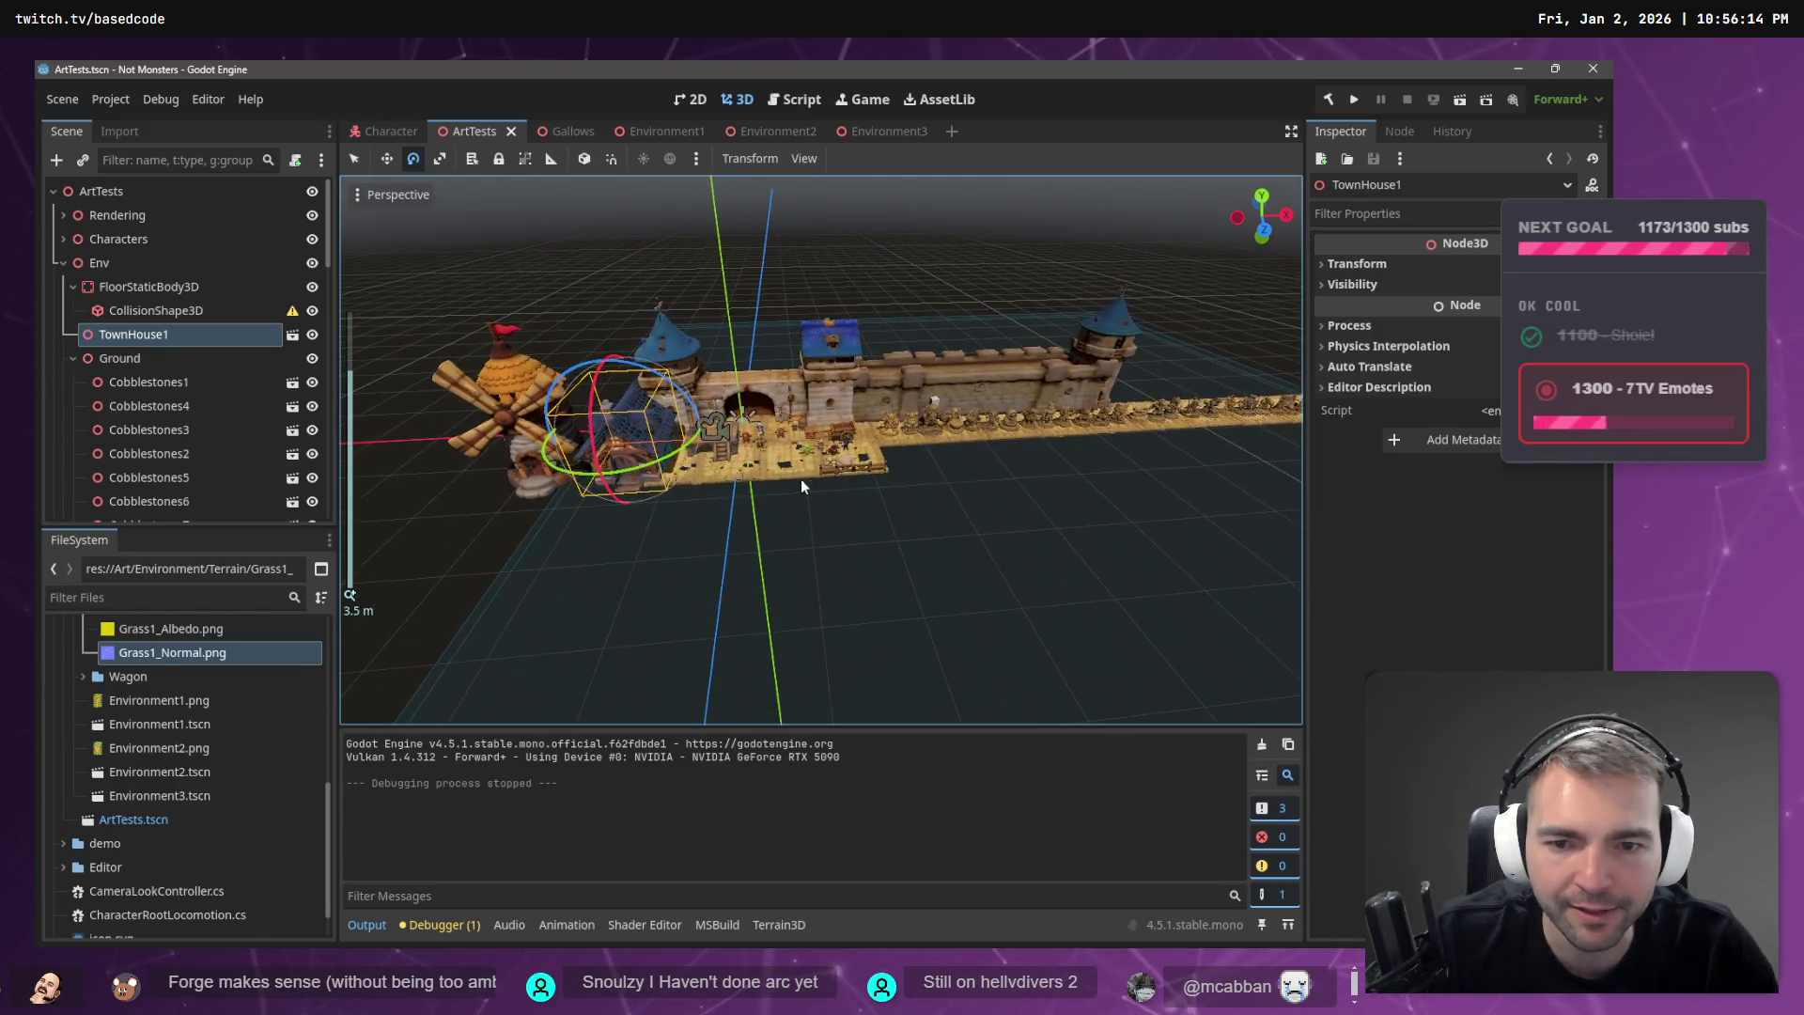
click(803, 477)
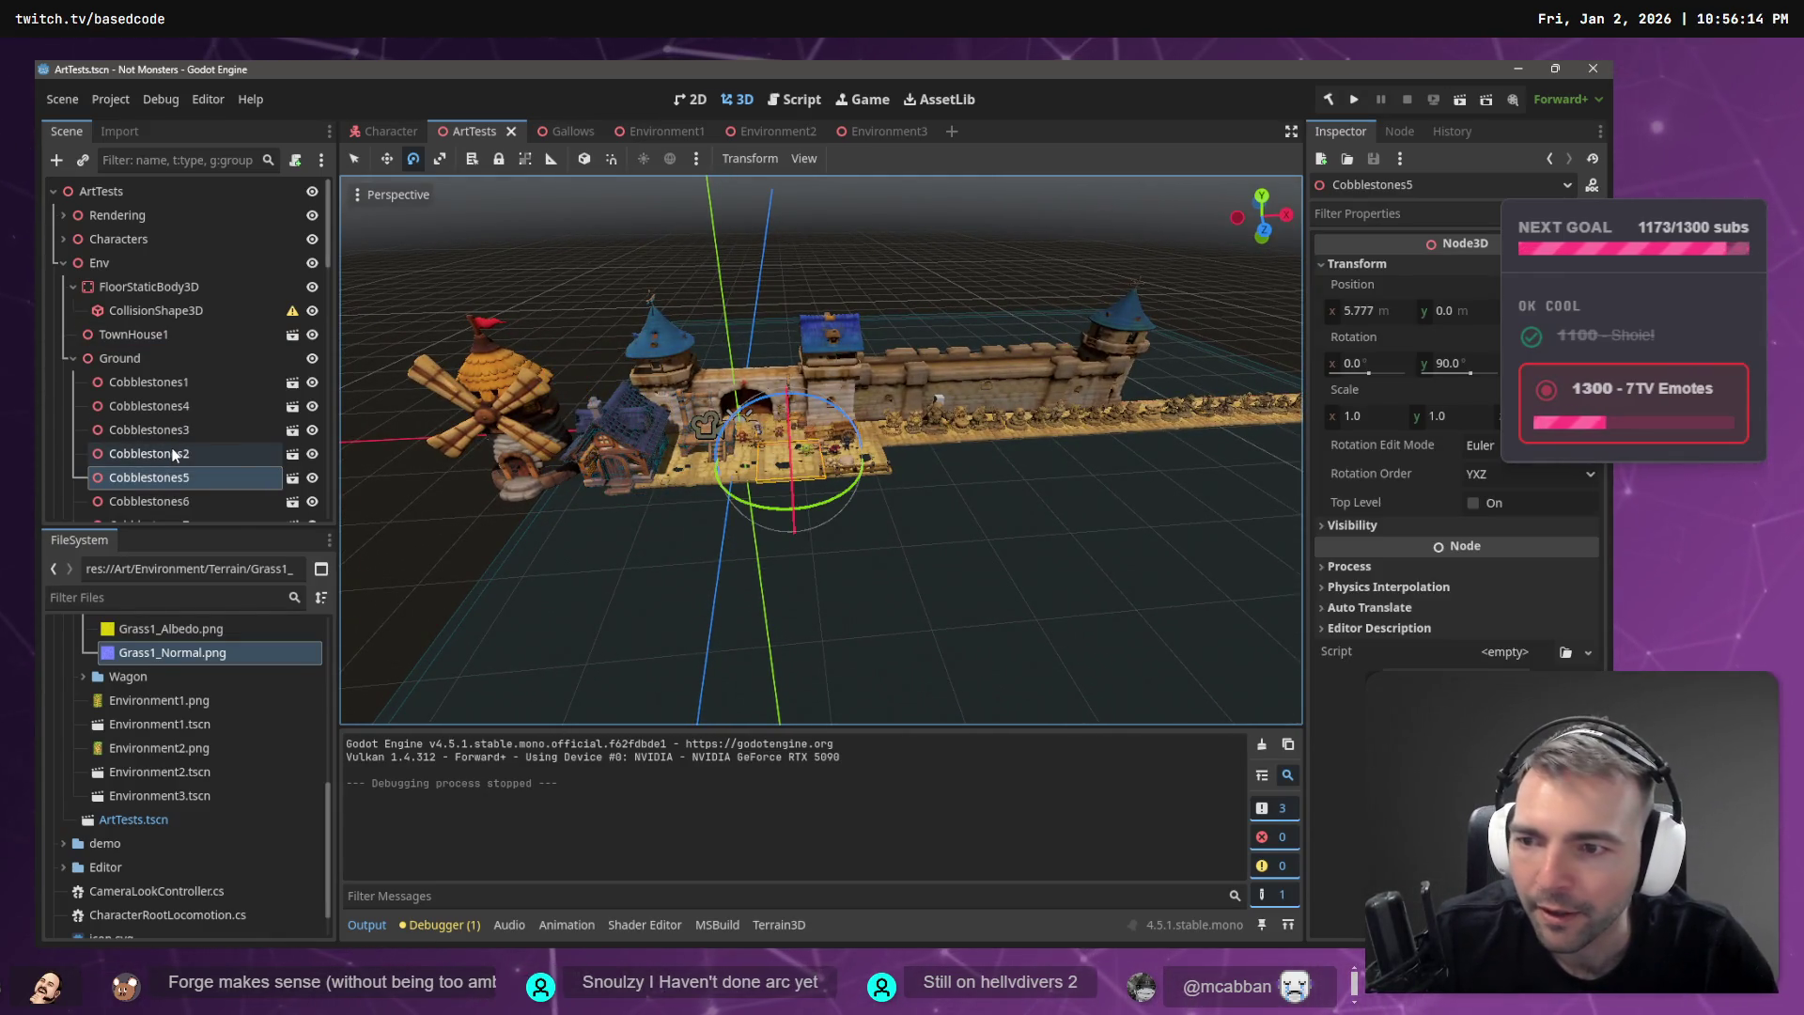
ctrl+click(207, 453)
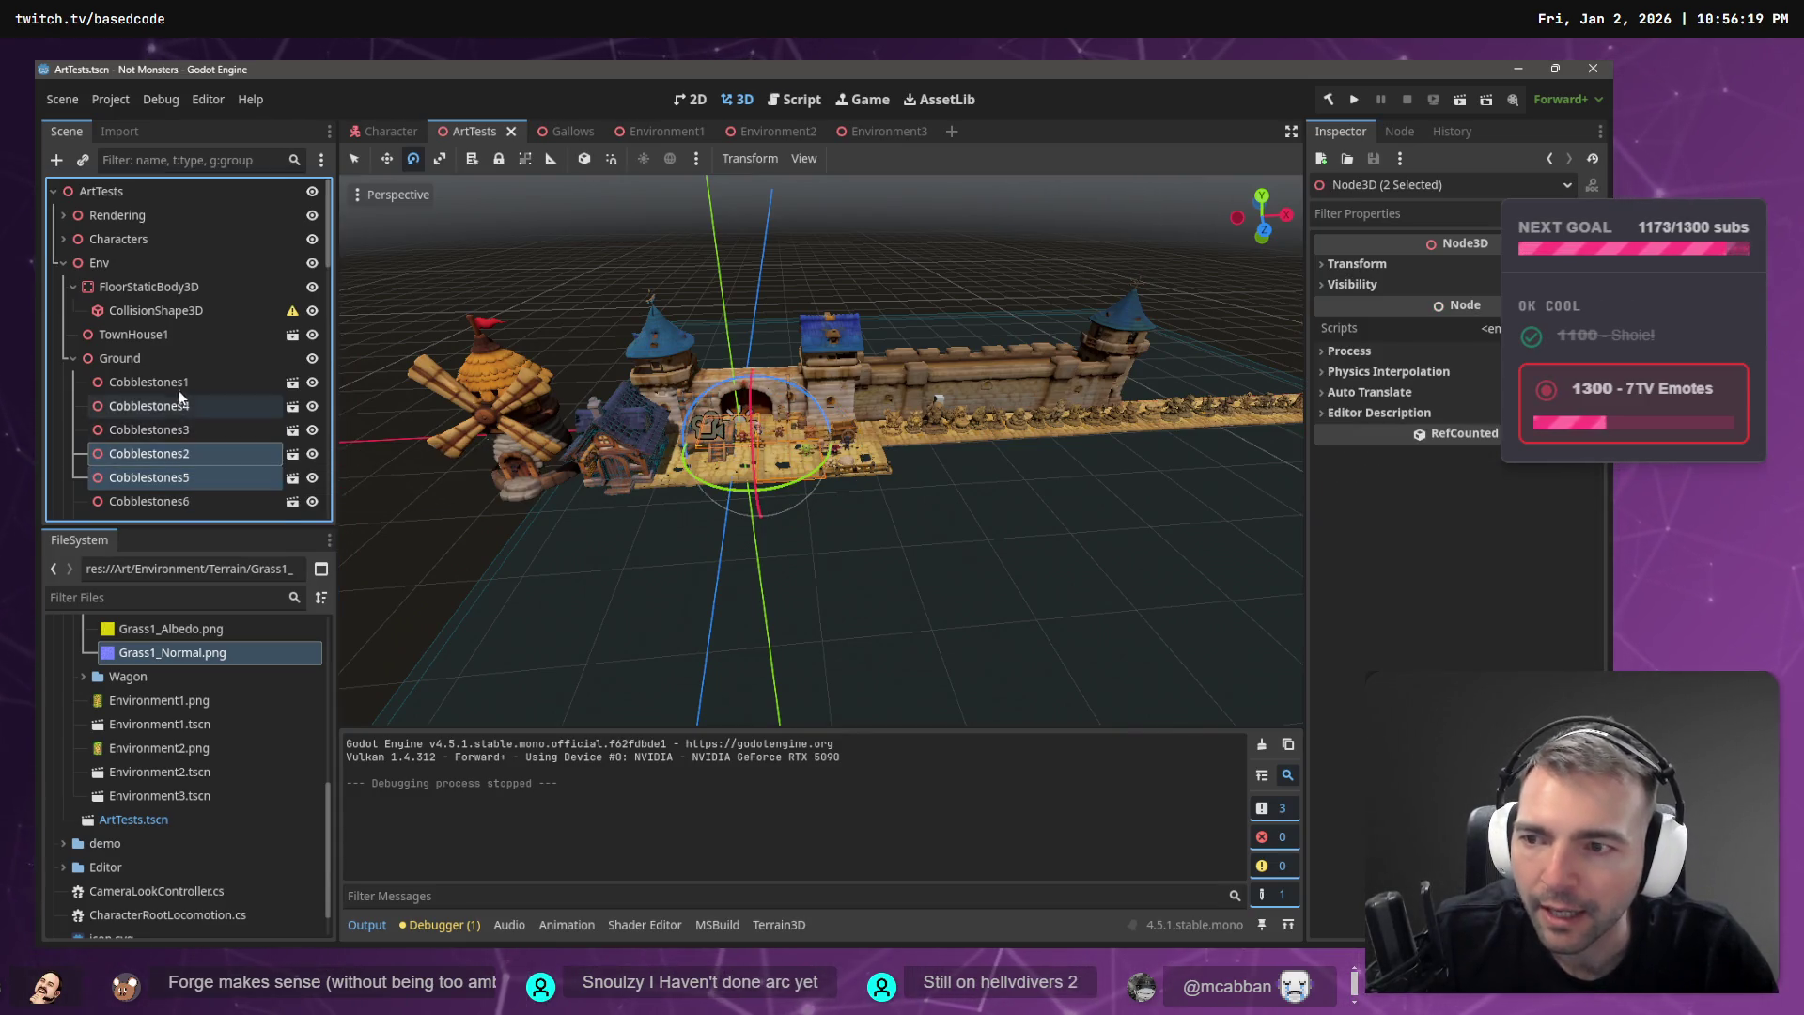
click(178, 383)
shift+click(176, 477)
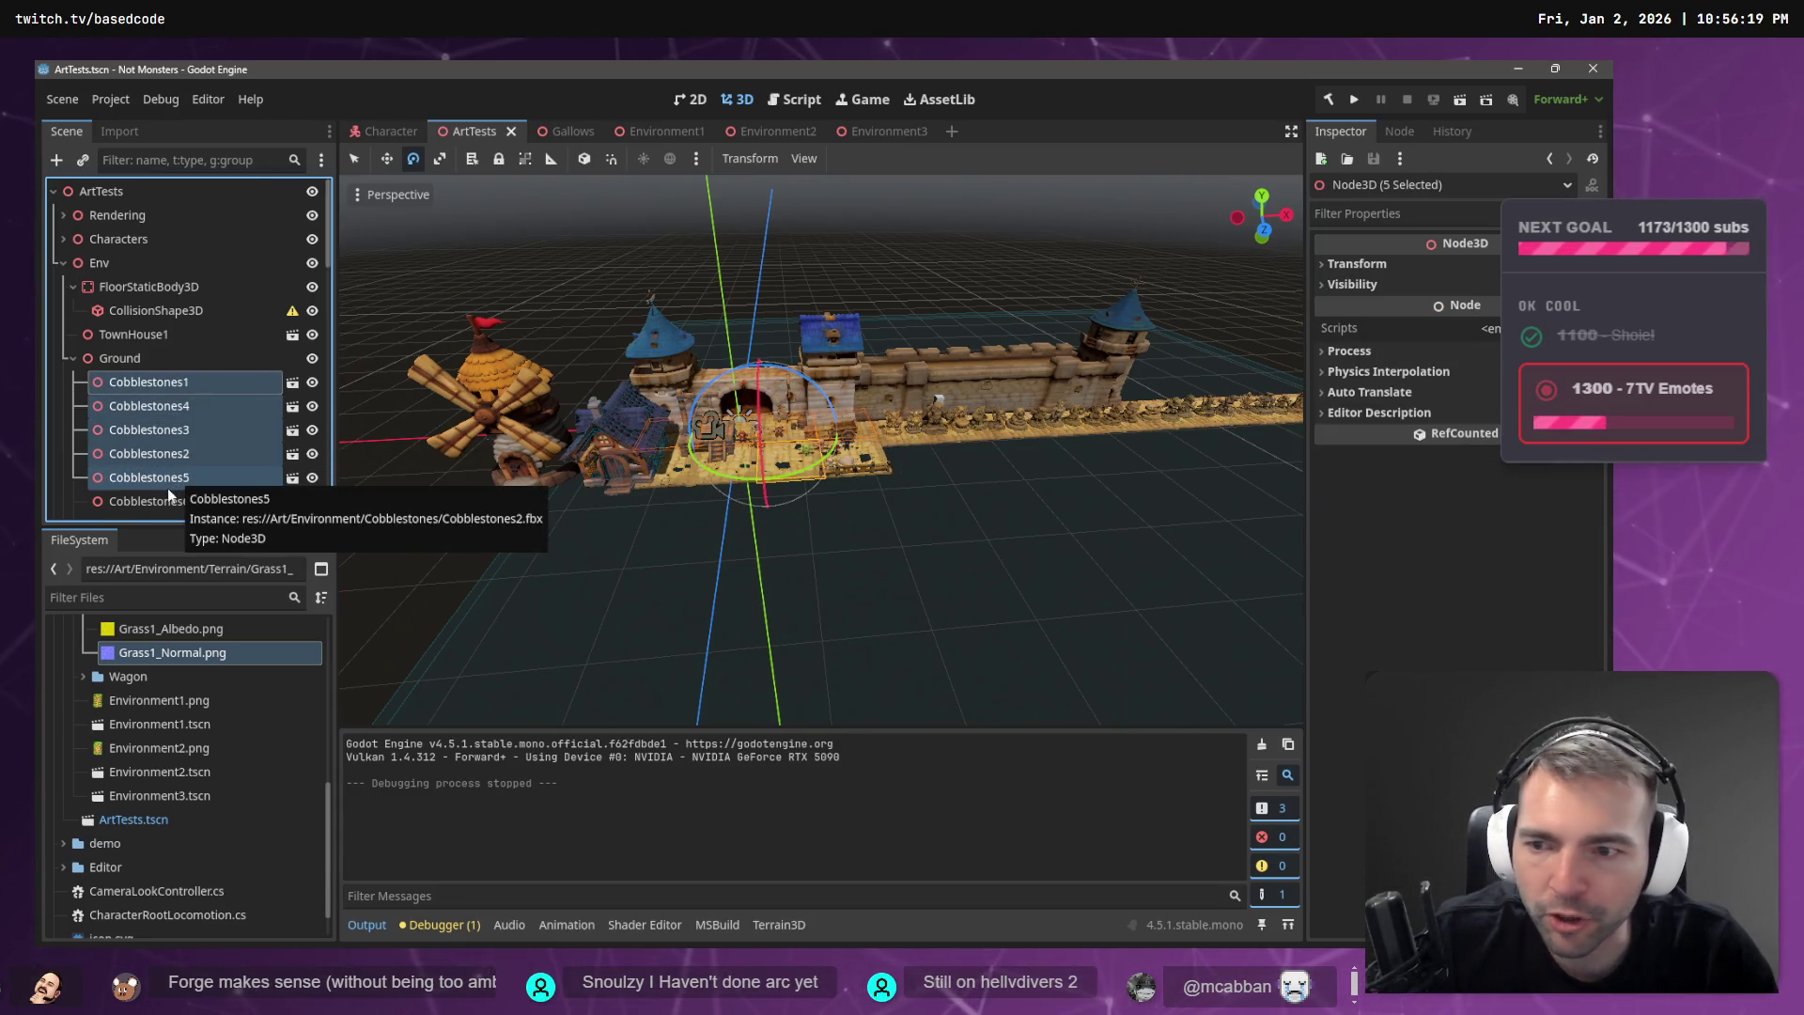
shift+click(167, 505)
scroll(177, 483, down, 1)
shift+click(181, 482)
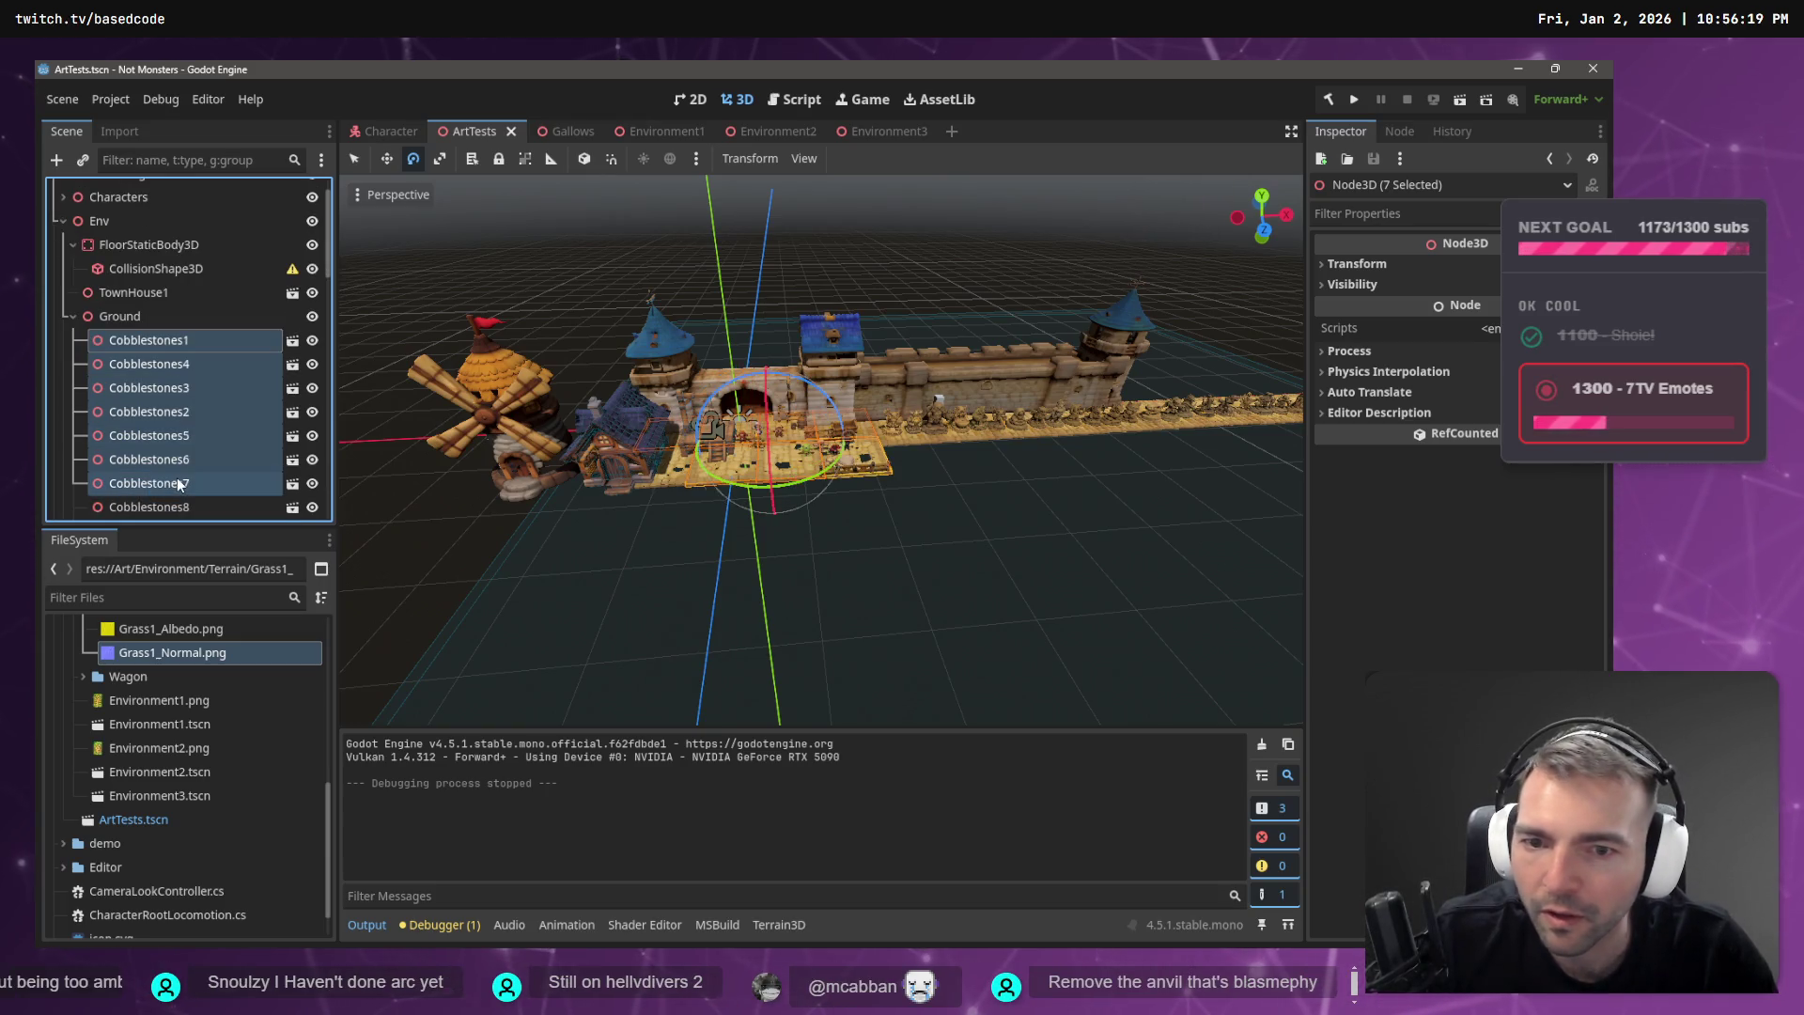
scroll(177, 477, down, 1)
shift+click(172, 472)
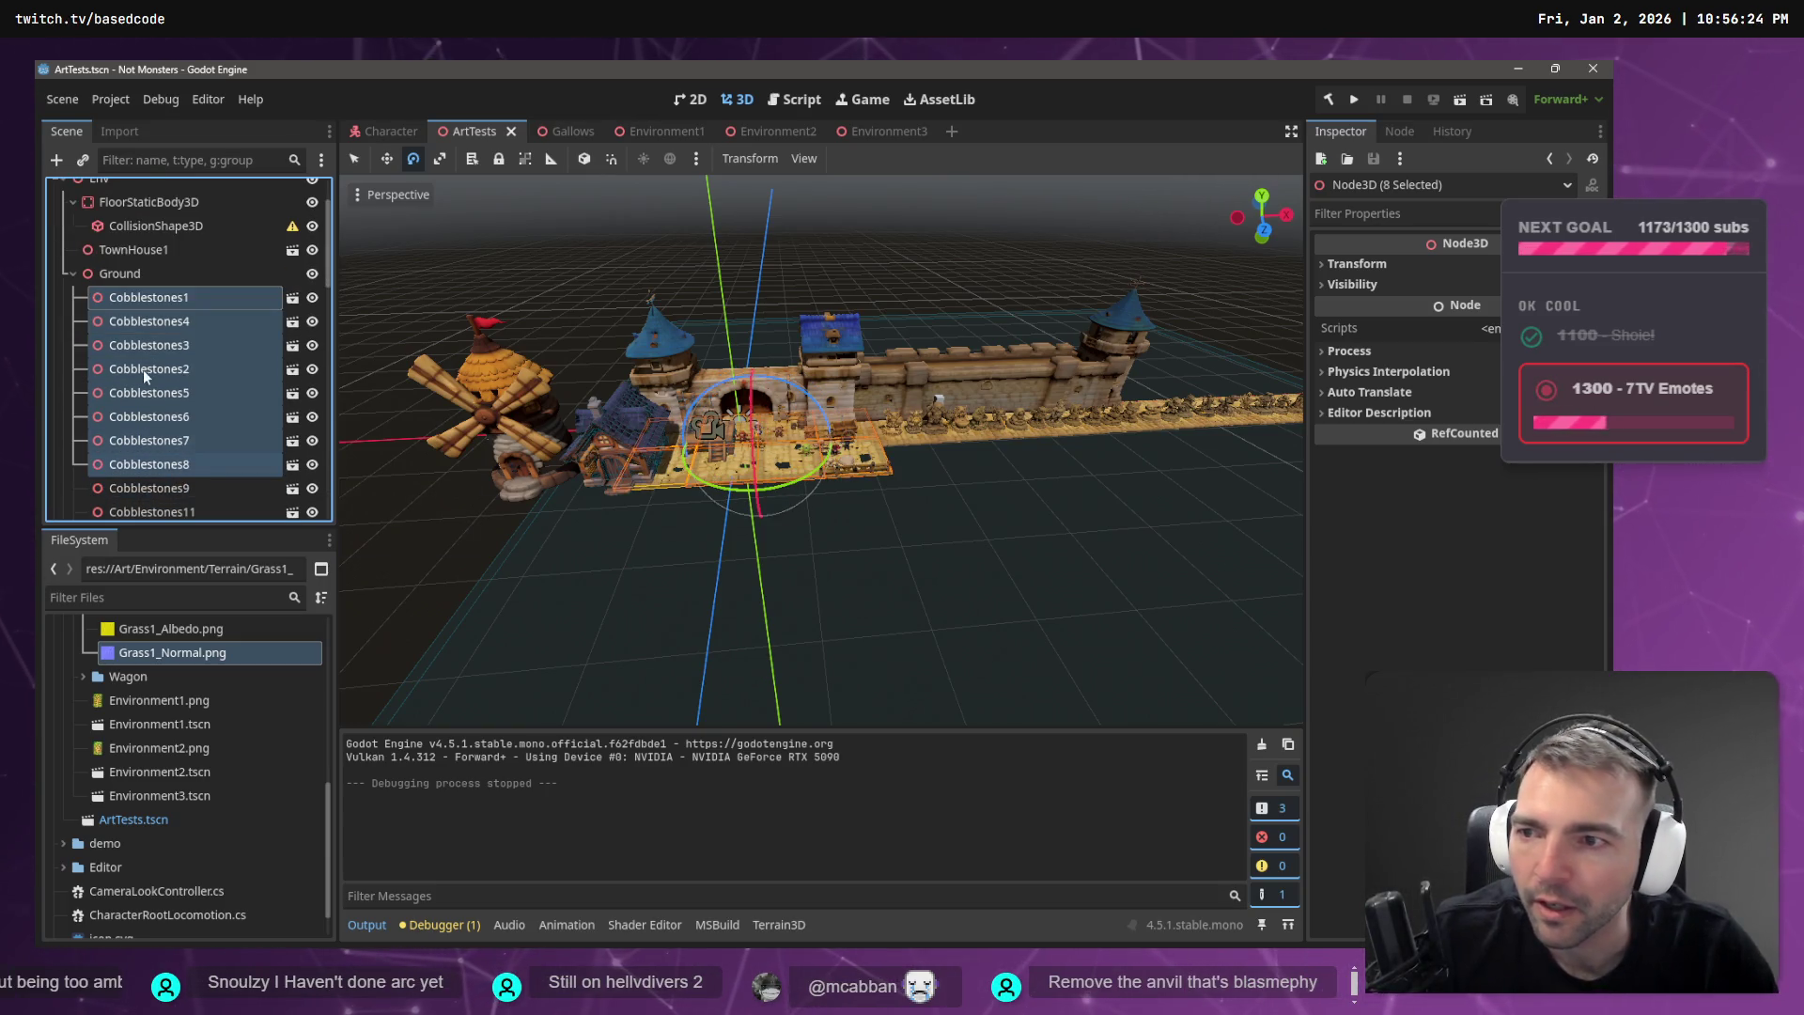
- Paste the cobblestones under Ground and drag them forward along Z in front of the town
click(96, 268)
key(ctrl+v)
key(w)
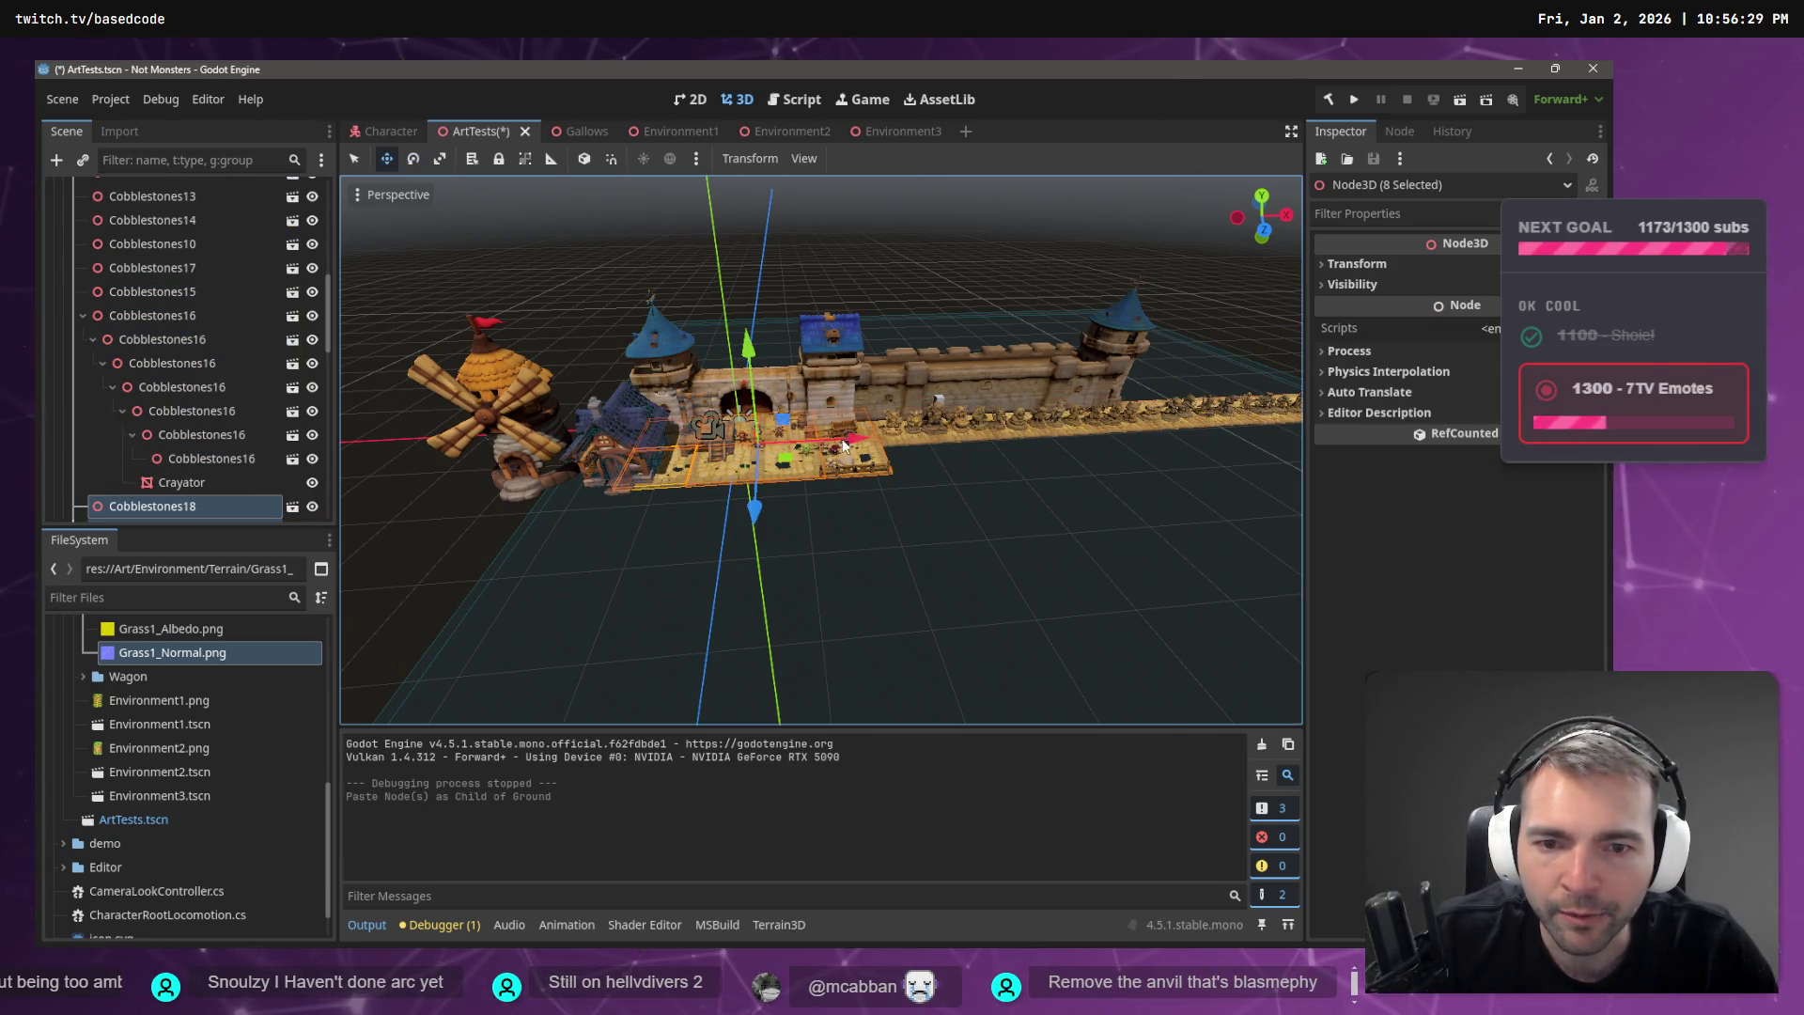
drag(757, 512, 766, 661)
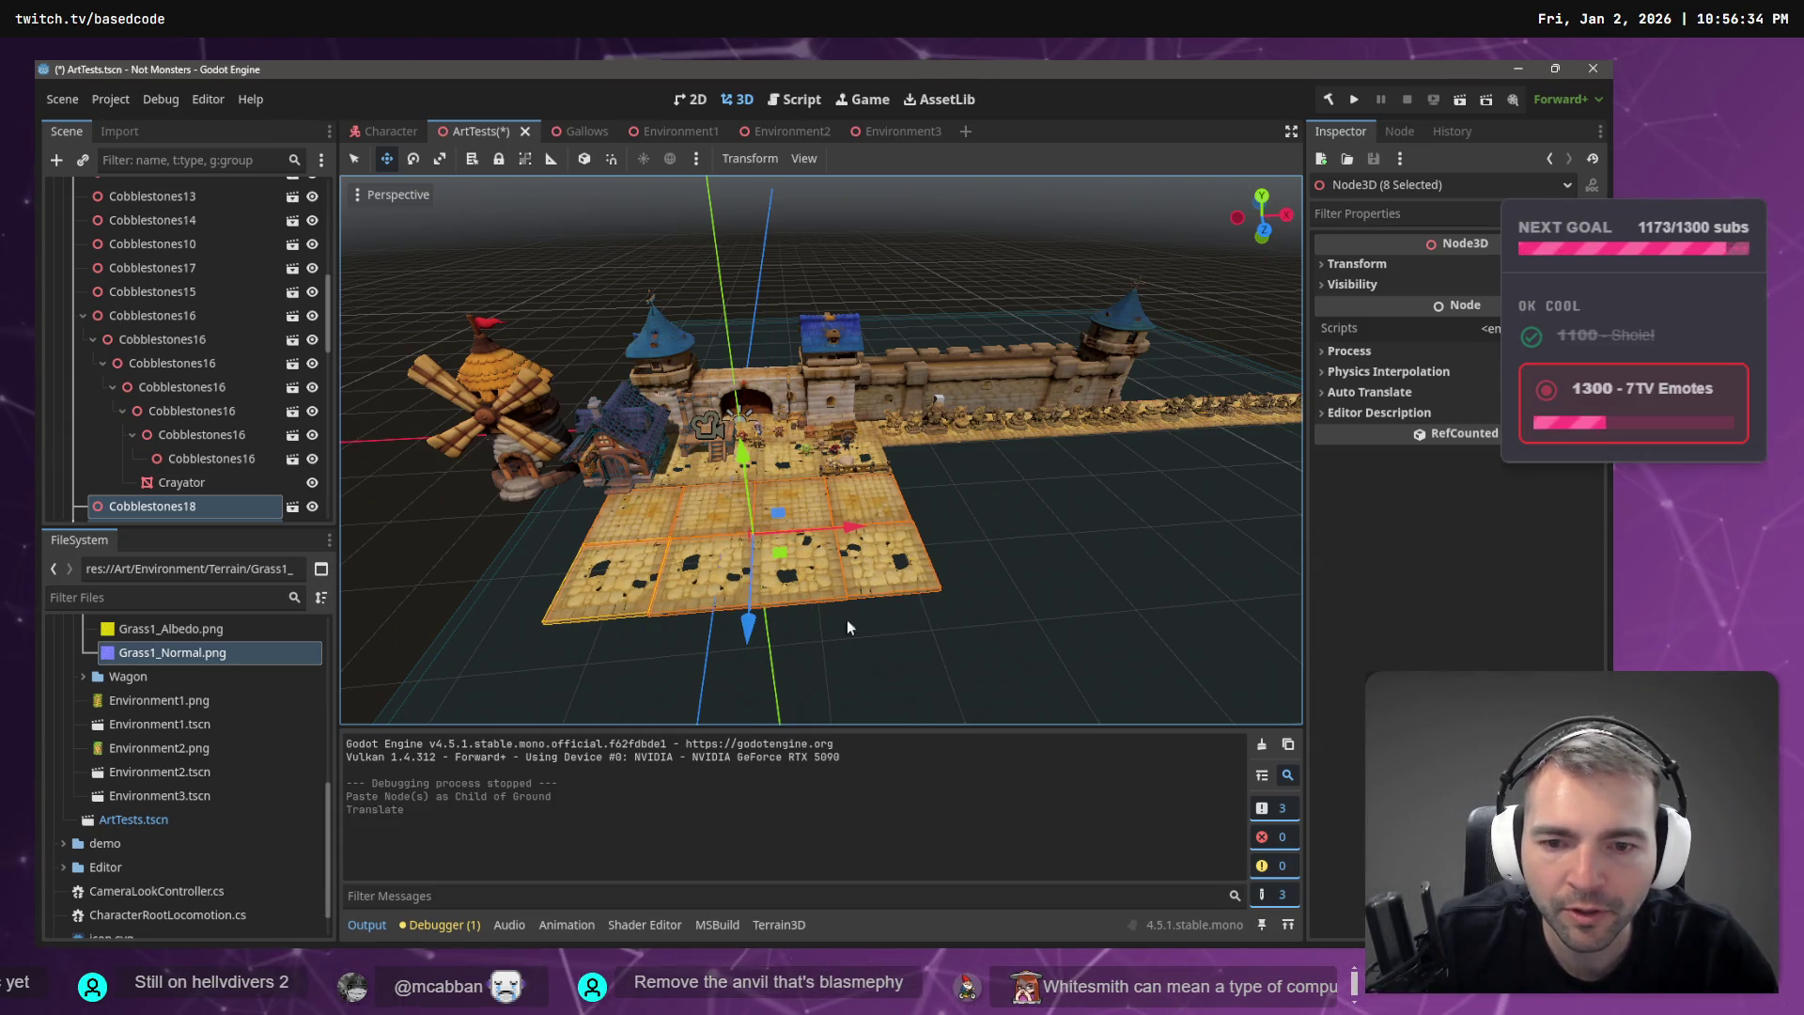
scroll(141, 394, down, 3)
scroll(113, 394, down, 2)
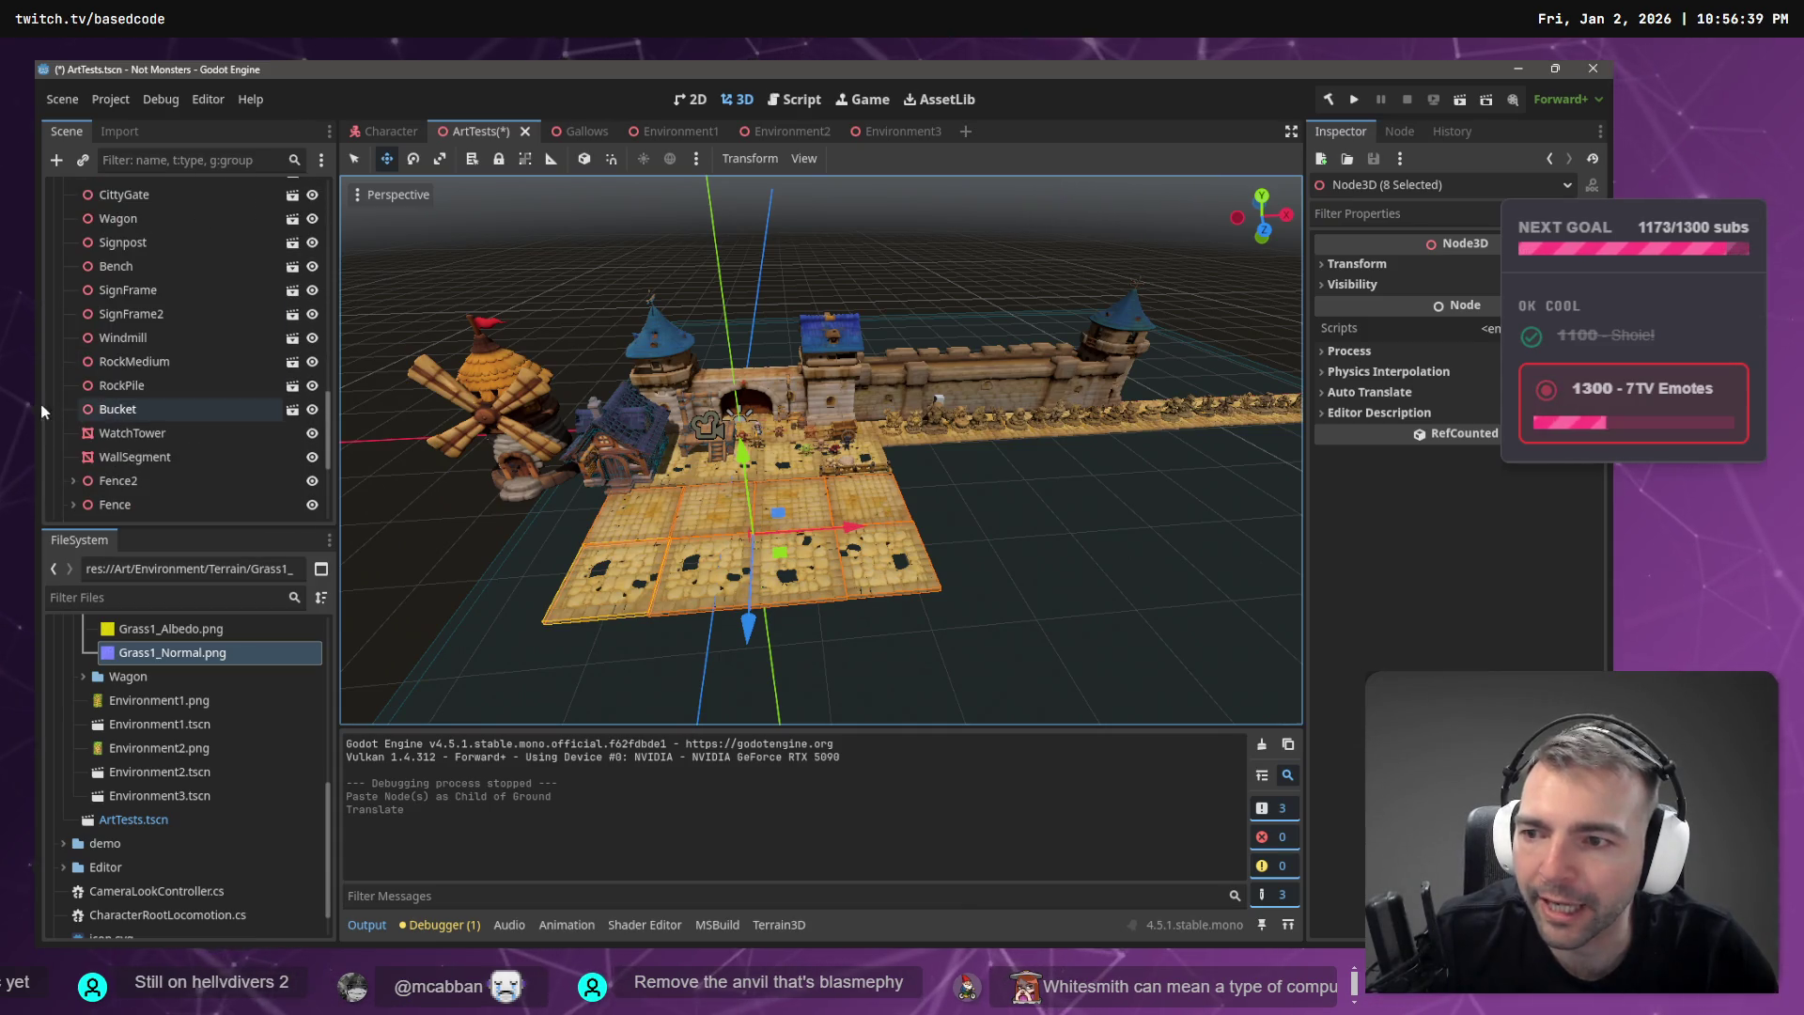
scroll(88, 369, up, 5)
click(94, 371)
- Paste another copy of the cobblestone tiles and slide it left along X to x -16.204 m
key(ctrl+v)
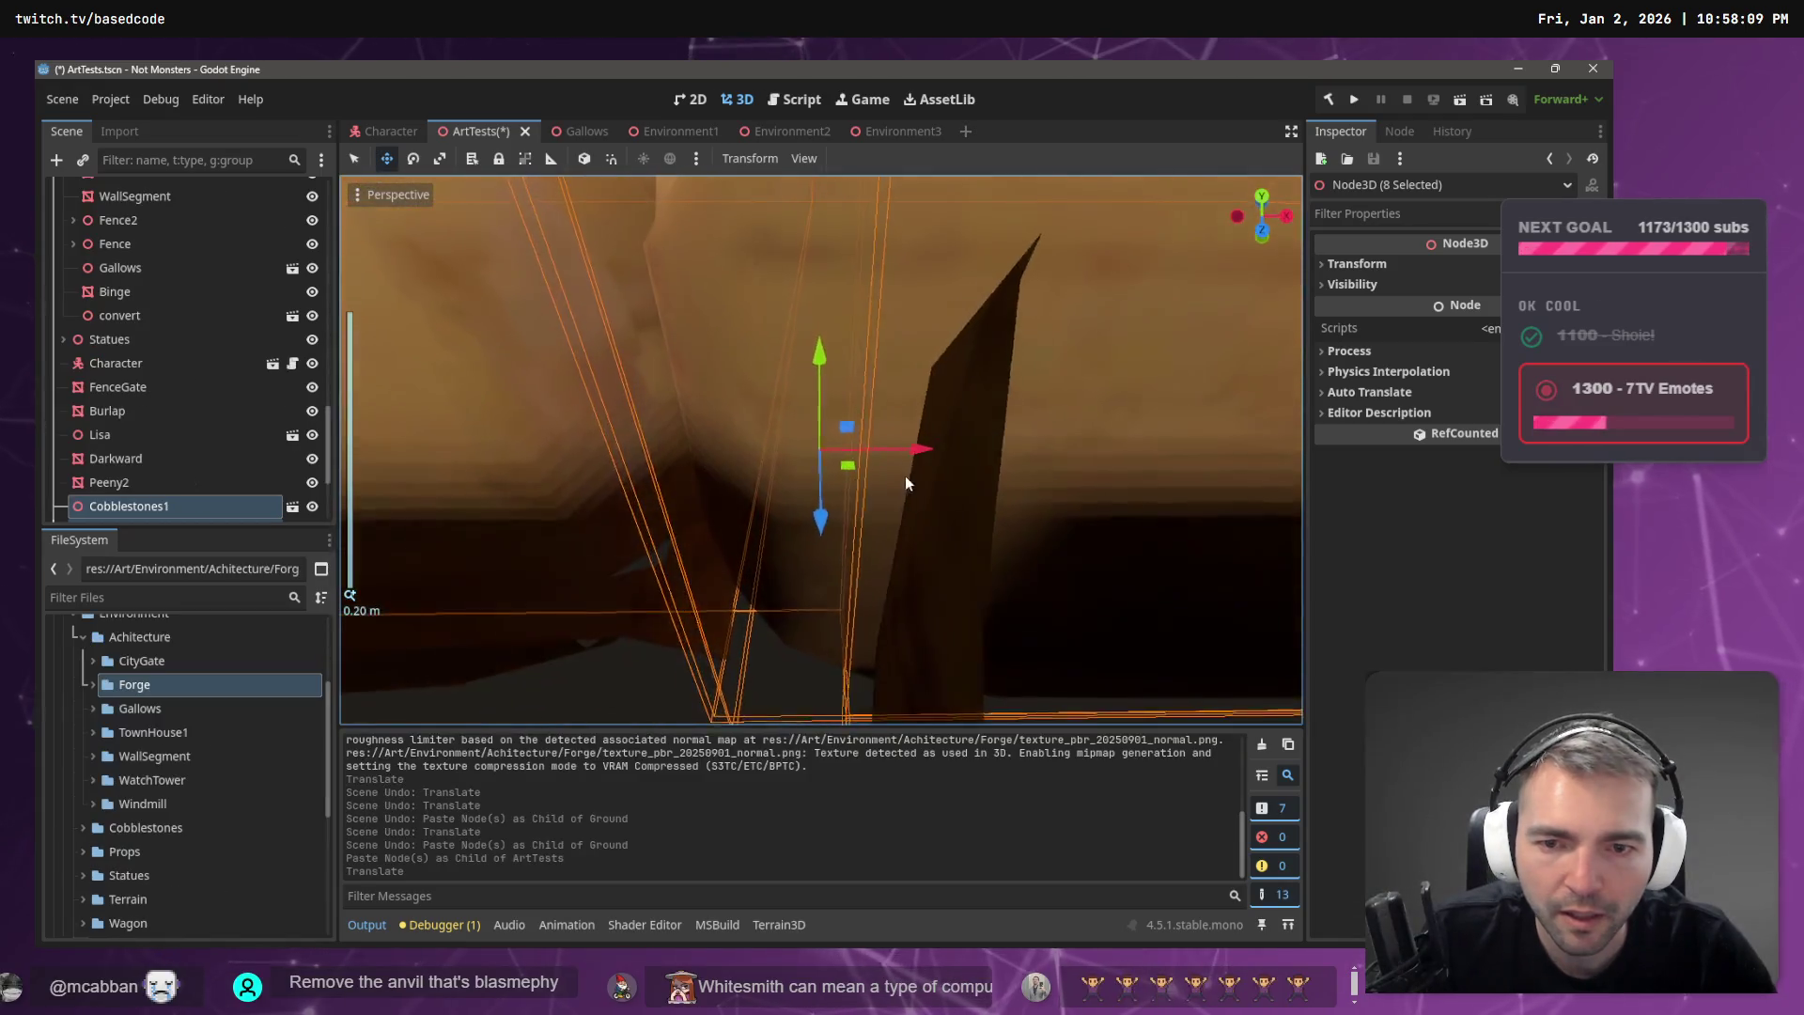
scroll(1084, 557, up, 10)
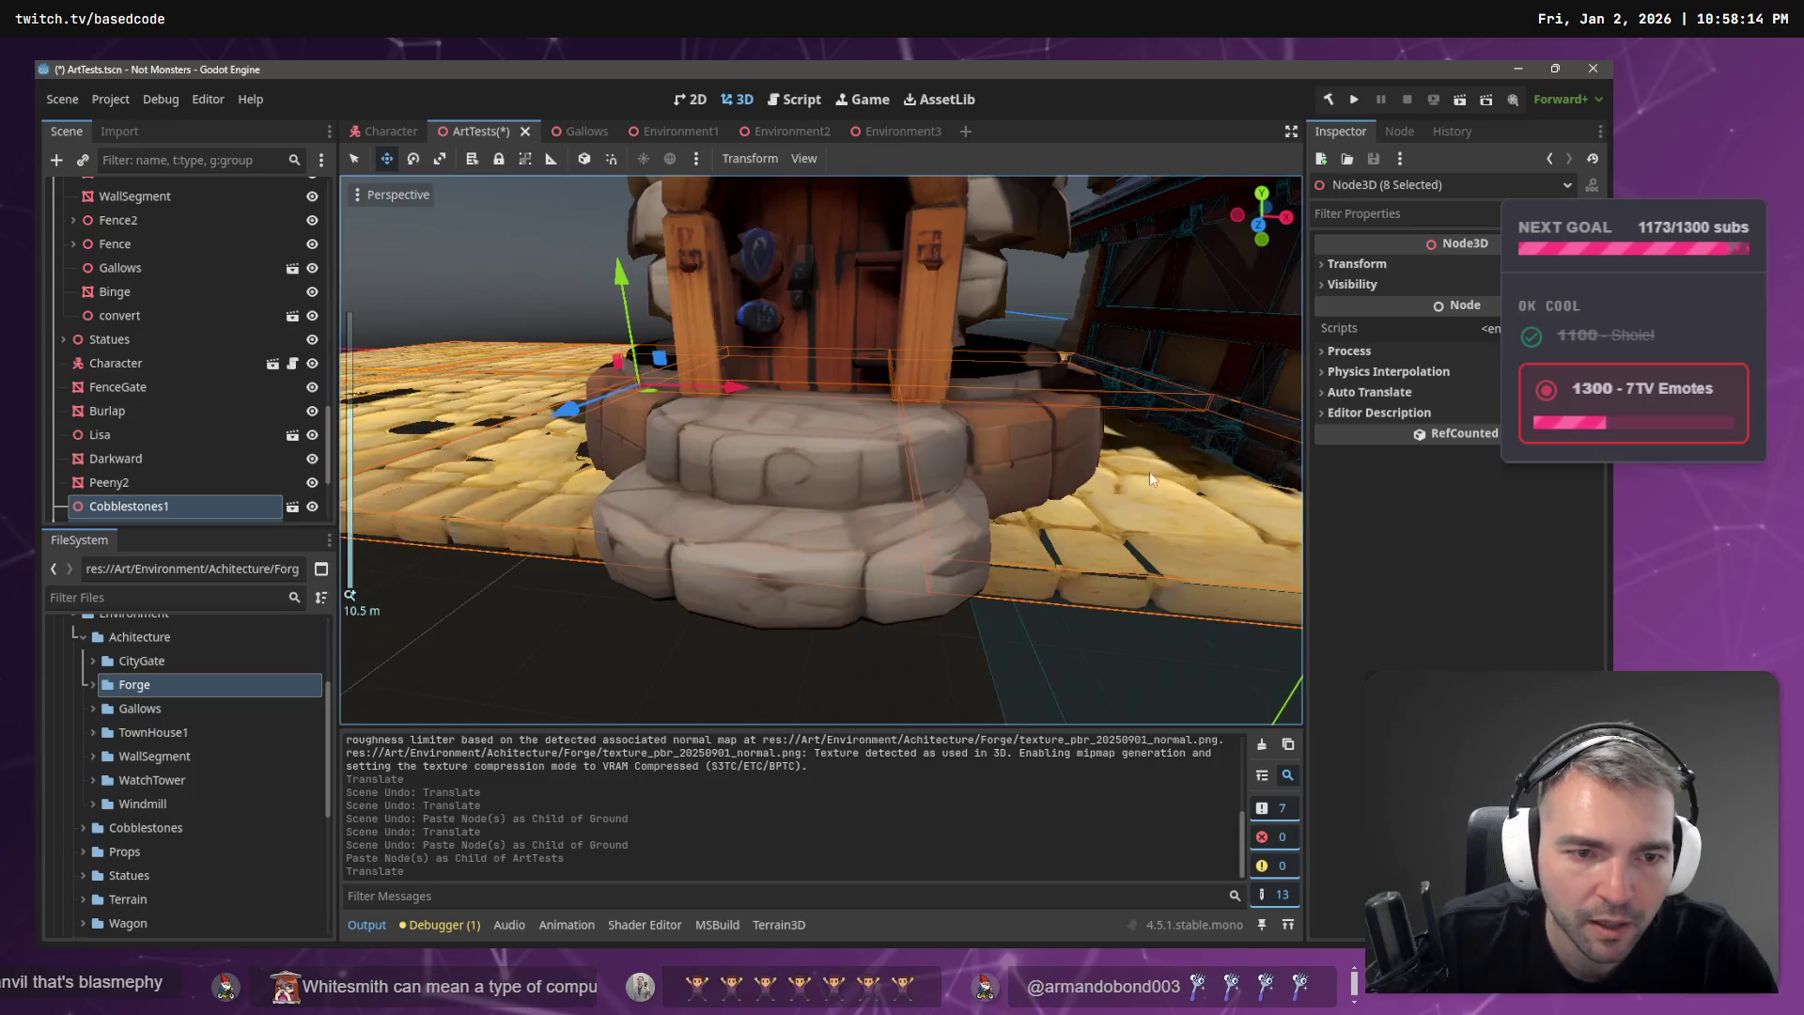
scroll(1069, 459, up, 5)
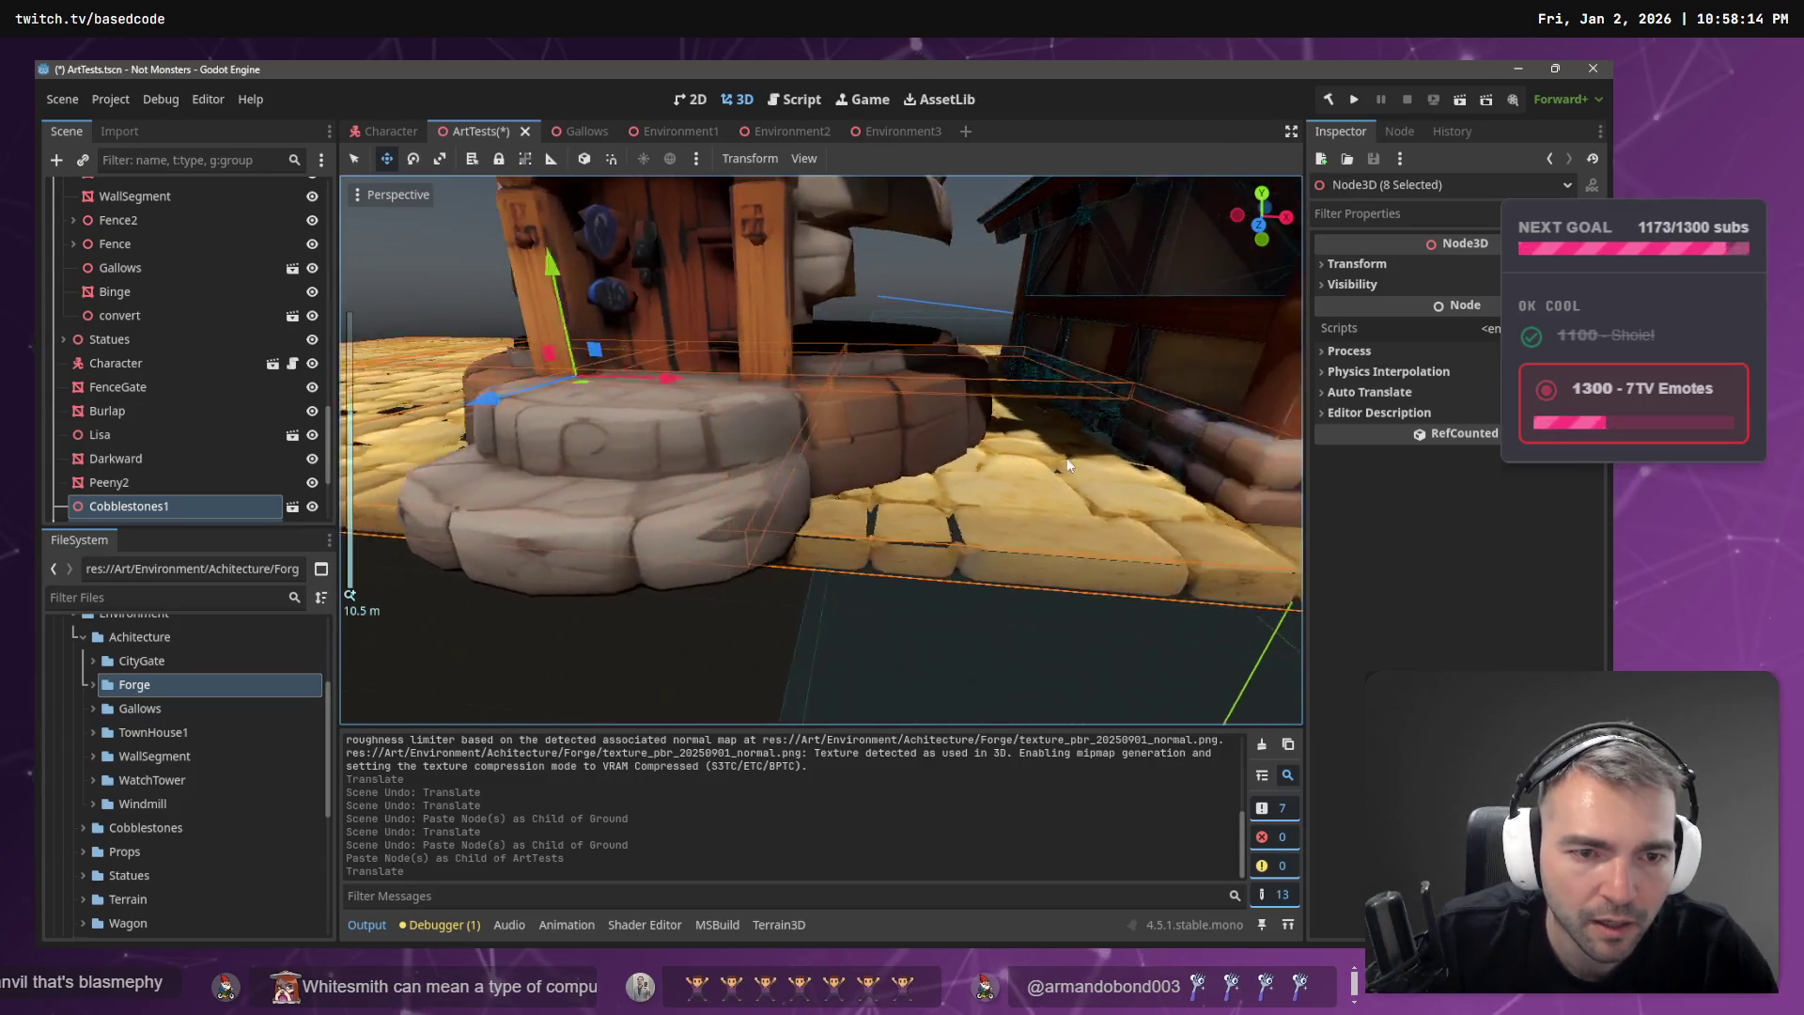
scroll(819, 425, down, 2)
mouse_move(442, 347)
mouse_down()
mouse_move(466, 346)
mouse_move(426, 347)
mouse_move(516, 363)
mouse_up()
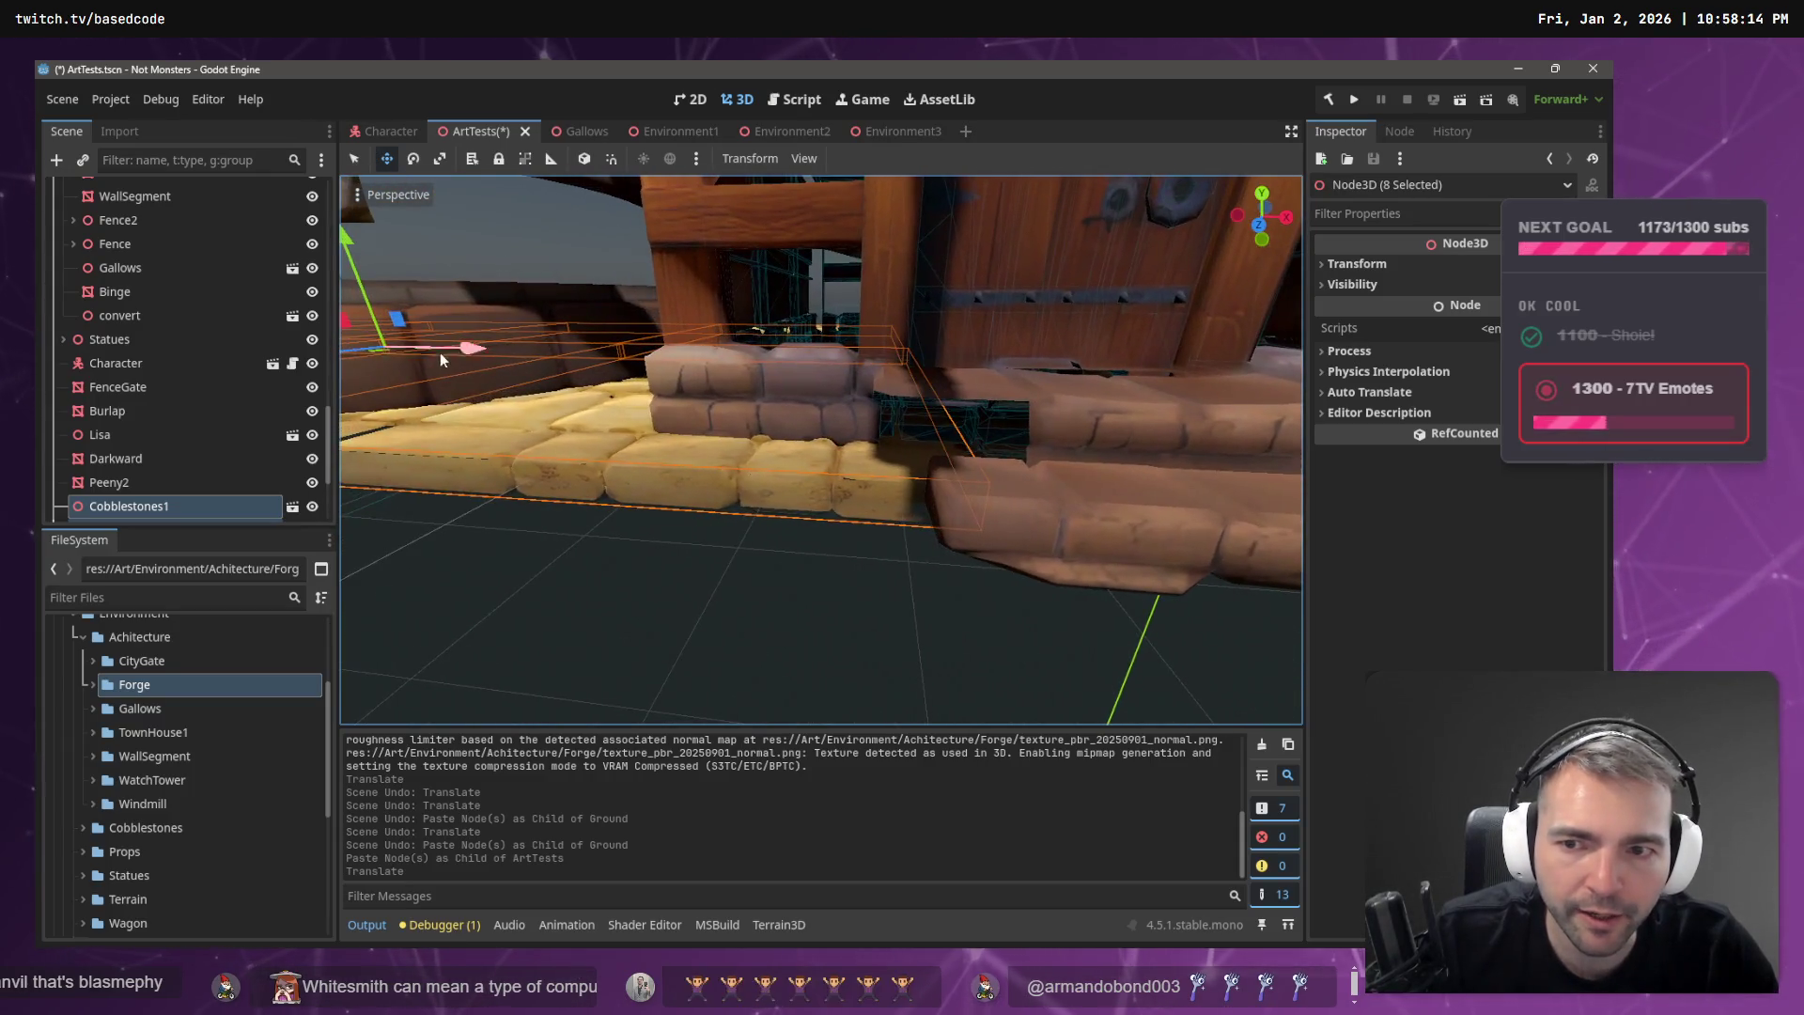
drag(1101, 445, 746, 317)
drag(617, 355, 590, 357)
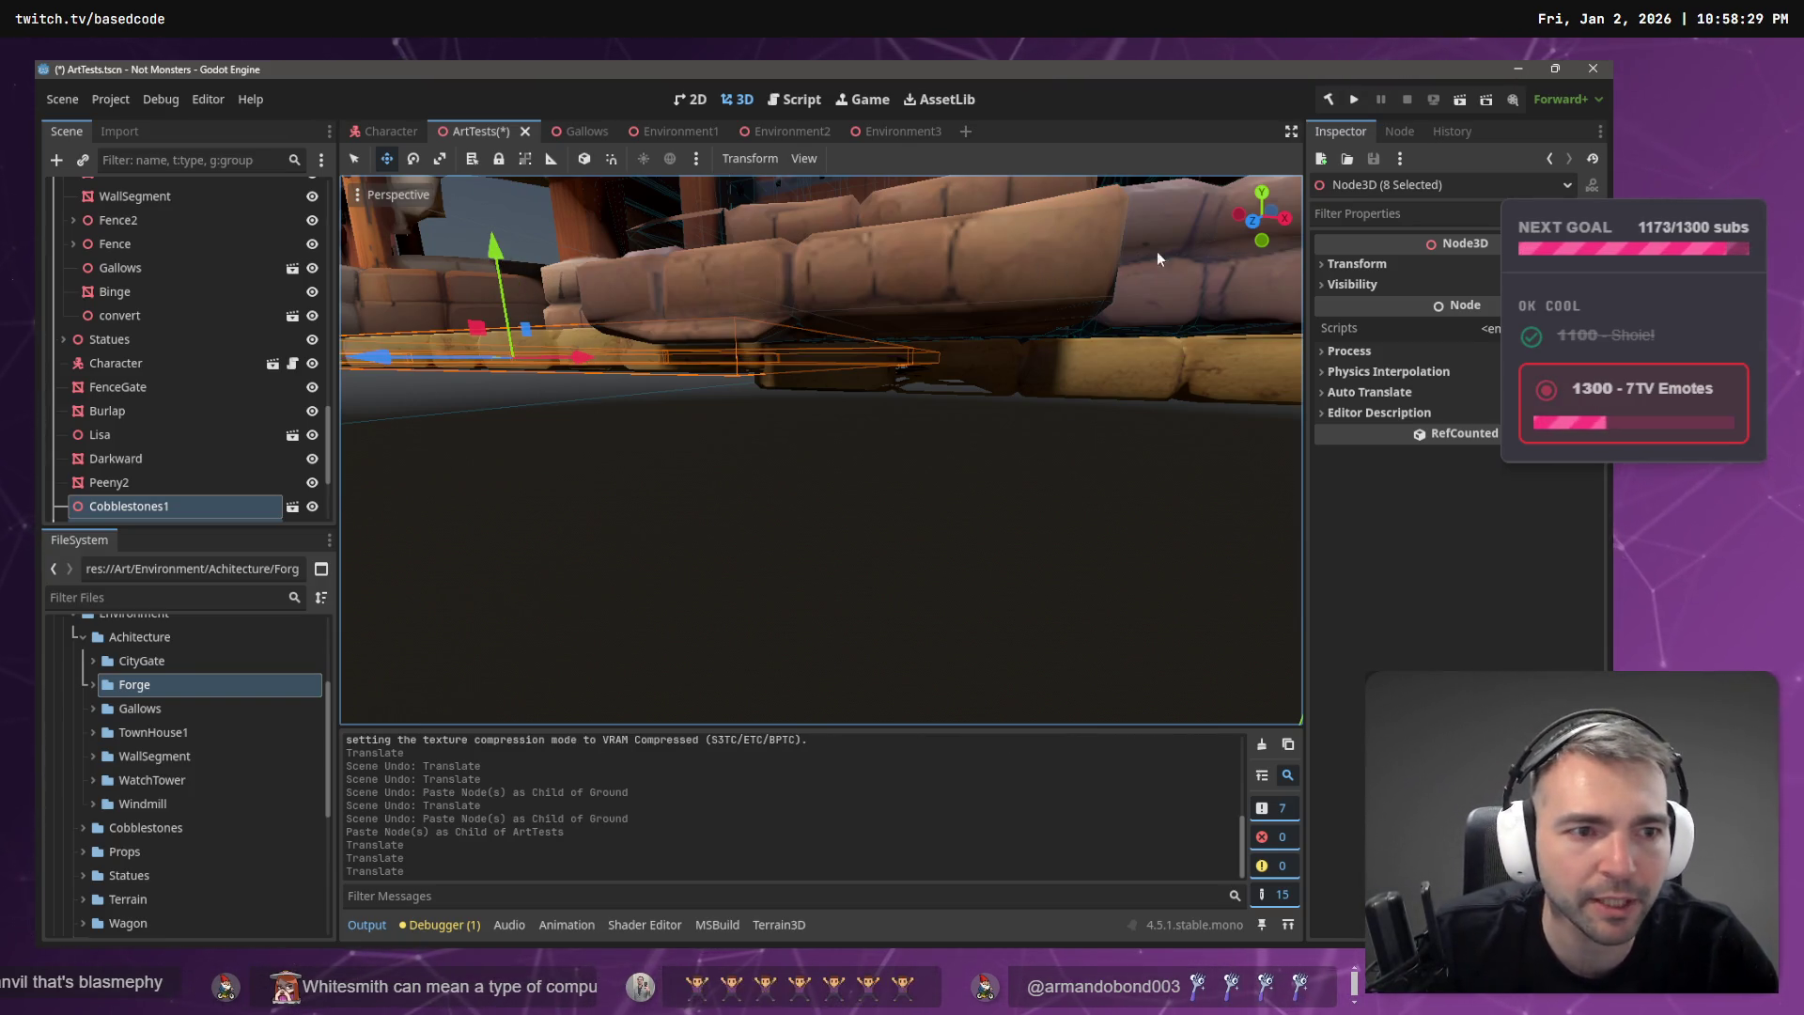
- Check the tiles' and Cobblestones8's transform values, then select TownHouse1
click(1364, 265)
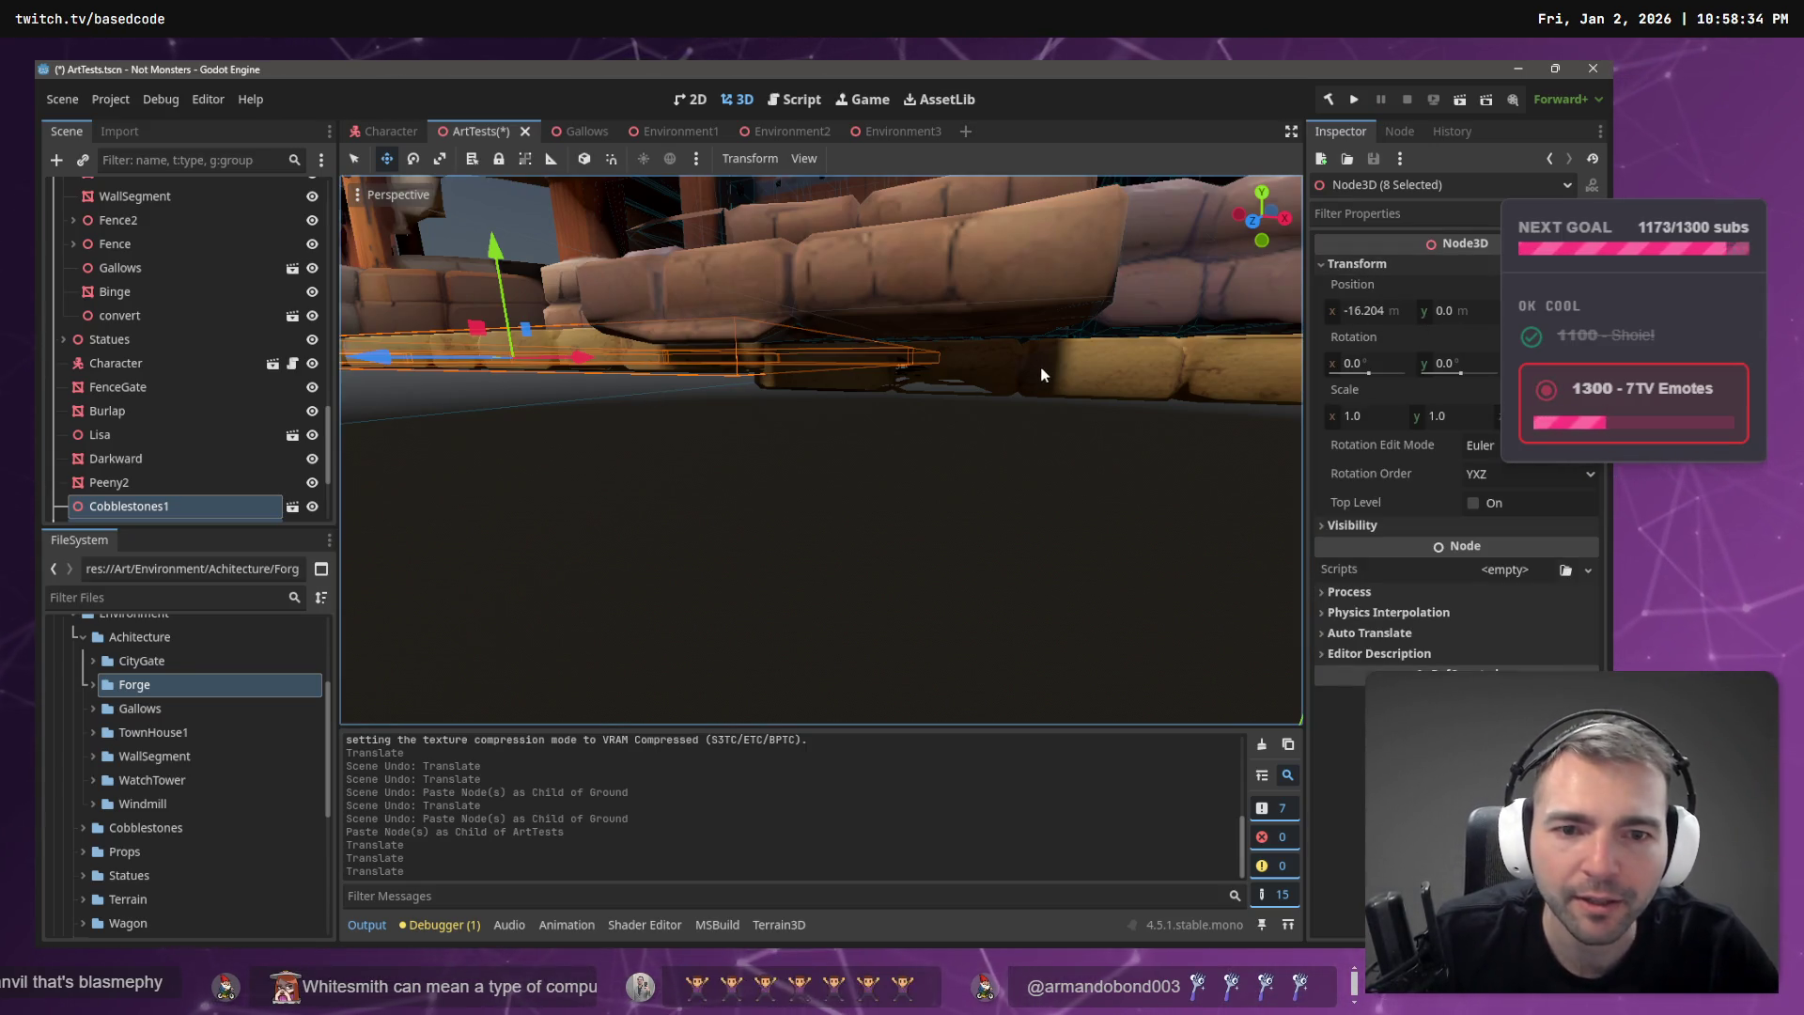
click(1063, 376)
click(1353, 264)
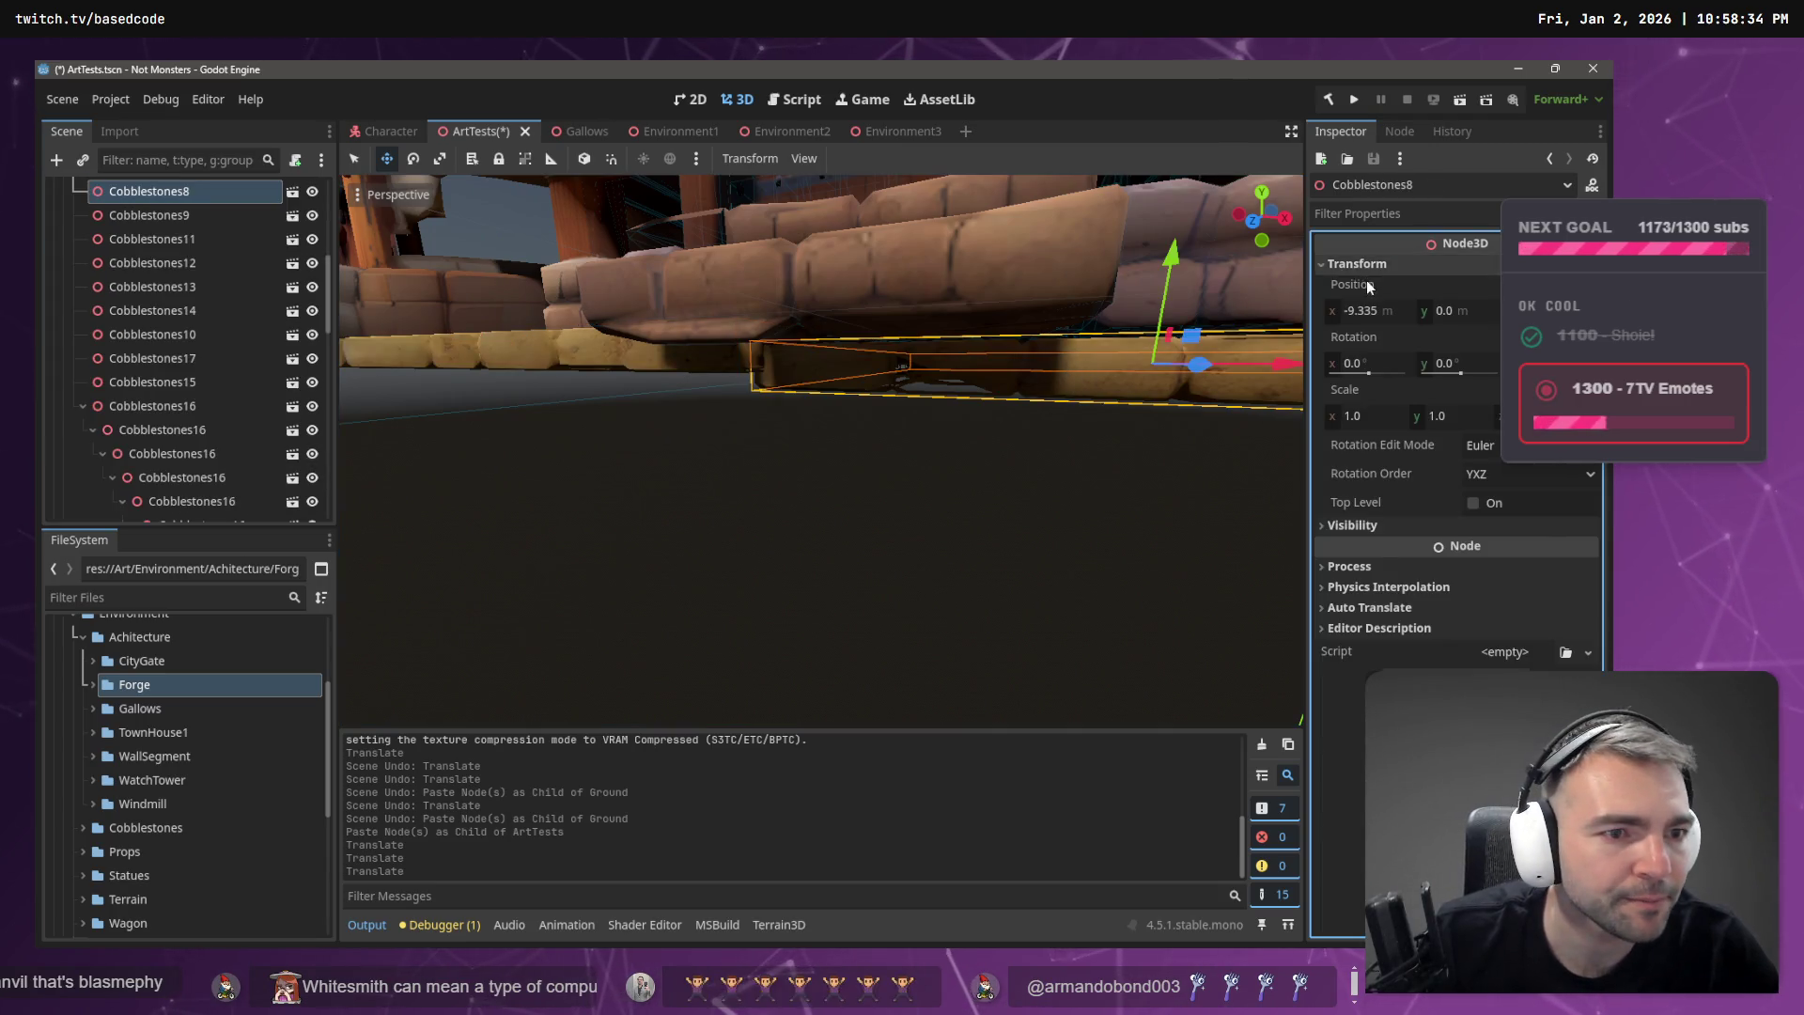
scroll(820, 449, down, 5)
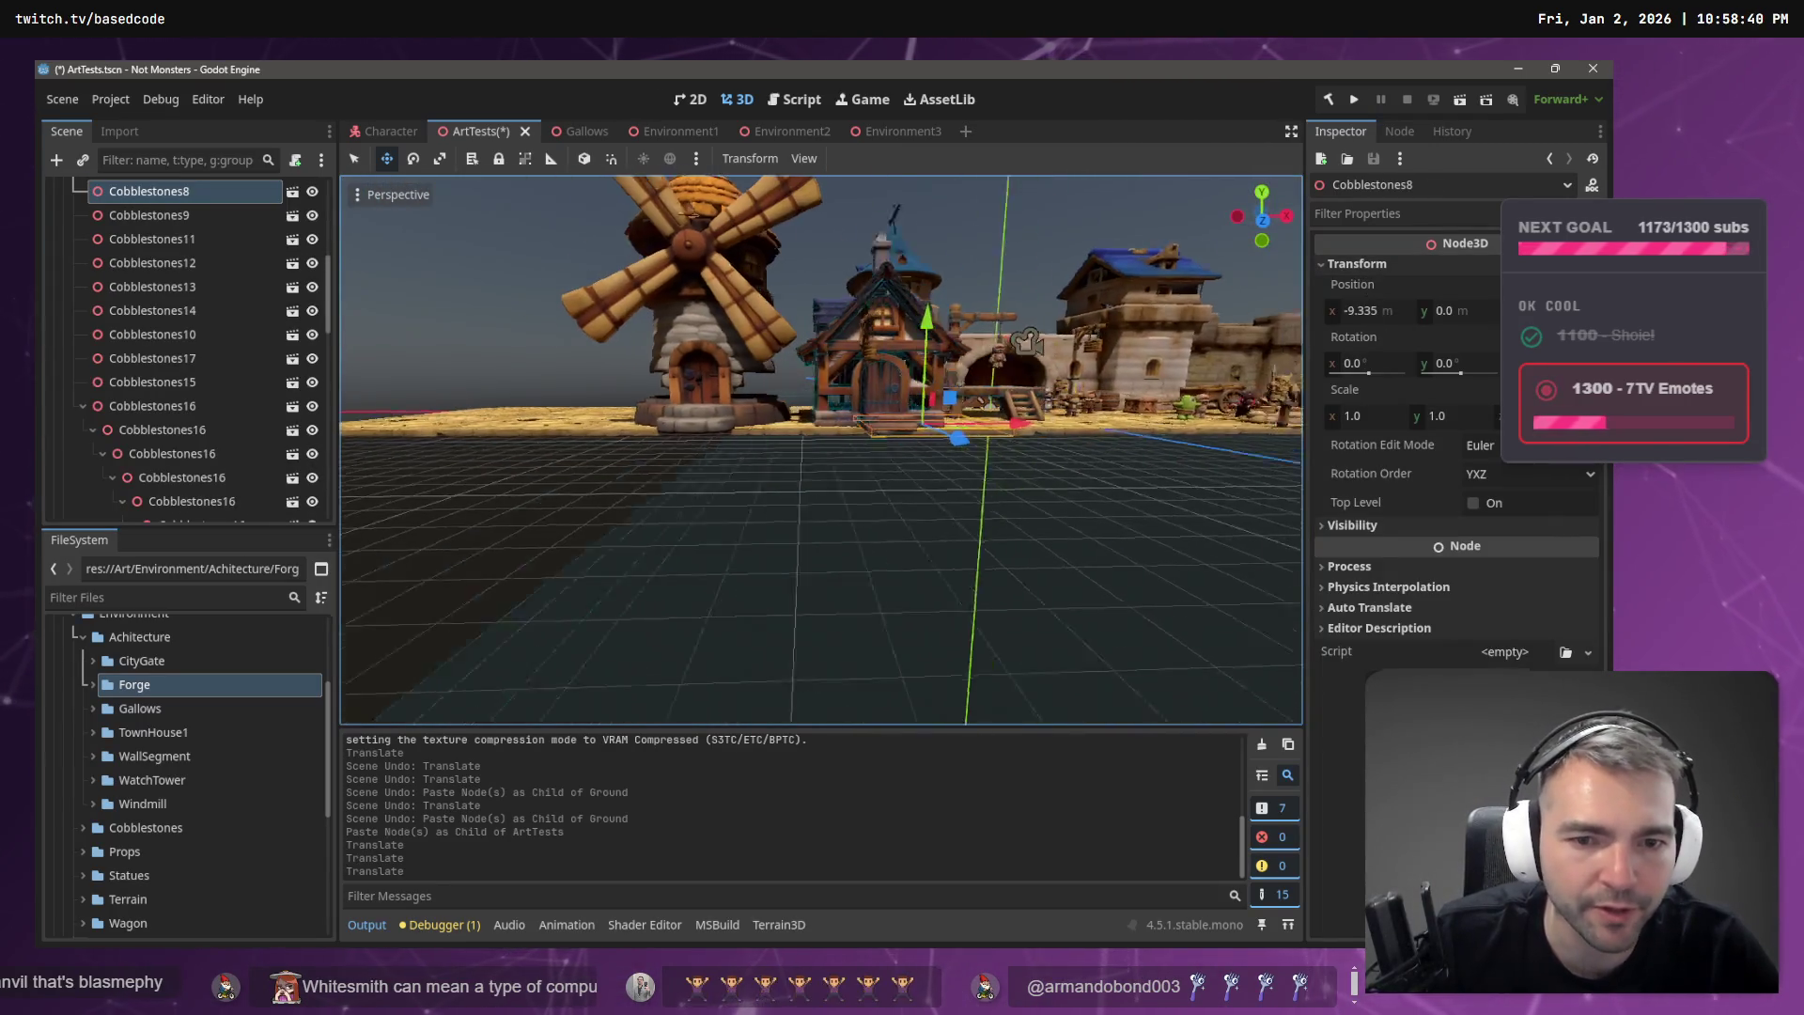
scroll(820, 449, up, 3)
key(d)
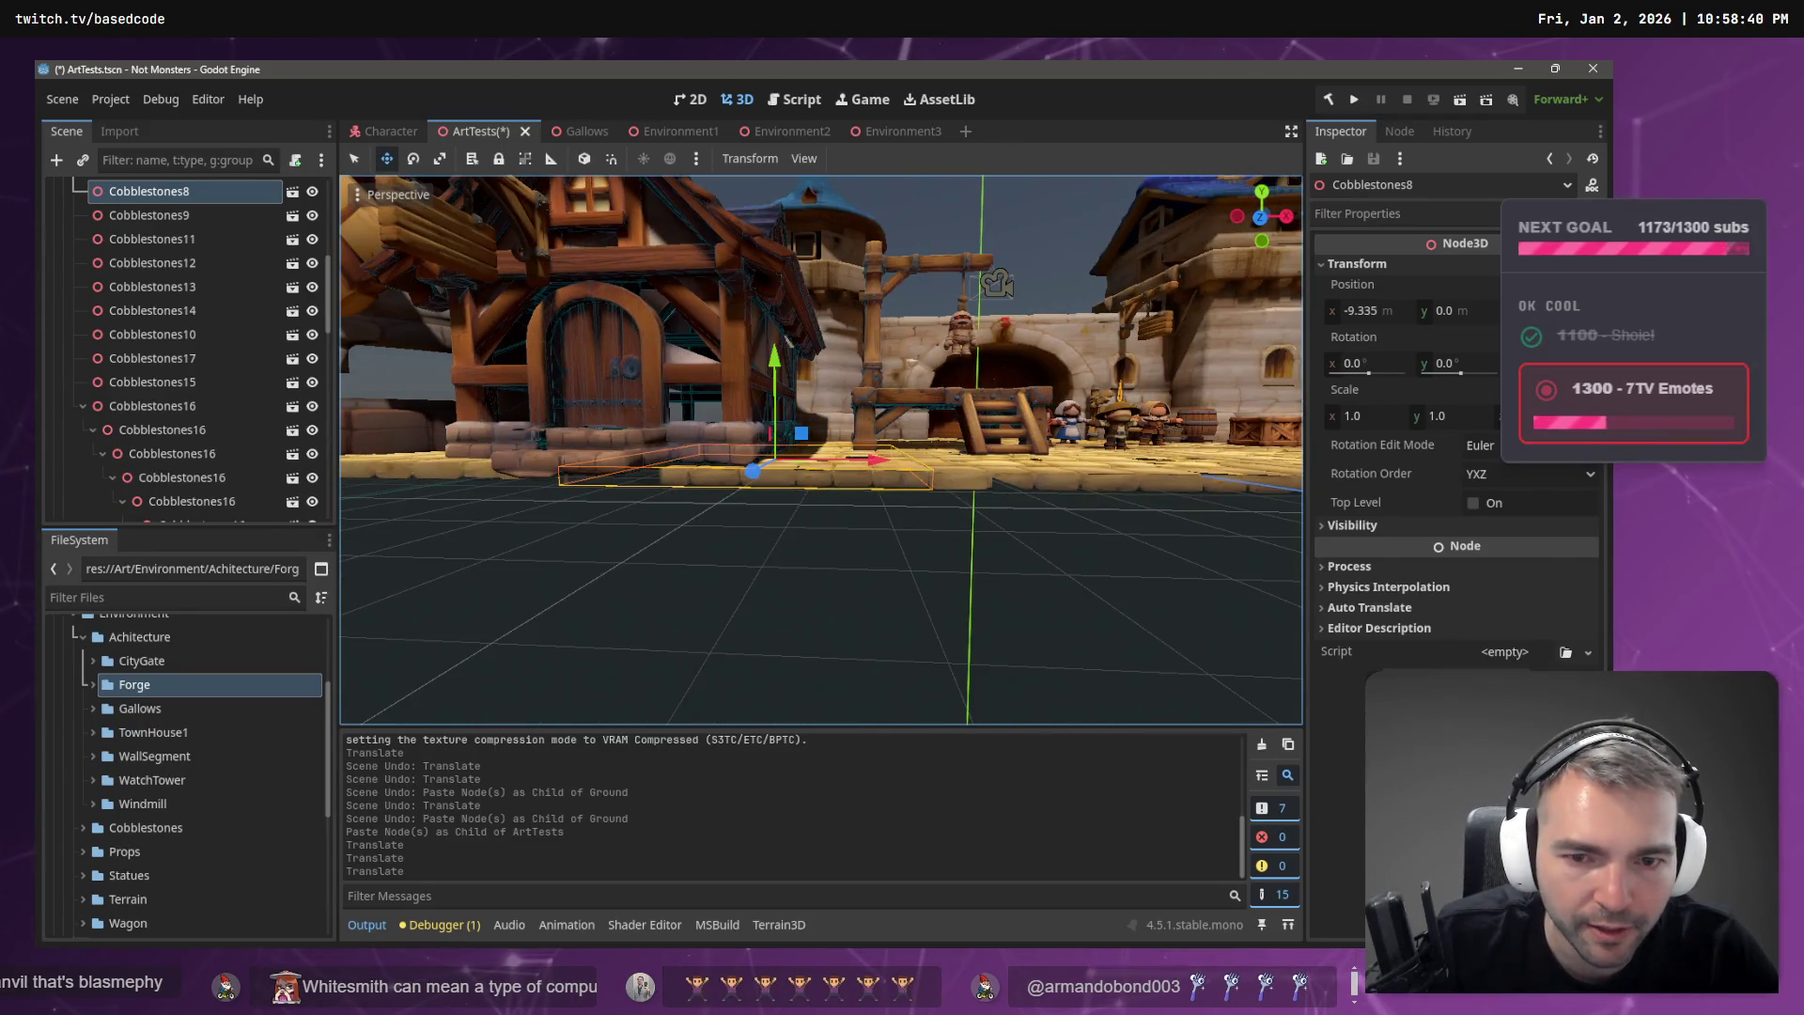
click(785, 331)
- Frame TownHouse1 and hide it with its eye icon in the Scene dock
key(f)
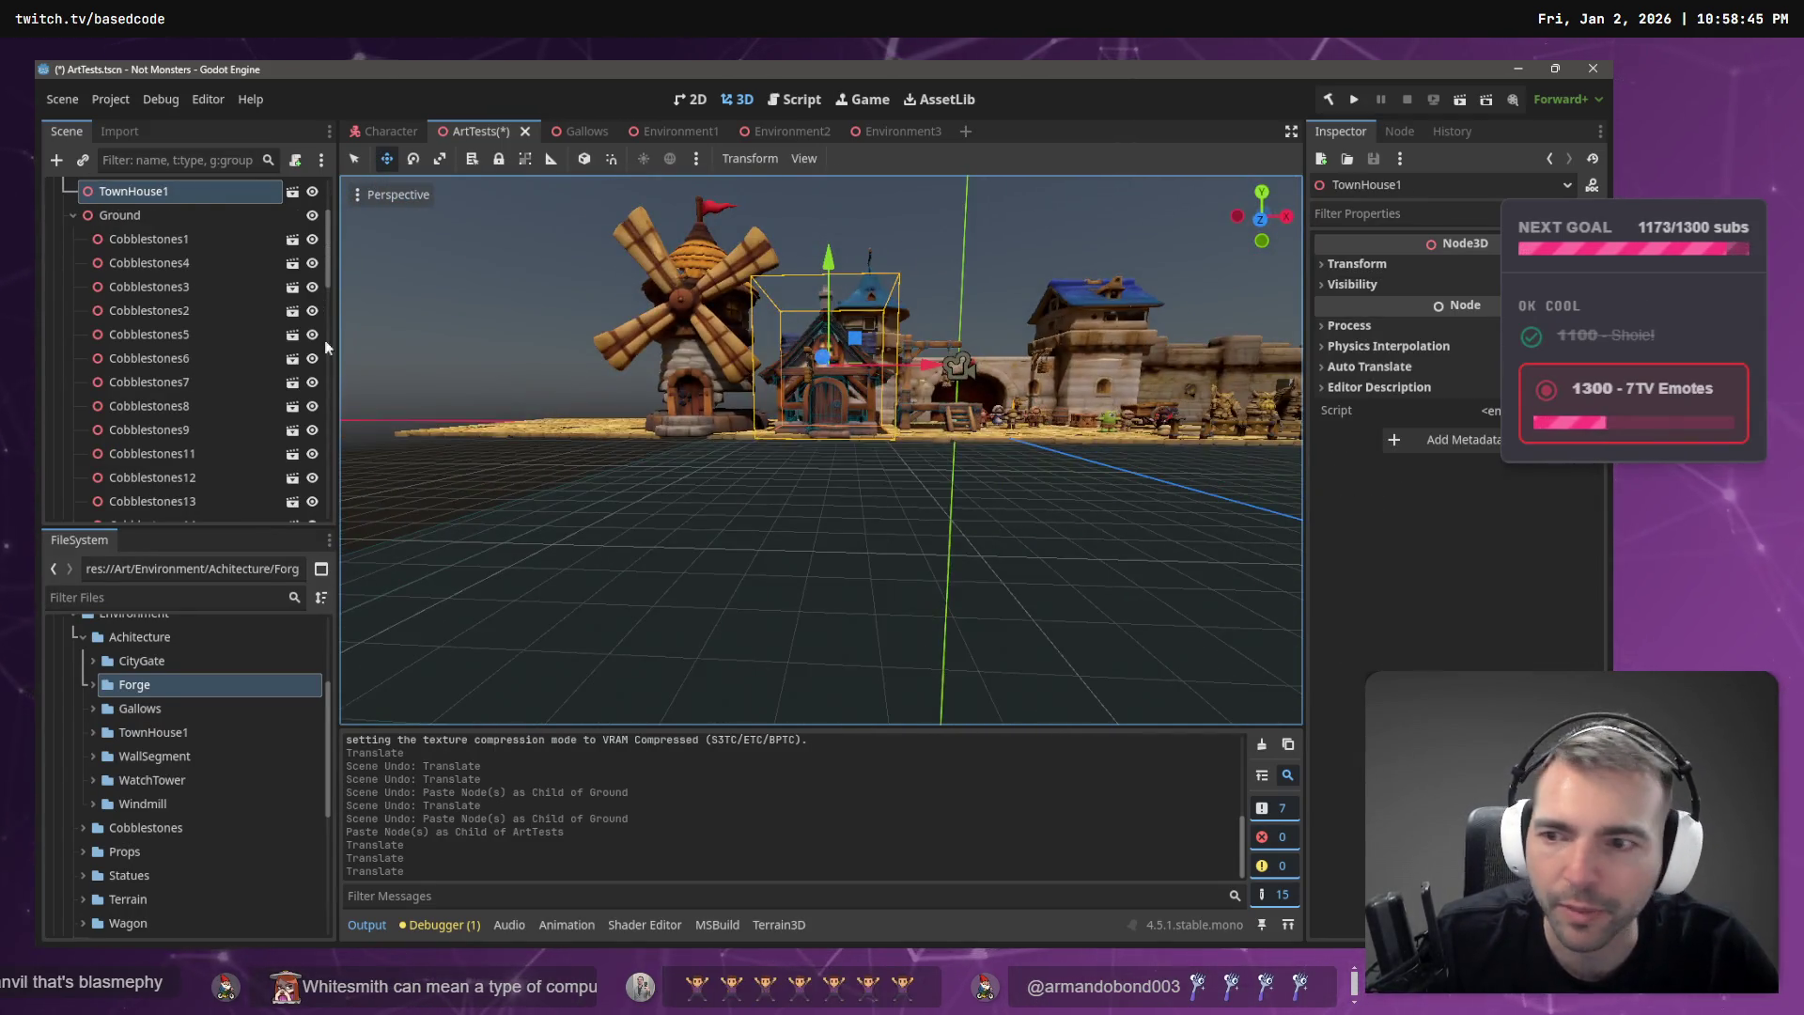
click(313, 193)
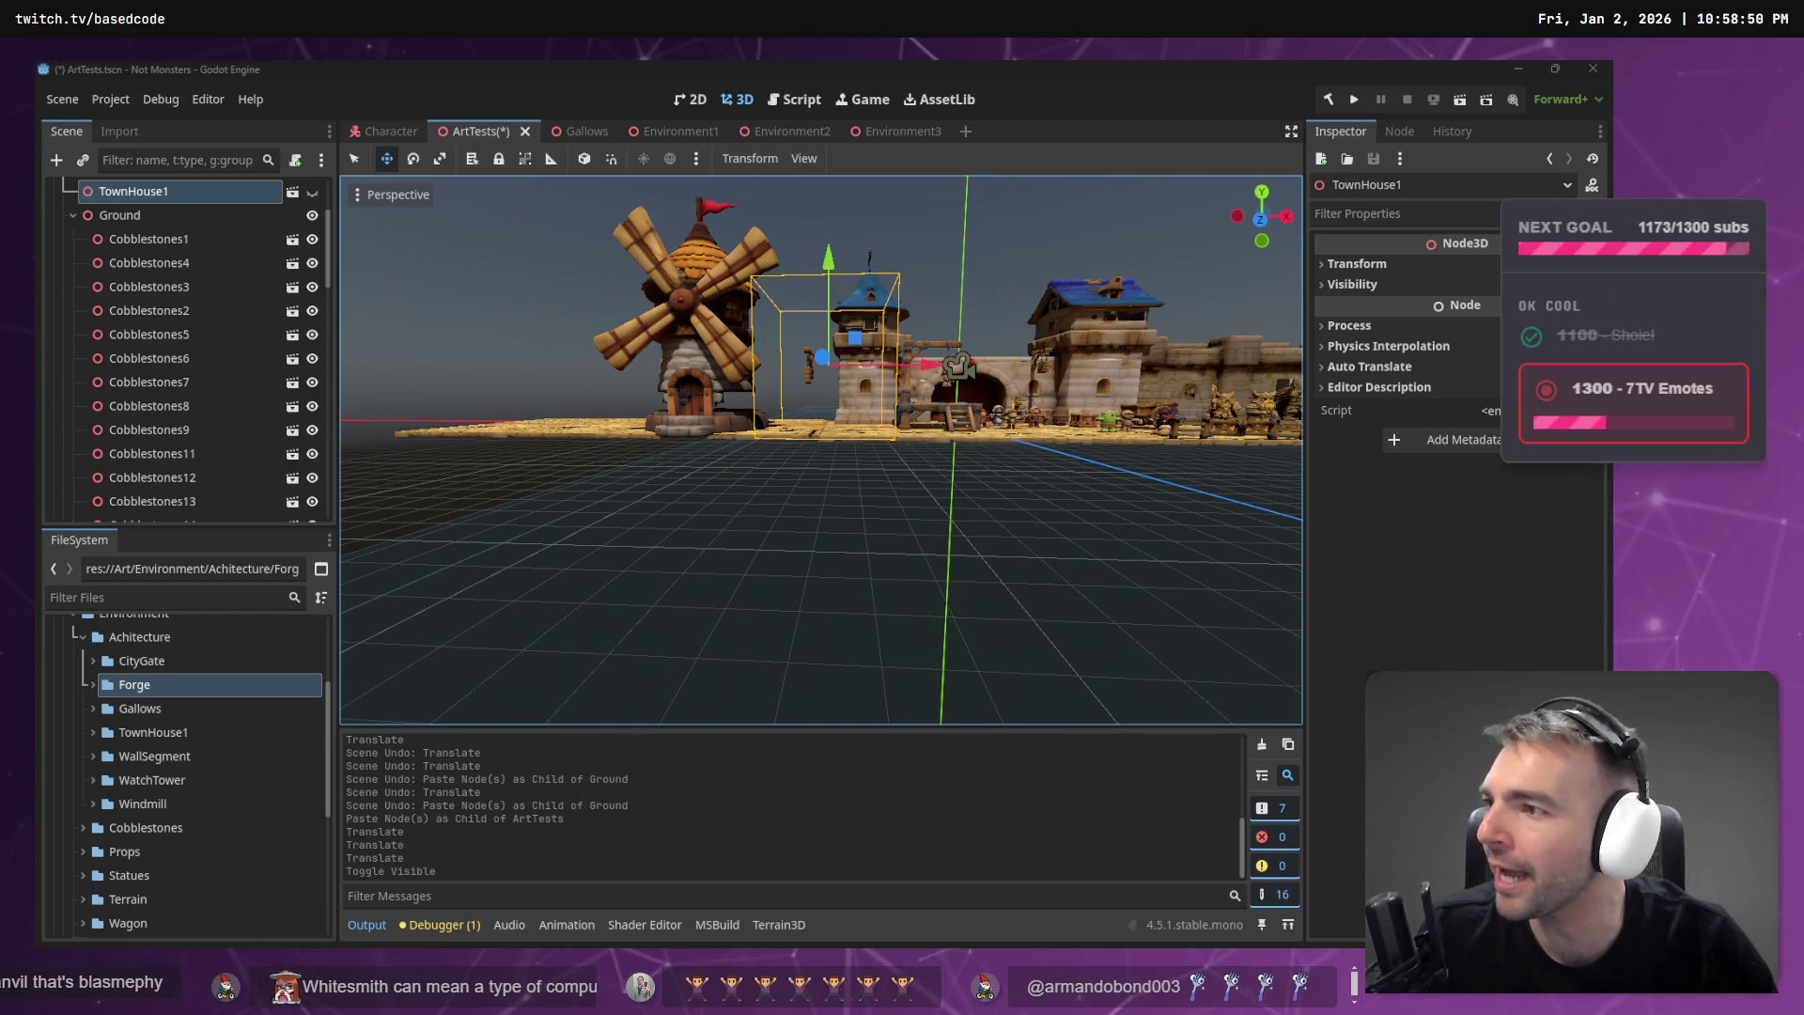
click(881, 538)
scroll(881, 539, up, 5)
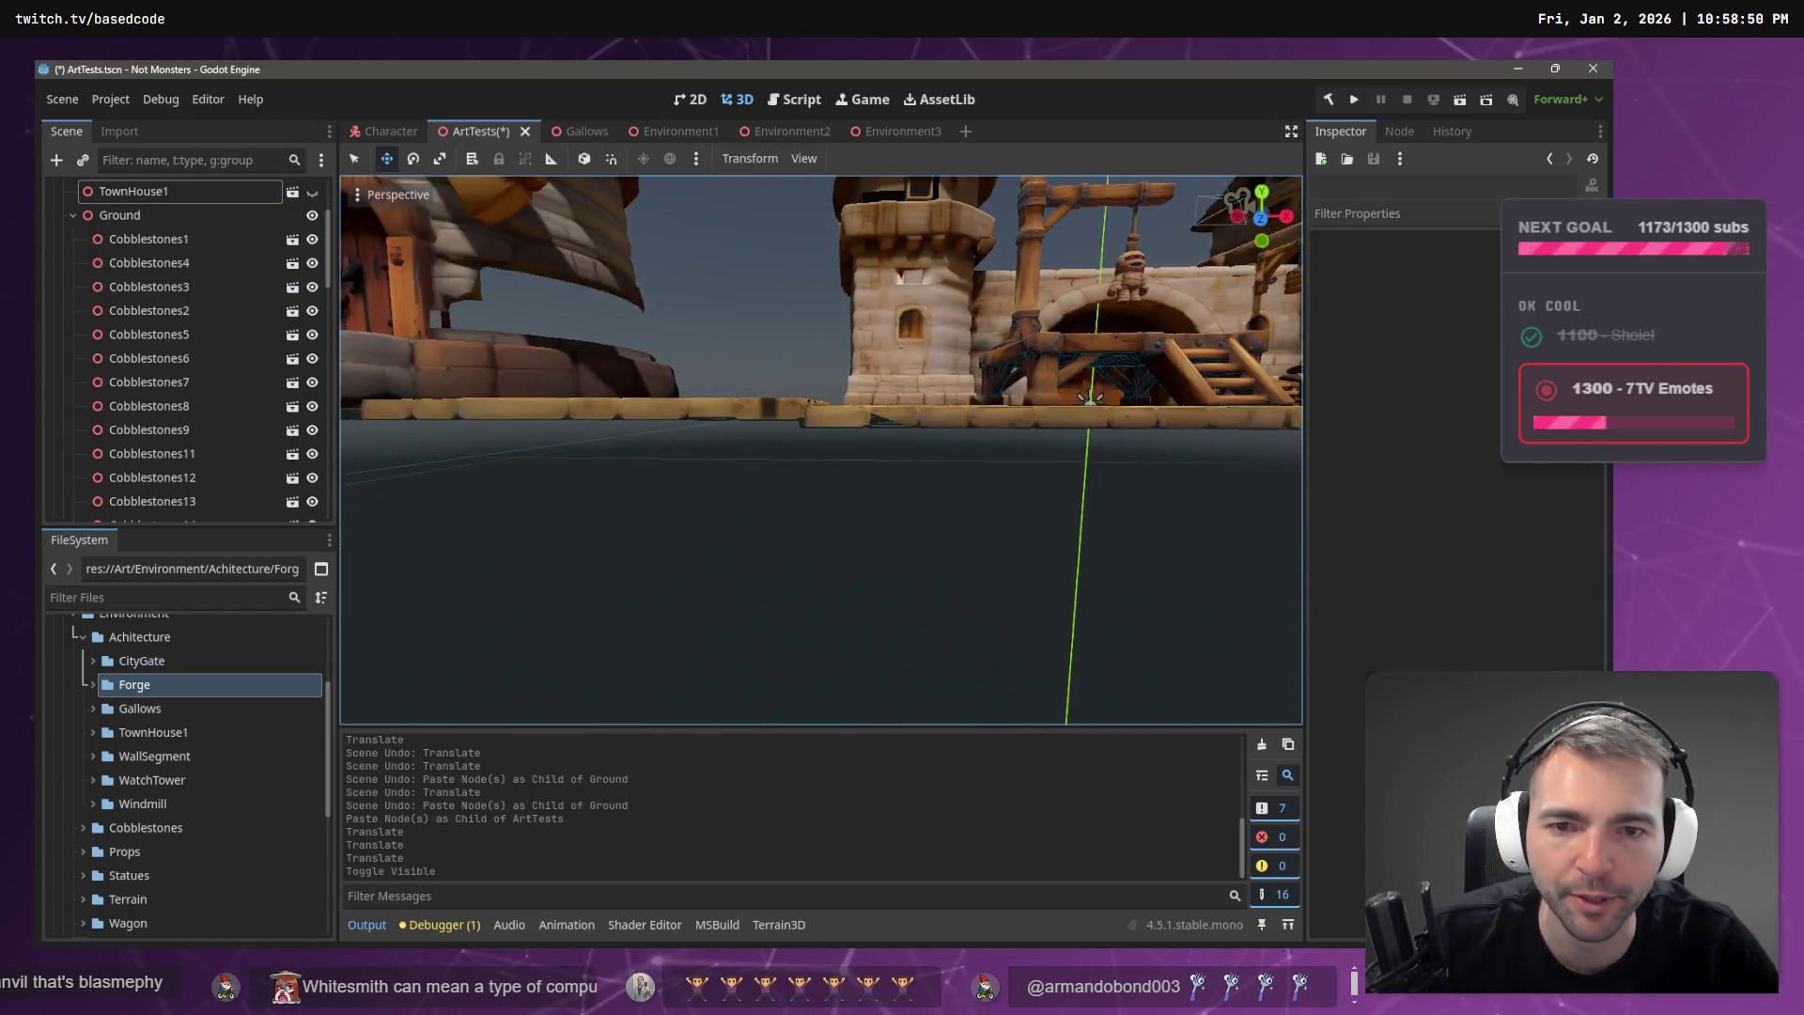
scroll(821, 449, up, 5)
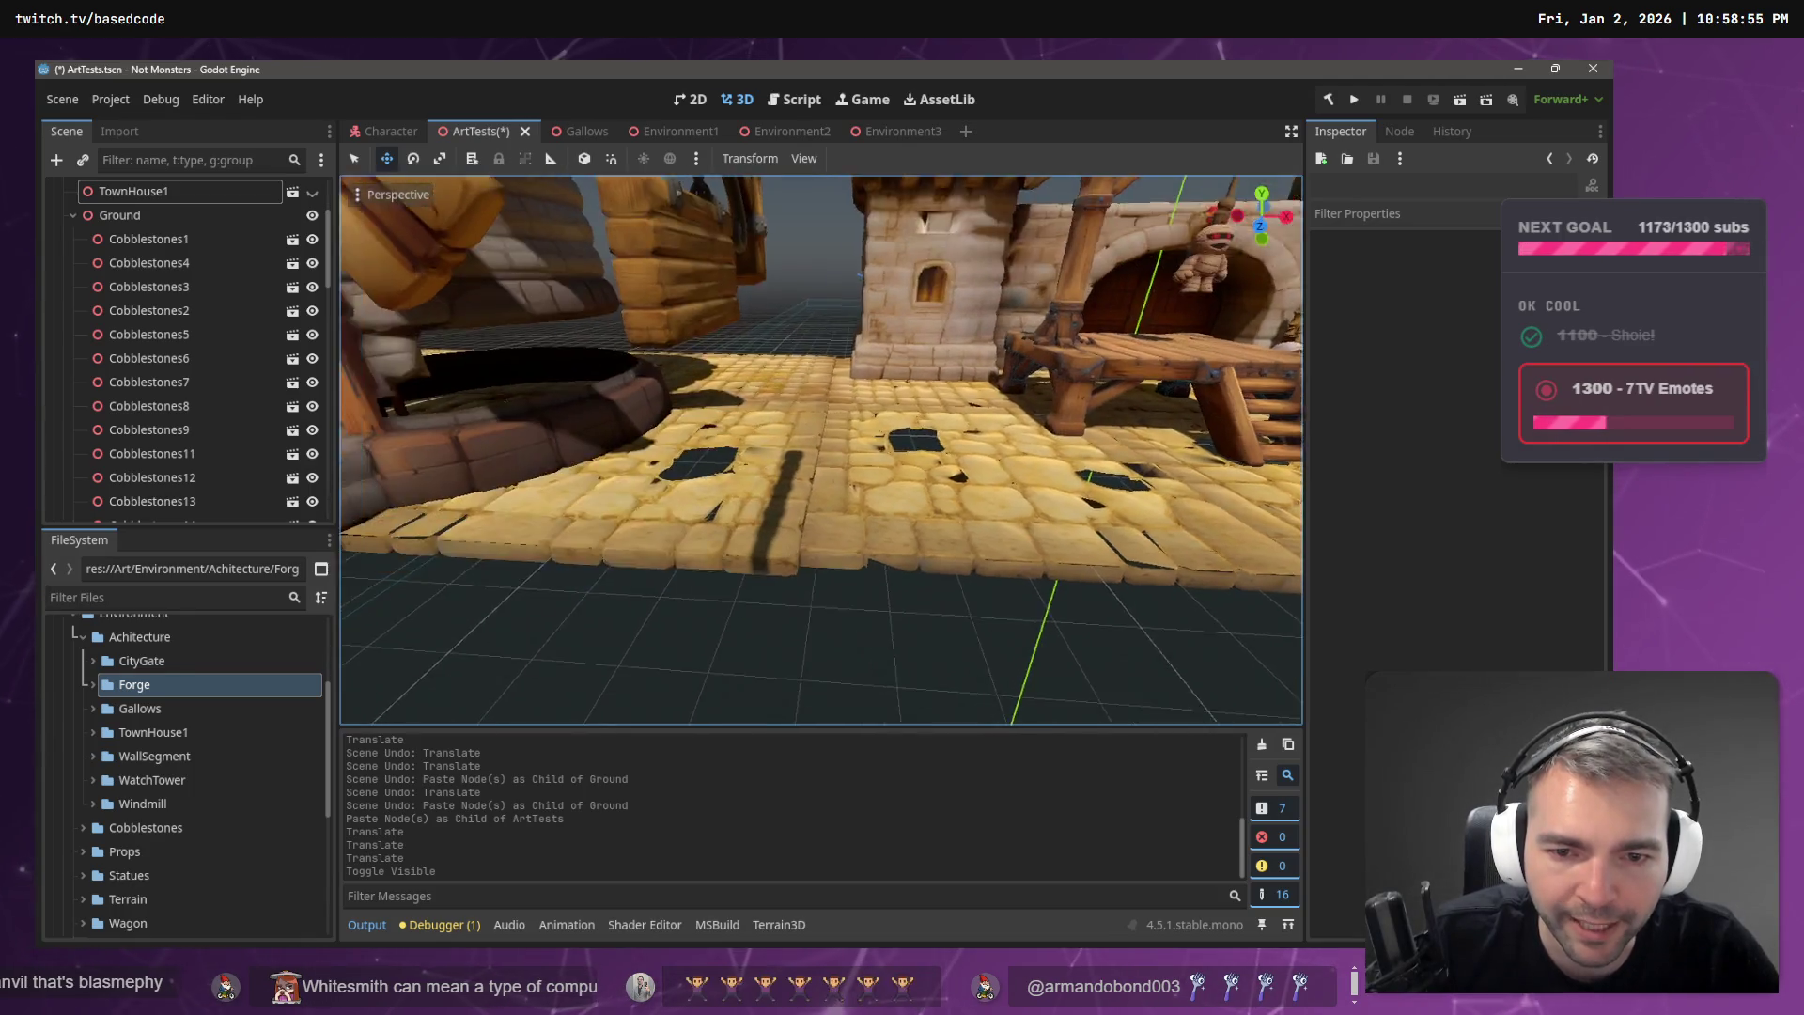
scroll(821, 449, up, 3)
scroll(821, 449, down, 8)
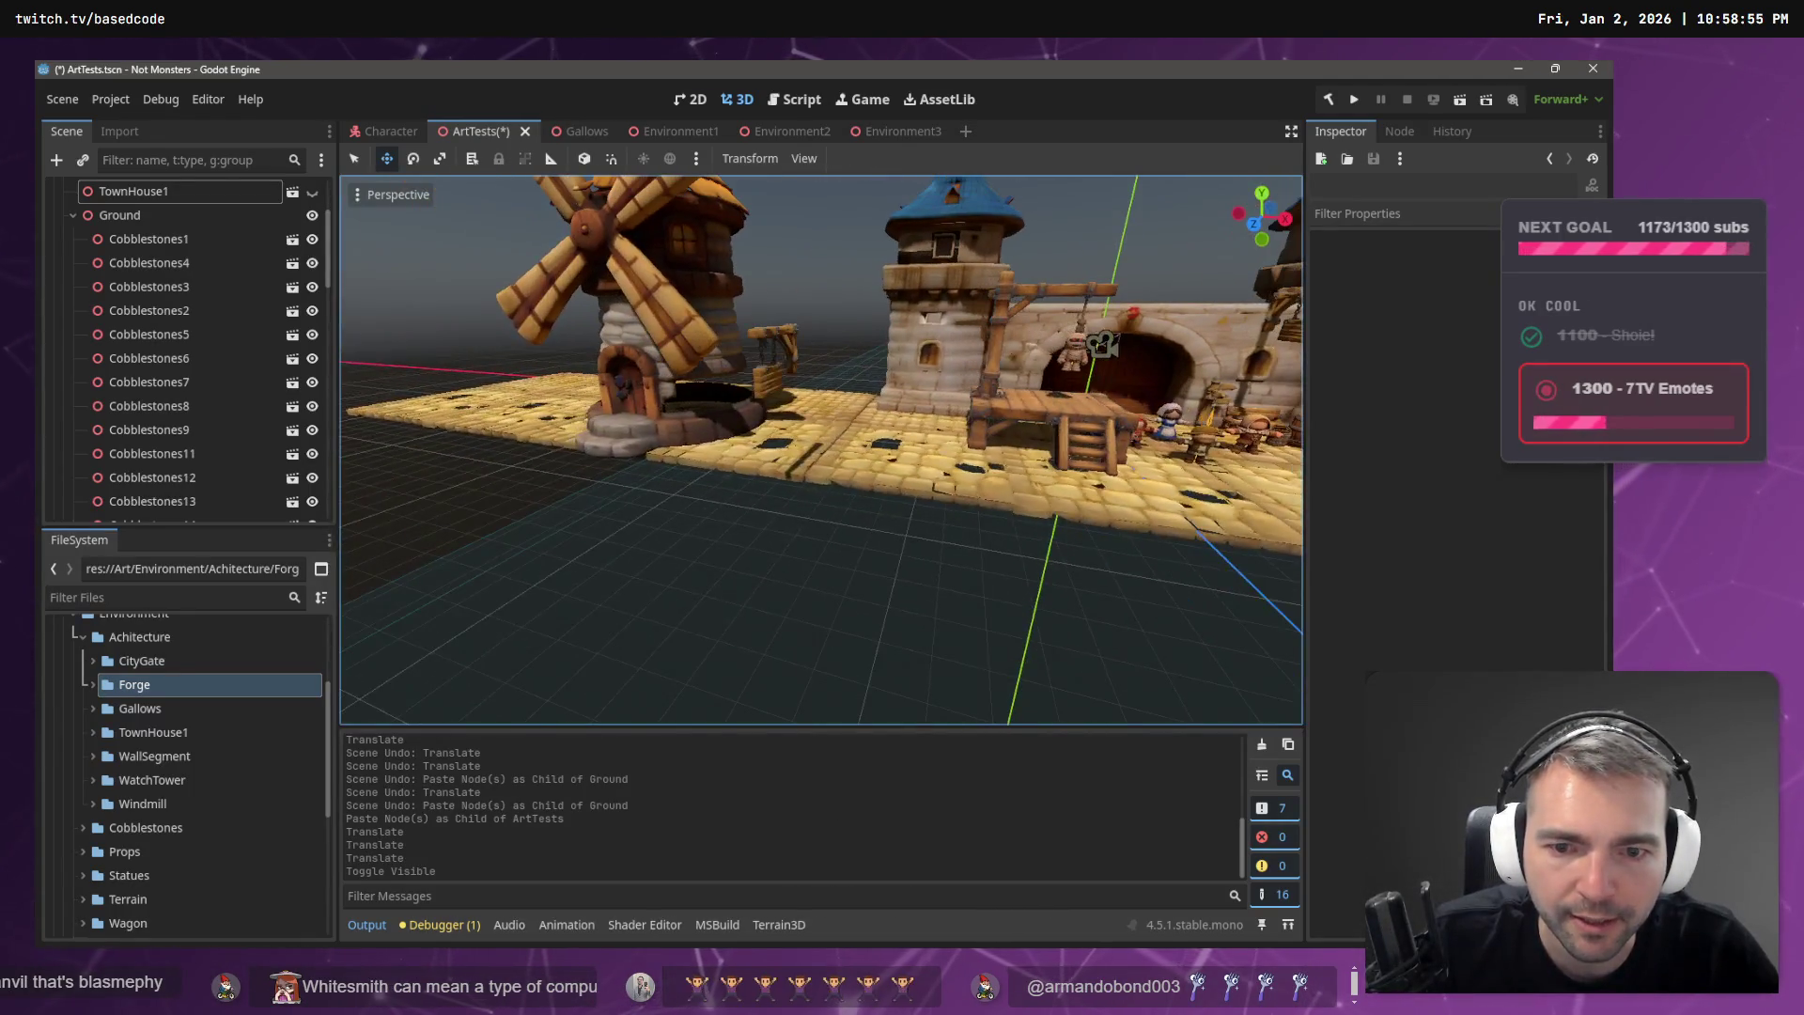
- Select all eight cobblestone tiles, try raising them along Y, then undo it
click(794, 484)
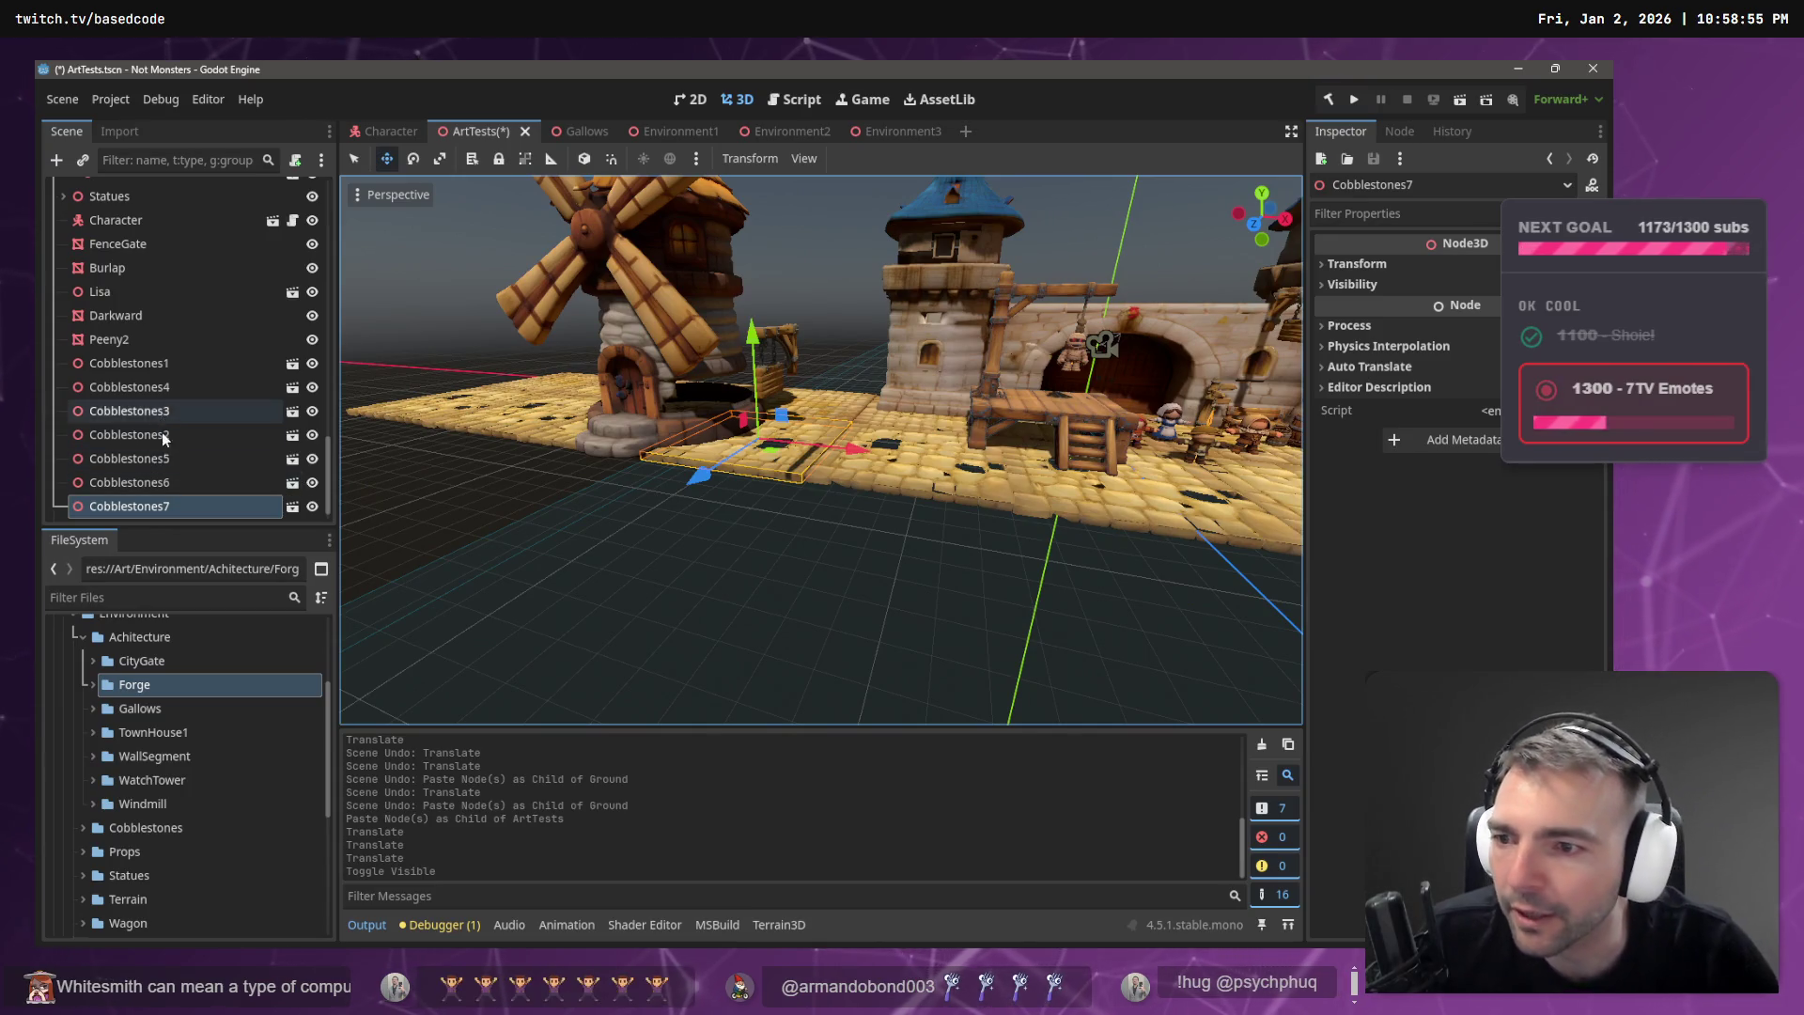
click(150, 505)
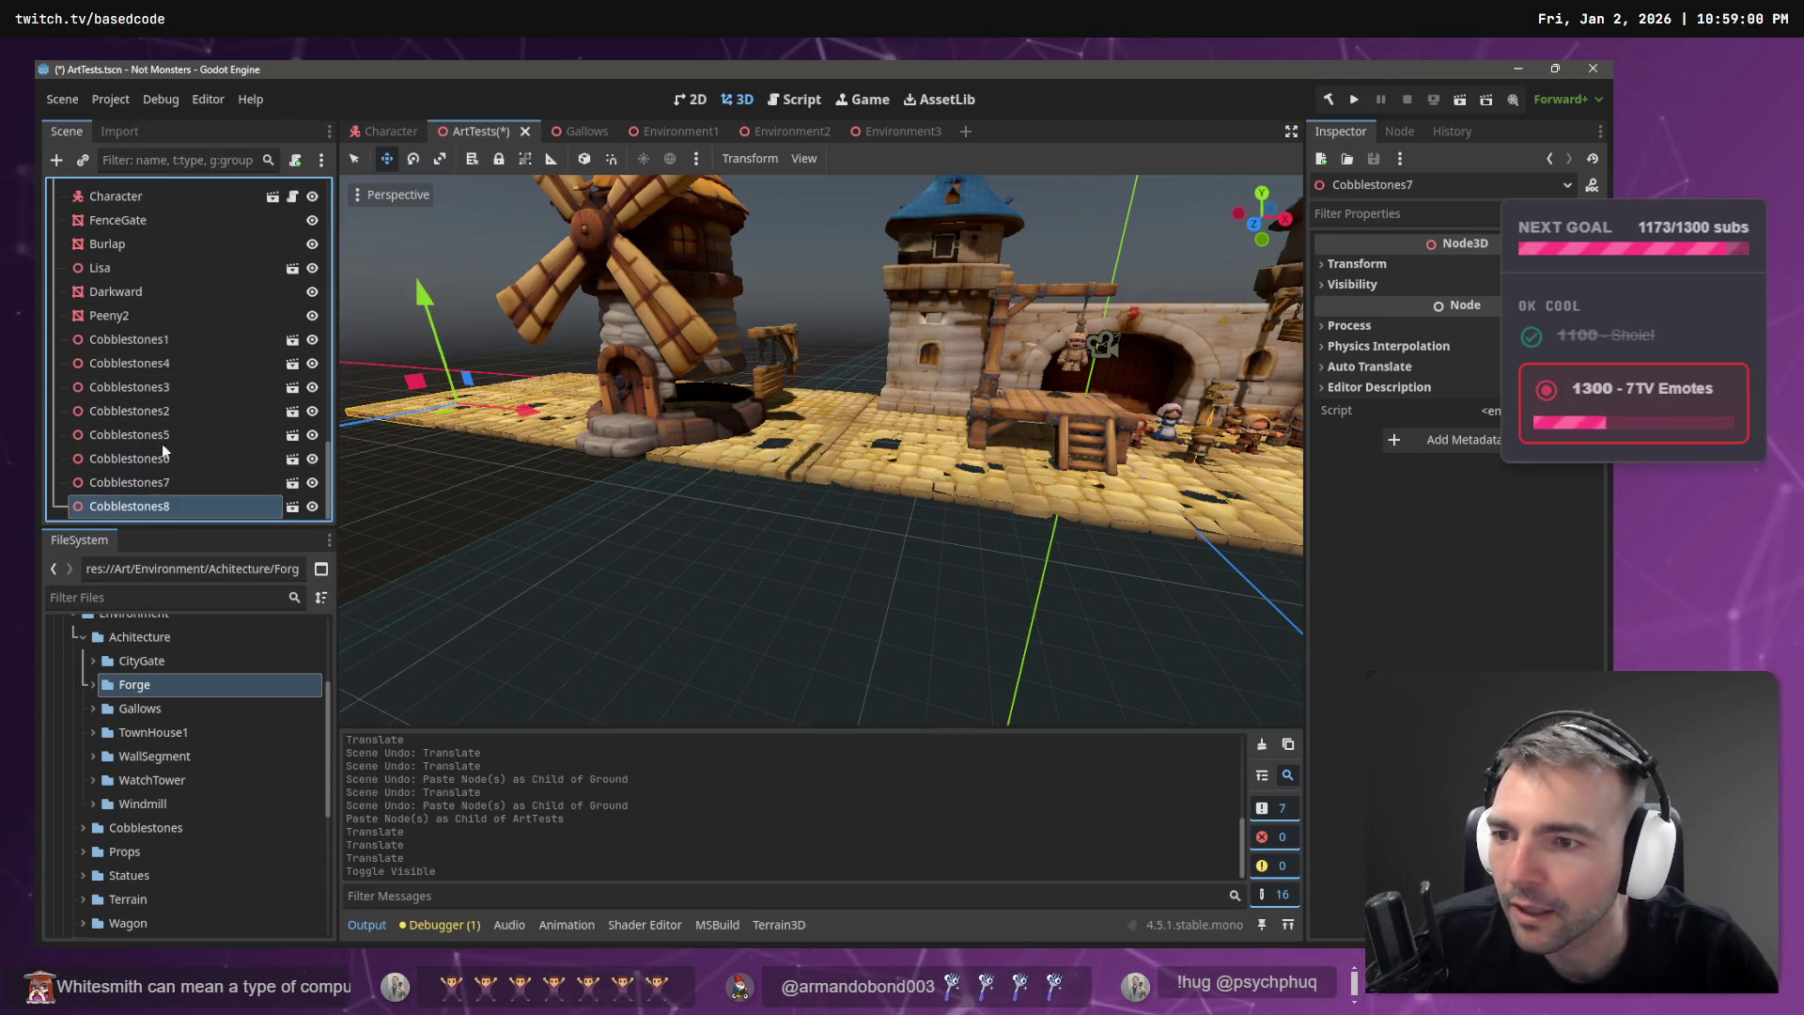
shift+click(171, 340)
scroll(836, 424, up, 8)
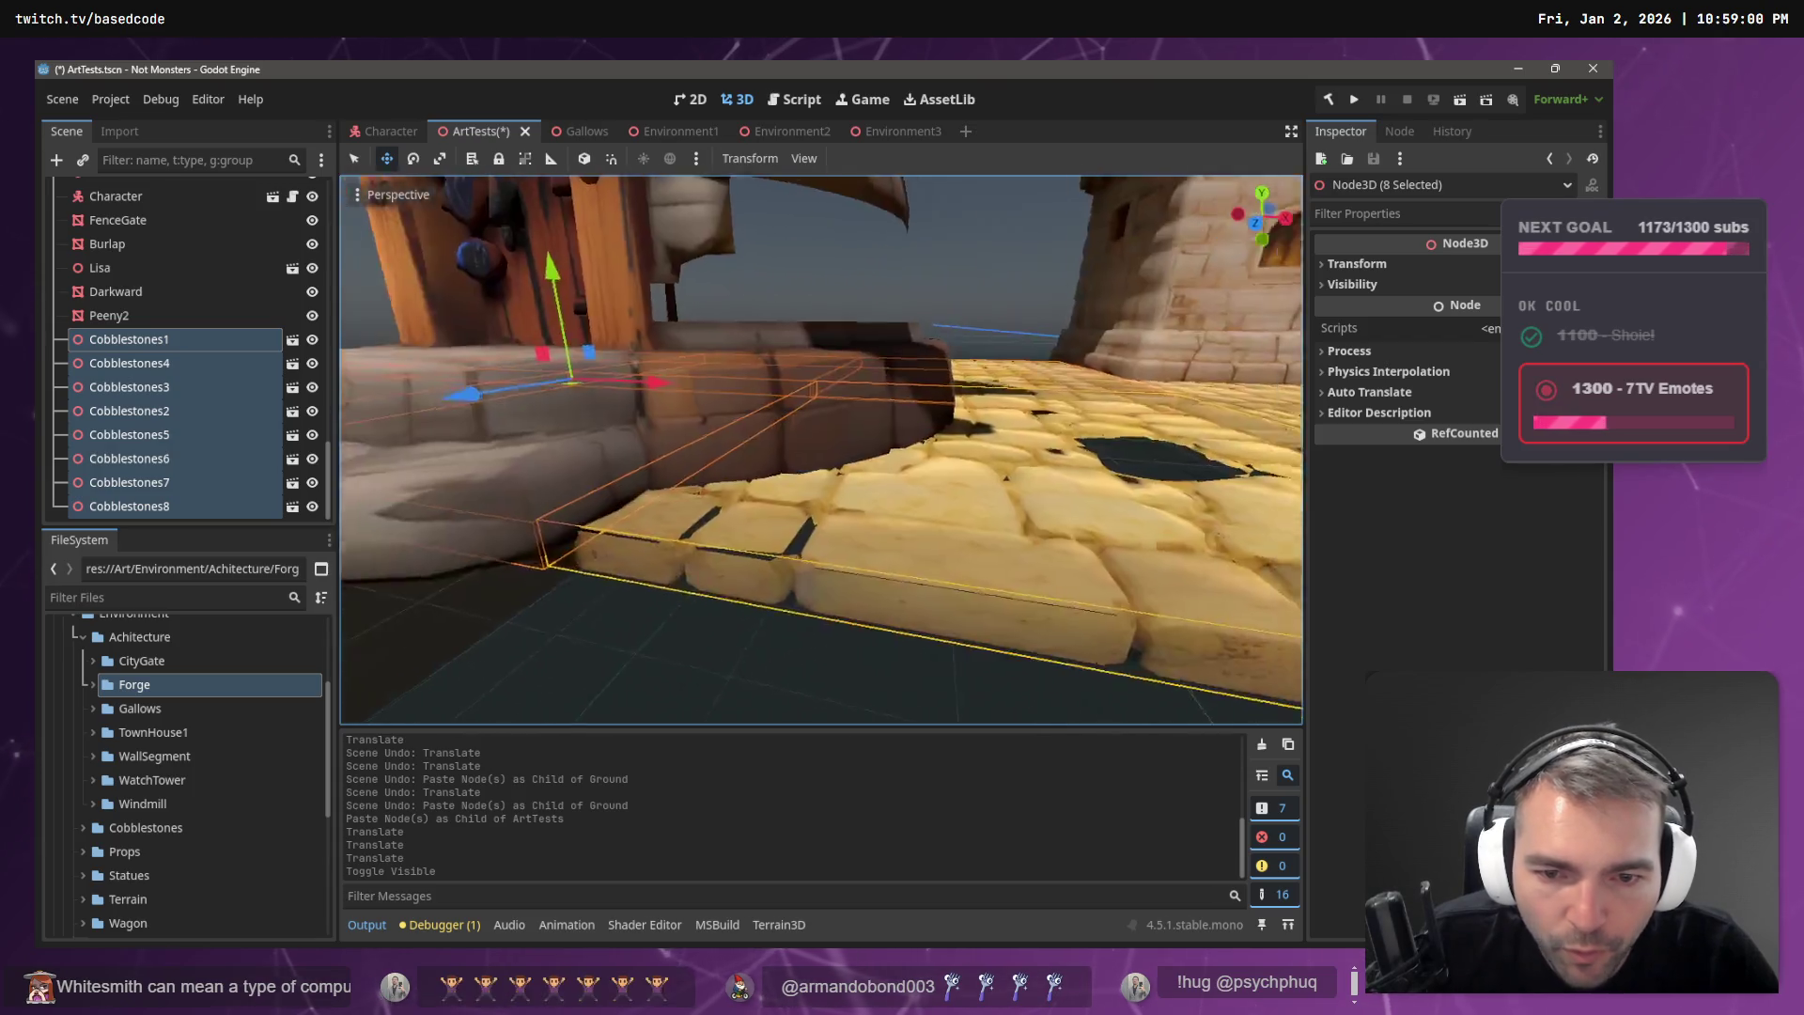
mouse_move(1075, 488)
mouse_down()
mouse_move(969, 454)
mouse_move(551, 455)
mouse_move(1056, 455)
mouse_up()
scroll(820, 449, down, 5)
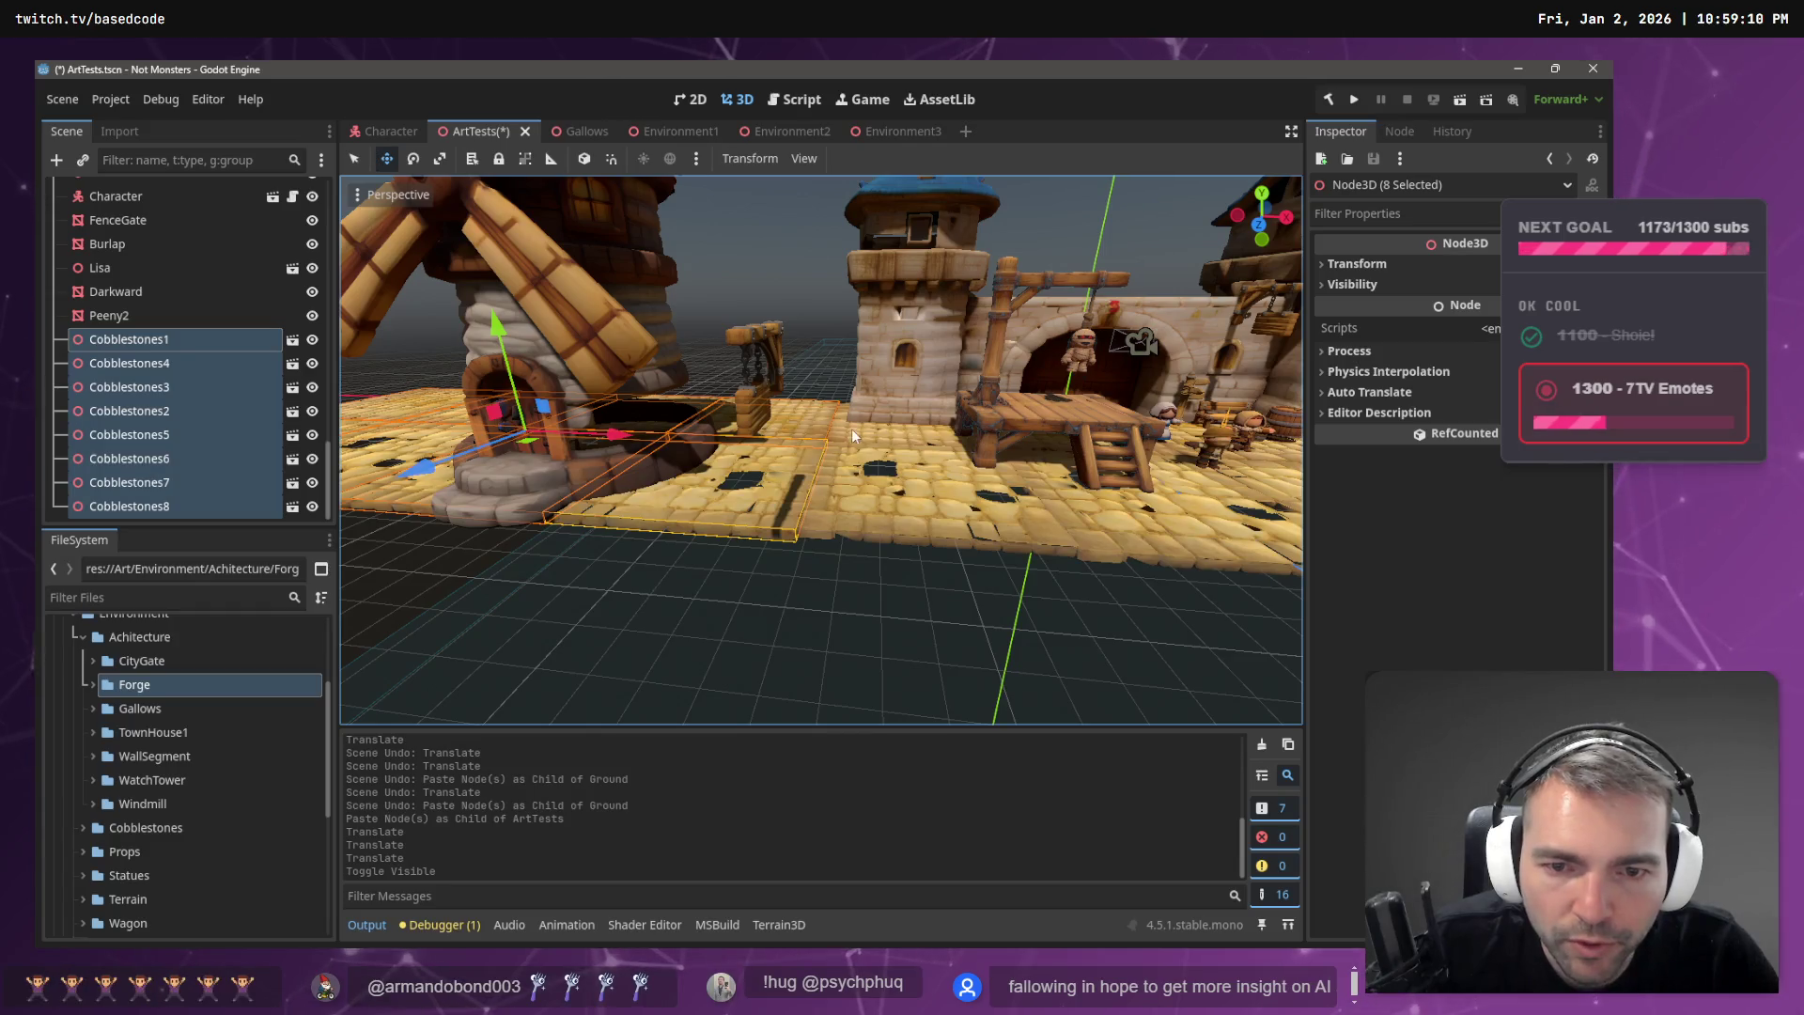
drag(498, 330, 524, 364)
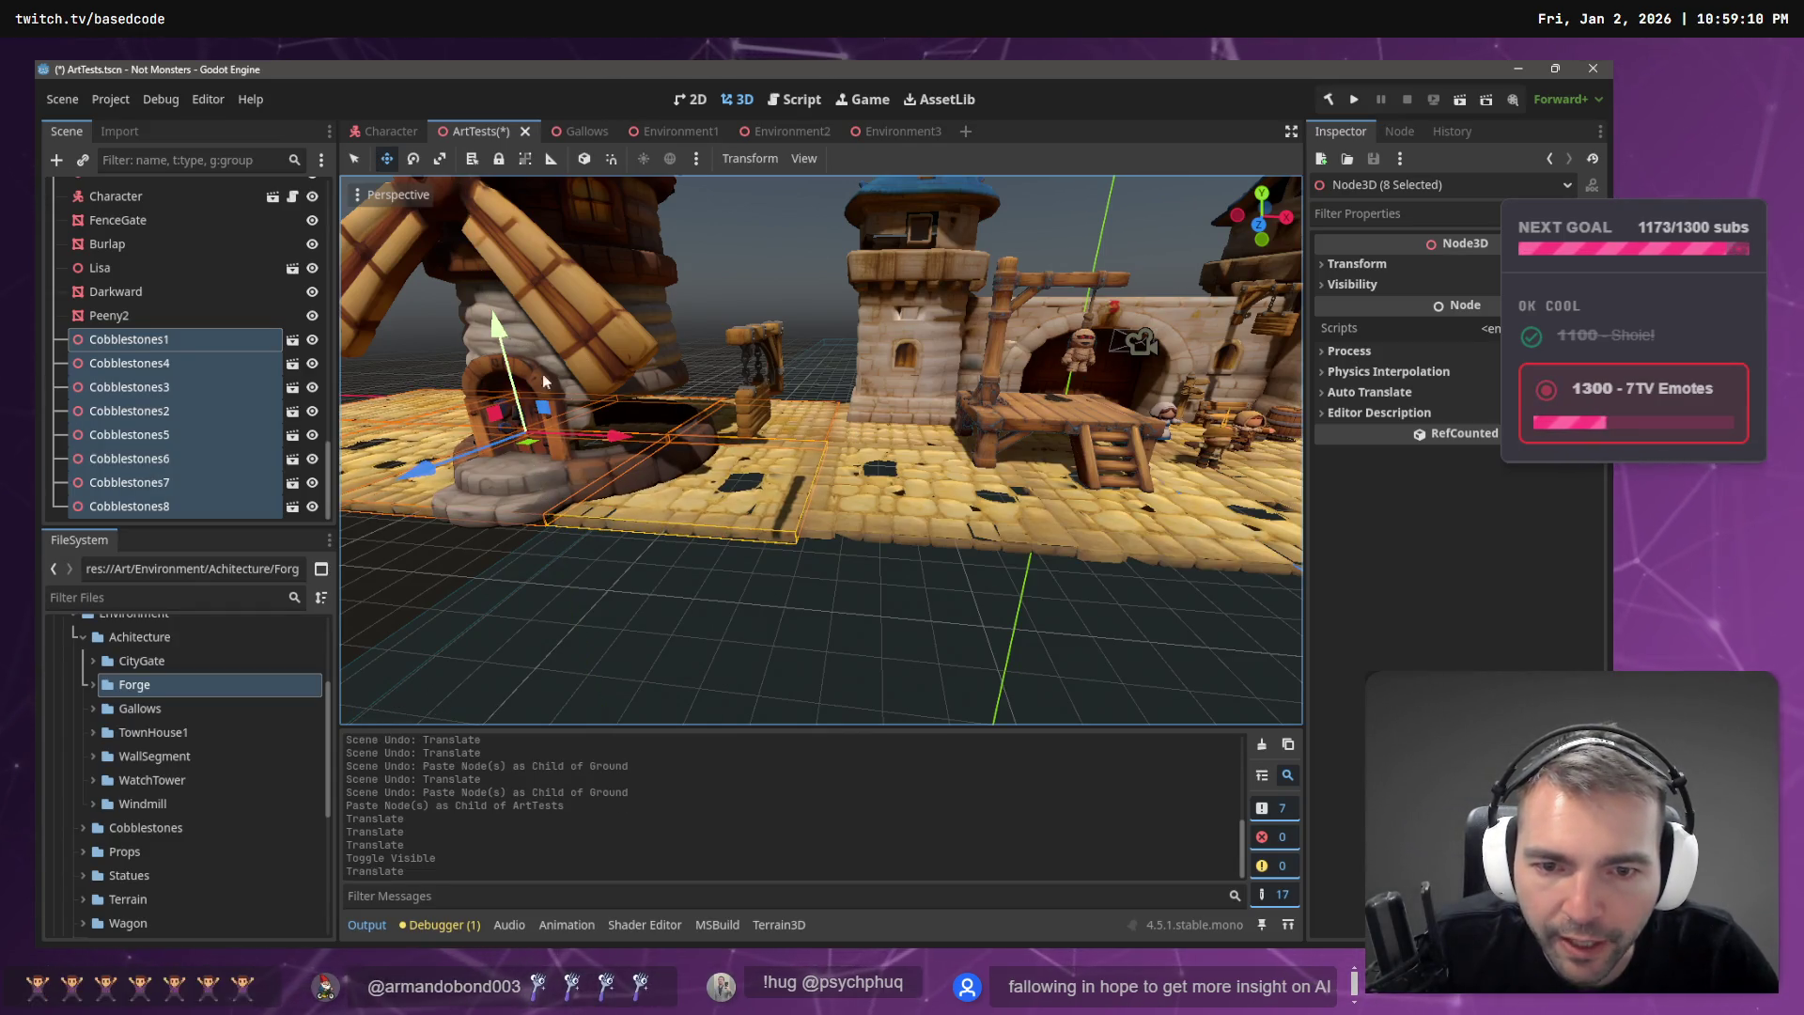
click(1357, 264)
key(ctrl+z)
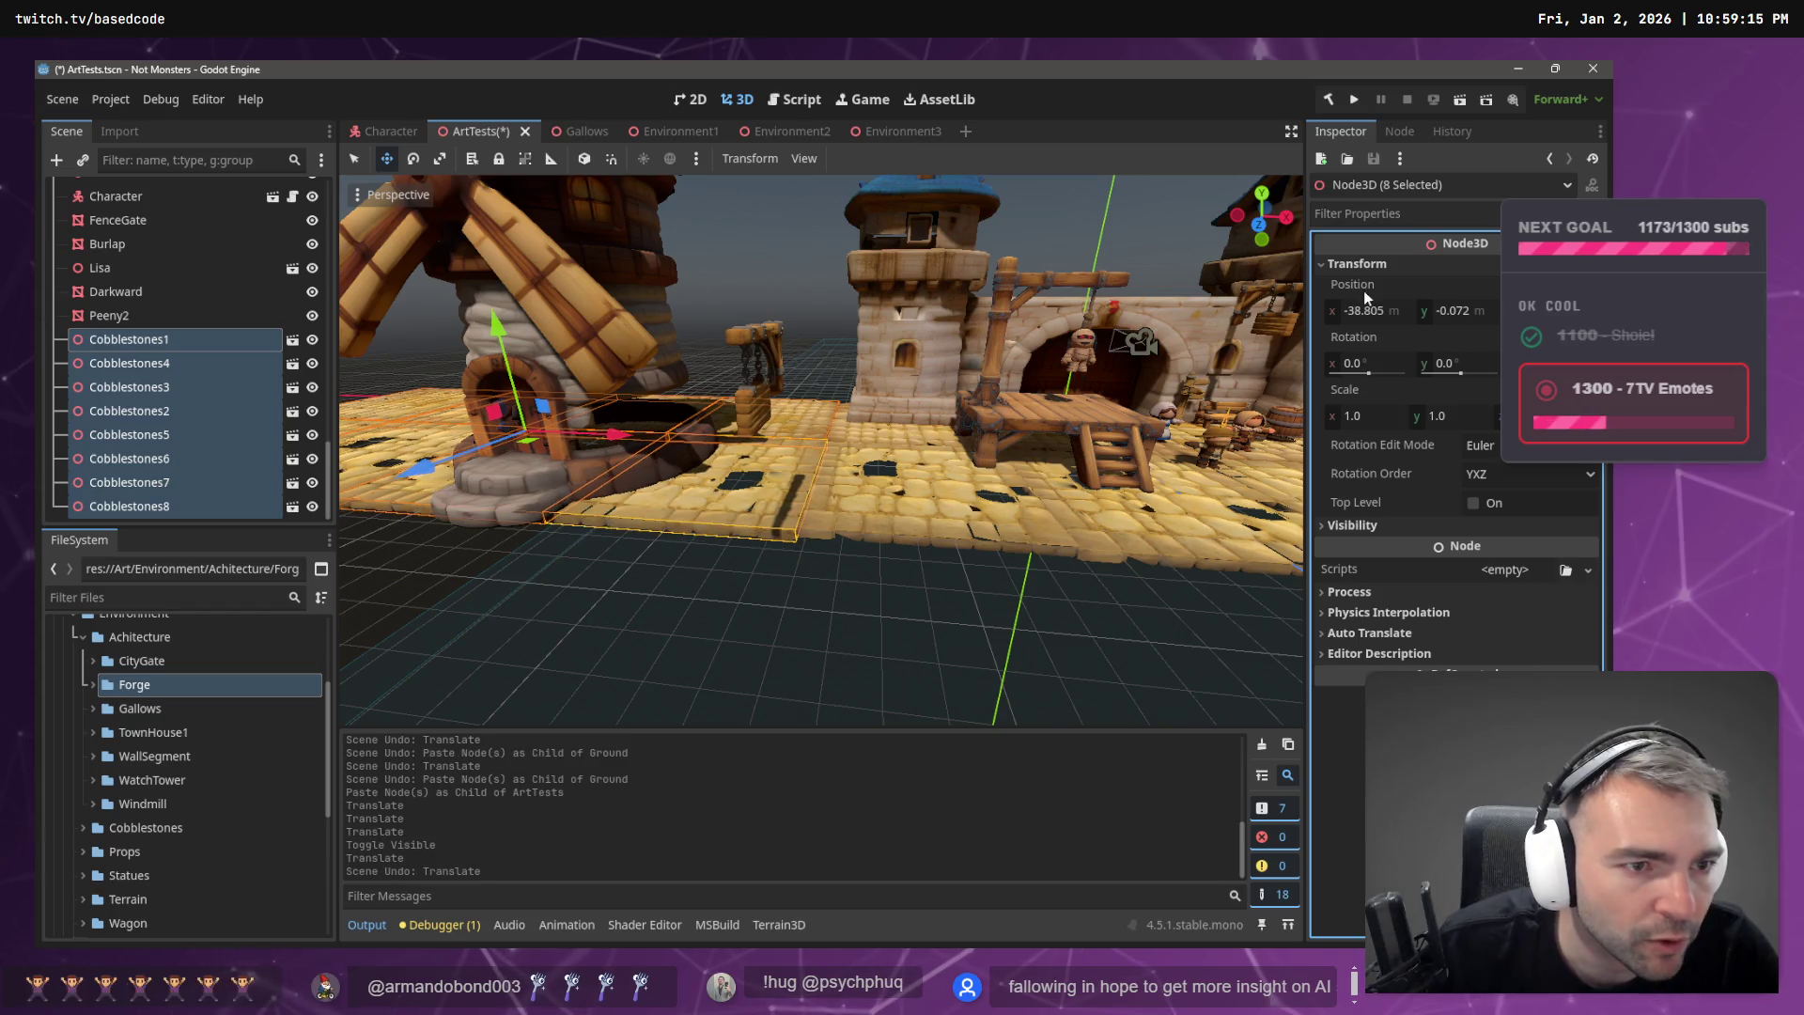
- Inspect the Transform positions of Cobblestones1, 4, 3, 7 and 8
click(193, 340)
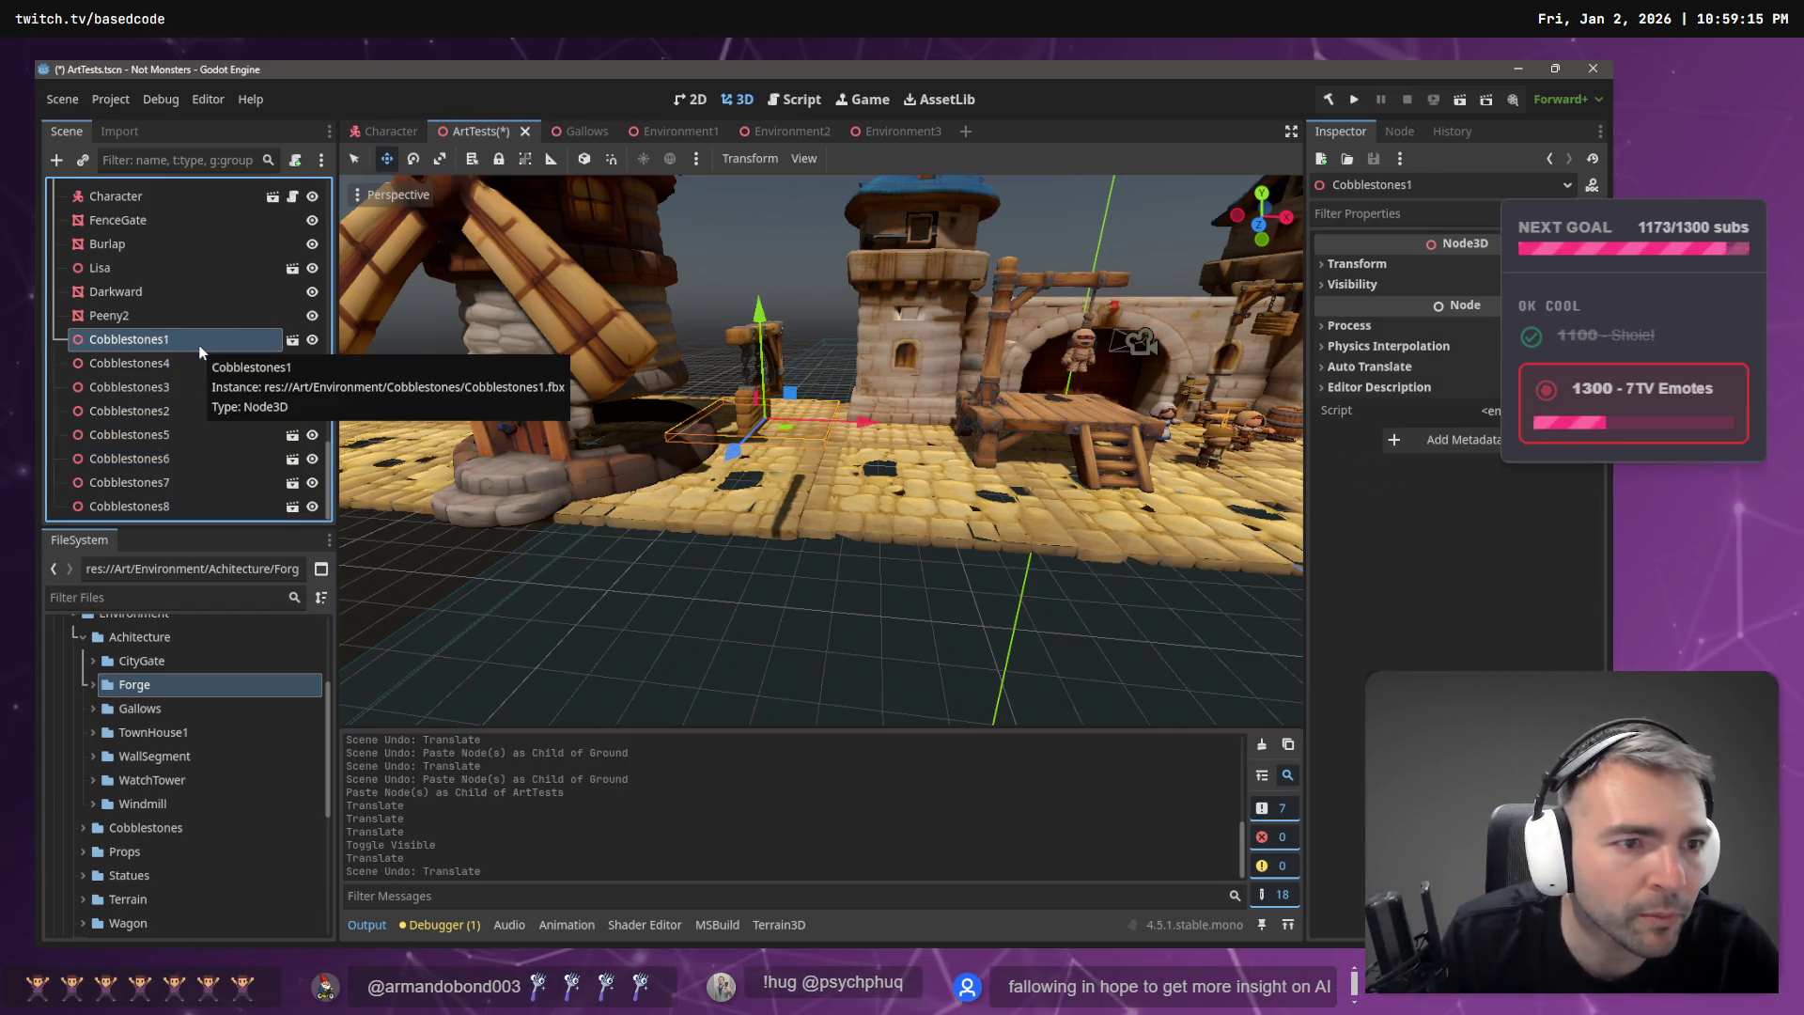
click(1356, 264)
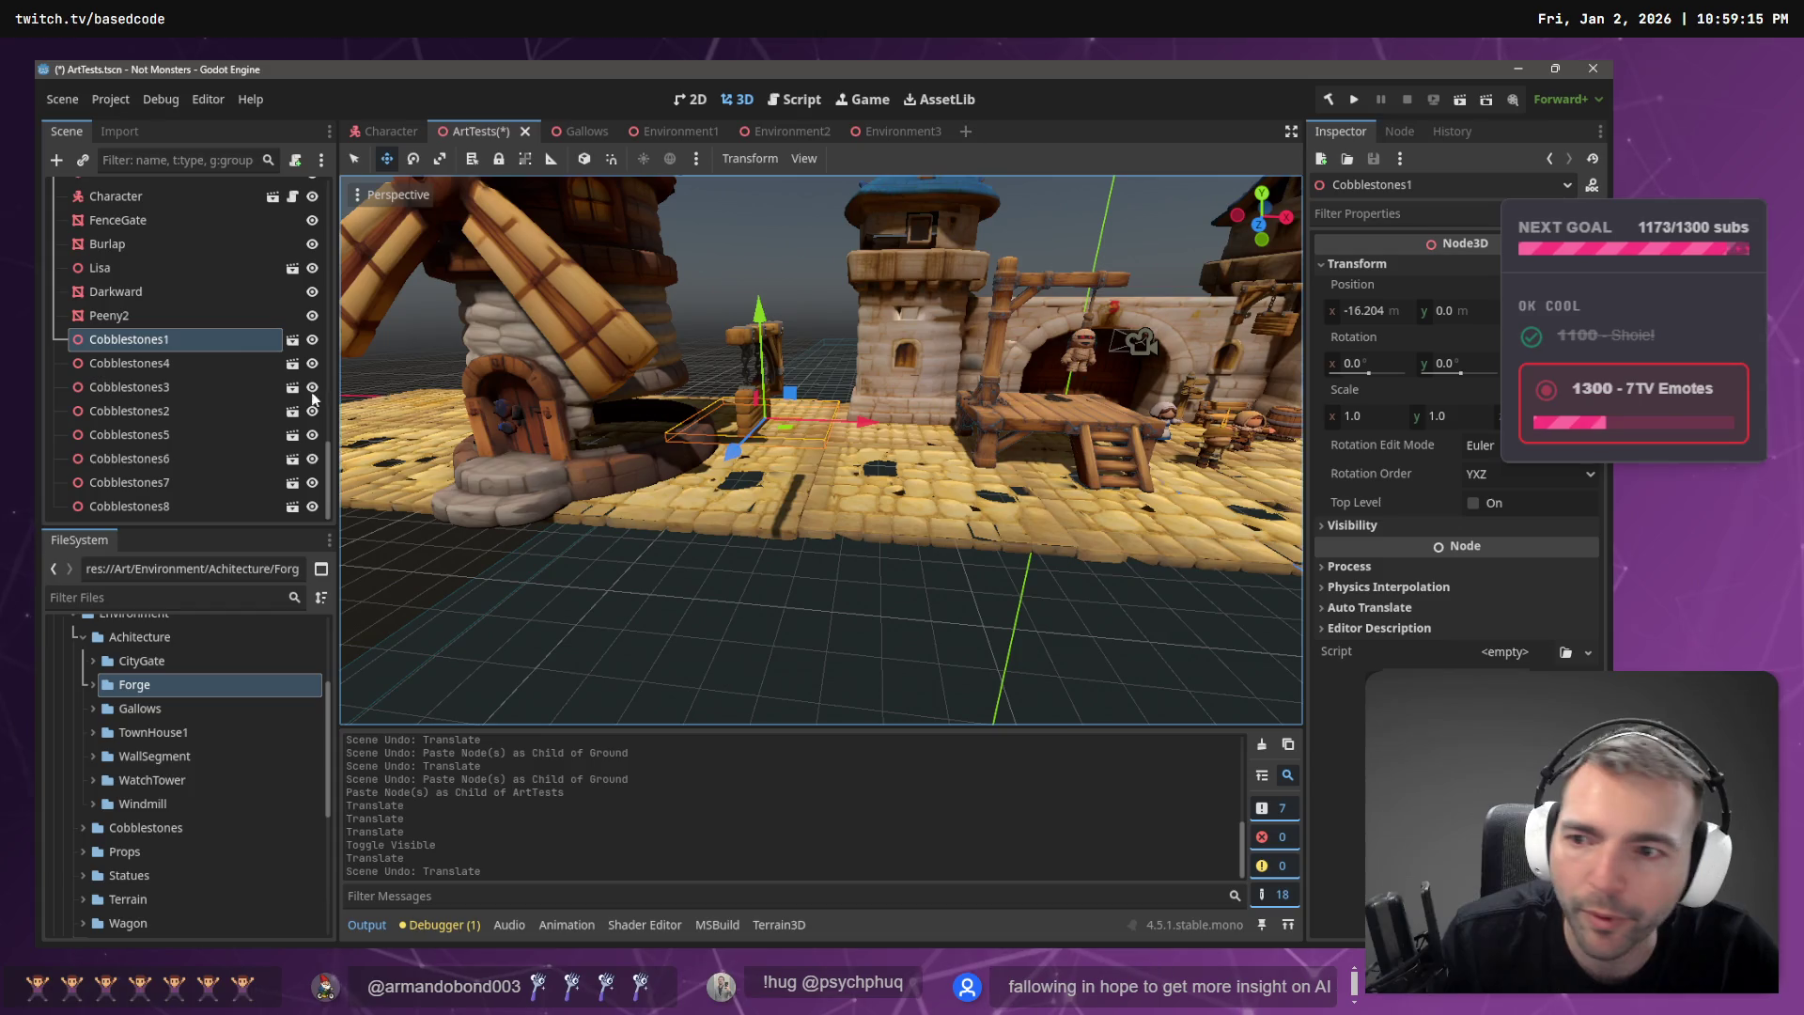
click(220, 363)
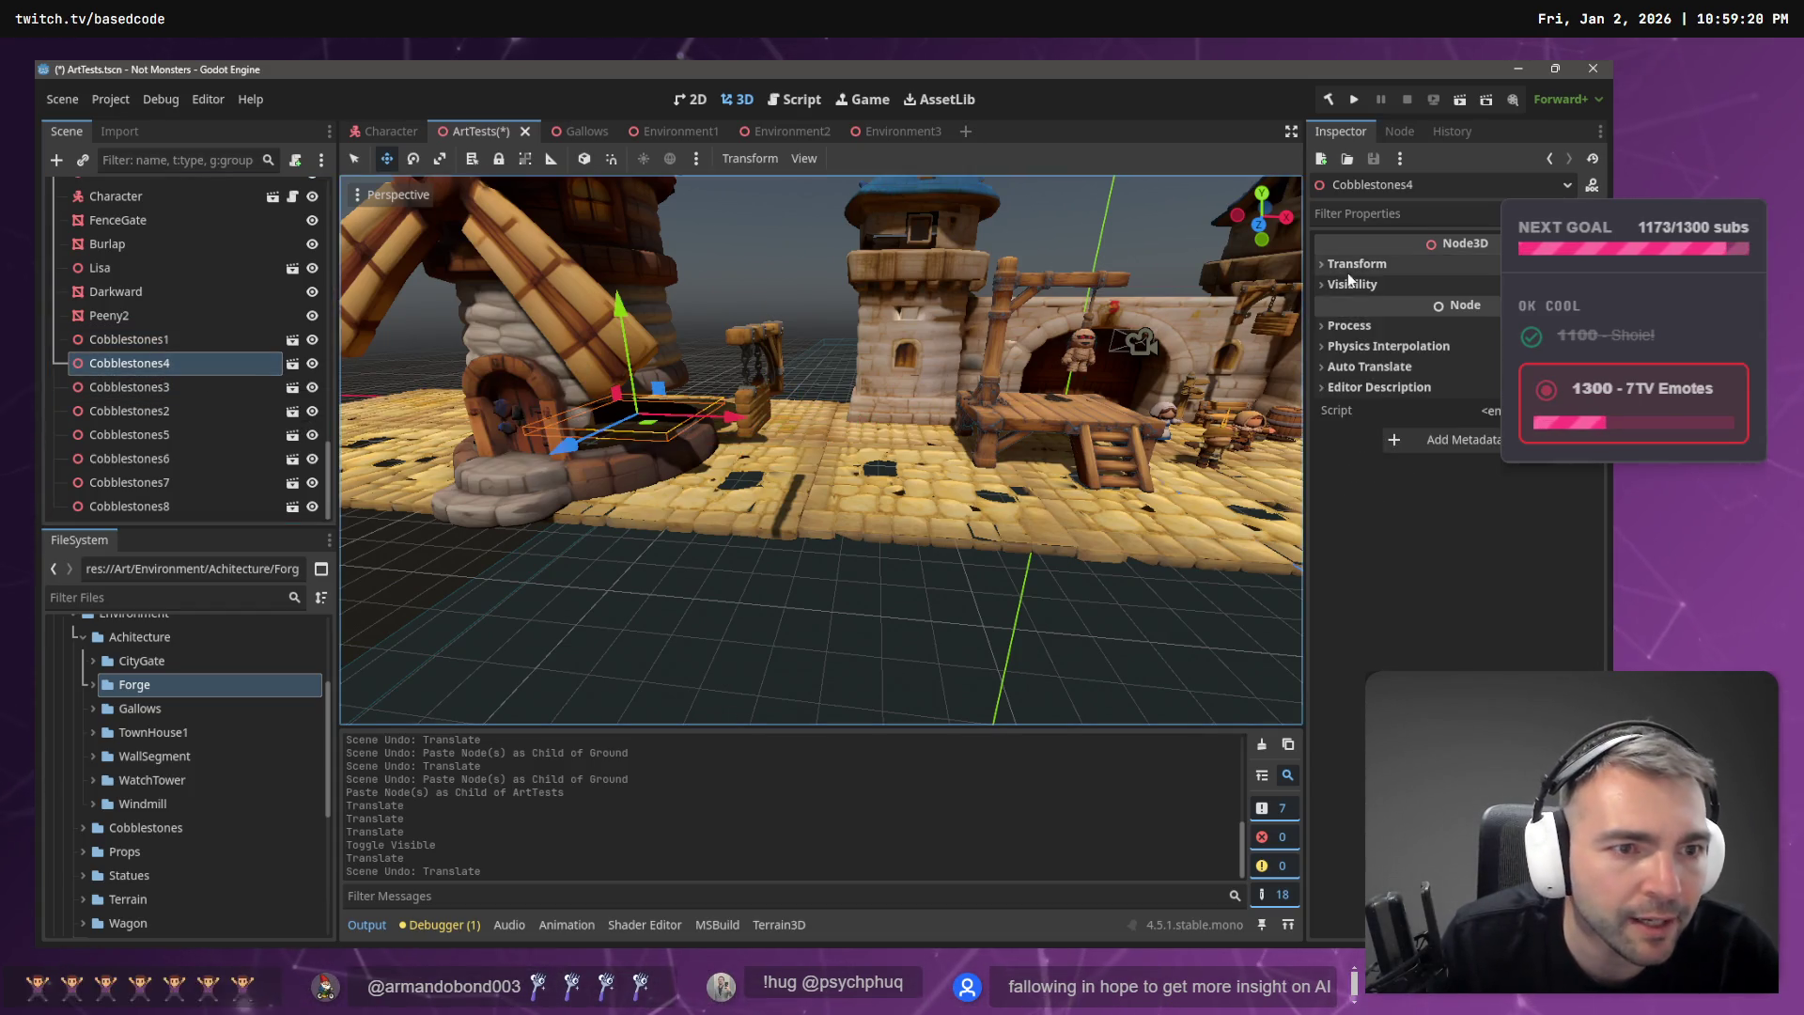
click(130, 387)
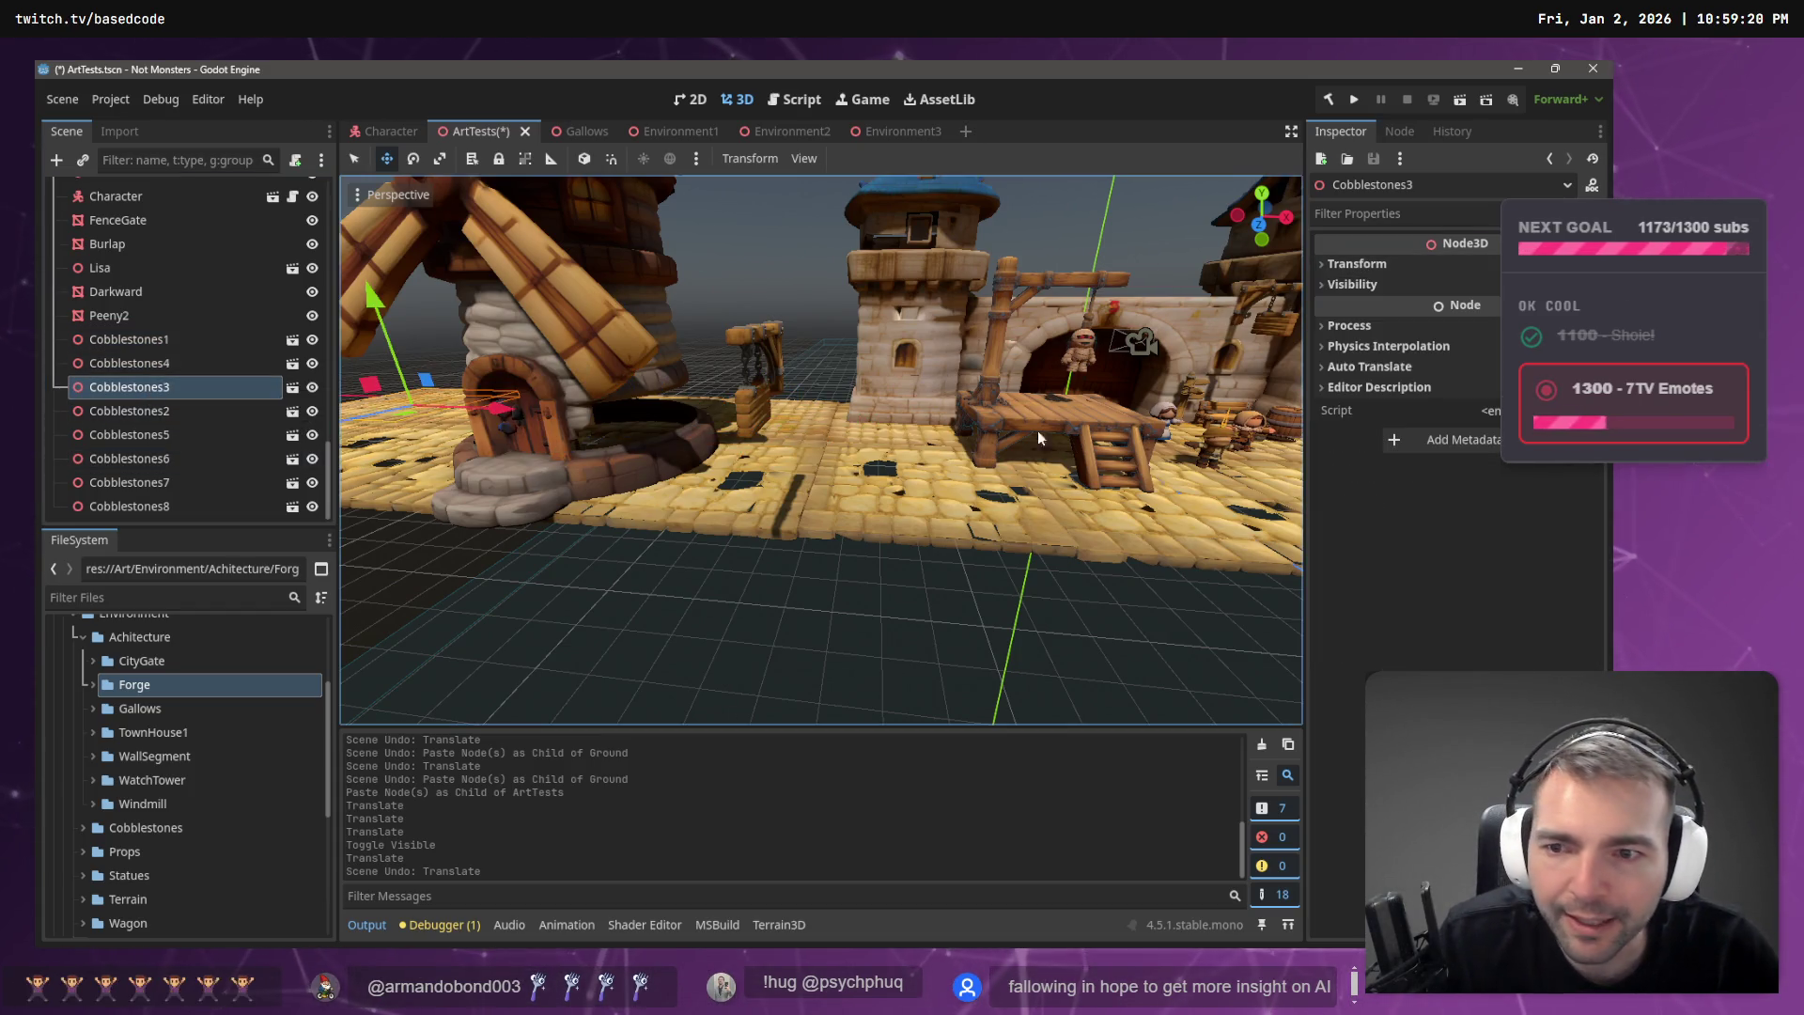
click(748, 498)
click(1357, 264)
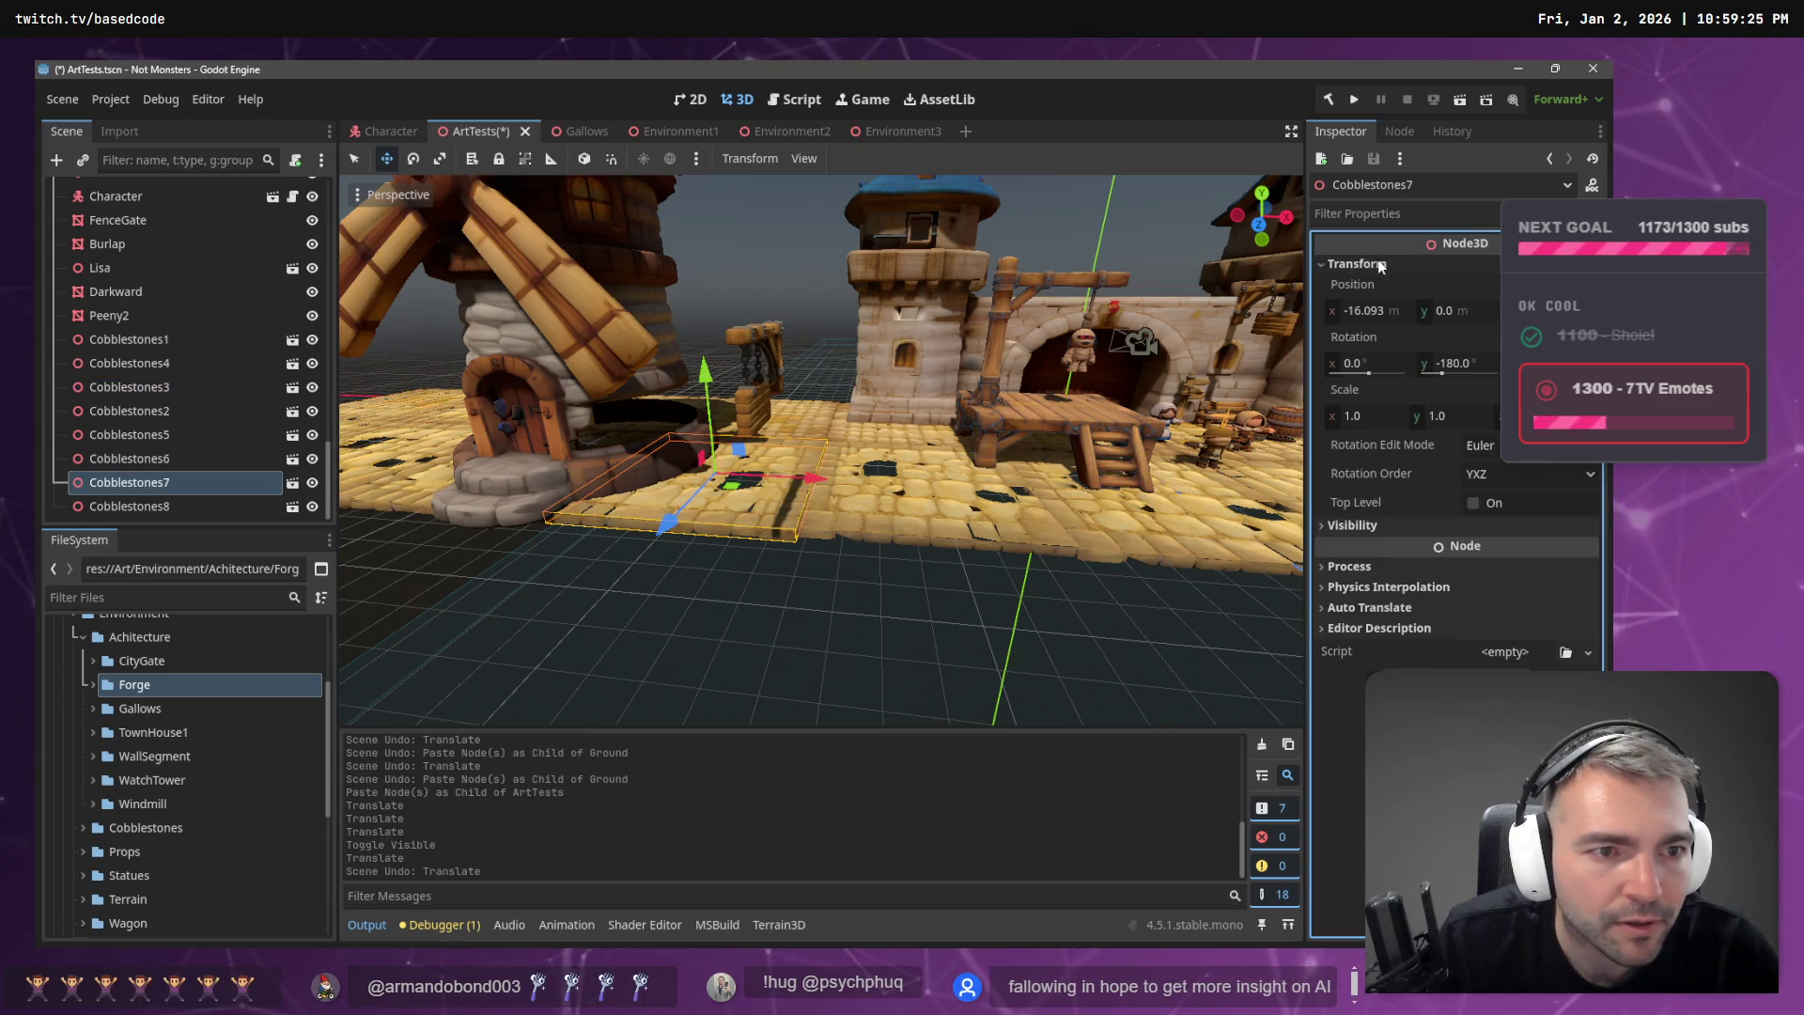
click(882, 516)
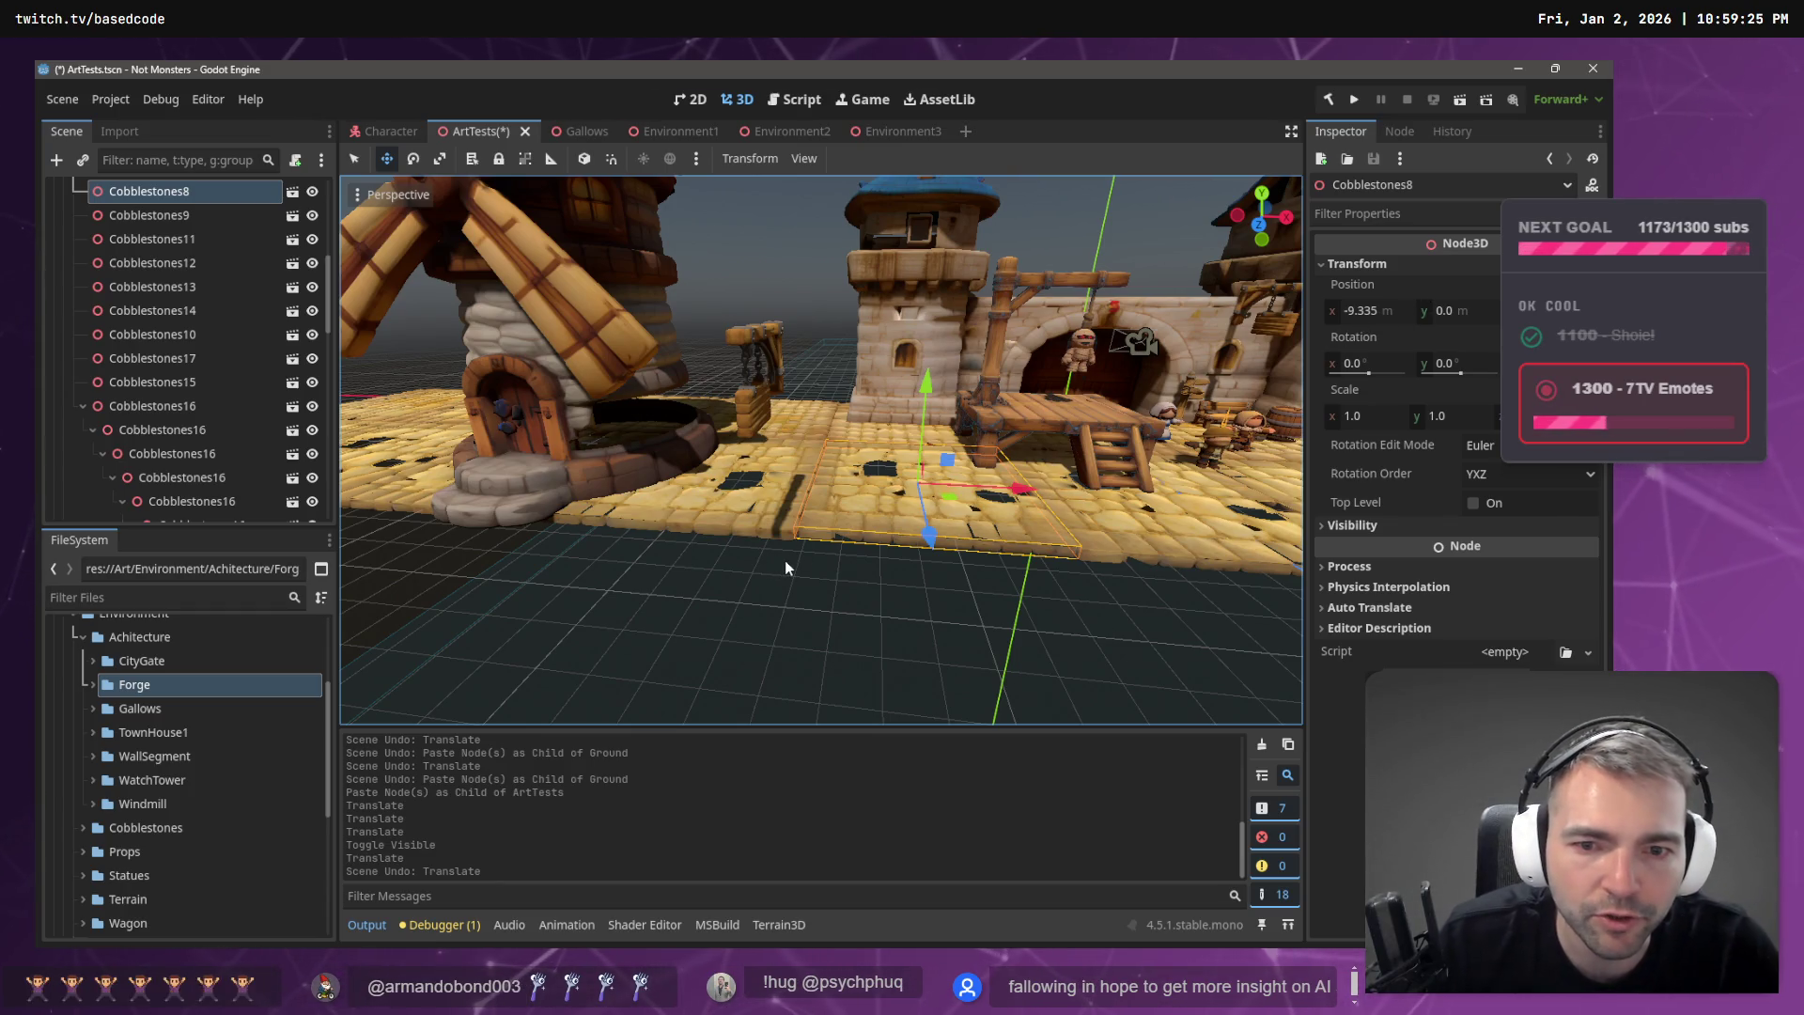
click(785, 559)
key(w)
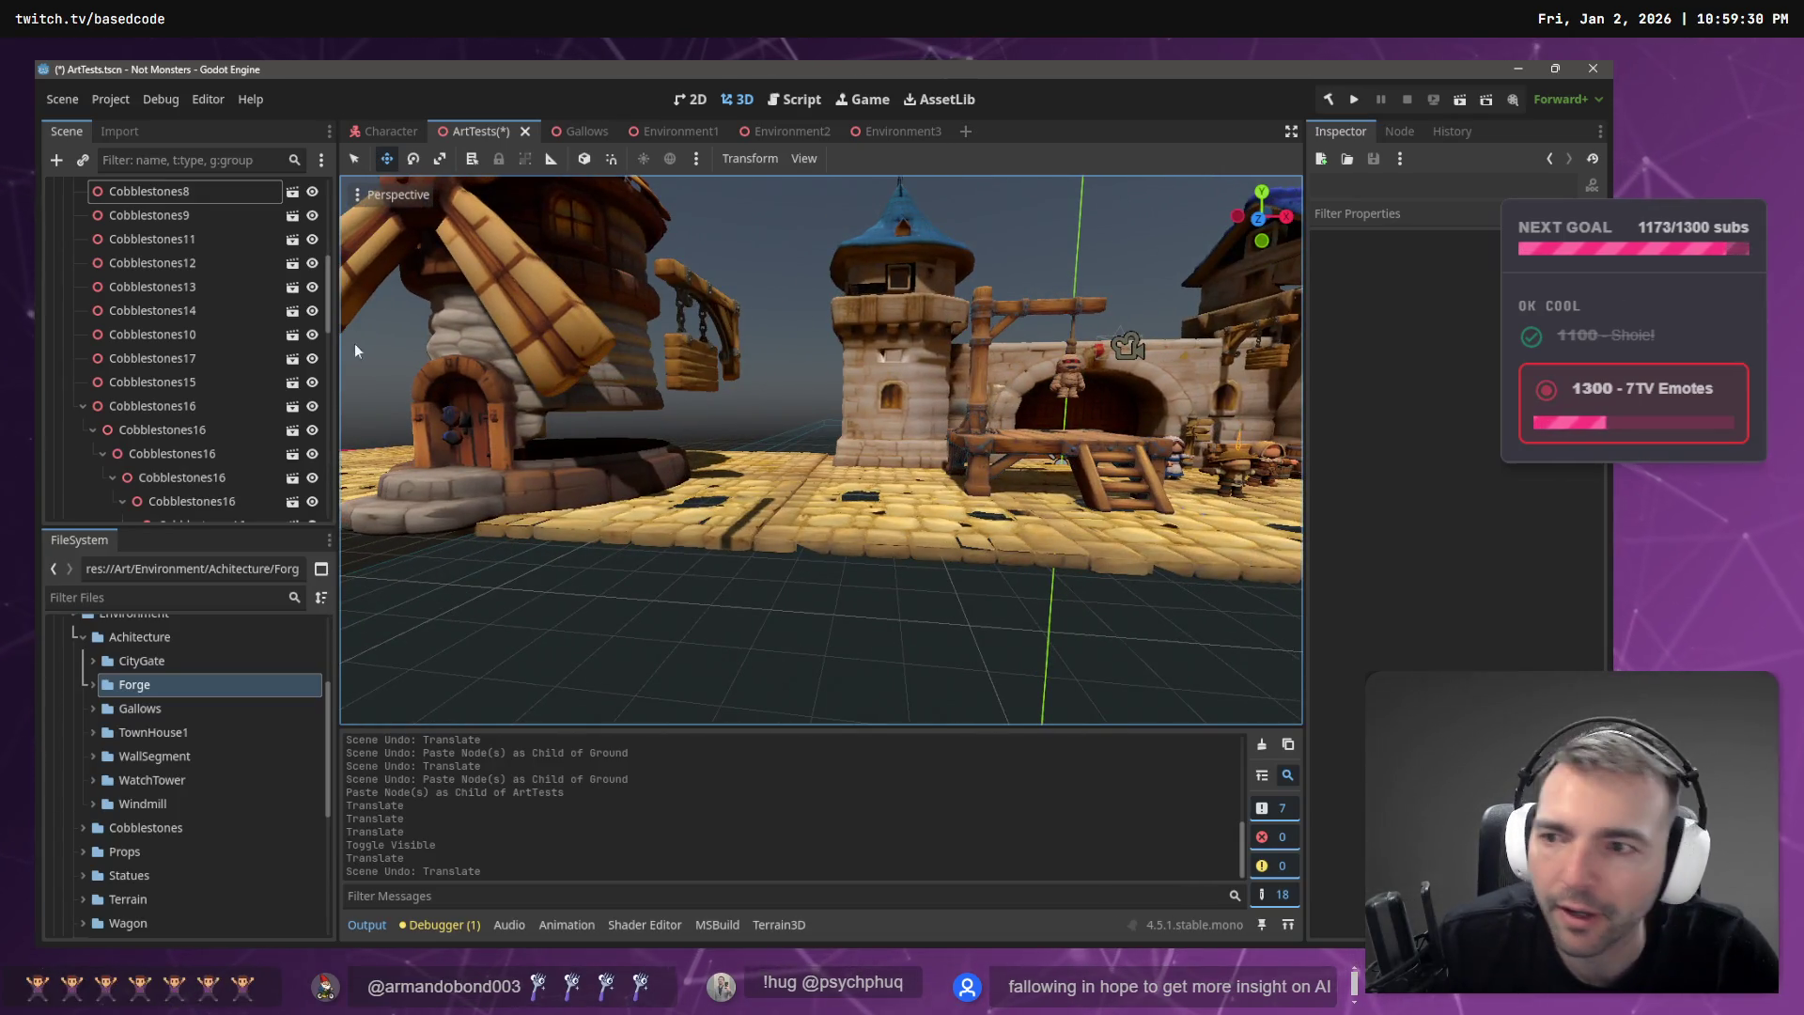
- Turn TownHouse1's visibility back on in the Scene tree and zoom out over the village
scroll(250, 289, up, 5)
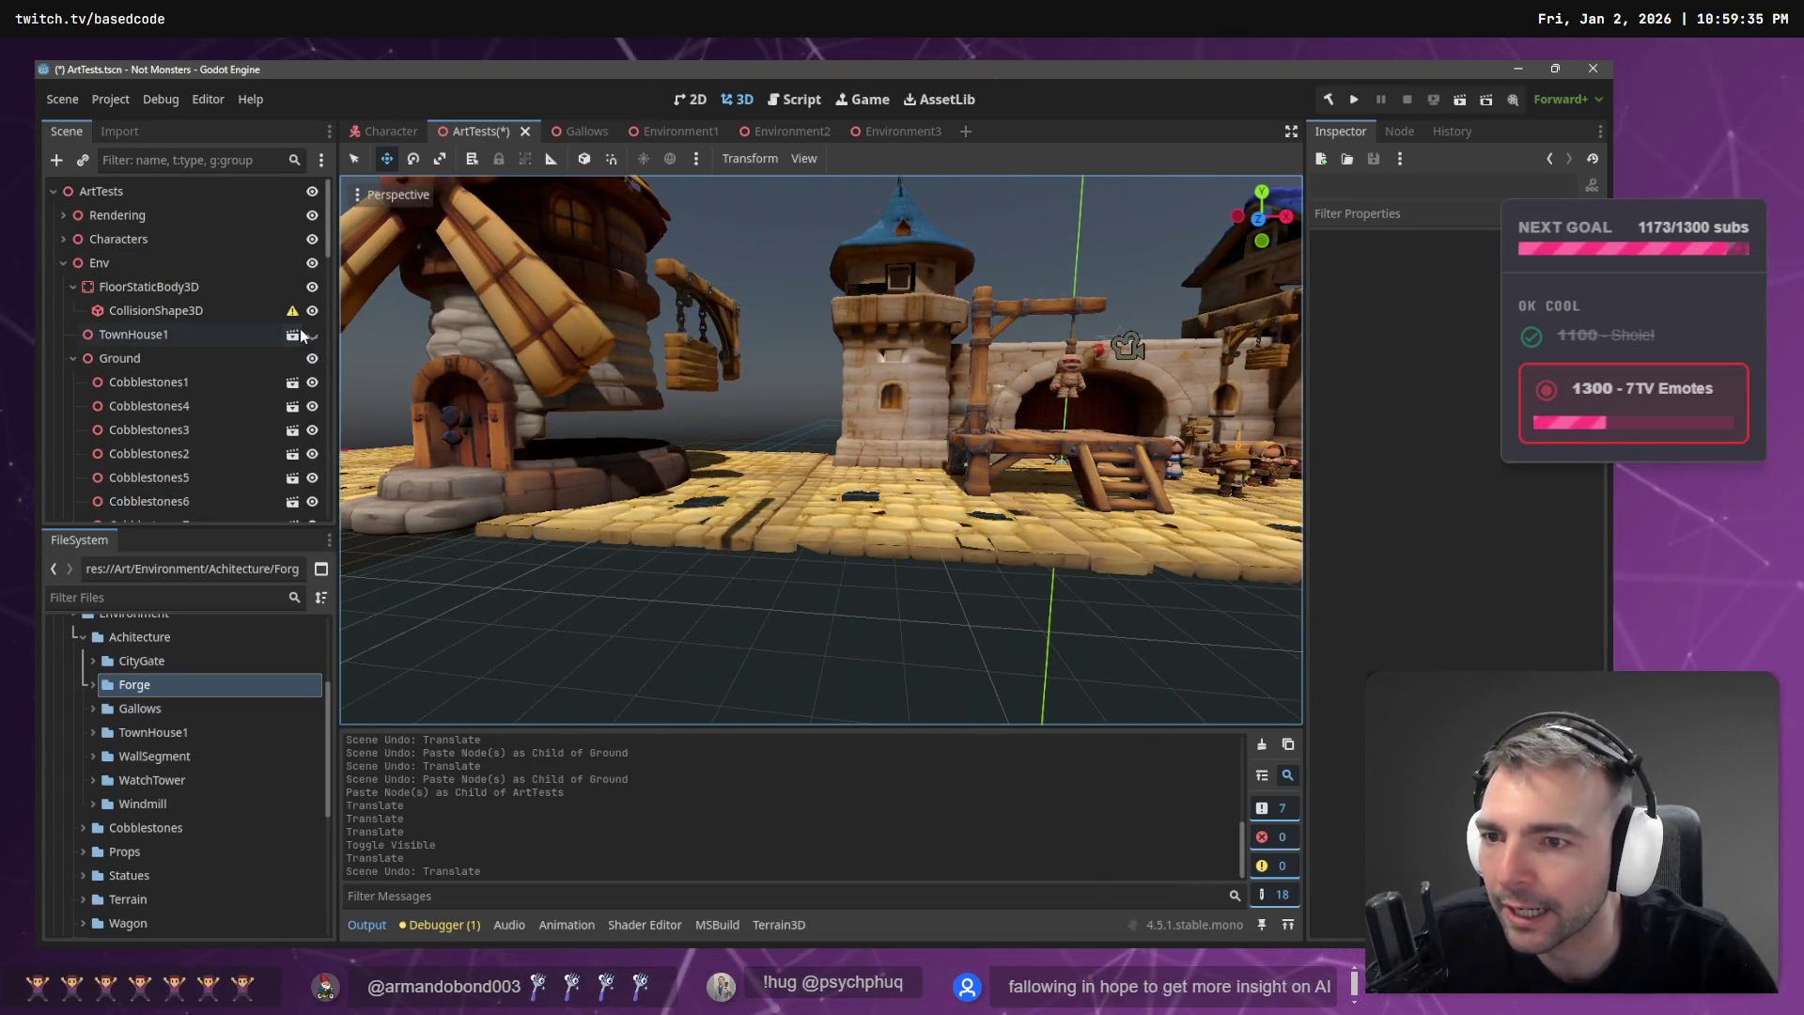
click(312, 335)
click(73, 358)
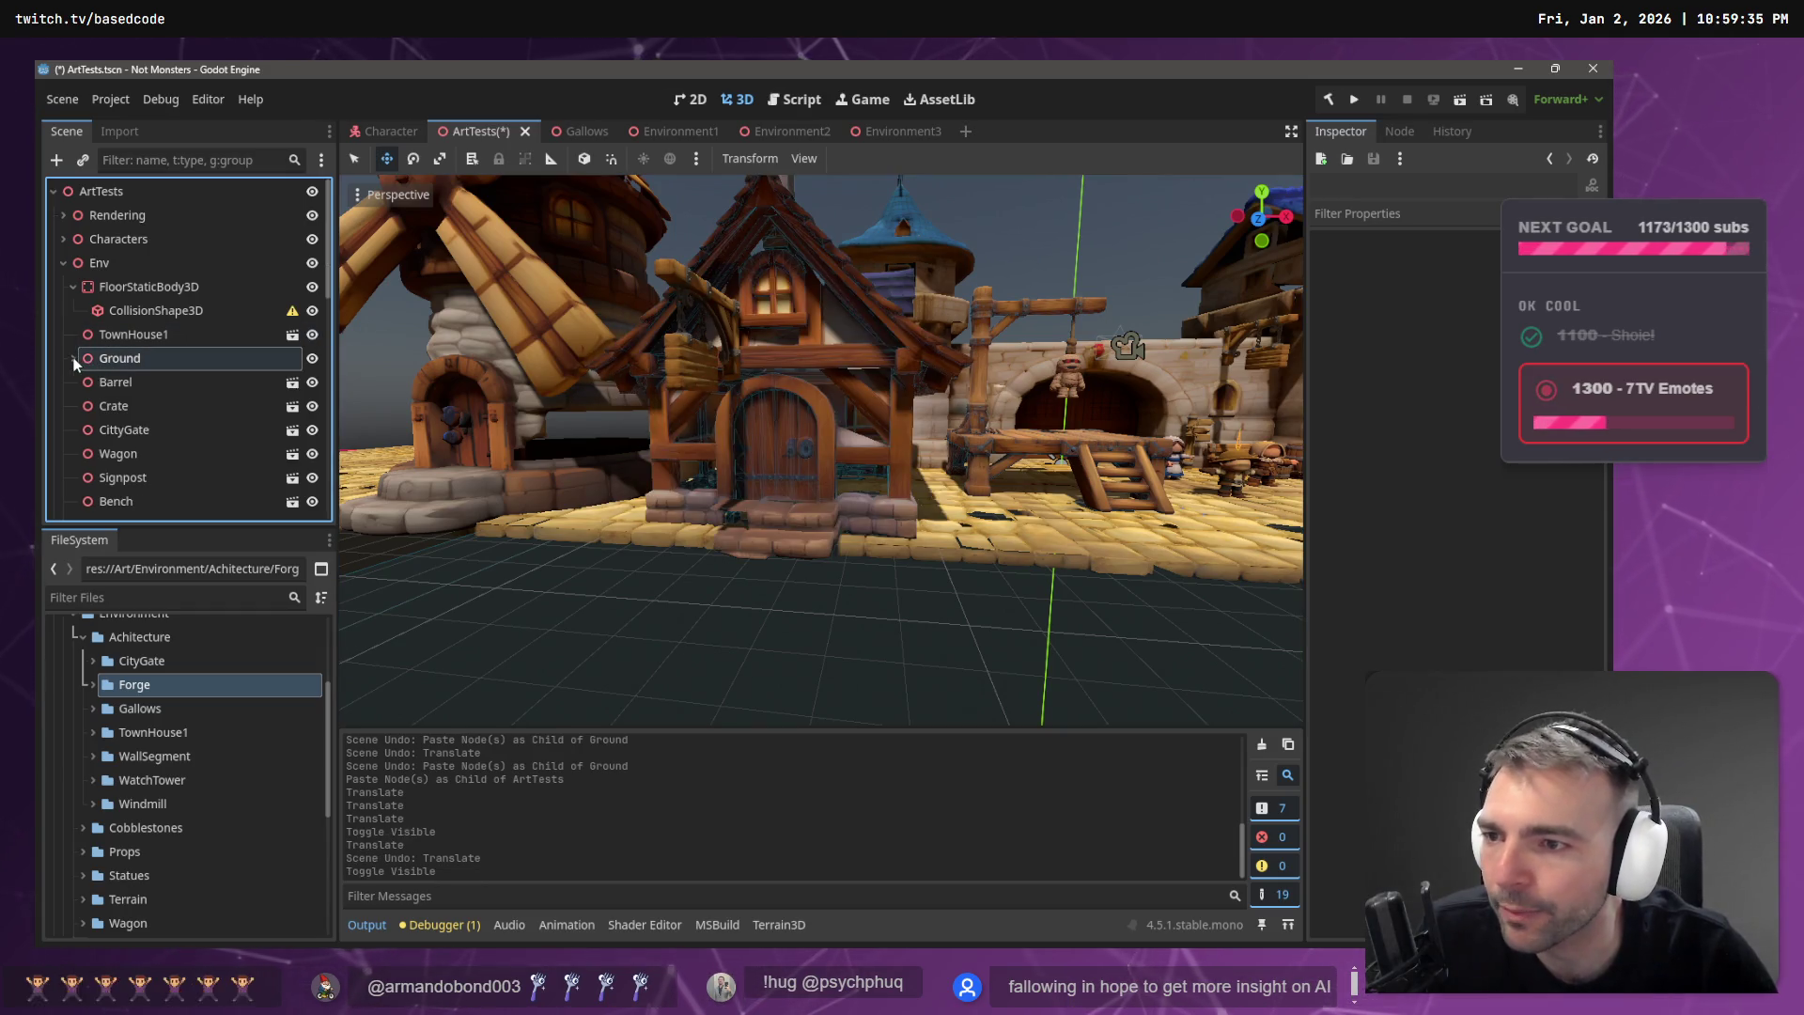
click(114, 381)
scroll(124, 416, down, 3)
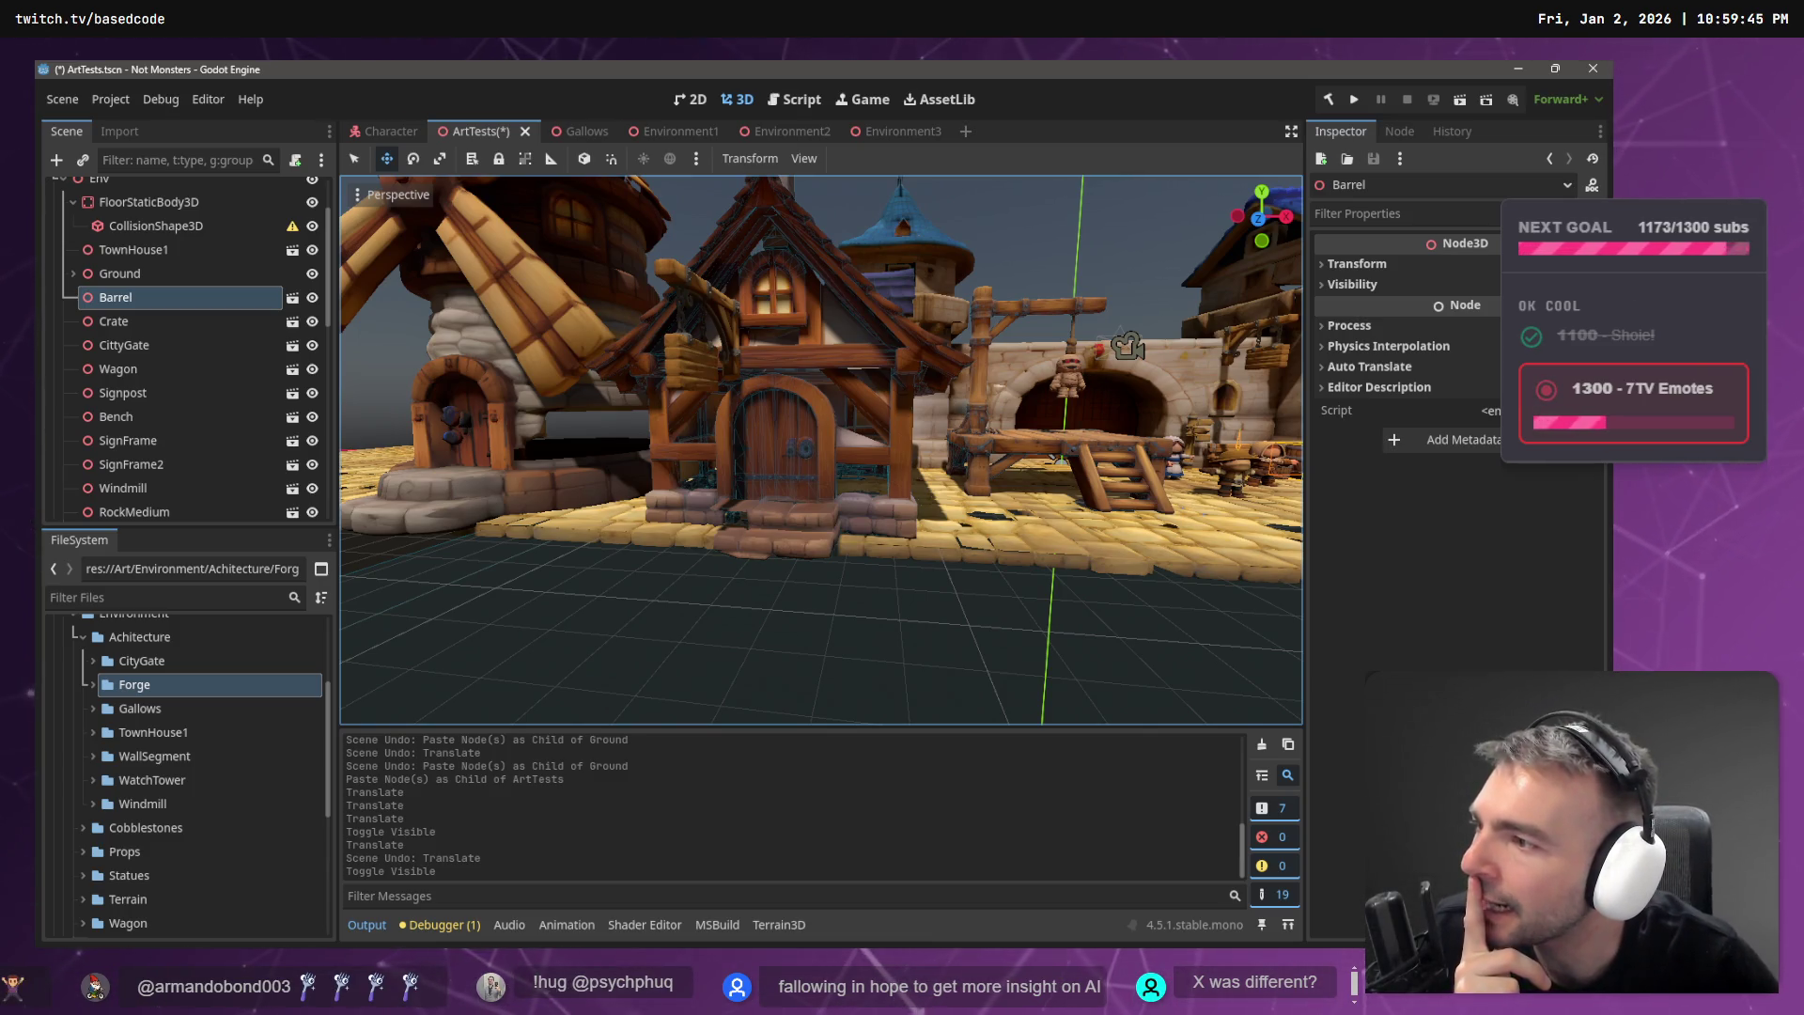
key(alt+Tab)
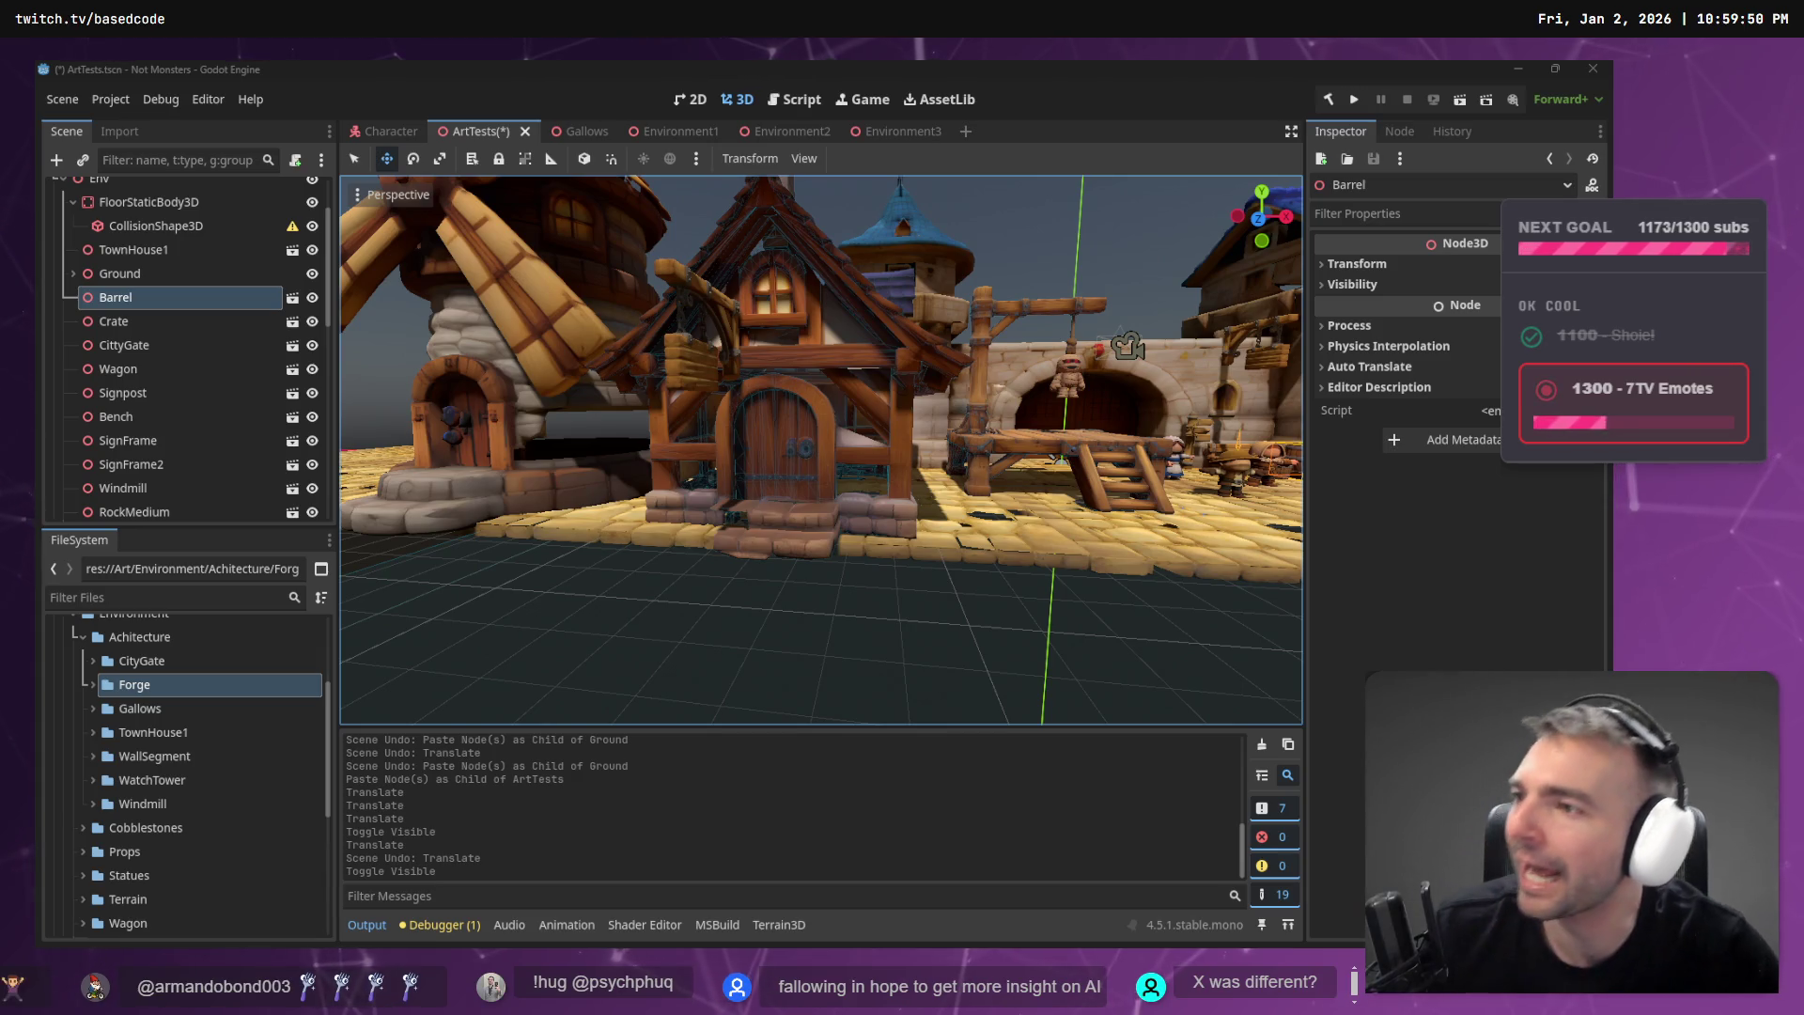
click(716, 588)
scroll(717, 588, down, 6)
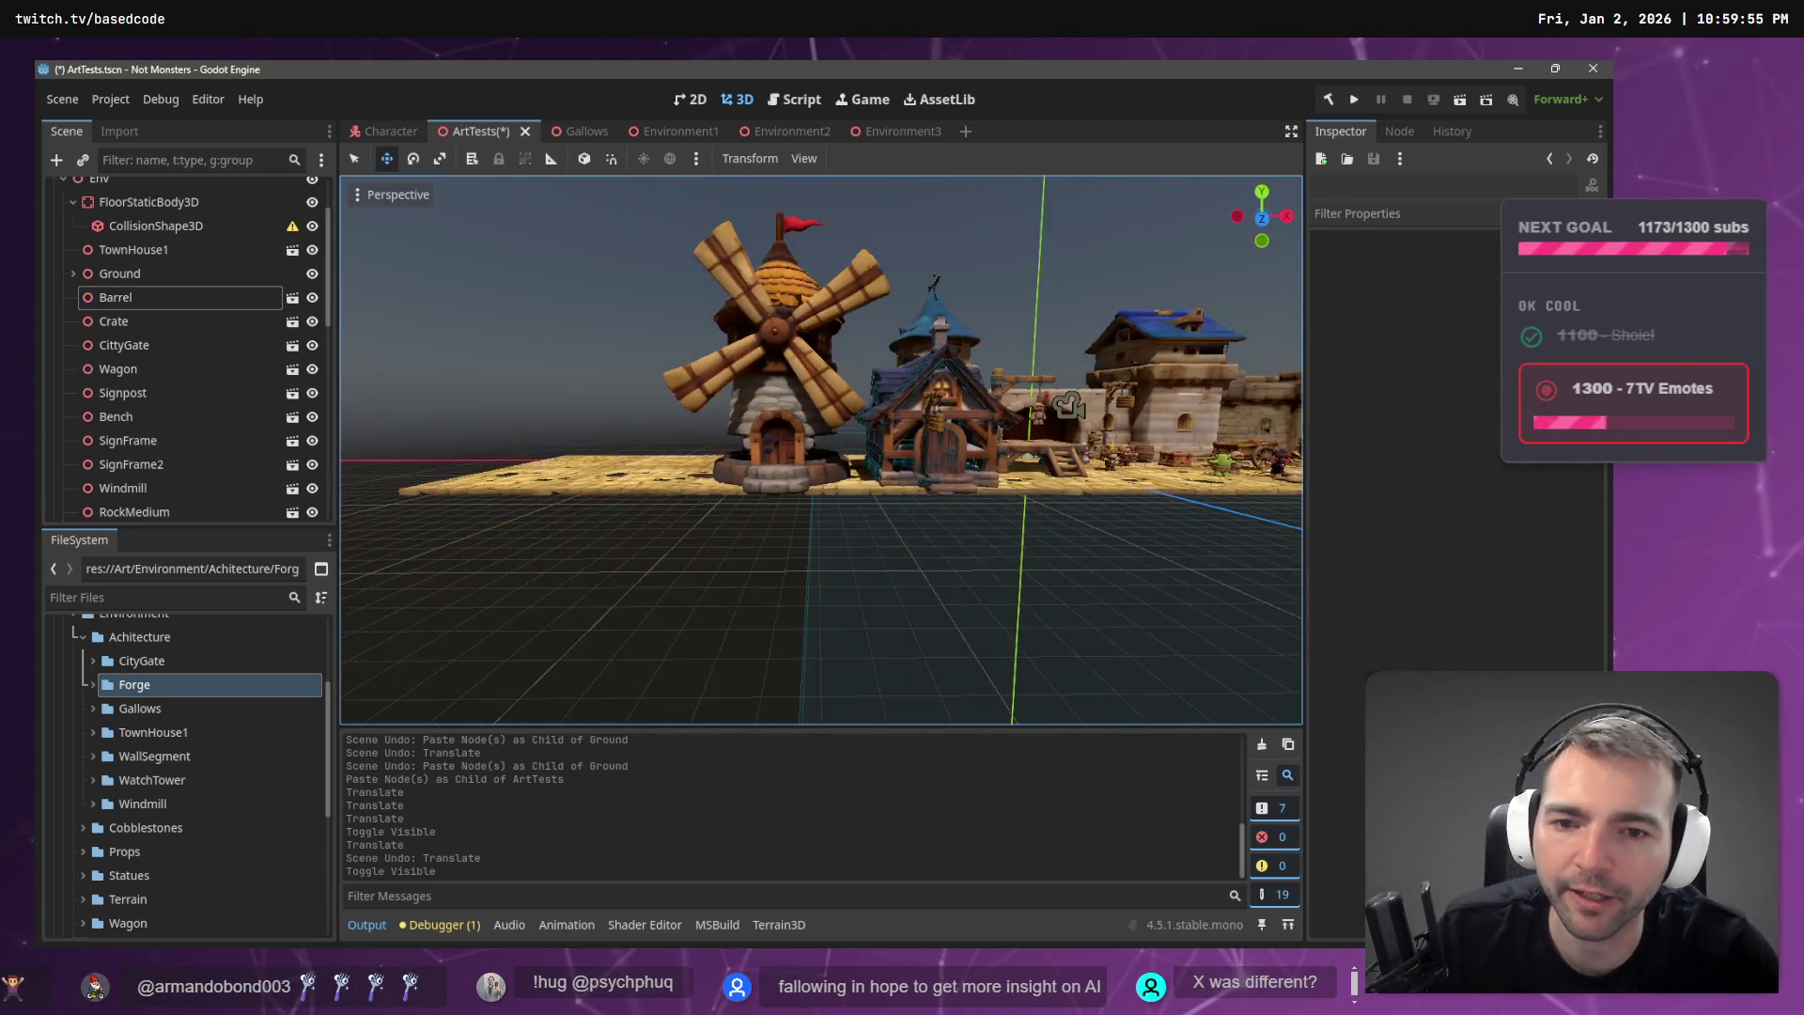
- Drop Forge.obj from the Forge folder onto the cobblestone ground, then raise it one unit
drag(717, 588, 818, 588)
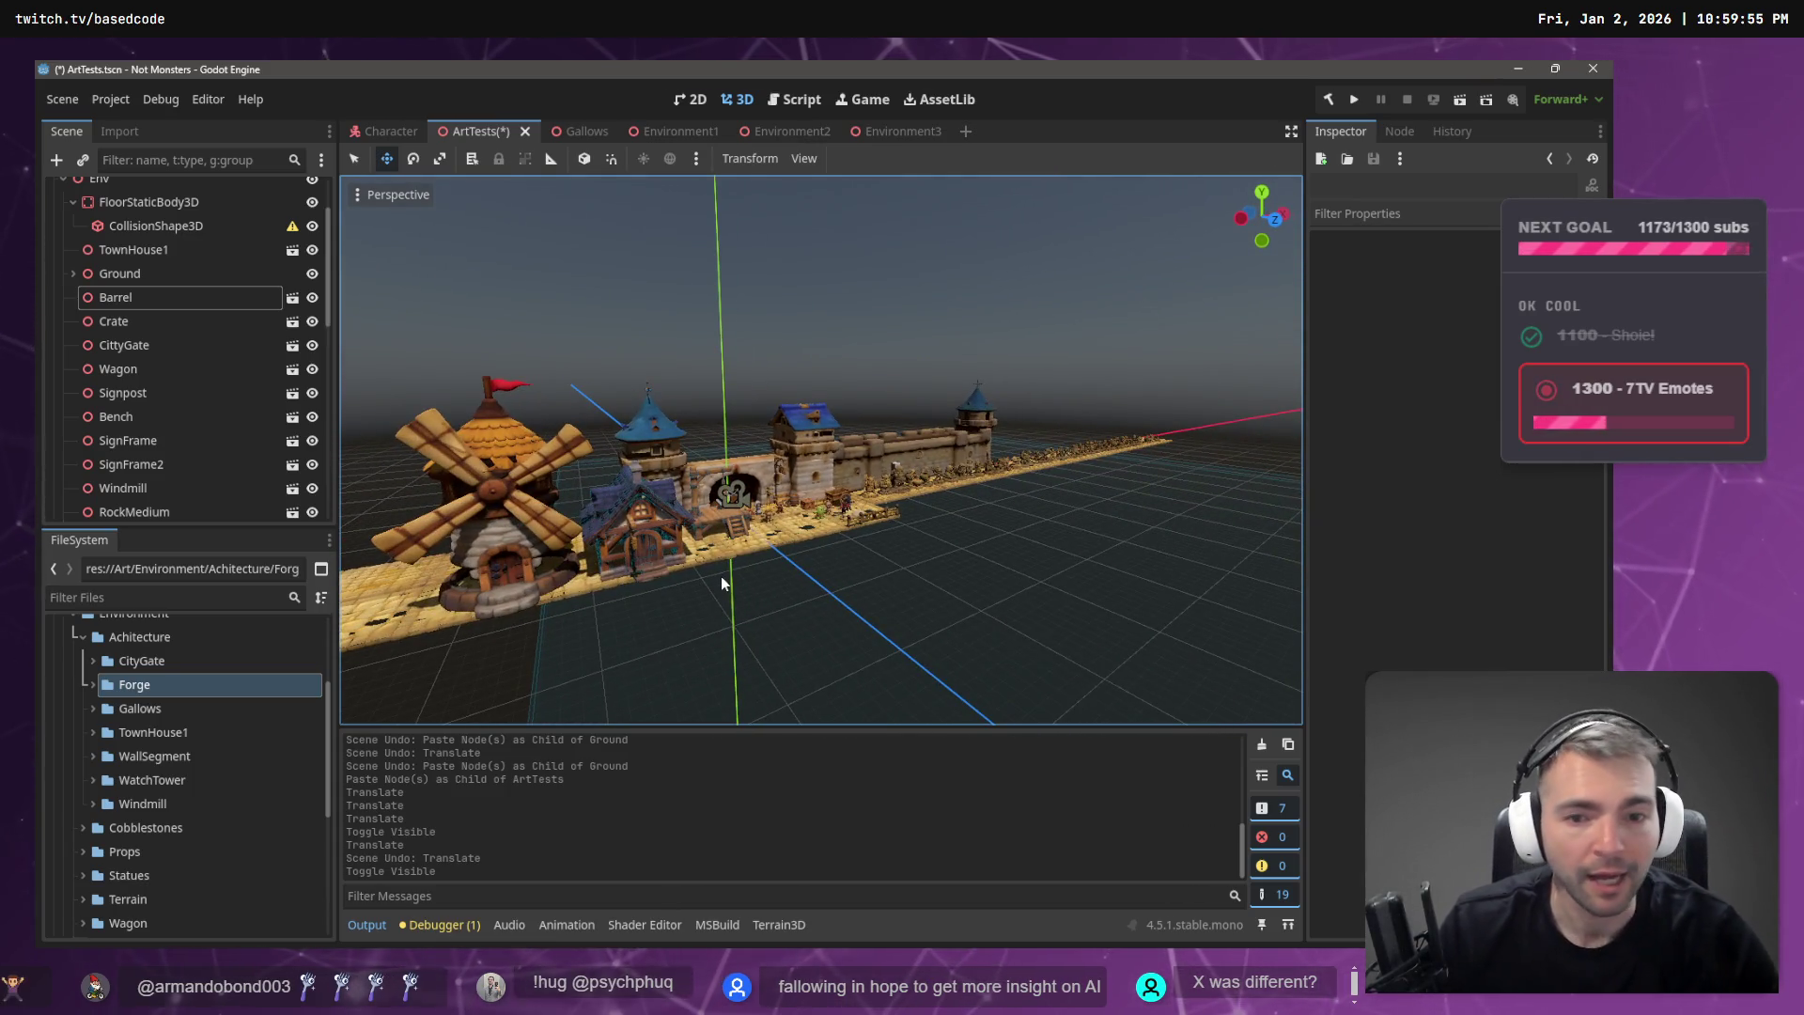
drag(707, 568, 780, 568)
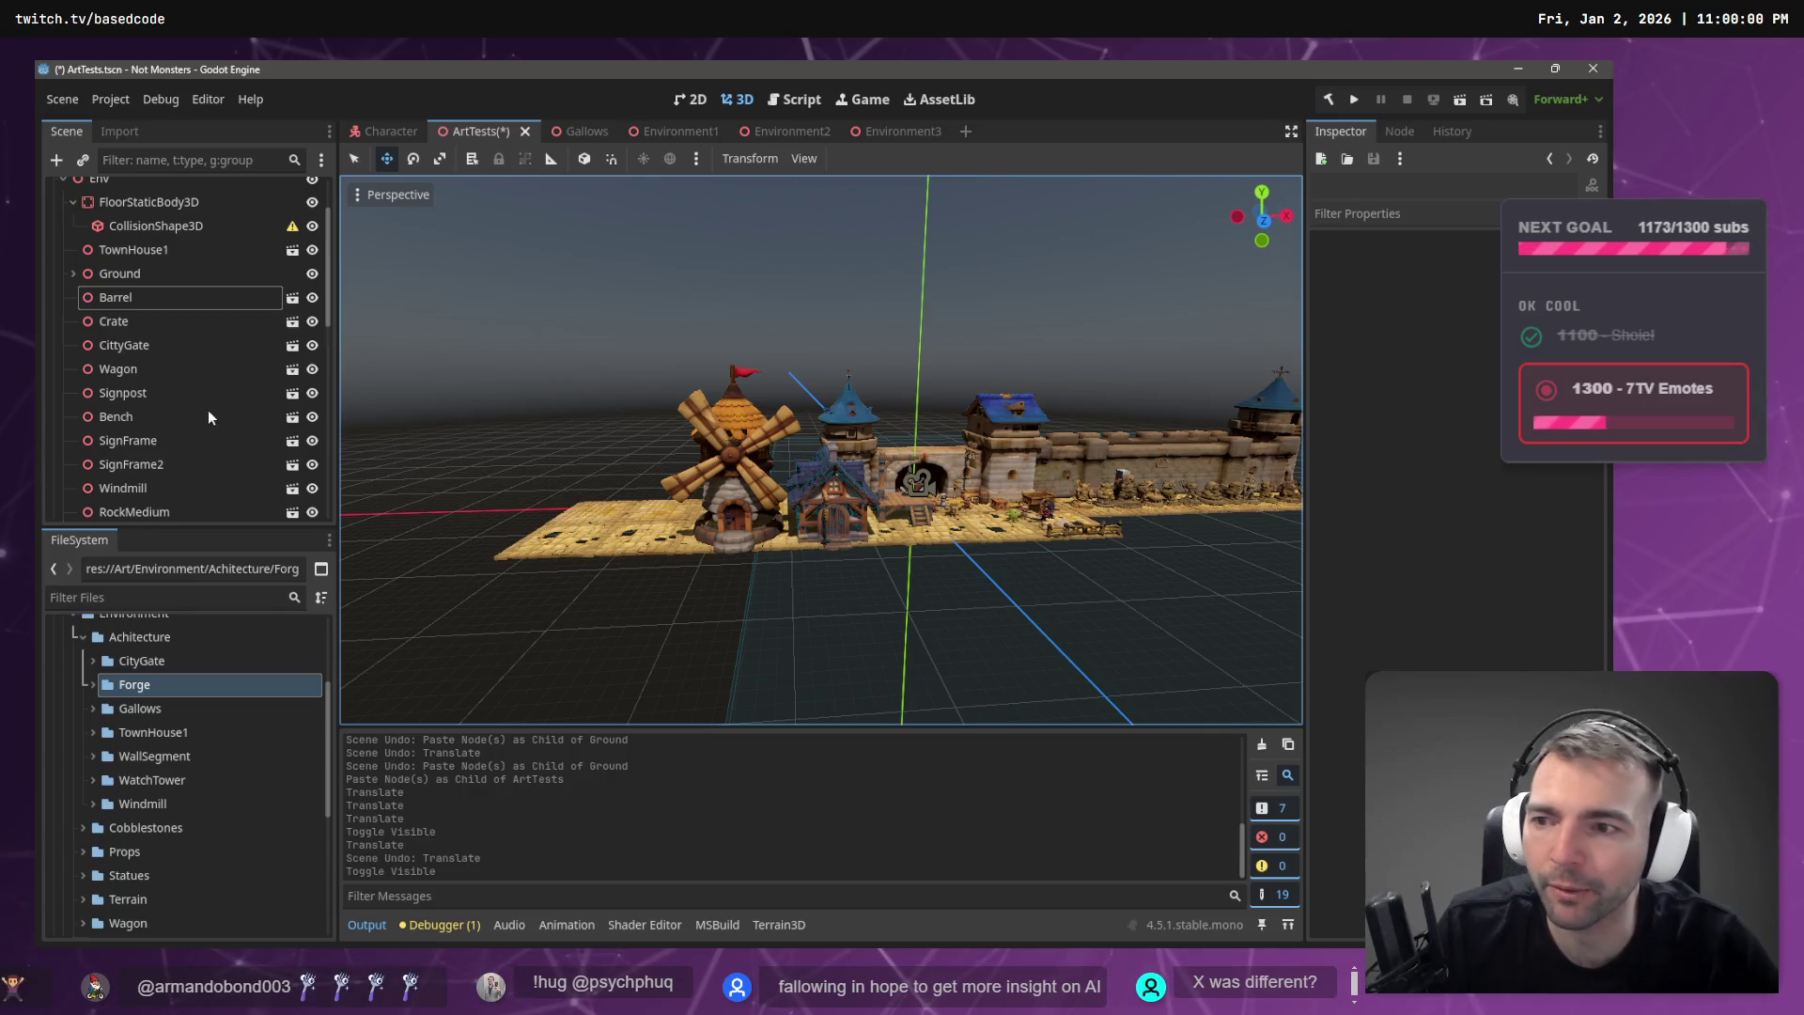
click(92, 684)
click(162, 676)
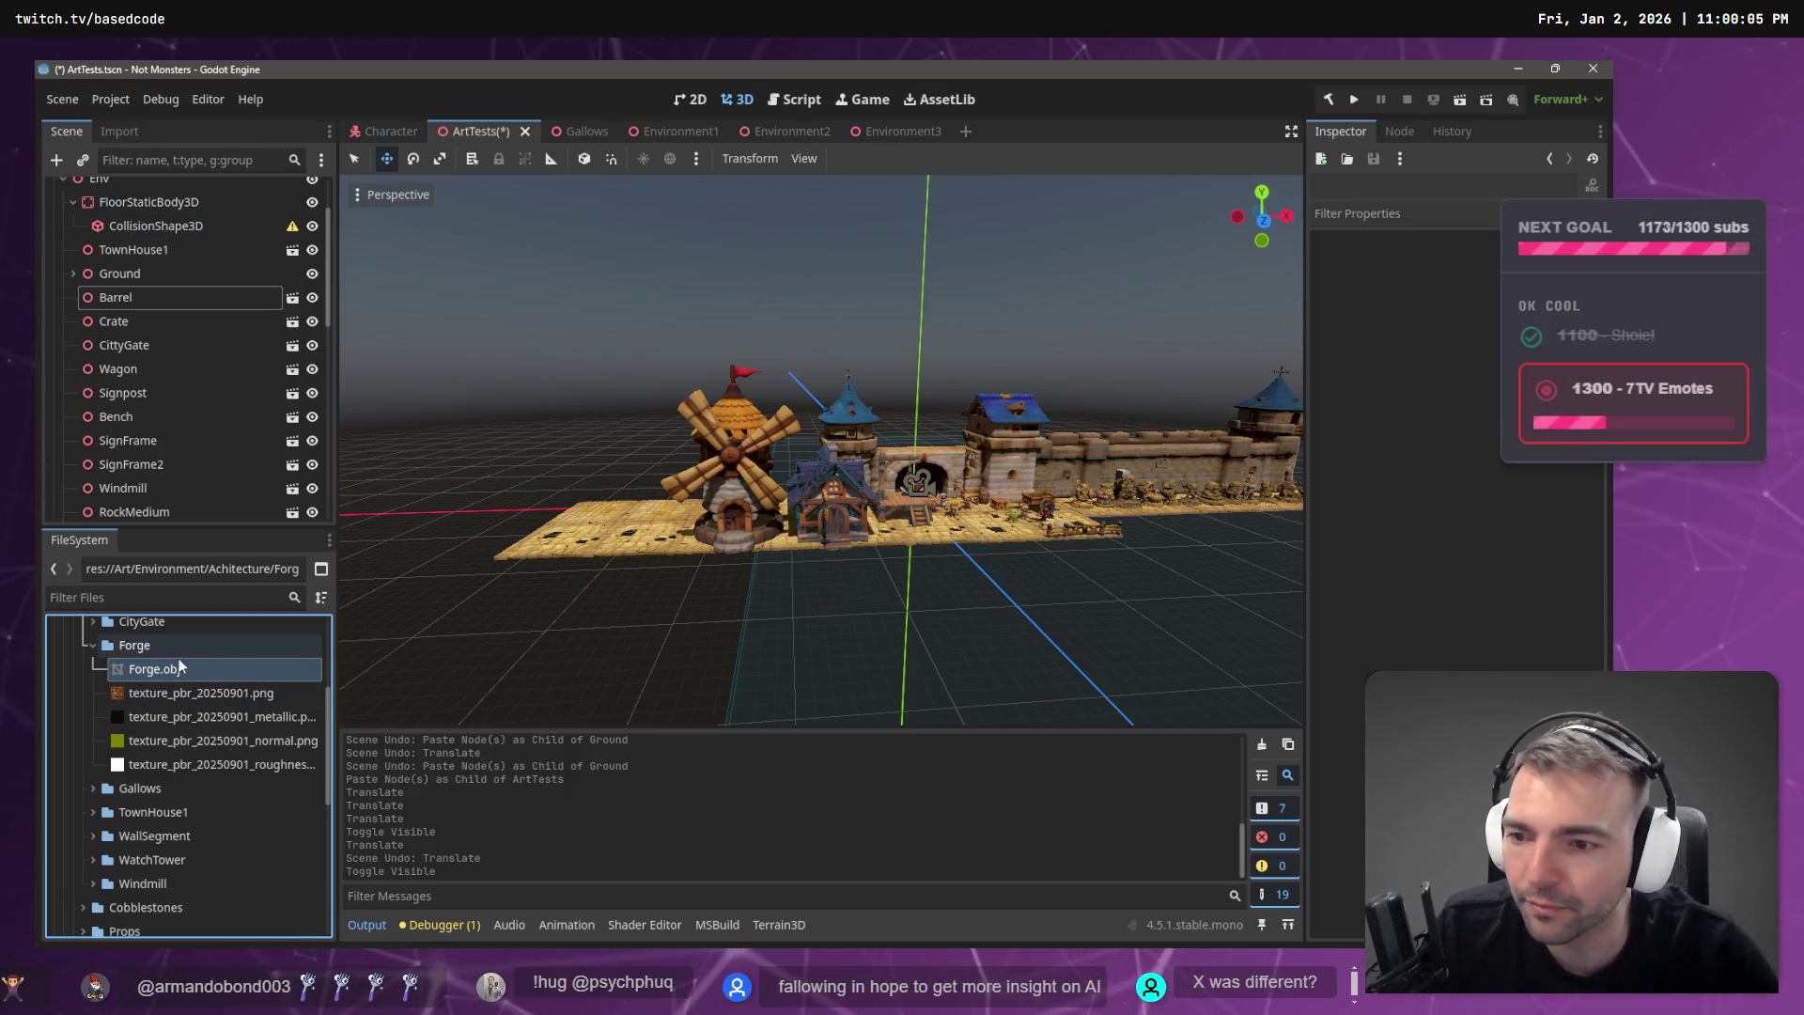
mouse_move(517, 542)
mouse_down()
mouse_move(636, 531)
mouse_move(676, 555)
mouse_up()
key(f)
scroll(880, 460, down, 3)
drag(833, 460, 843, 385)
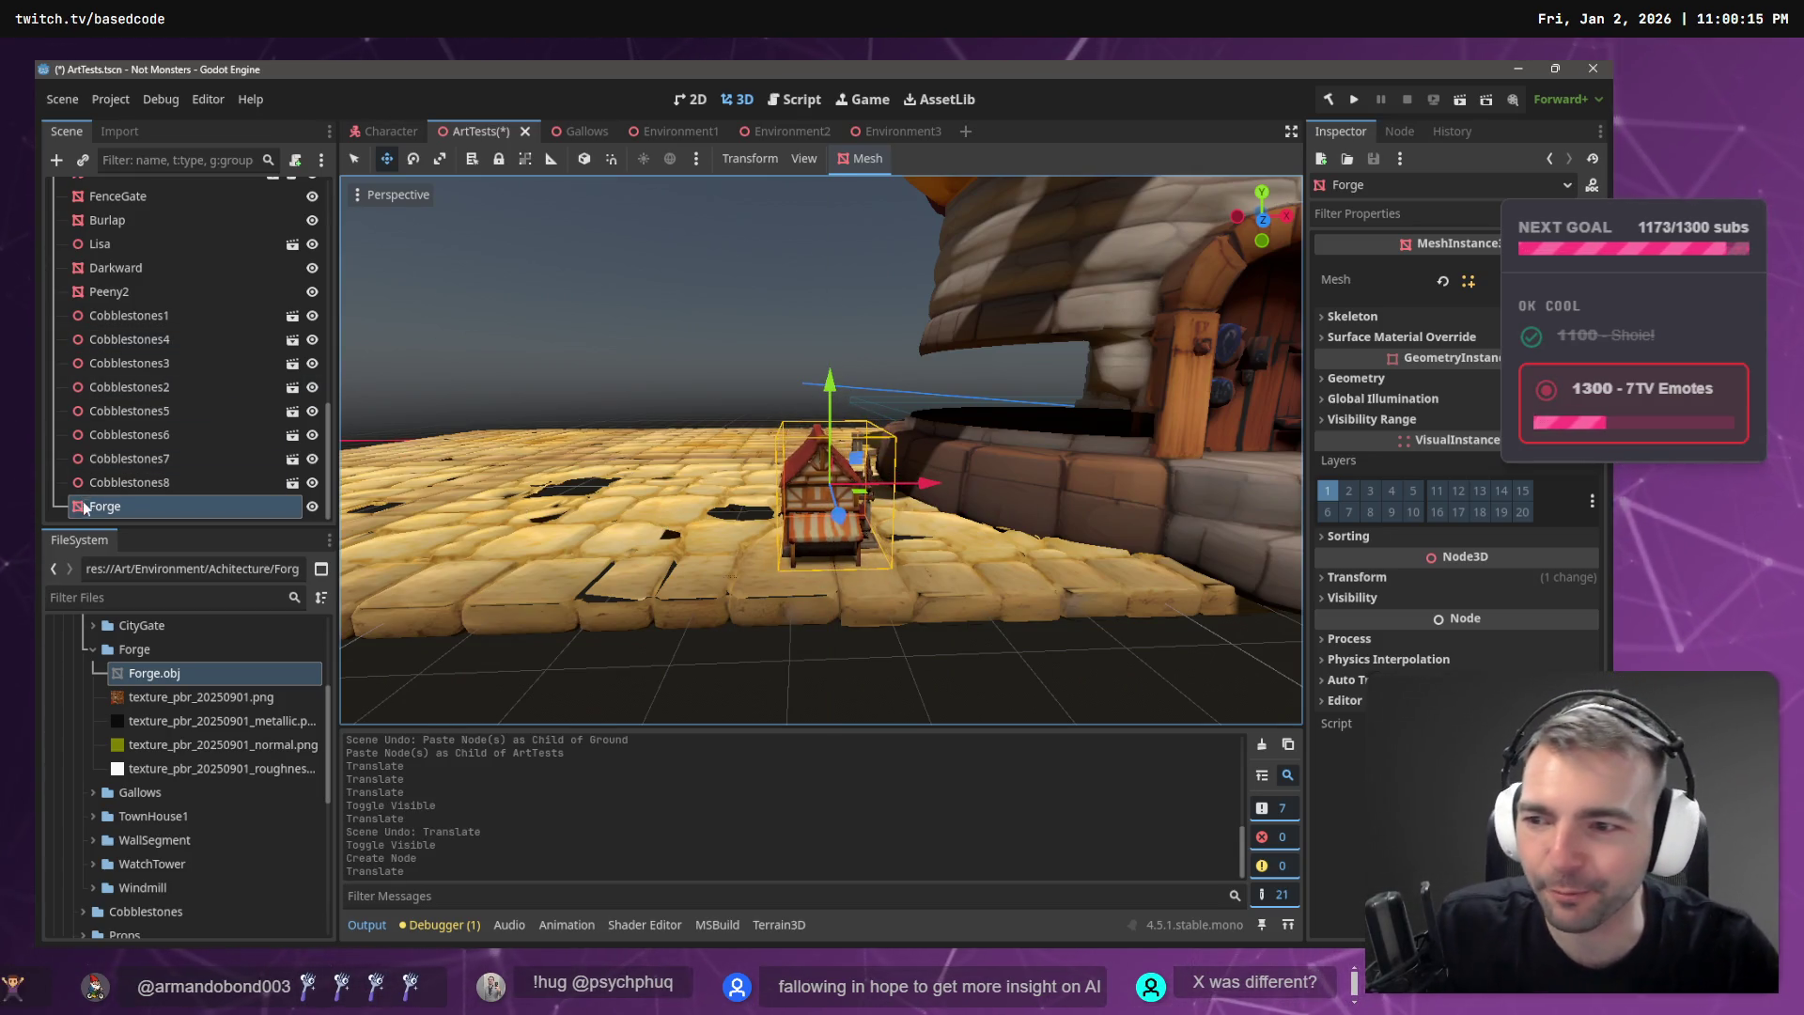
- Reimport Forge.obj with its mesh scale set to 10 on every axis
click(136, 131)
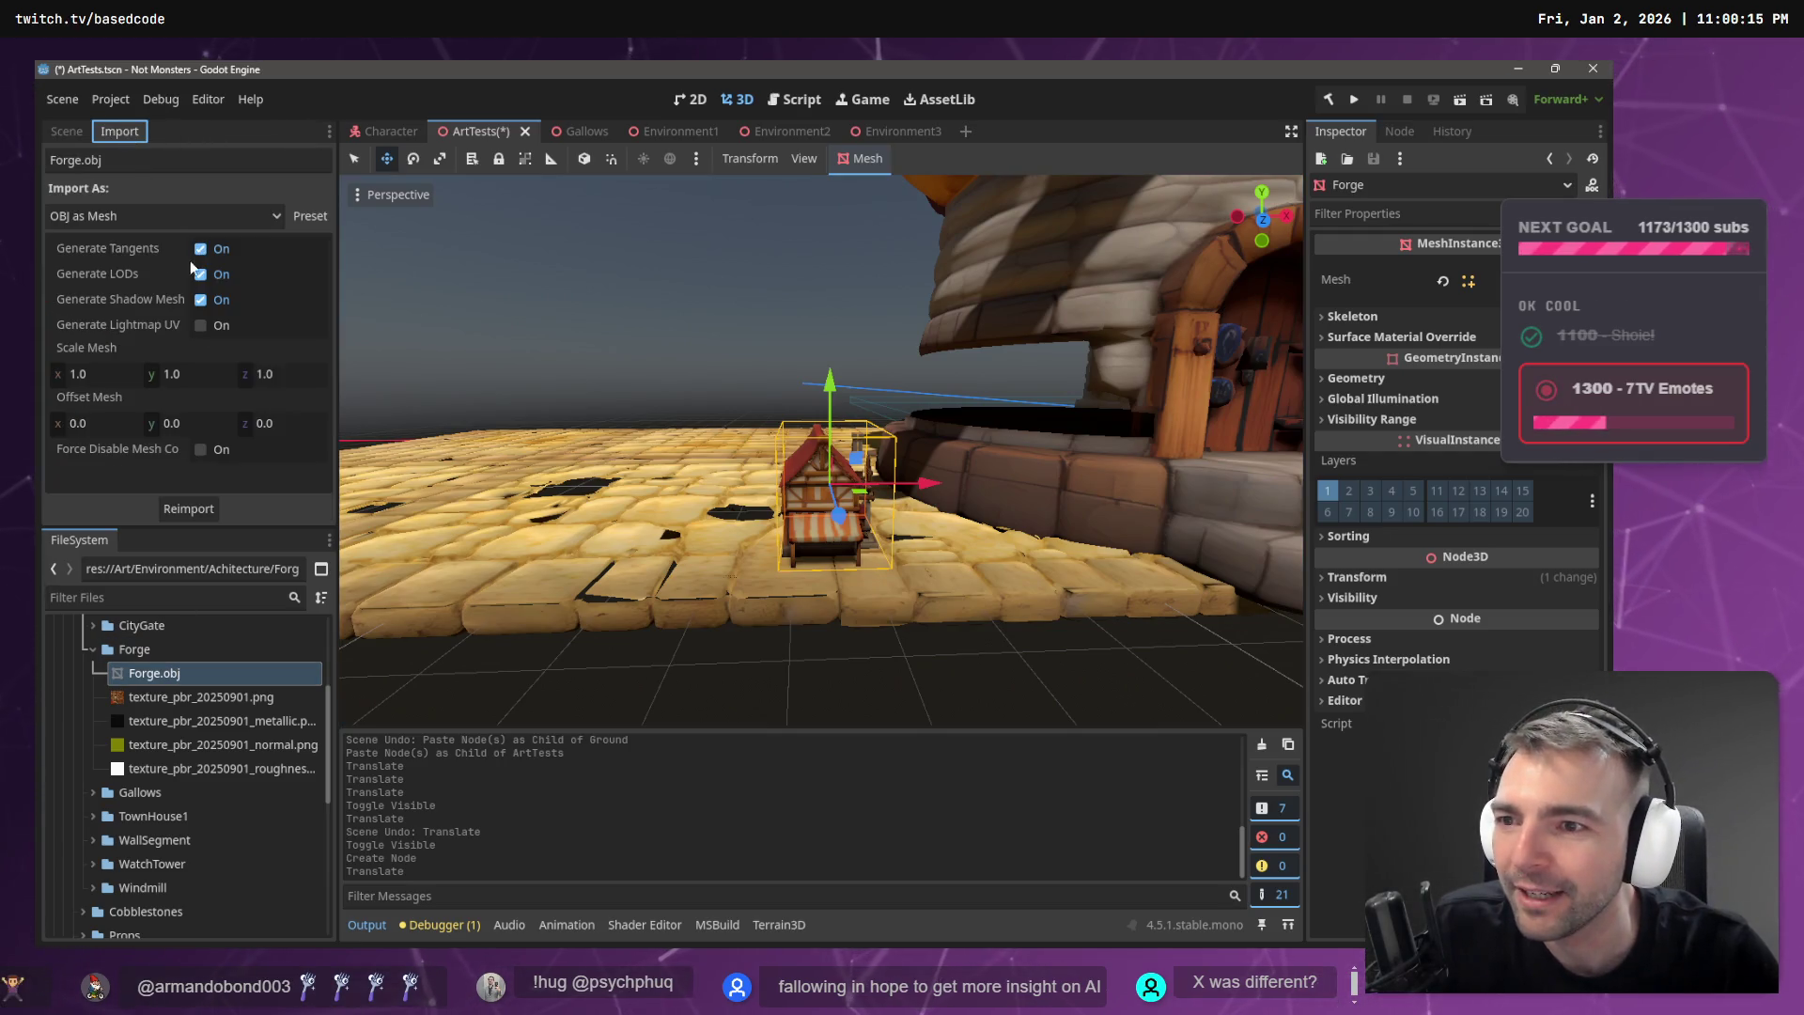
click(88, 373)
text(10)
key(Tab)
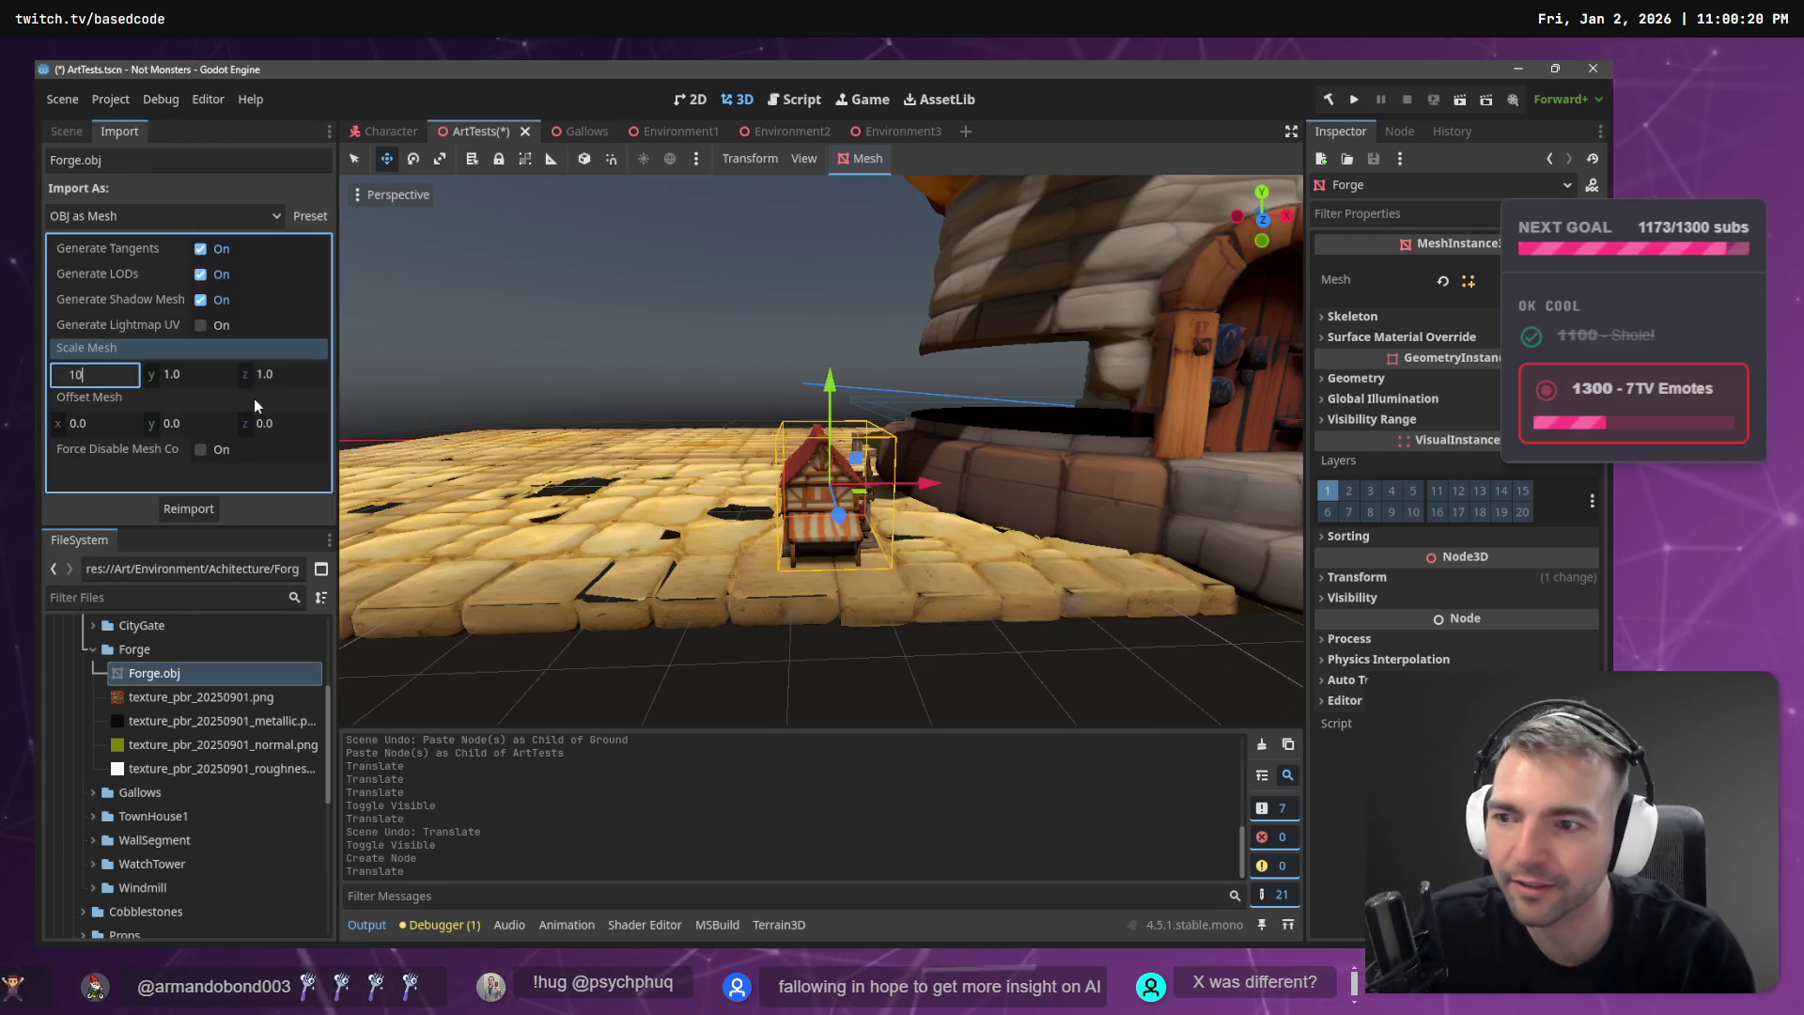
text(10)
key(Tab)
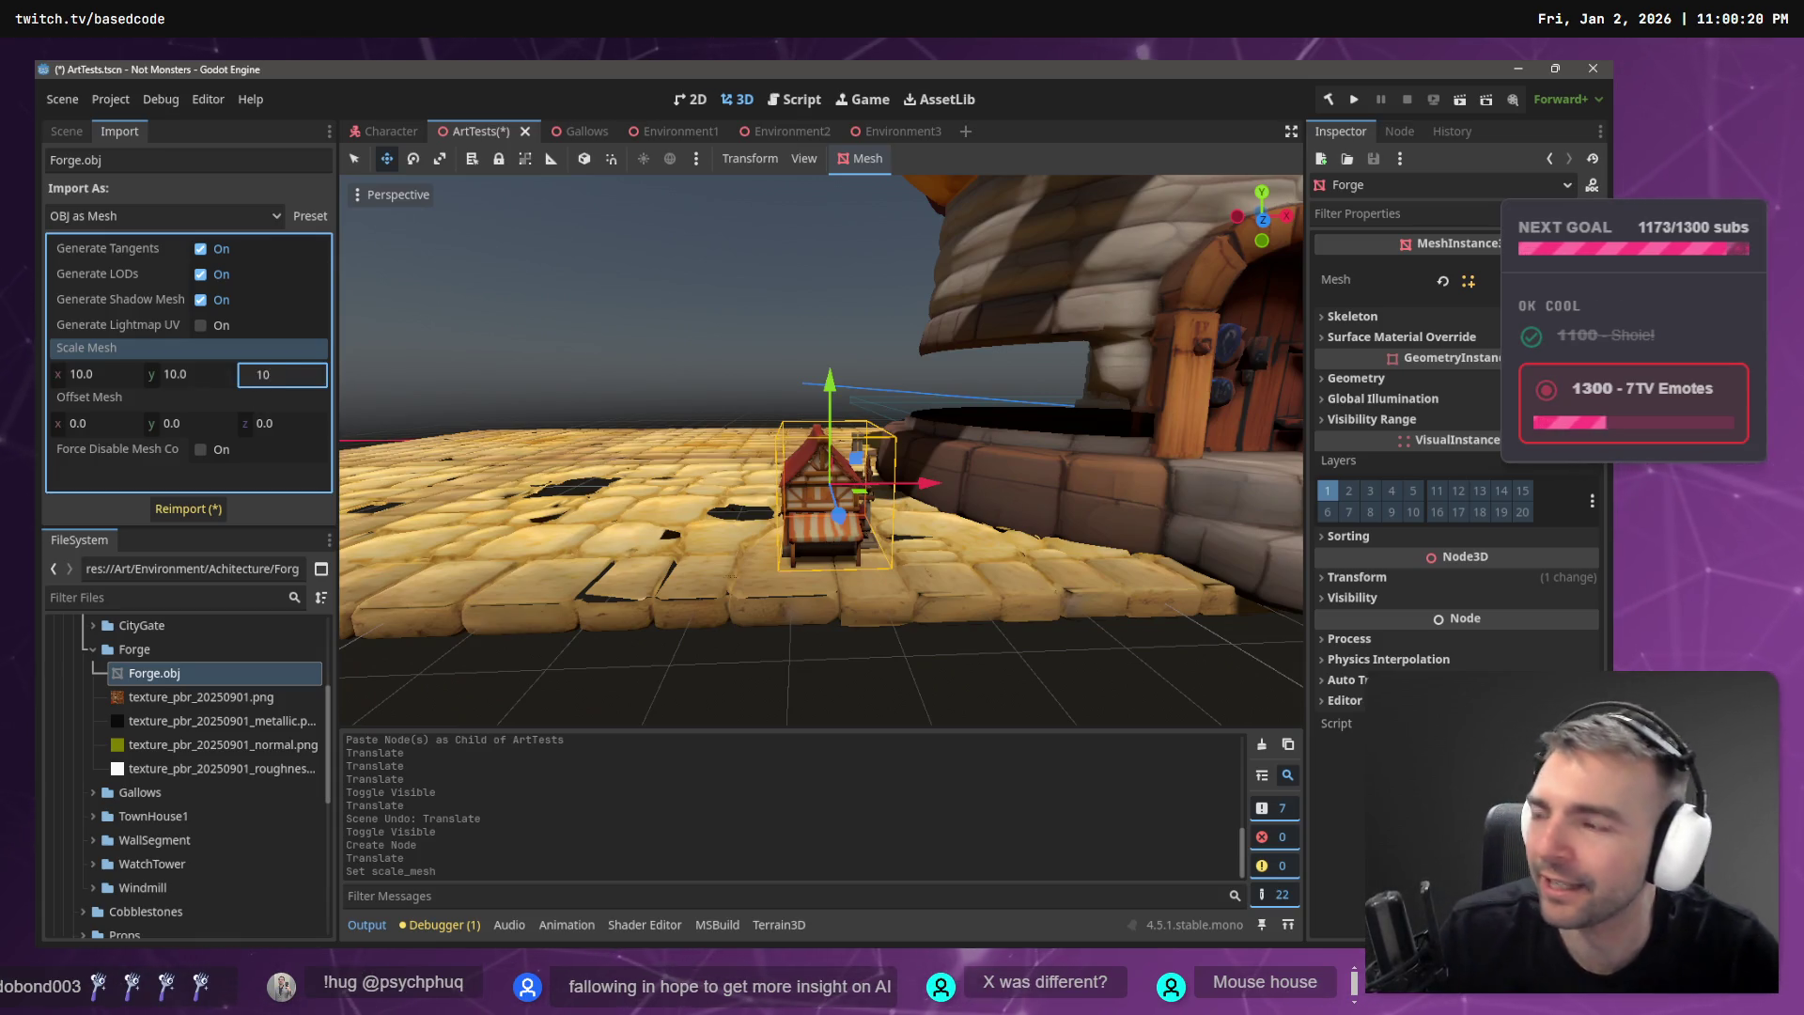
click(200, 508)
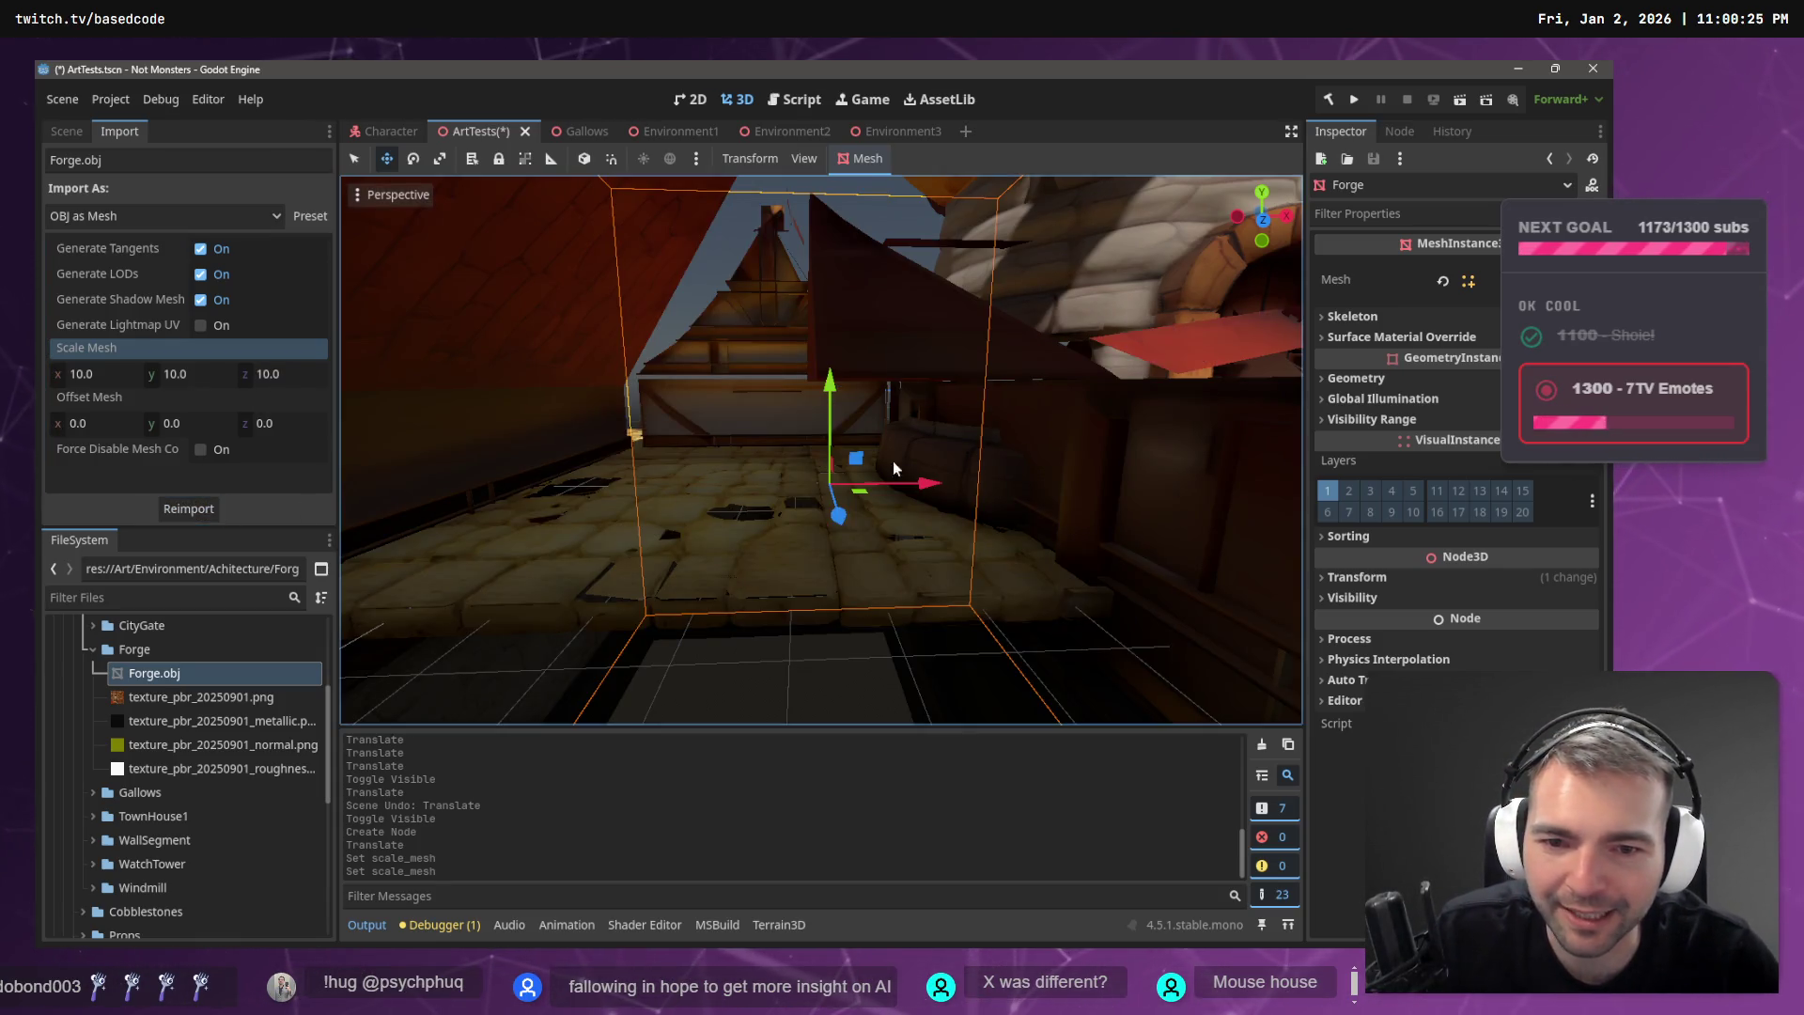
- Raise the enlarged Forge and move it toward its spot near the windmill
scroll(778, 365, down, 5)
drag(822, 349, 820, 268)
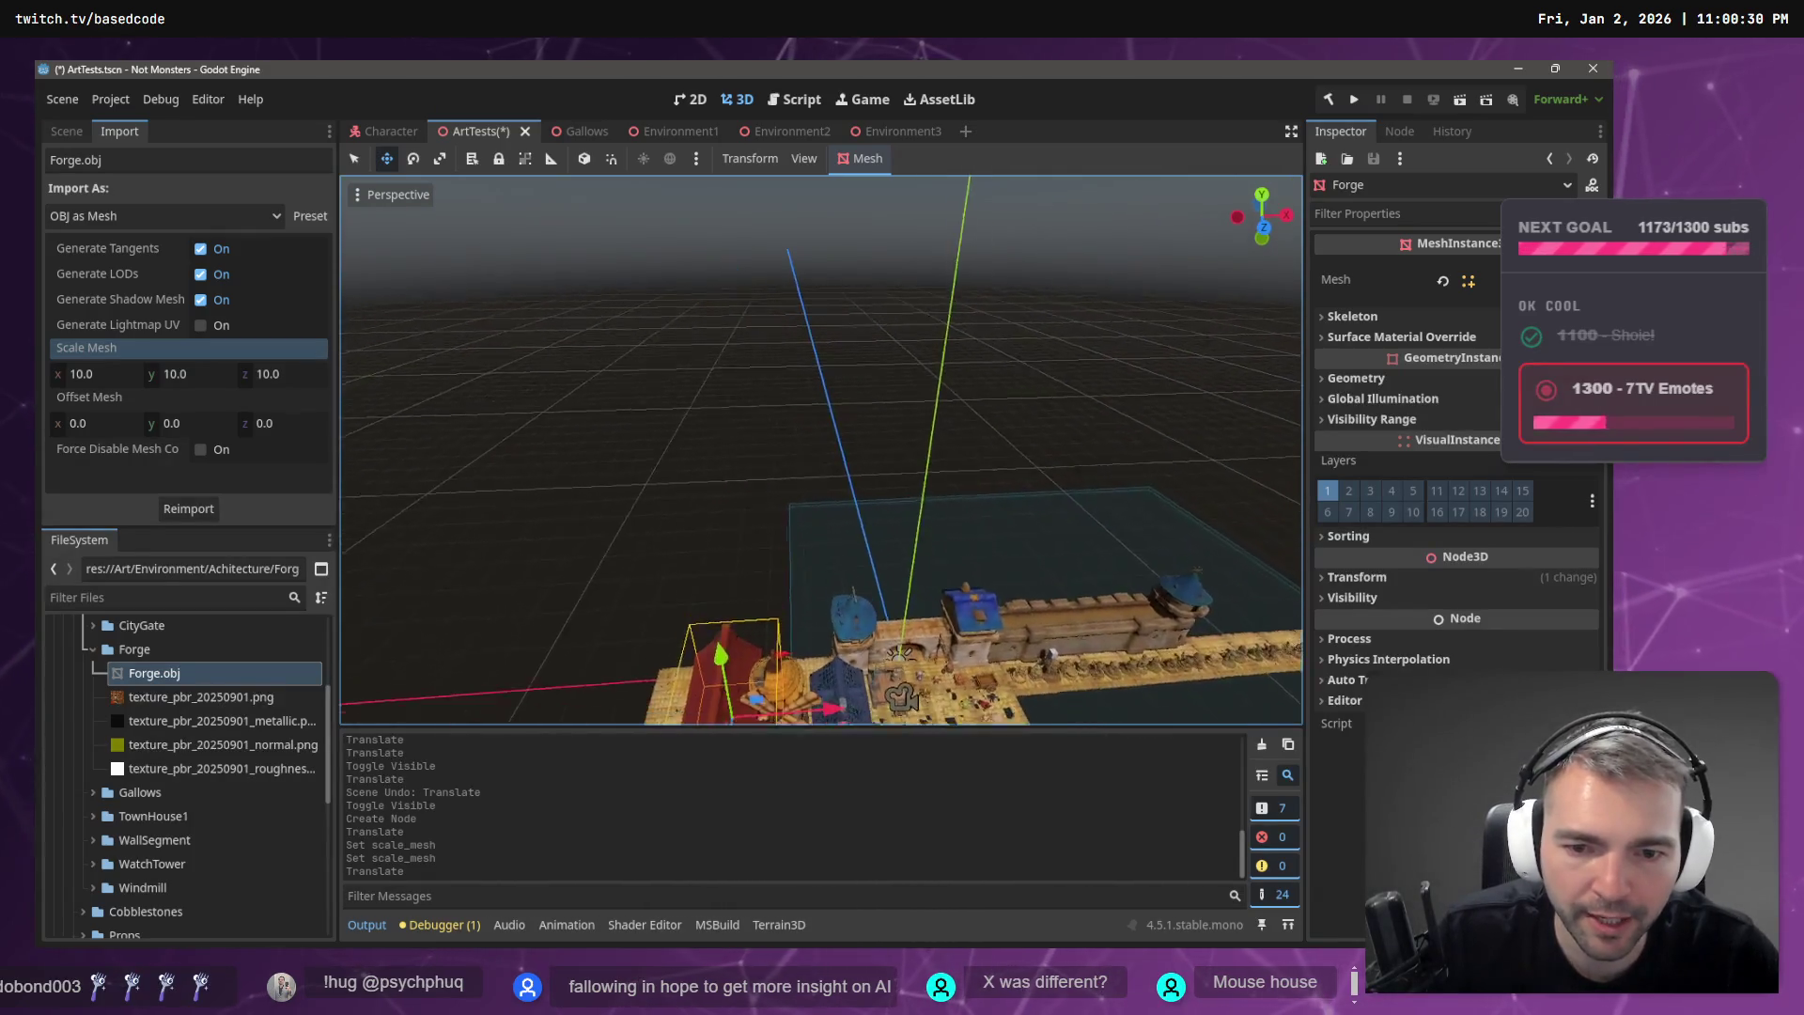
scroll(821, 449, down, 3)
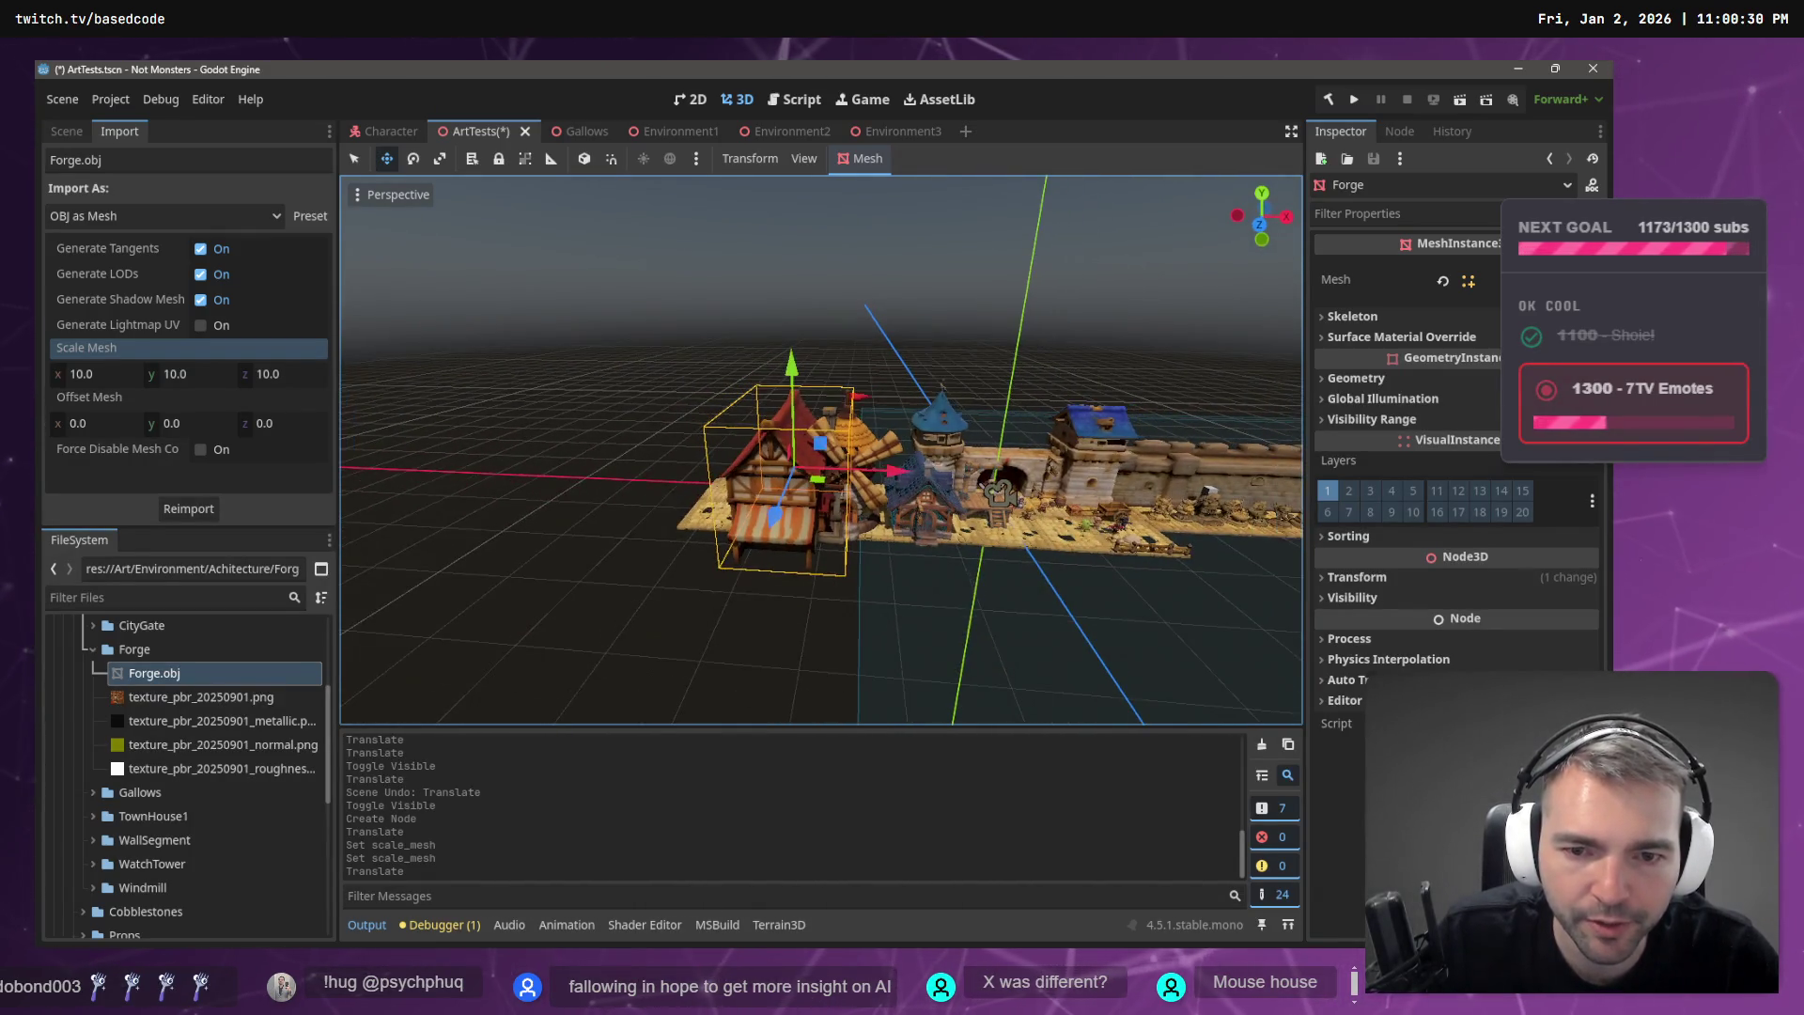
drag(826, 365, 875, 495)
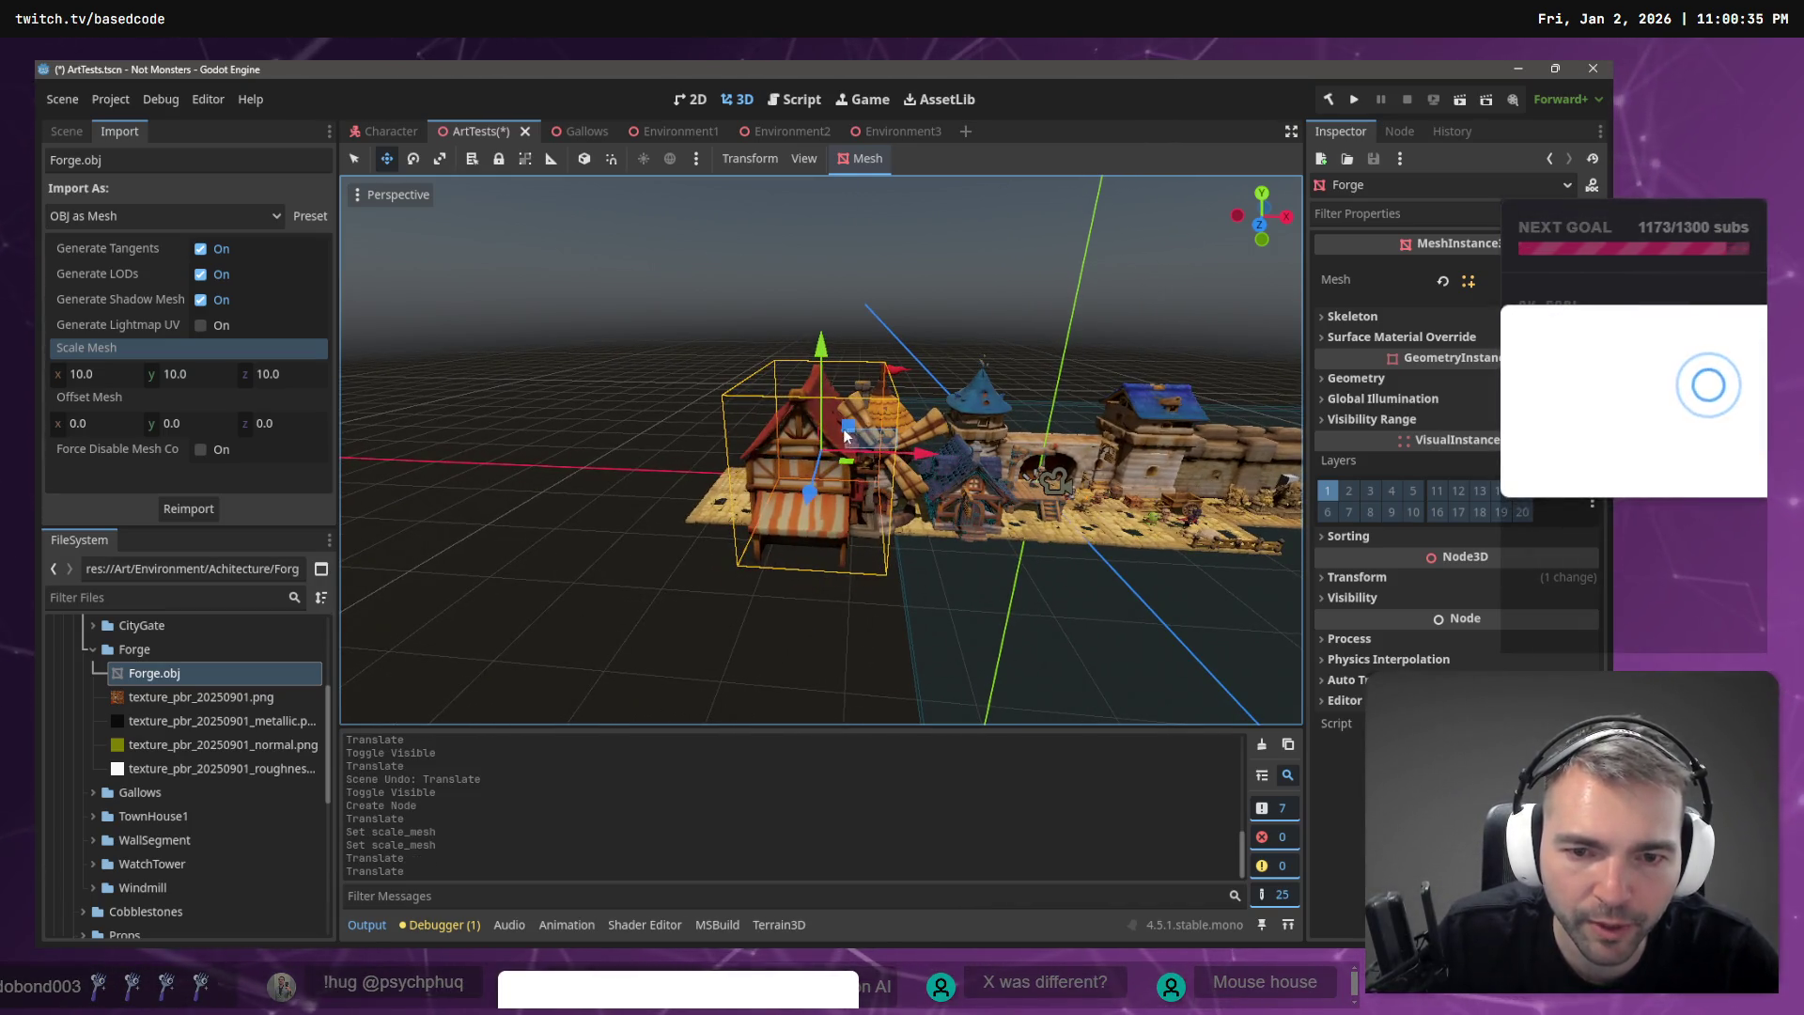
- Move the Forge beside the windmill along the X and Z axes
click(831, 472)
key(ctrl+z)
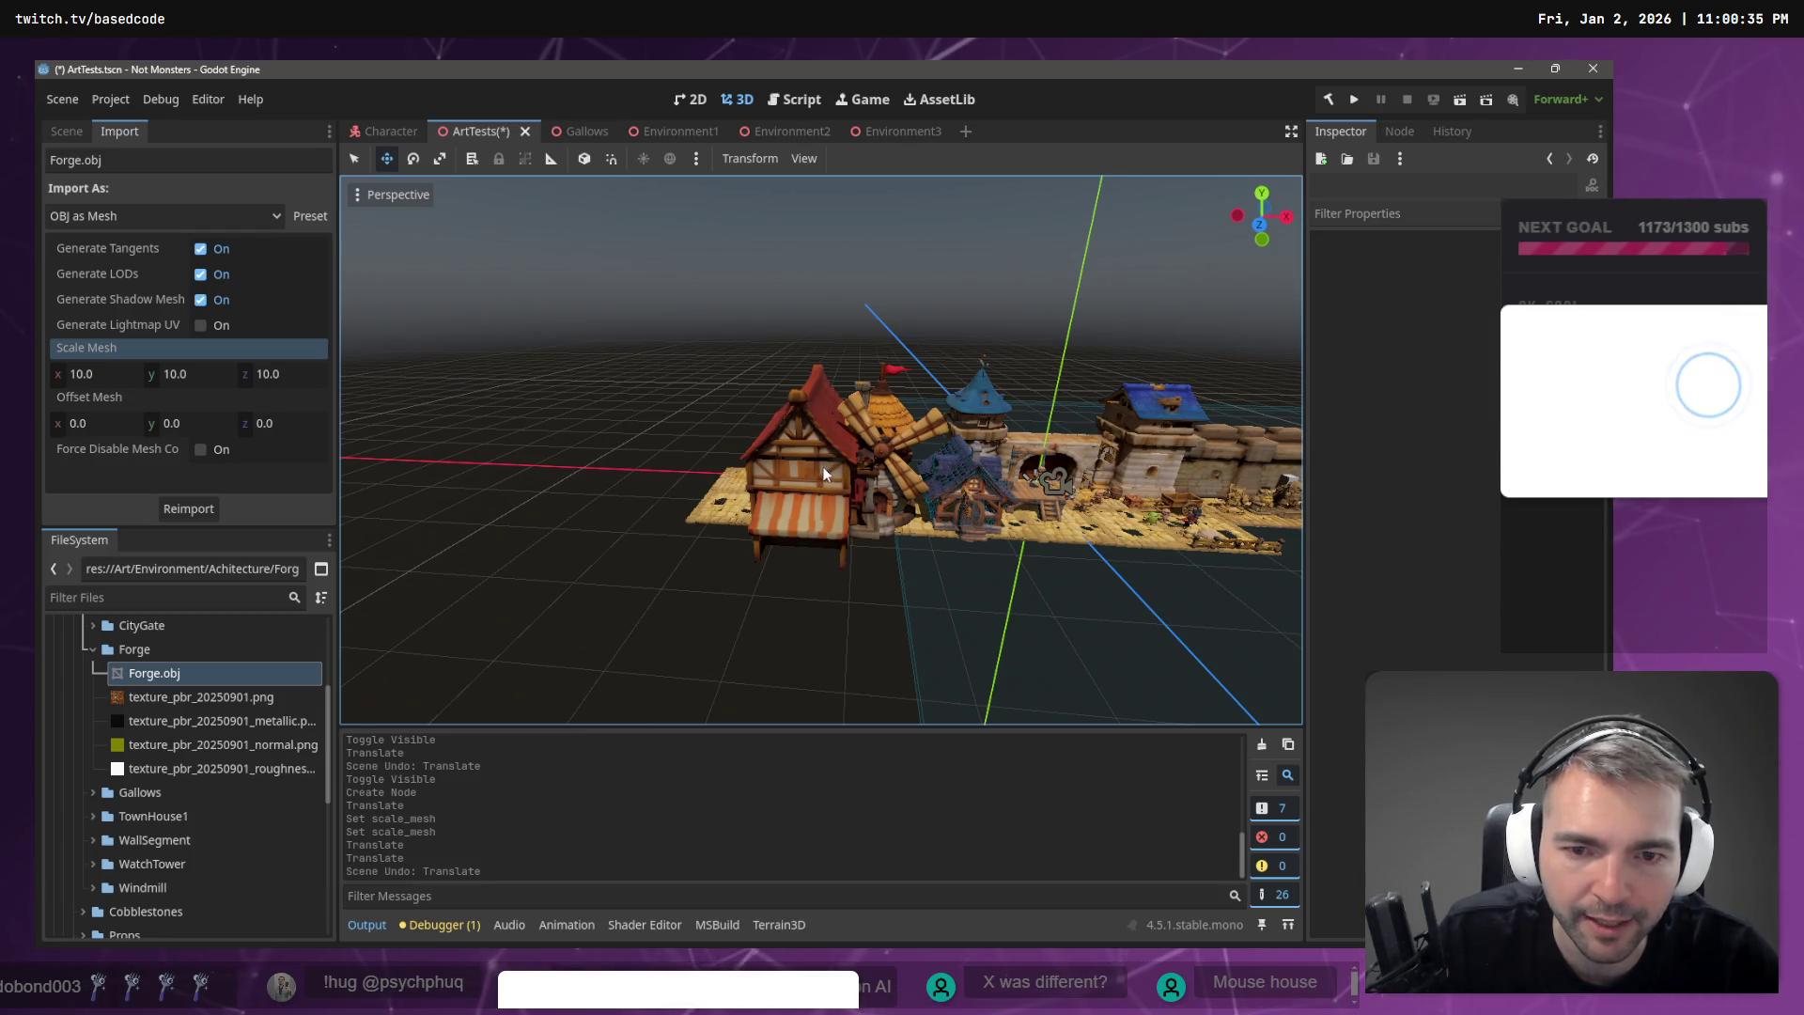
click(820, 469)
key(g)
key(x)
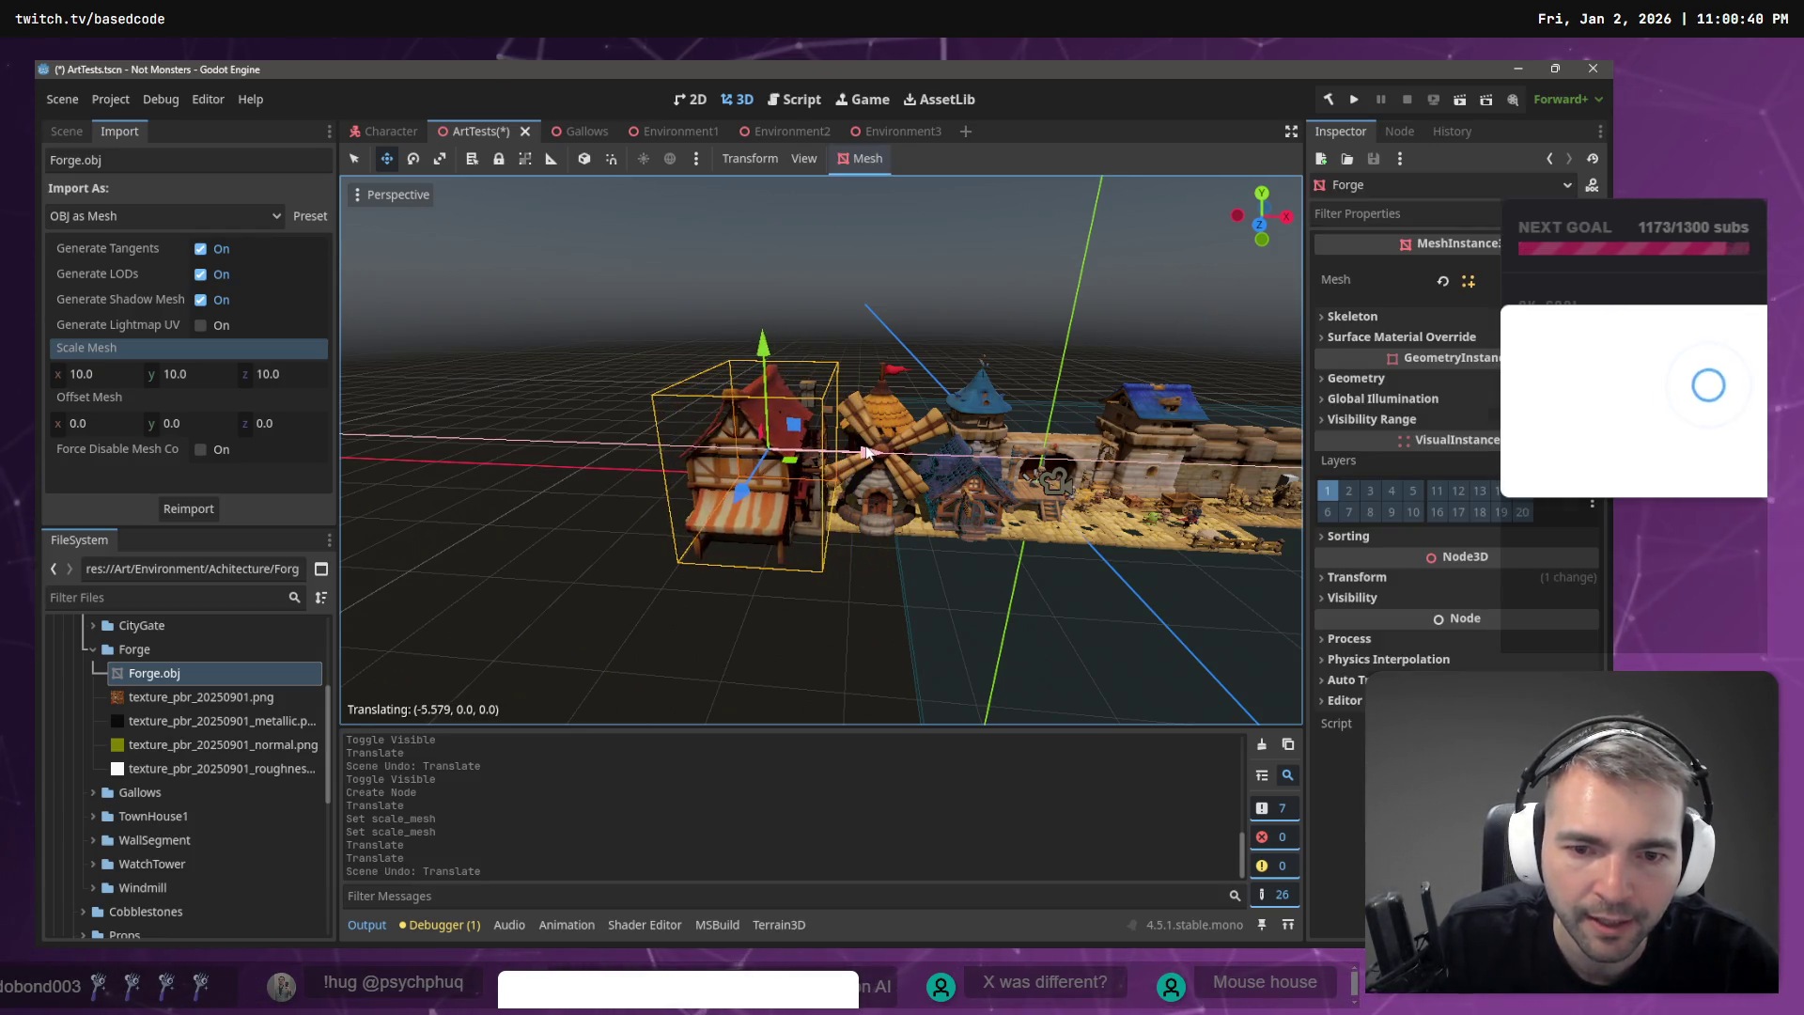
click(859, 451)
scroll(860, 452, up, 2)
drag(859, 452, 639, 457)
mouse_move(996, 444)
mouse_down()
mouse_move(949, 441)
mouse_move(1059, 478)
mouse_up()
- Lower the Forge onto the cobblestone ground, then save and run the game with F6
mouse_move(821, 451)
mouse_down()
mouse_move(840, 432)
mouse_move(902, 442)
mouse_up()
scroll(822, 449, up, 10)
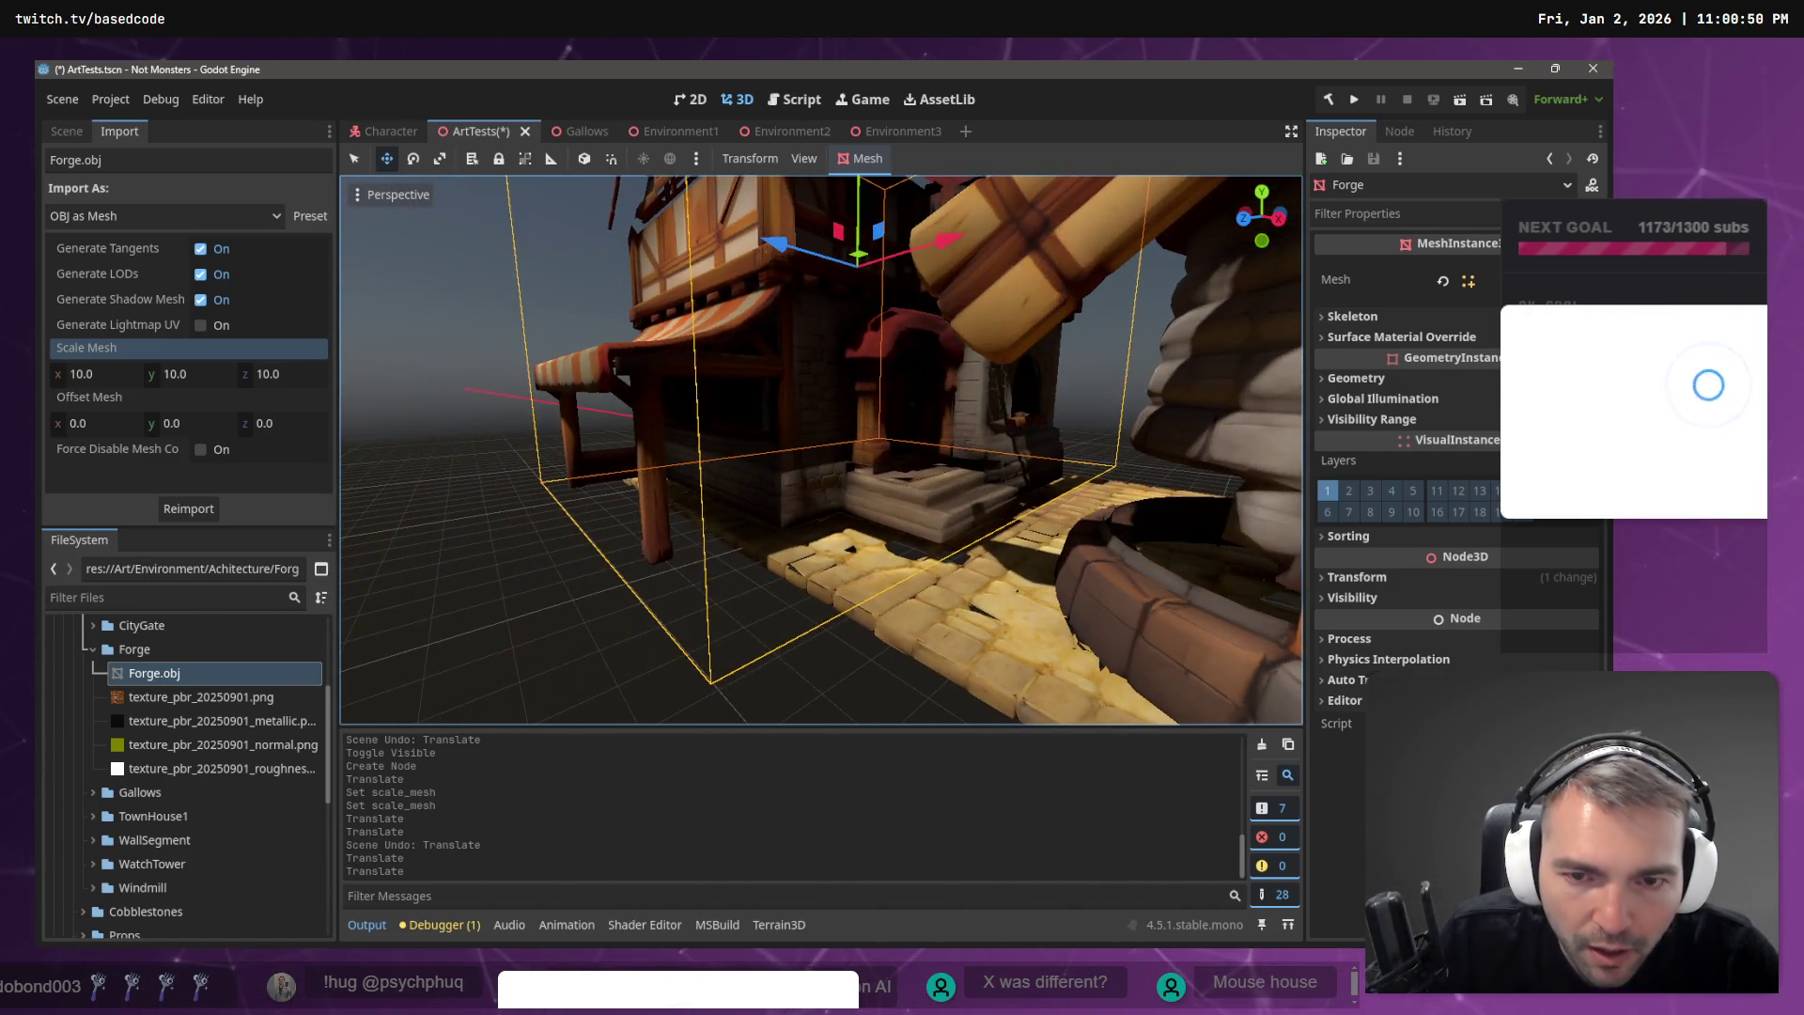
mouse_move(897, 234)
mouse_down()
mouse_move(905, 220)
mouse_move(862, 273)
mouse_move(866, 233)
mouse_up()
key(ctrl+z)
drag(902, 375, 920, 360)
drag(847, 301, 844, 314)
scroll(822, 451, down, 10)
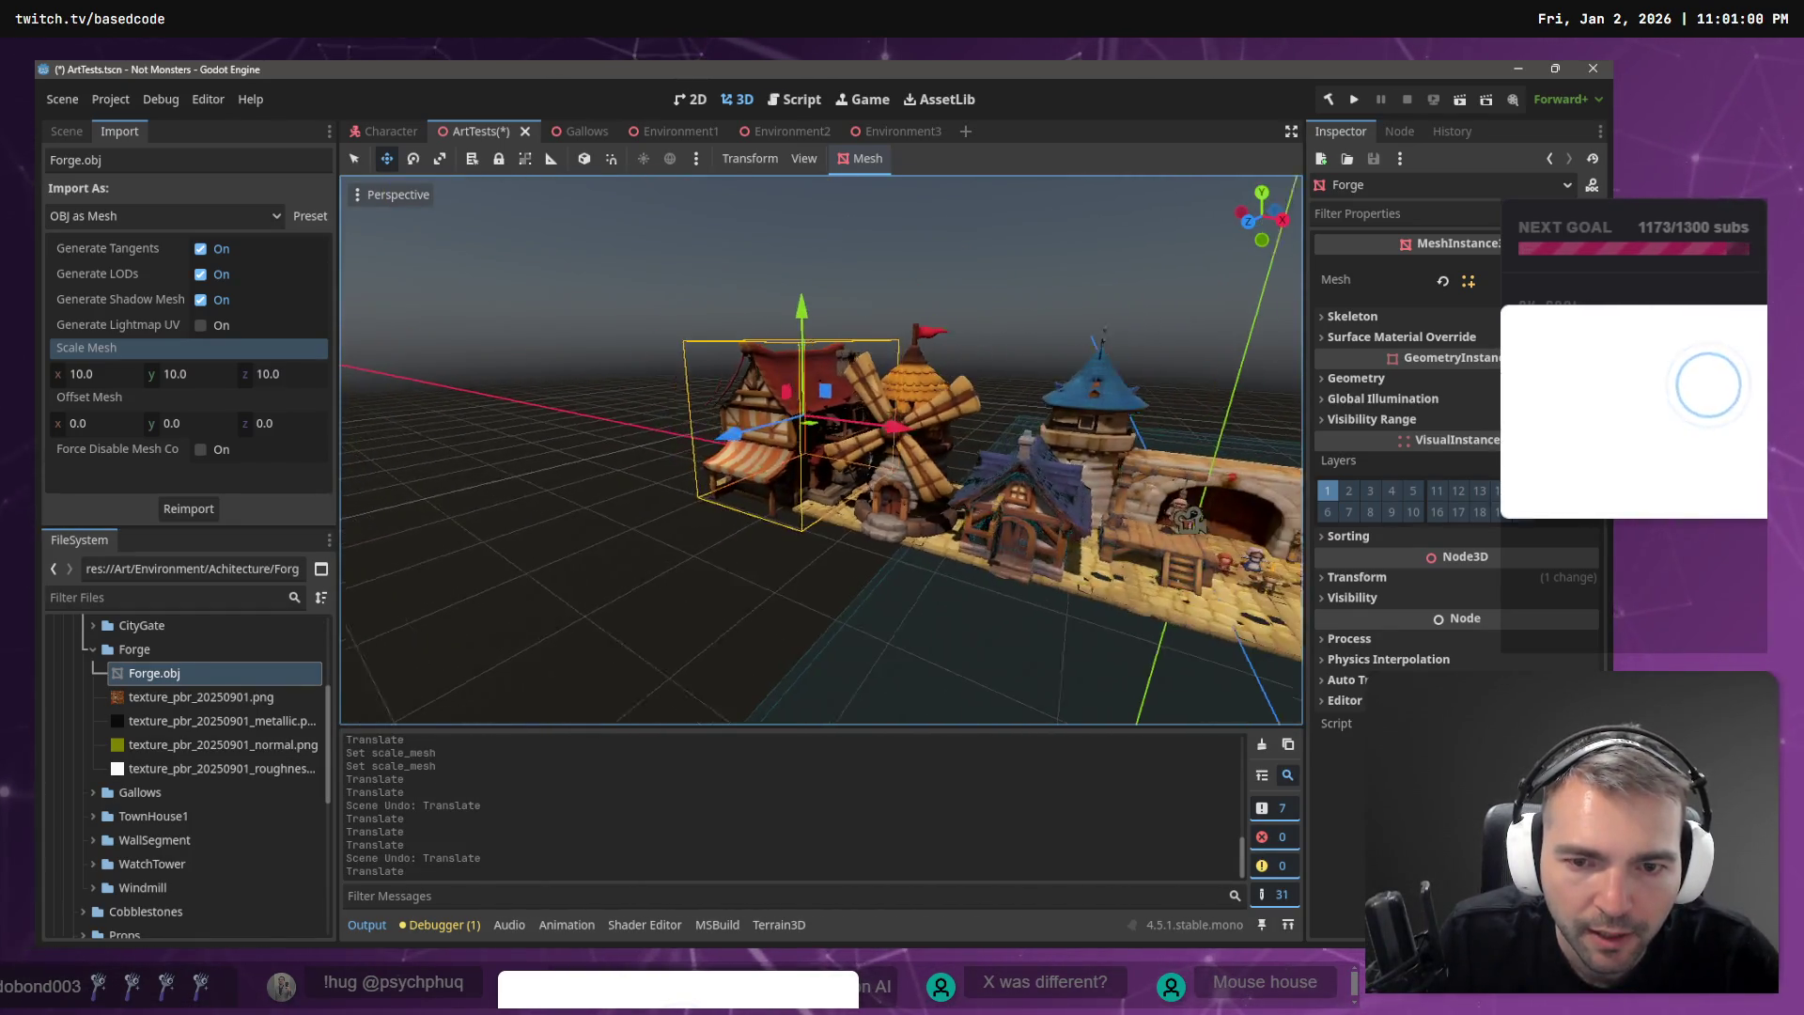
drag(1033, 489, 1050, 495)
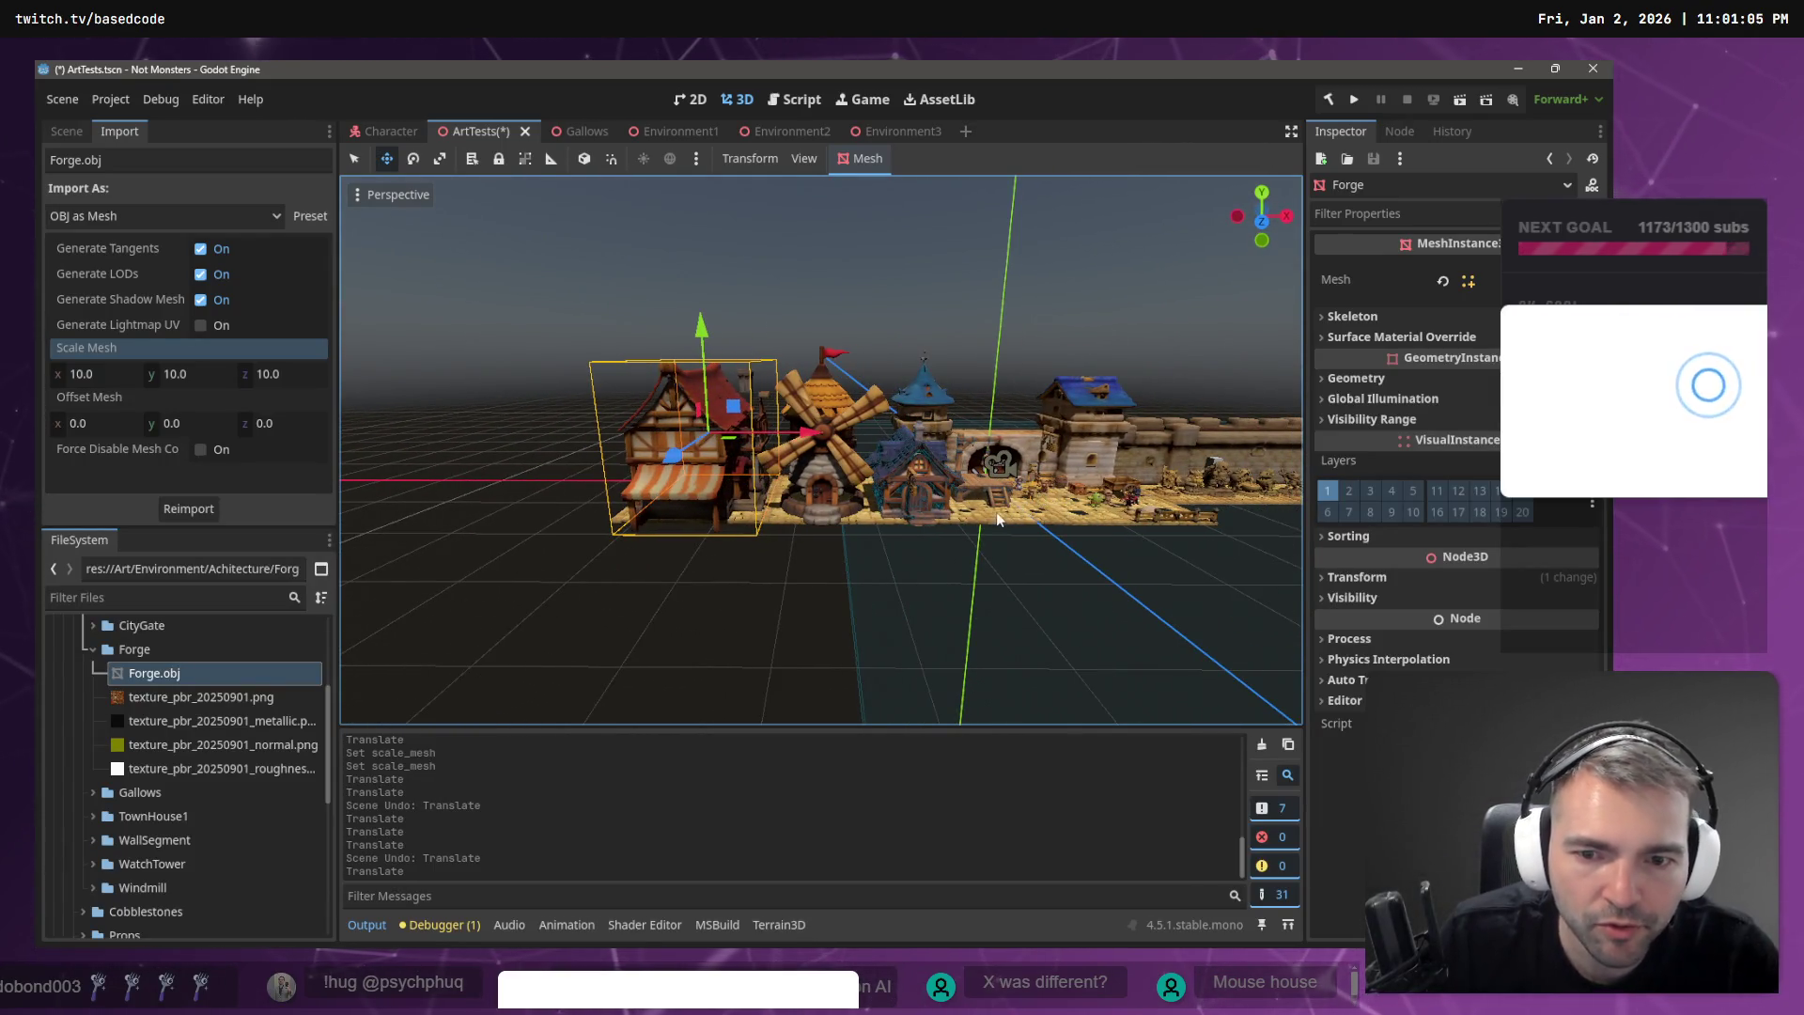
key(F6)
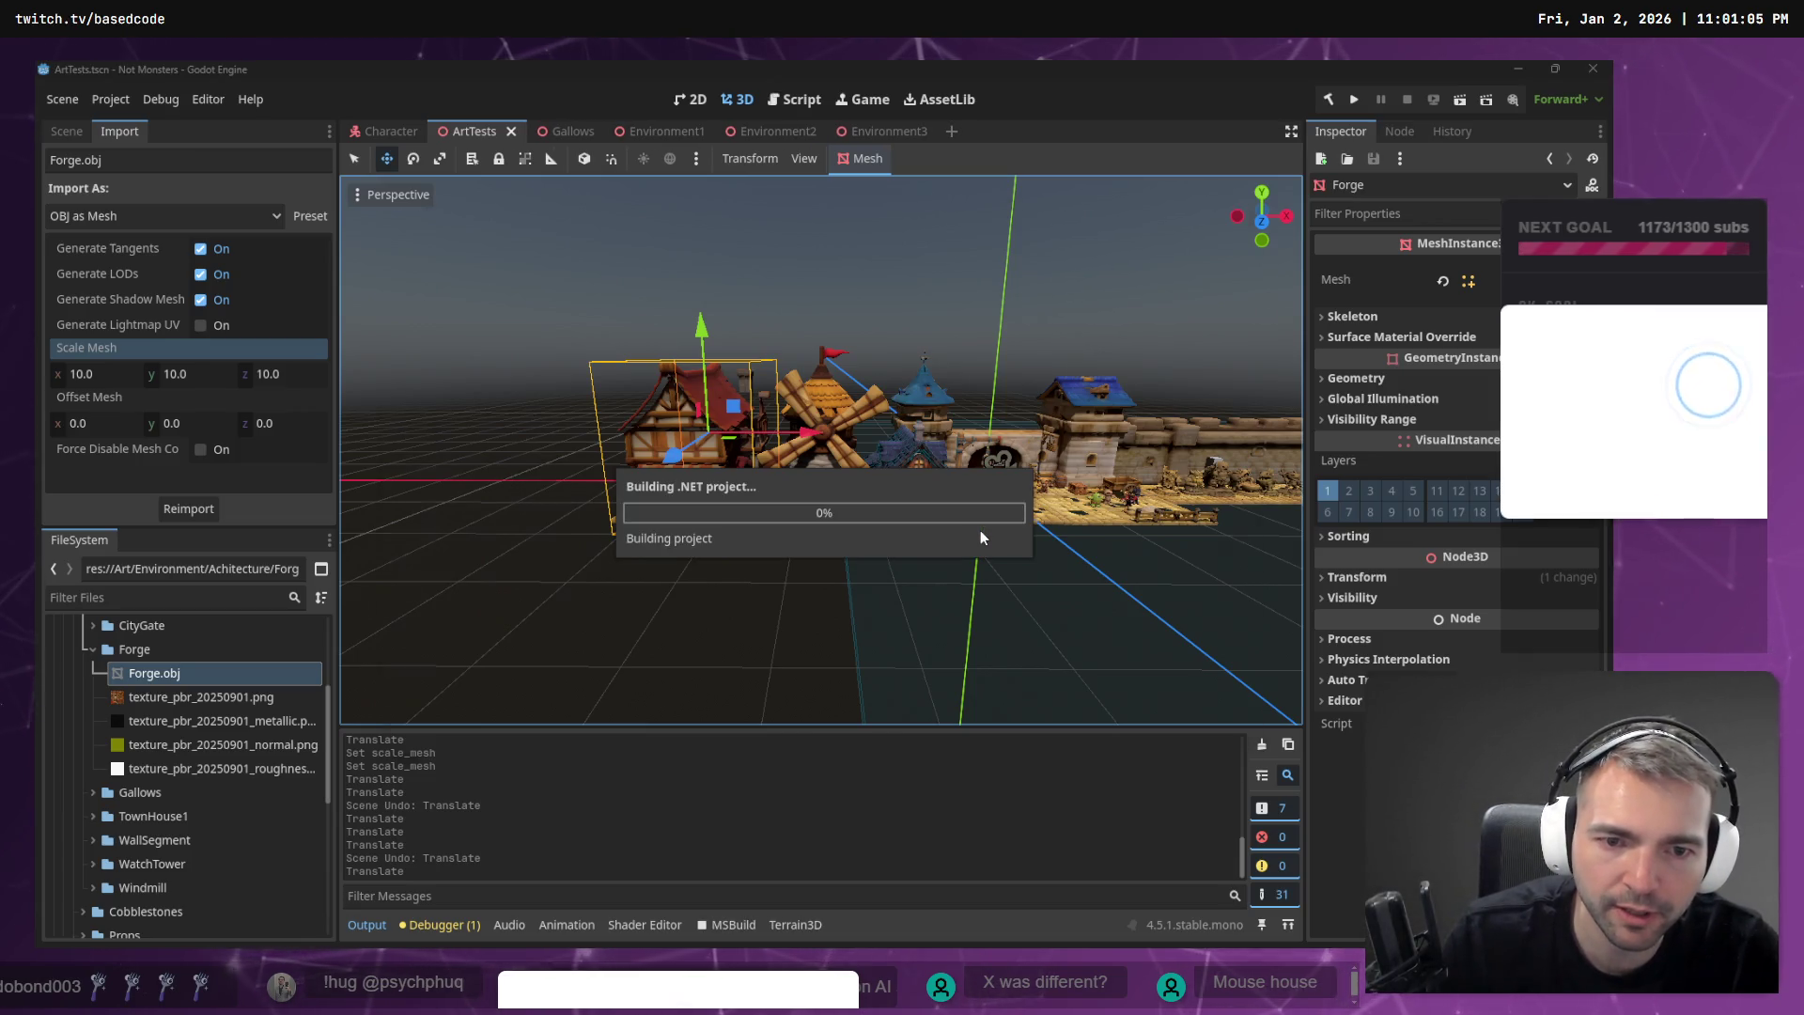
- Walk the character with WASD past the stone wall and buildings, then stop the game
key(a)
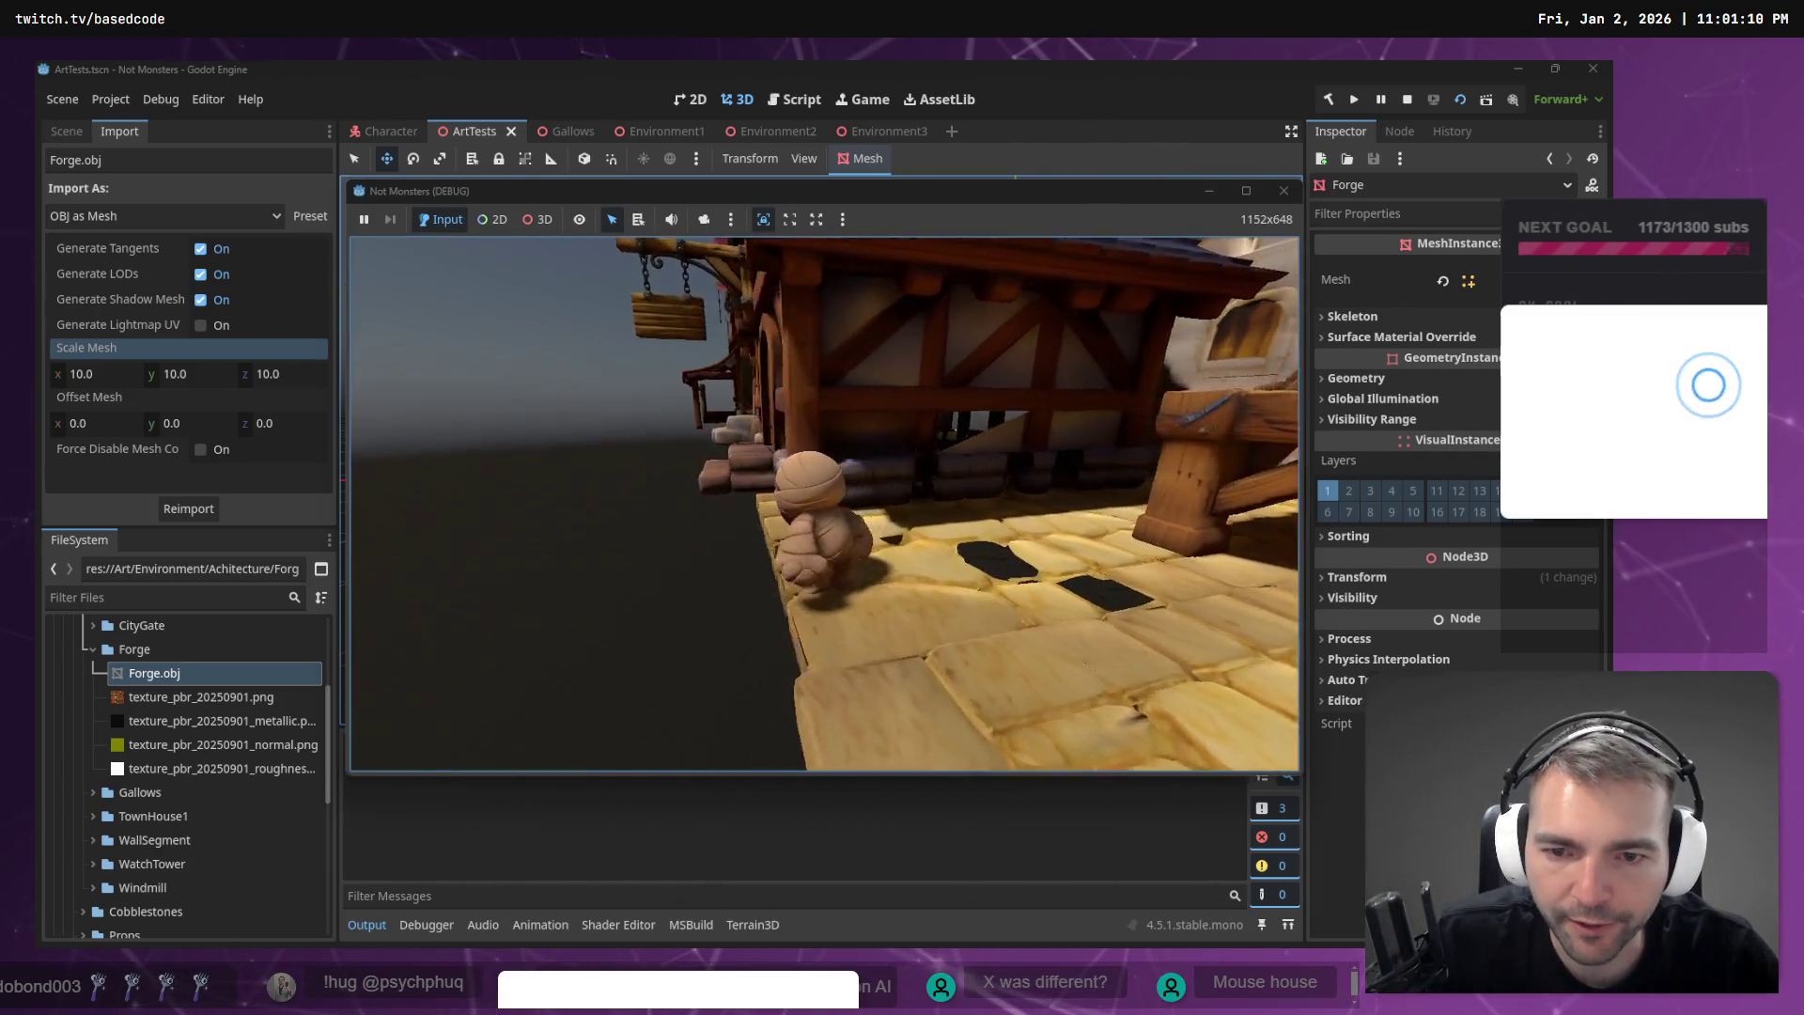
key(w)
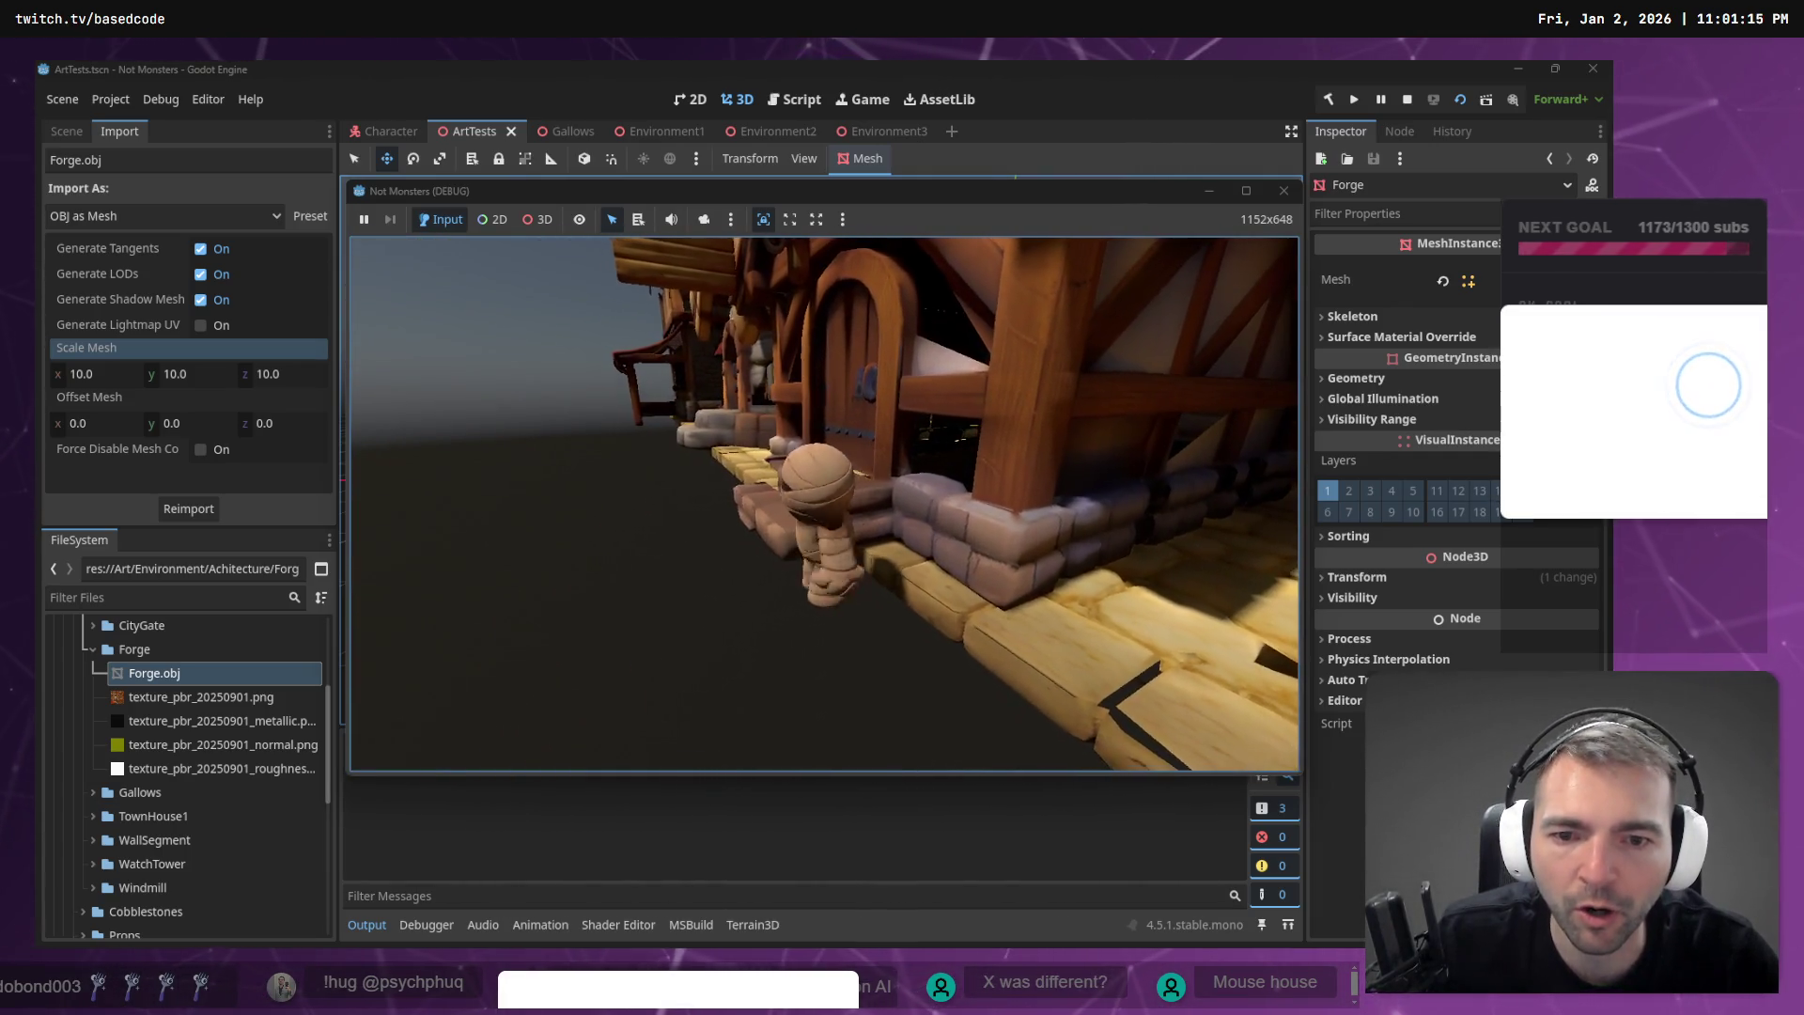
key(a)
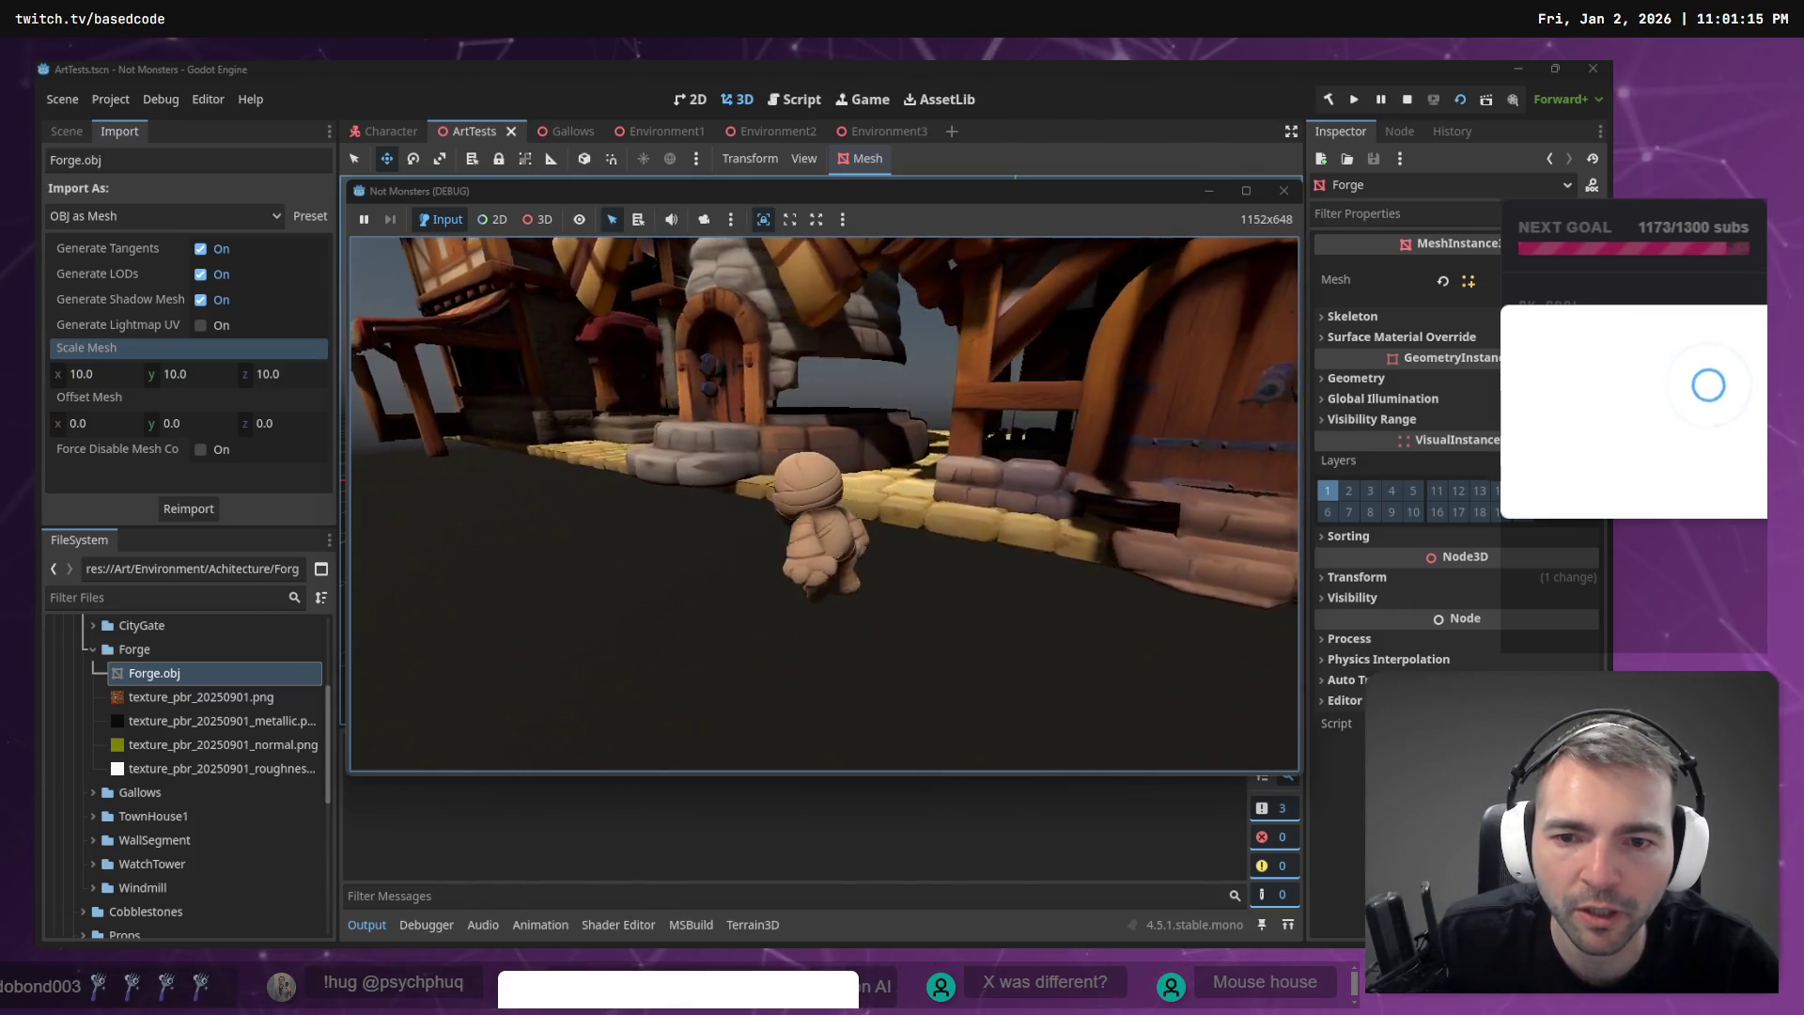
key(s)
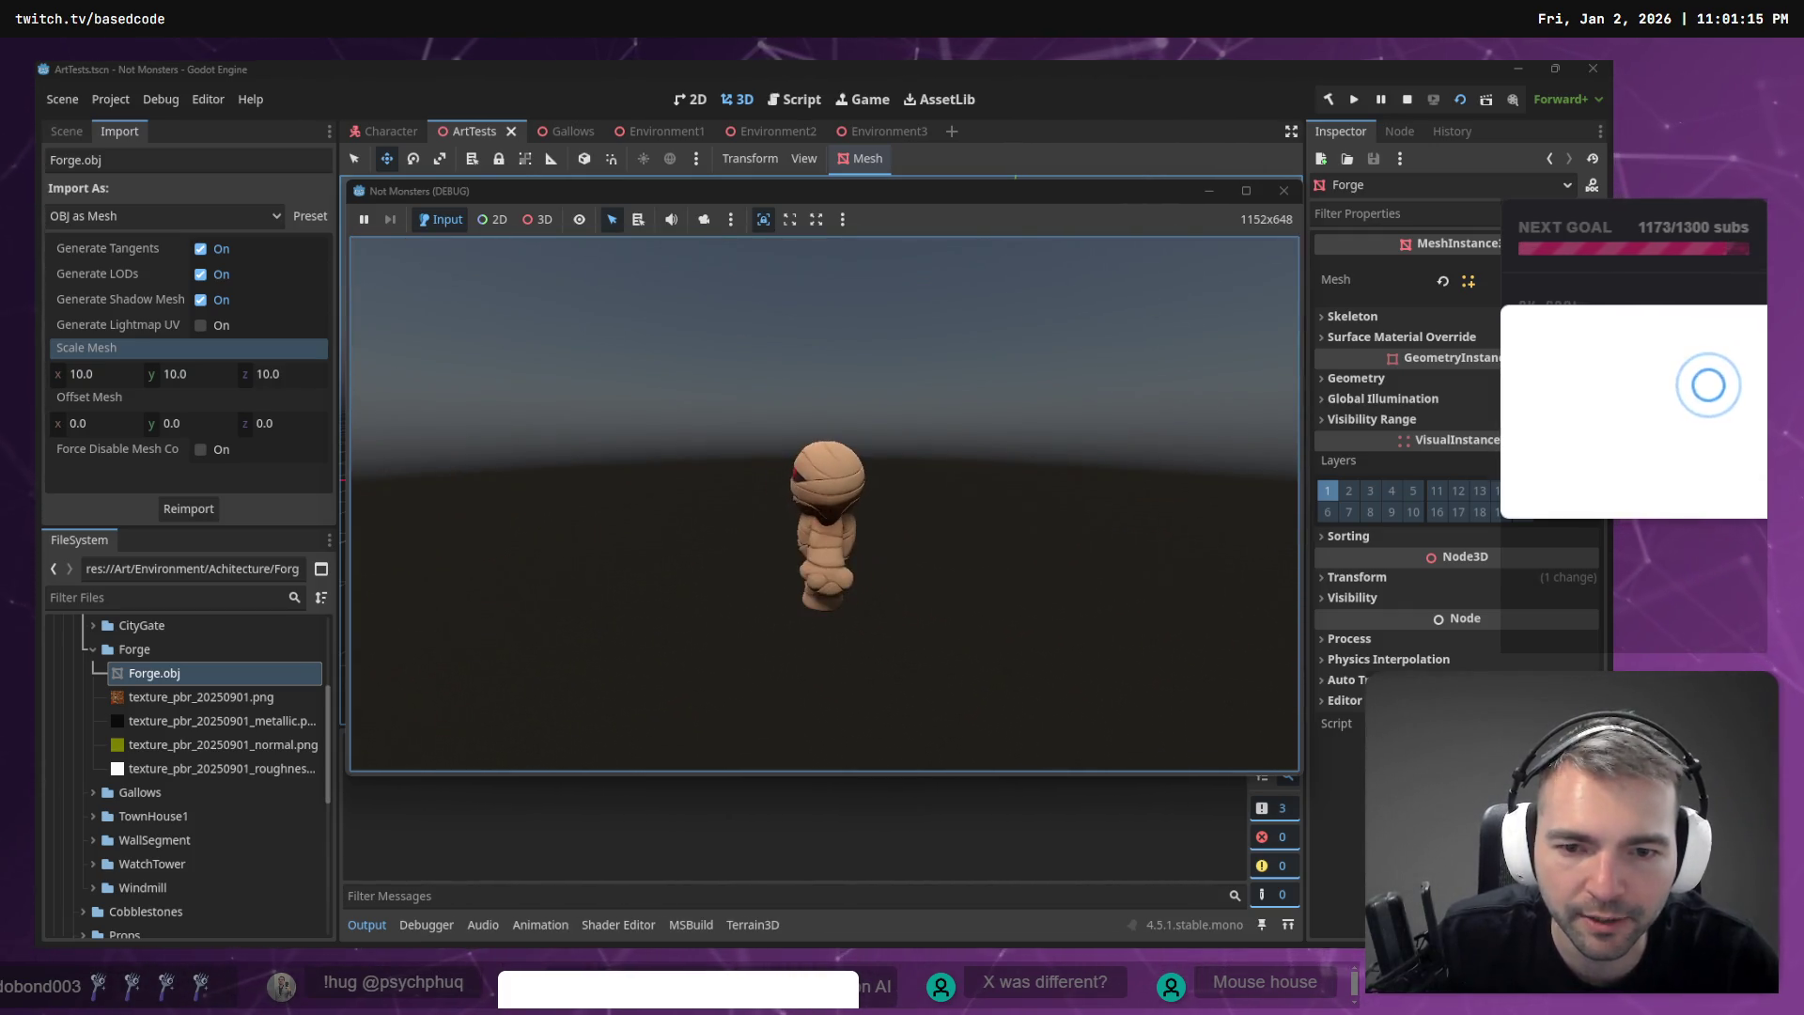
key(F8)
- Deselect the Forge, return to the Scene tree and collapse the Env node
click(1027, 565)
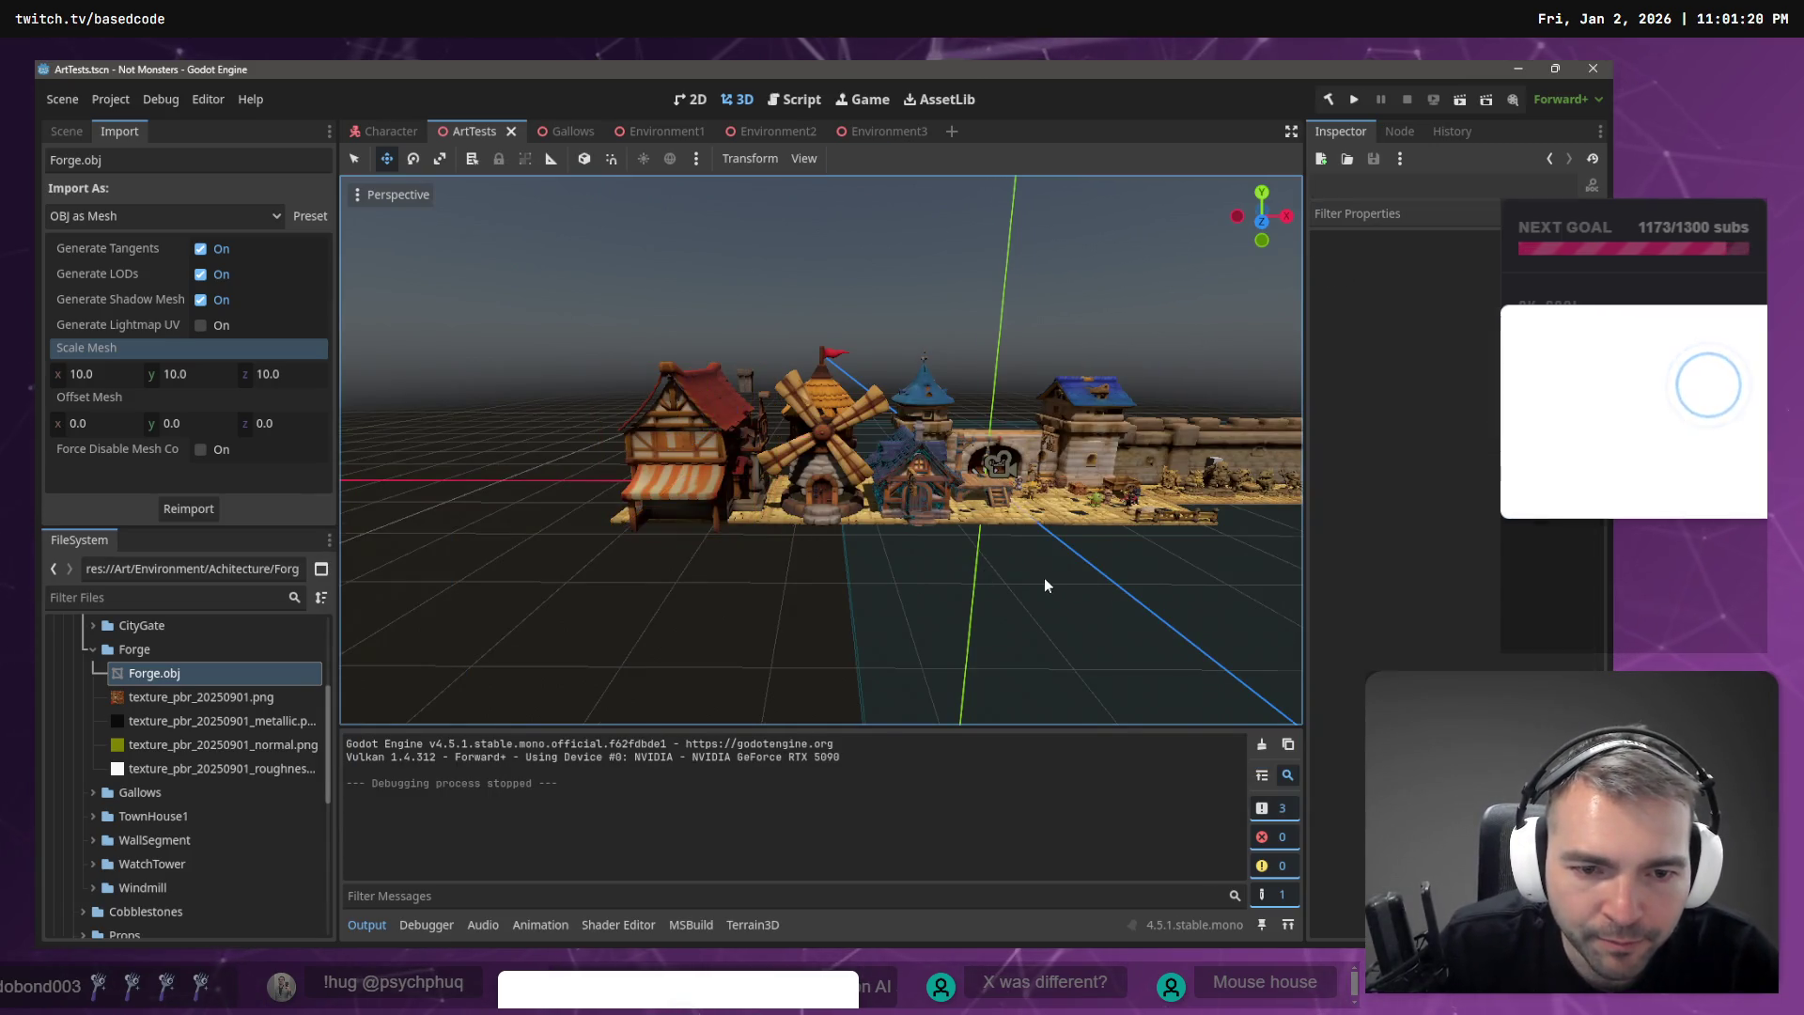
scroll(1039, 572, down, 5)
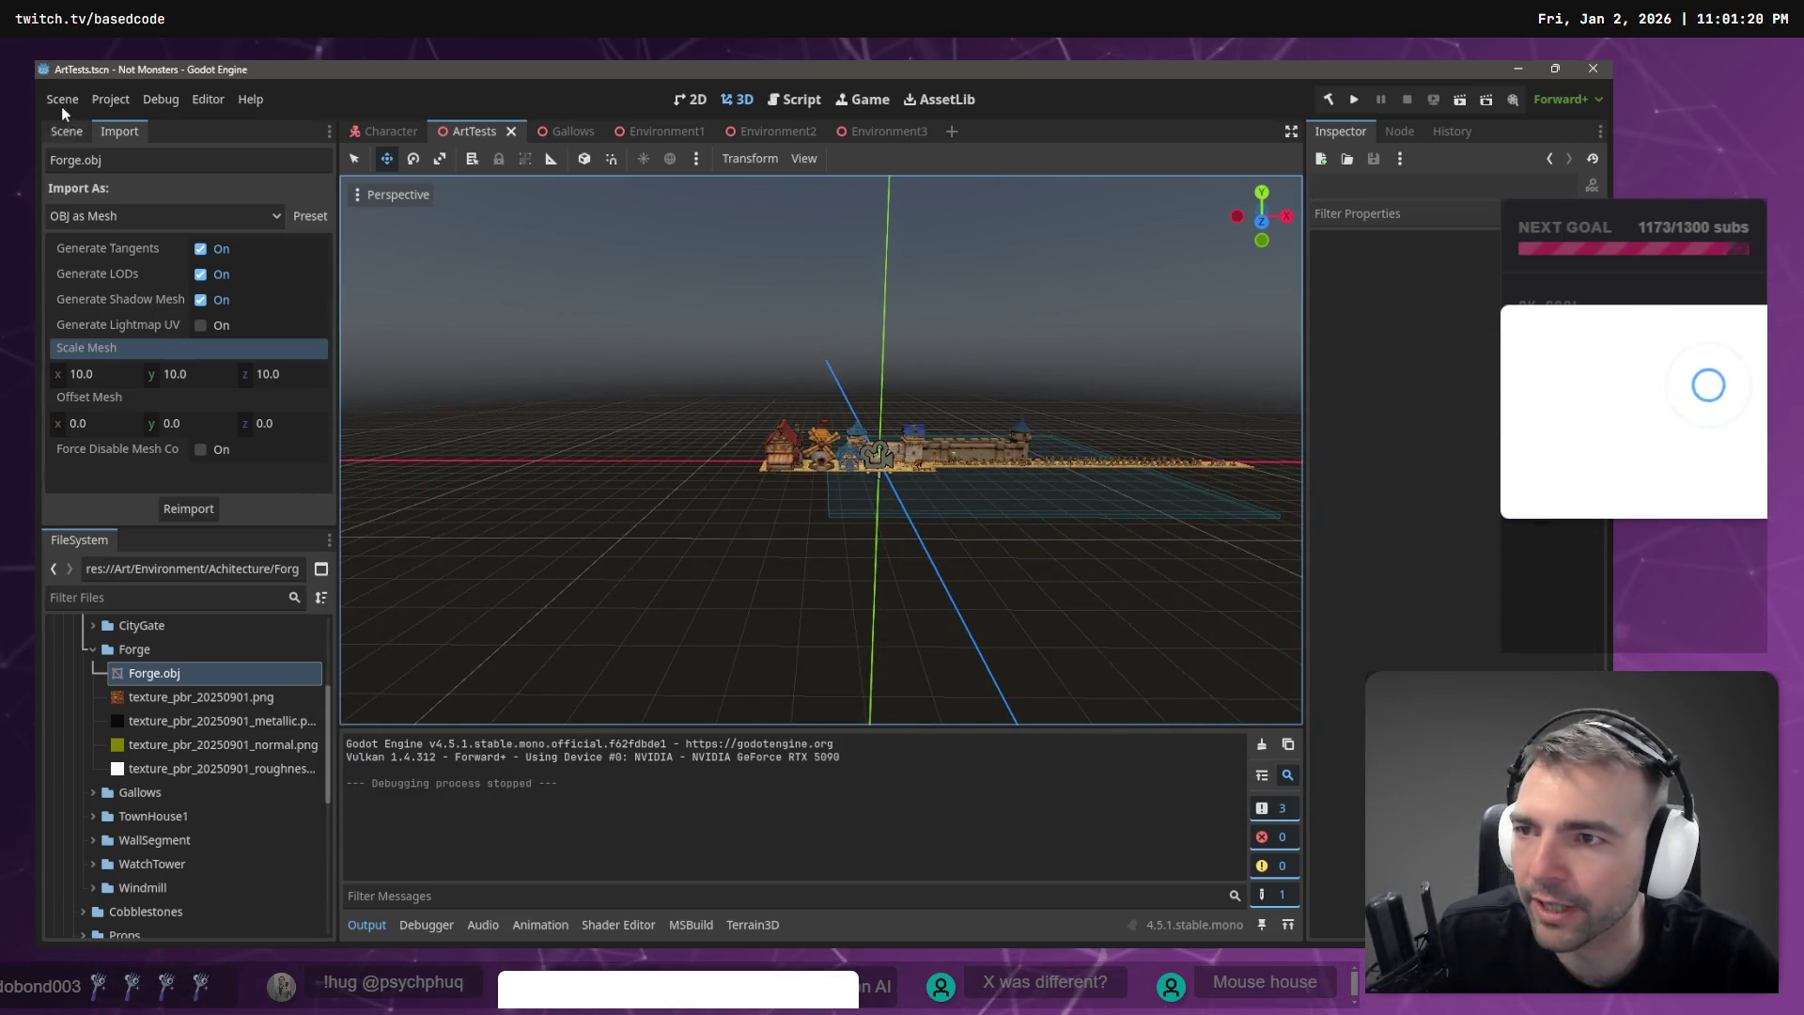
click(67, 131)
scroll(118, 257, up, 5)
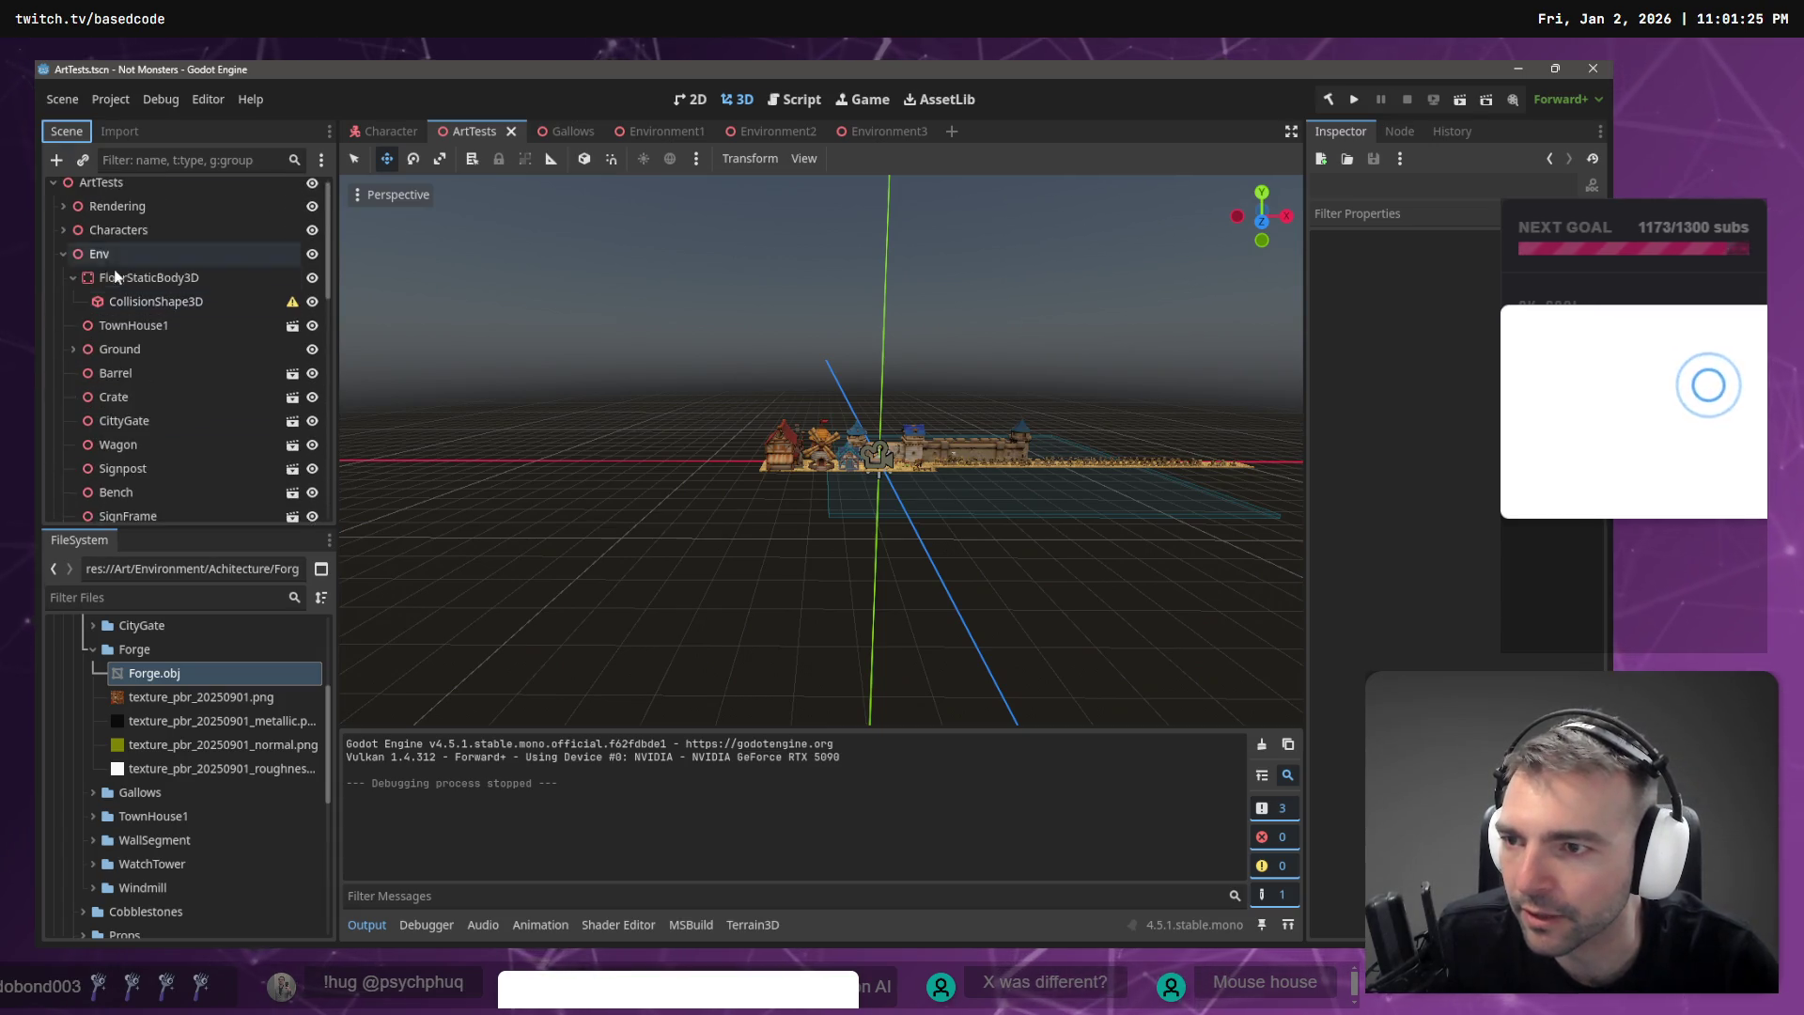
click(63, 262)
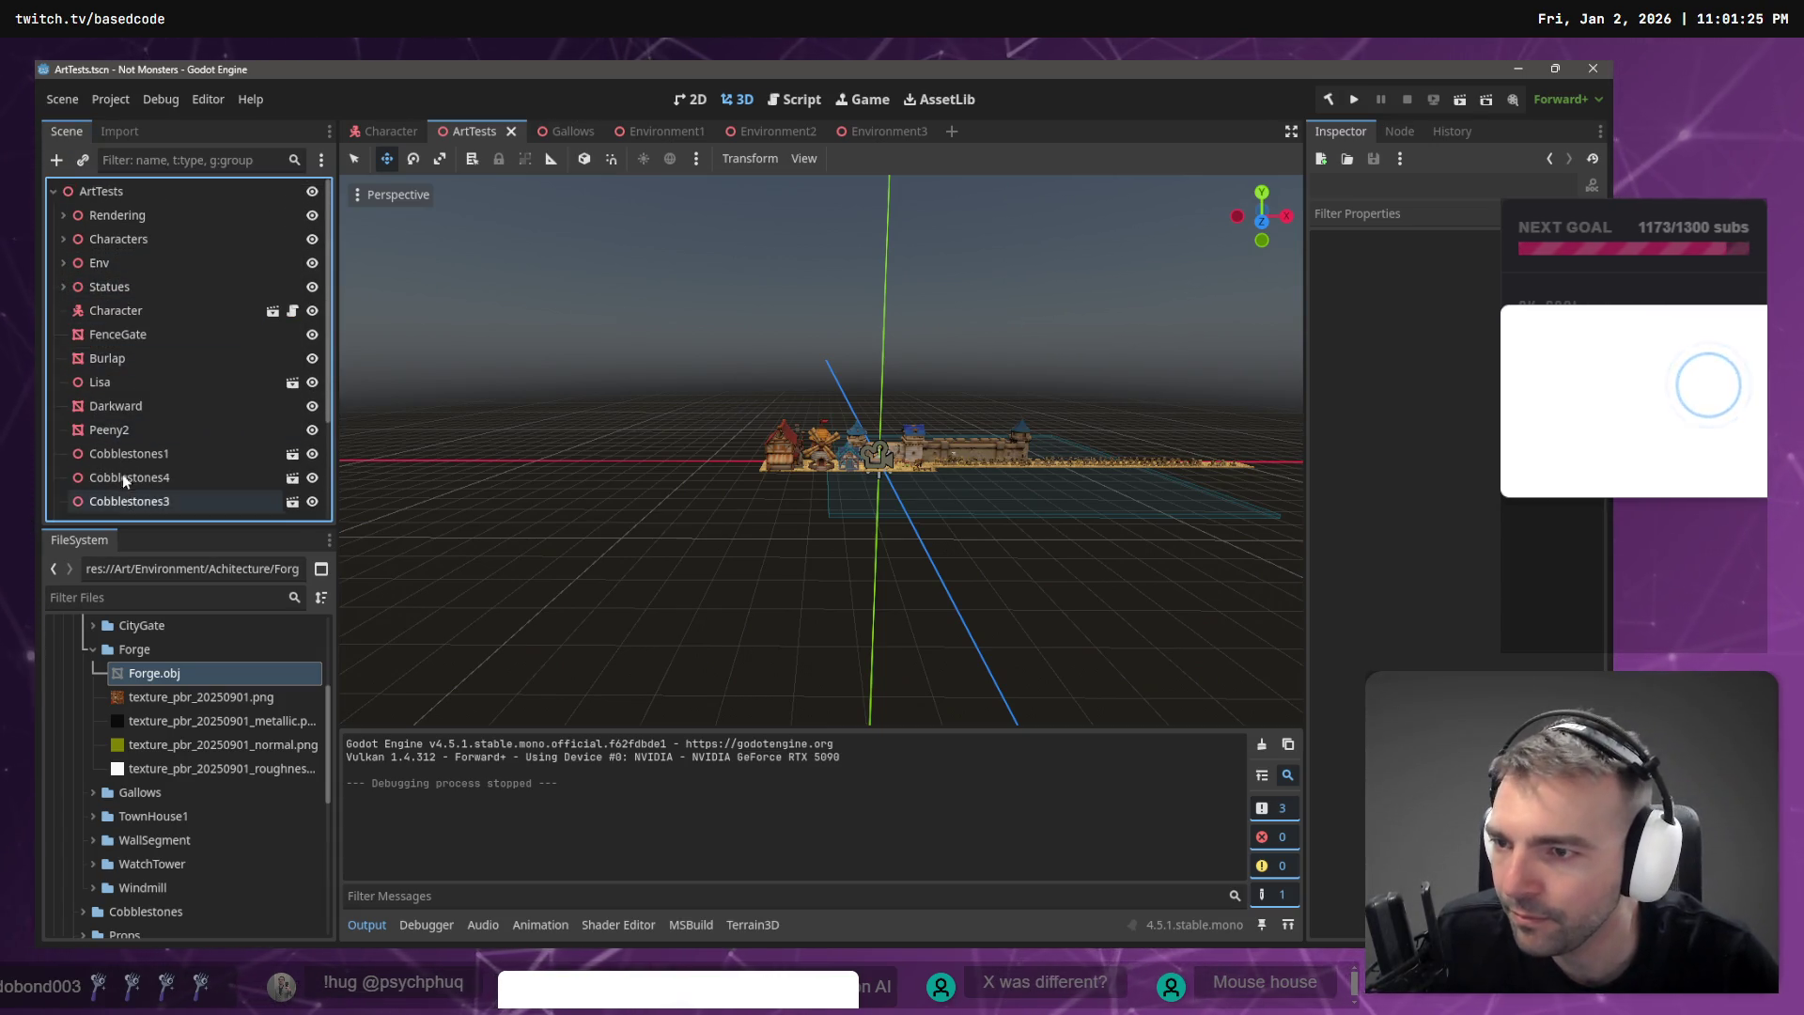
scroll(110, 460, down, 5)
scroll(116, 442, up, 5)
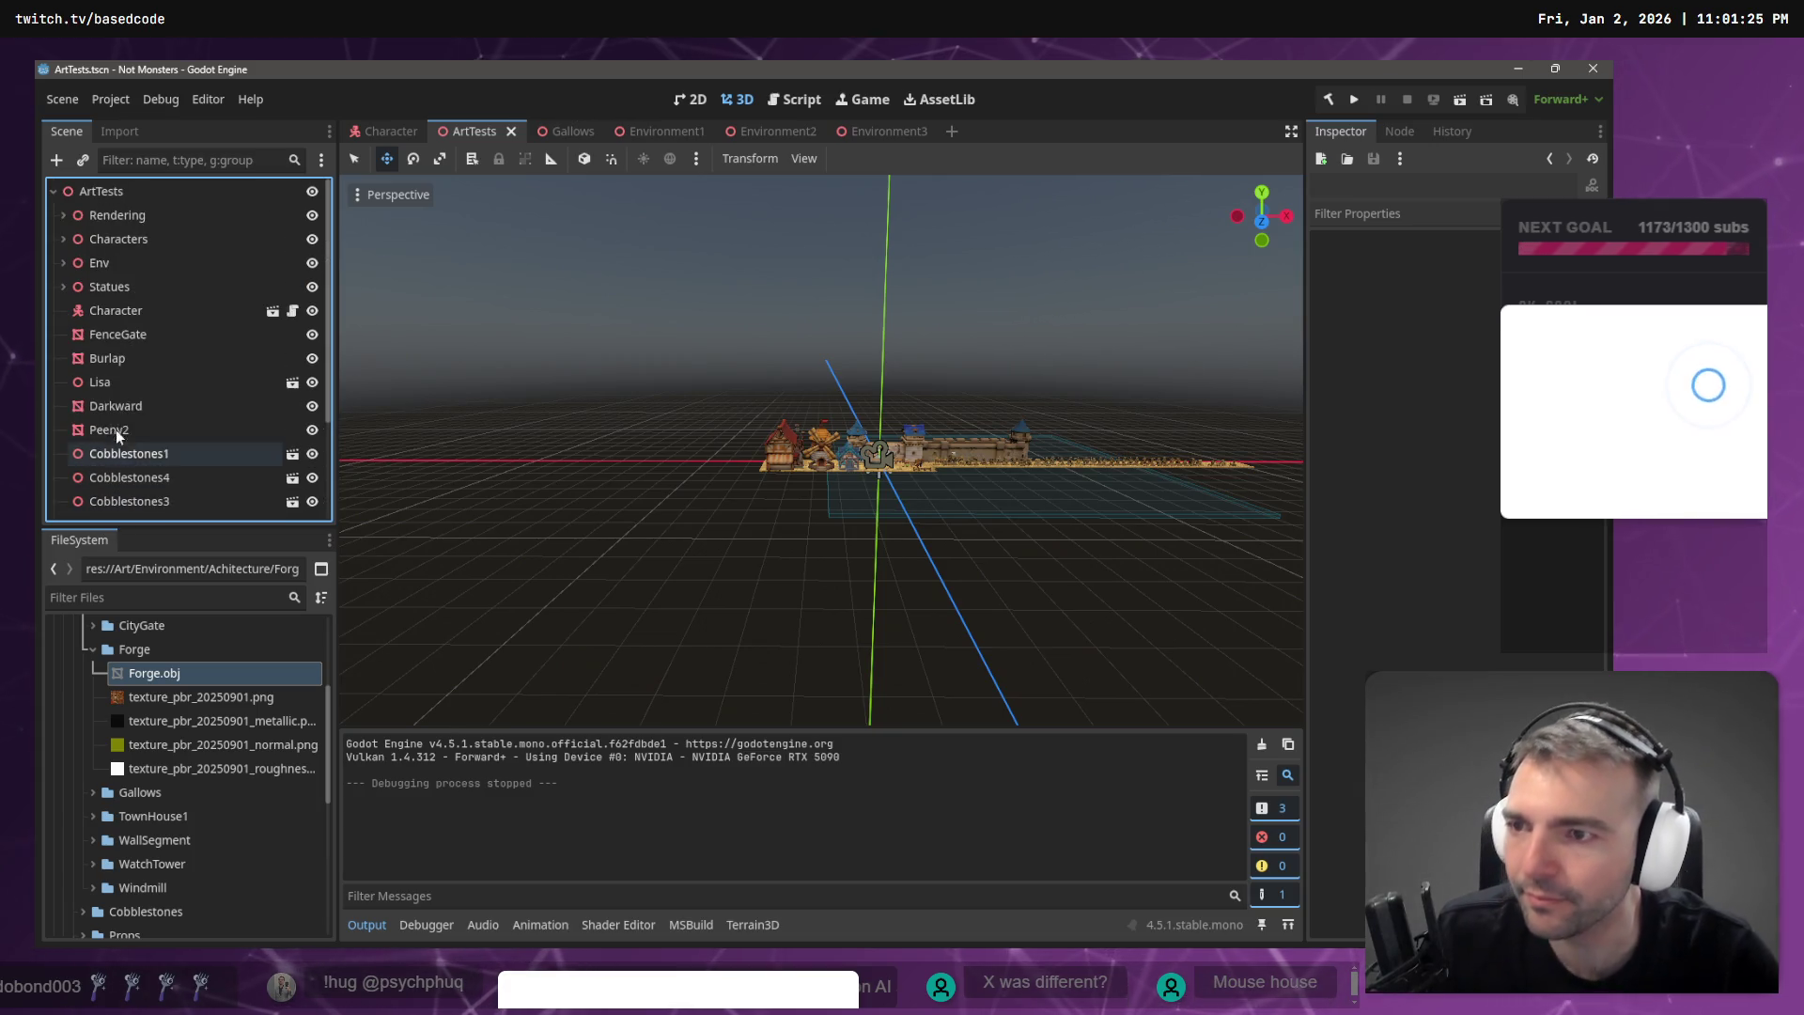
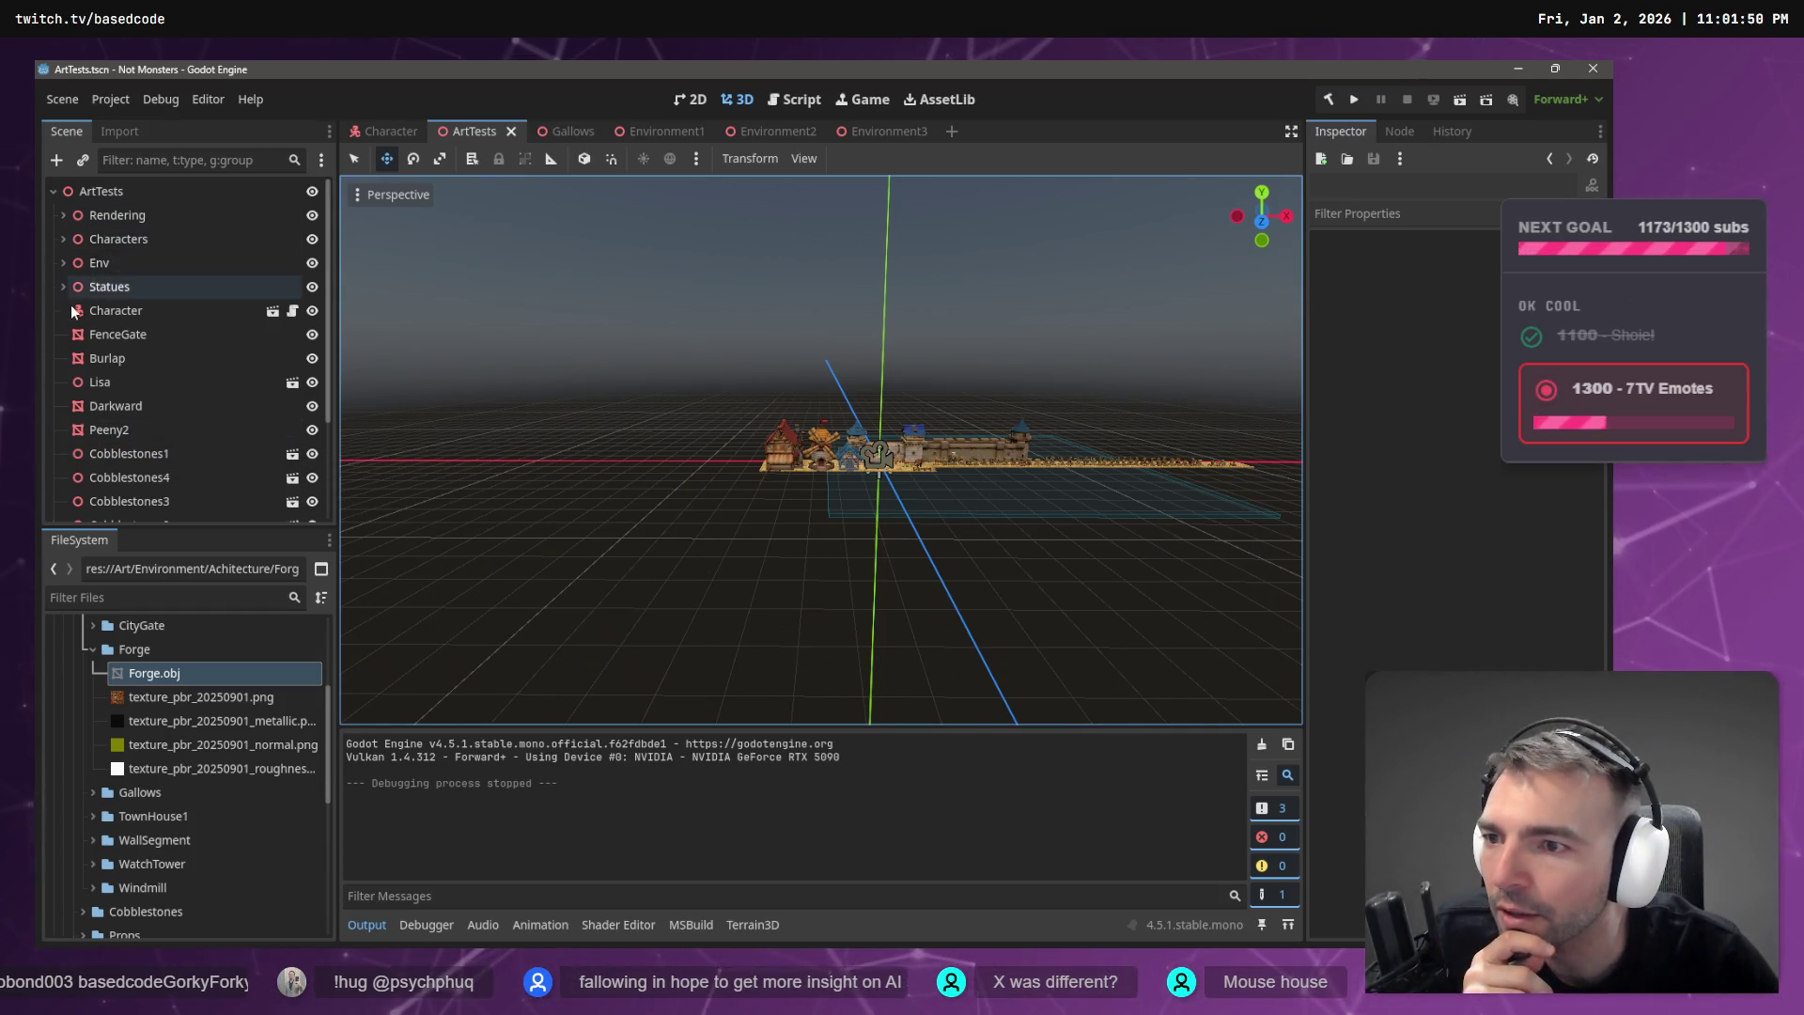
- Select FloorStaticBody3D under Env and move it left along X
scroll(70, 307, down, 3)
scroll(68, 301, up, 3)
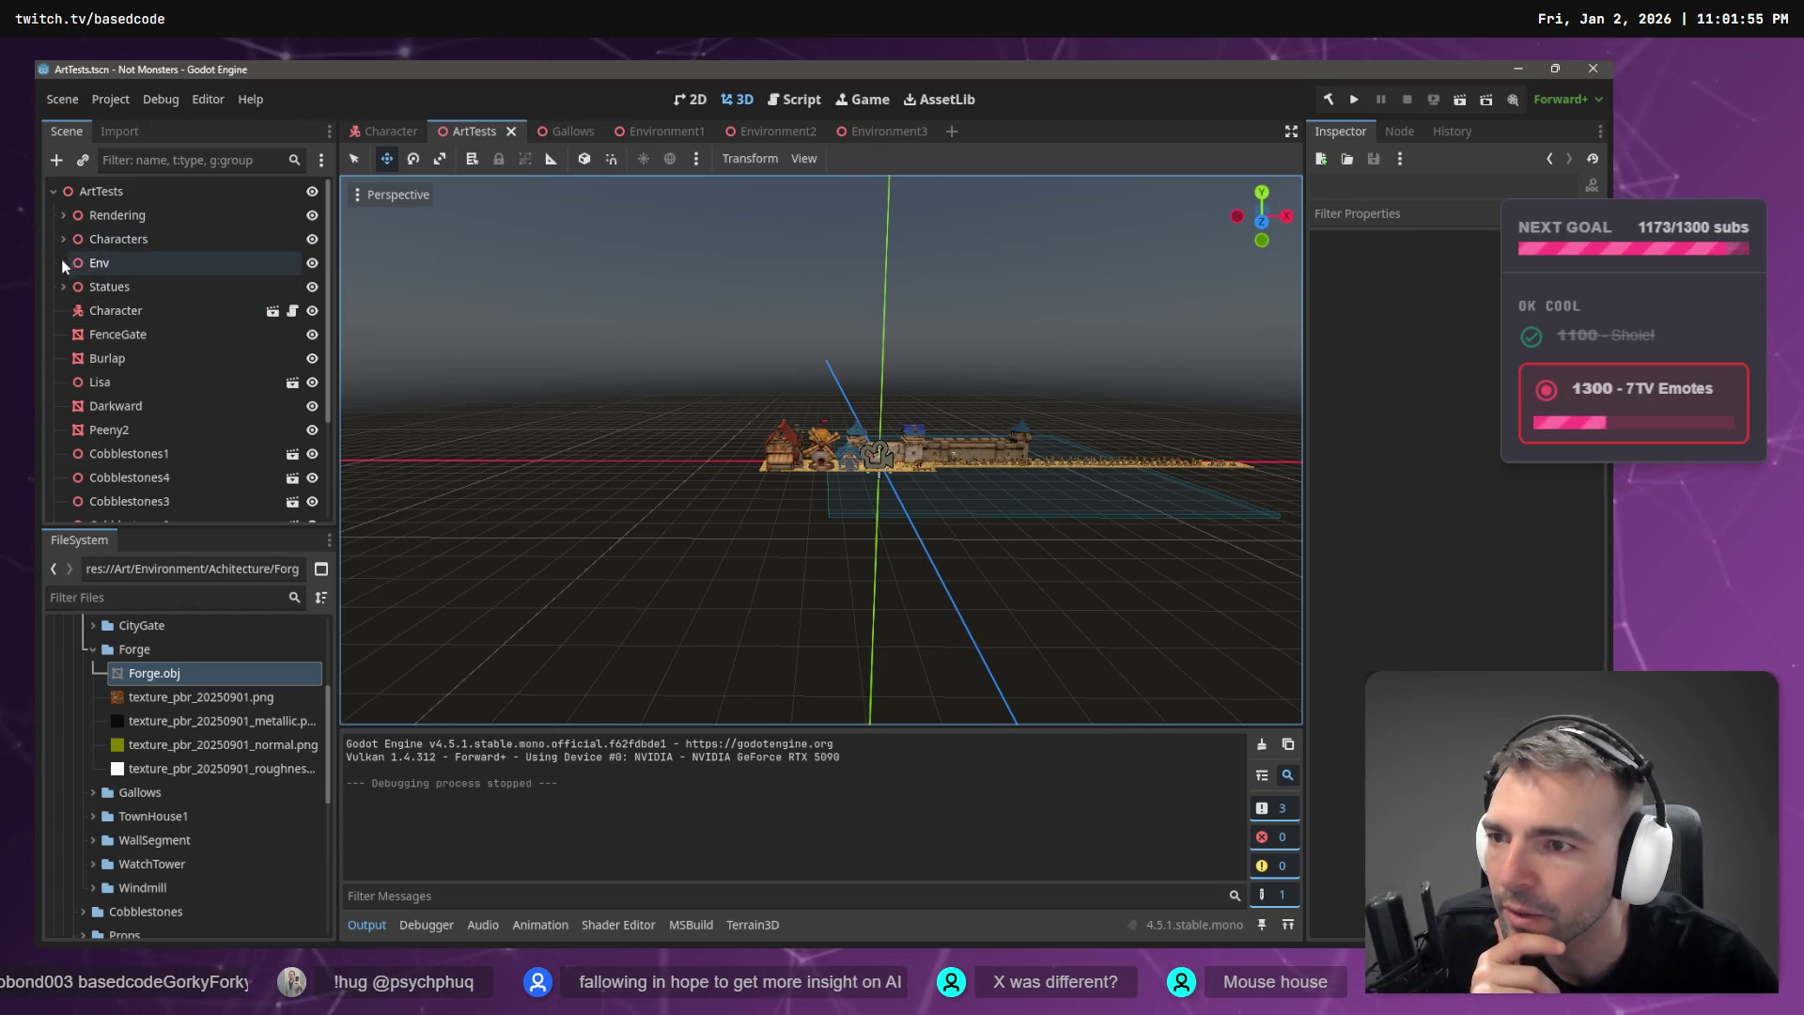
click(62, 262)
click(73, 284)
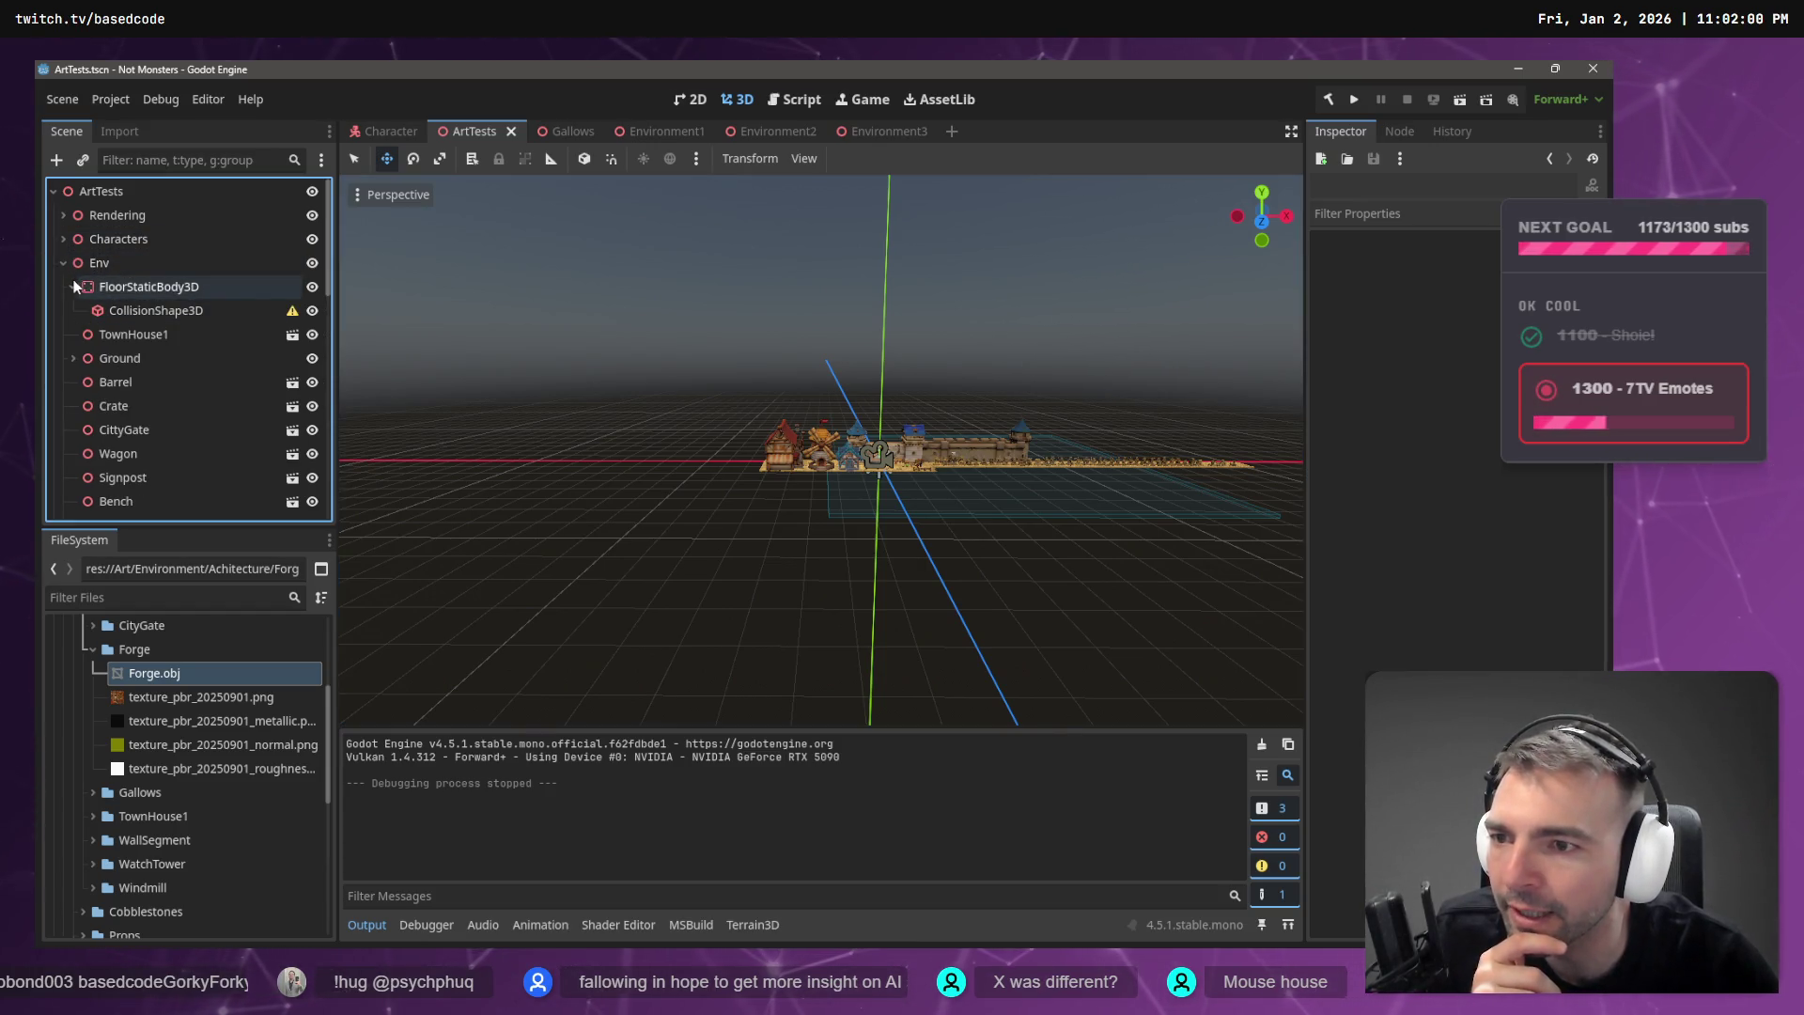
click(160, 287)
mouse_move(988, 470)
mouse_down()
mouse_move(810, 484)
mouse_move(843, 489)
mouse_up()
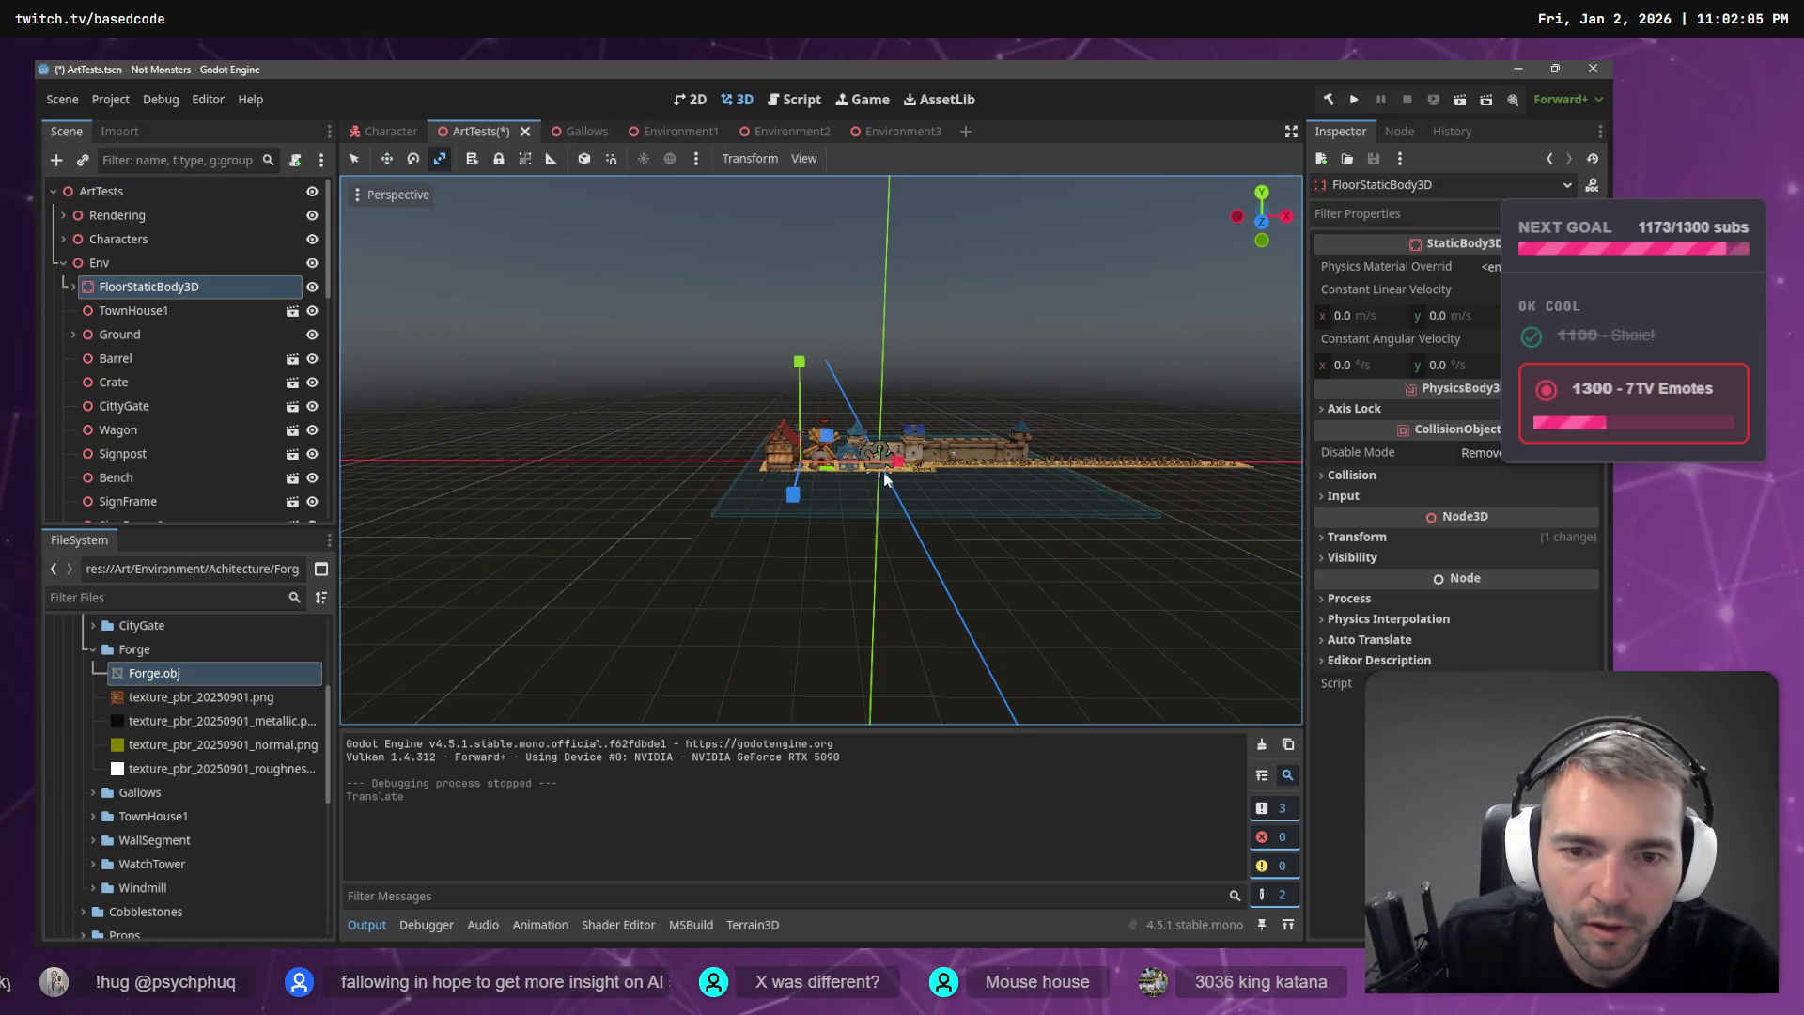
- Widen the floor's CollisionShape3D box on both sides along X and adjust its depth along Z
click(74, 286)
click(155, 310)
drag(1049, 464, 1241, 465)
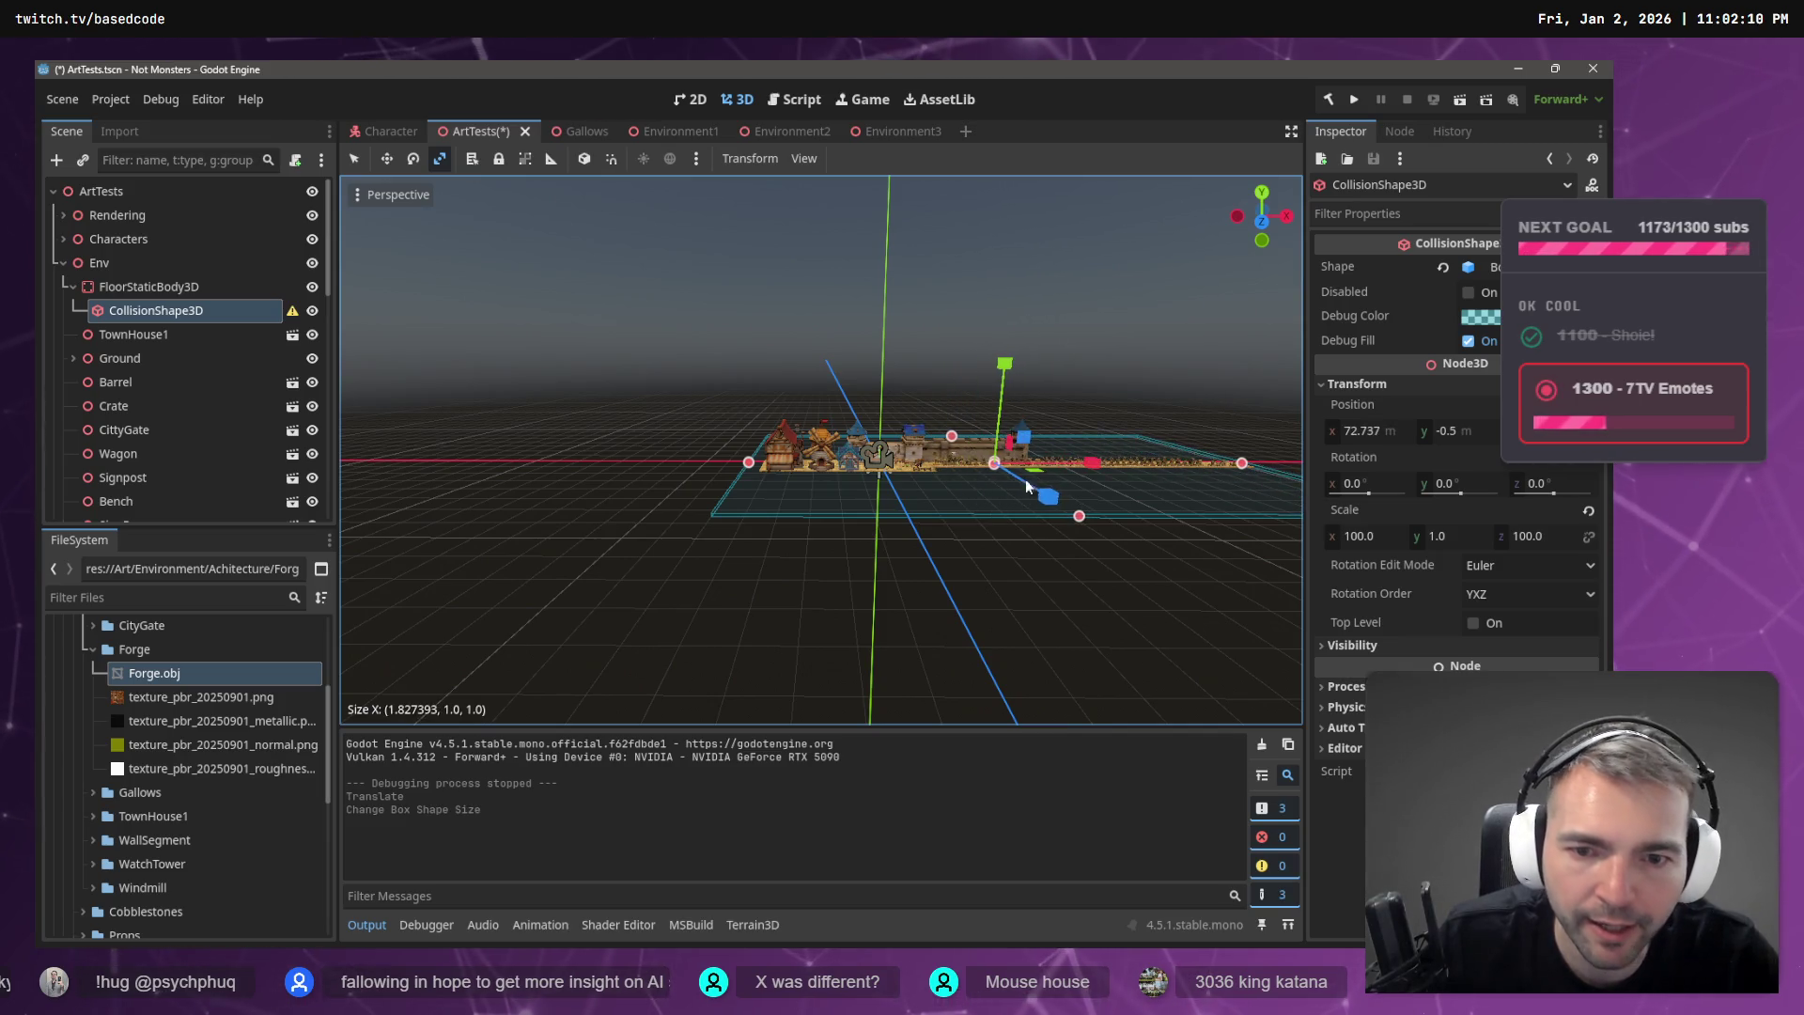
drag(748, 467, 541, 456)
drag(888, 515, 933, 627)
drag(832, 378, 849, 429)
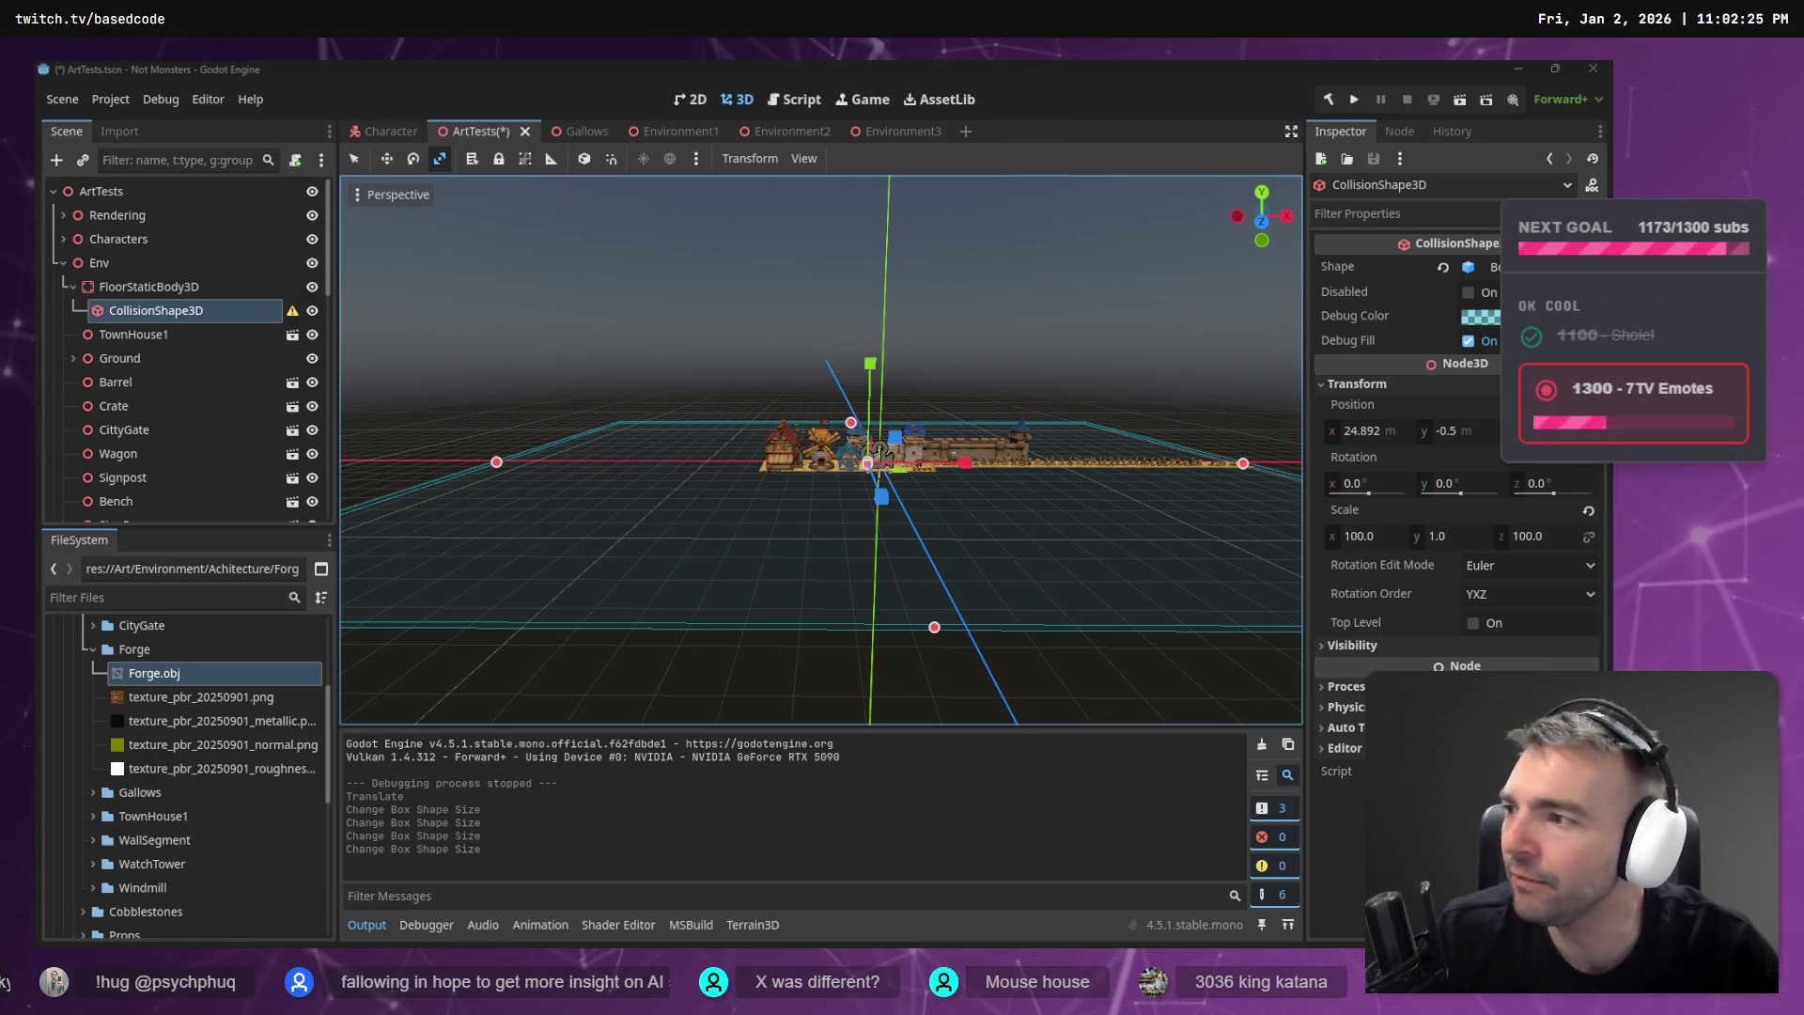
key(alt+Tab)
scroll(1013, 611, down, 5)
- Zoom to the Not Monsters logo, then scroll to the Architecture frame's Inn and Blacksmith spots
scroll(1012, 611, left, 5)
click(299, 751)
key(shift+2)
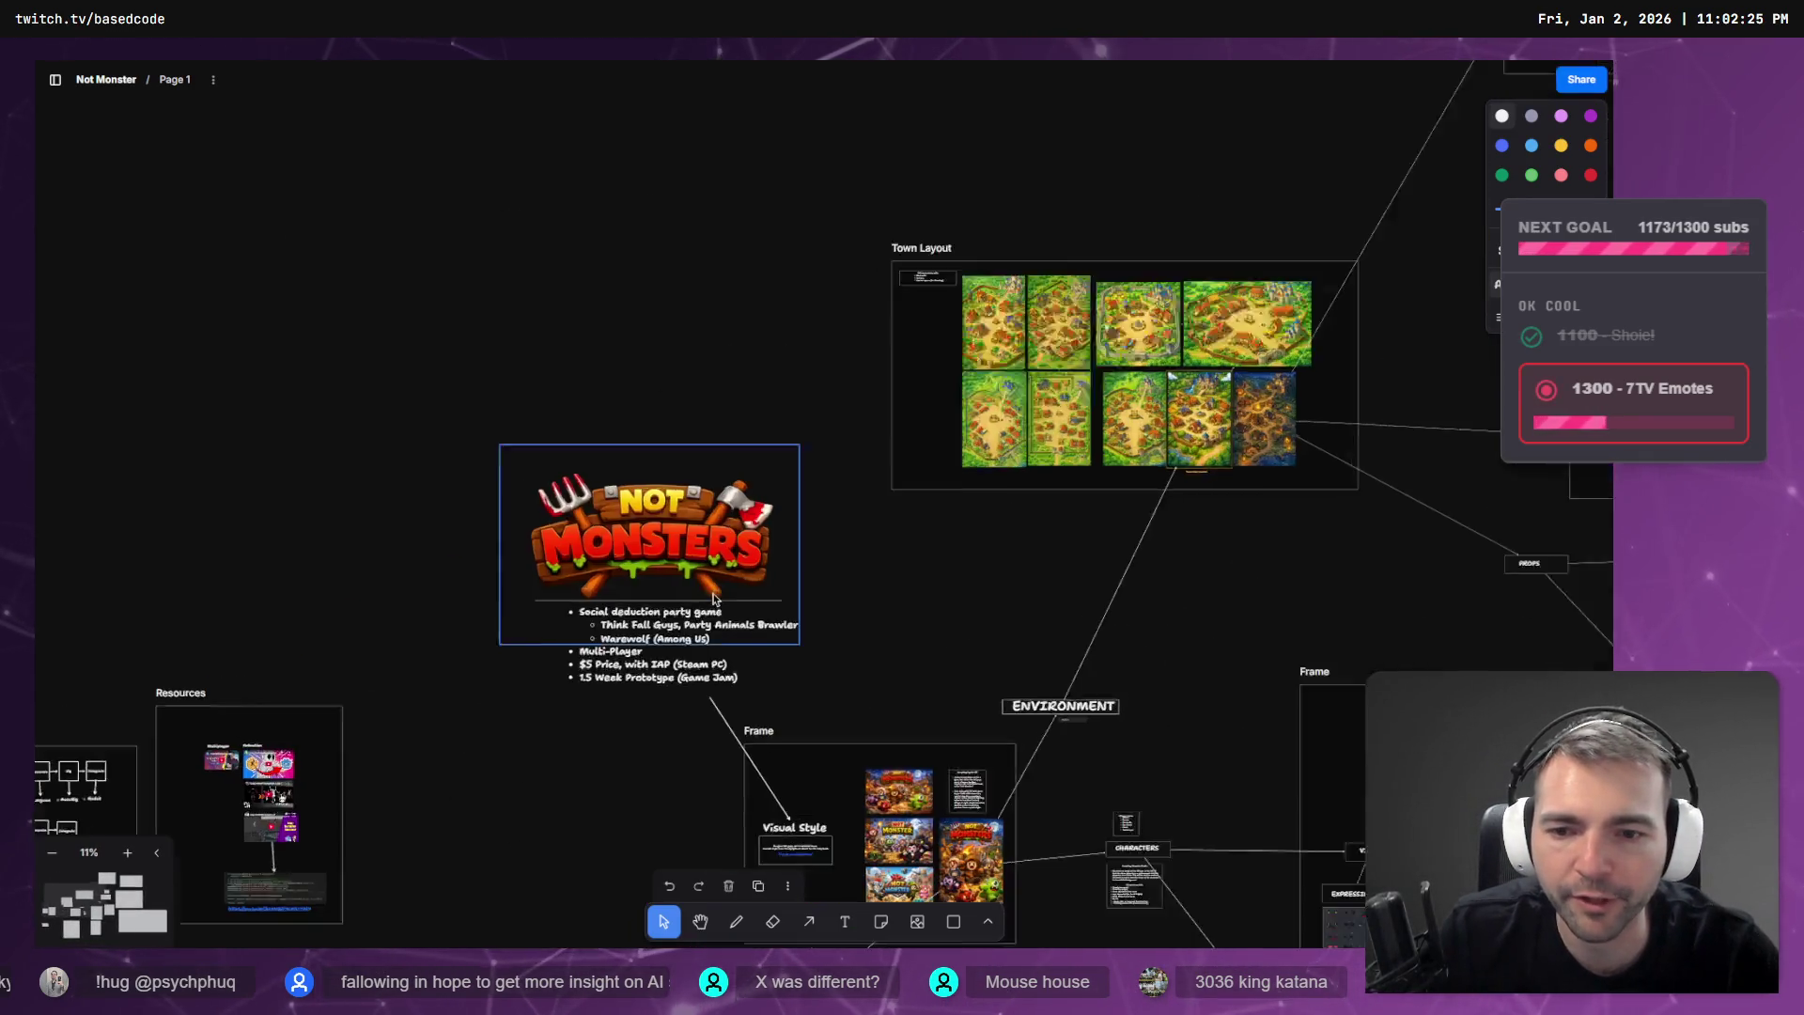
click(1463, 512)
scroll(1210, 495, down, 10)
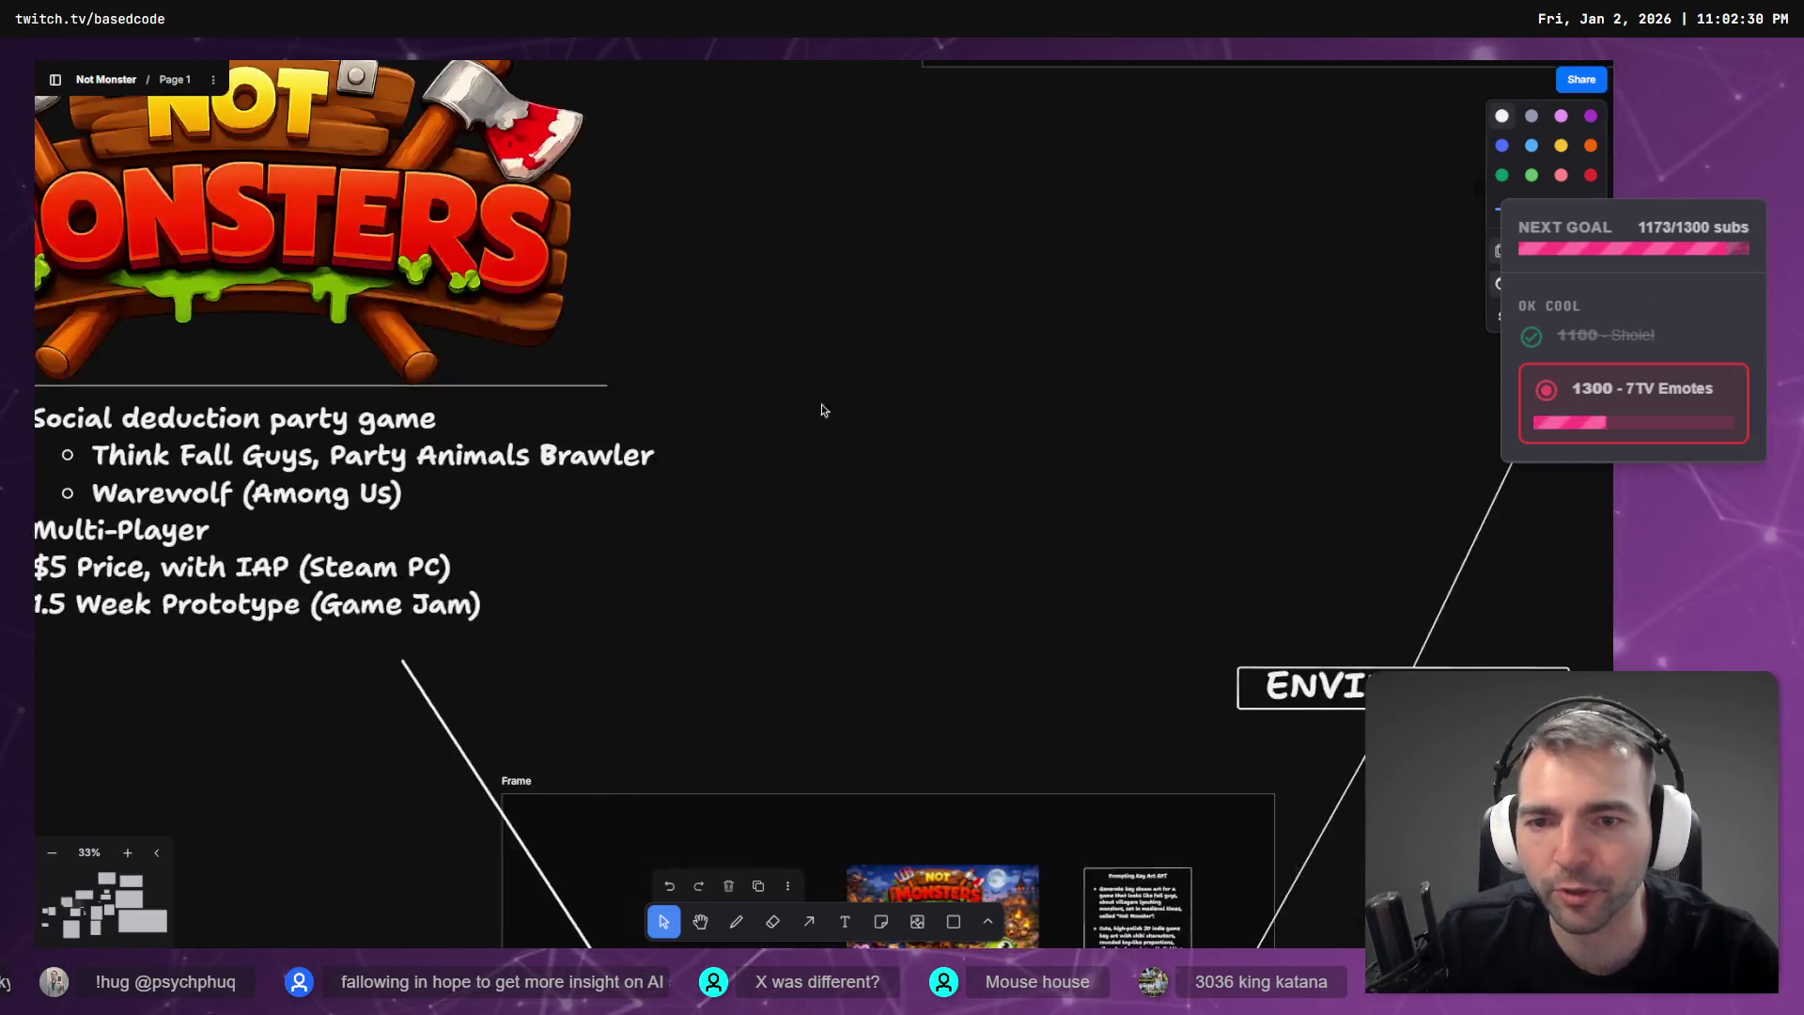
scroll(868, 543, up, 10)
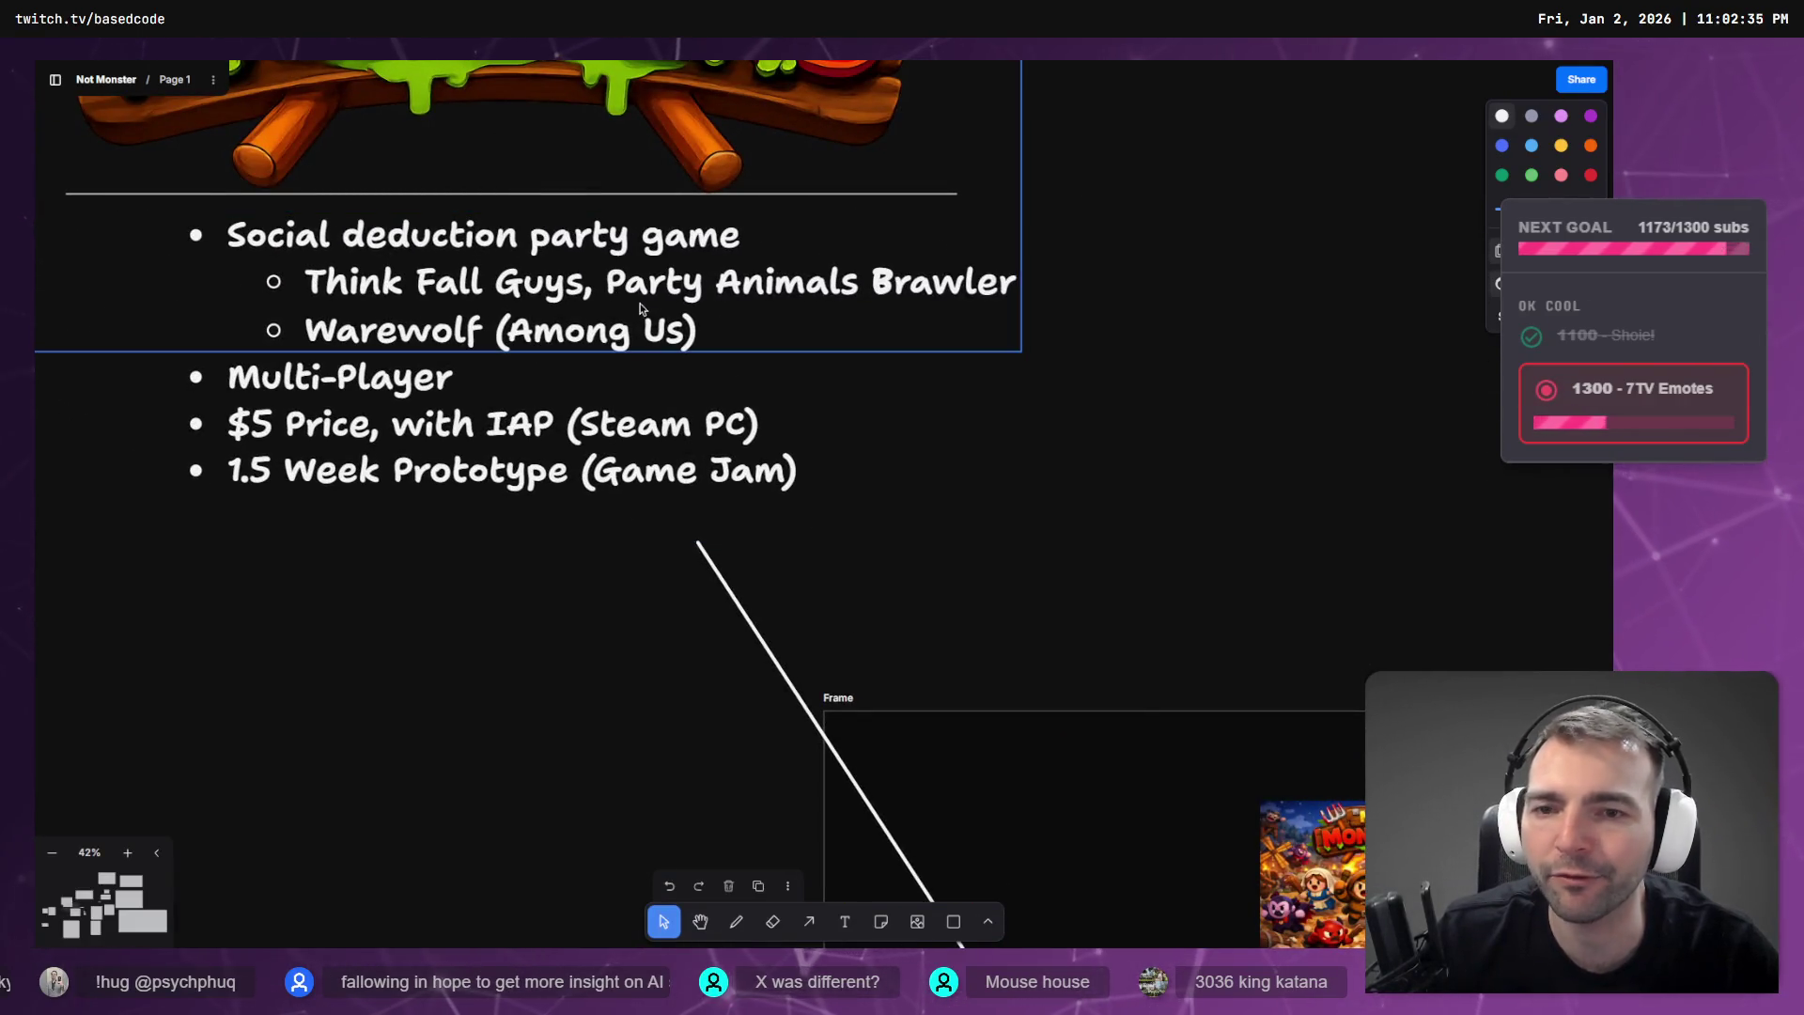
scroll(729, 193, down, 10)
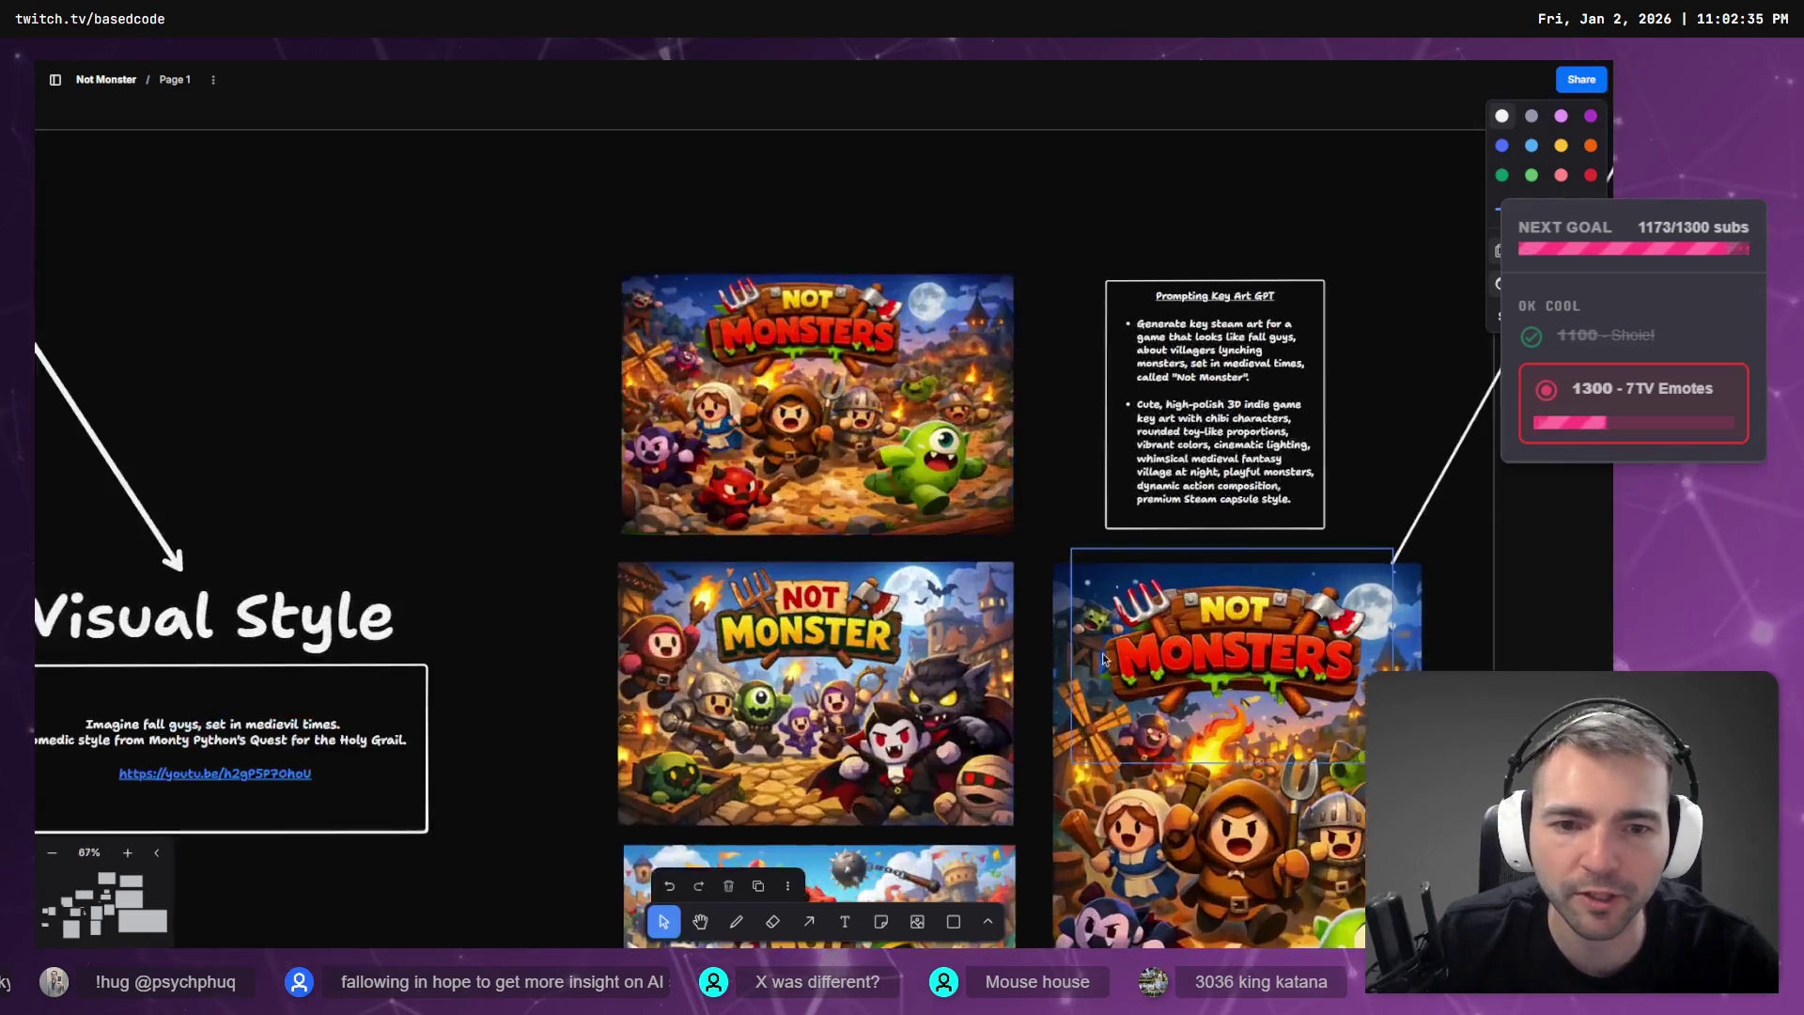
scroll(1171, 178, up, 3)
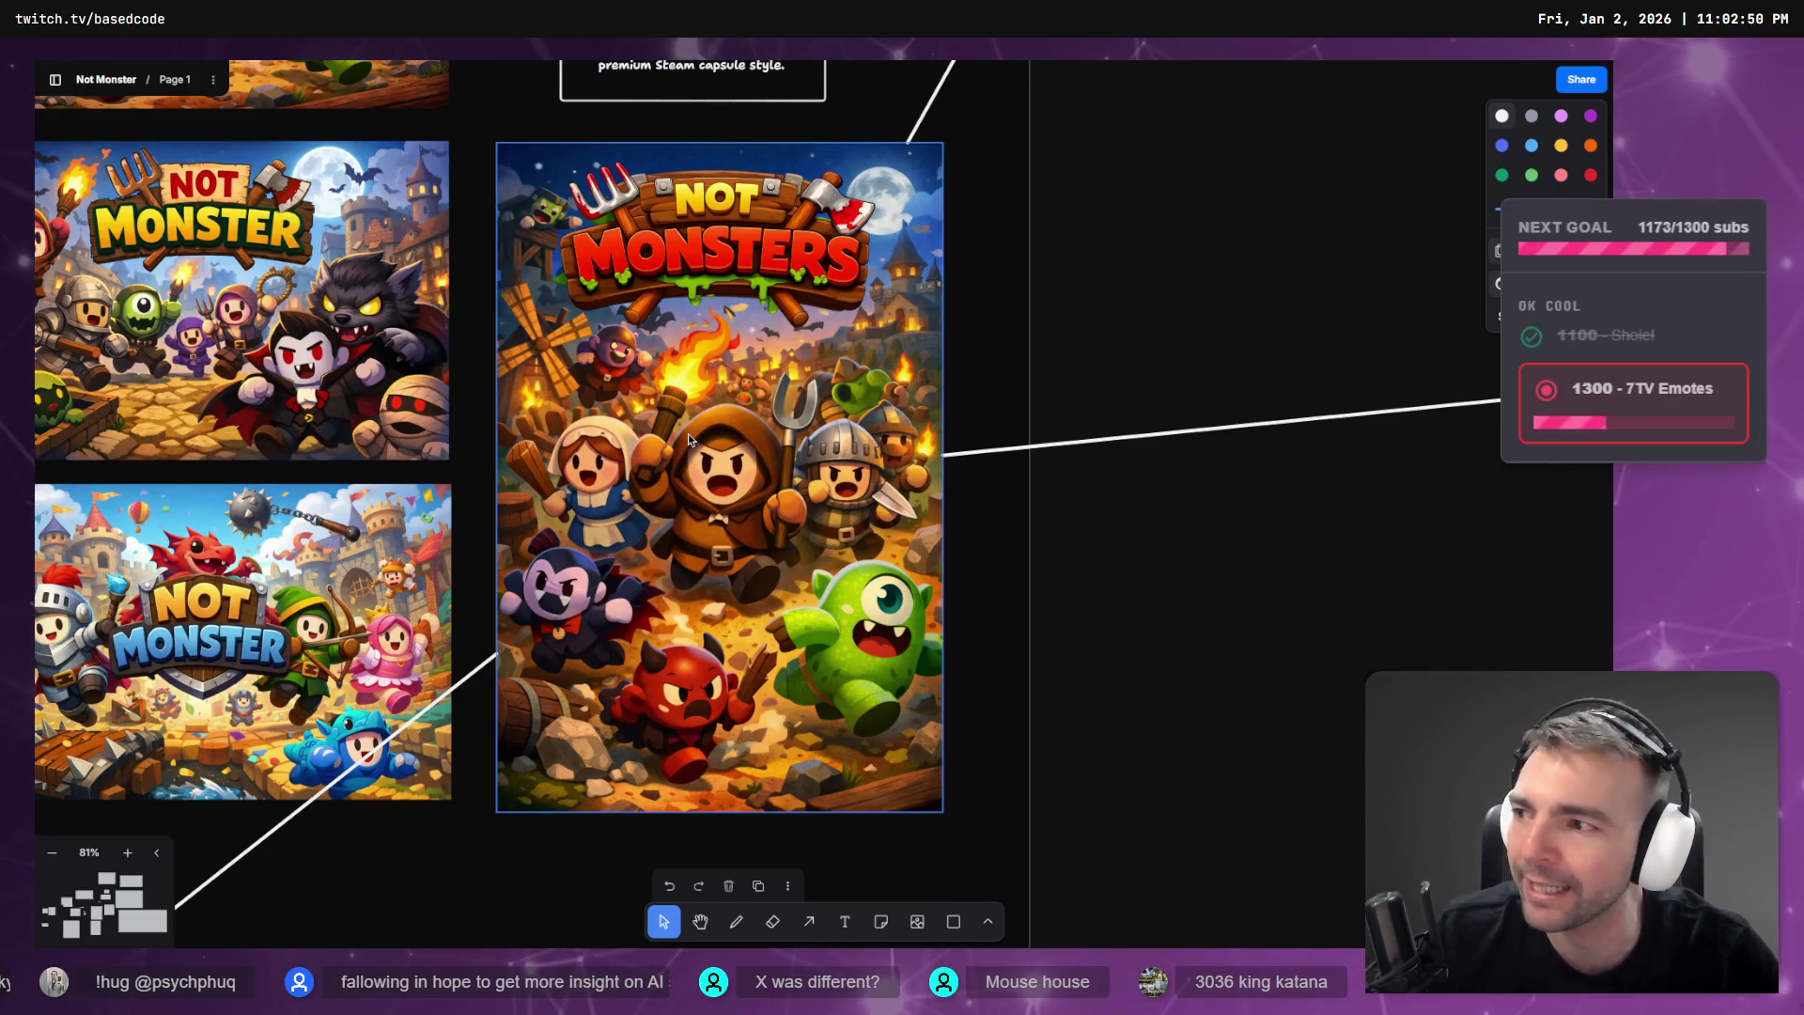
scroll(733, 499, down, 5)
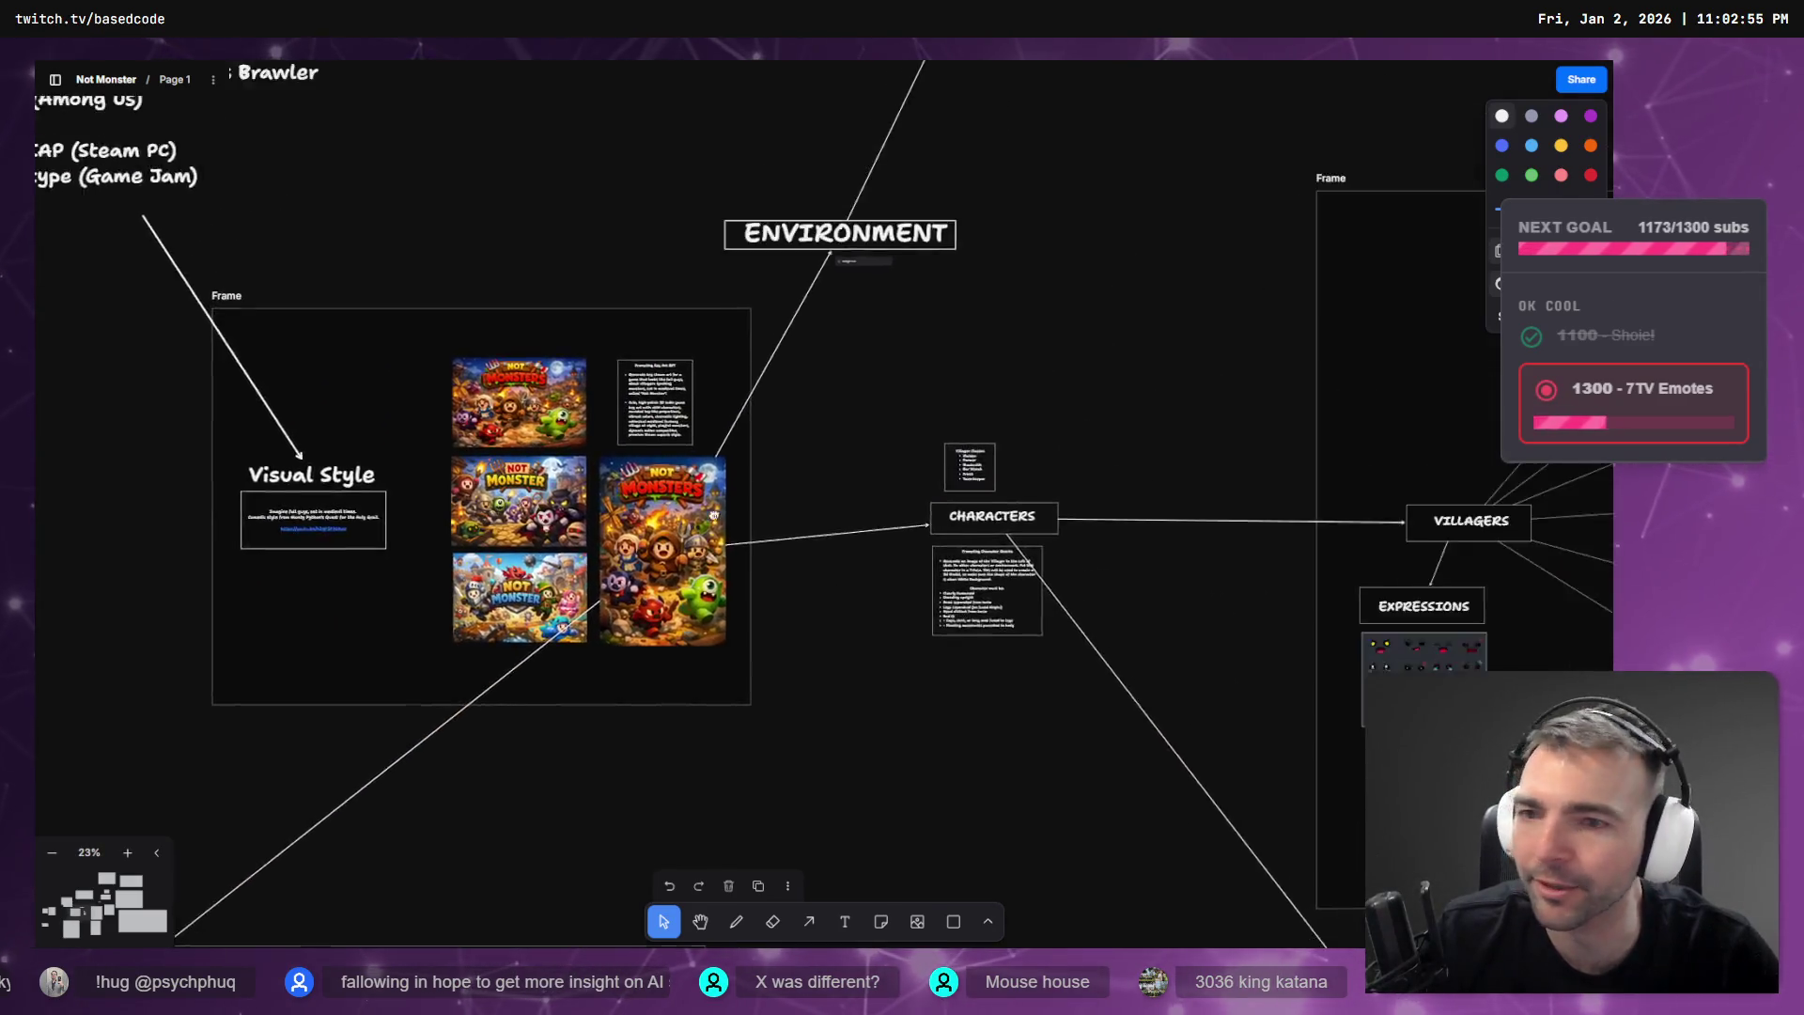
scroll(732, 499, up, 5)
scroll(905, 362, down, 5)
scroll(983, 286, up, 10)
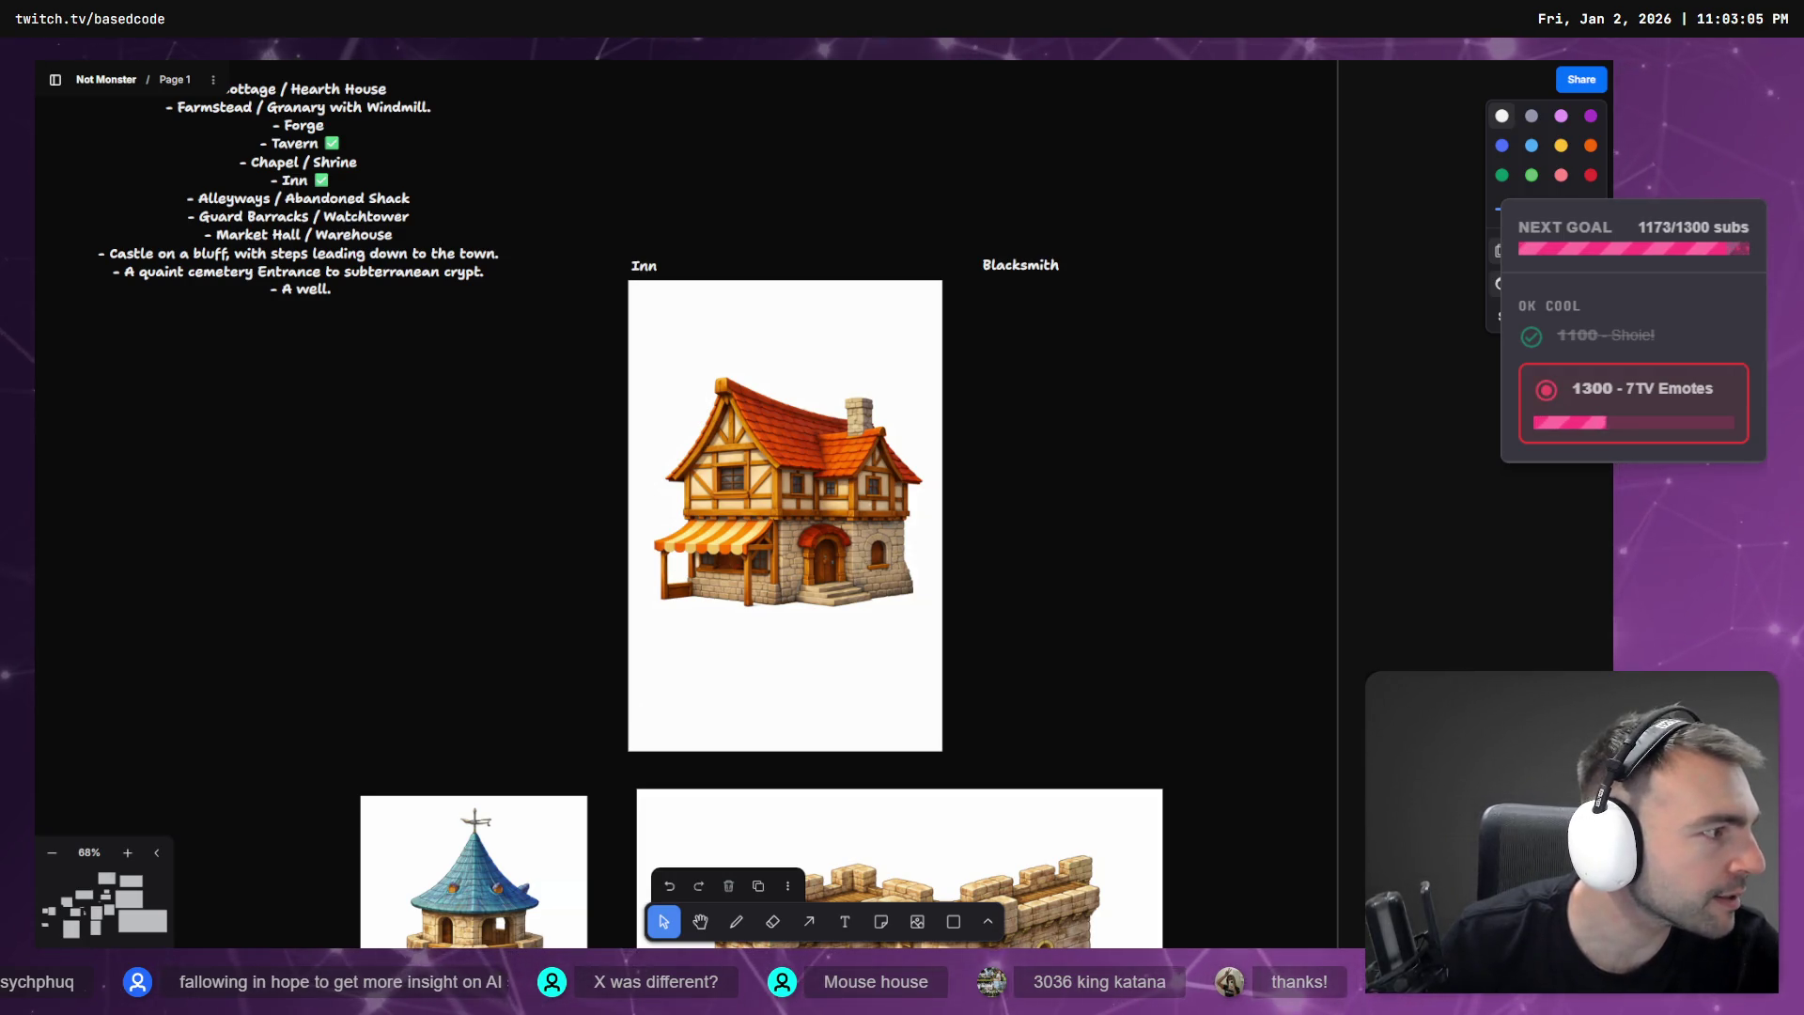
- Copy ChatGPT's blacksmith house image and paste it onto the tldraw board
key(alt+Tab)
click(726, 481)
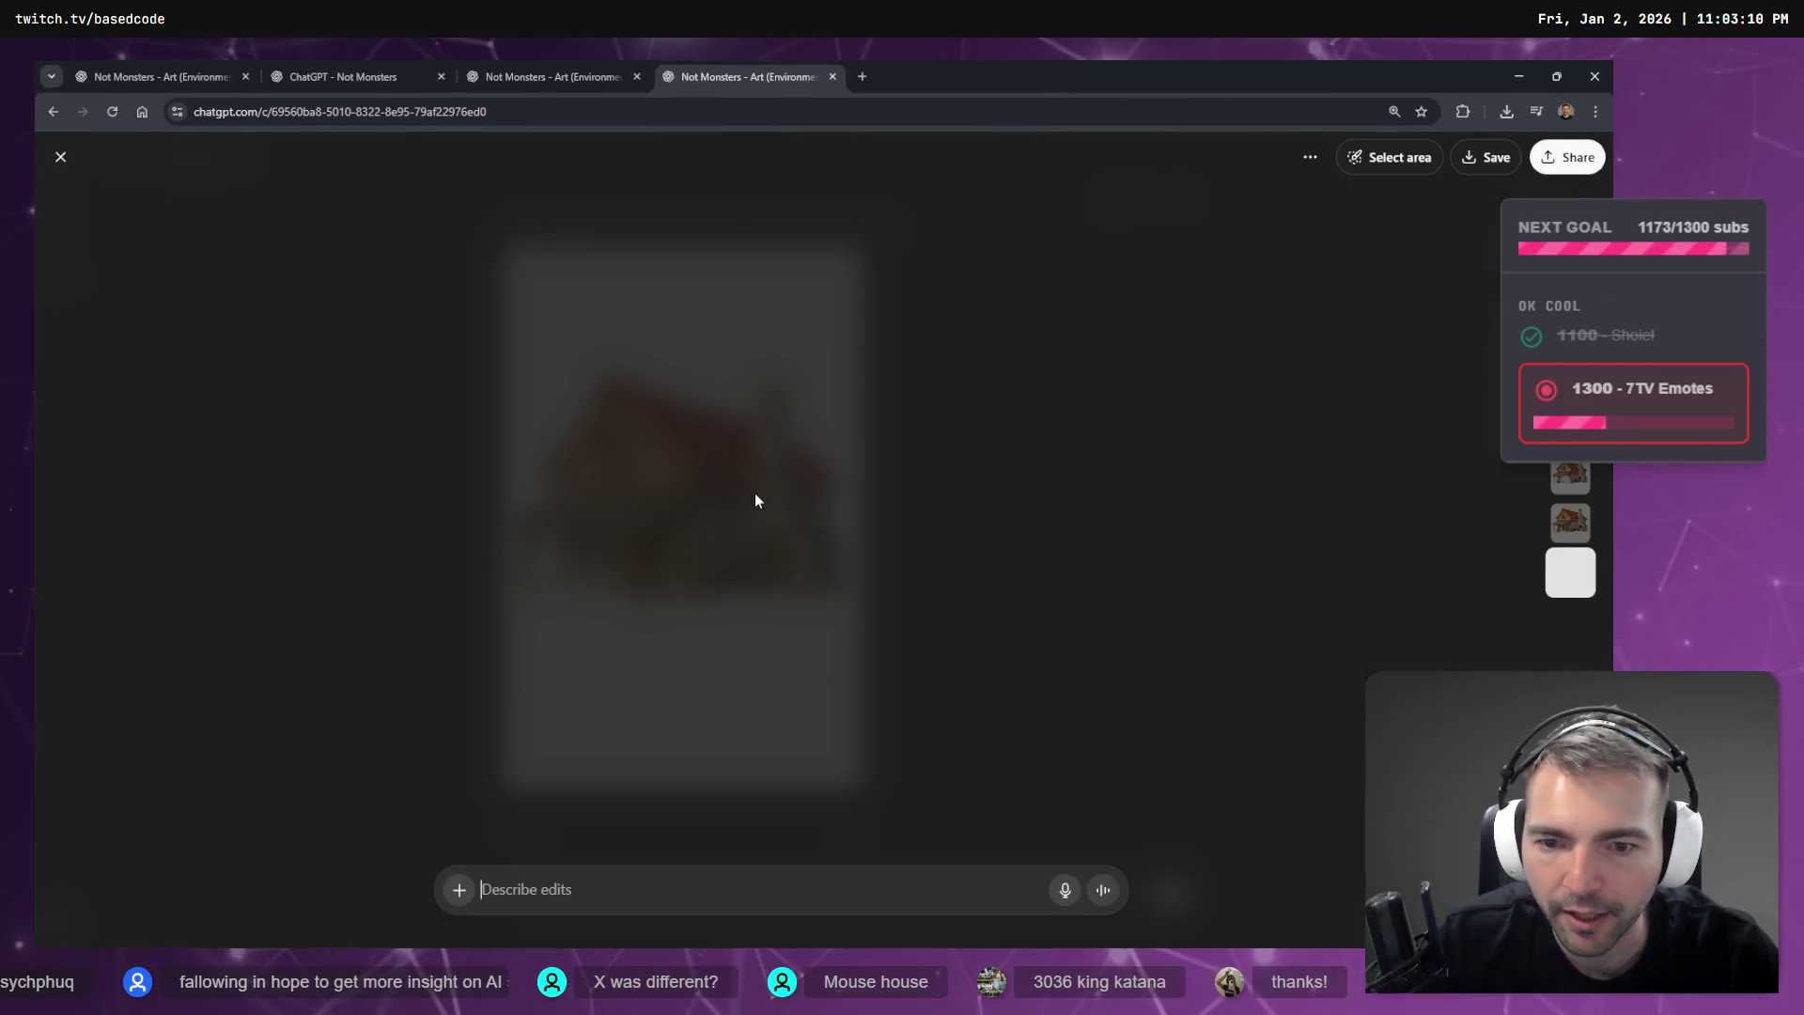
right_click(776, 525)
click(828, 593)
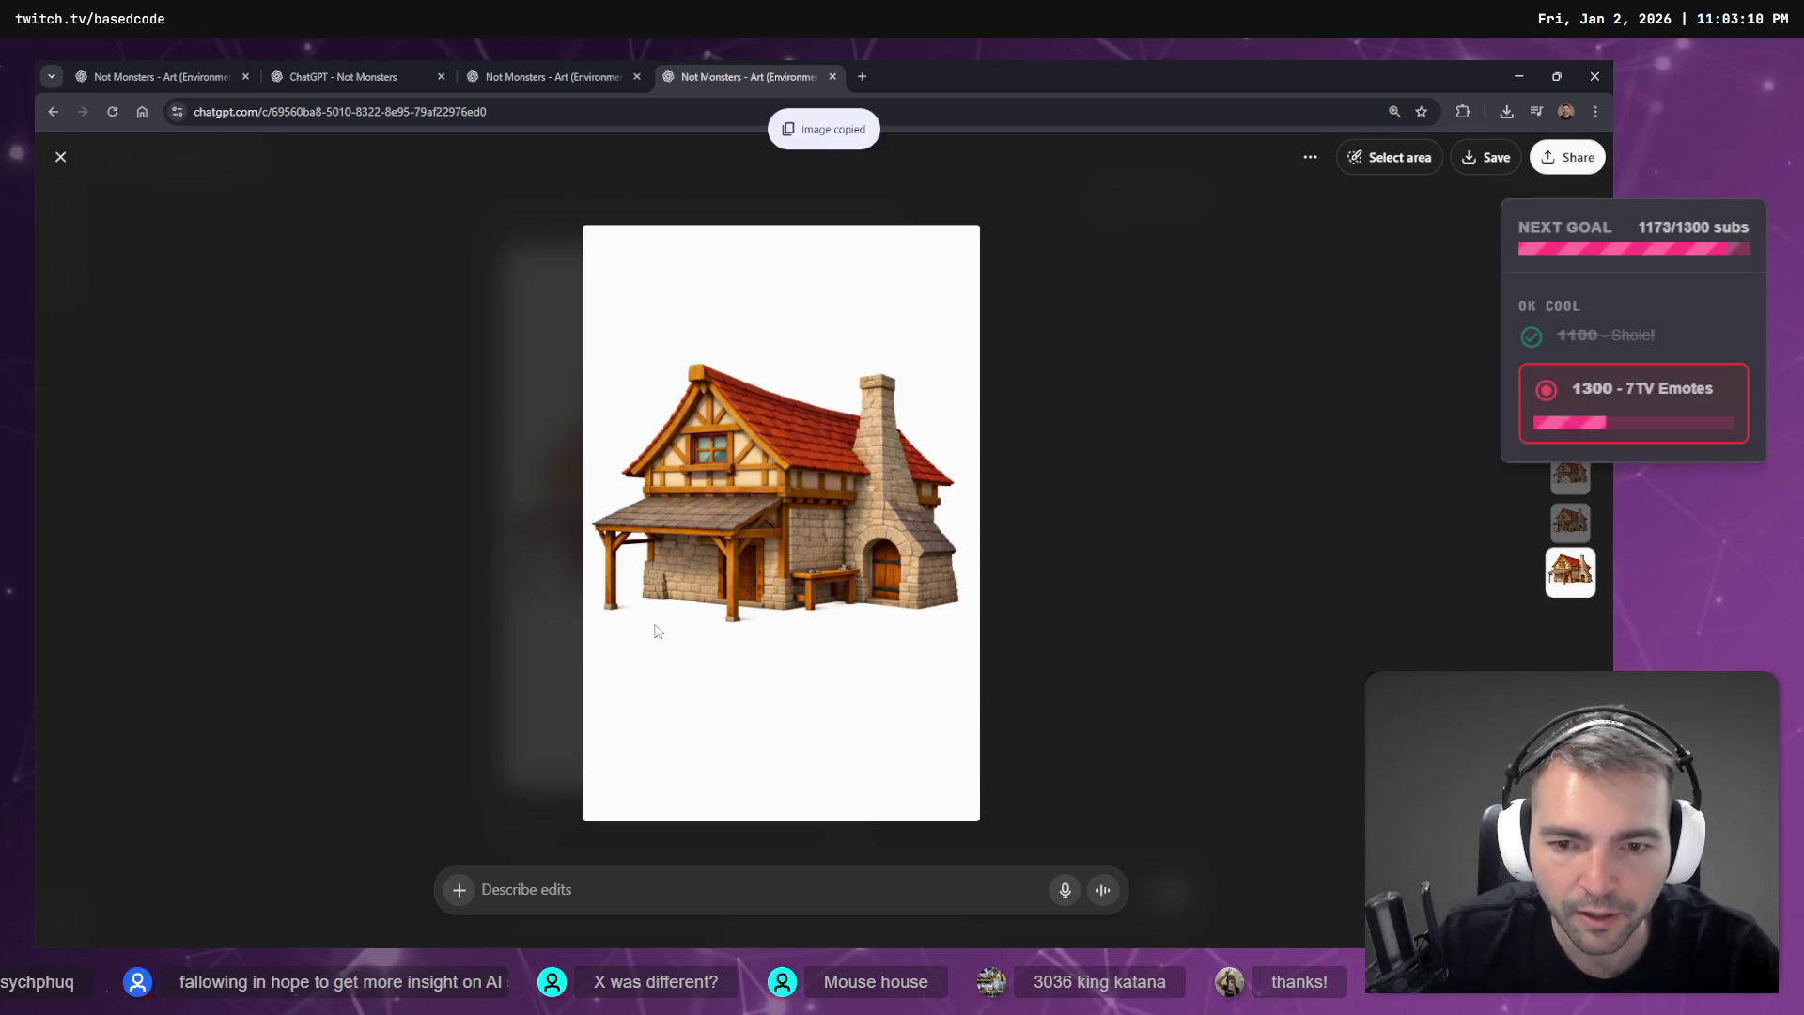
key(alt+Tab)
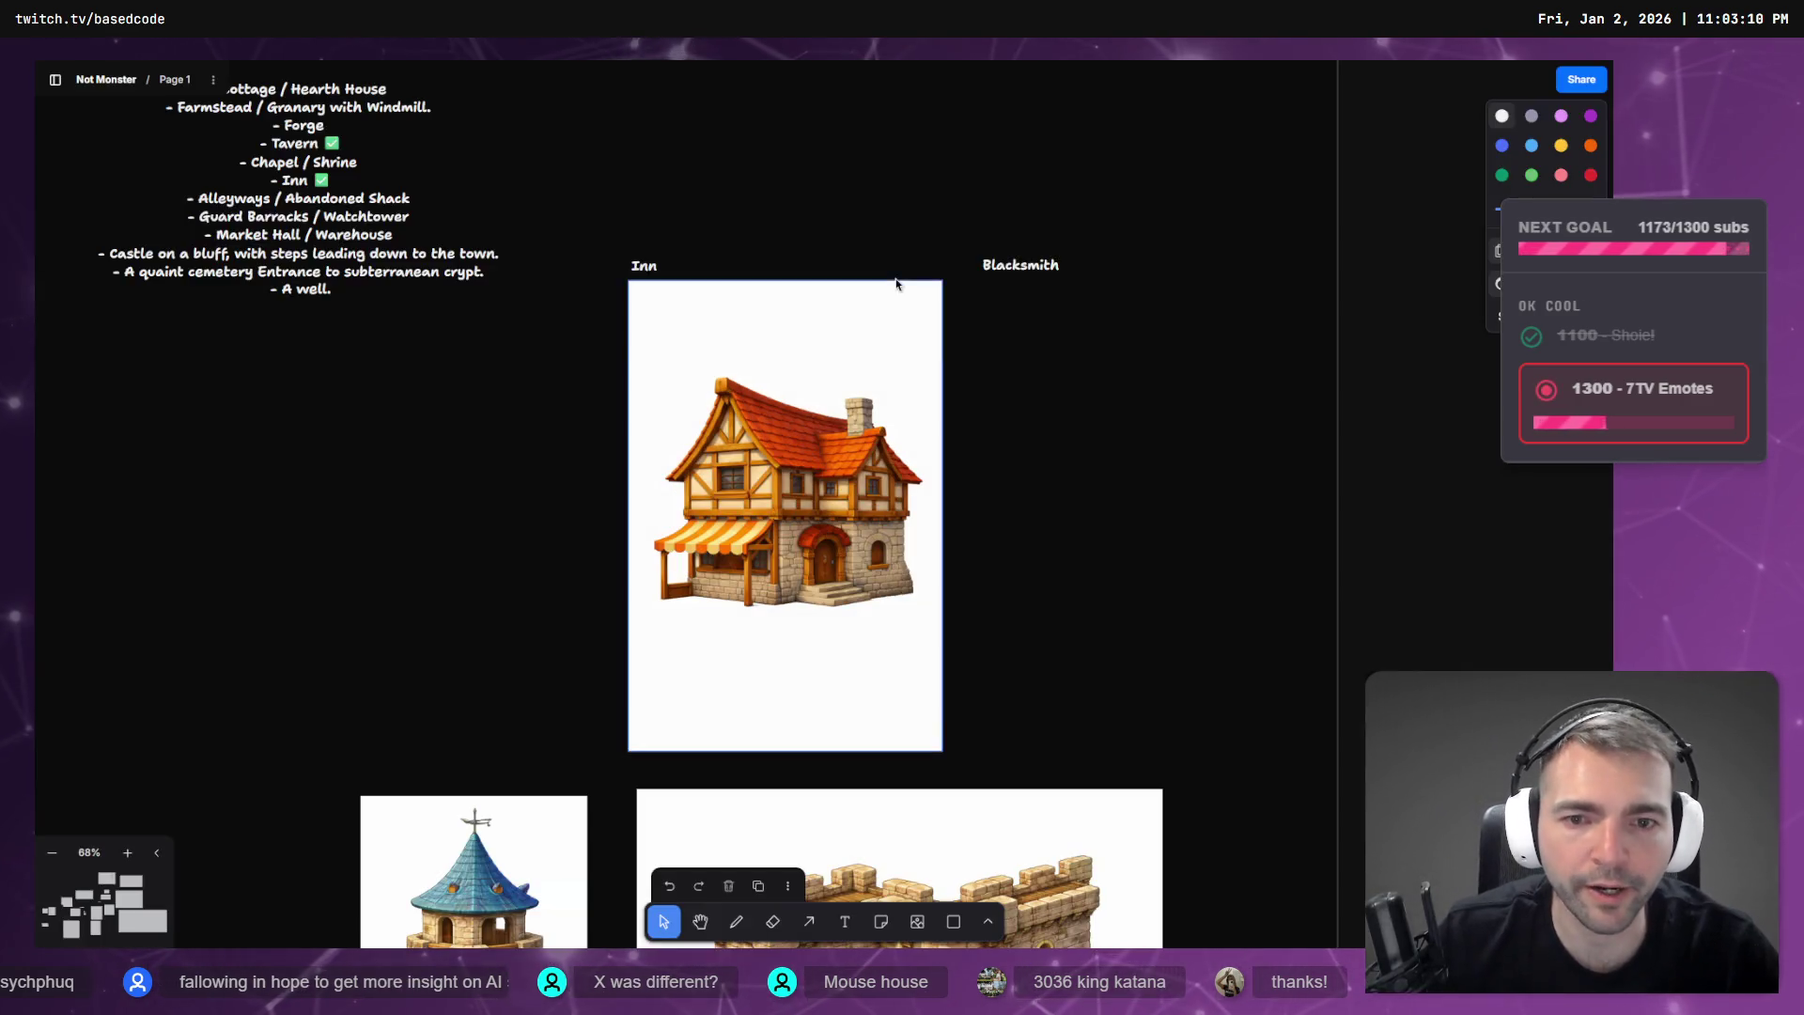
key(ctrl+v)
- Resize and position the blacksmith image under the Blacksmith label, matching the Inn image's size
scroll(904, 432, down, 3)
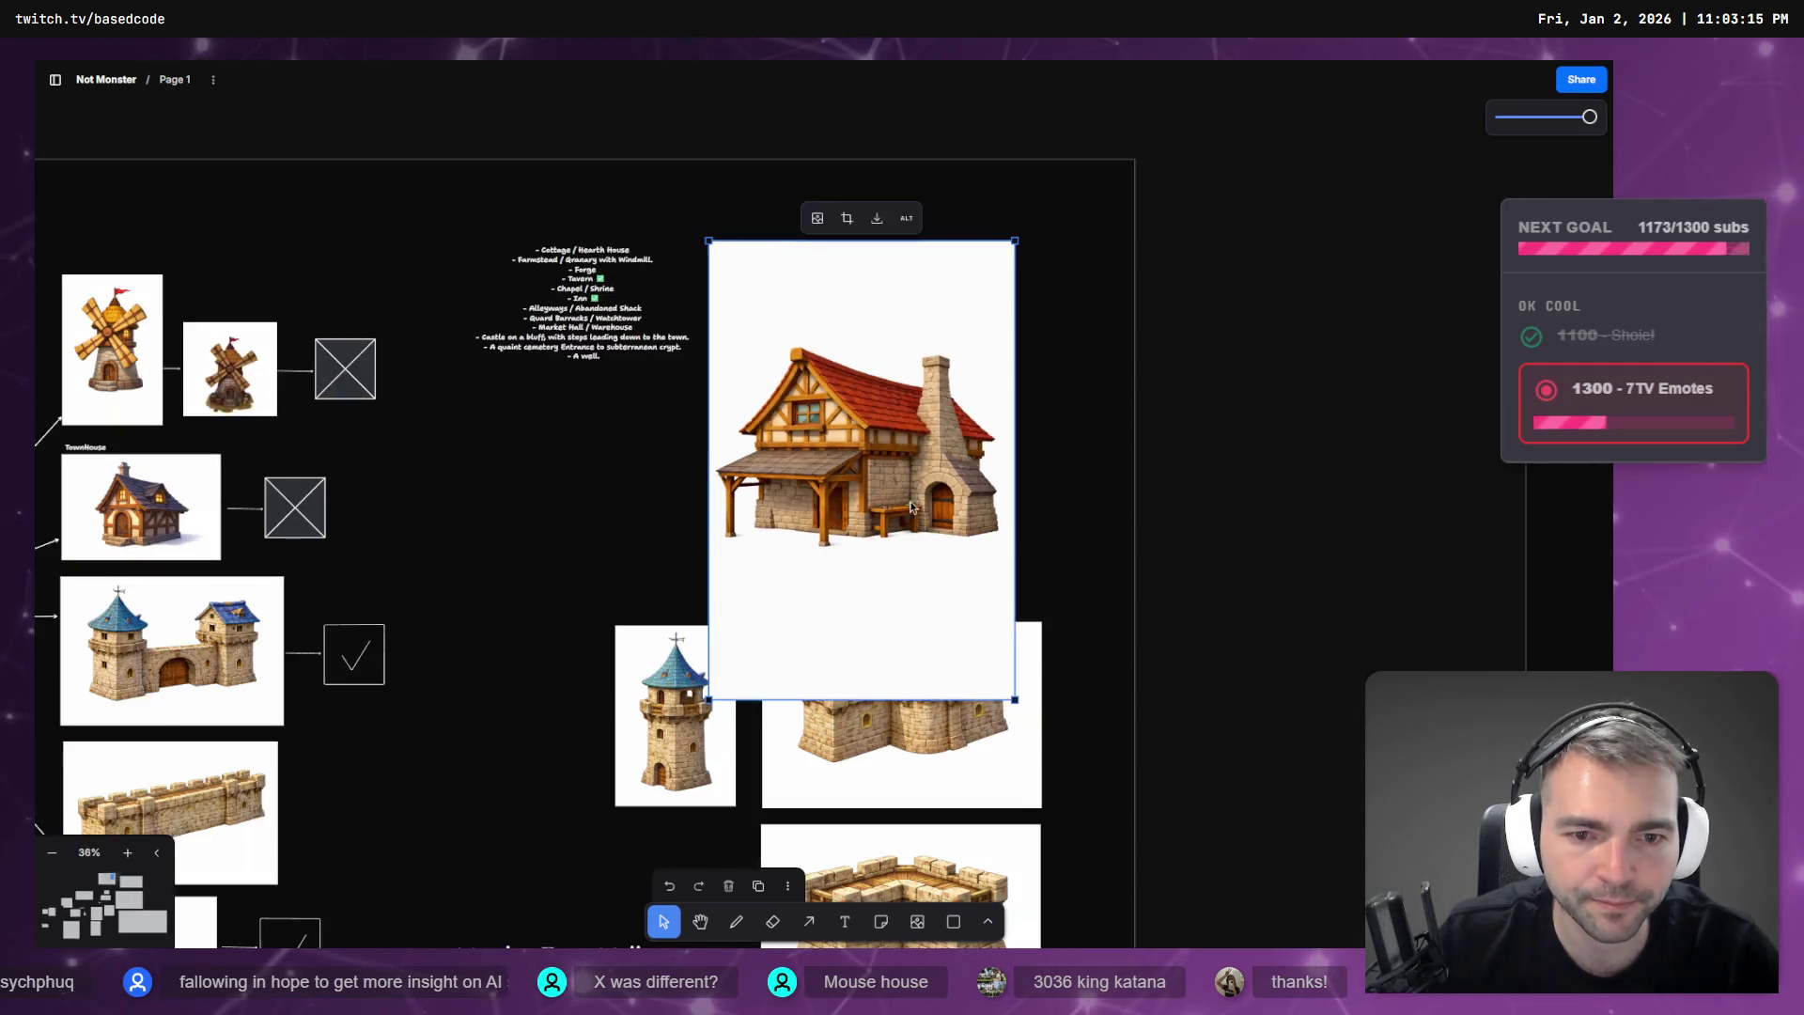
mouse_move(1012, 696)
mouse_down()
mouse_move(826, 414)
mouse_move(902, 537)
mouse_up()
mouse_move(755, 344)
mouse_down()
mouse_move(988, 447)
mouse_move(977, 462)
mouse_up()
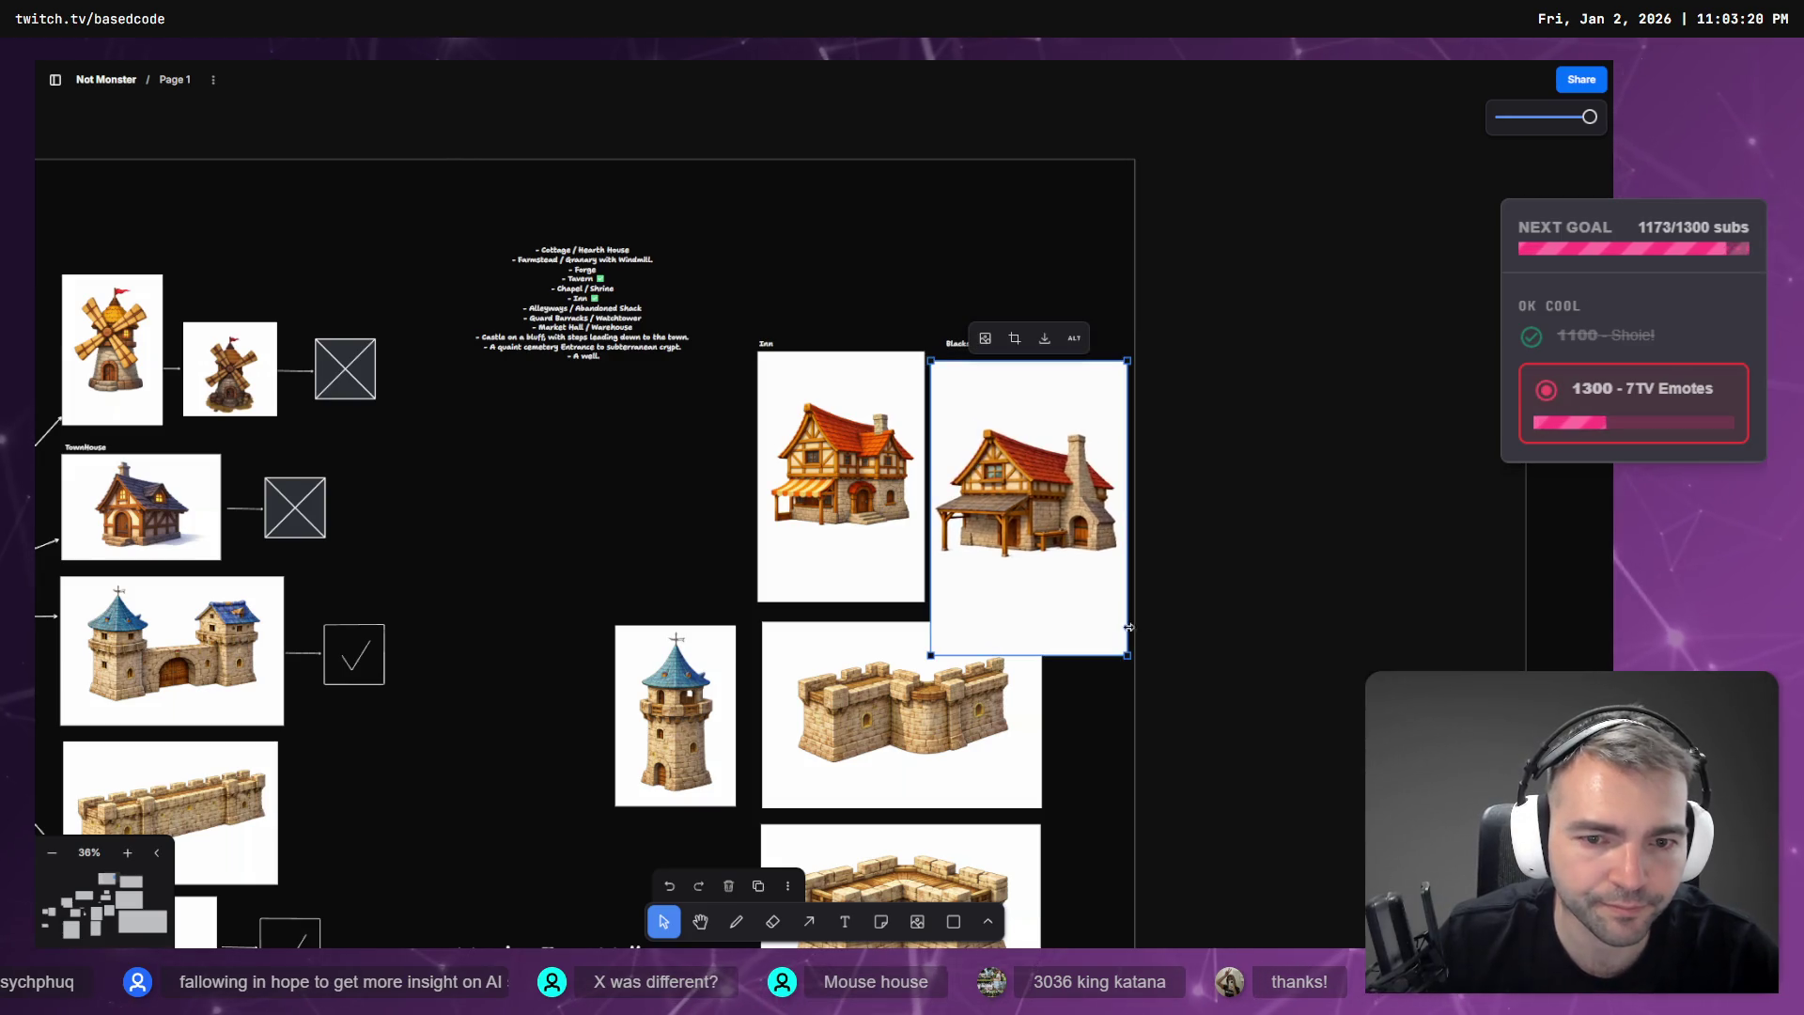
drag(1127, 646, 1088, 598)
drag(1089, 361, 1090, 356)
click(894, 310)
double_click(954, 343)
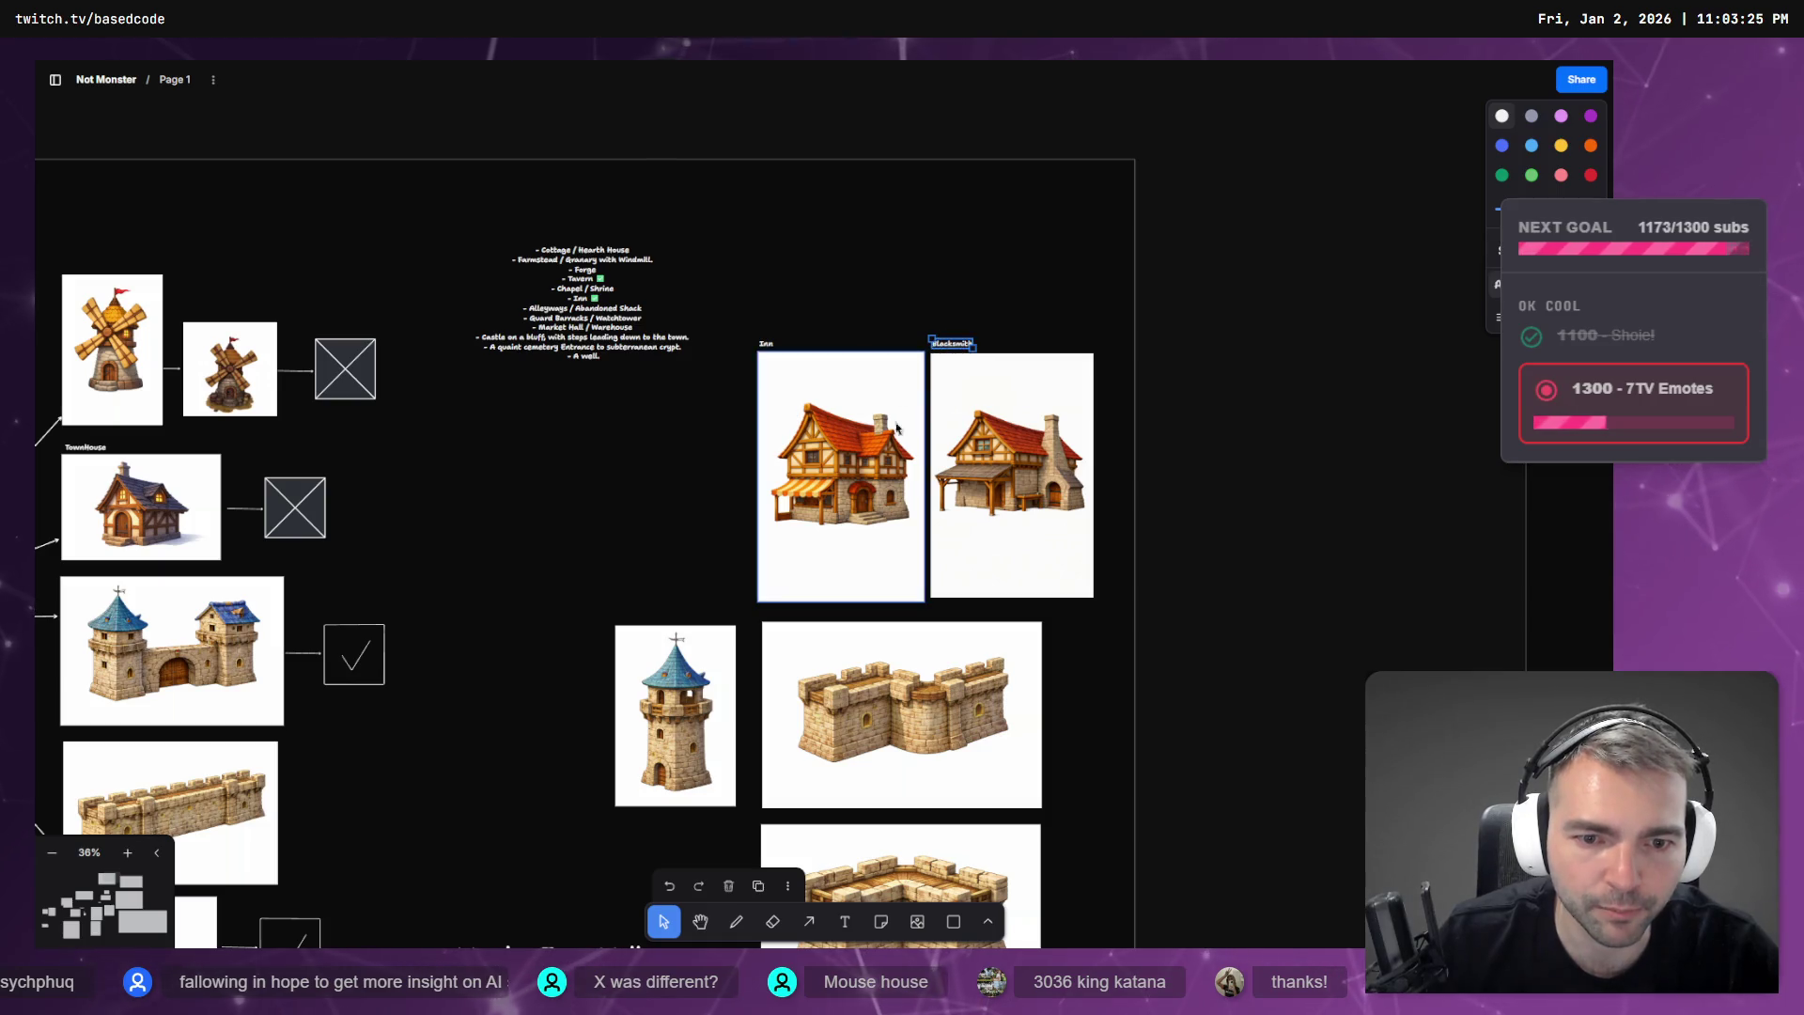
click(991, 556)
drag(1093, 597, 1099, 605)
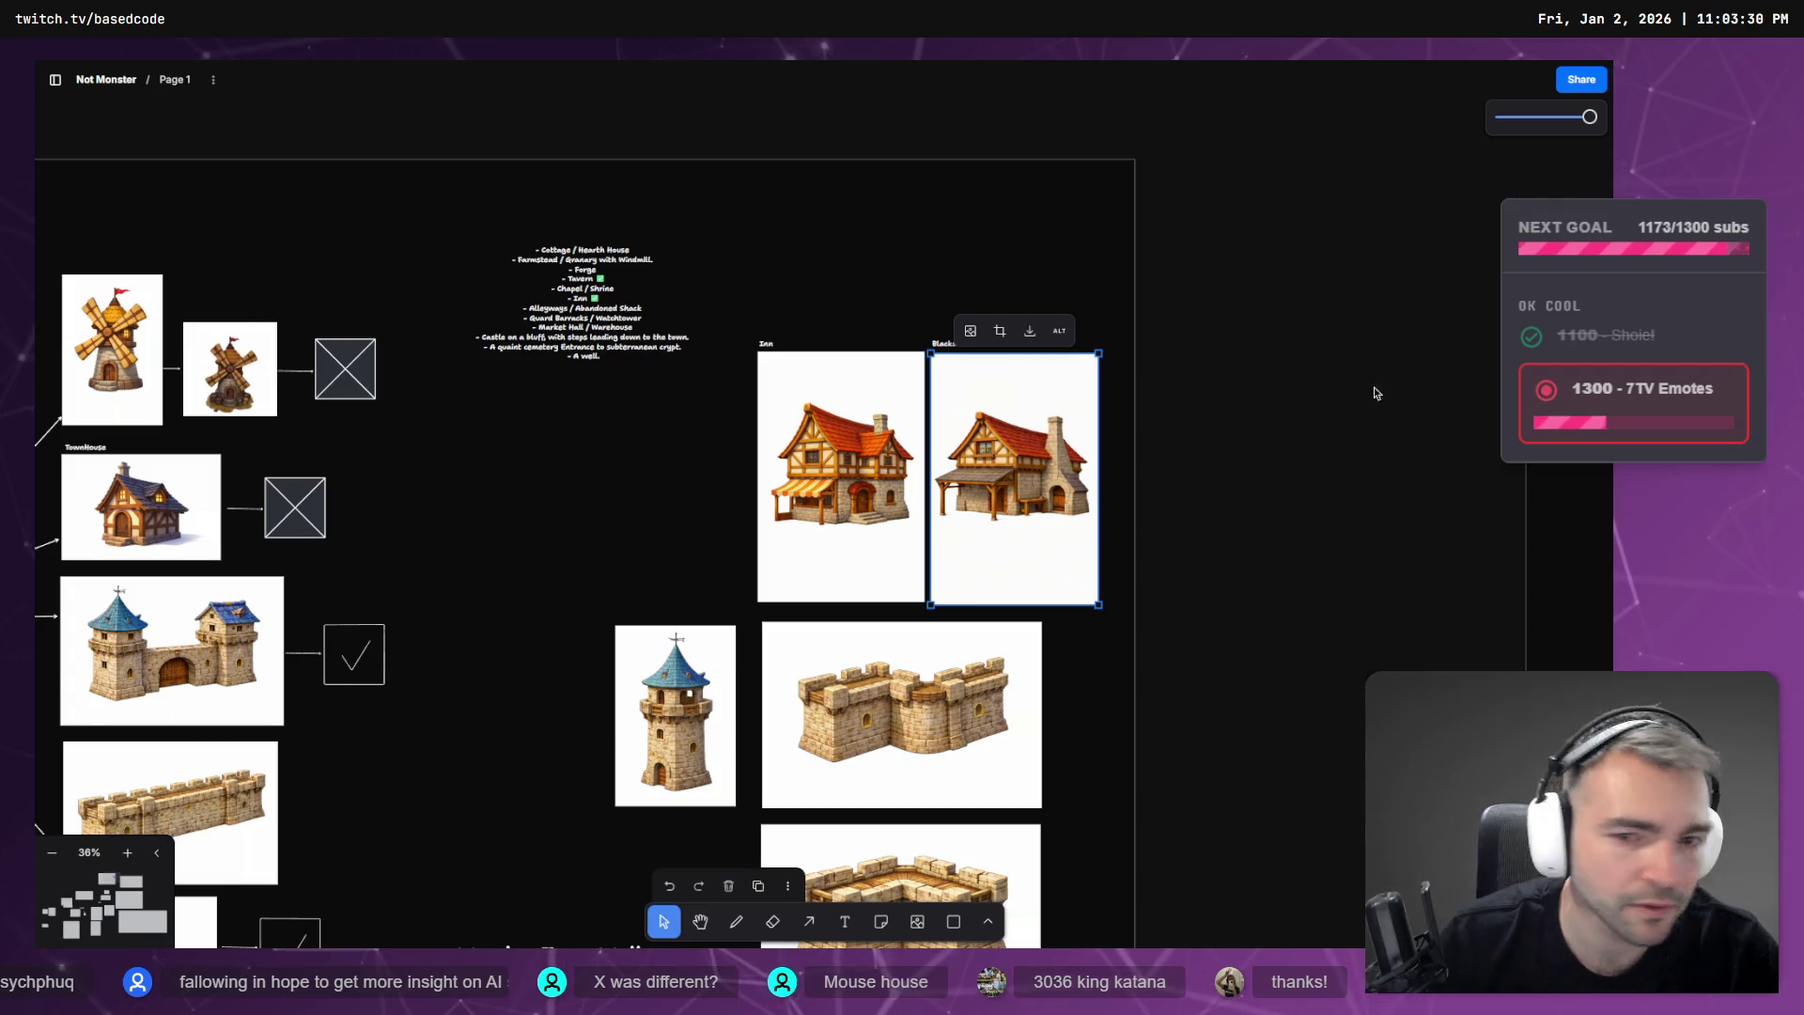
- Close the full-size blacksmith image in the browser and return to Godot
key(alt+Tab)
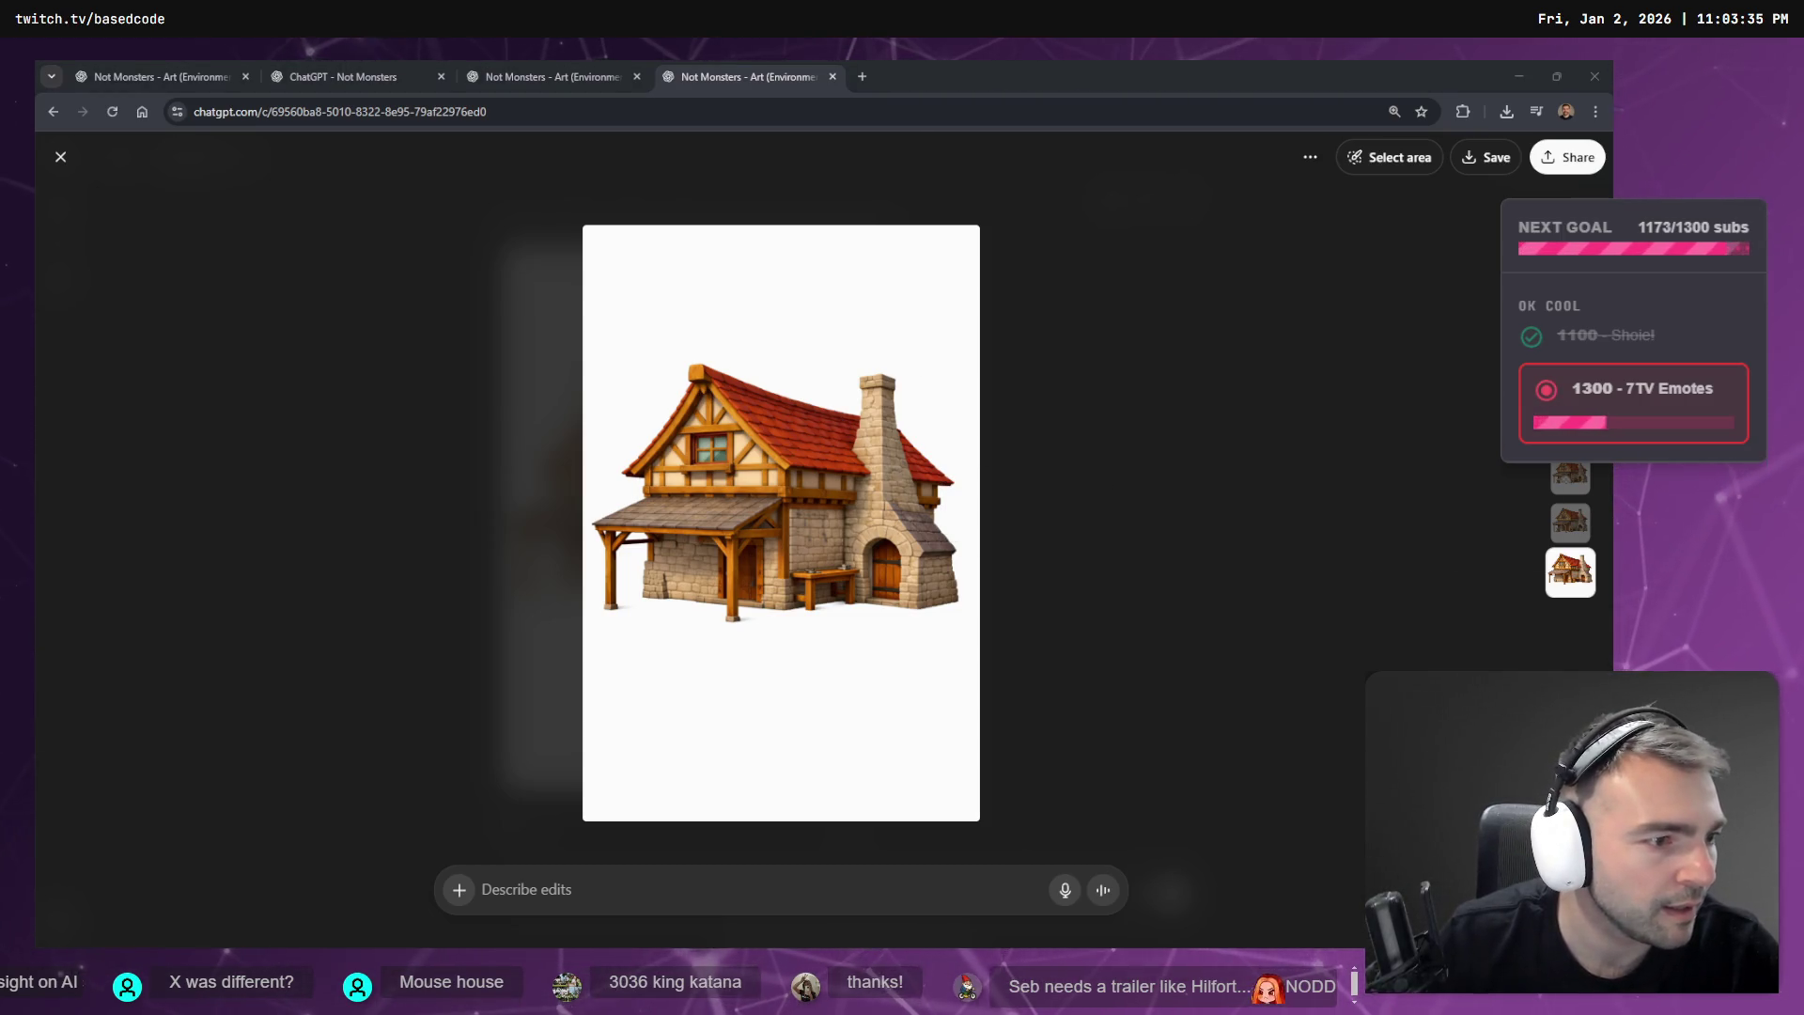
click(1069, 384)
scroll(991, 523, down, 1)
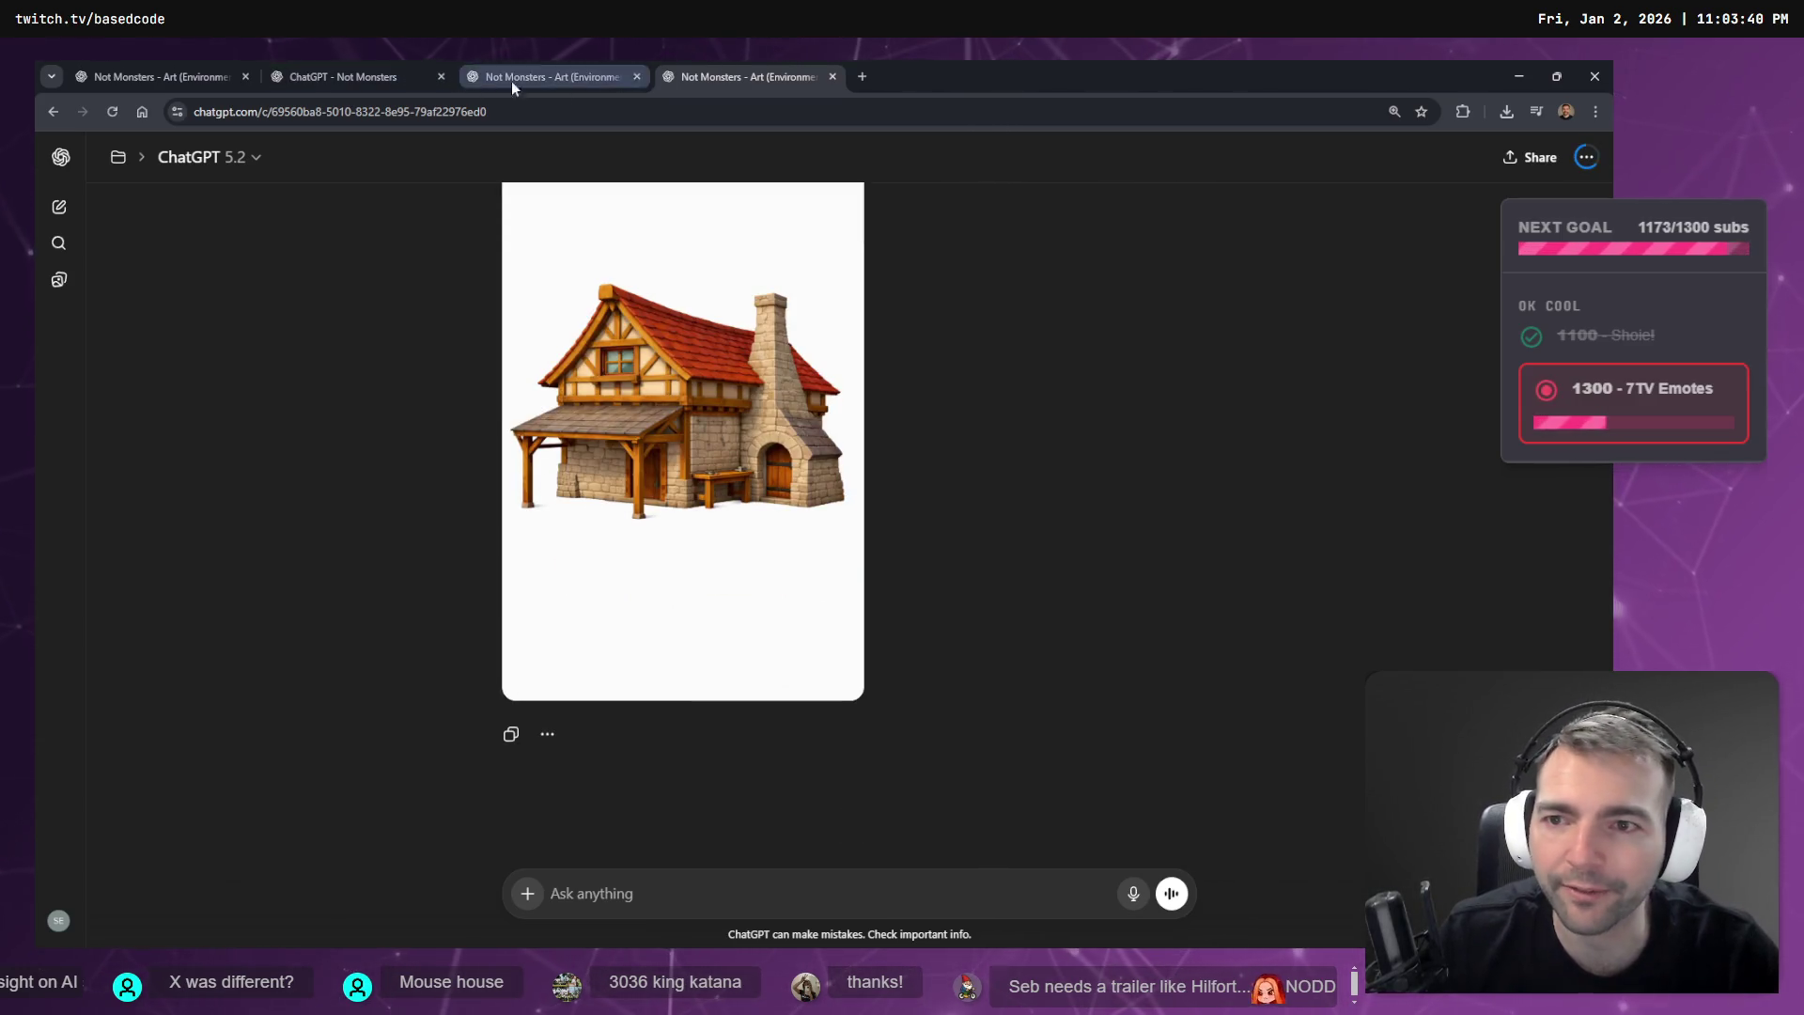
key(alt+Tab)
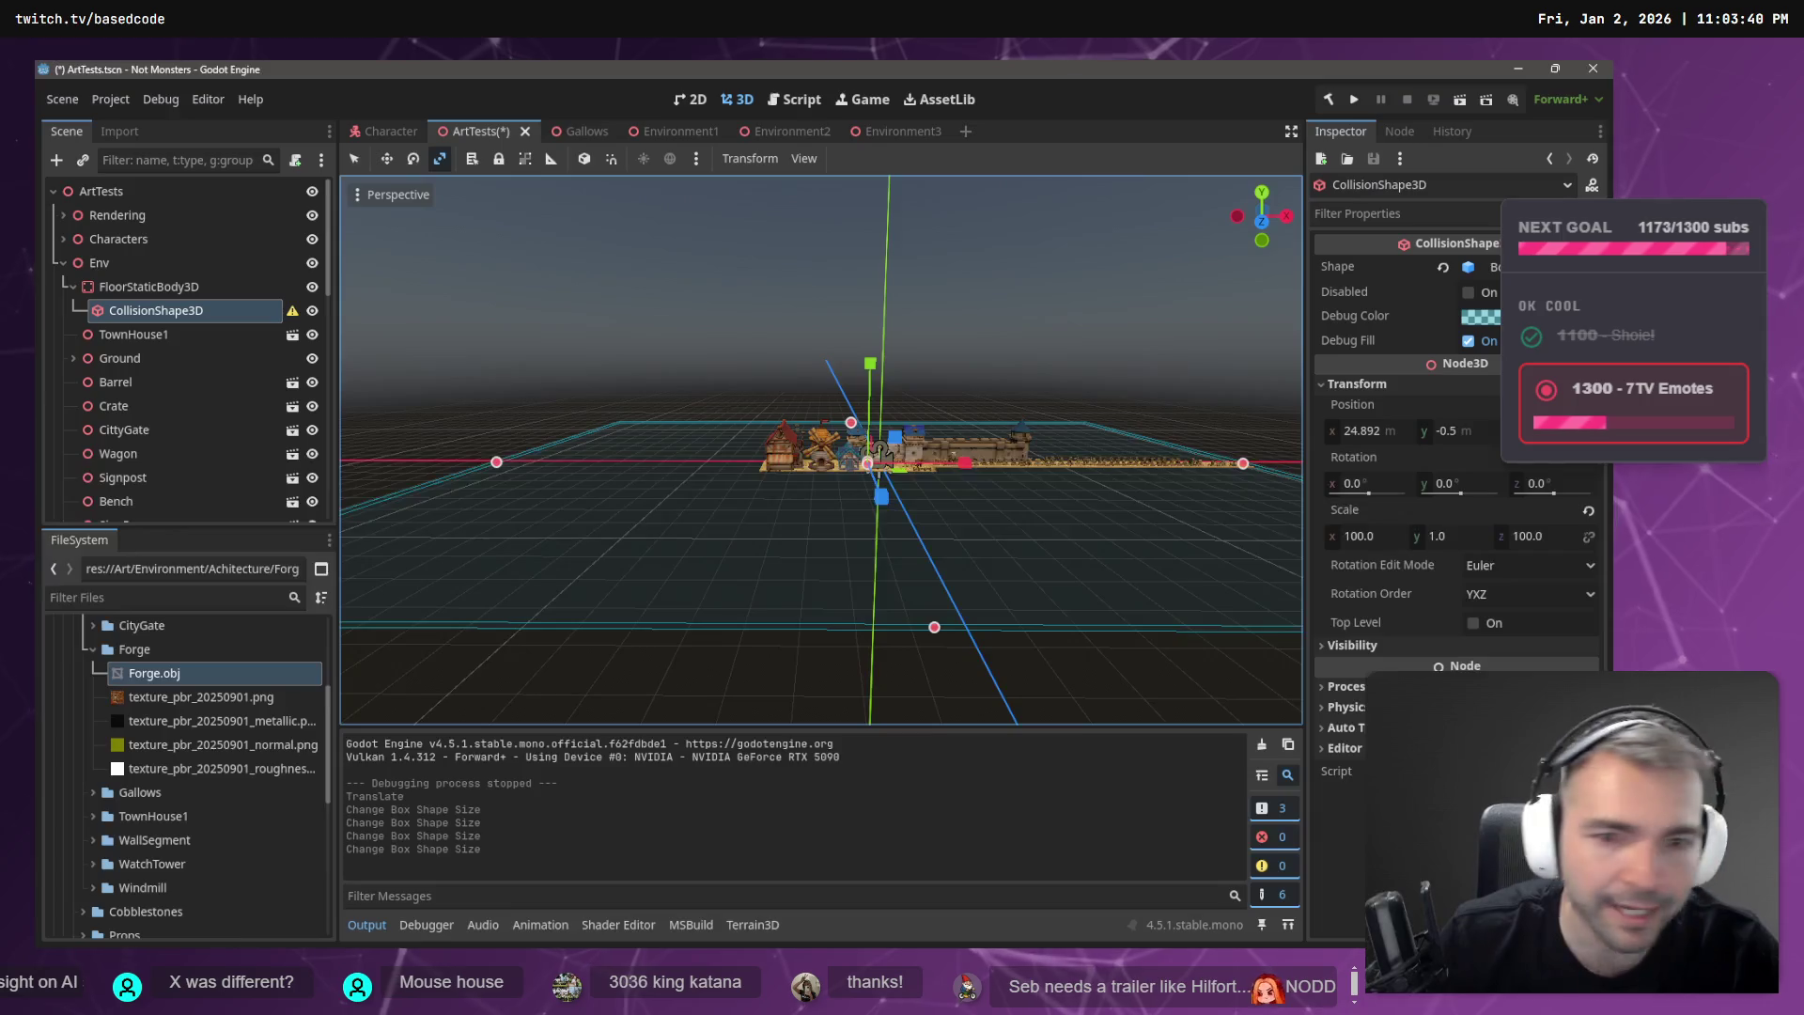
- Deselect the collision shape and save the ArtTests scene
click(940, 385)
key(ctrl+s)
scroll(892, 376, up, 5)
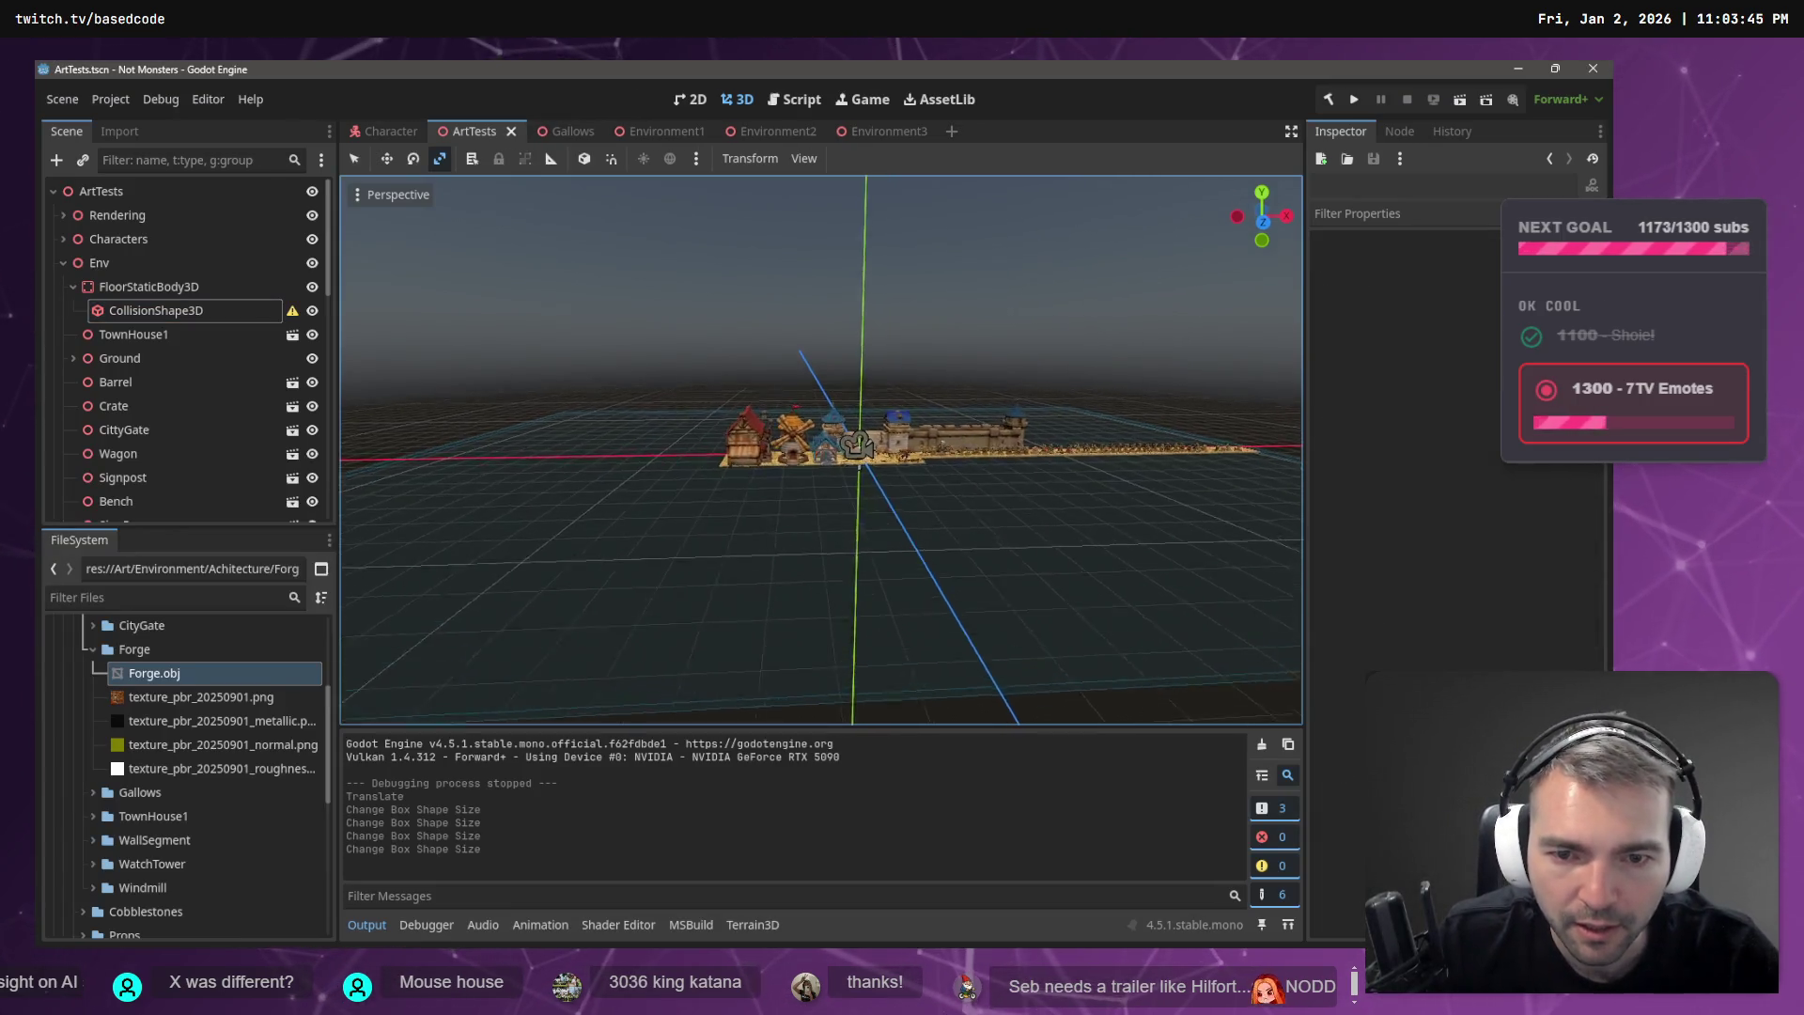
scroll(822, 451, down, 5)
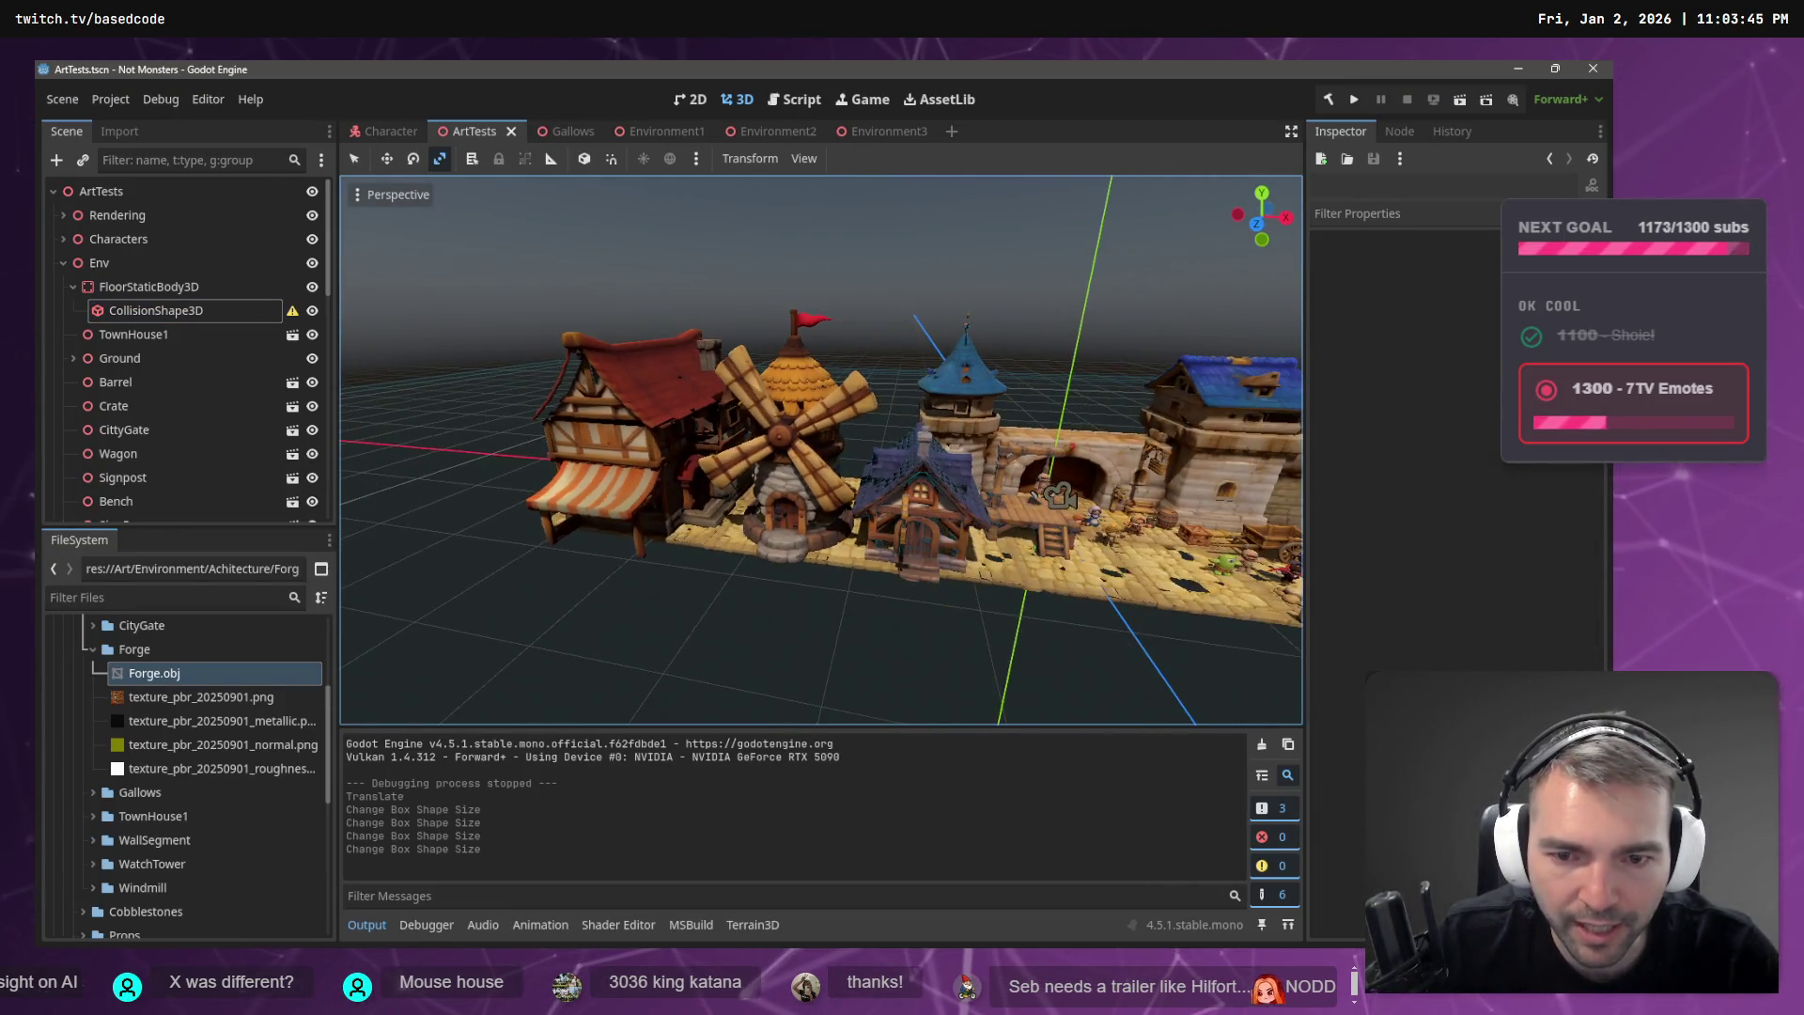
- Move the Forge building along X, then run the project with F5
click(699, 495)
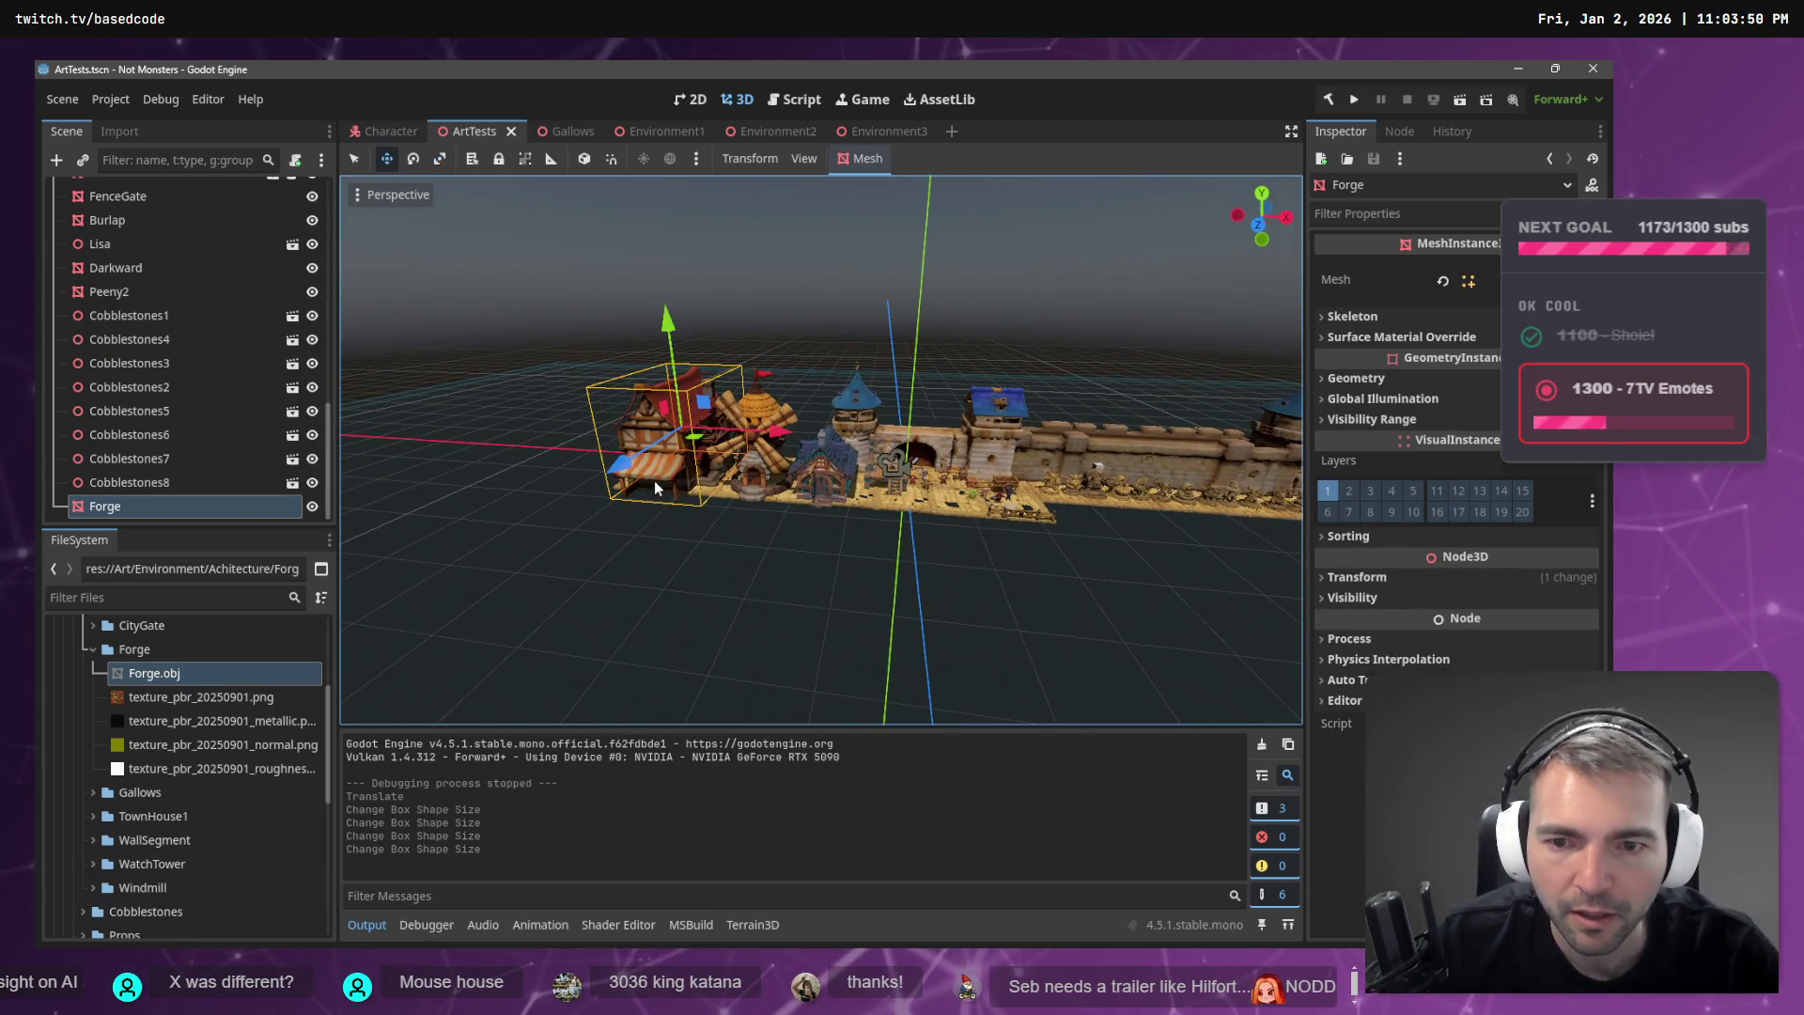
mouse_move(618, 465)
mouse_down()
mouse_move(571, 584)
mouse_move(695, 490)
mouse_move(856, 536)
mouse_move(892, 472)
mouse_up()
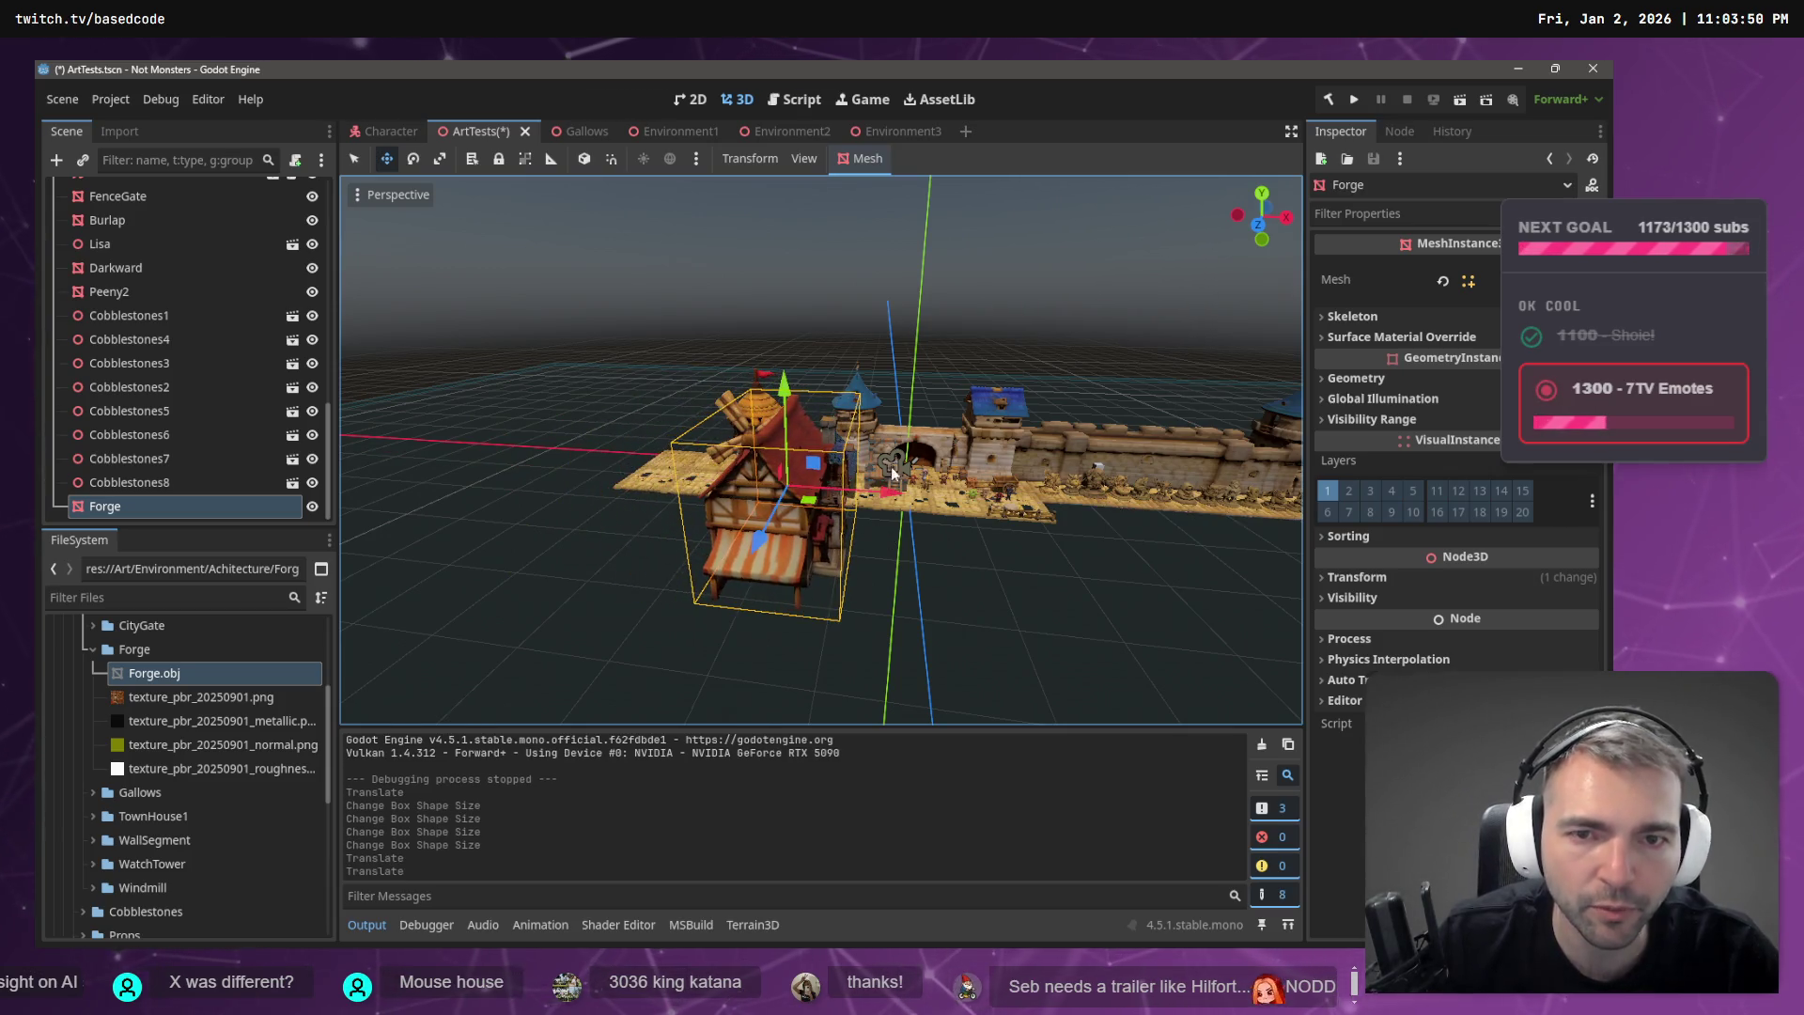
click(963, 315)
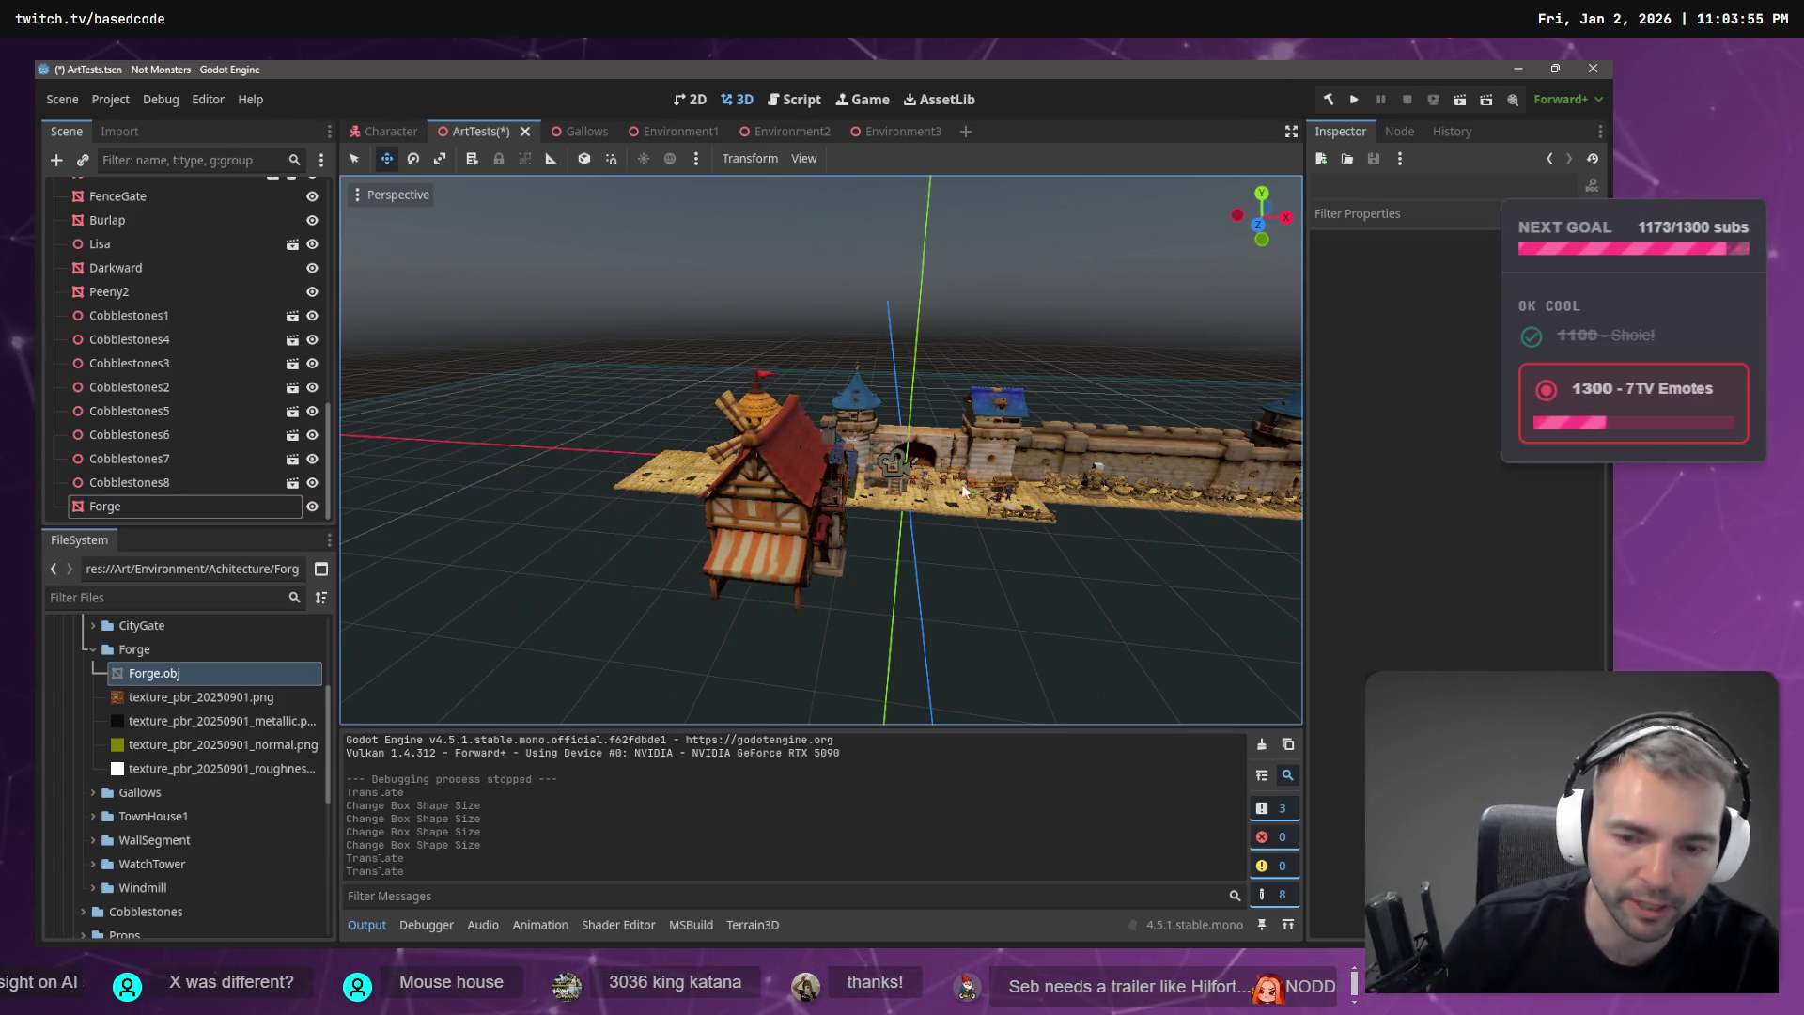
key(F5)
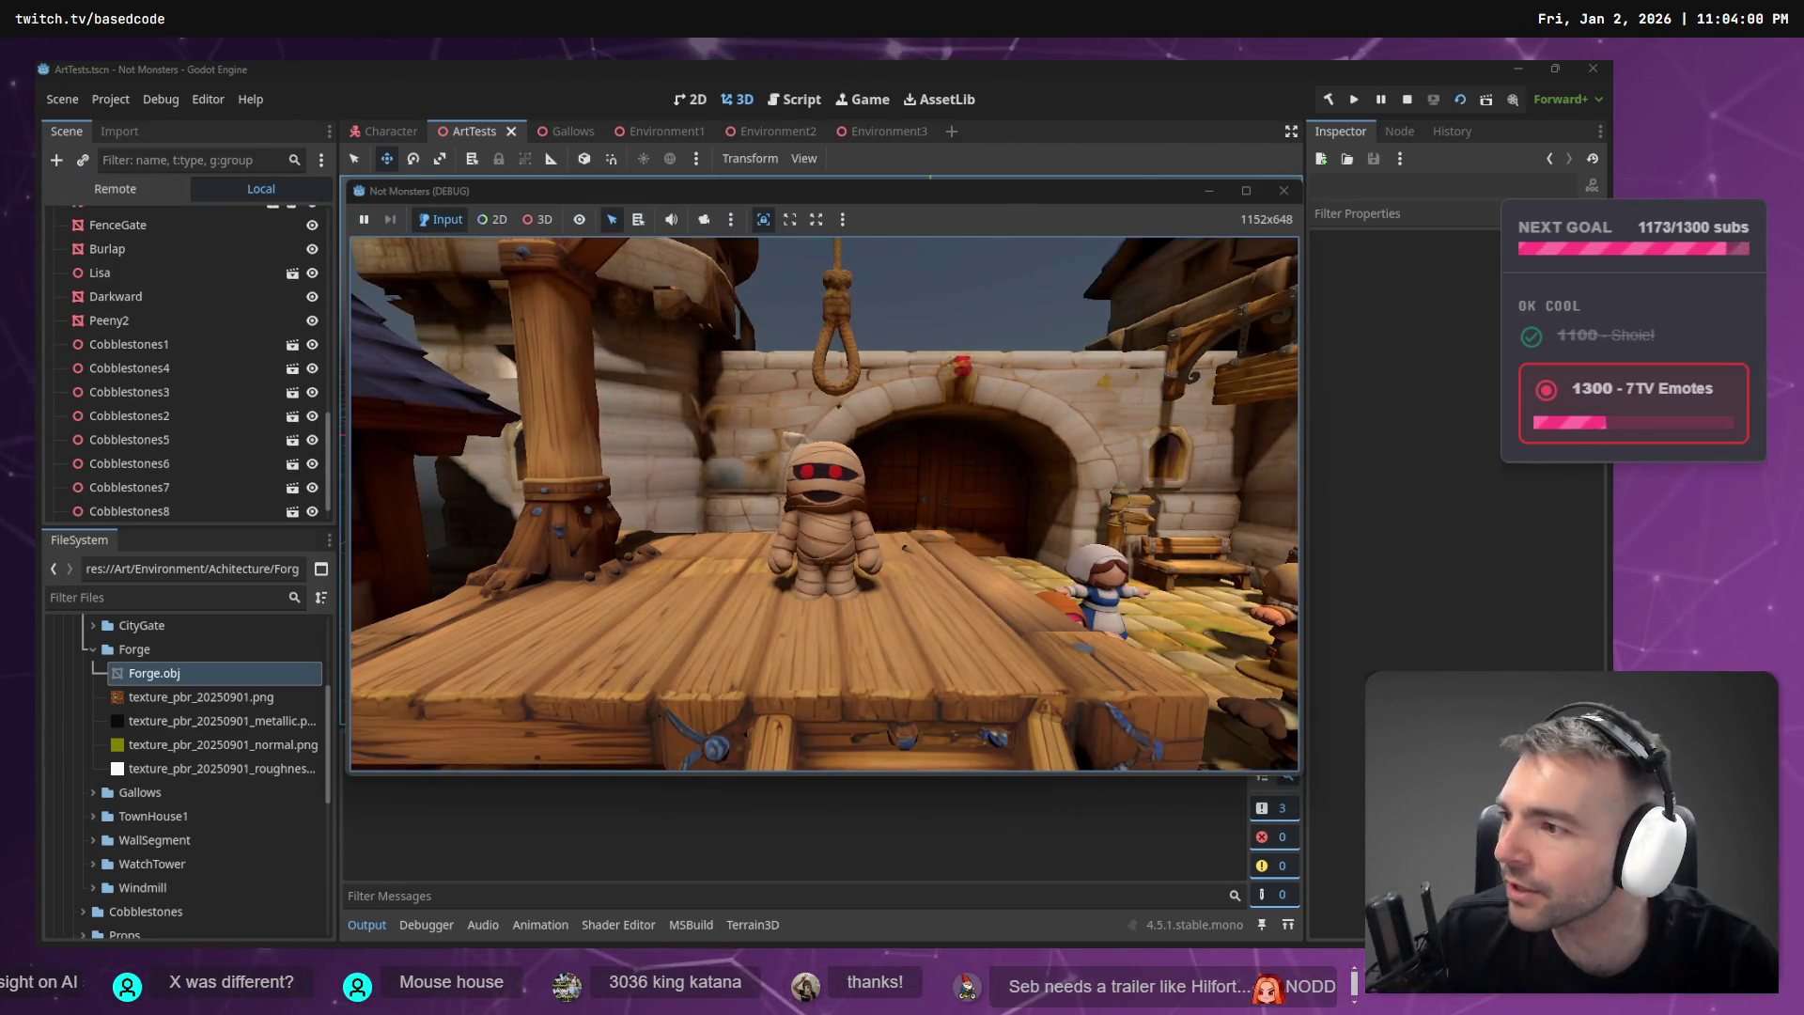
- Walk the mummy across the cobblestones to the forge steps, then back away and past it
key(w)
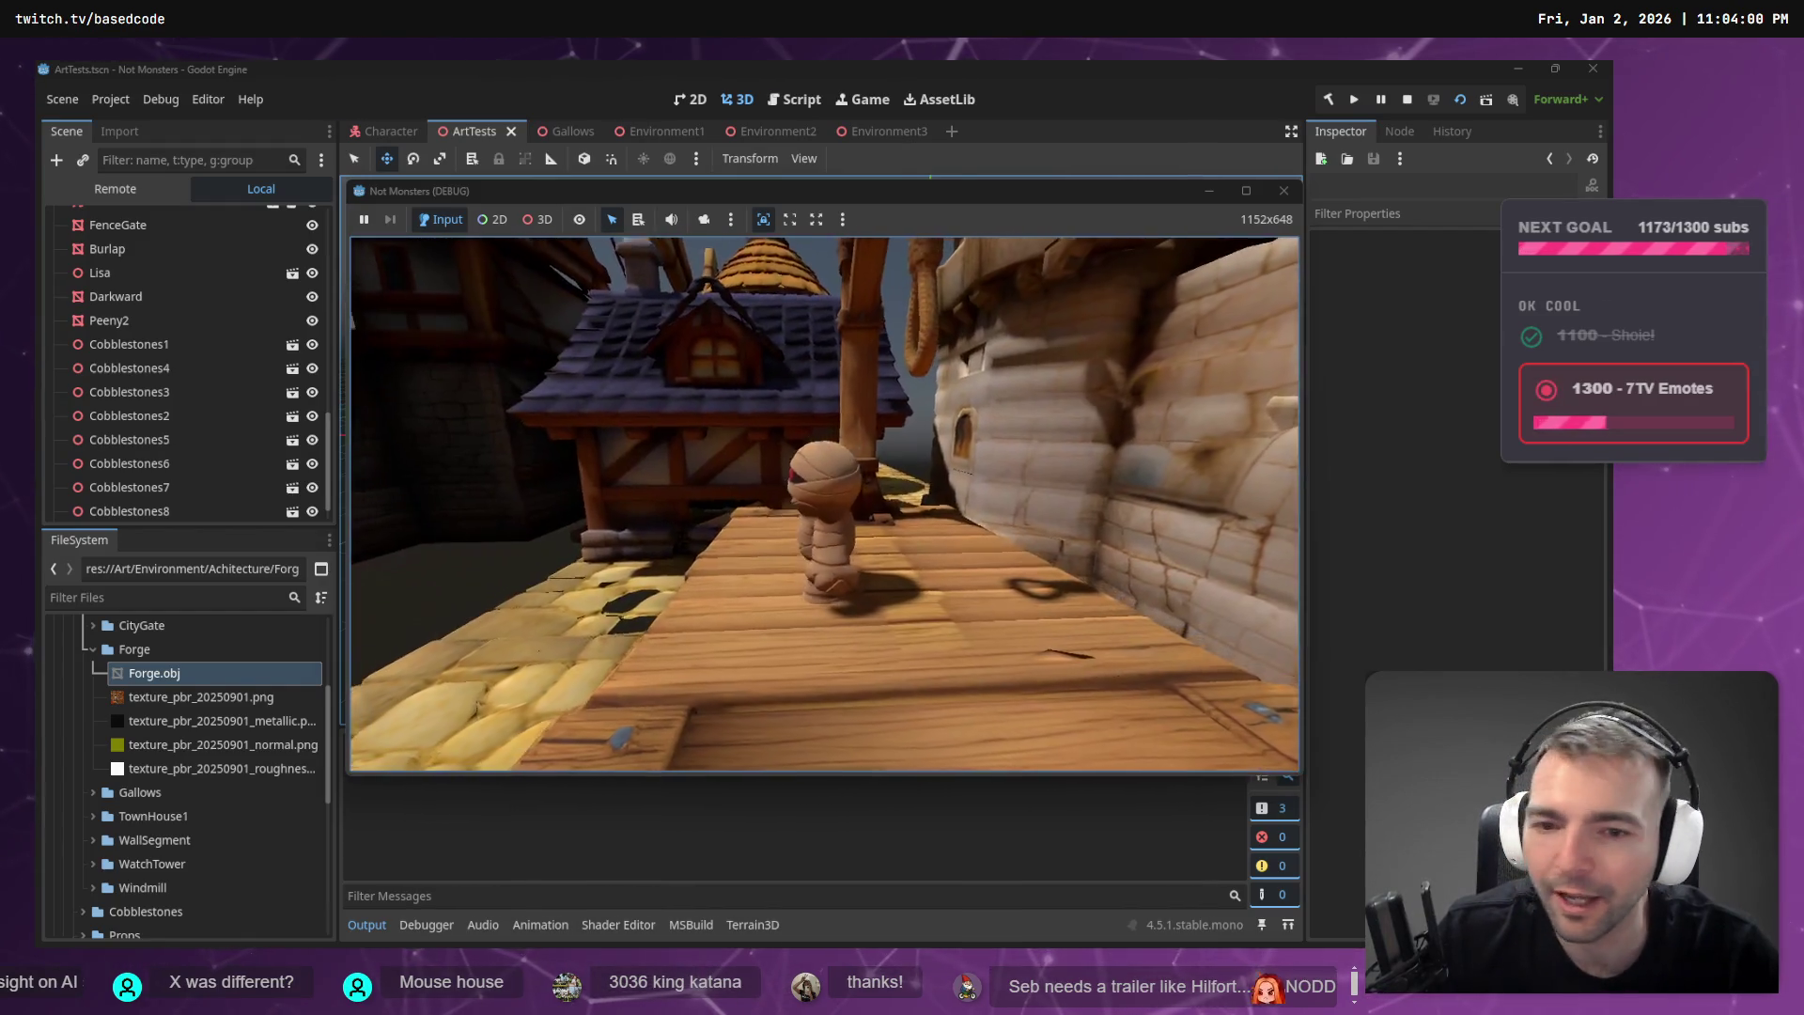
key(a)
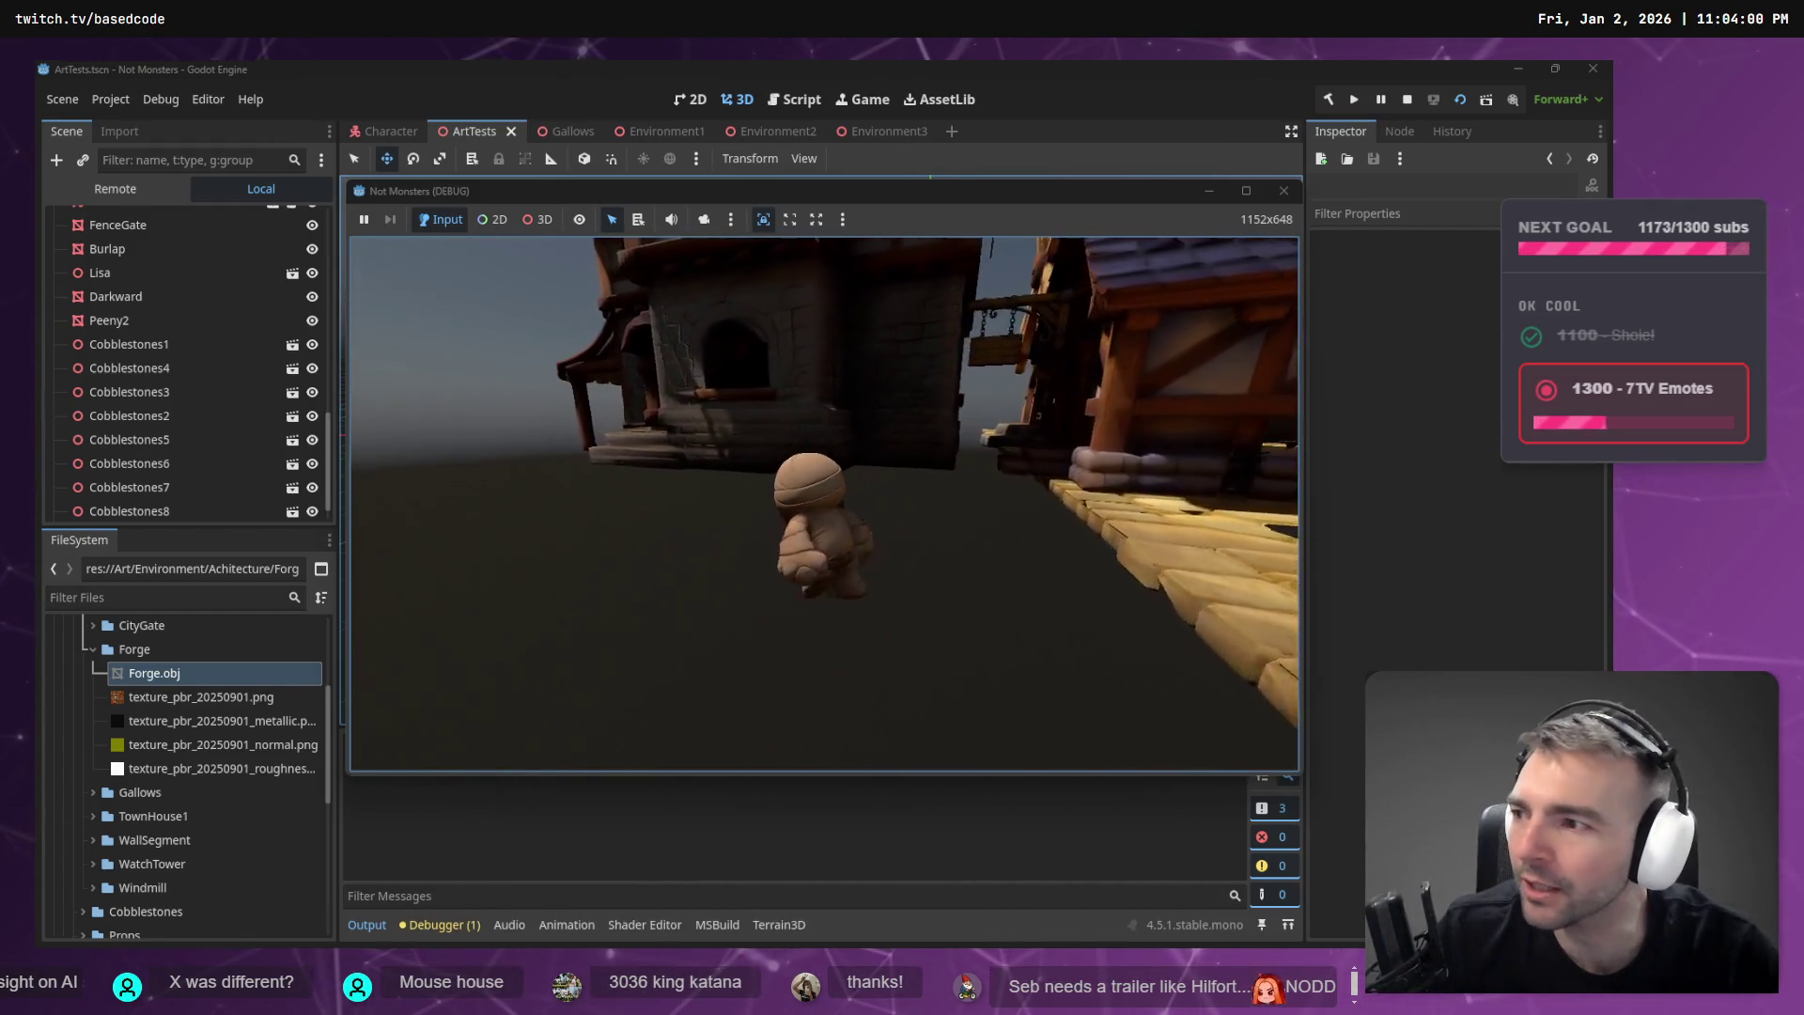
key(w)
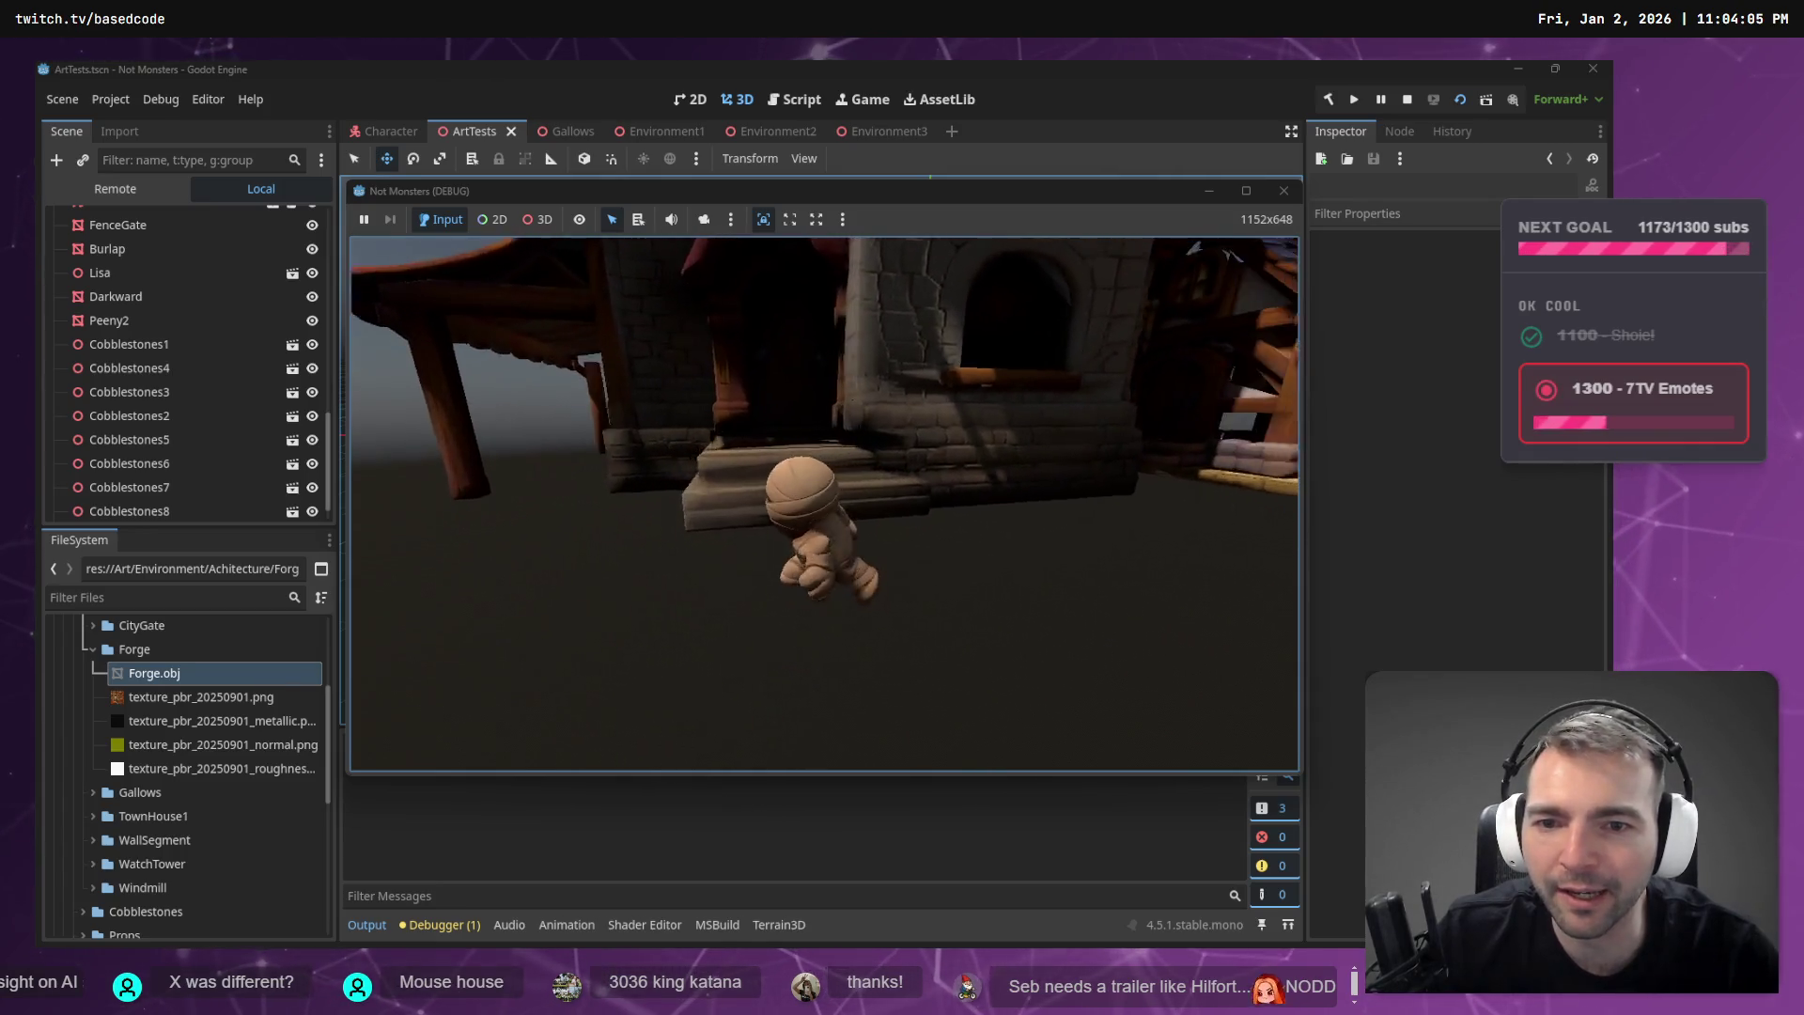
key(w)
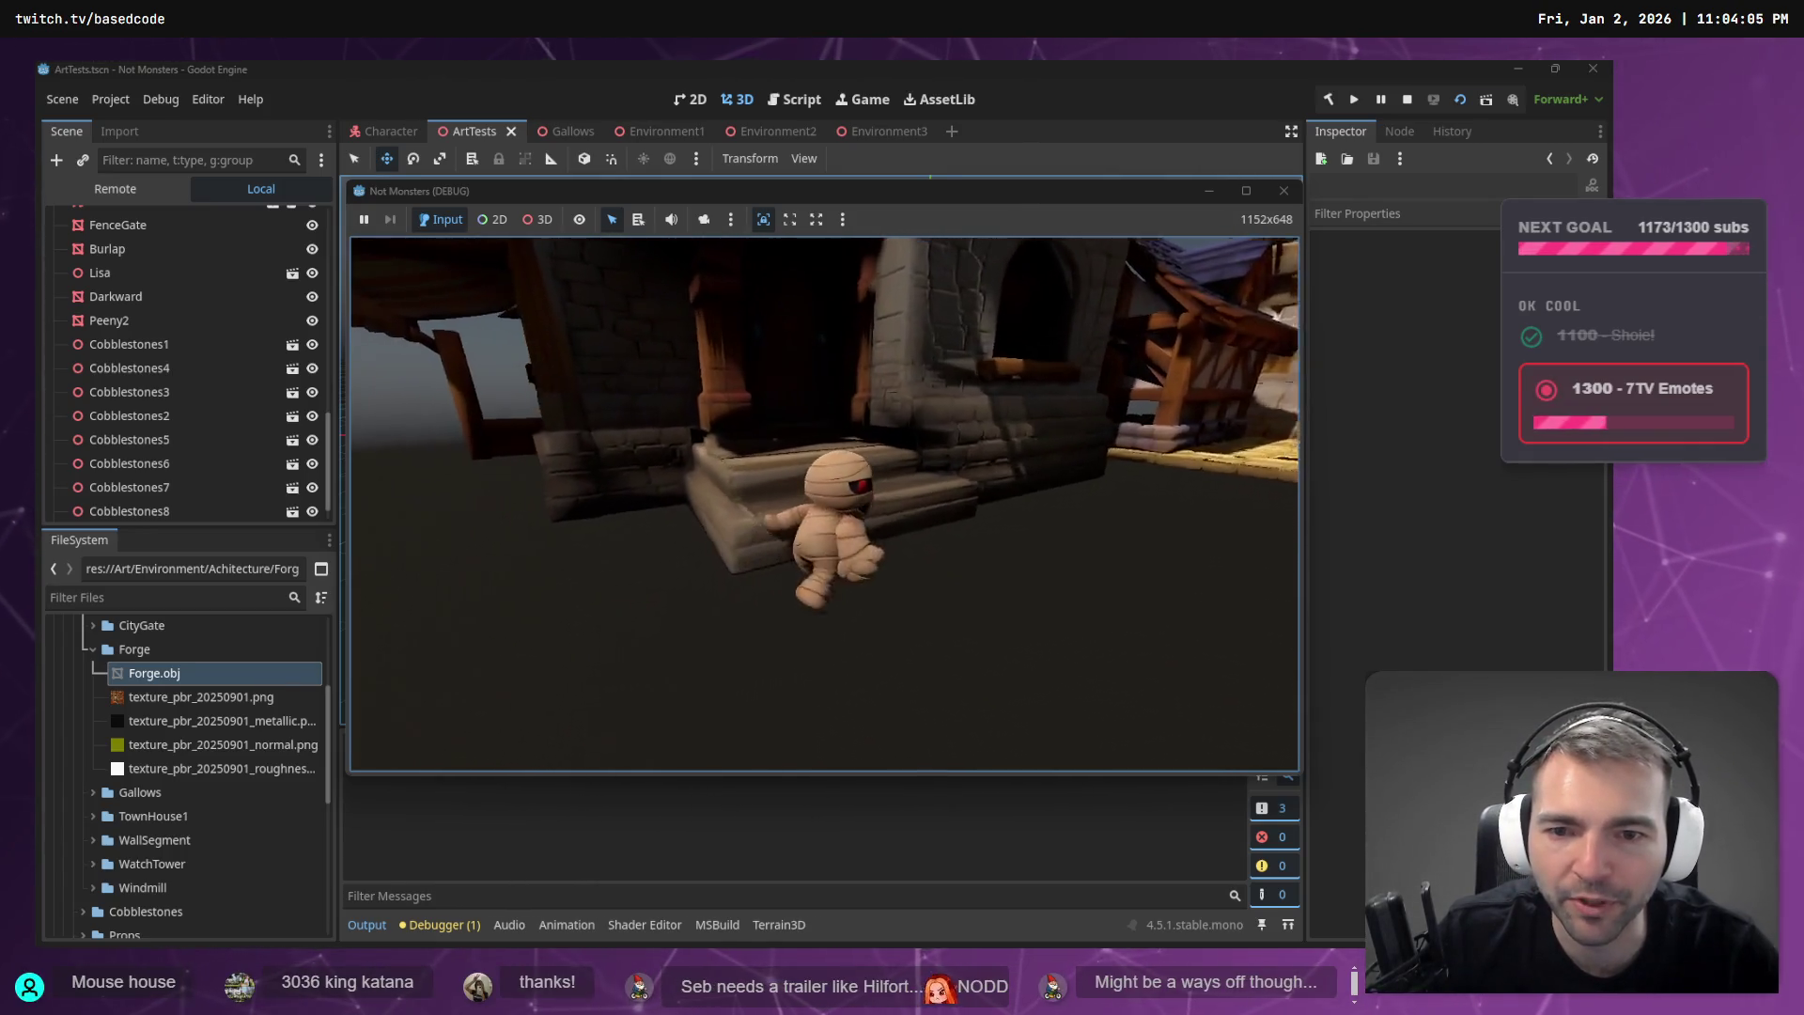
key(s)
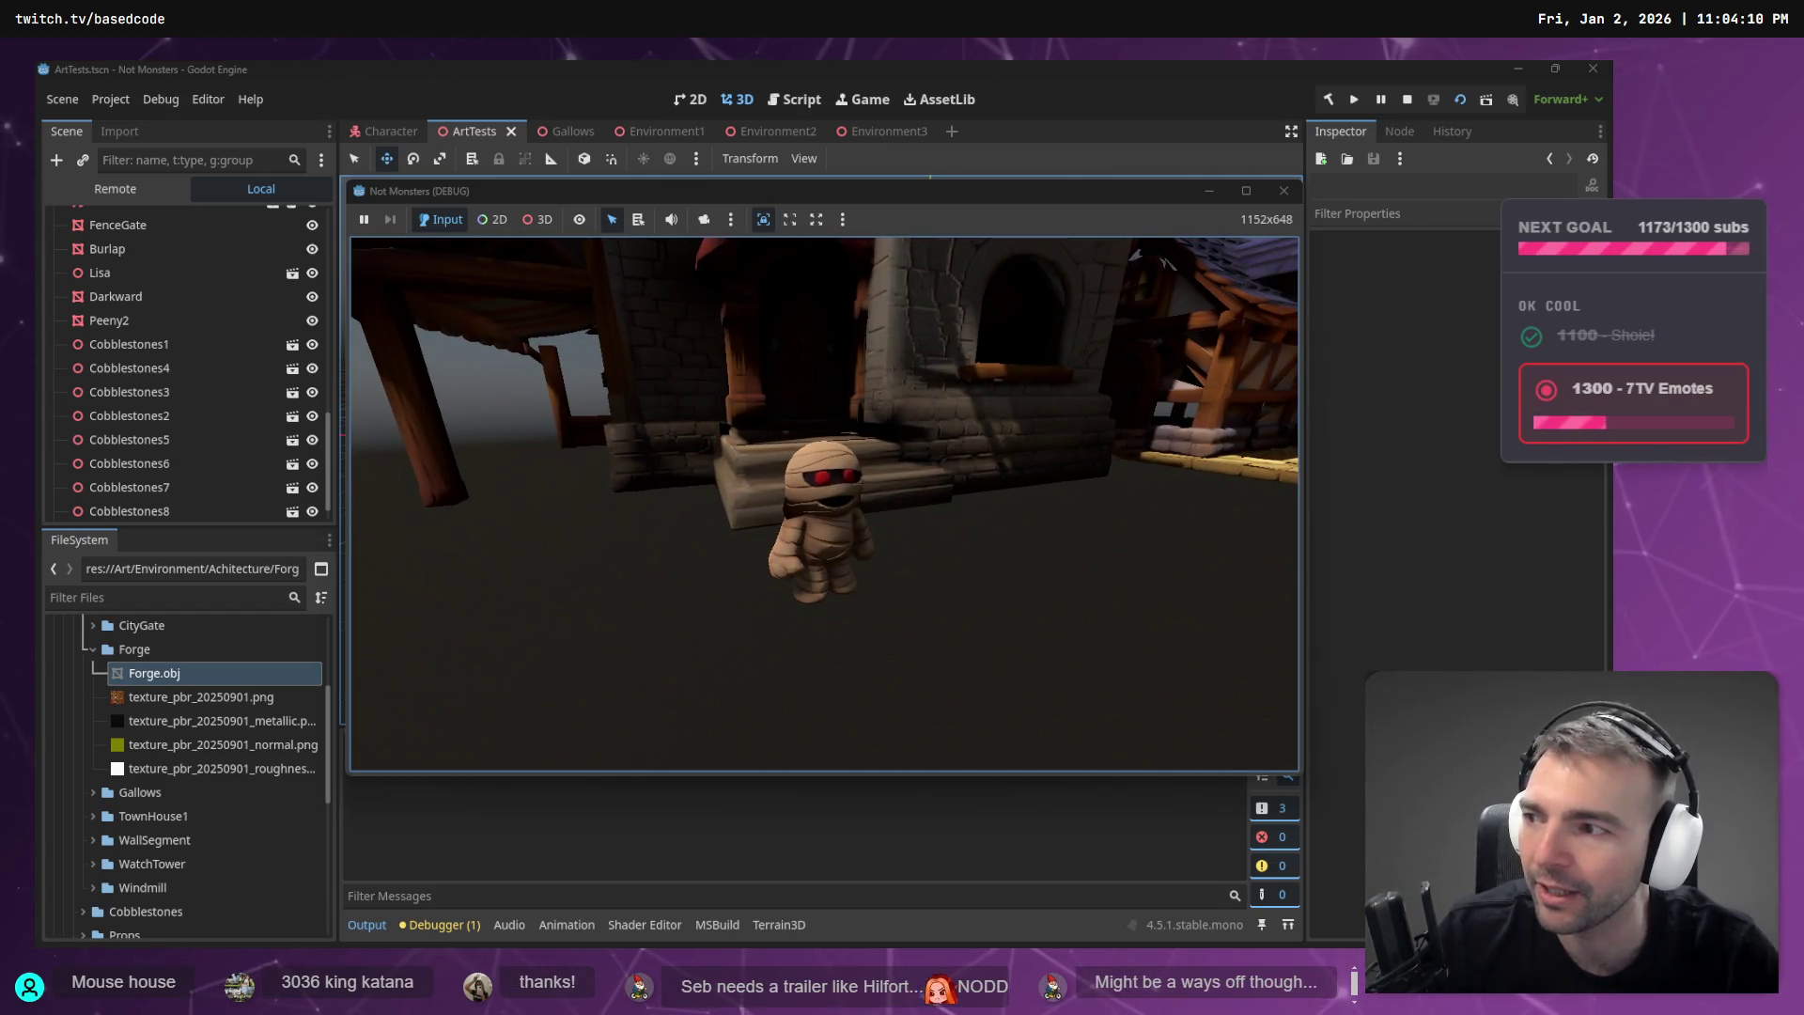
key(d)
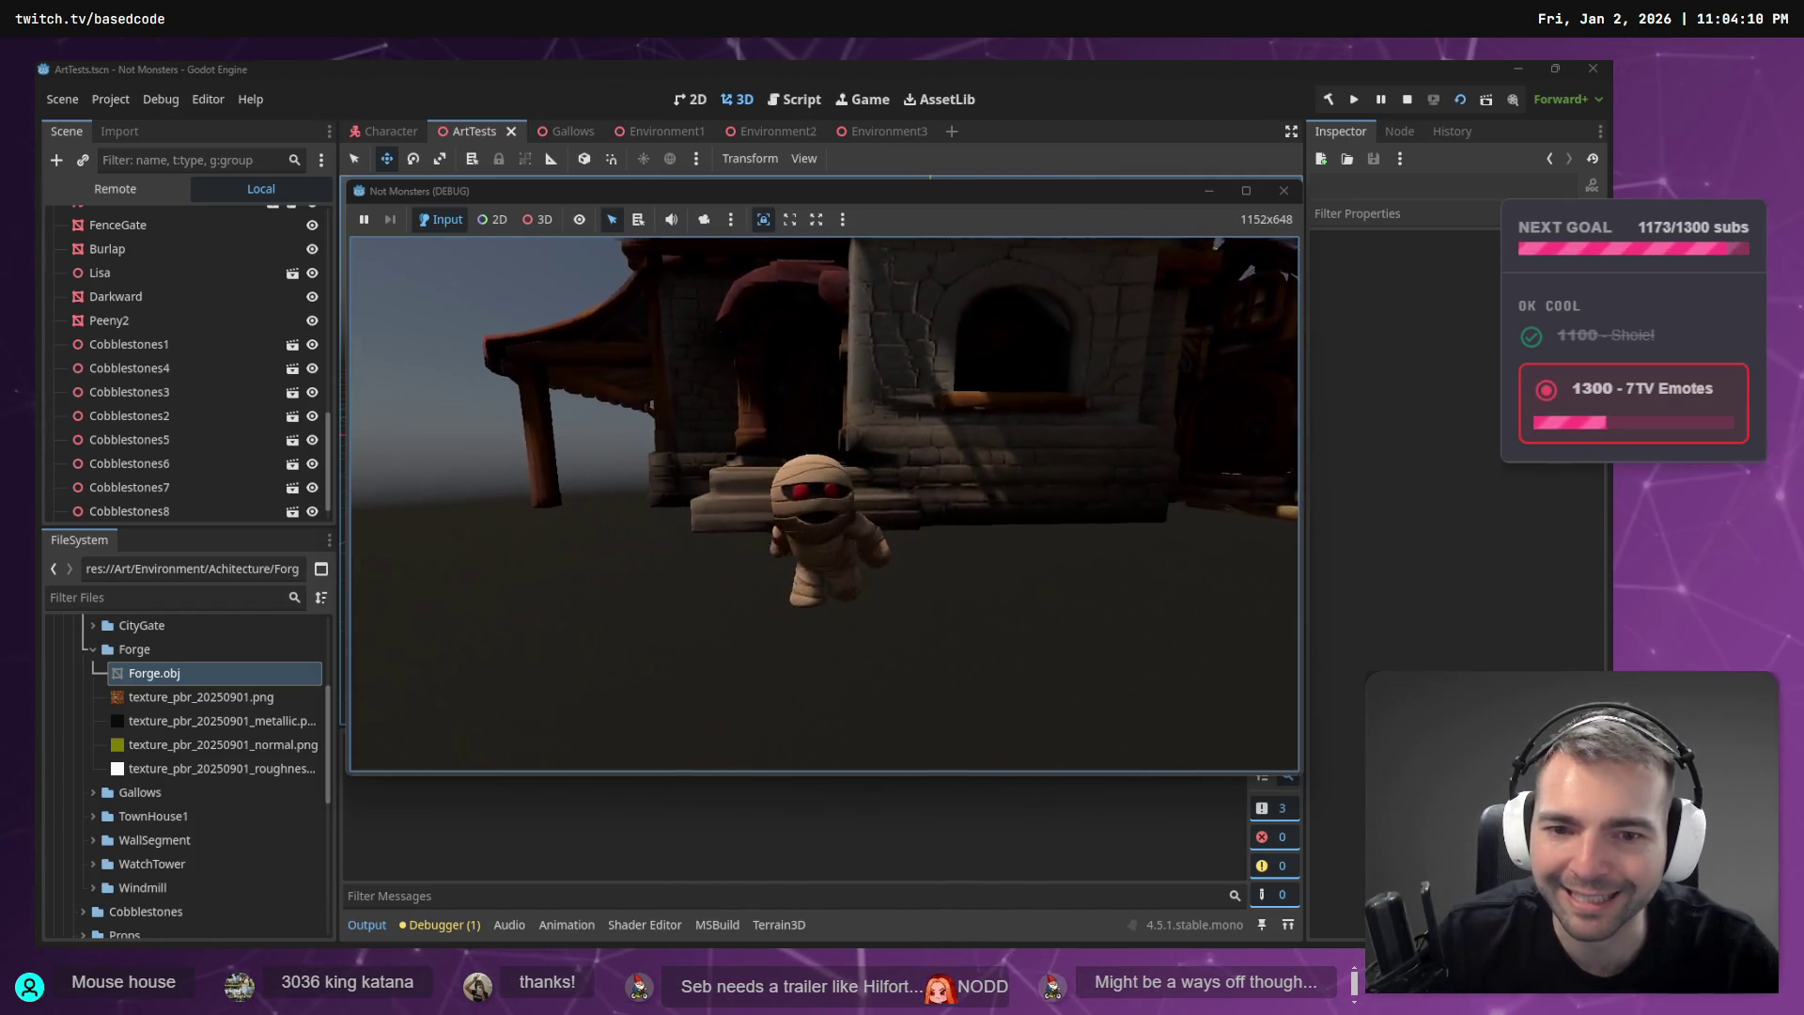
- Walk the mummy up and down the forge steps toward the door, then stop the game with F8
key(w)
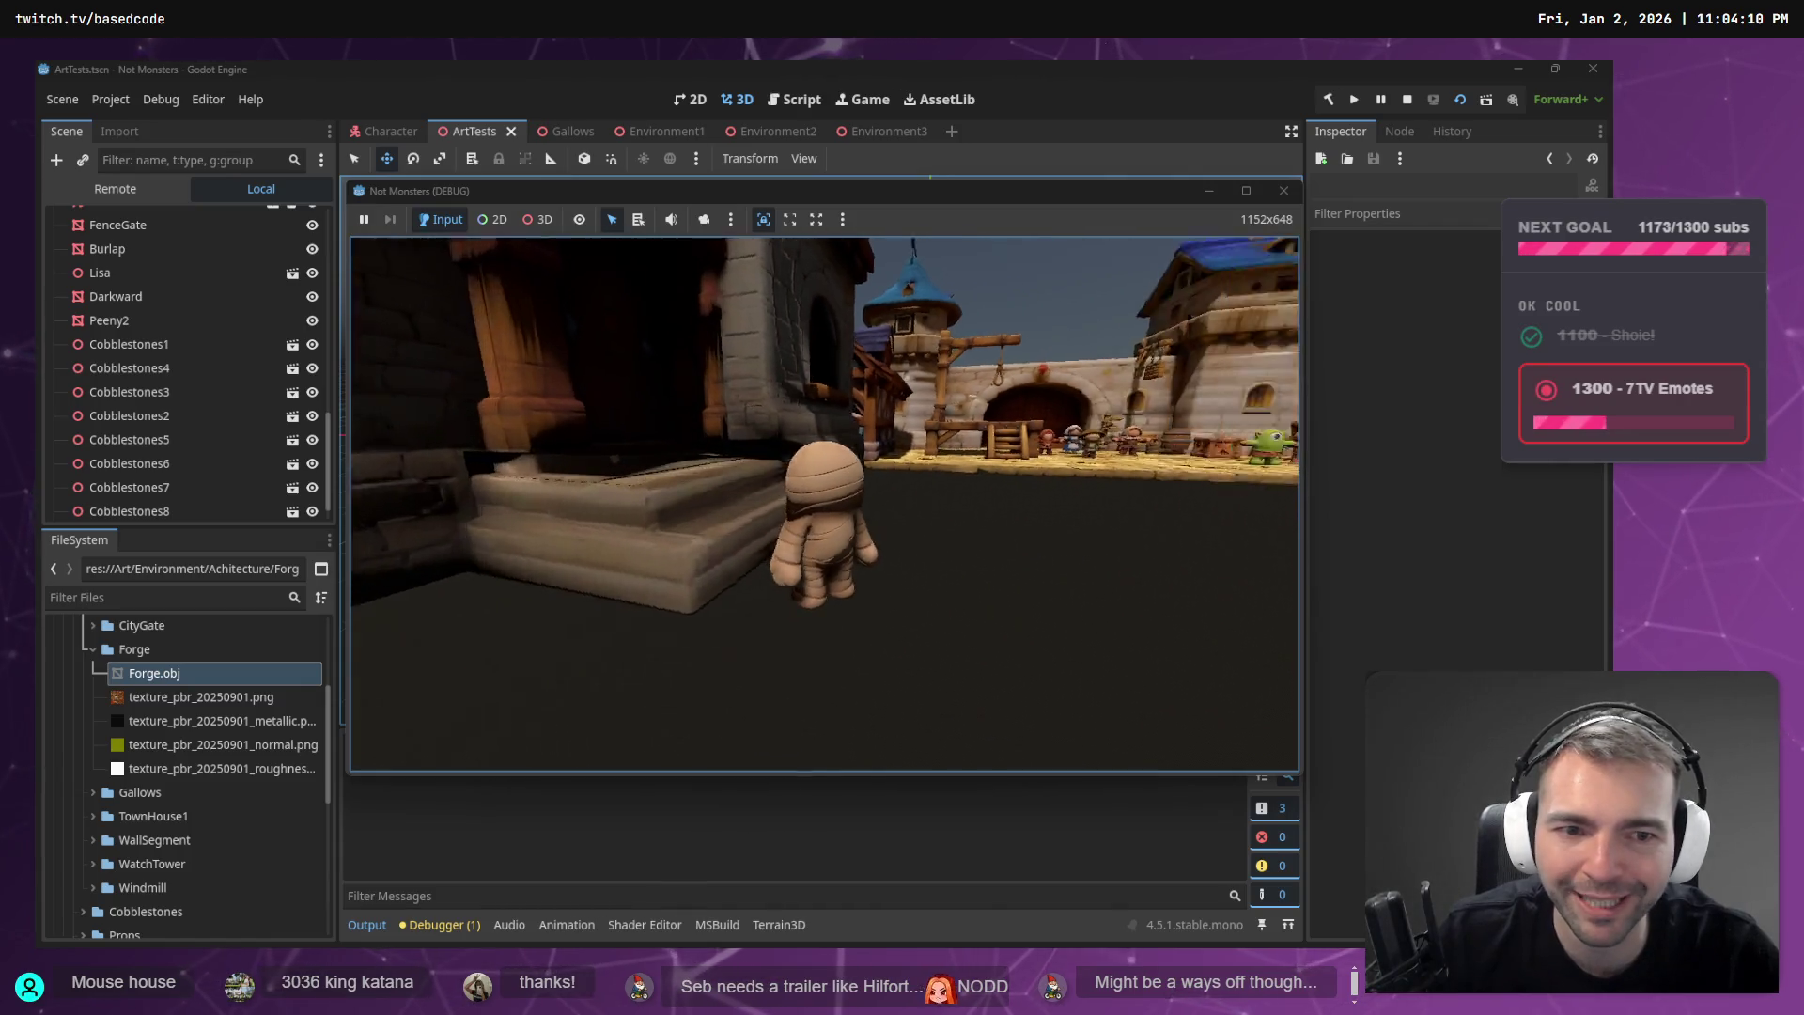
key(s)
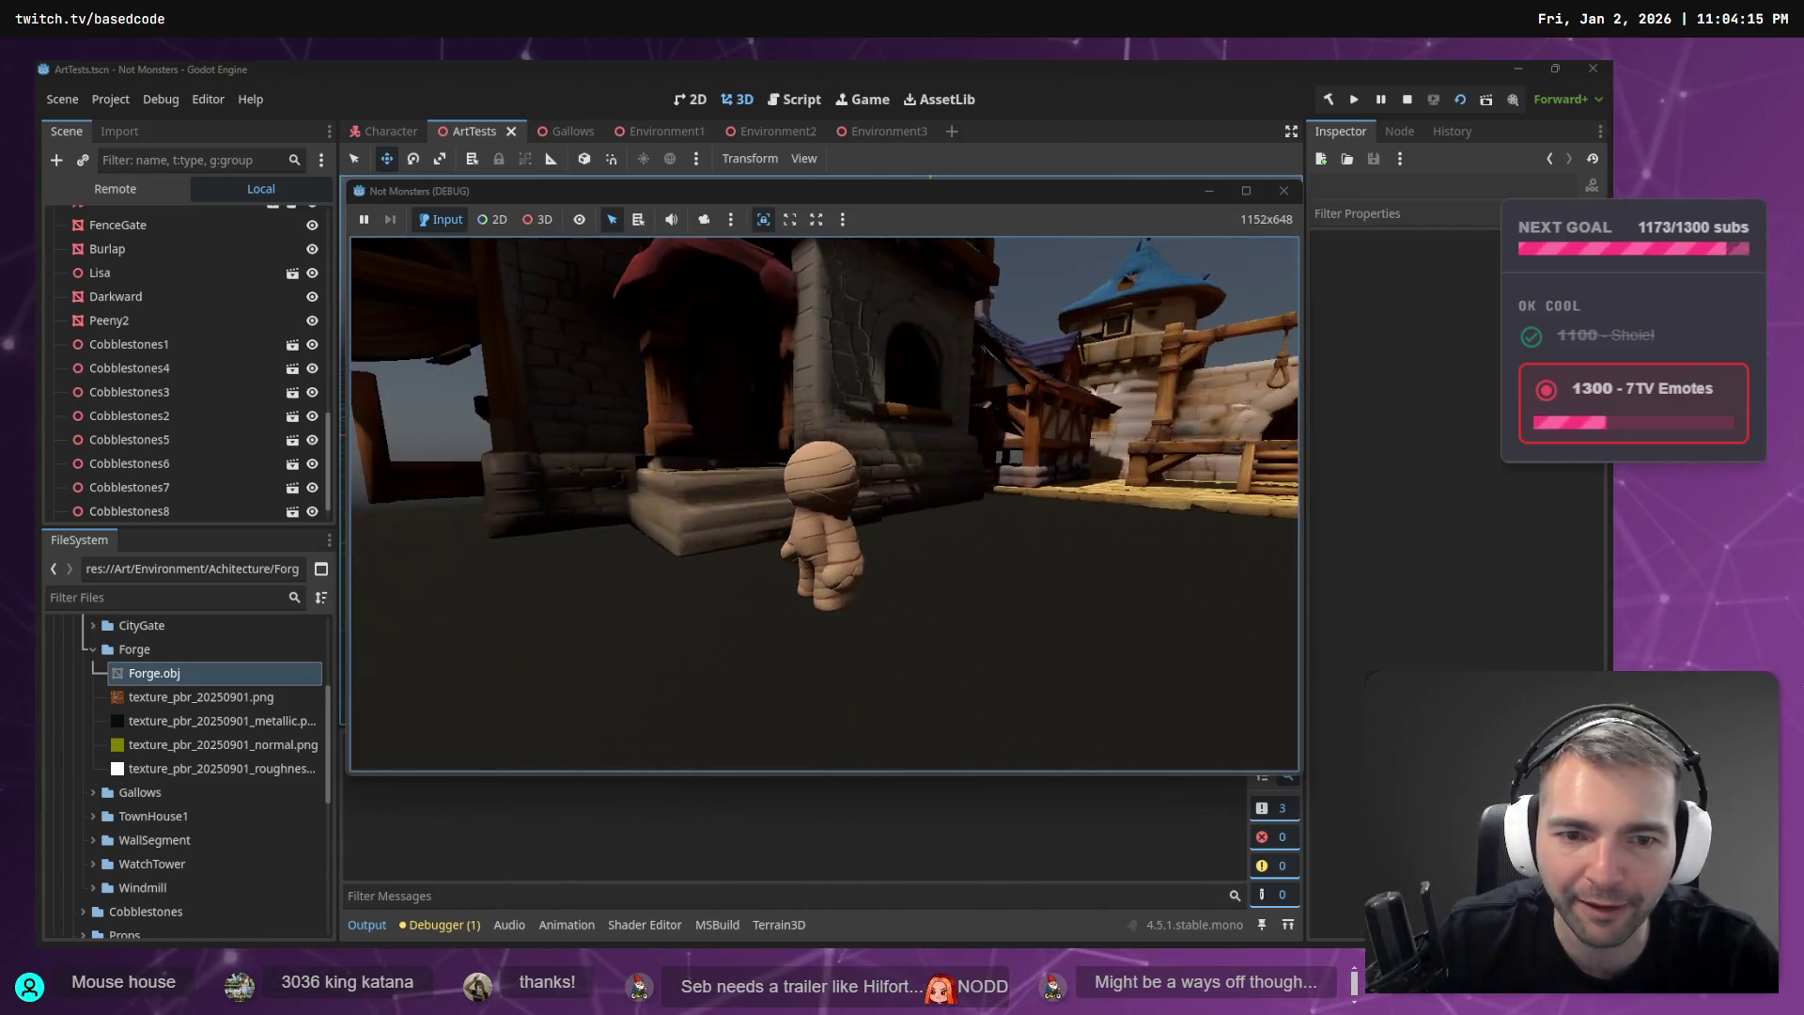
key(w)
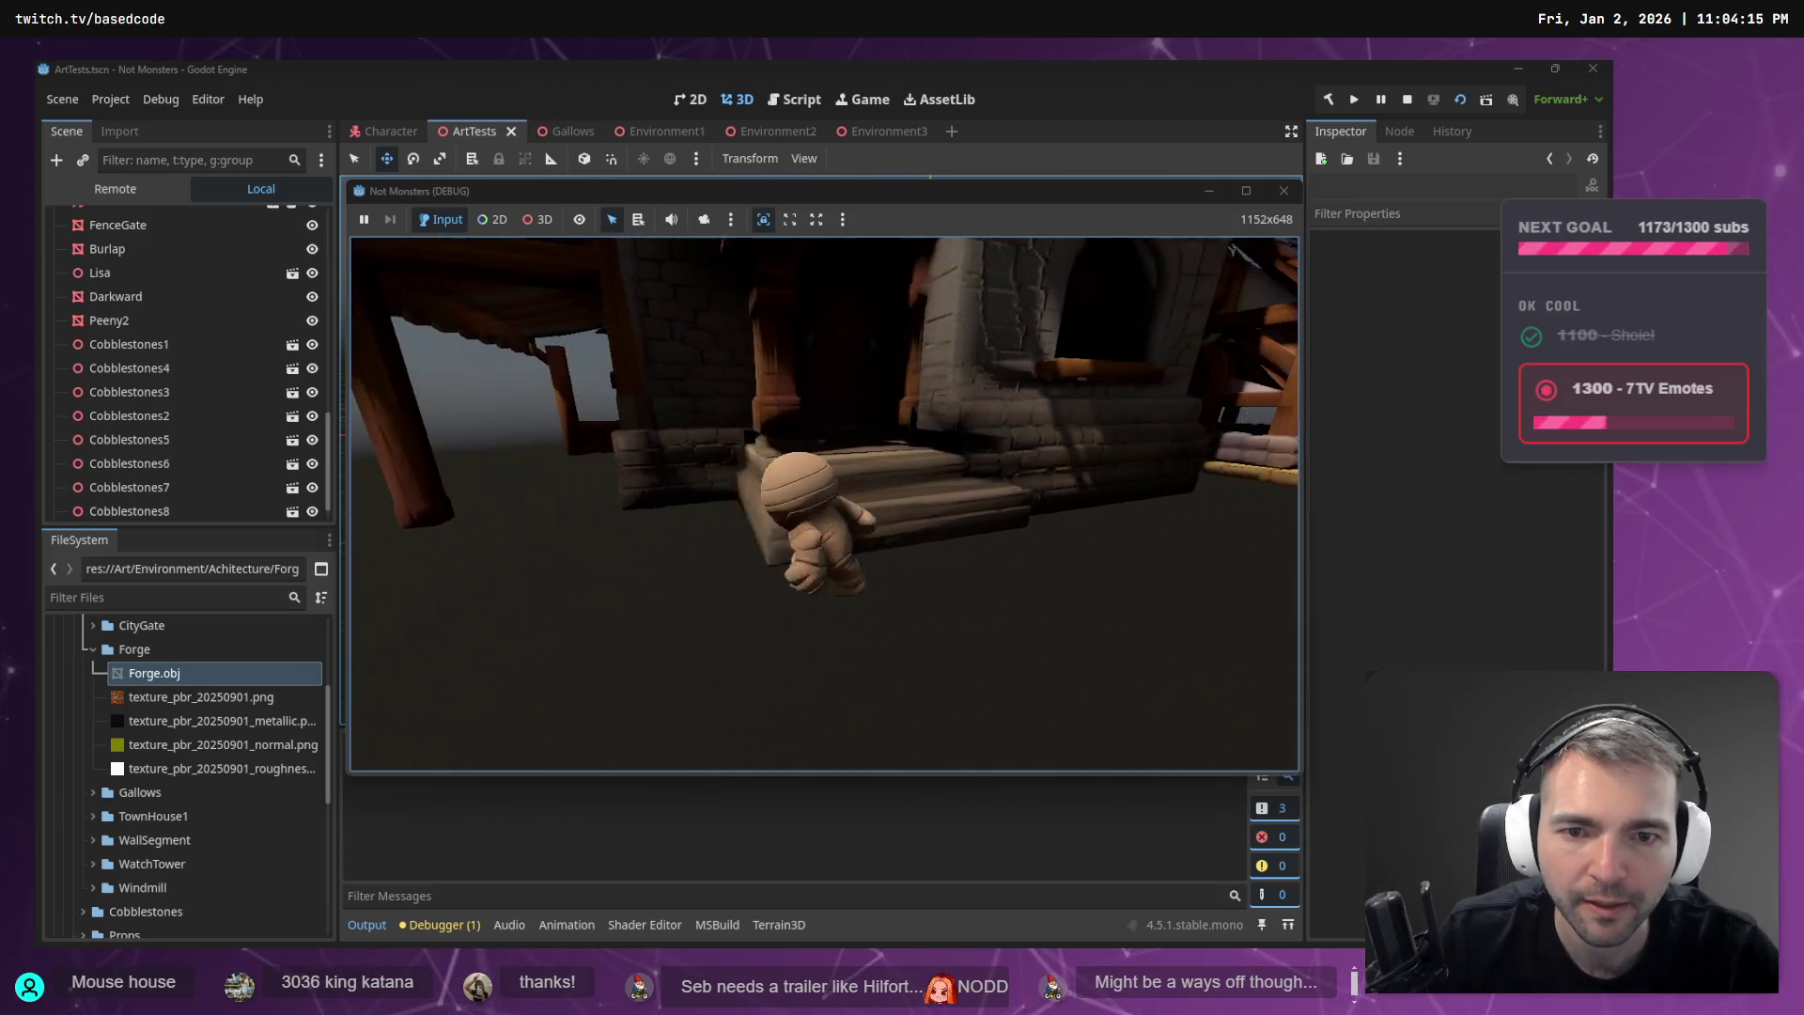
key(s)
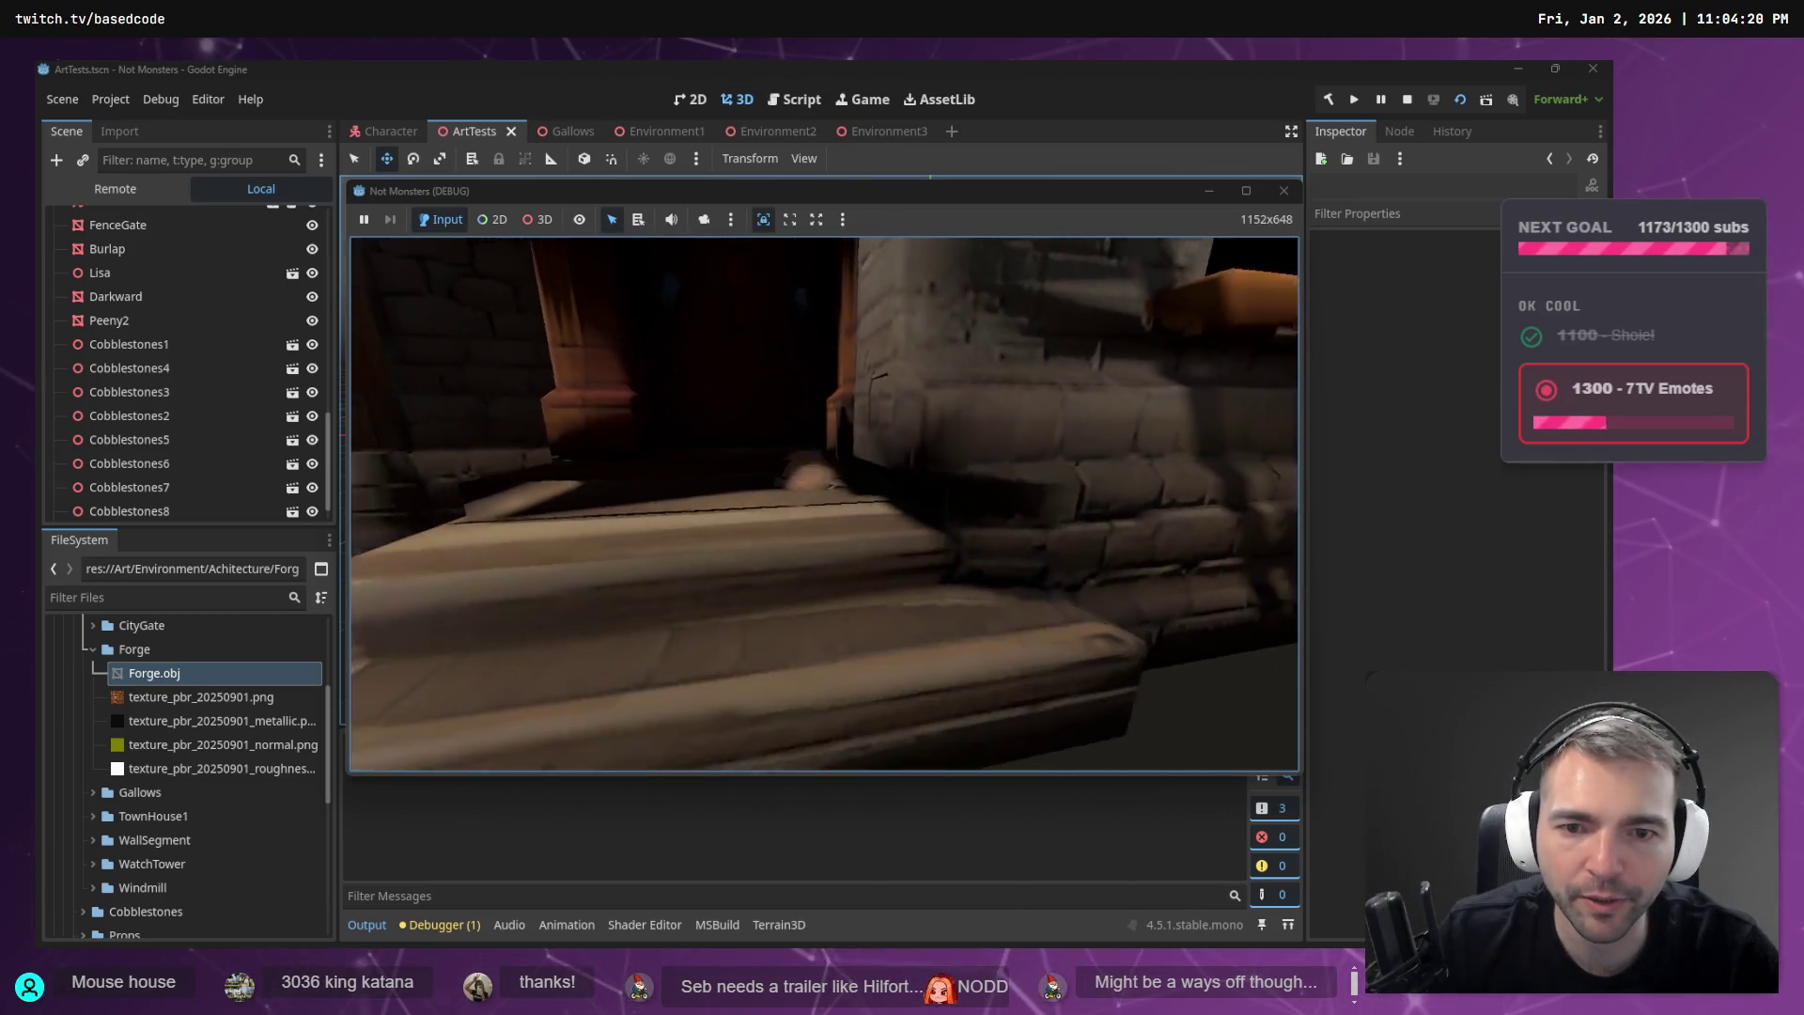
key(s)
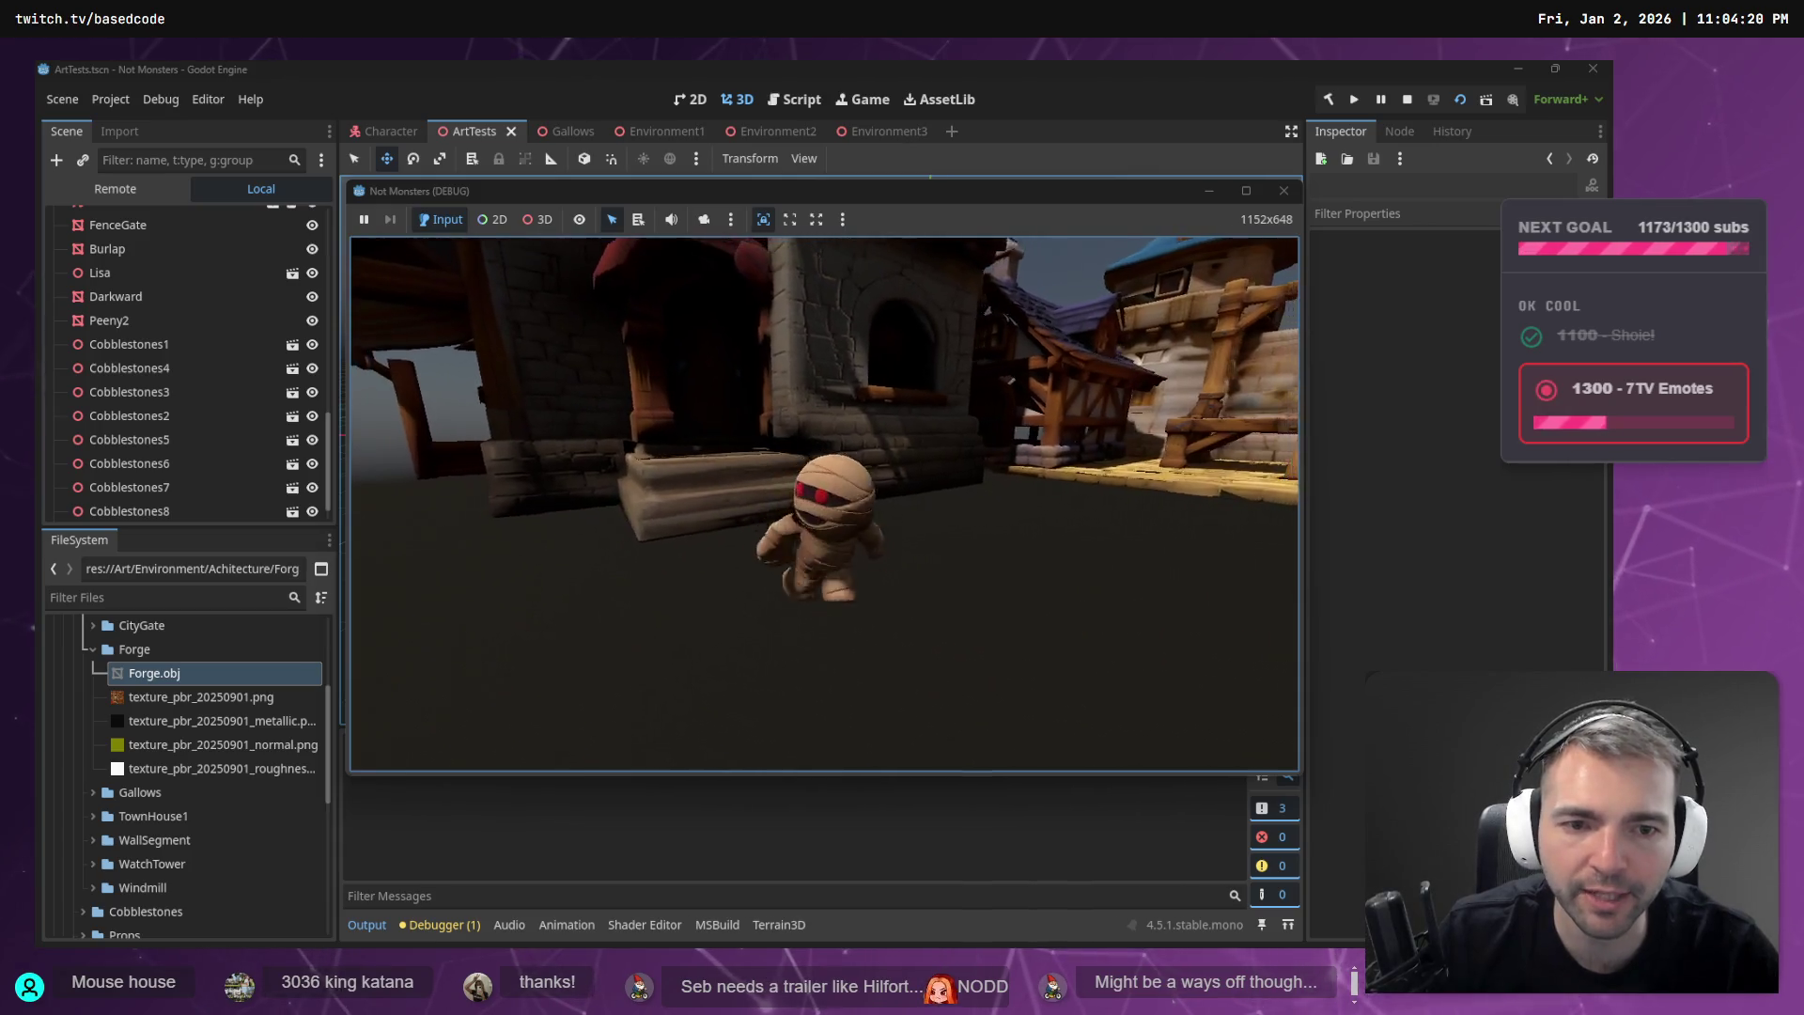
key(w)
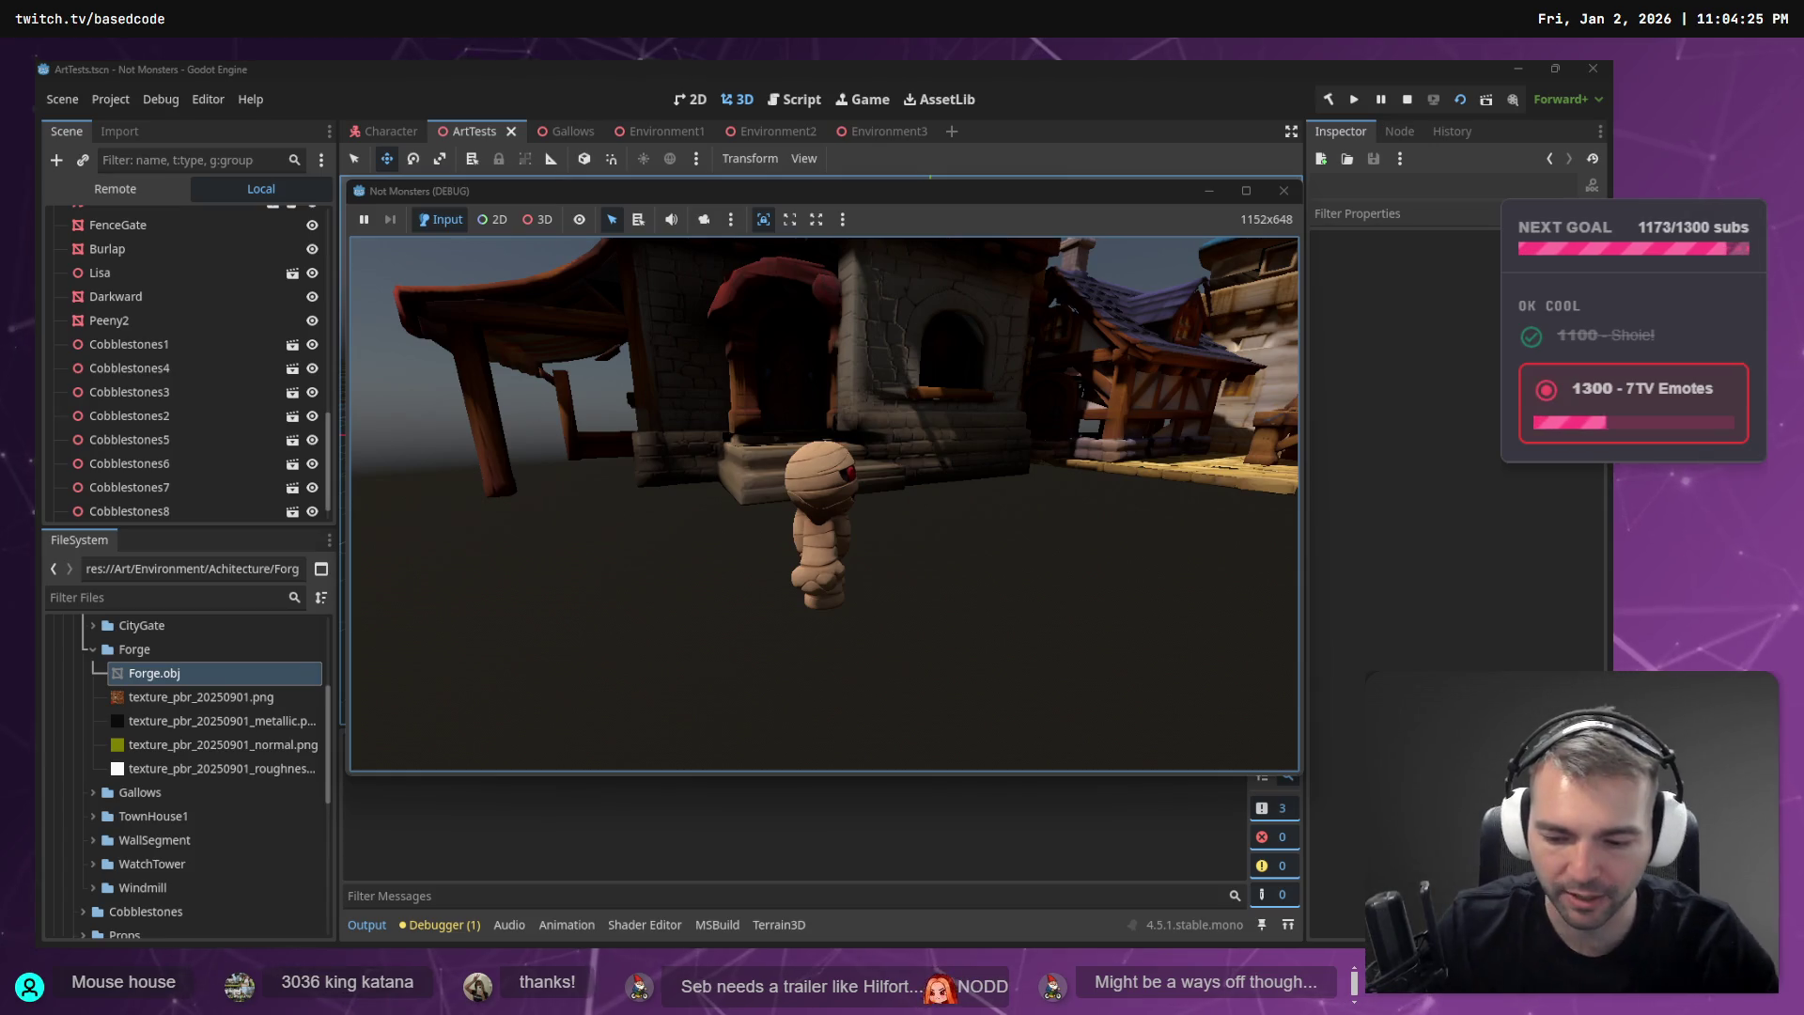
key(F8)
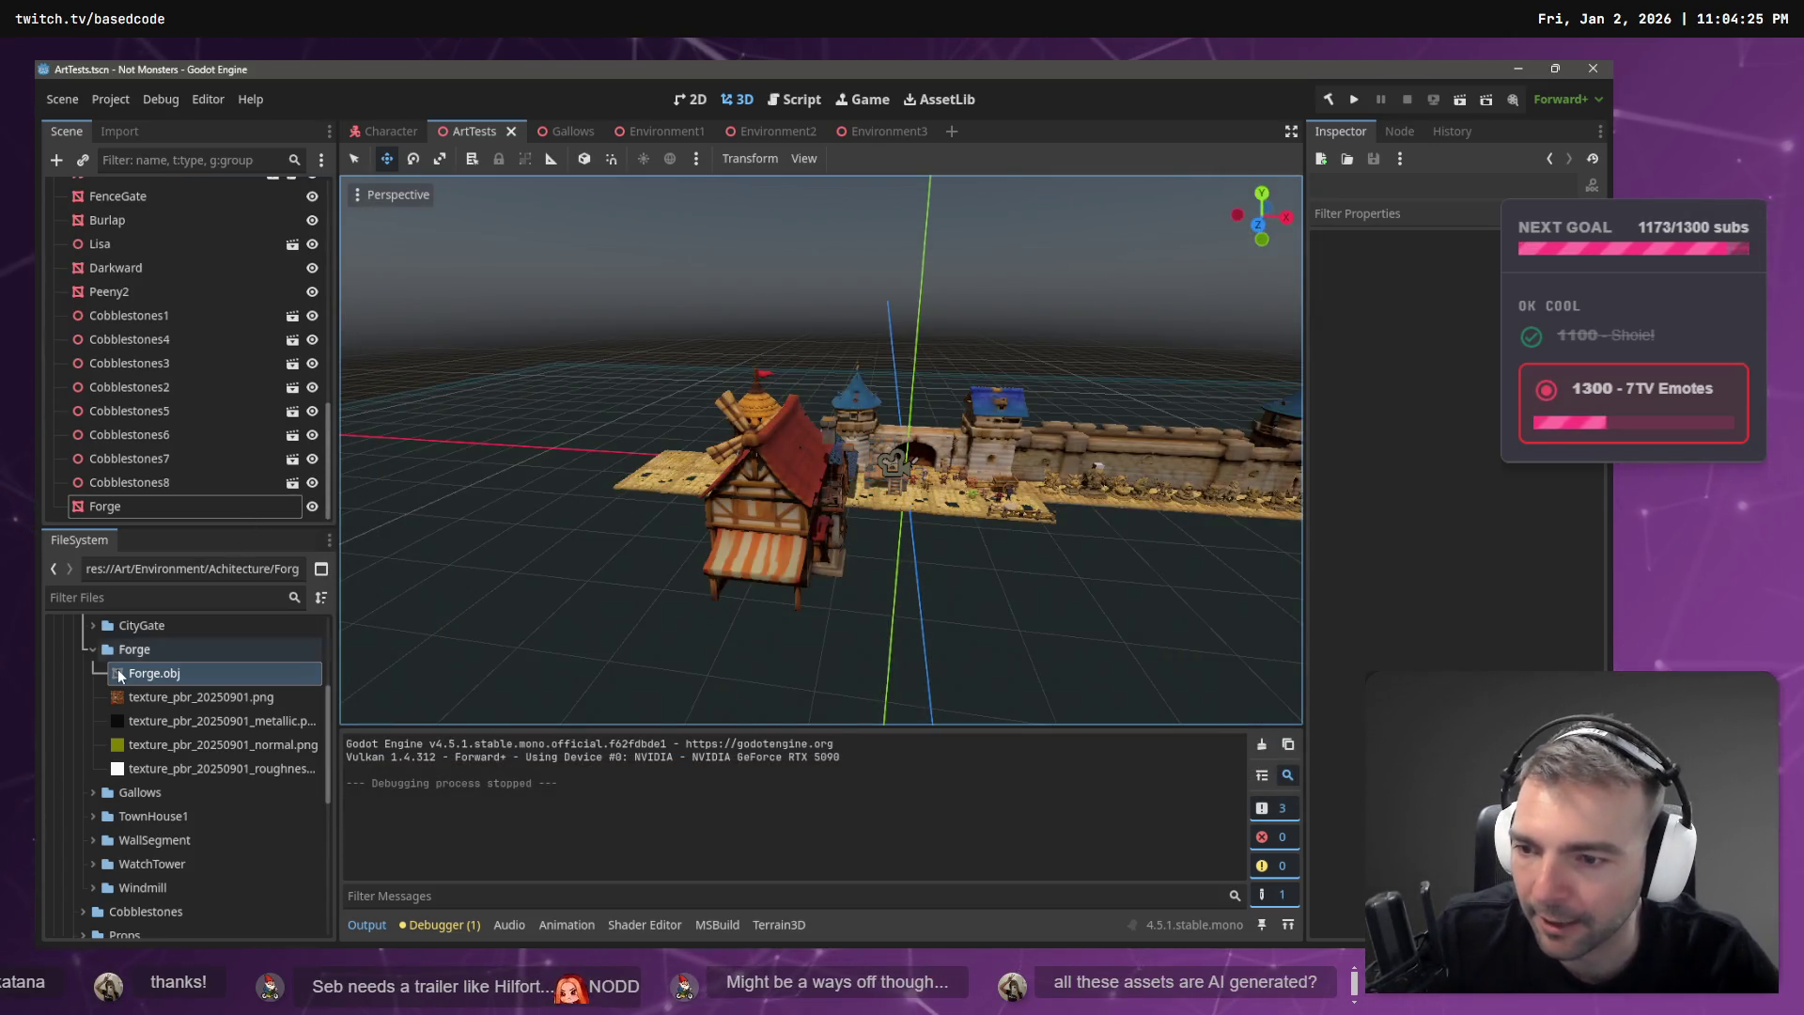
- Inspect the Forge.obj file's actions and mesh properties in the FileSystem dock
right_click(139, 675)
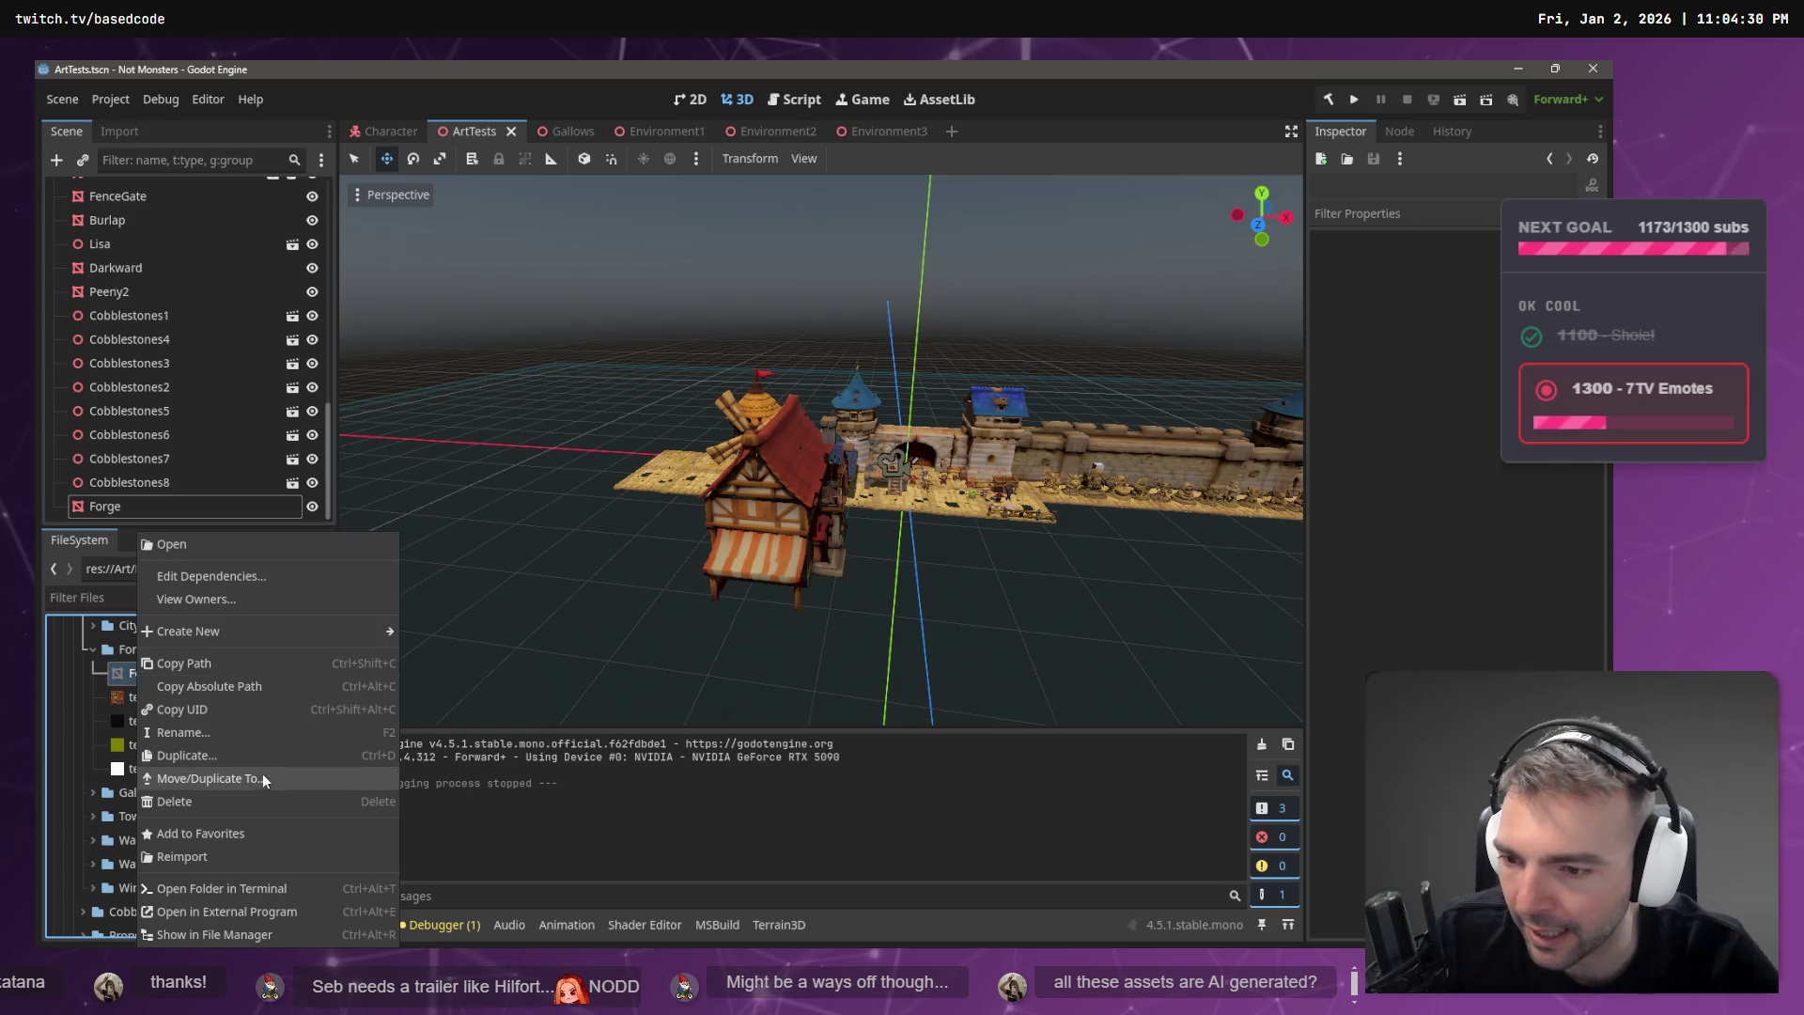
click(128, 673)
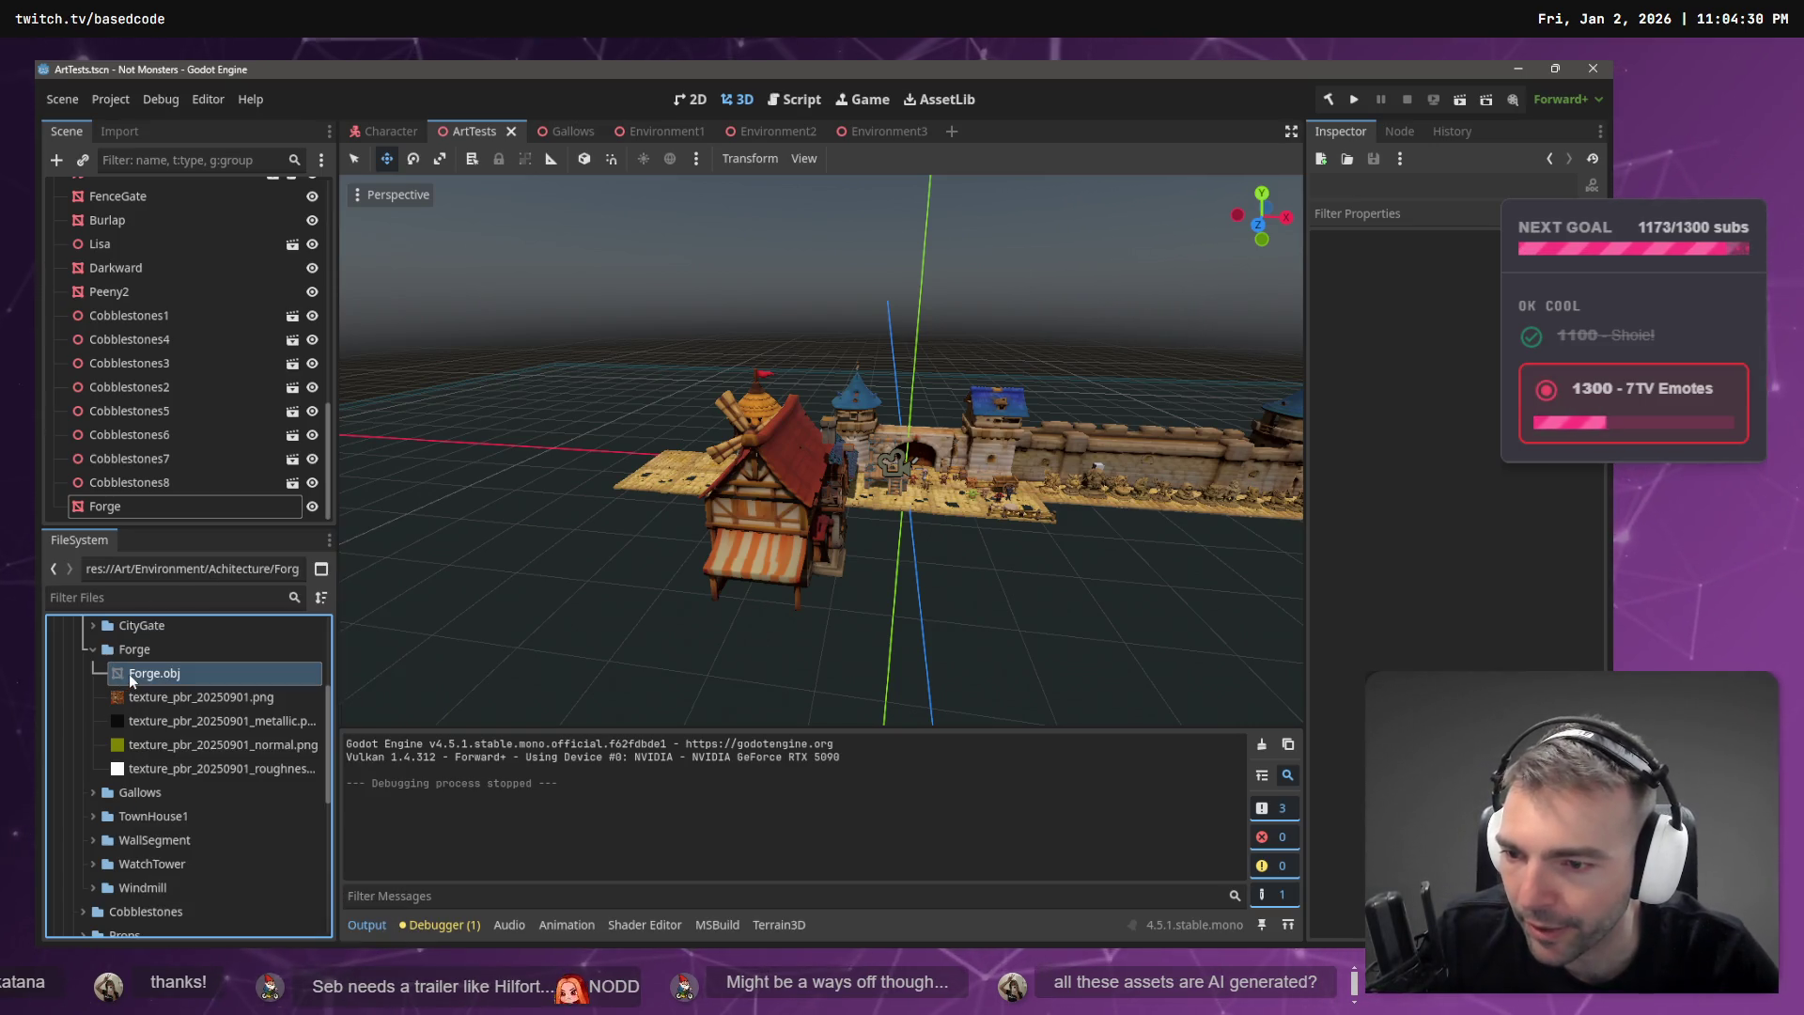
double_click(124, 674)
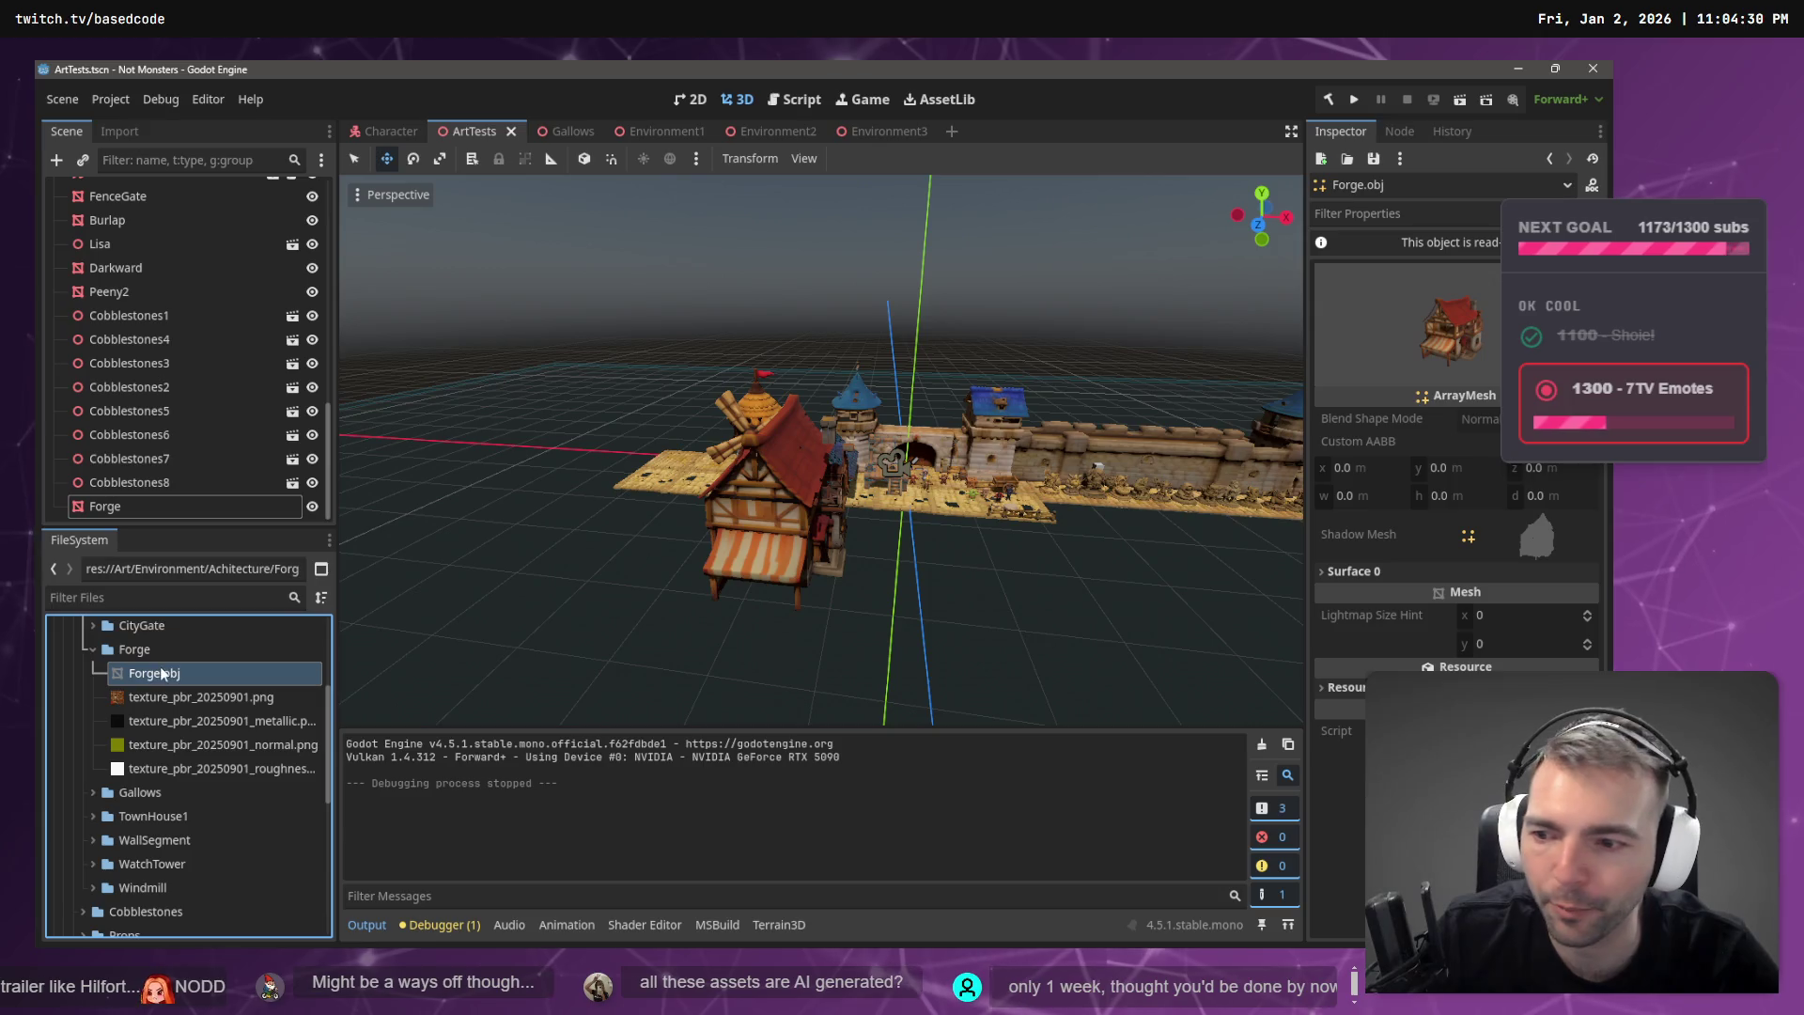
right_click(127, 677)
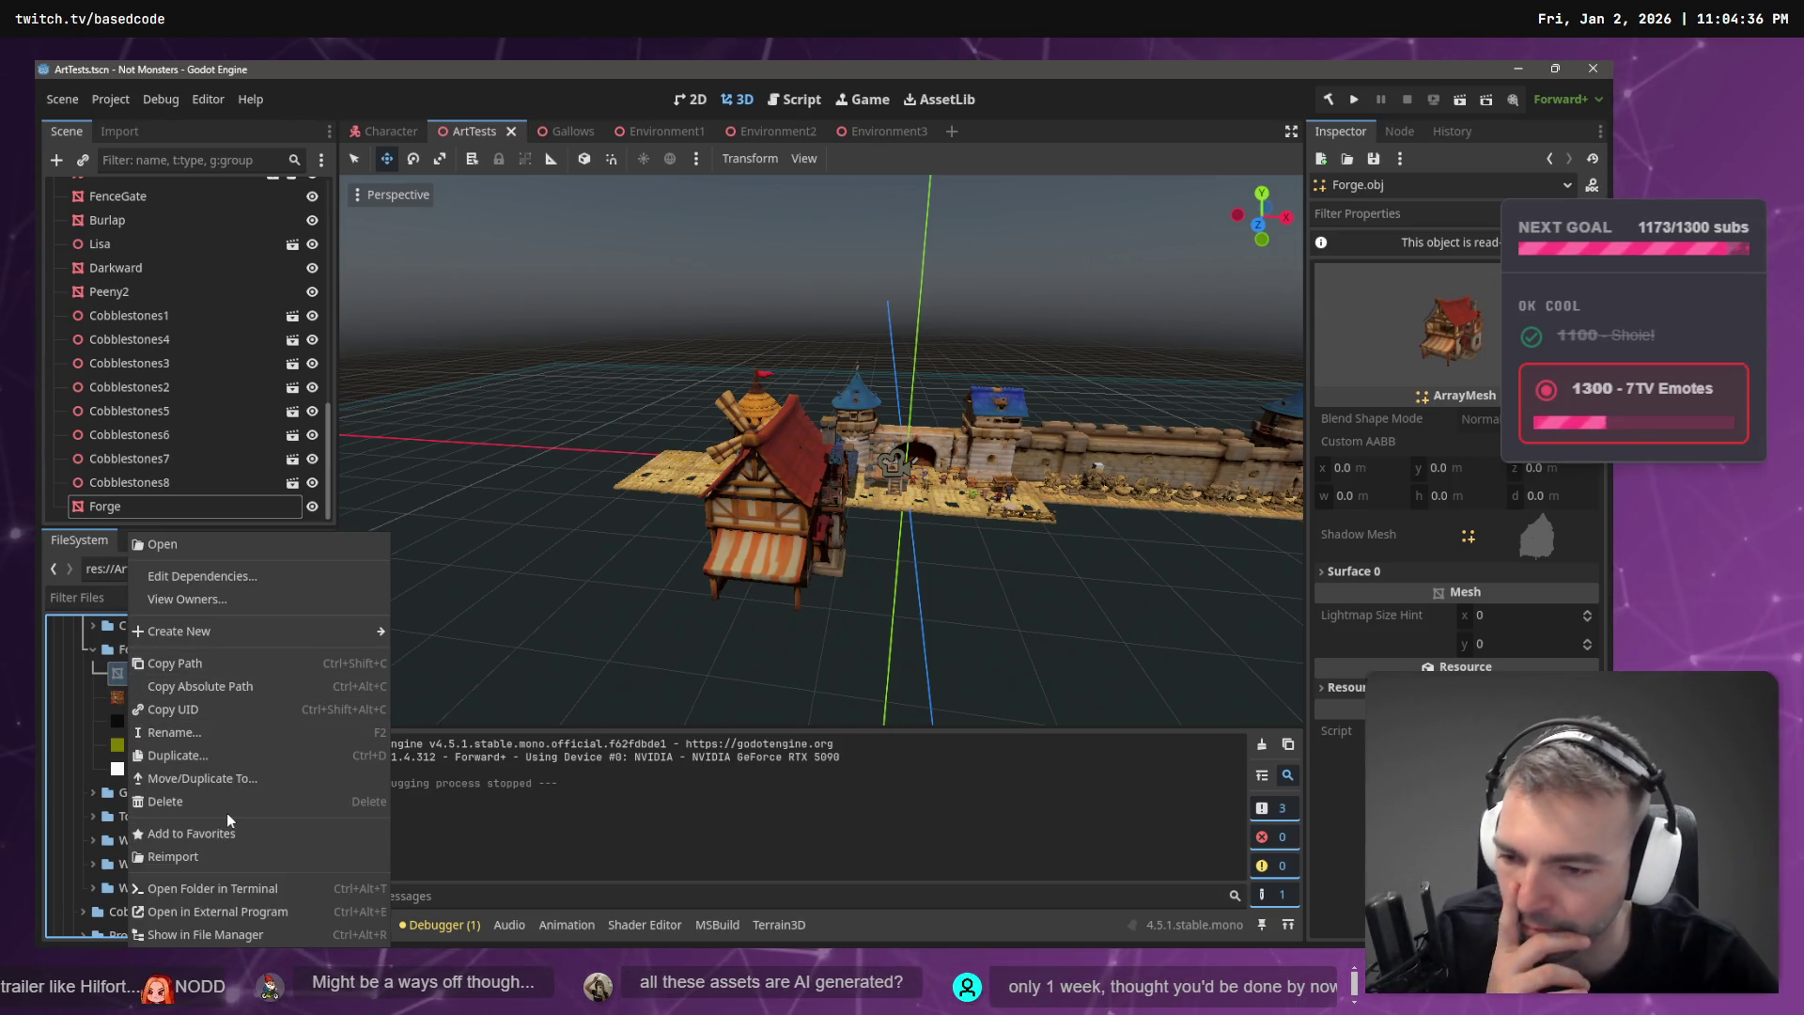
mouse_move(206, 638)
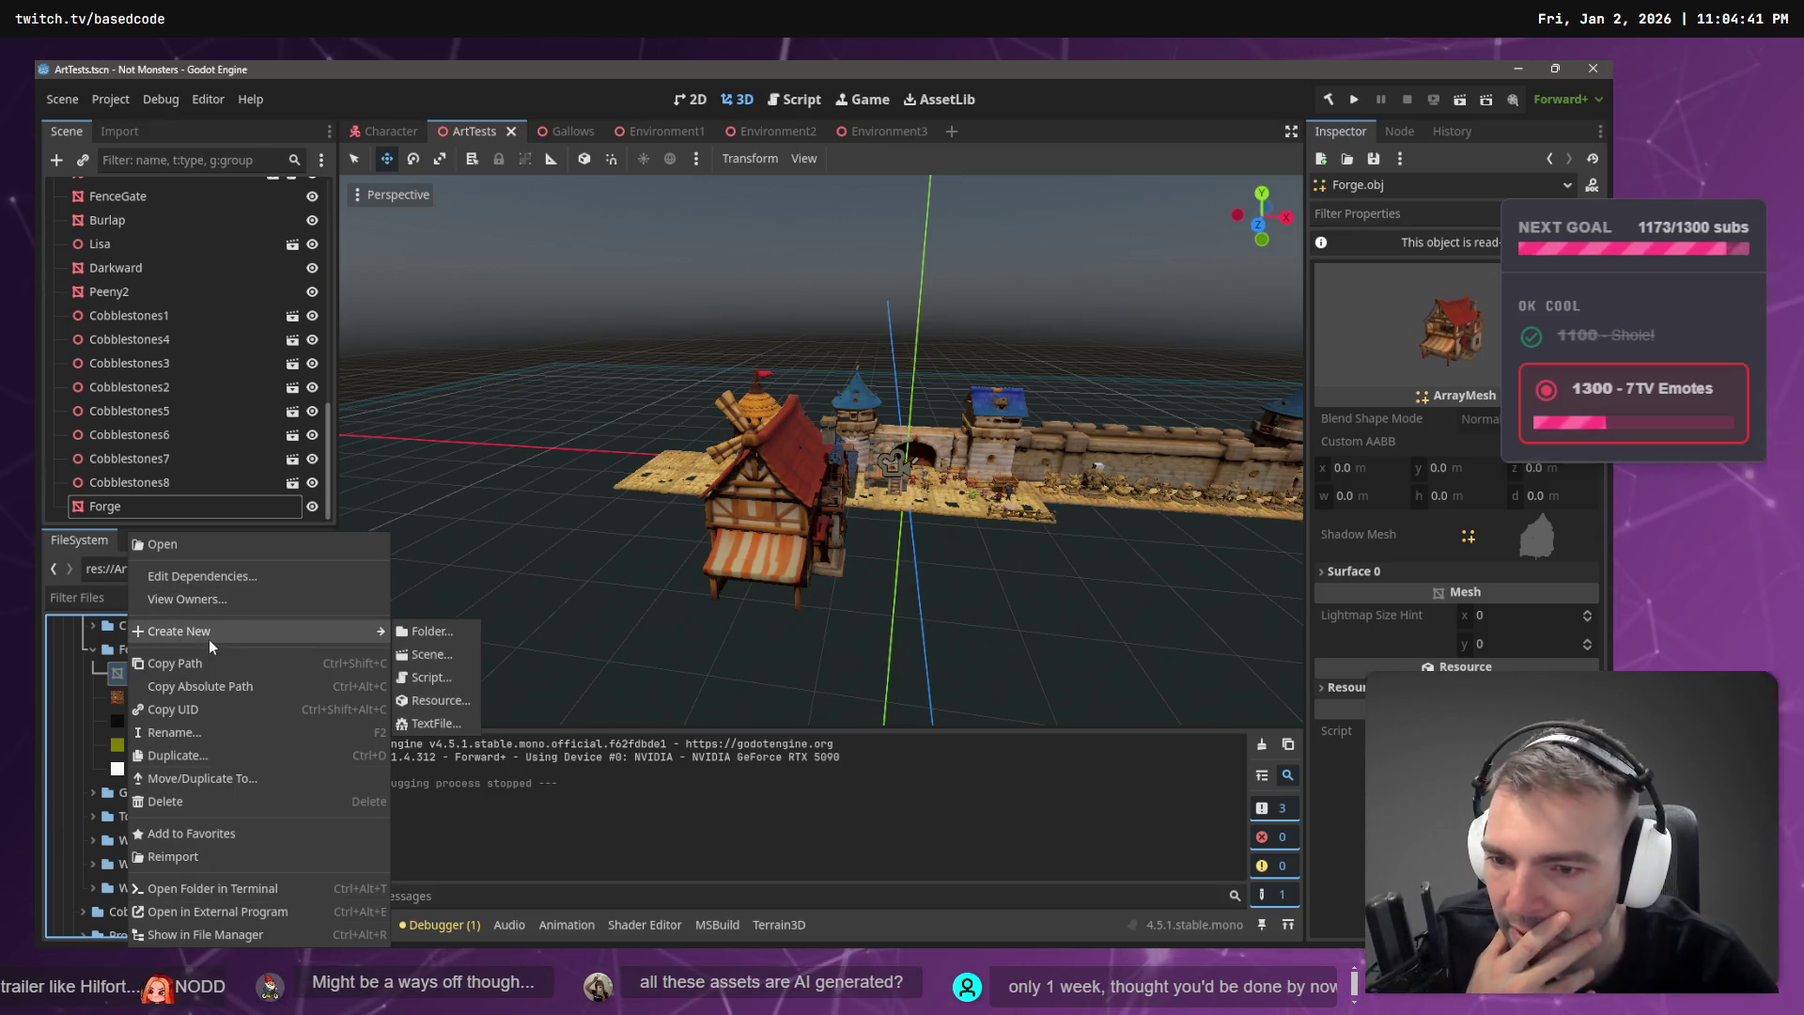
click(110, 675)
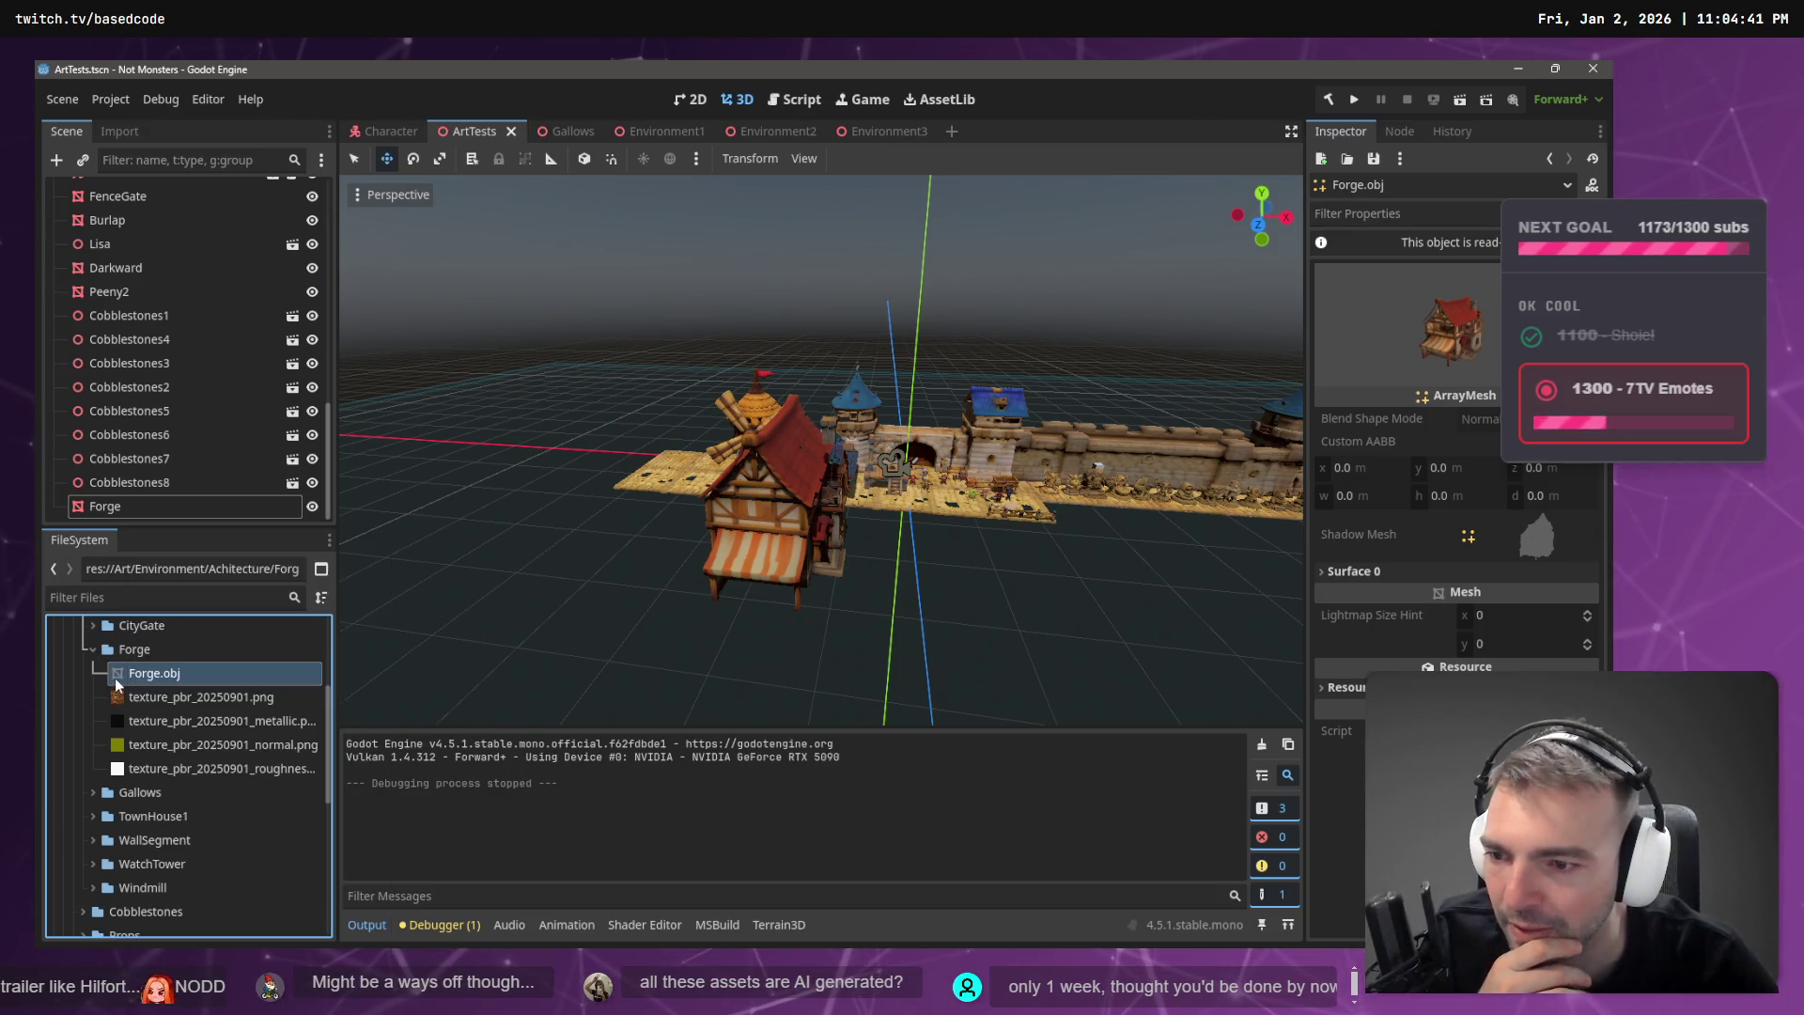
- From the Forge folder's context menu, choose Create New > Scene
right_click(110, 507)
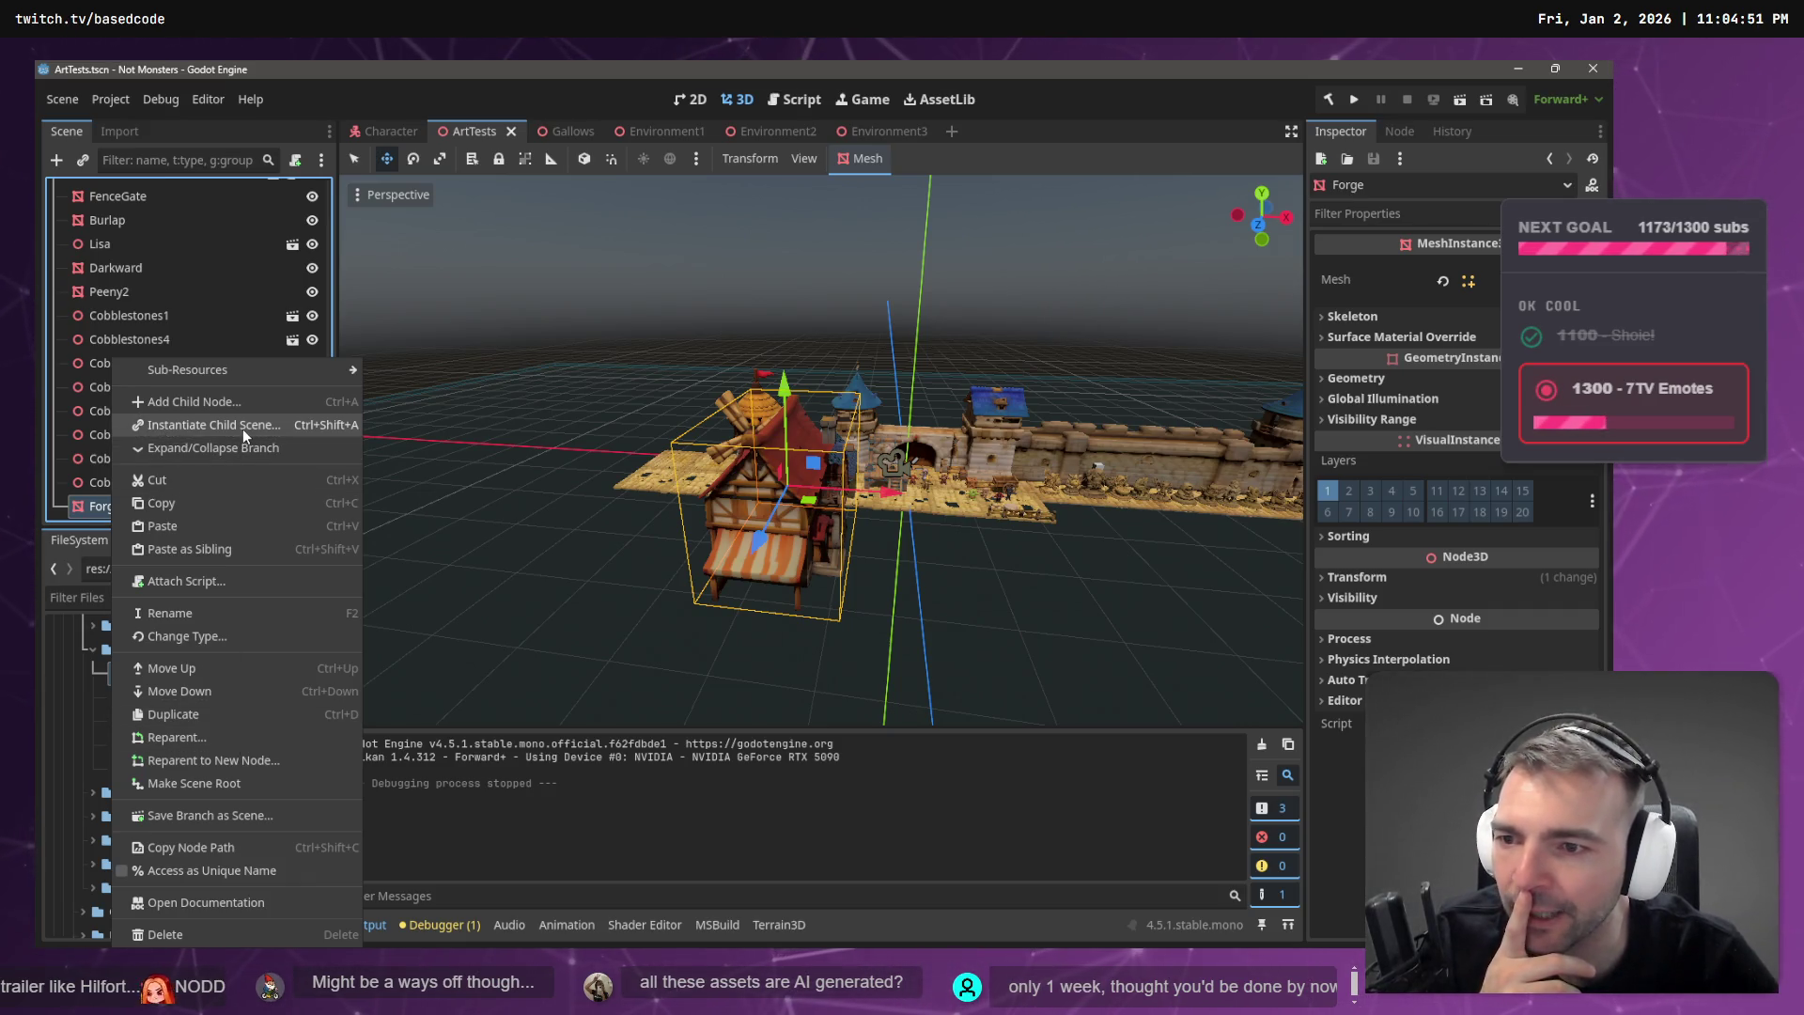
click(110, 527)
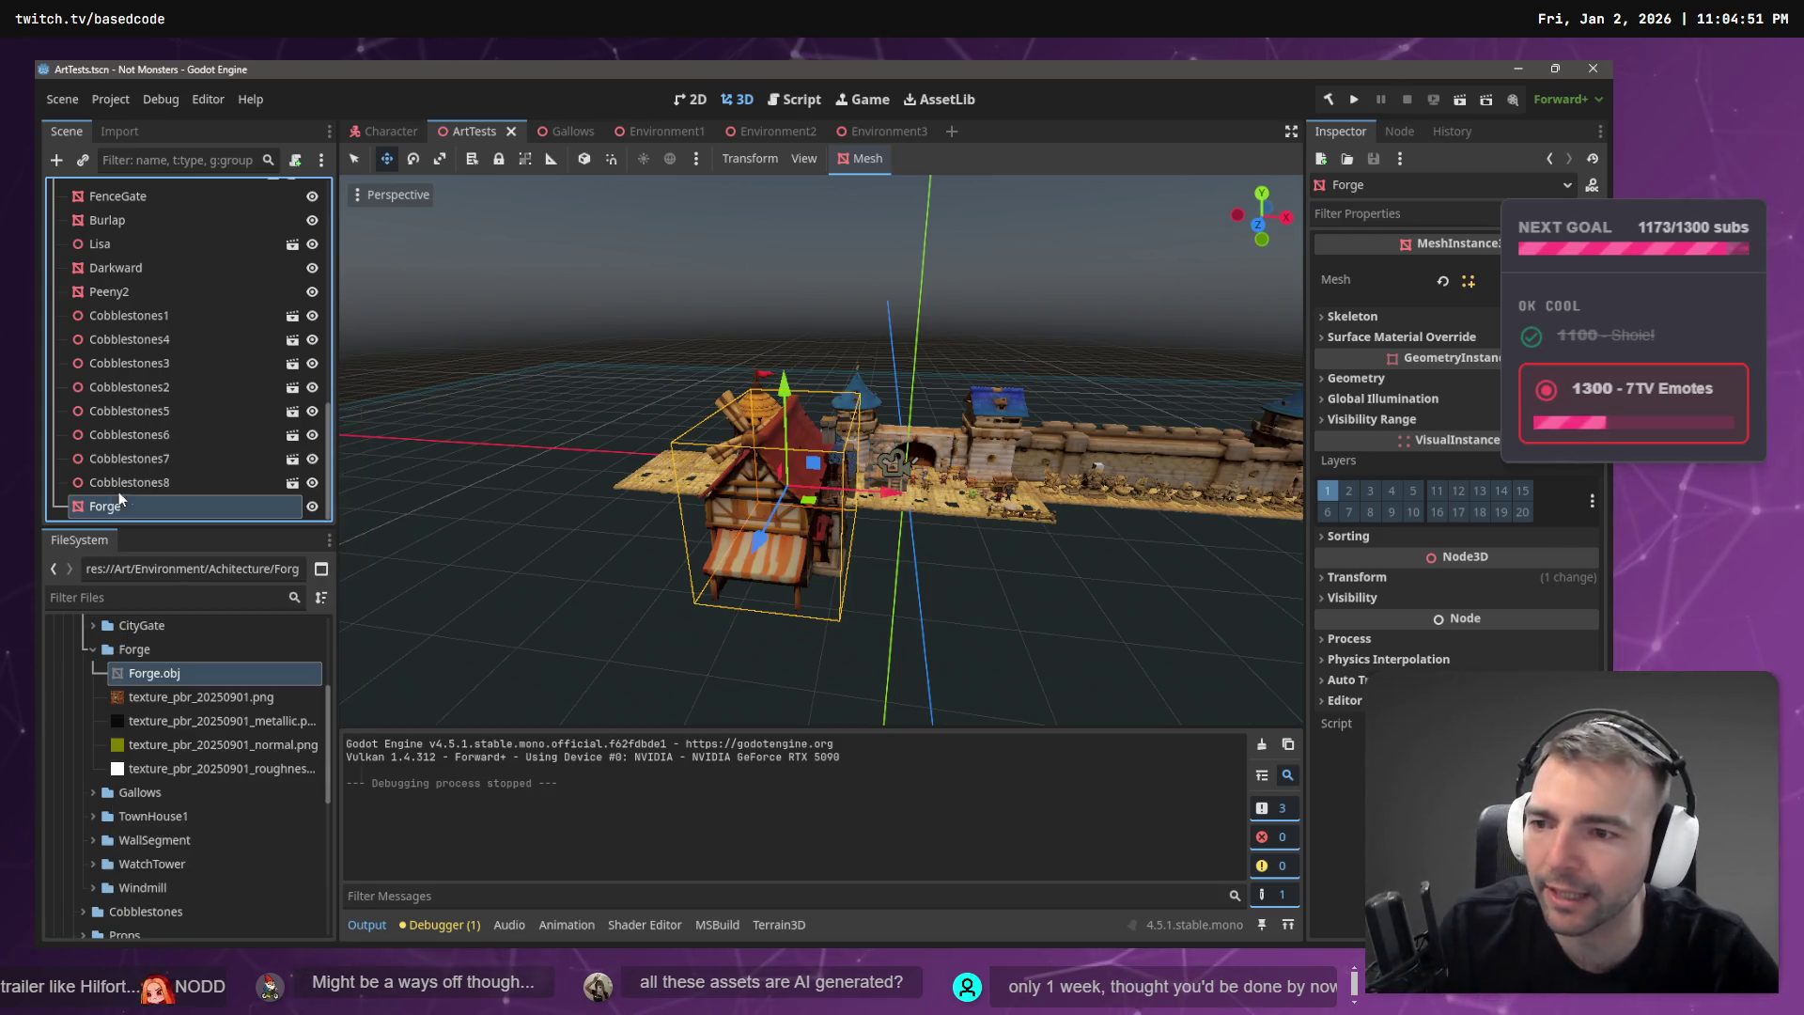
right_click(162, 655)
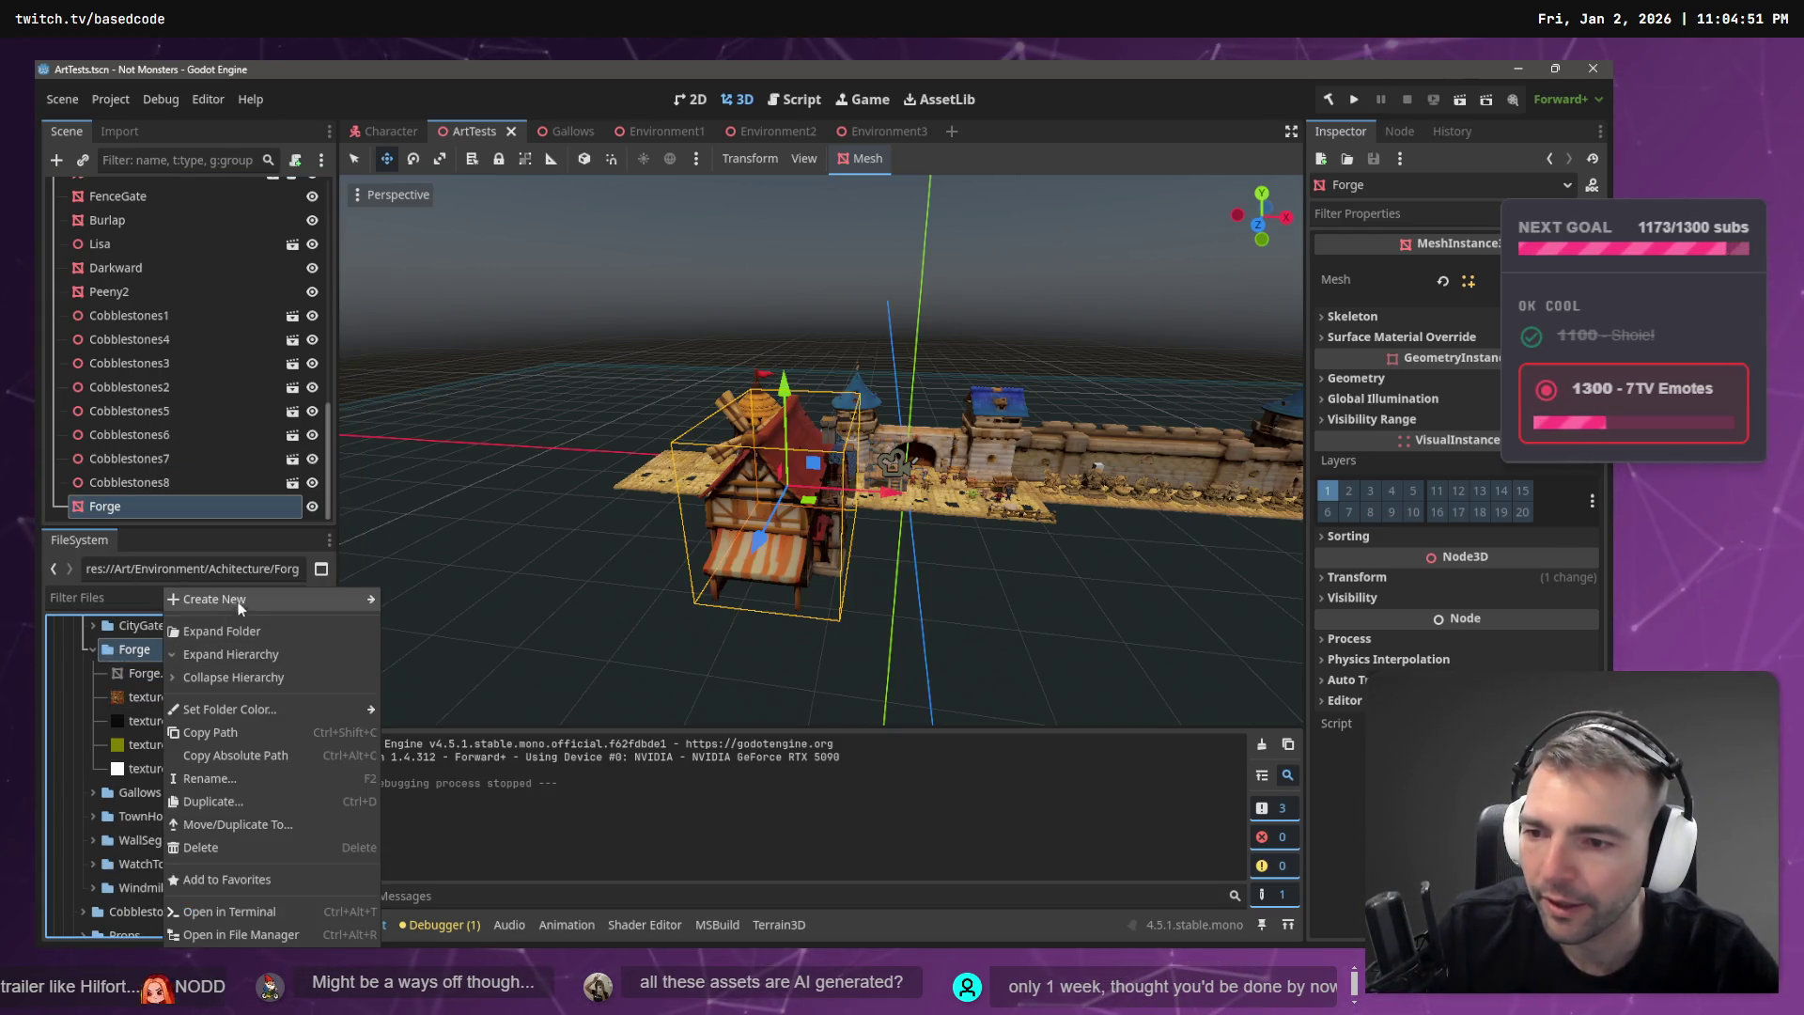
mouse_move(235, 602)
click(427, 622)
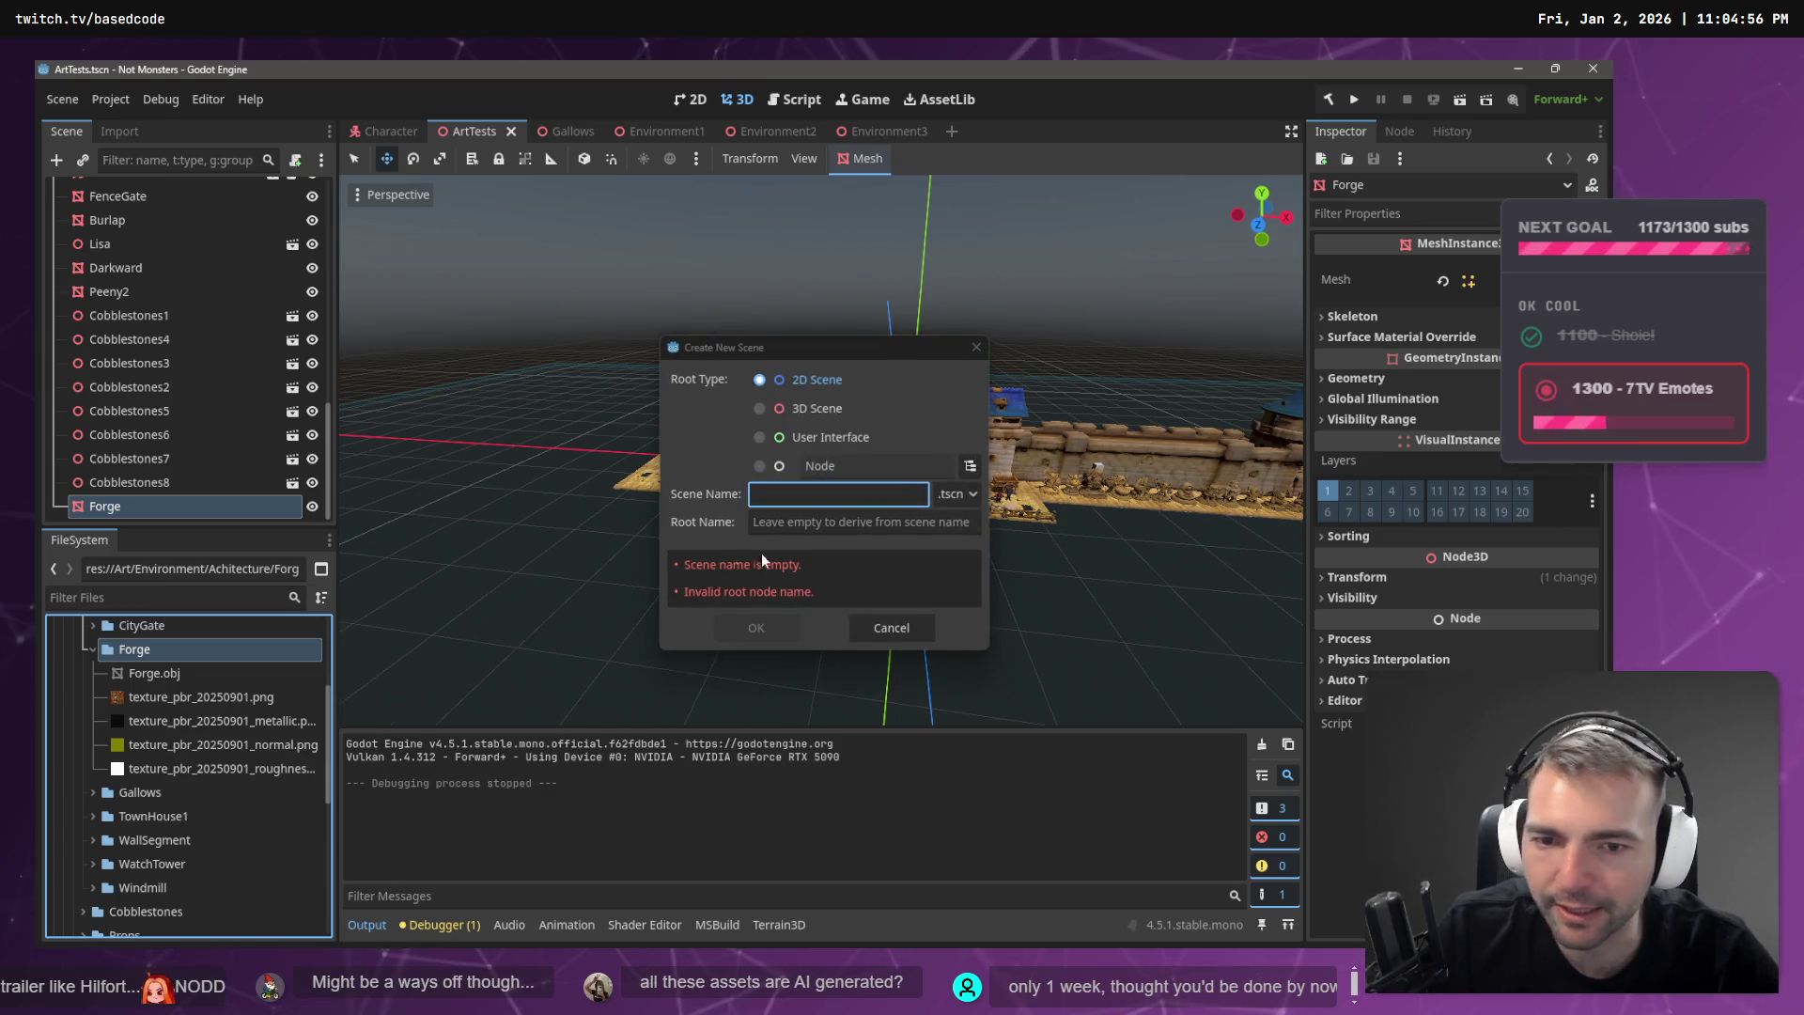
click(790, 407)
click(769, 494)
text(Forge)
key(Return)
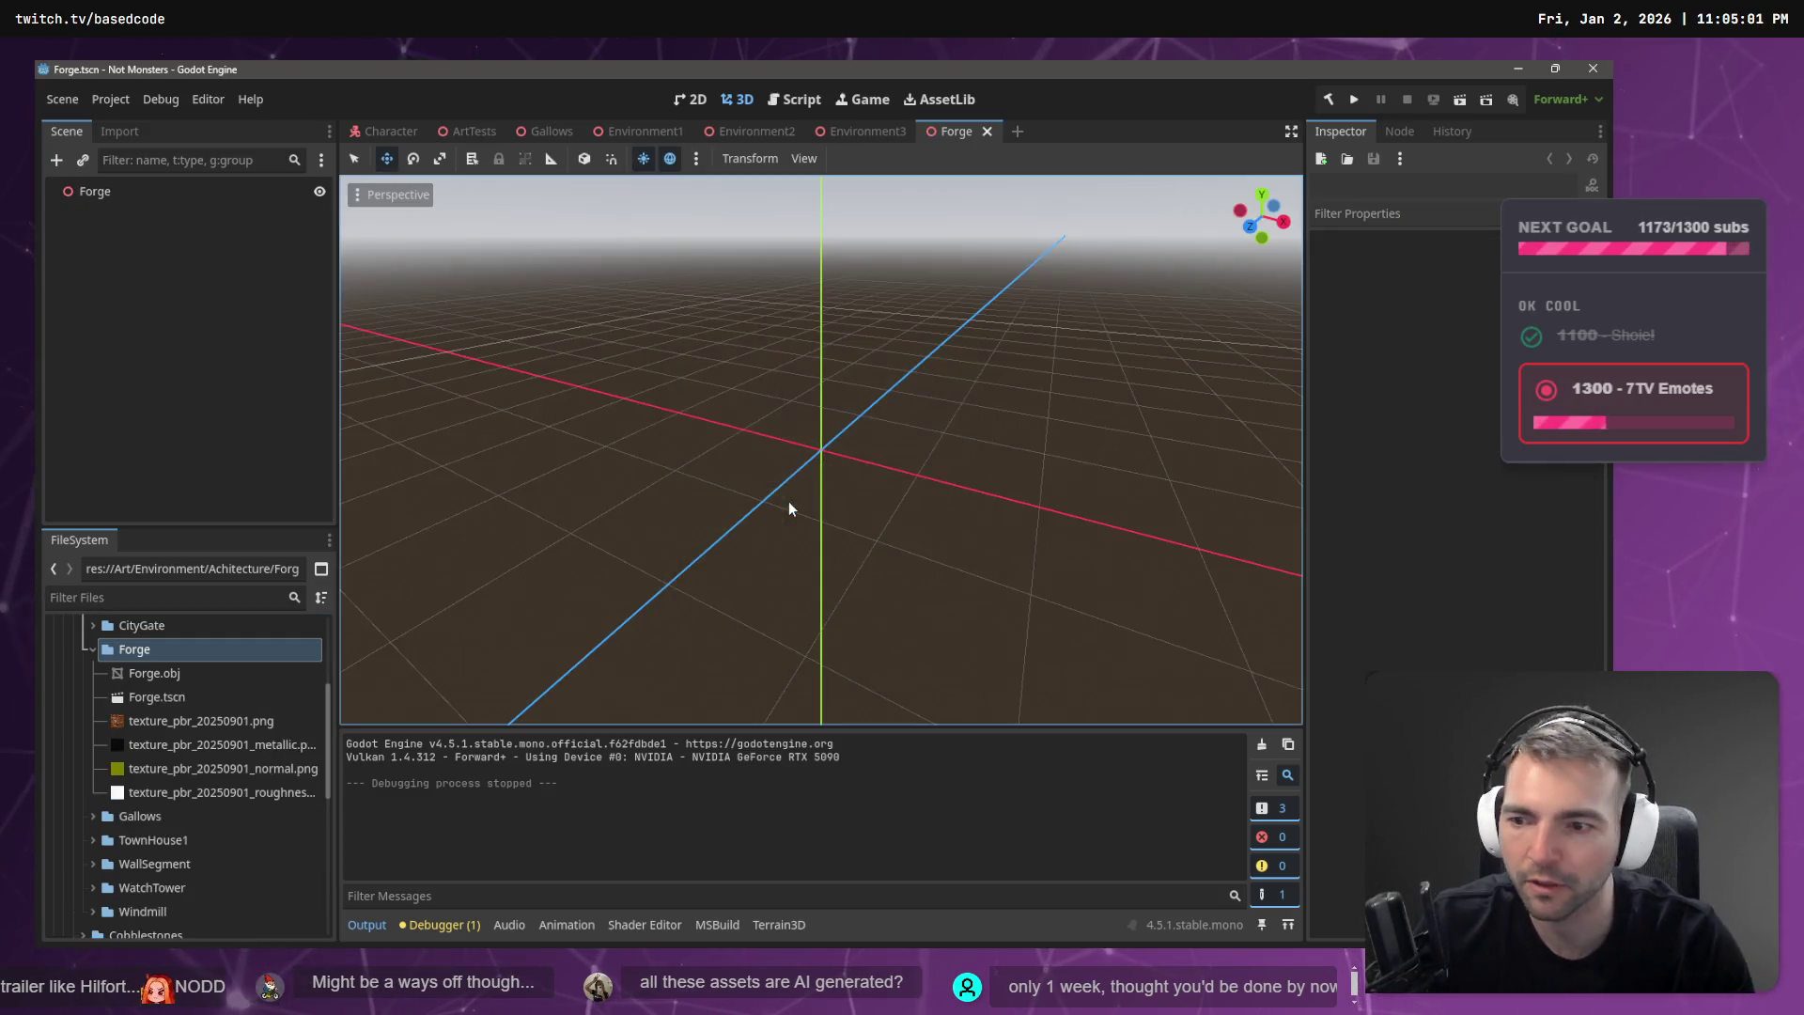
click(180, 674)
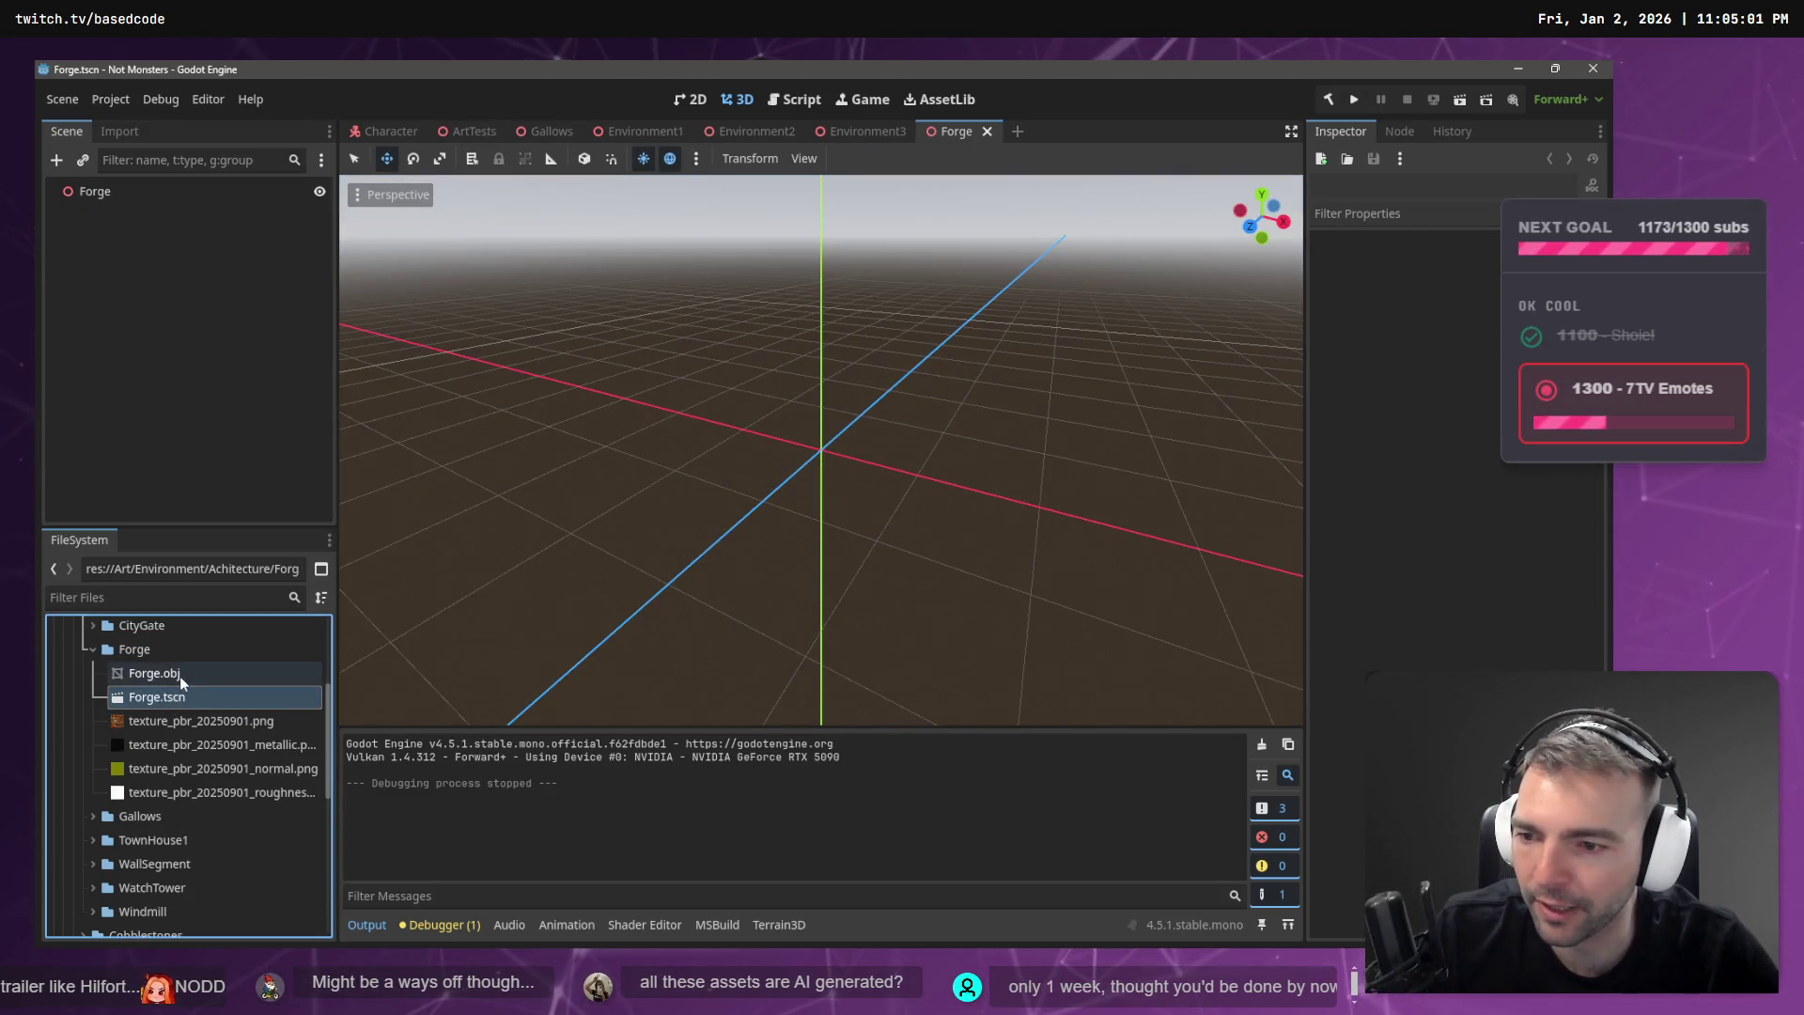
mouse_move(141, 674)
mouse_down()
mouse_move(92, 190)
mouse_move(123, 181)
mouse_up()
mouse_move(161, 681)
mouse_down()
mouse_move(145, 278)
mouse_move(114, 193)
mouse_up()
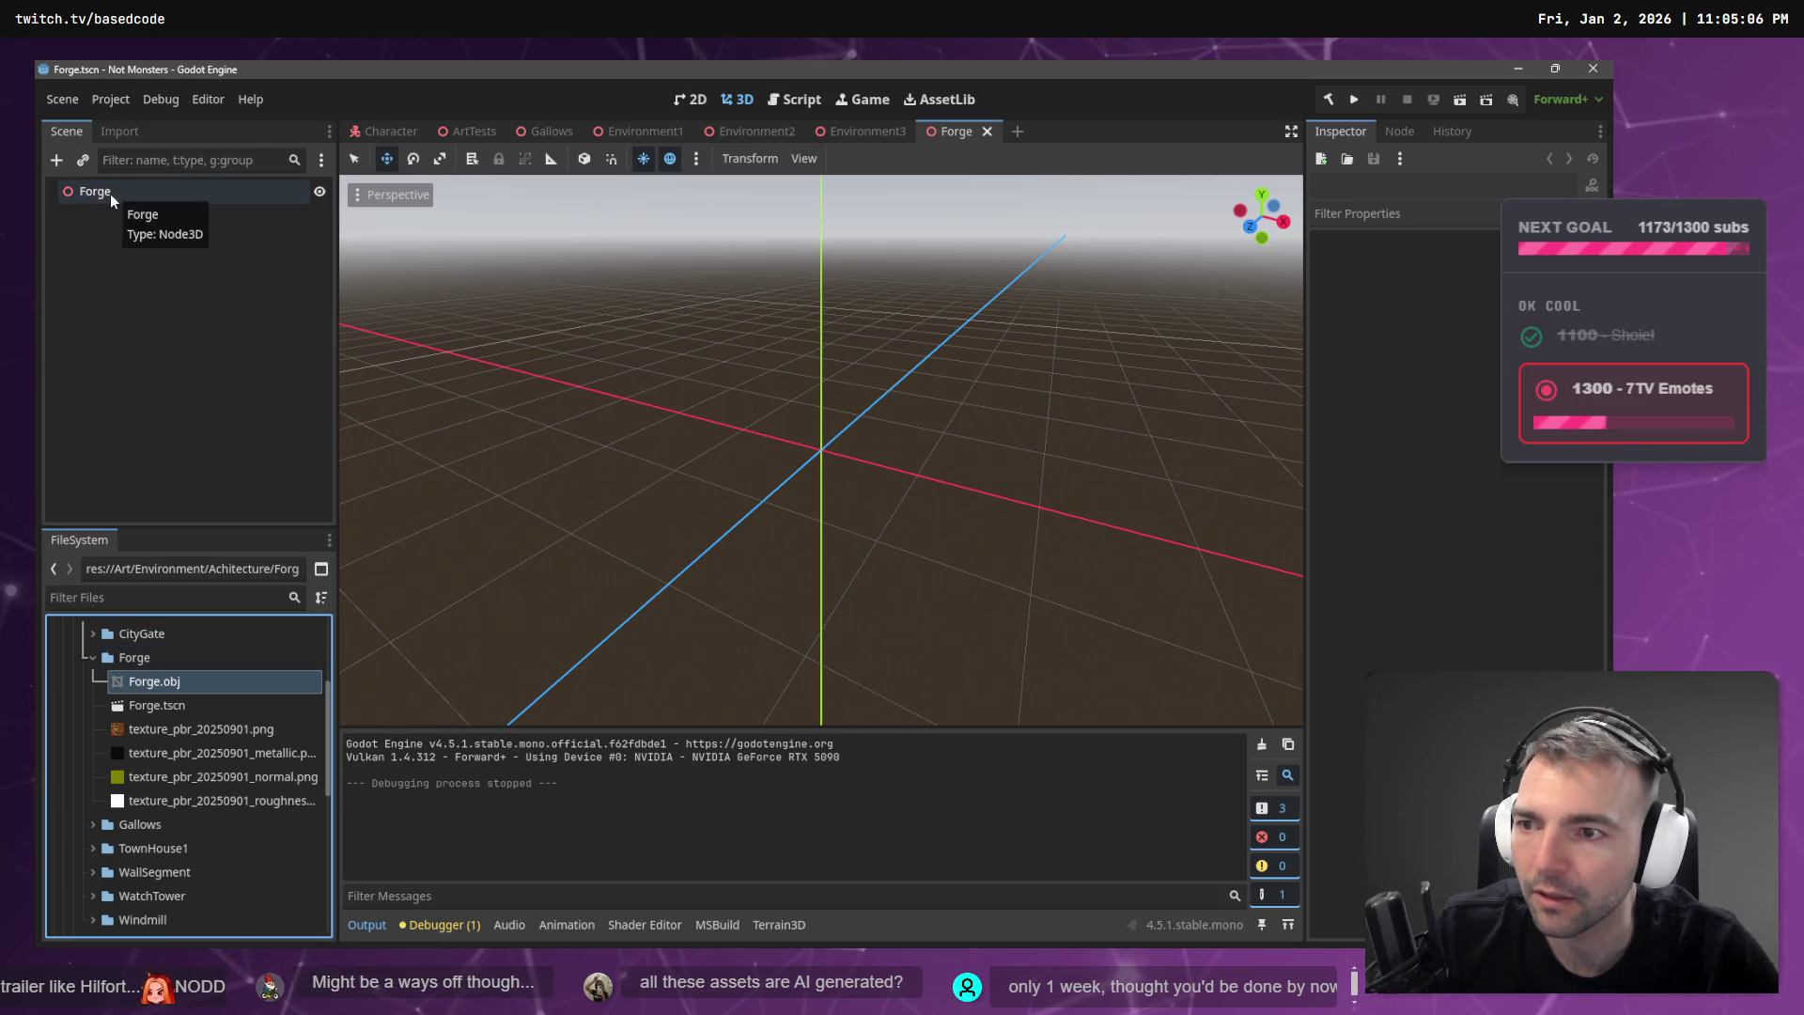
right_click(111, 195)
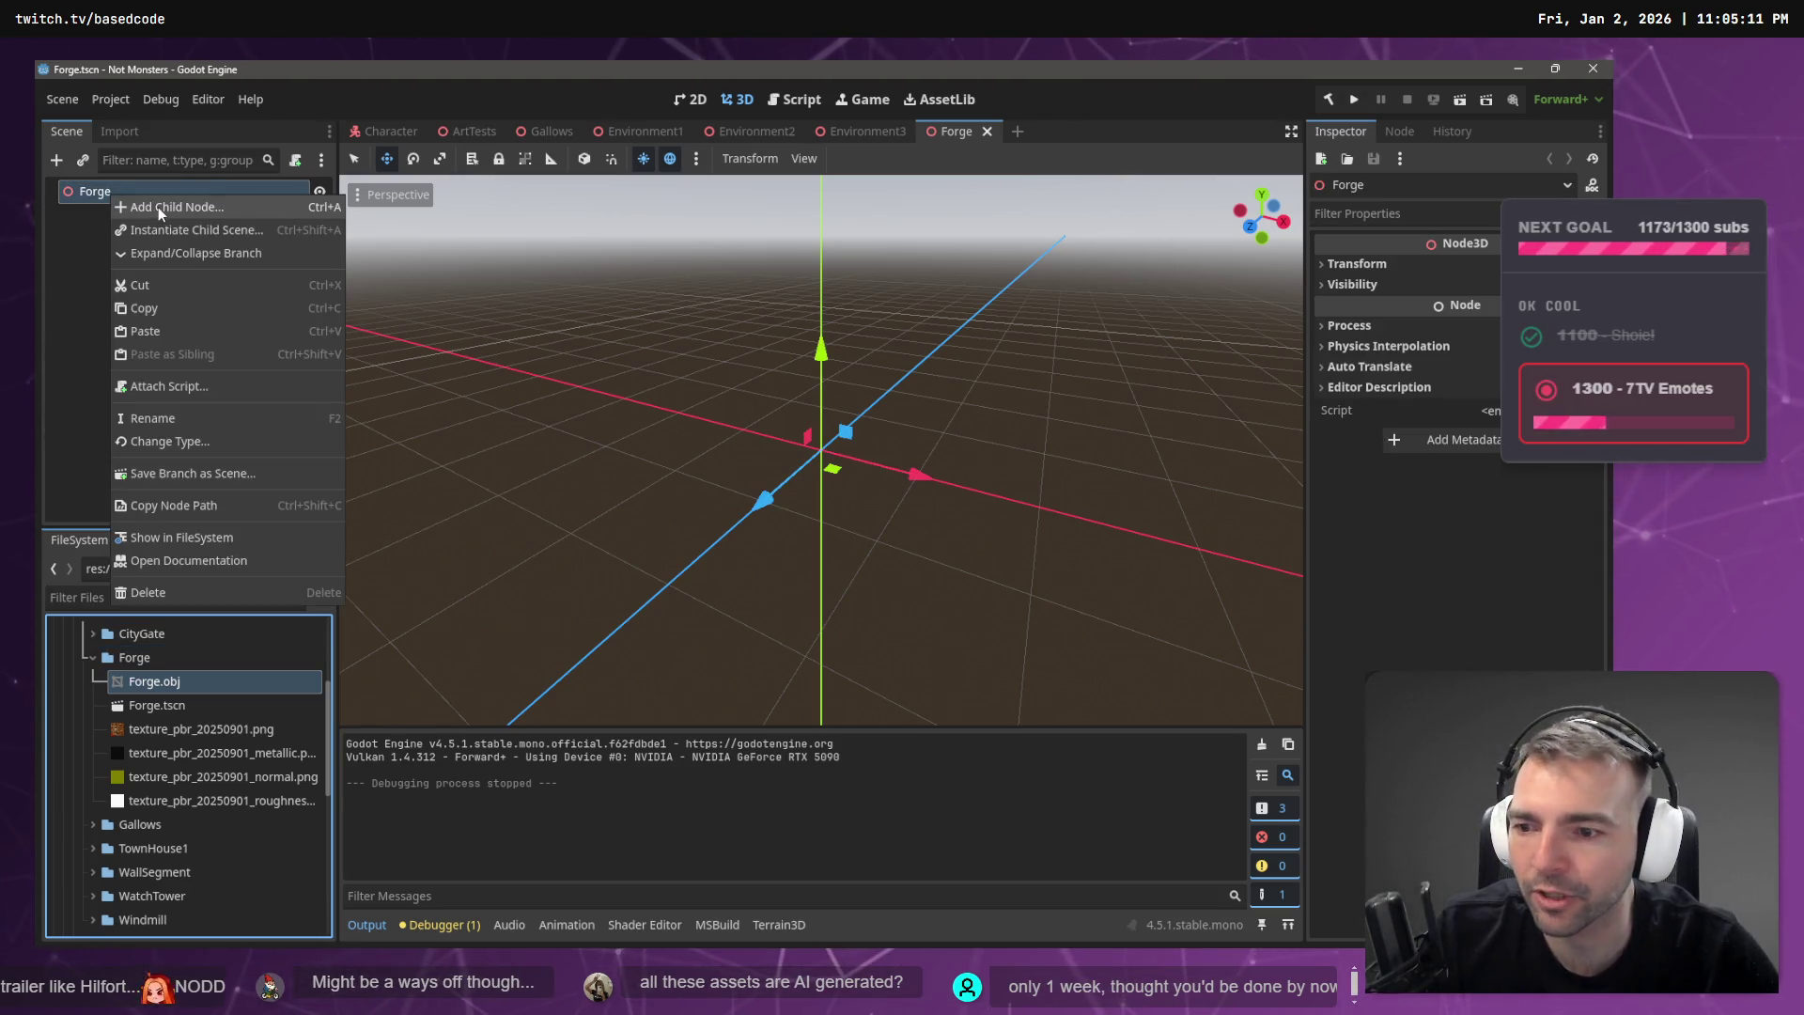
click(158, 206)
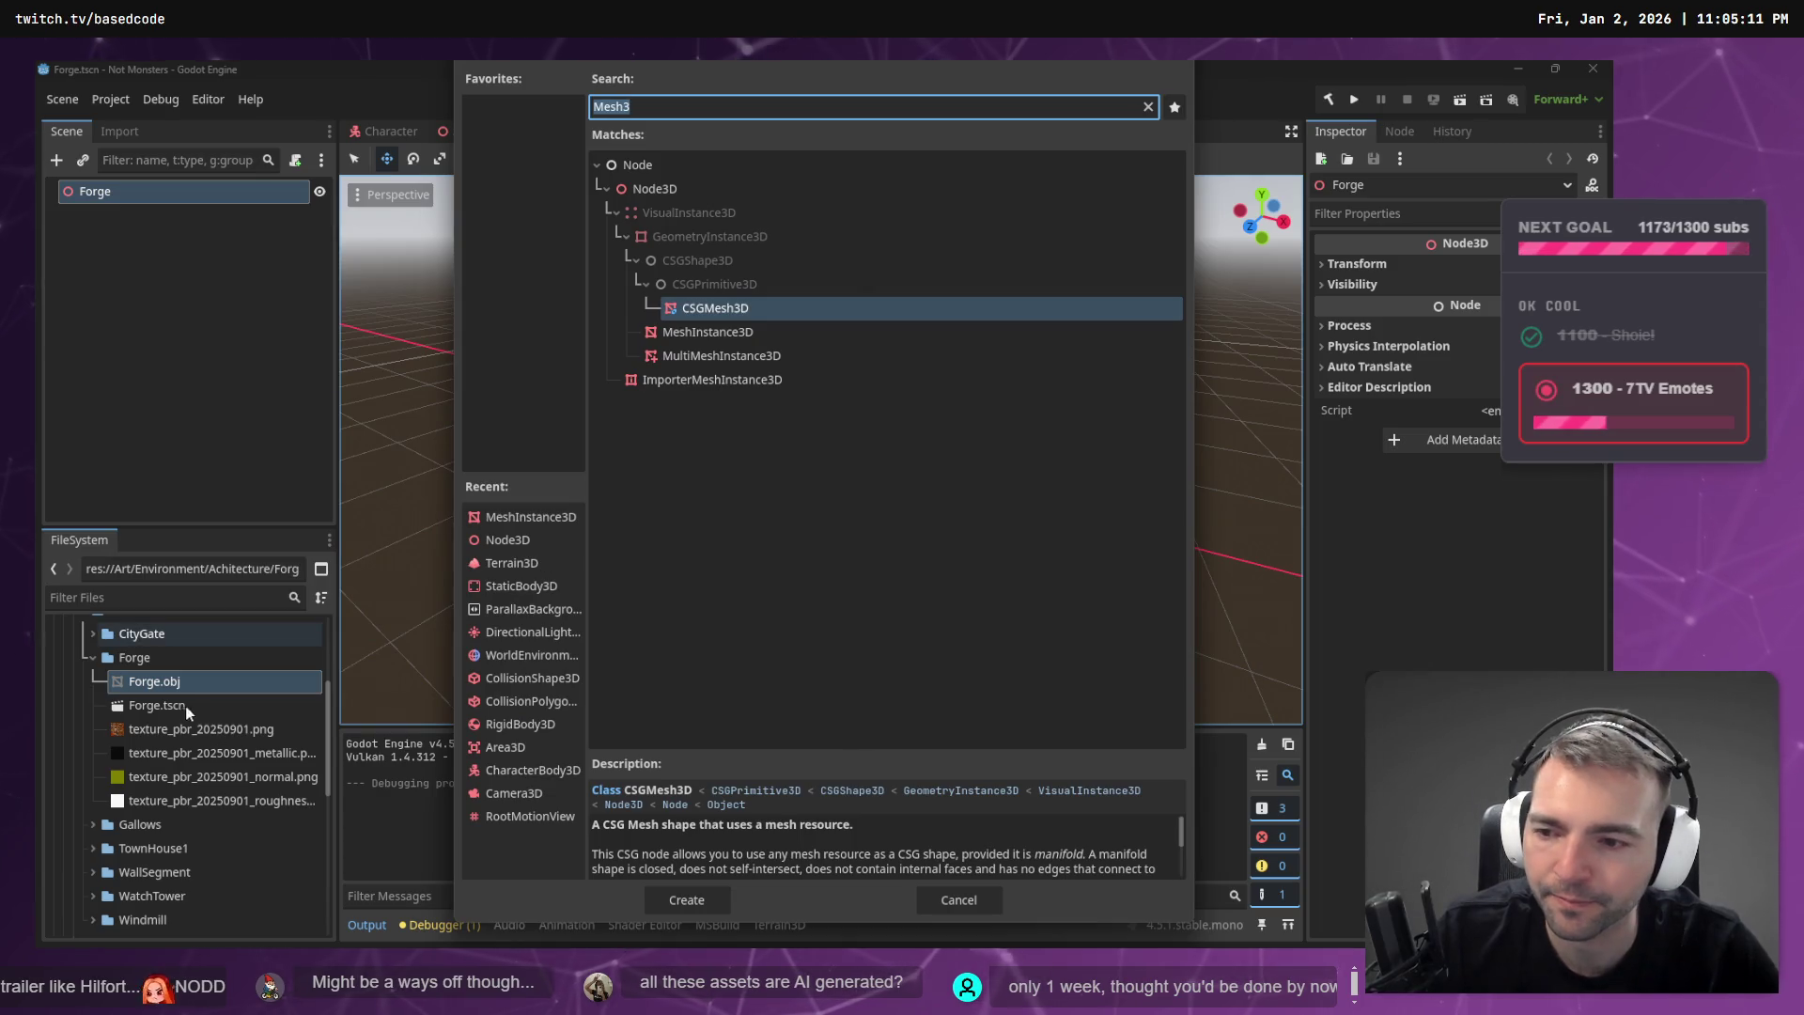
key(Escape)
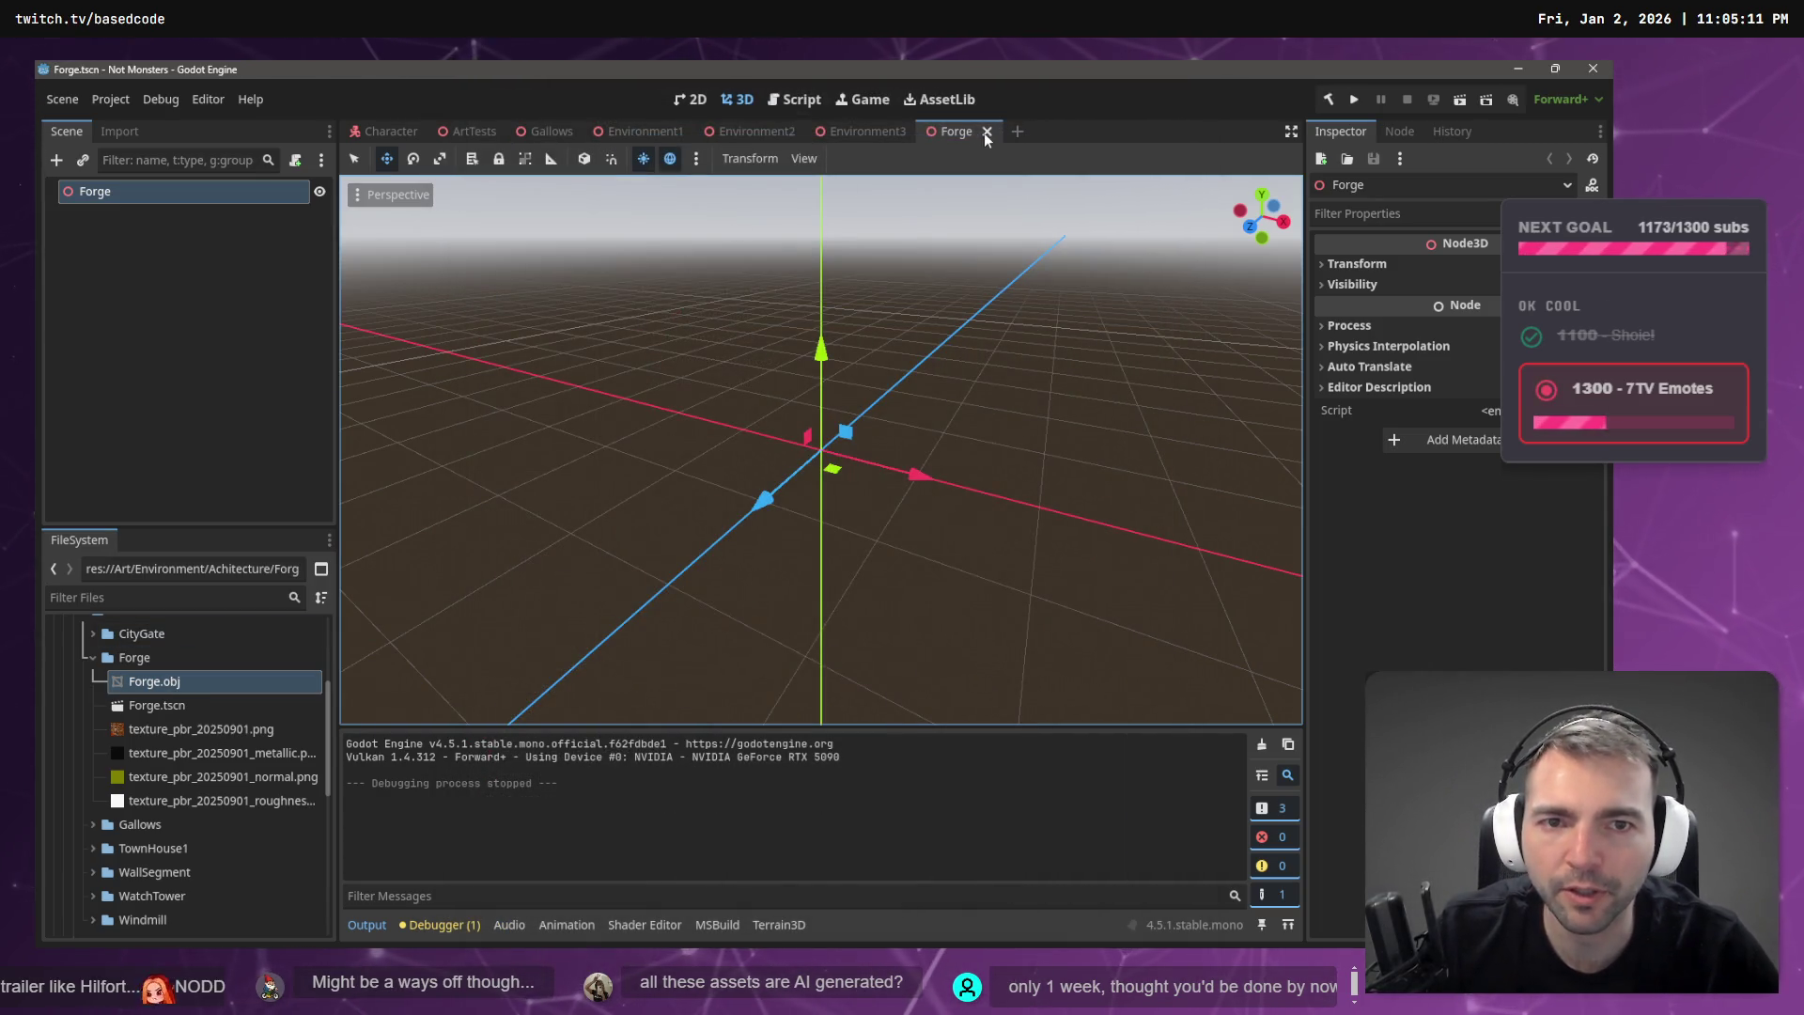
click(987, 132)
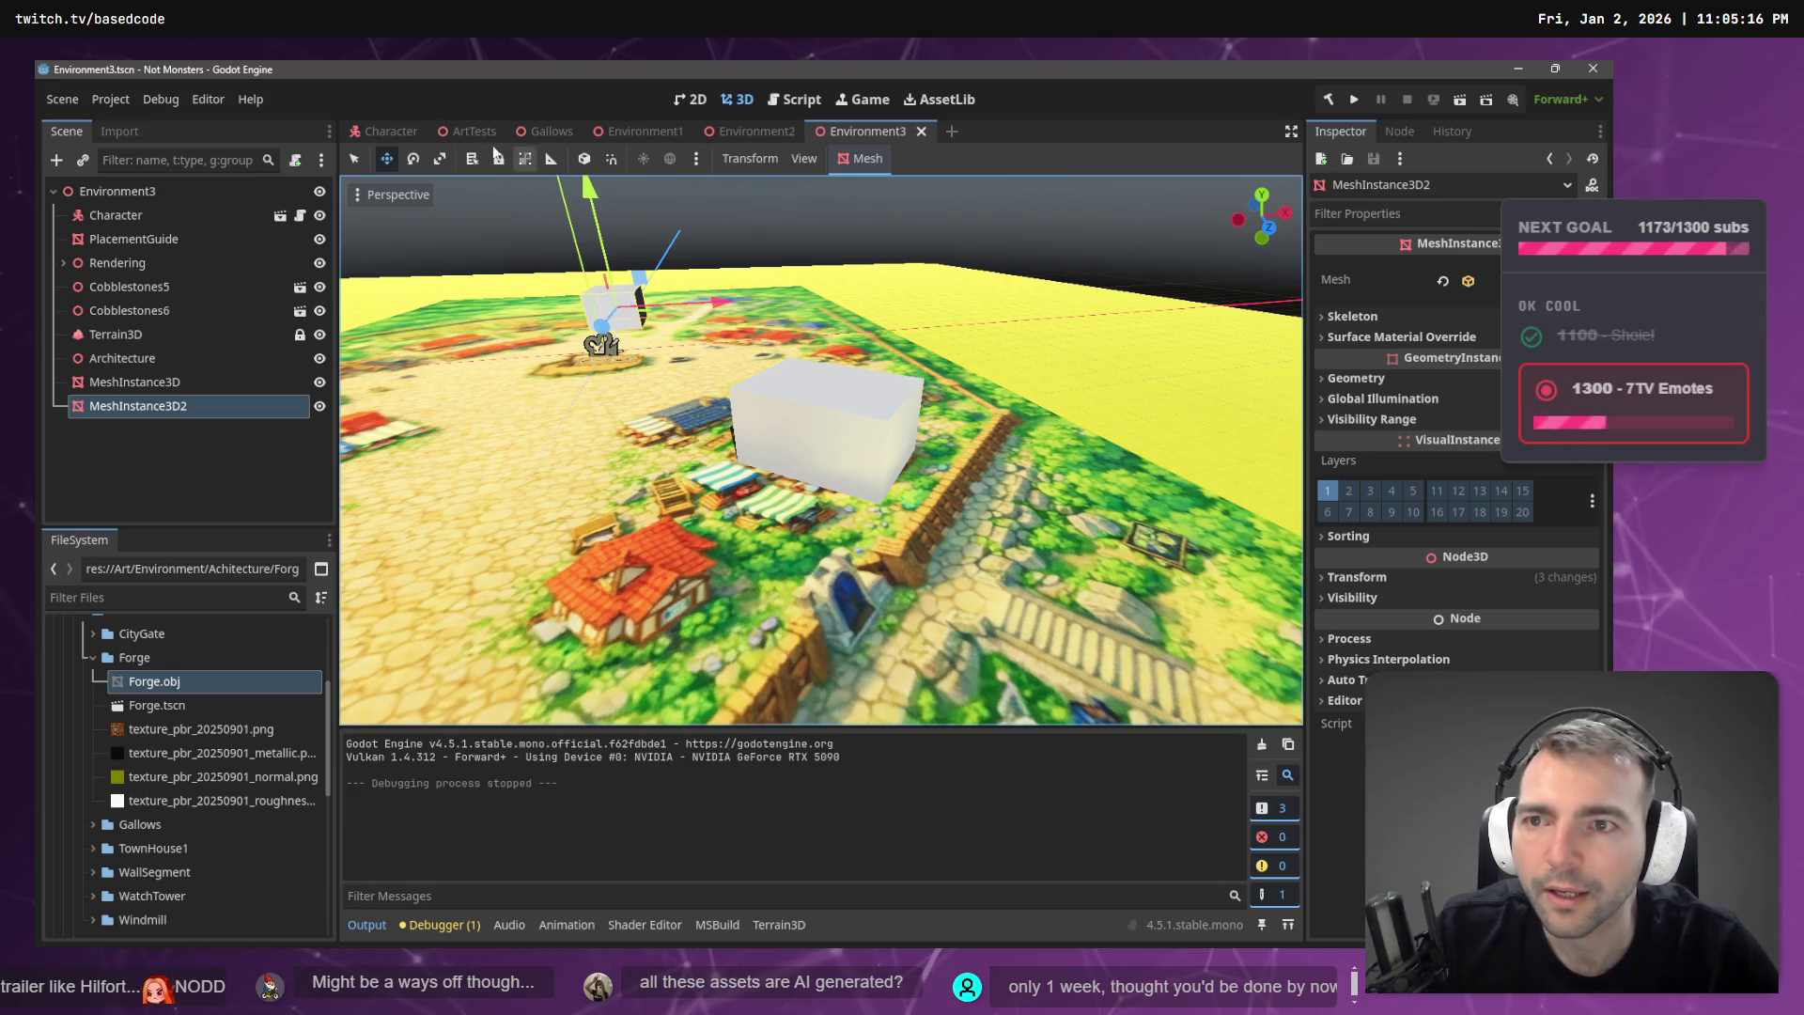
- Switch to ArtTests and try Instantiate Child Scene on the Forge node, then cancel it
click(467, 132)
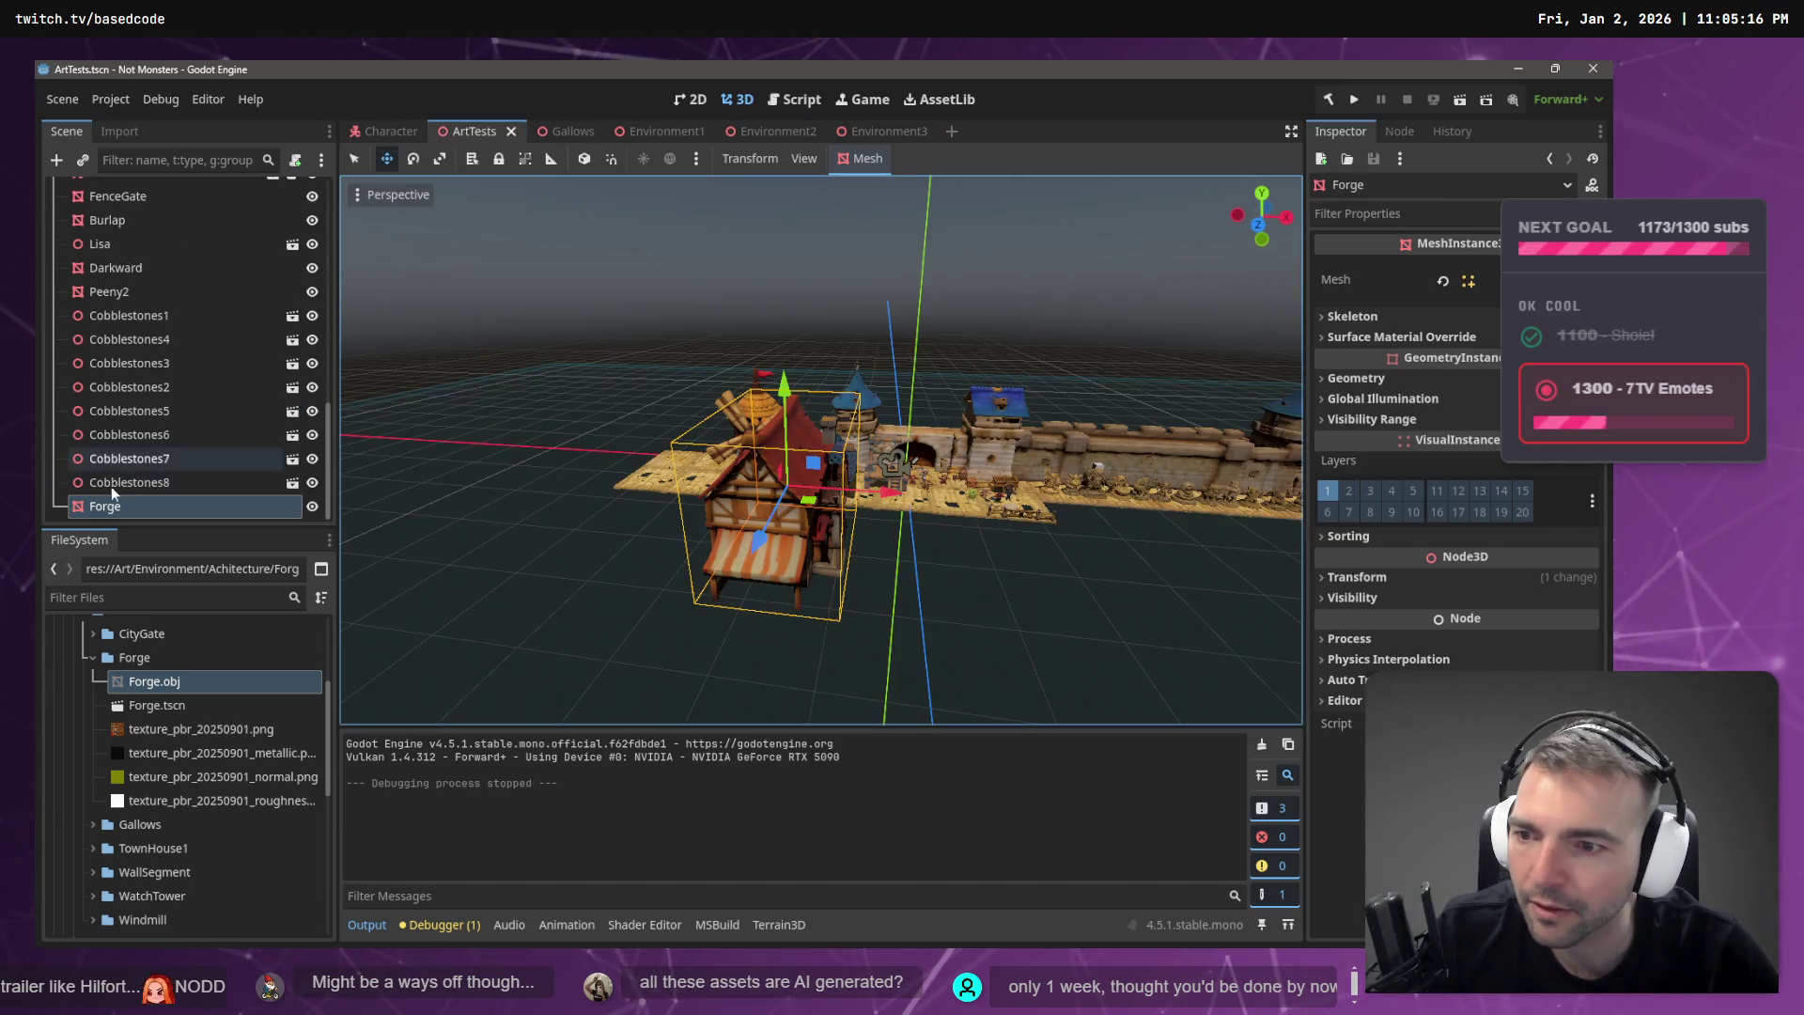
right_click(120, 508)
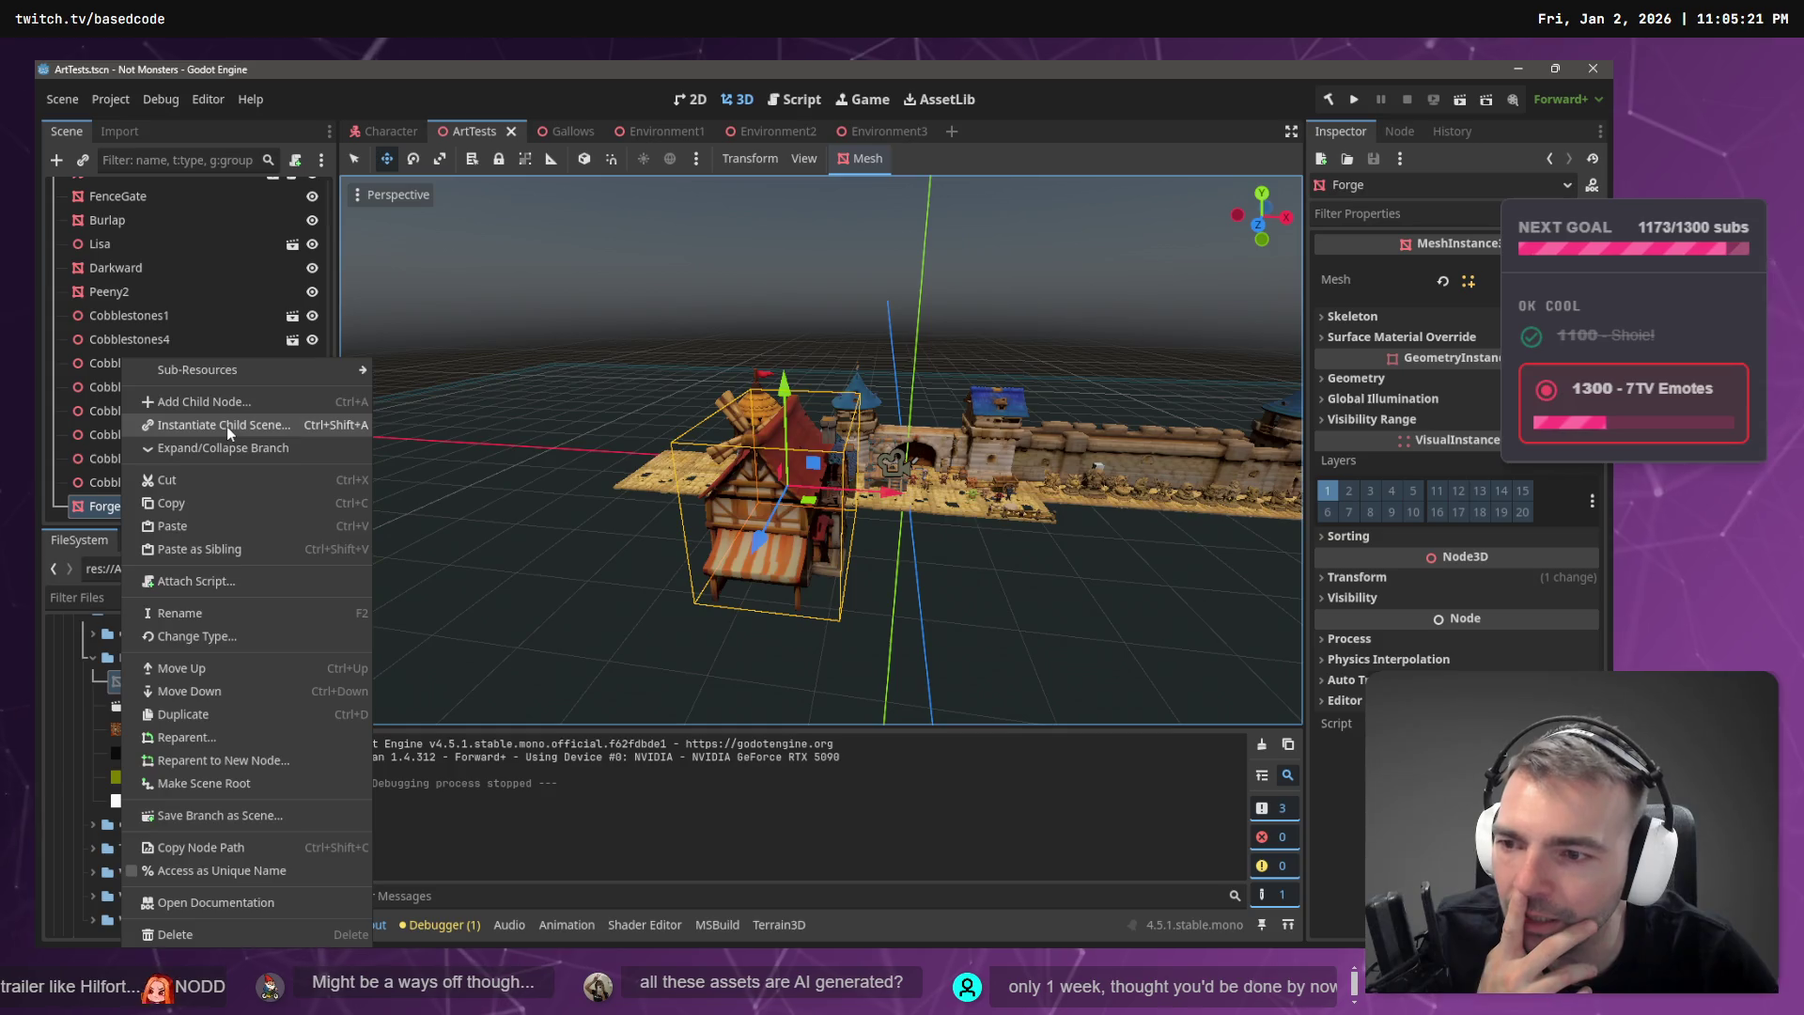
click(227, 426)
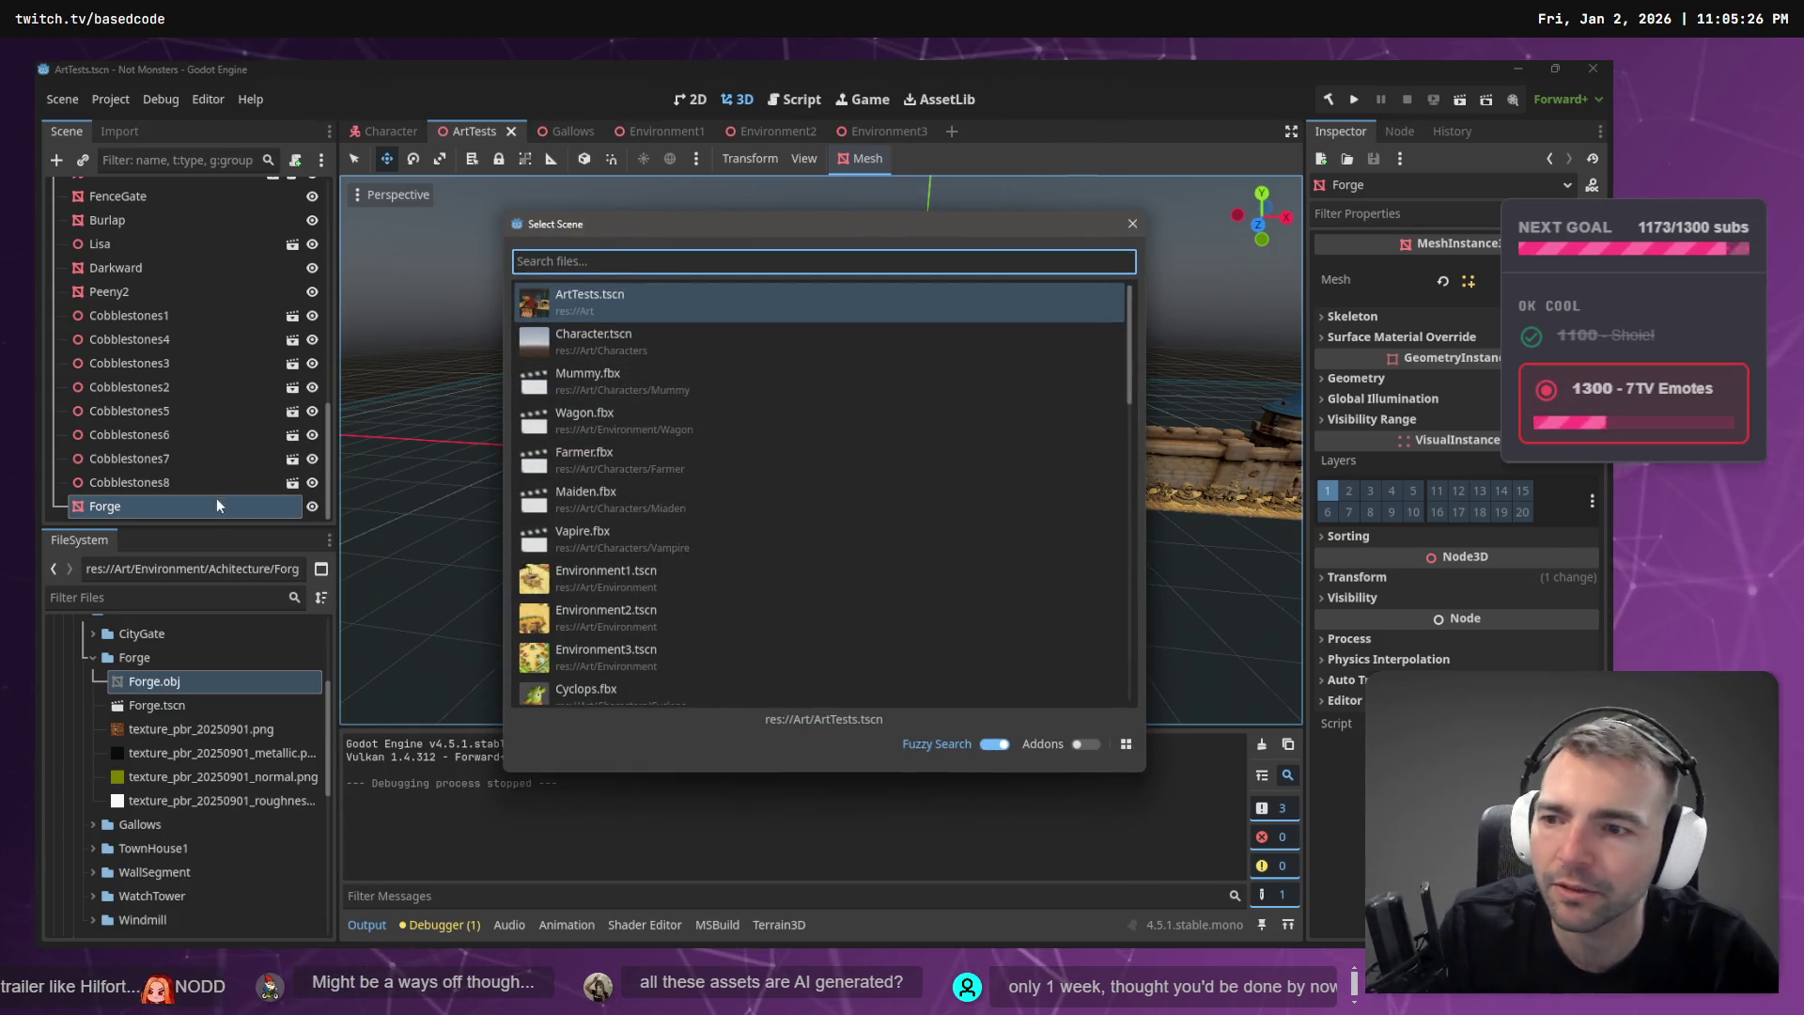
key(Escape)
right_click(131, 507)
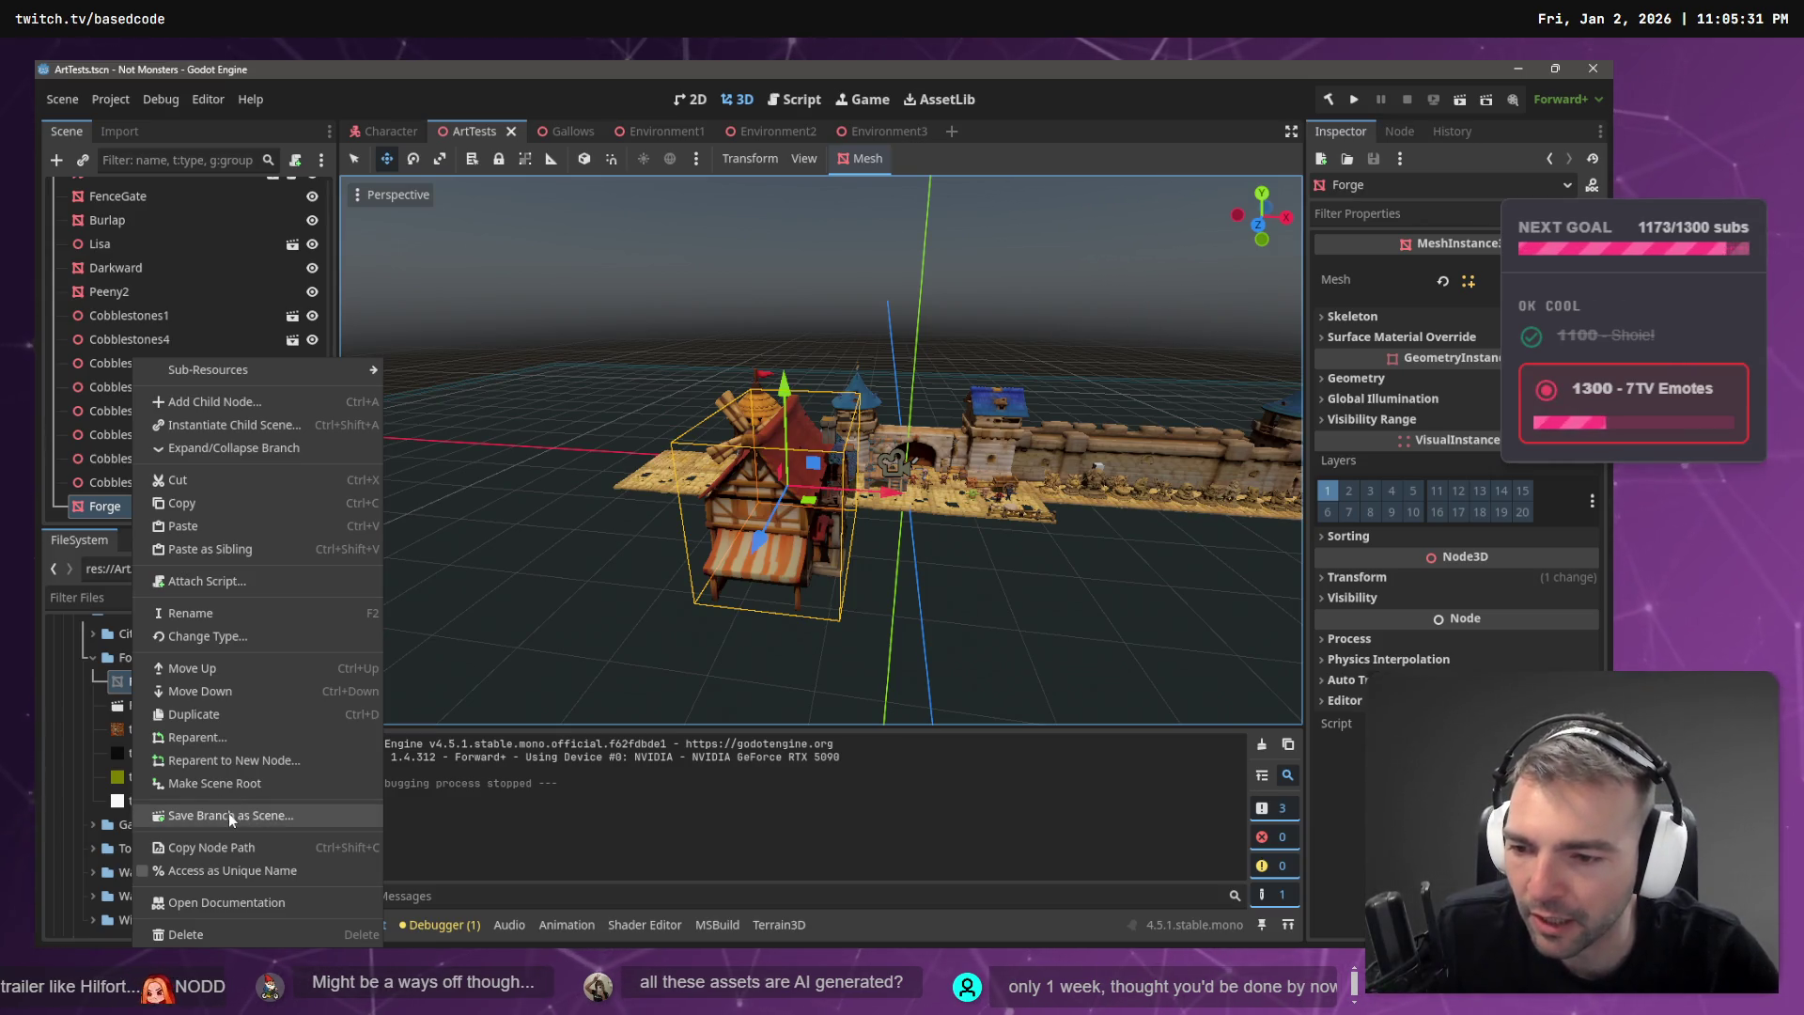
click(104, 505)
- Save ArtTests, then save the Forge branch as Forge.tscn in Art/Environment/Achitecture/Forge, overwriting it
key(ctrl+s)
right_click(110, 515)
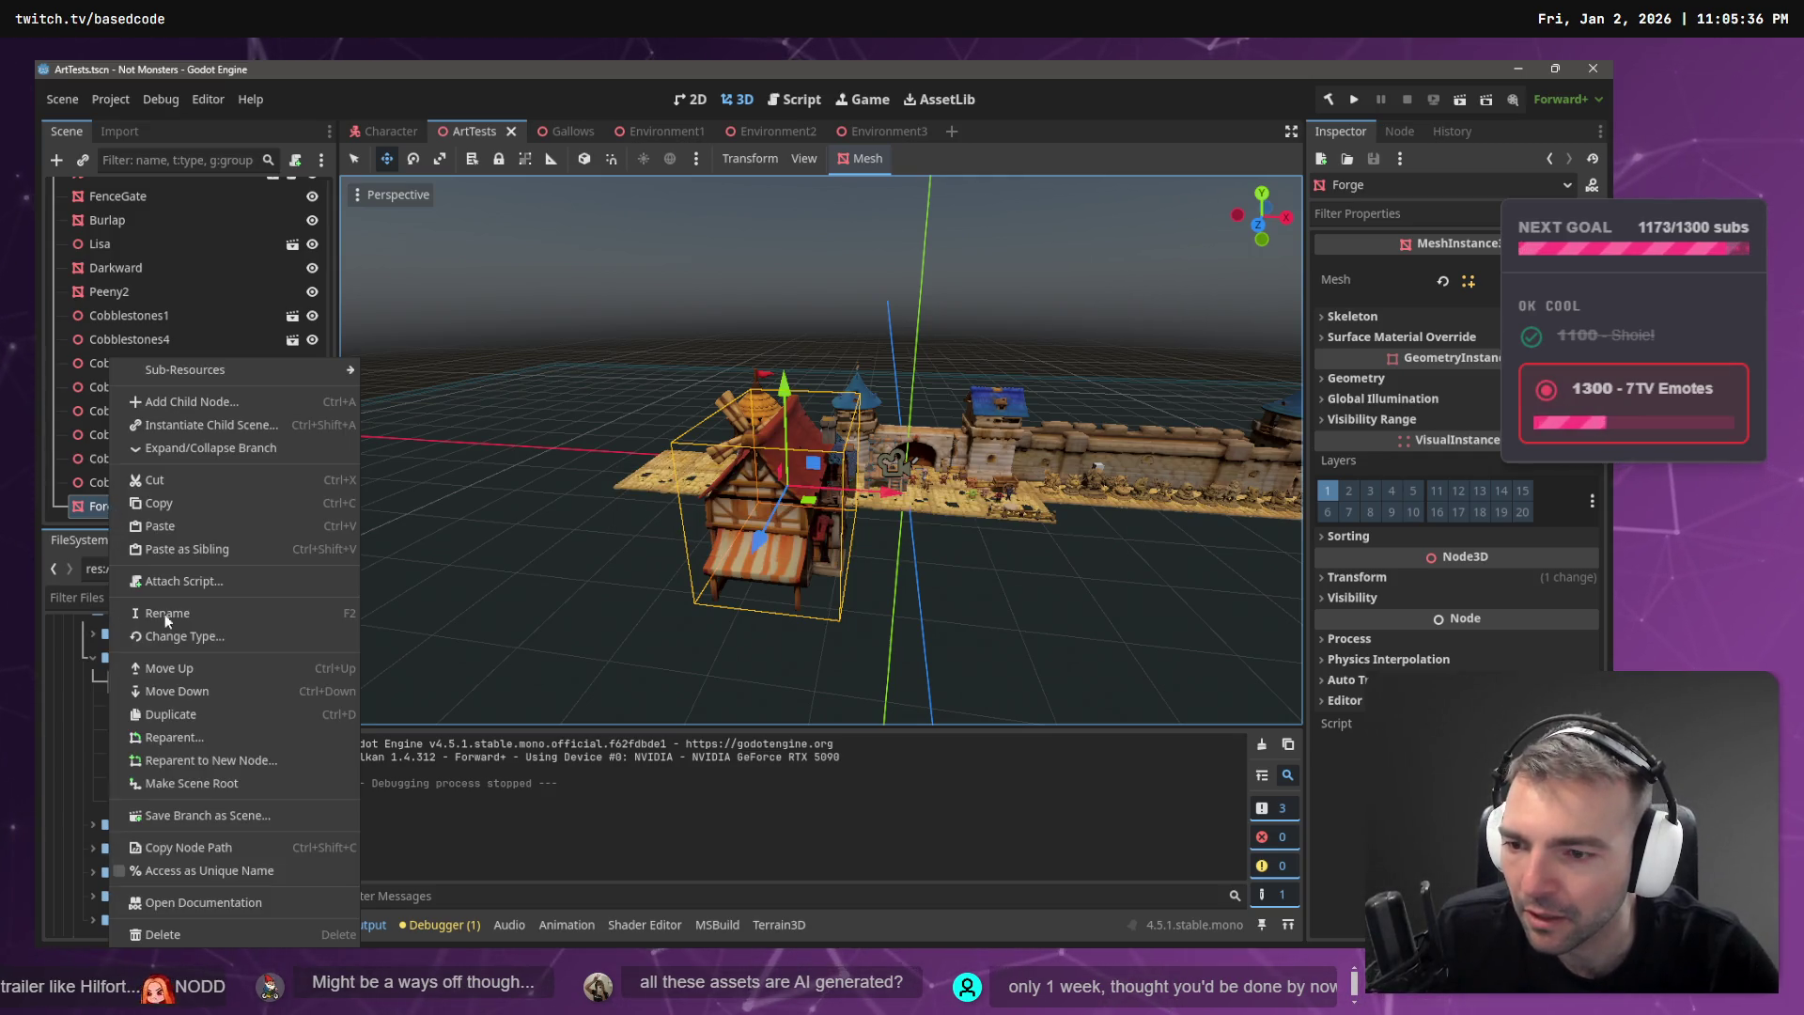
click(233, 815)
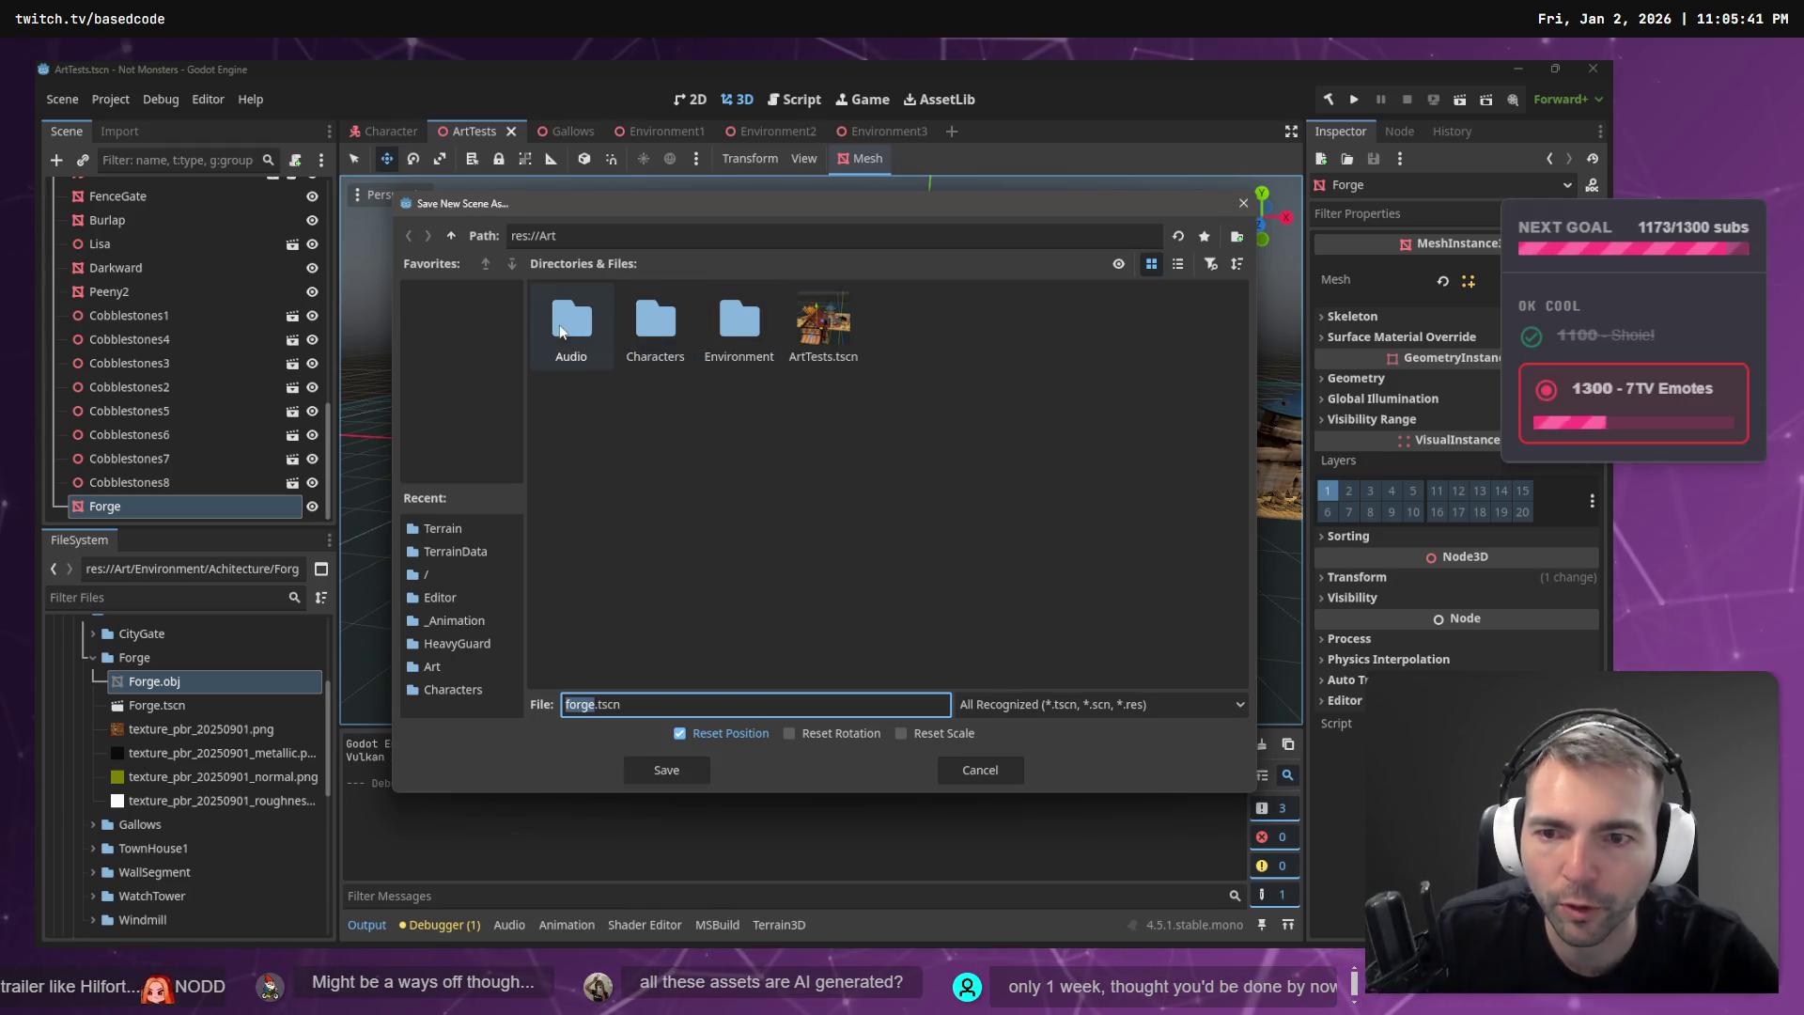
double_click(761, 326)
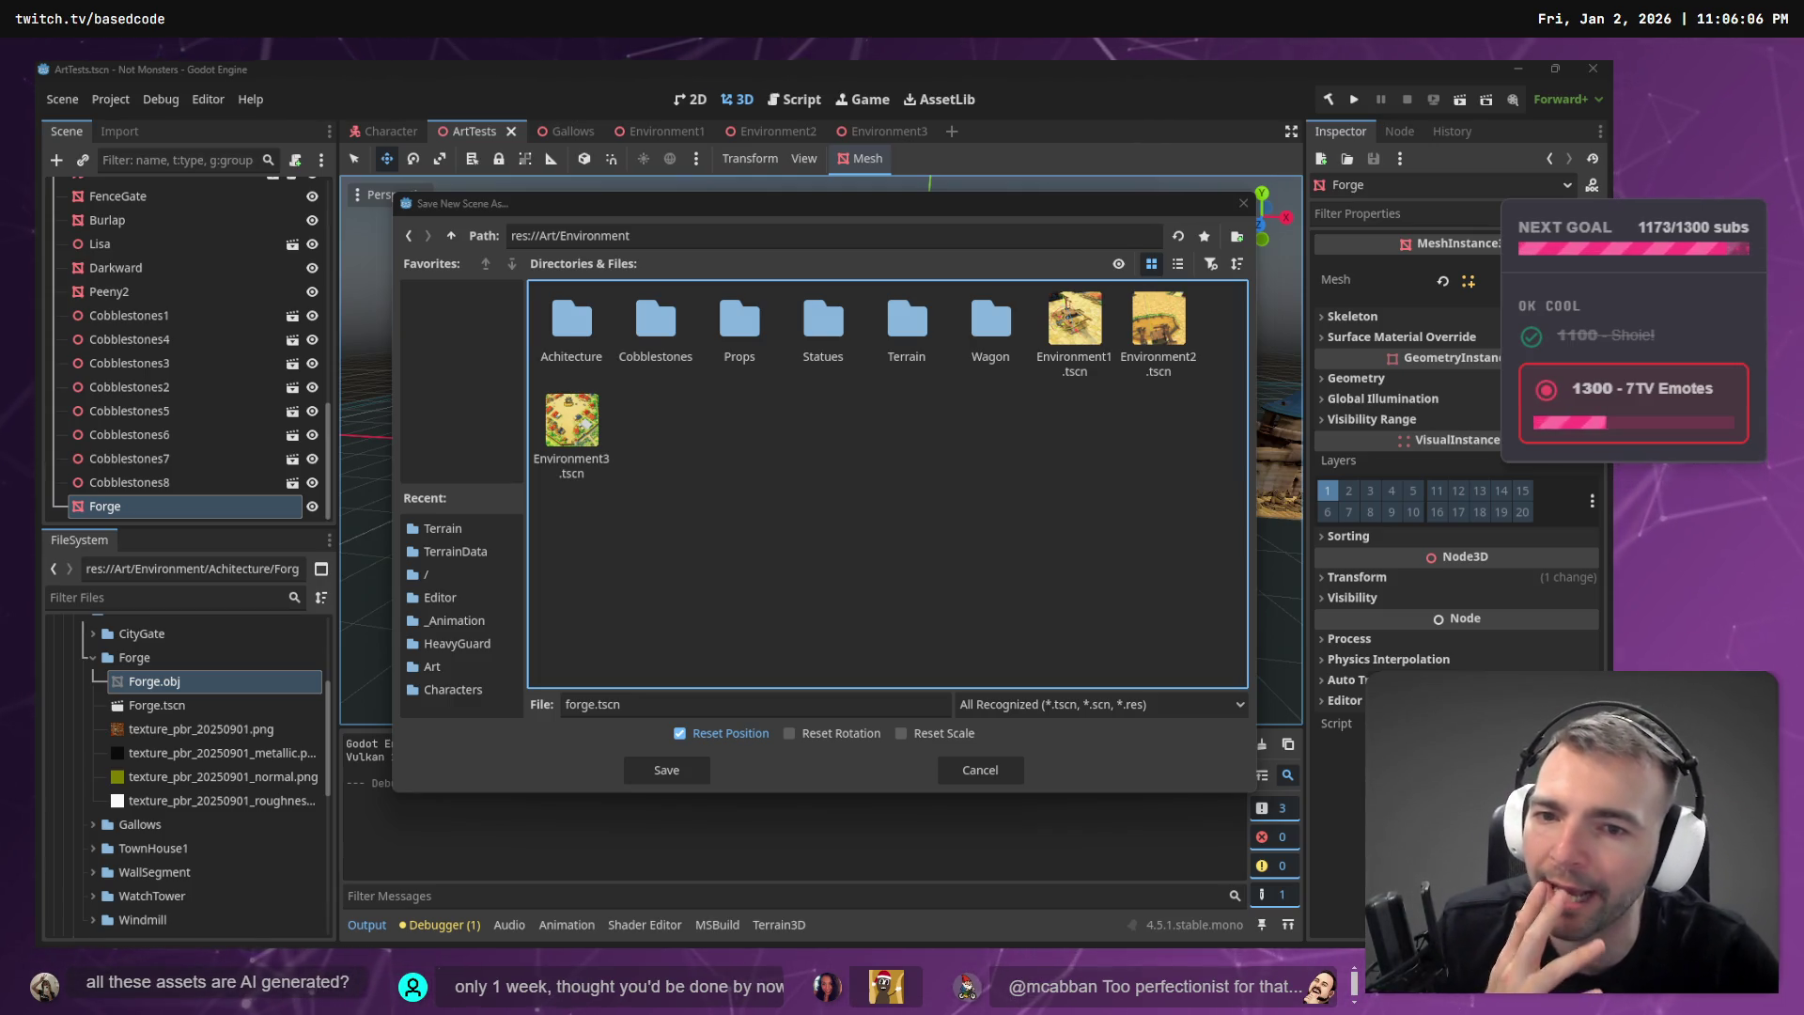
double_click(594, 348)
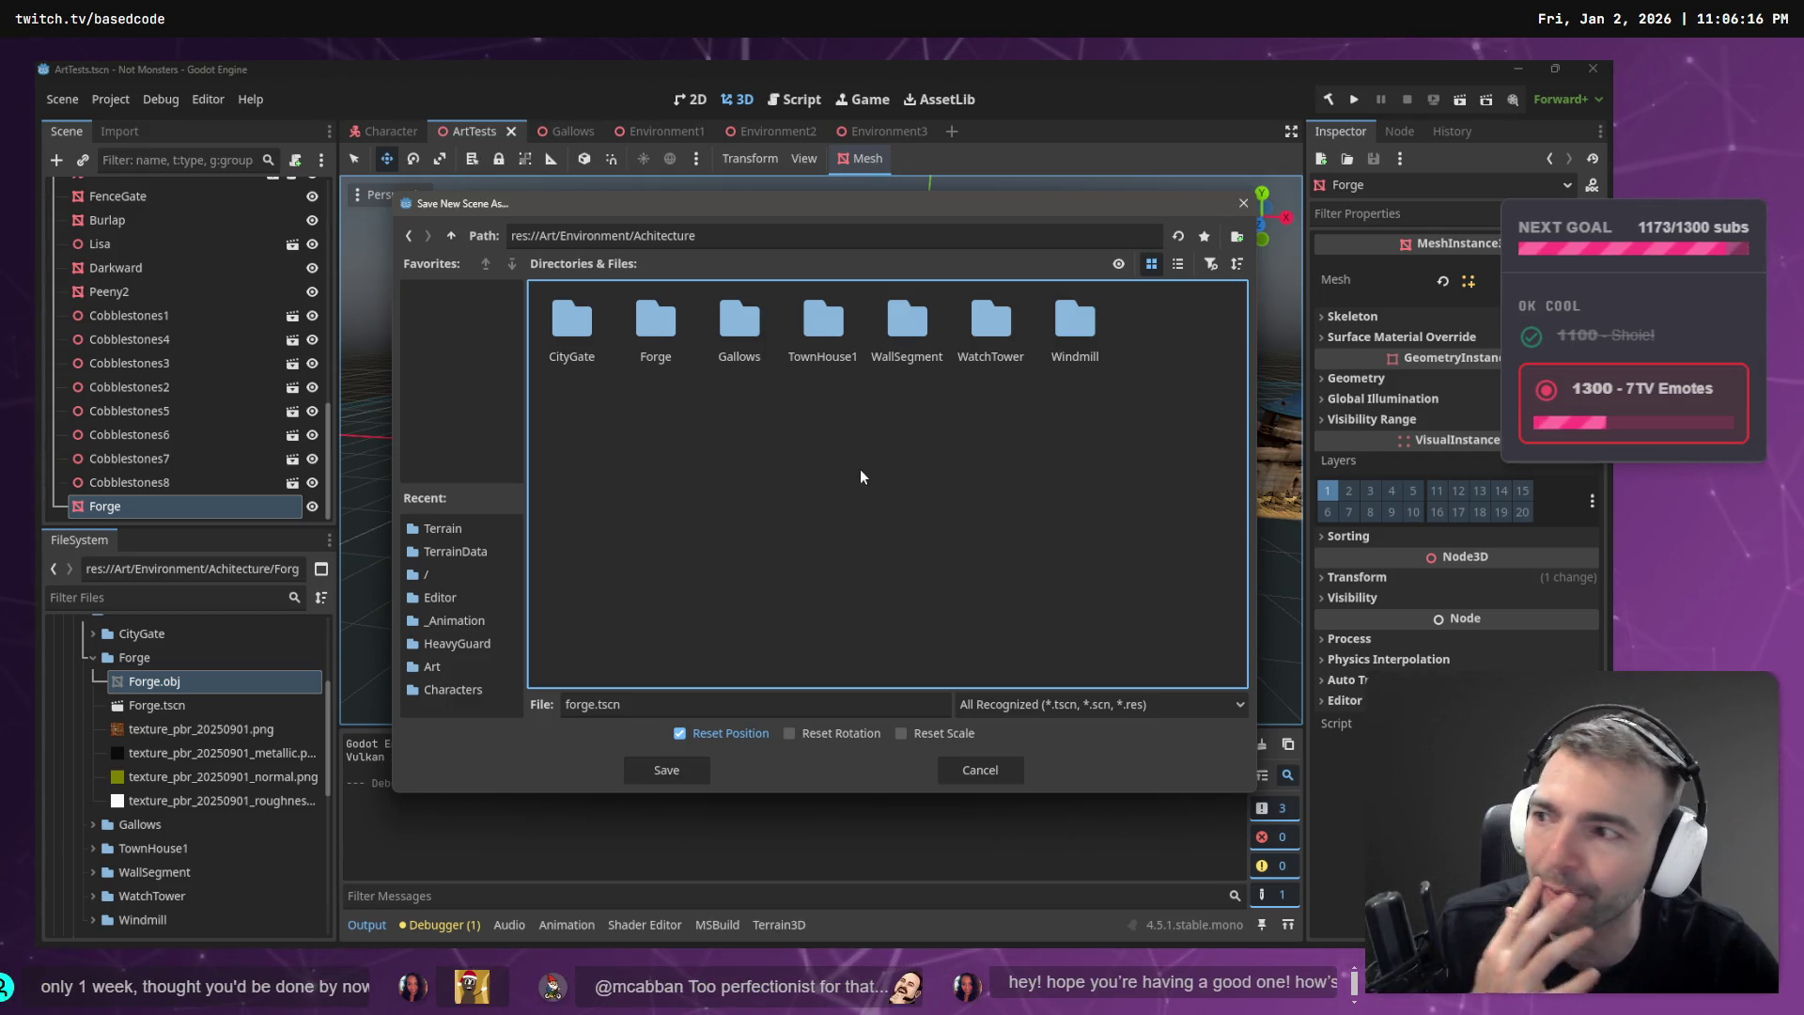
double_click(667, 343)
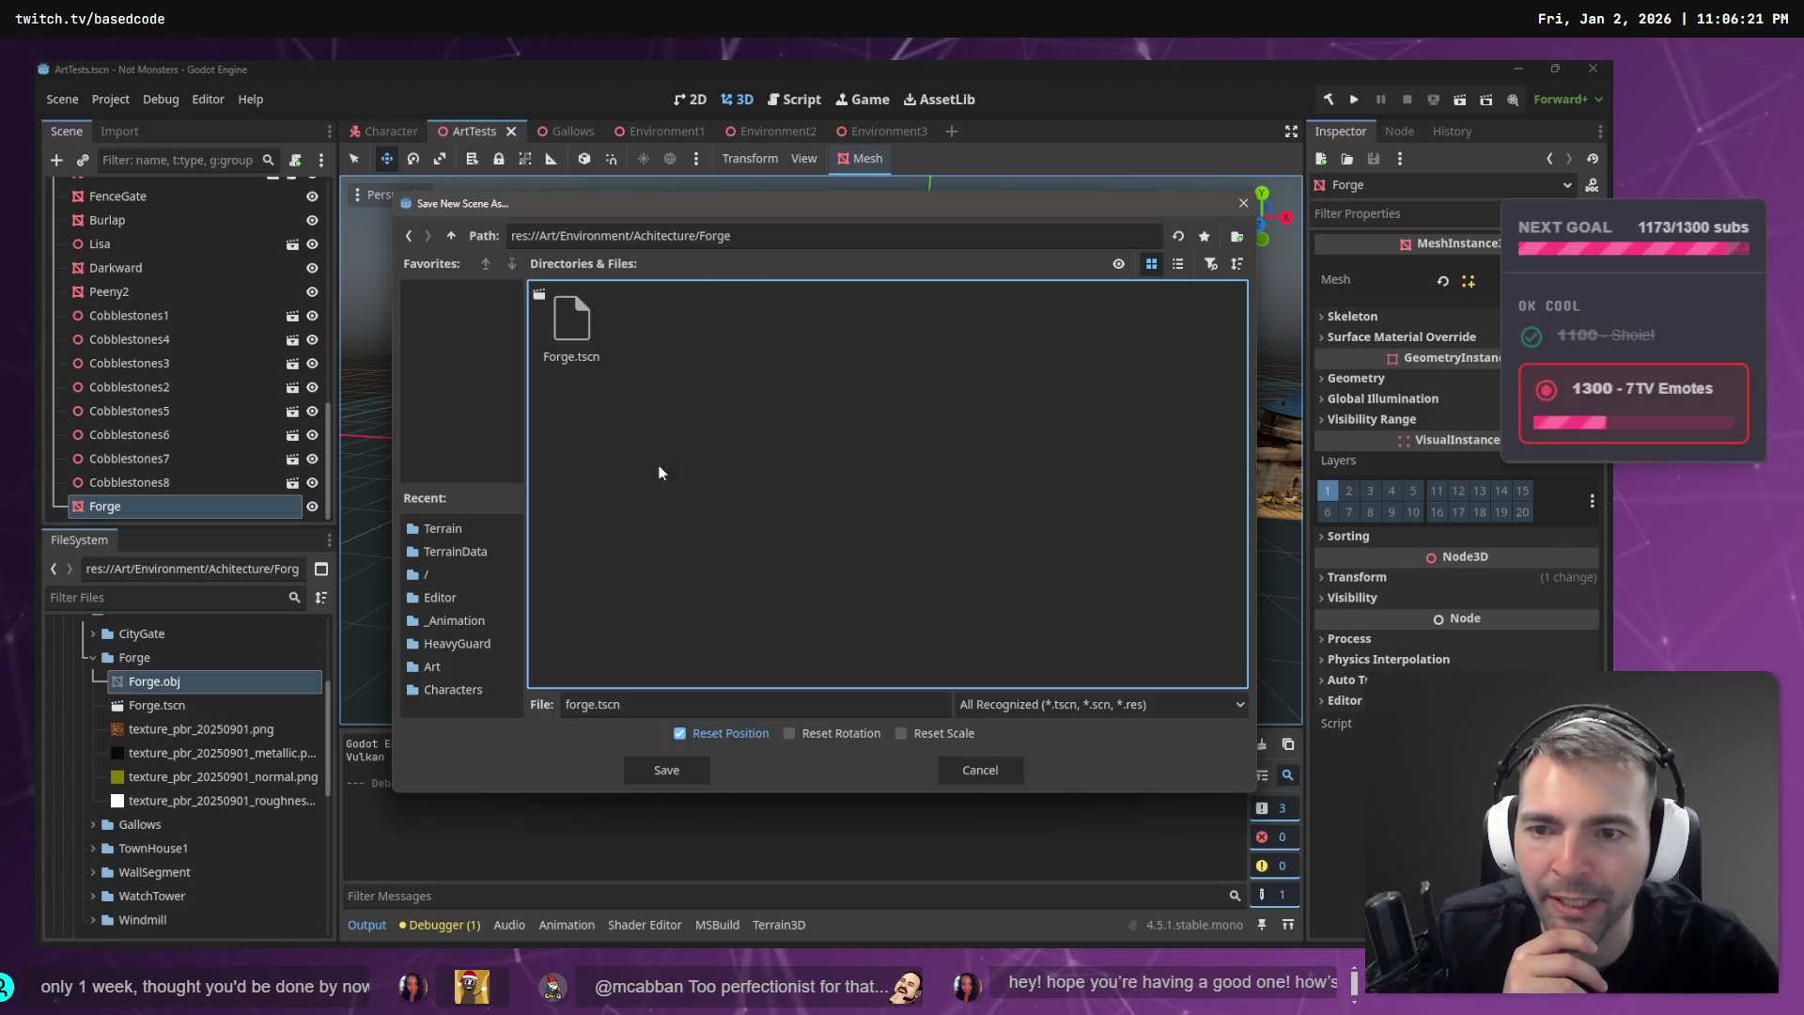
click(710, 706)
text(F)
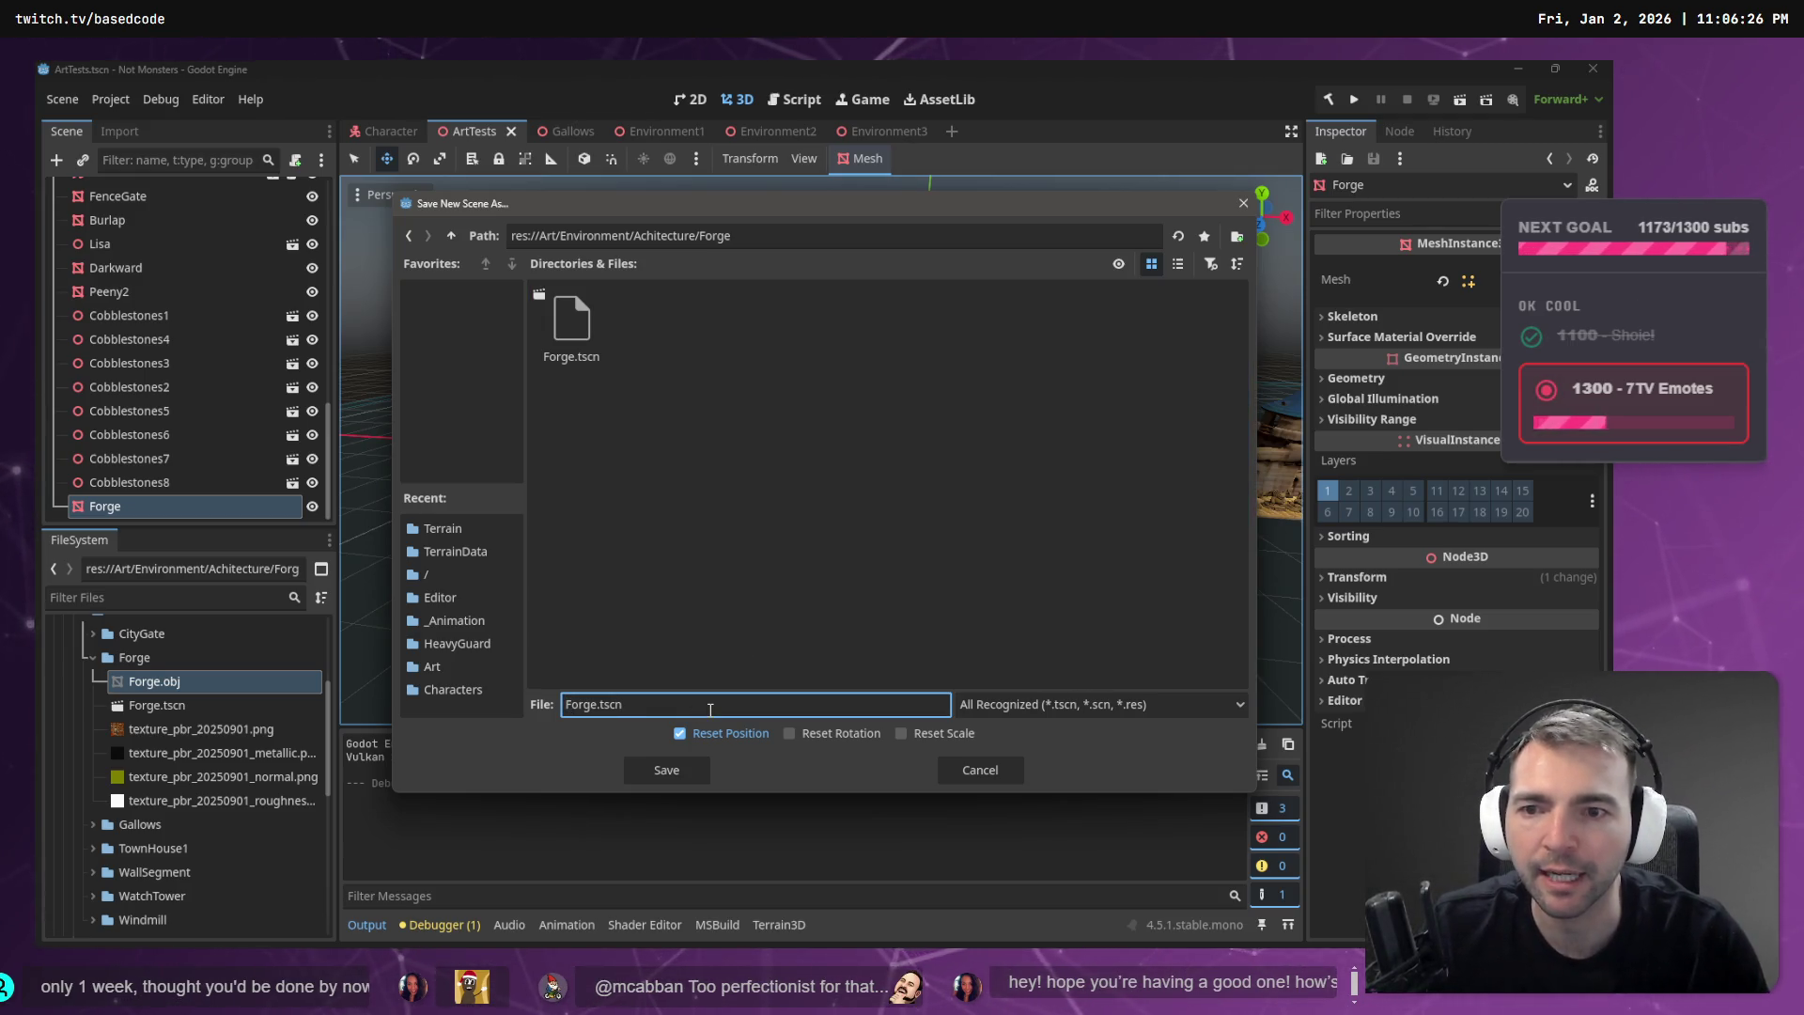
key(Return)
click(766, 537)
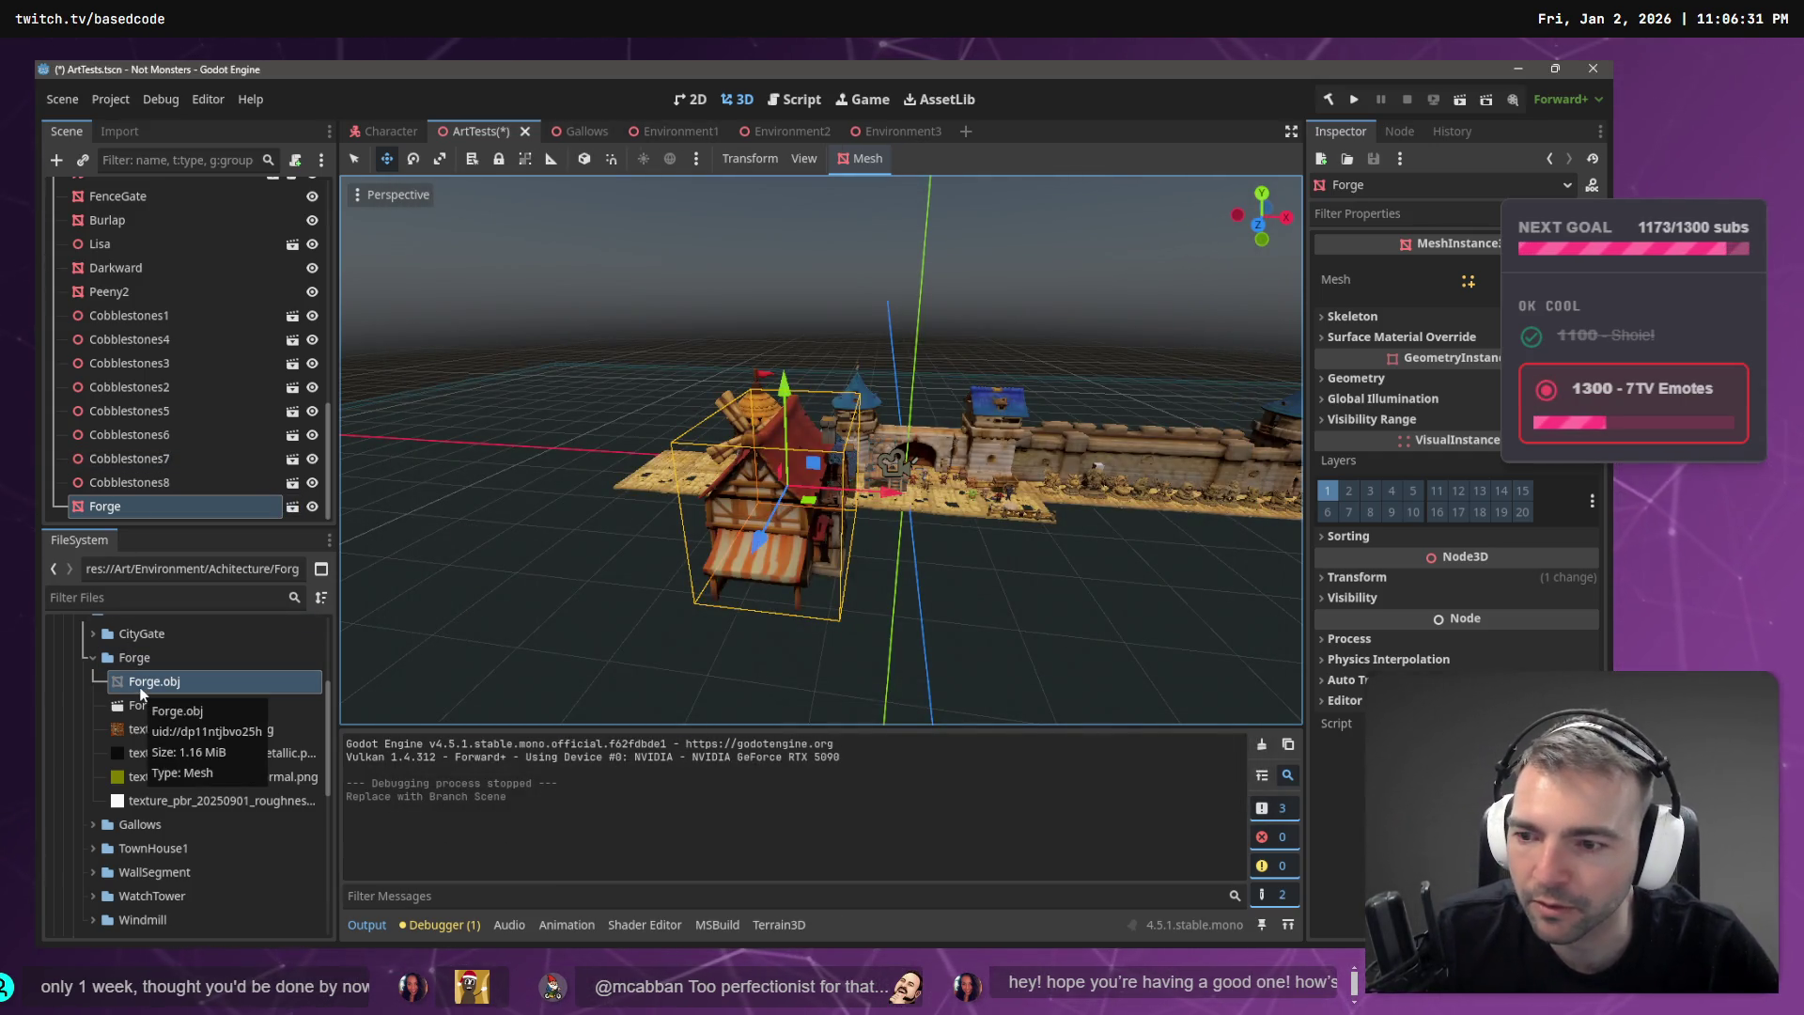
- Open Forge.tscn and try adding a child node to its Forge root, then cancel
double_click(162, 707)
scroll(560, 649, down, 6)
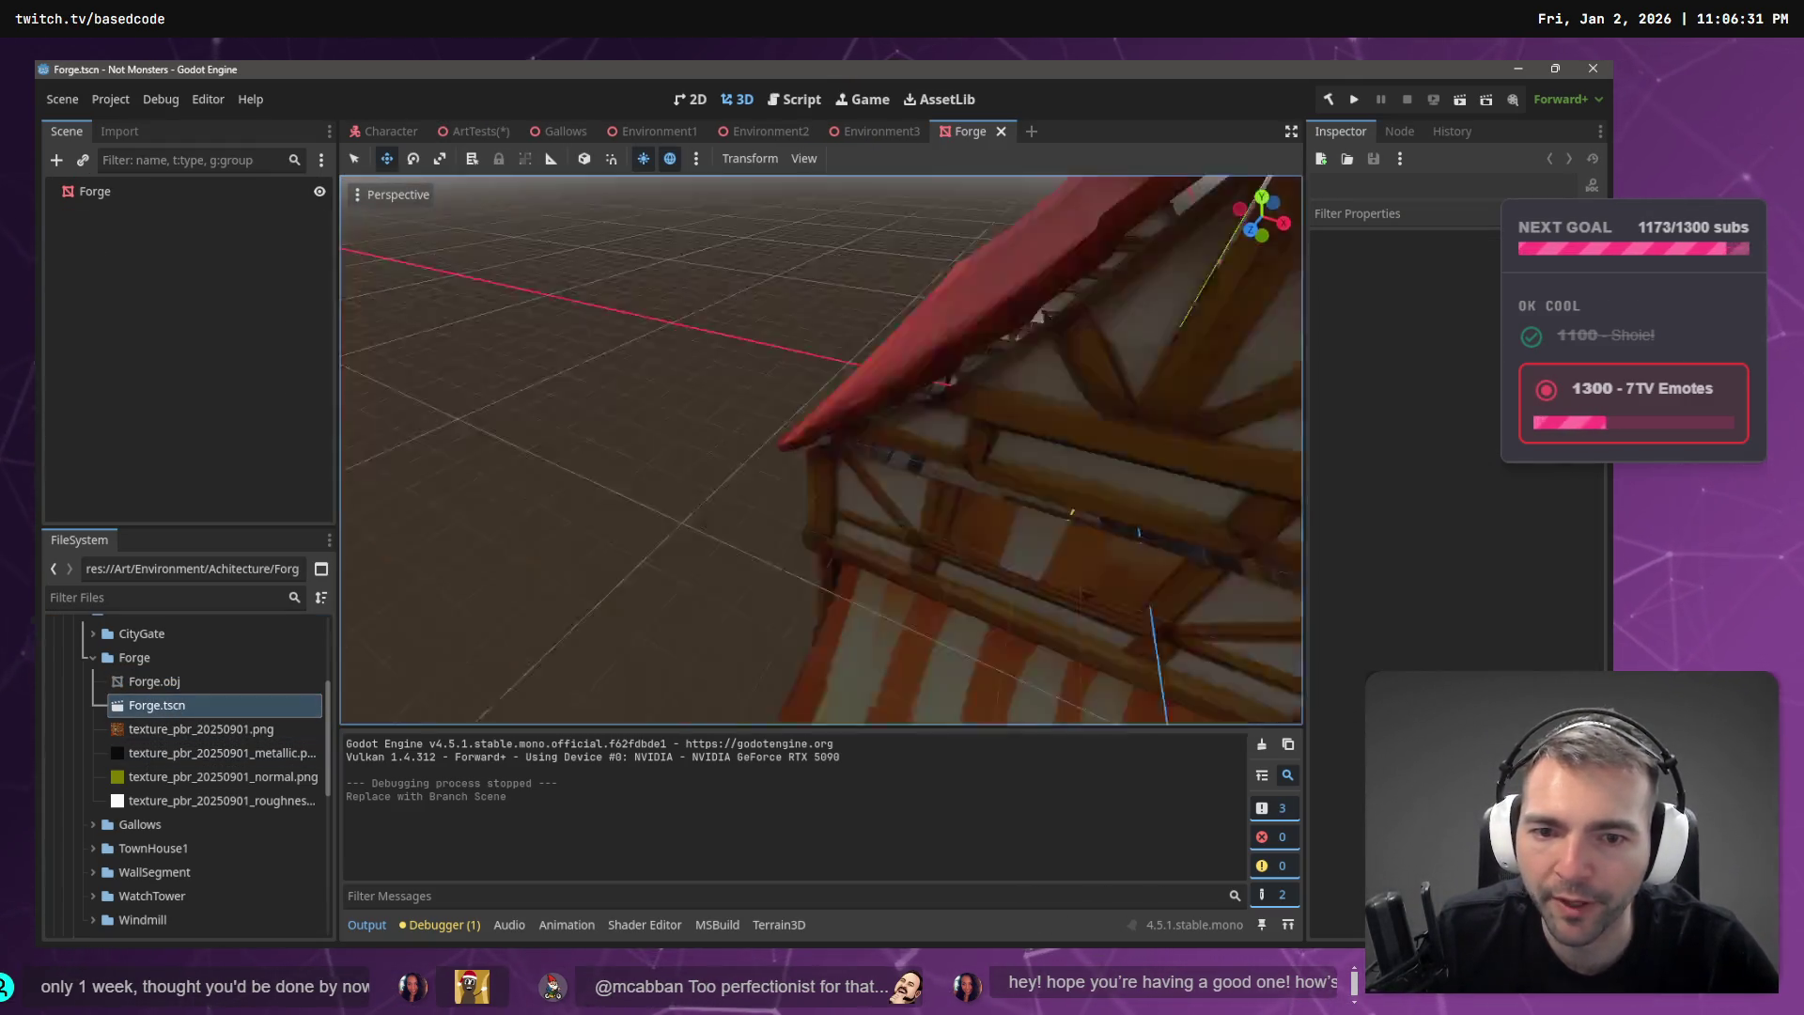
scroll(371, 480, up, 2)
click(130, 193)
right_click(130, 193)
mouse_move(177, 206)
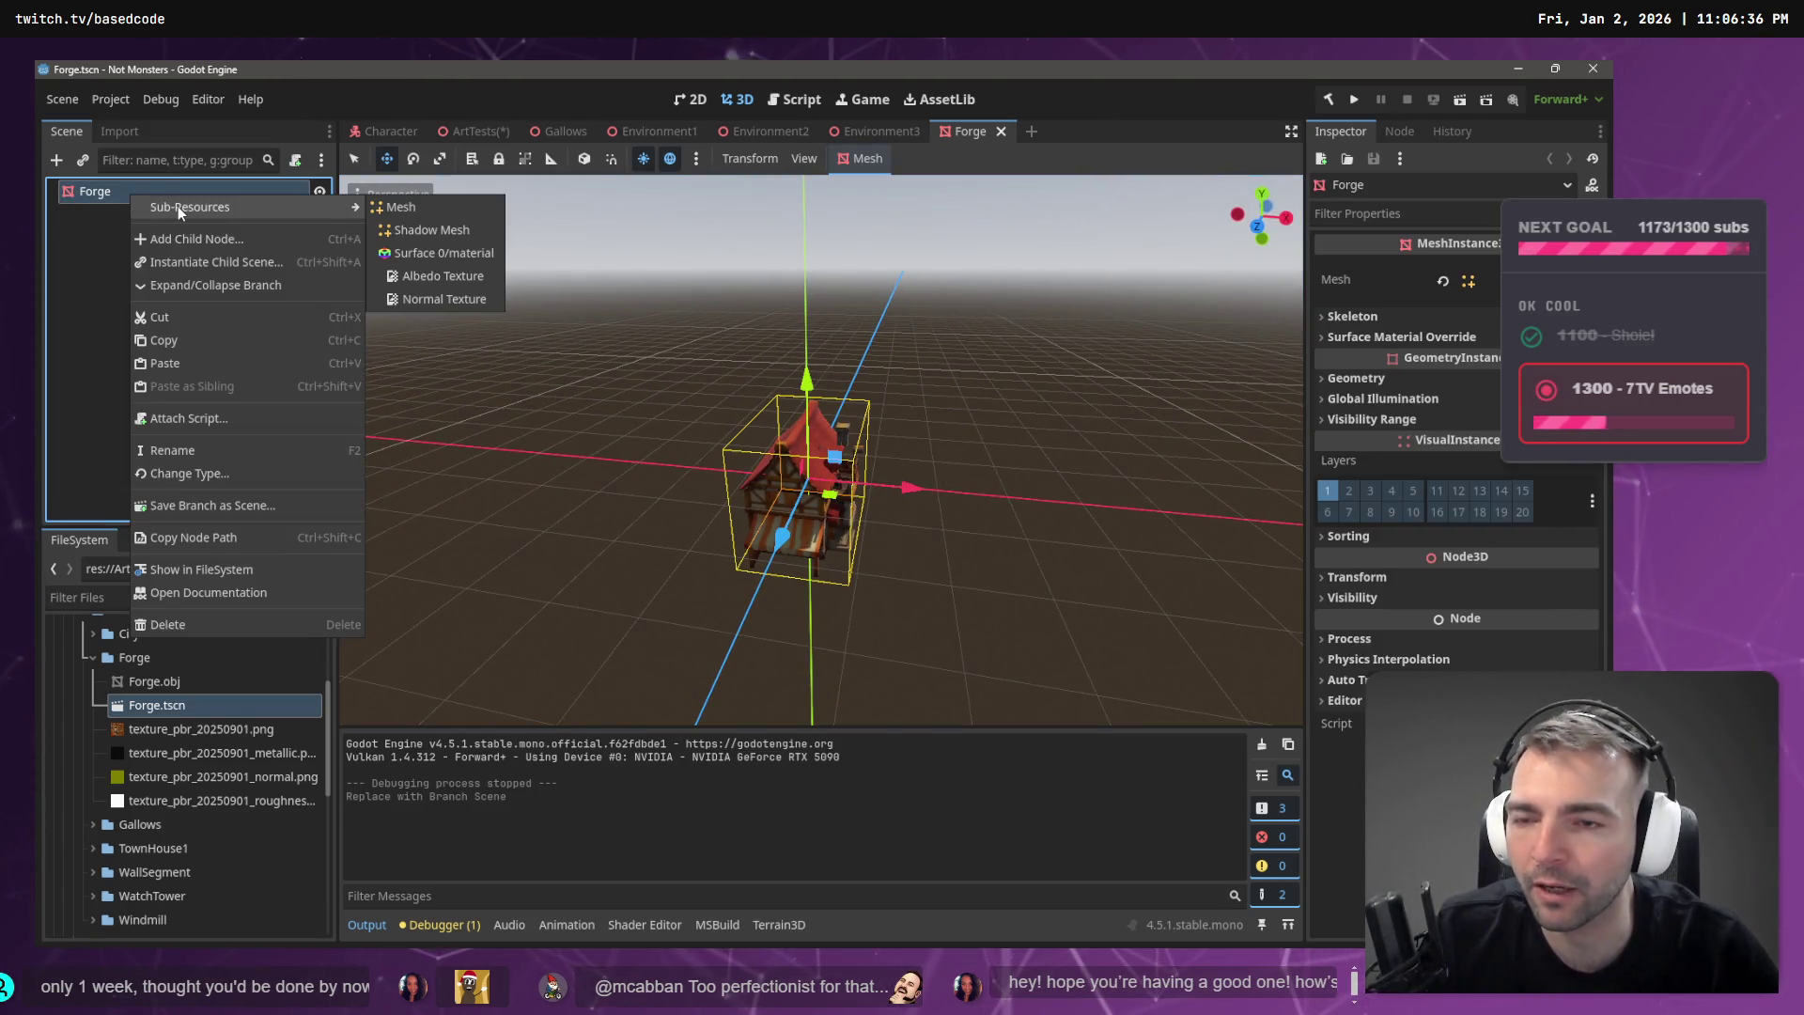
click(189, 236)
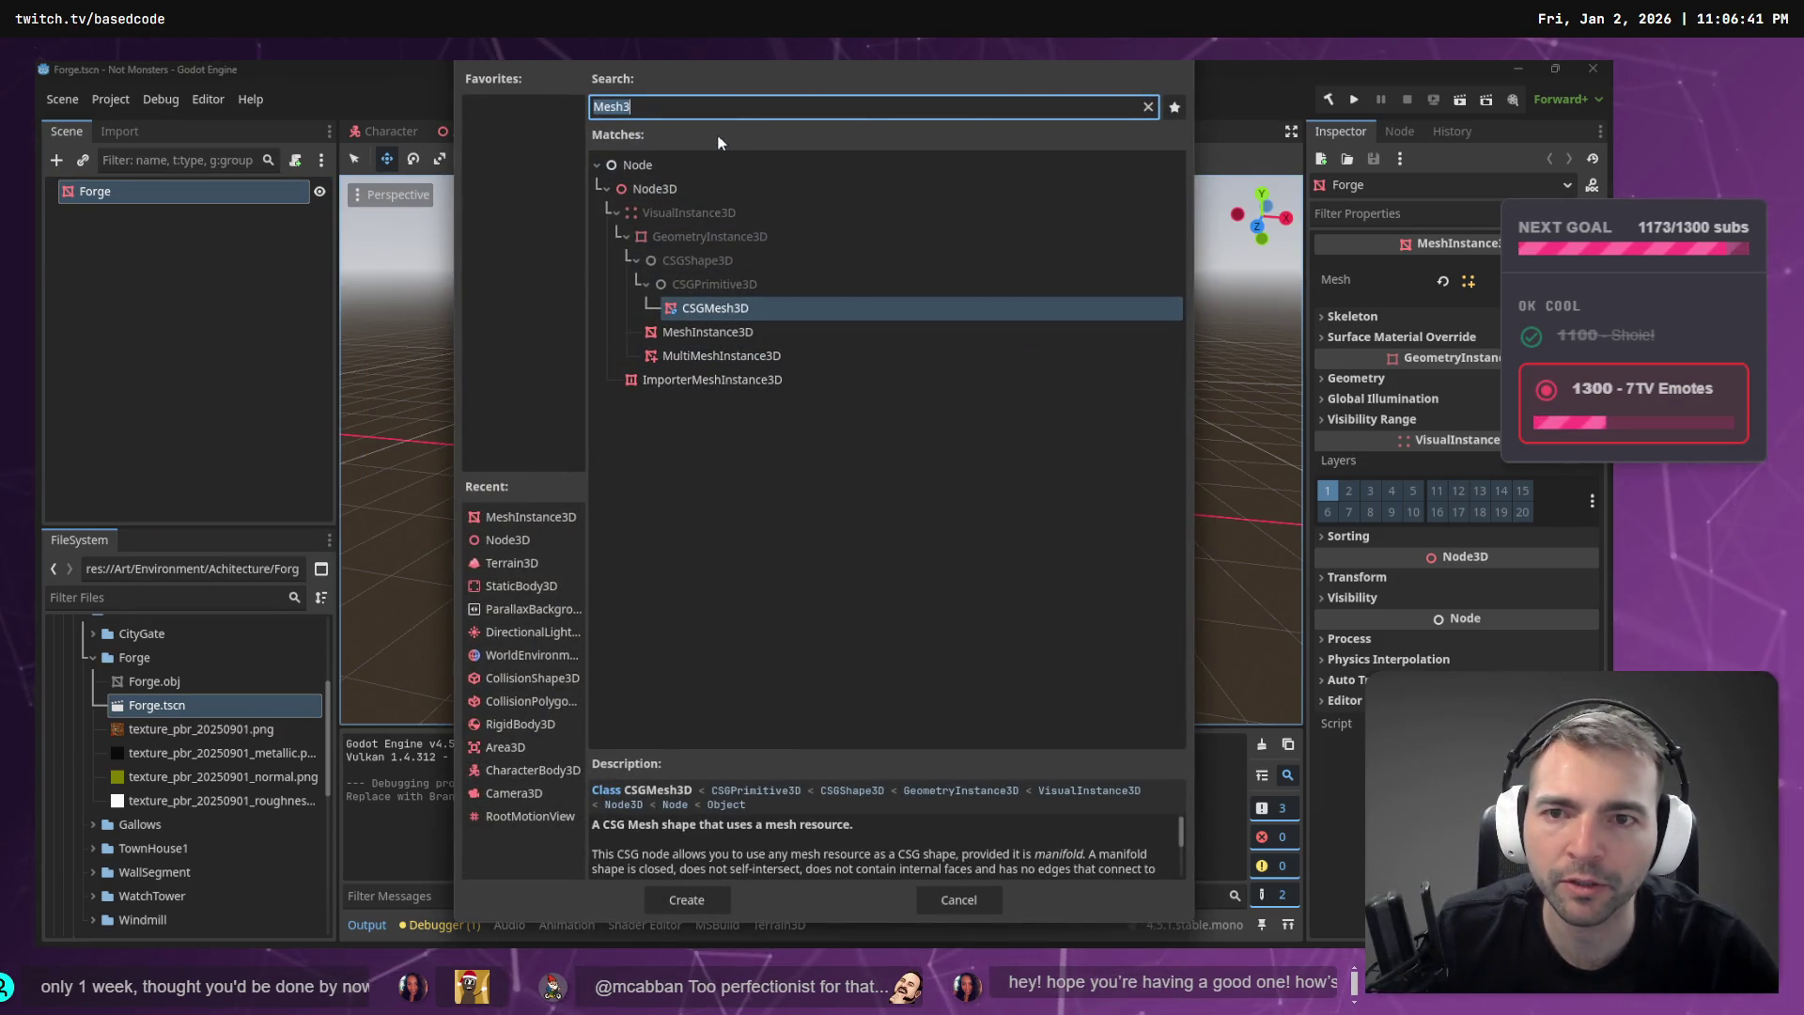
key(Escape)
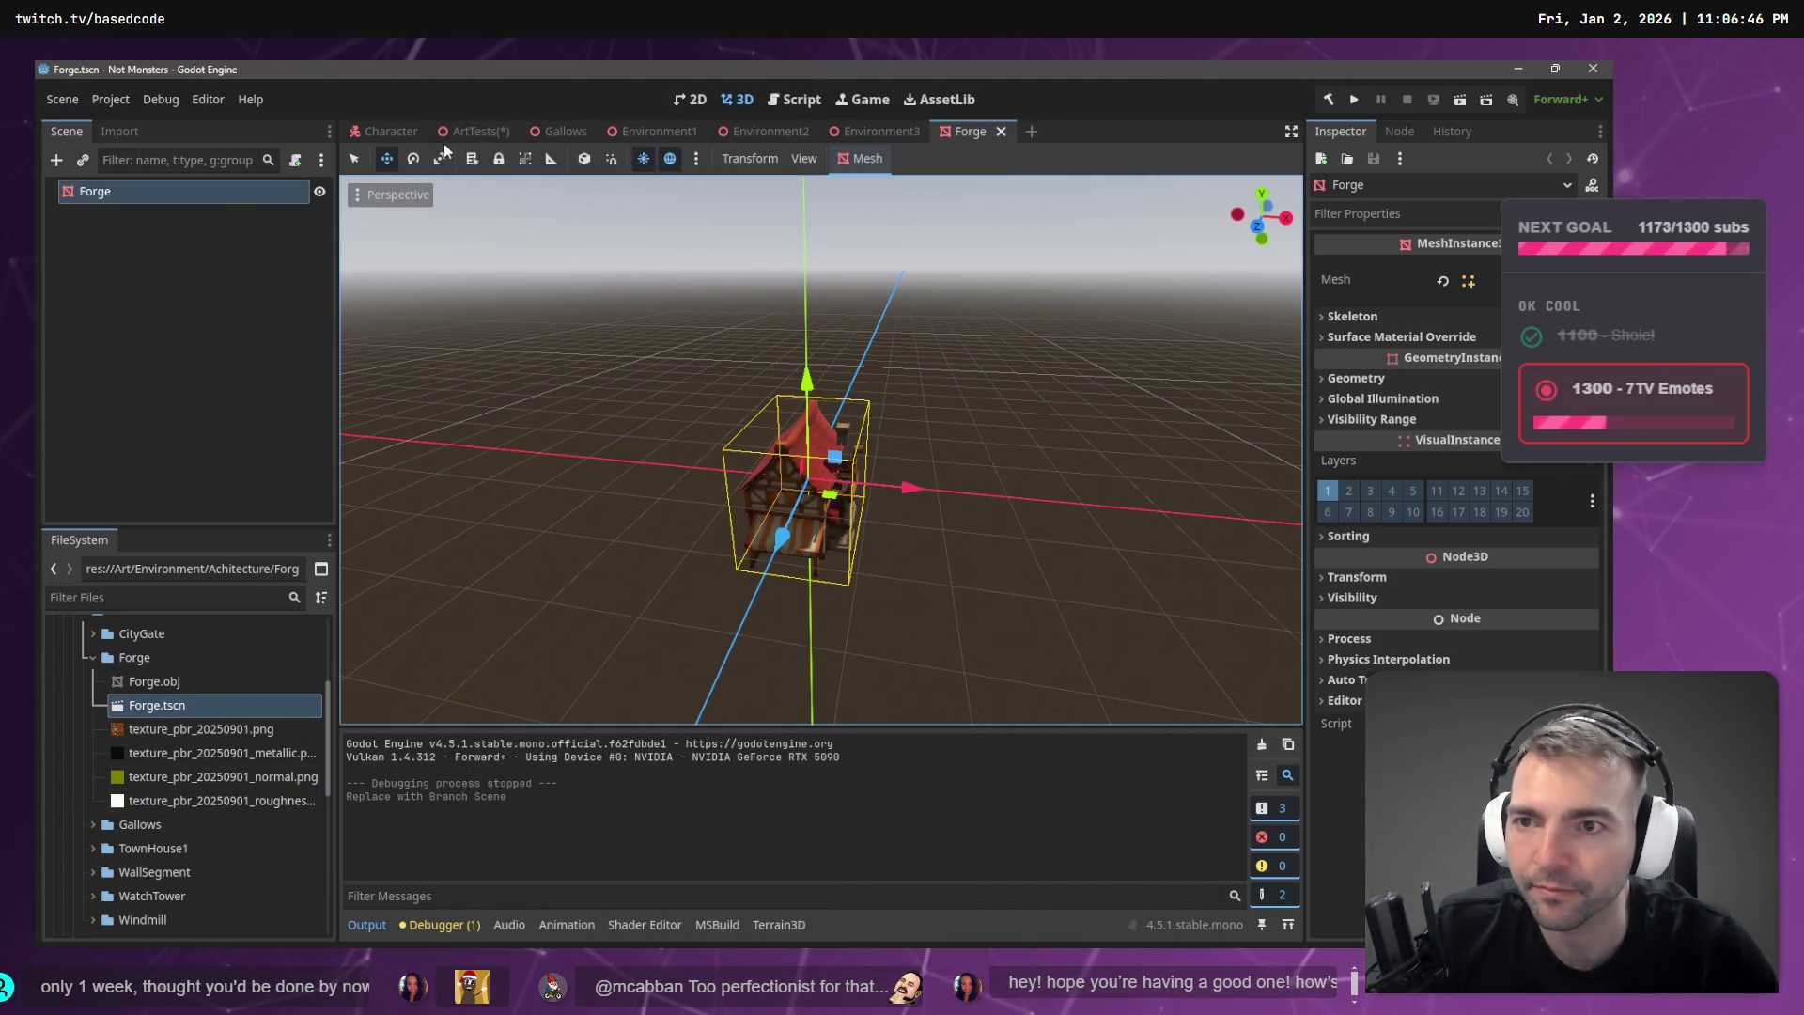
- Return to the ArtTests scene and select the TownHouse1 building
click(496, 133)
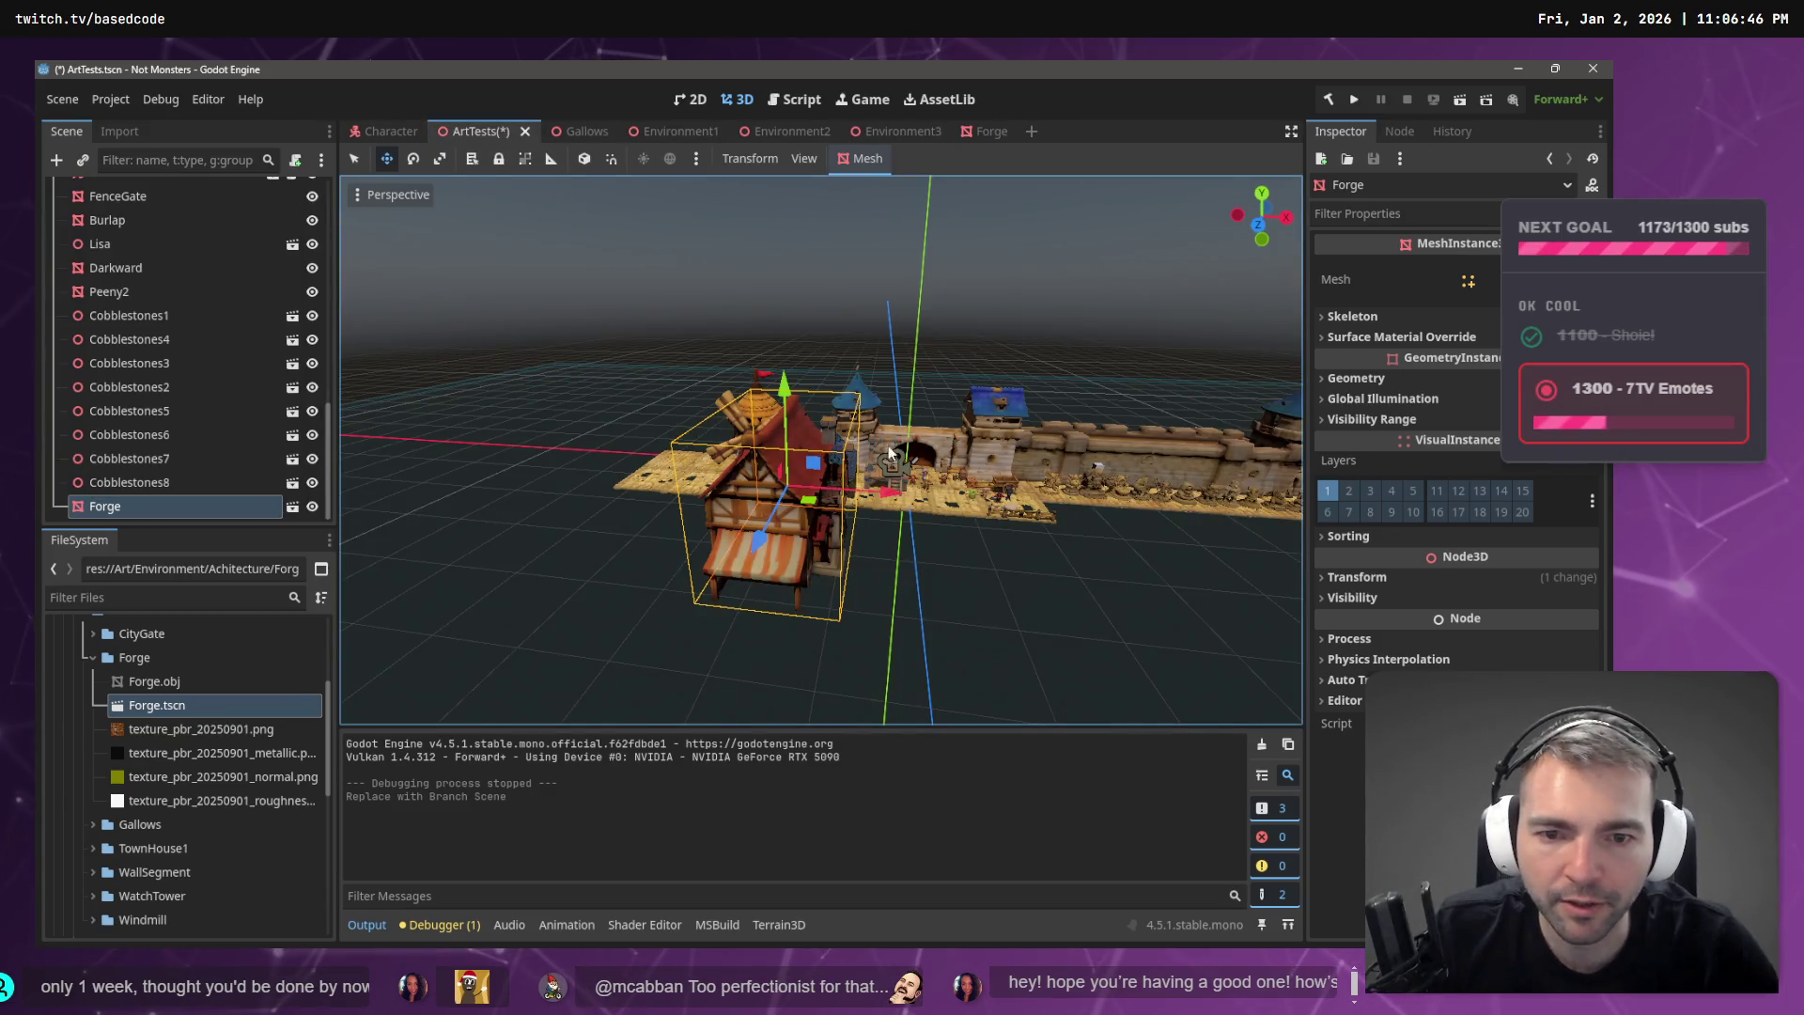
scroll(888, 445, up, 5)
click(838, 458)
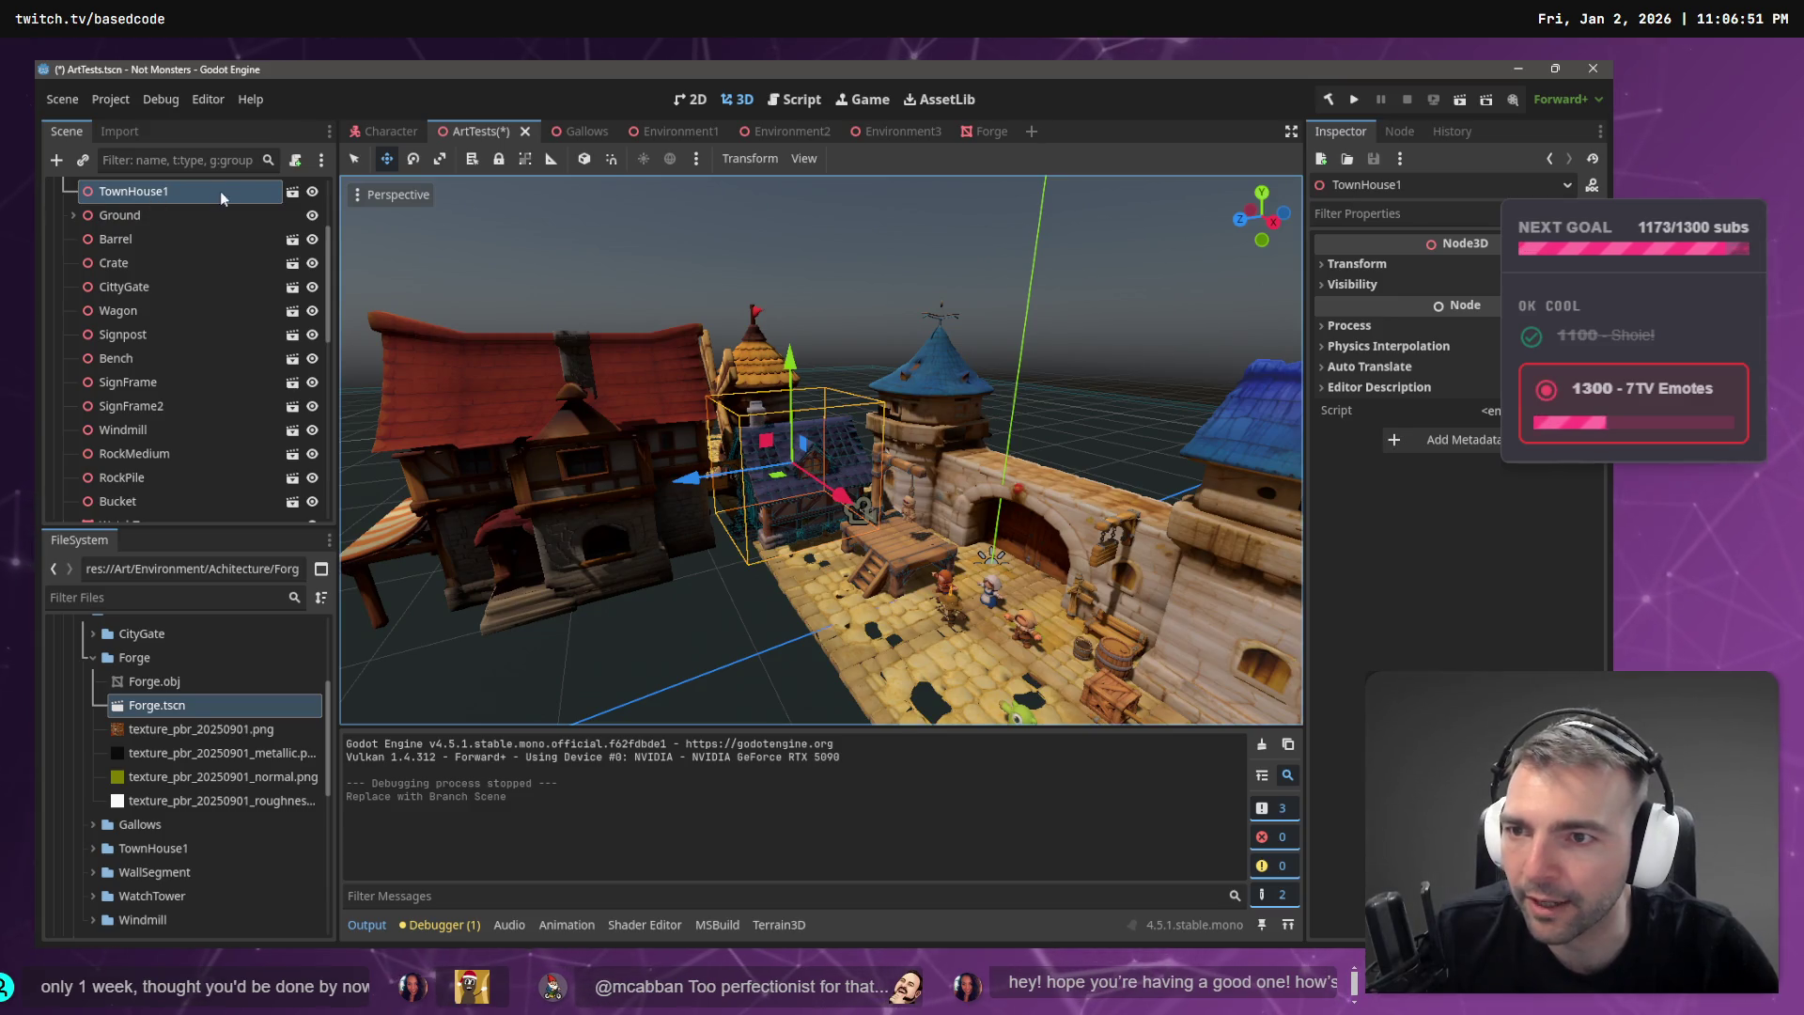
- Open the TownHouse1 scene and inspect its StaticBody3D and CollisionShape3D
click(292, 192)
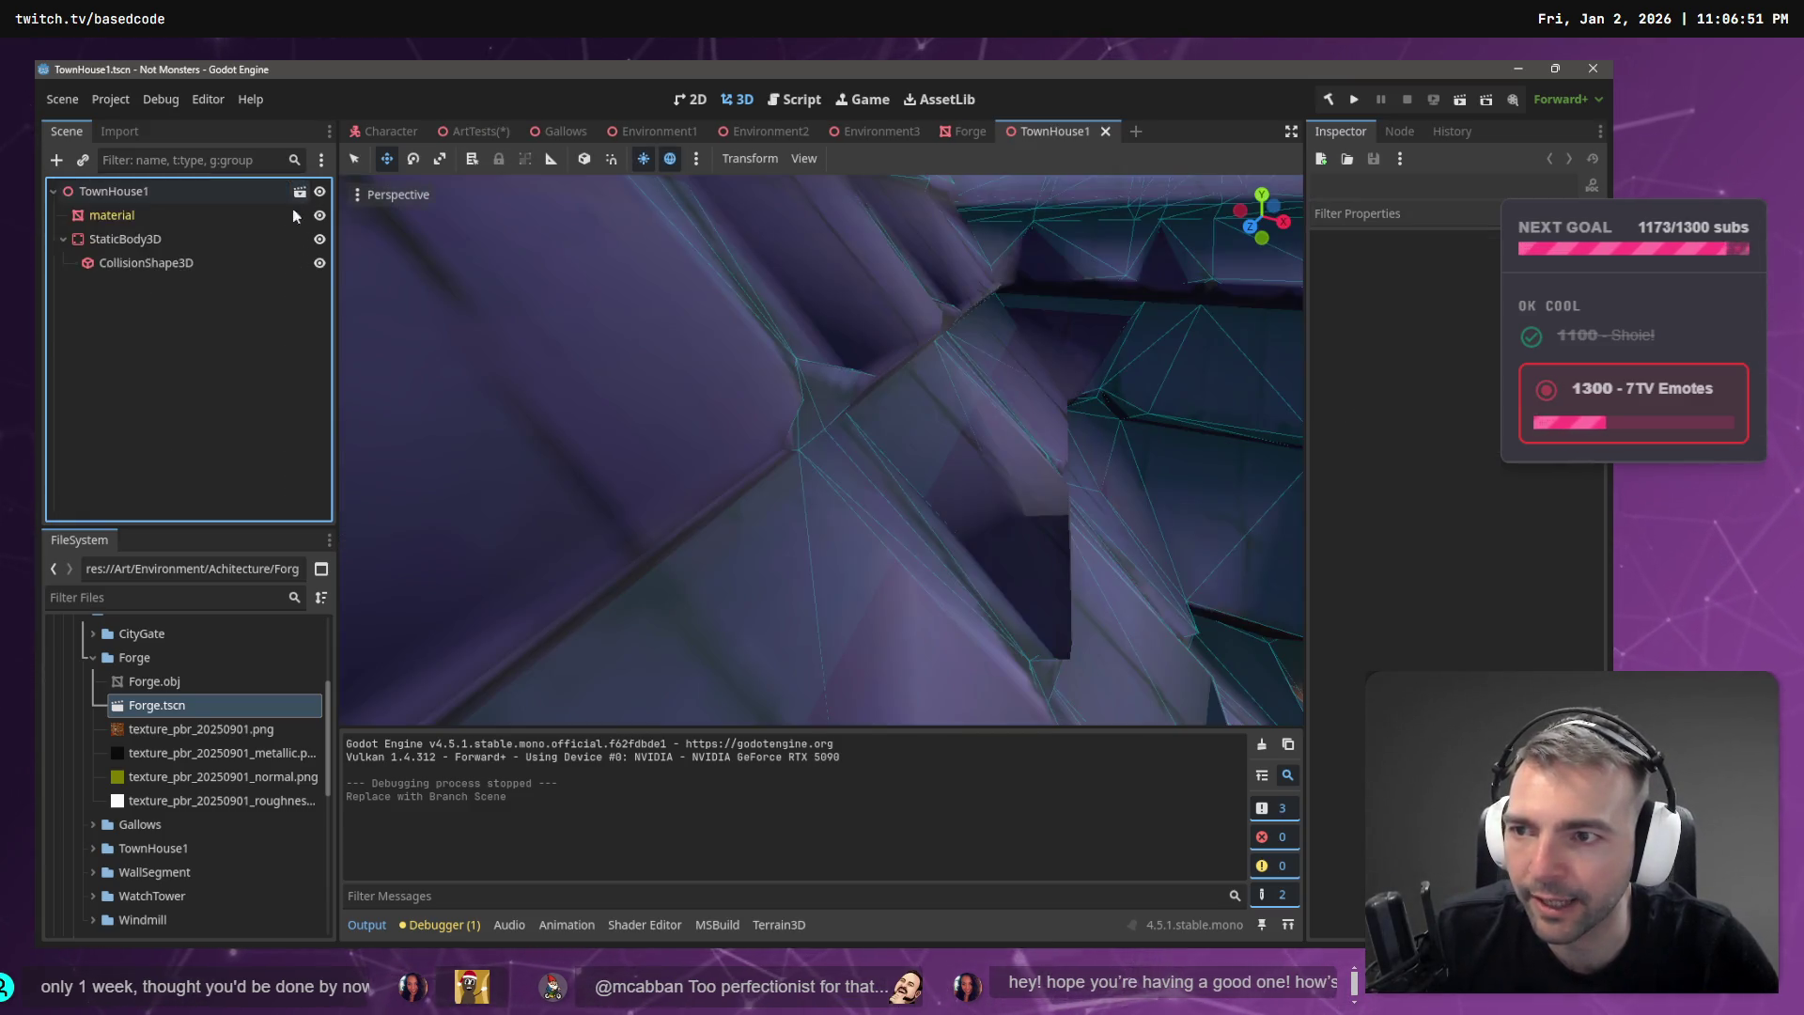
click(141, 242)
click(134, 264)
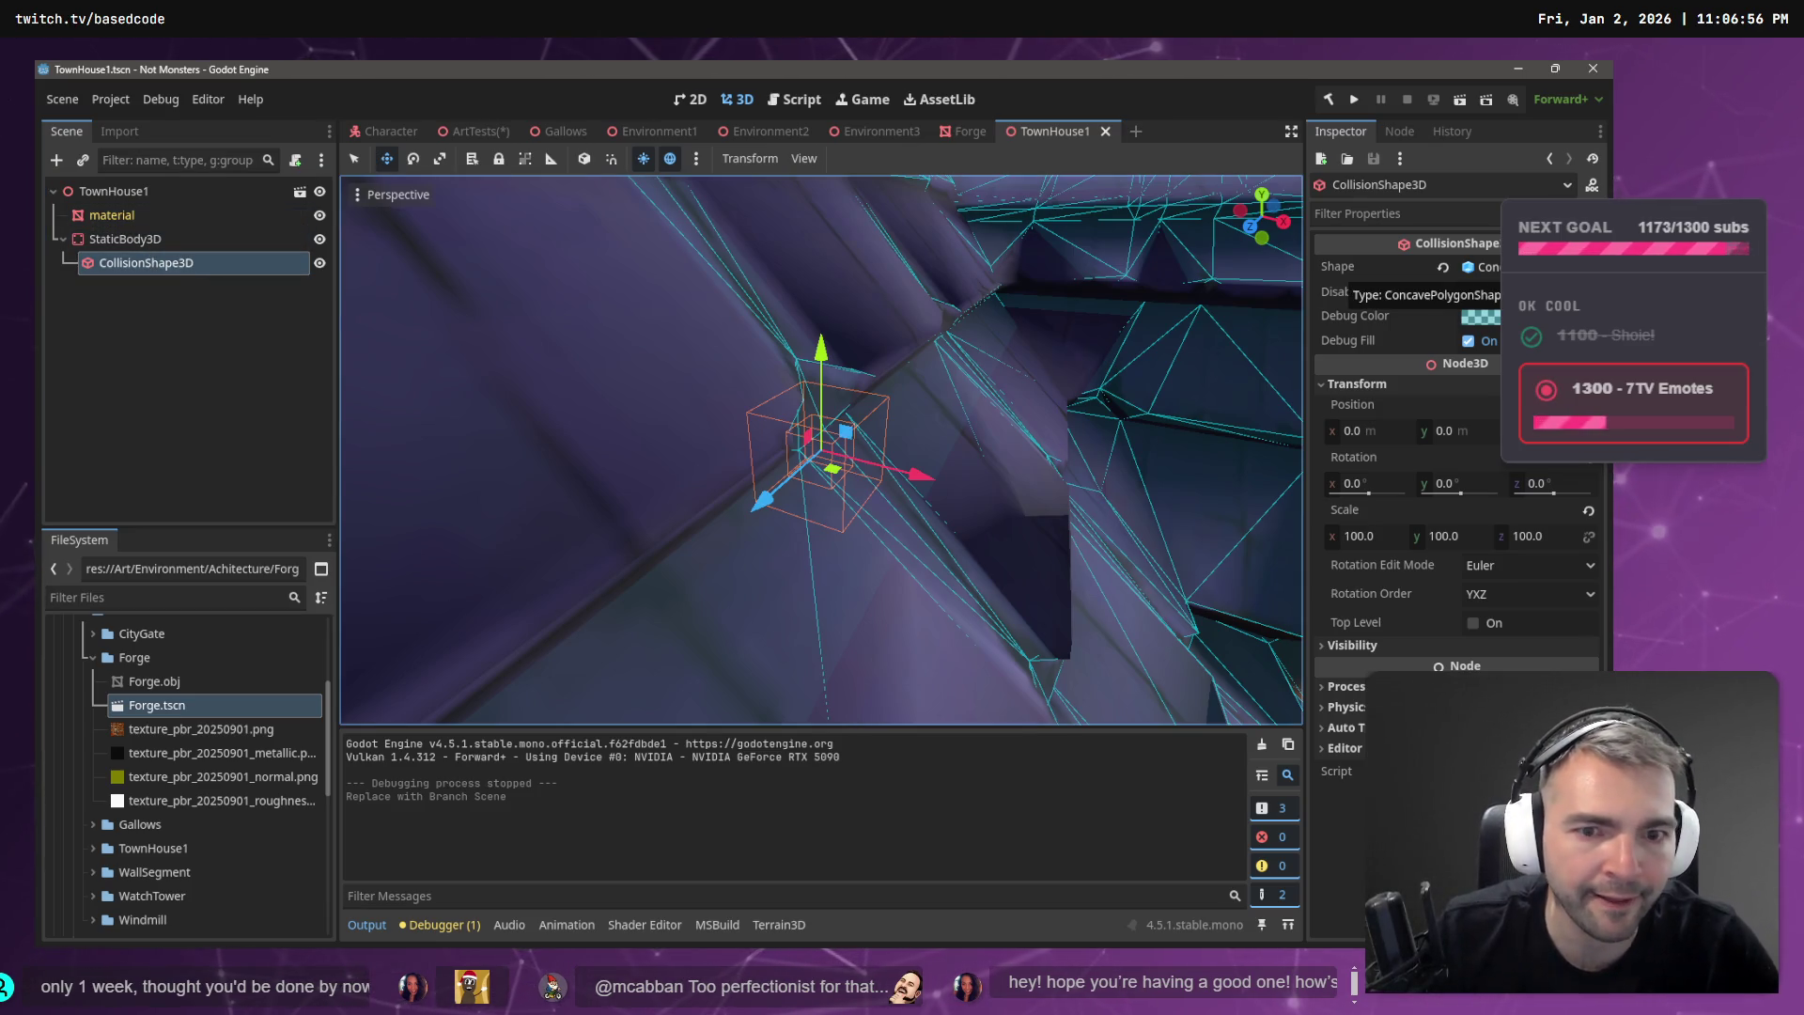
click(120, 191)
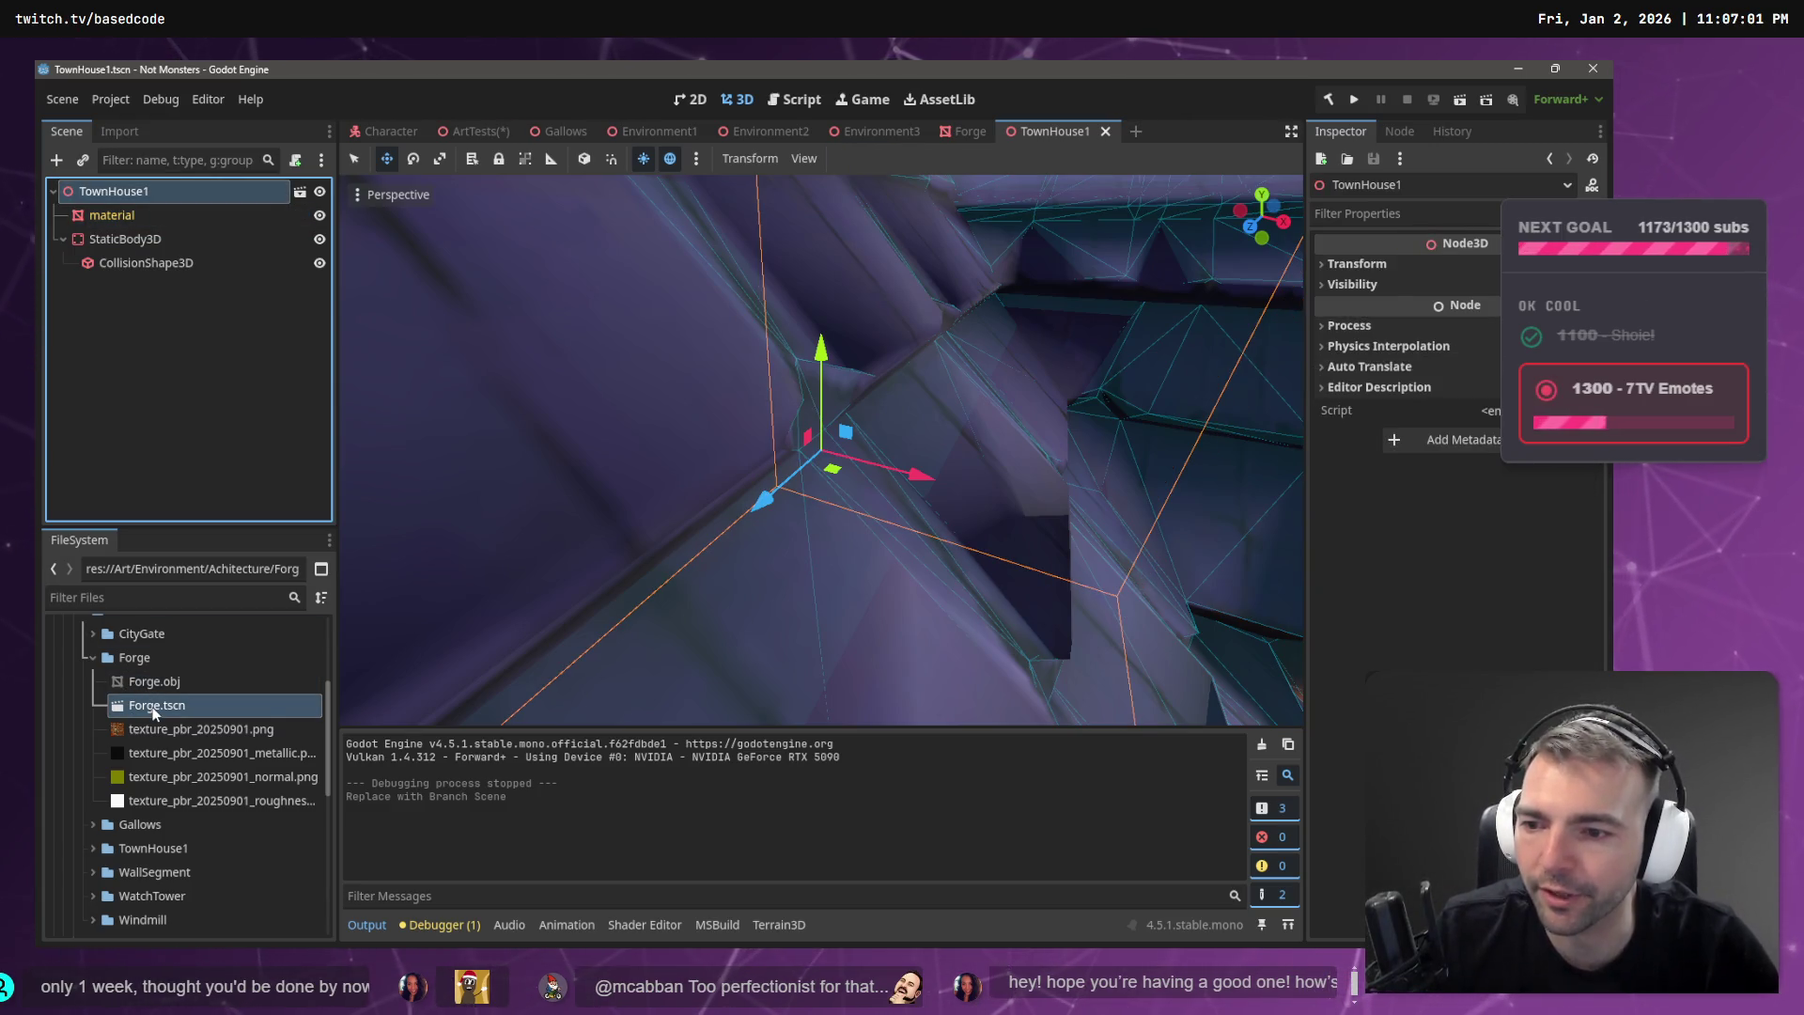
- Reopen Forge.tscn from the FileSystem dock
double_click(156, 714)
right_click(116, 225)
click(153, 190)
- Add a Node3D and make it the scene root above the Forge mesh
right_click(190, 195)
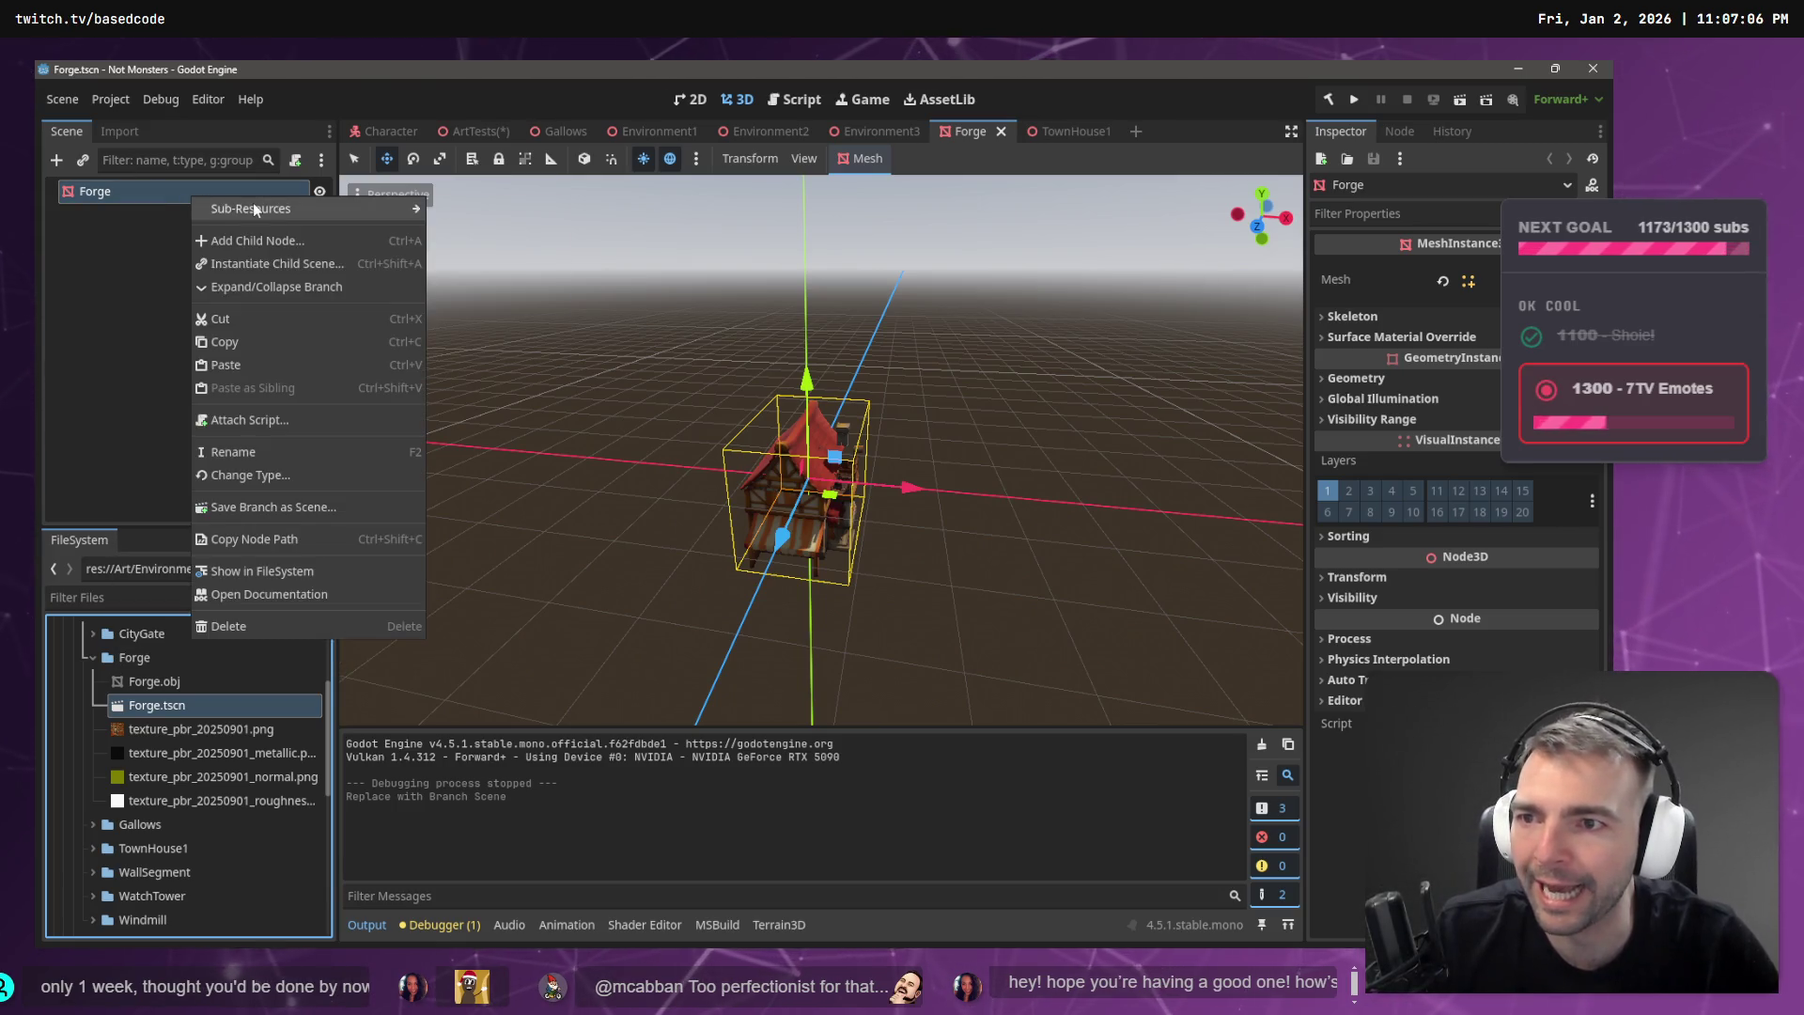
right_click(104, 220)
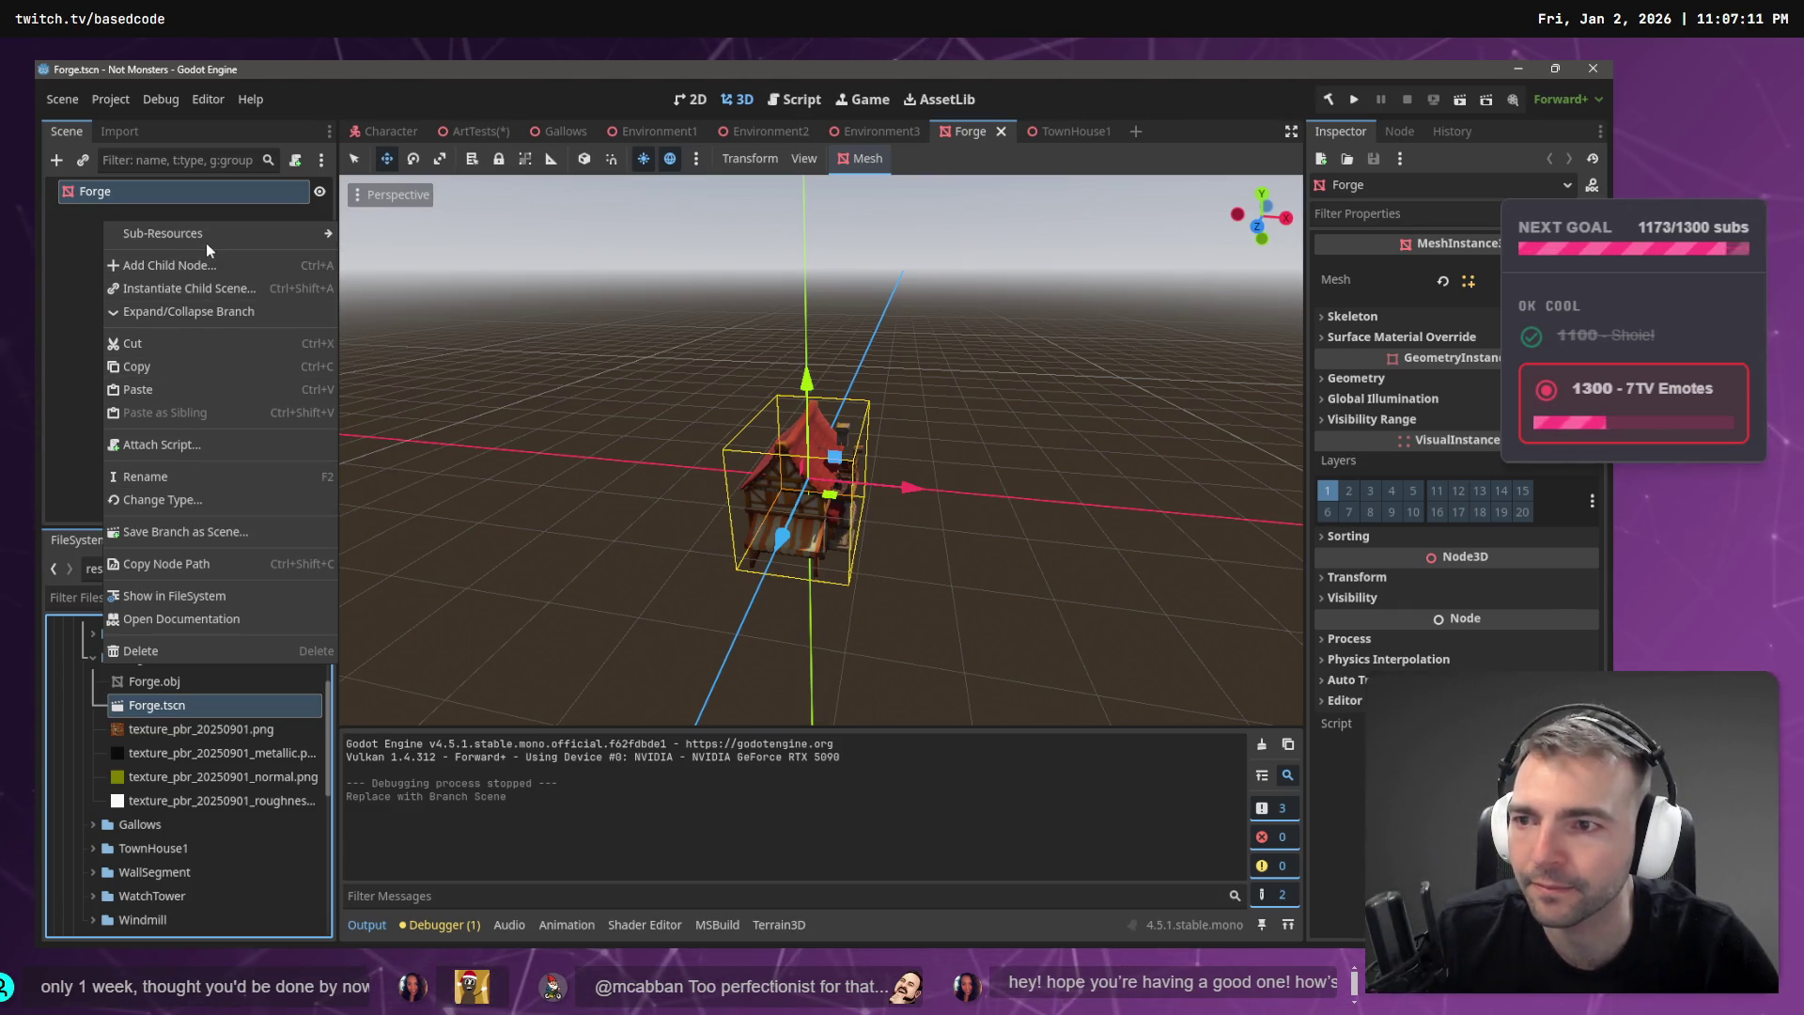
click(117, 206)
right_click(59, 264)
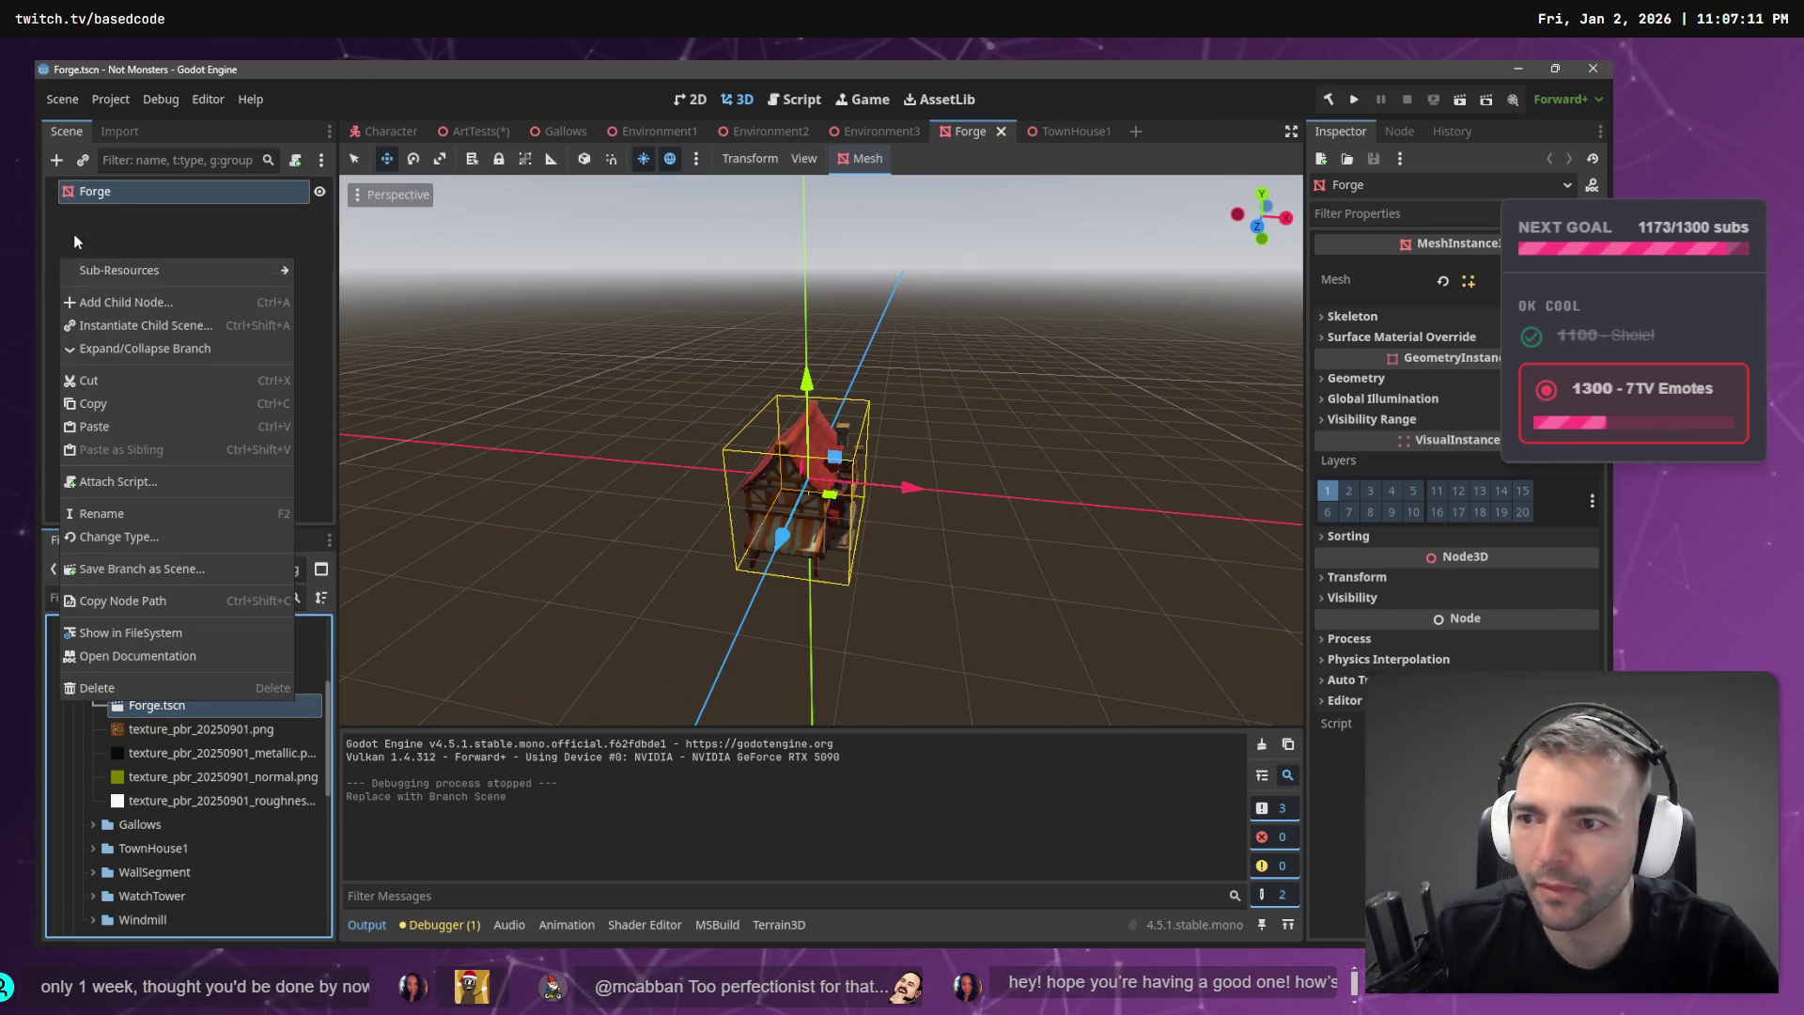
click(80, 239)
right_click(149, 240)
click(169, 251)
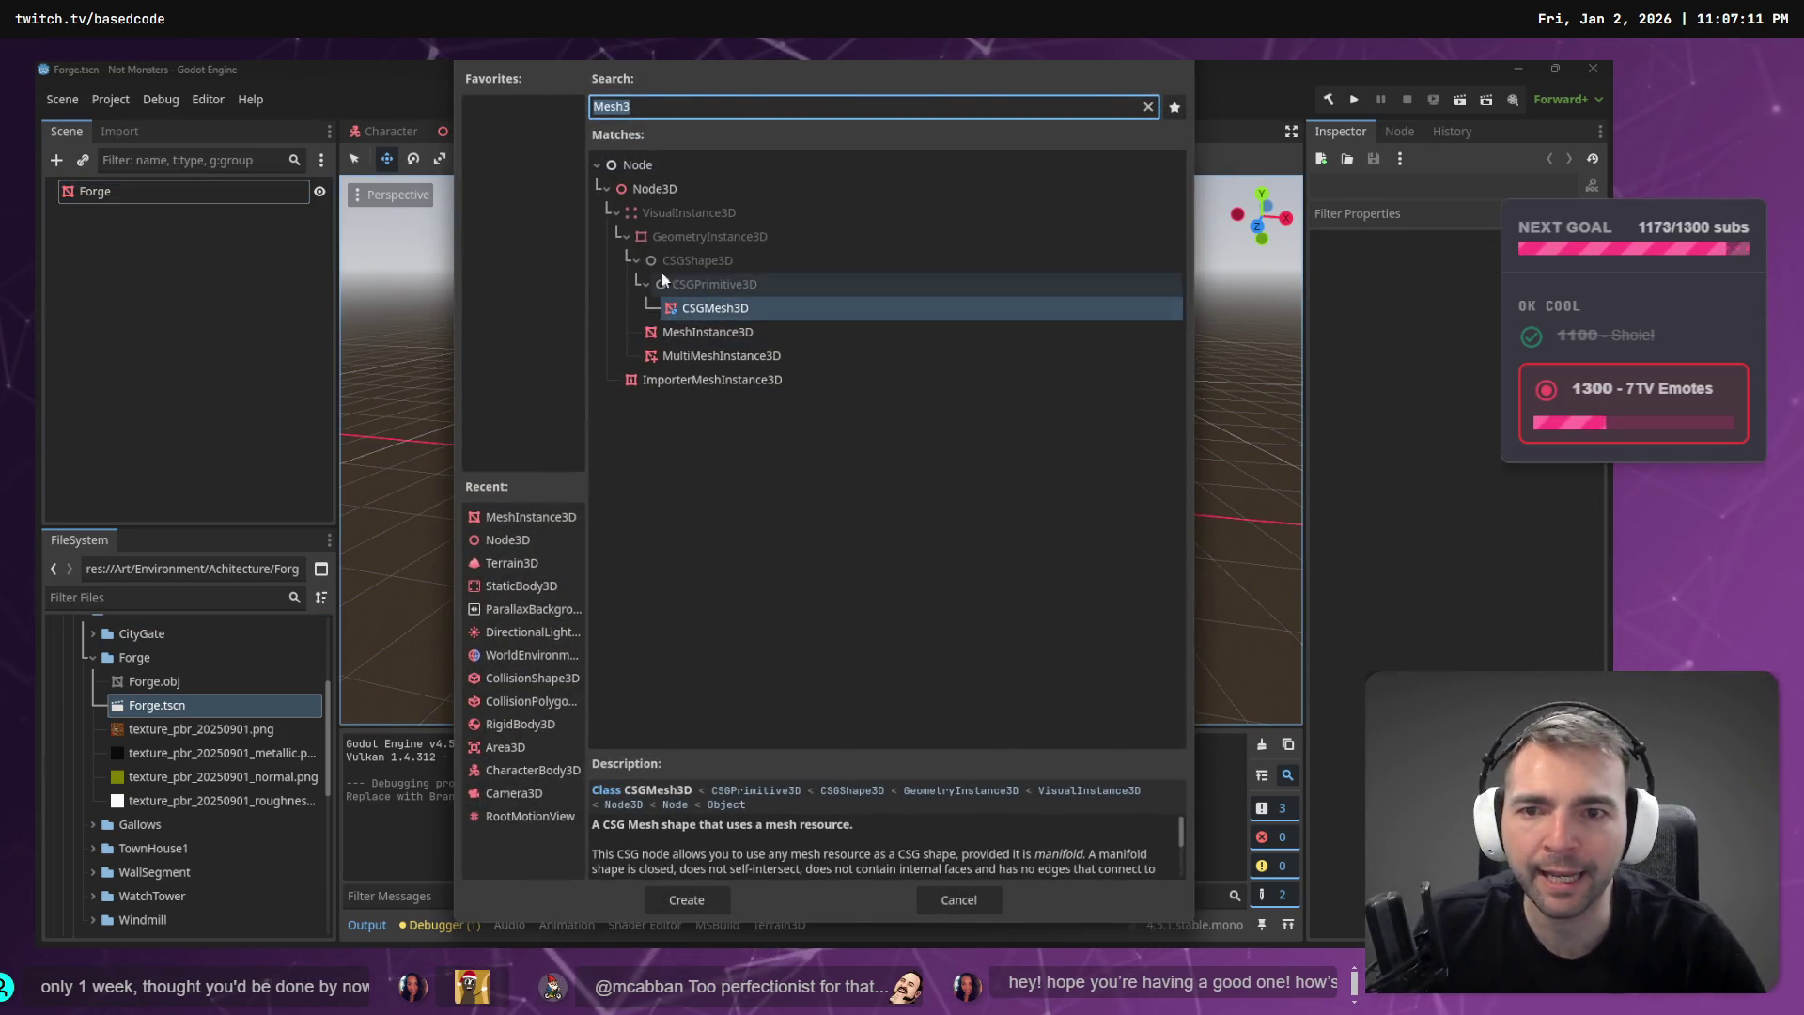
text(Mesh)
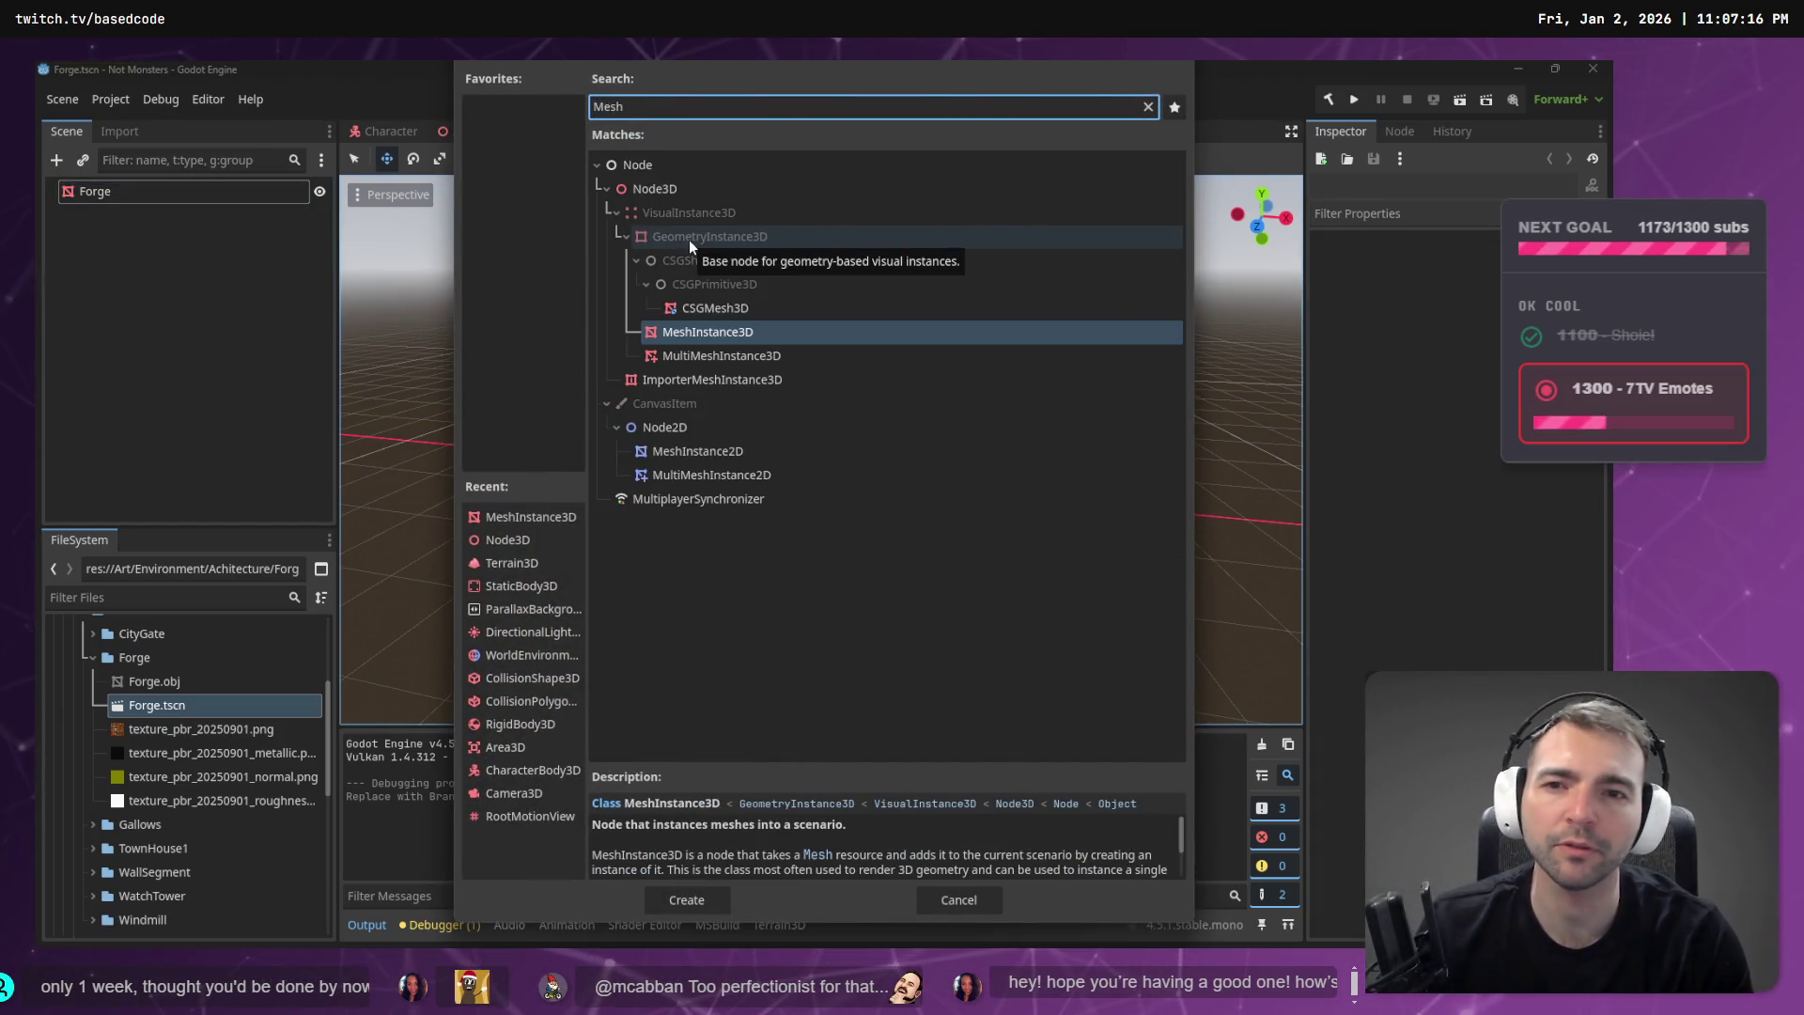
double_click(659, 196)
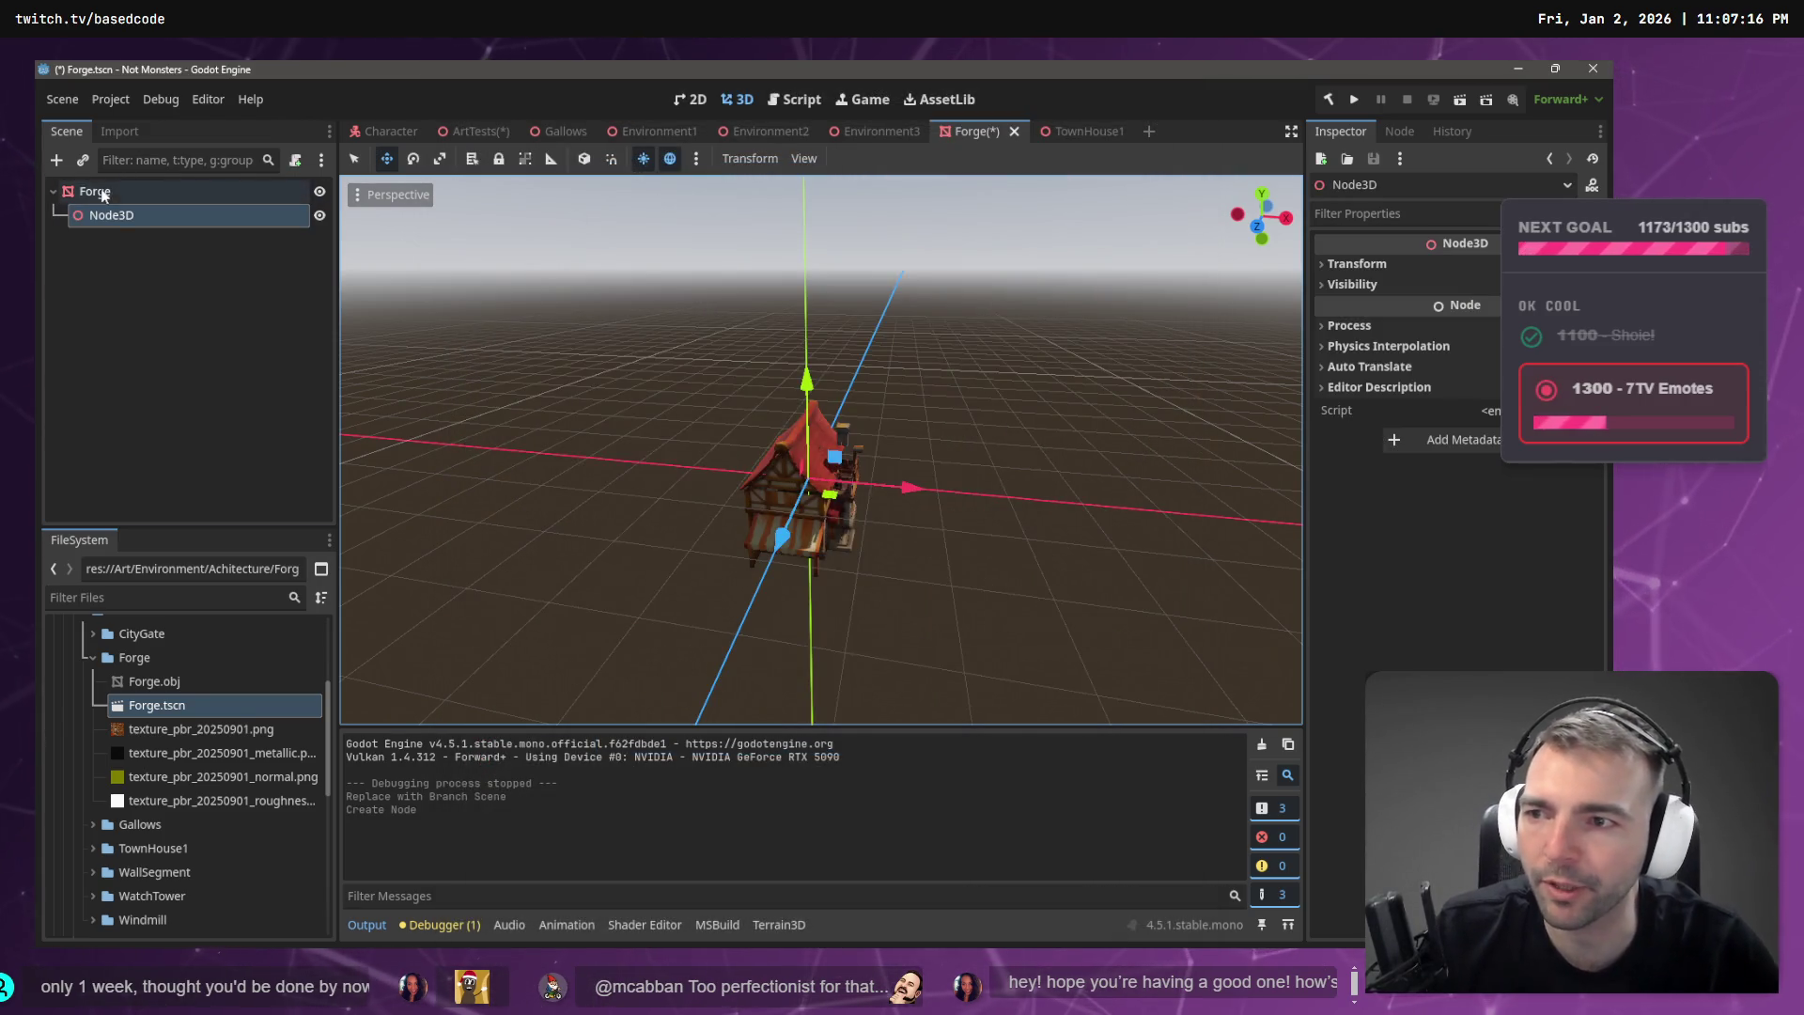
right_click(115, 217)
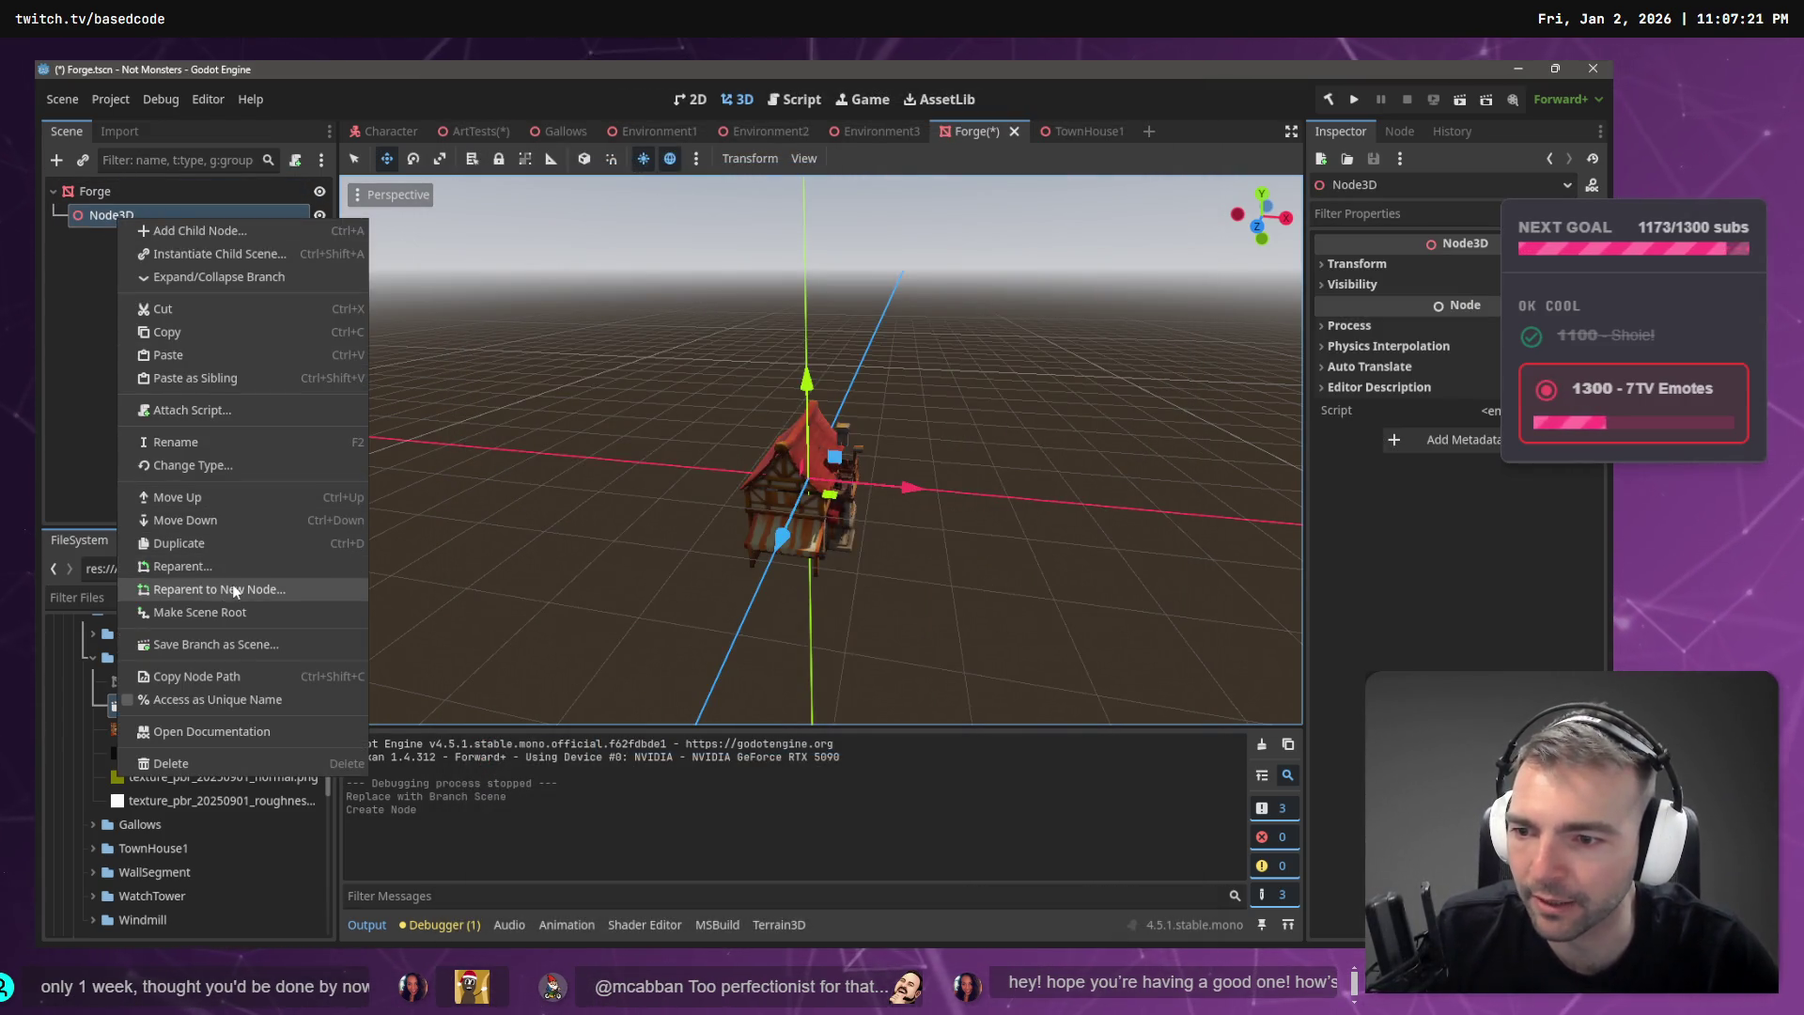
click(202, 611)
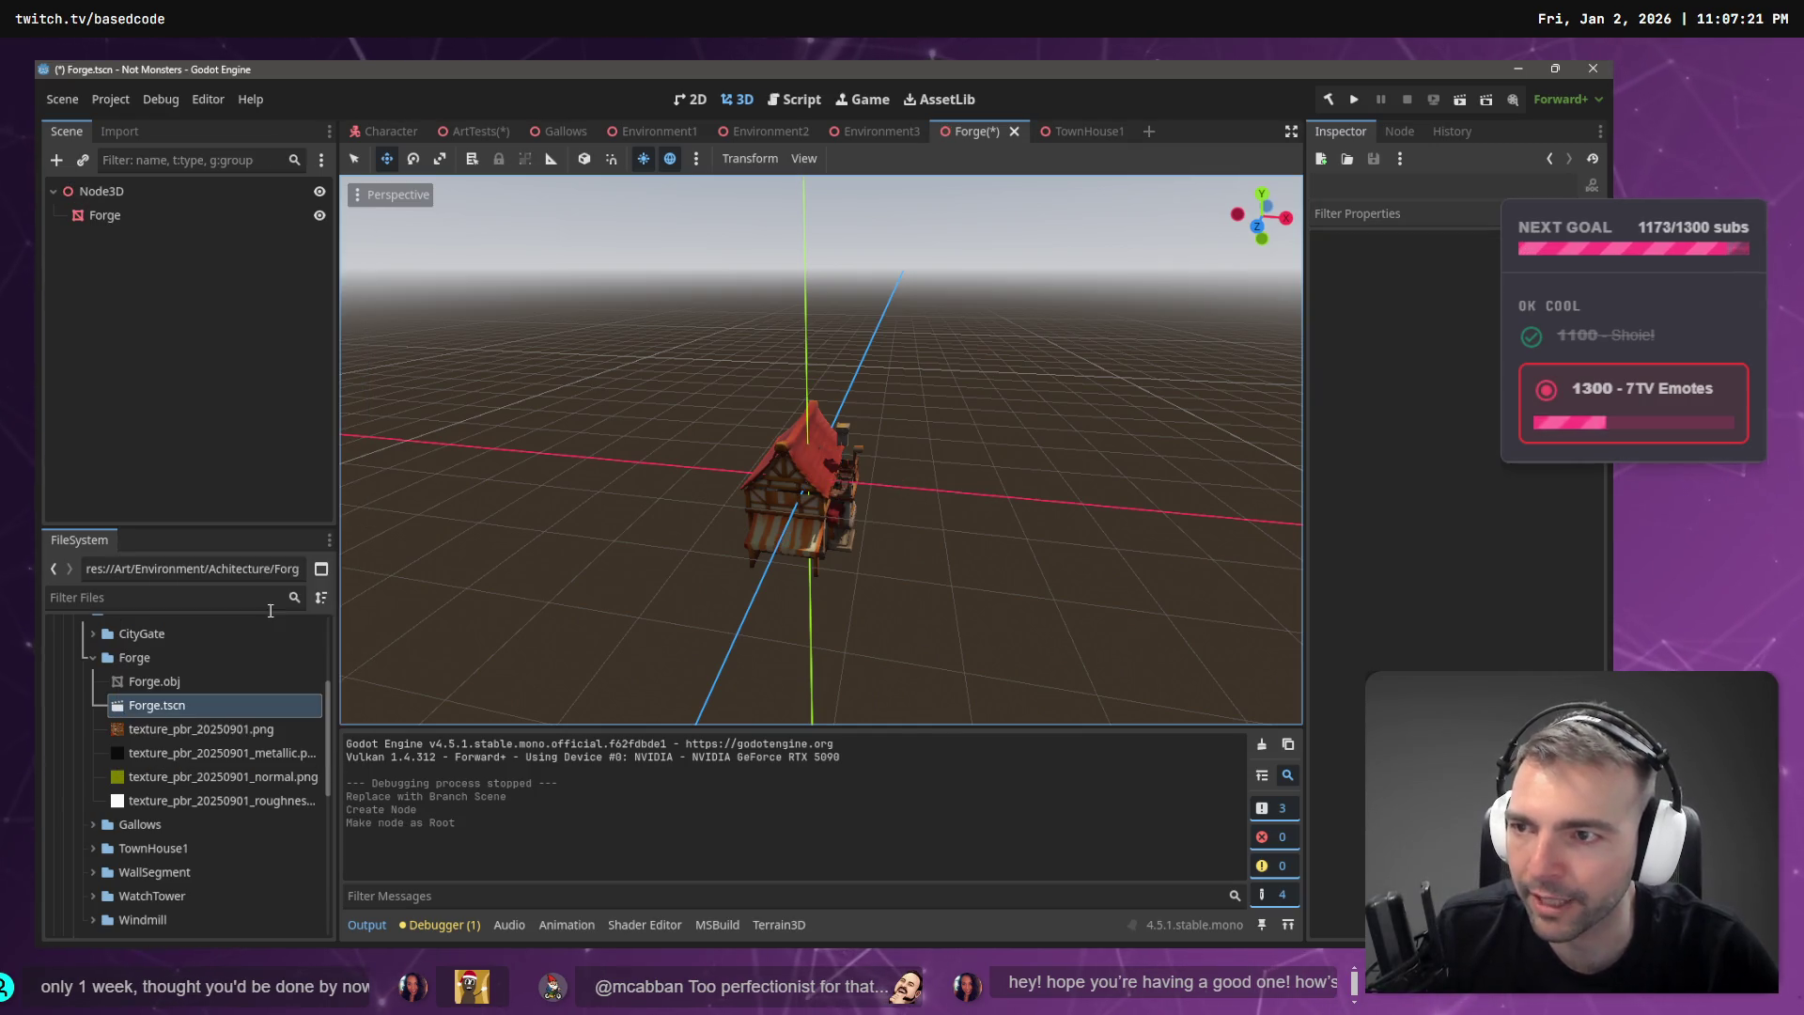
- Add a StaticBody3D under the new Node3D root
click(145, 228)
right_click(122, 278)
click(127, 280)
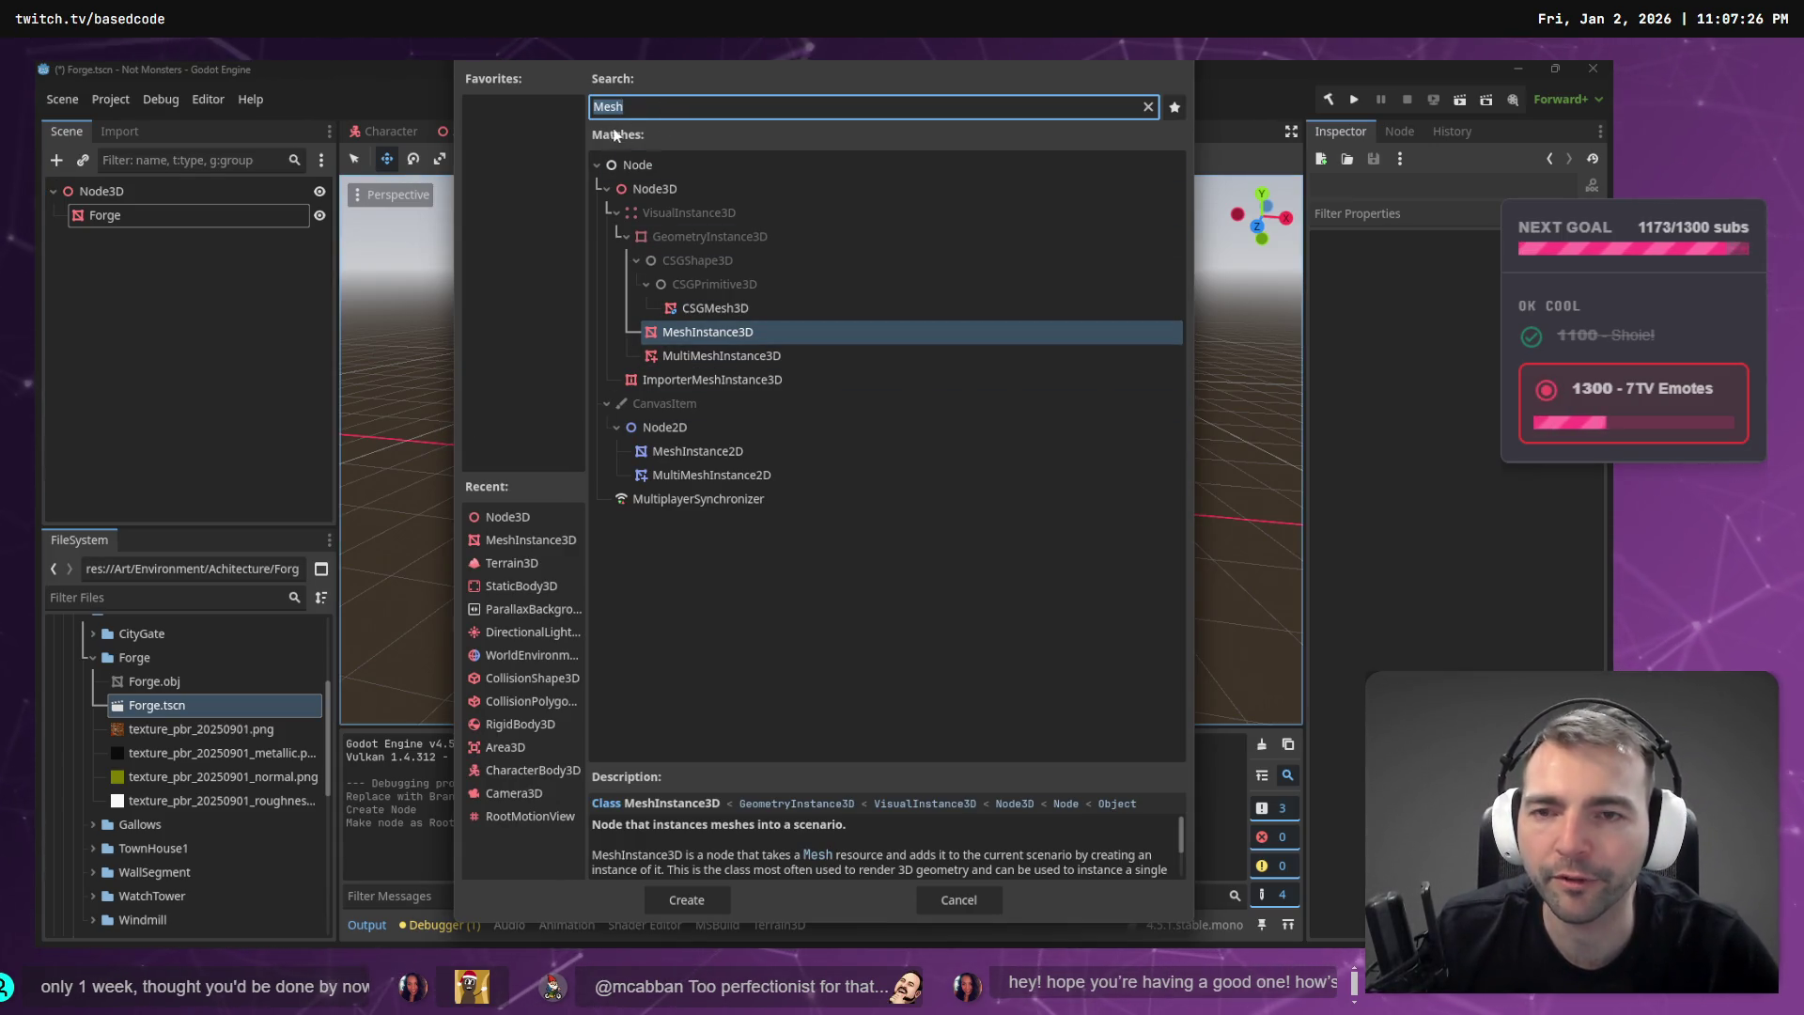
text(Static)
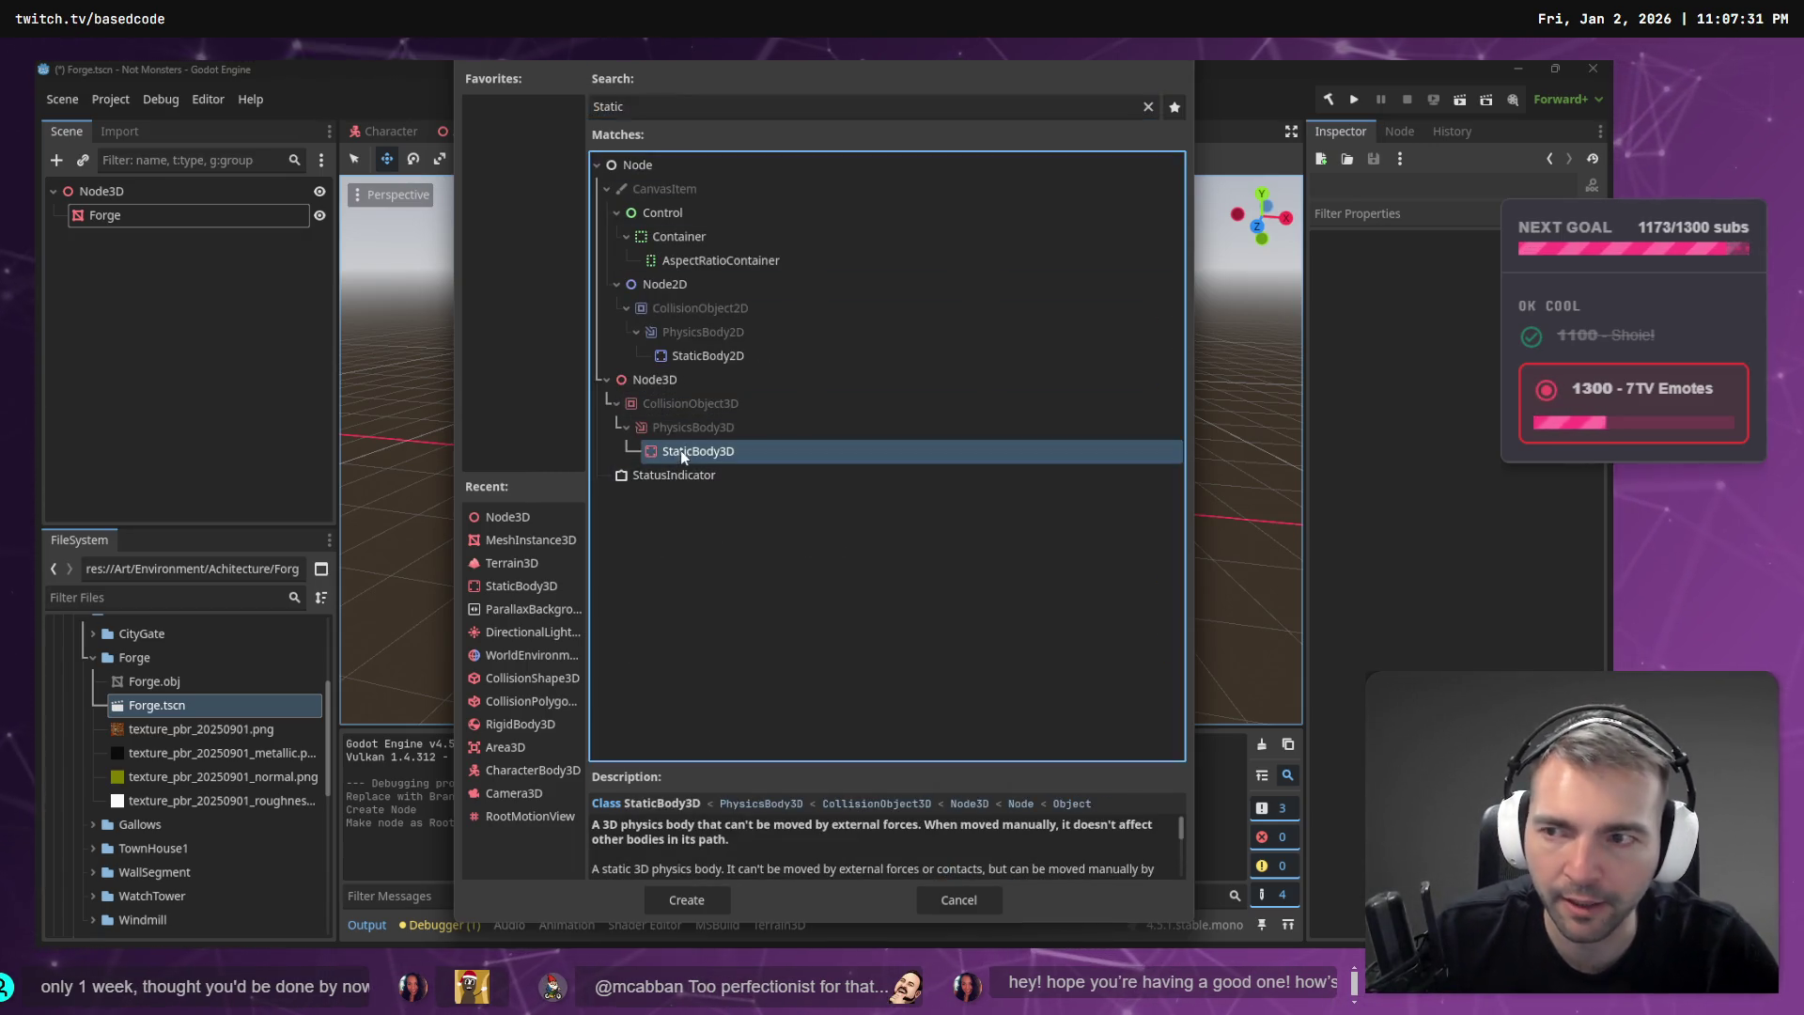
double_click(680, 450)
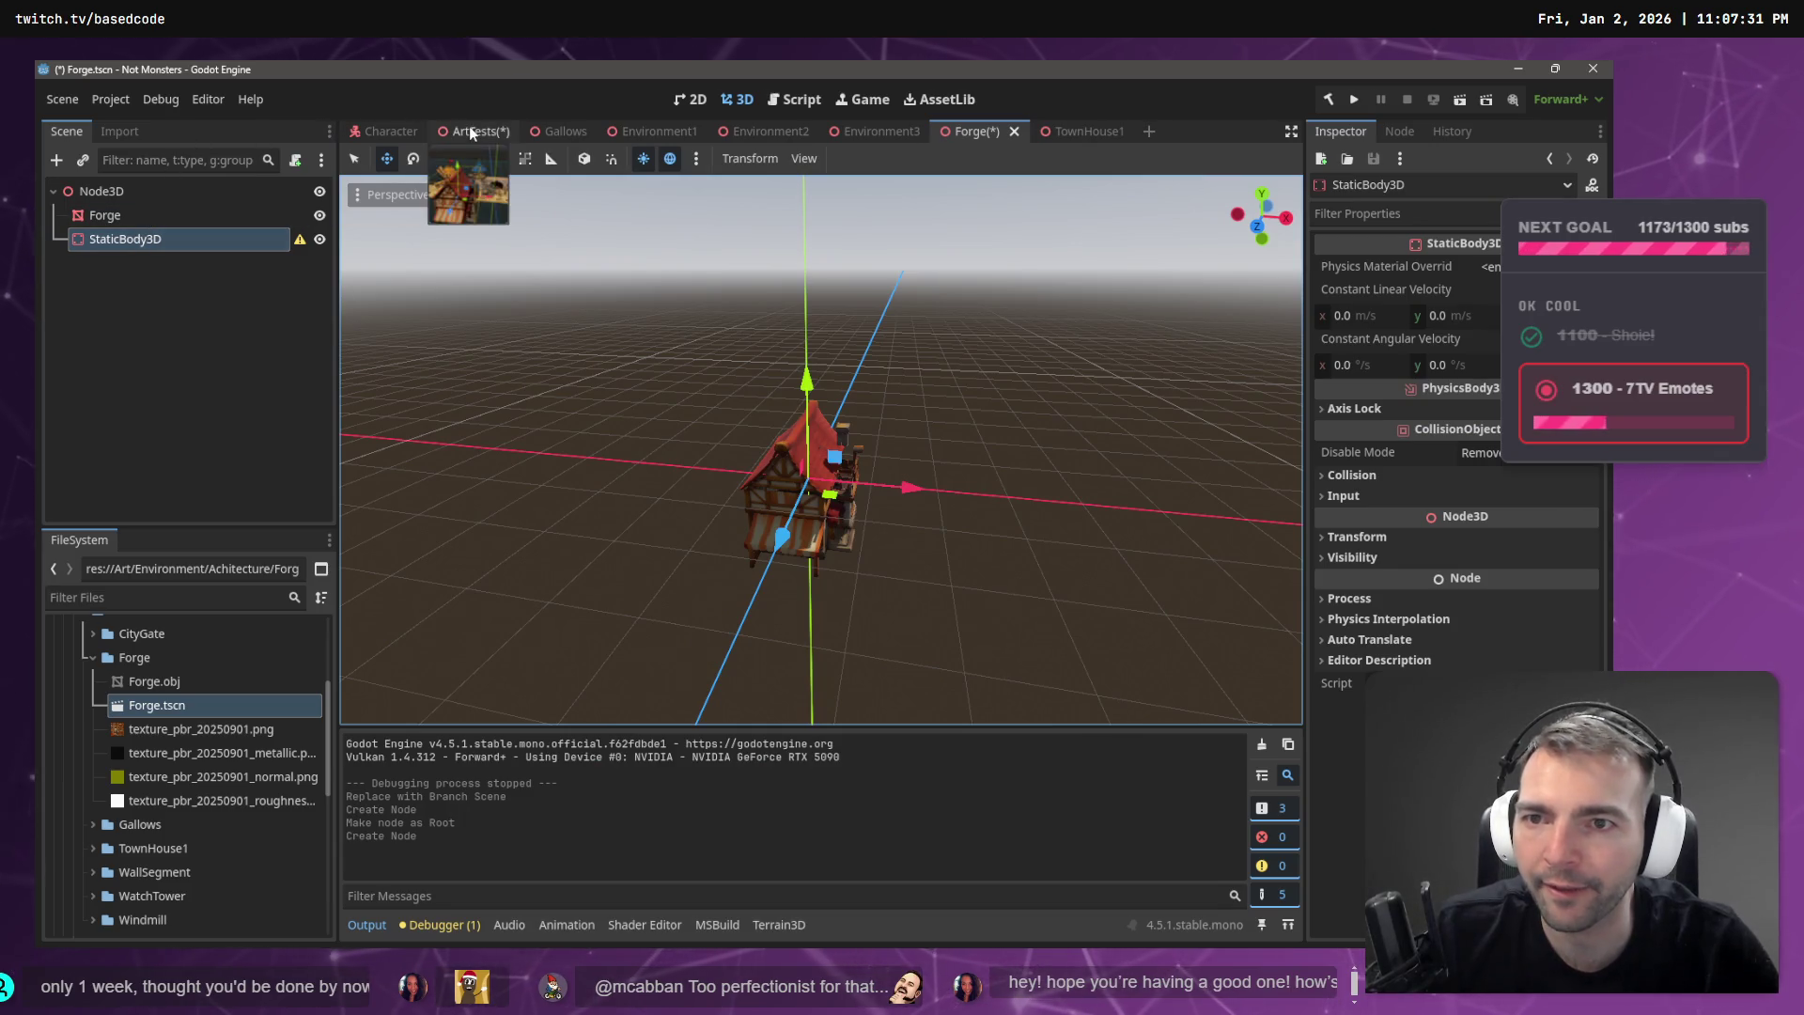
- Add a CollisionShape3D child to the StaticBody3D, after glancing at TownHouse1 for reference
click(1052, 133)
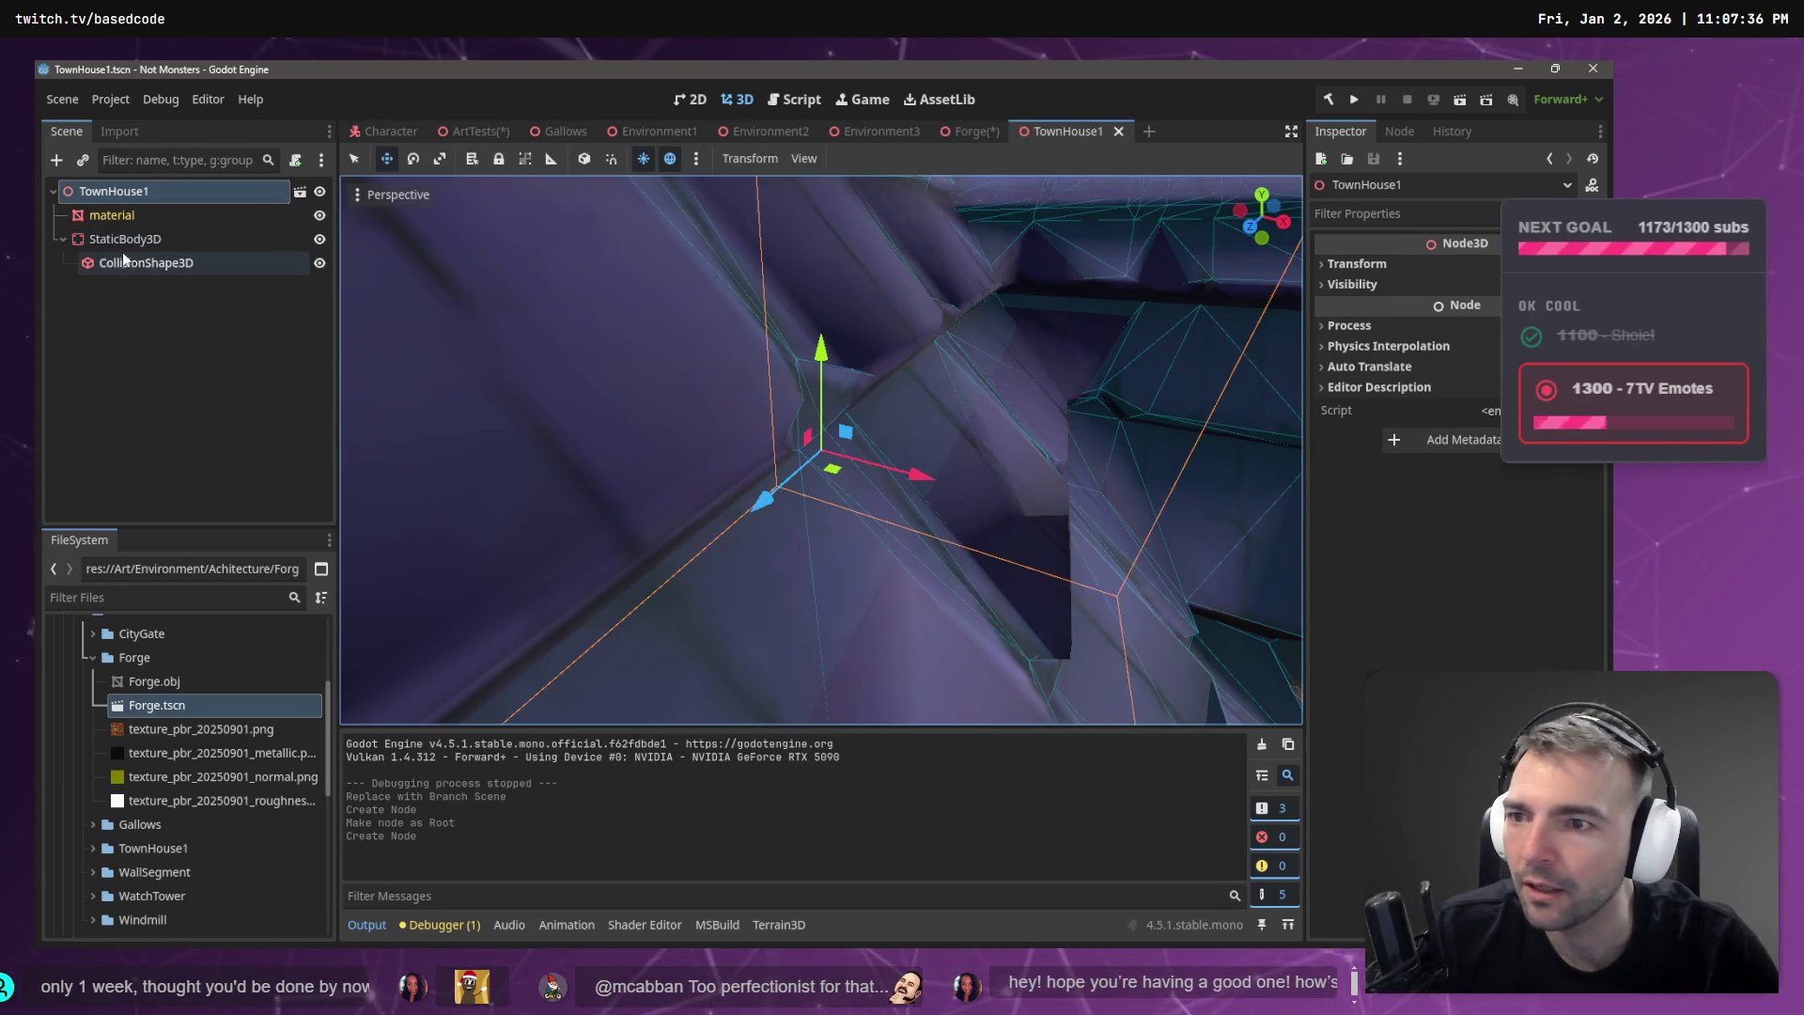
click(955, 131)
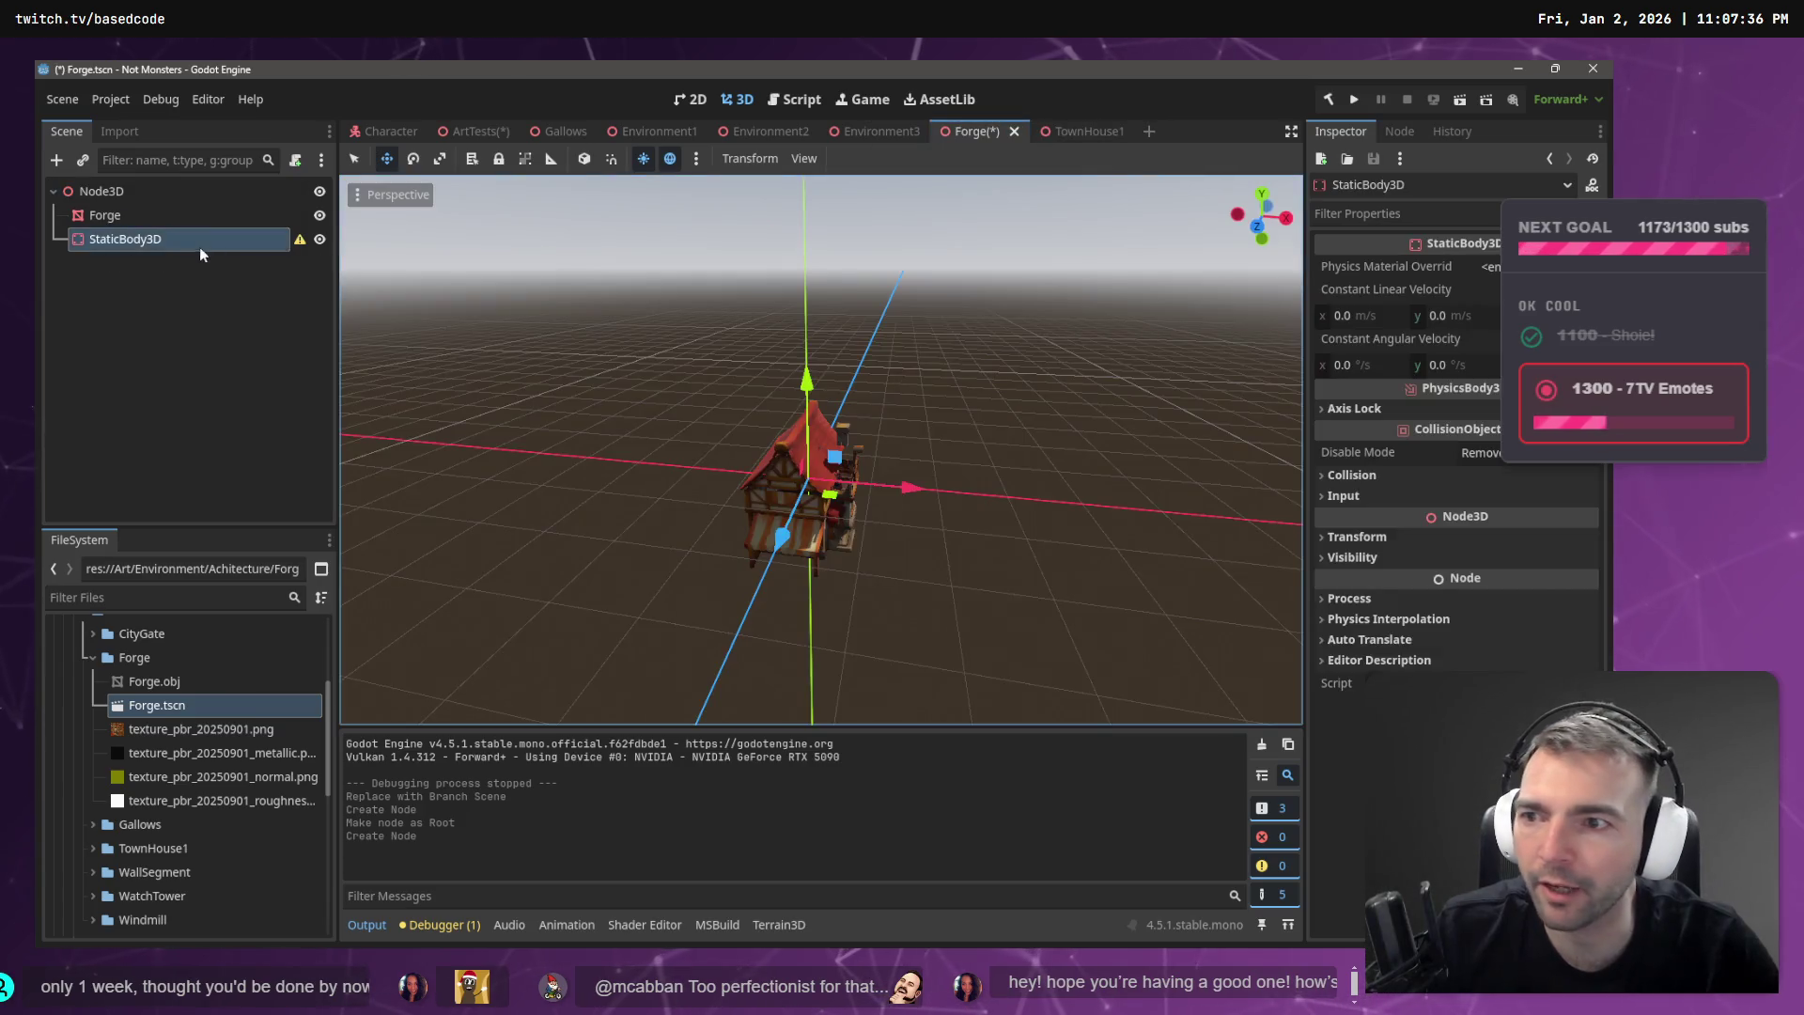
right_click(110, 238)
click(156, 246)
text(Collision)
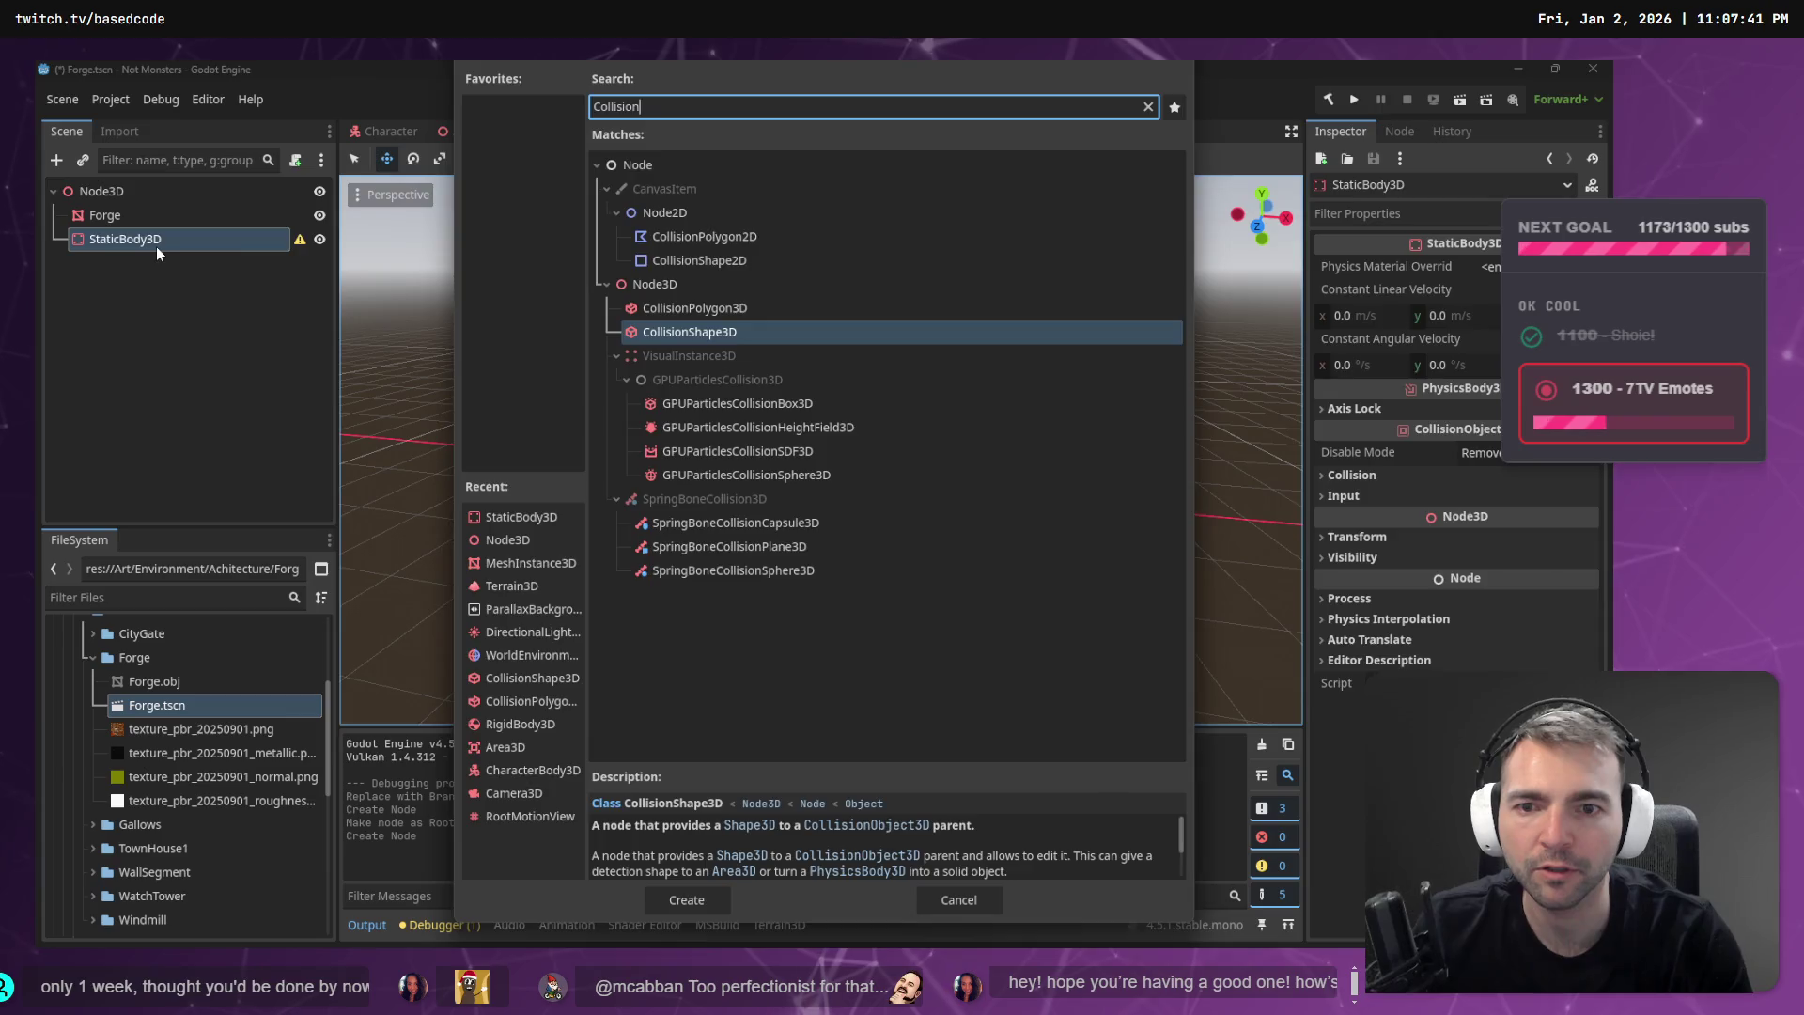
key(Return)
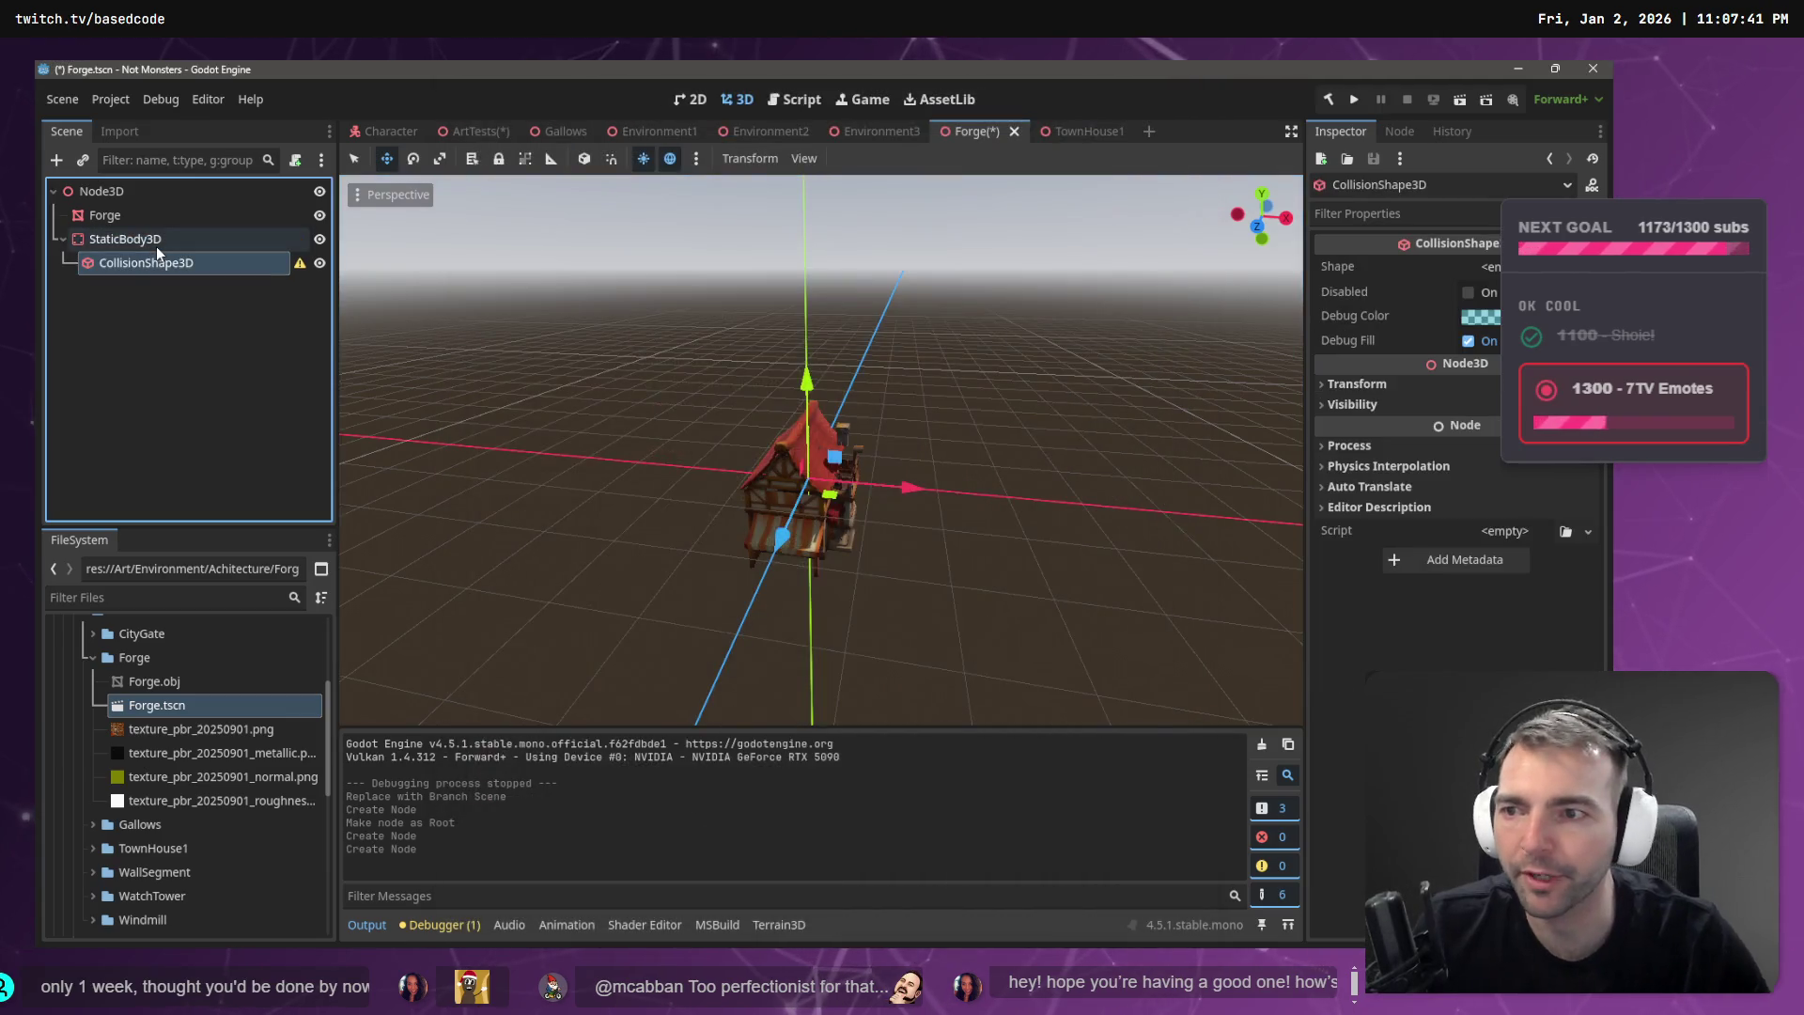
double_click(187, 263)
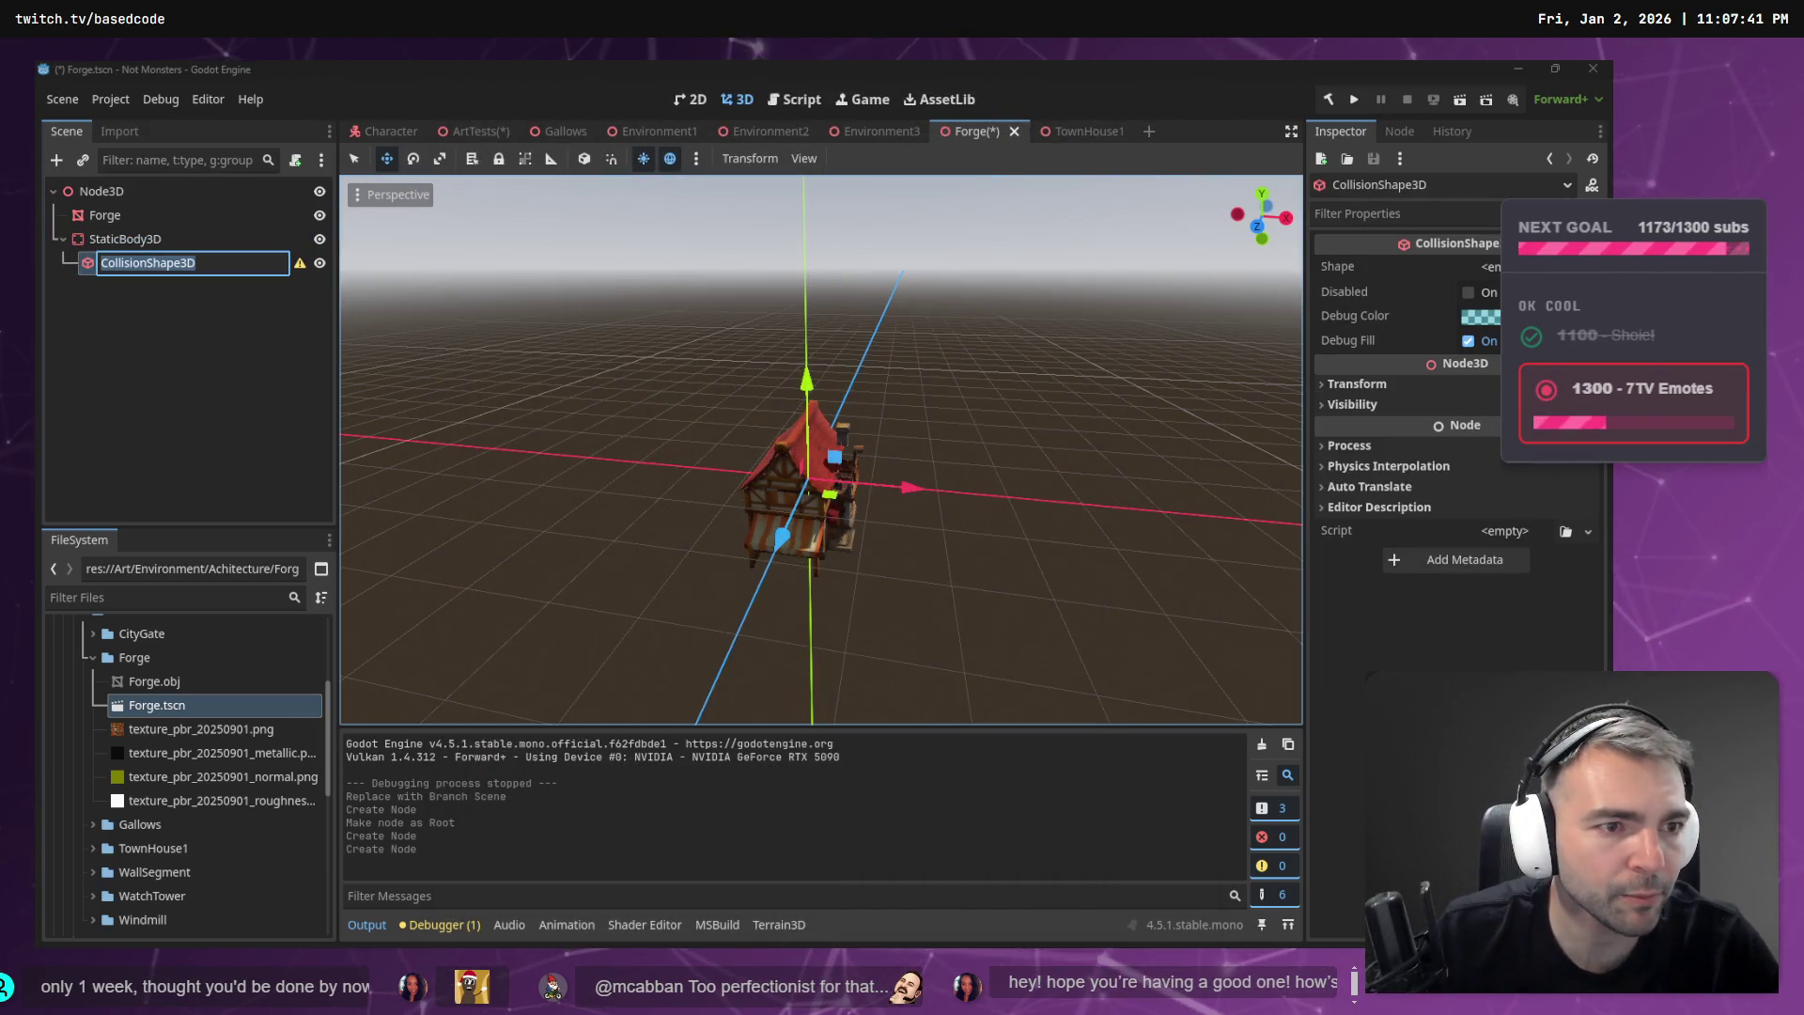
key(Return)
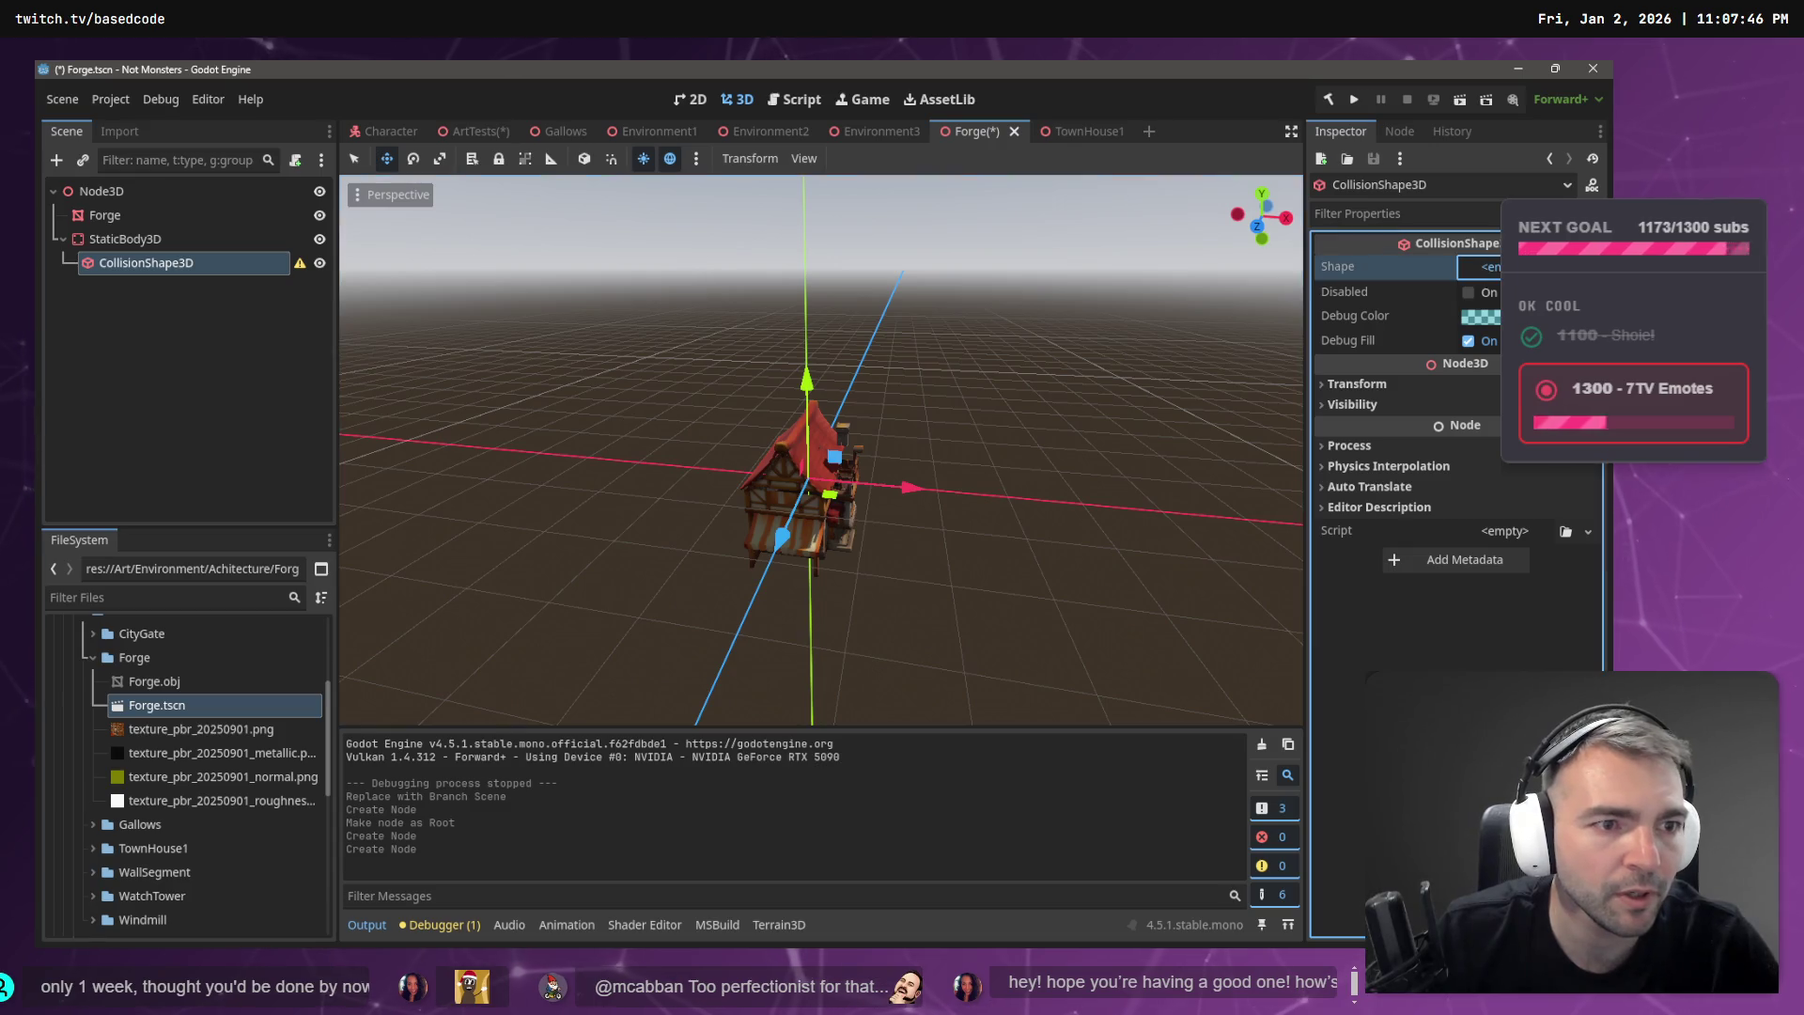
click(1492, 266)
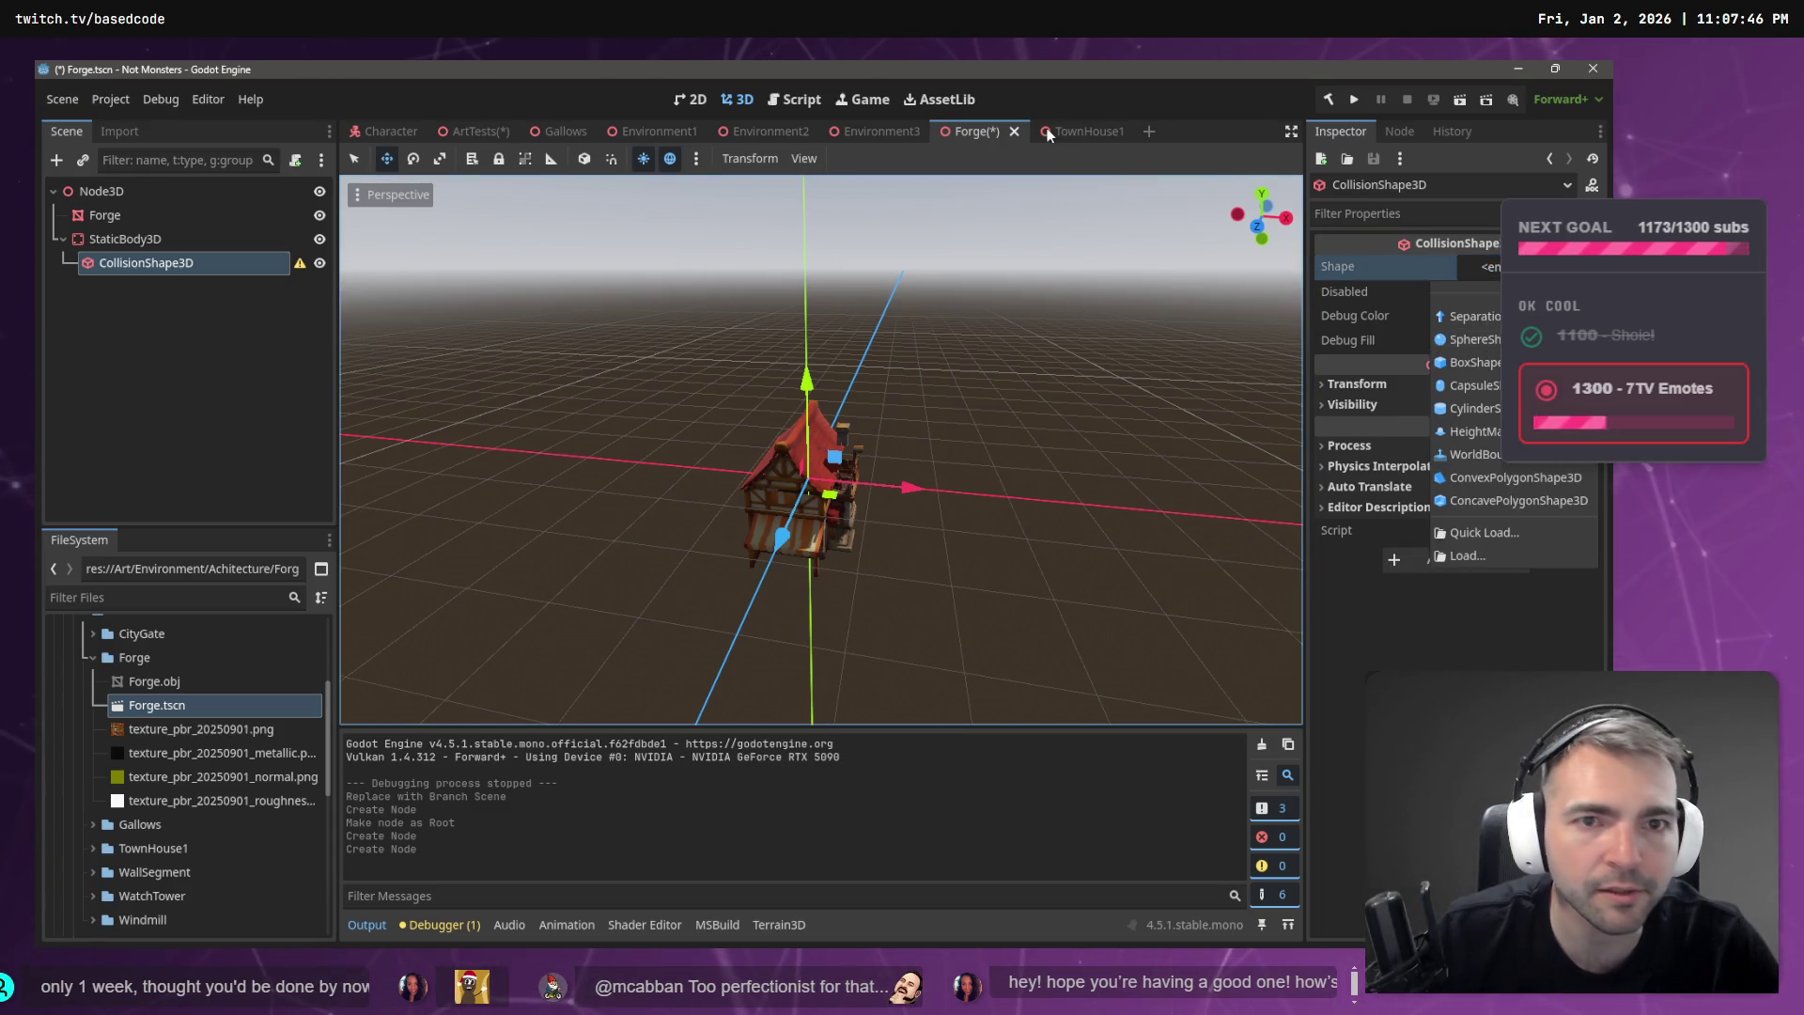
click(1088, 132)
click(1085, 132)
click(144, 240)
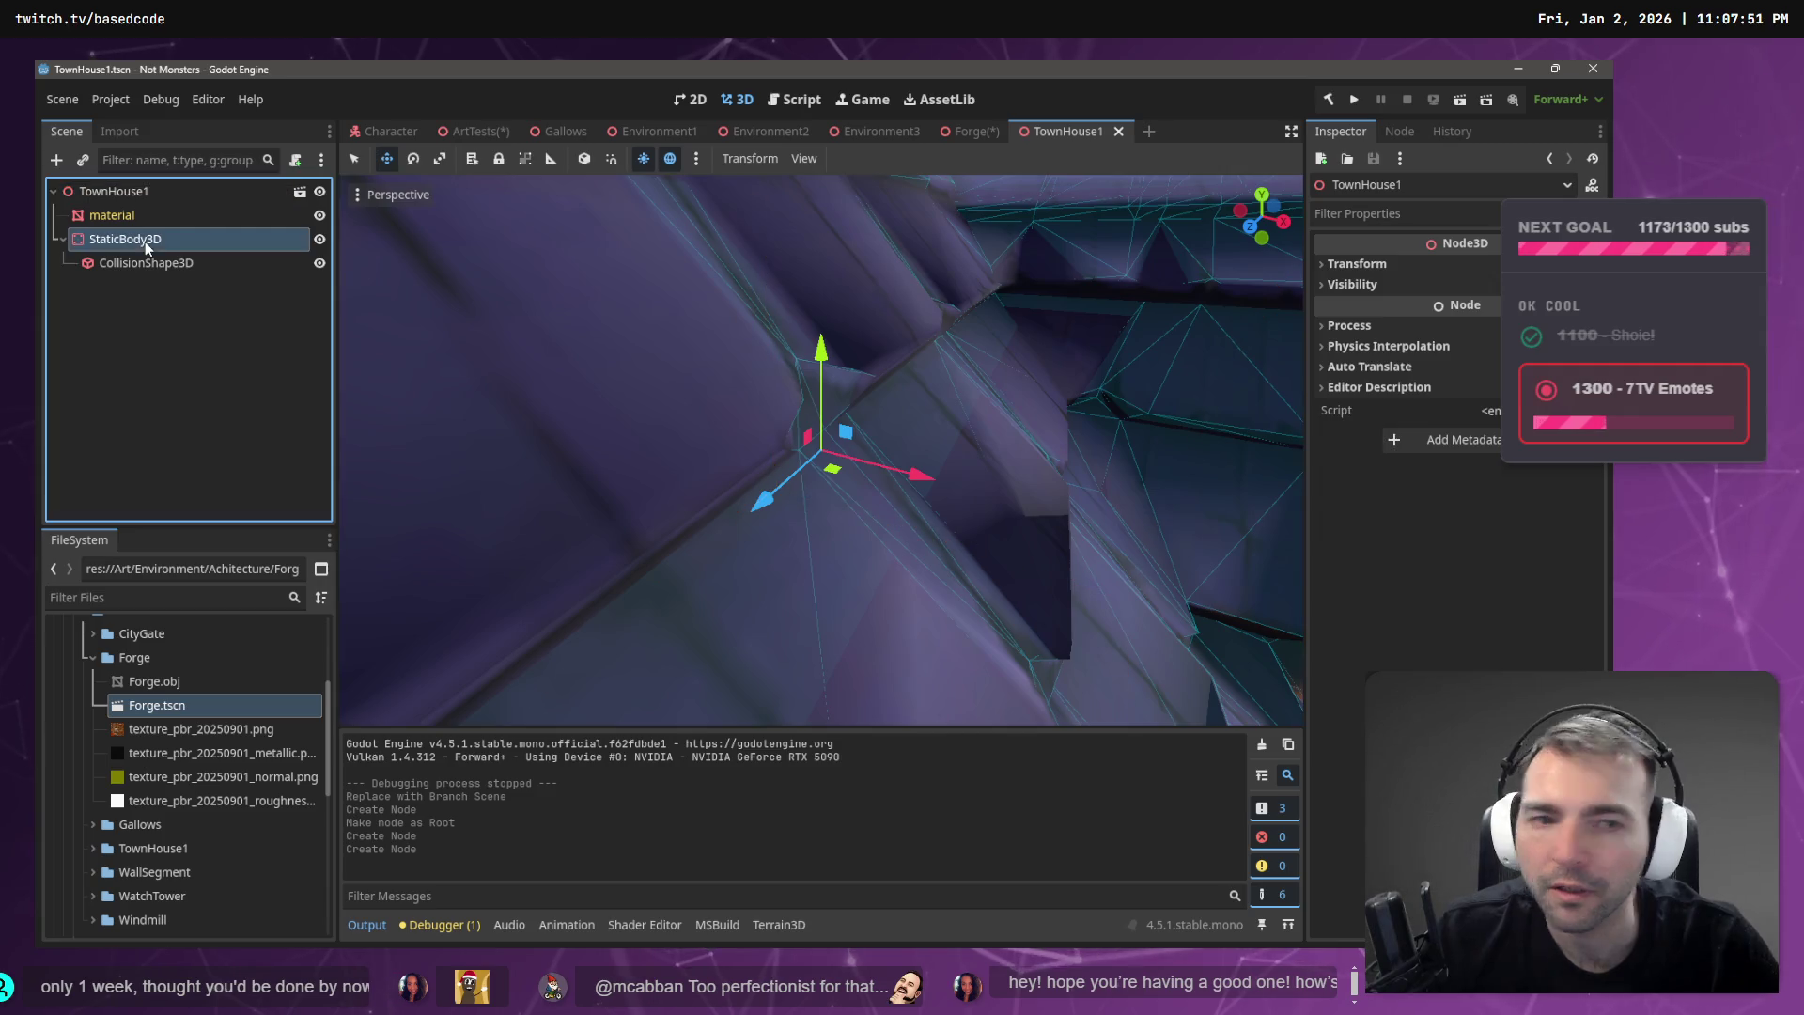
click(171, 263)
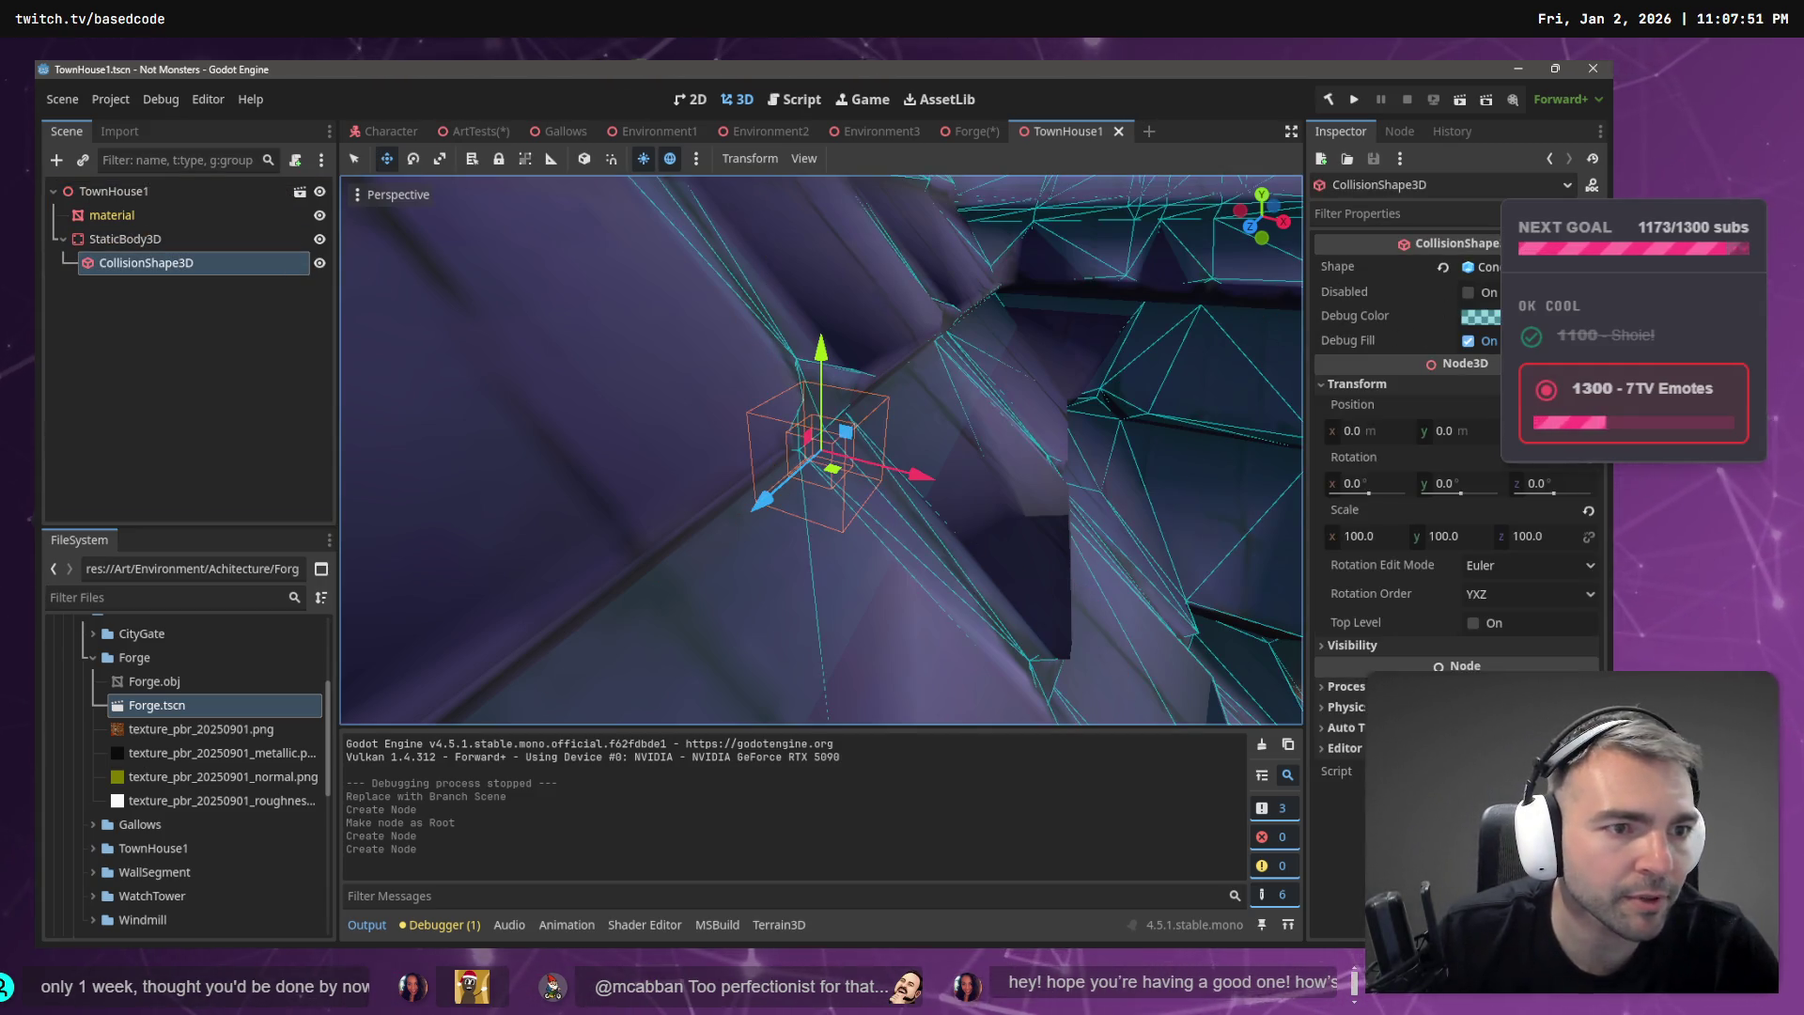
click(1484, 266)
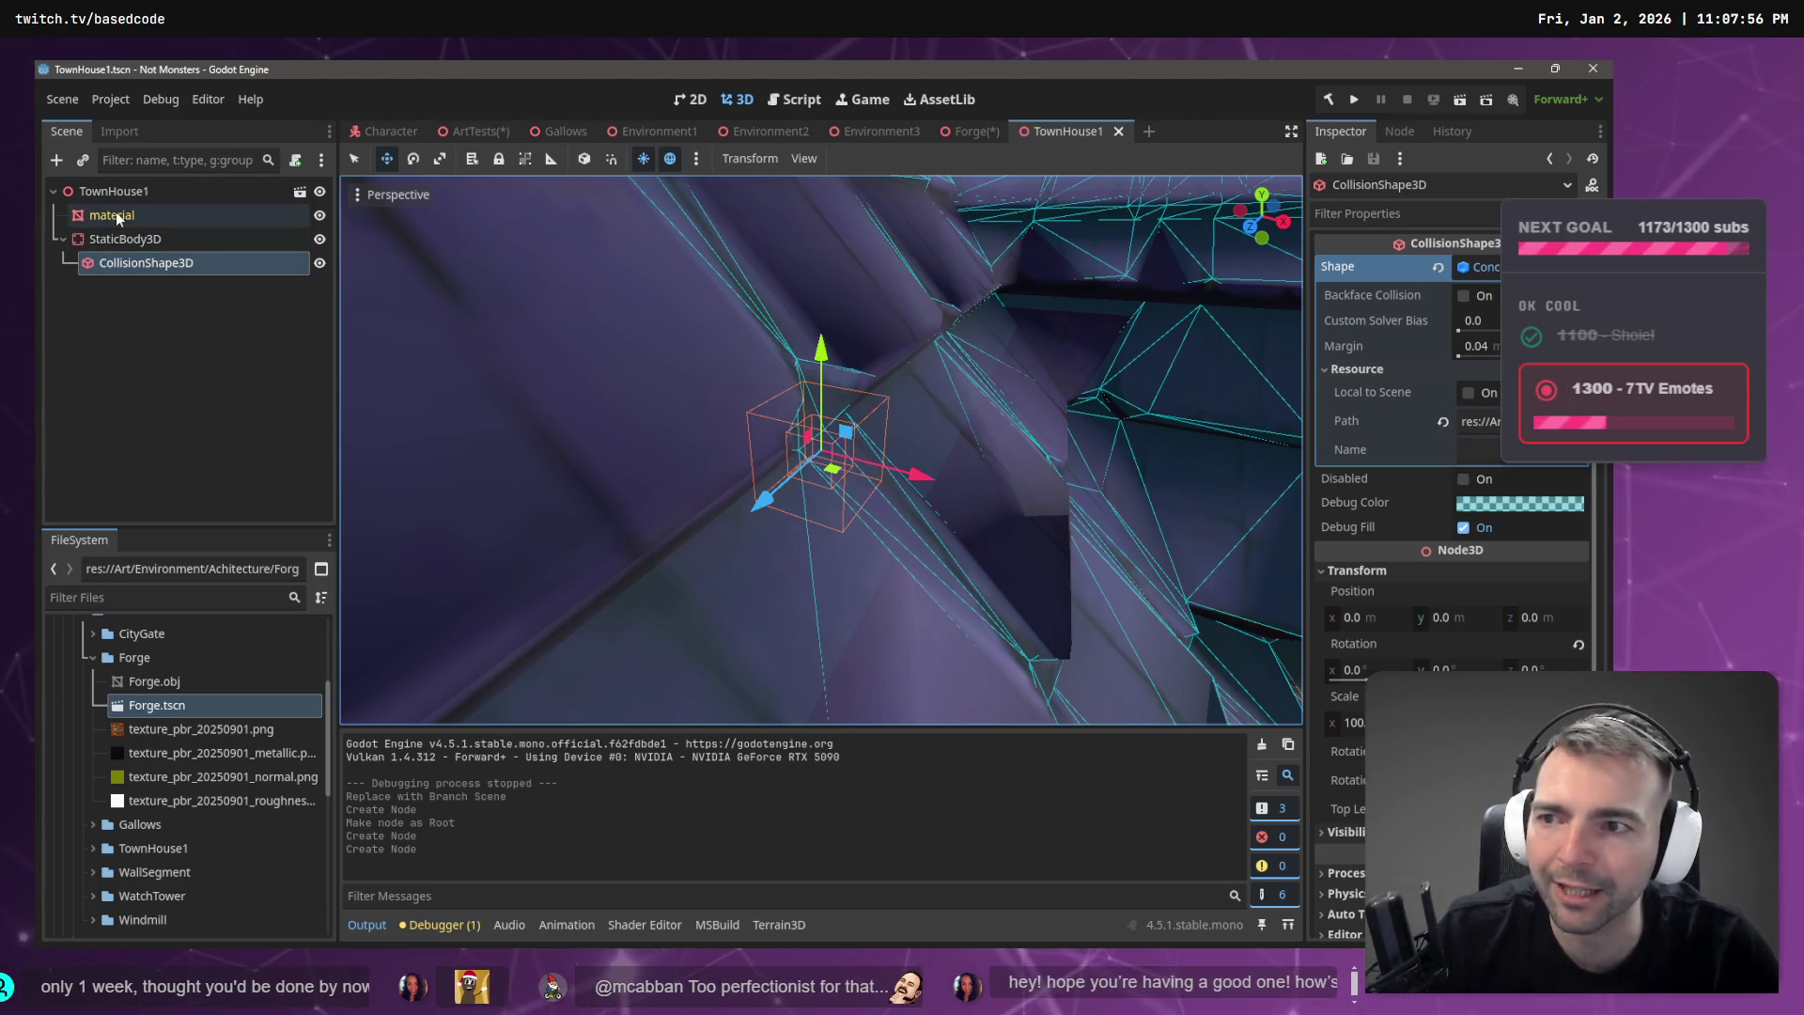
click(977, 138)
drag(166, 210, 1304, 328)
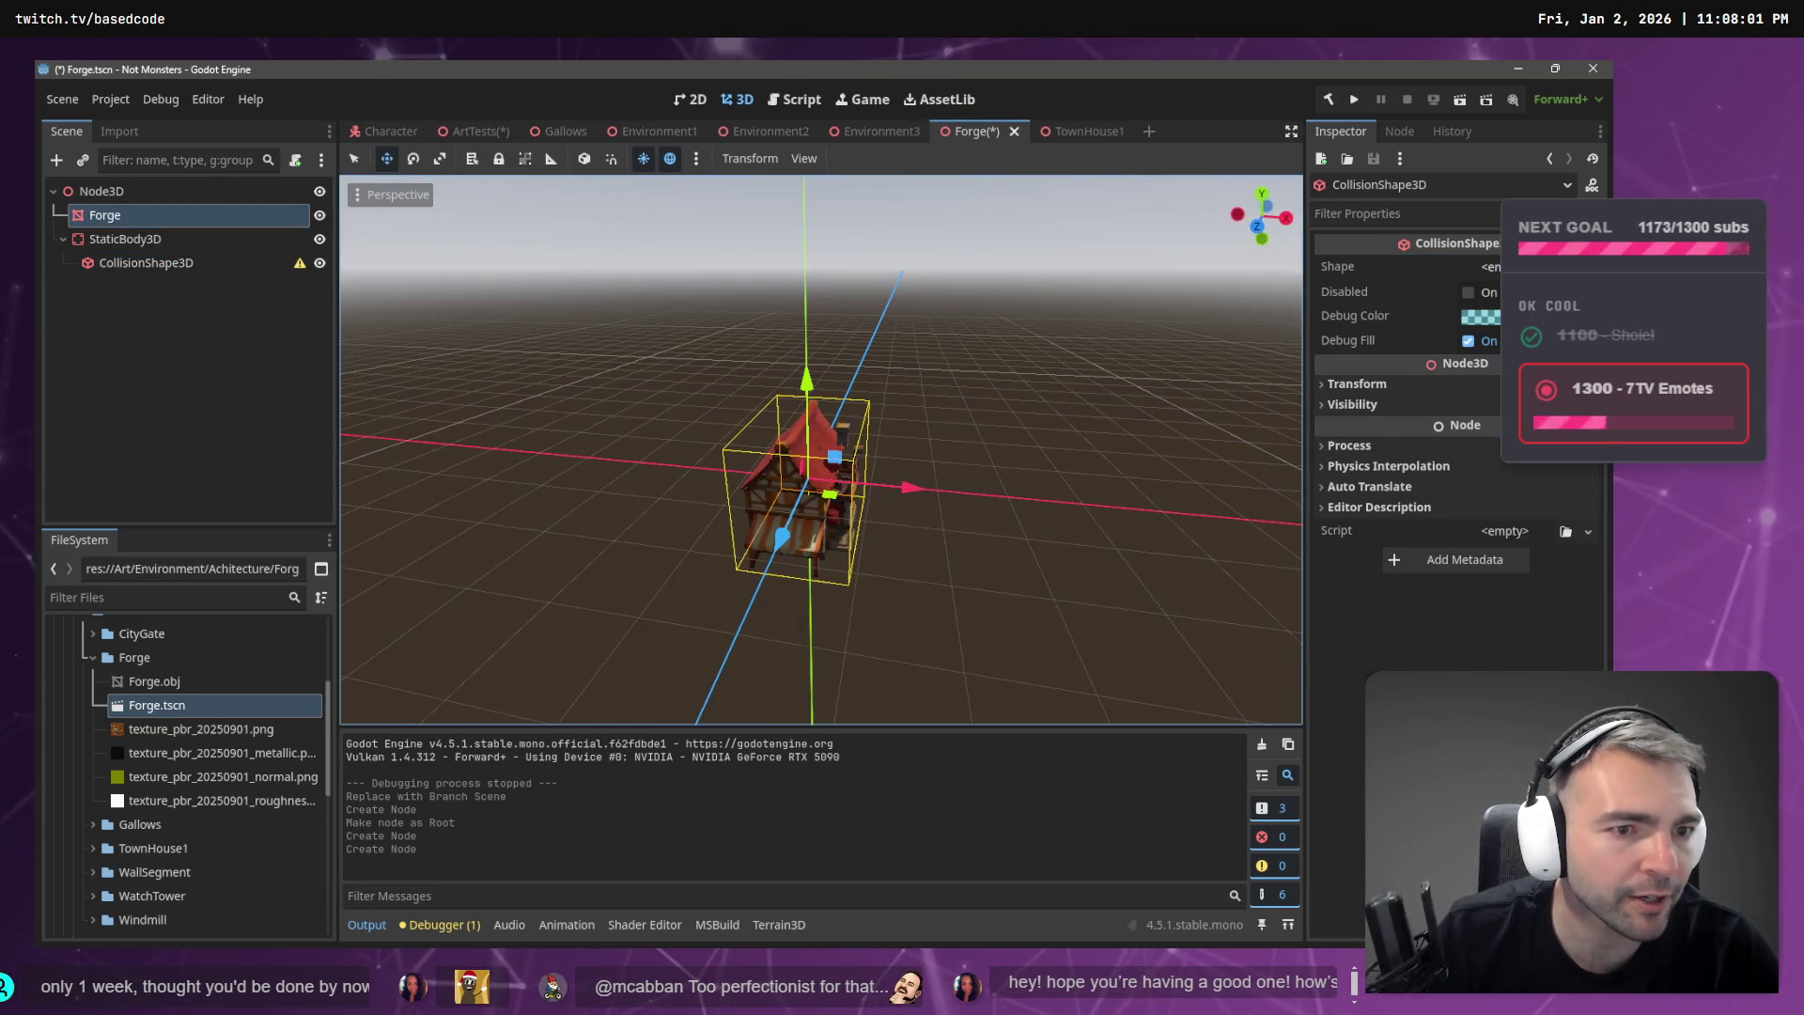
click(175, 241)
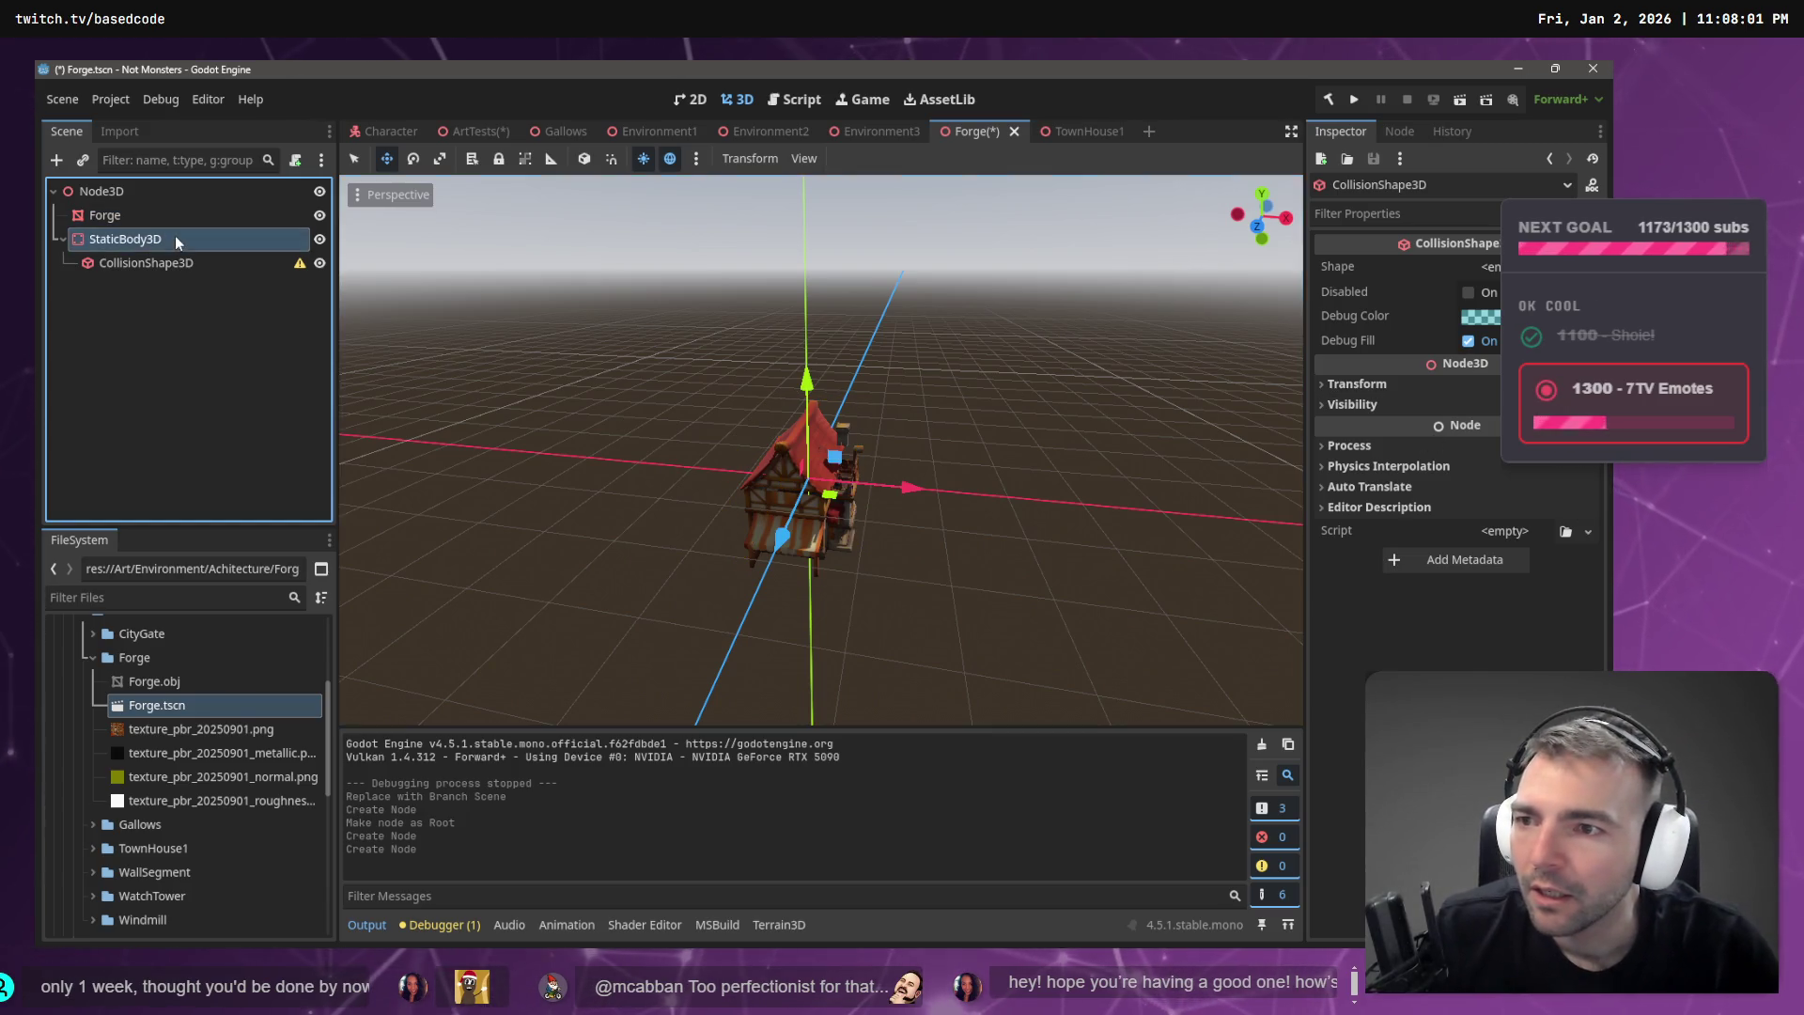
click(169, 264)
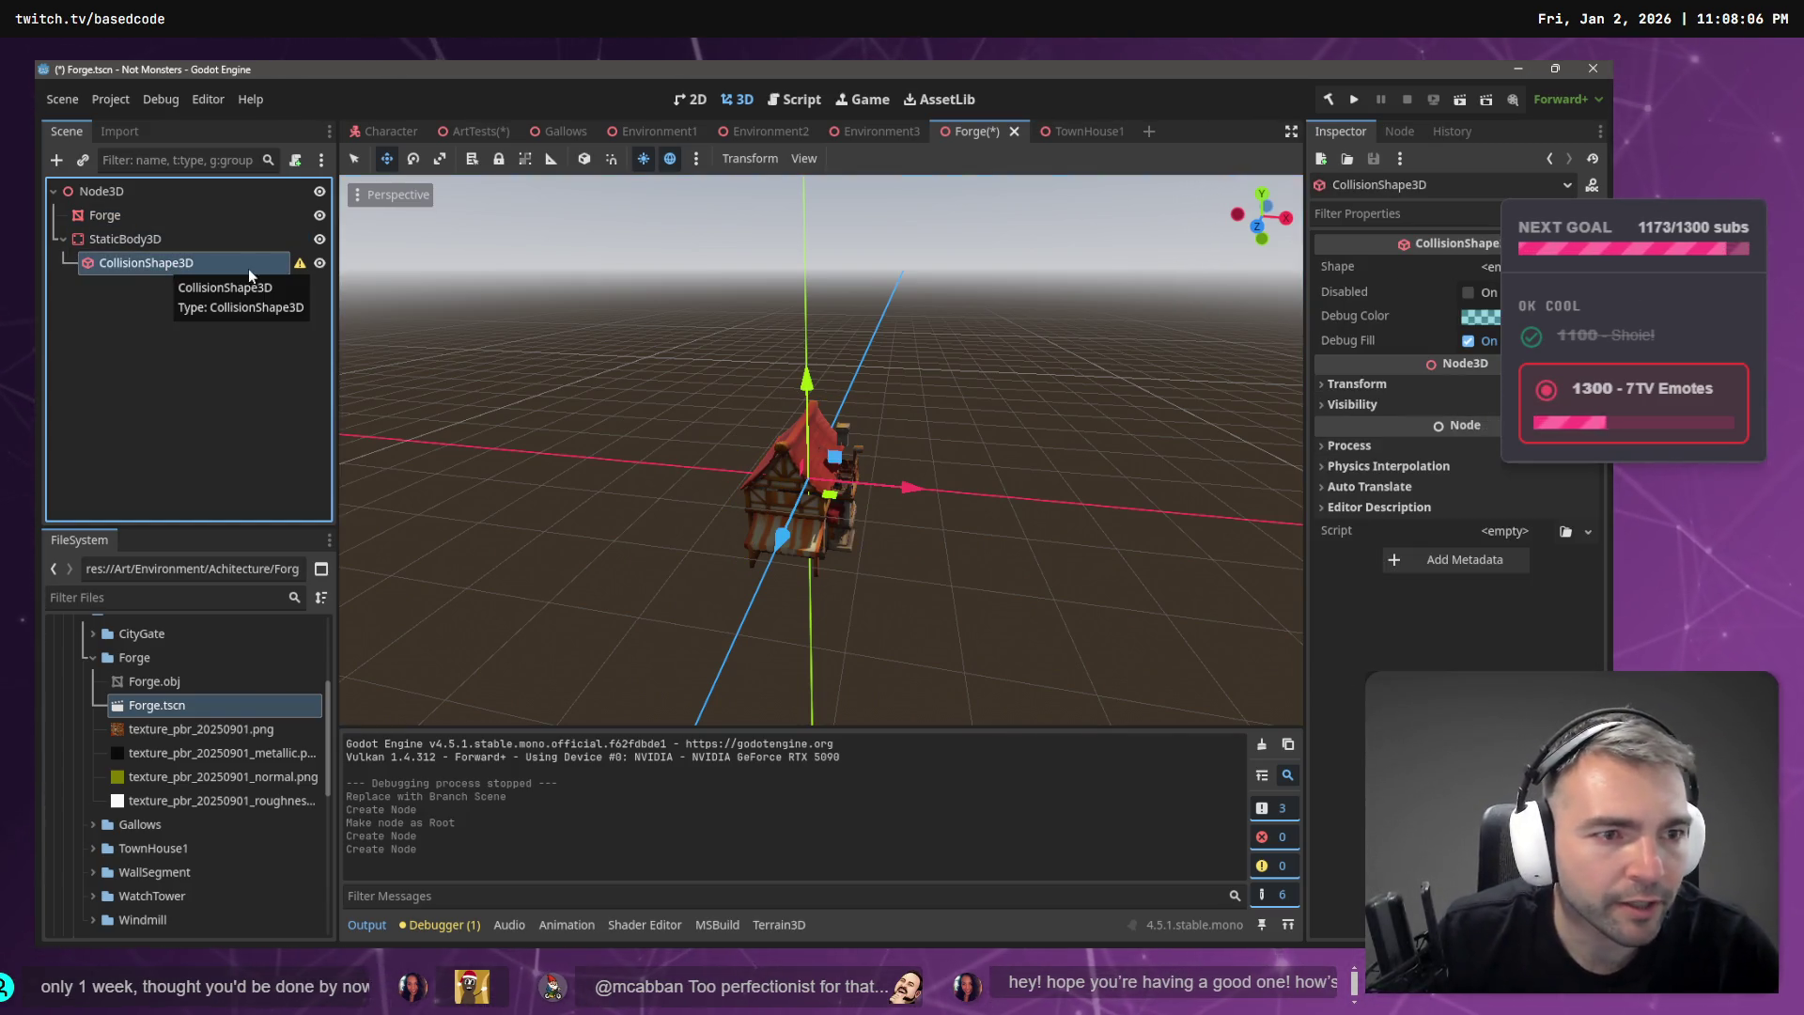
click(175, 241)
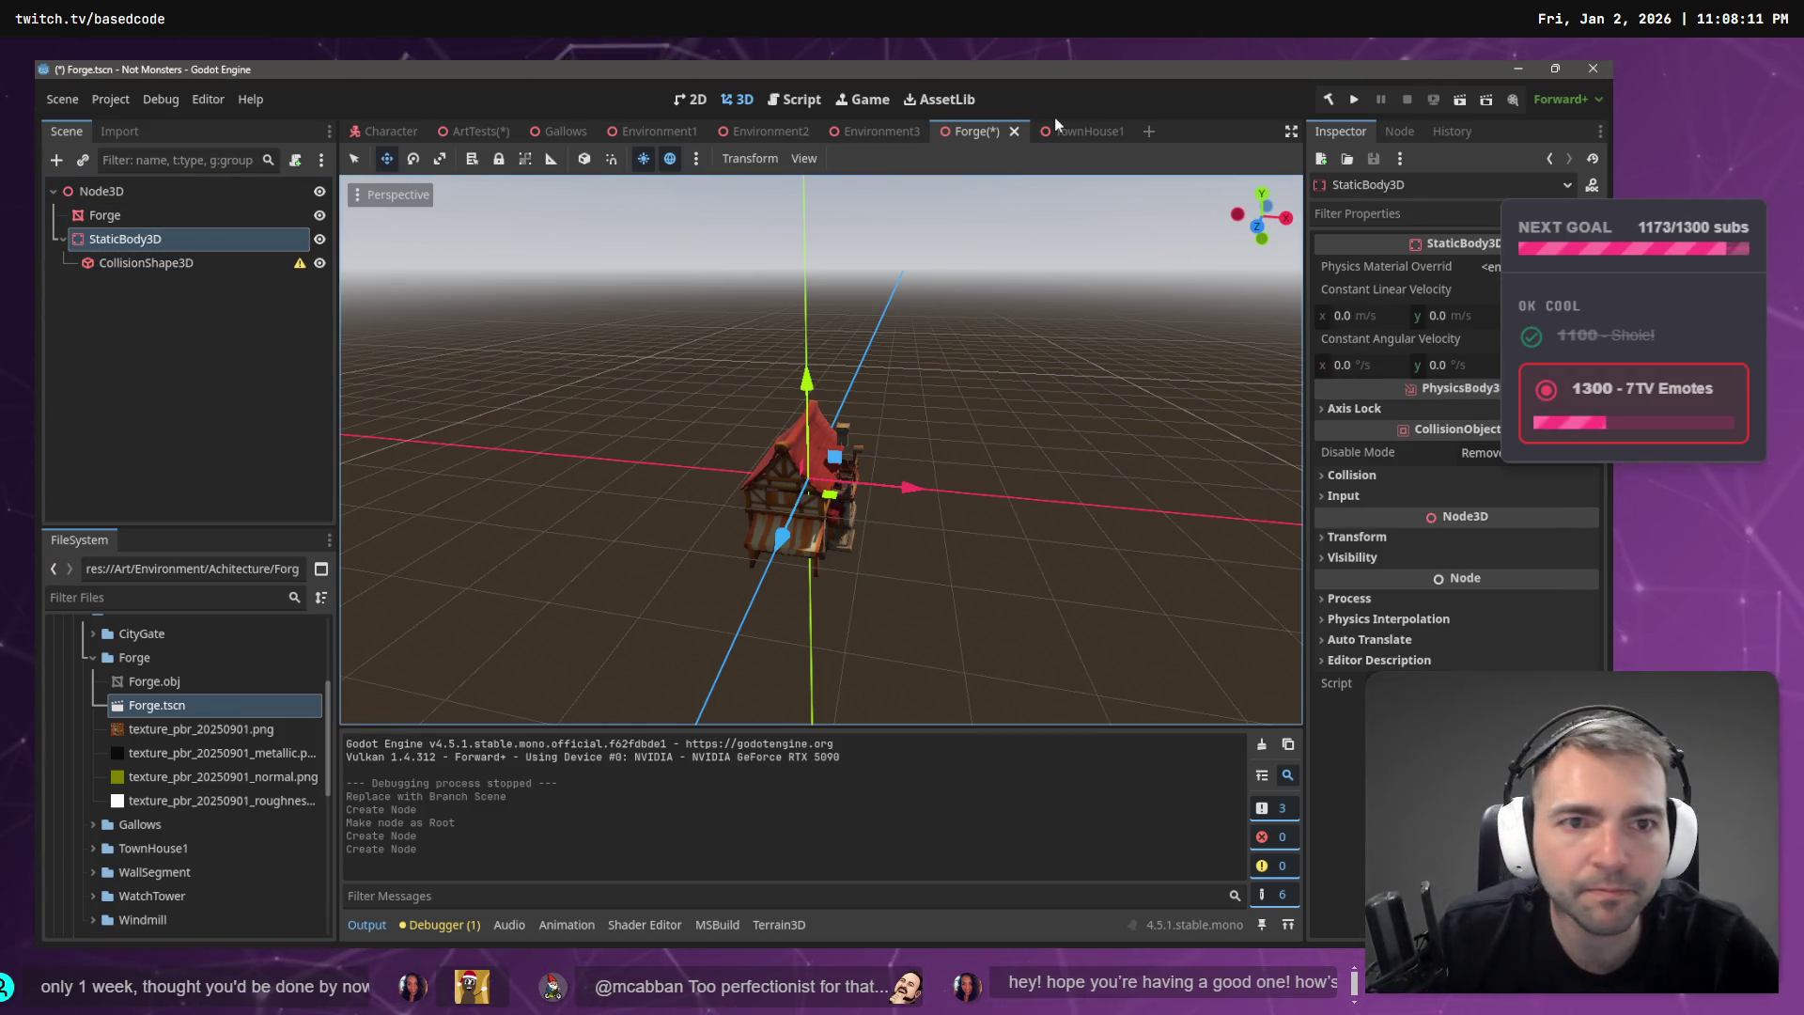
click(1081, 135)
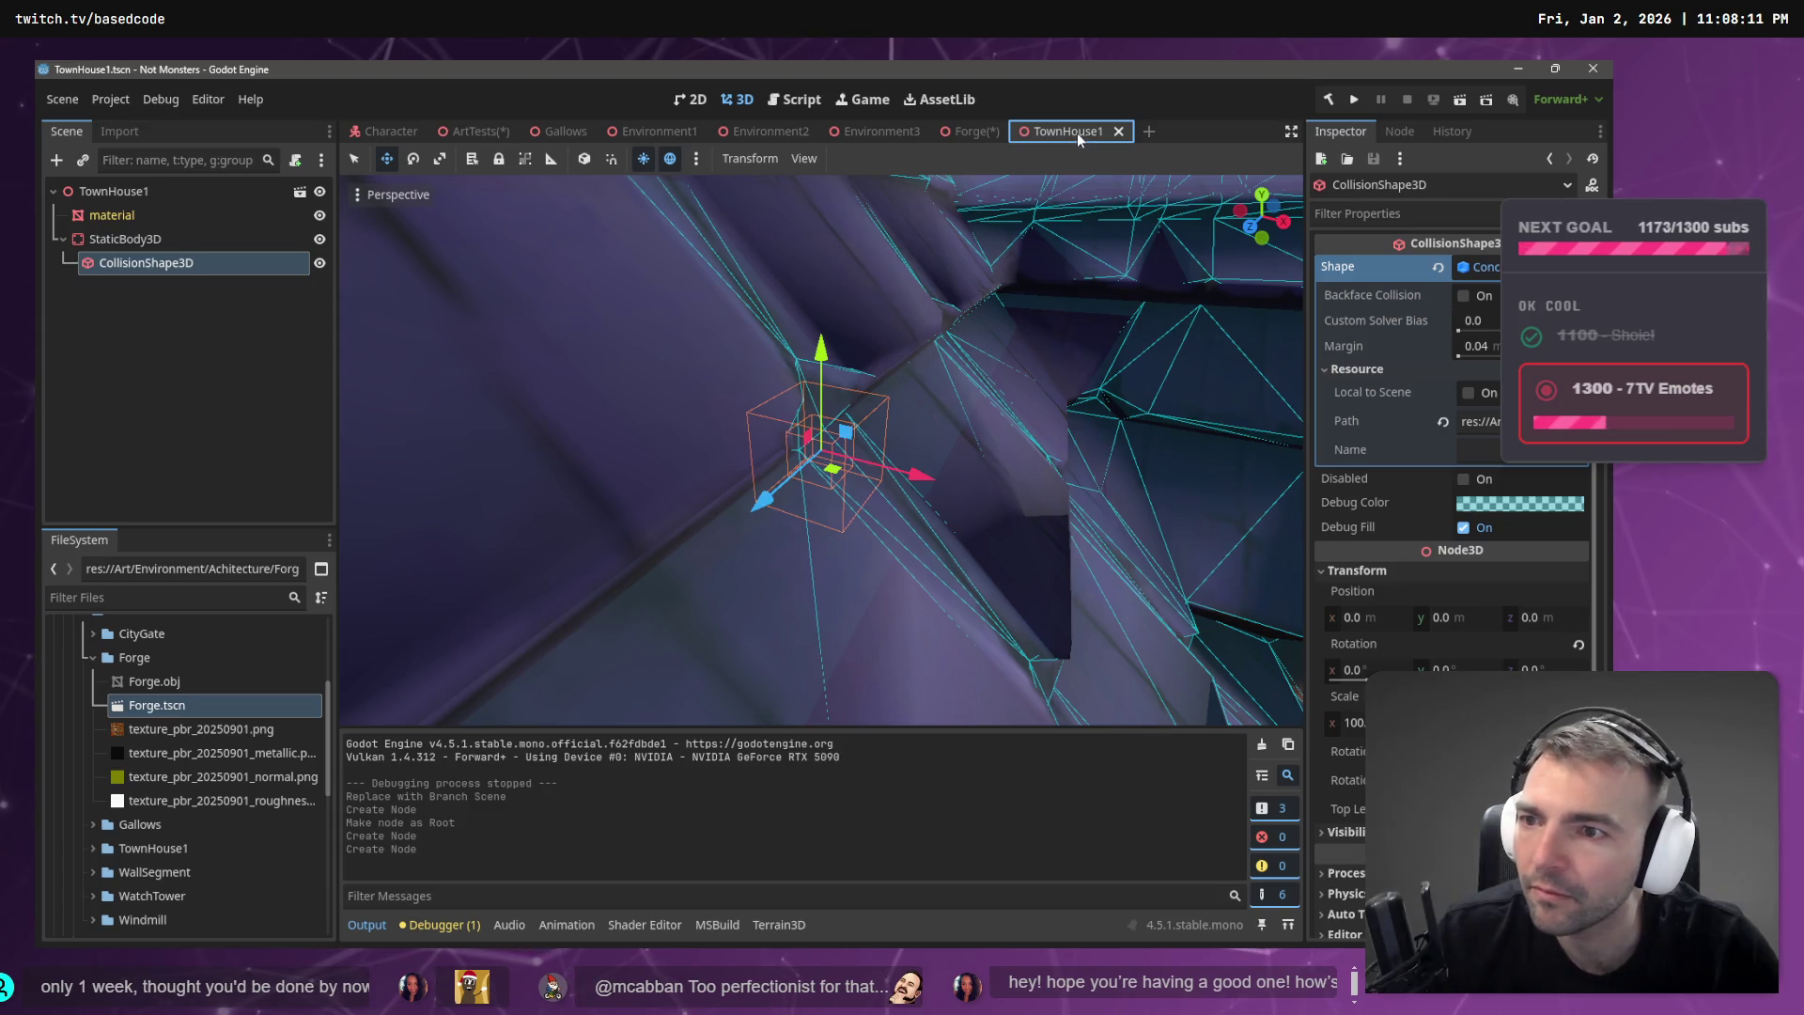
click(970, 134)
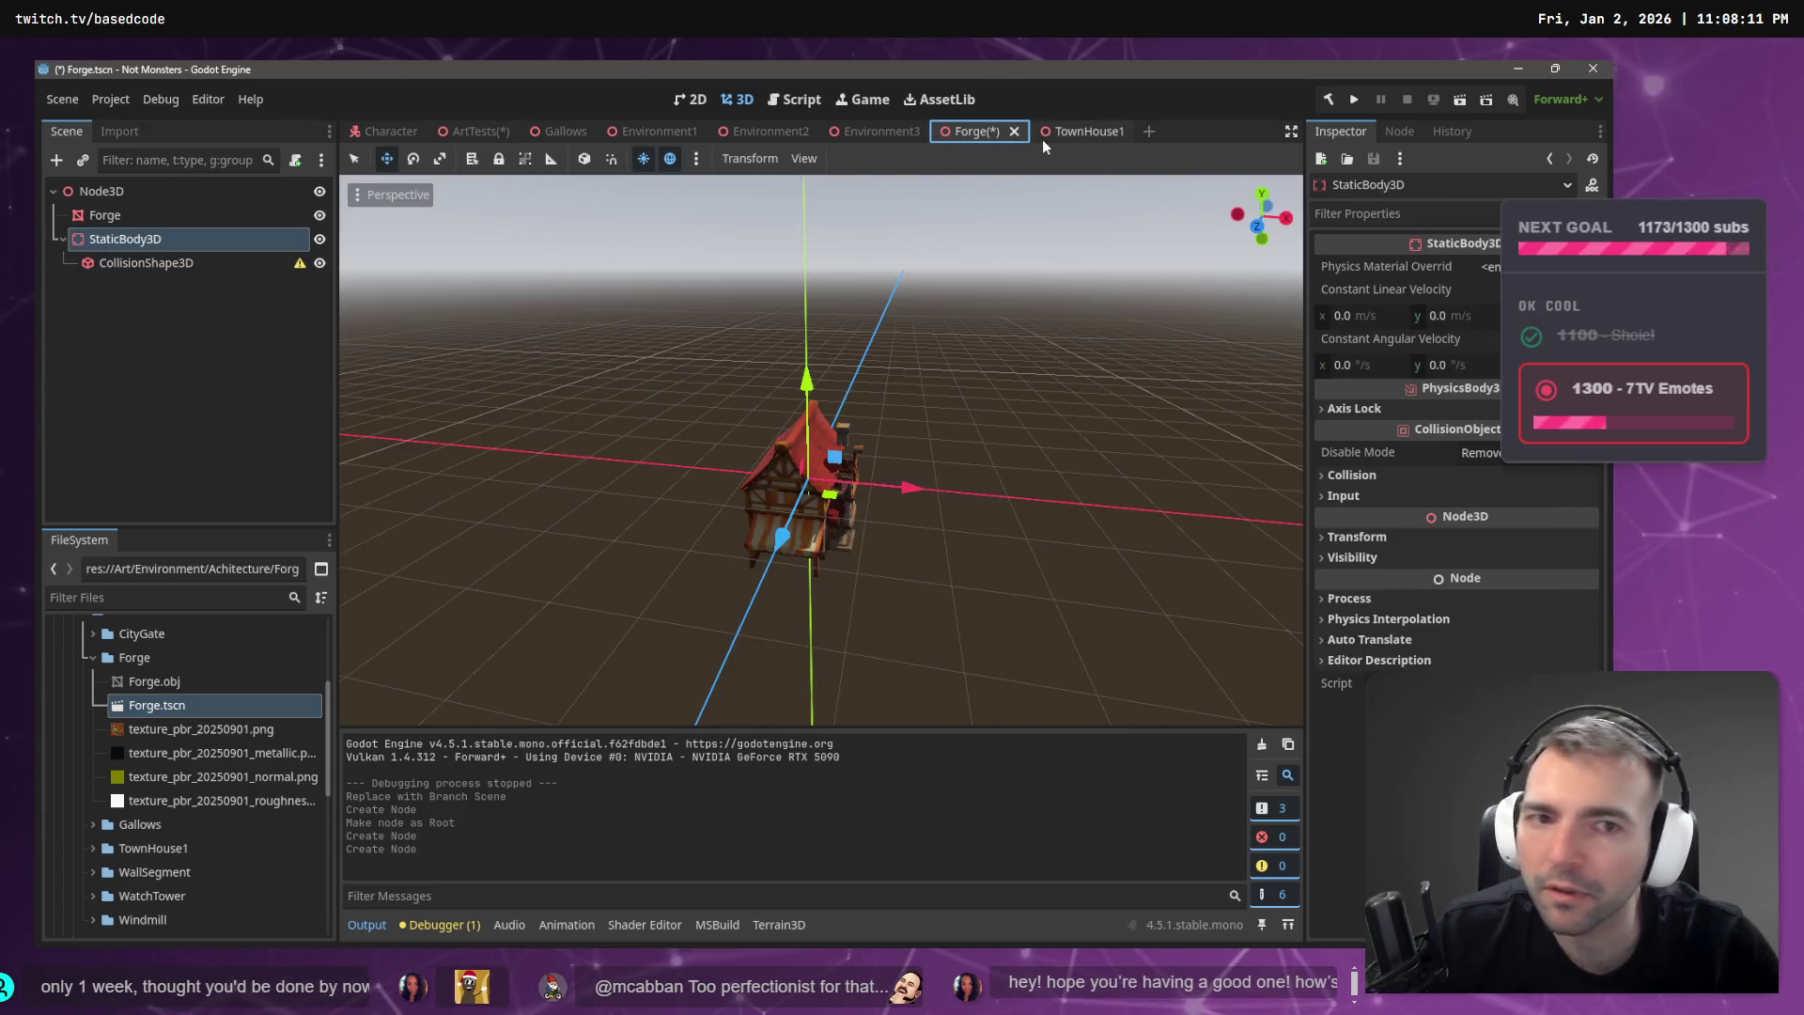
click(1045, 134)
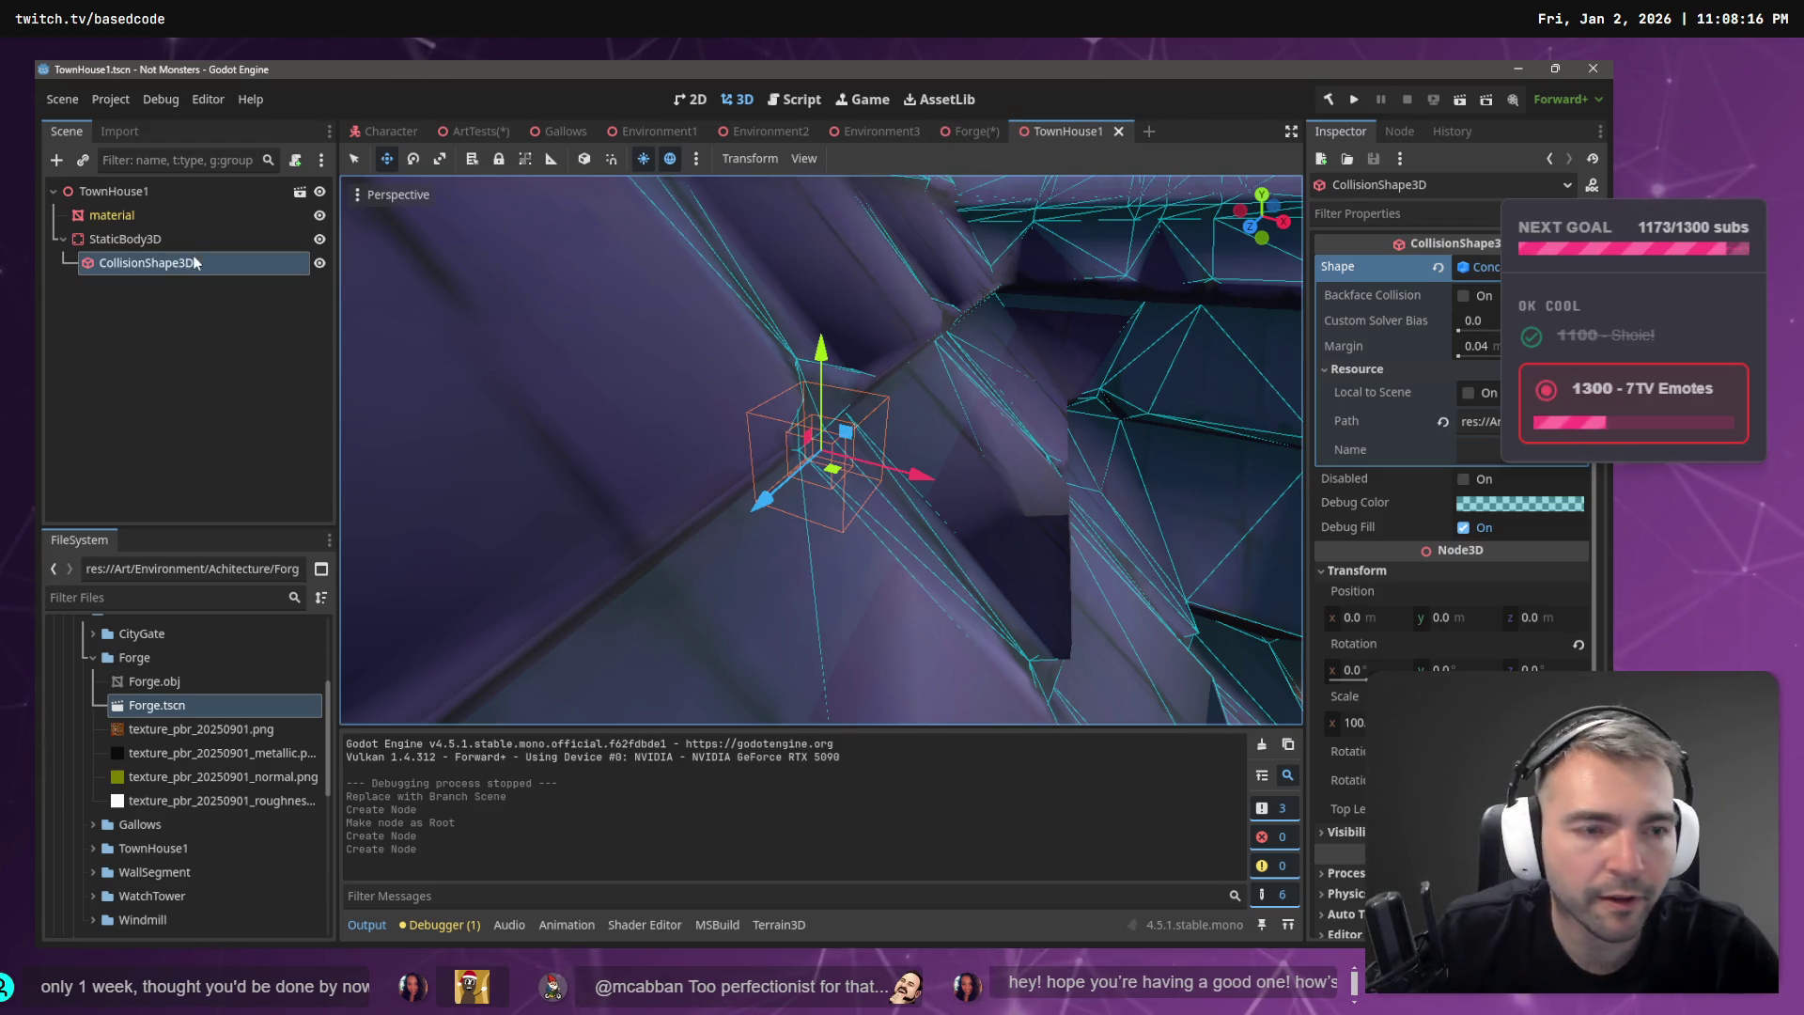
click(970, 131)
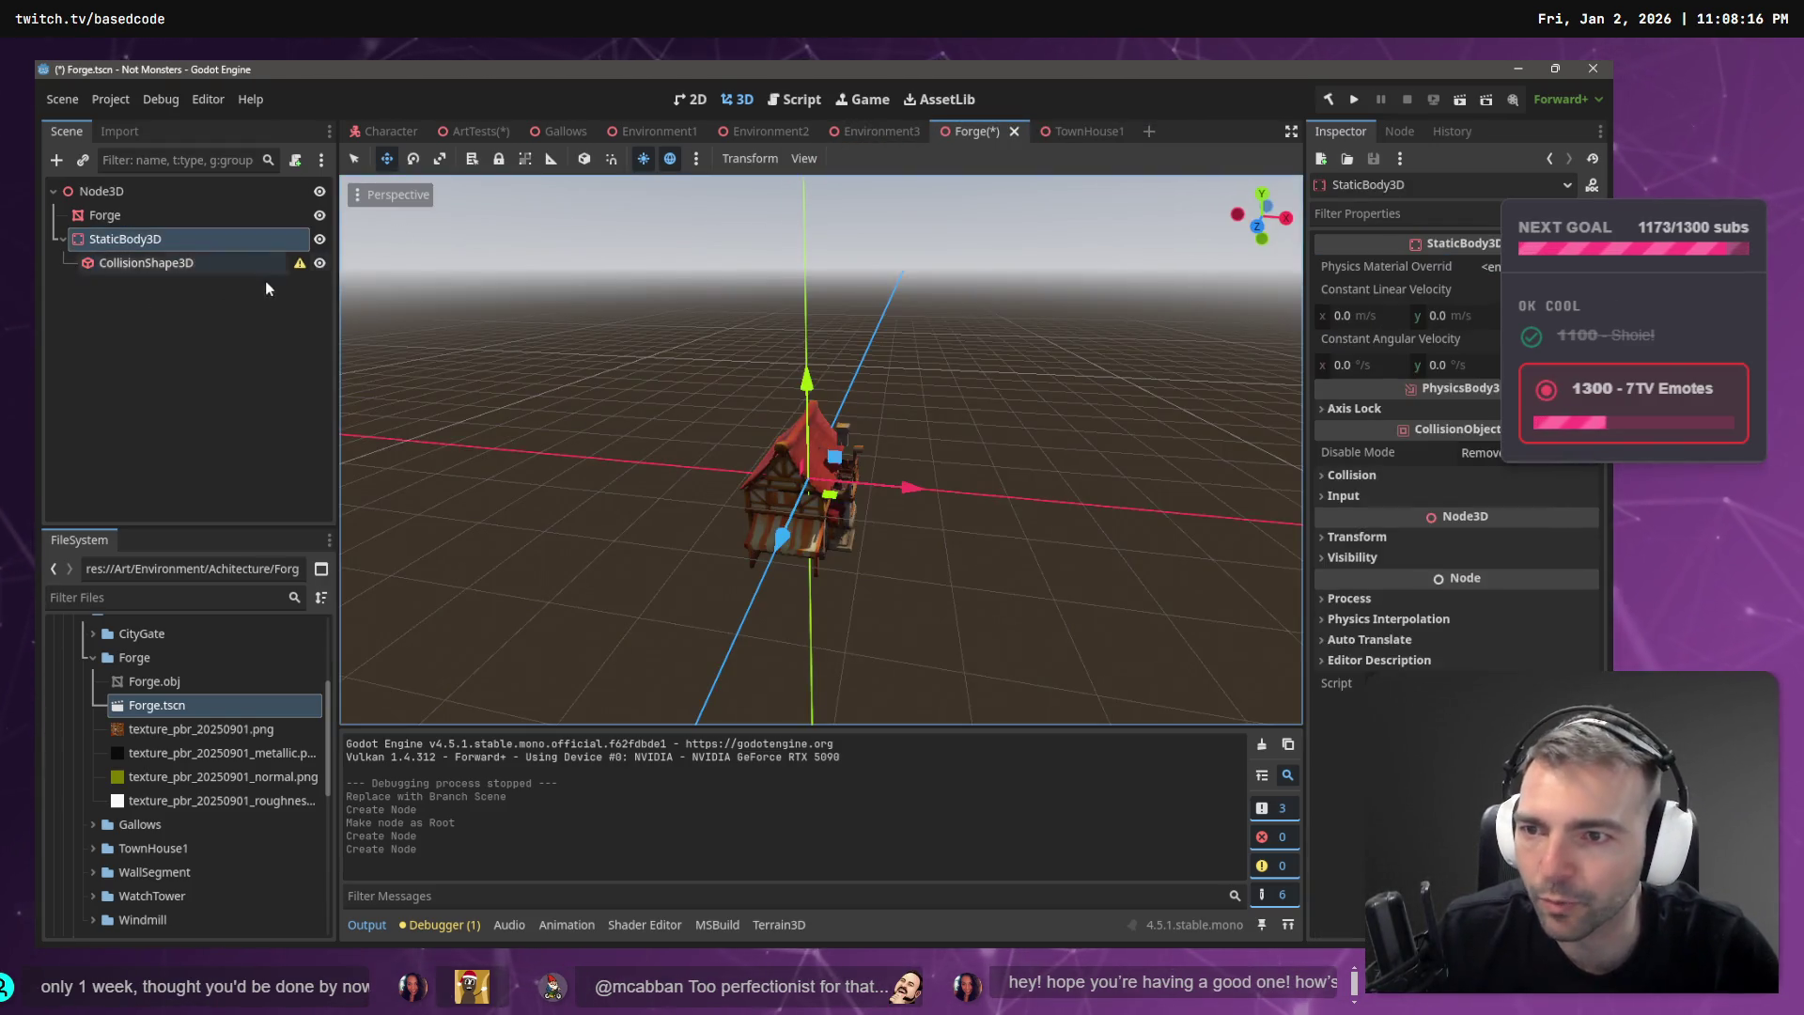
mouse_move(301, 264)
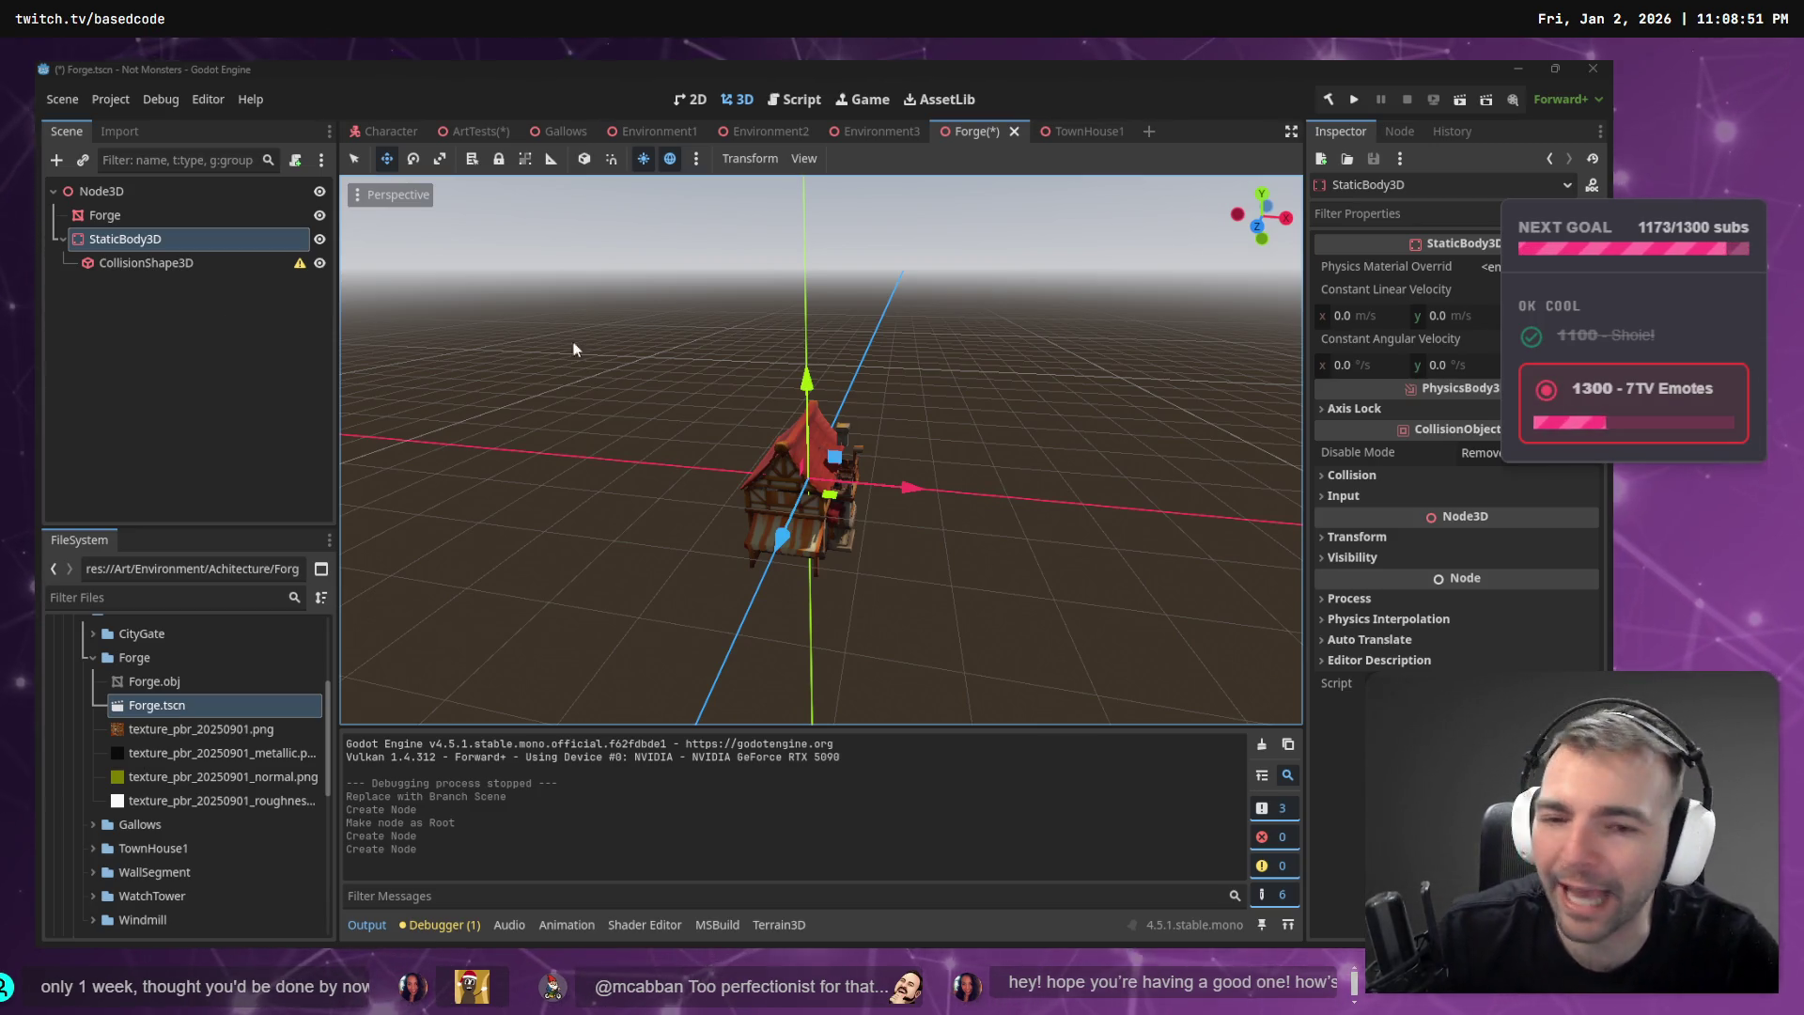
- Select the CollisionShape3D node and open its empty Shape dropdown in the Inspector
scroll(556, 340, up, 3)
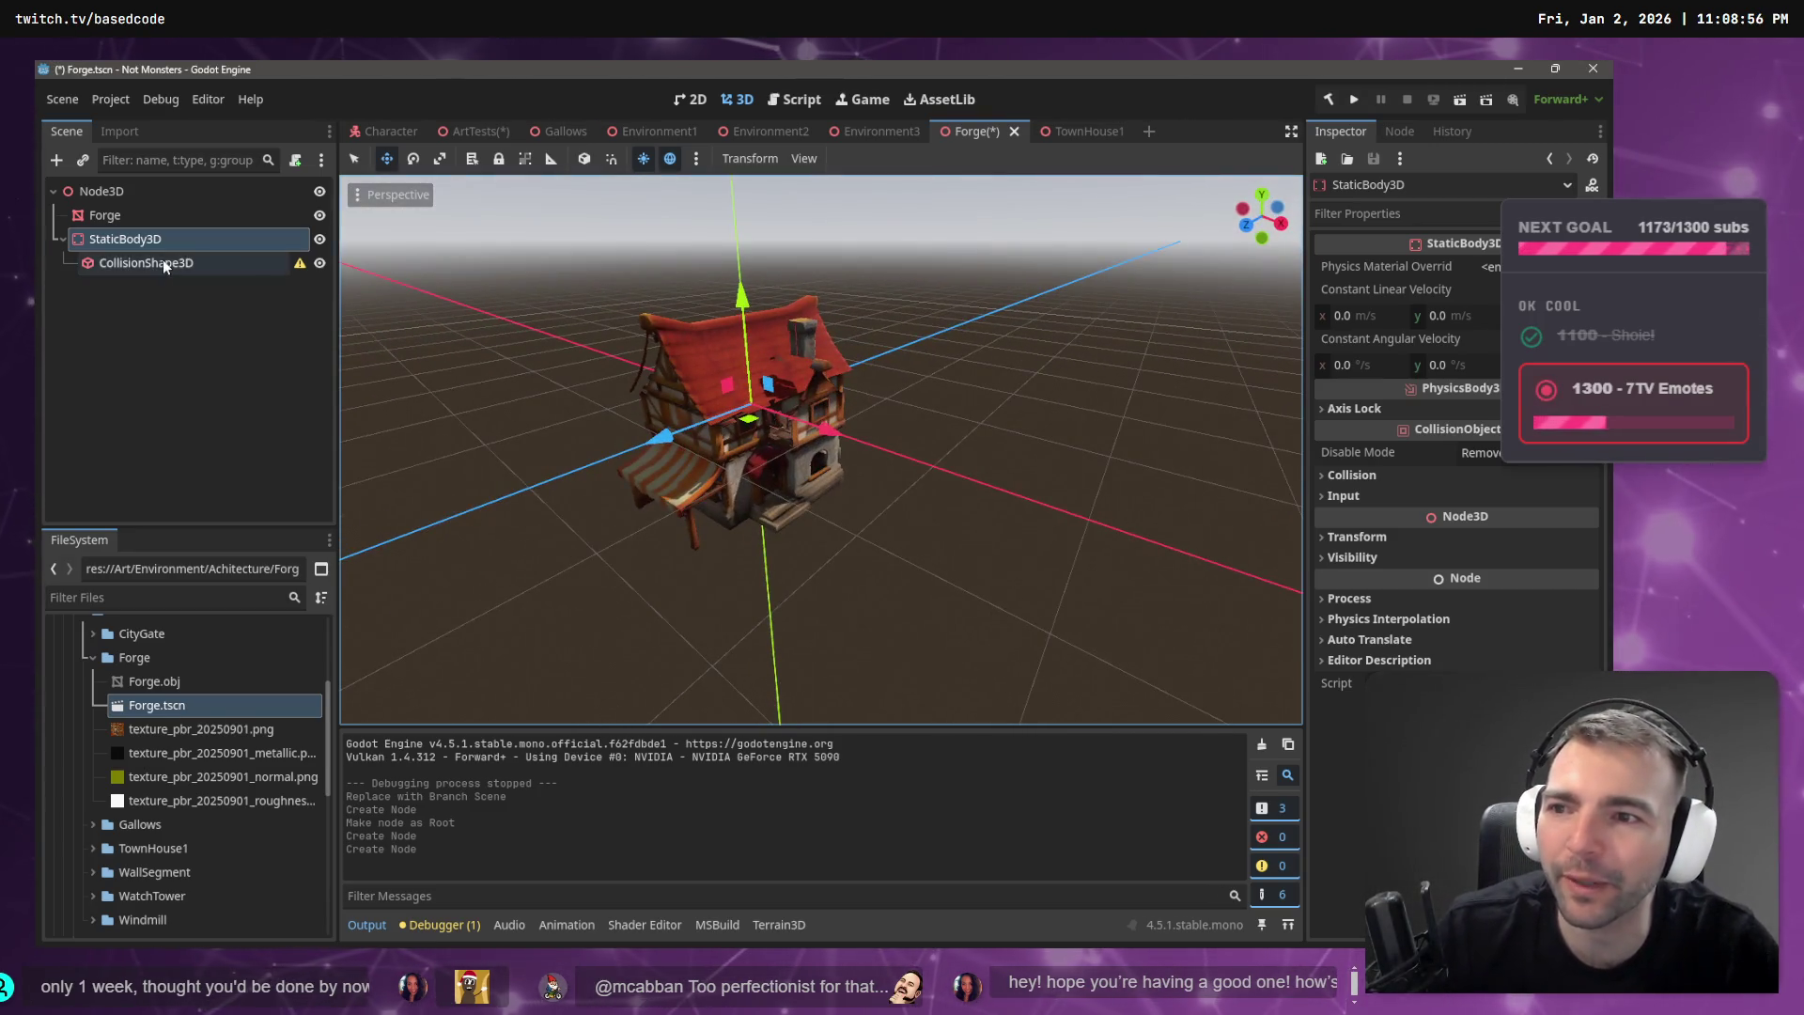
click(162, 261)
click(1489, 267)
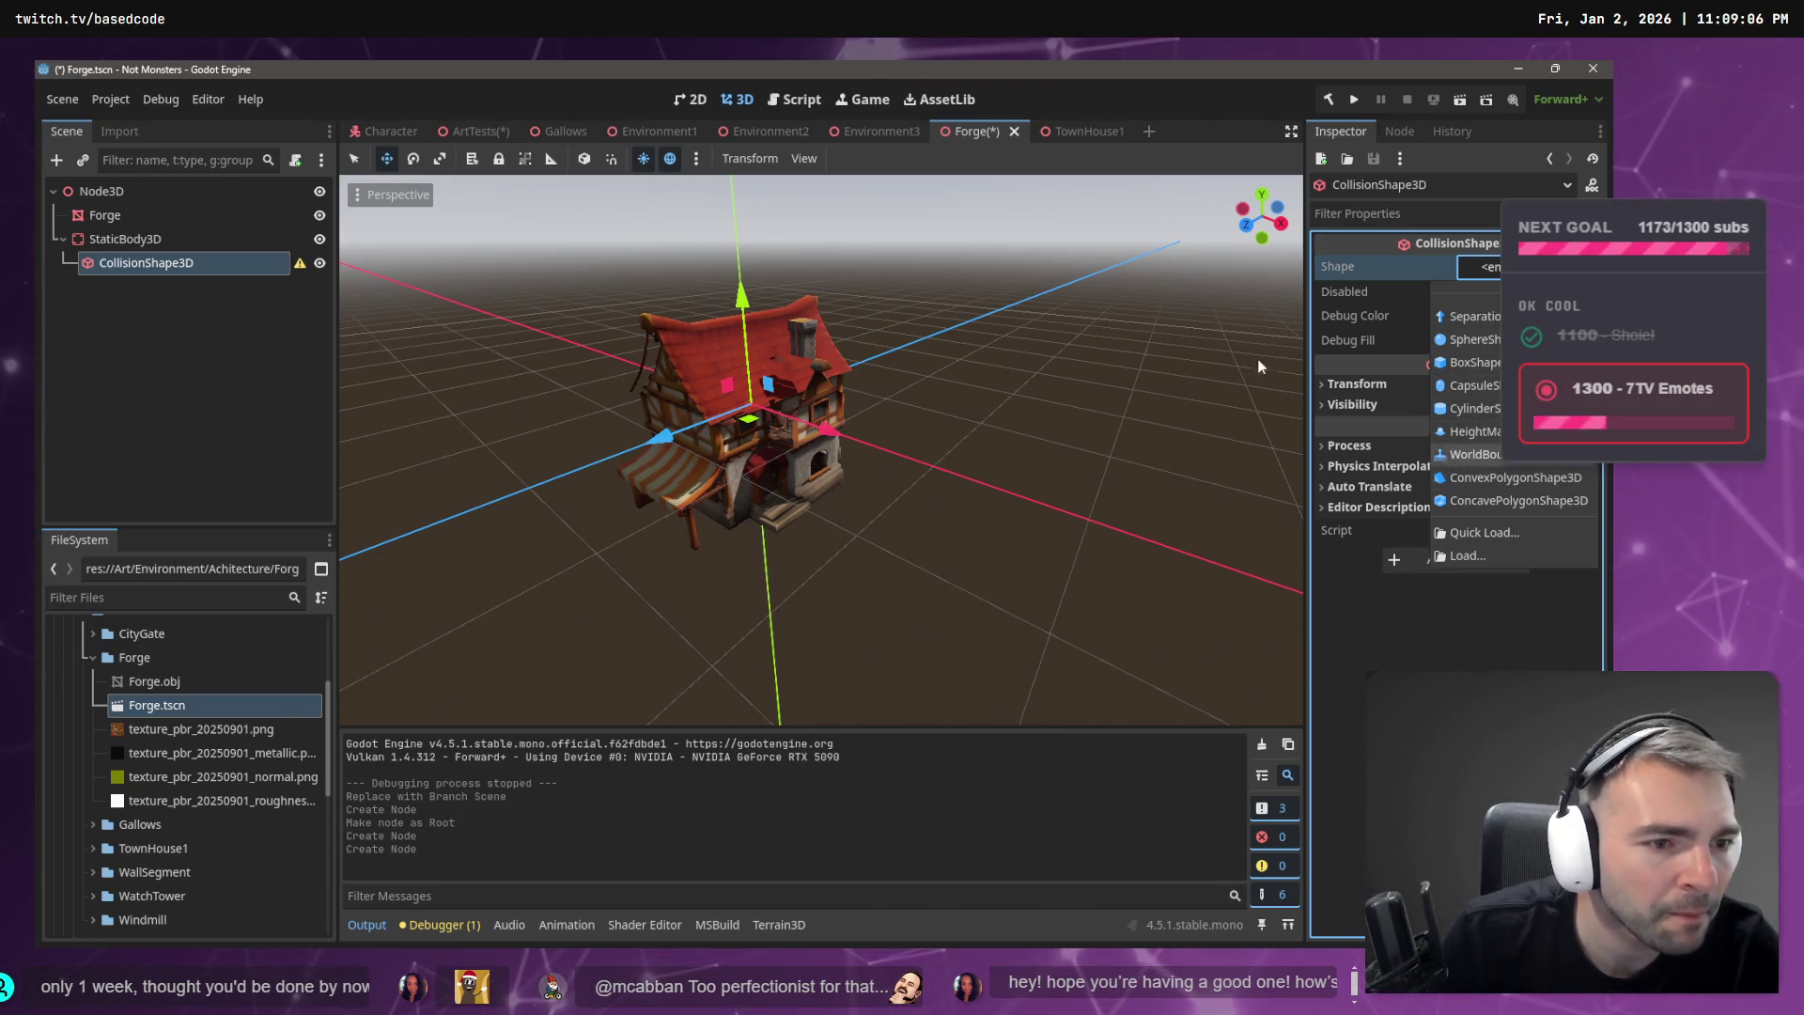
- Compare with TownHouse1, then assign ConvexPolygonShape3D to the Forge's collision shape
click(1064, 124)
click(1066, 130)
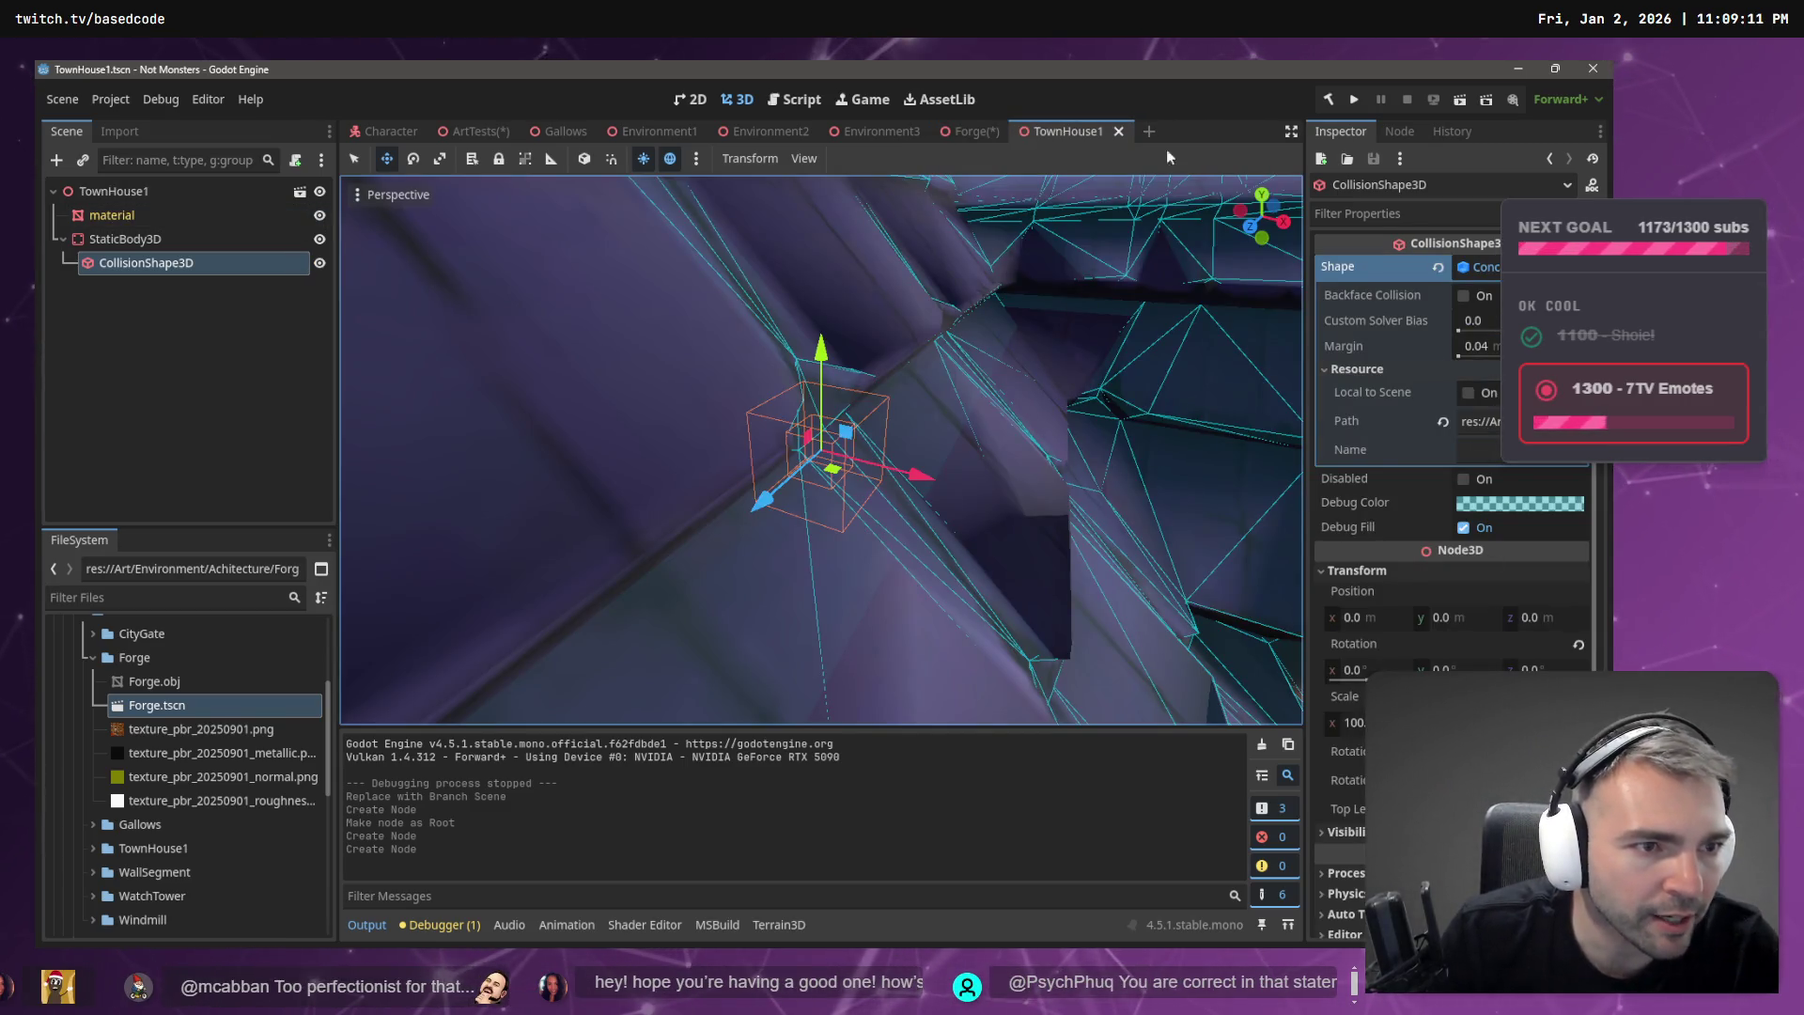
click(968, 131)
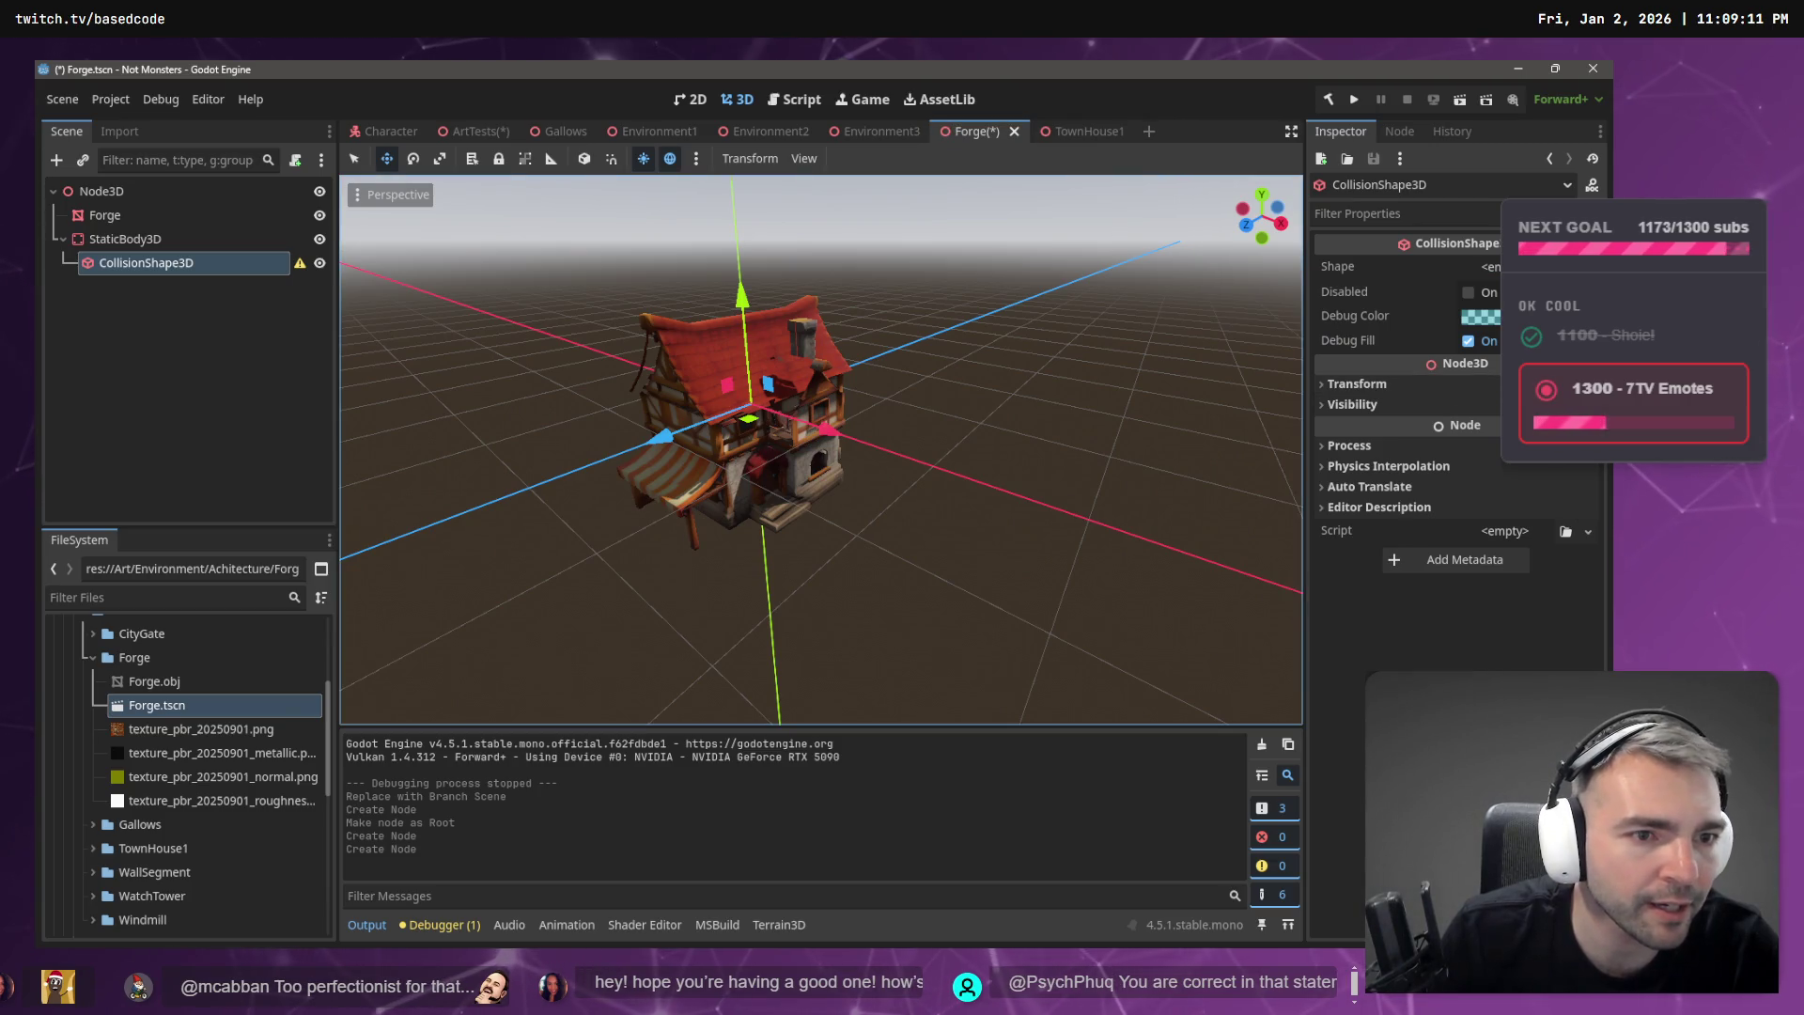
click(1531, 267)
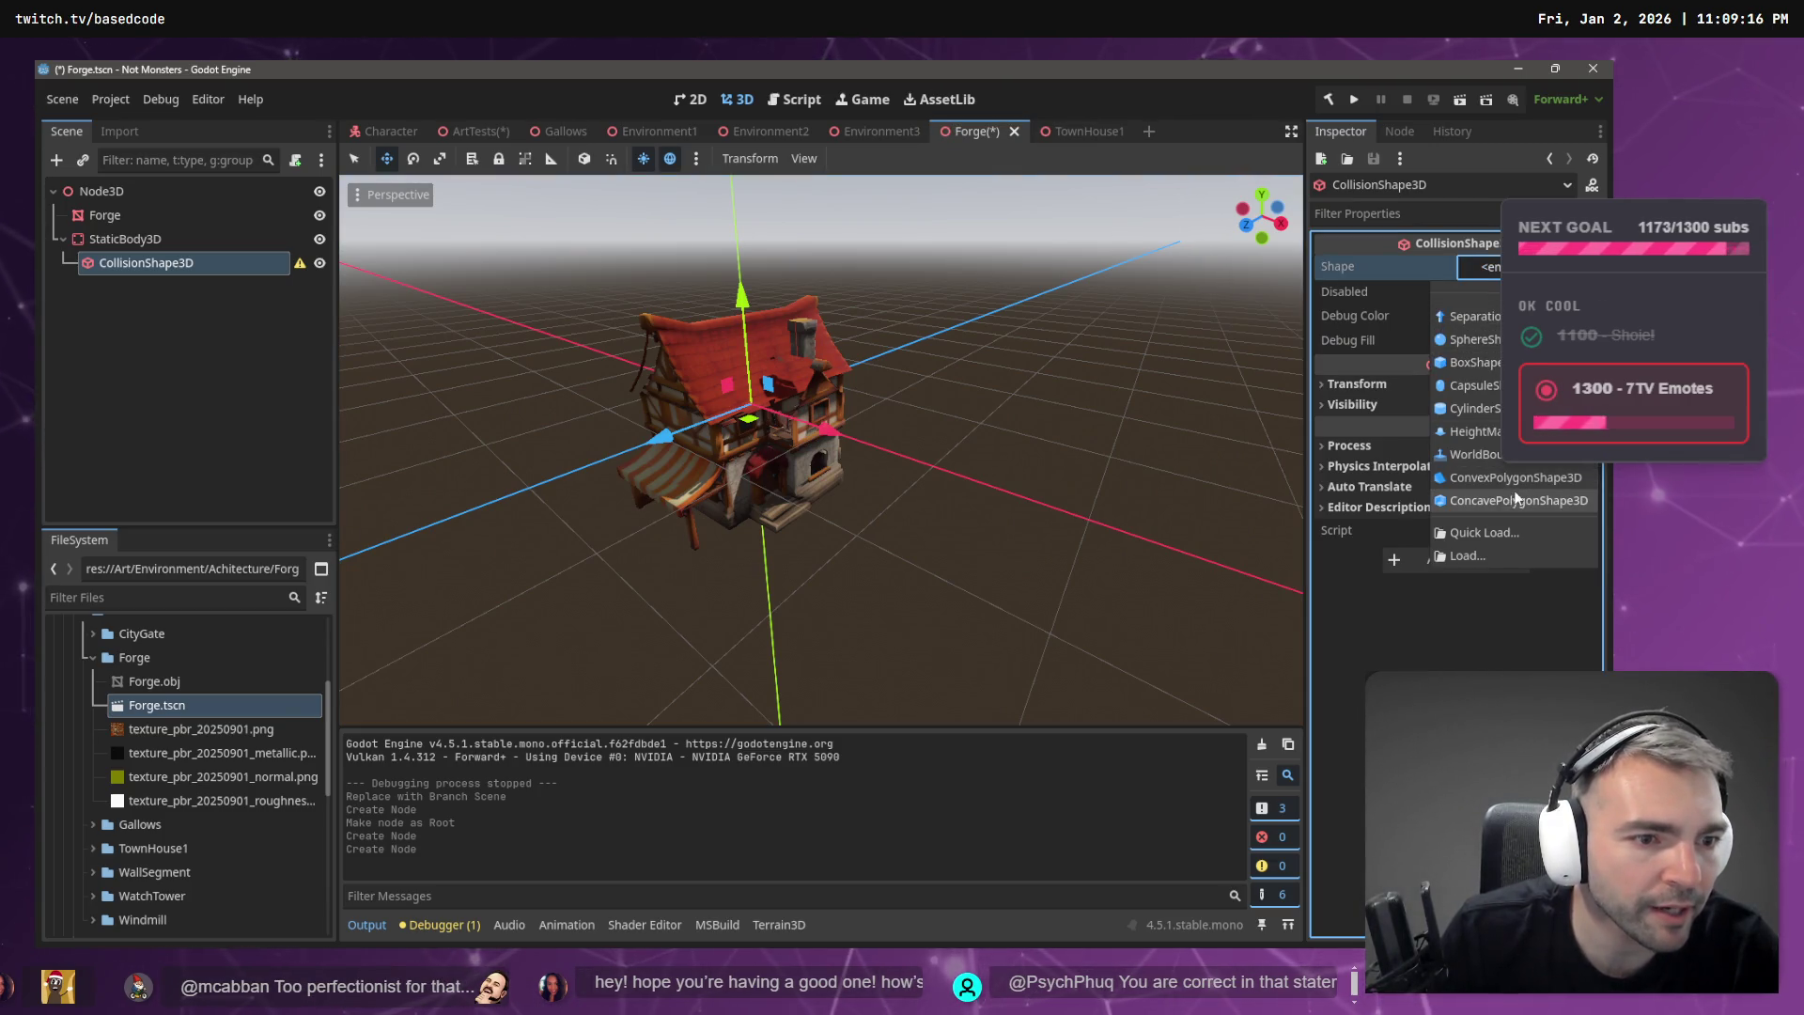
click(1563, 478)
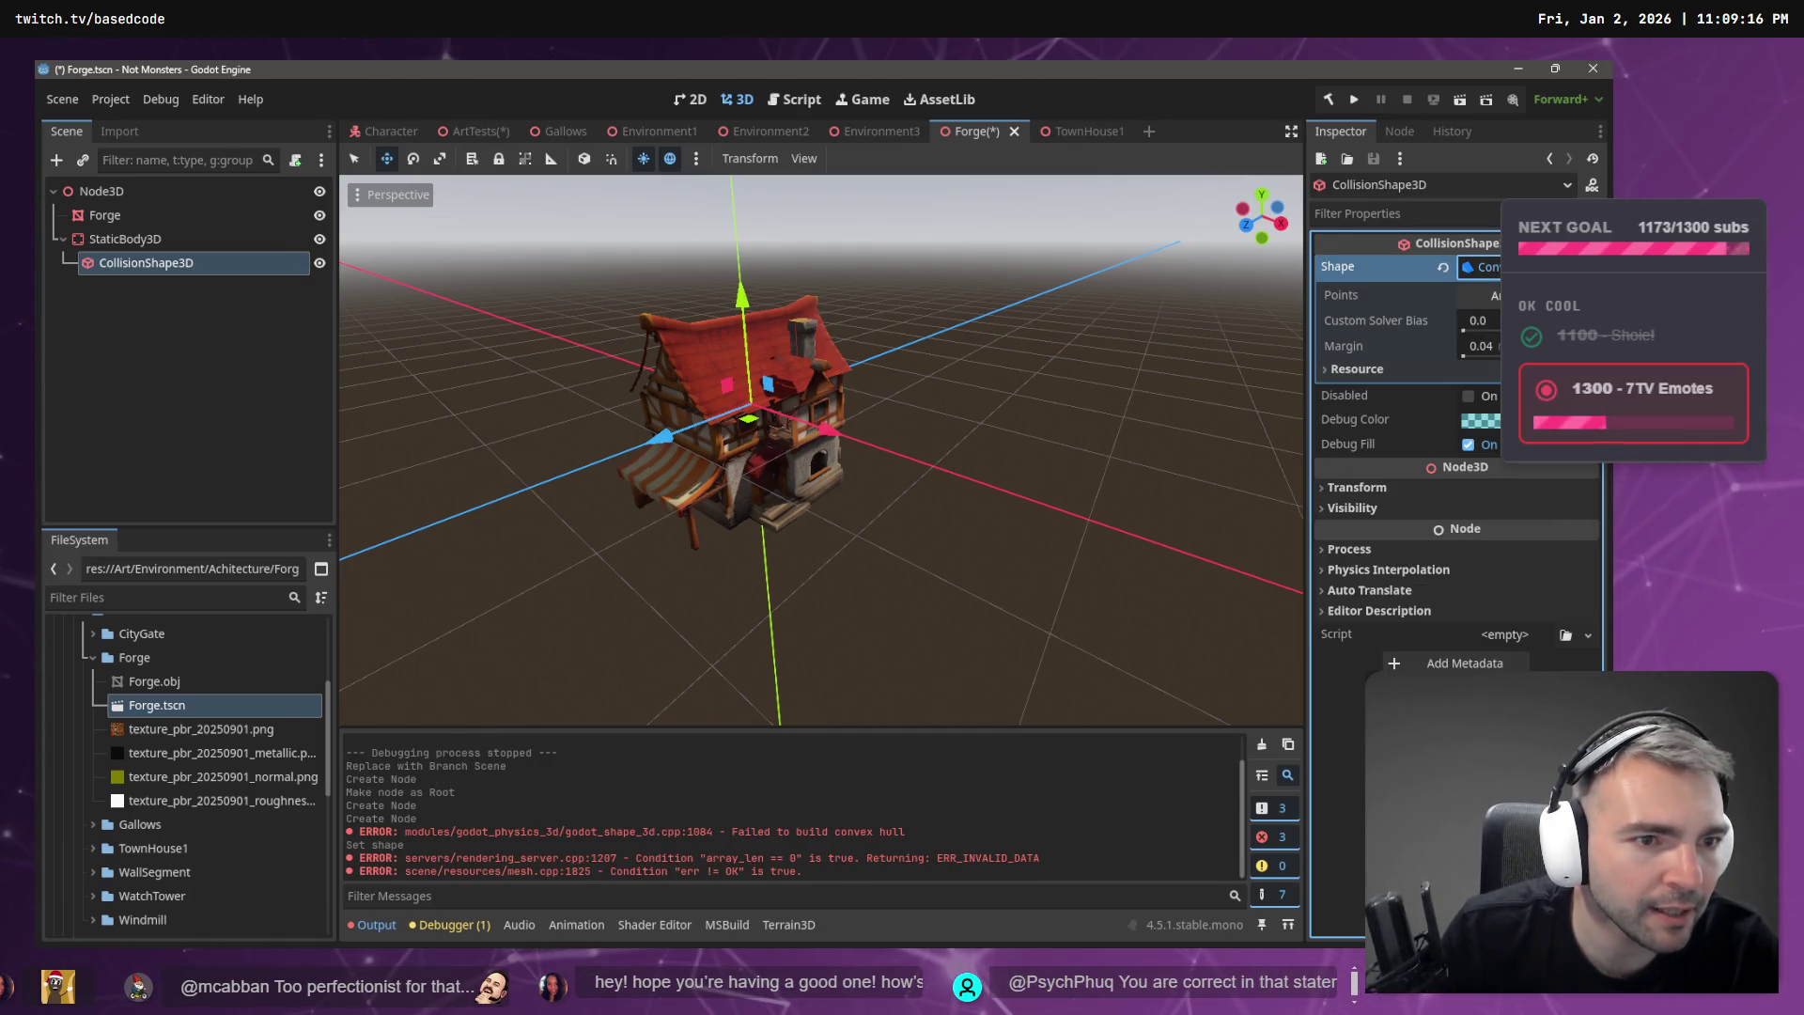
- Inspect the shape resource and try, then cancel, moving Forge under StaticBody3D
click(1366, 374)
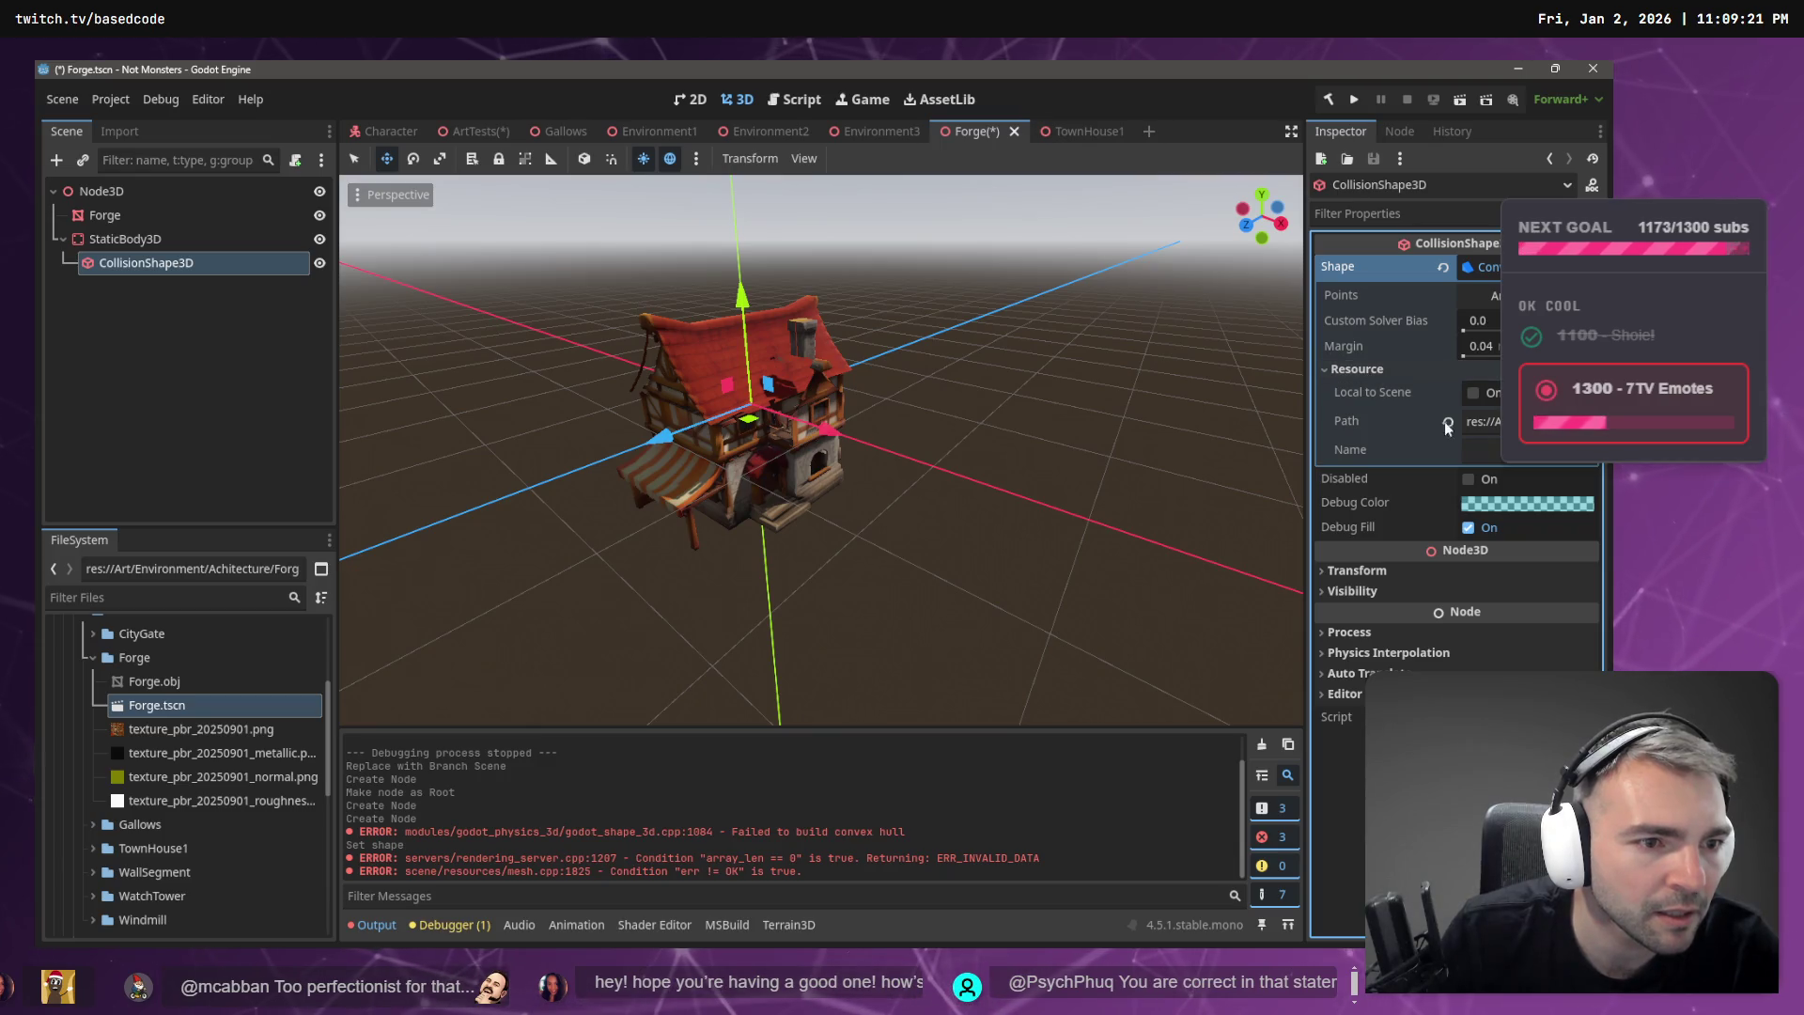
click(1357, 372)
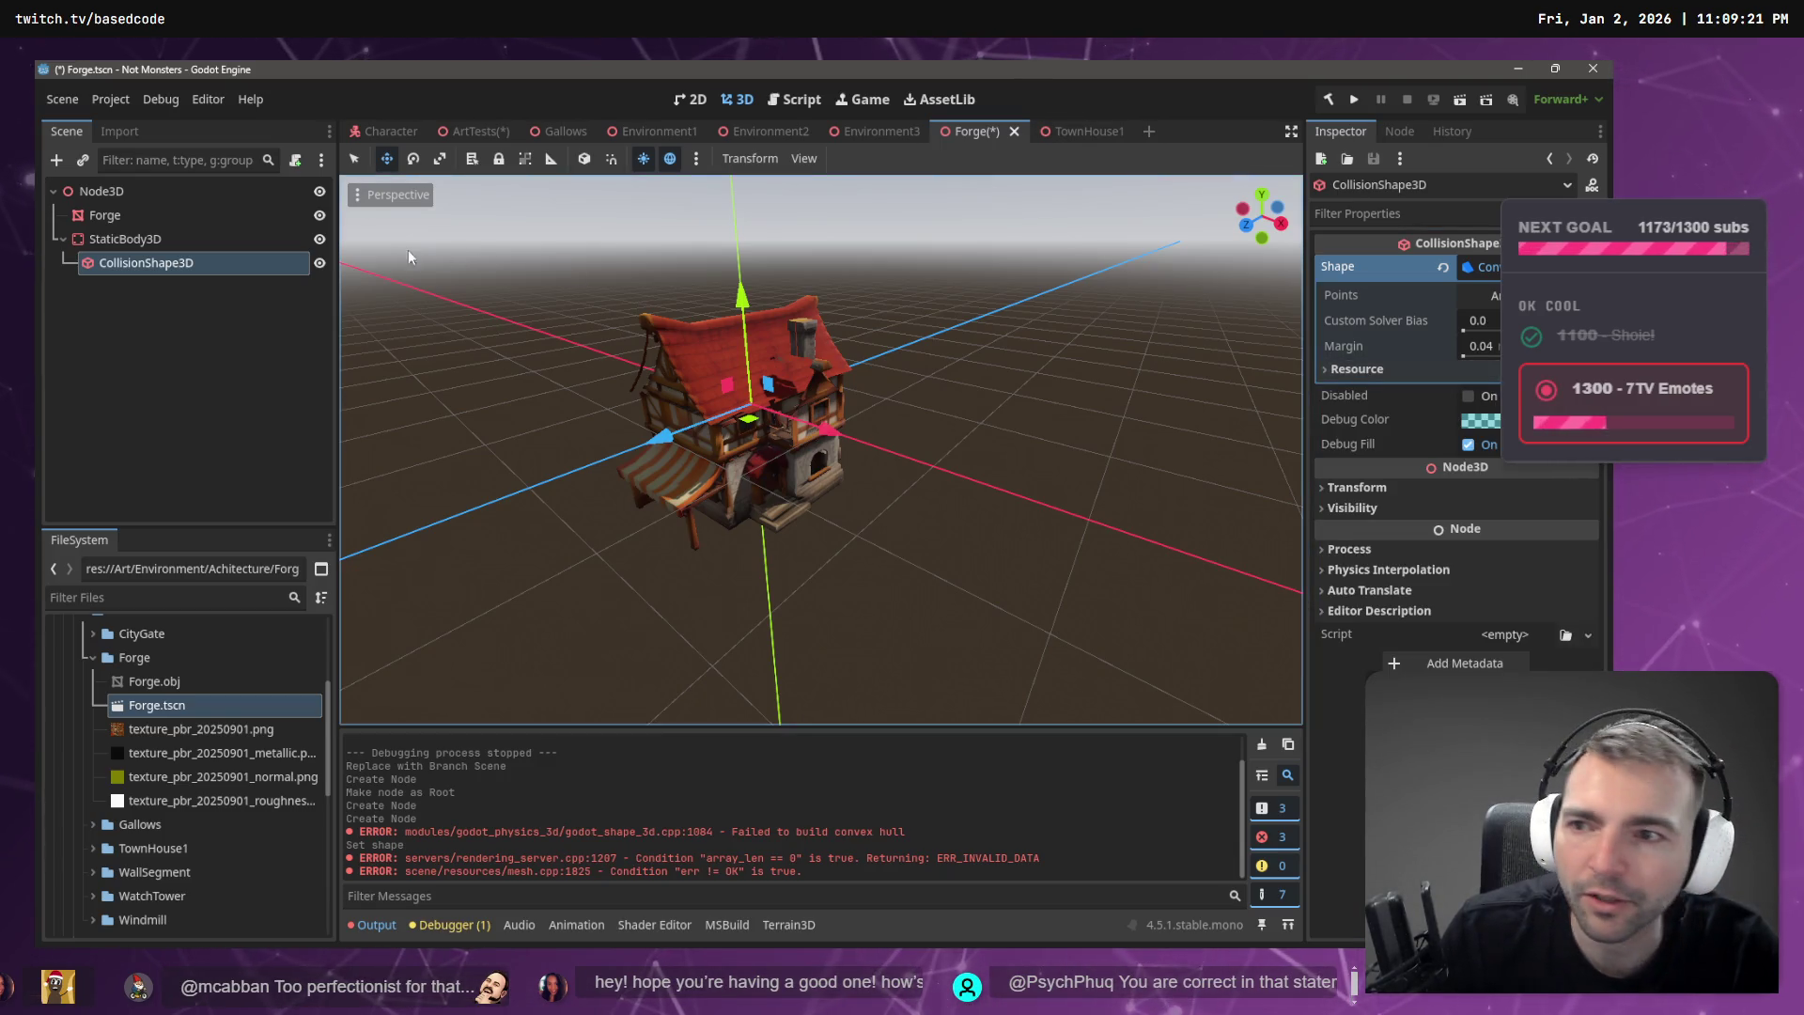
drag(122, 218, 282, 254)
drag(747, 303, 747, 303)
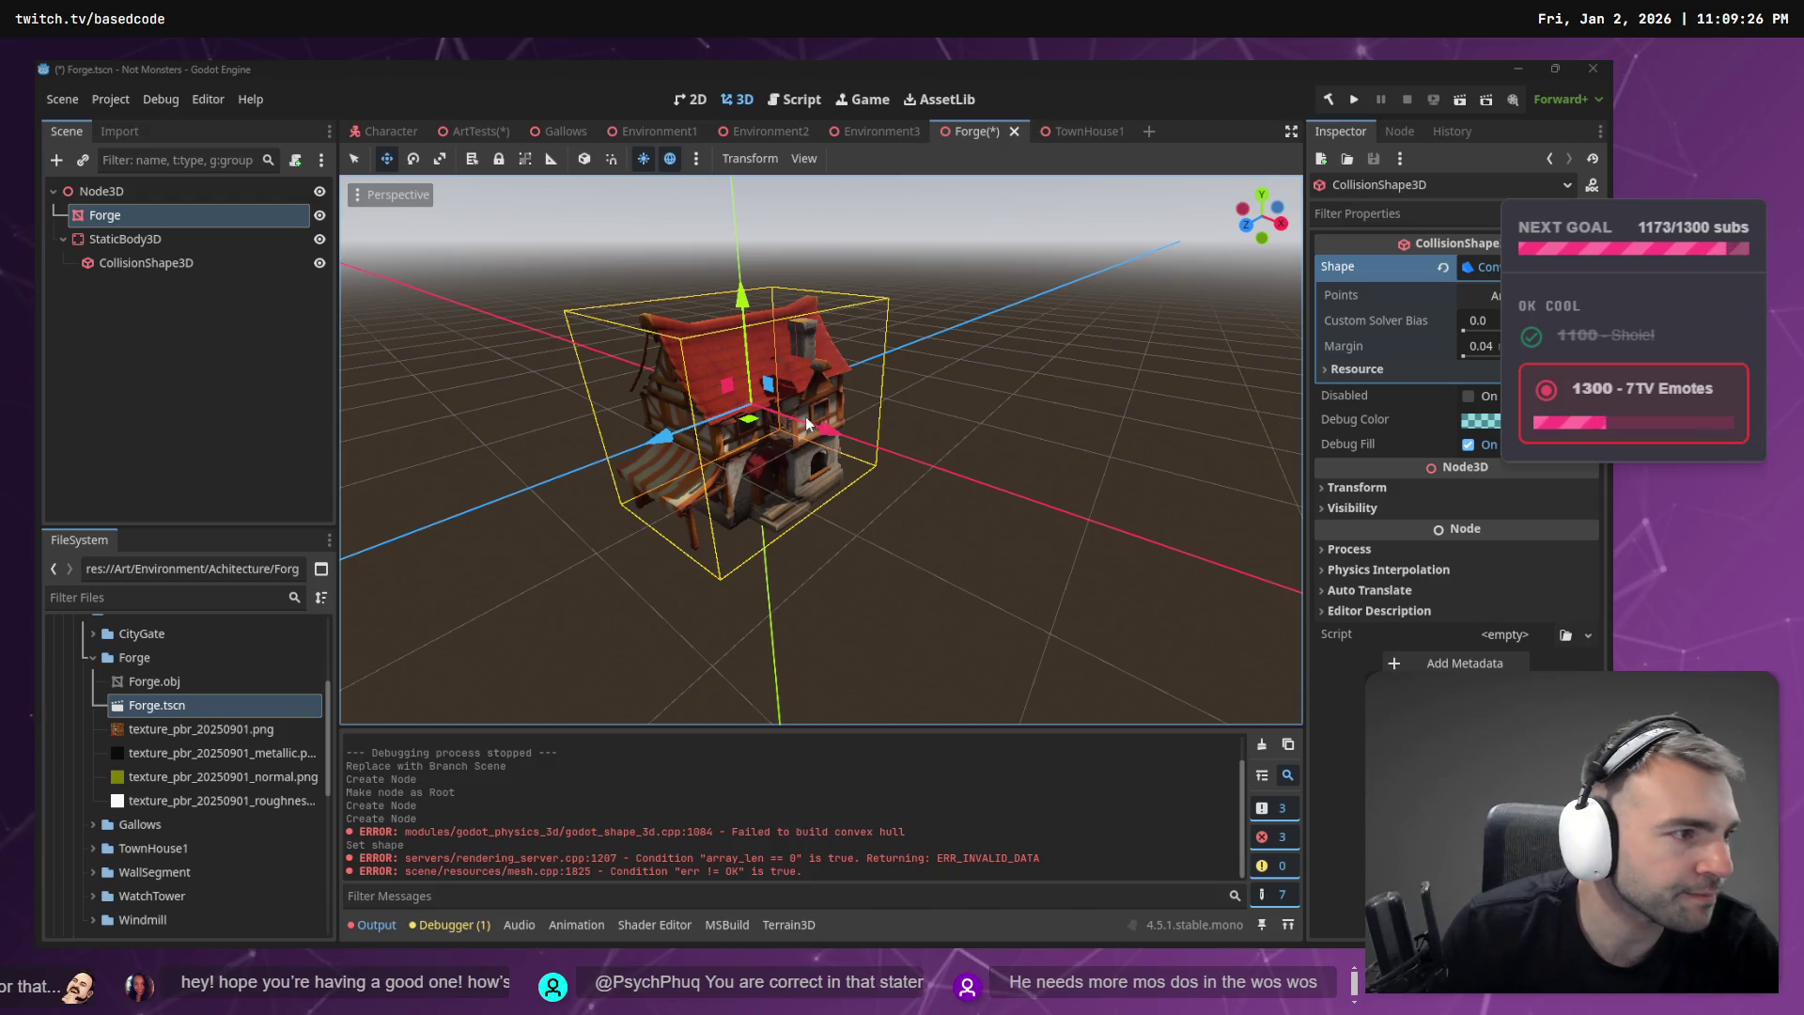
key(alt+Tab)
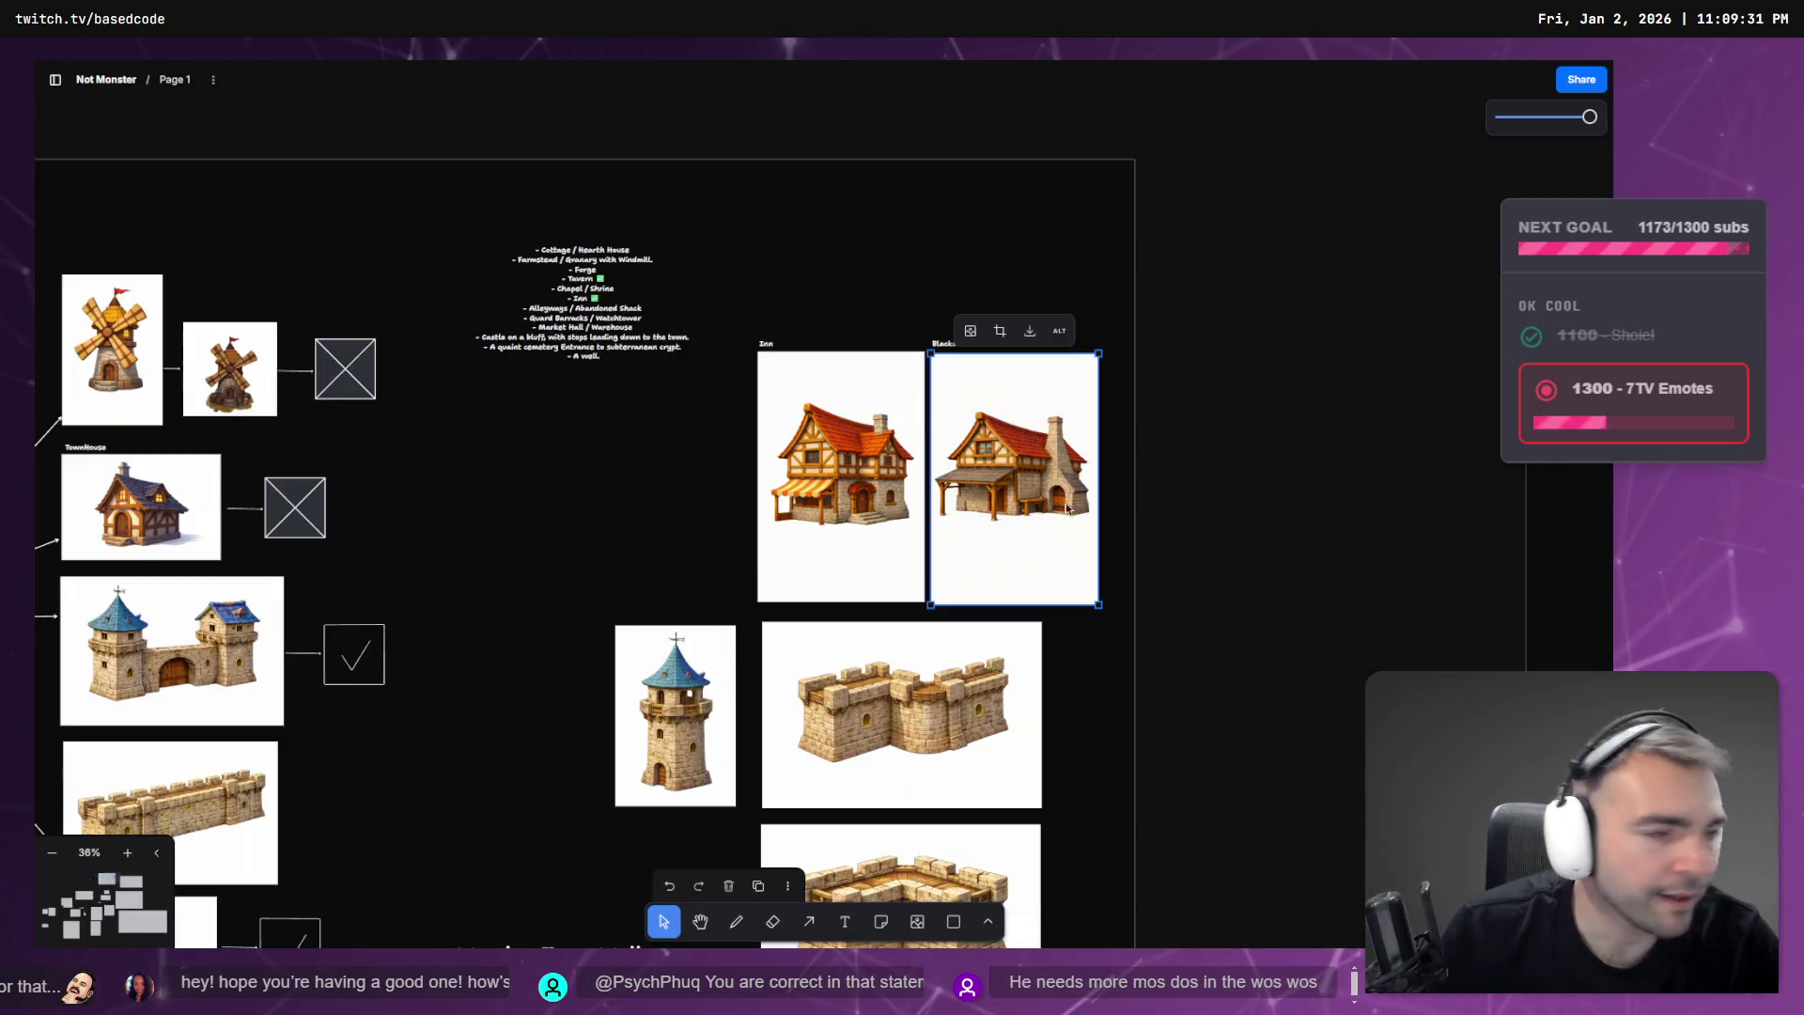
- Delete the code screenshot and YouTube link text under the root motion video
scroll(890, 740, down, 5)
scroll(891, 740, down, 5)
scroll(890, 563, left, 10)
scroll(609, 427, up, 4)
scroll(1321, 507, up, 10)
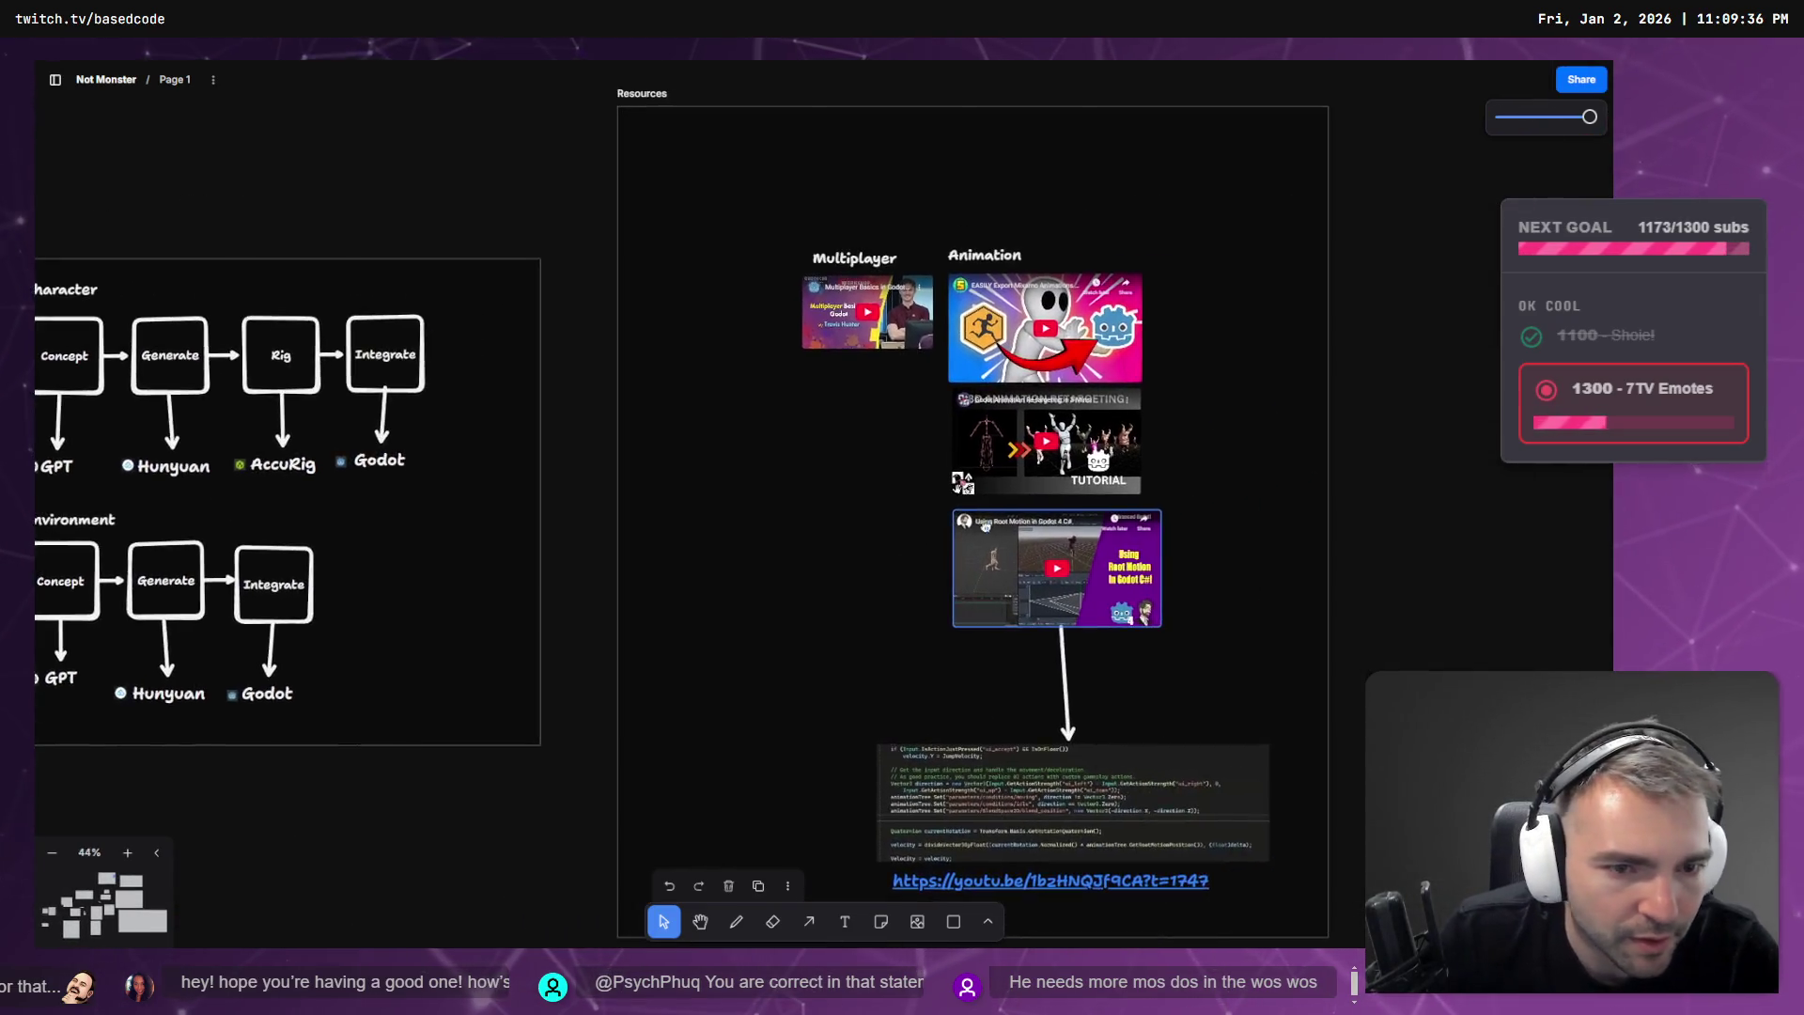
scroll(879, 348, up, 2)
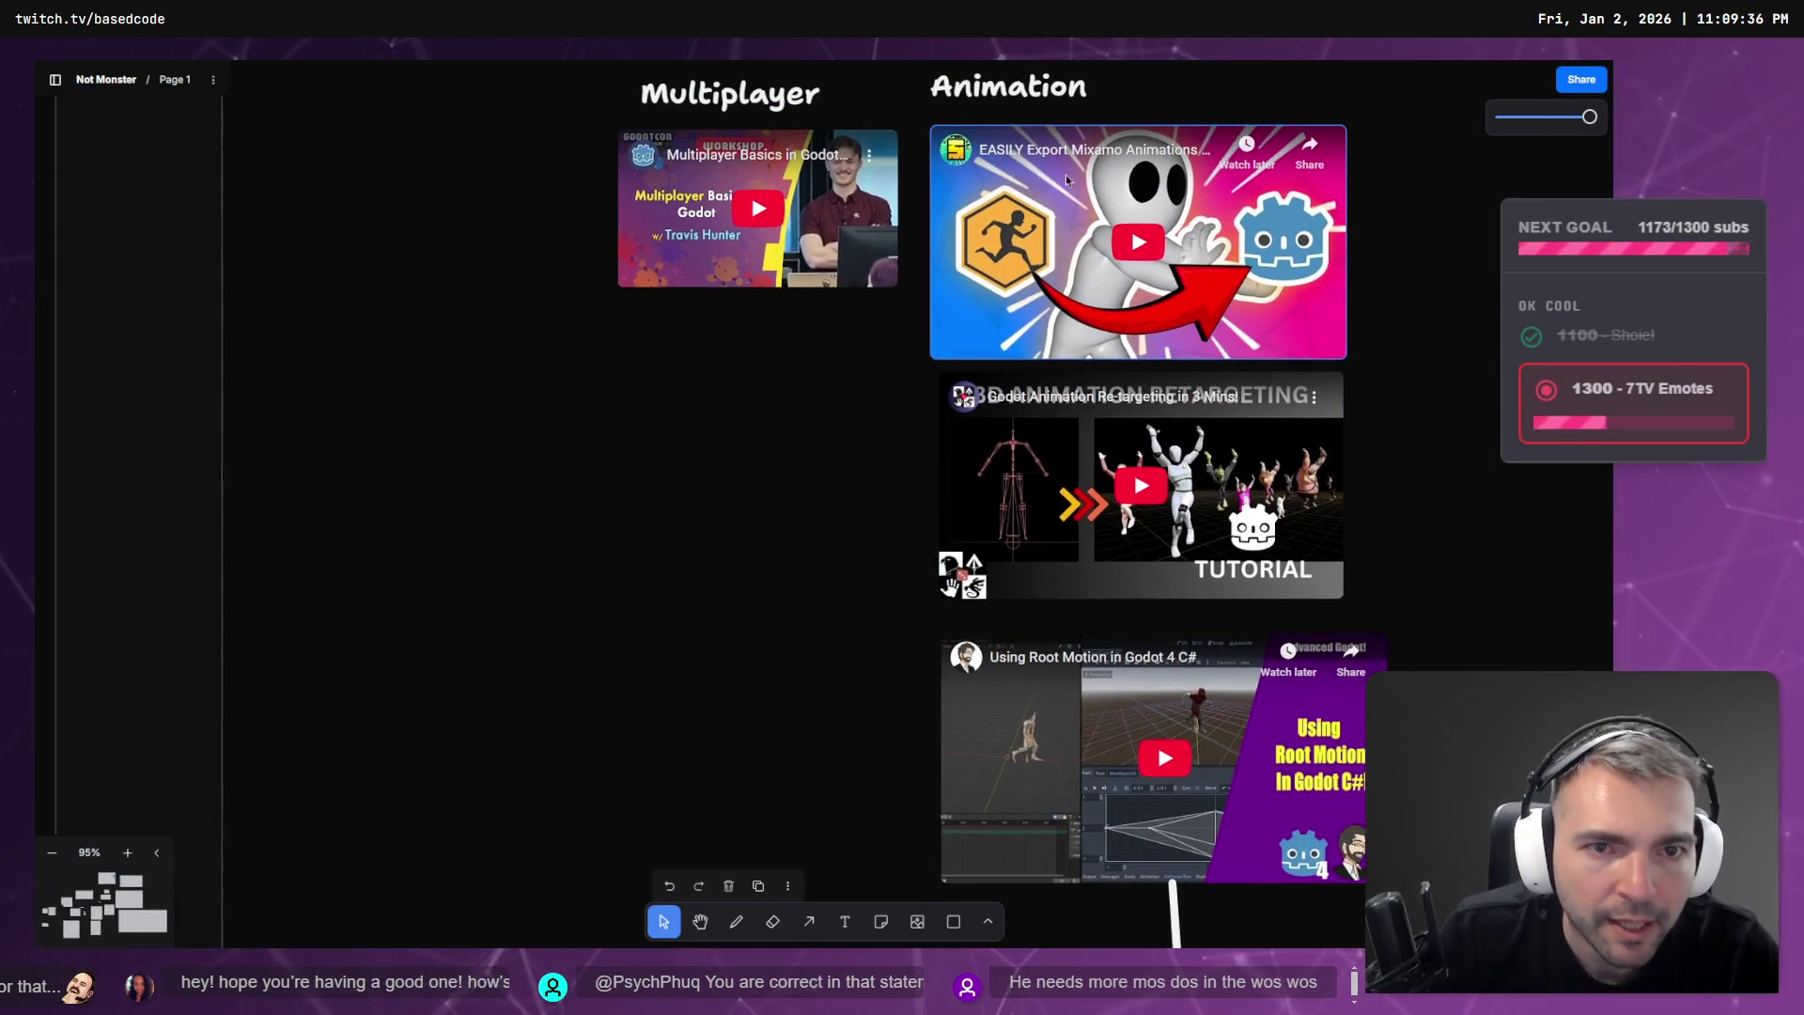
scroll(721, 200, down, 3)
scroll(611, 189, down, 3)
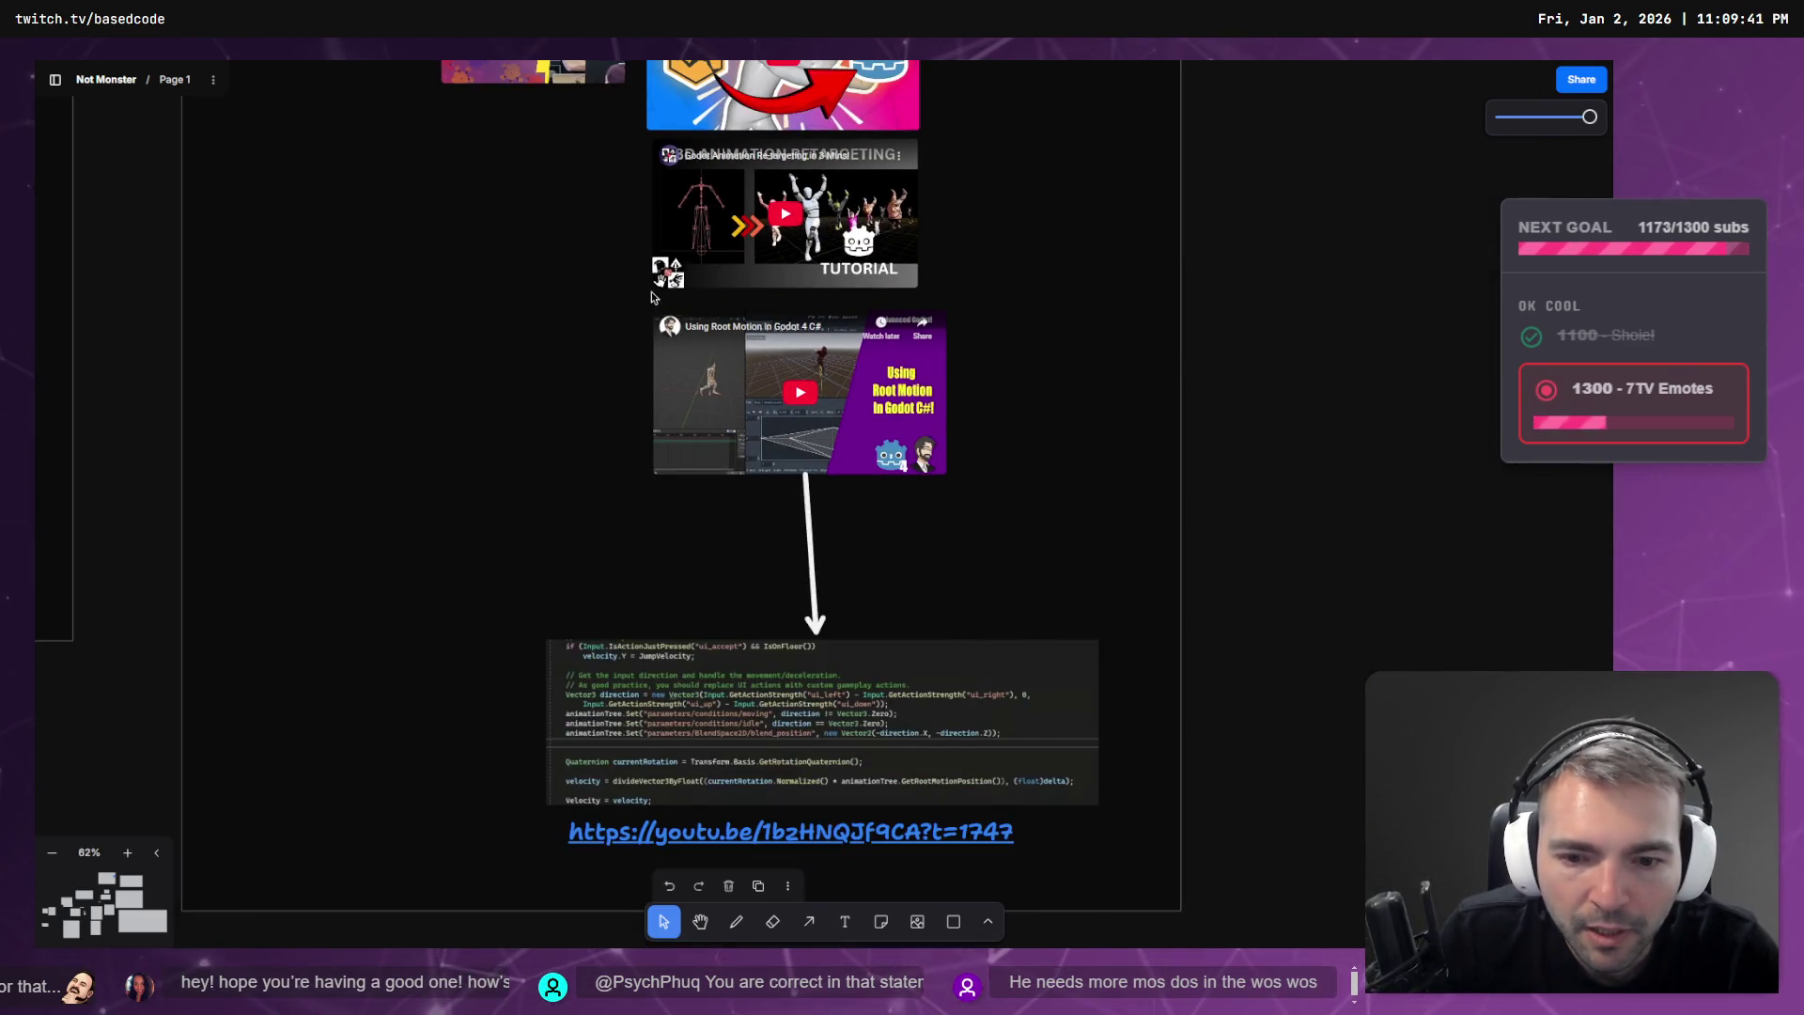
key(Delete)
click(817, 833)
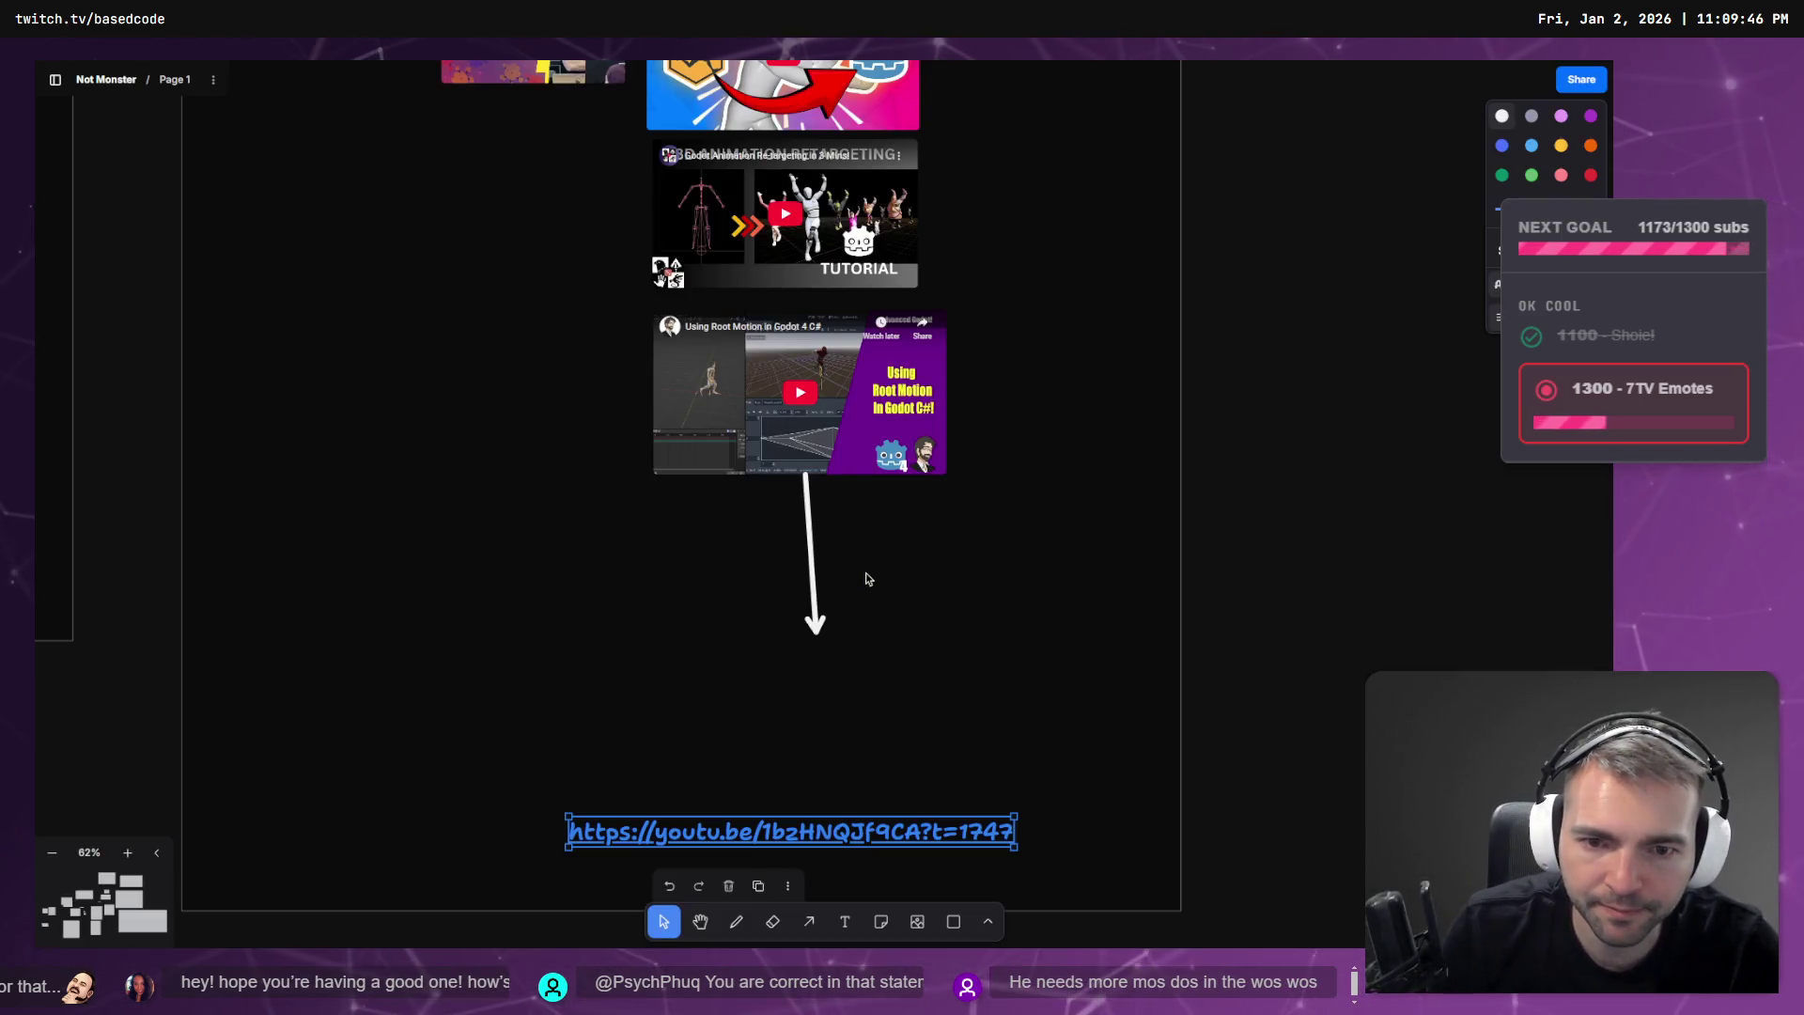
key(Delete)
- Delete the arrow below the root motion video and switch back out of tldraw
click(808, 560)
key(Delete)
scroll(935, 631, up, 5)
scroll(934, 631, down, 5)
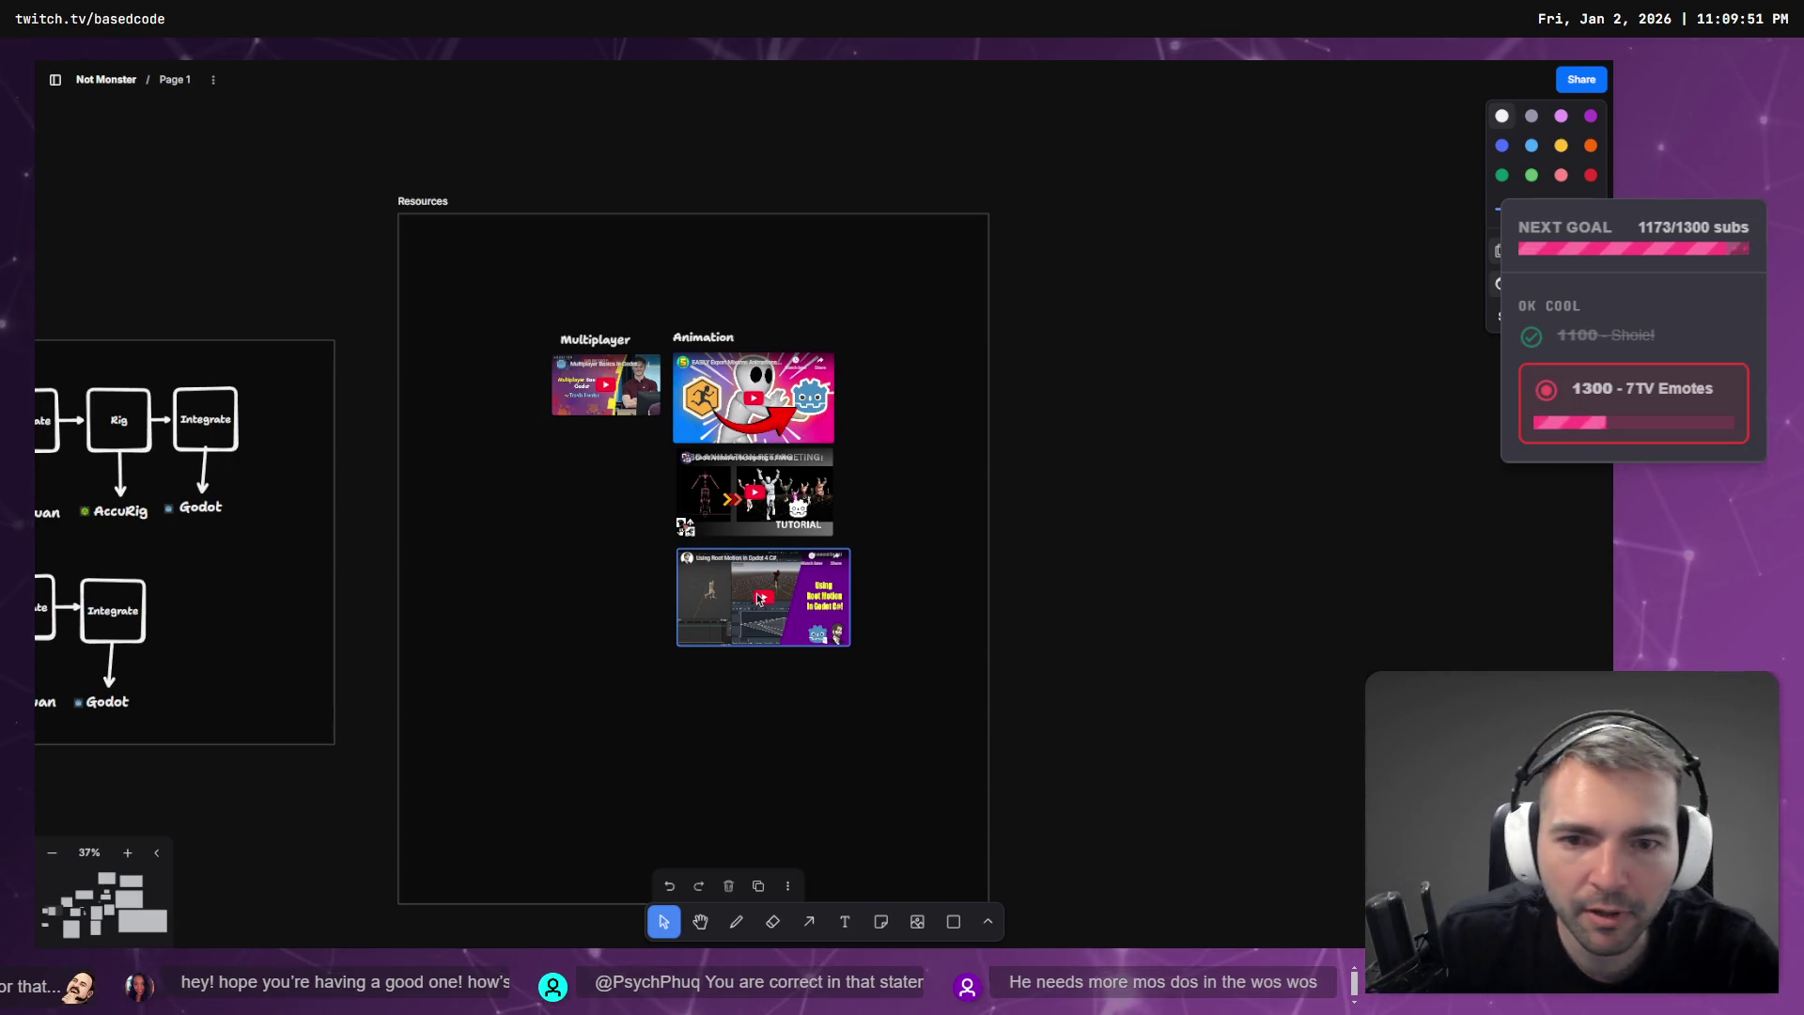
key(alt+Tab)
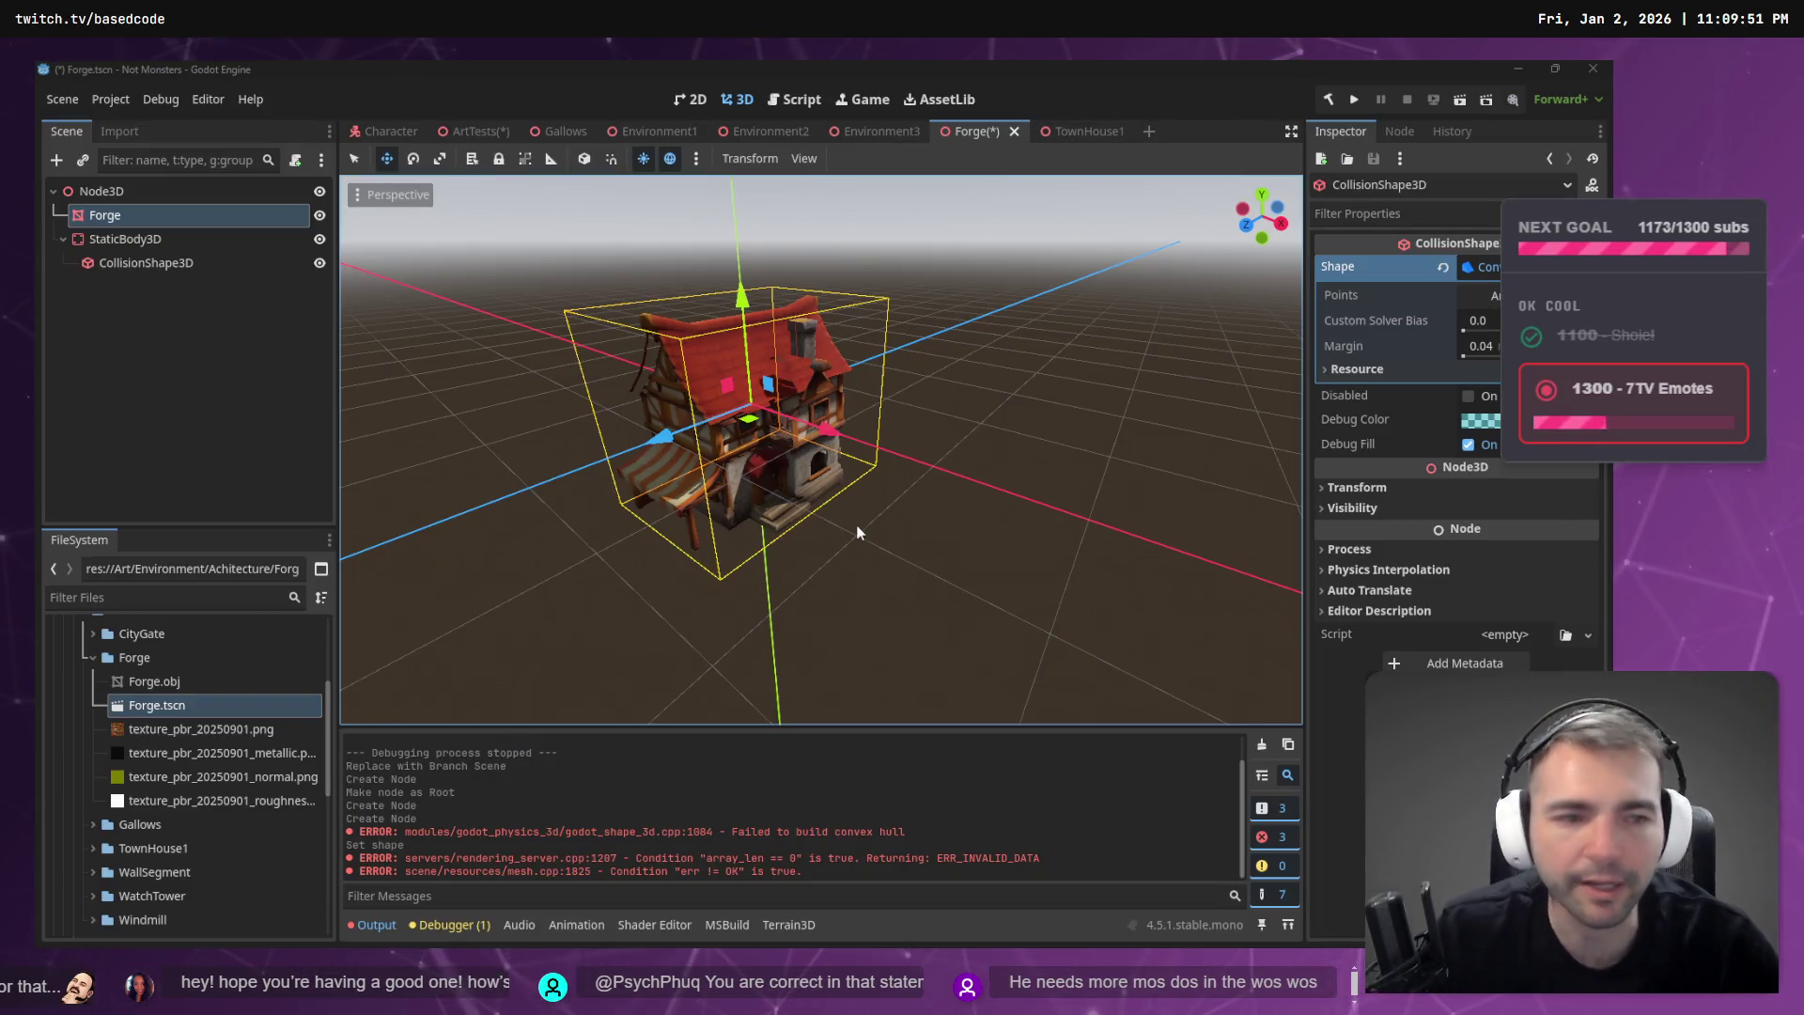
key(alt+Tab)
- Open chat.openai.com in a new browser tab
key(ctrl+t)
text(chat.openai.com)
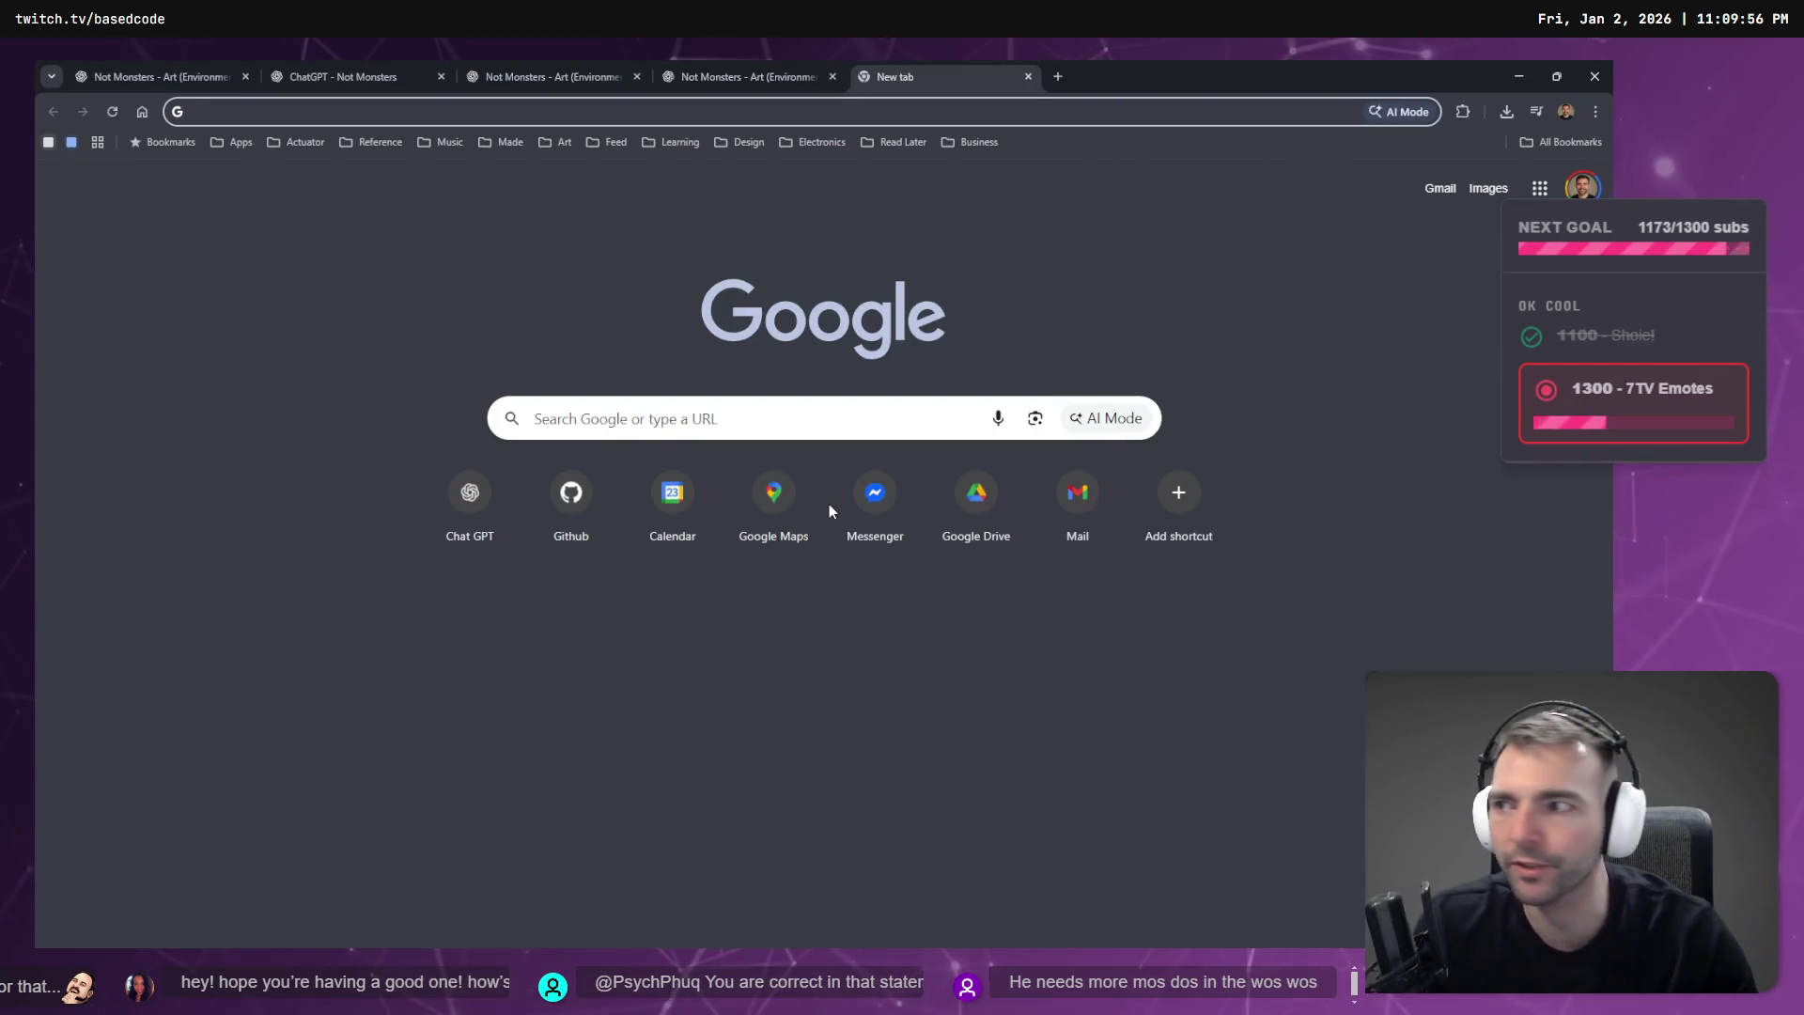
key(Return)
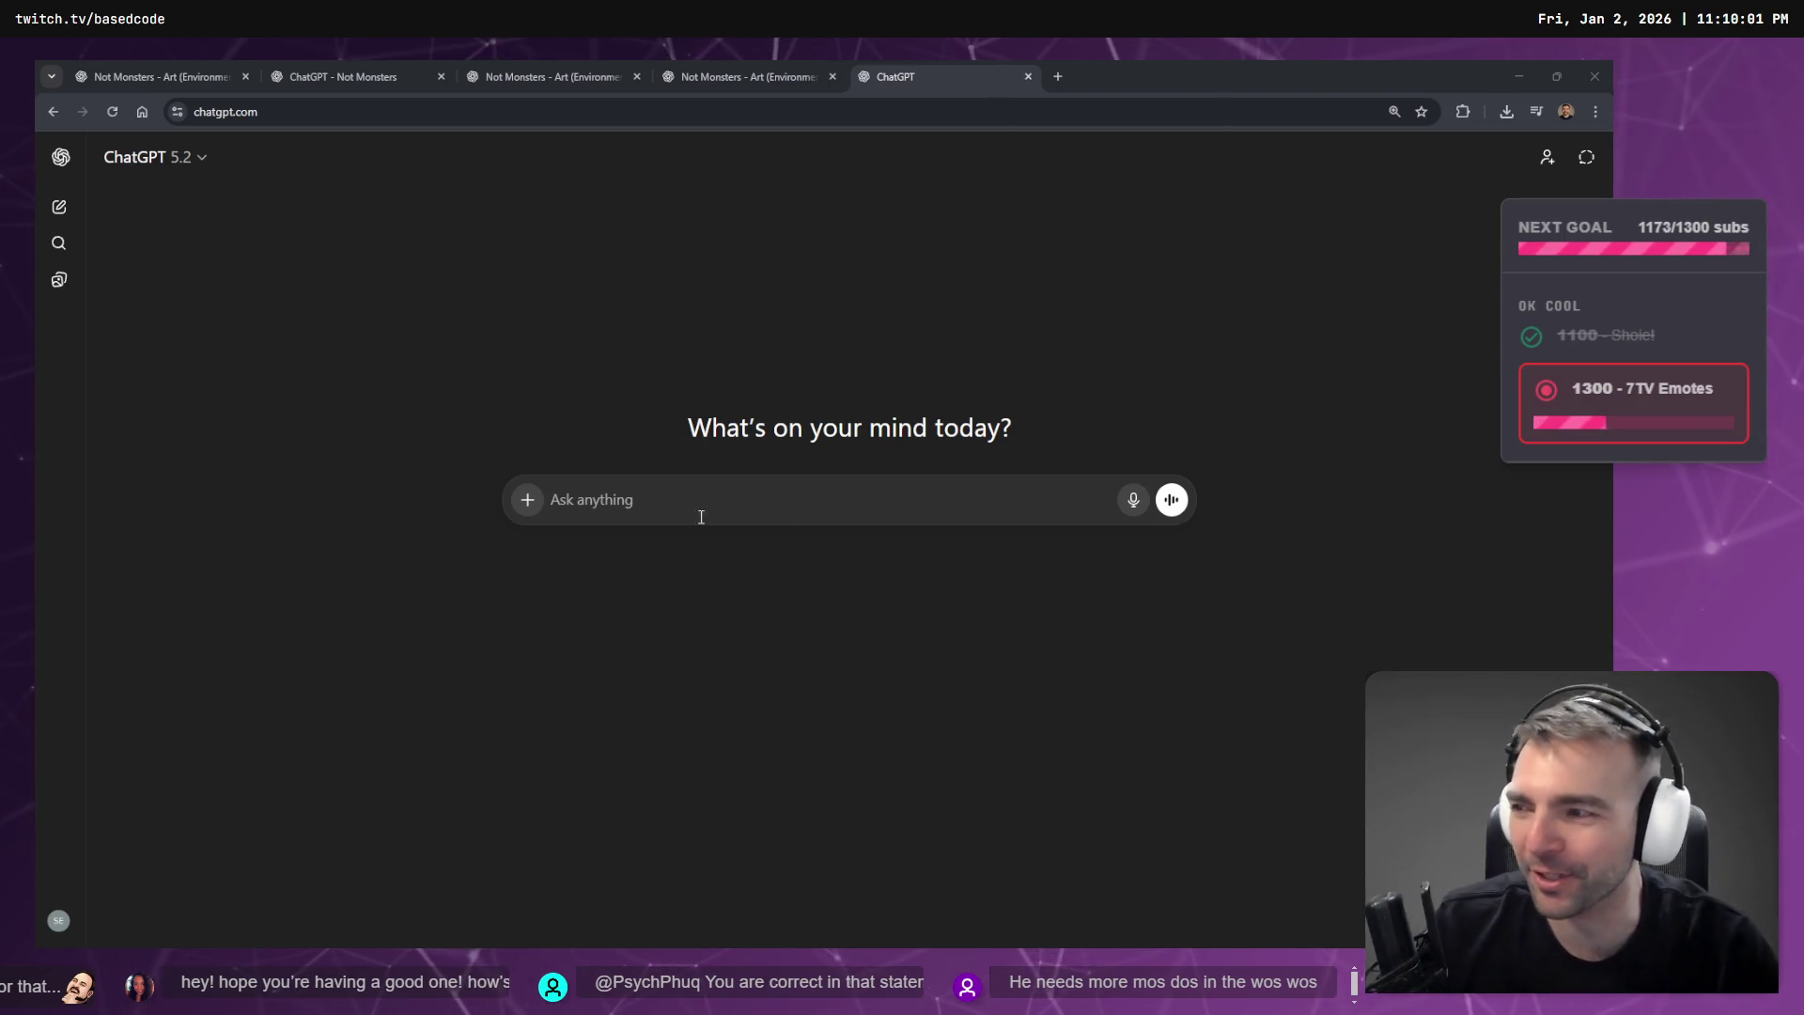
click(784, 499)
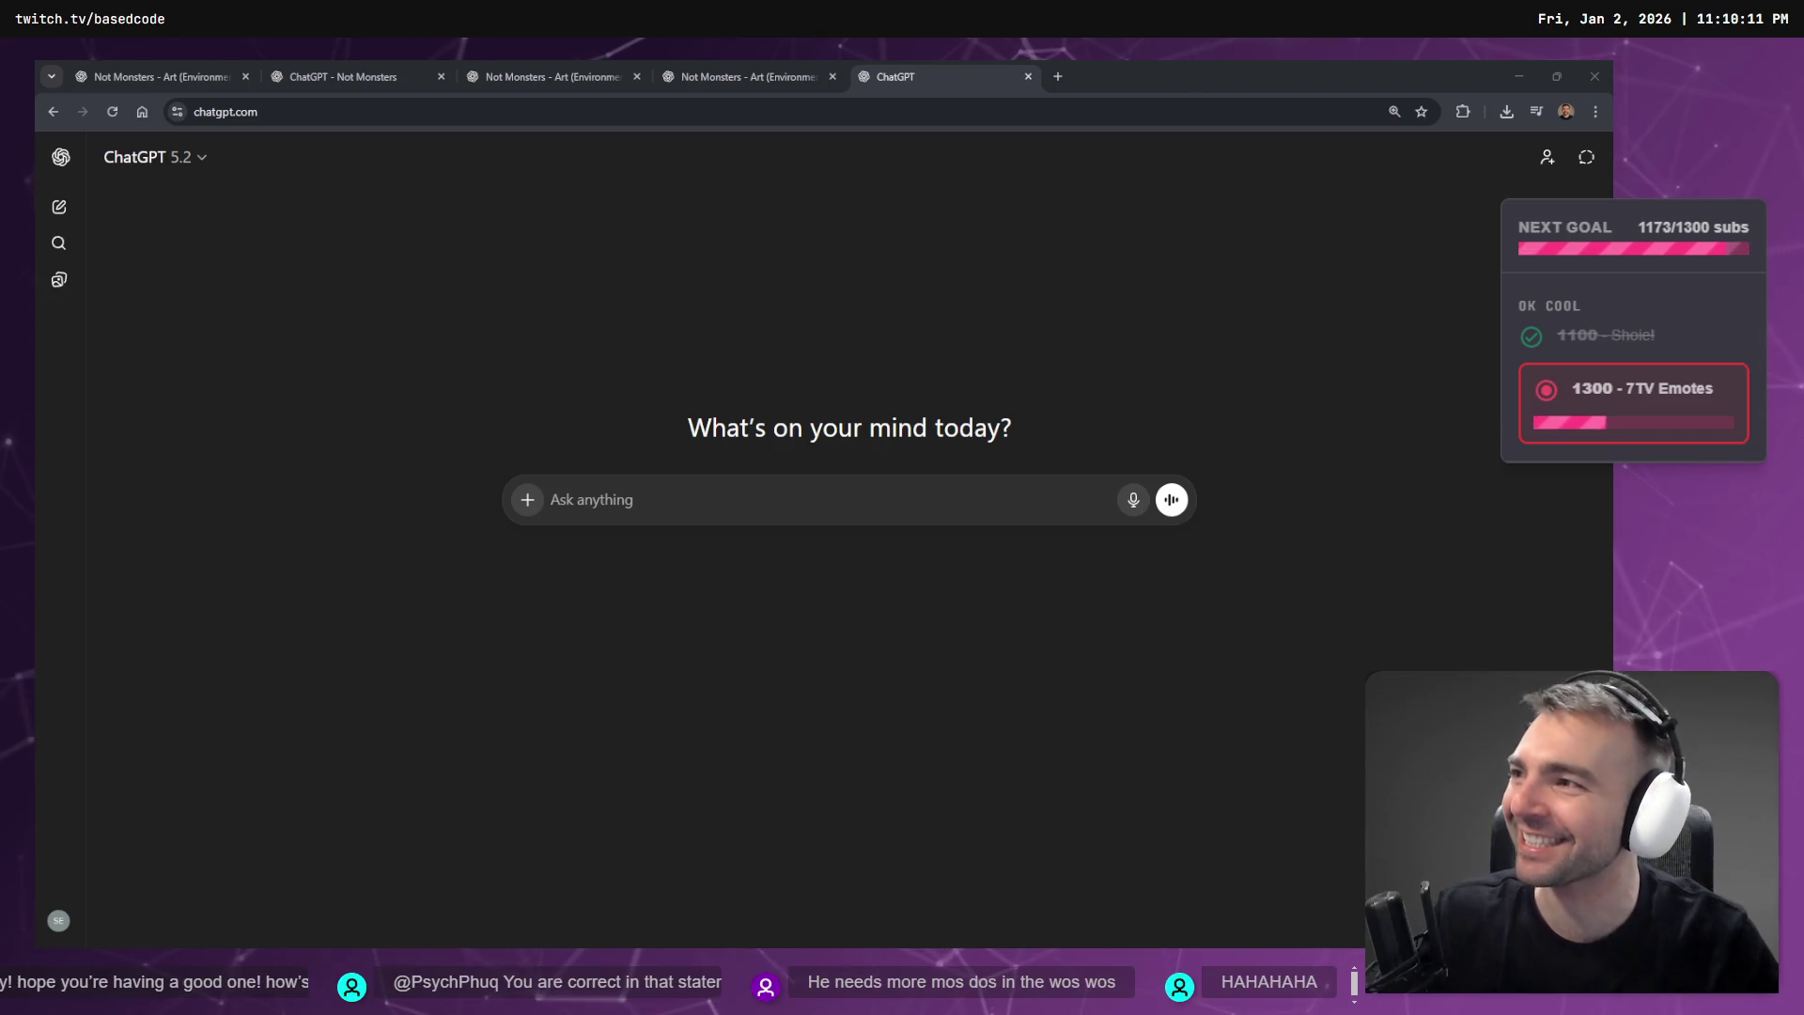
click(656, 501)
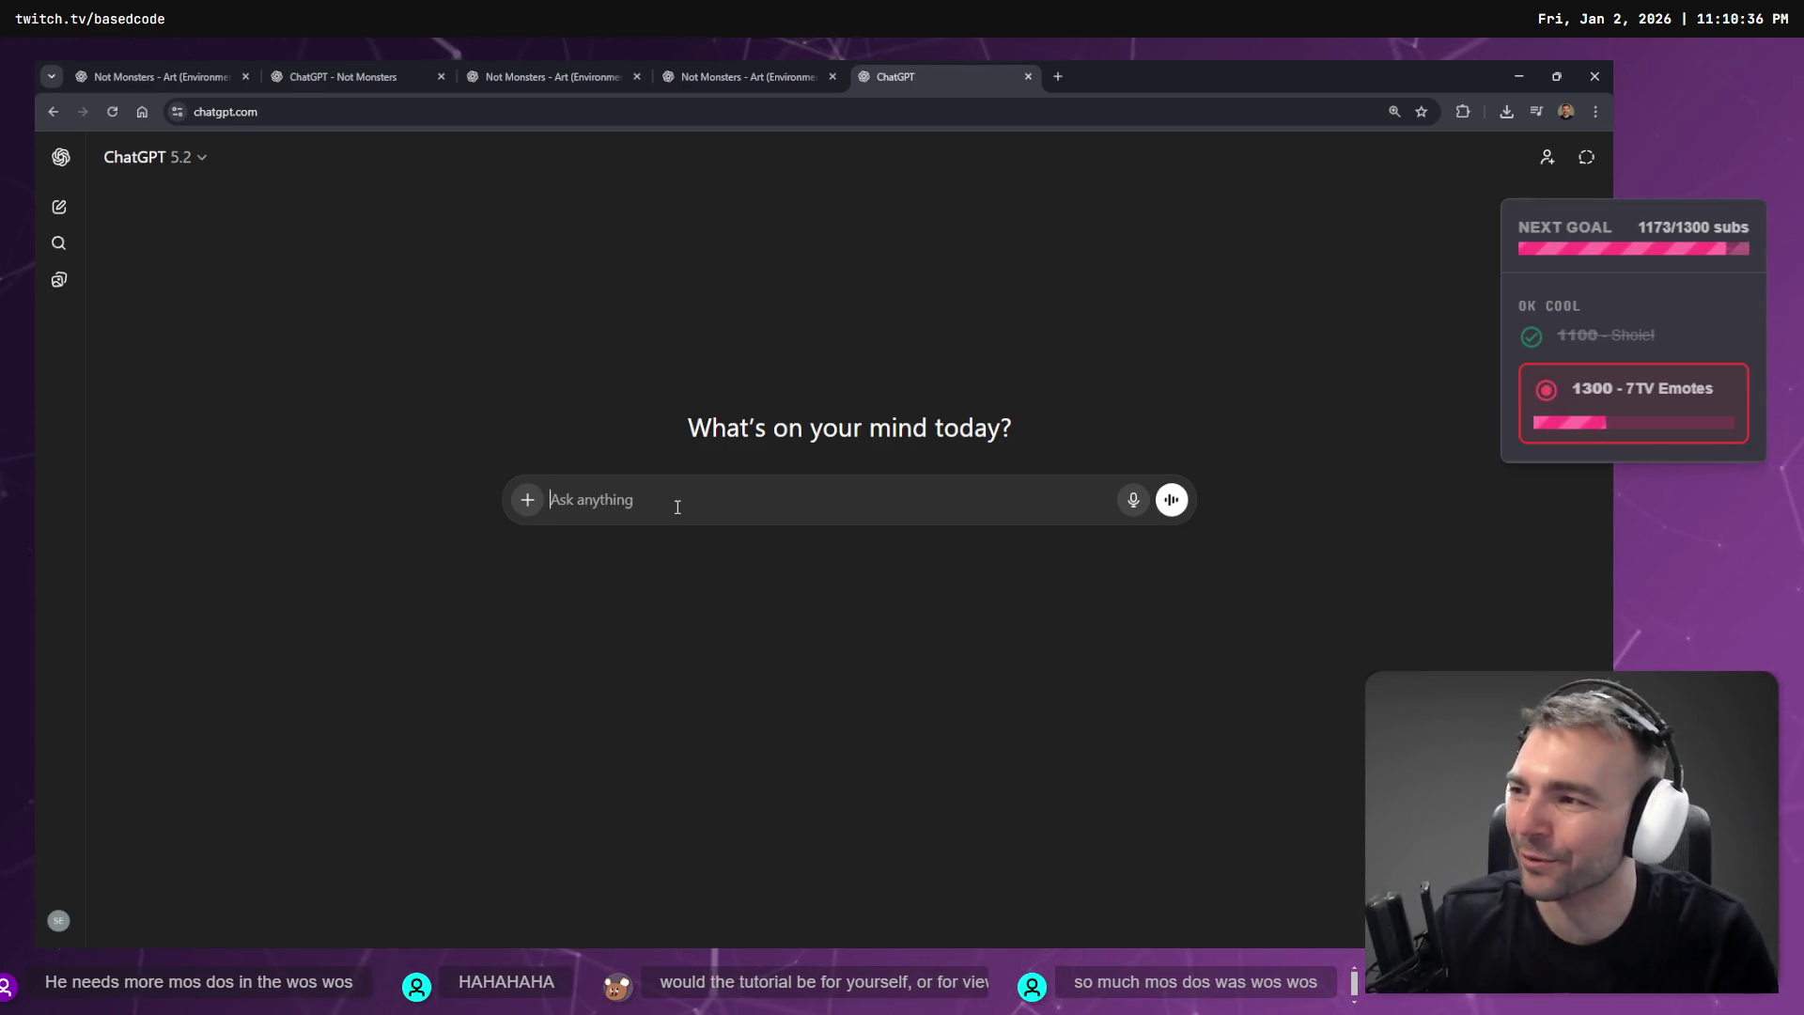
key(alt+Tab)
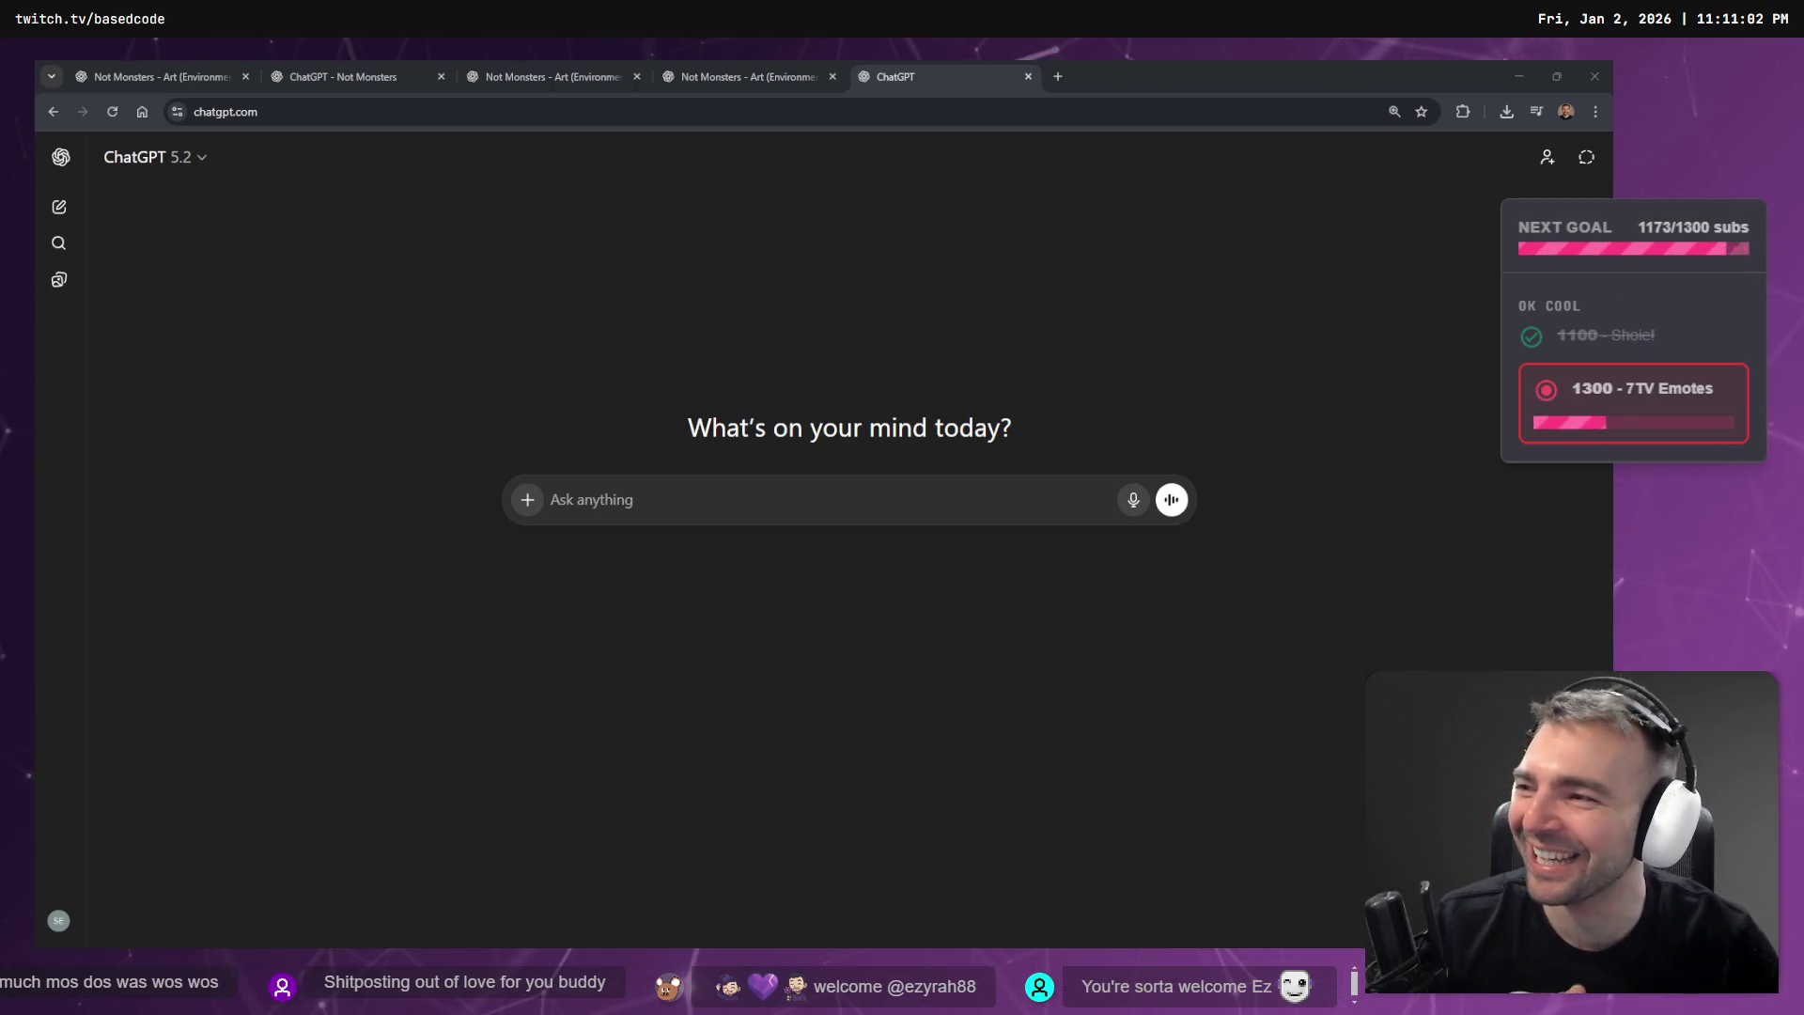
- Dictate and send ChatGPT a question about adding mesh colliders in Godot
click(840, 479)
key(super+h)
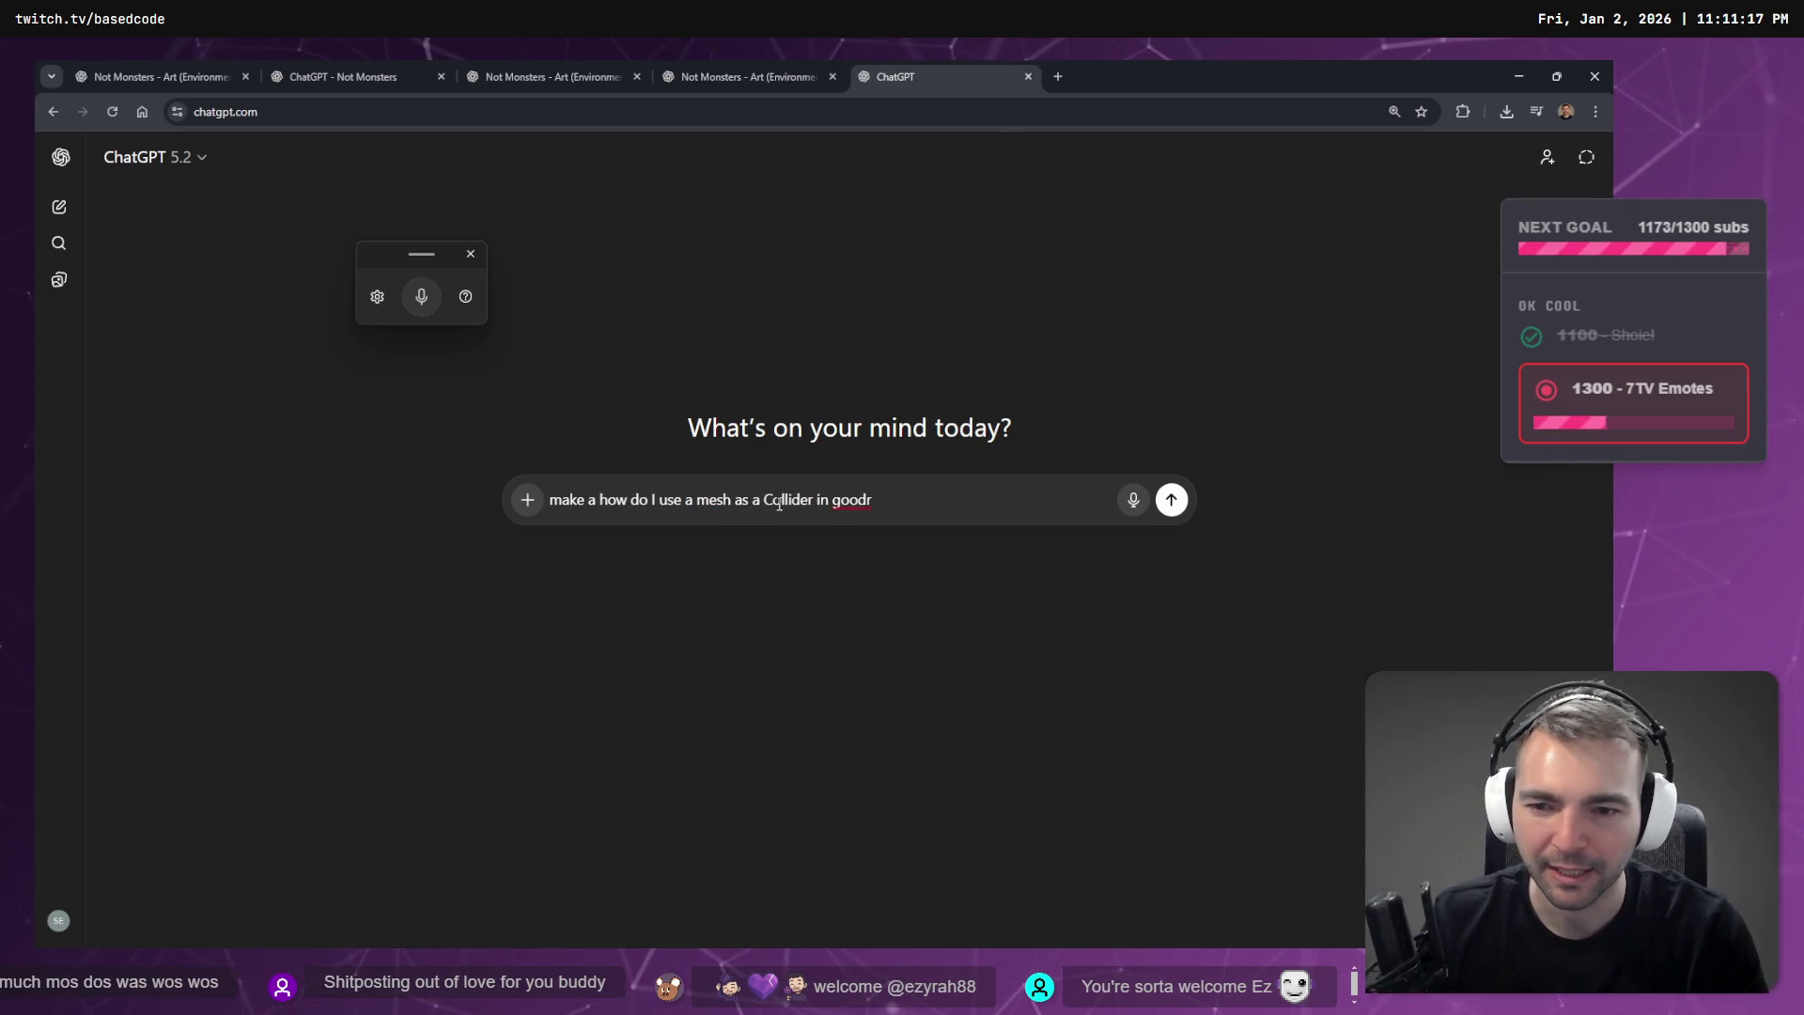
key(ctrl+Delete)
key(ctrl+Delete)
key(End)
text(?)
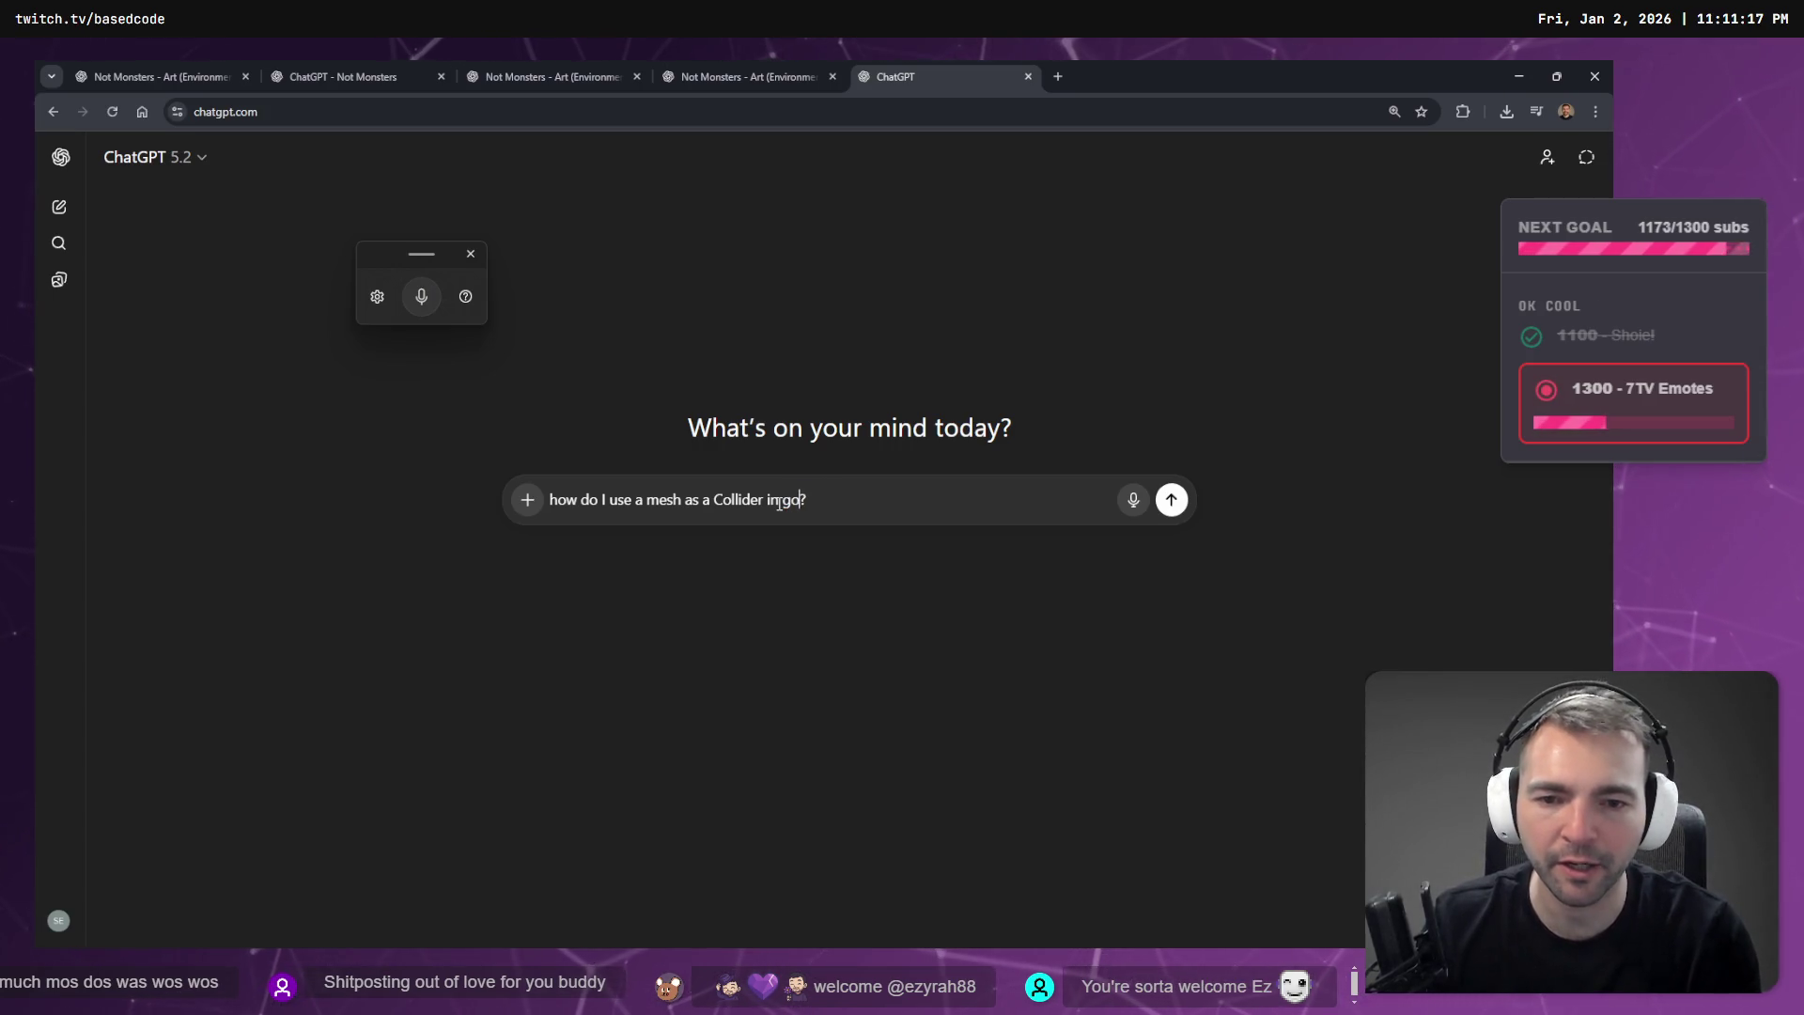
key(Left)
key(shift+Return)
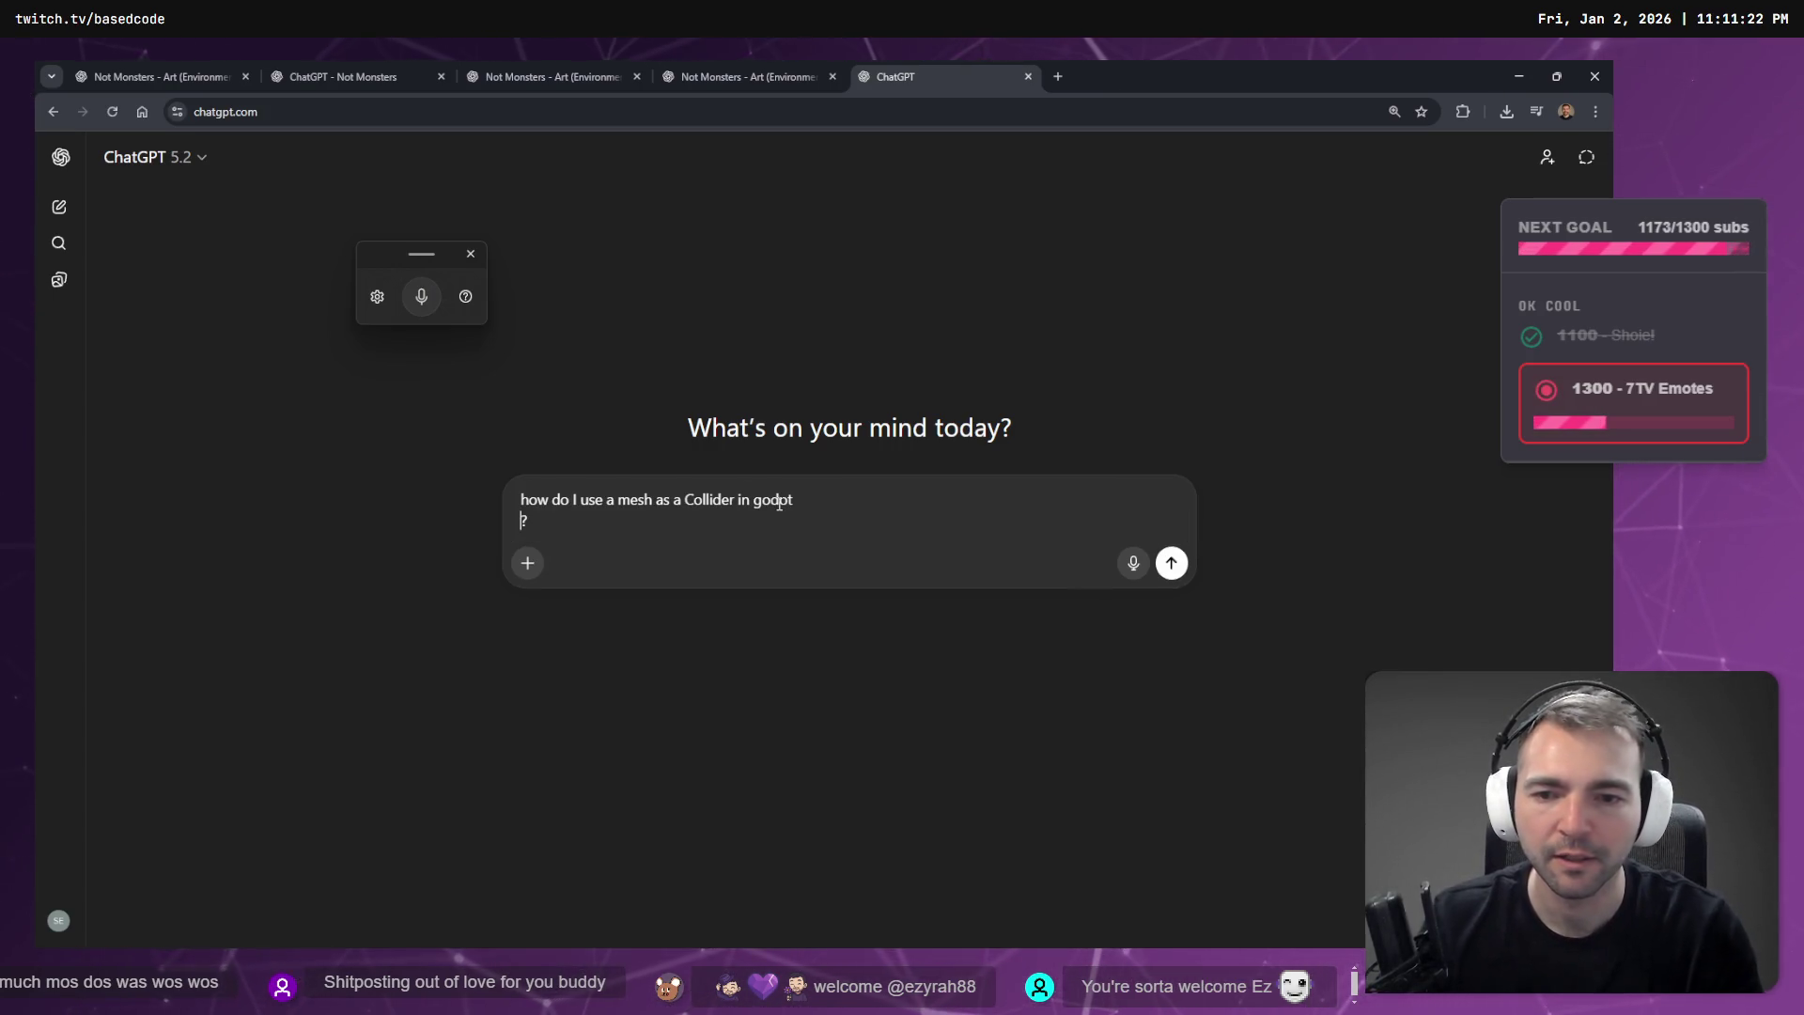
key(BackSpace)
key(Return)
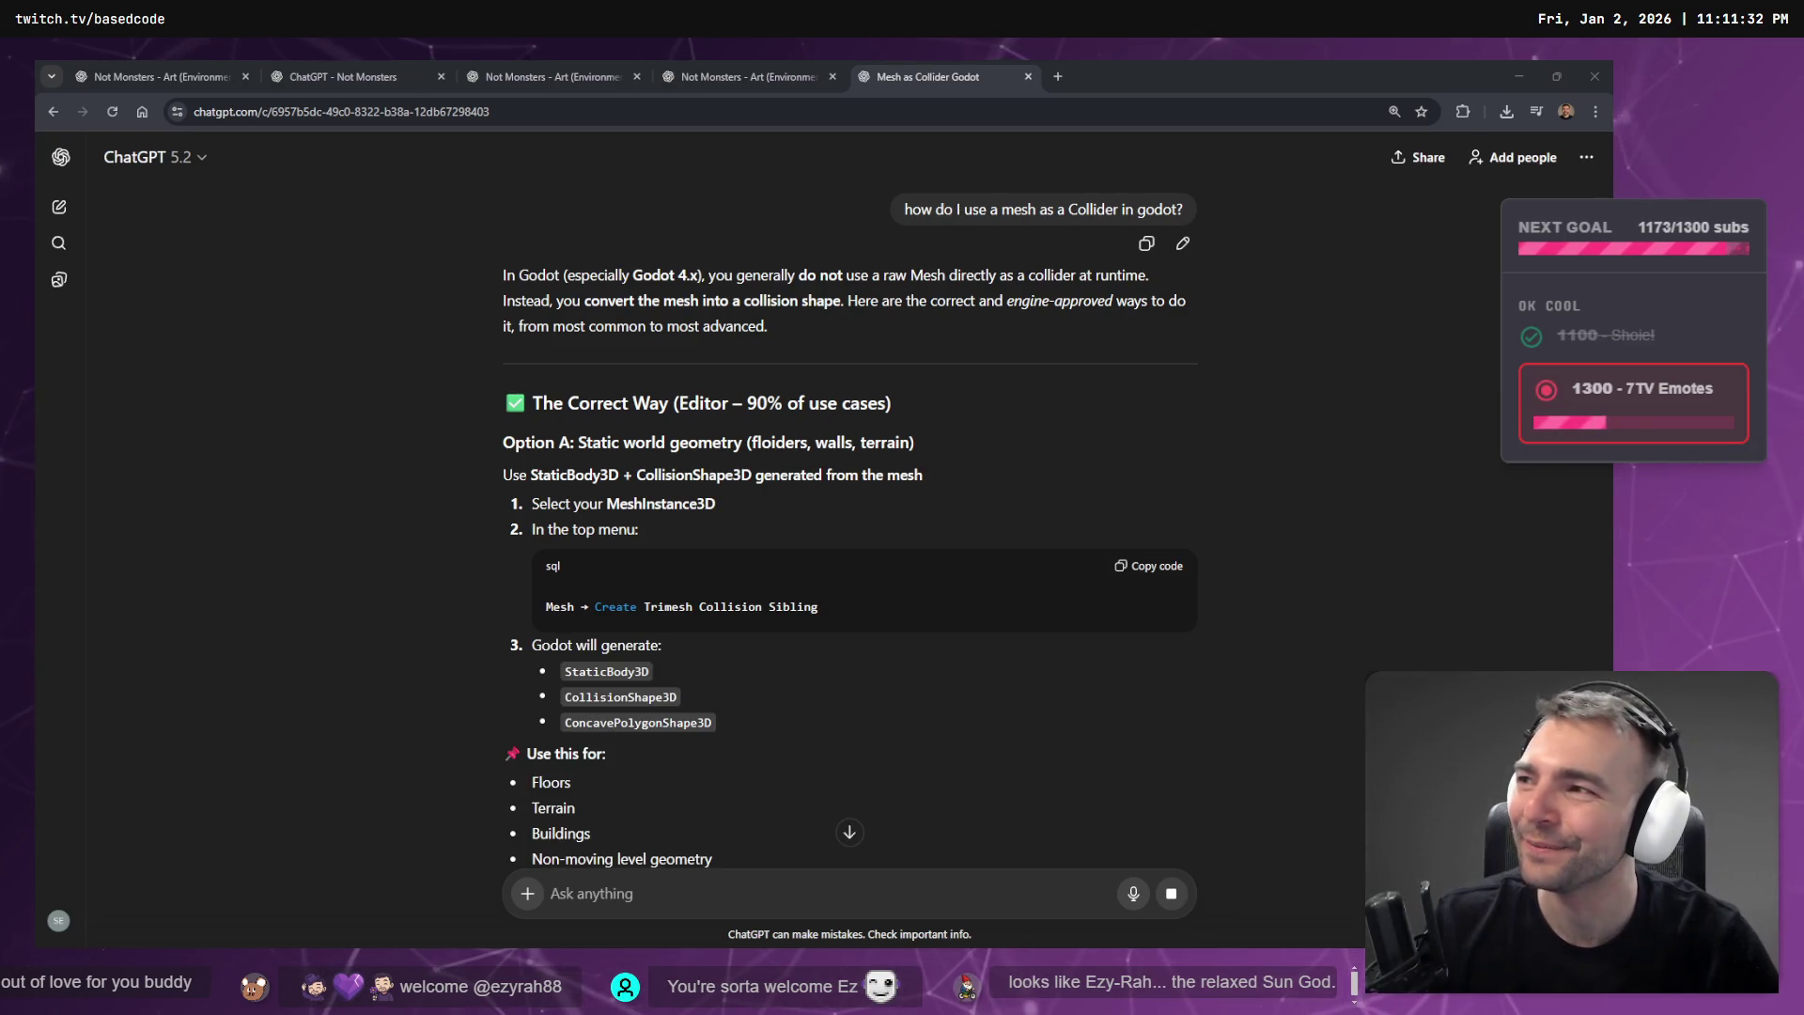
- Read the answer recommending Mesh → Create Trimesh Collision Sibling, then return to Godot
click(670, 537)
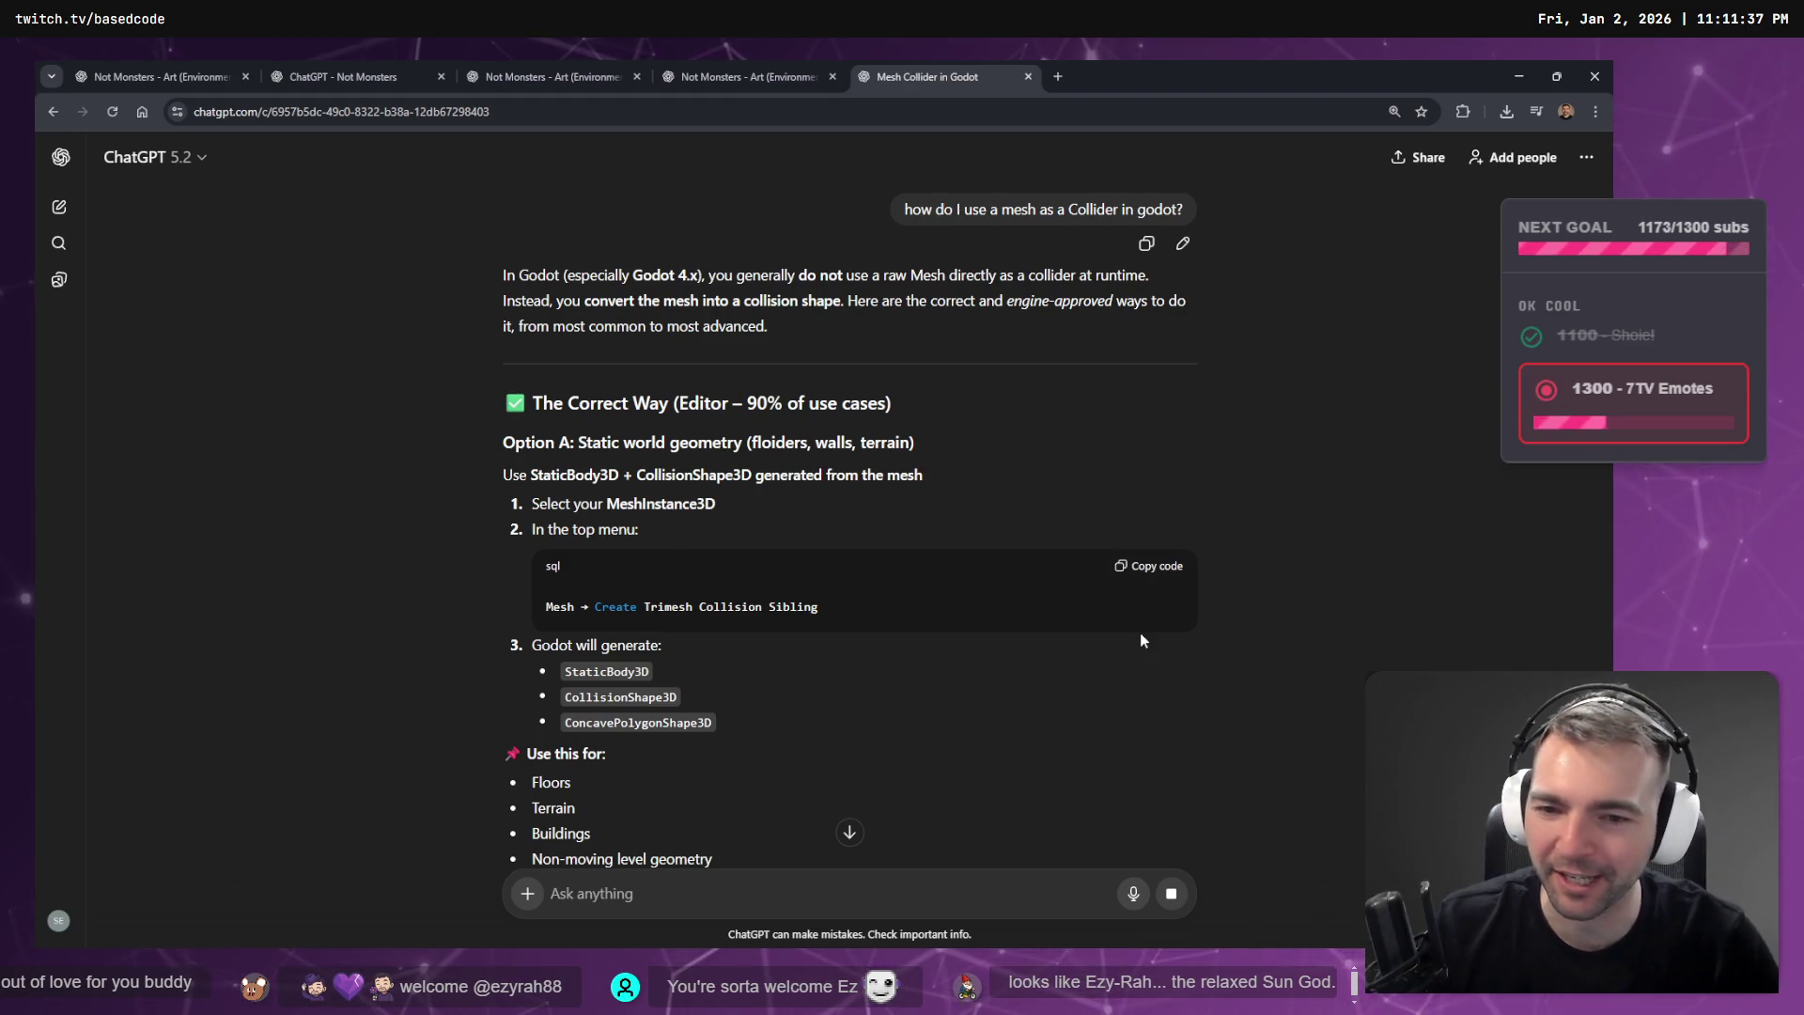
scroll(714, 601, down, 1)
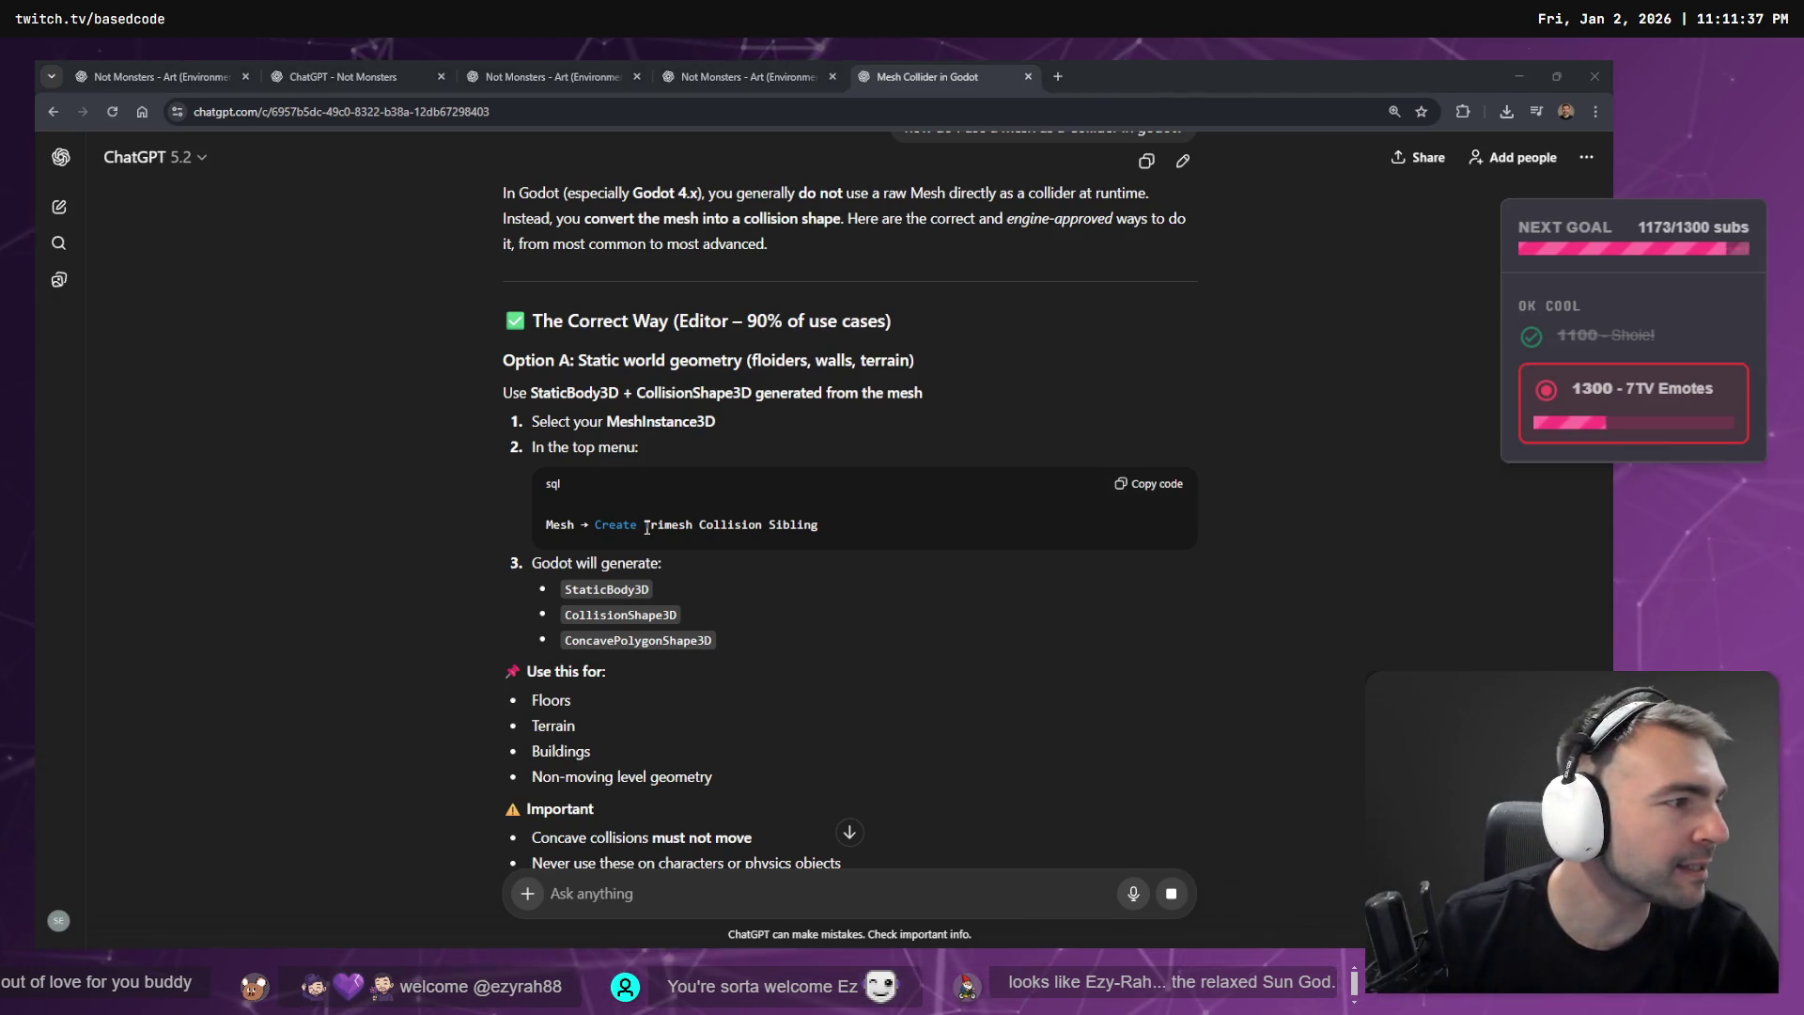
key(alt+Tab)
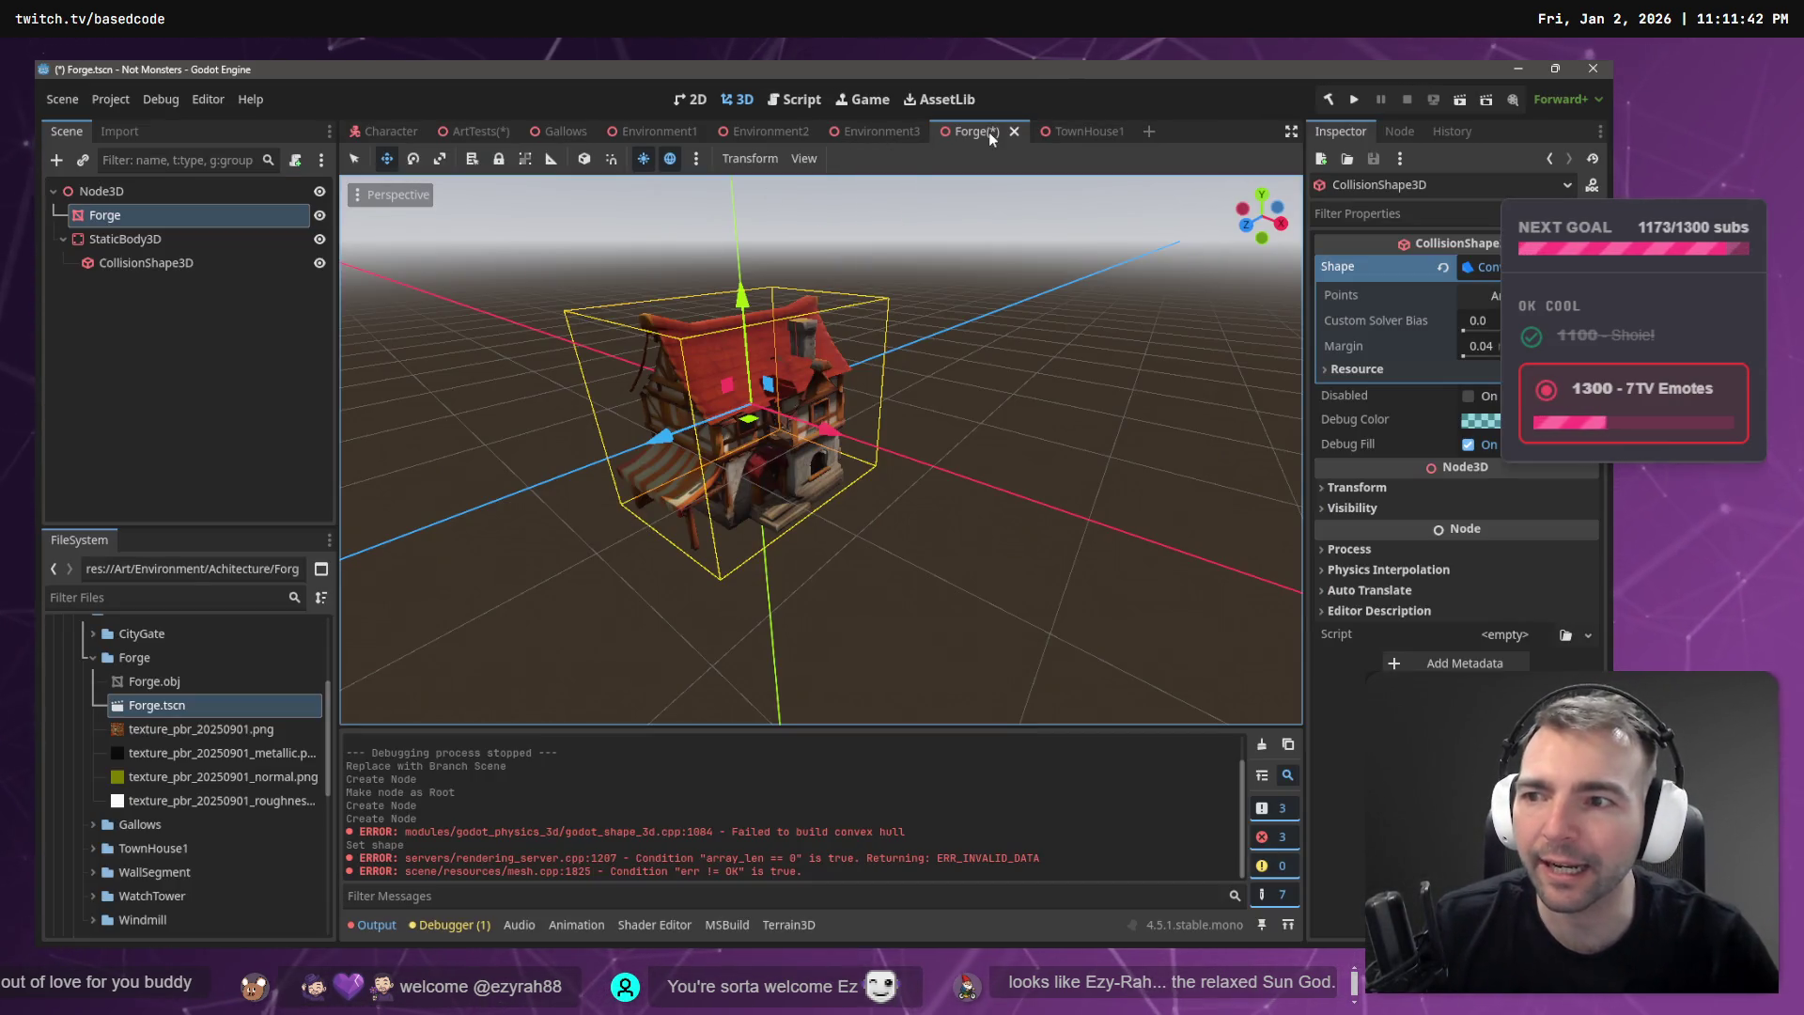
- Delete Forge.tscn from the project, saving and closing its open scene tab
click(148, 705)
key(Delete)
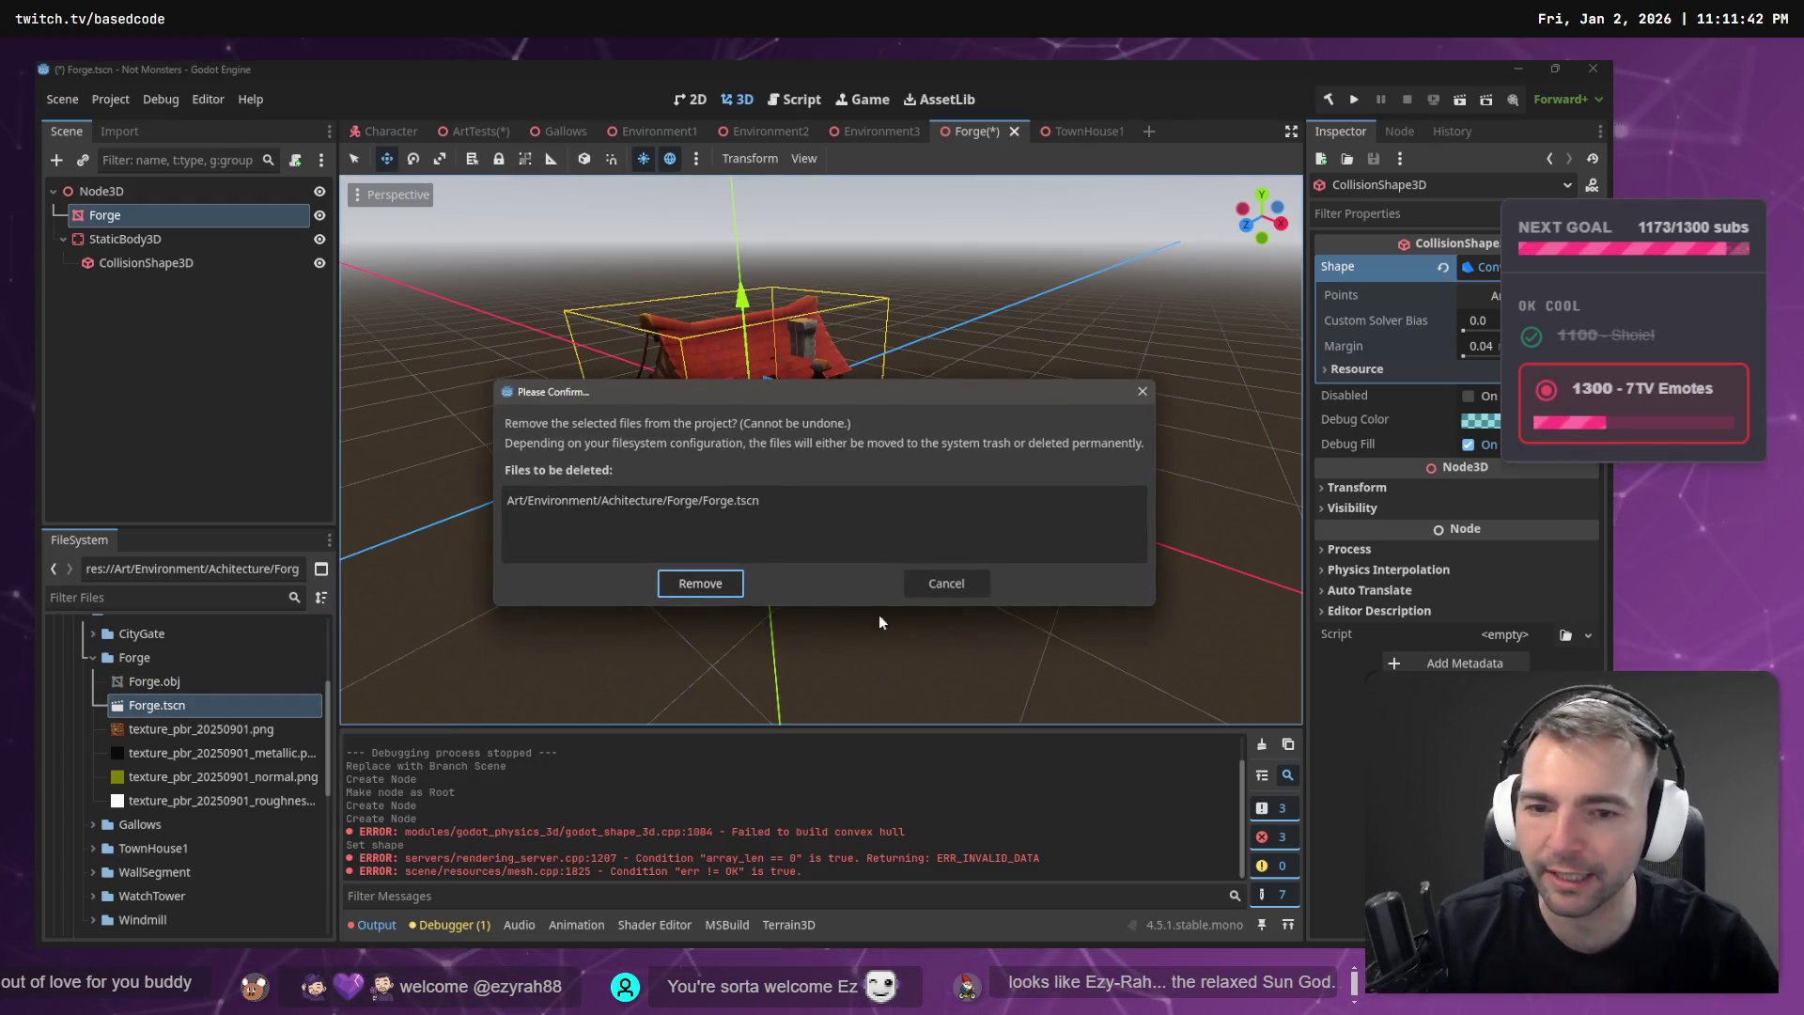
click(701, 582)
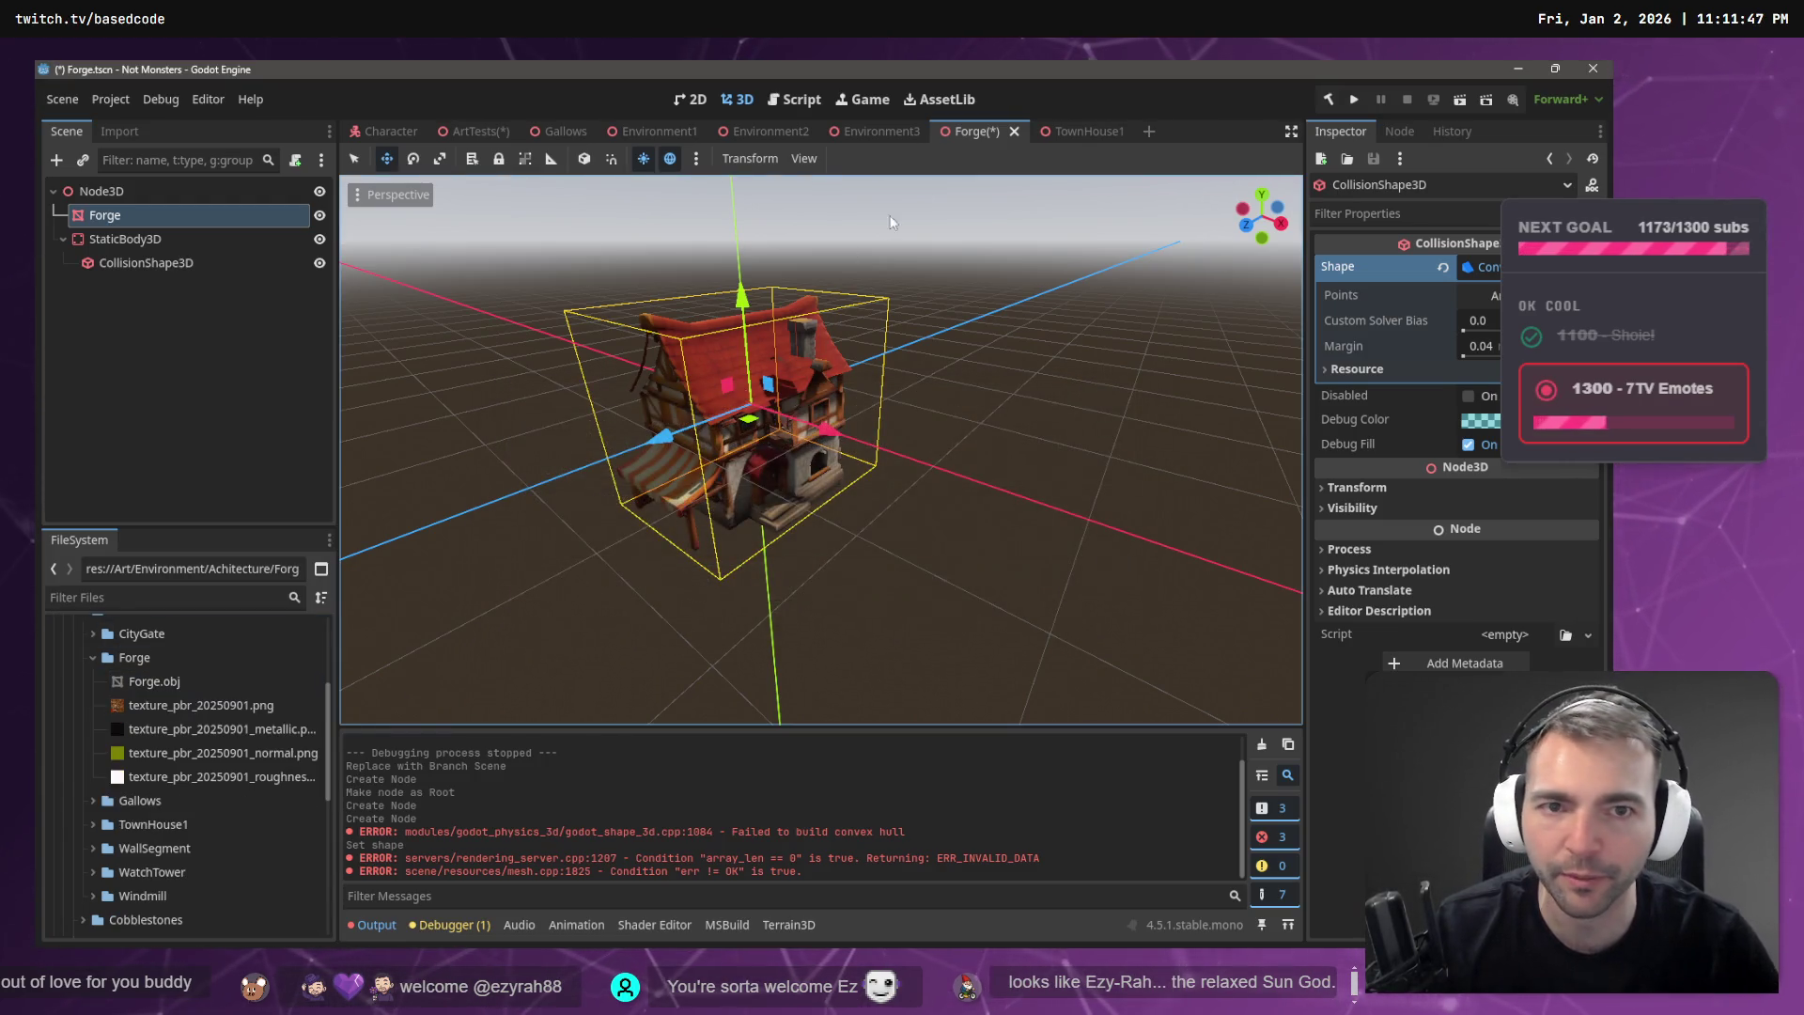
click(1016, 131)
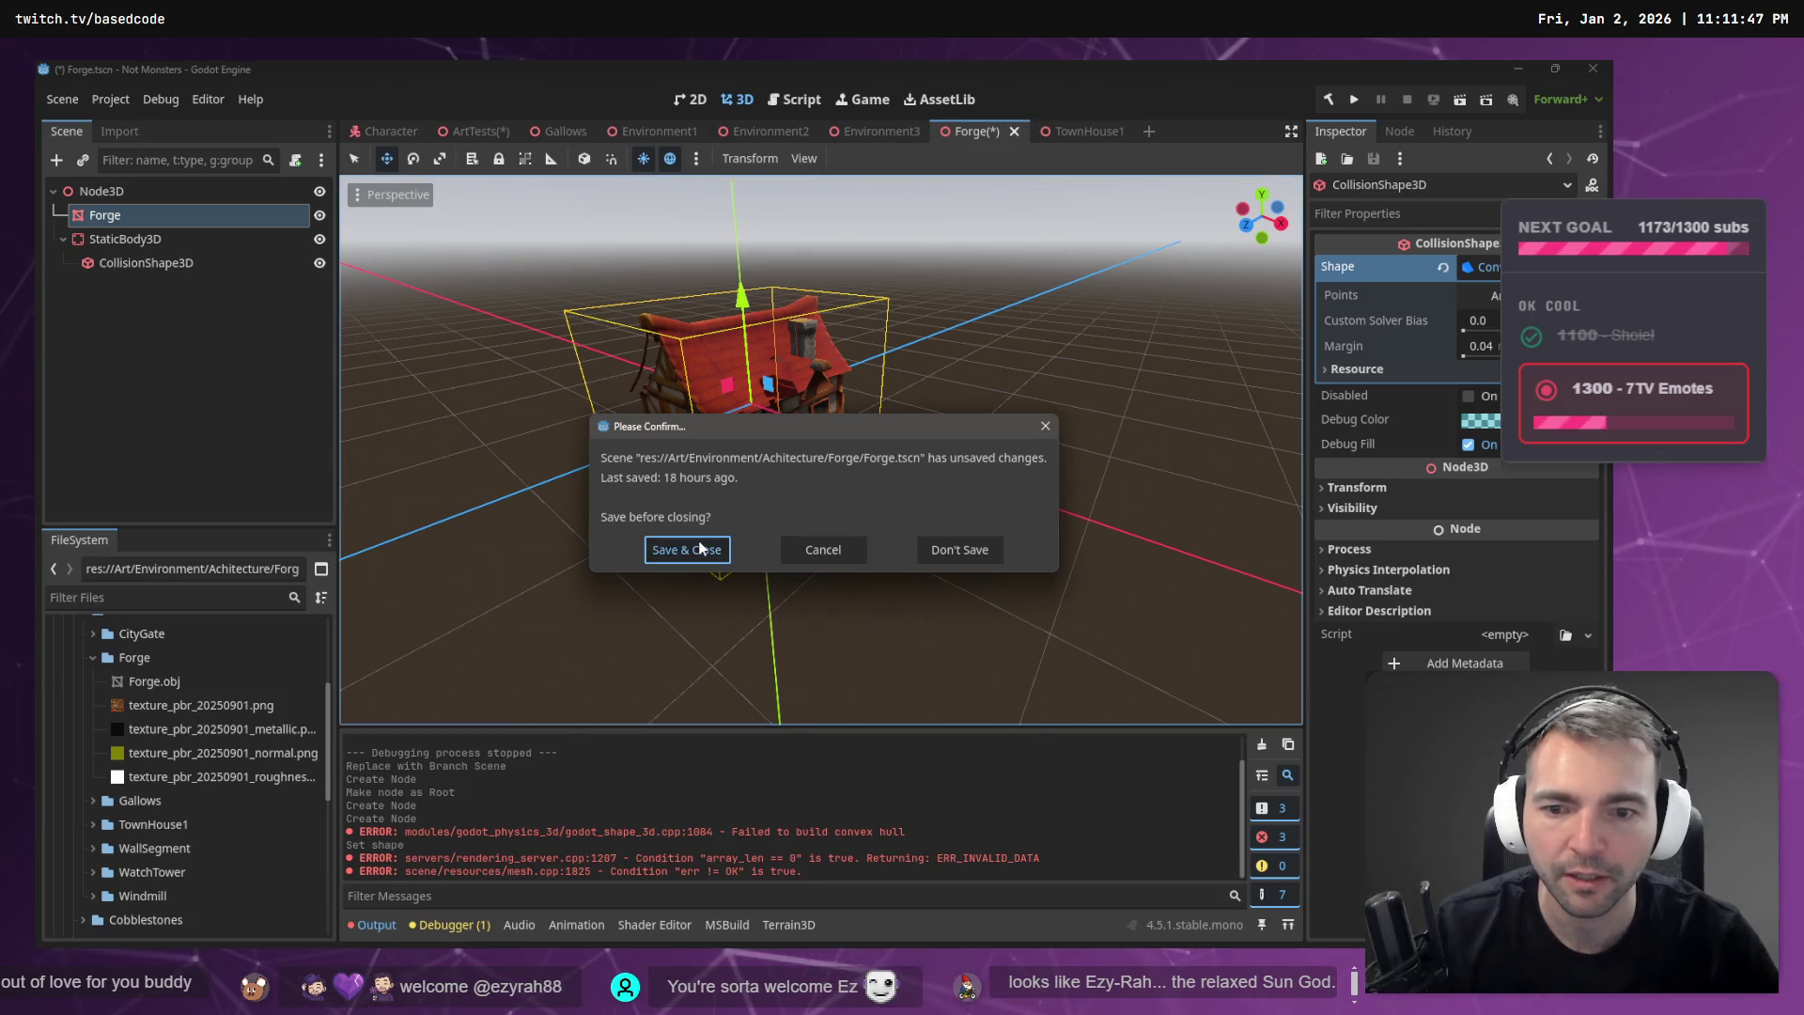
click(701, 548)
key(Delete)
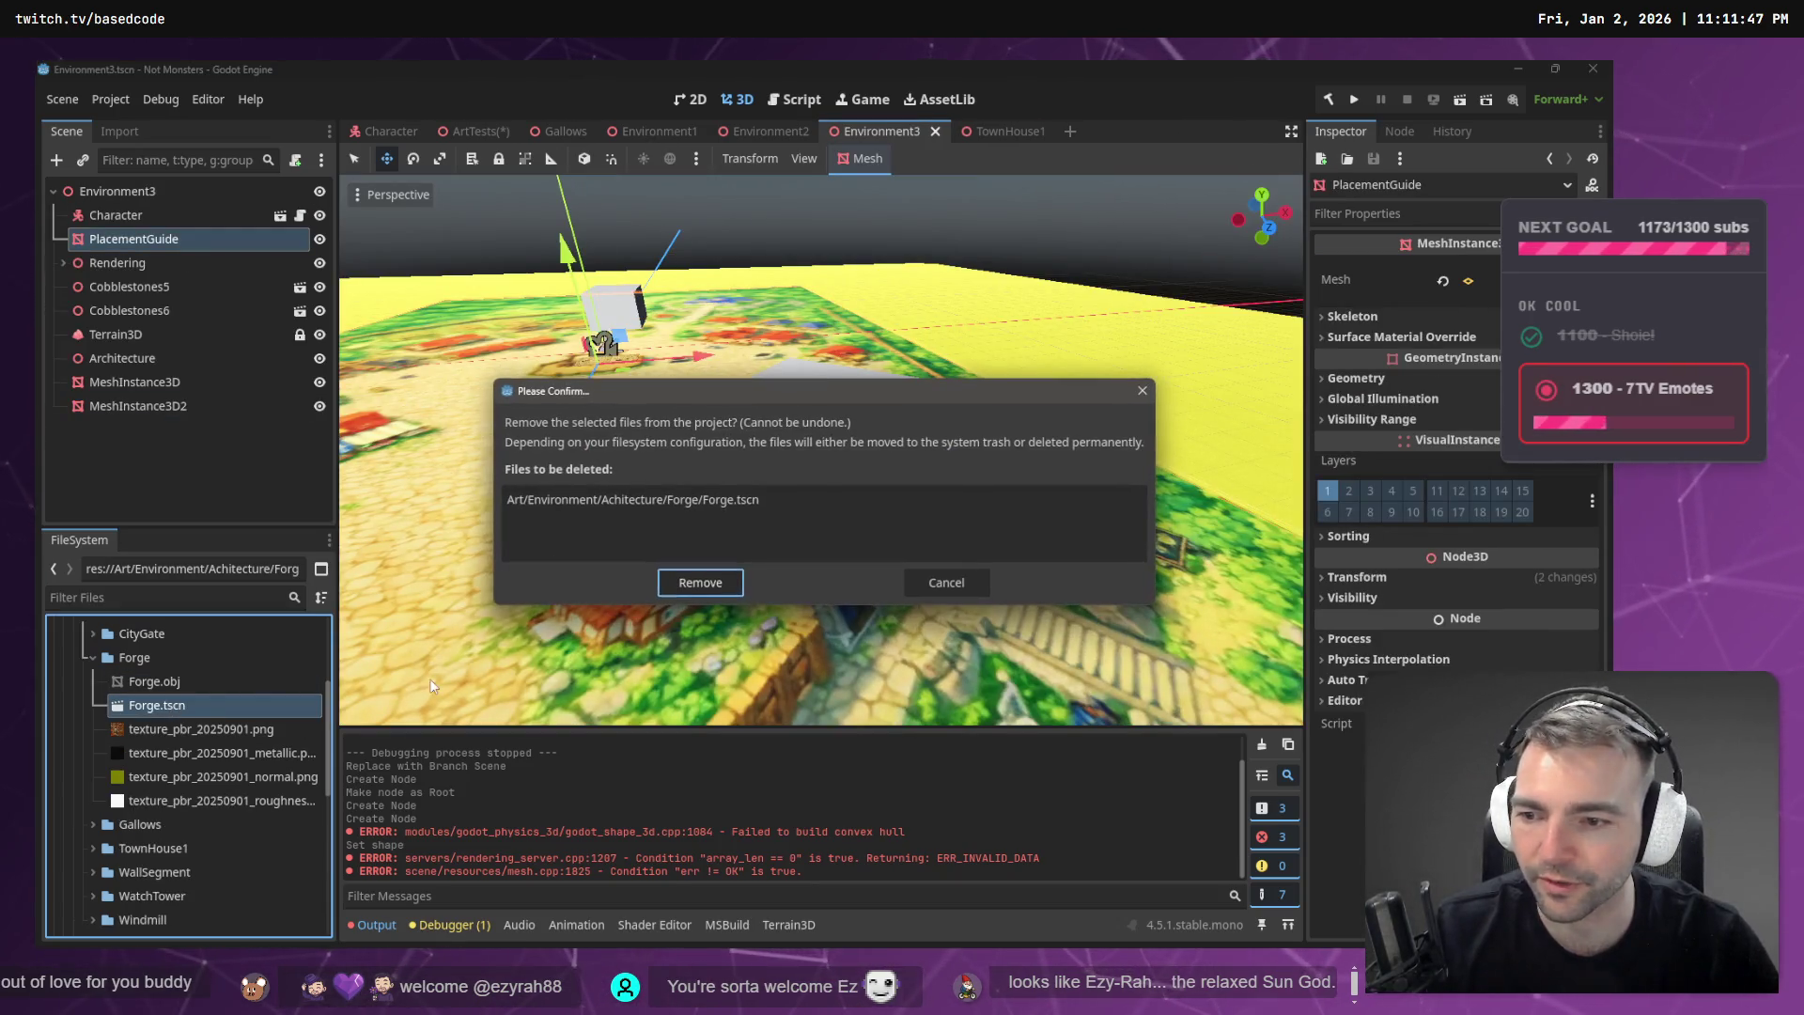
click(714, 583)
- Drag Forge.obj into the ArtTests scene
click(273, 681)
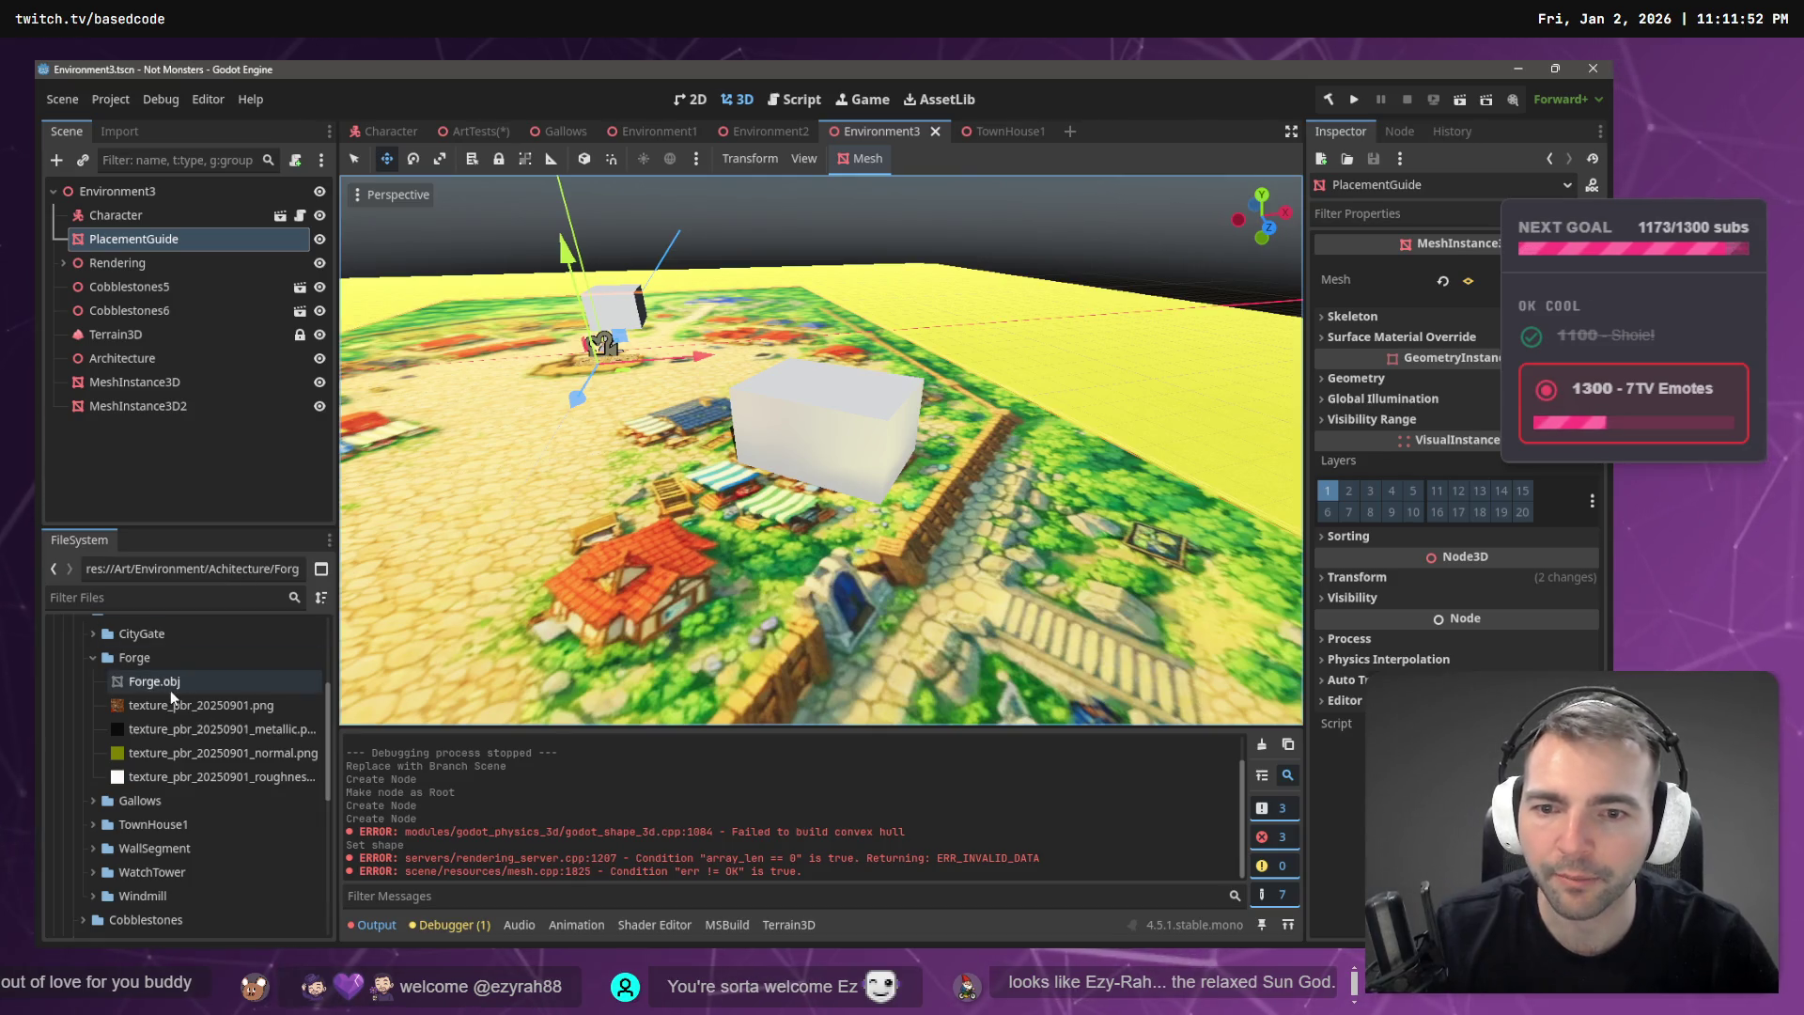
click(470, 131)
drag(134, 454, 188, 483)
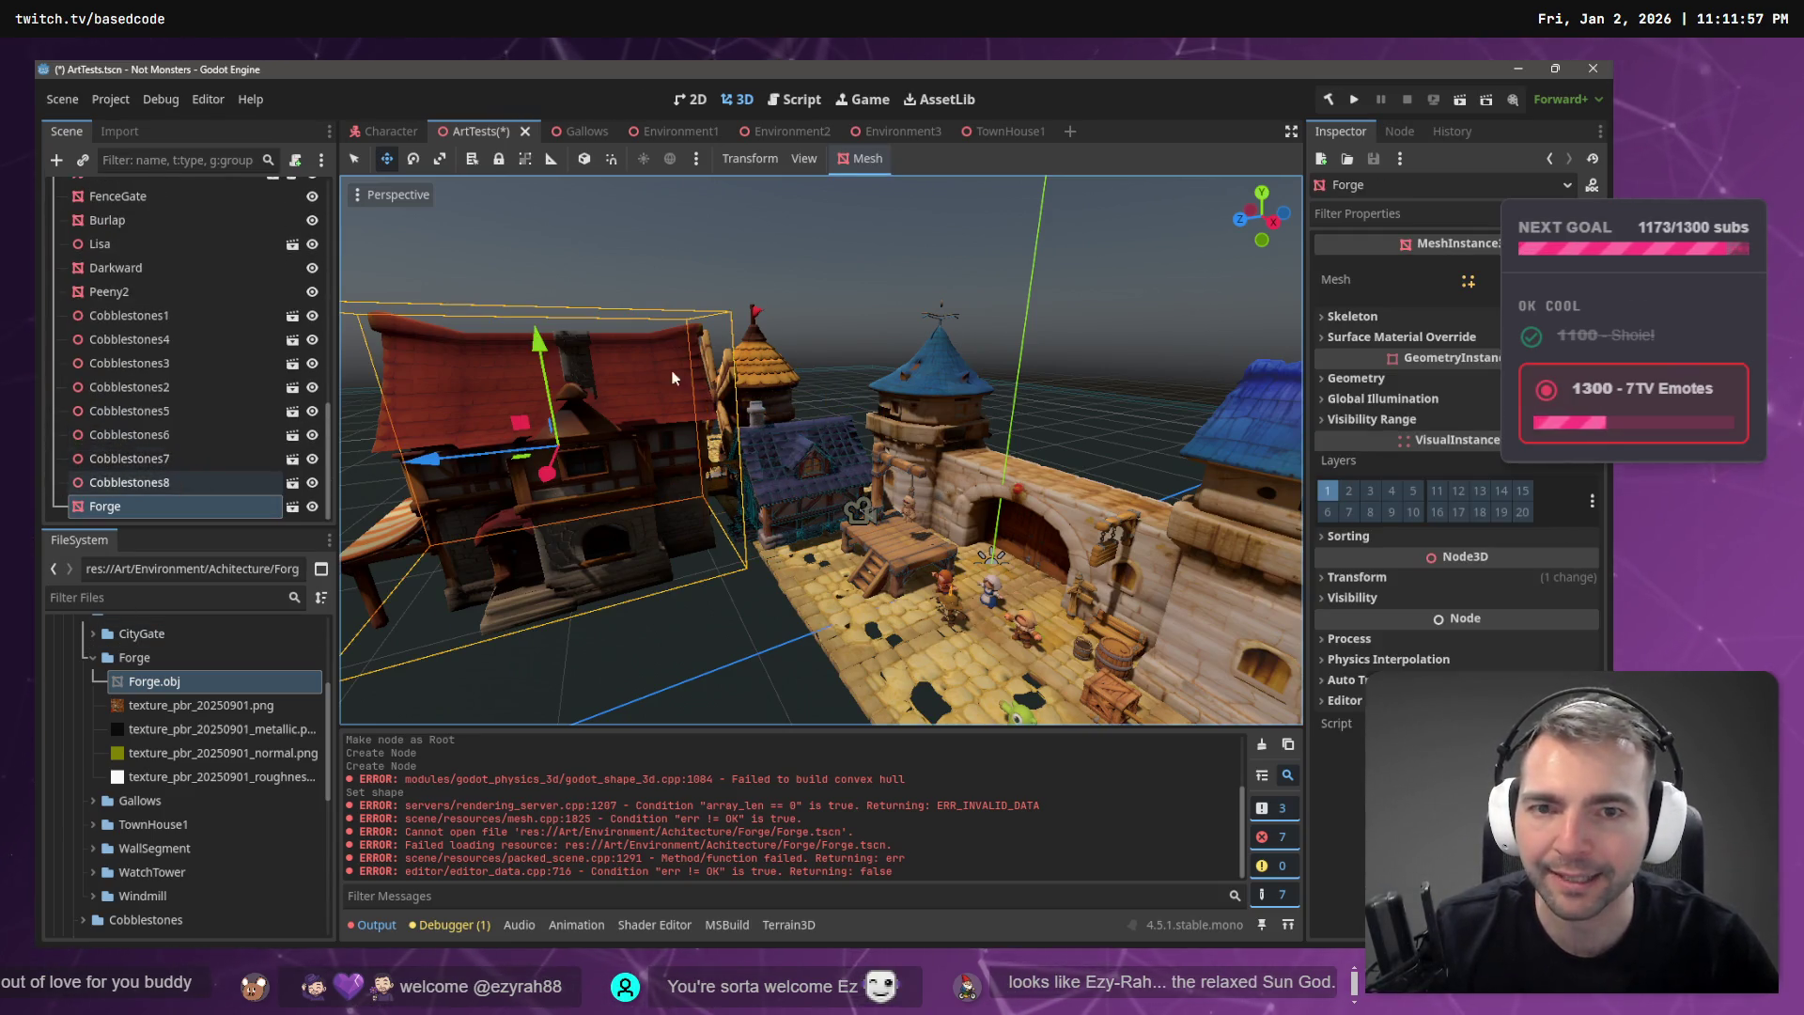
- Create a trimesh collision shape as a sibling of the Forge mesh
click(865, 159)
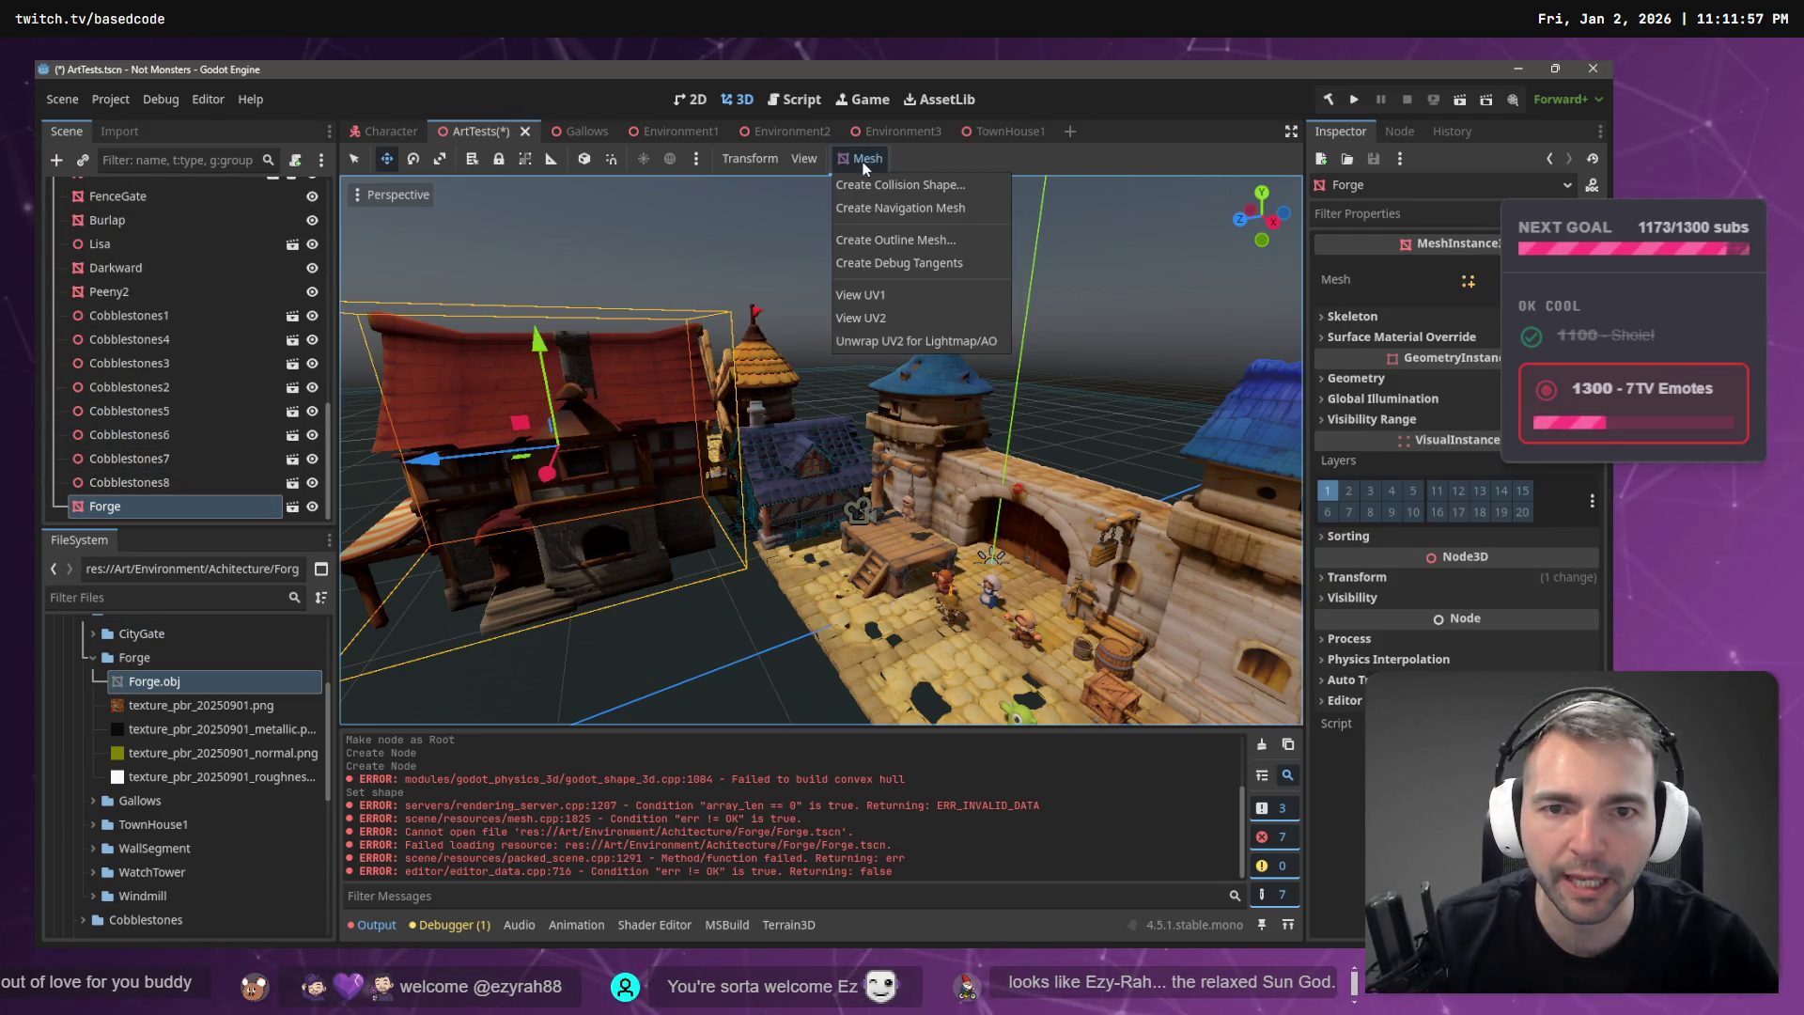
click(915, 190)
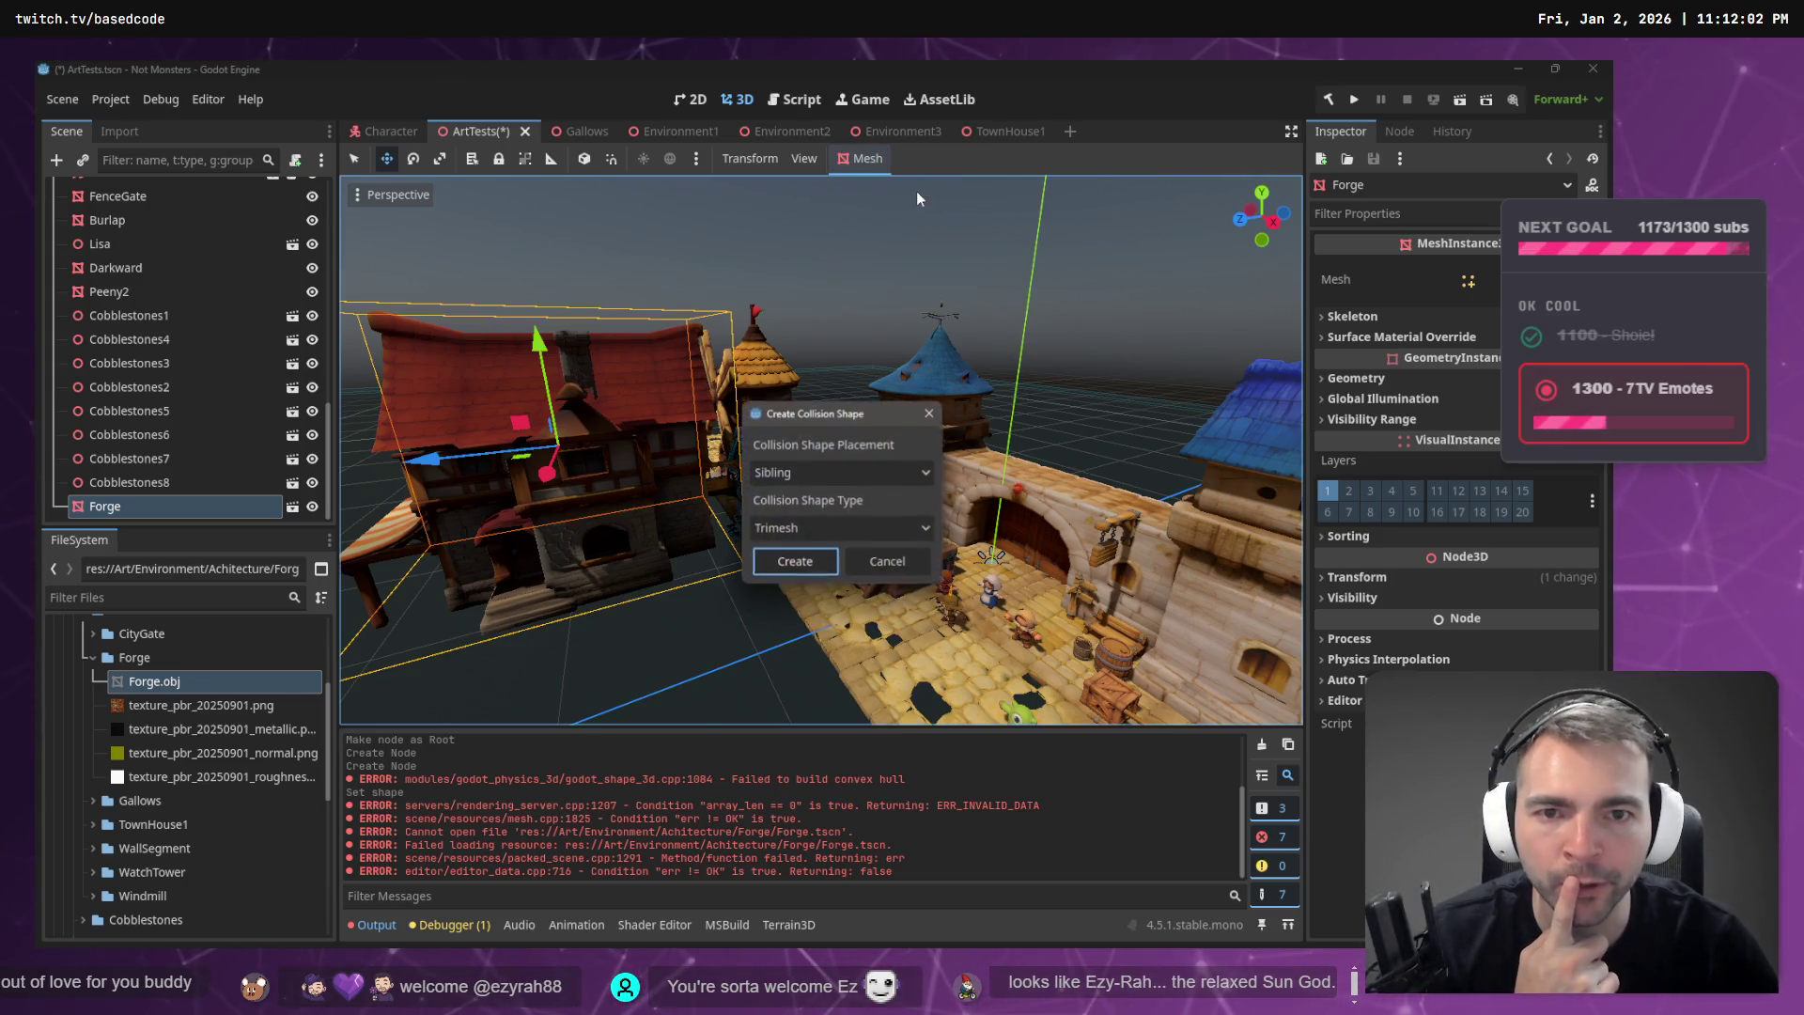
click(812, 562)
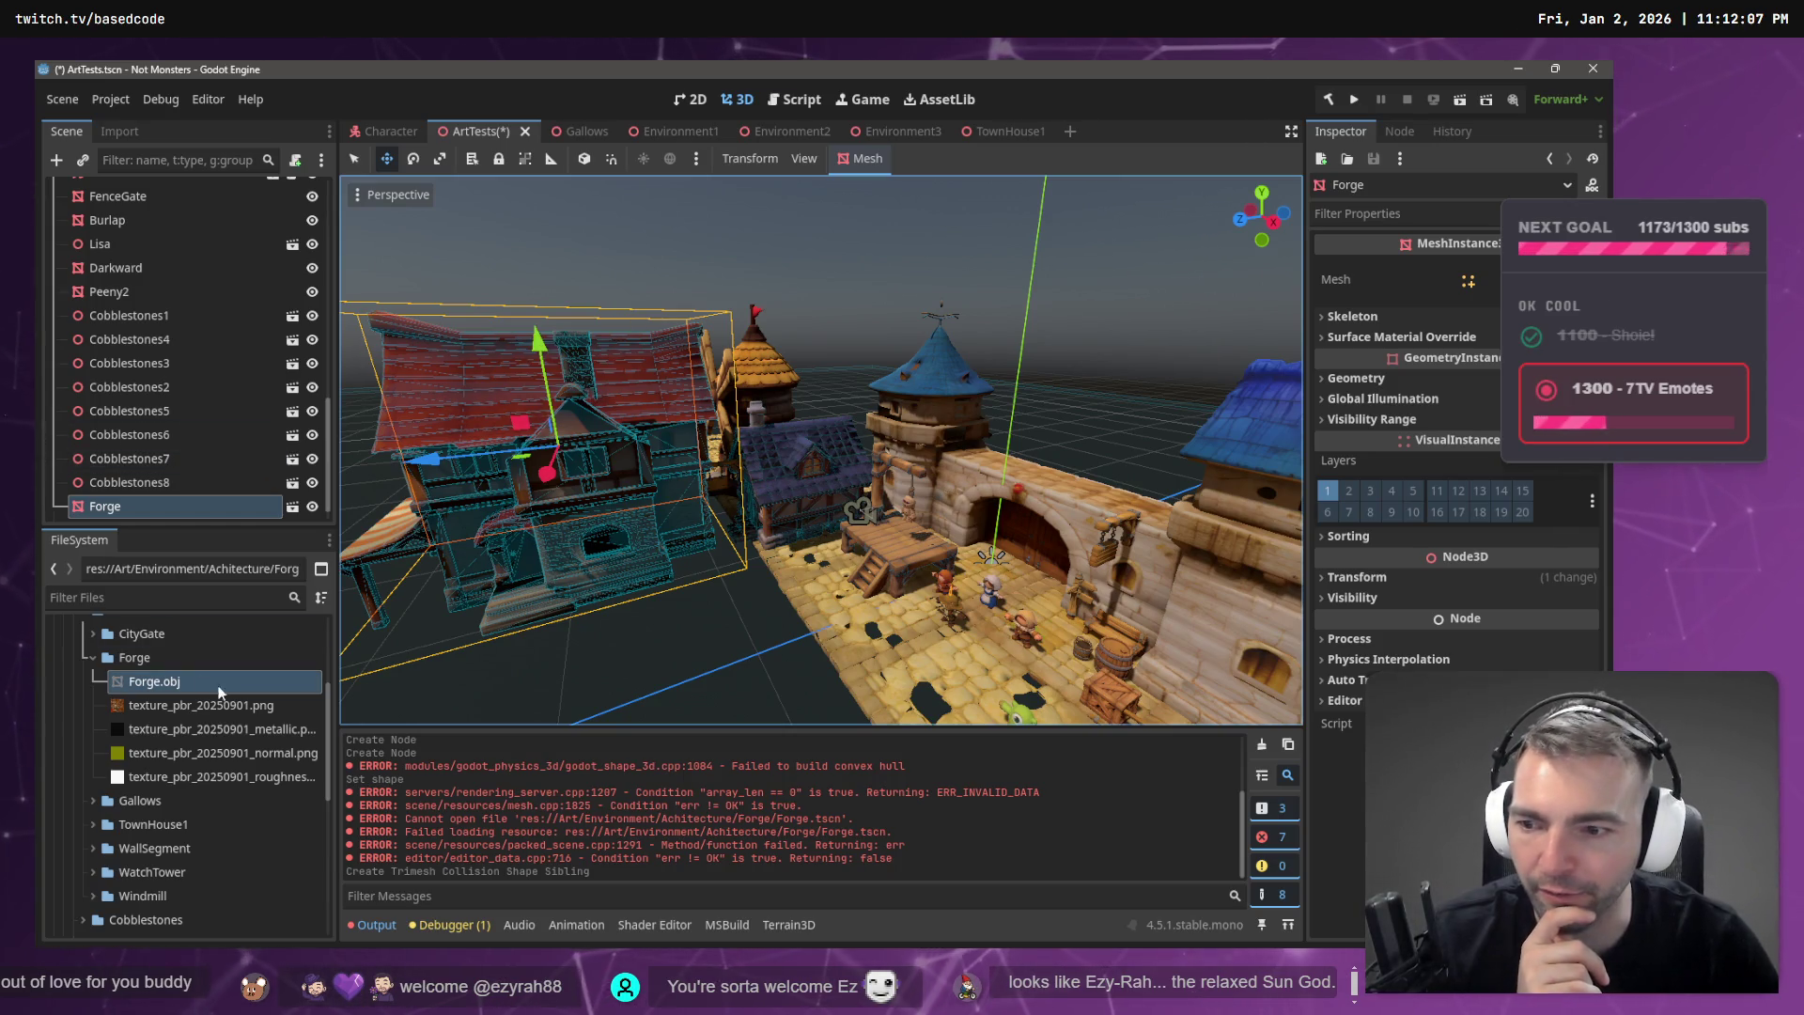
- Reparent the Forge mesh and its CollisionShape3D under a new Node3D
click(128, 434)
scroll(115, 451, down, 1)
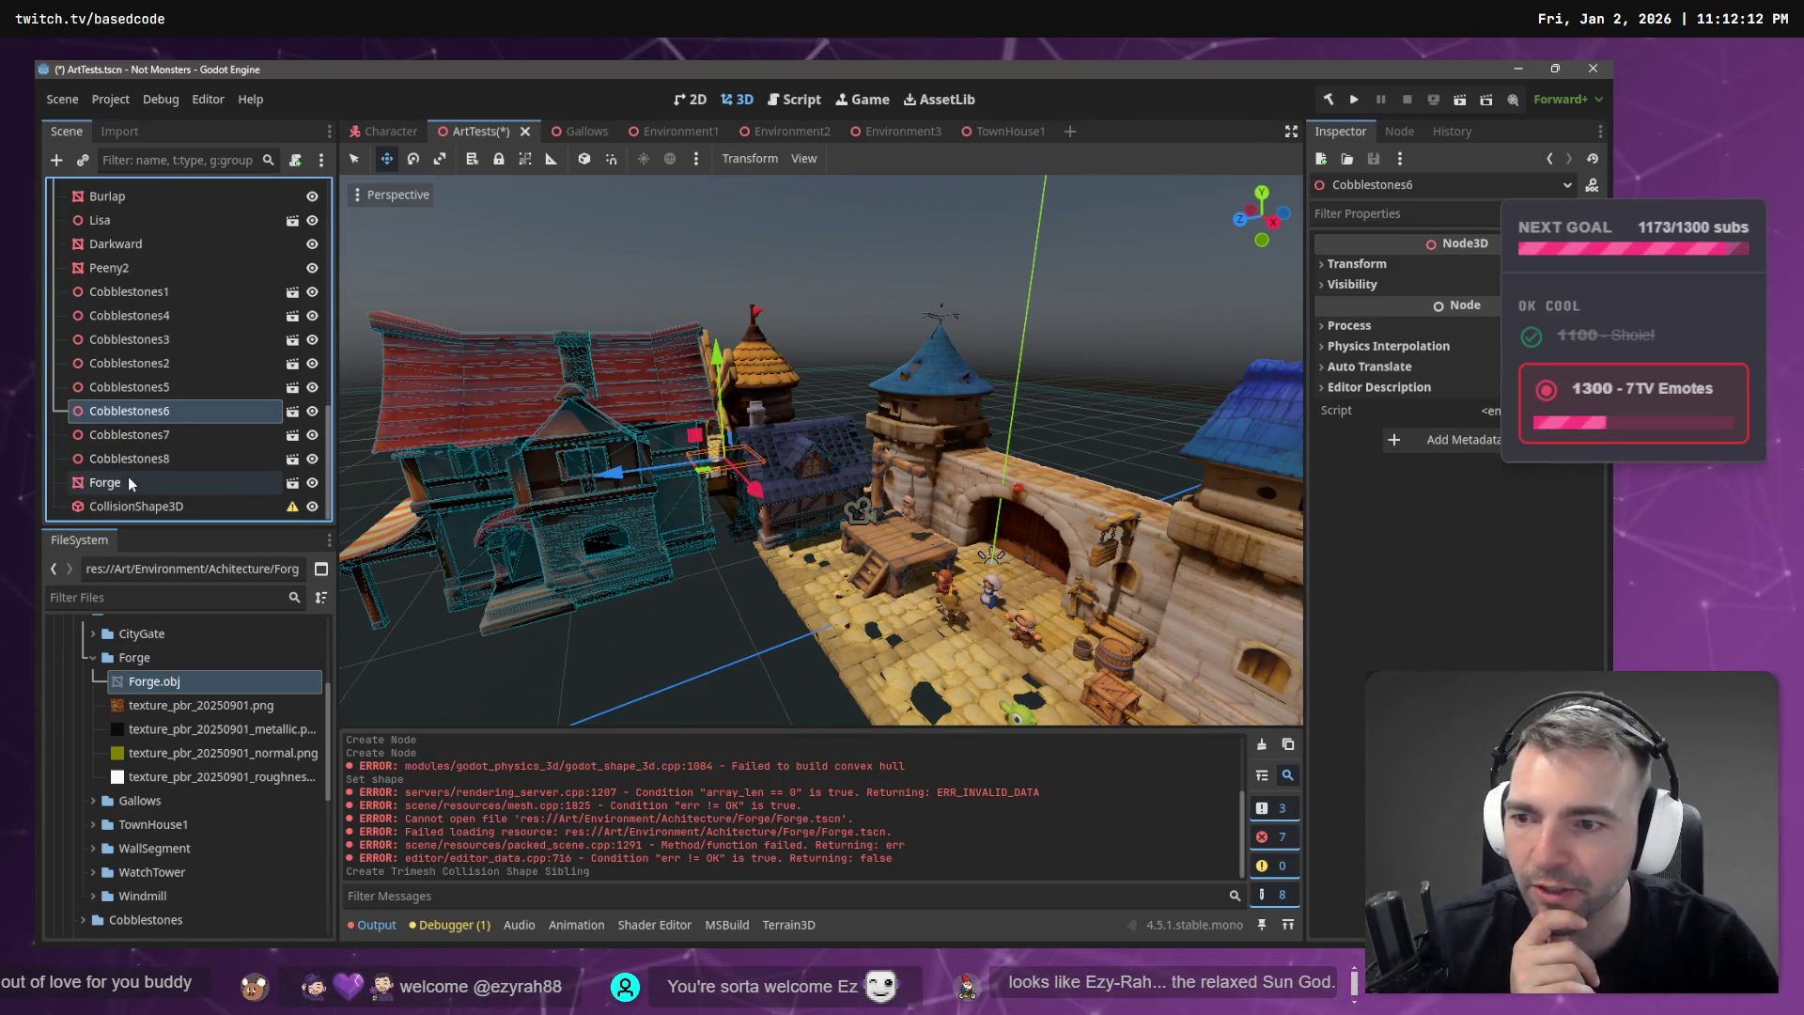
click(128, 479)
click(141, 503)
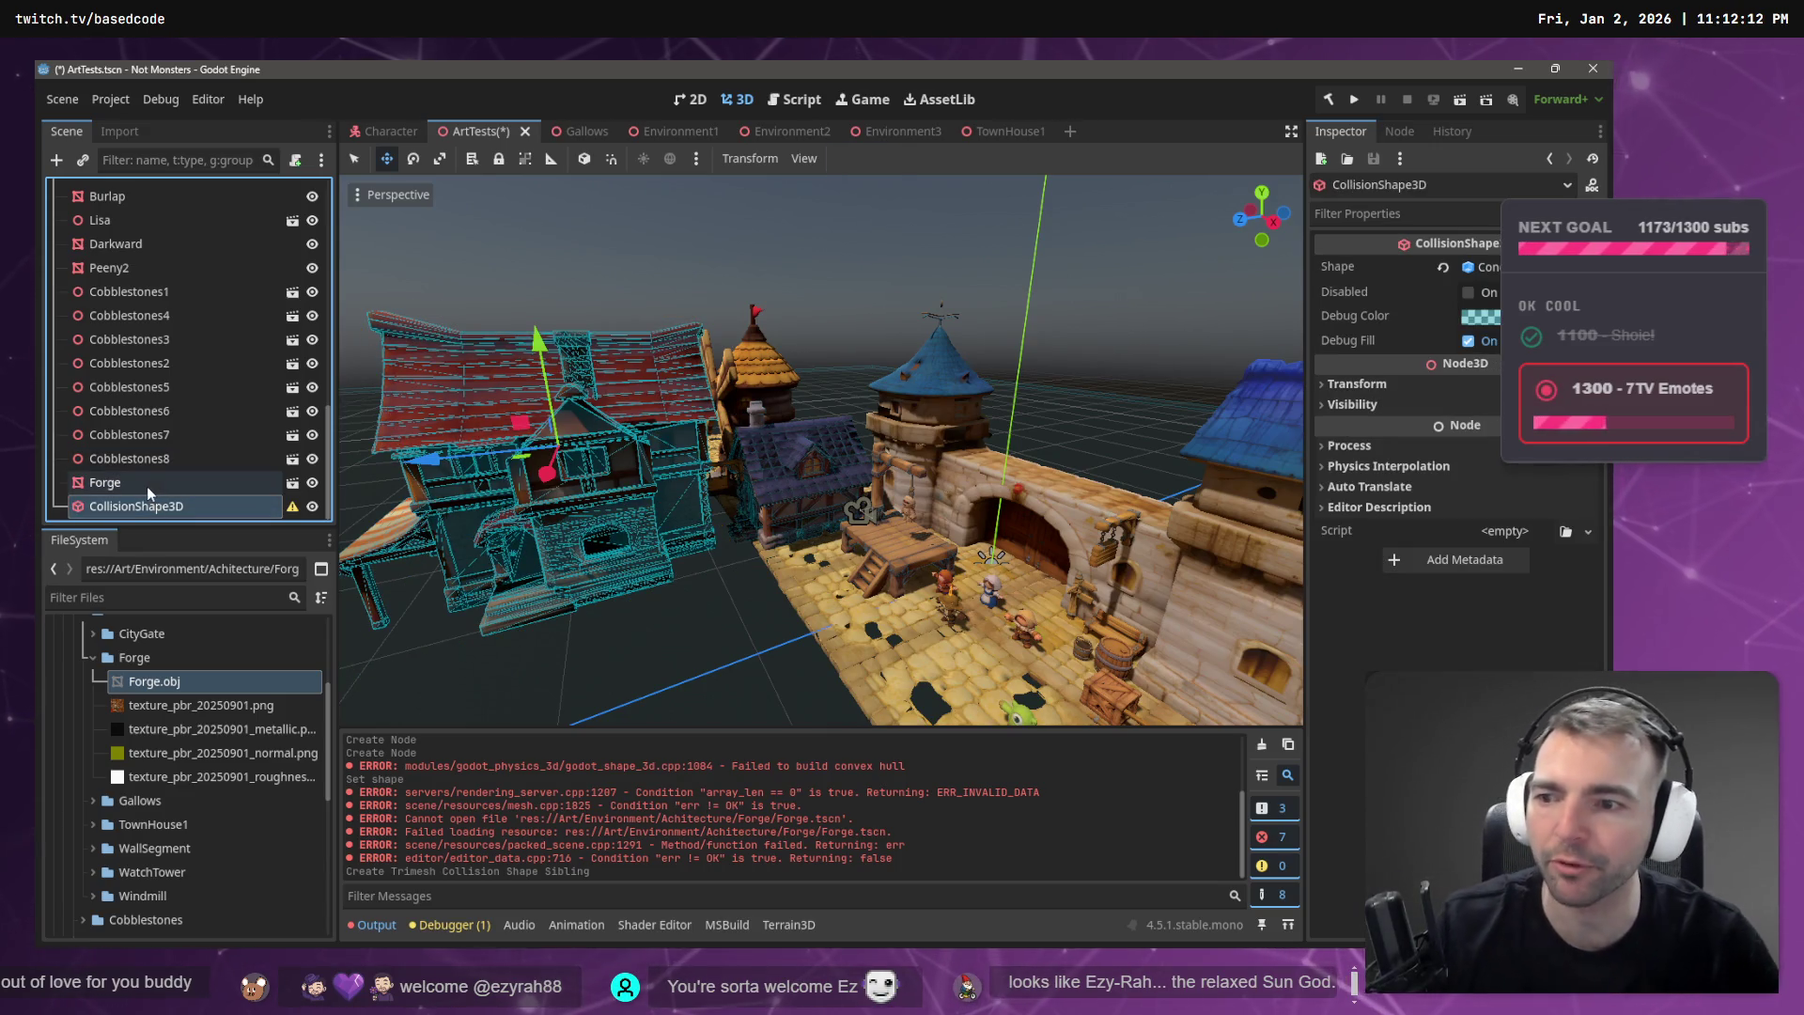
ctrl+click(143, 487)
right_click(143, 487)
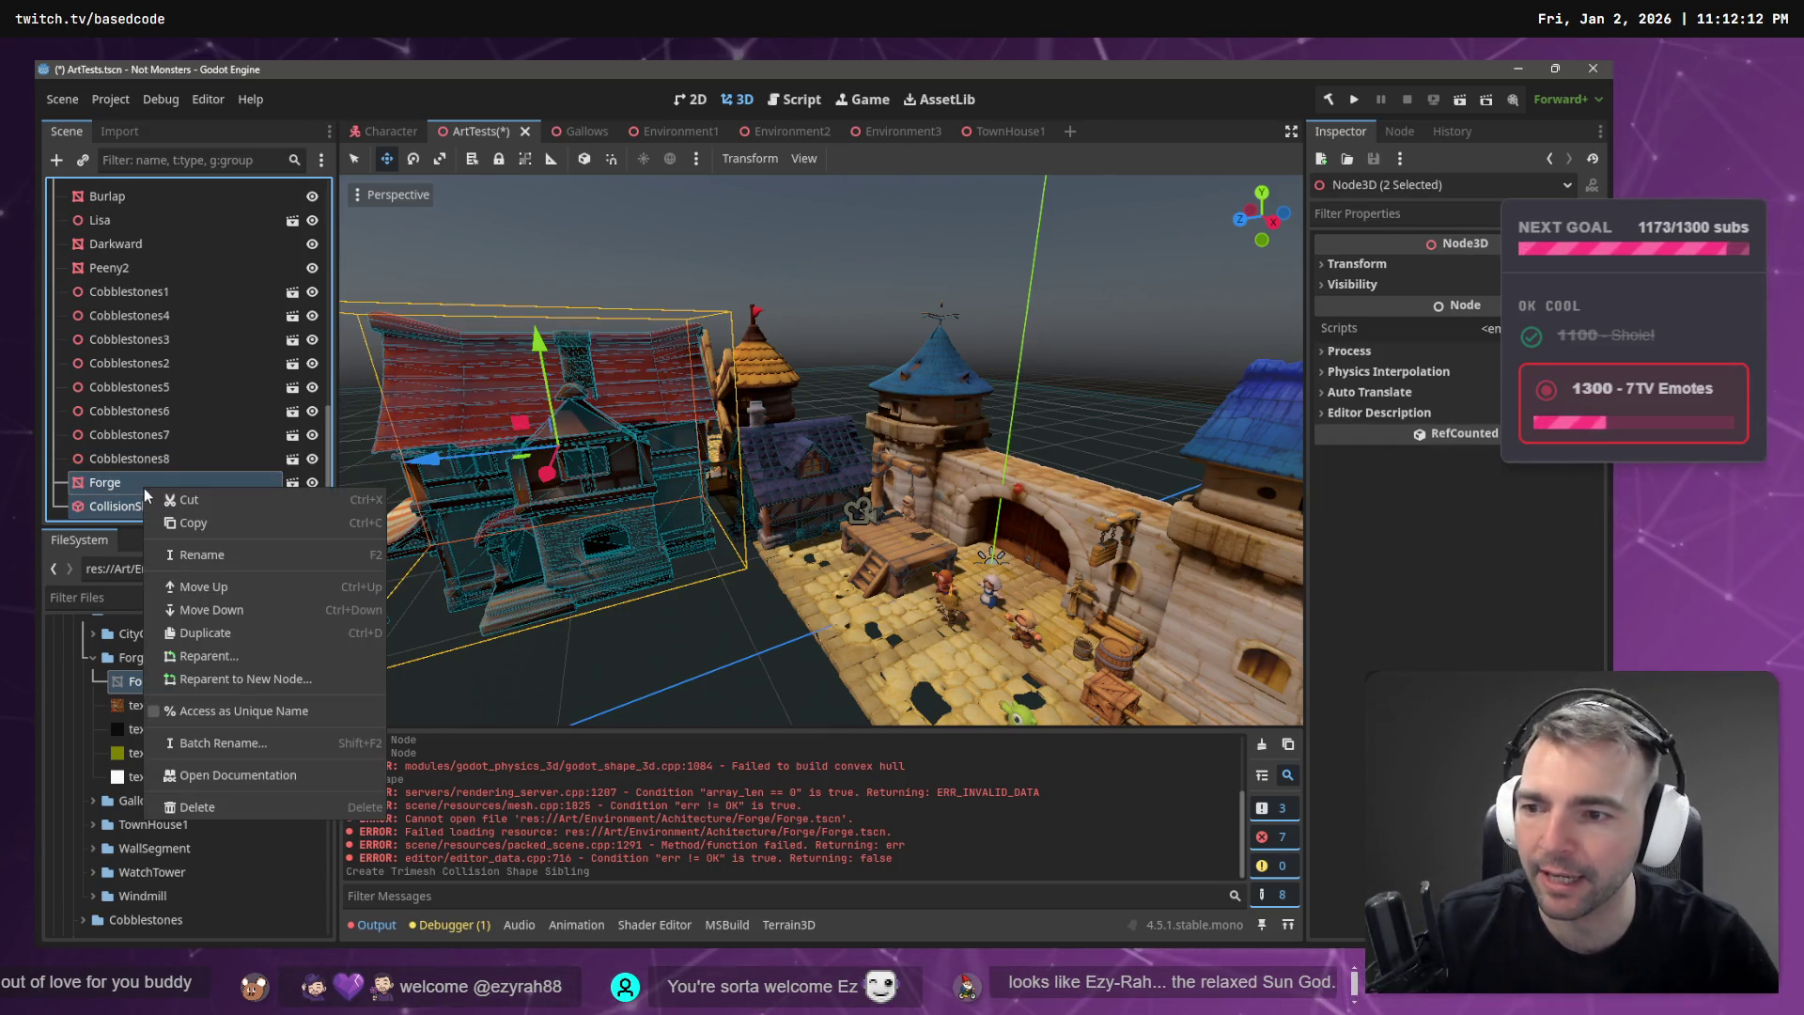
click(315, 679)
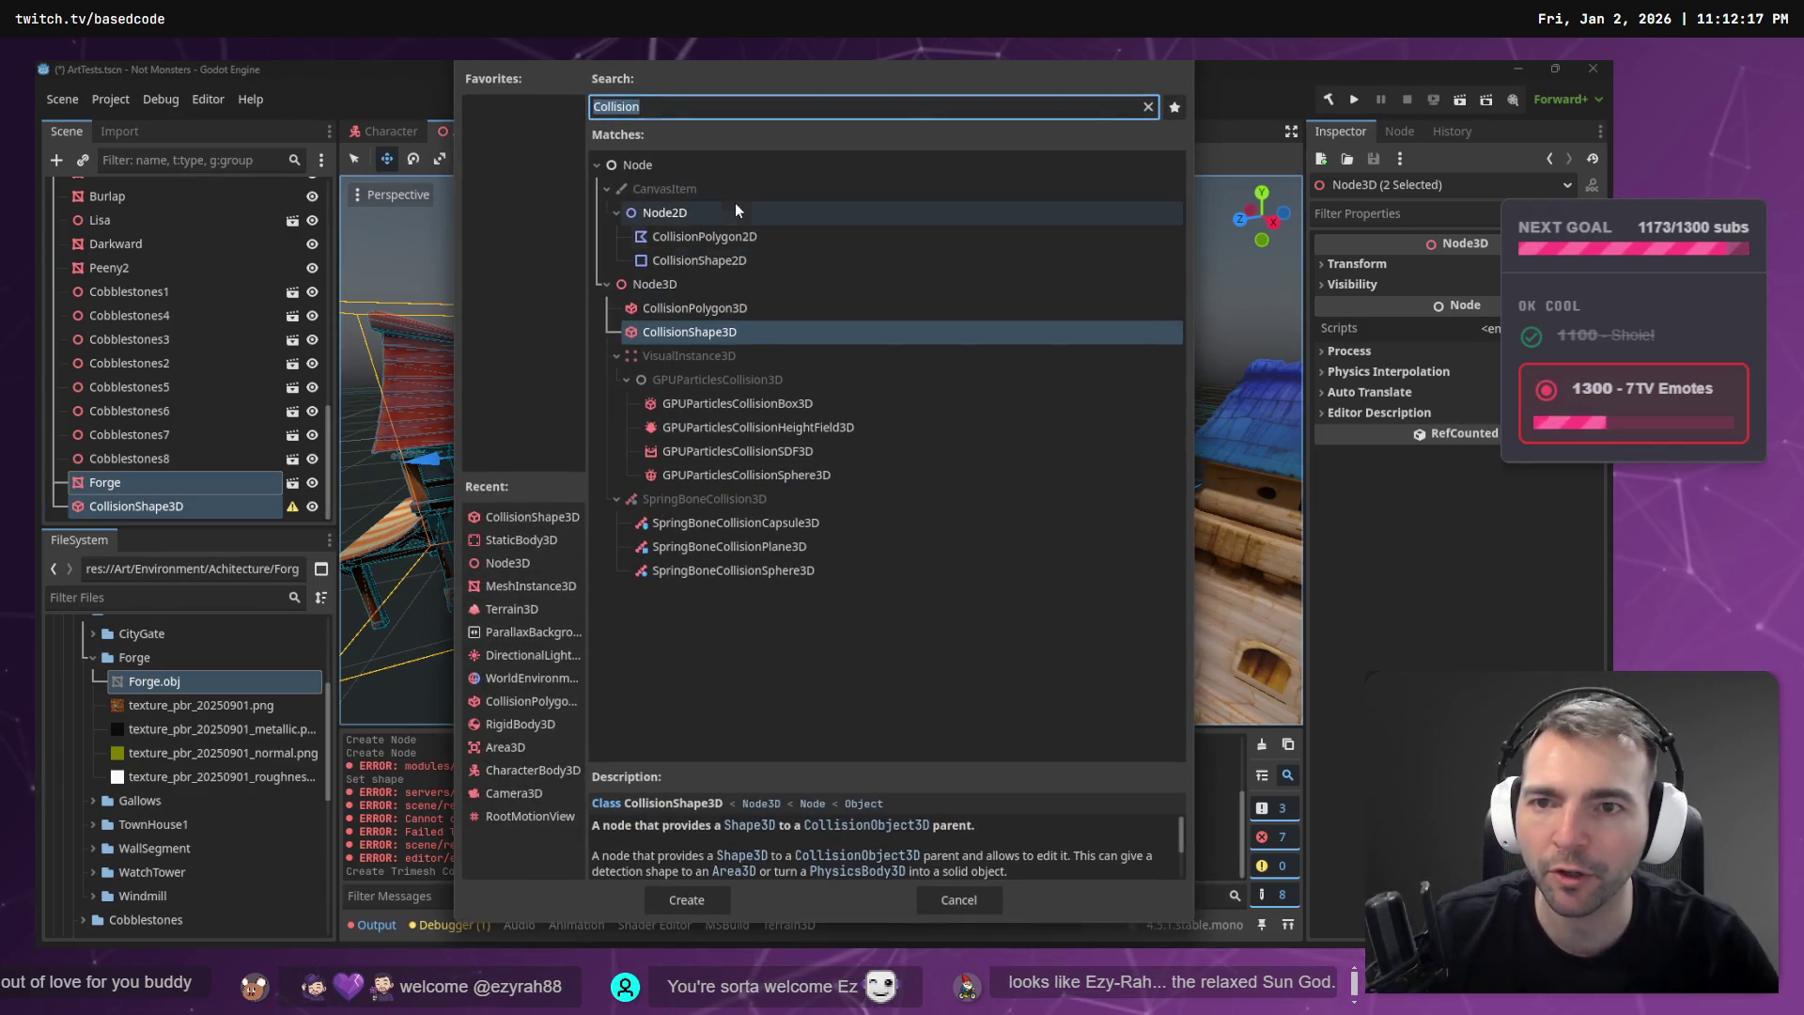
text(No)
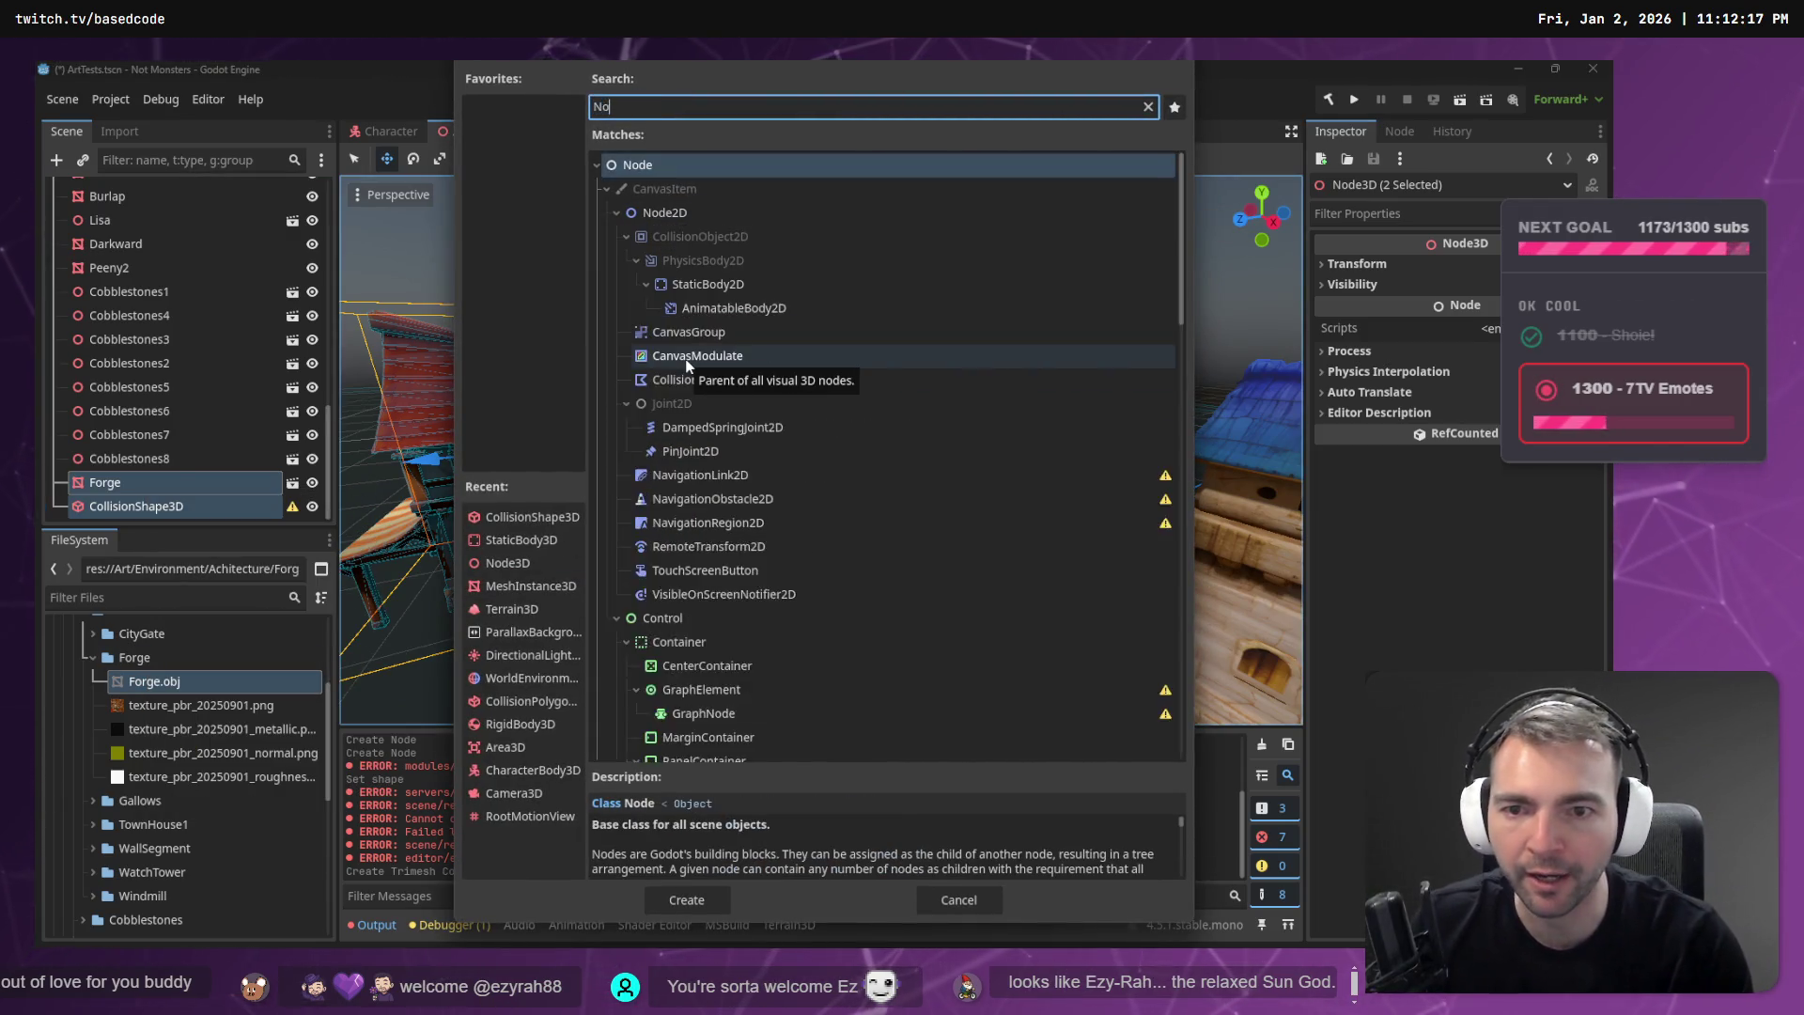
text(de3)
double_click(691, 189)
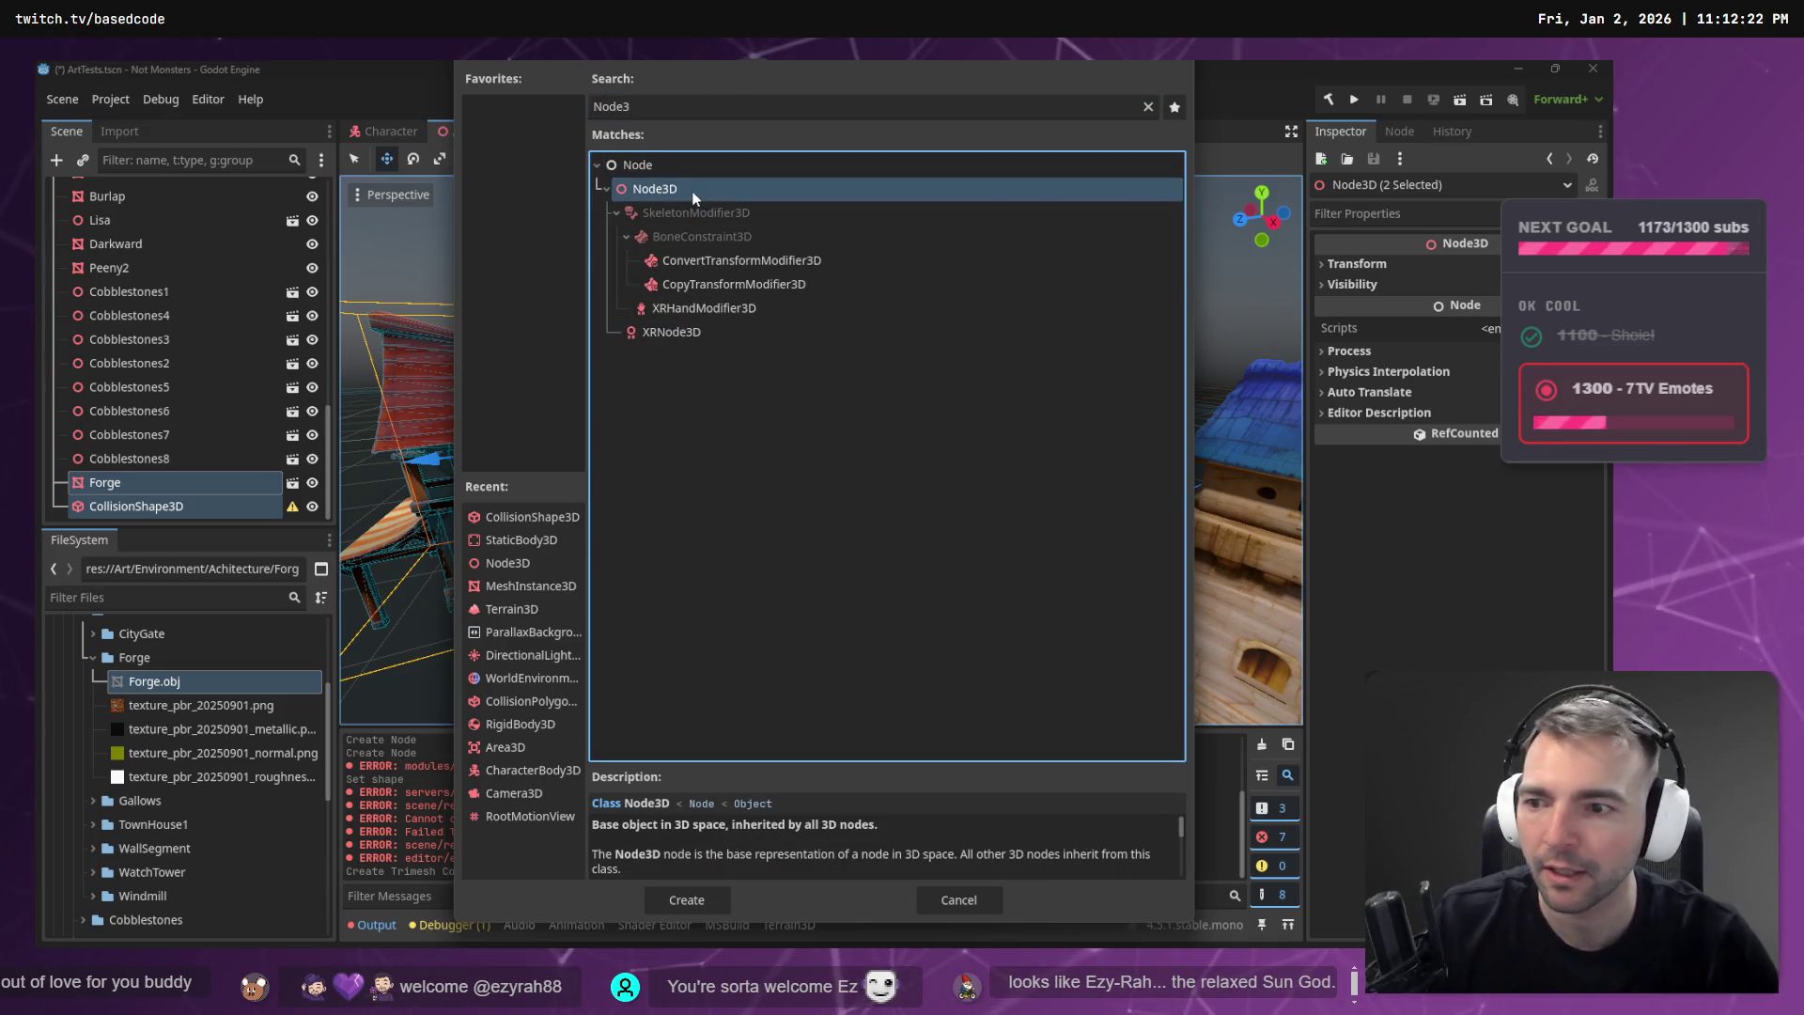
- Rename the new parent node to Forge and the mesh node to Mesh
double_click(166, 460)
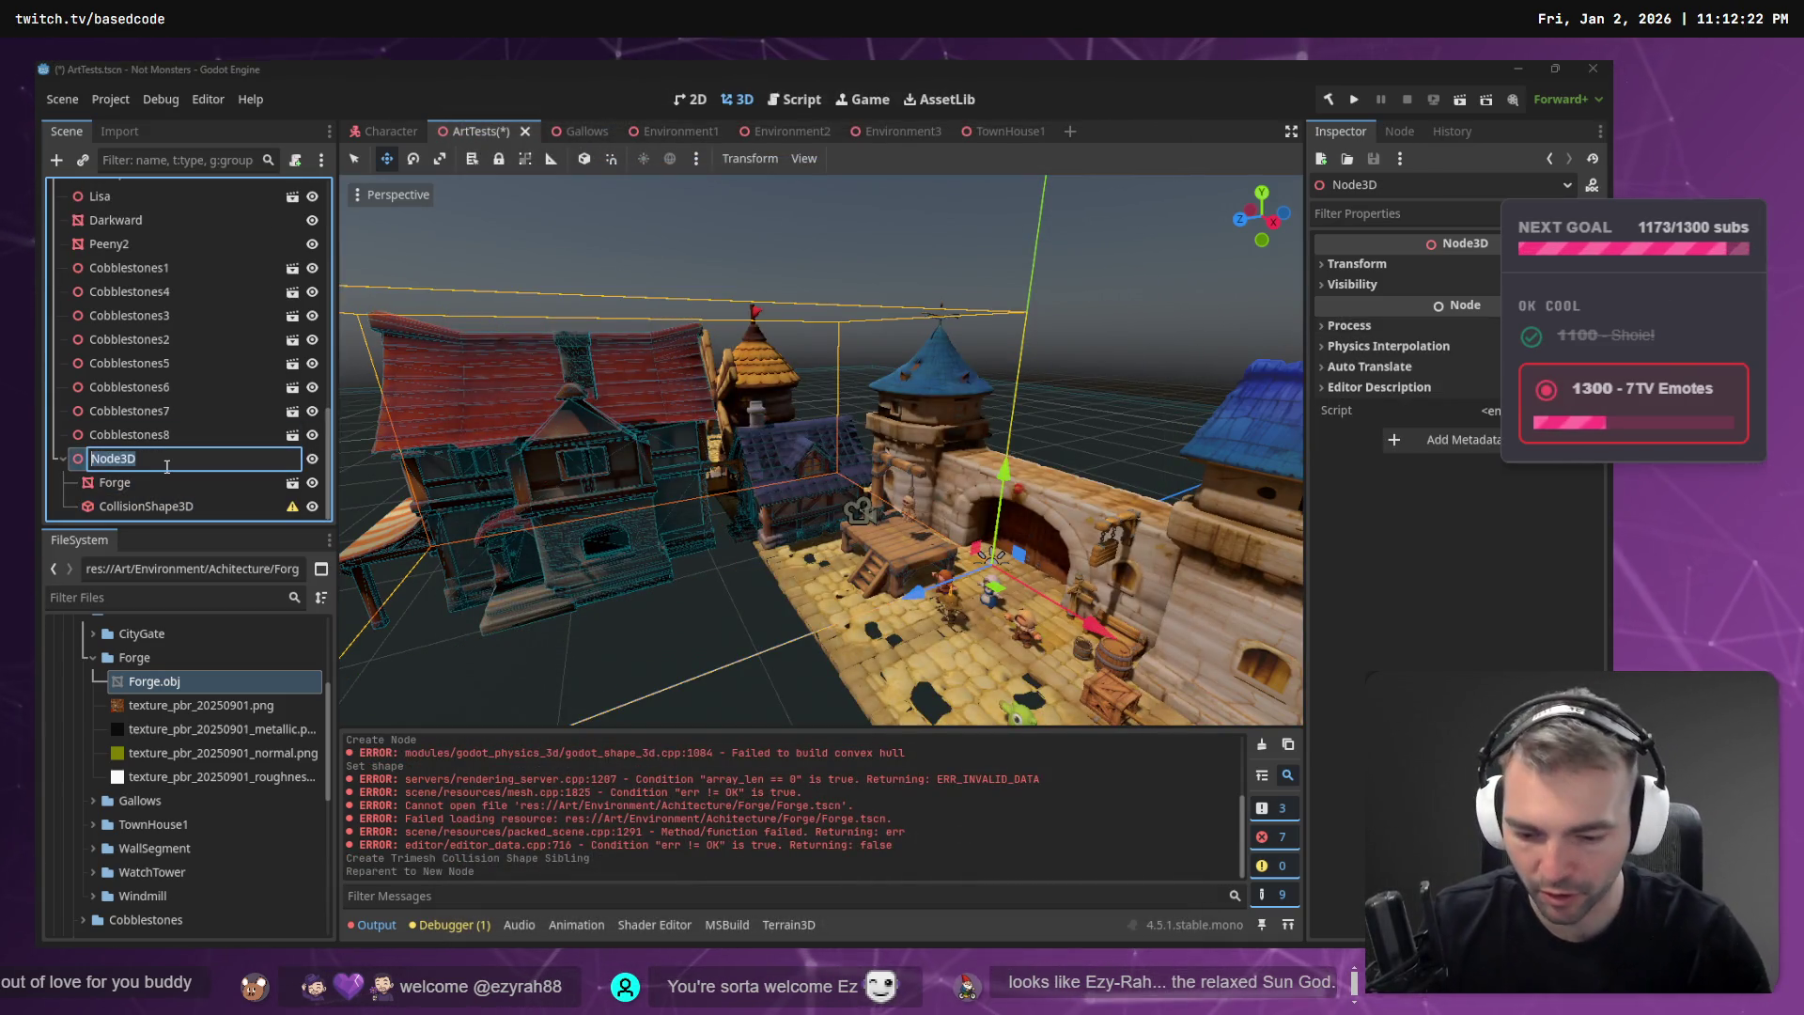
text(ge)
key(Return)
double_click(169, 480)
text(esh)
key(Return)
- Try saving the Forge node as a new scene, dismiss the error, and select CollisionShape3D
mouse_move(167, 467)
mouse_down()
mouse_move(132, 730)
mouse_move(150, 721)
mouse_up()
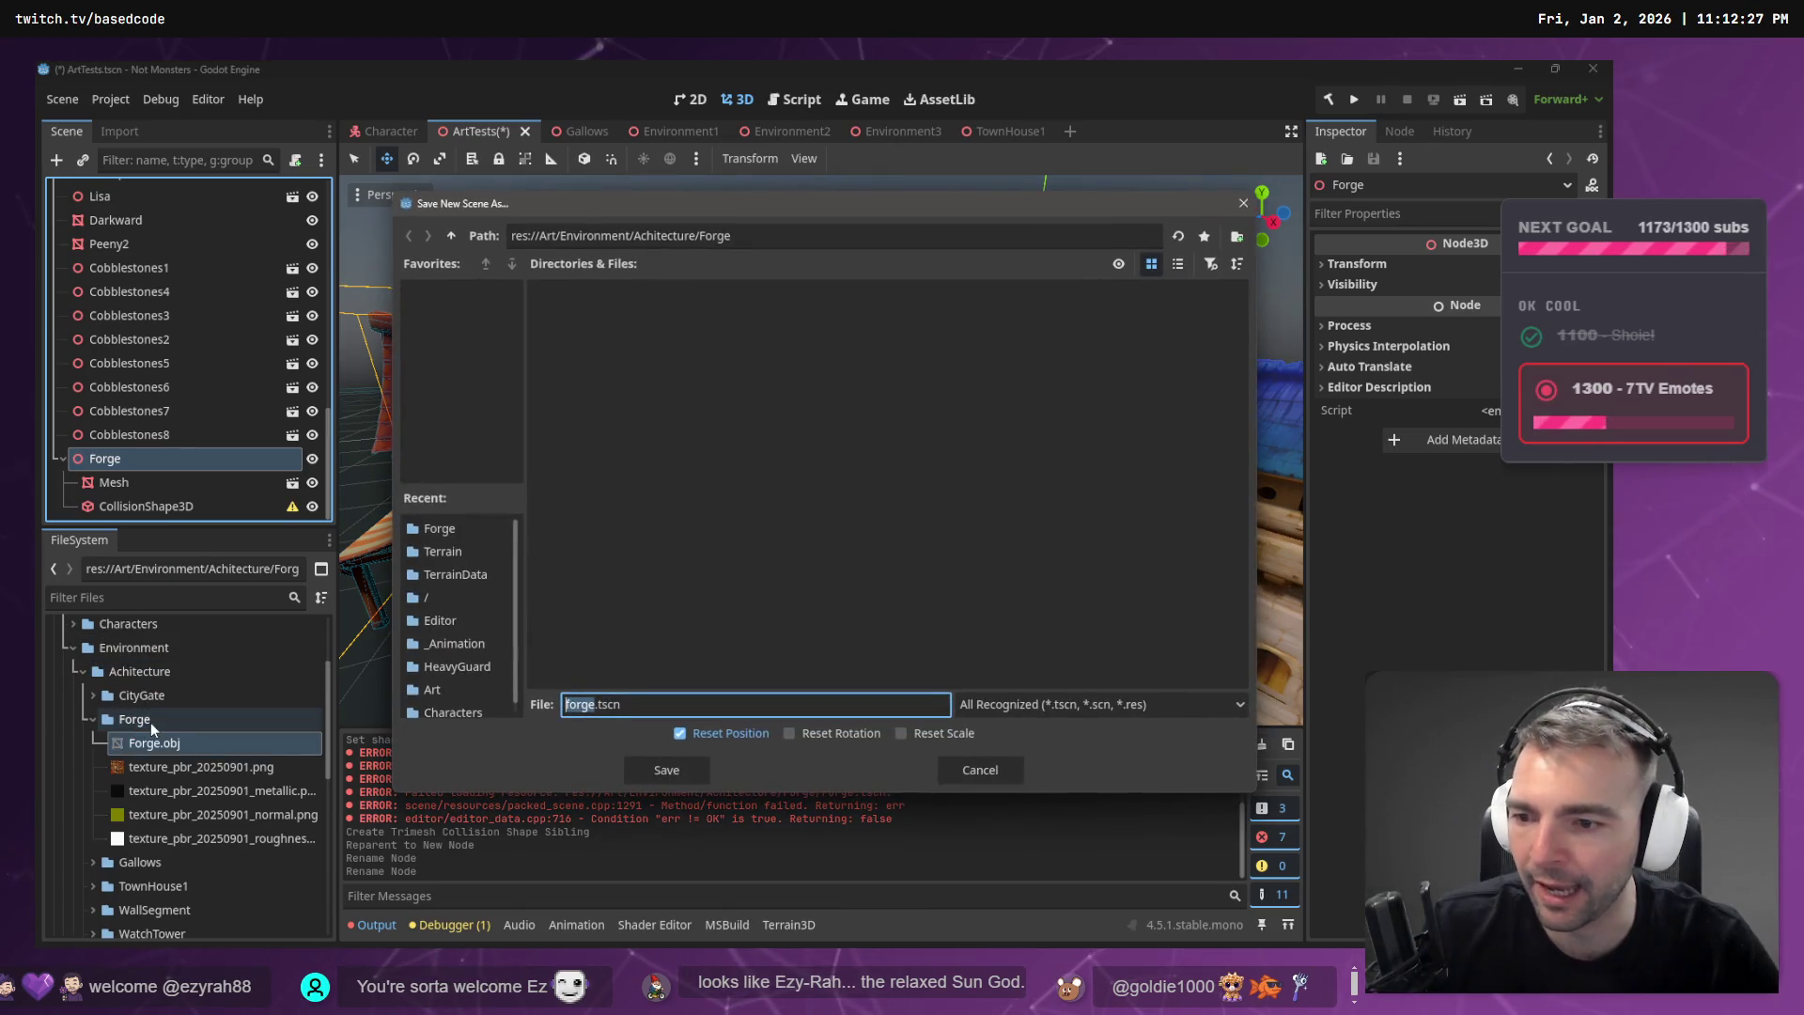
click(667, 770)
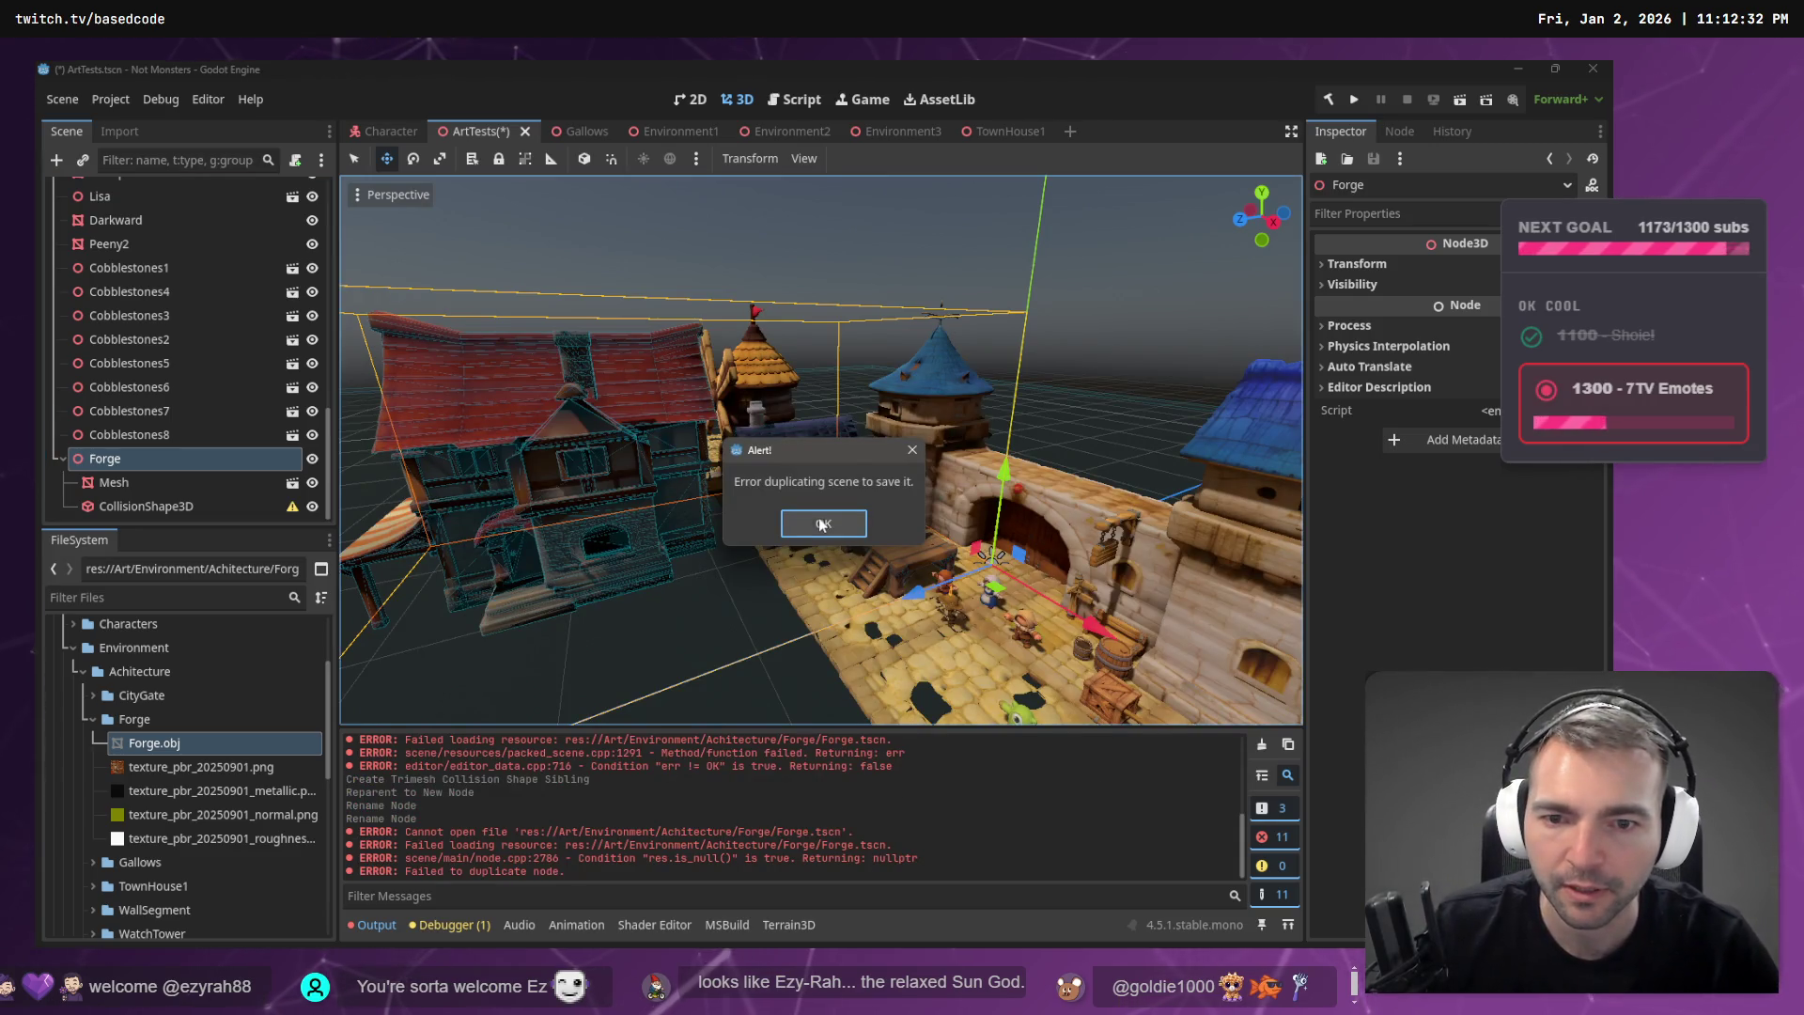
click(823, 523)
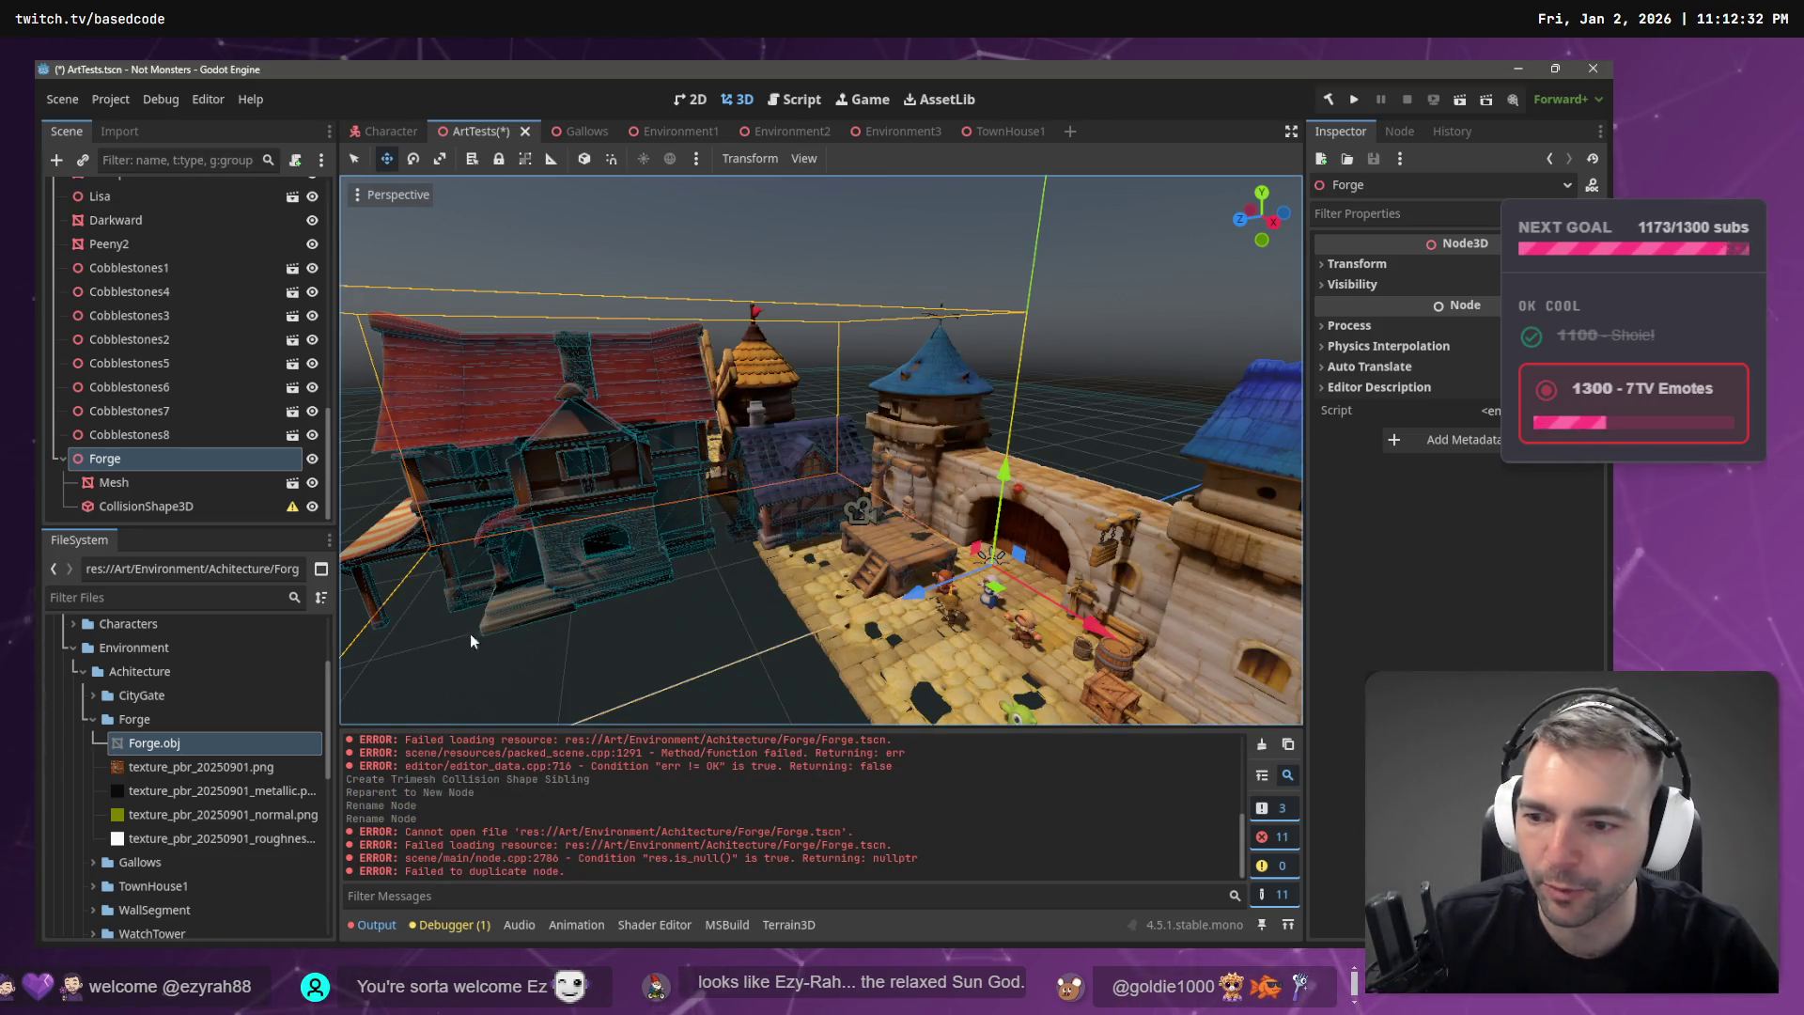
click(151, 505)
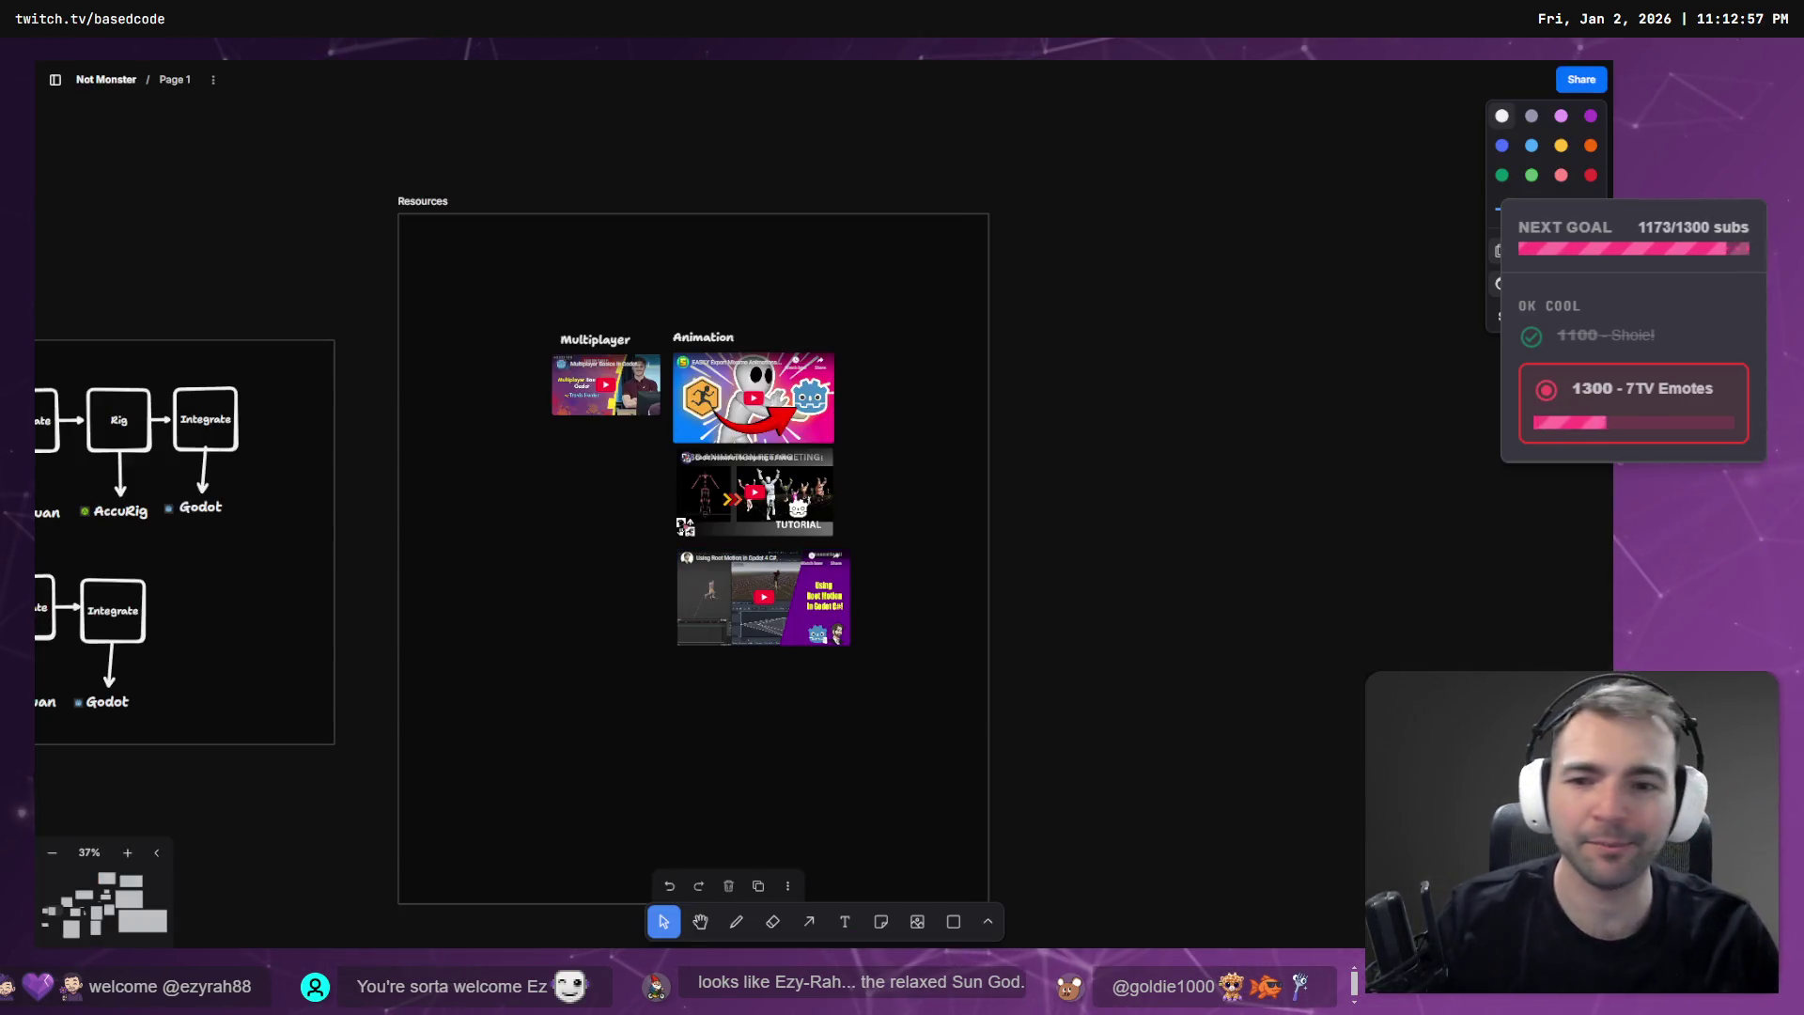
scroll(507, 380, down, 5)
scroll(1059, 748, up, 3)
scroll(1059, 749, up, 3)
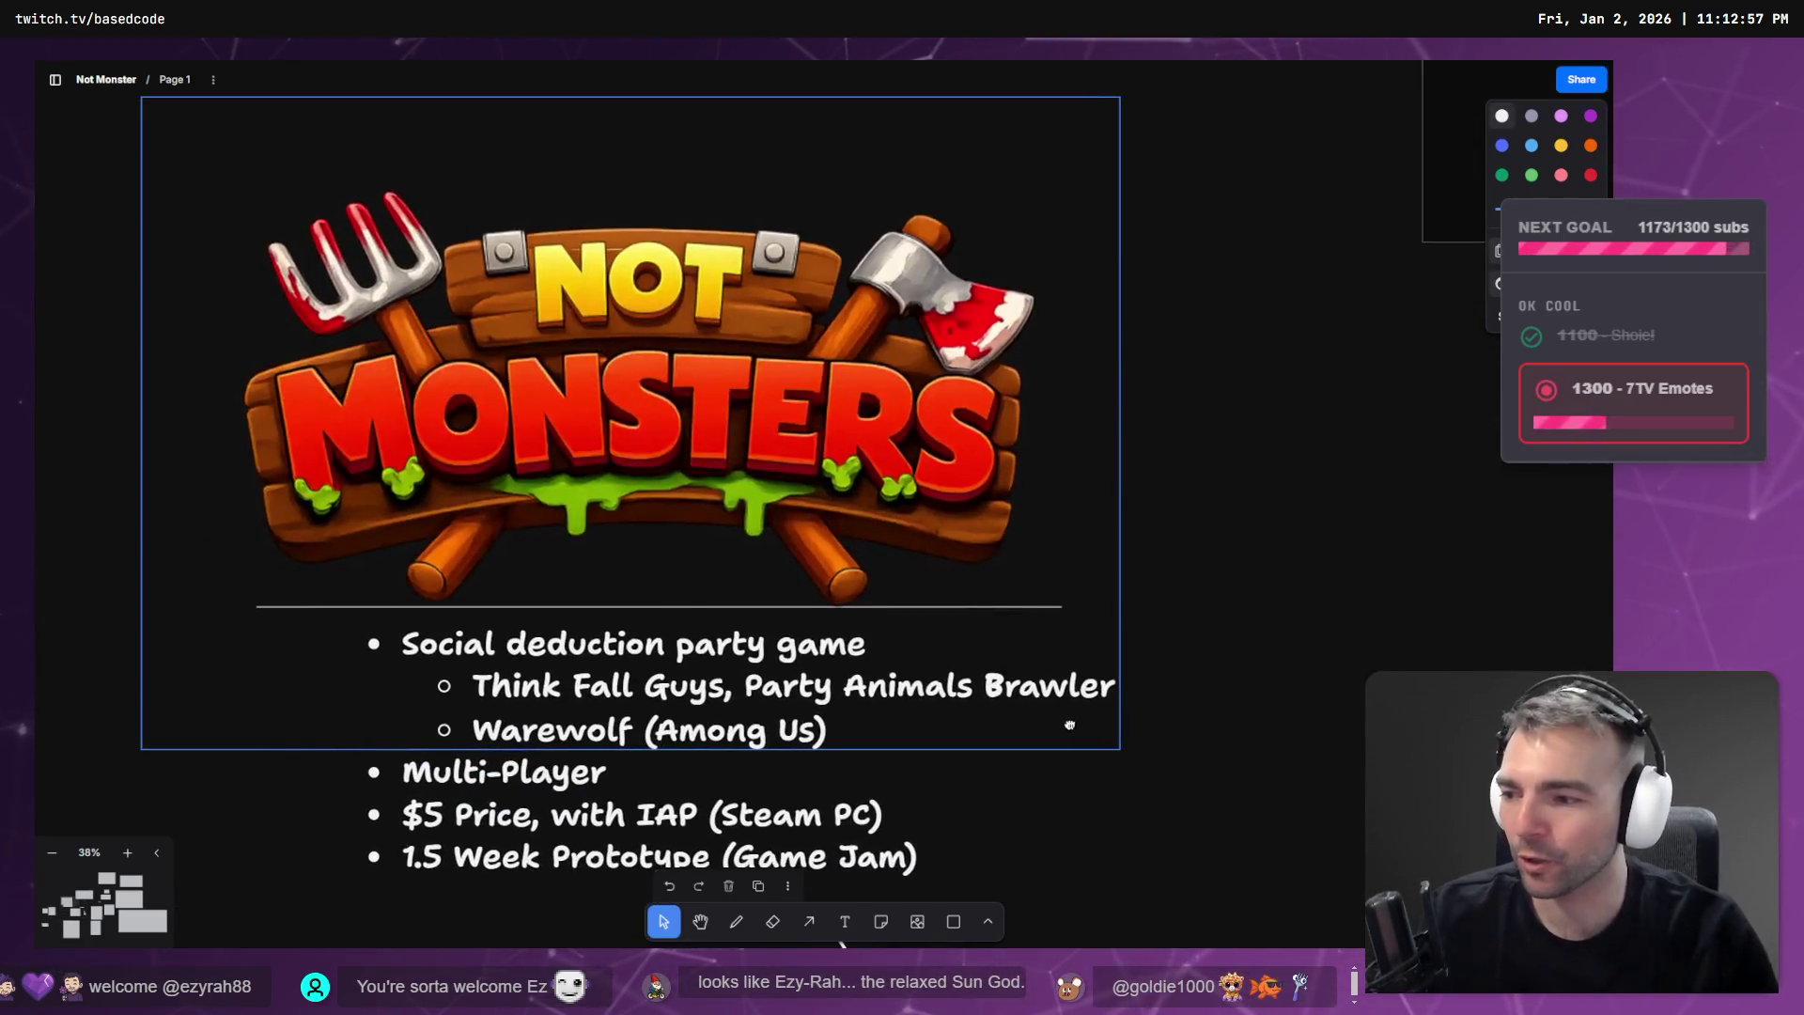
drag(1209, 822, 703, 306)
scroll(1021, 705, up, 5)
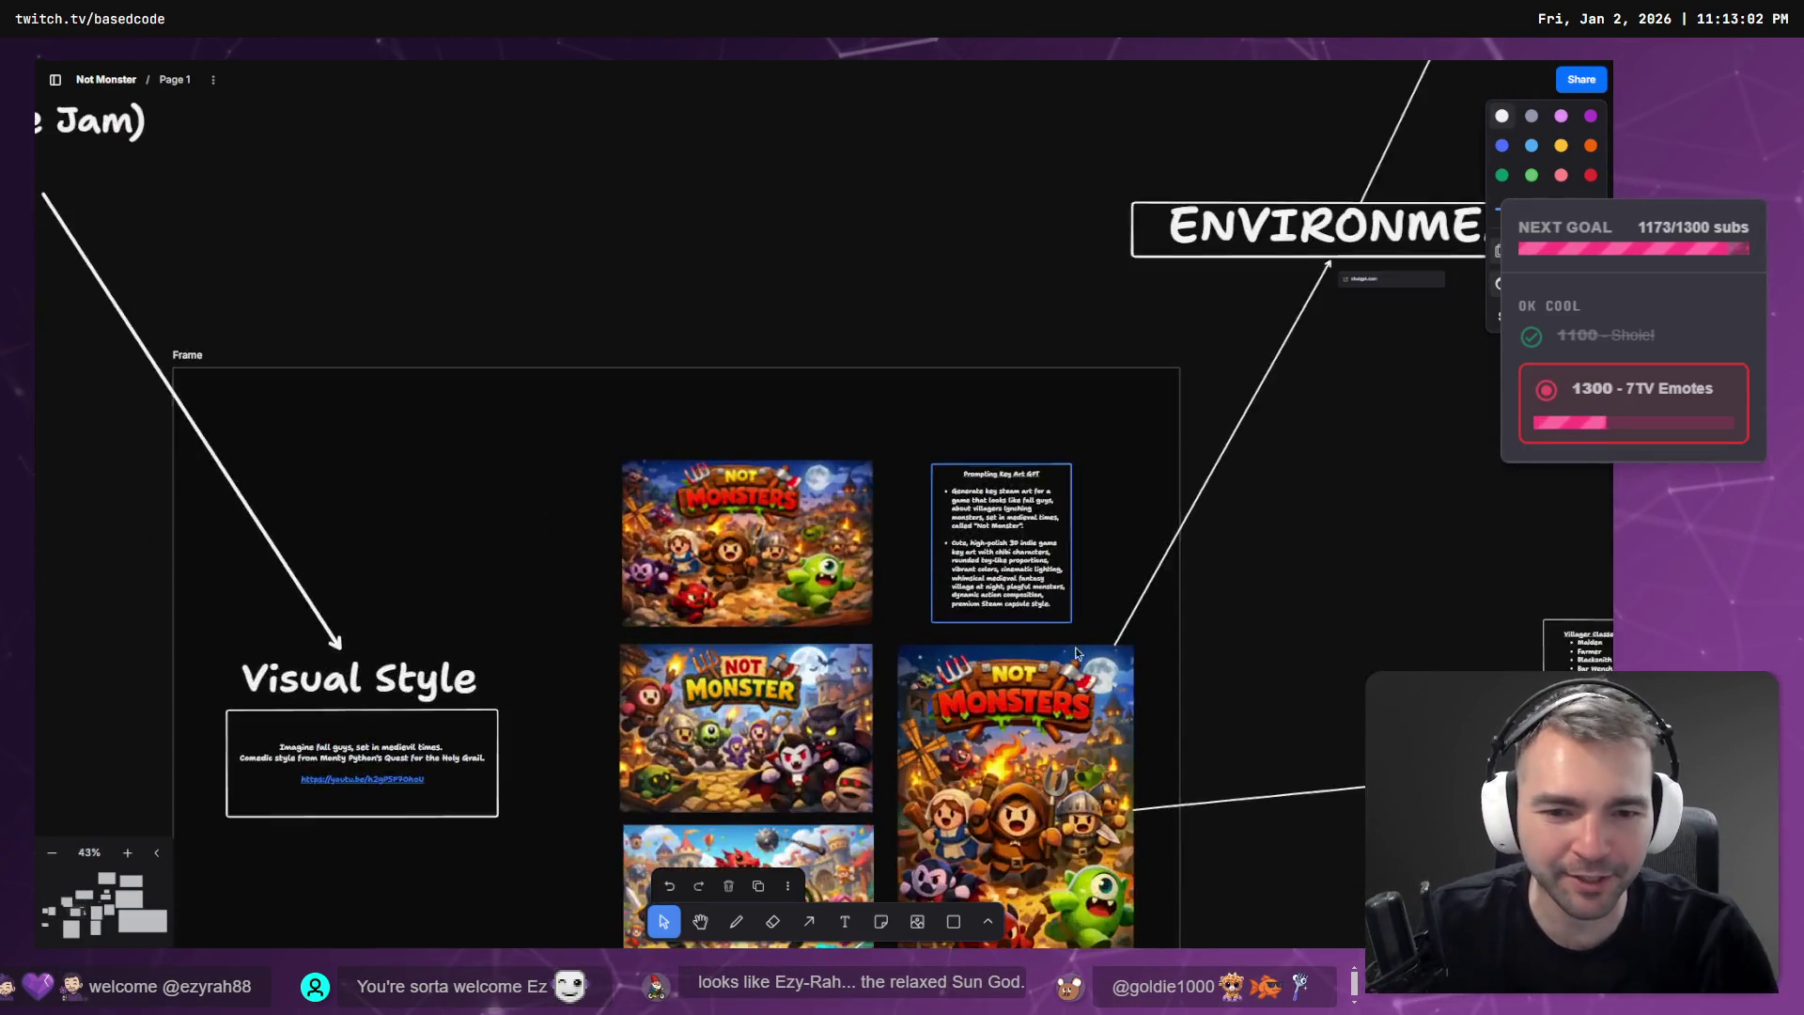
scroll(1022, 705, down, 5)
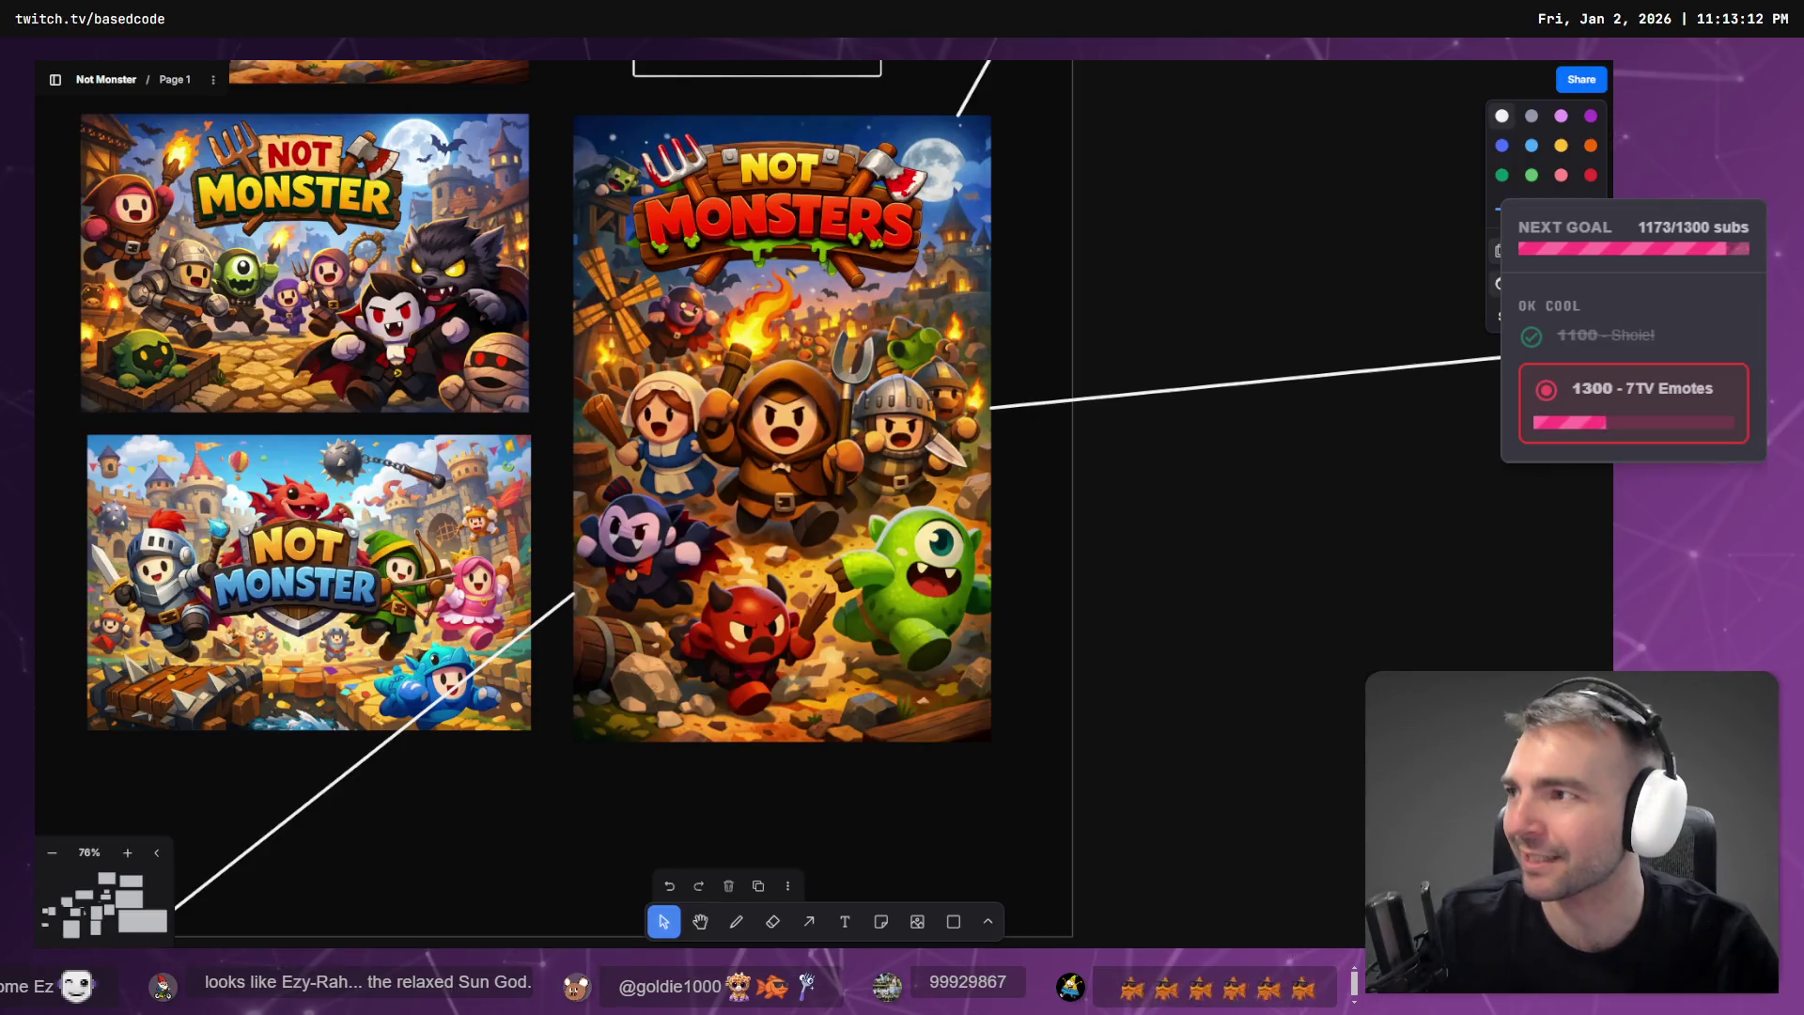
scroll(639, 406, down, 10)
scroll(597, 307, up, 5)
scroll(1208, 467, left, 10)
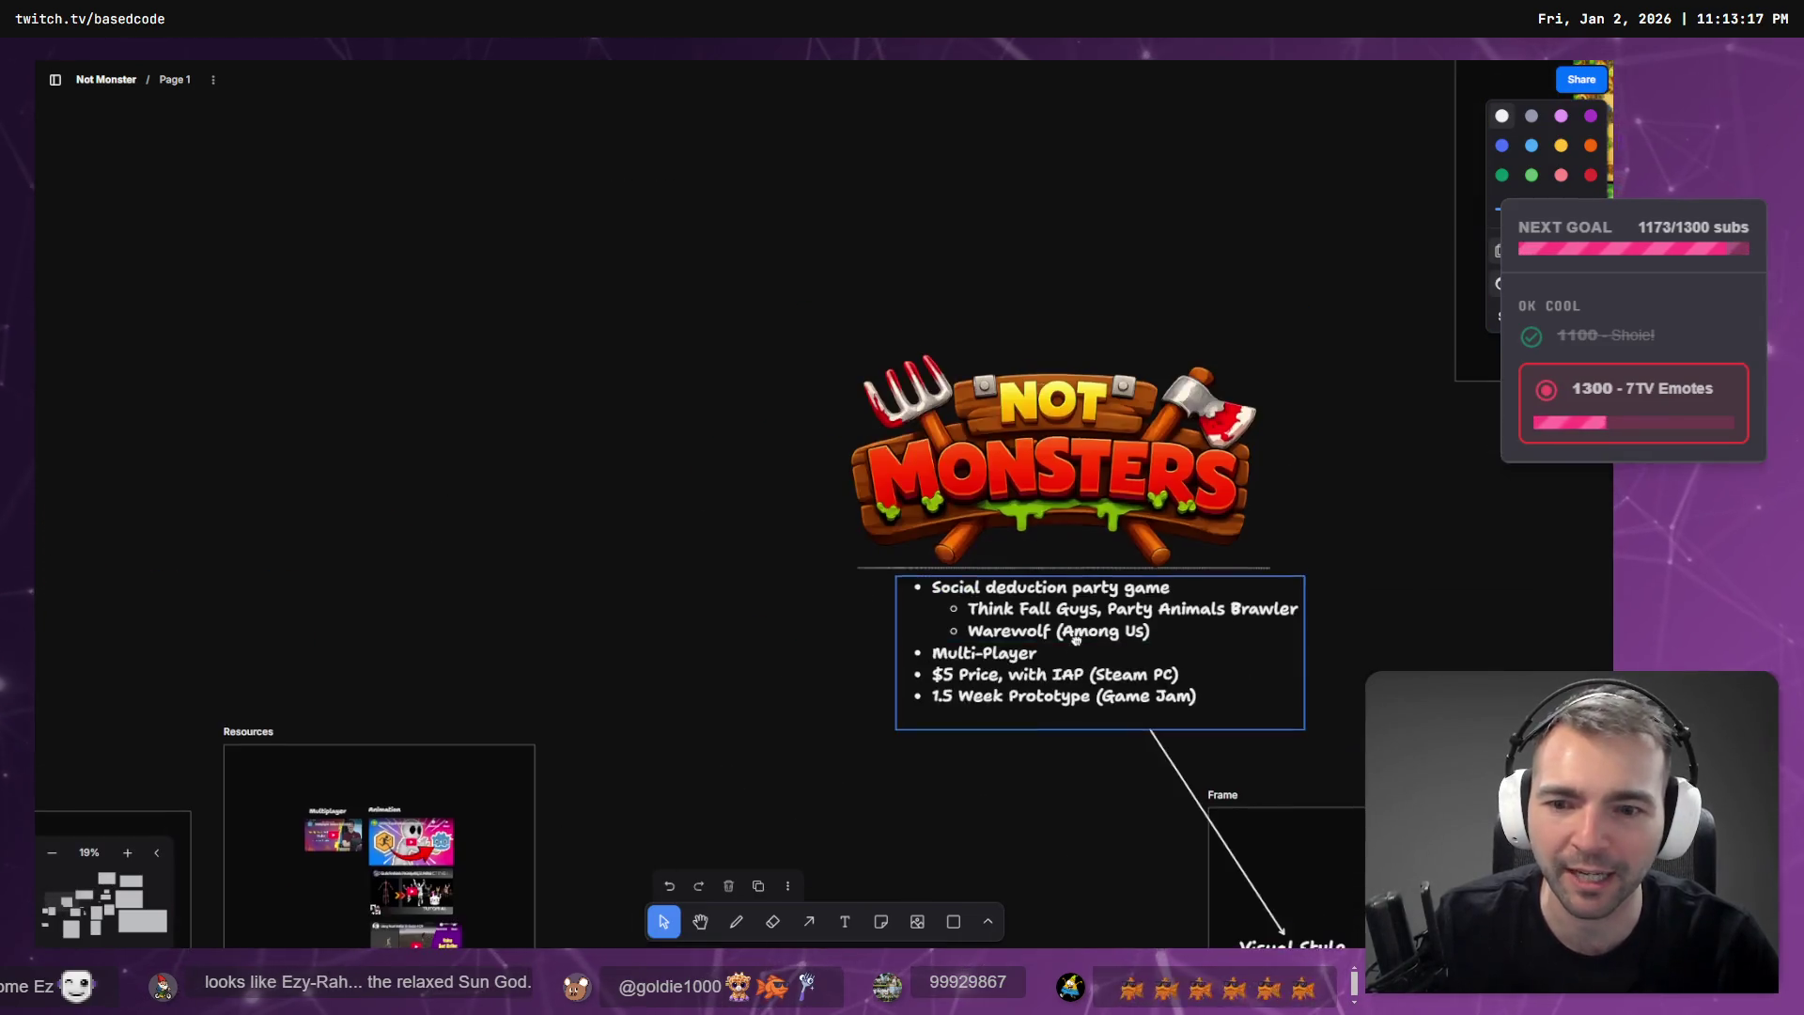
scroll(1118, 349, right, 10)
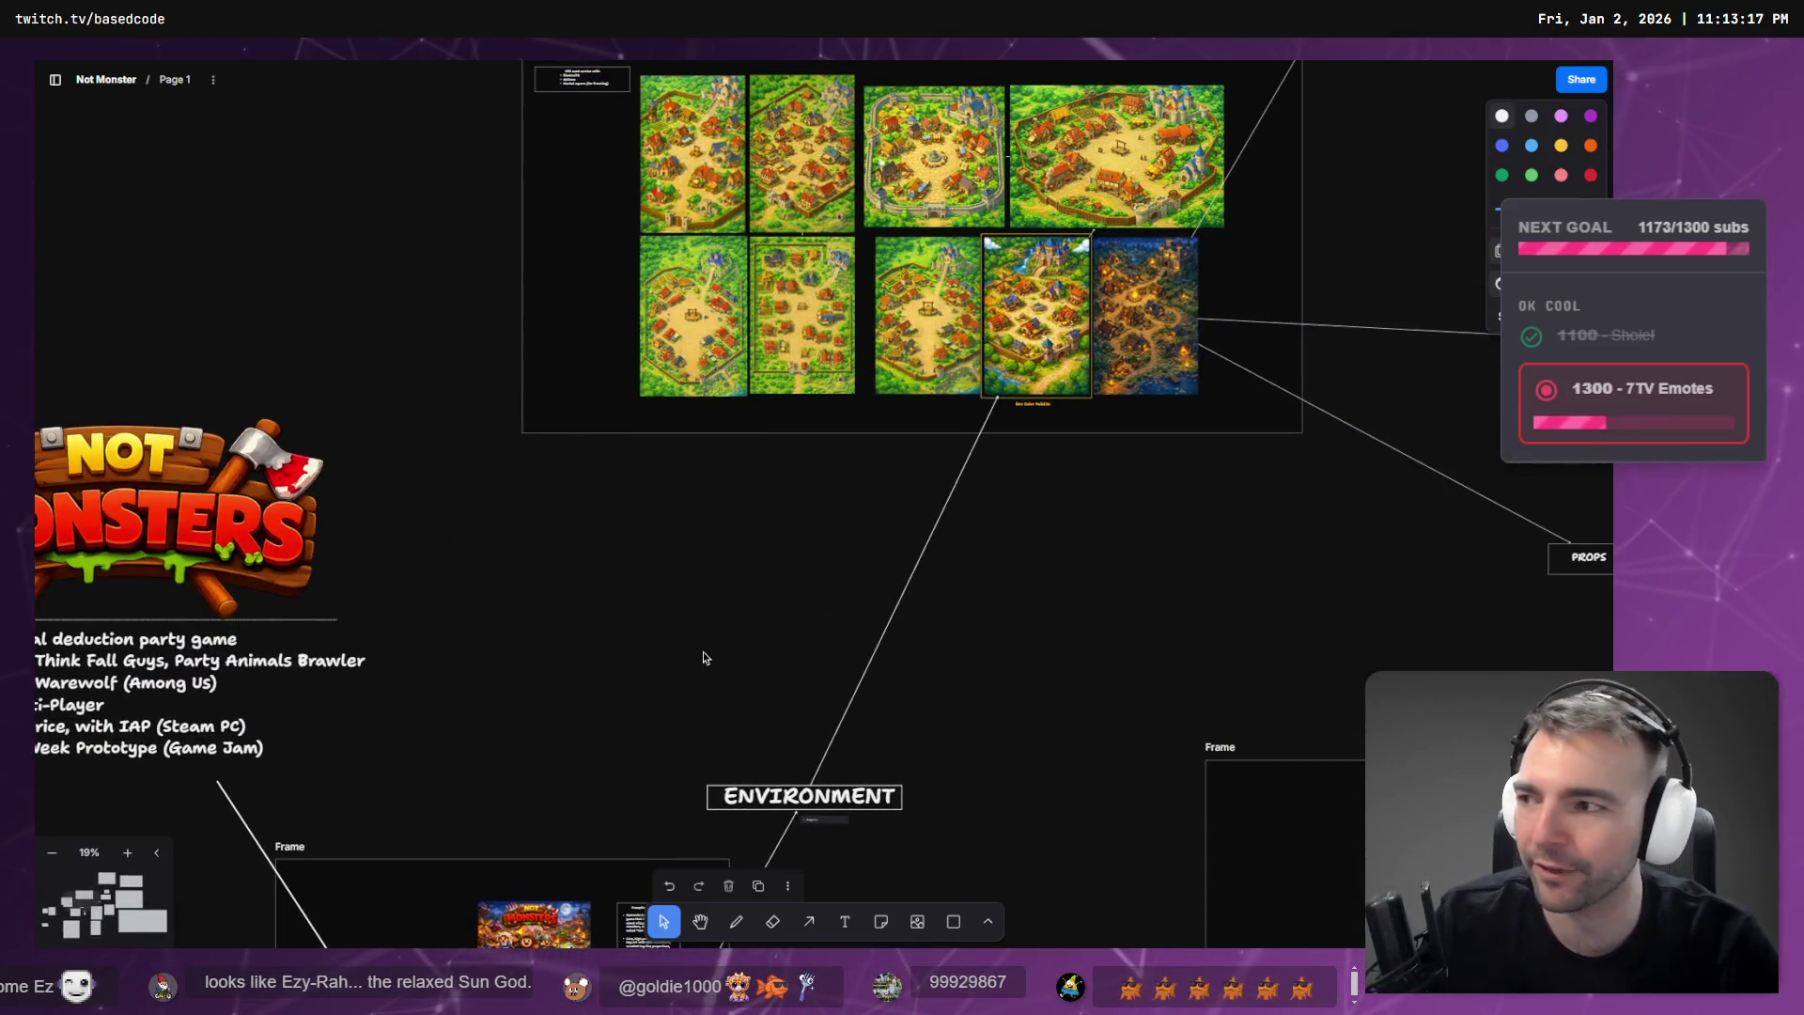
scroll(703, 651, down, 3)
scroll(685, 614, right, 3)
scroll(700, 649, up, 2)
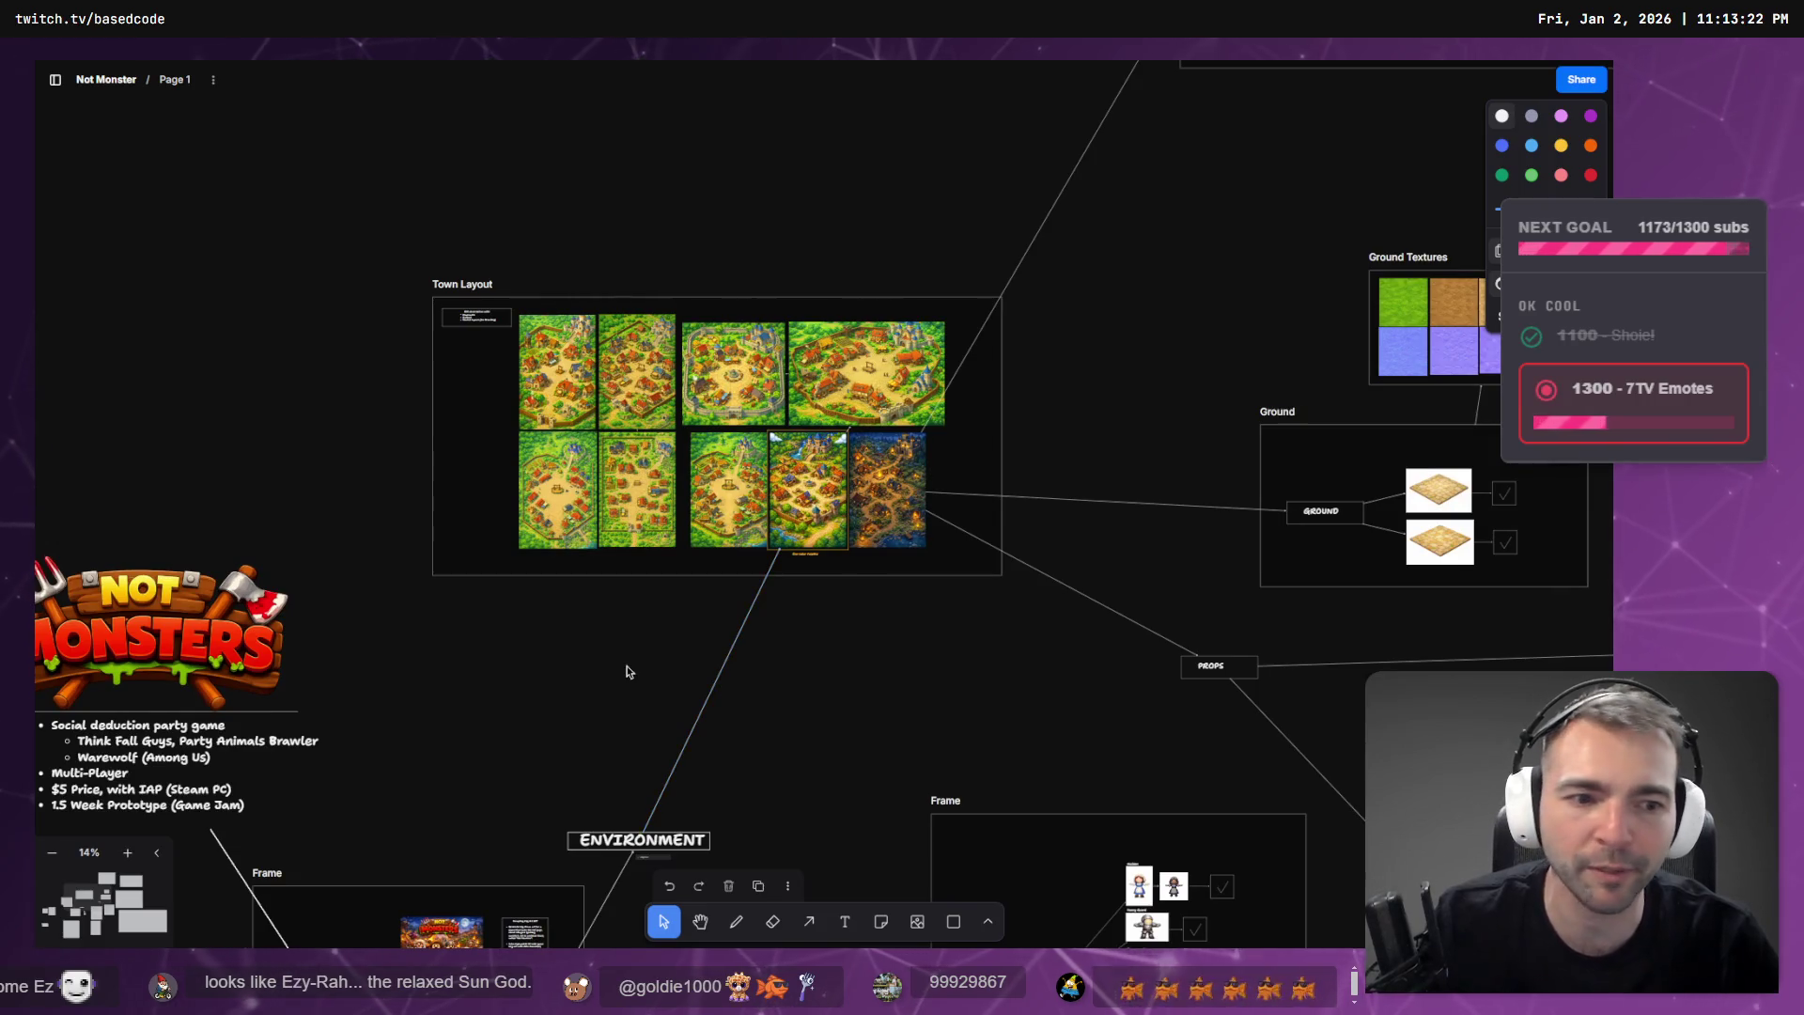
key(alt+Tab)
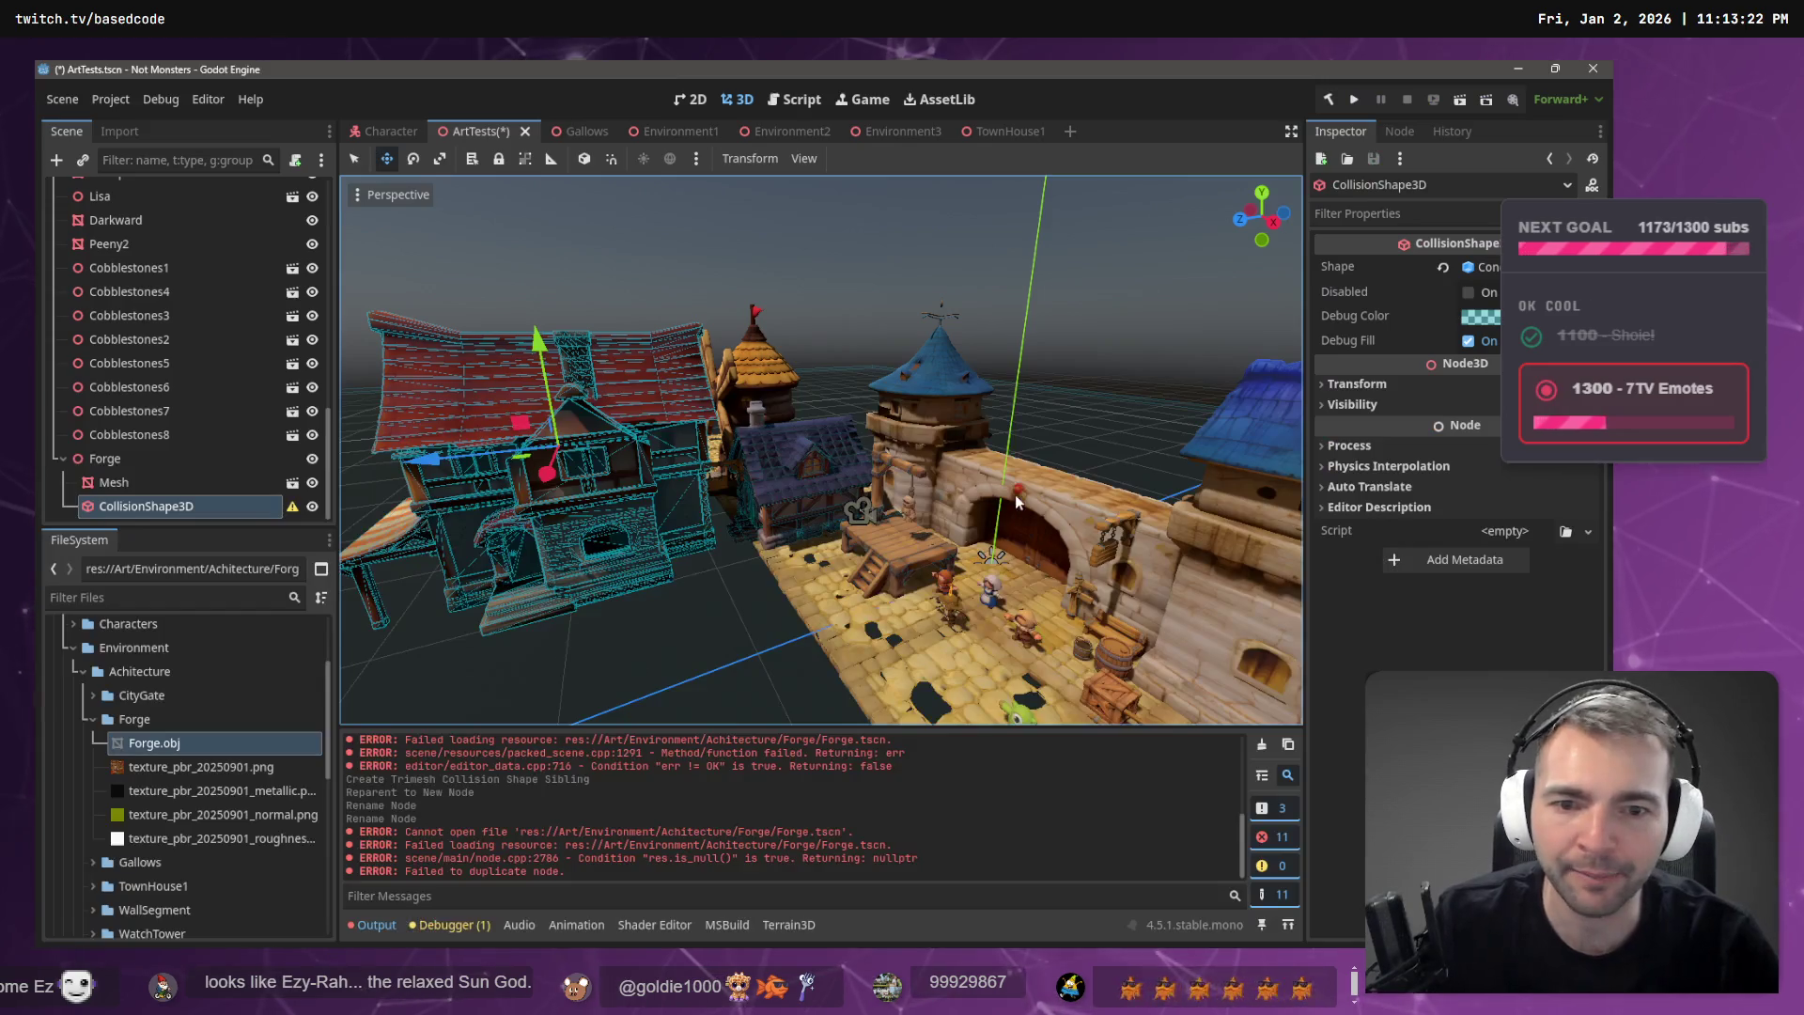
- Frame the Forge house in the viewport and select the Forge parent node
key(f)
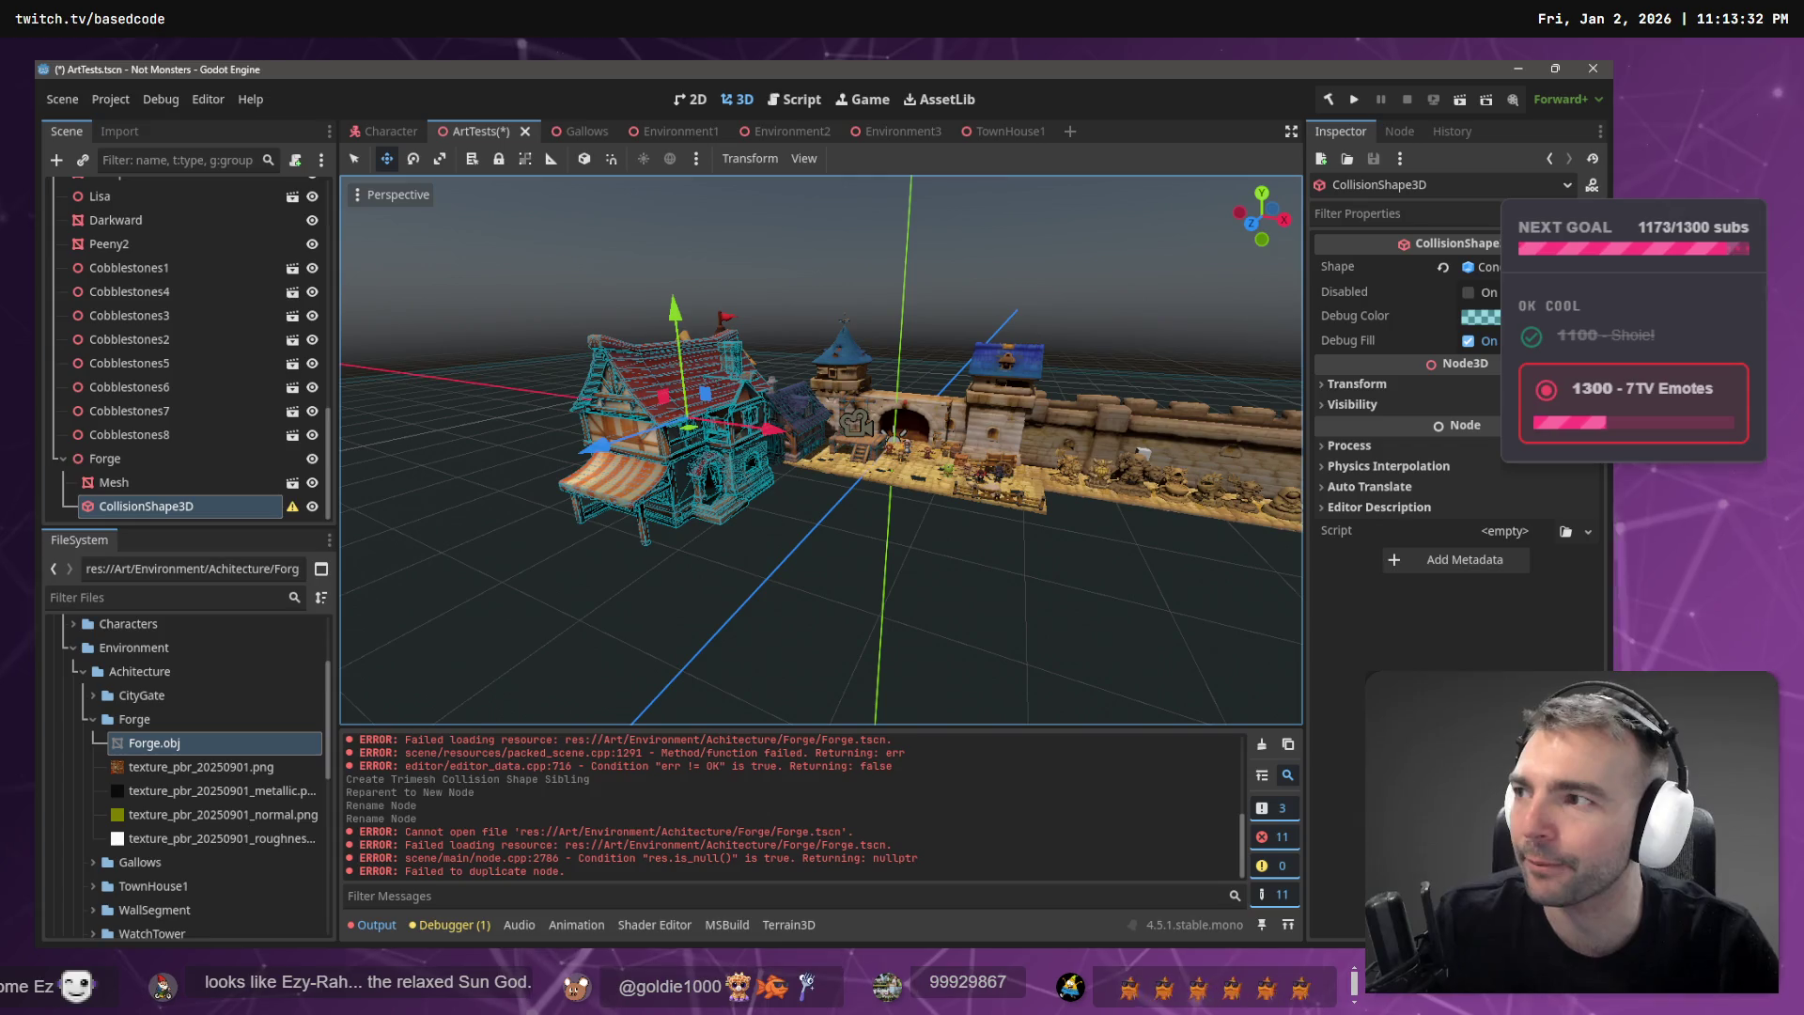
click(728, 324)
scroll(741, 306, up, 5)
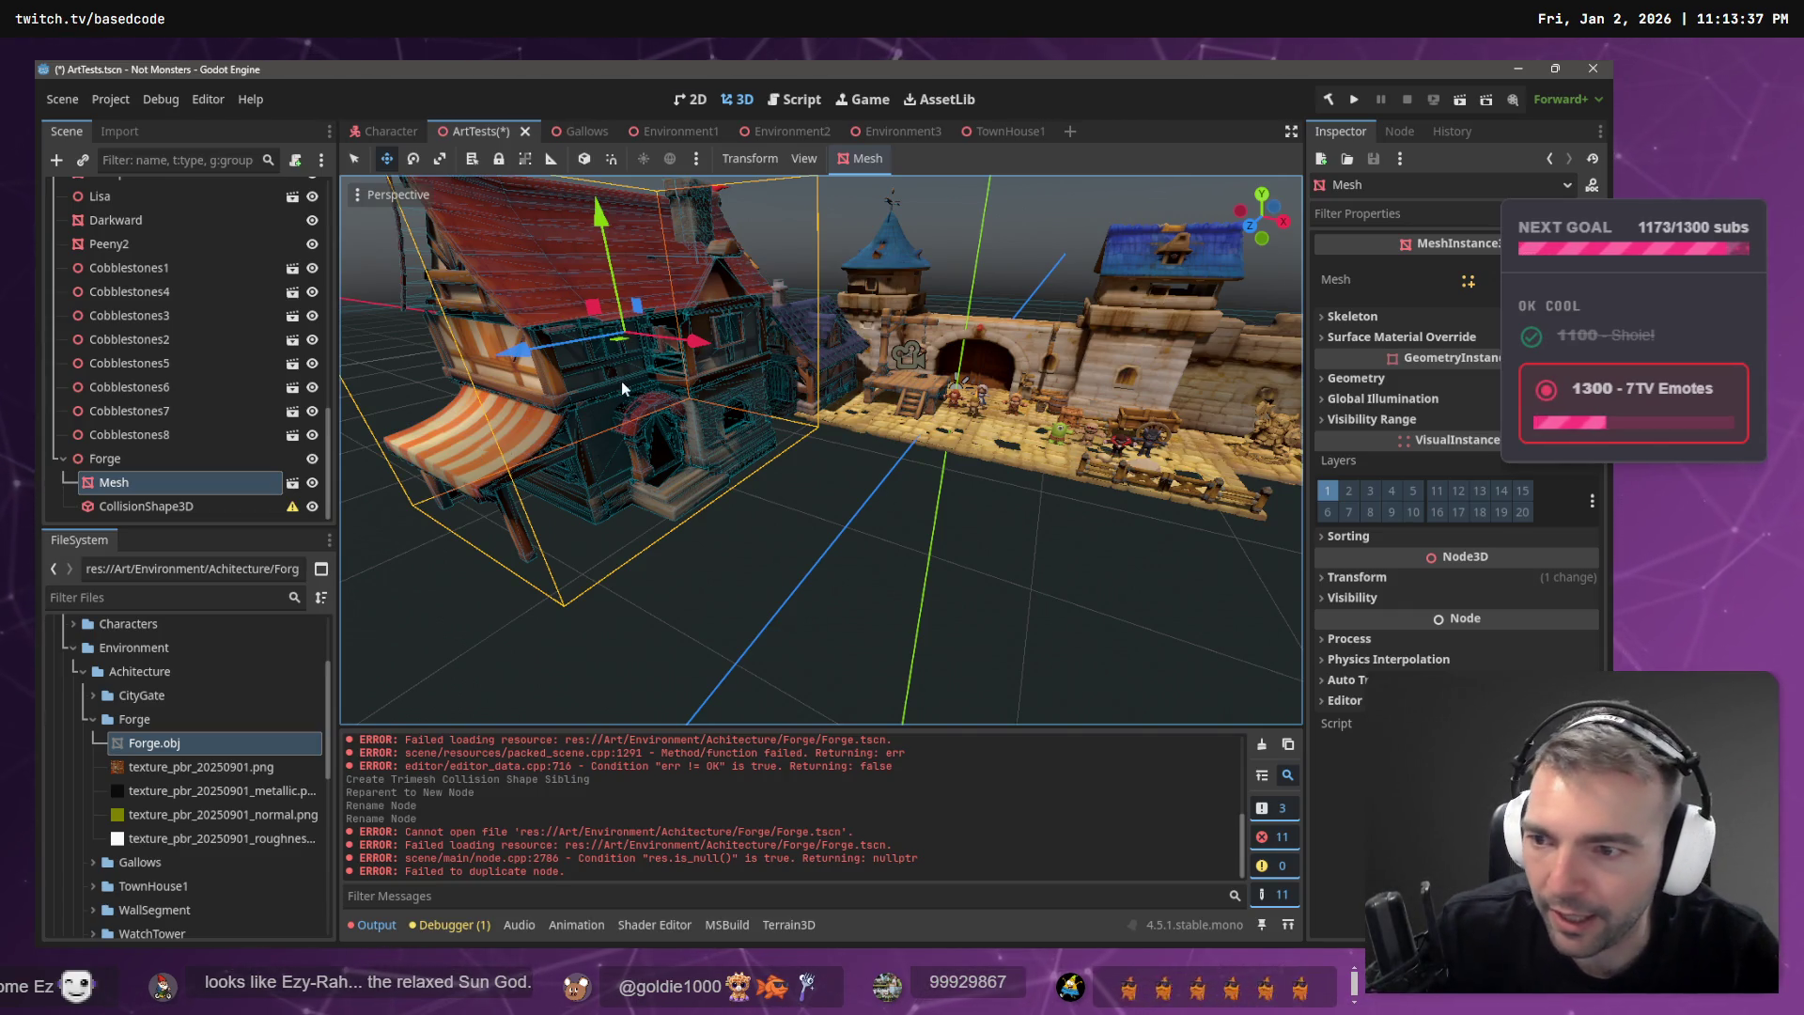
click(188, 506)
click(149, 457)
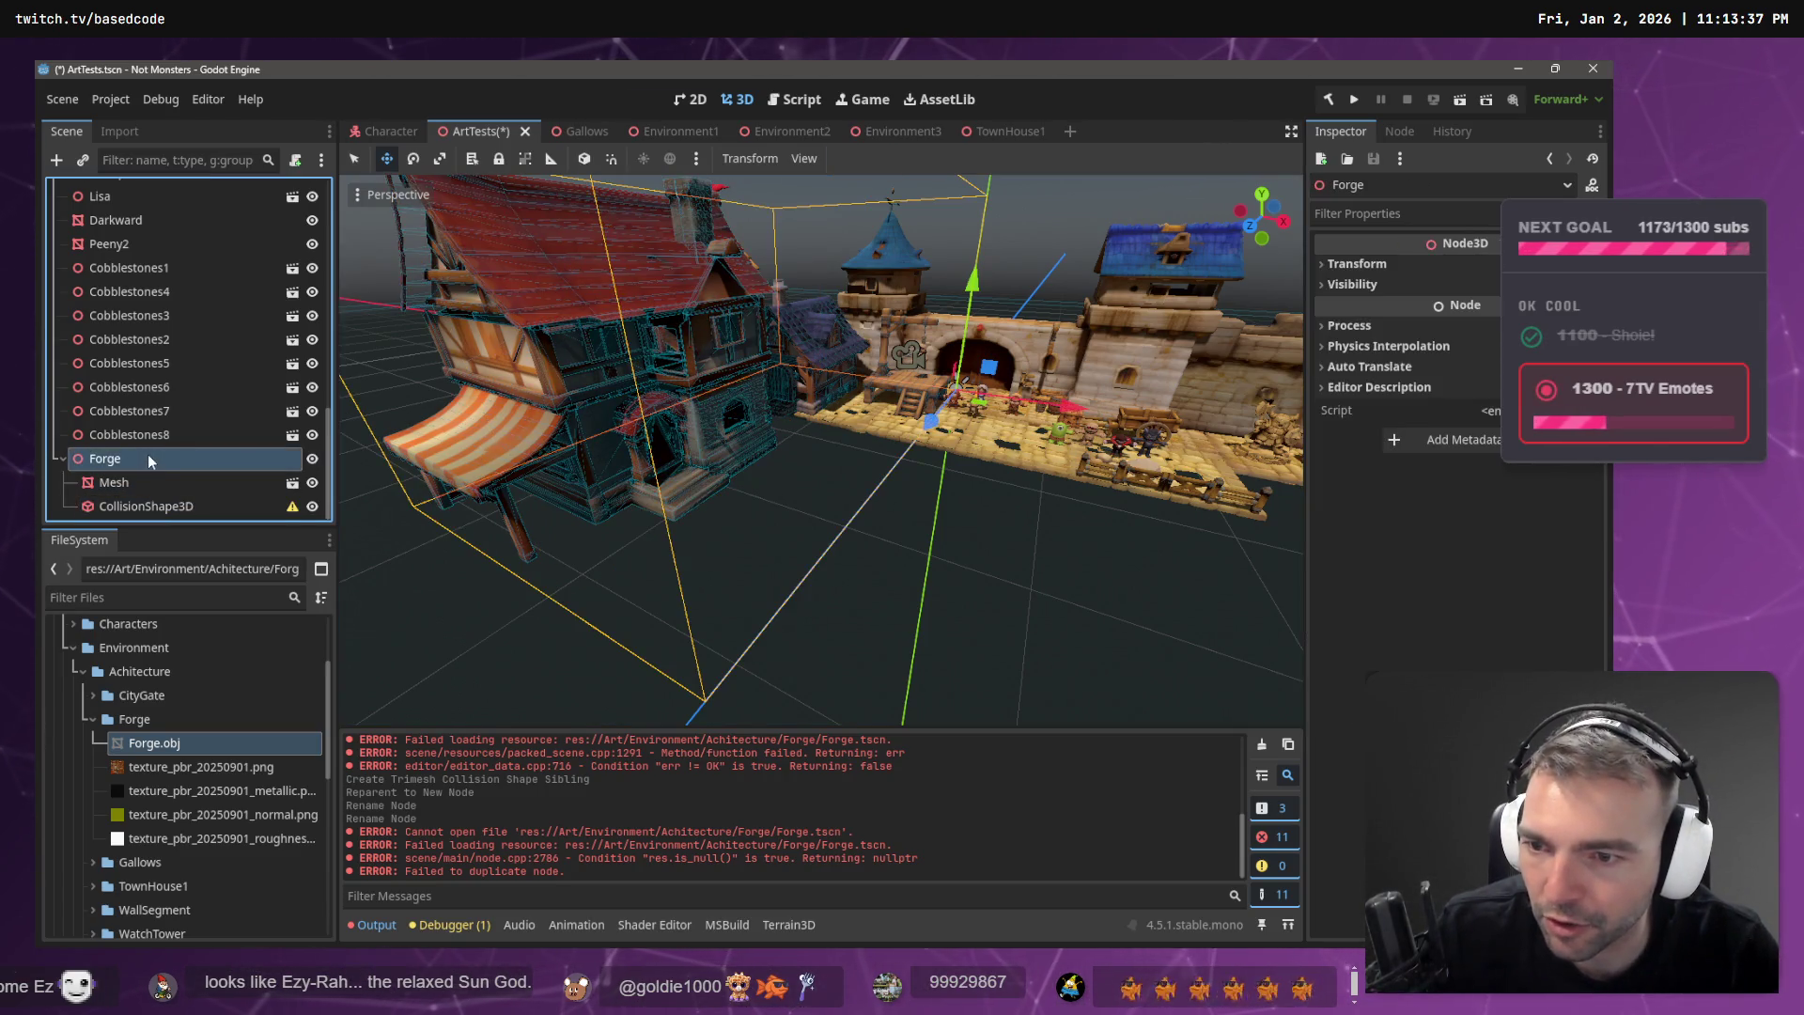
- Drag Forge into the Forge folder to save it as a scene, then dismiss the duplication error
drag(148, 457, 151, 769)
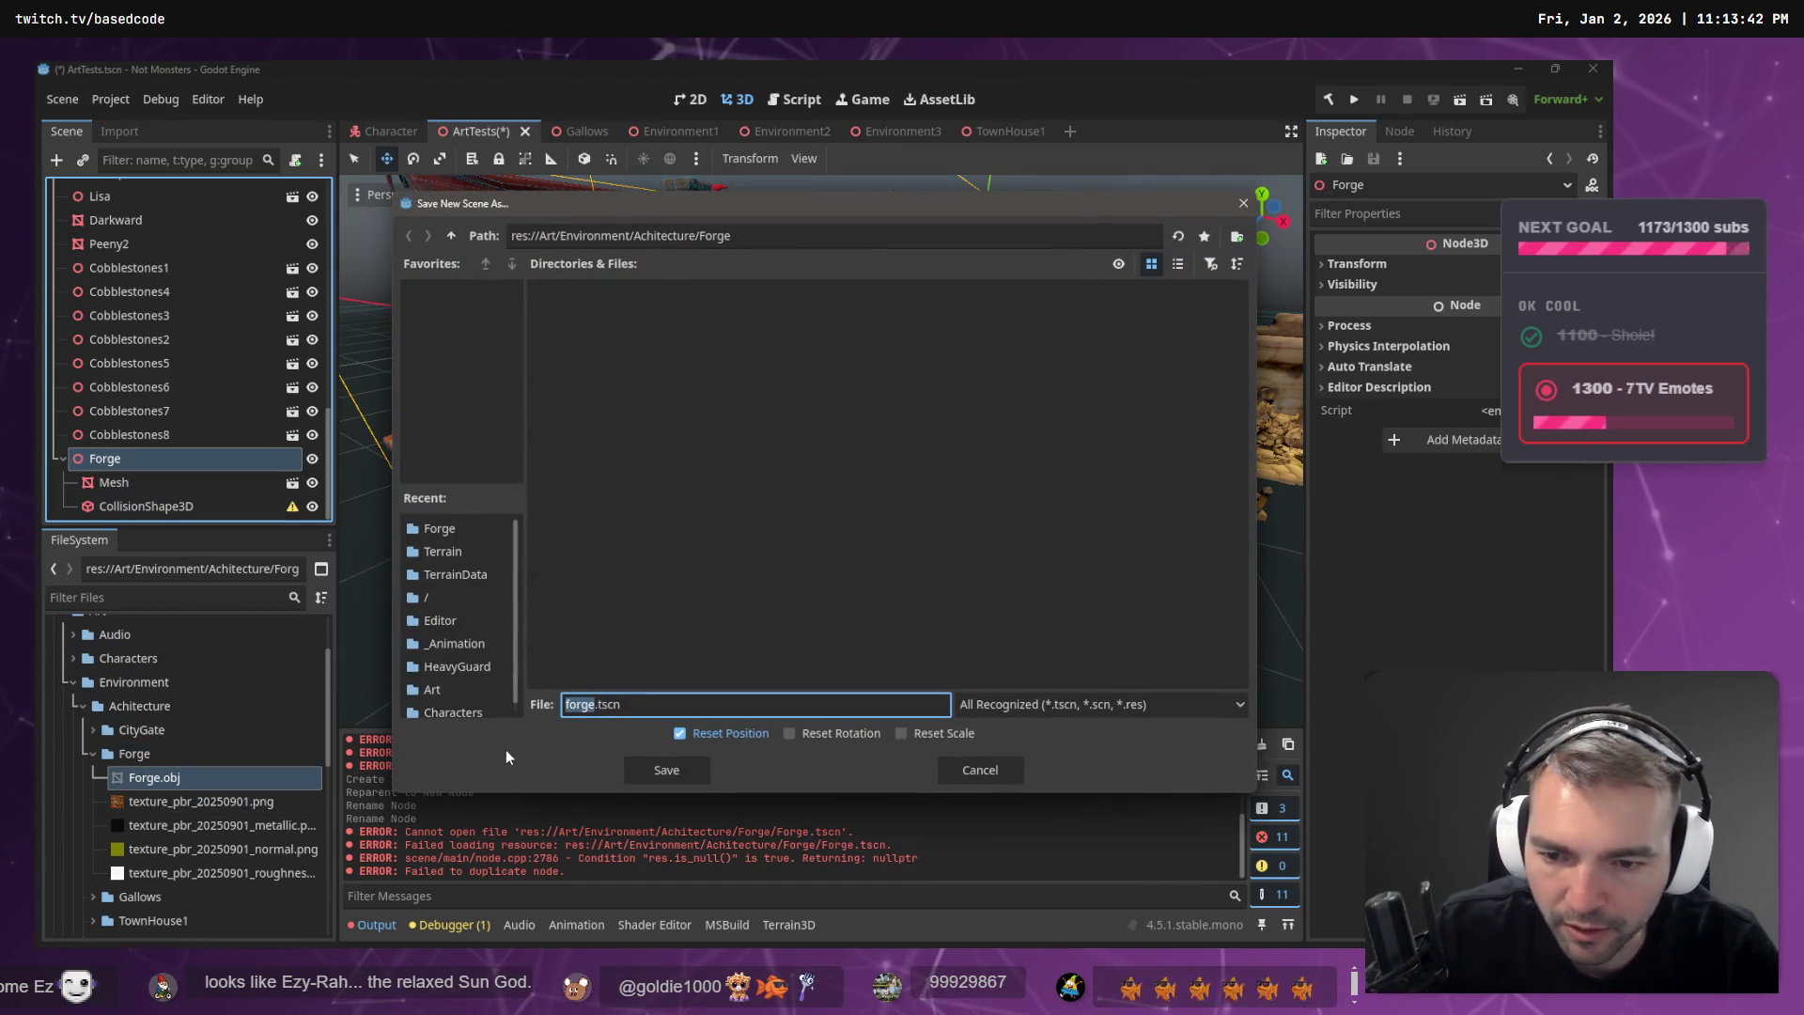
key(Return)
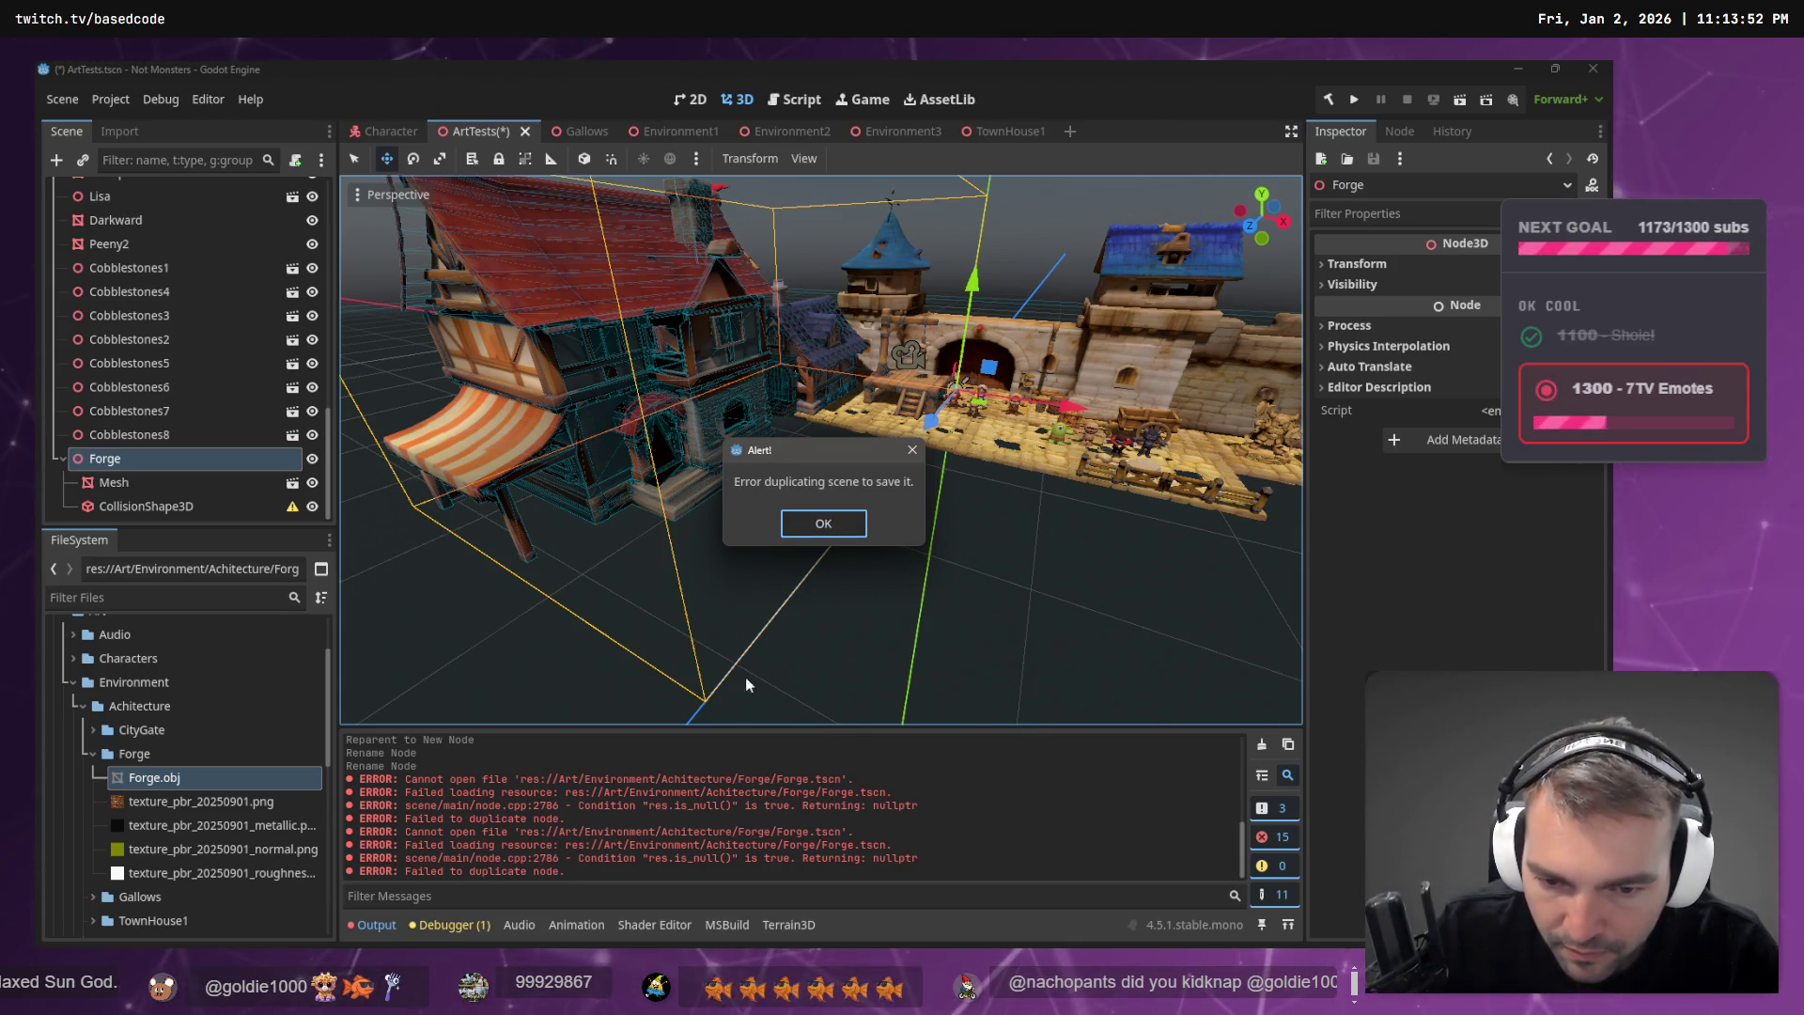
click(814, 528)
click(435, 704)
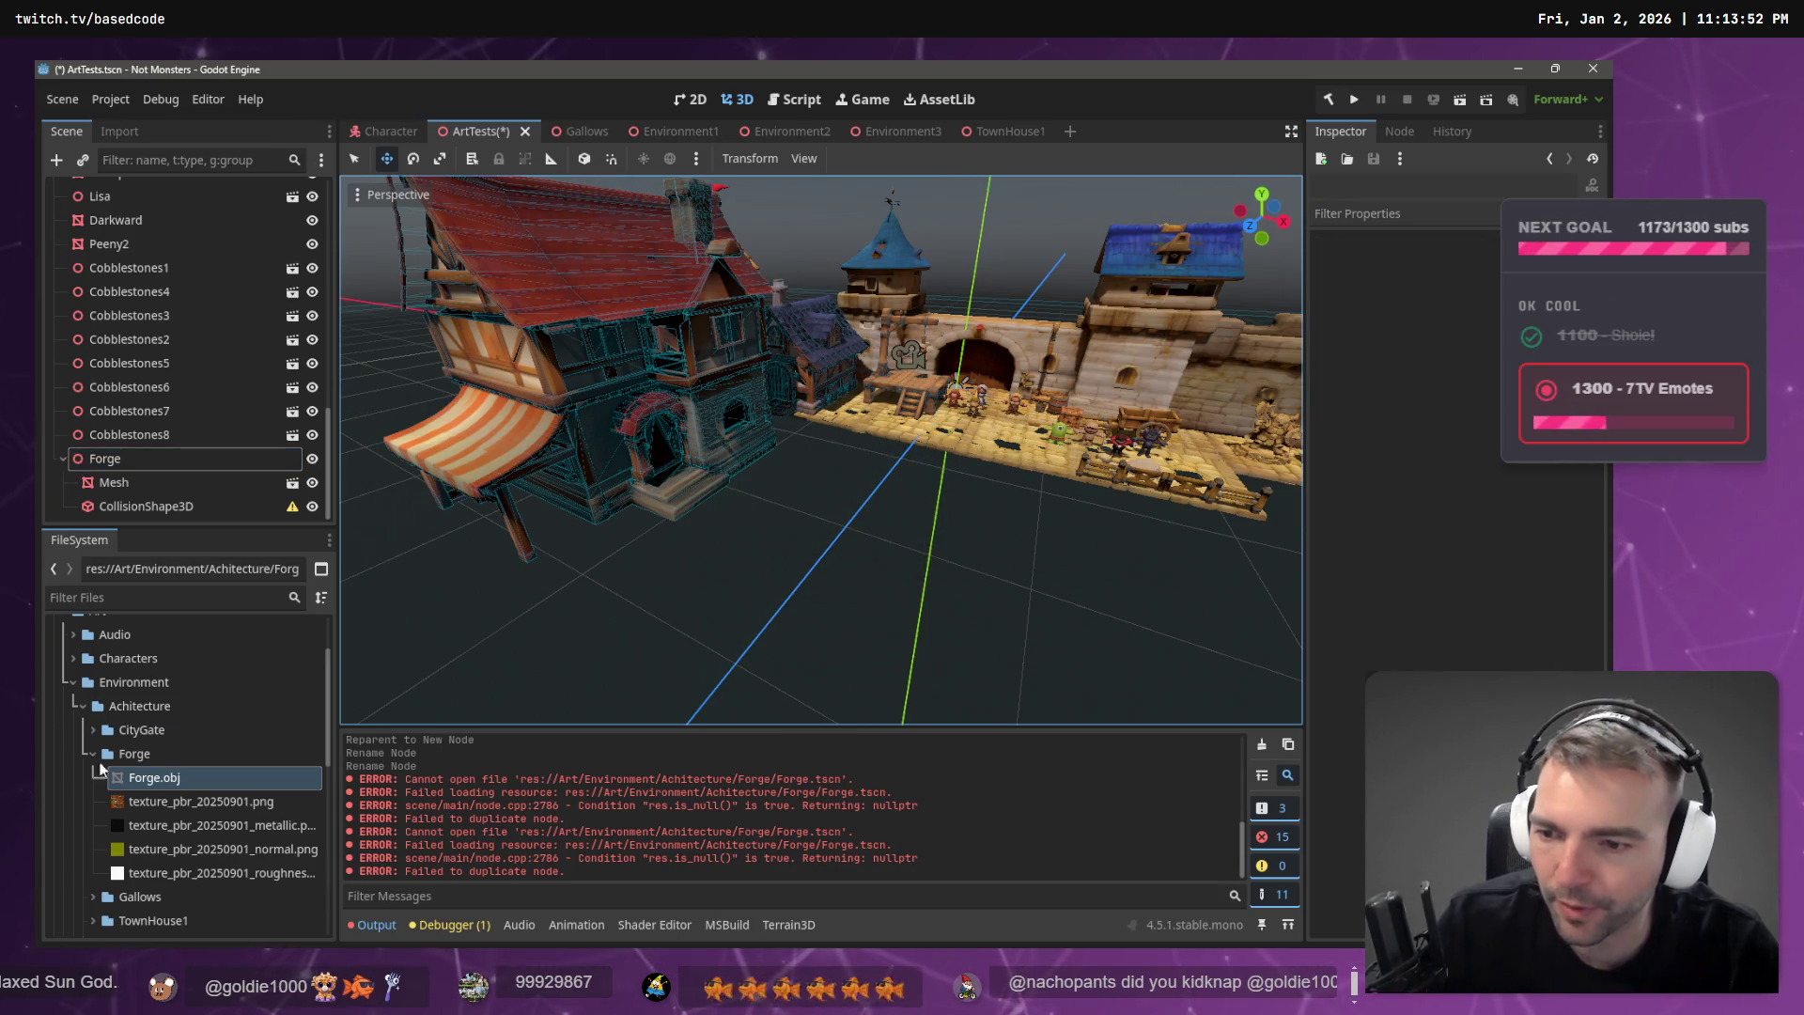
right_click(172, 749)
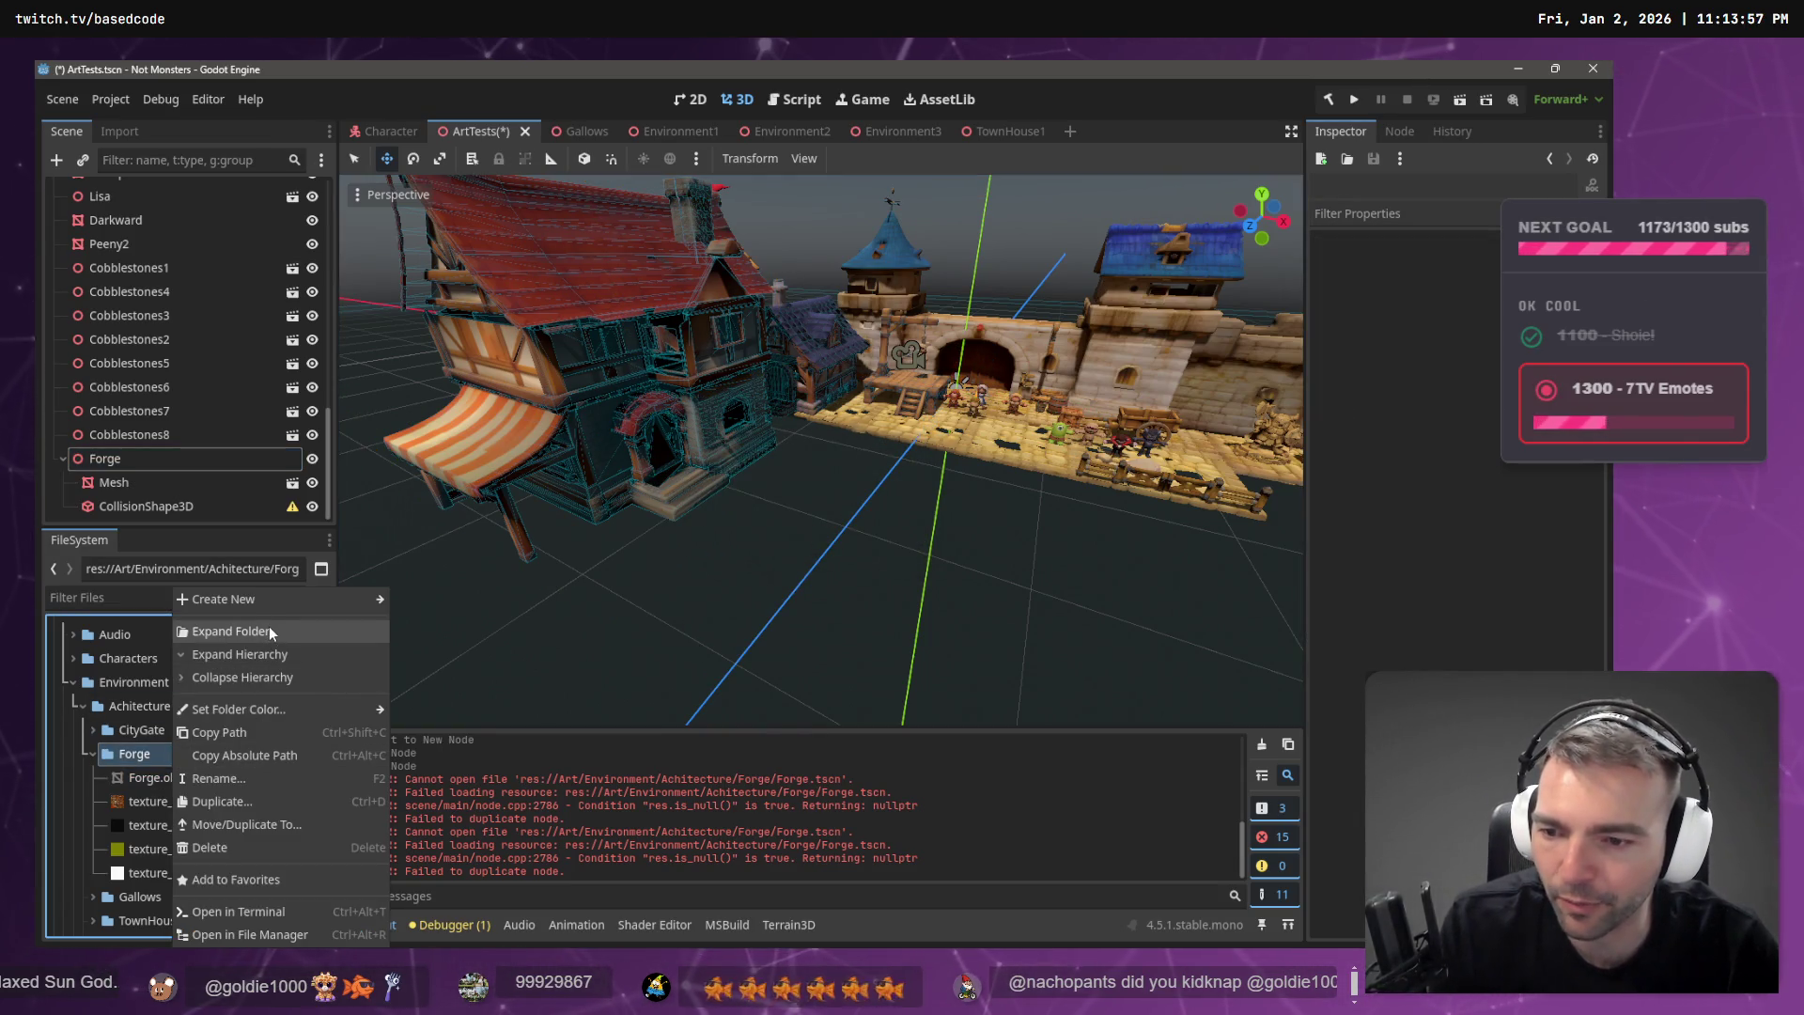
- Open the Forge folder in File Explorer to view Forge.obj, material.mtl and PBR textures
click(249, 934)
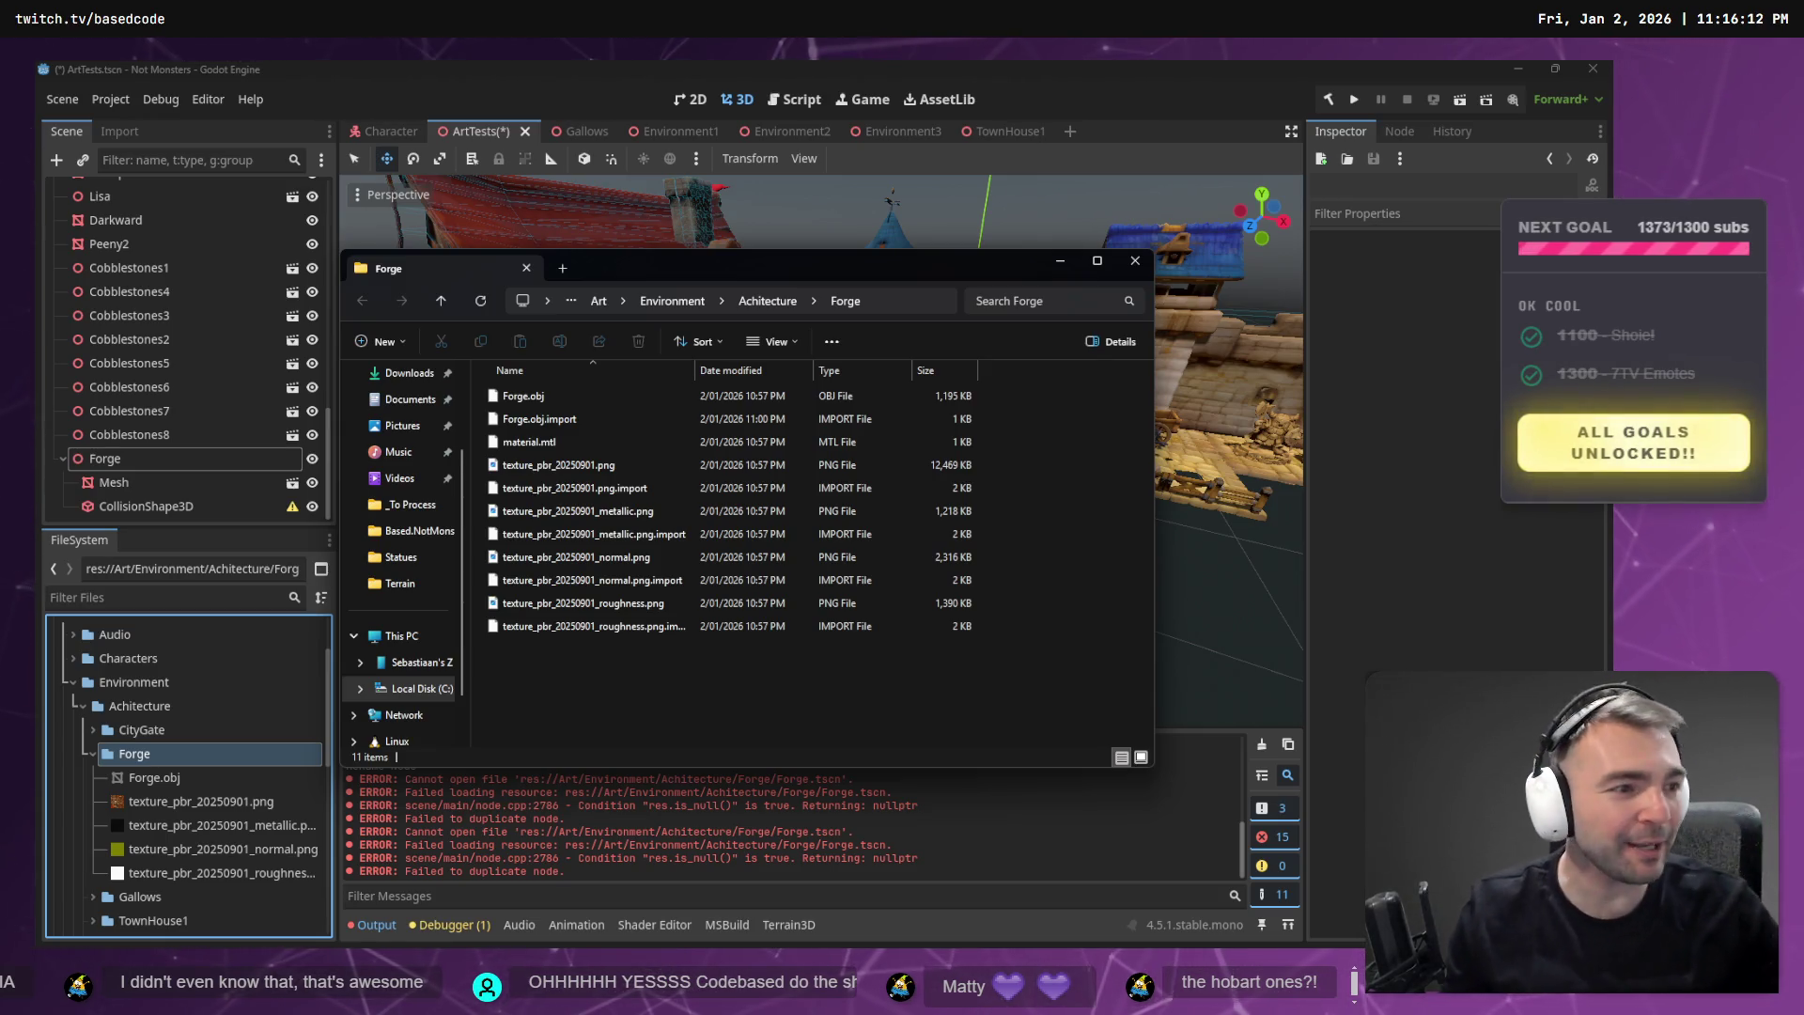
key(alt+Tab)
scroll(936, 418, down, 5)
- Scroll around the tldraw MONSTERS frame to review the monster reference images and placeholder boxes
scroll(936, 418, up, 3)
scroll(1112, 577, up, 10)
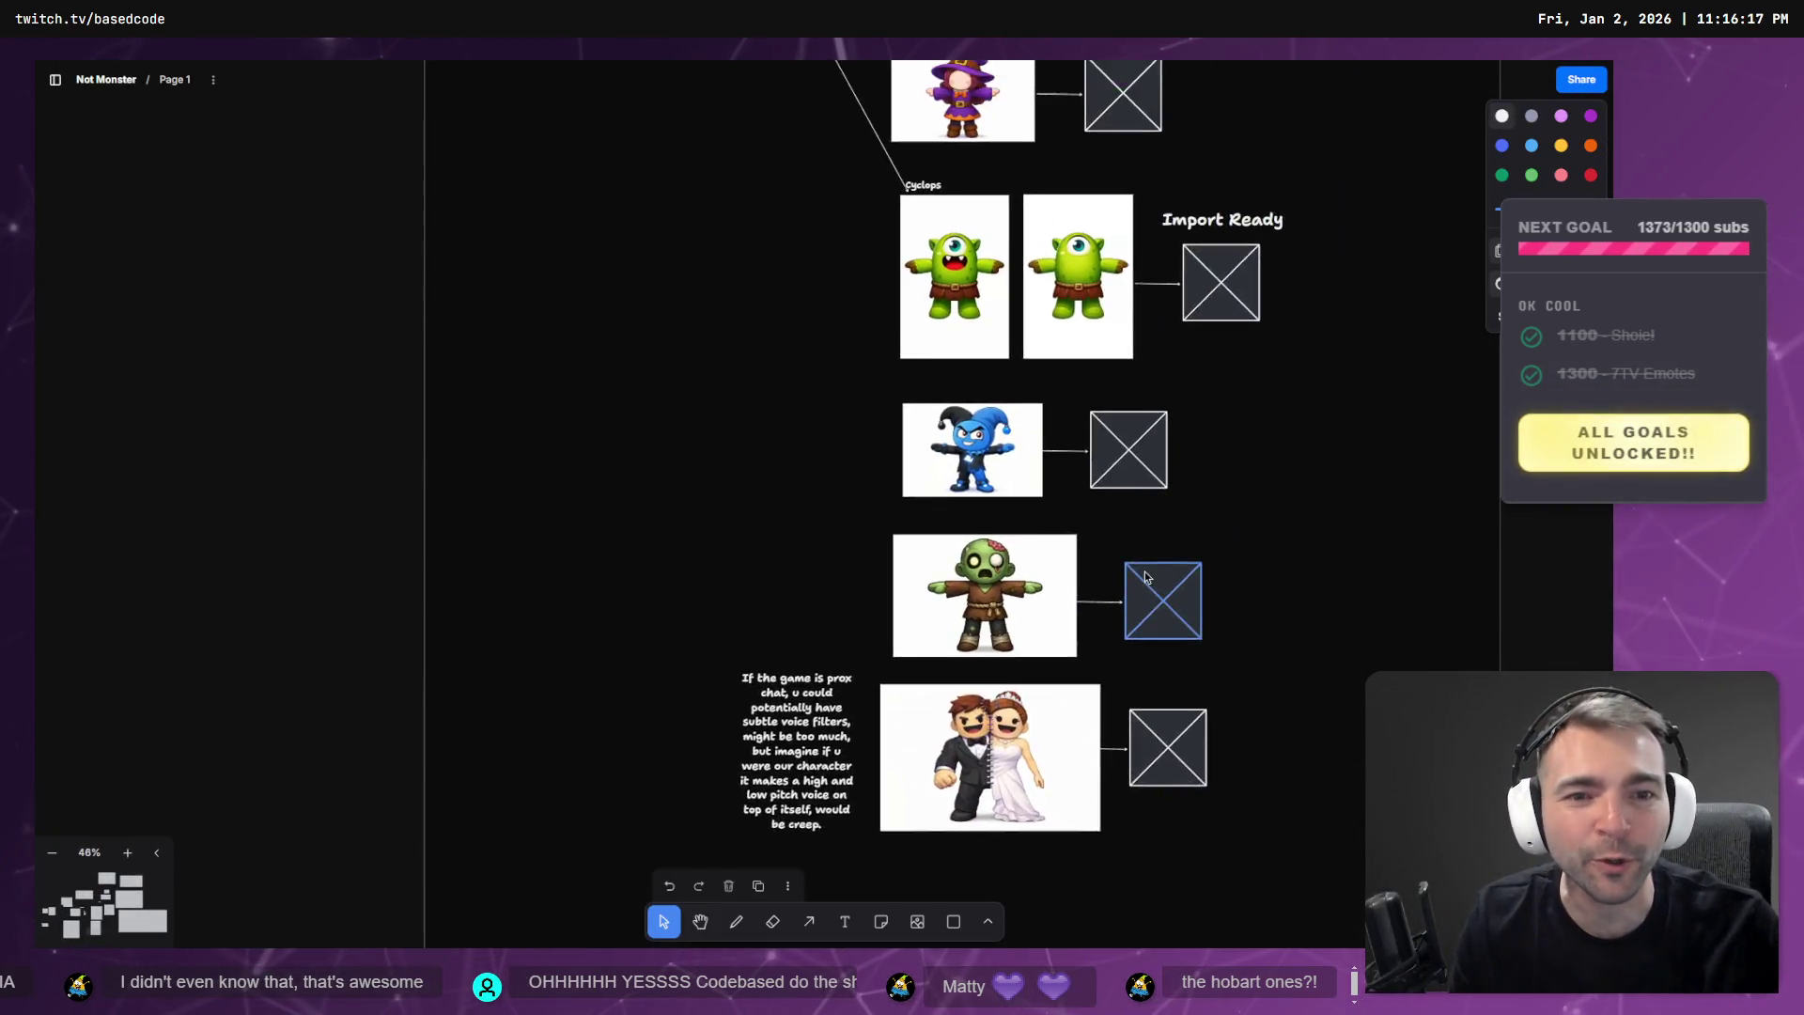
scroll(1201, 375, up, 2)
scroll(1242, 675, down, 5)
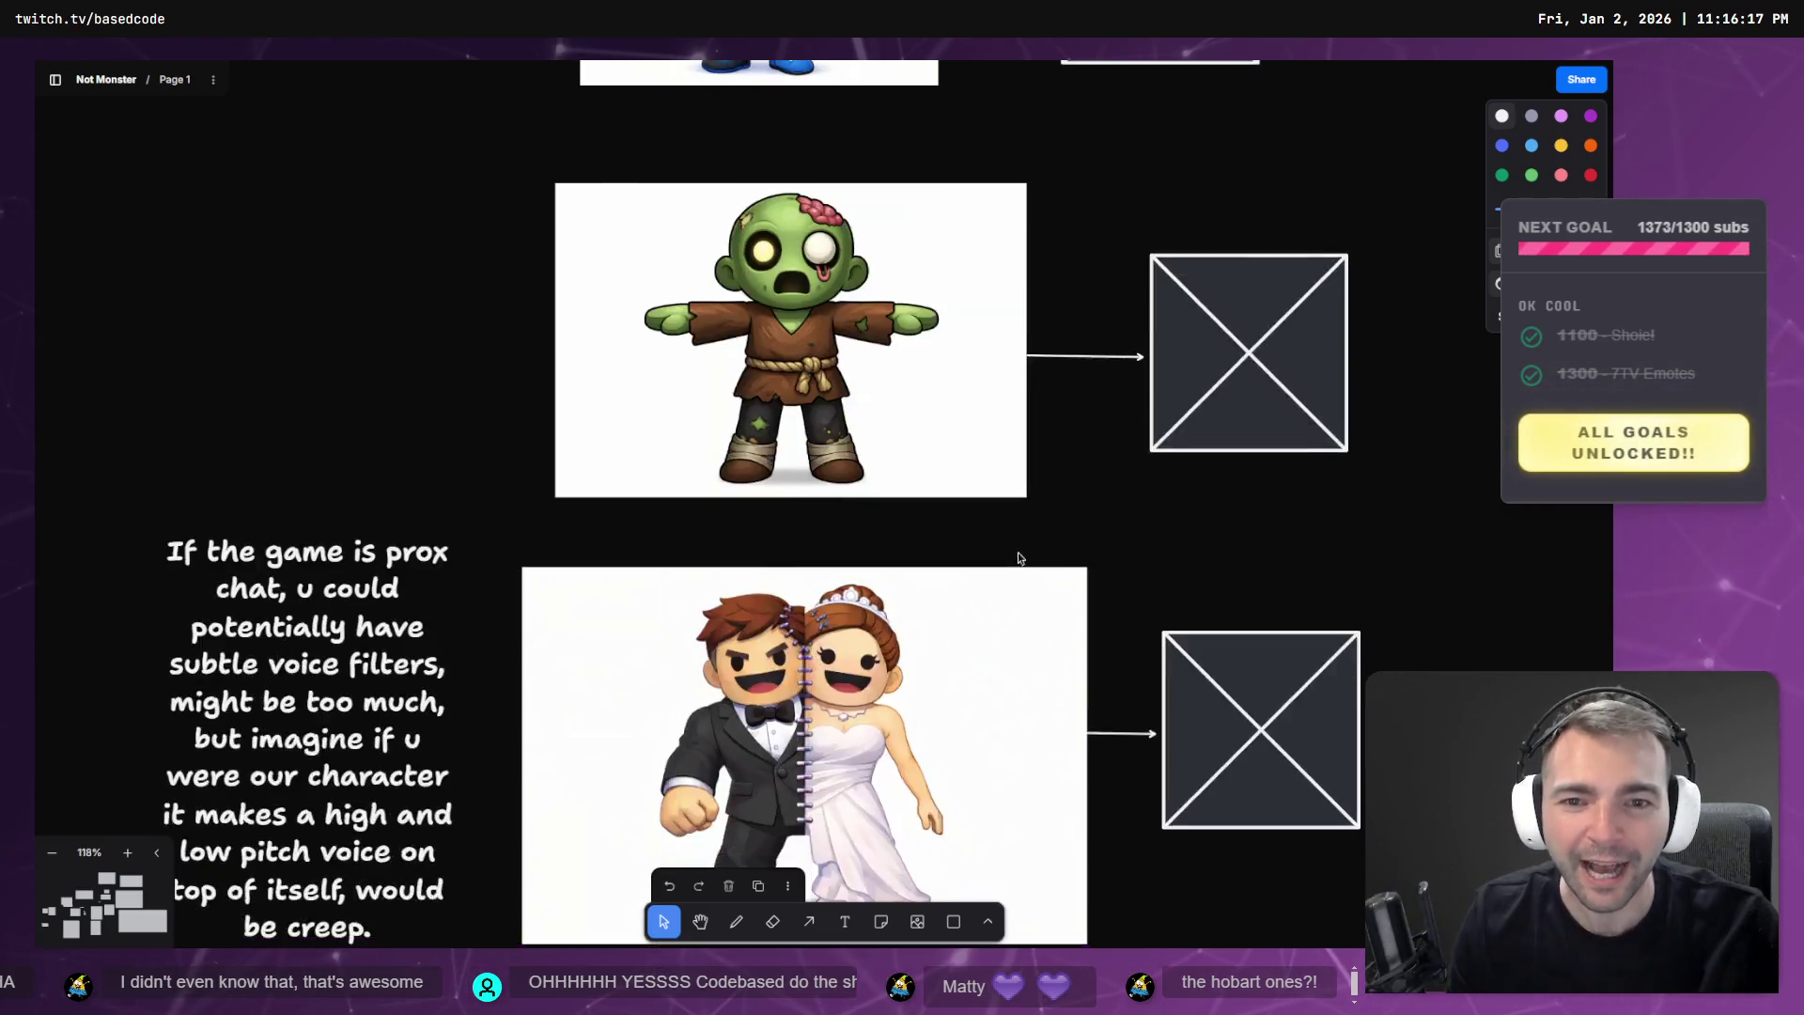
scroll(1018, 552, down, 3)
scroll(1024, 563, up, 5)
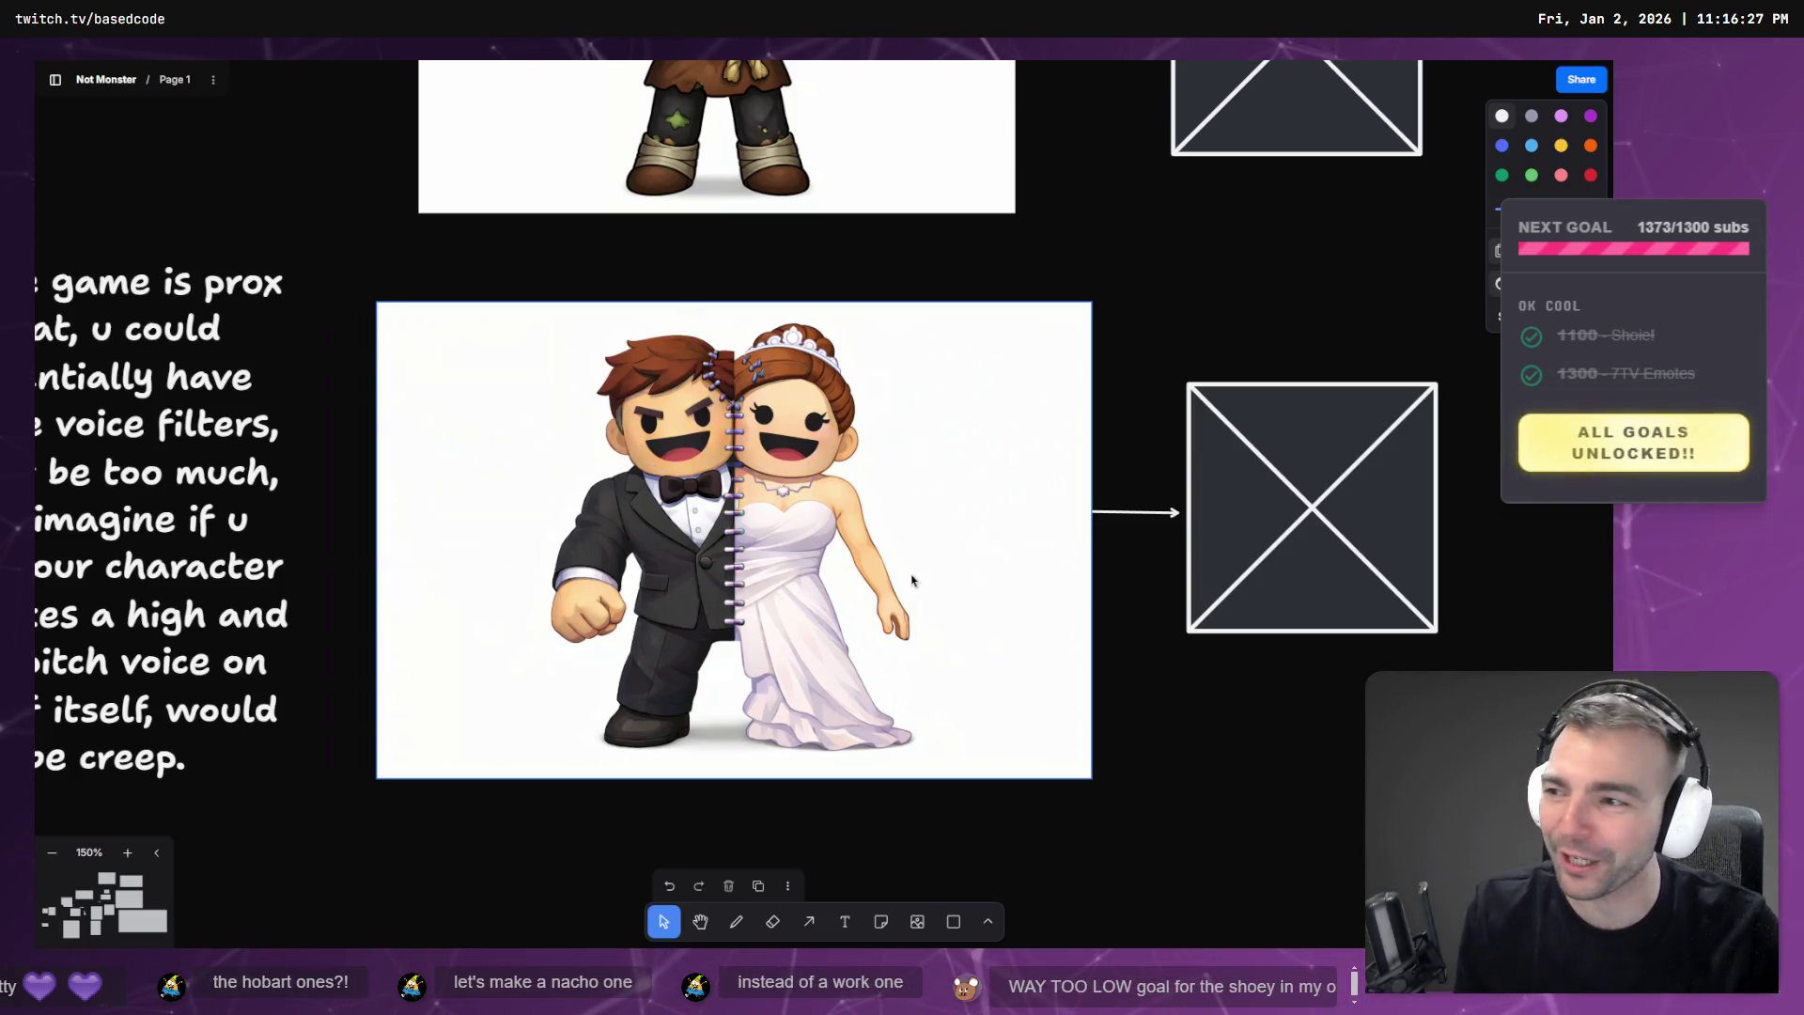
scroll(911, 580, down, 5)
scroll(916, 783, up, 2)
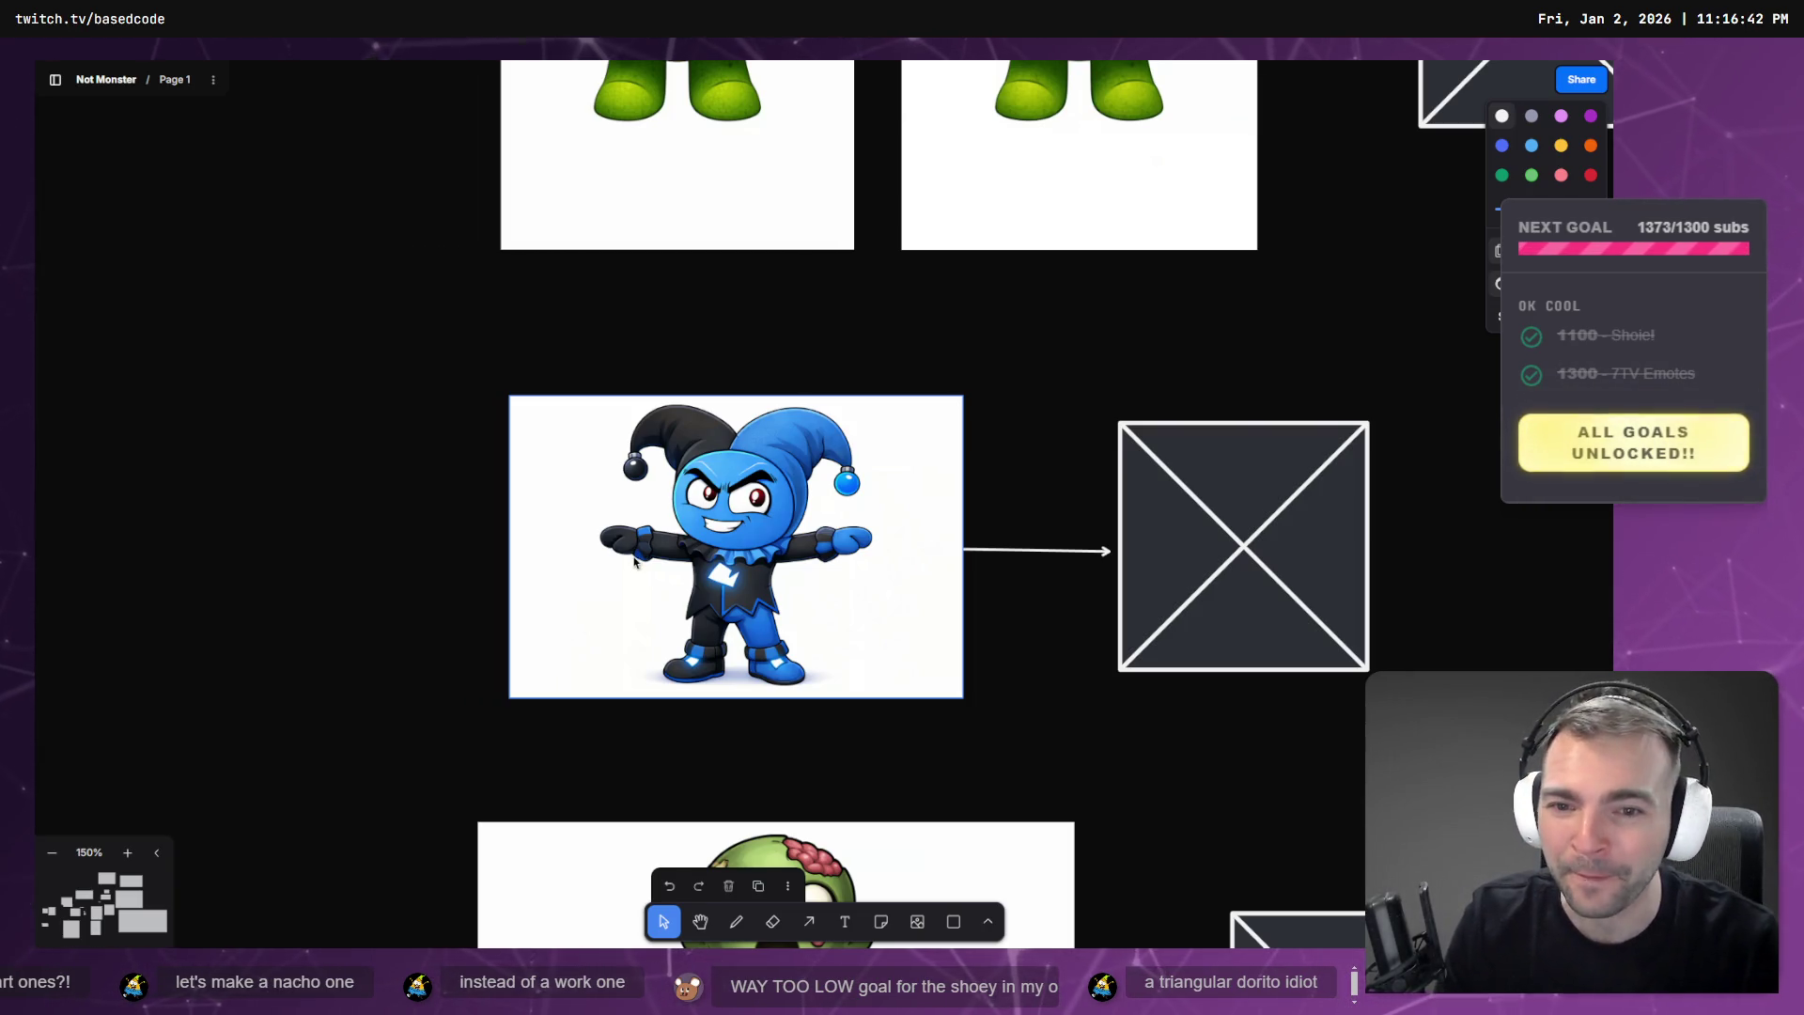
scroll(736, 553, down, 10)
scroll(735, 552, up, 3)
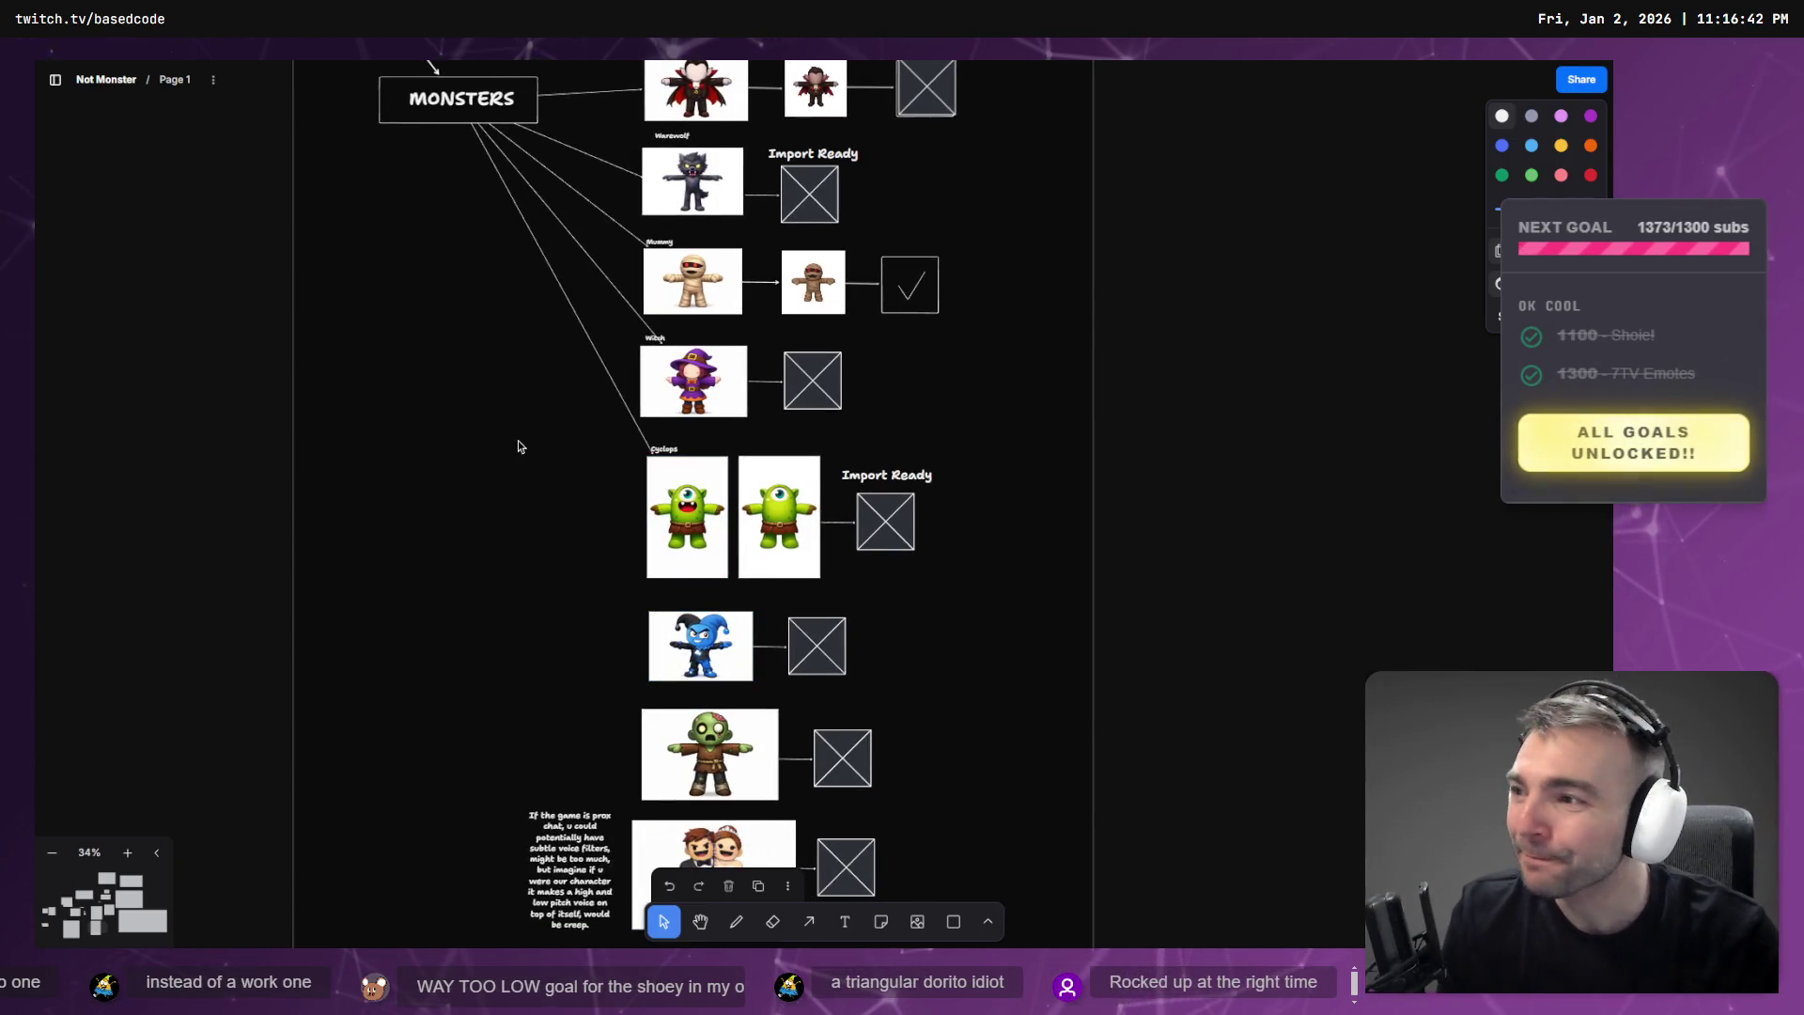
scroll(647, 539, down, 2)
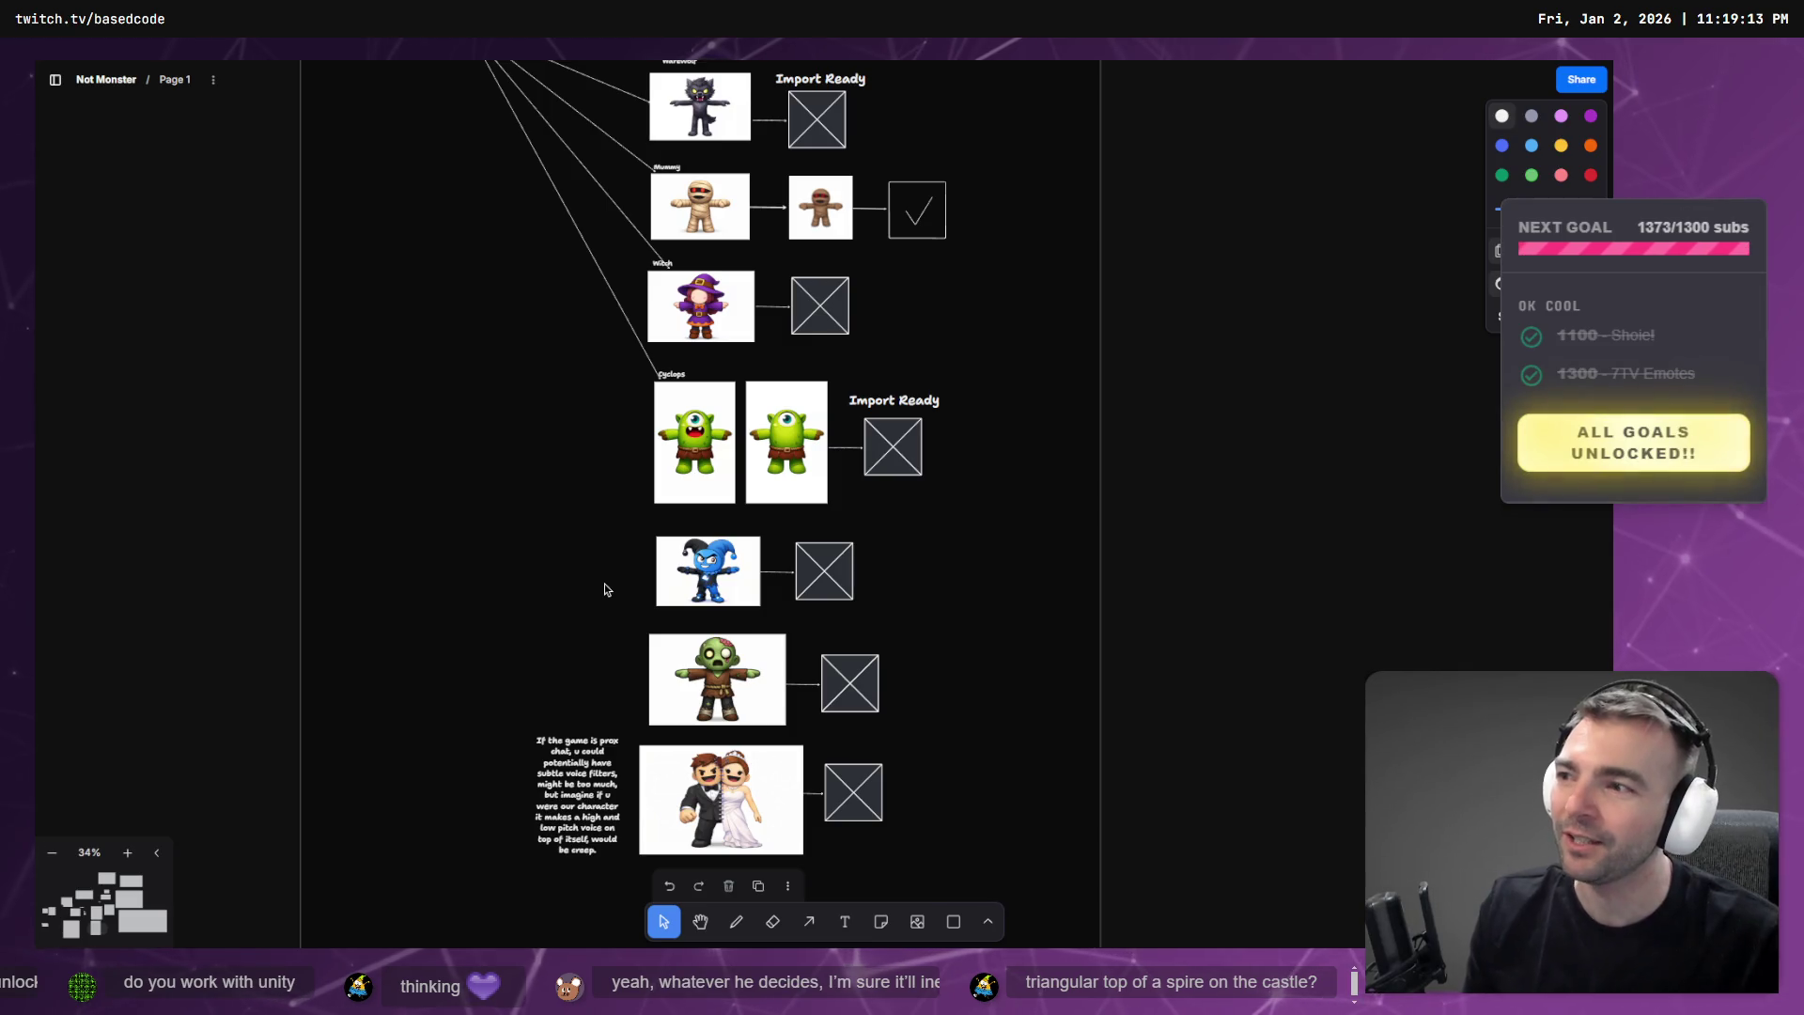
scroll(596, 417, down, 3)
- Glance at ChatGPT's Godot collider answer, then return to the Priest image on the board
scroll(563, 564, up, 5)
scroll(557, 496, up, 4)
scroll(705, 357, up, 8)
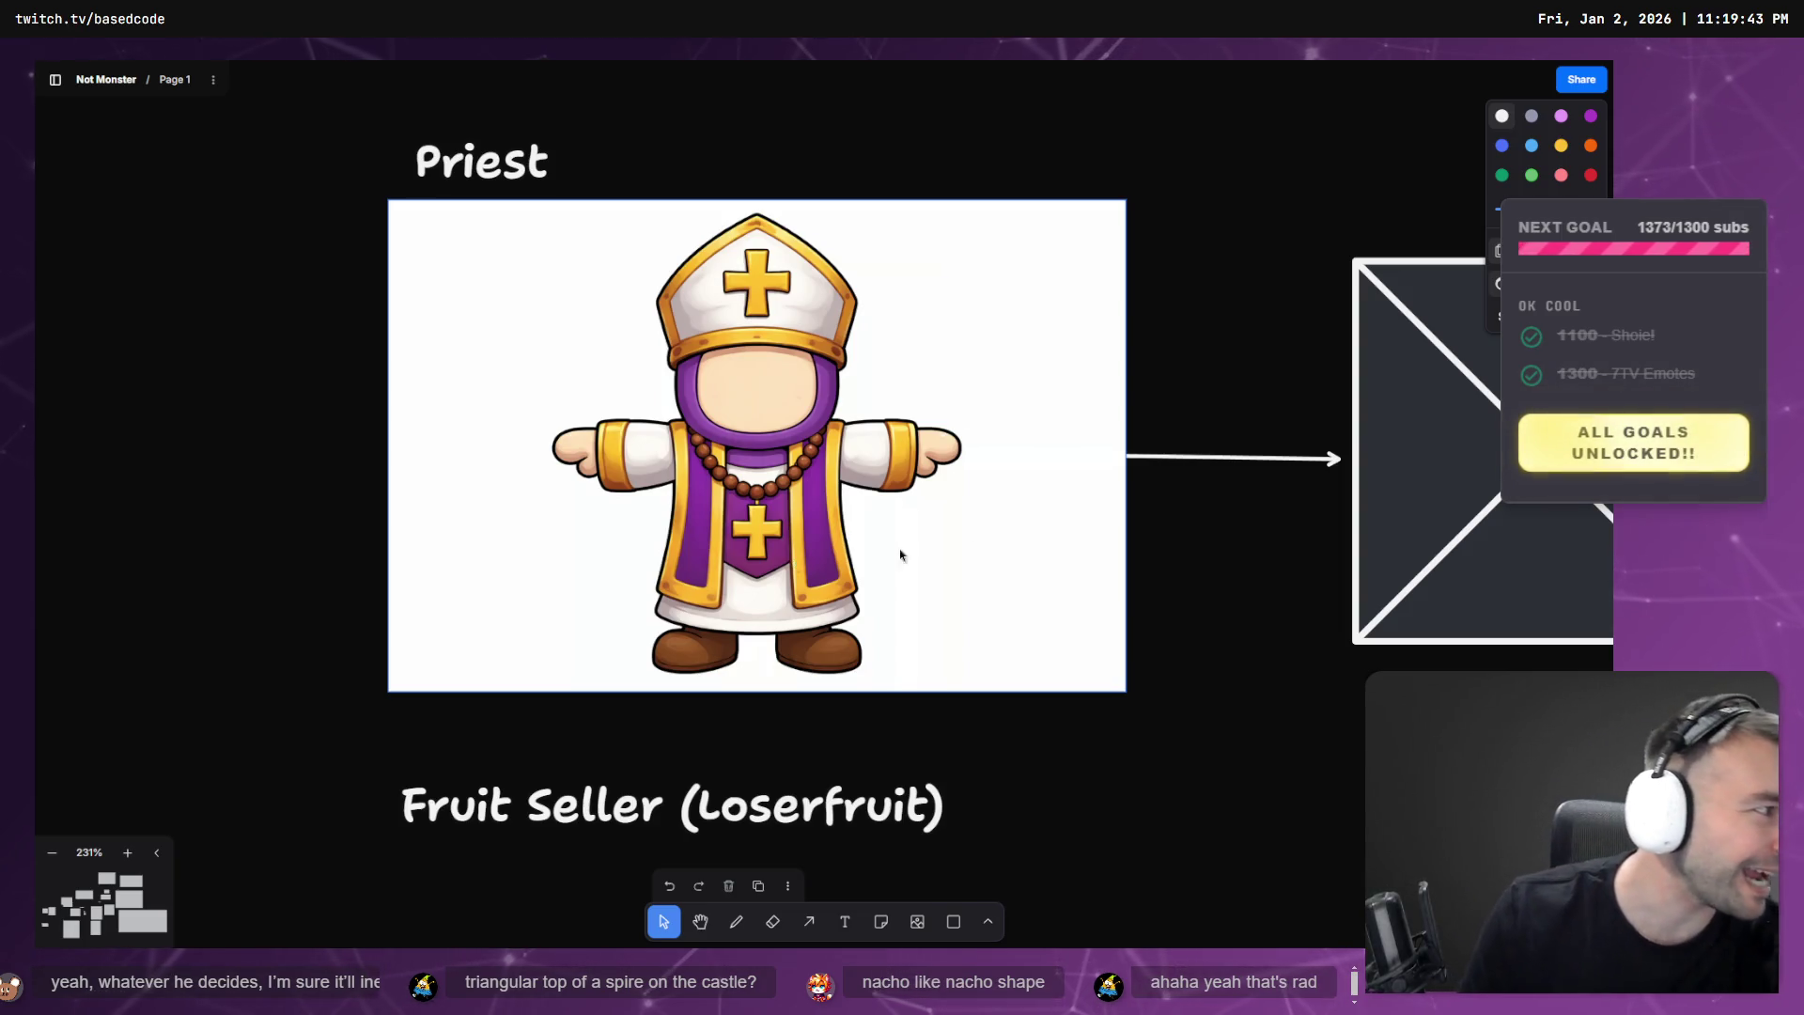
key(alt+Tab)
key(alt+Tab)
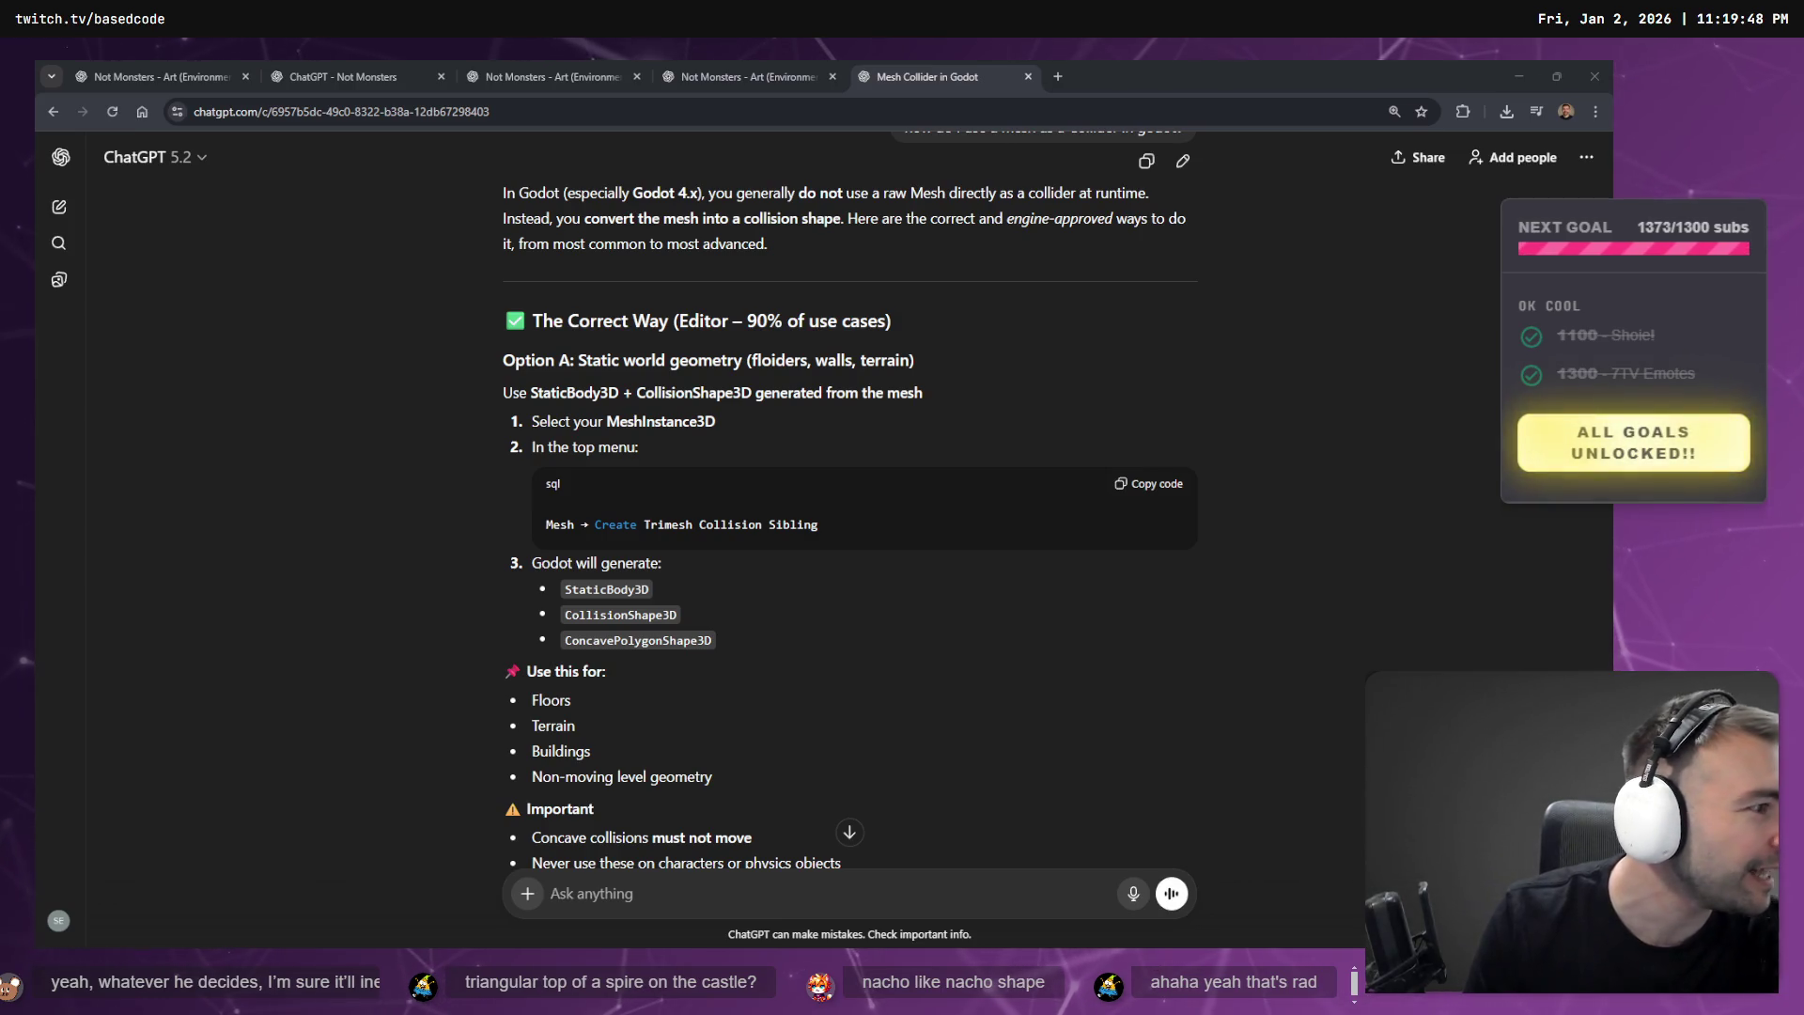
key(alt+Tab)
- Pan the board from Villagers over to the Architecture frame with its building references
scroll(1077, 406, down, 10)
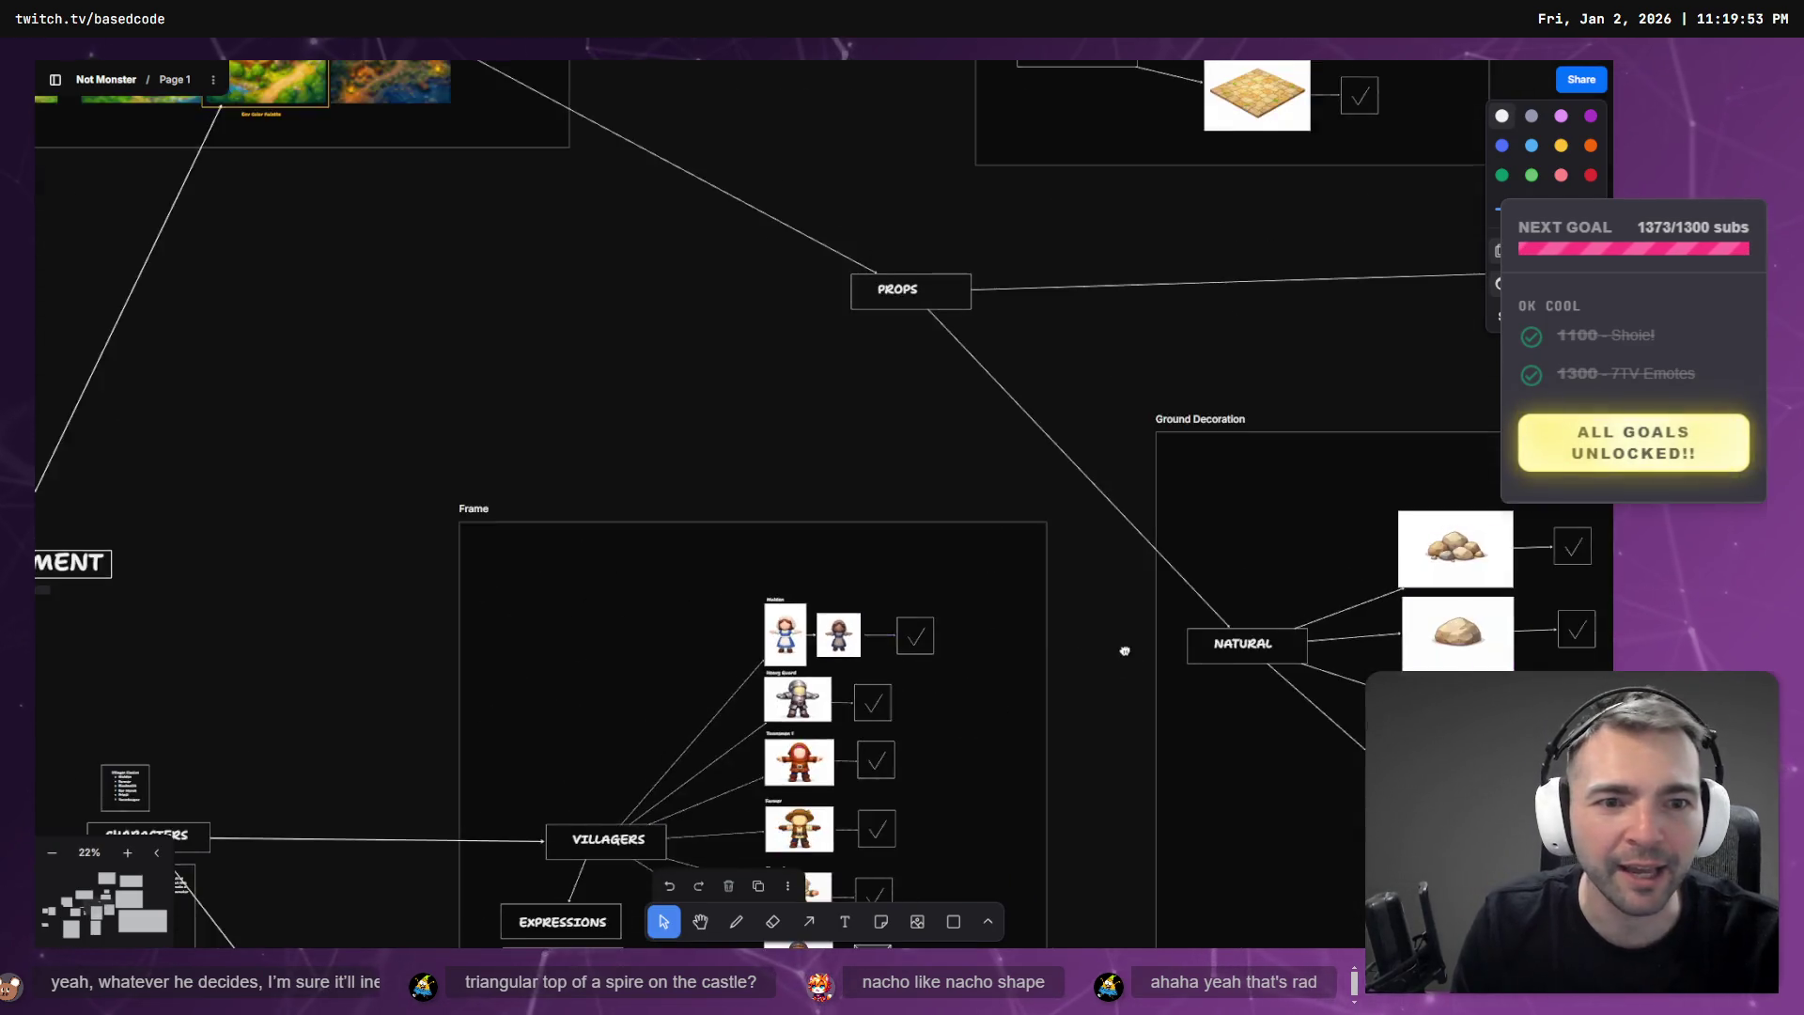
drag(1124, 650, 1184, 940)
drag(826, 169, 827, 470)
mouse_move(814, 323)
mouse_down()
mouse_move(854, 463)
mouse_move(1202, 591)
mouse_up()
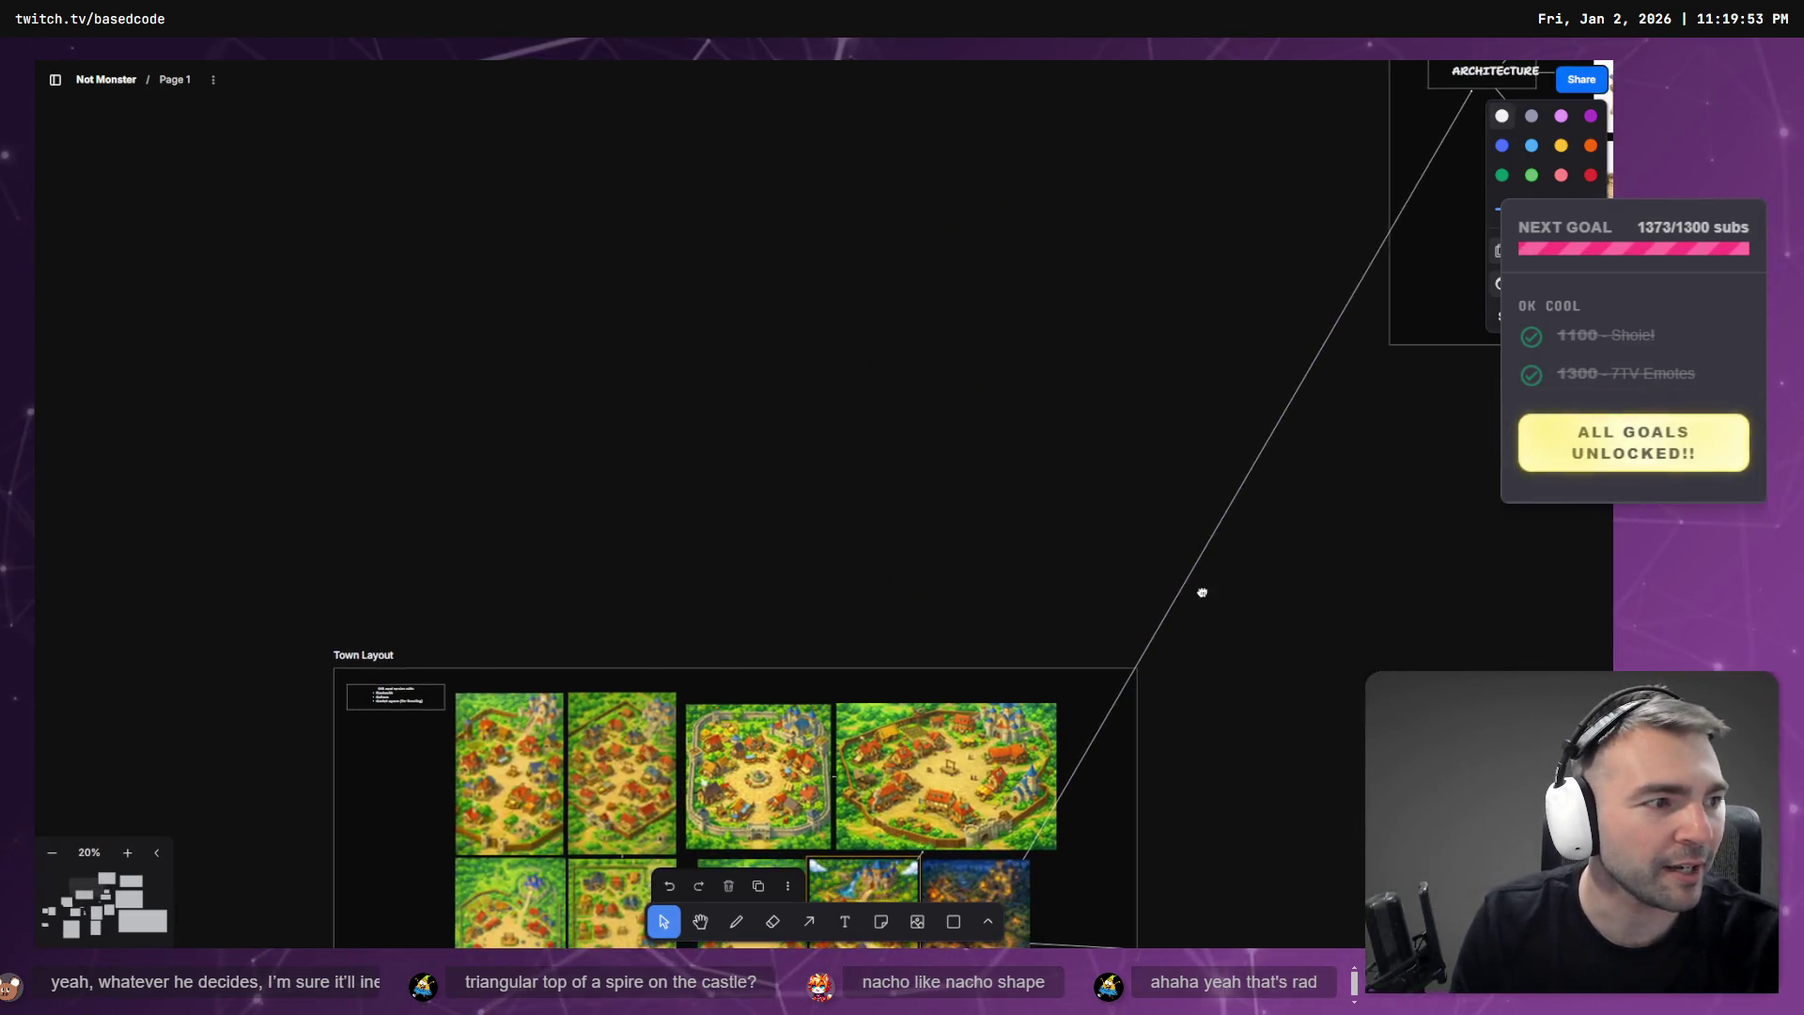
drag(1168, 463, 1231, 526)
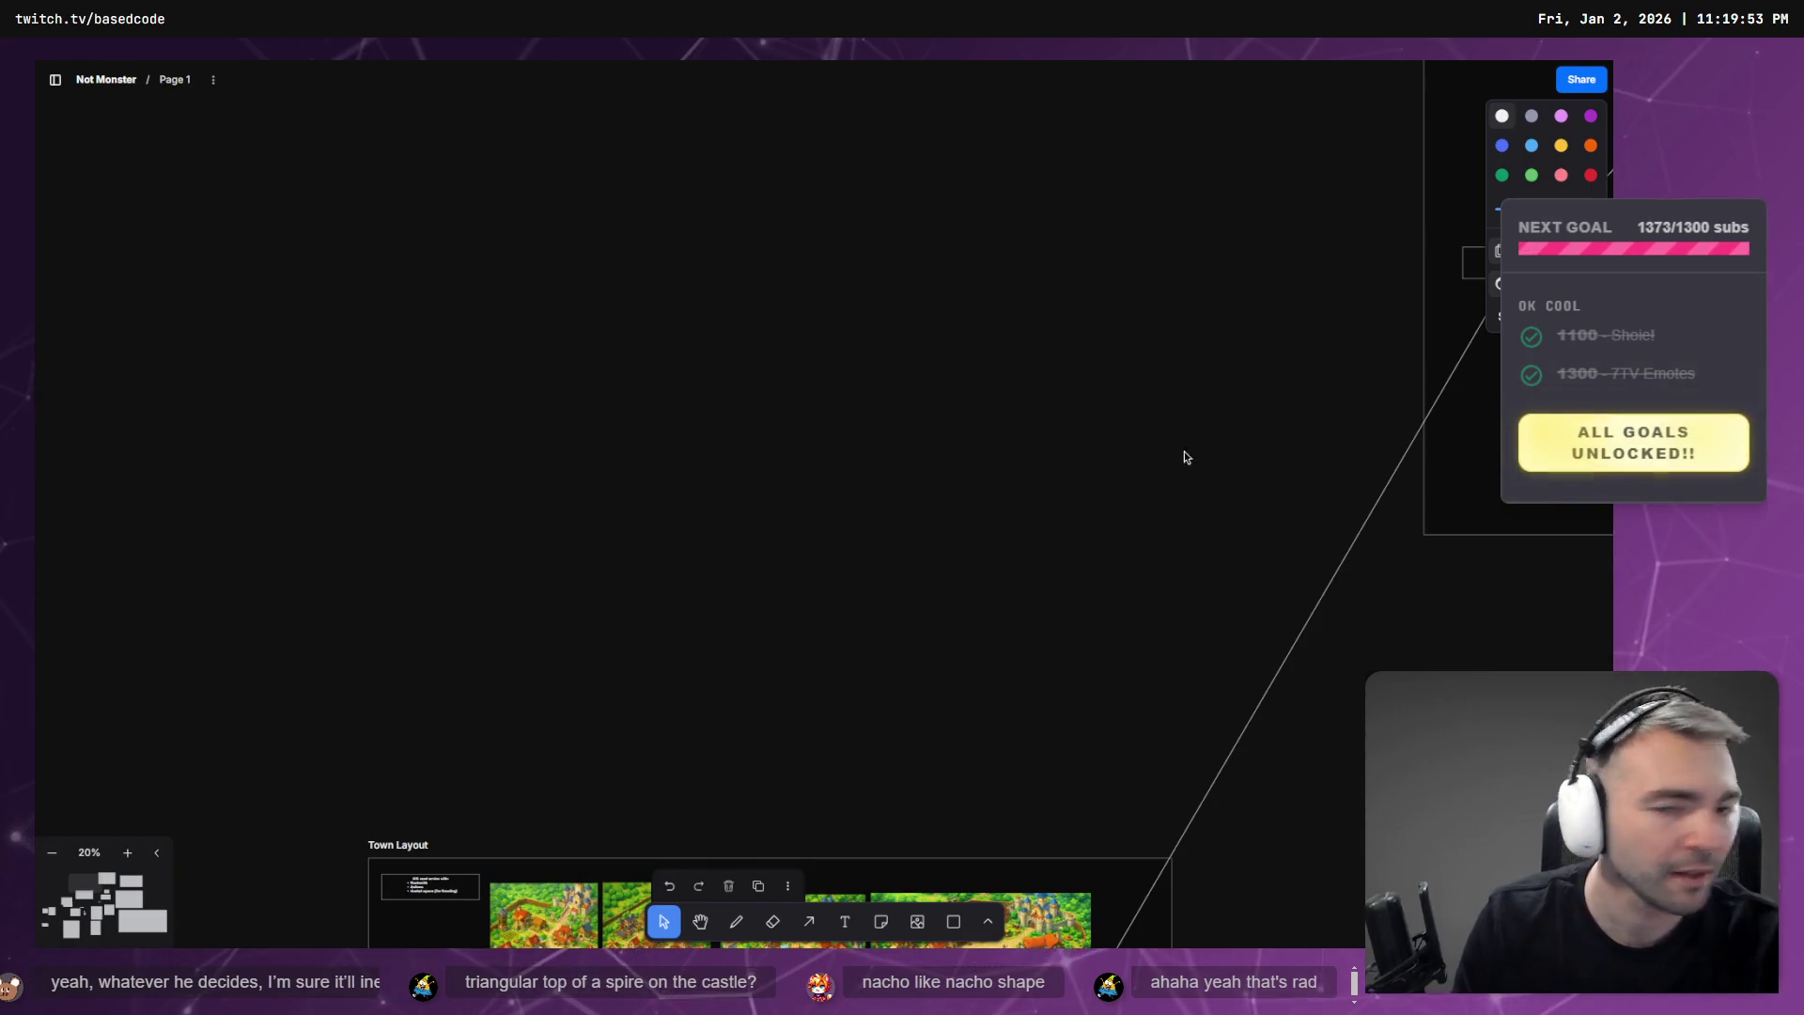
scroll(1235, 419, up, 5)
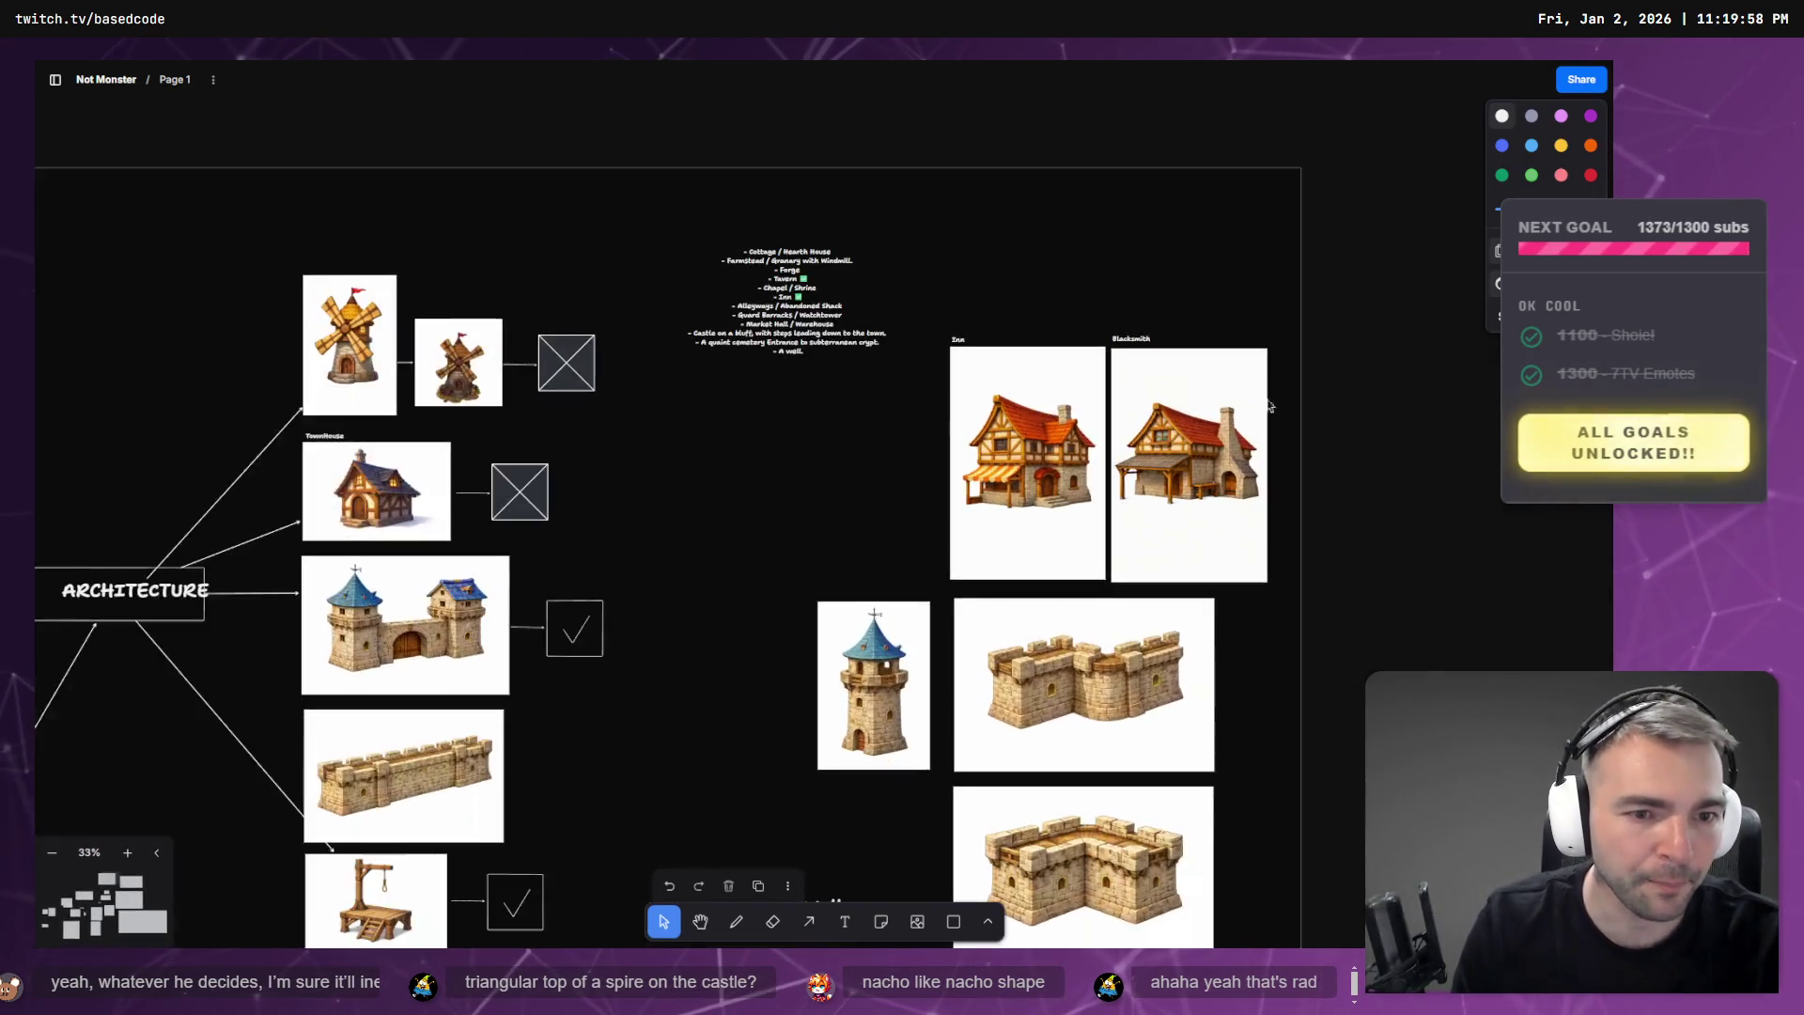
- Look over the building task list and the Inn reference image in the Architecture frame
scroll(1144, 374, up, 5)
click(548, 225)
click(547, 225)
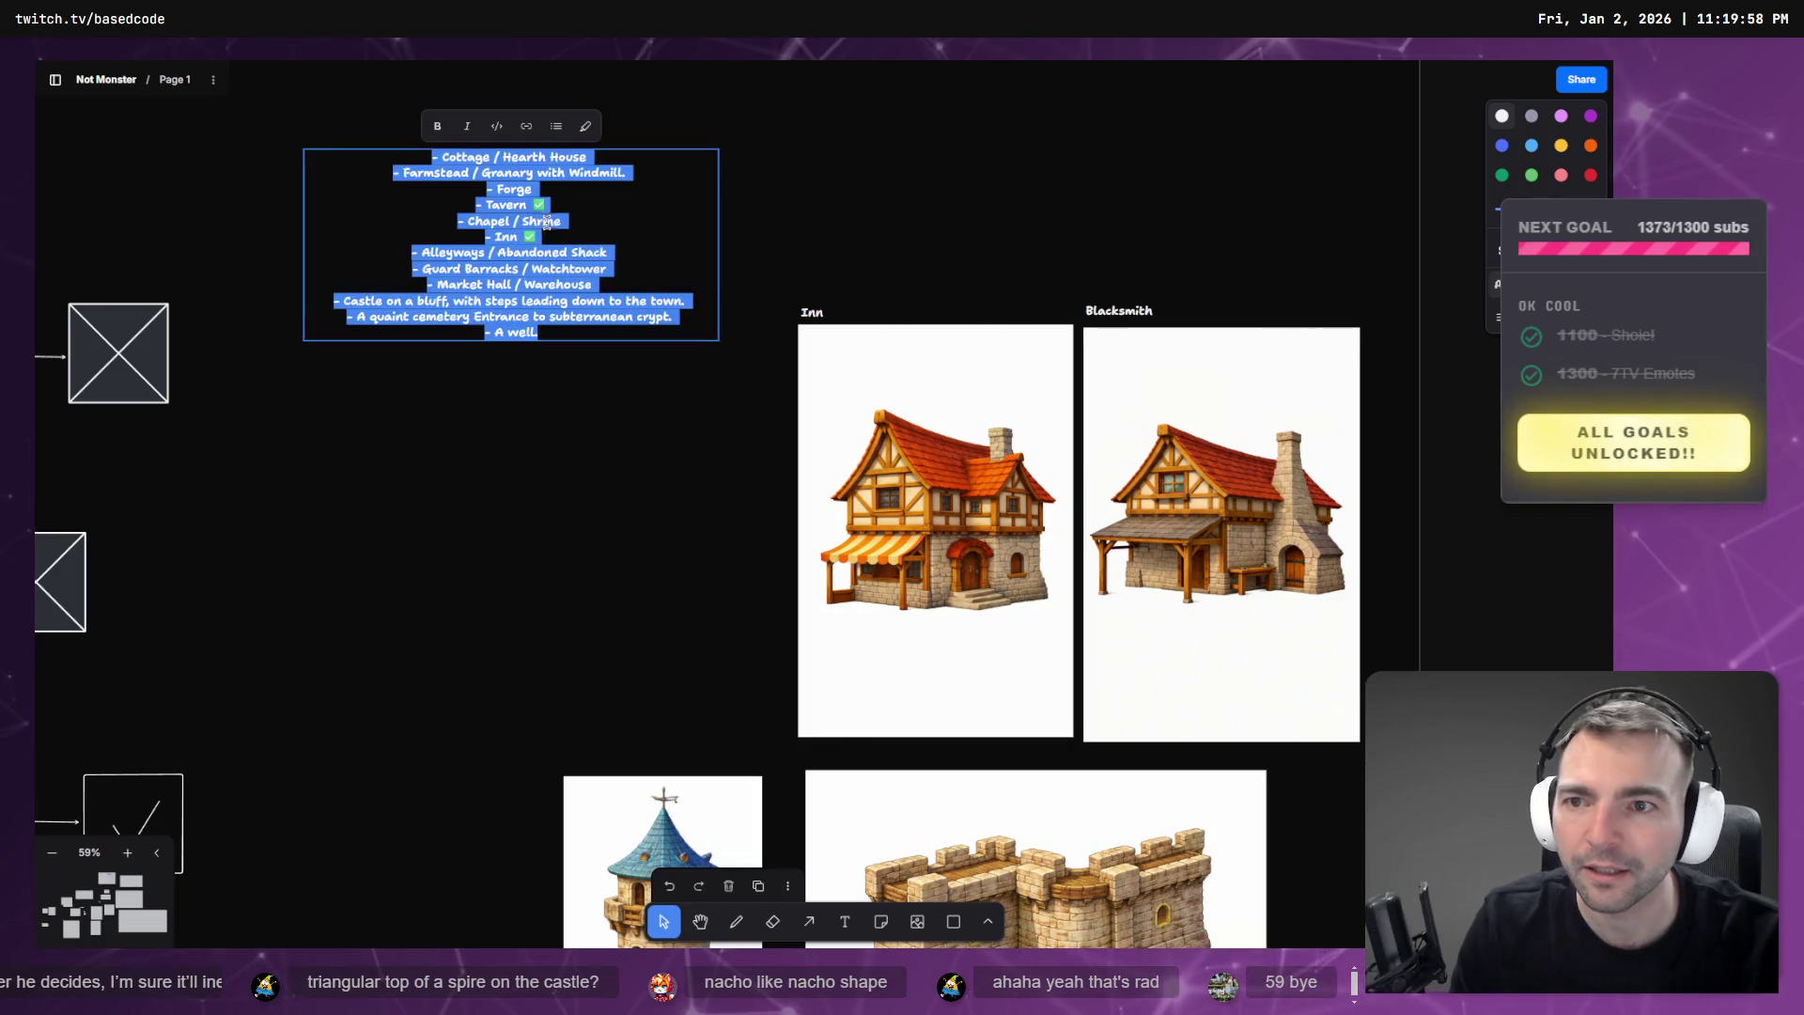
click(596, 284)
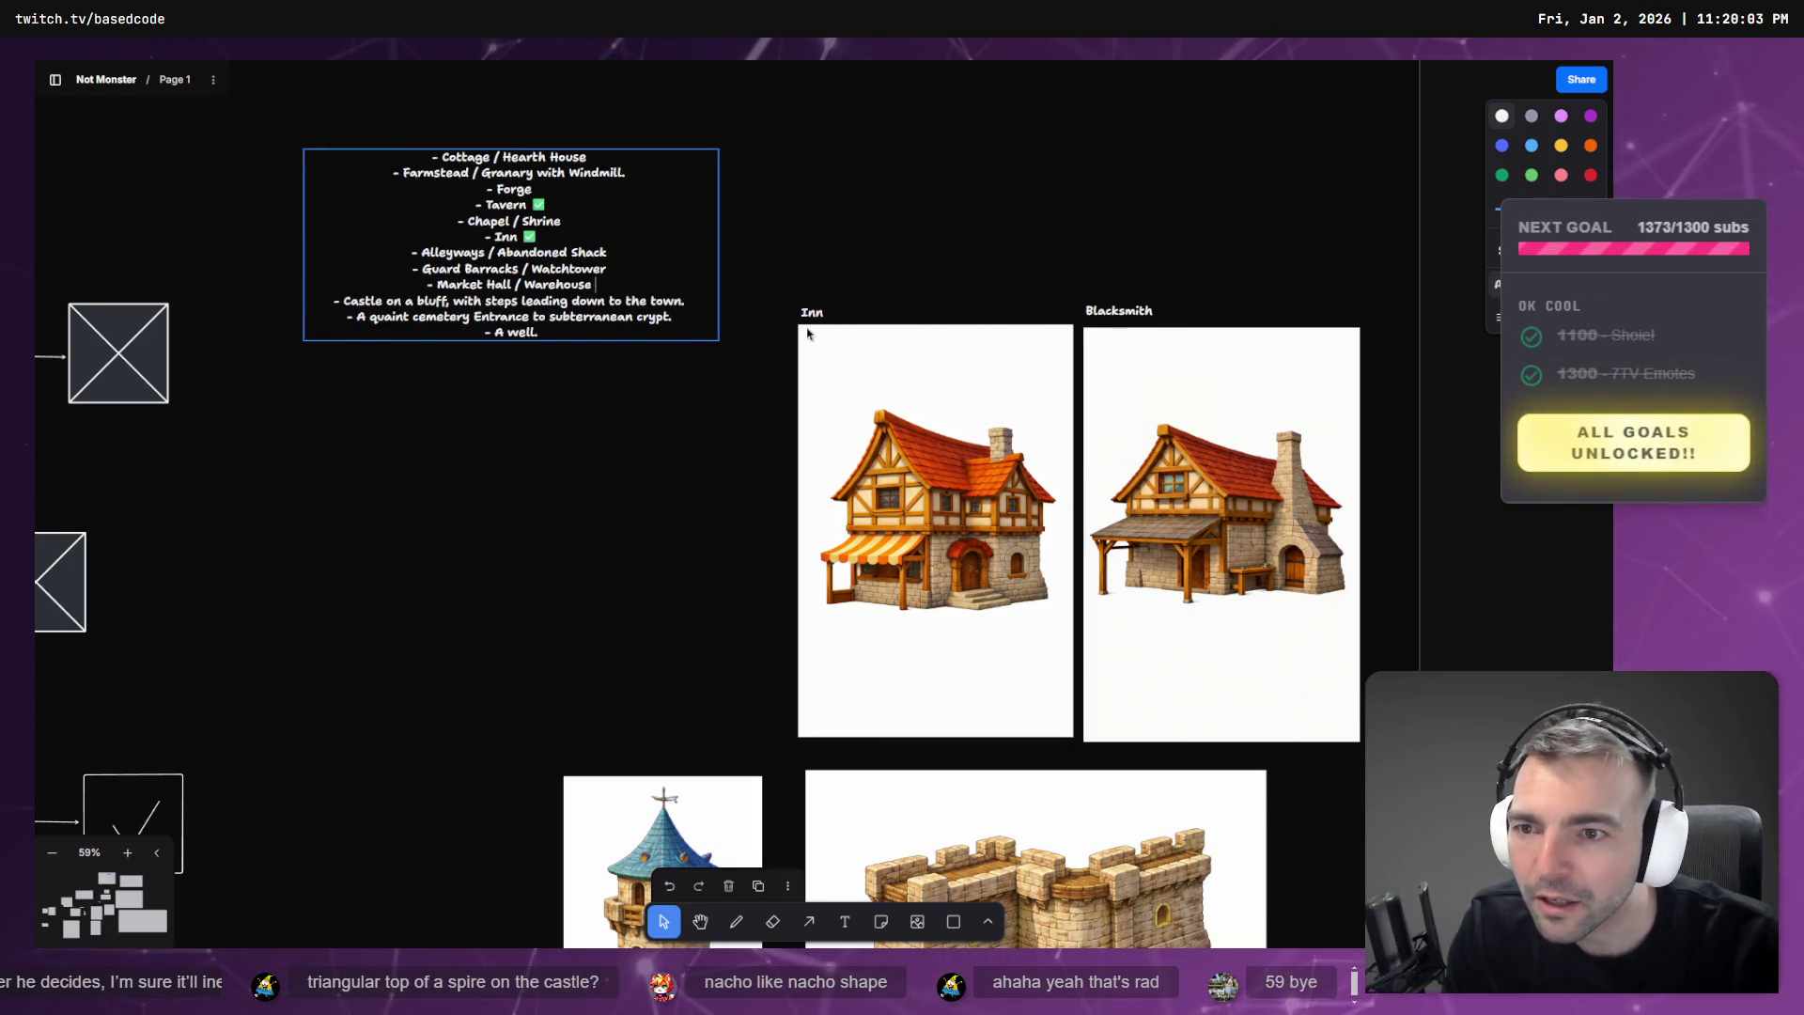
click(663, 449)
click(806, 483)
scroll(770, 501, down, 3)
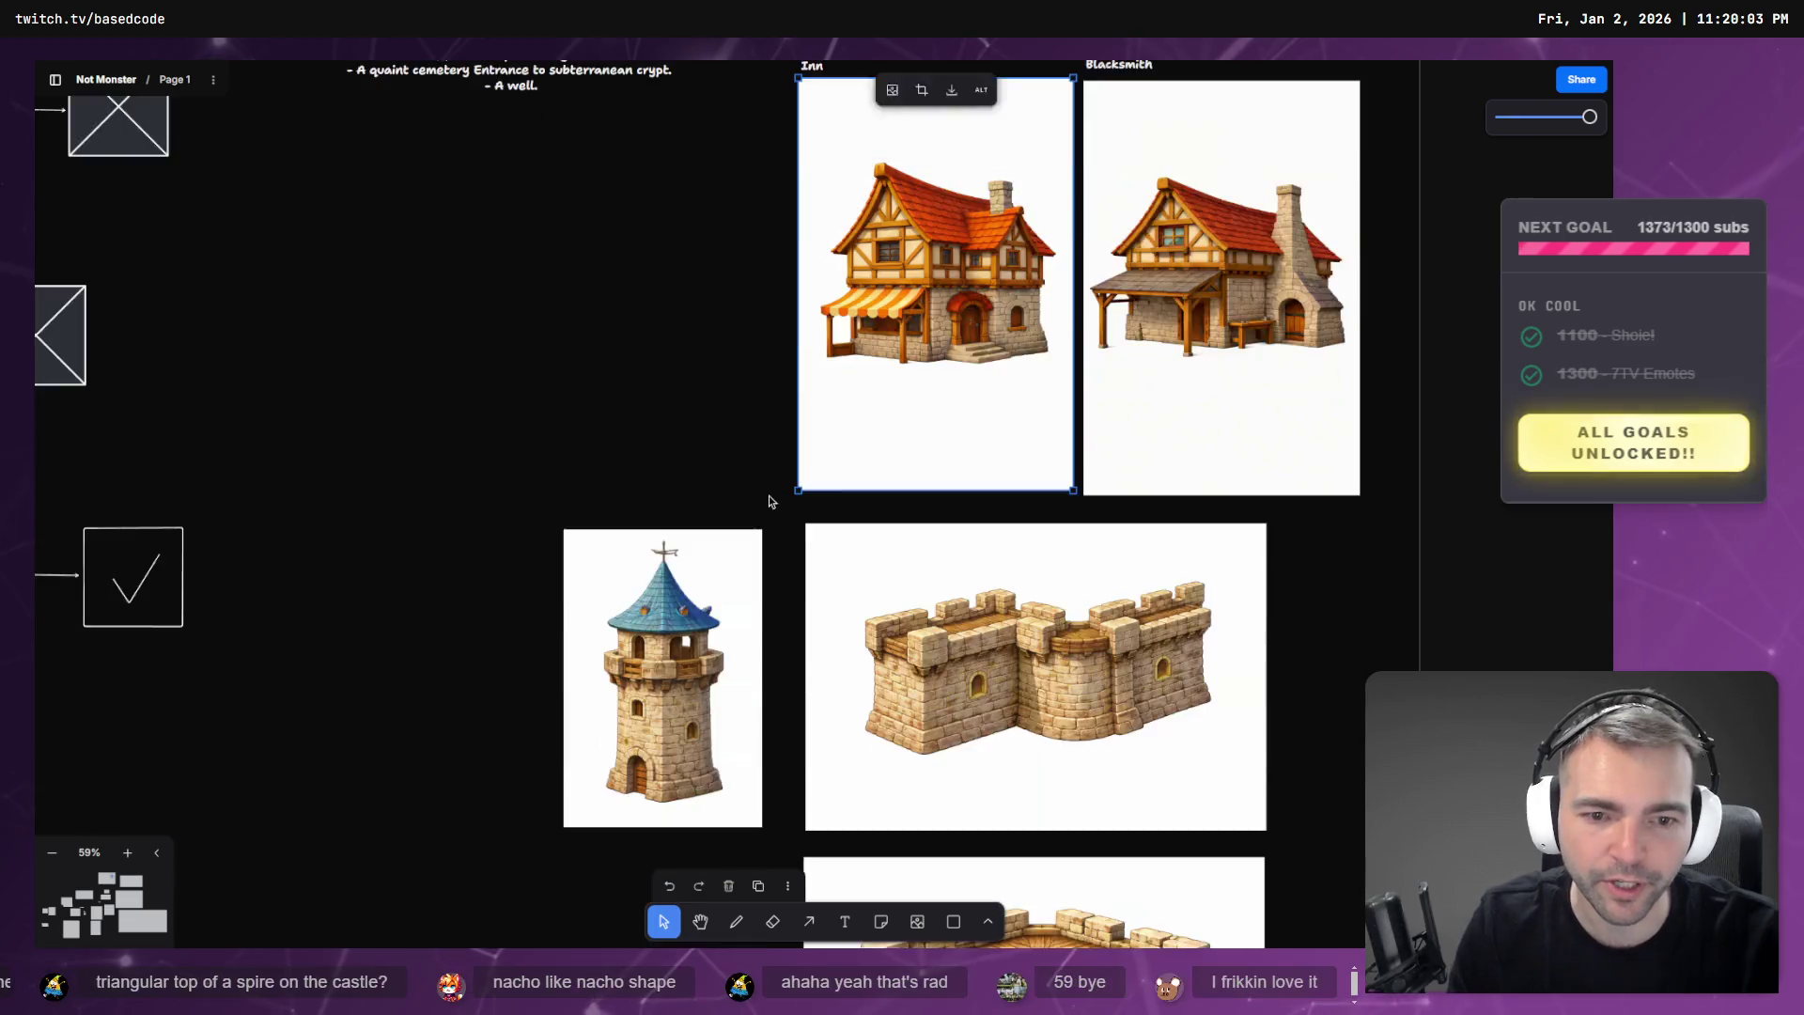
scroll(764, 489, up, 2)
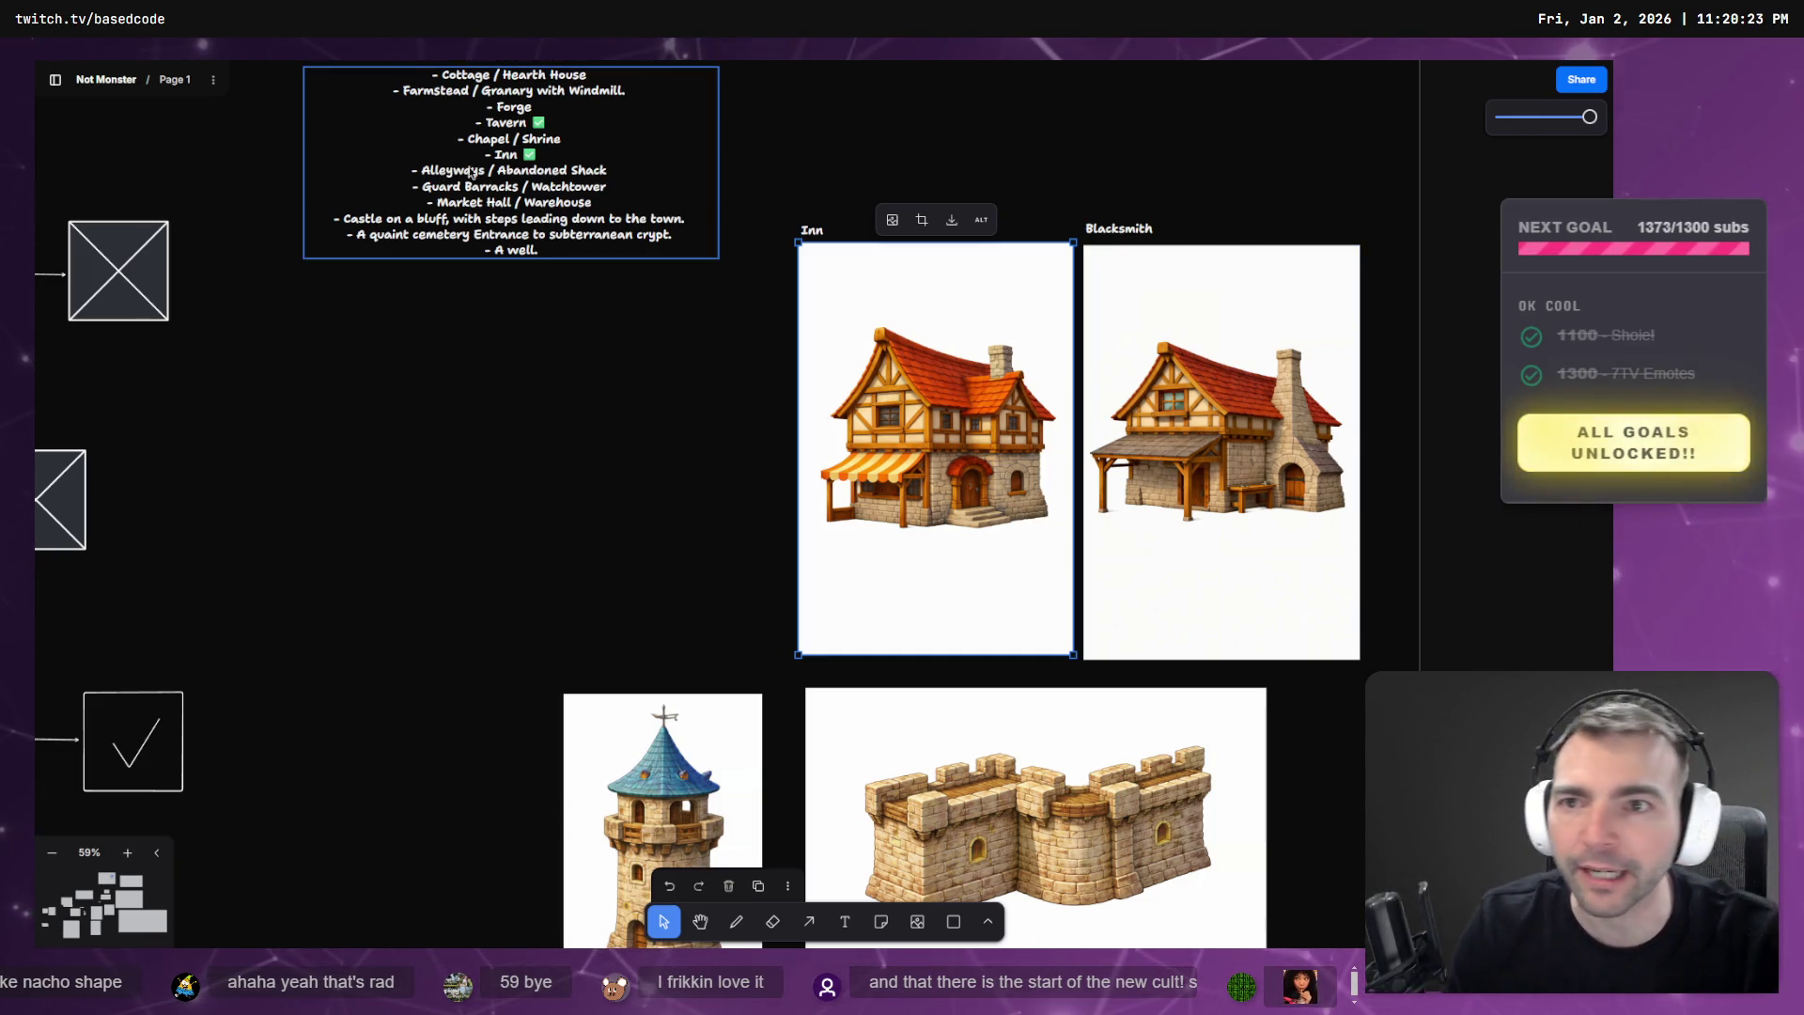
scroll(451, 188, up, 5)
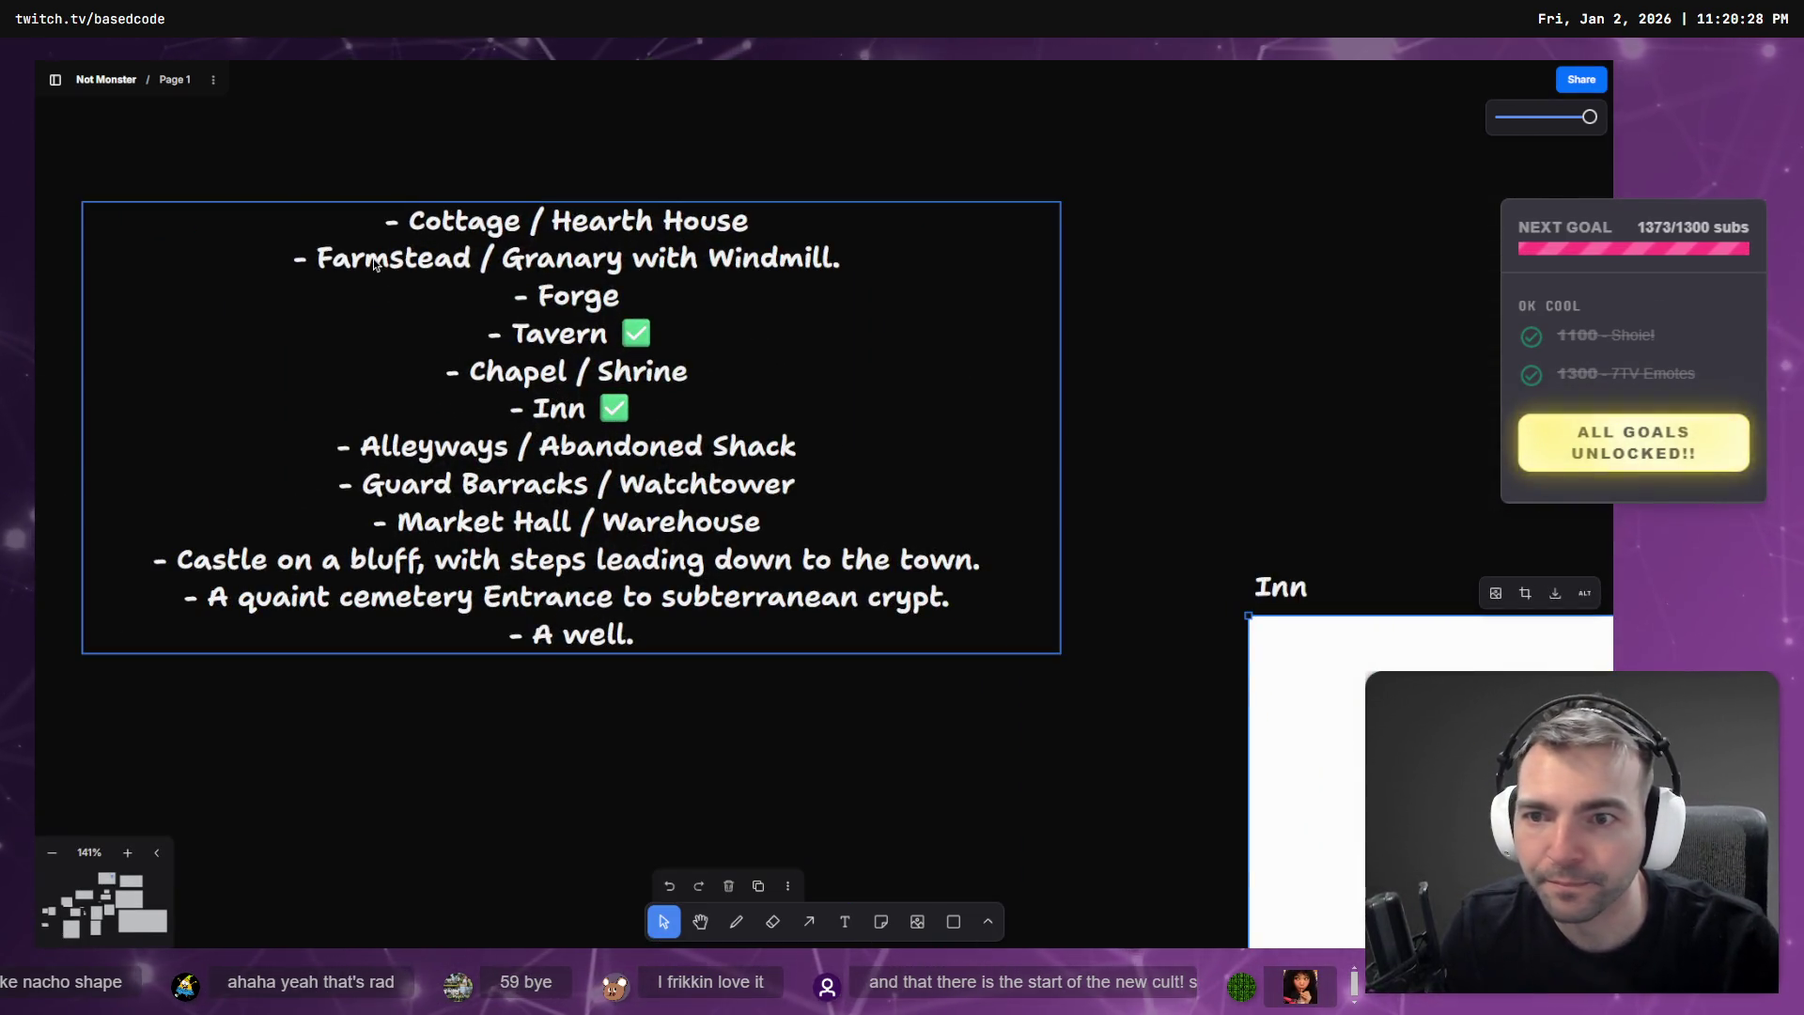
- Select and copy the 'Chapel / Shrine' entry from the building list
click(519, 332)
double_click(507, 357)
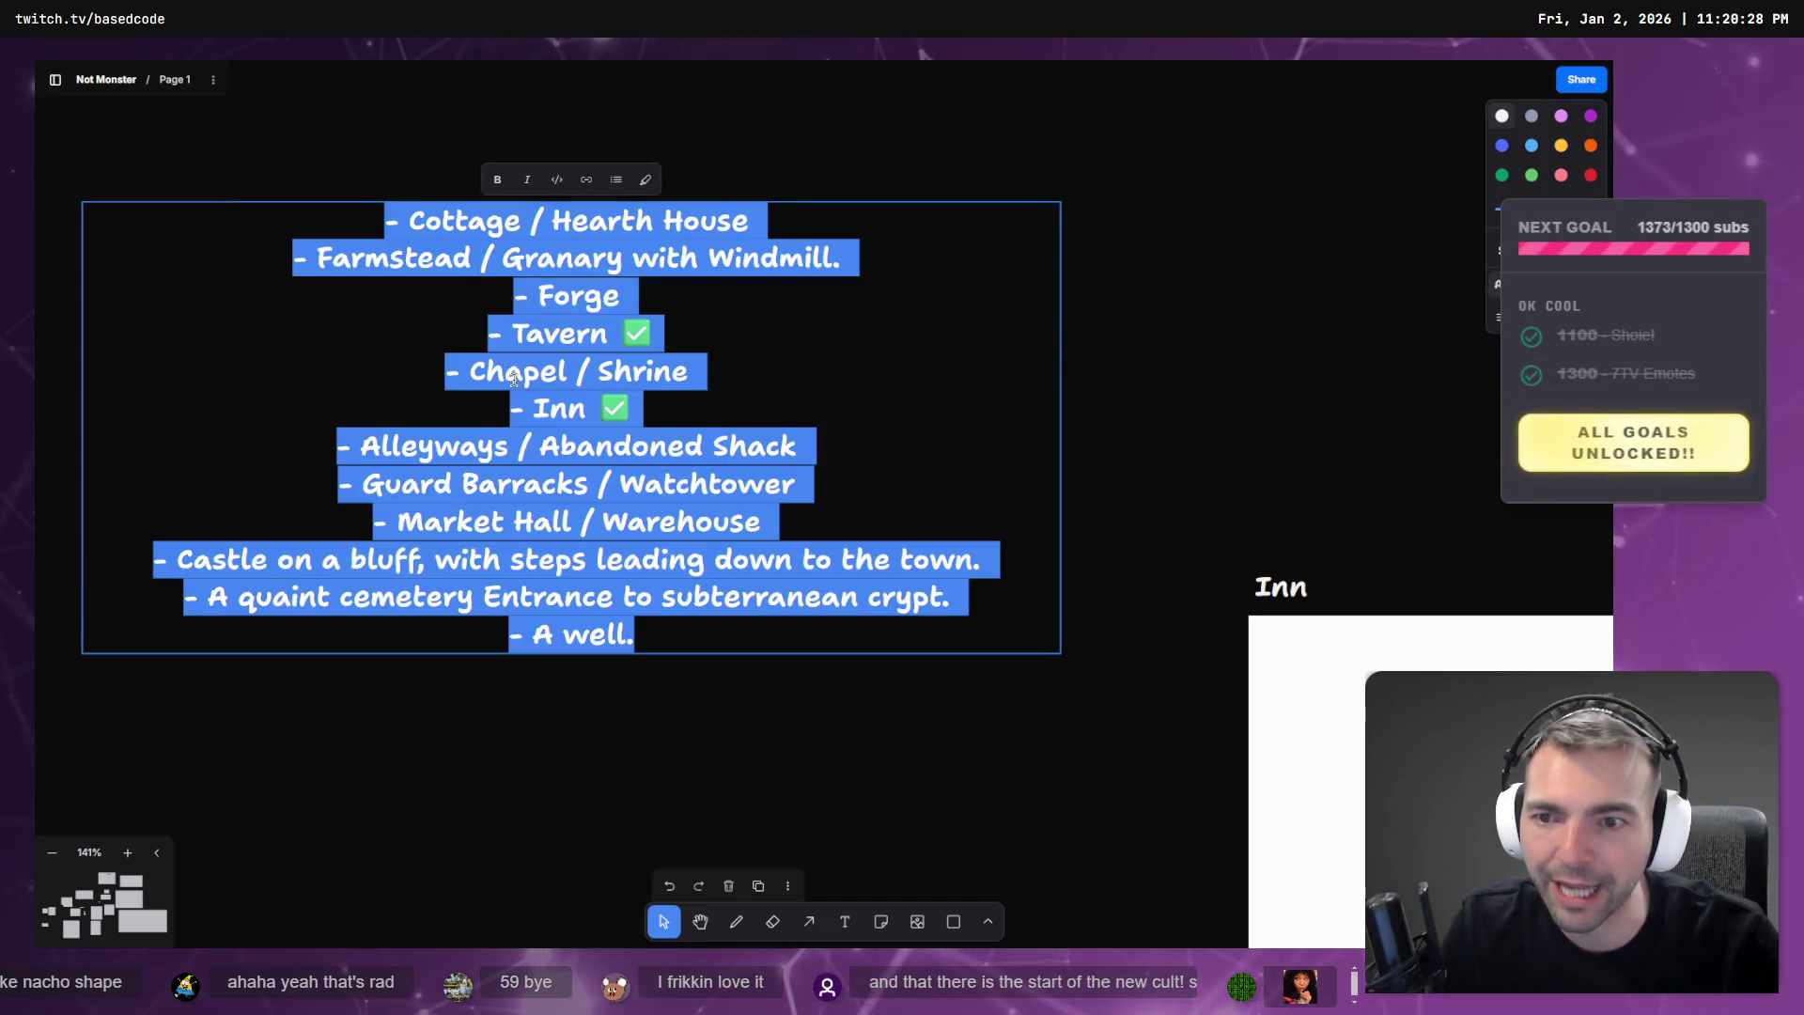
click(505, 371)
drag(452, 371, 763, 379)
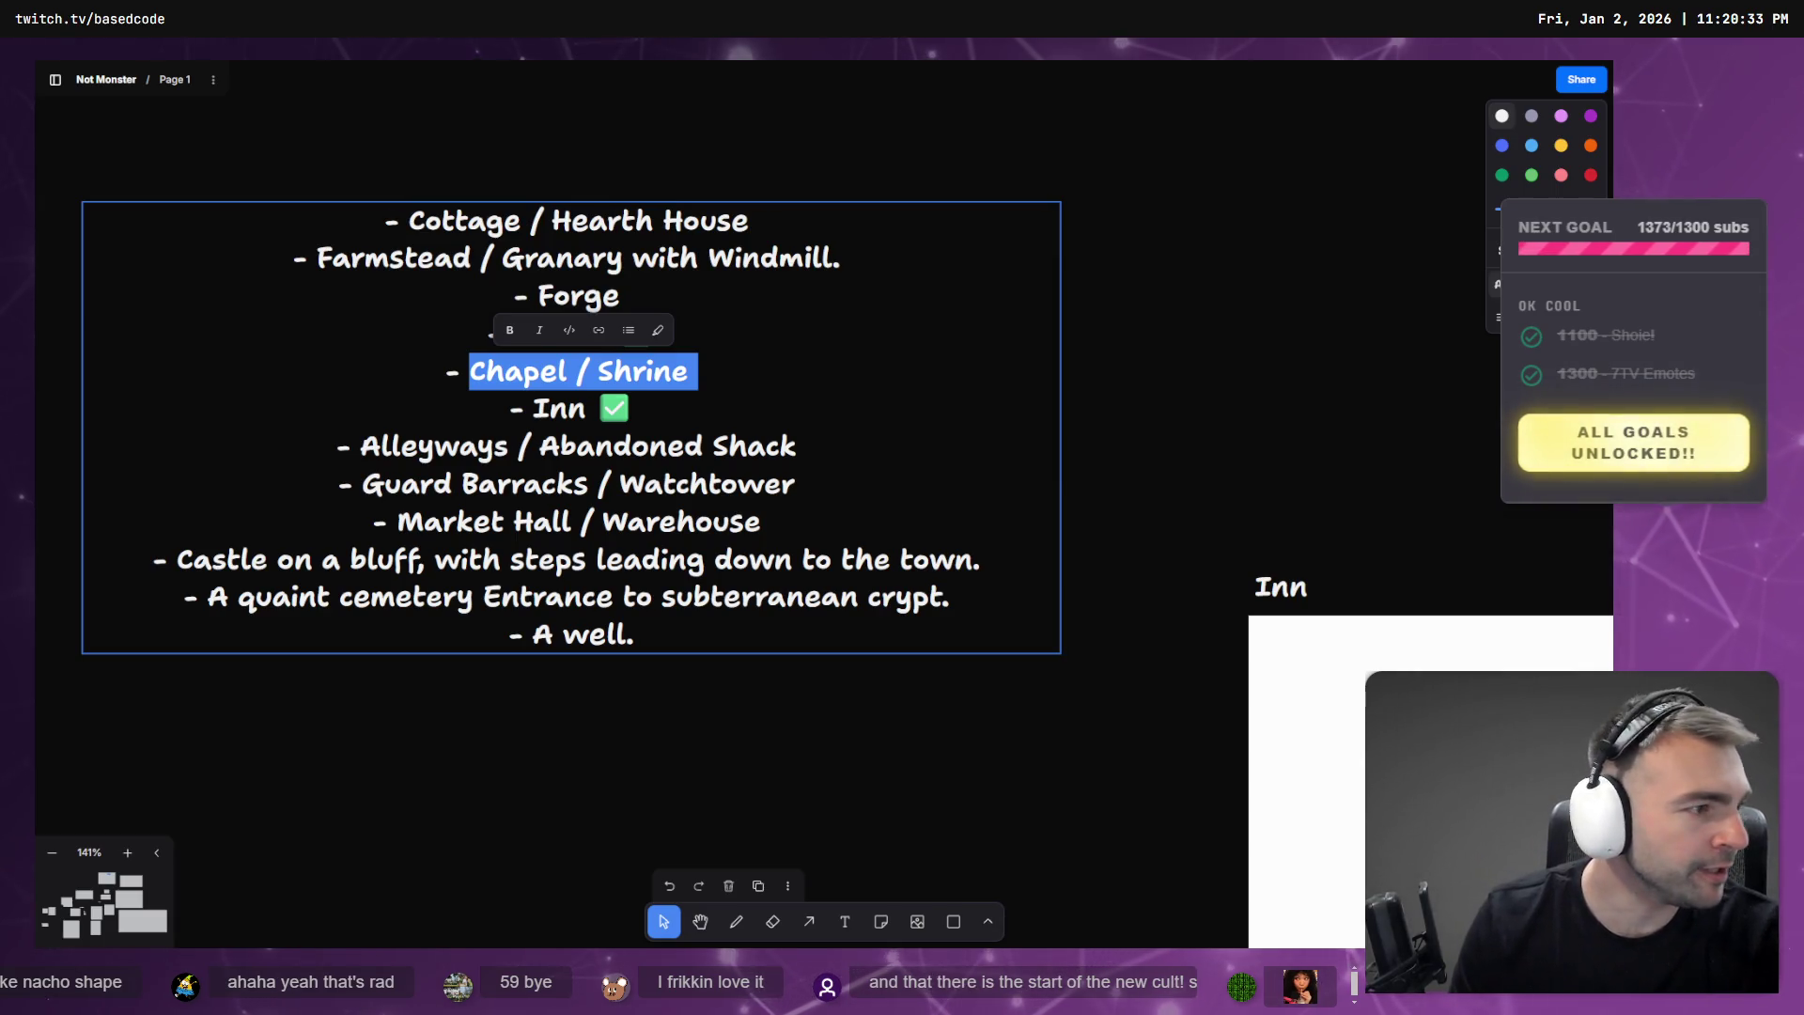
key(alt+Tab)
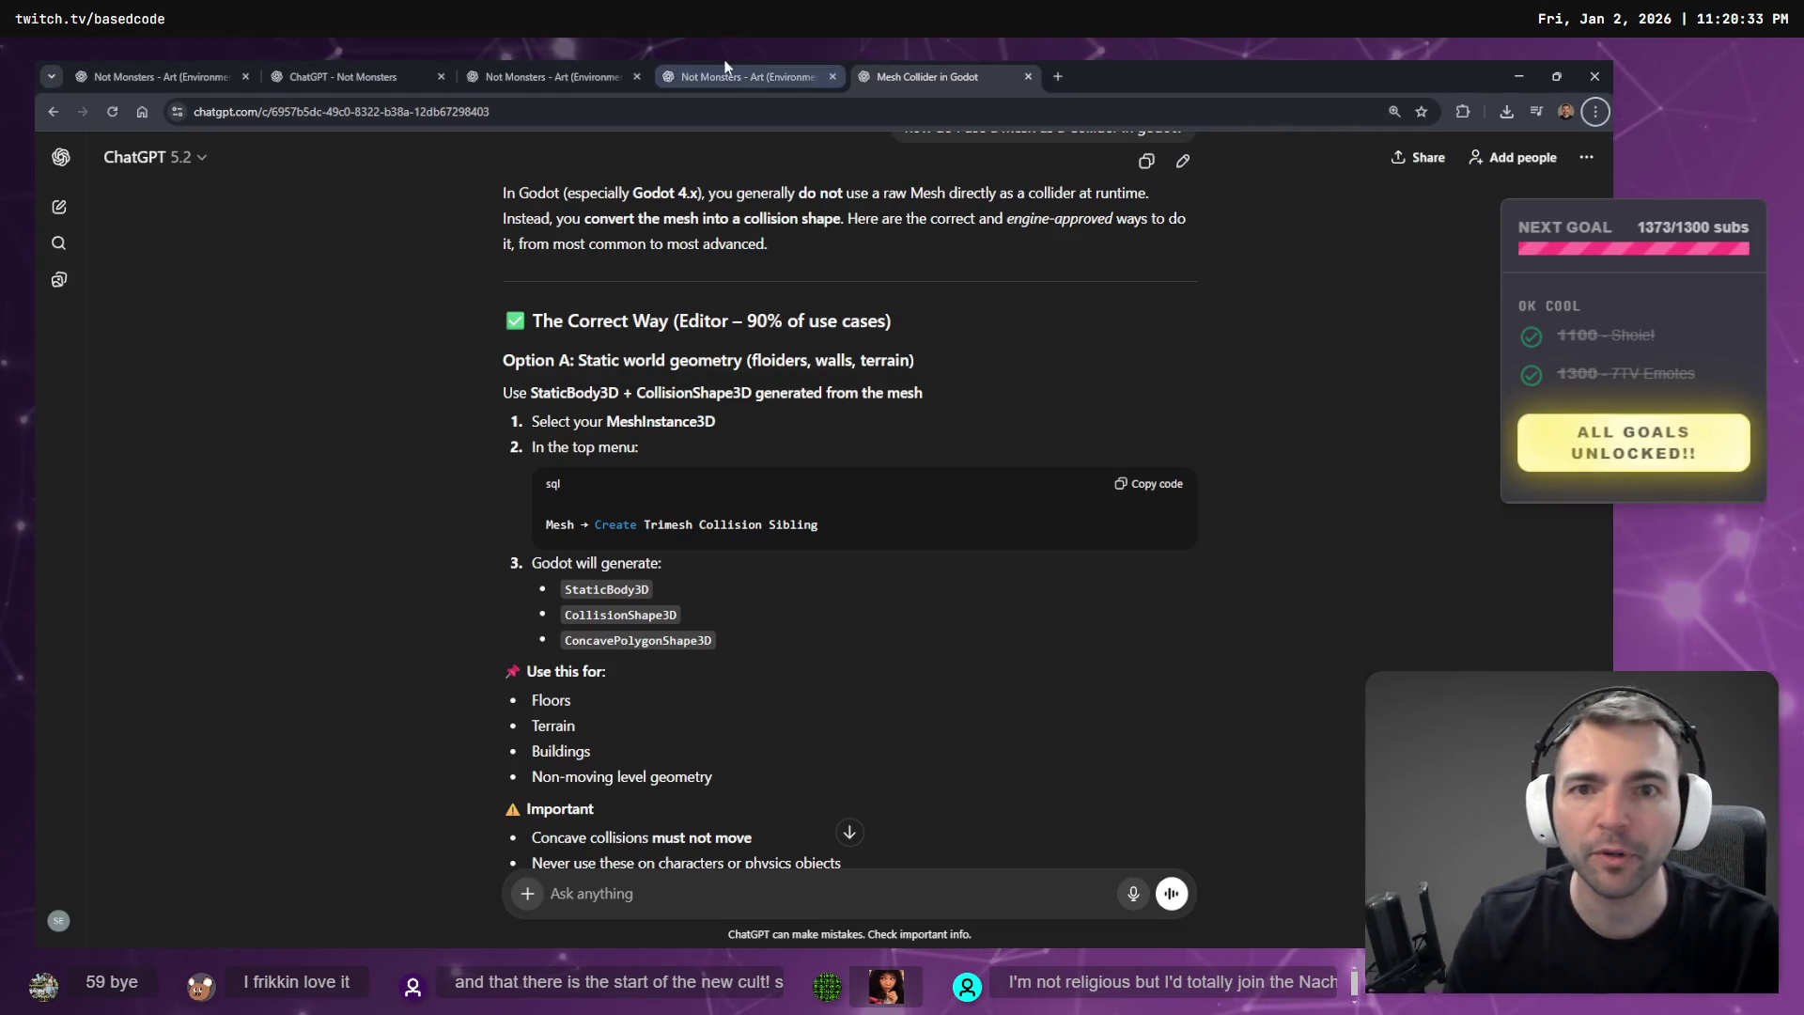
- Switch to the ChatGPT chat containing the house image
click(627, 64)
click(627, 59)
click(742, 76)
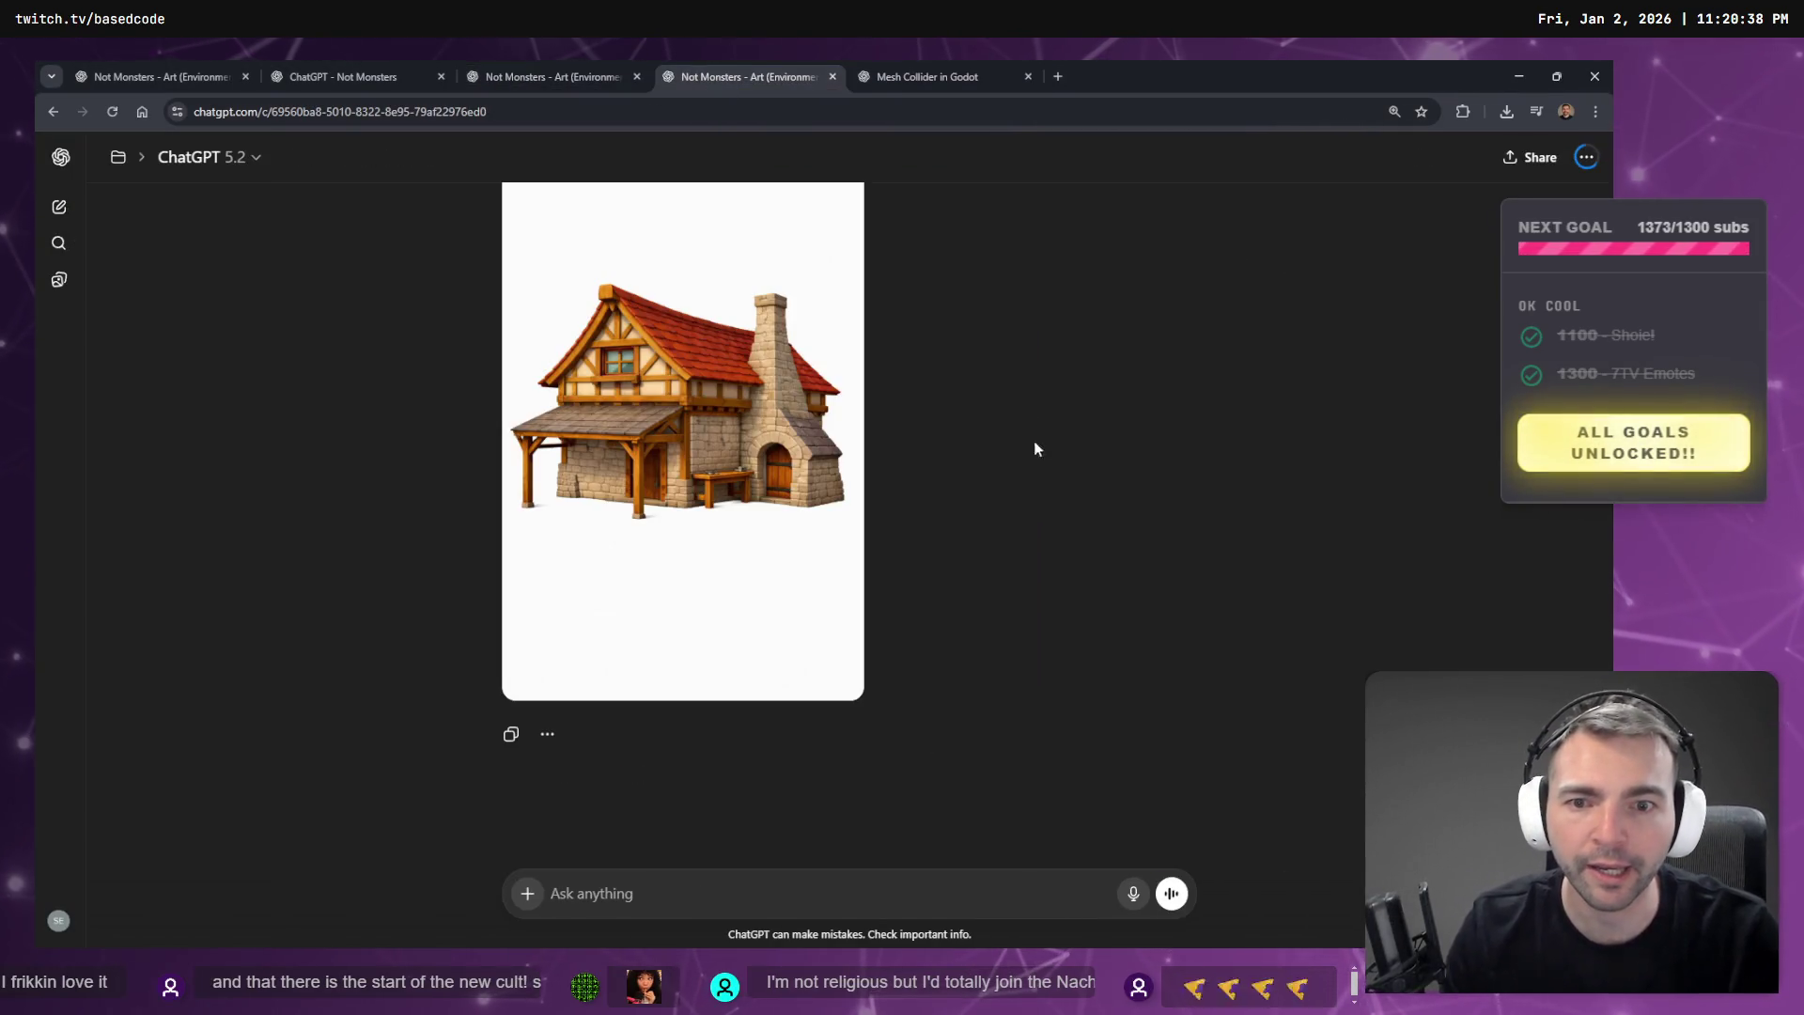
scroll(1039, 460, down, 2)
scroll(1039, 460, down, 10)
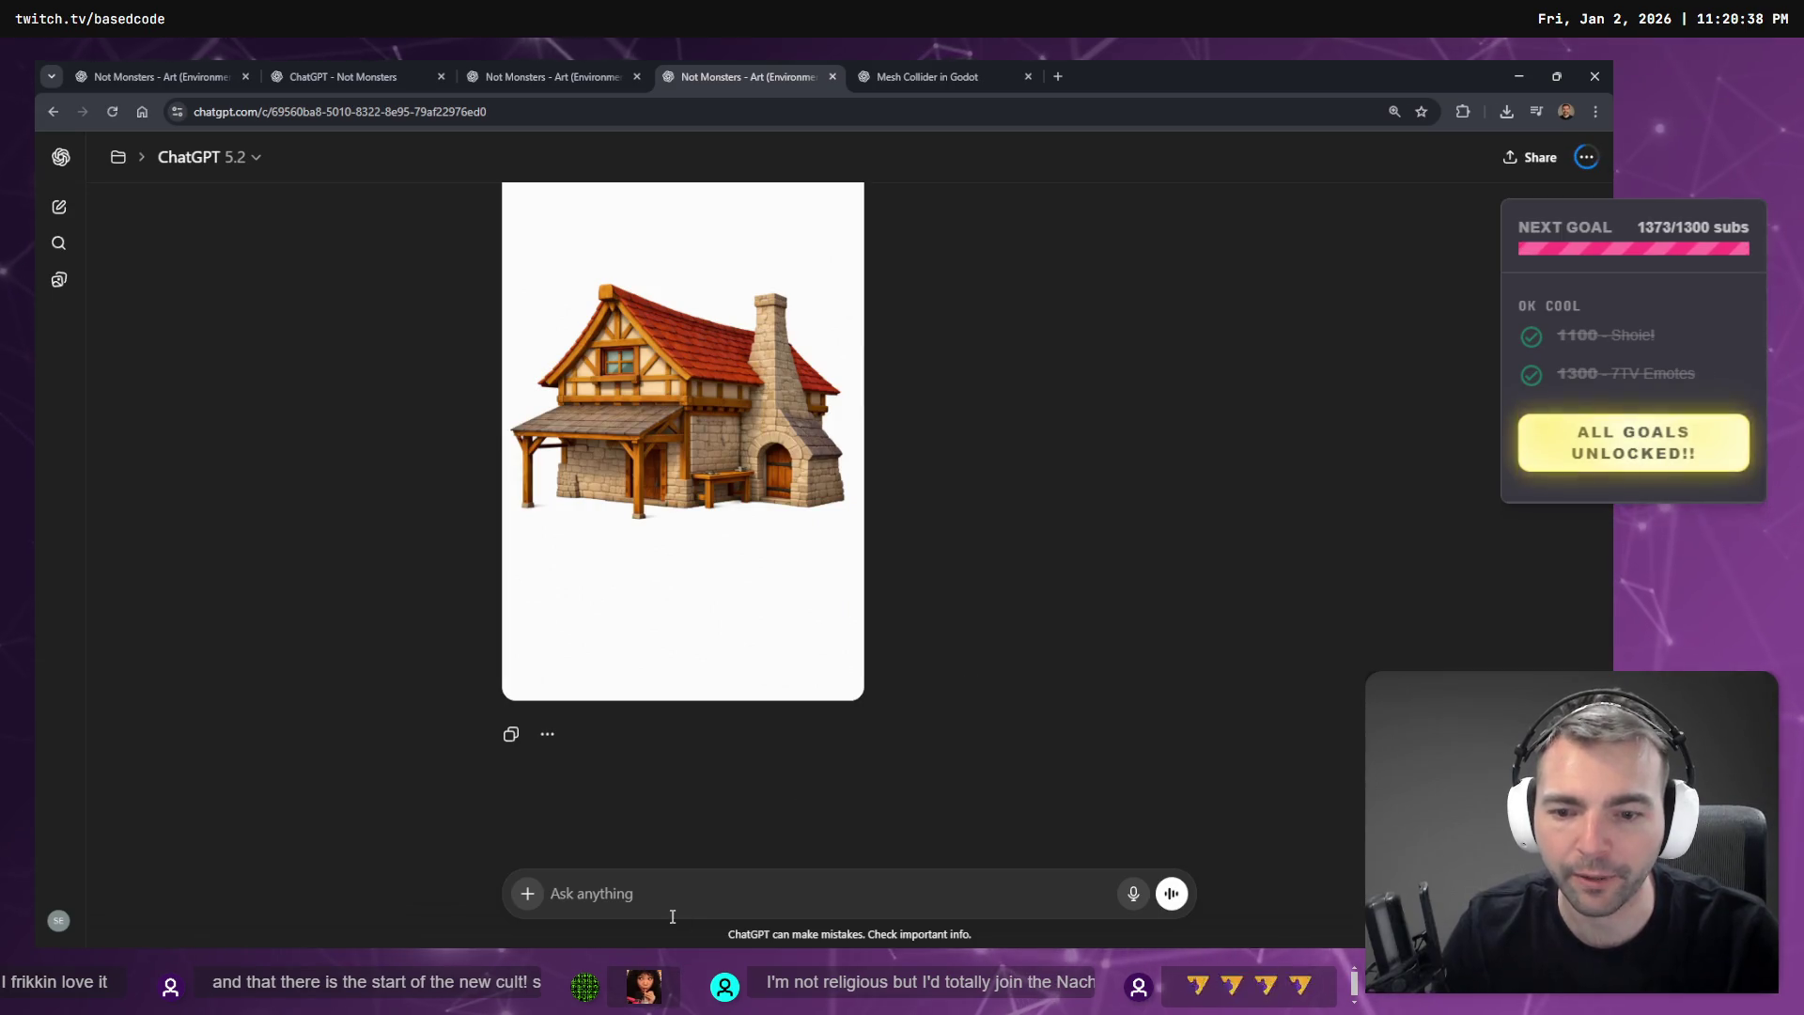
- Request a grand Chapel / Shrine image in the old style, with a golden triangle instead of a cross
key(super+h)
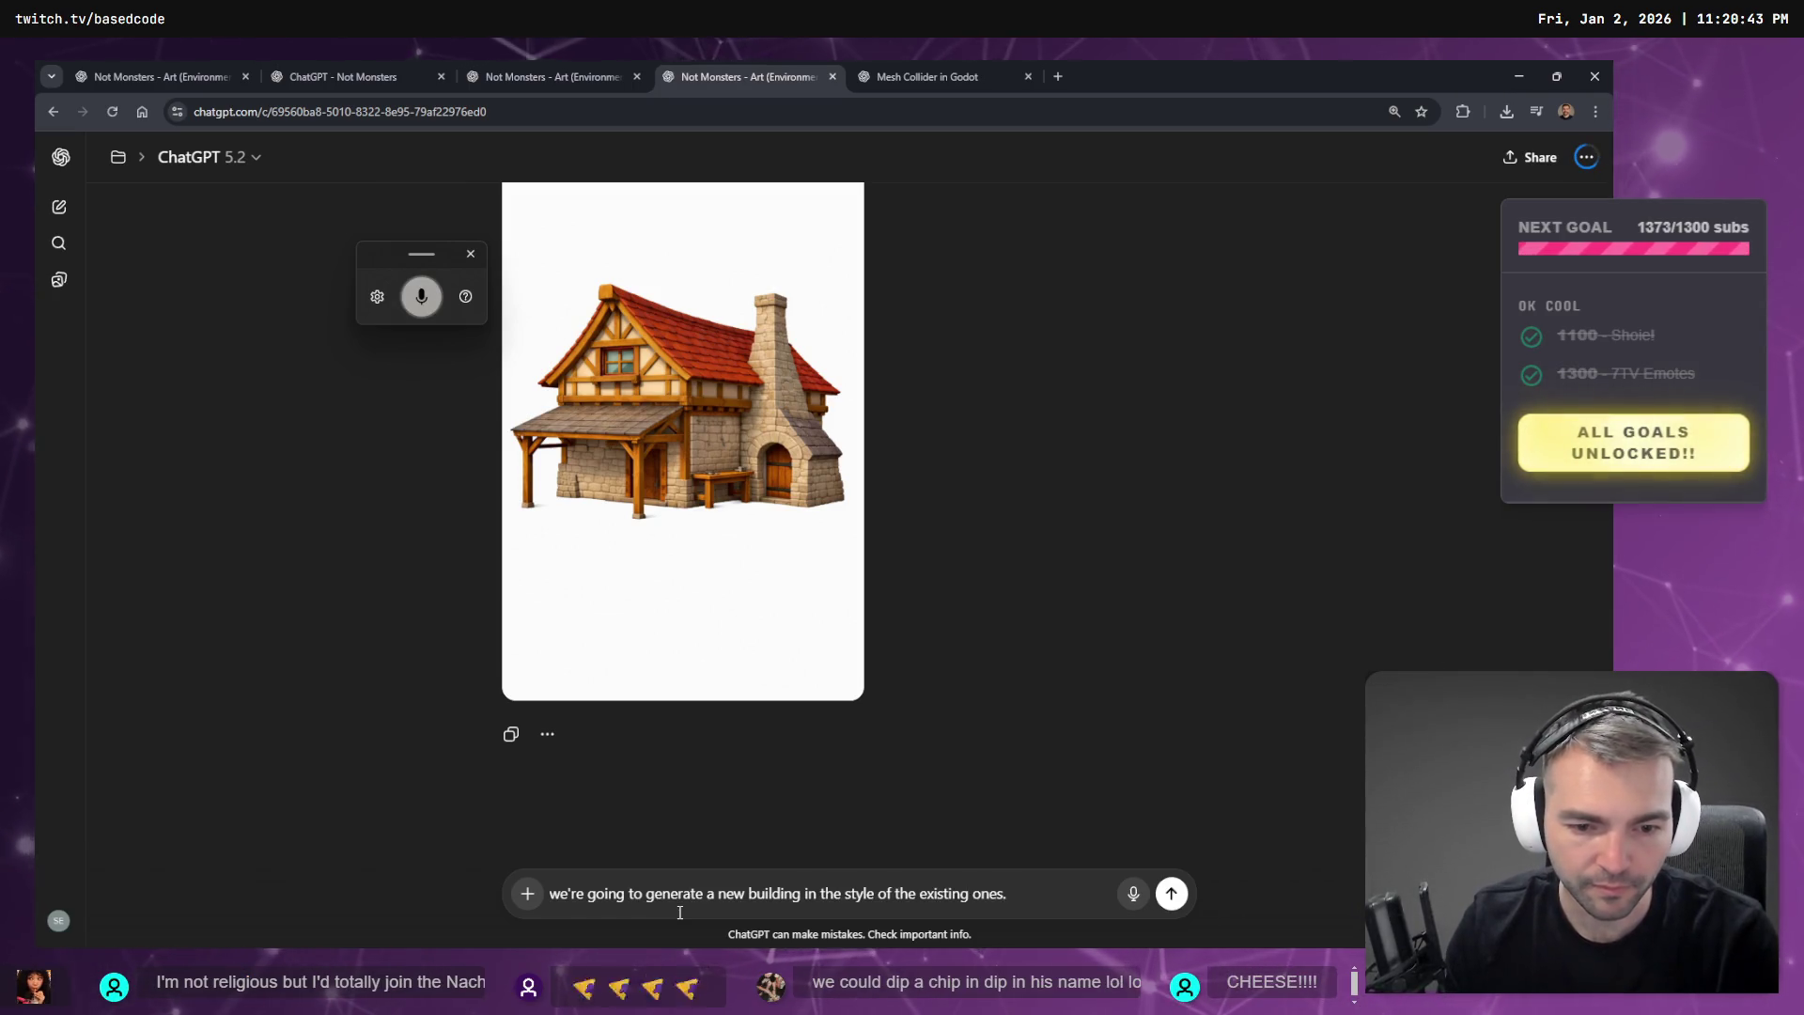
key(super+h)
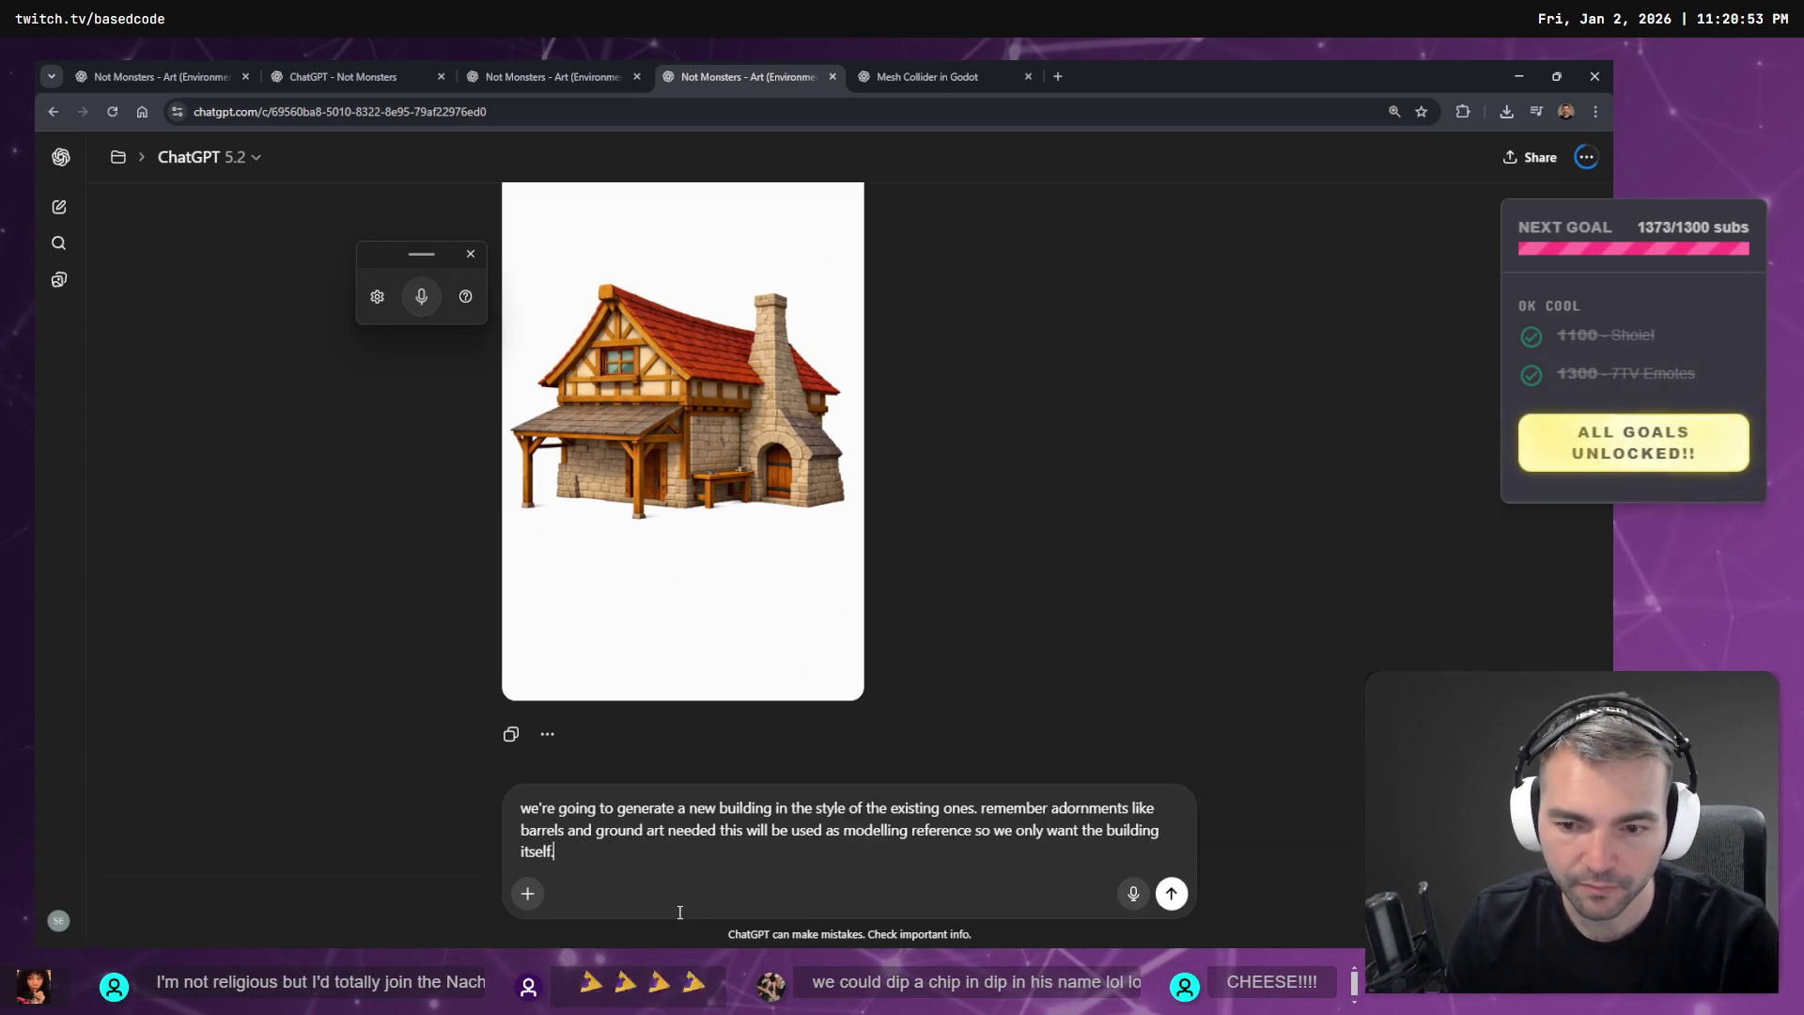
key(super+h)
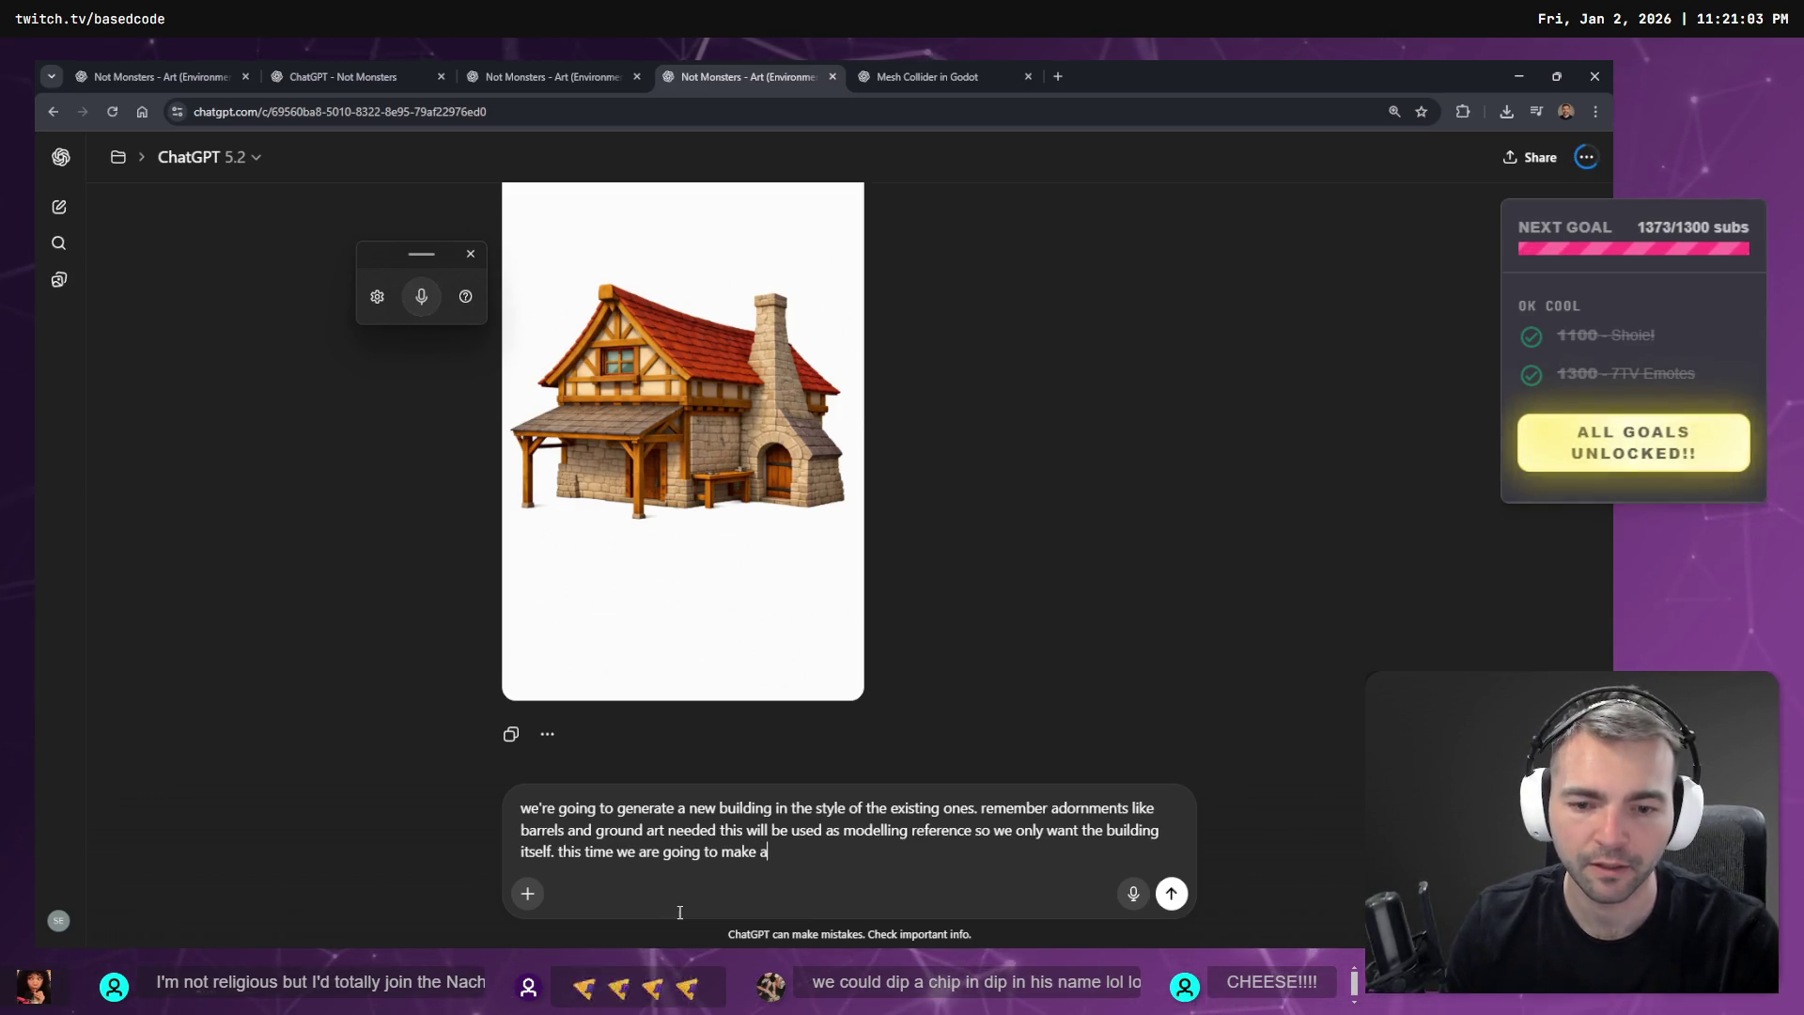
text(Chapel / Shrine.)
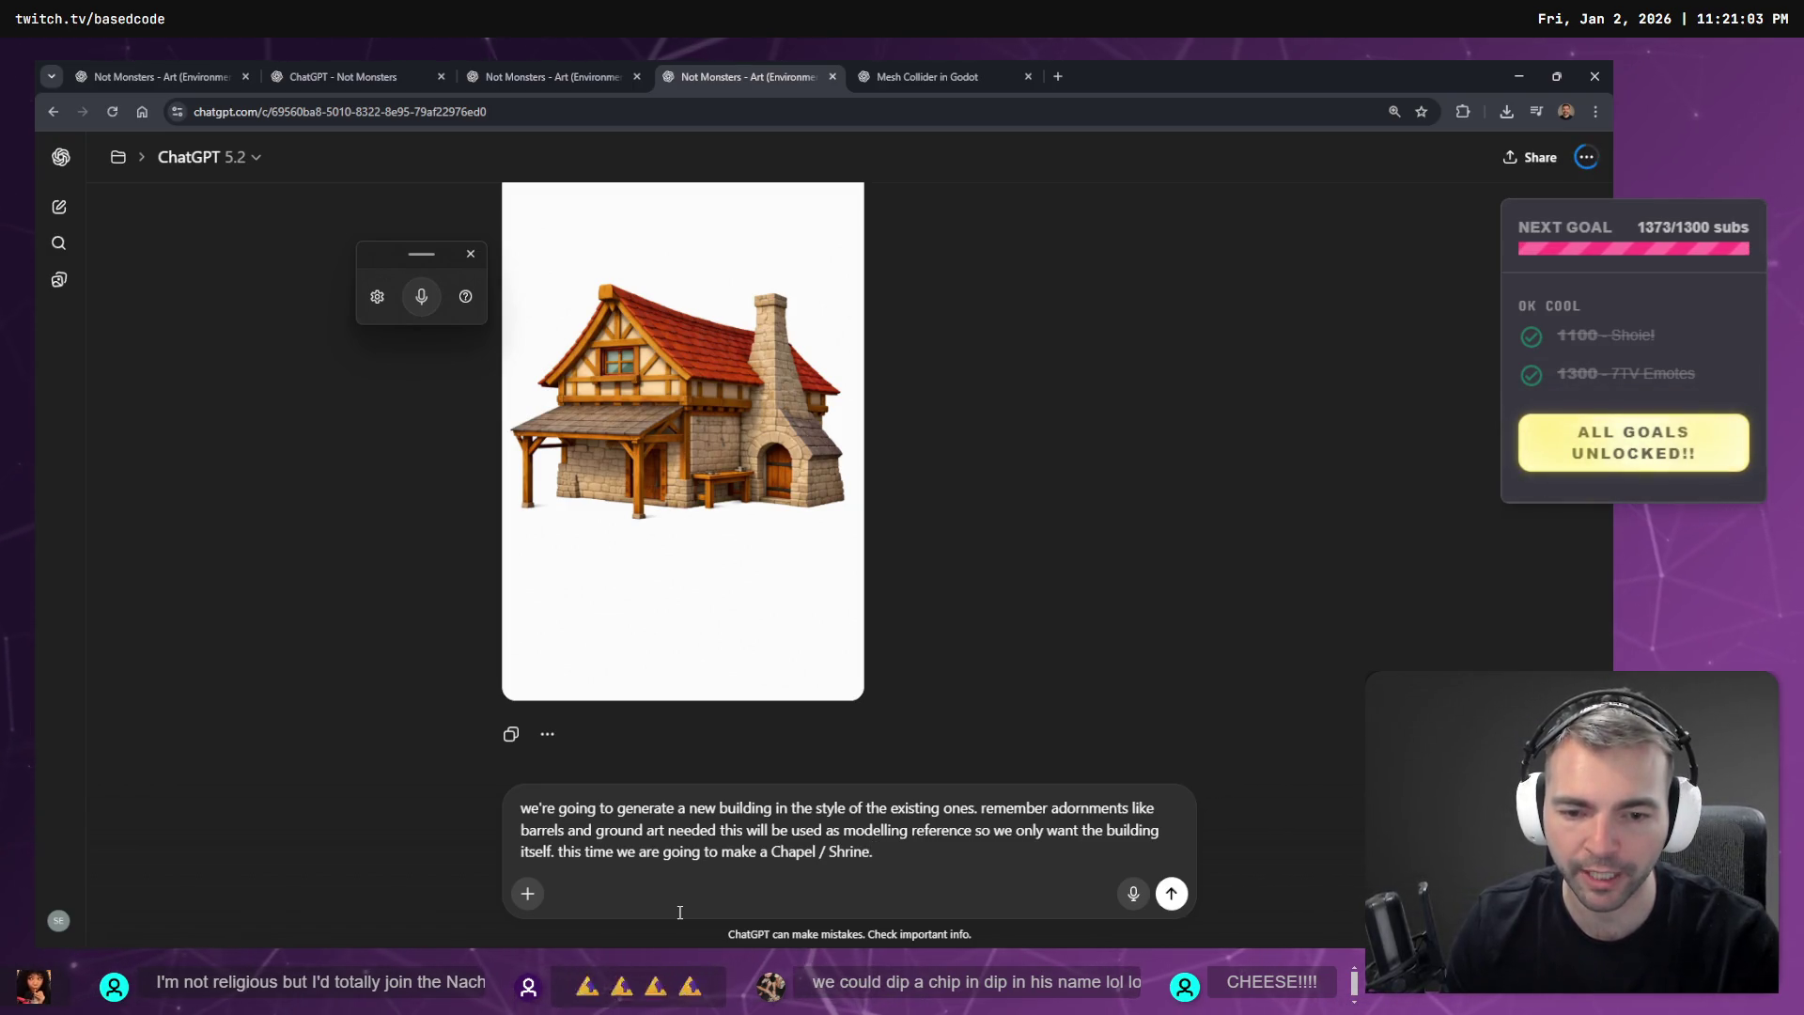
key(super+h)
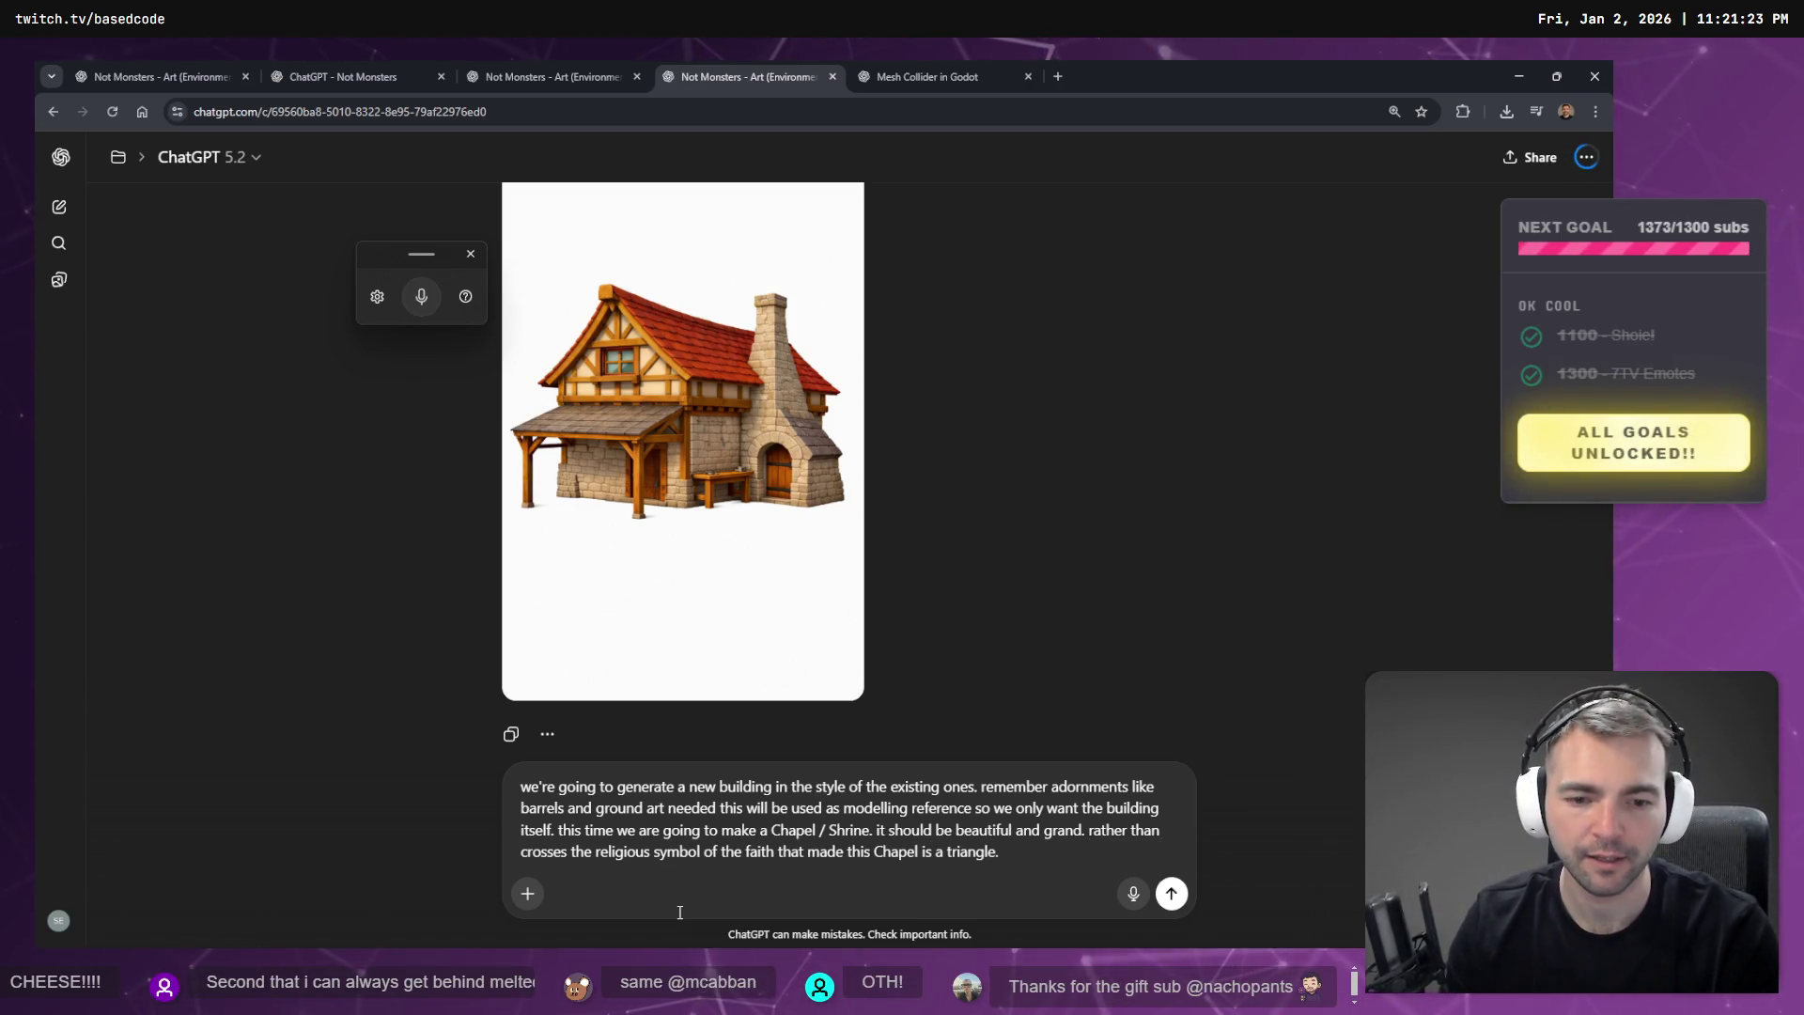
text(olden)
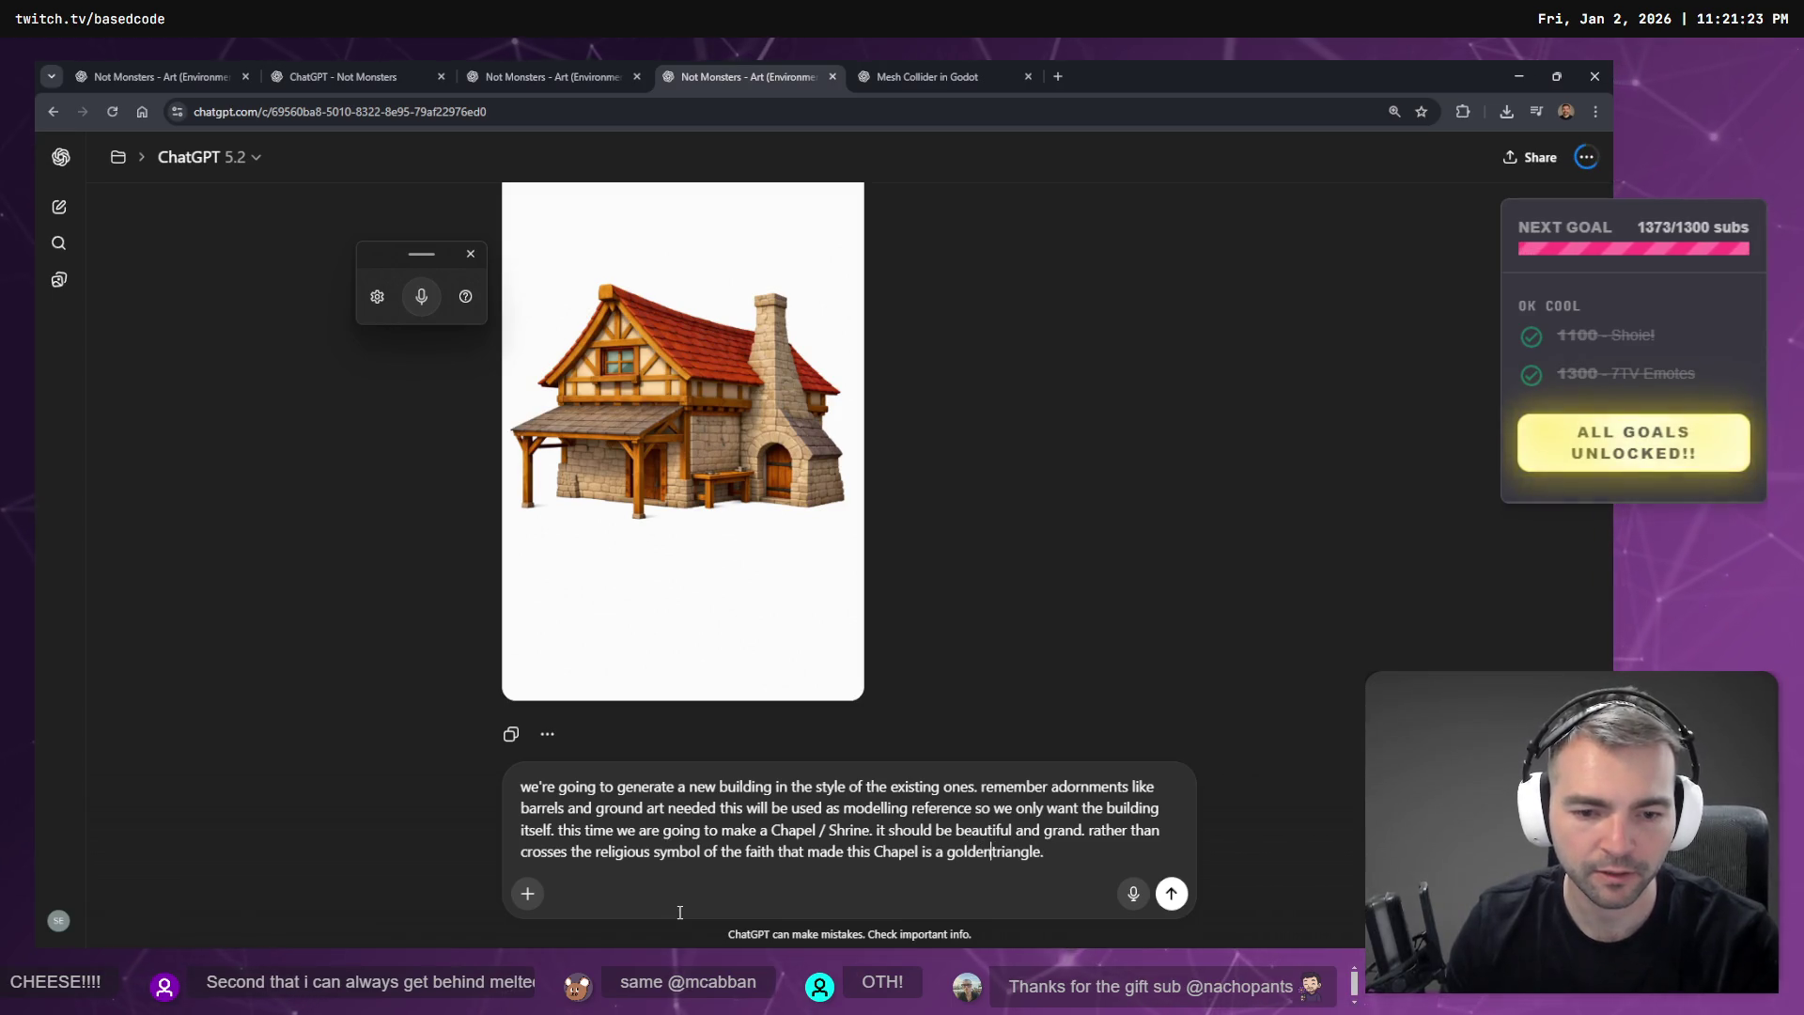
key(Return)
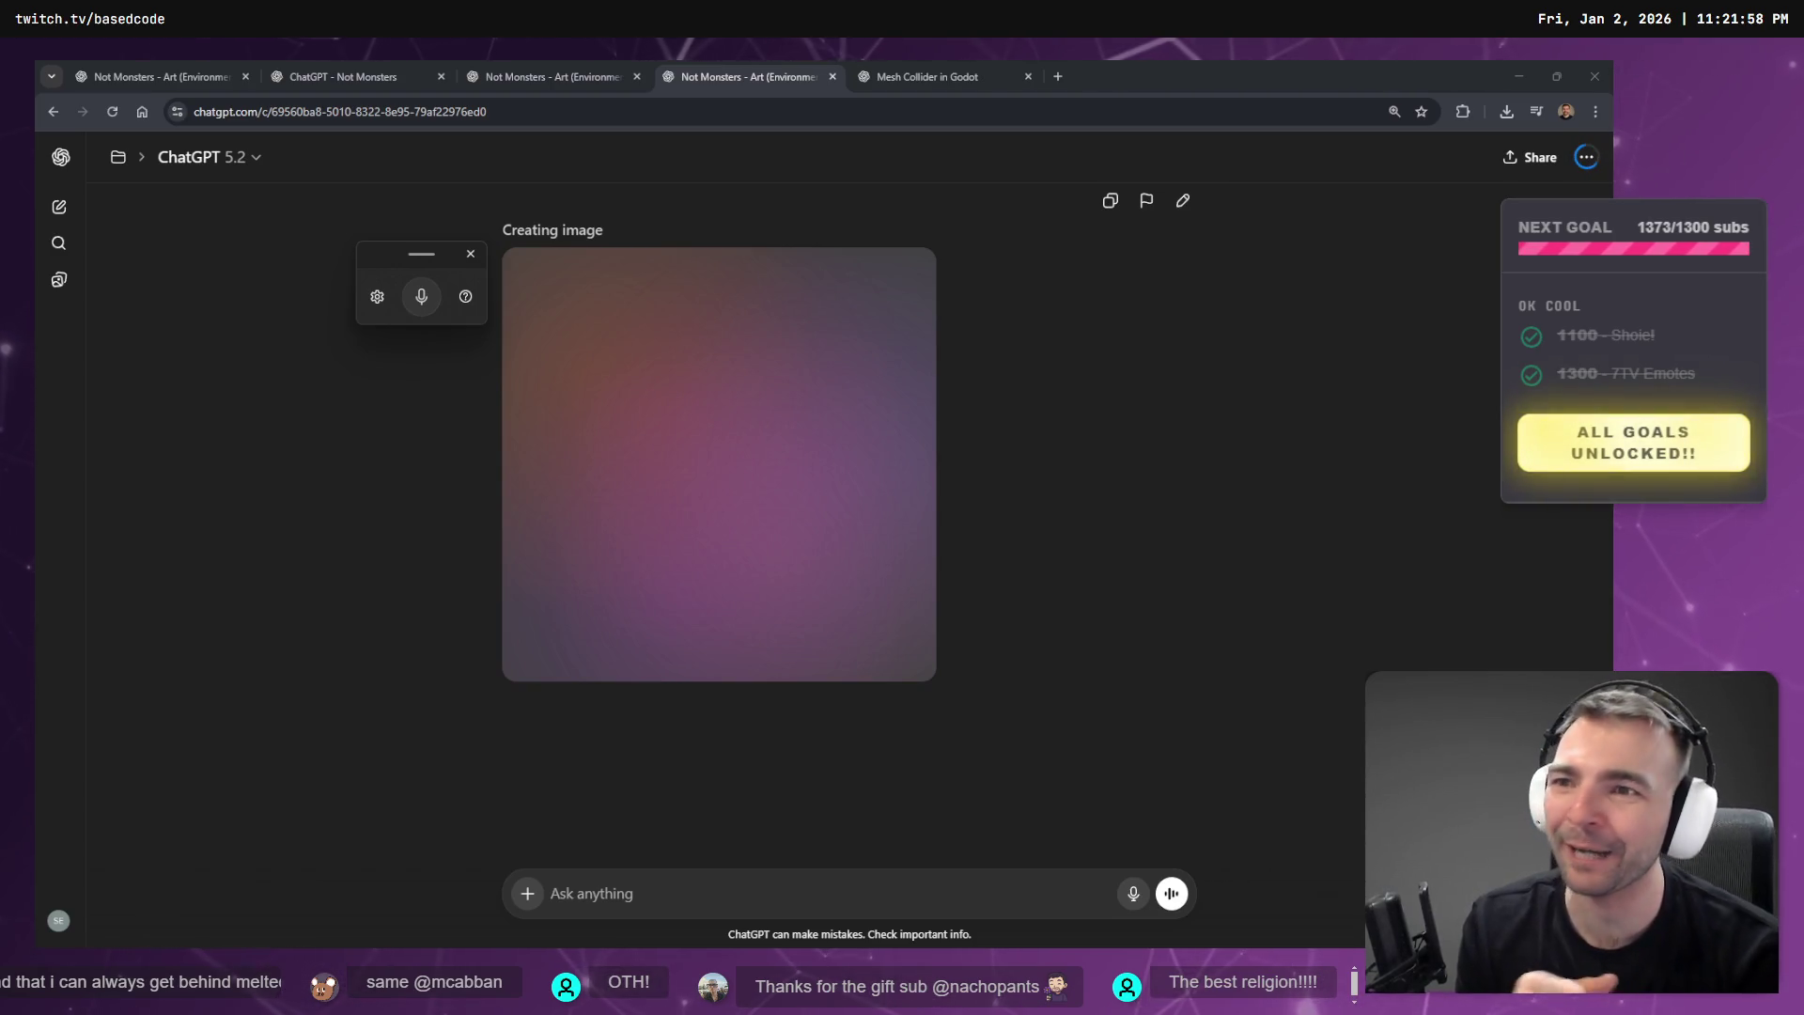
click(864, 62)
- Load chatgpt.com in a new tab and browse the Not Monsters project's art chats
click(765, 62)
click(566, 63)
click(774, 79)
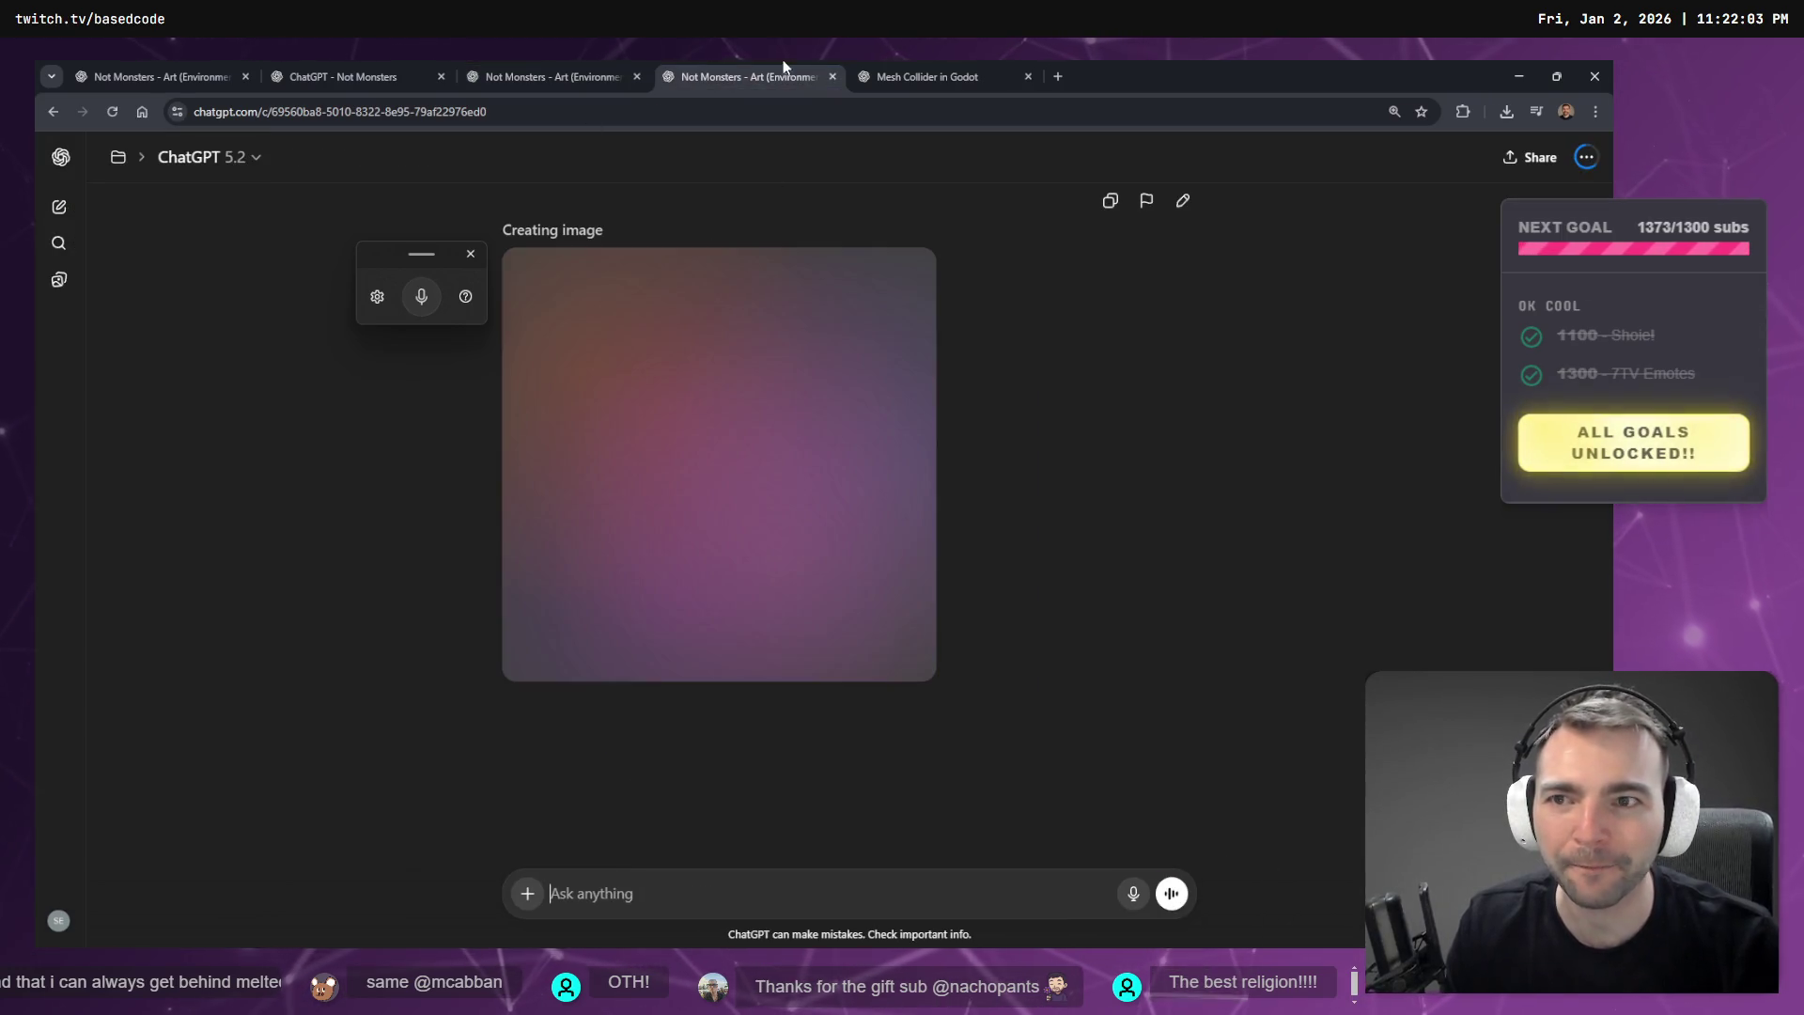
key(ctrl+t)
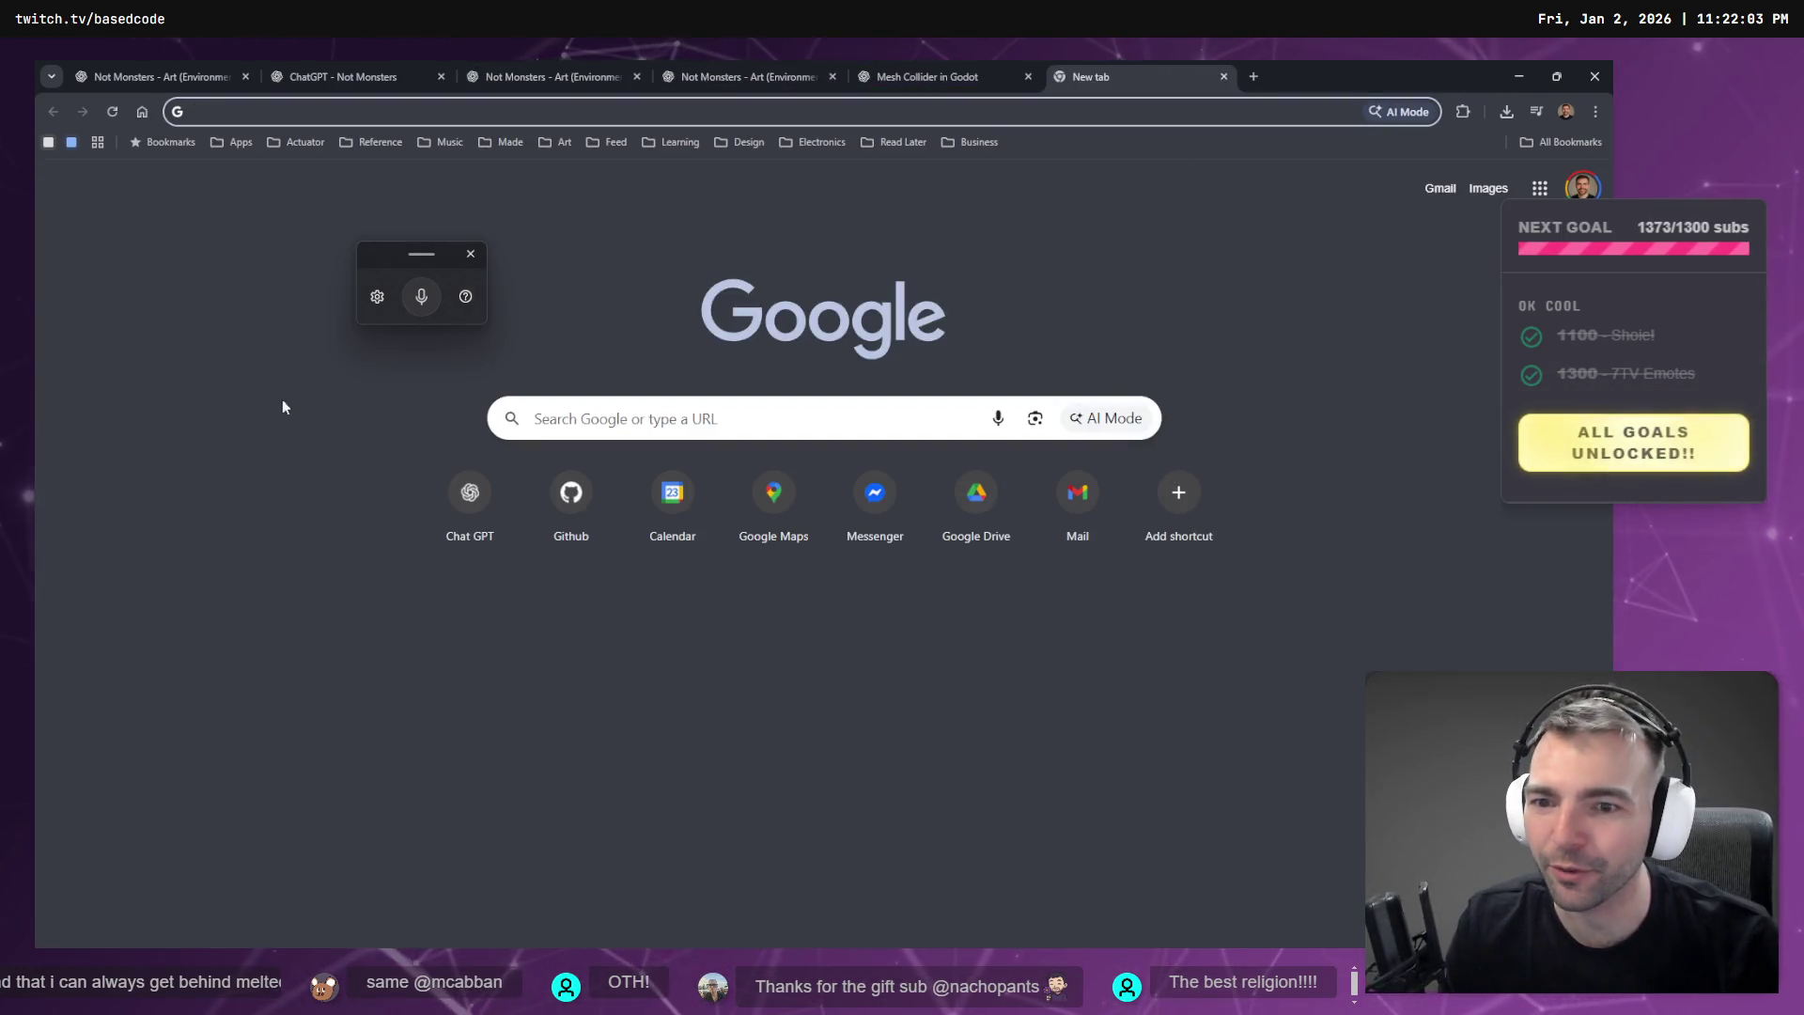
text(chatgpt.com)
key(Return)
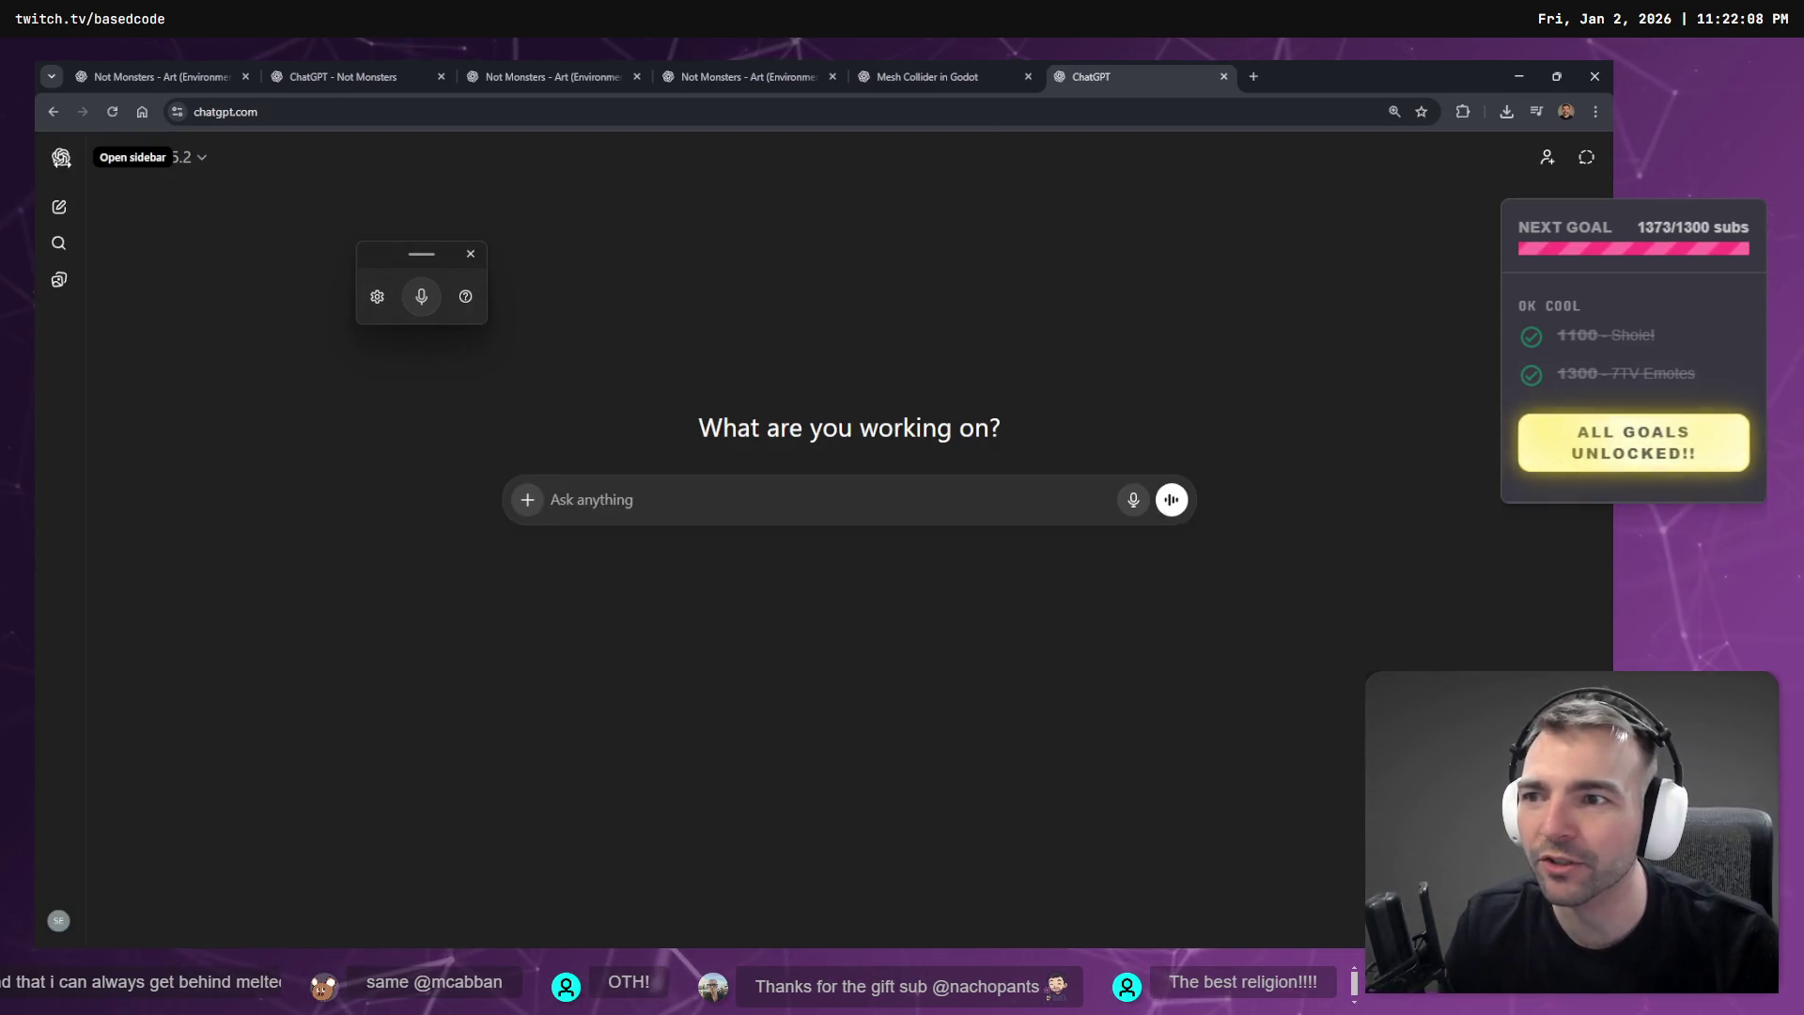
click(75, 173)
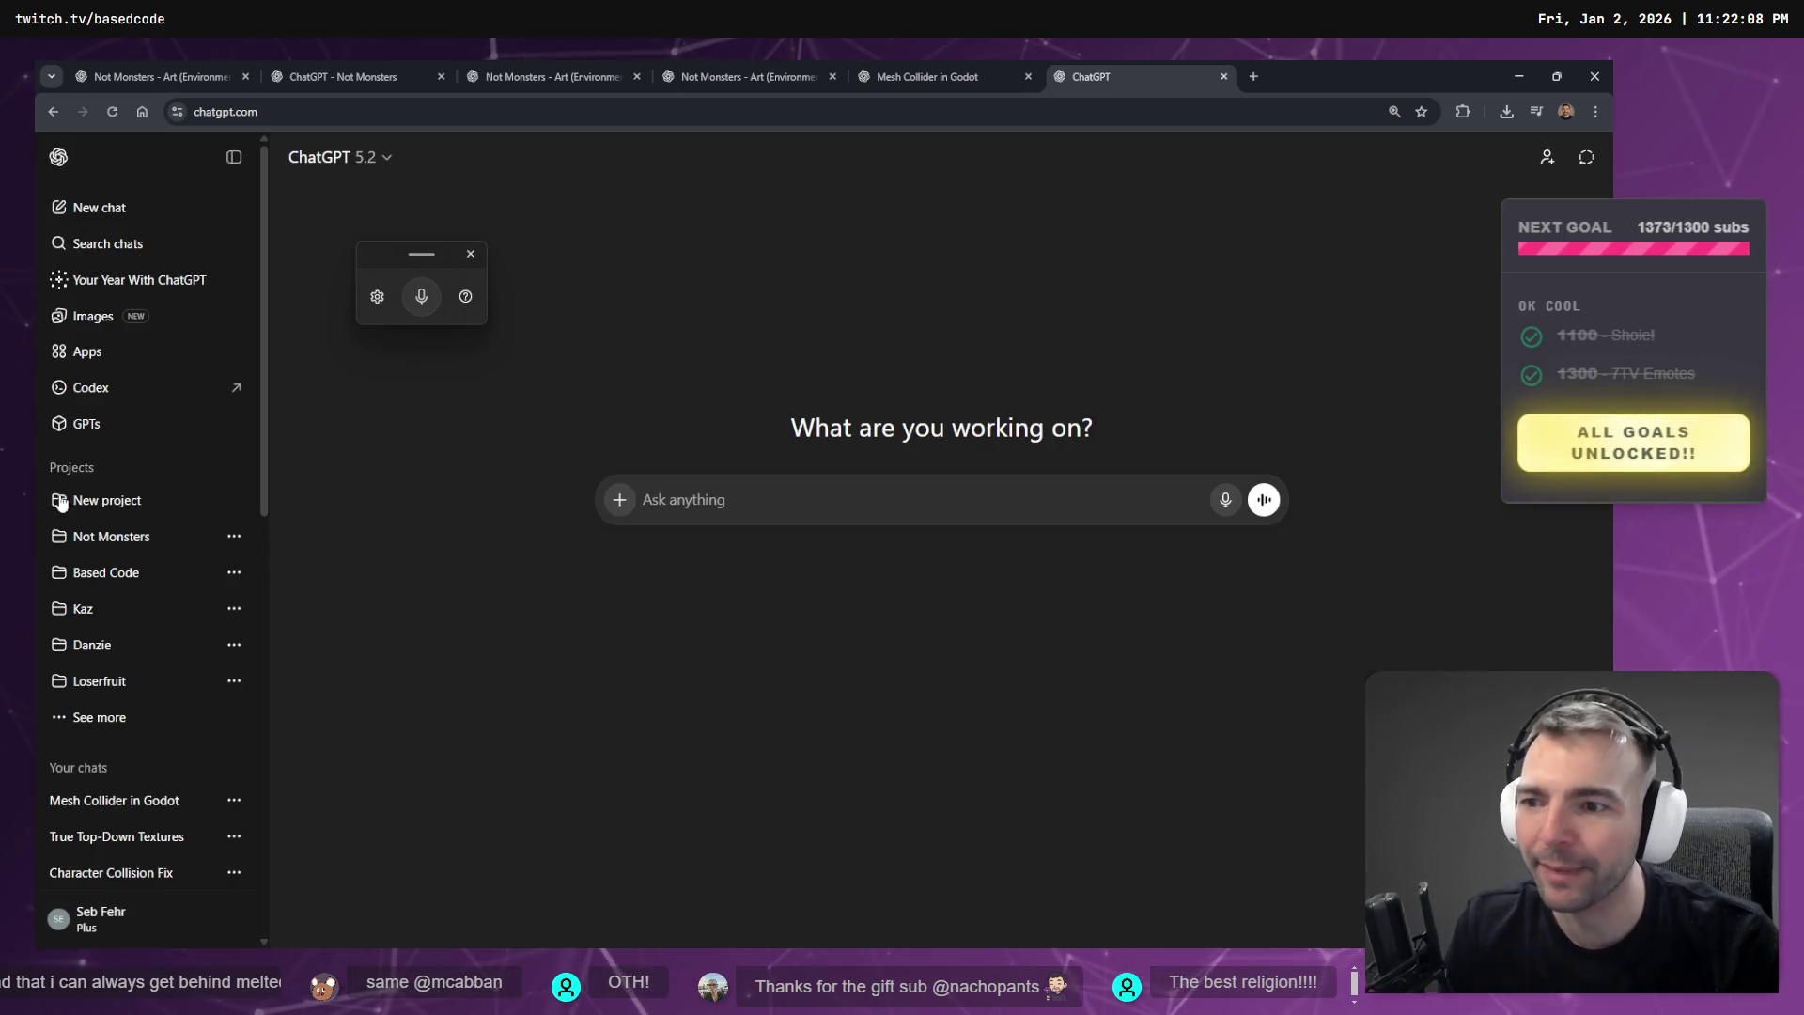
click(99, 537)
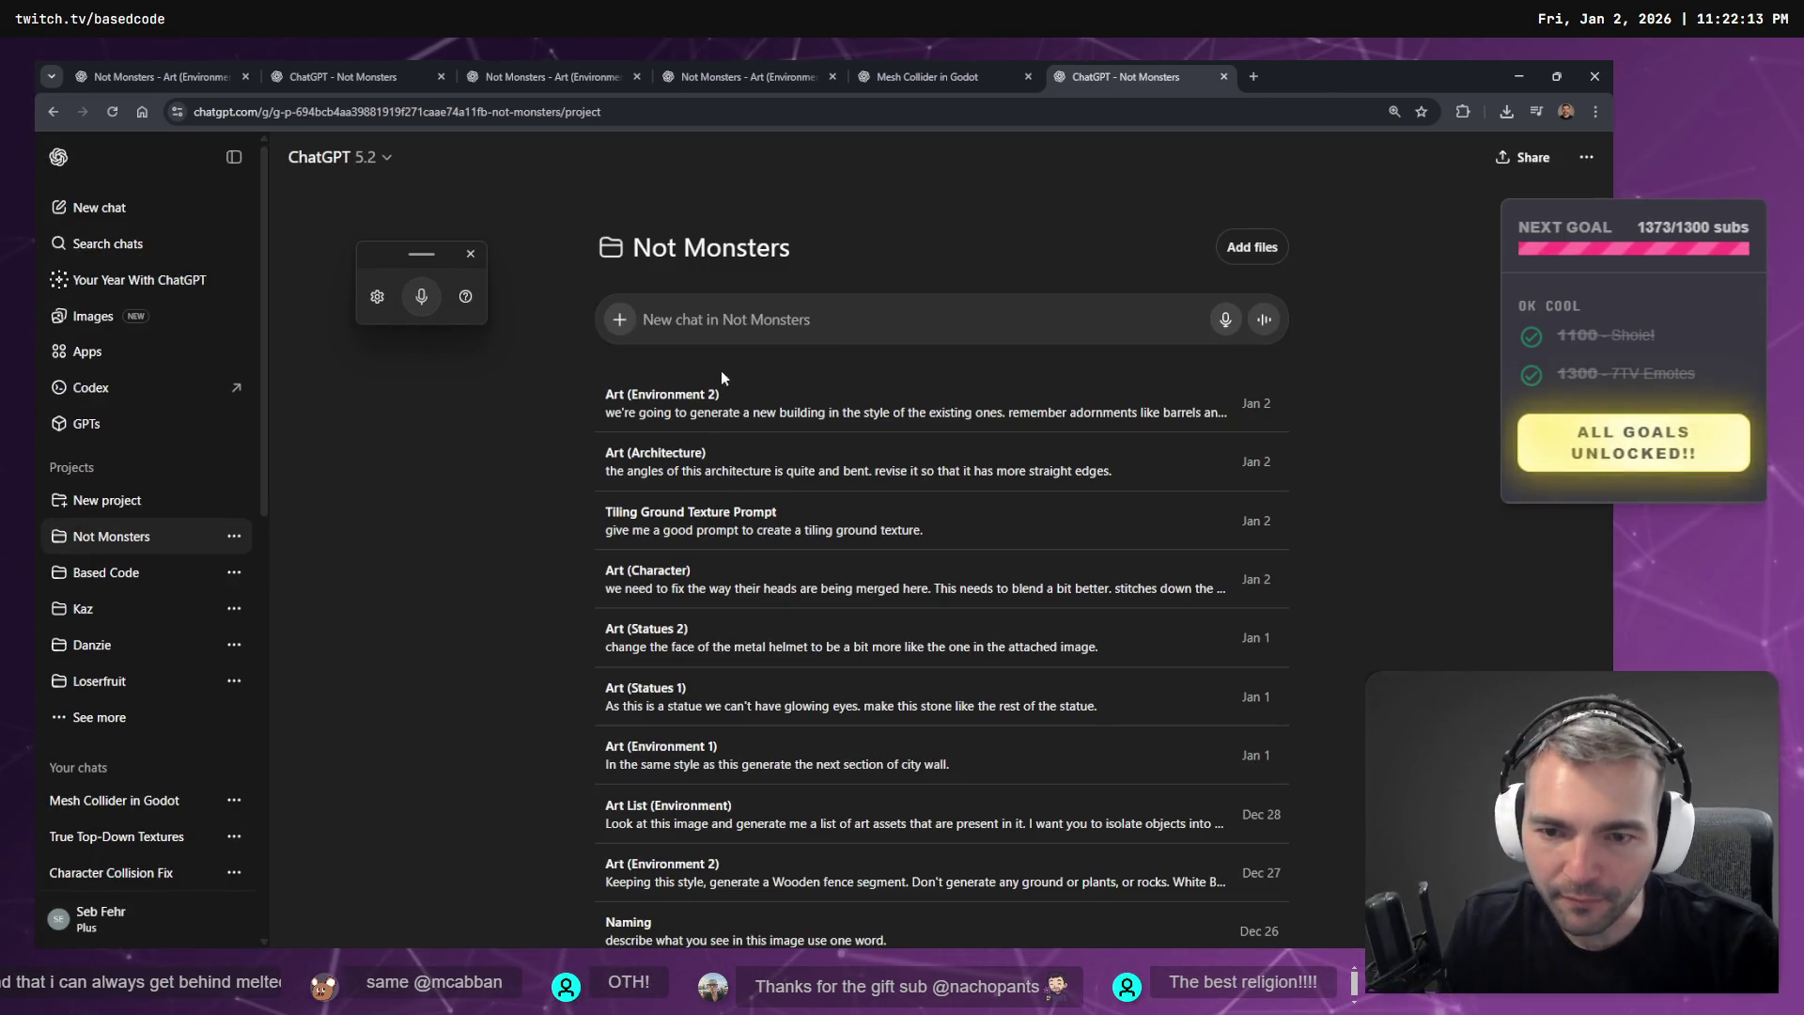
scroll(723, 380, down, 1)
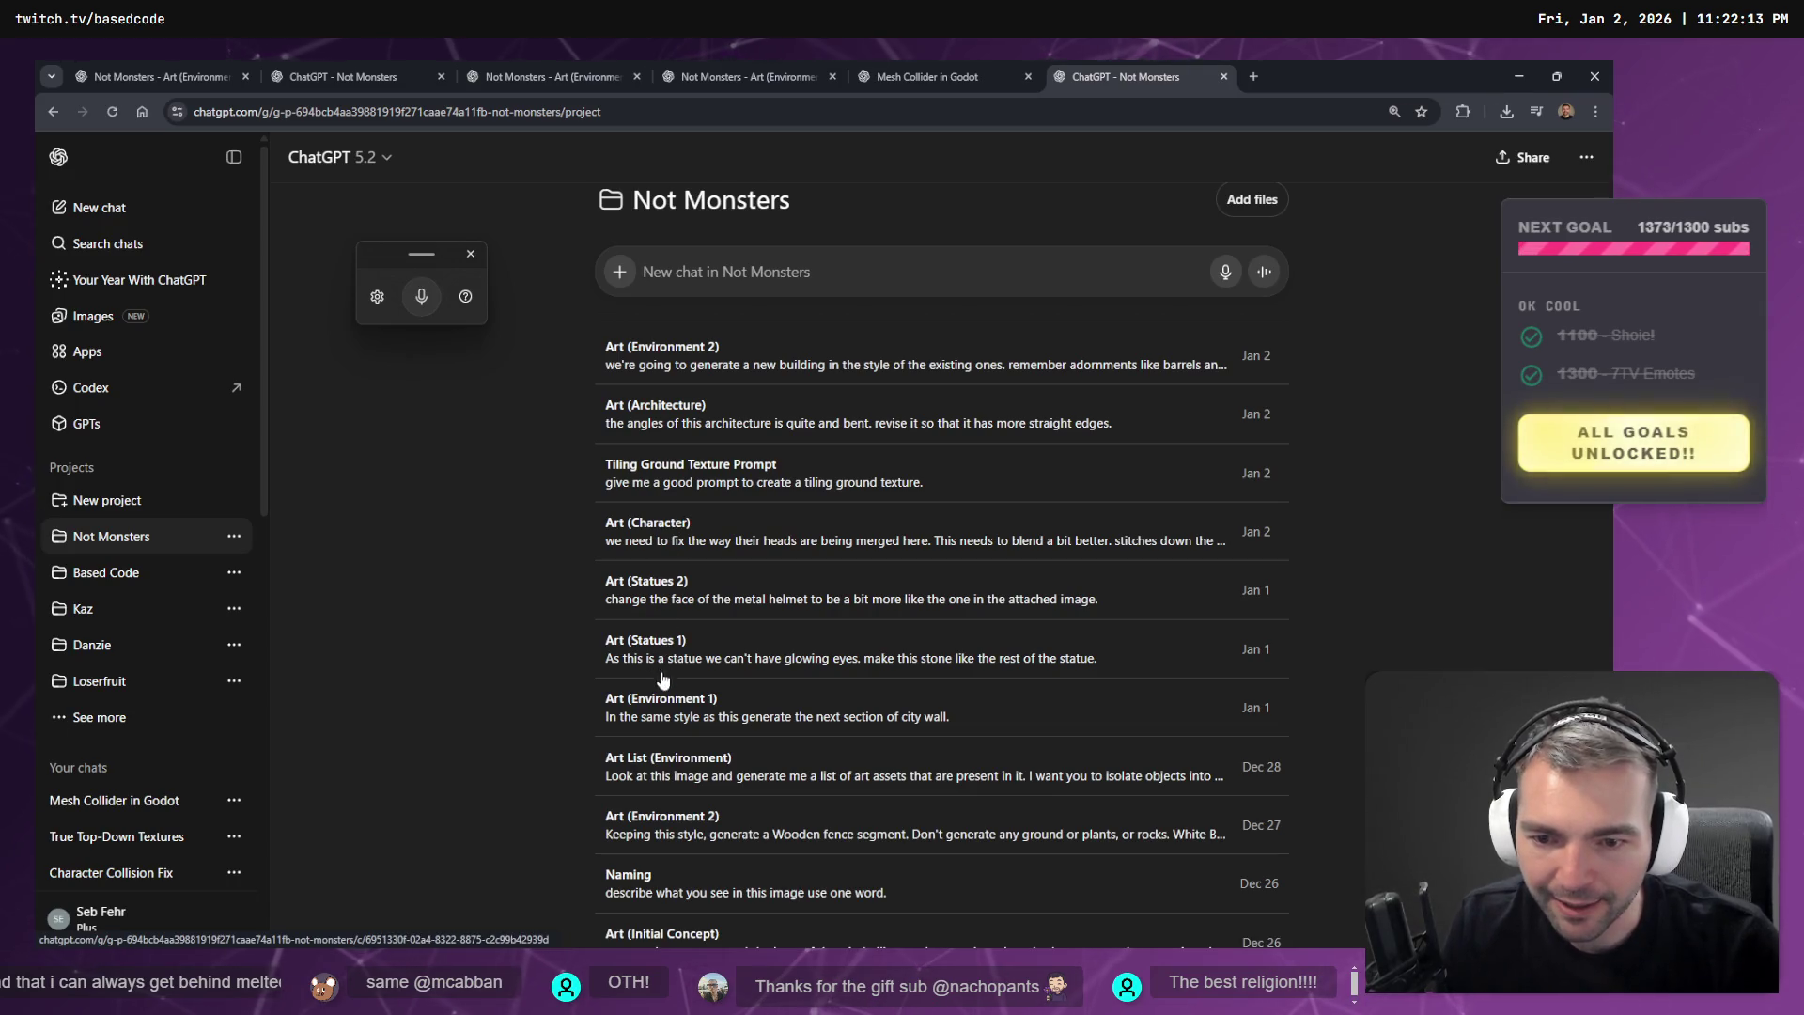
scroll(672, 592, down, 2)
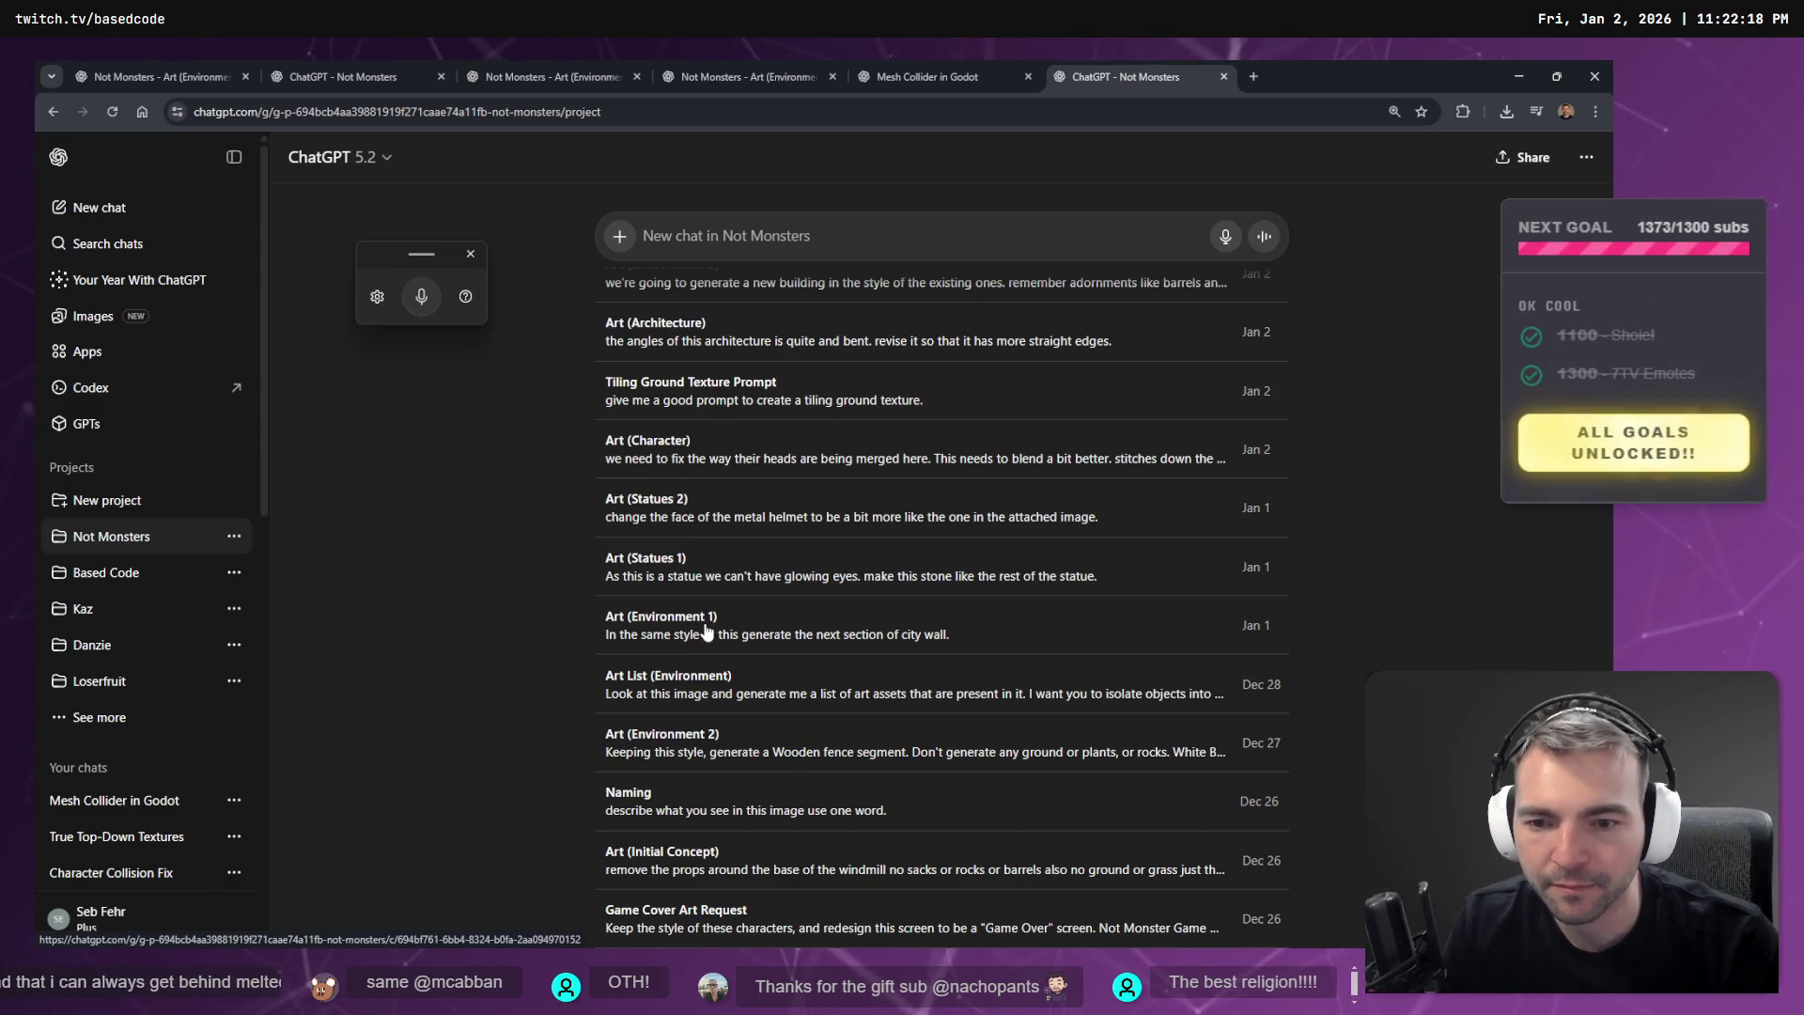
- Open the Dec 27 Art (Environment 2) chat and reopen its wooden fence prompt for editing
ctrl+shift+click(698, 749)
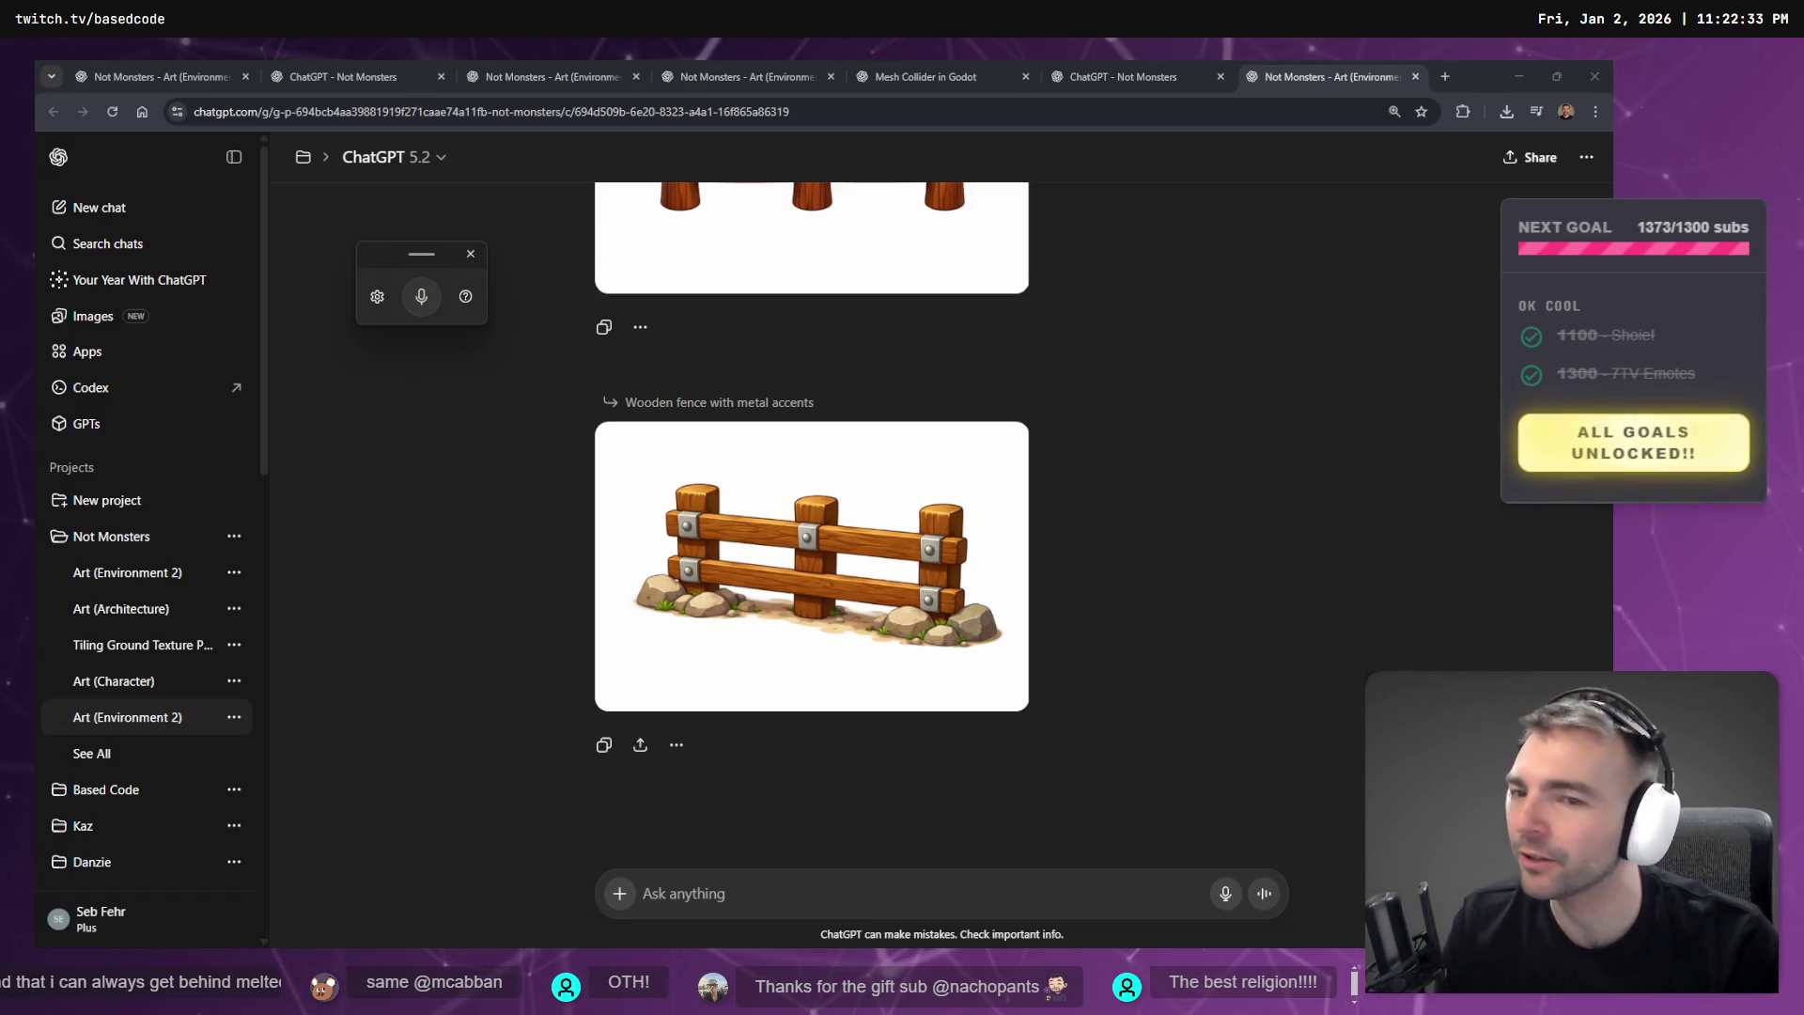
scroll(881, 548, up, 15)
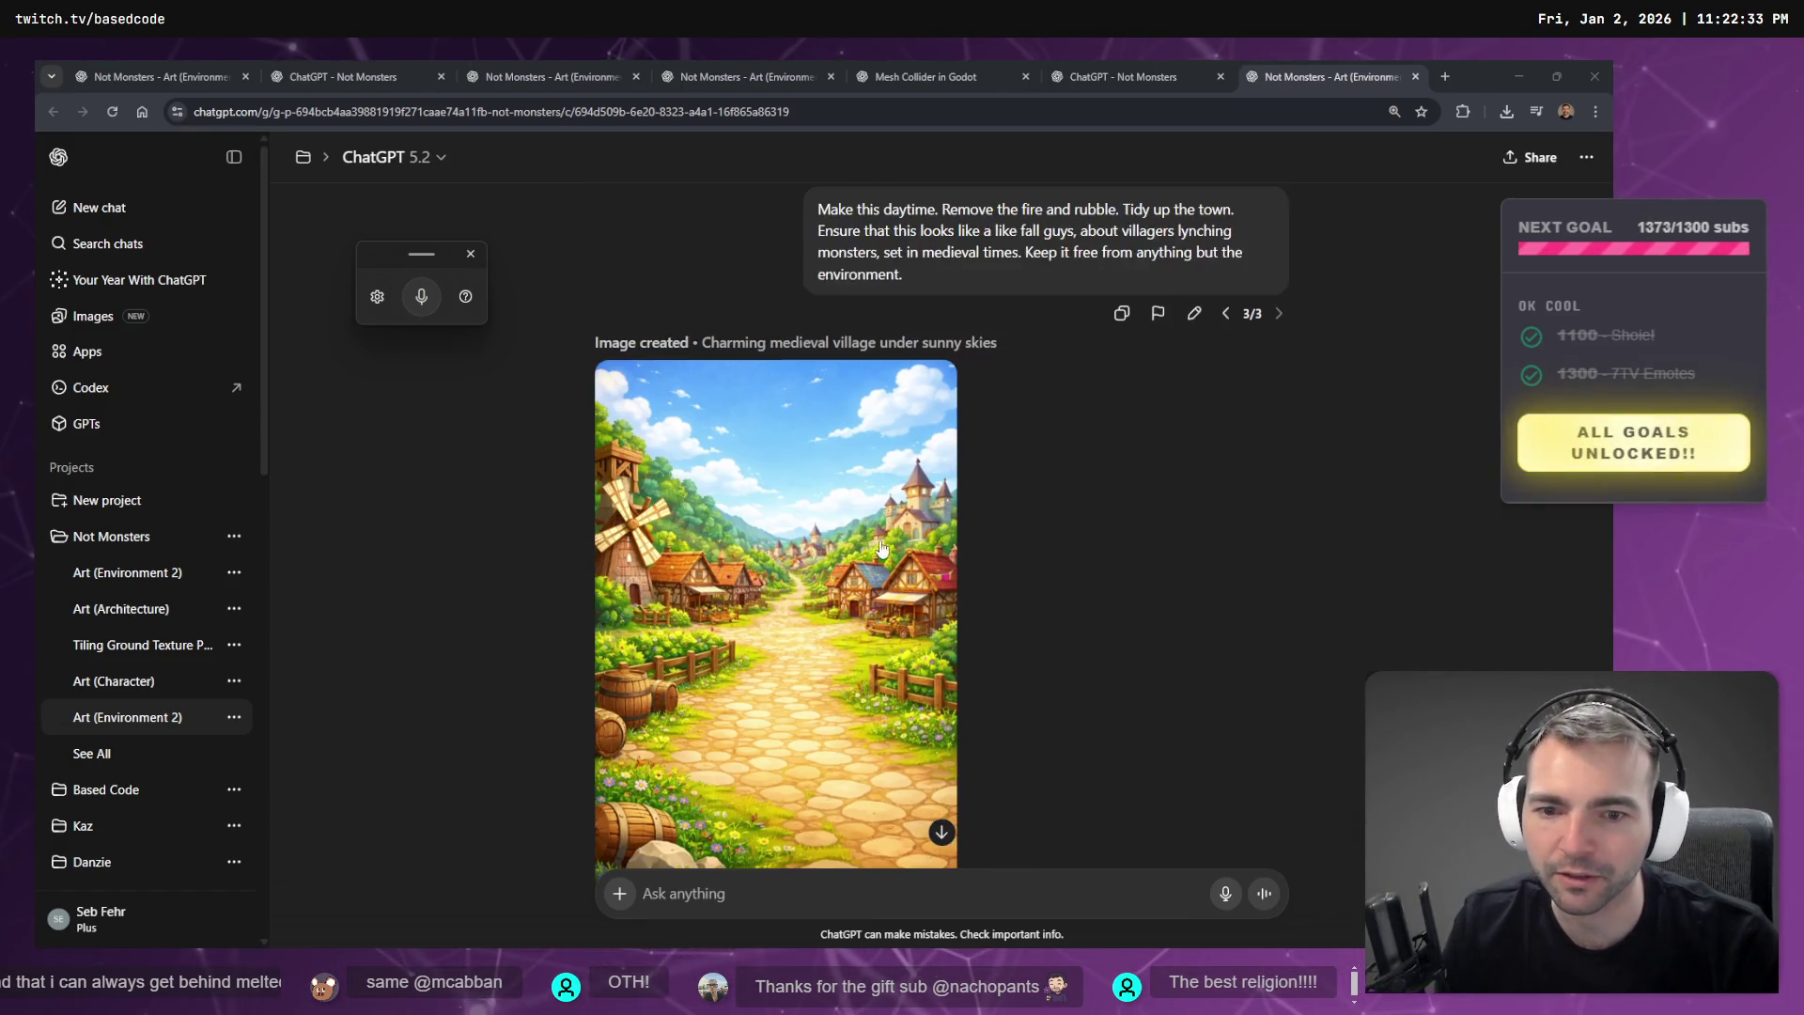
scroll(881, 547, down, 15)
click(1156, 531)
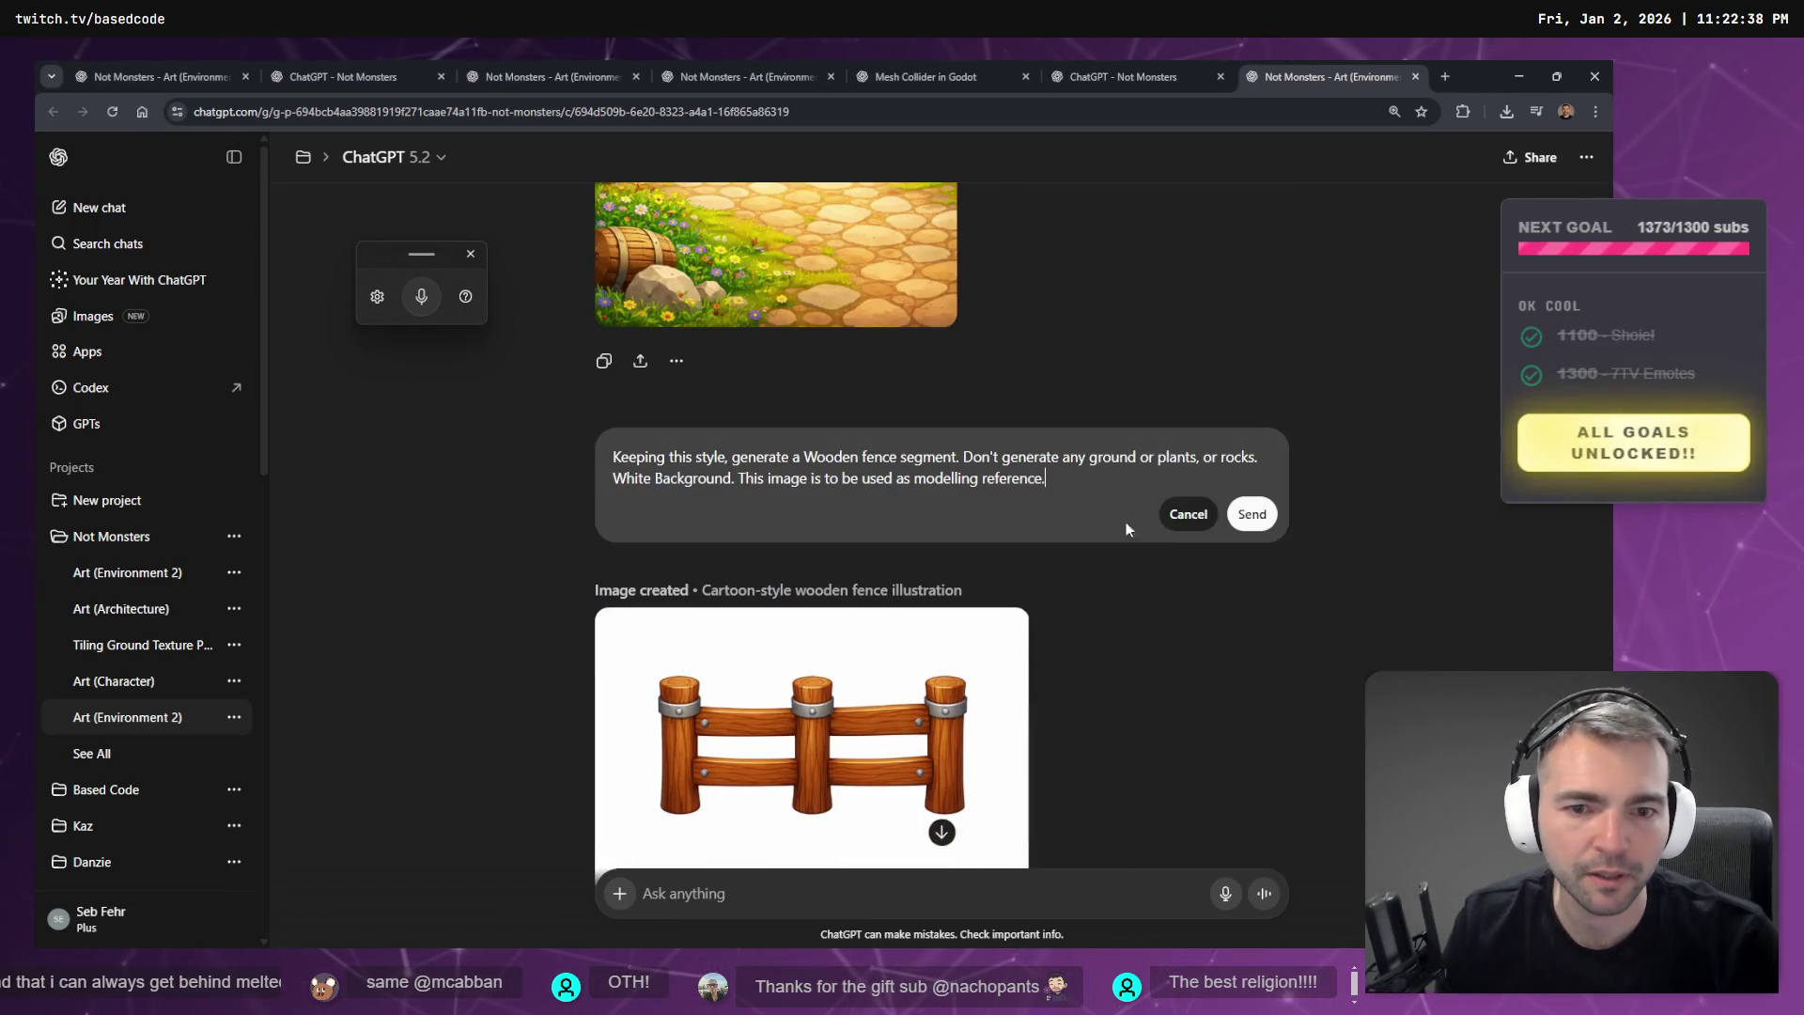
- Clear the old fence prompt and start voice-typing one in the style of the art above
key(ctrl+a)
key(BackSpace)
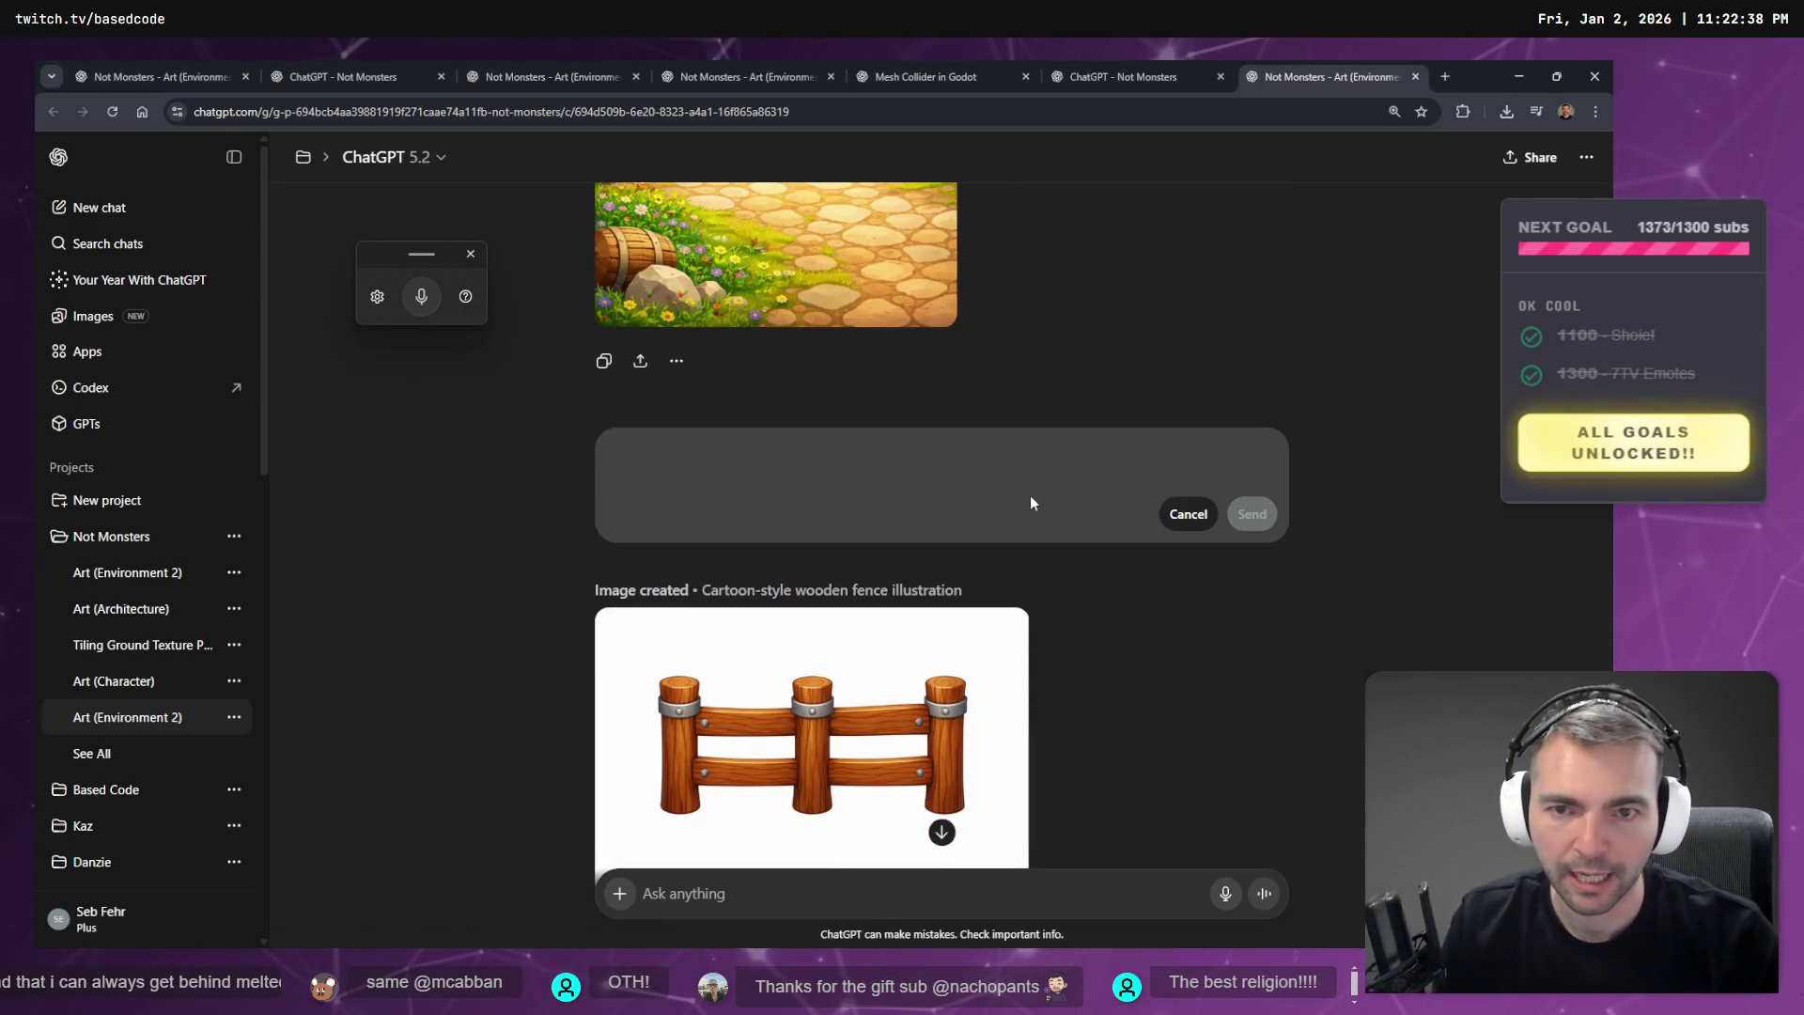
scroll(1033, 441, up, 3)
key(super+h)
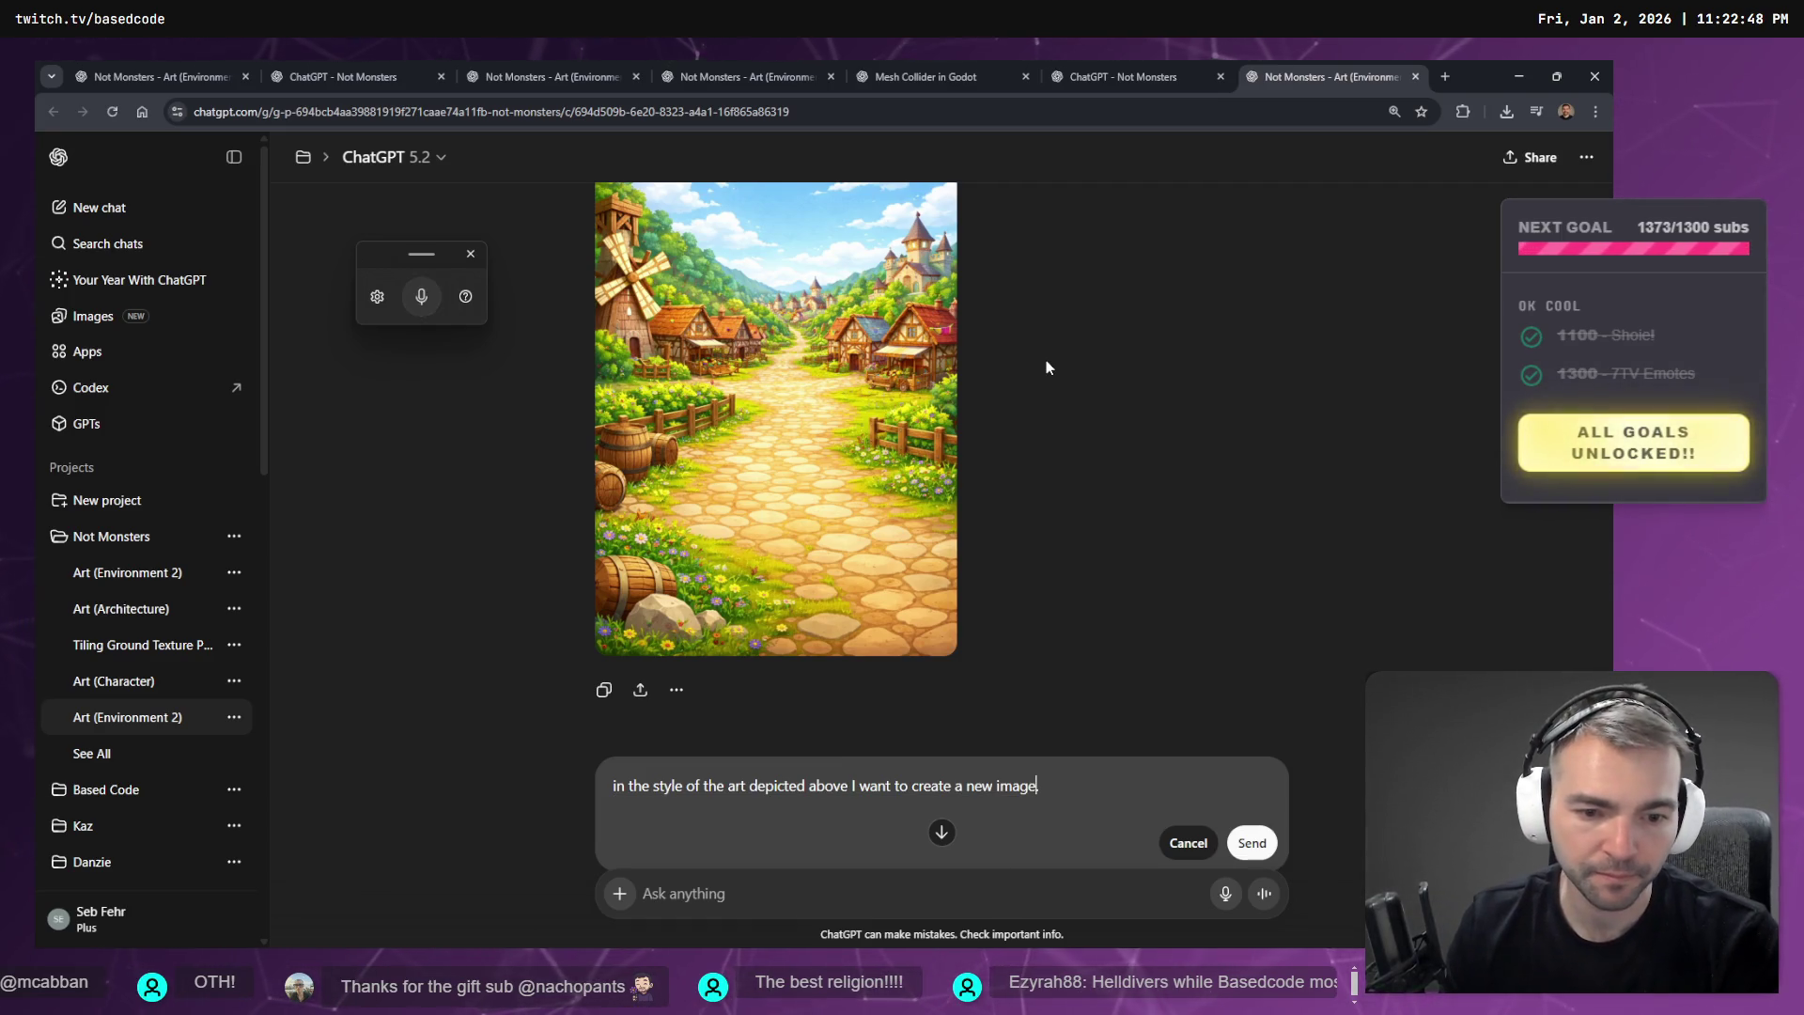
- Finish dictating the gold triangle religious artefact prompt and send it
key(super+h)
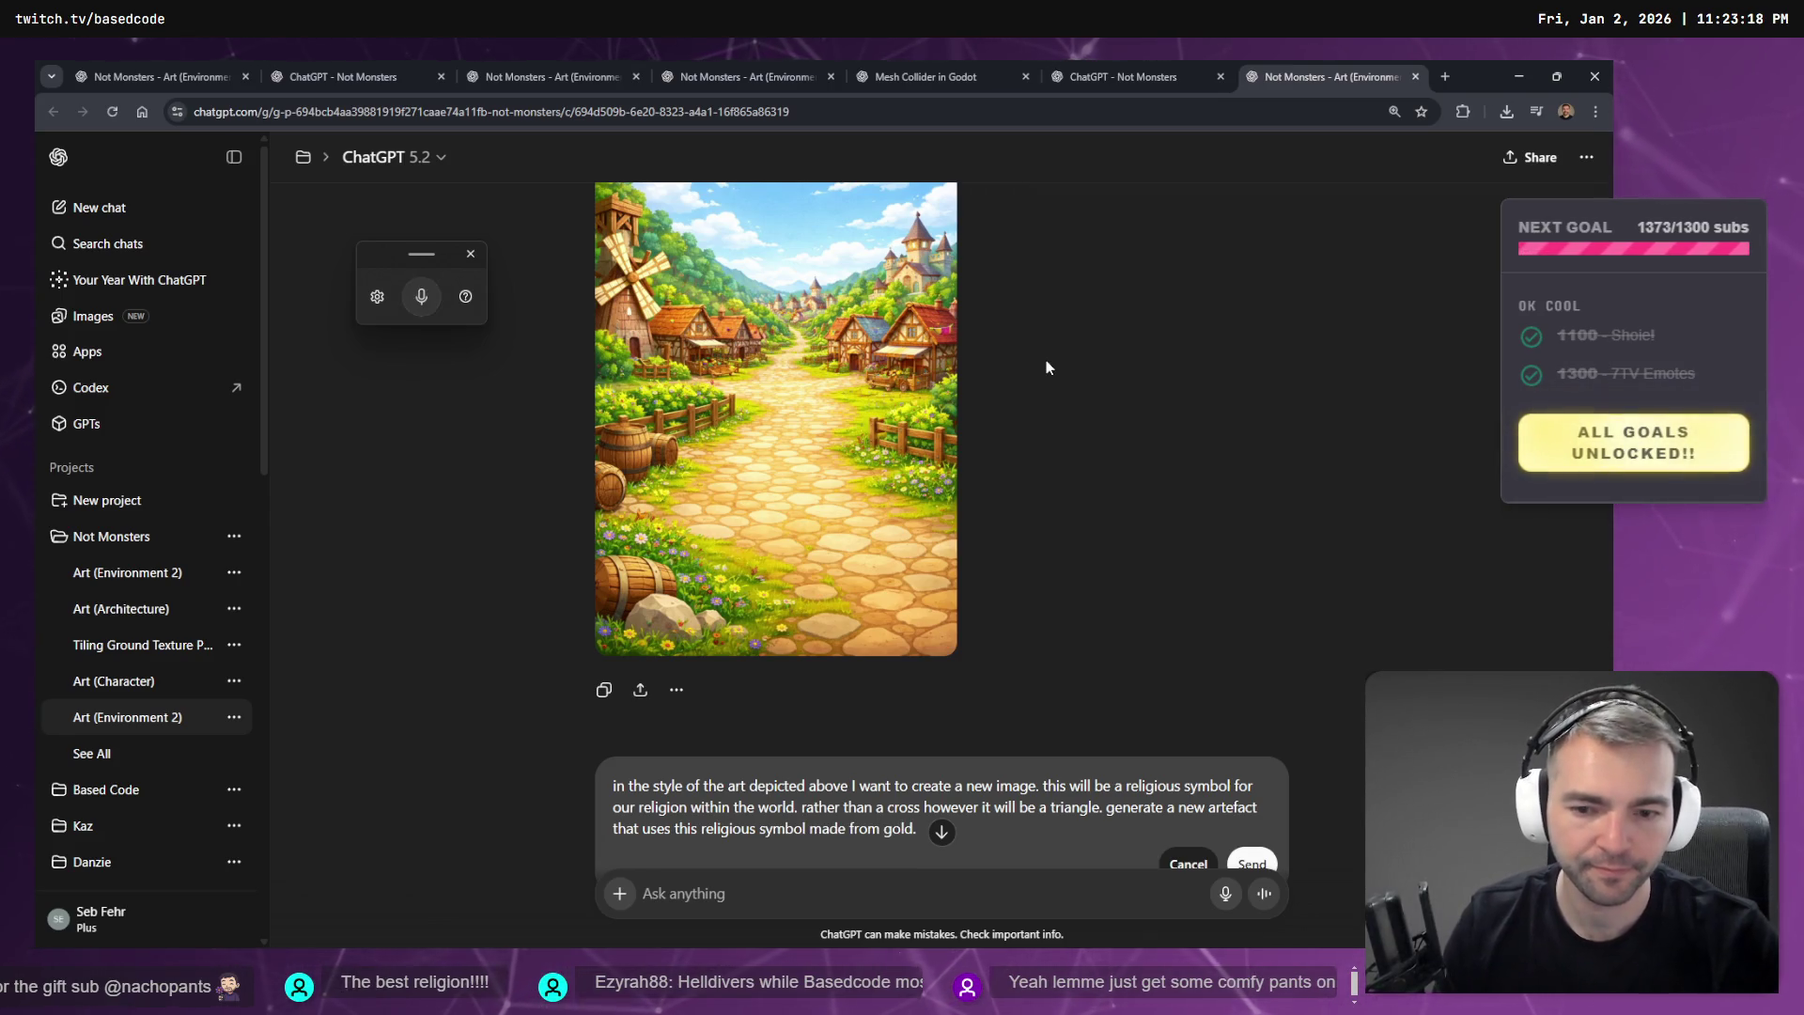
scroll(1052, 414, down, 3)
click(1258, 618)
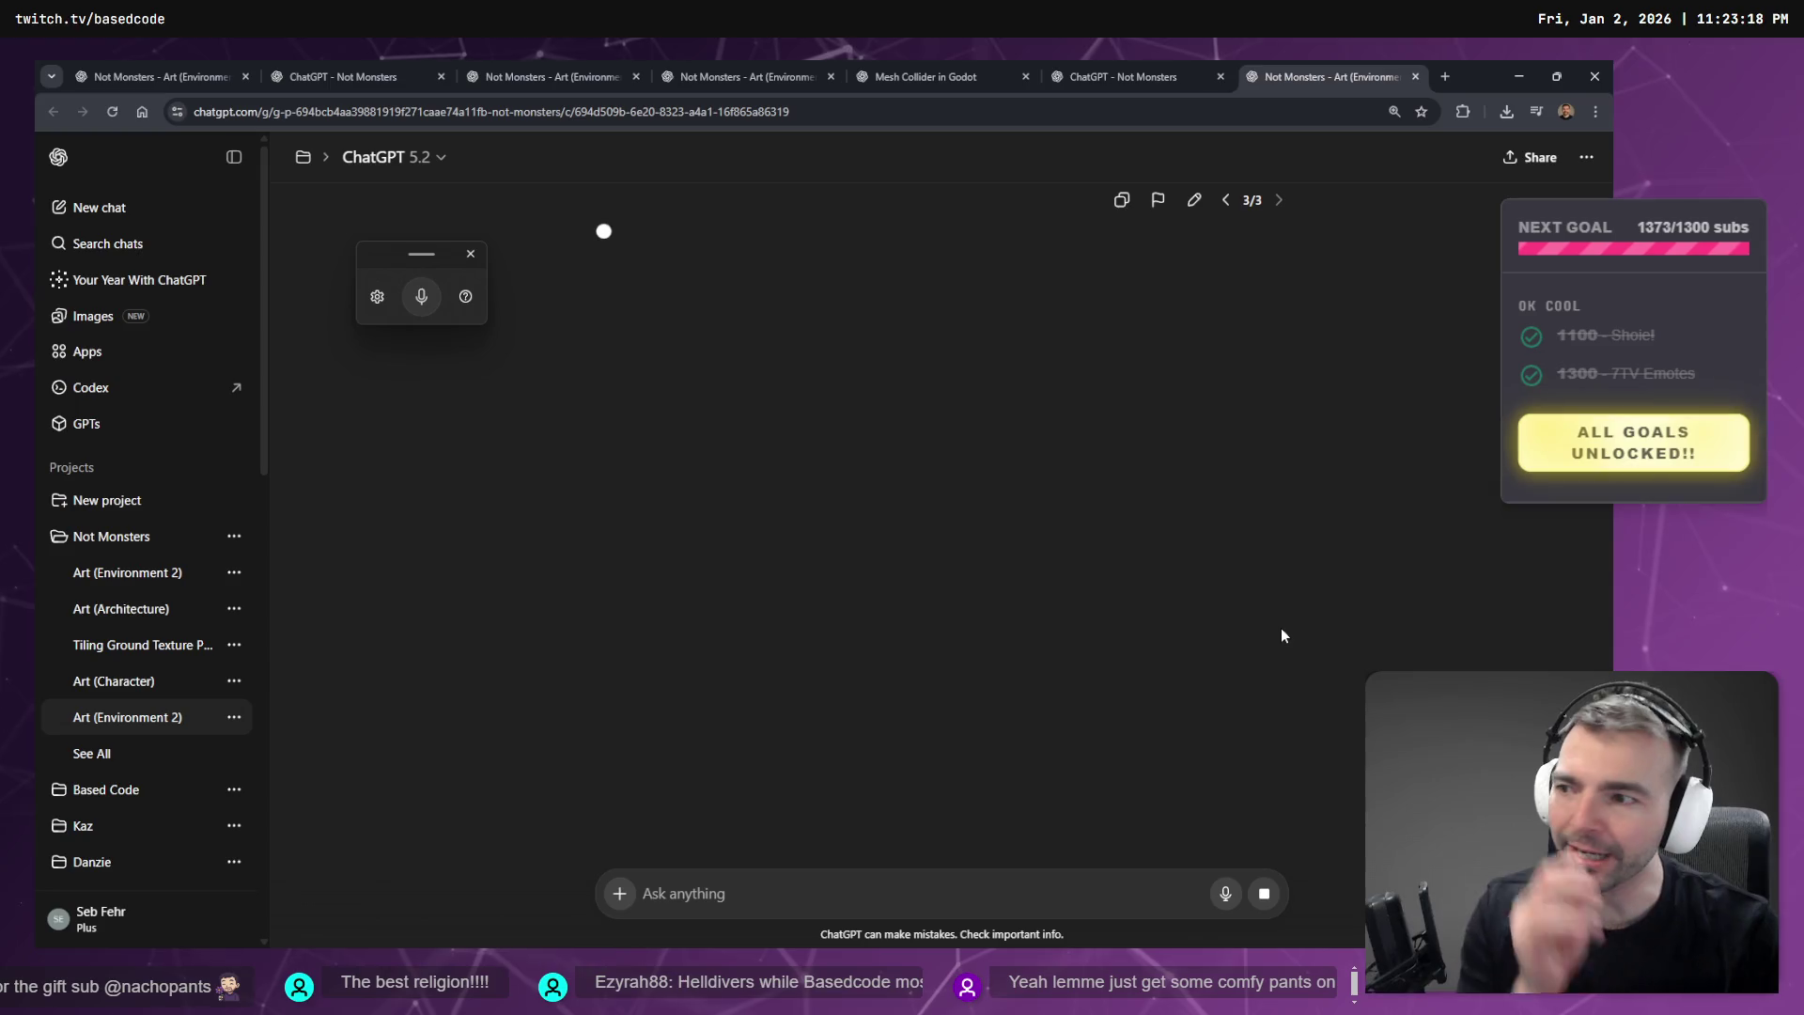
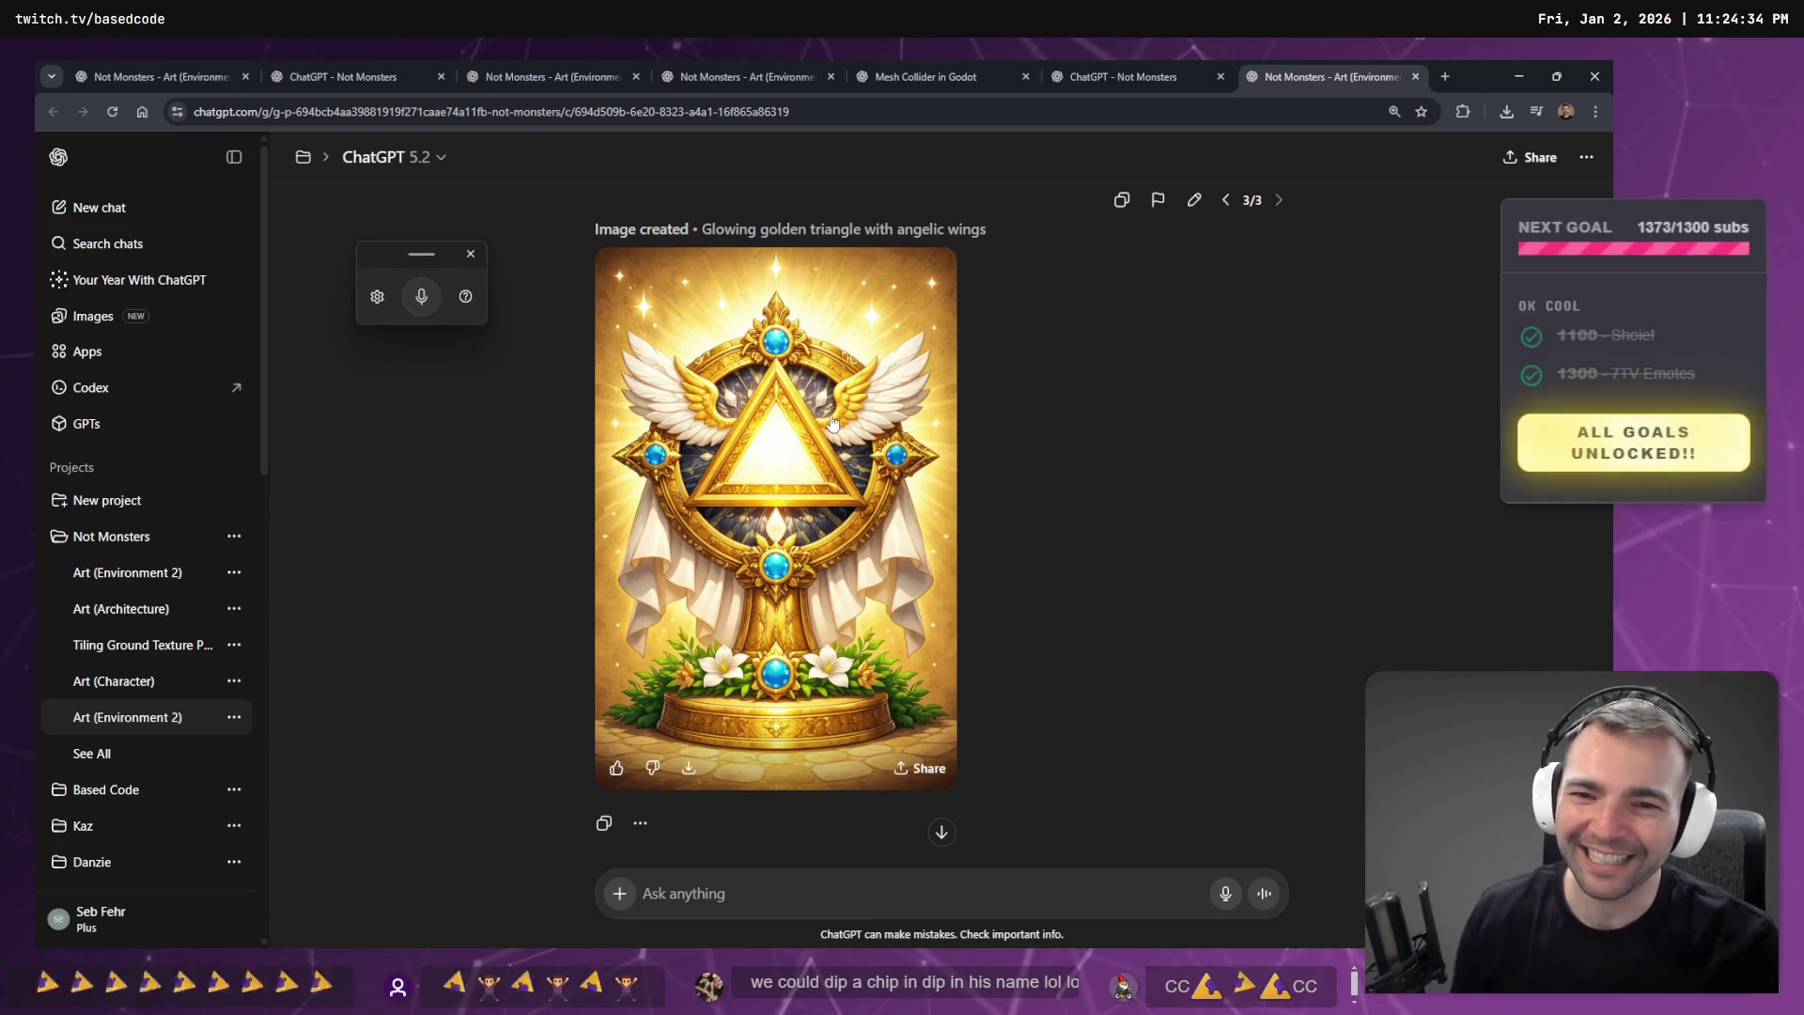
- View the golden winged-triangle image full size, glance at the Not Monsters project, then switch to tldraw
click(956, 469)
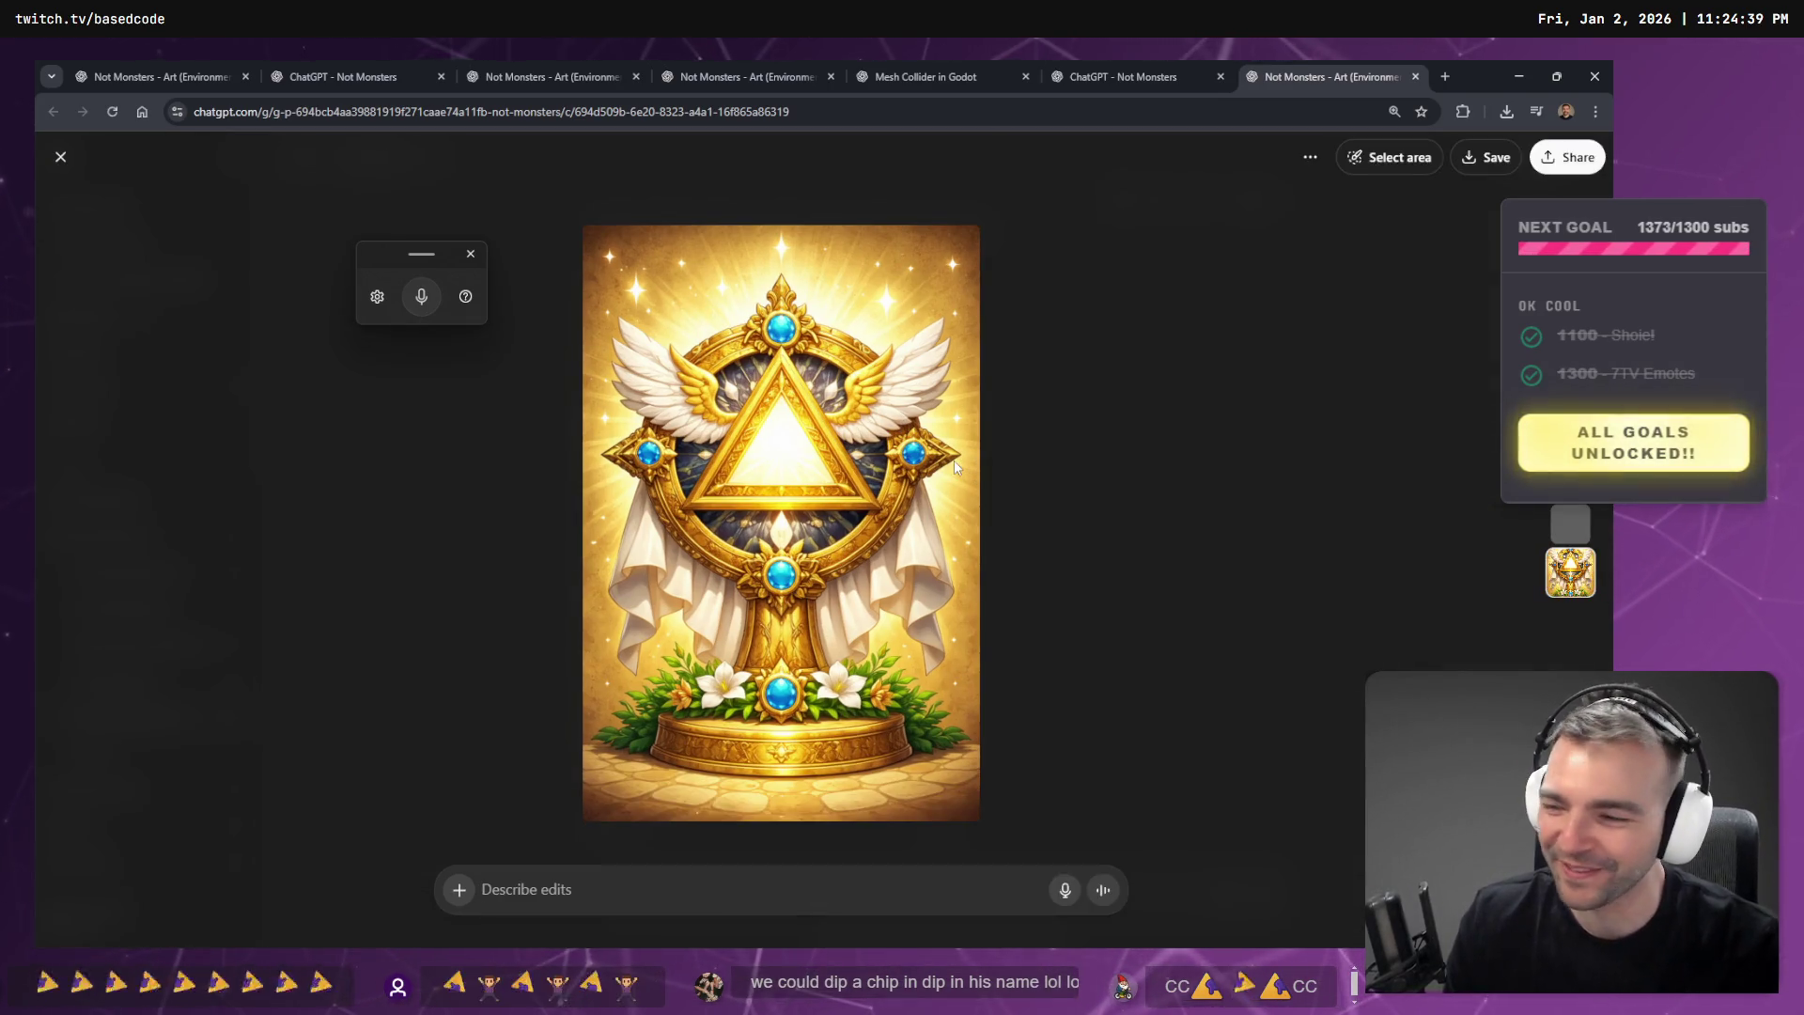
key(Escape)
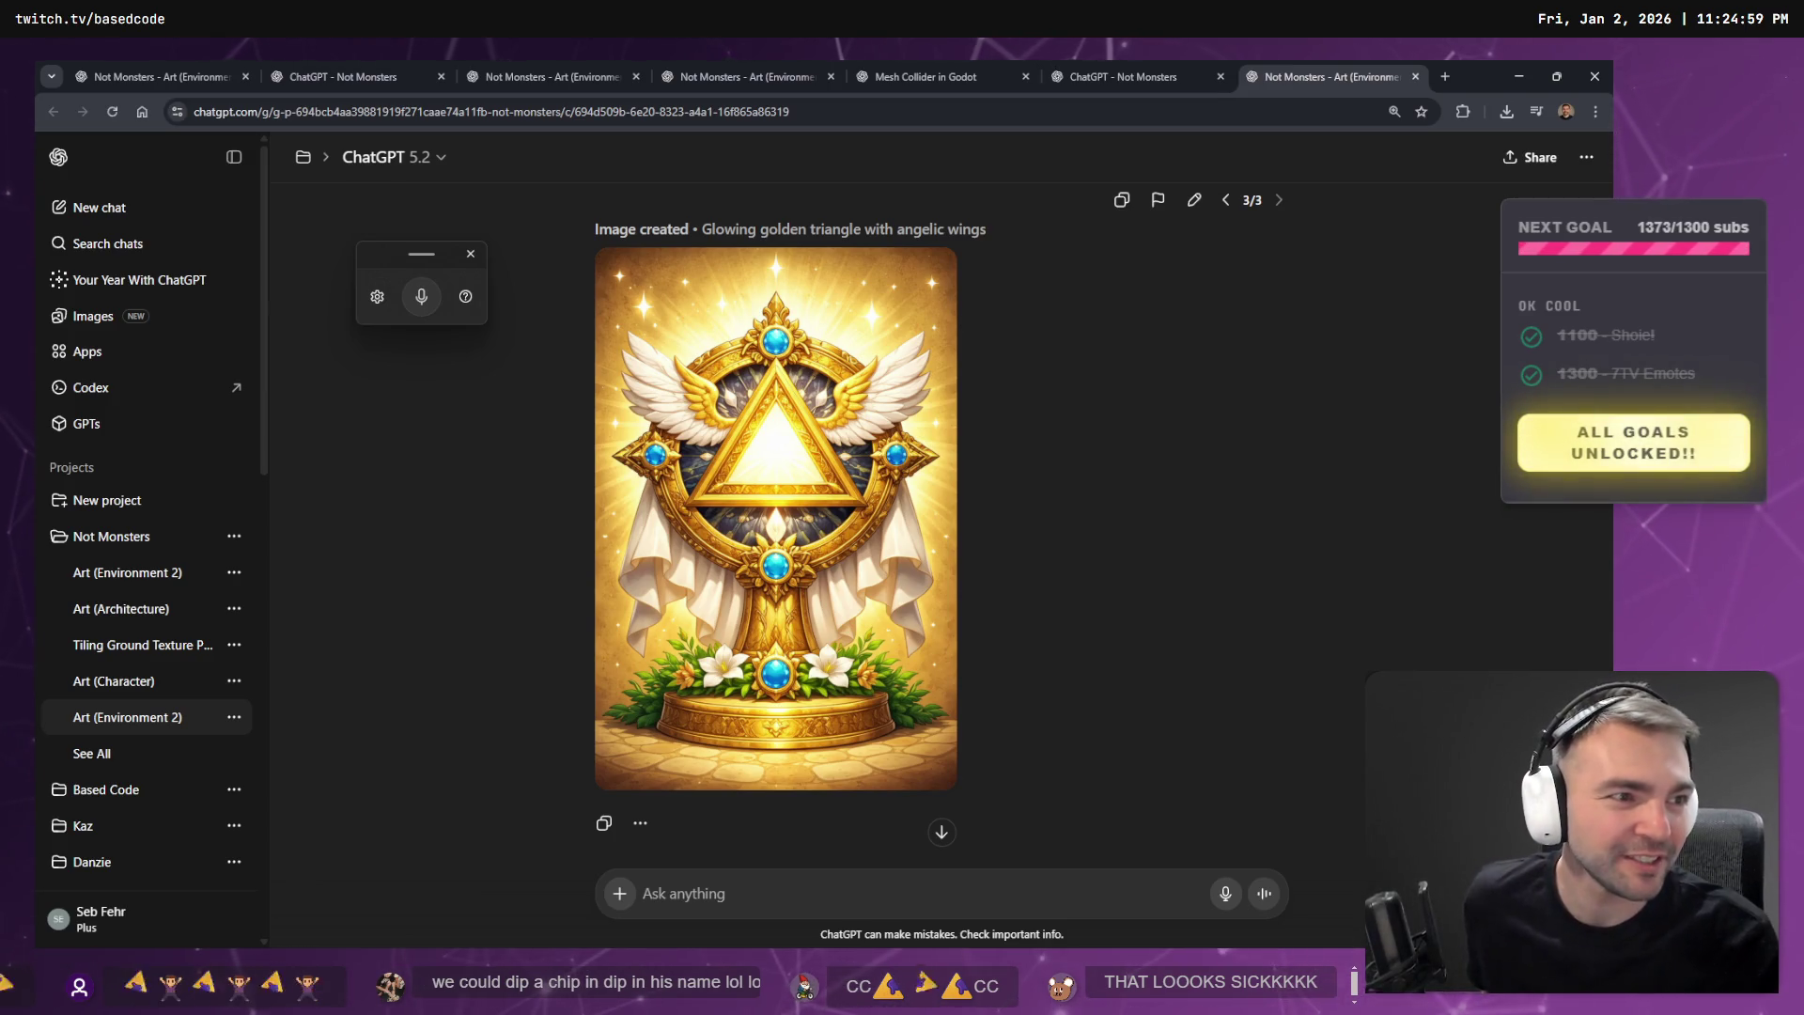
click(1163, 80)
click(1244, 82)
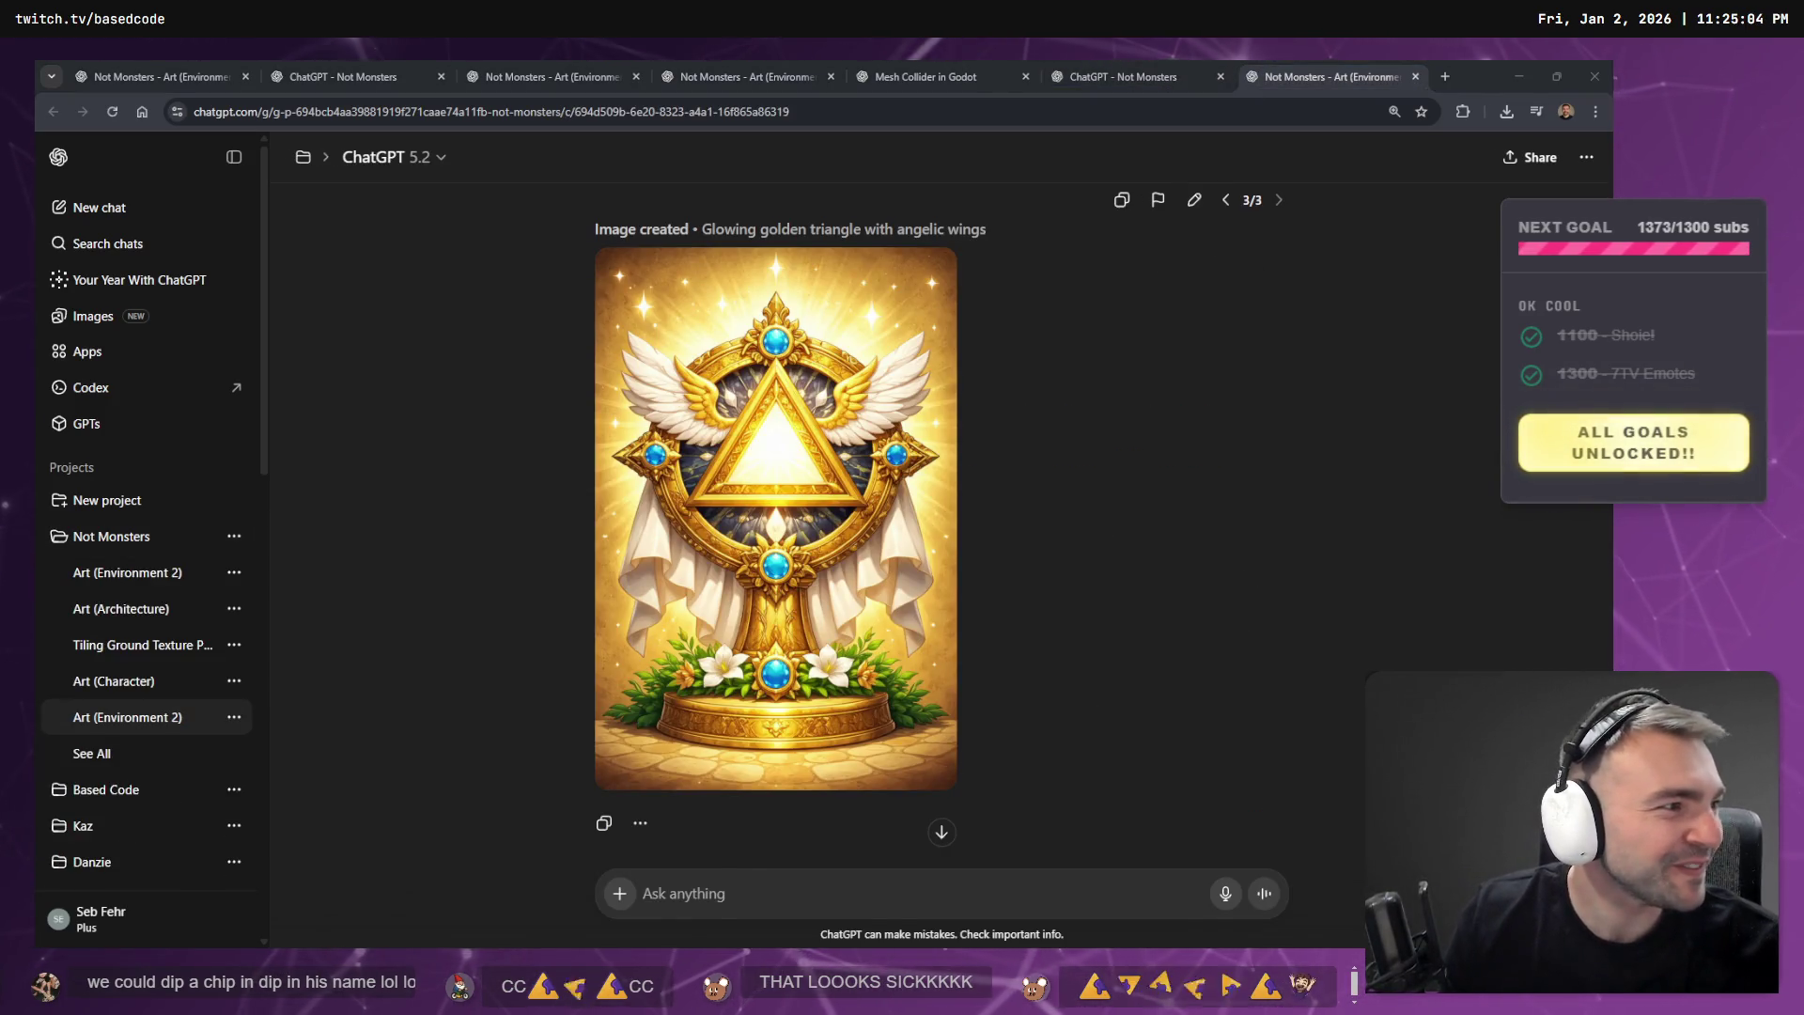
key(alt+Tab)
- Zoom out and pan the tldraw board to the Architecture frame beside Distant Objects
scroll(889, 391, down, 5)
mouse_move(611, 806)
mouse_down()
mouse_move(884, 677)
mouse_move(932, 678)
mouse_up()
scroll(932, 679, down, 5)
scroll(483, 342, left, 5)
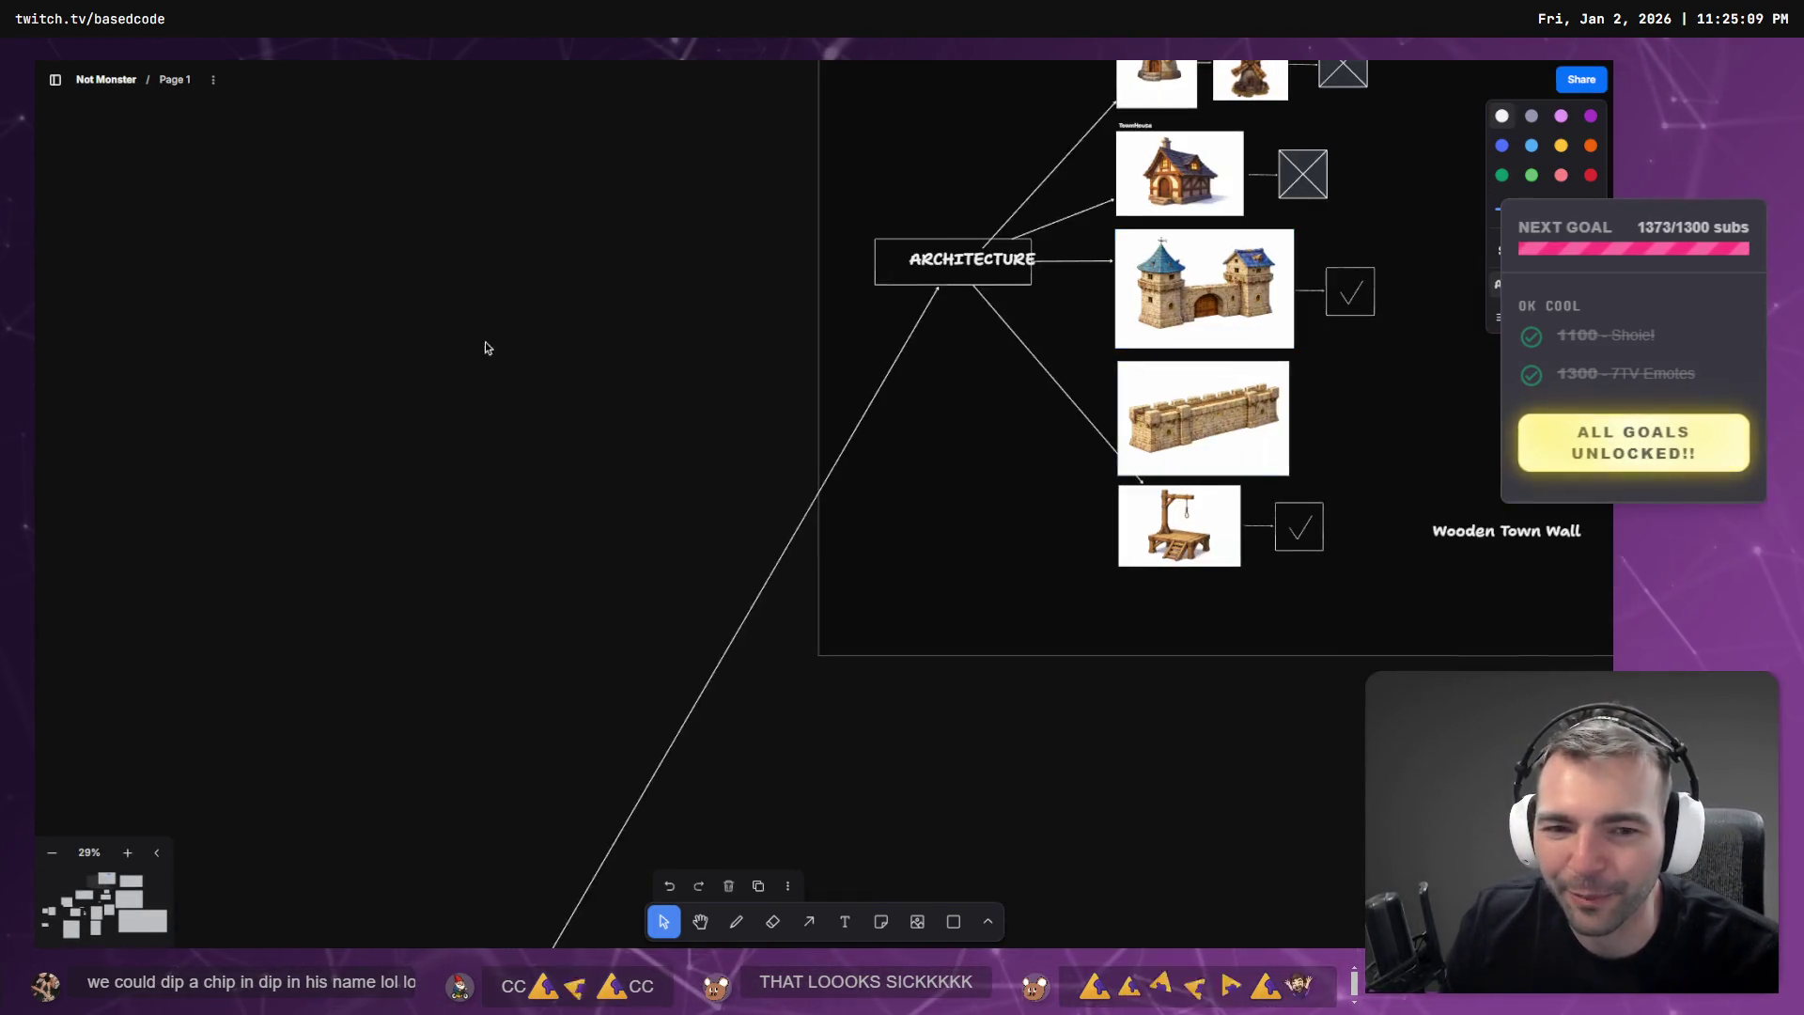
scroll(483, 342, down, 5)
scroll(731, 262, down, 4)
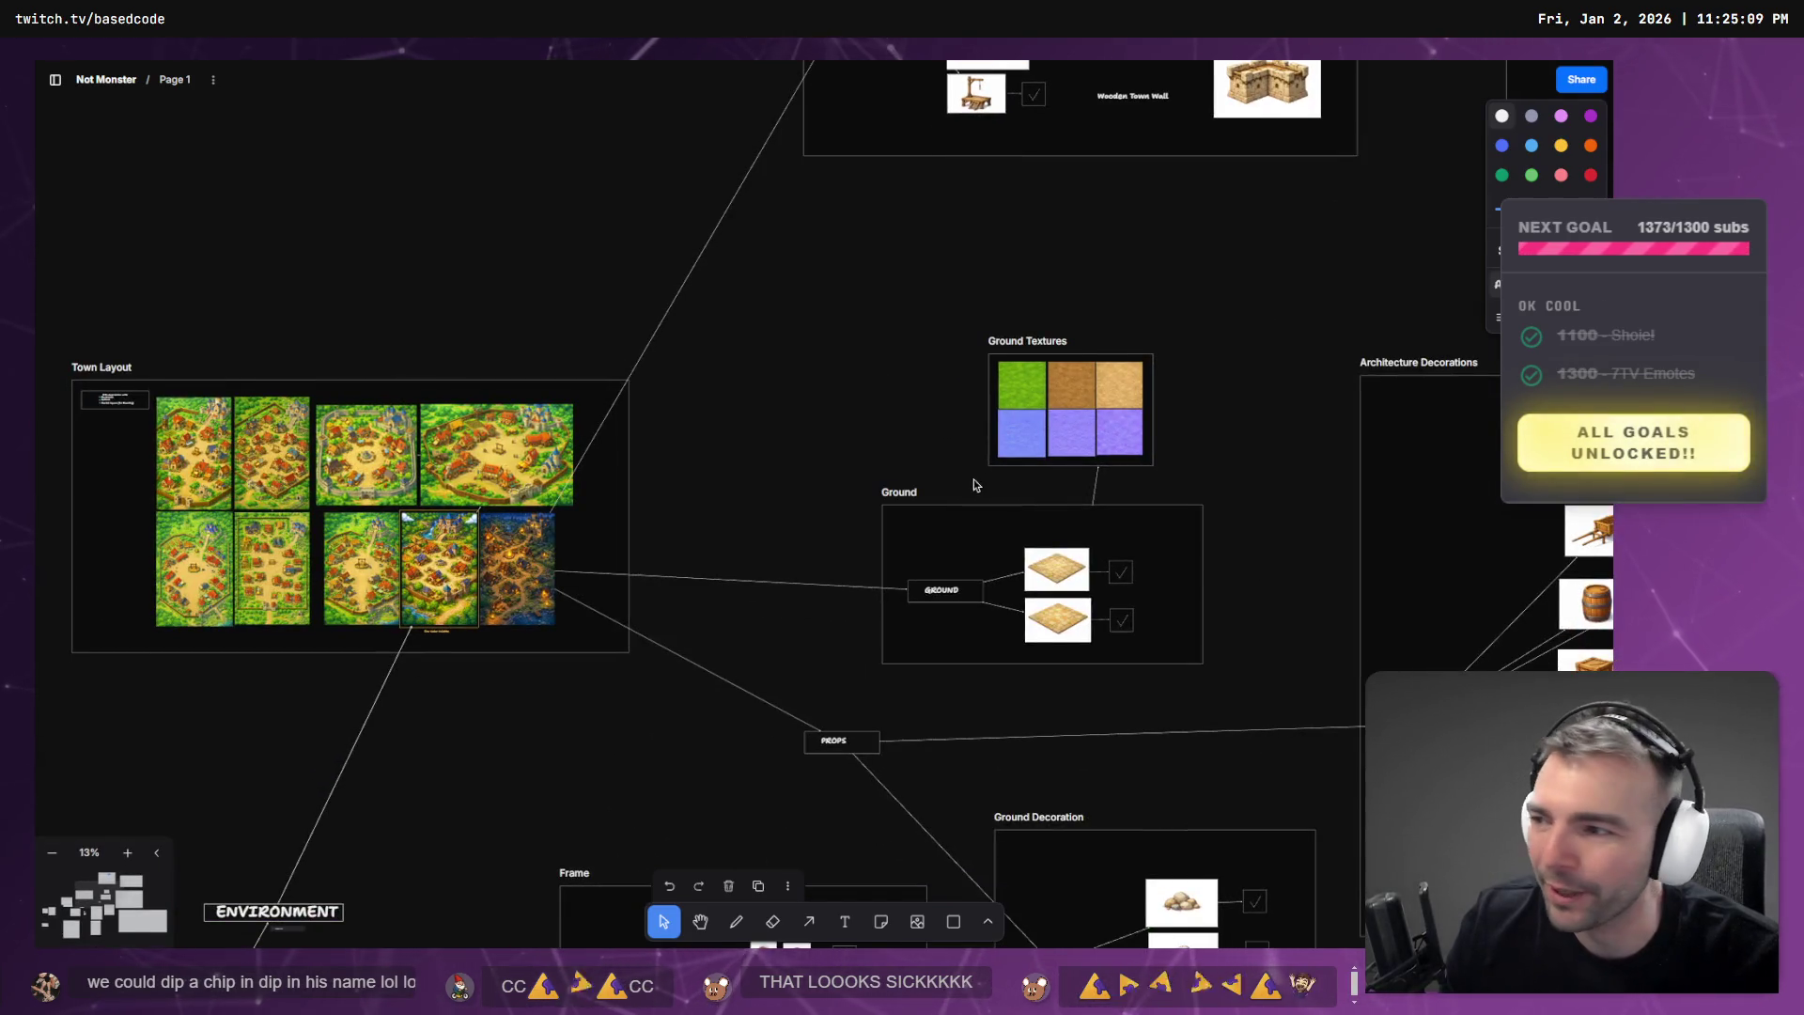
scroll(975, 484, down, 3)
scroll(975, 485, right, 5)
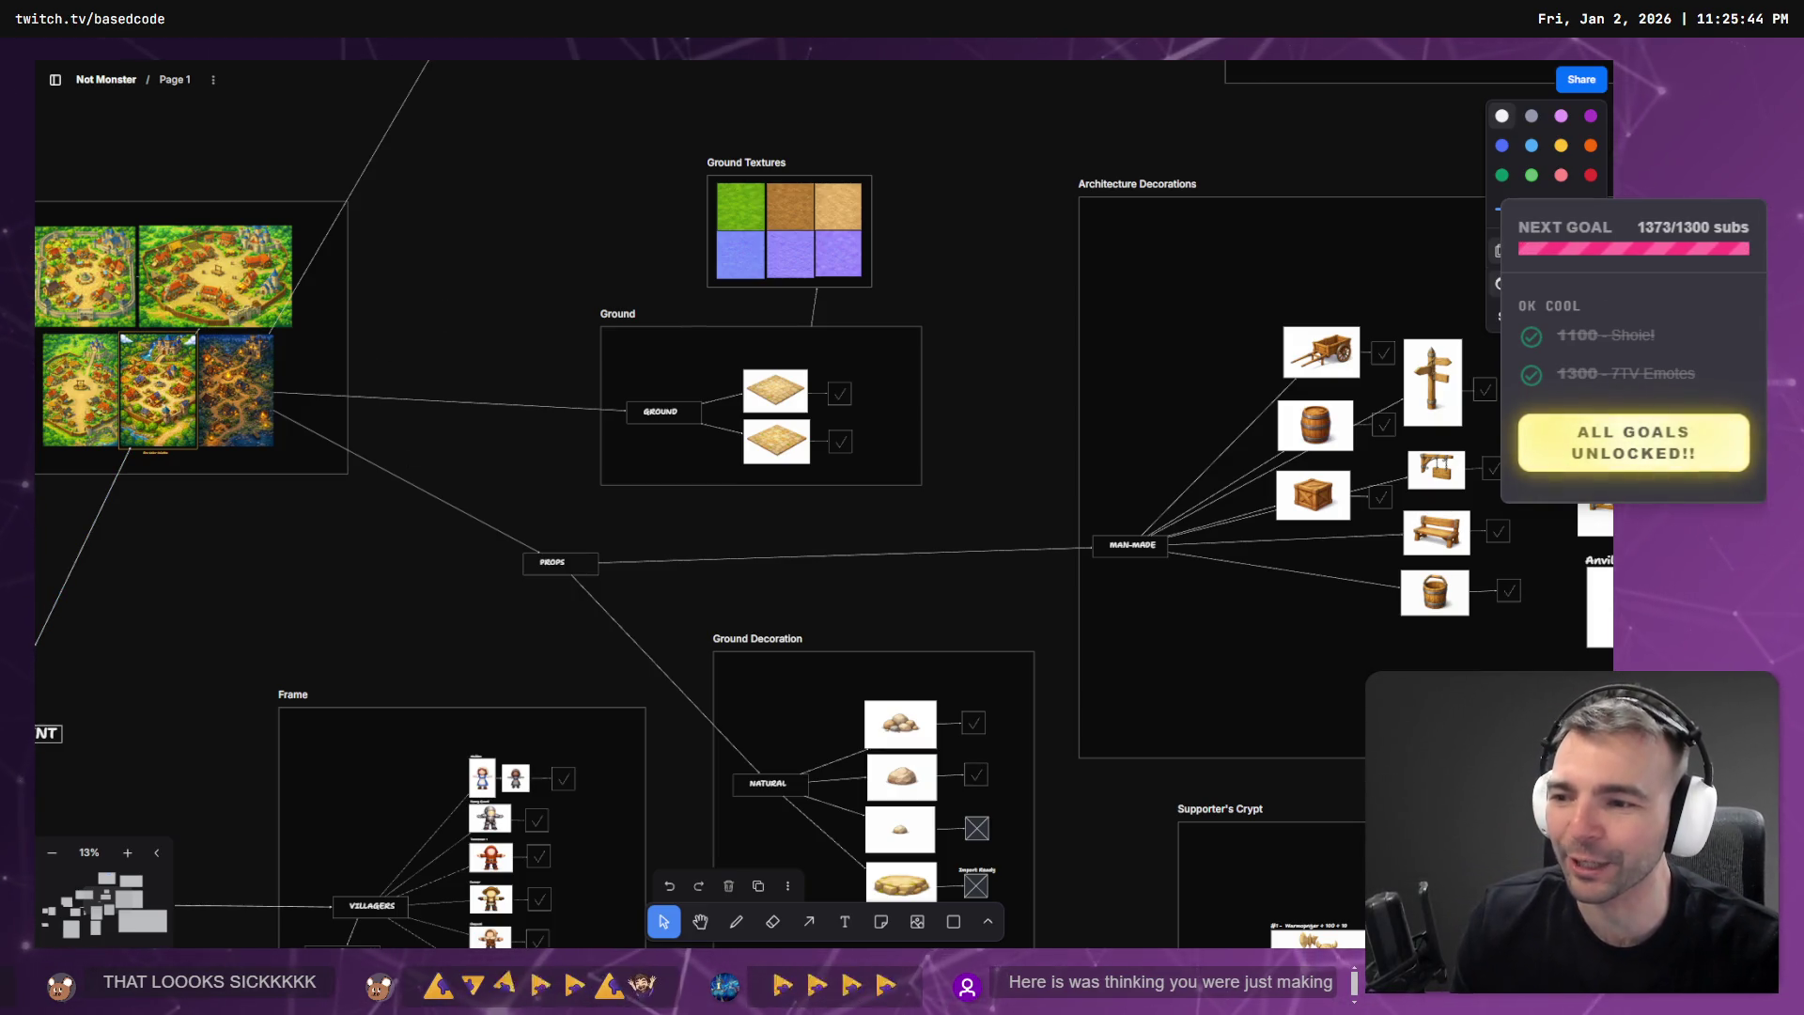
scroll(558, 273, up, 10)
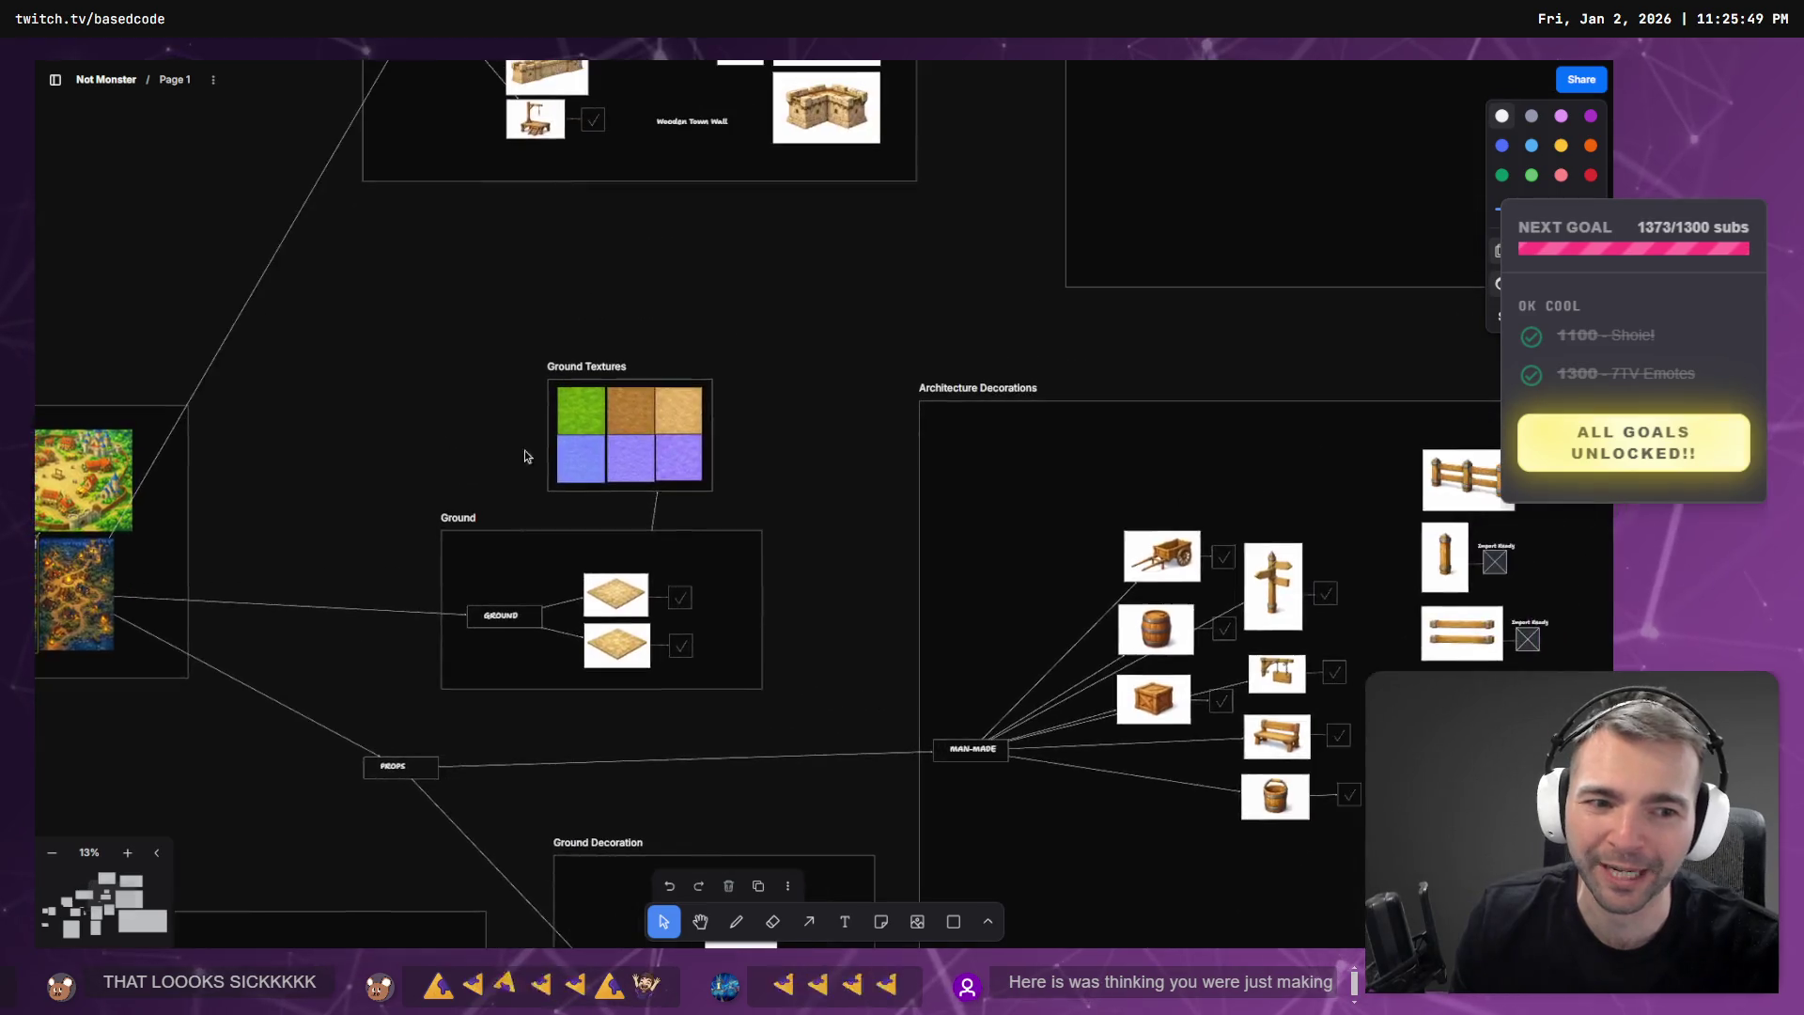
scroll(794, 460, up, 10)
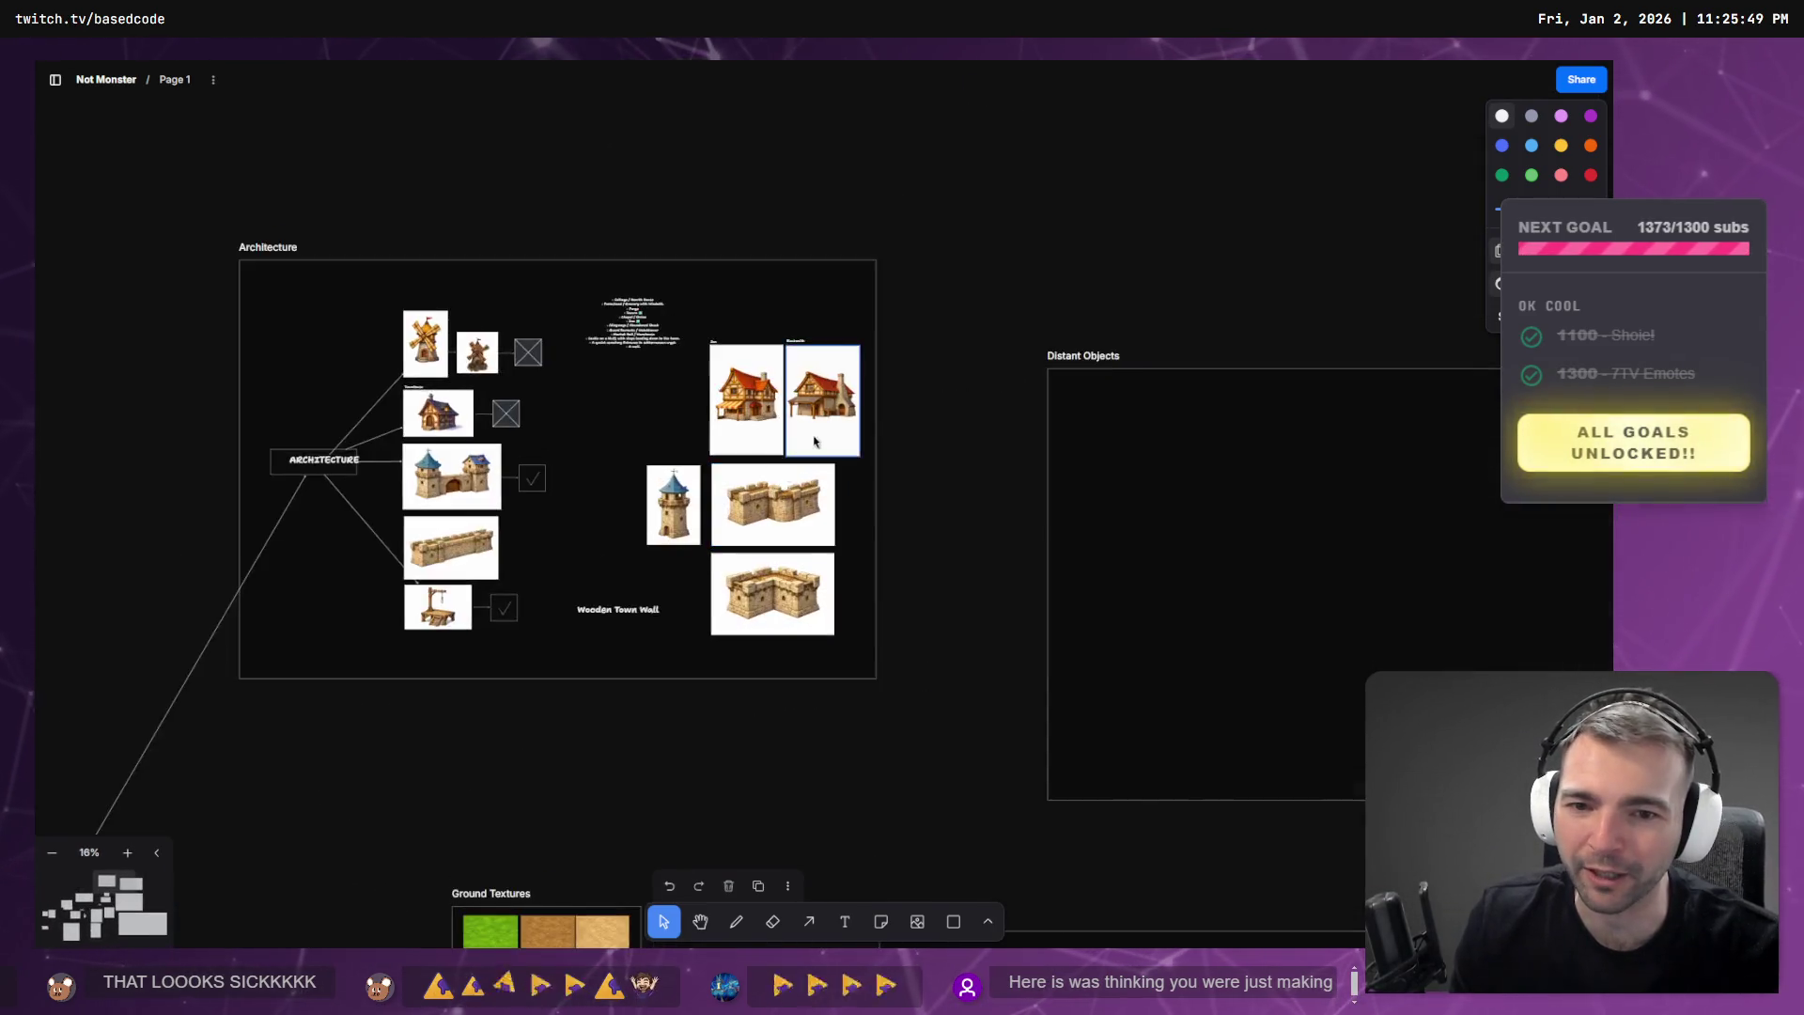
- Select the second house image, then move to the ChatGPT chat with the stone chapel image
click(832, 410)
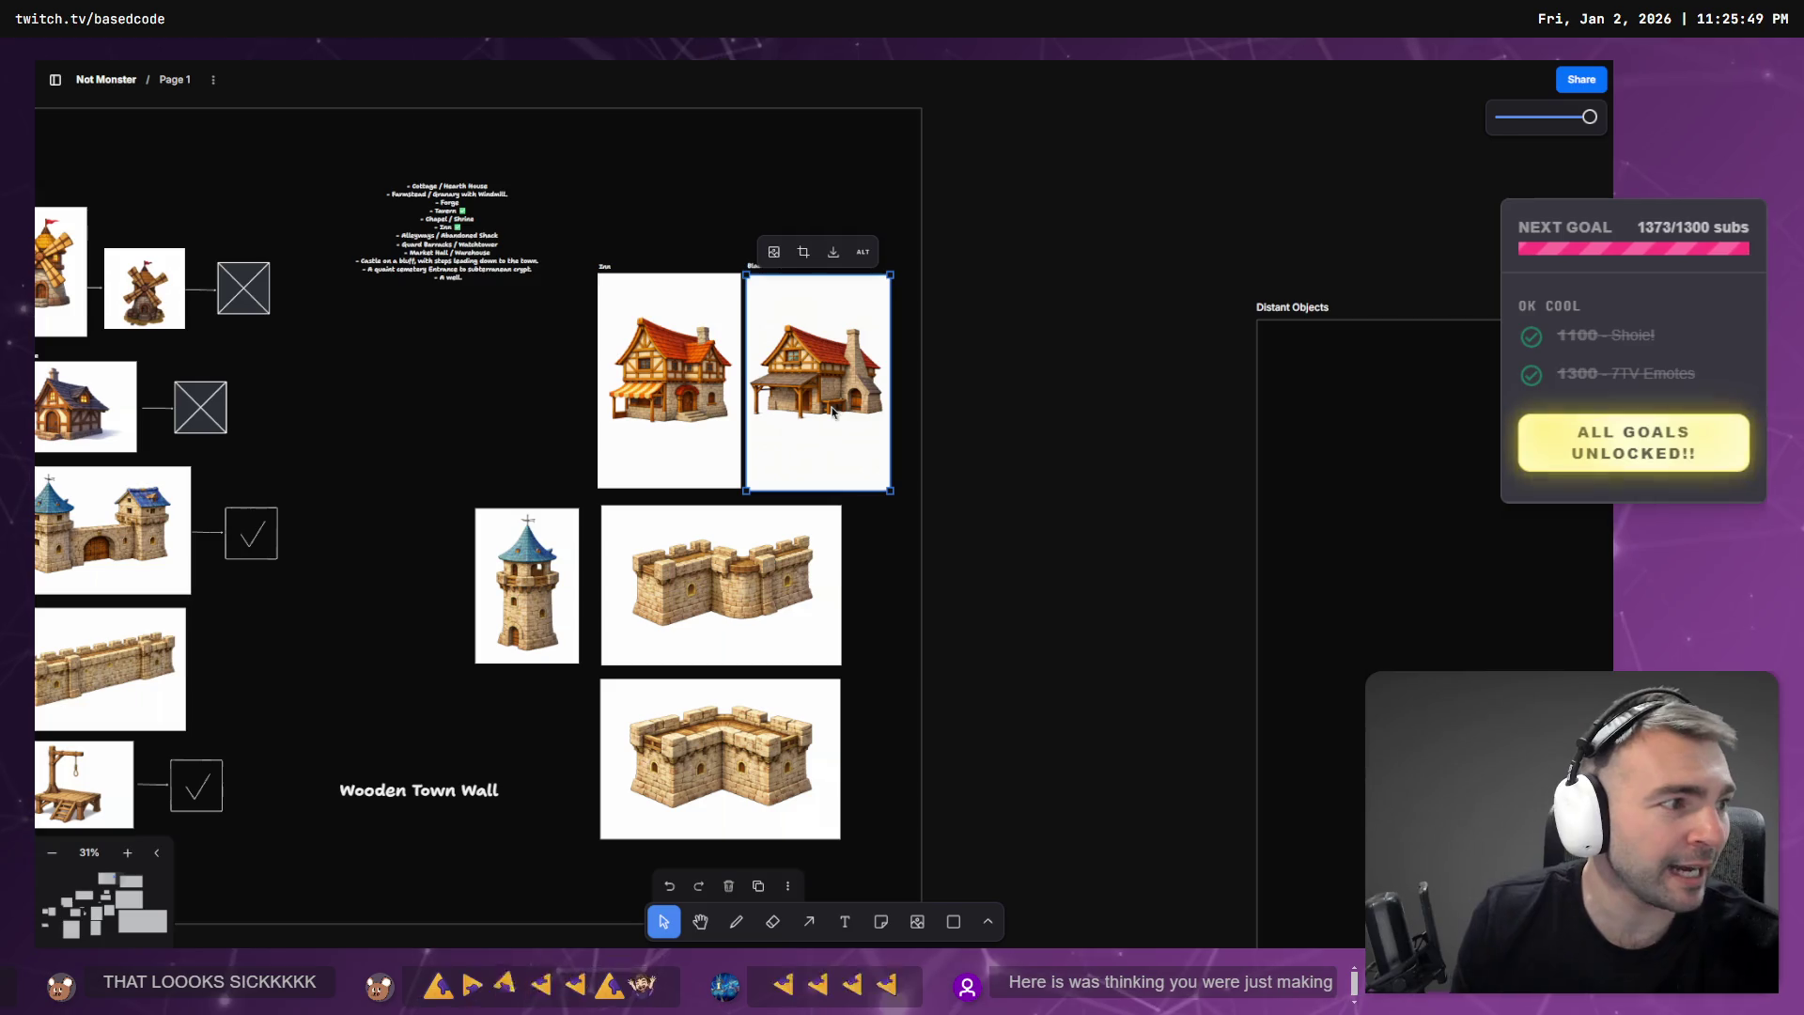
drag(1080, 66, 883, 66)
drag(706, 59, 902, 66)
mouse_move(826, 563)
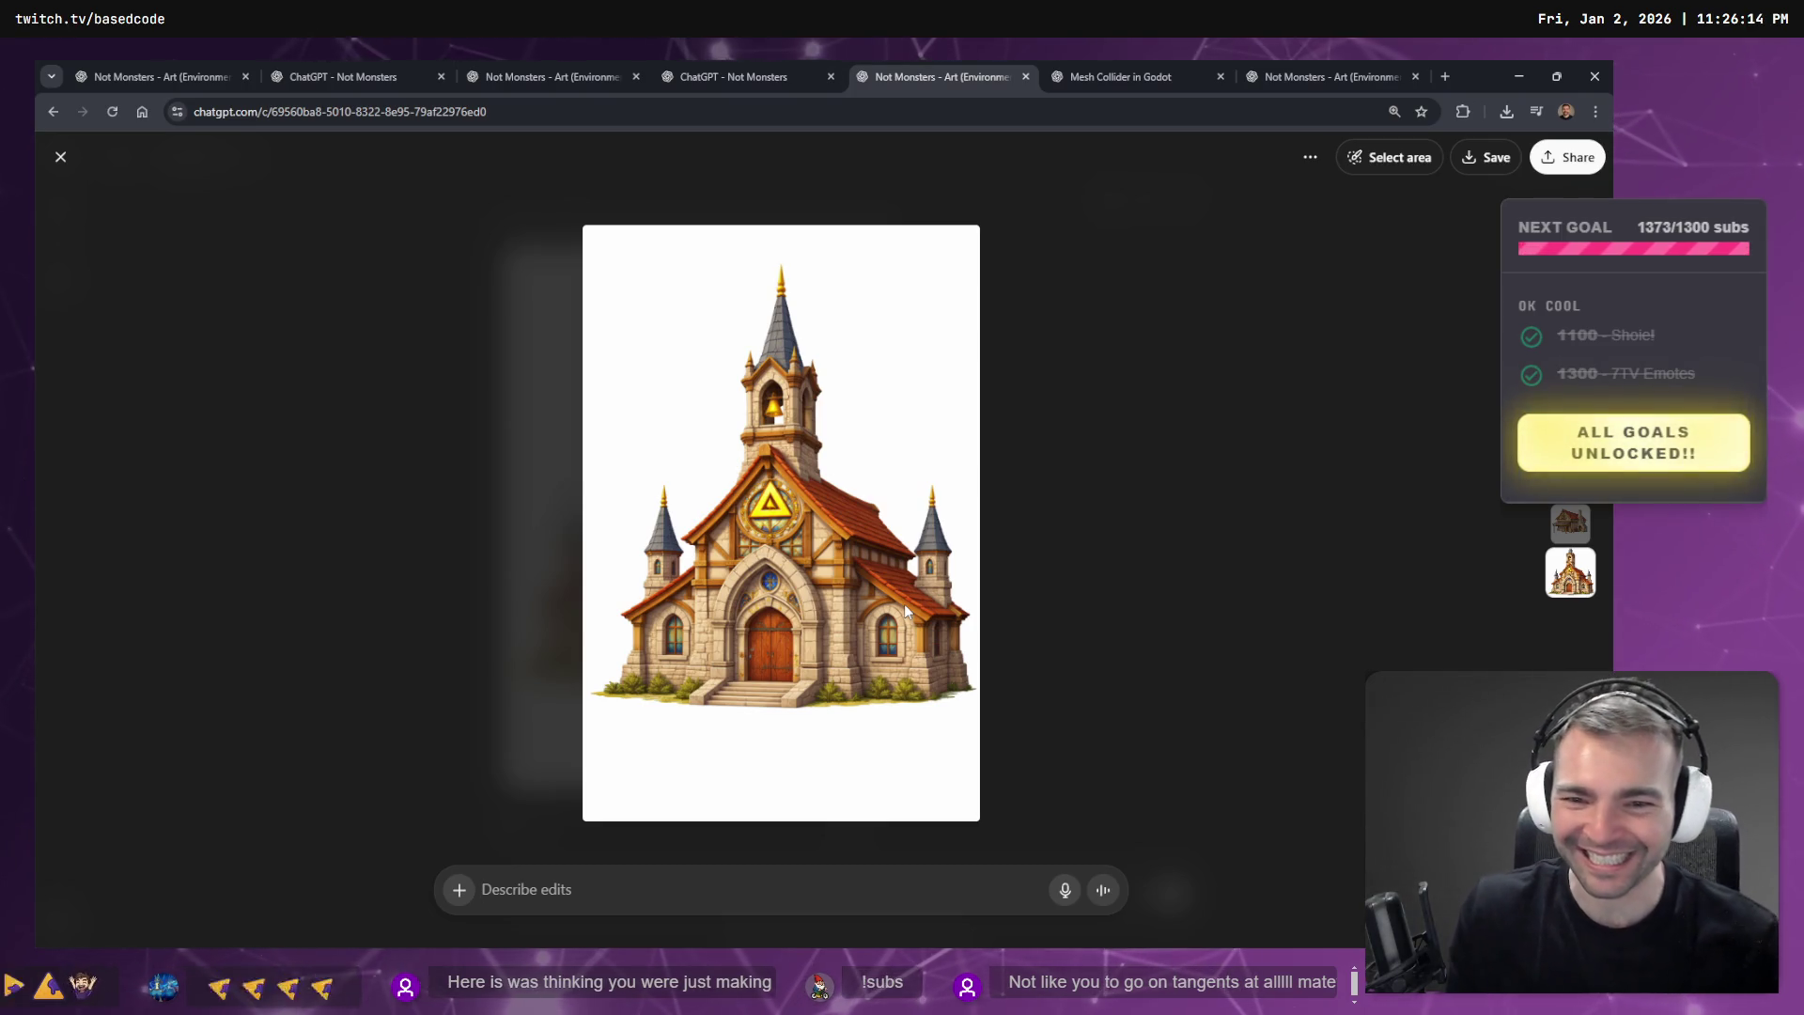
- Mask the grassy base of the chapel image using Select area
click(1424, 161)
mouse_move(972, 662)
mouse_down()
mouse_move(815, 725)
mouse_move(686, 738)
mouse_move(596, 694)
mouse_up()
click(634, 876)
- Dictate and submit a request to remove the grass and shrubs, capitalising its first letter
key(super+h)
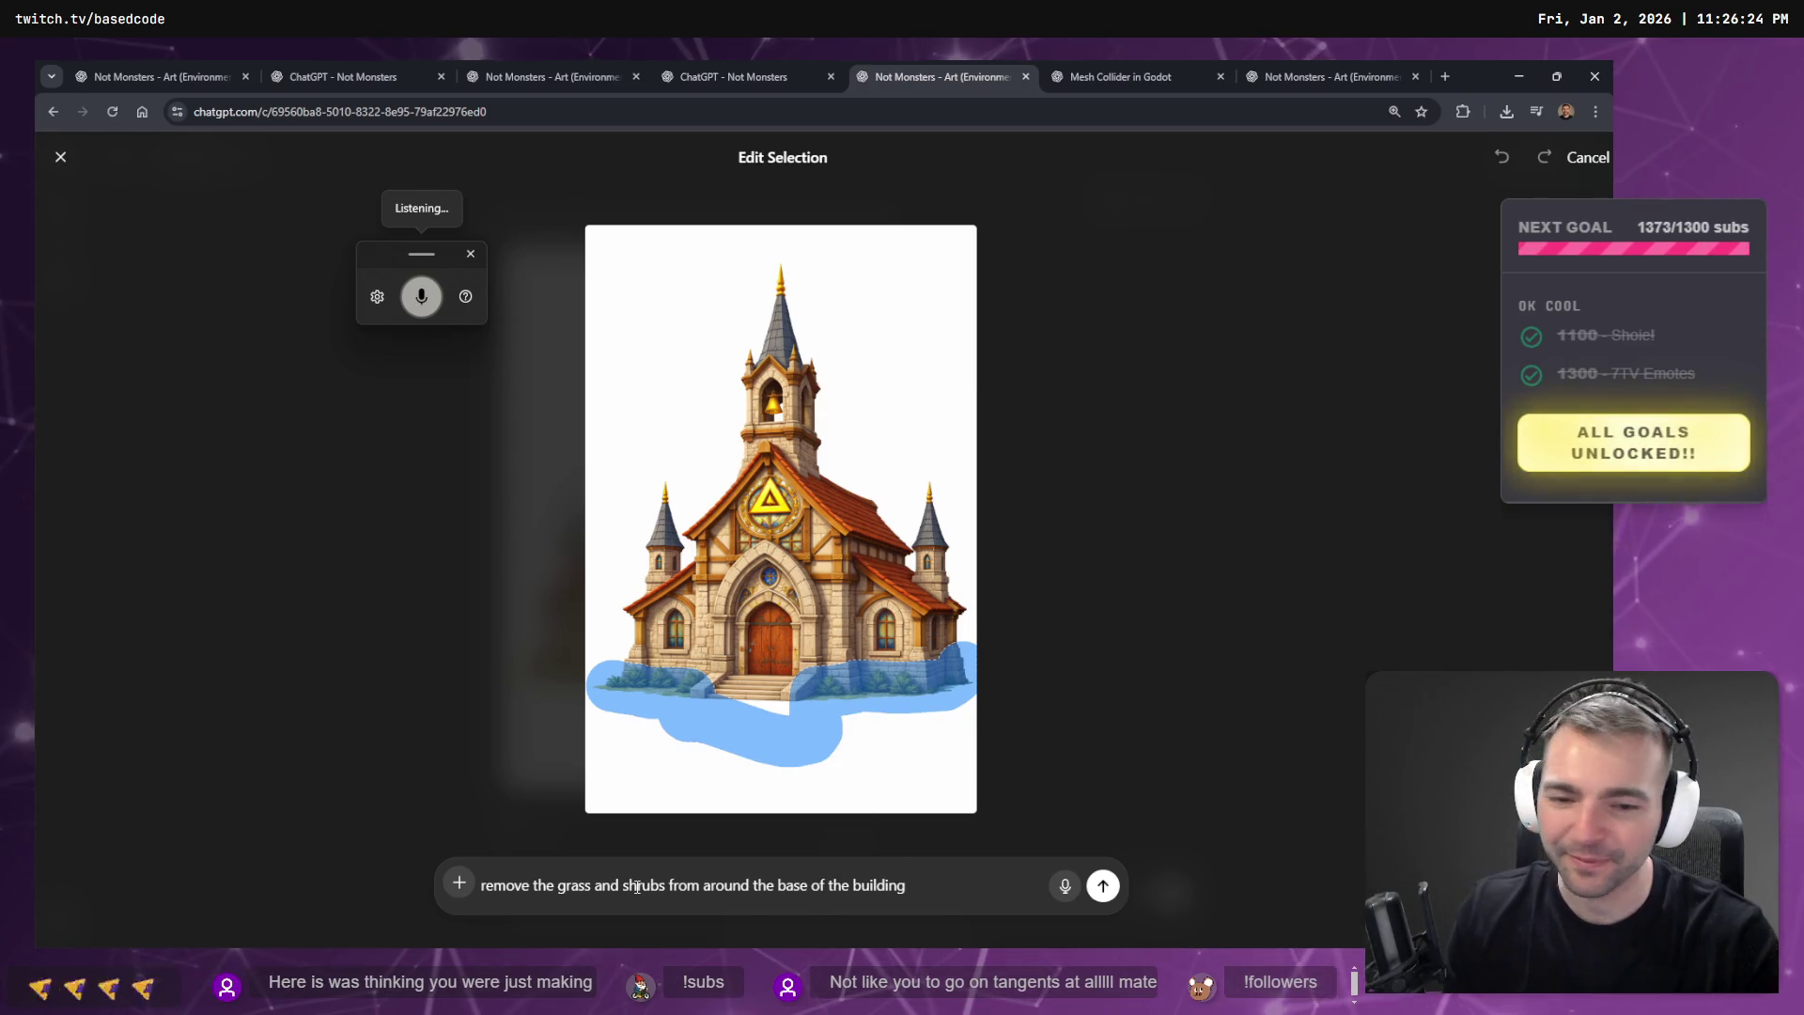
key(Home)
key(Delete)
text(R)
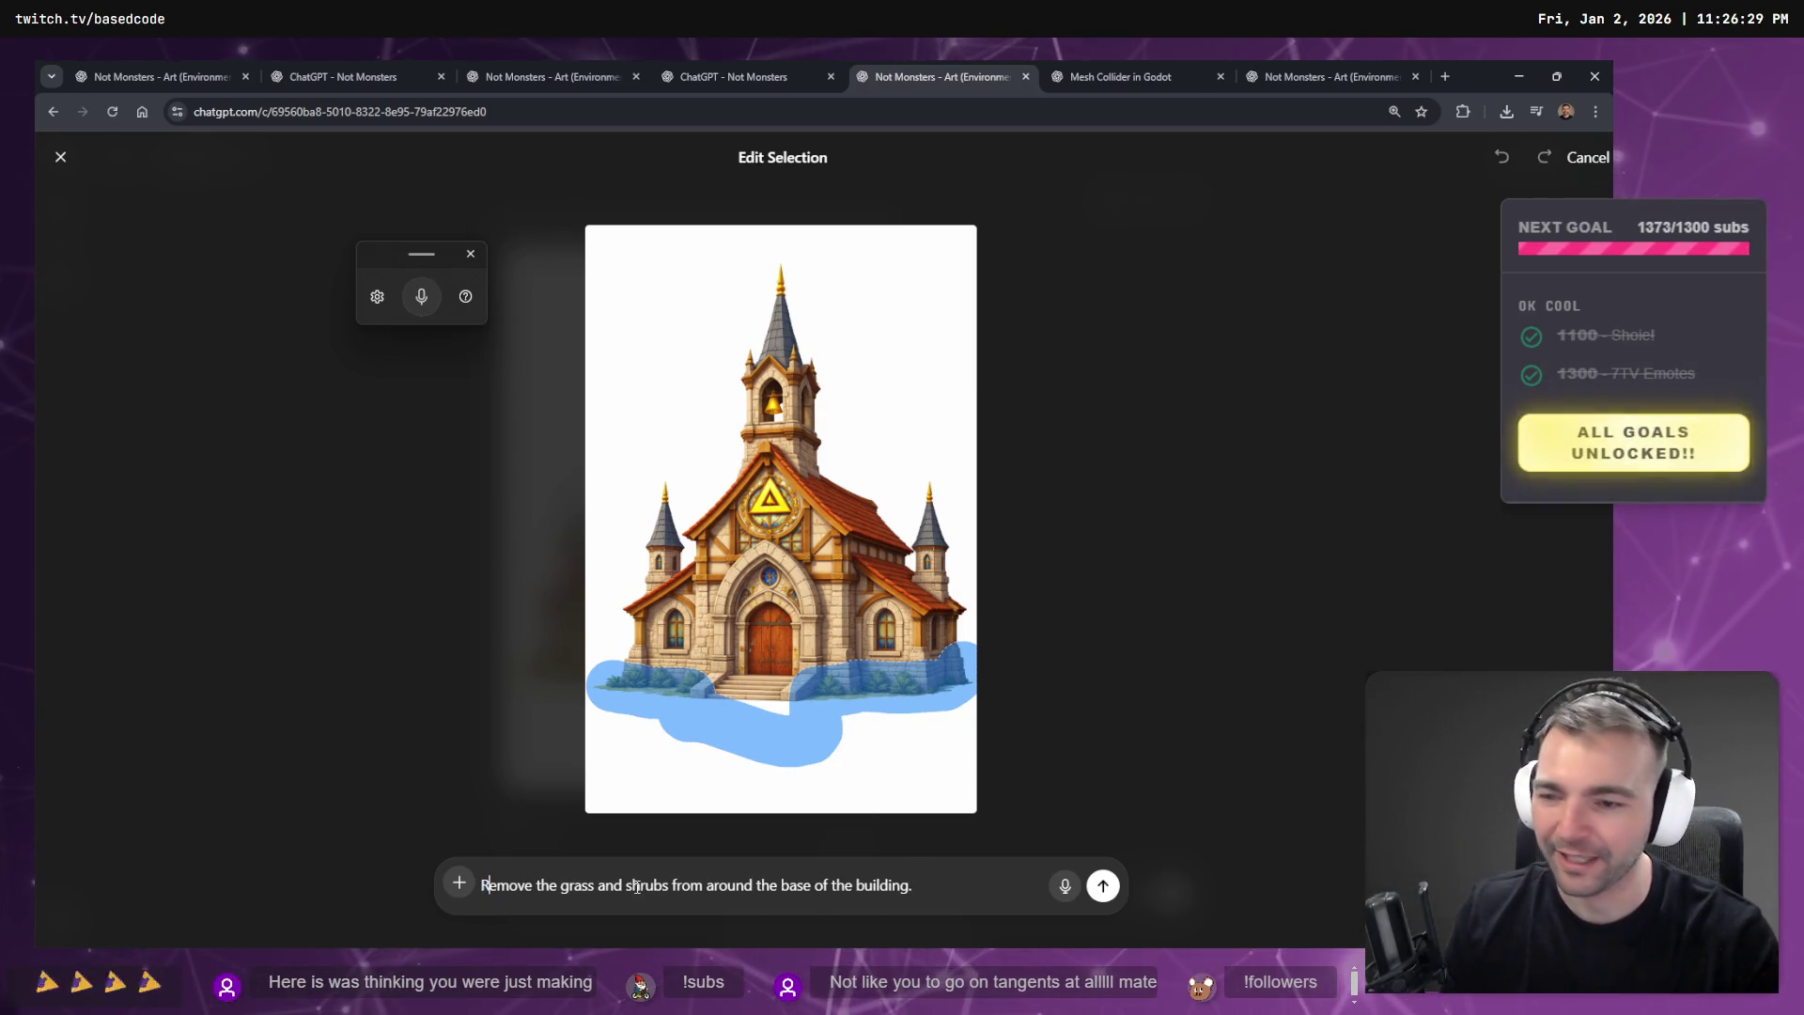
key(shift+Return)
key(BackSpace)
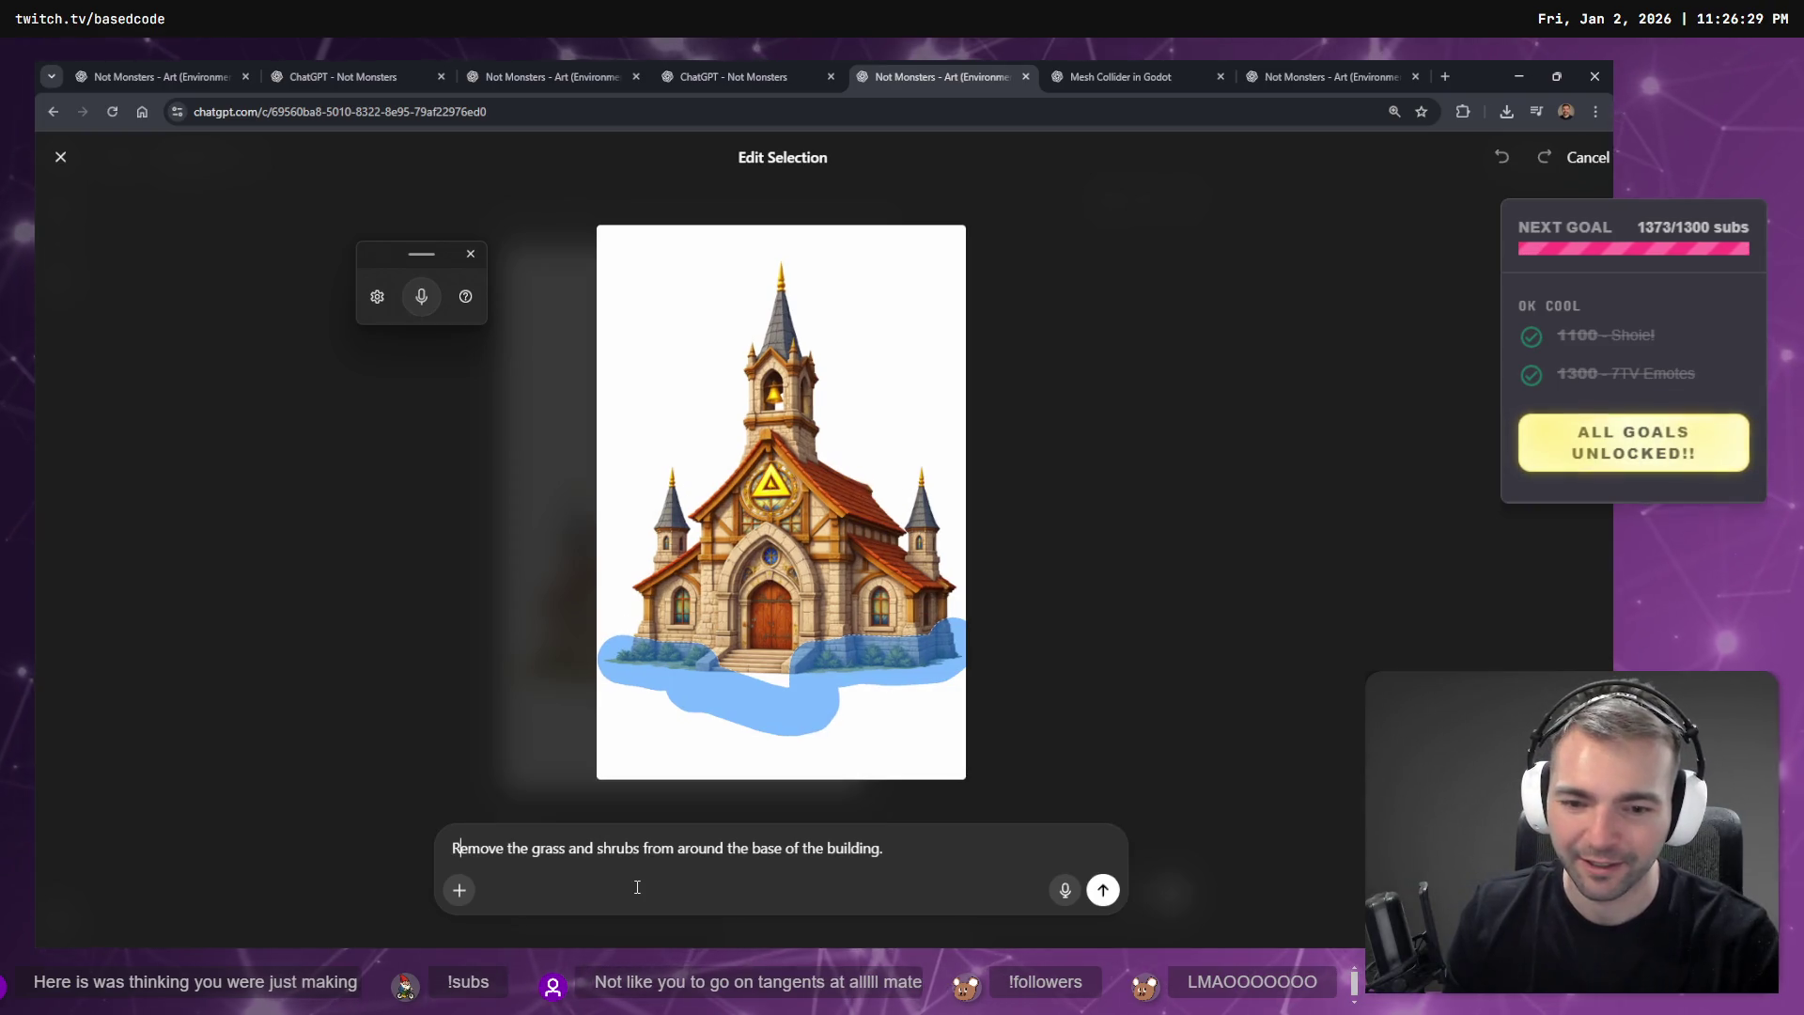
key(Return)
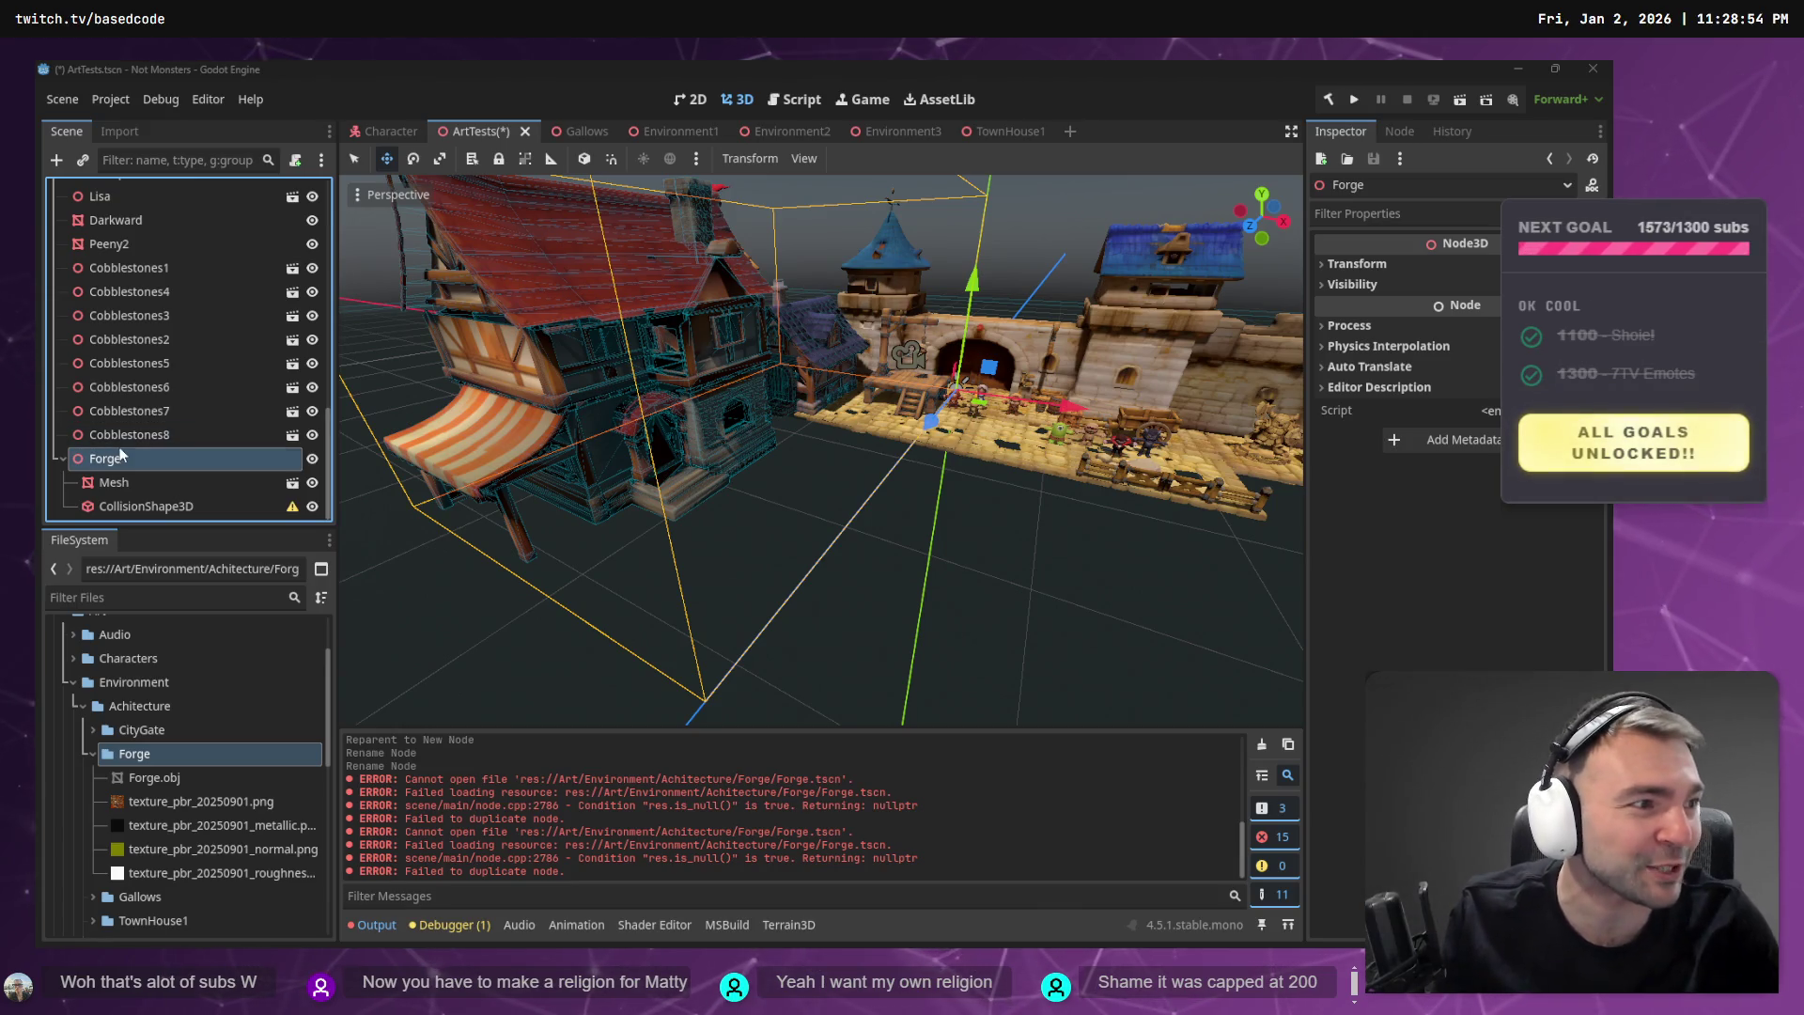
- Switch to the tldraw board and pan across the building images
key(alt+Tab)
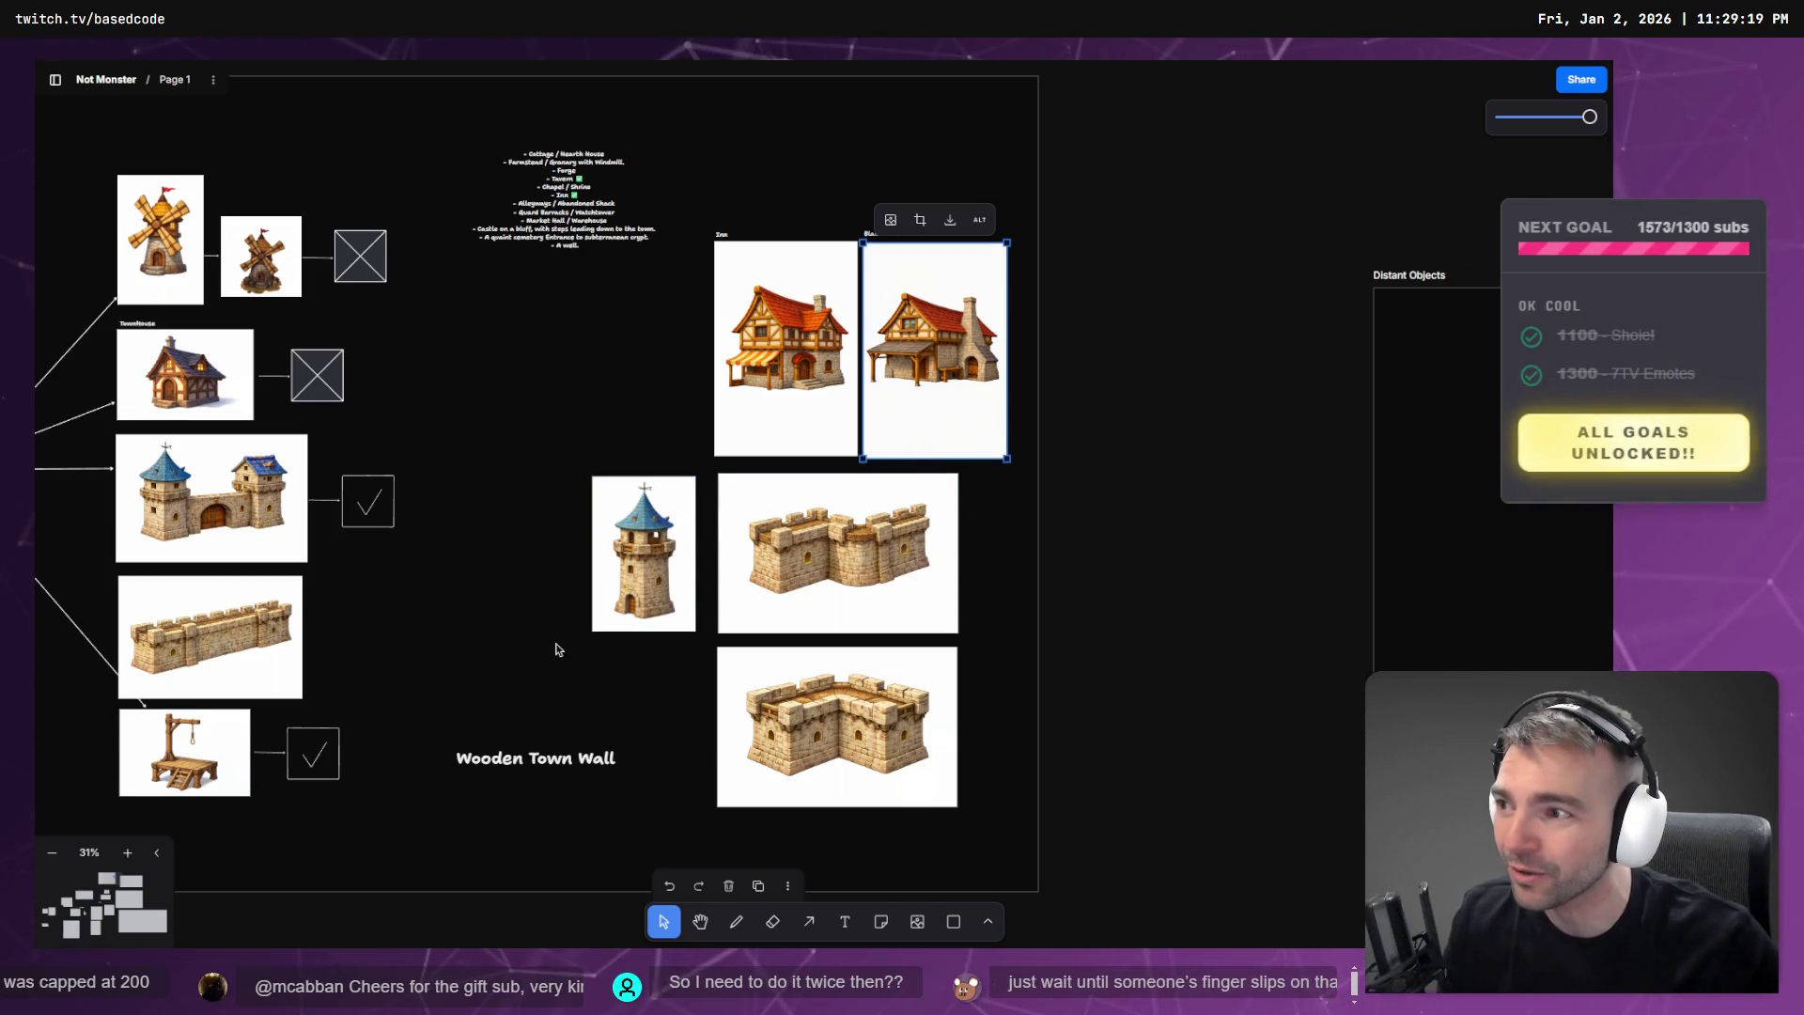
drag(499, 652, 602, 565)
scroll(602, 566, down, 10)
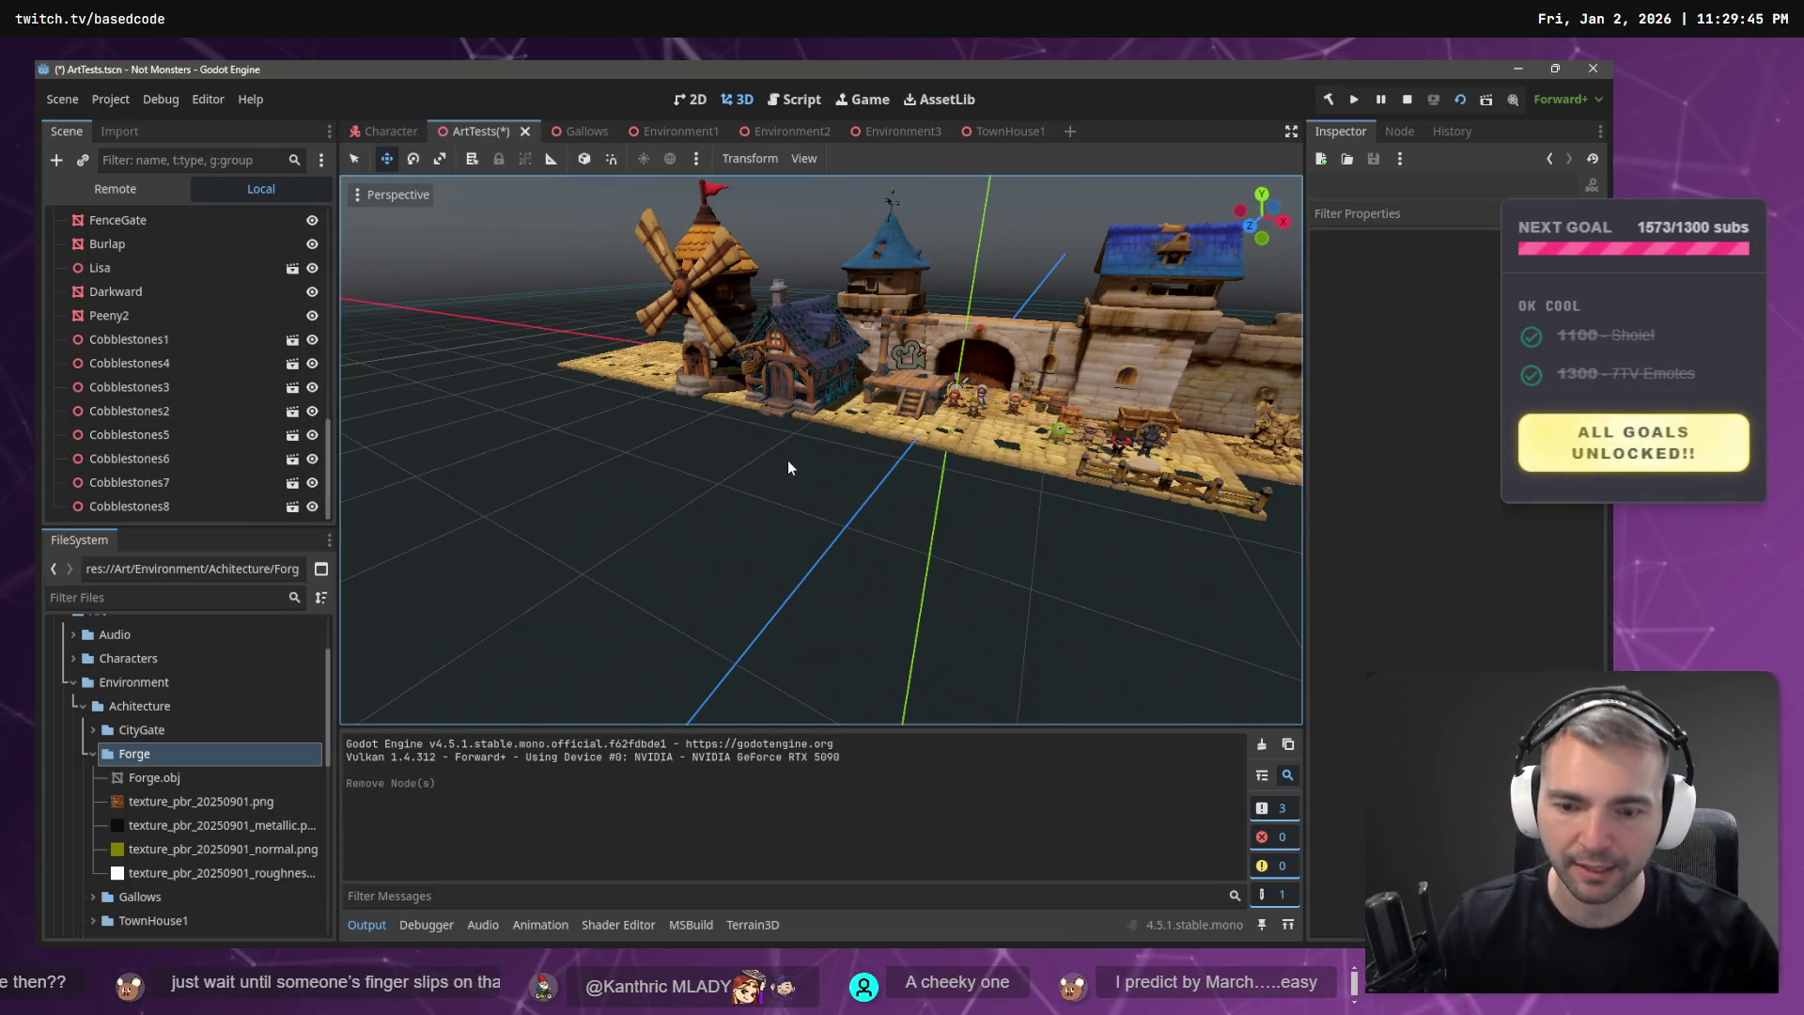
- Save the ArtTests scene and run the game with F5
key(F5)
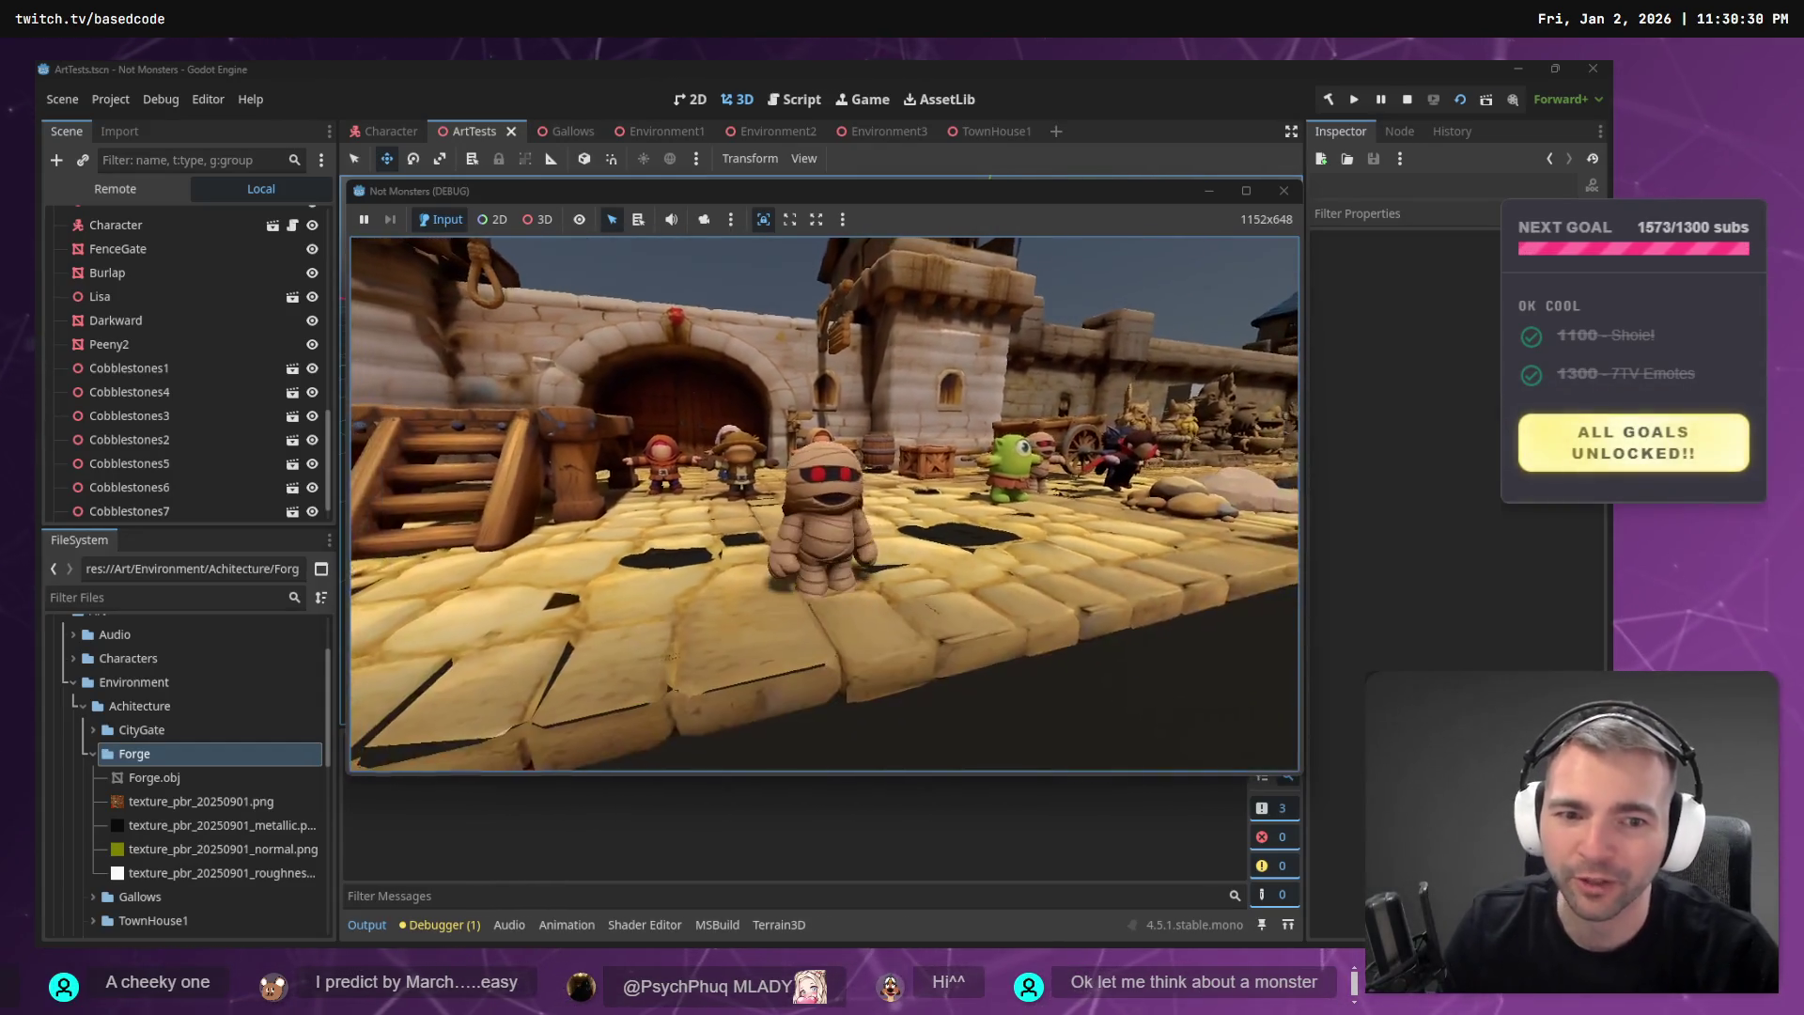
- Stop the running game with F8 to return to the editor
key(F8)
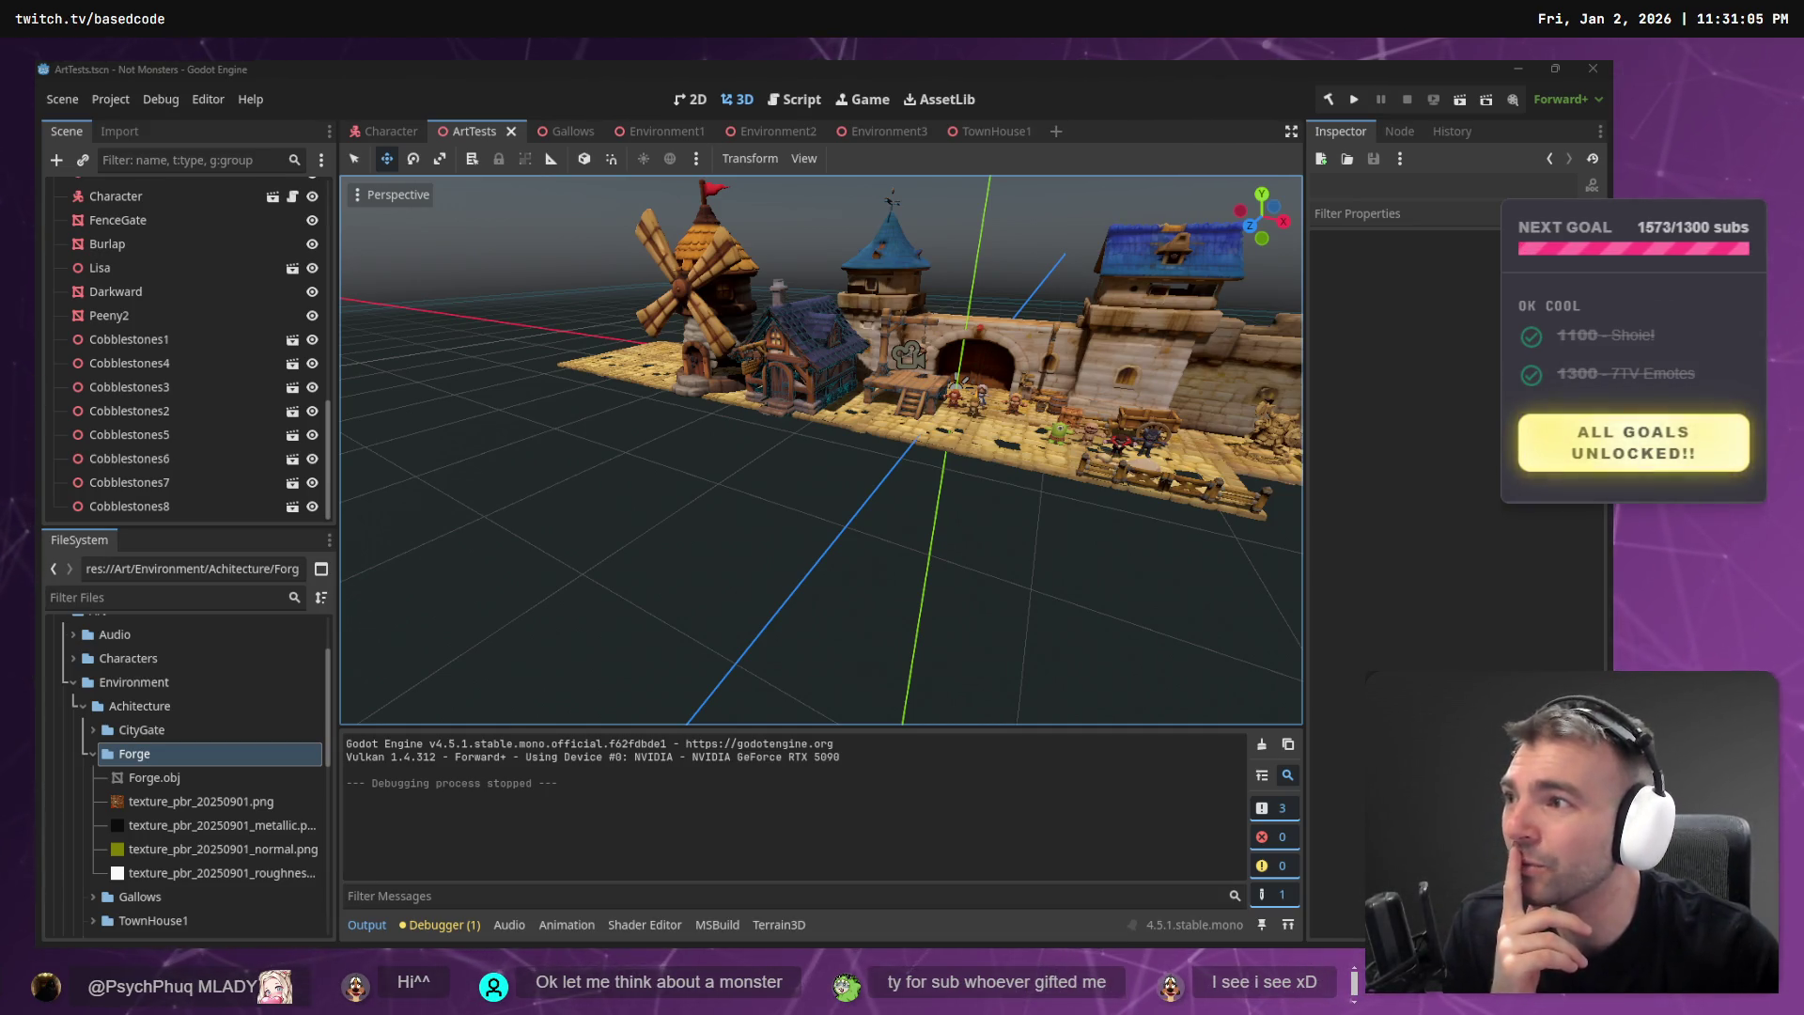
- Zoom the ArtTests 3D view out to frame the whole town strip, windmill included
click(729, 473)
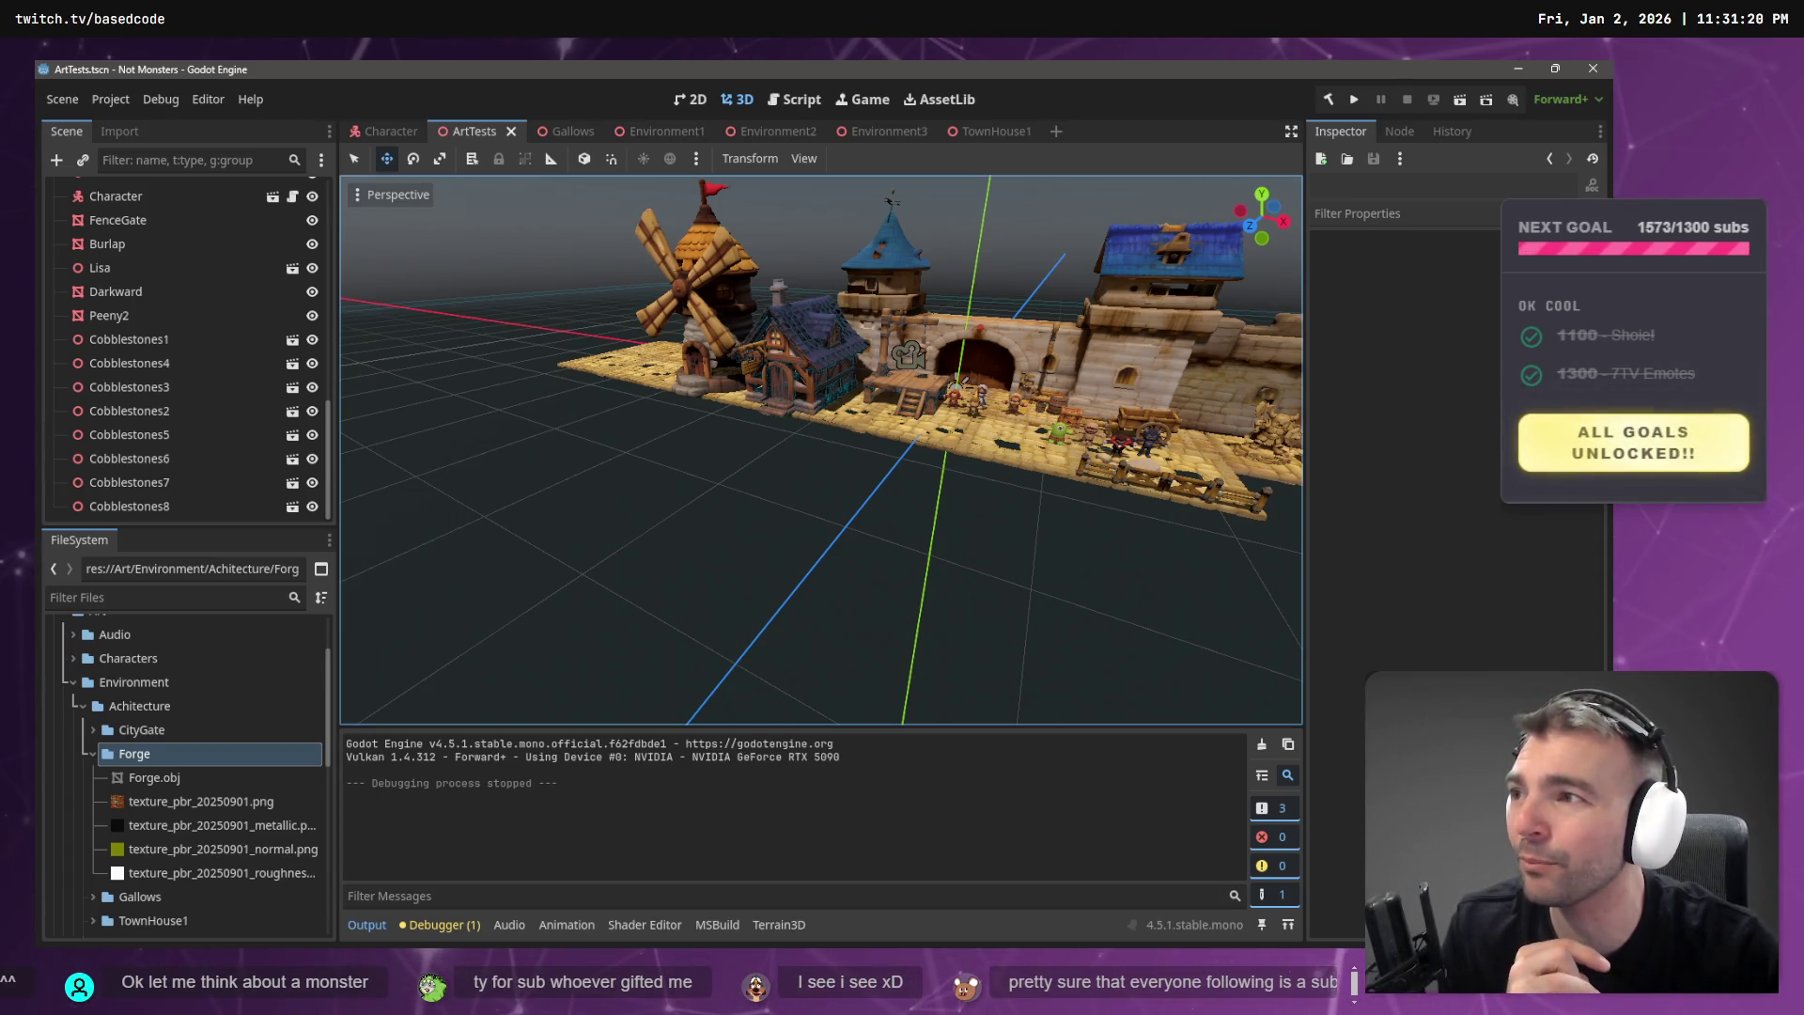
scroll(701, 374, up, 5)
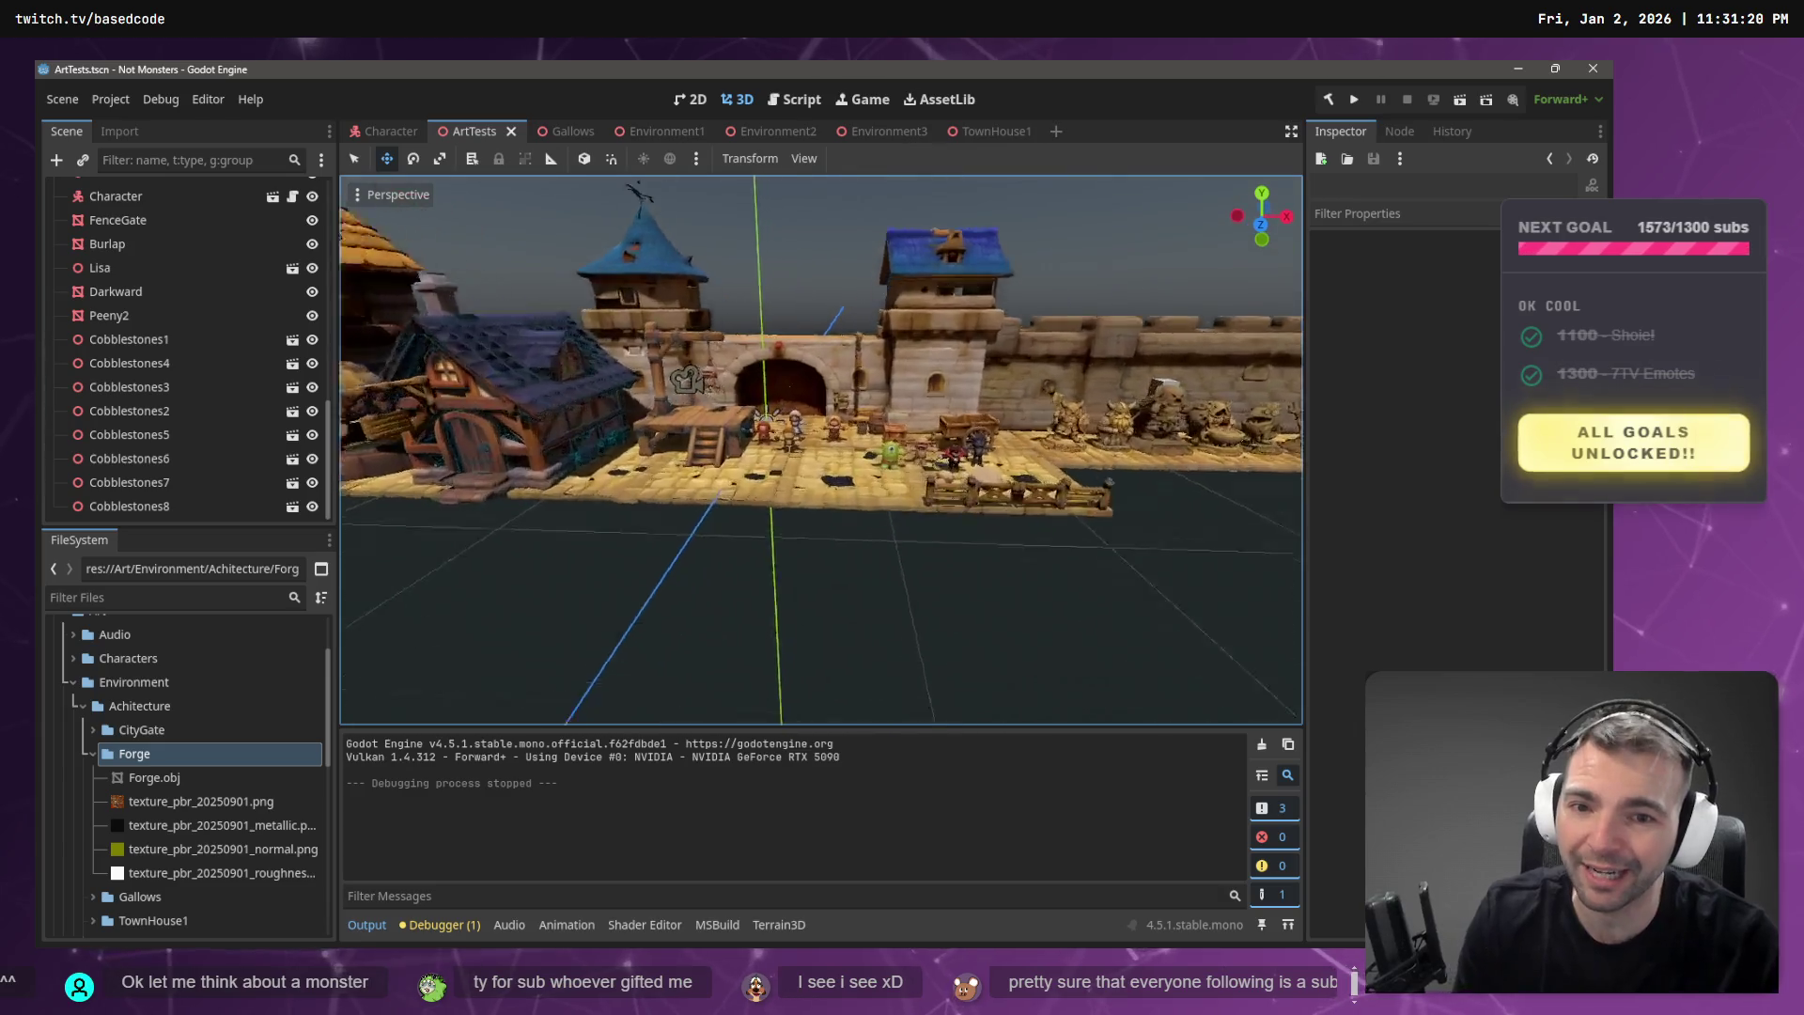
scroll(701, 374, down, 5)
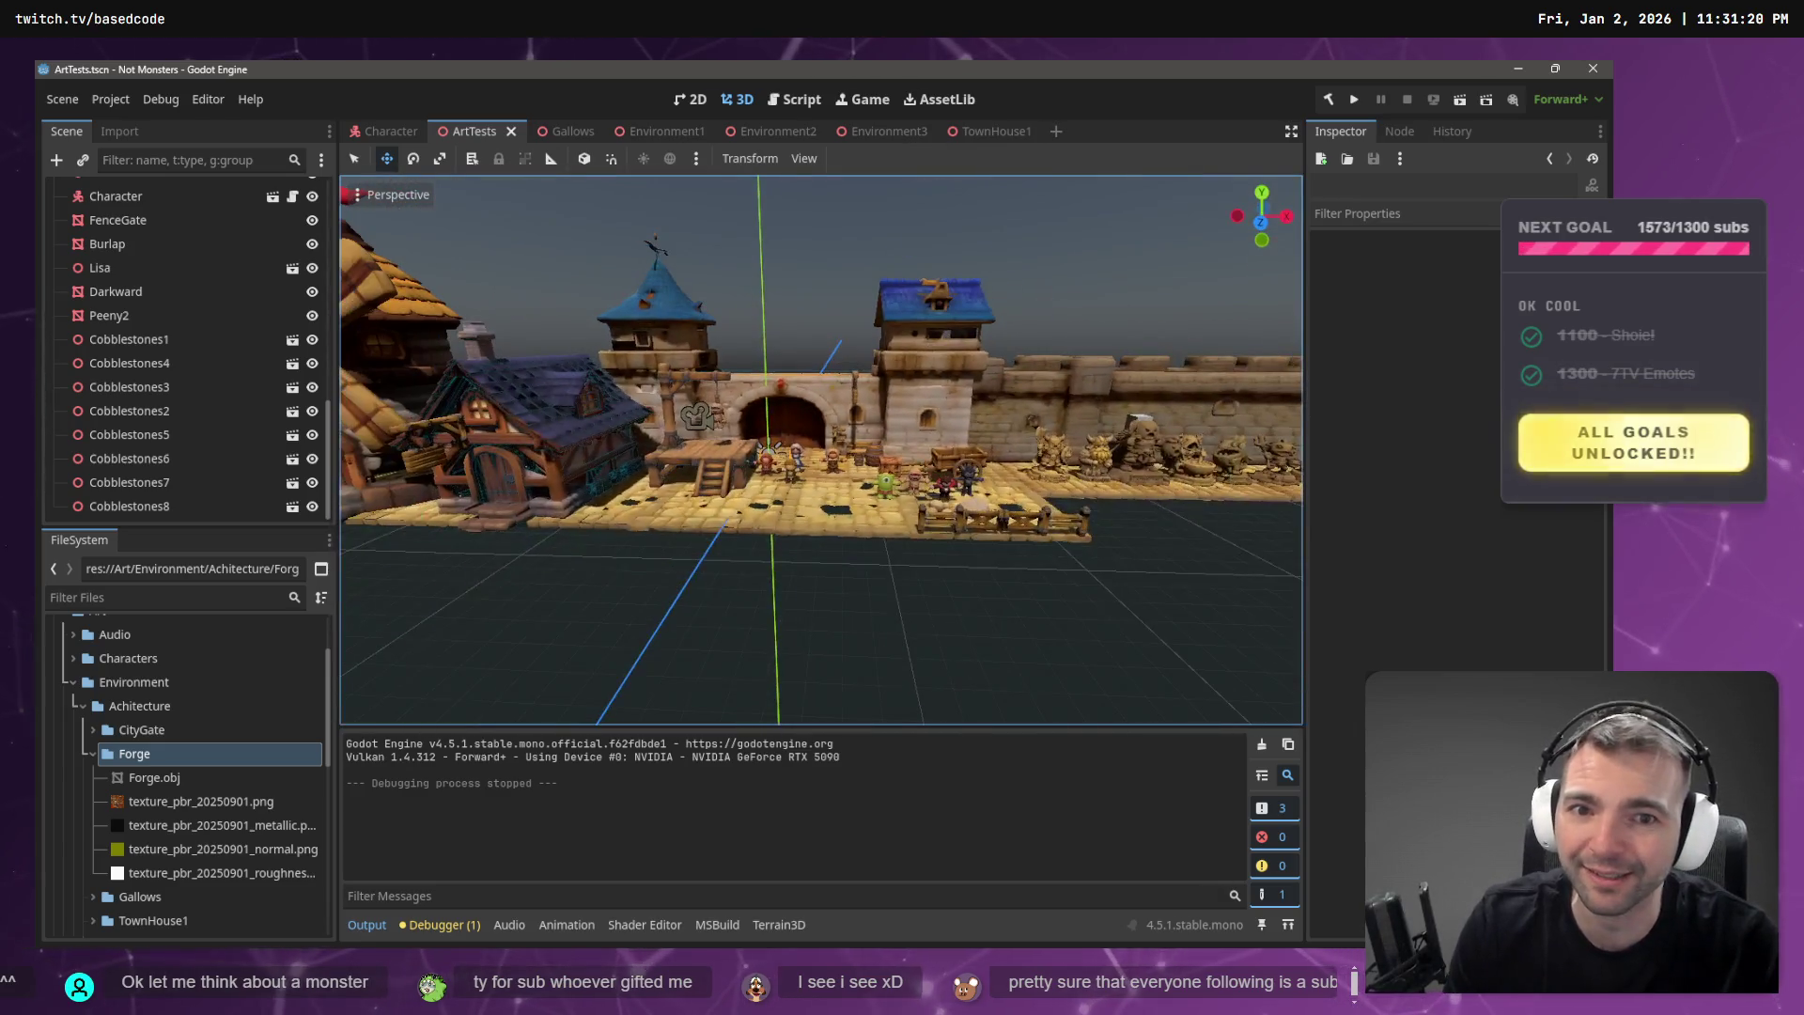
scroll(821, 449, up, 2)
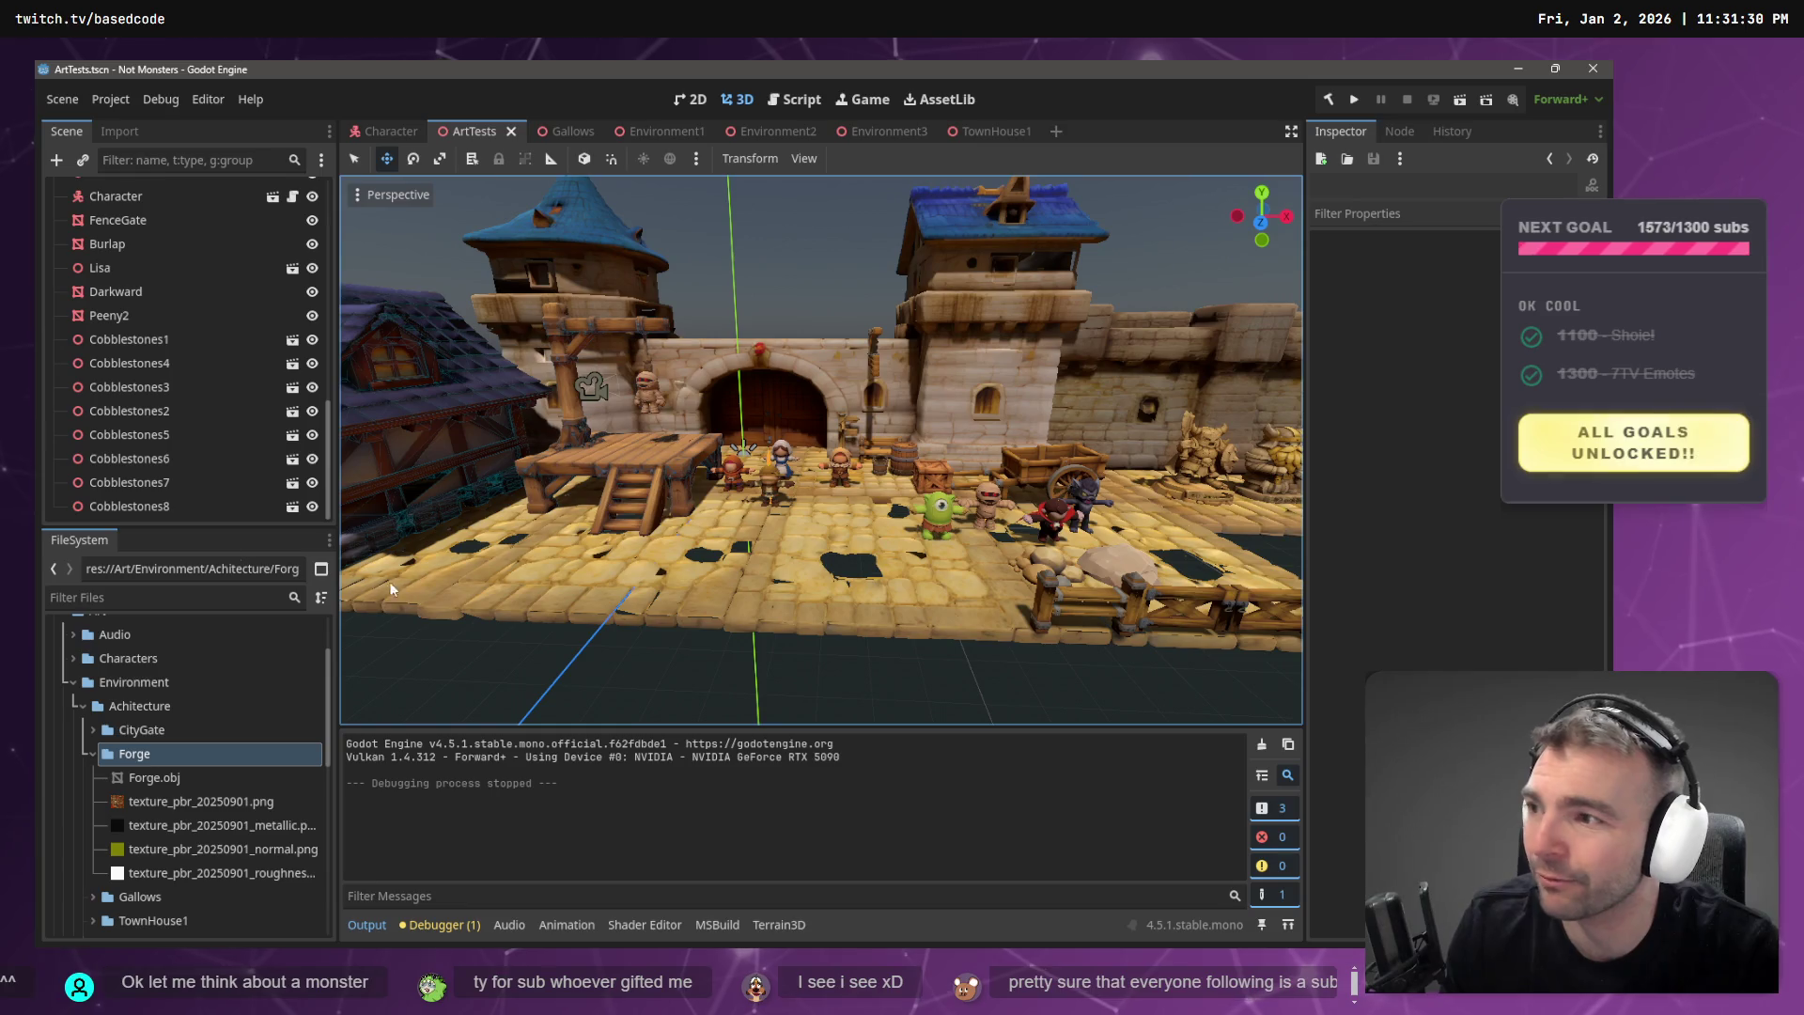
- Switch windows briefly, then bring up the file actions for Forge.obj in FileSystem
key(alt+Tab)
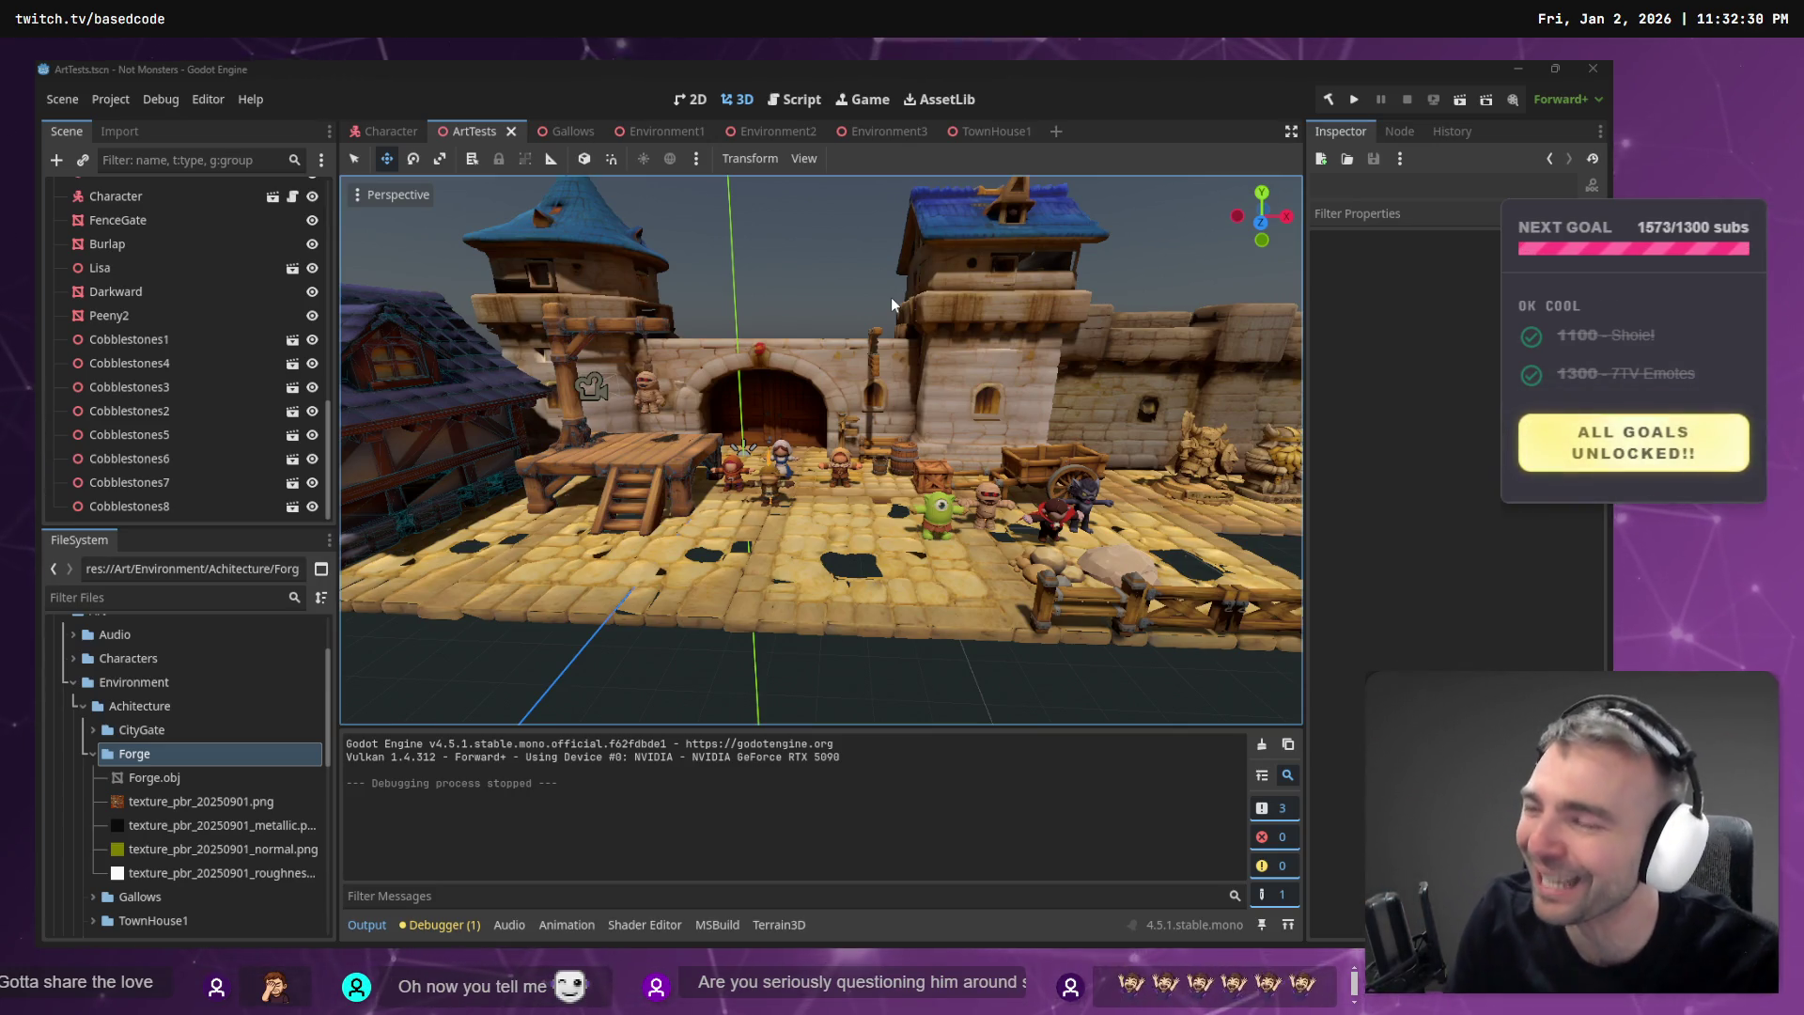
scroll(882, 325, down, 6)
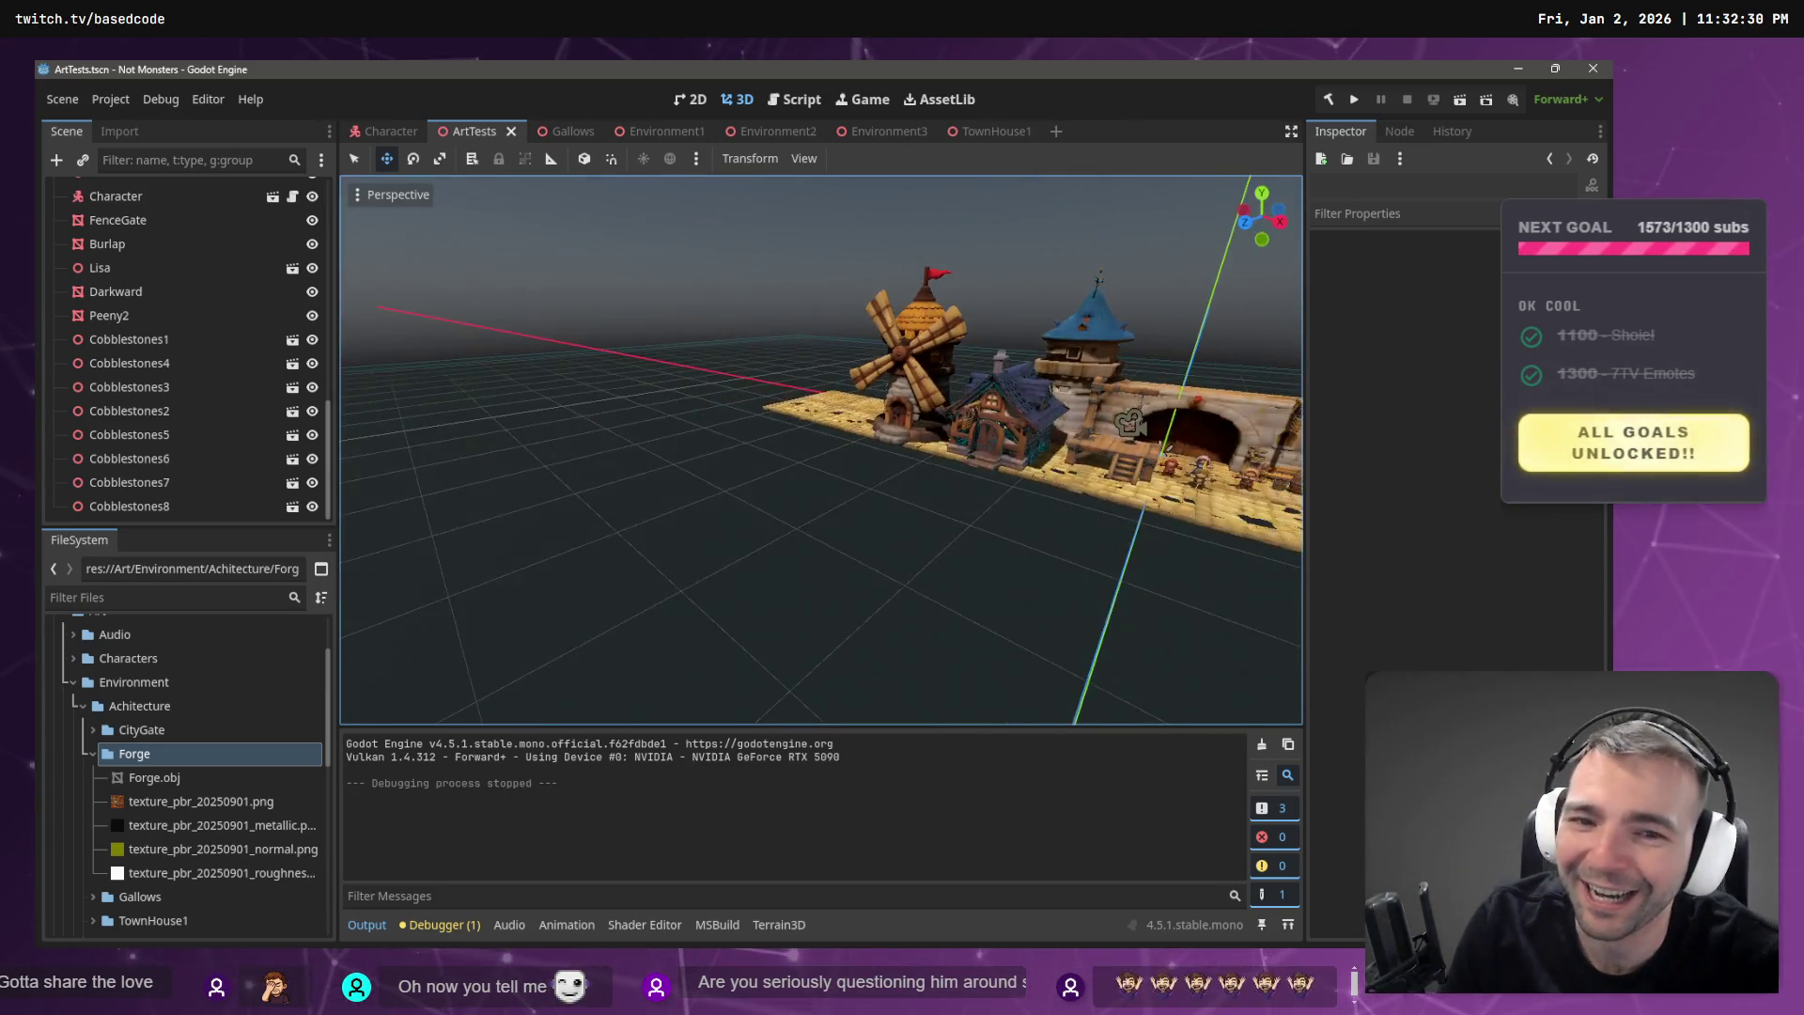
right_click(157, 787)
- Open Forge.obj from the FileSystem to inspect its mesh
right_click(159, 785)
right_click(162, 782)
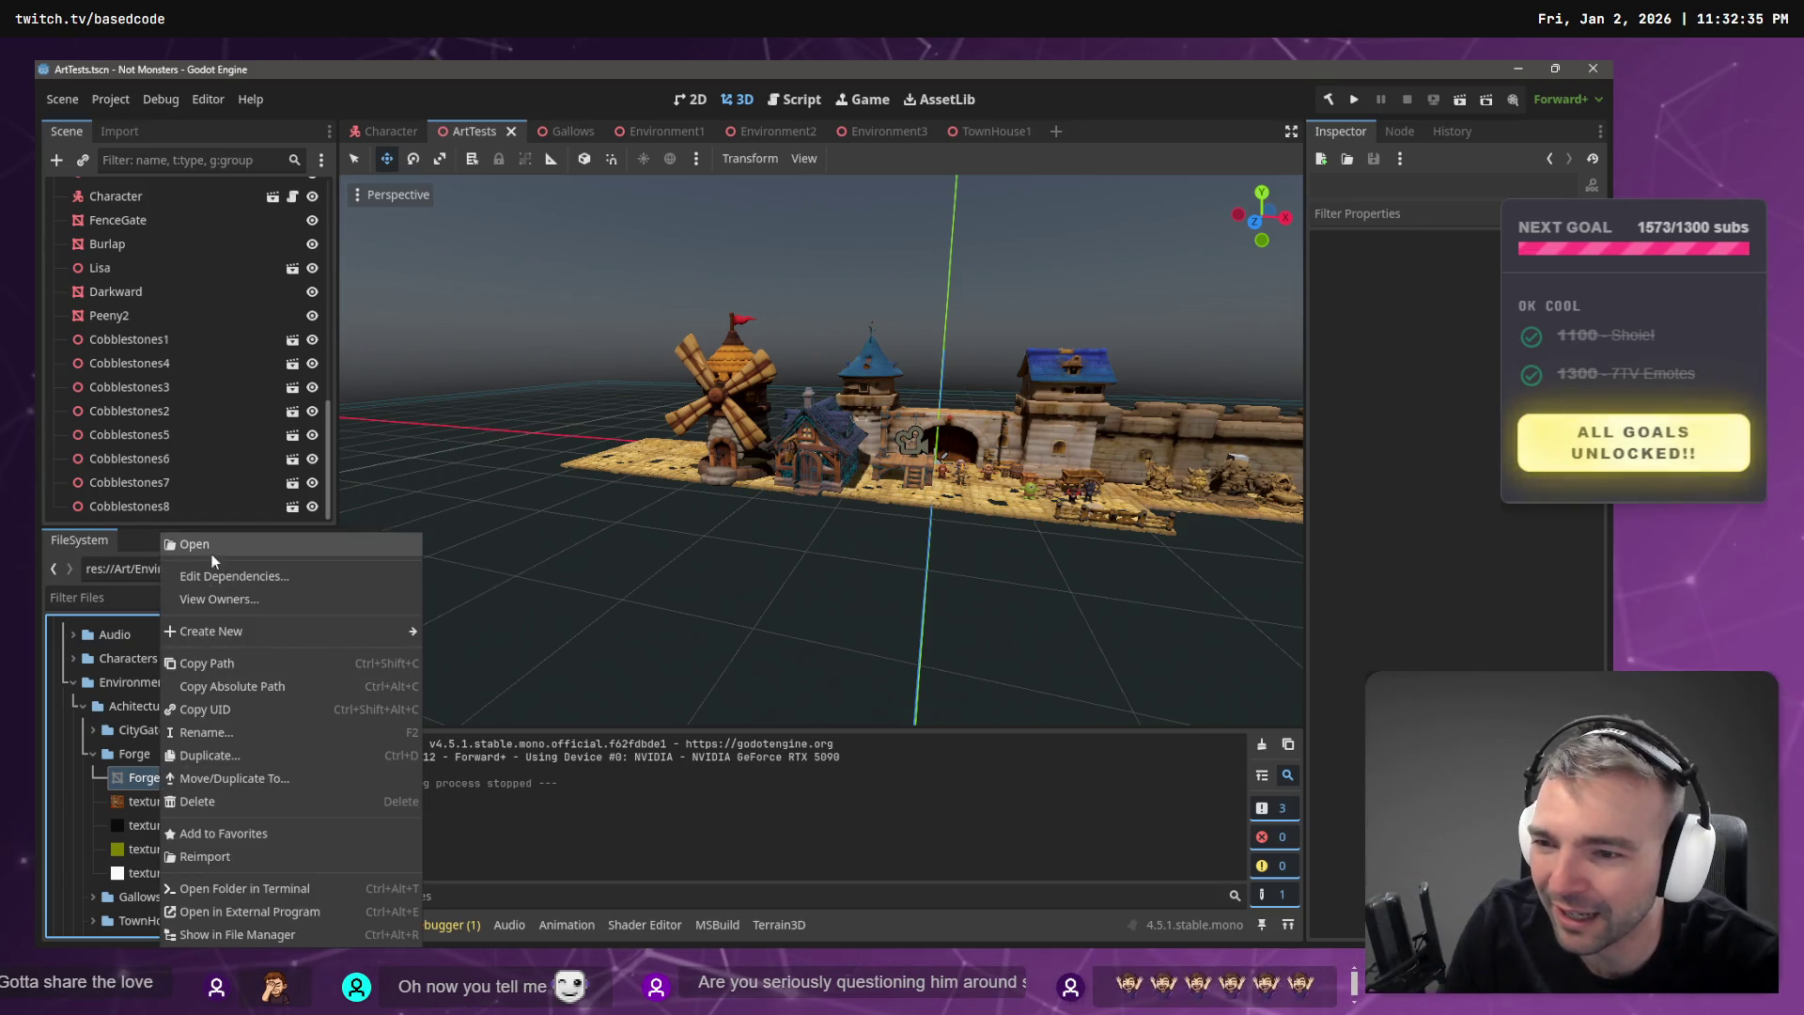
click(199, 544)
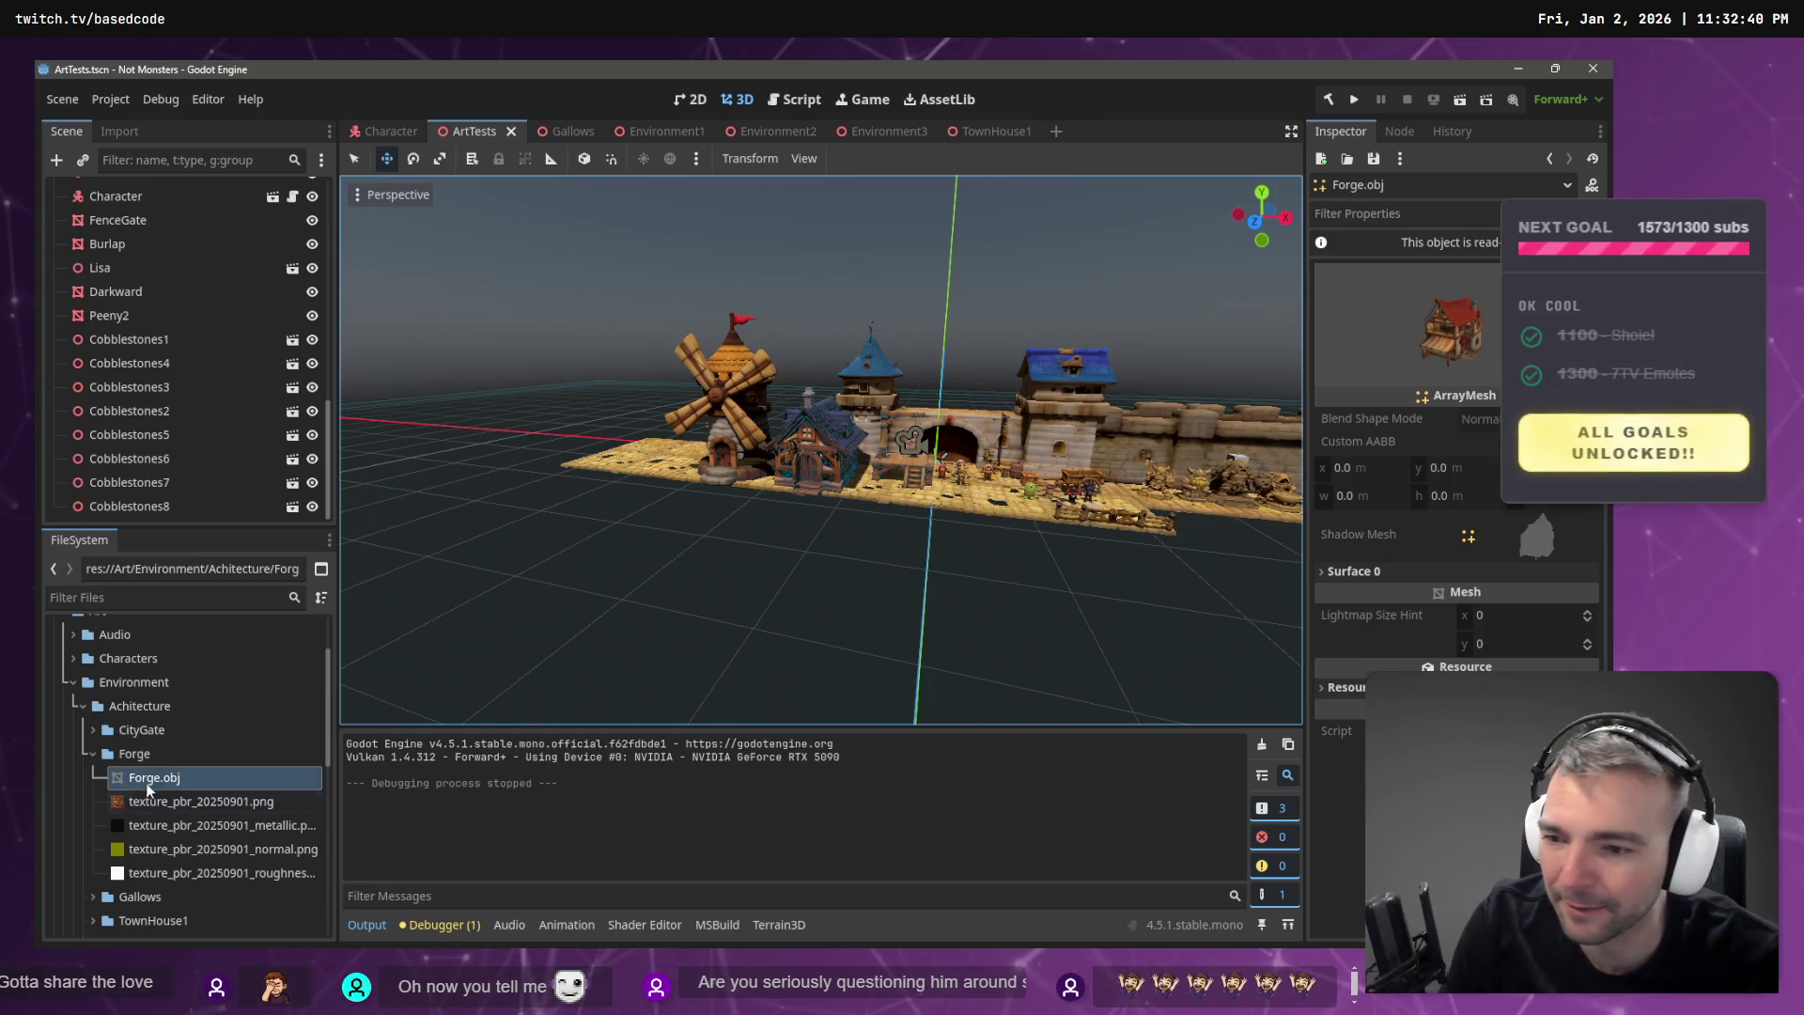
- Create a new 3D scene named Forge in the Forge folder
right_click(160, 754)
mouse_move(356, 598)
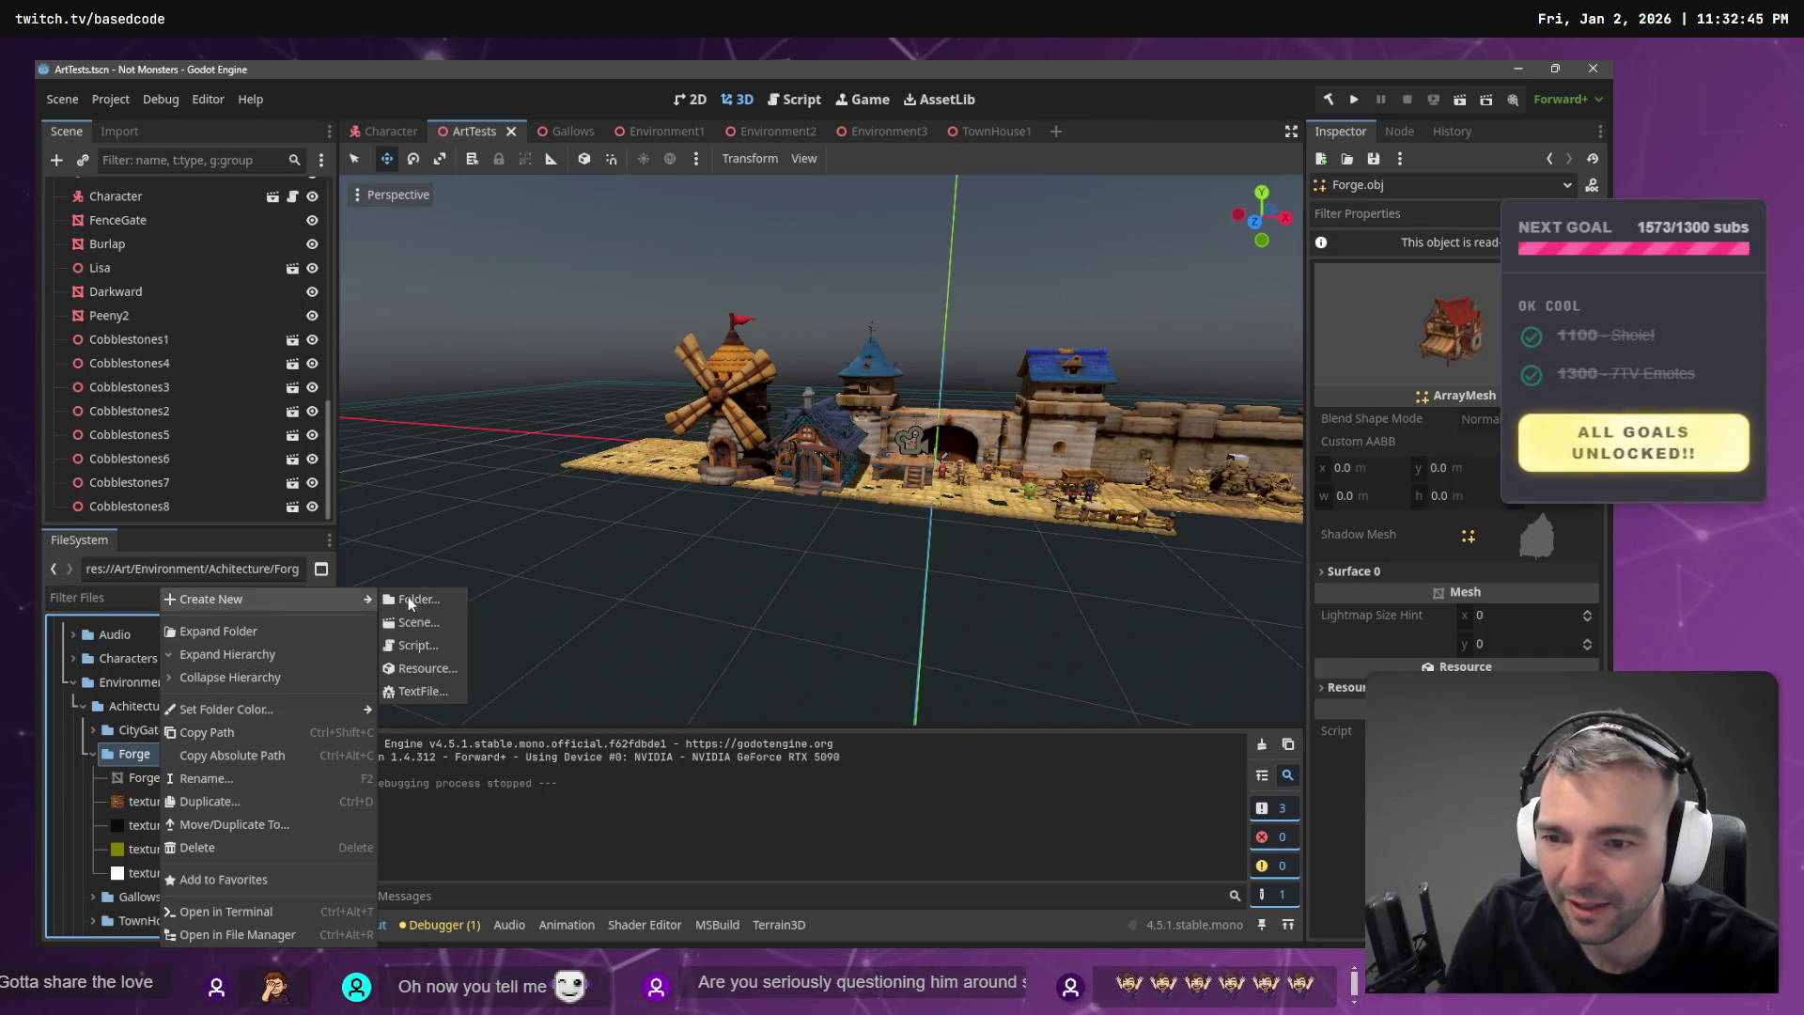
click(428, 622)
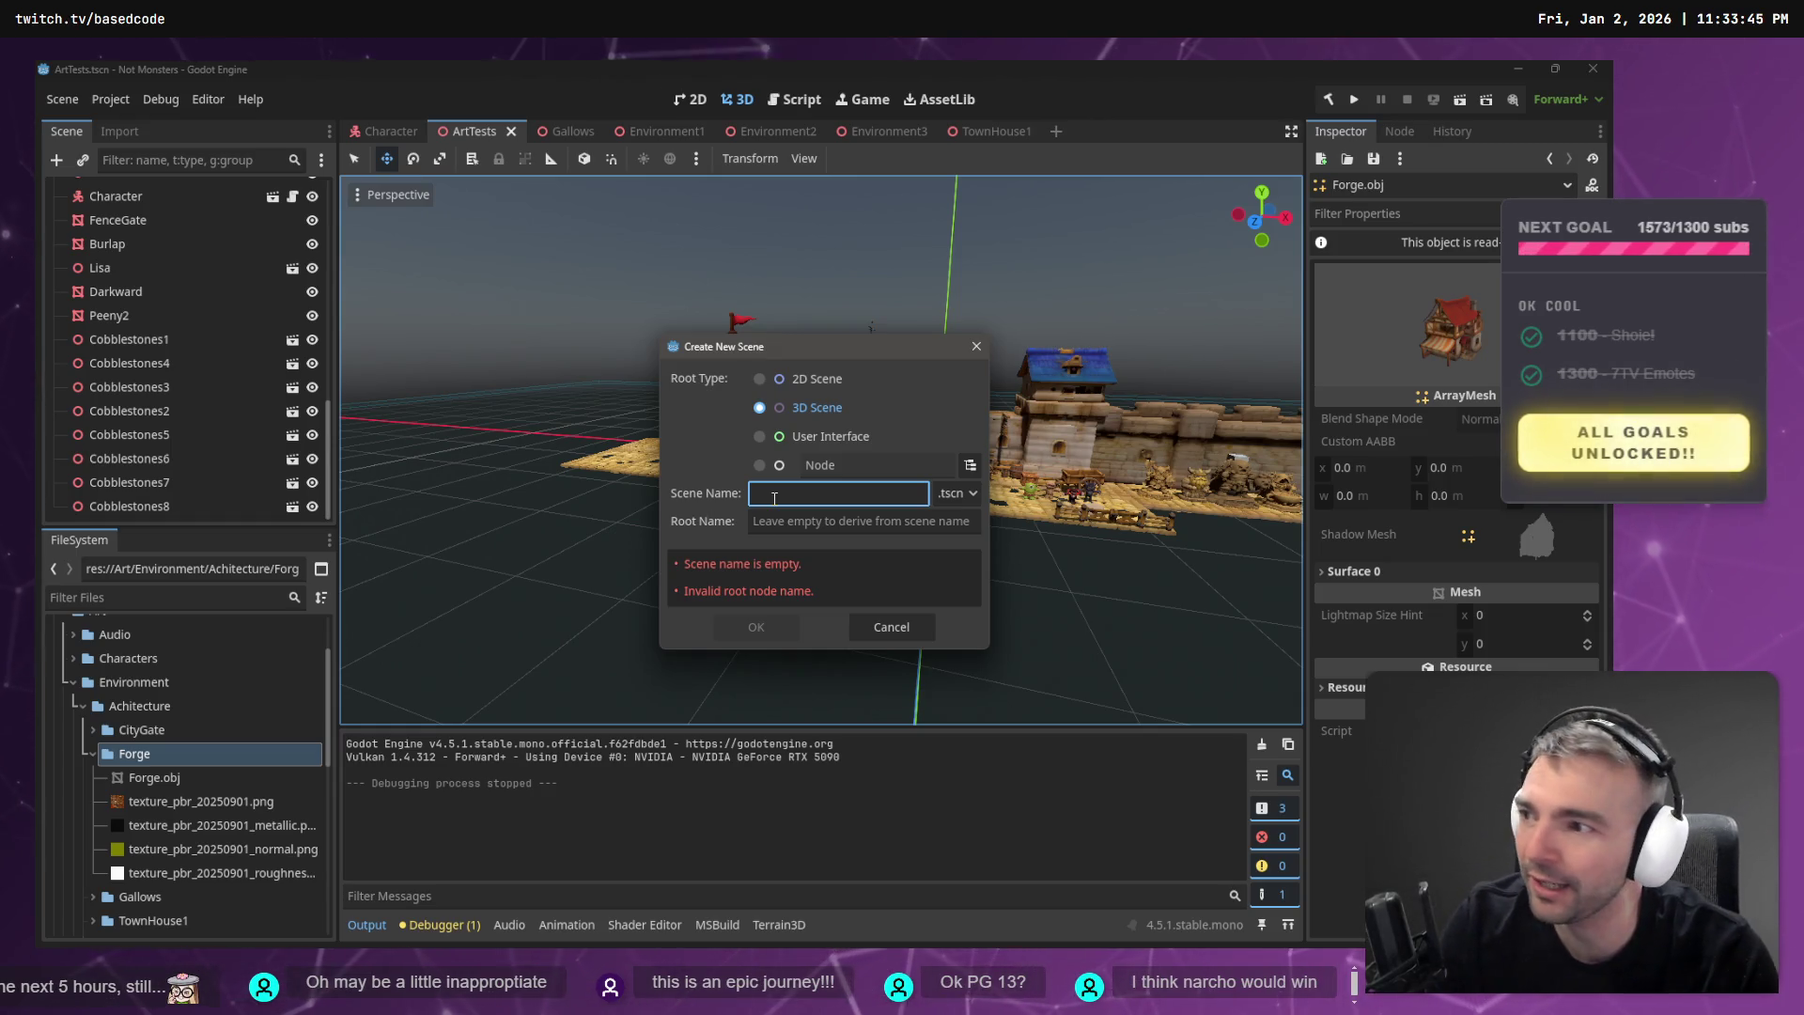
text(Forge)
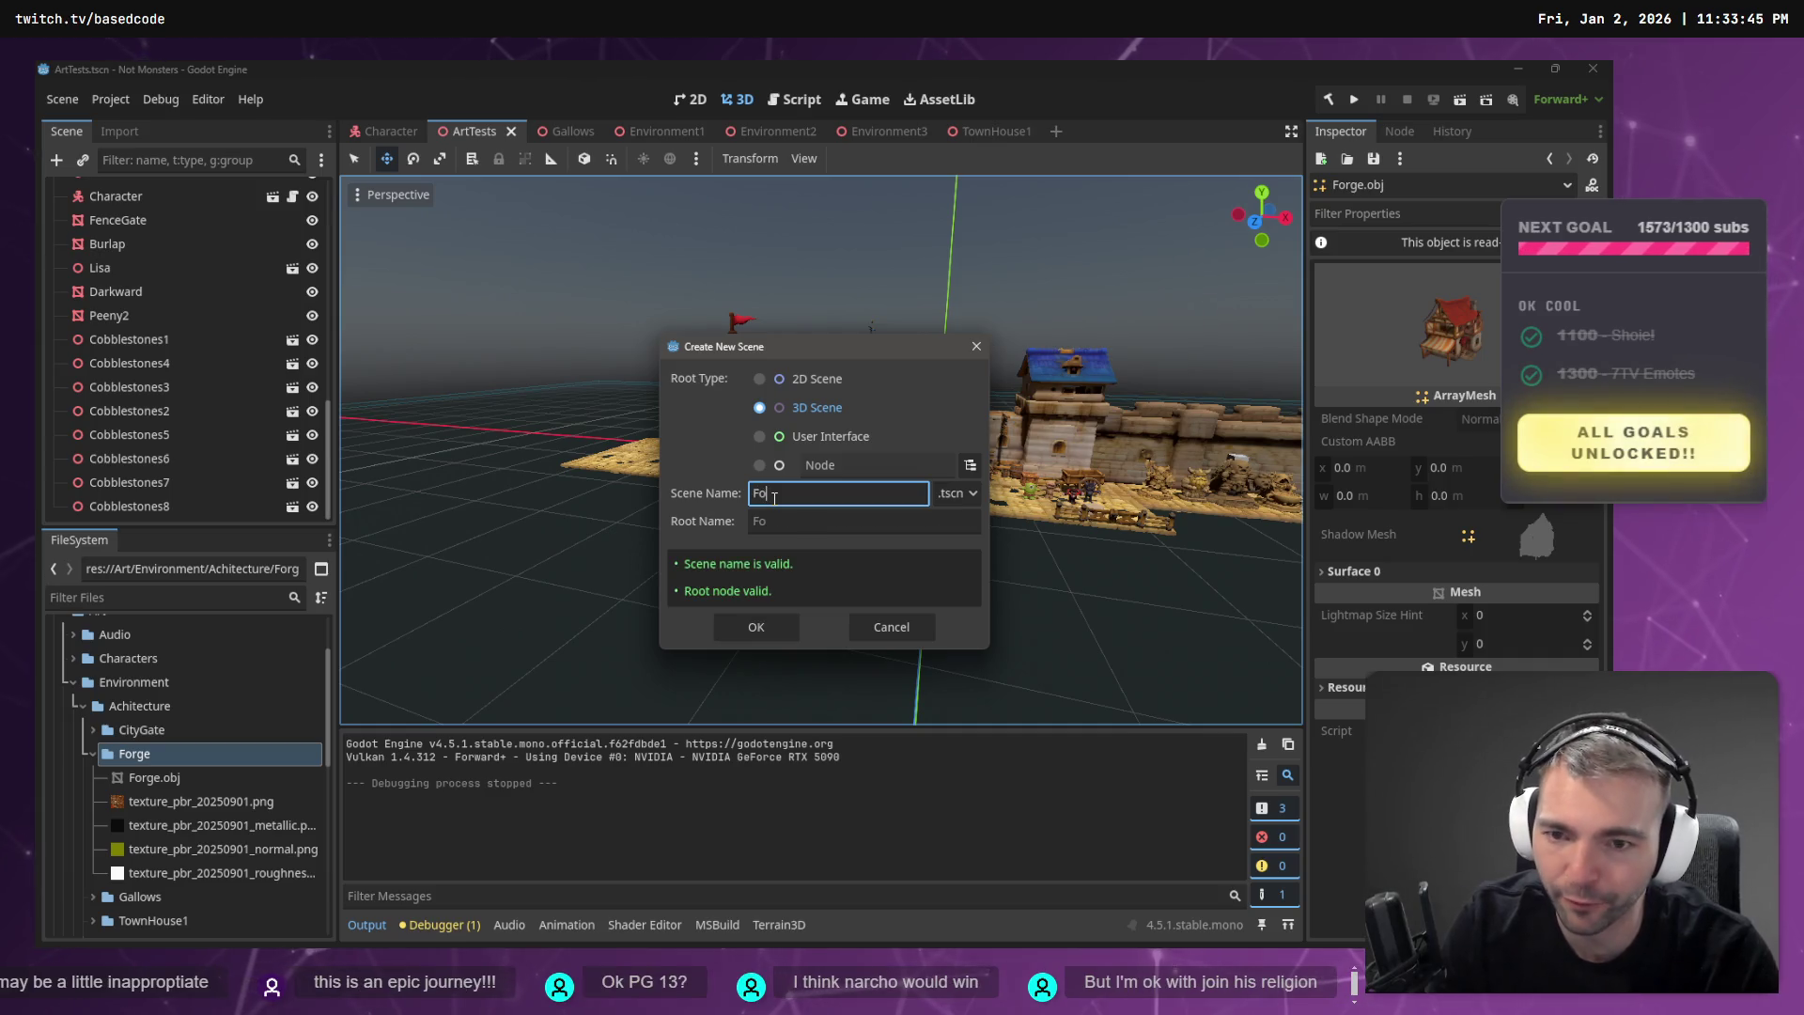
key(Return)
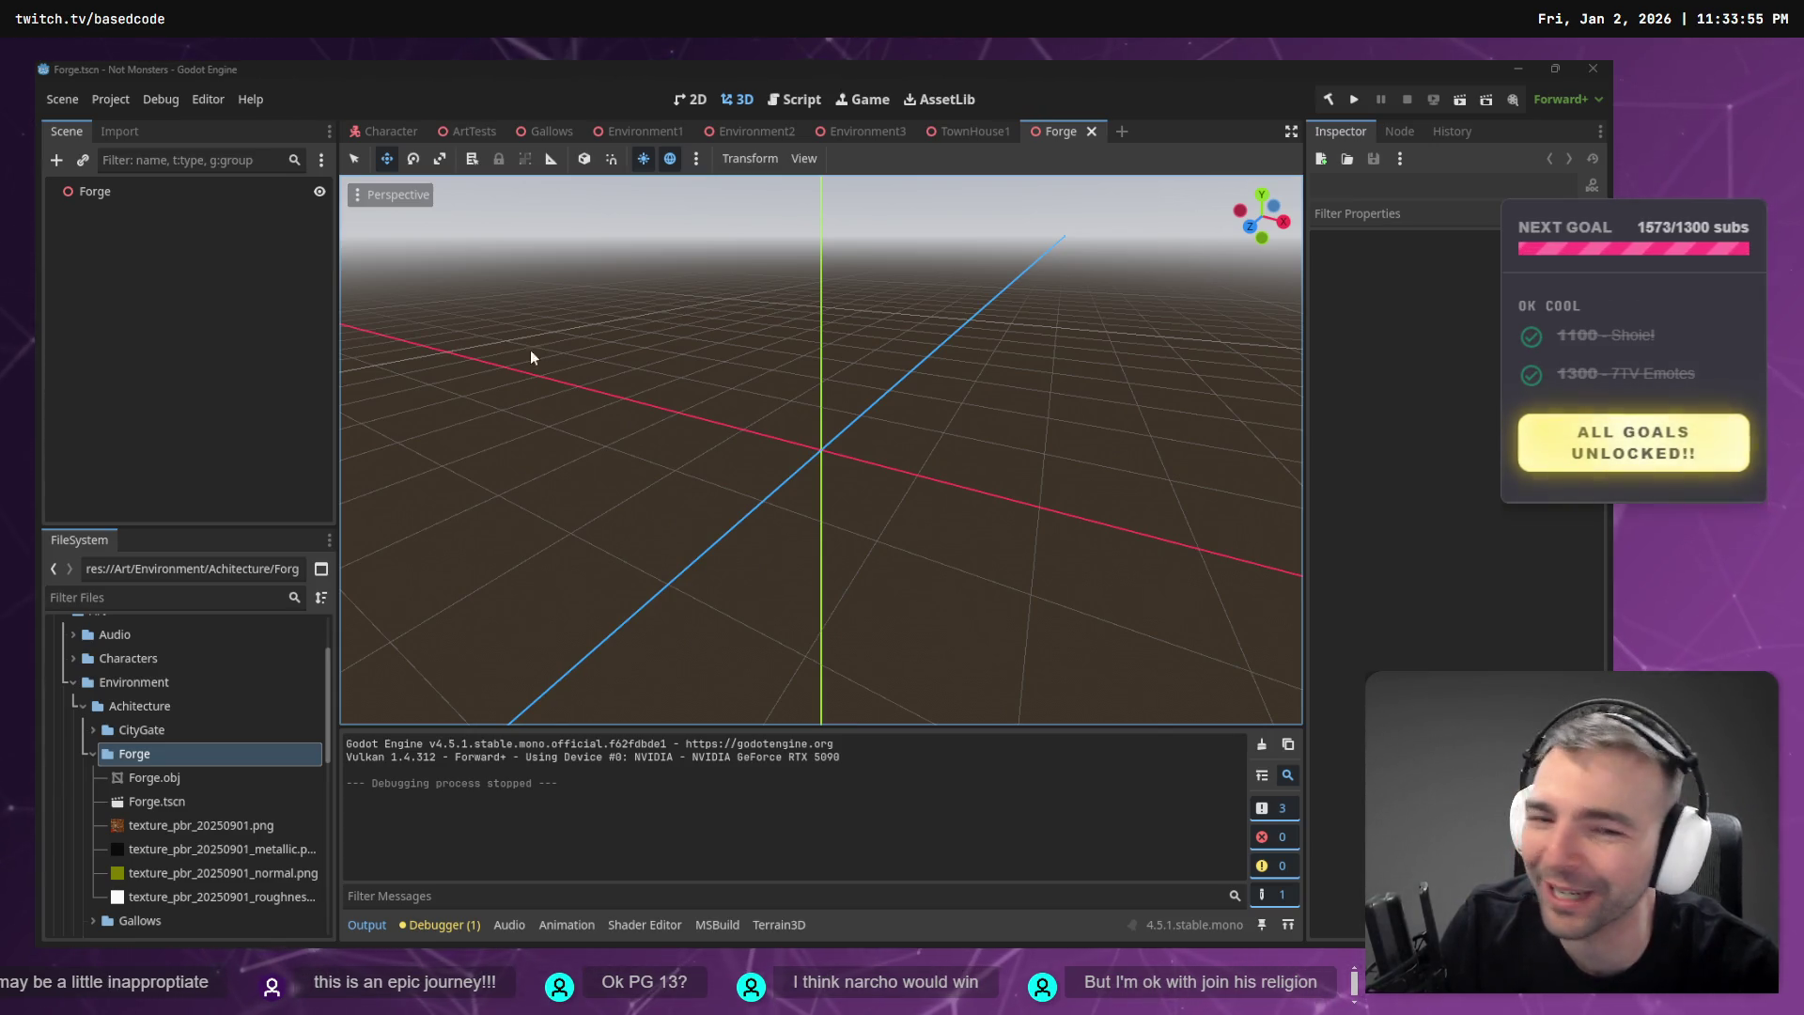
- Drag the Forge mesh into the scene under the Forge root node
click(760, 353)
mouse_move(149, 777)
mouse_down()
mouse_move(165, 287)
mouse_move(127, 199)
mouse_move(115, 266)
mouse_up()
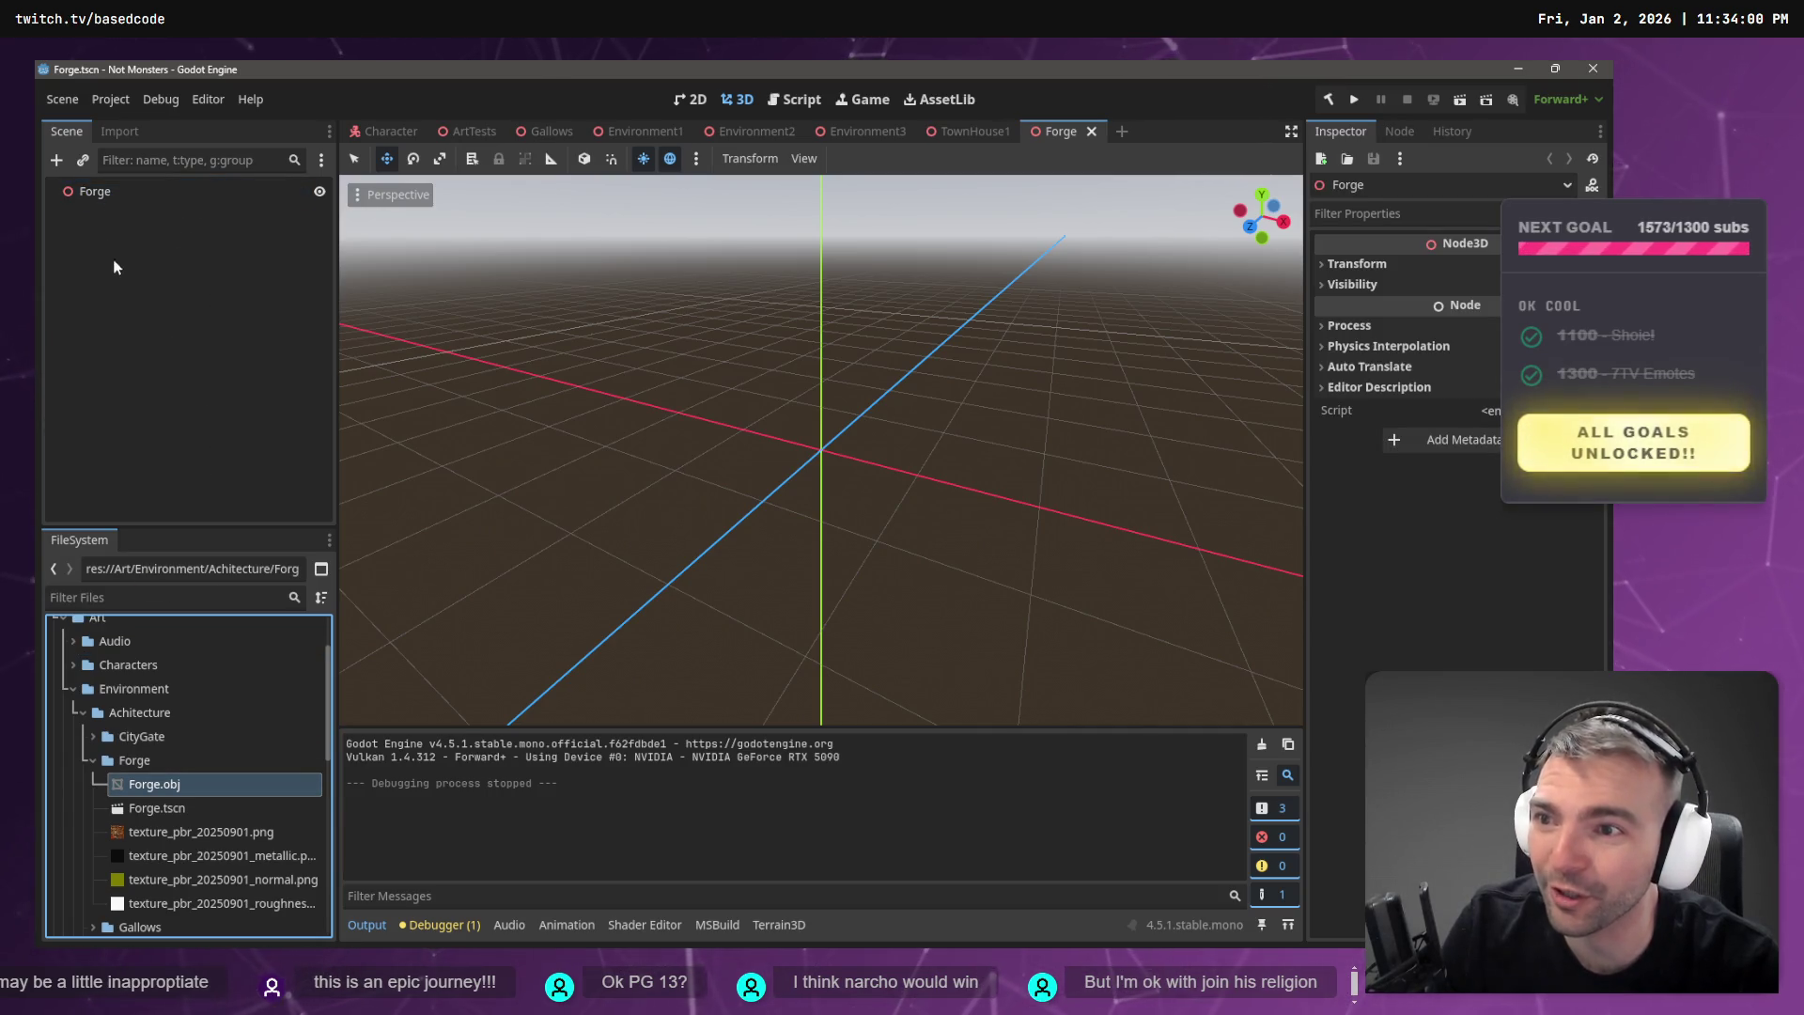
mouse_move(148, 787)
mouse_down()
mouse_move(83, 189)
mouse_move(115, 768)
mouse_move(133, 805)
mouse_move(250, 351)
mouse_move(954, 475)
mouse_move(940, 461)
mouse_up()
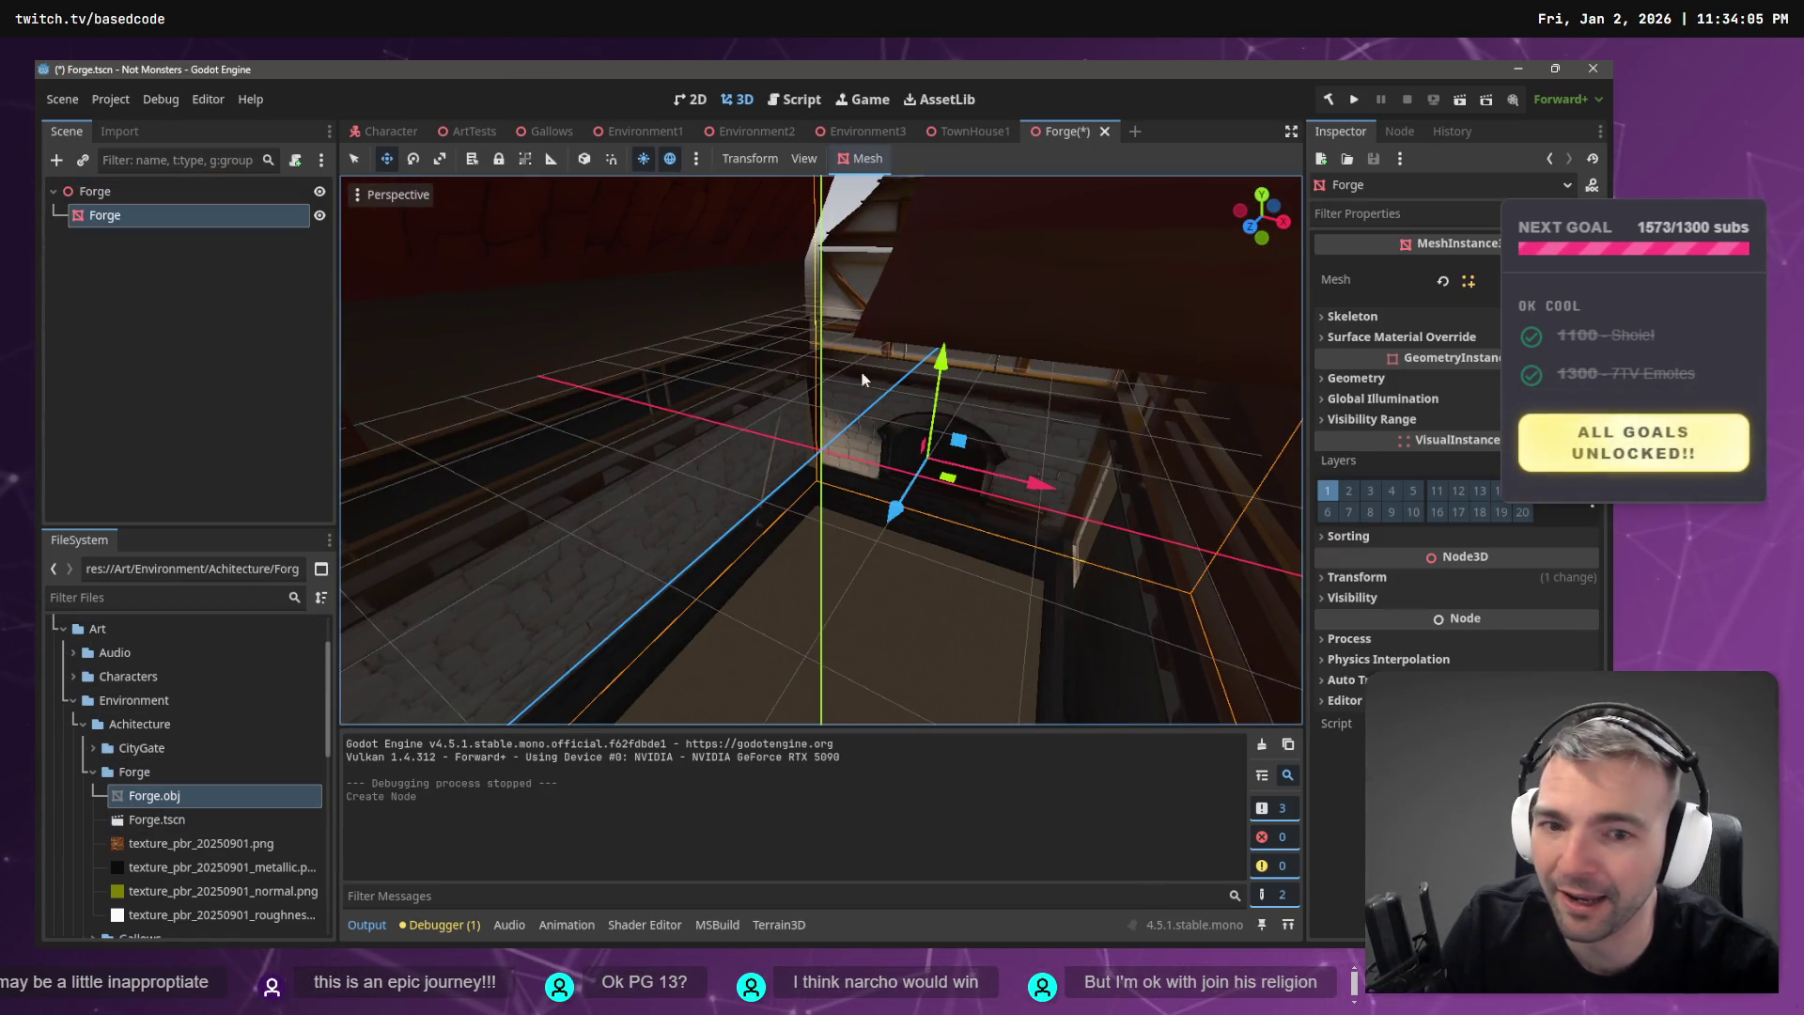
- Set the Forge mesh's Position X and Z to 0, then deselect it
scroll(939, 404, down, 10)
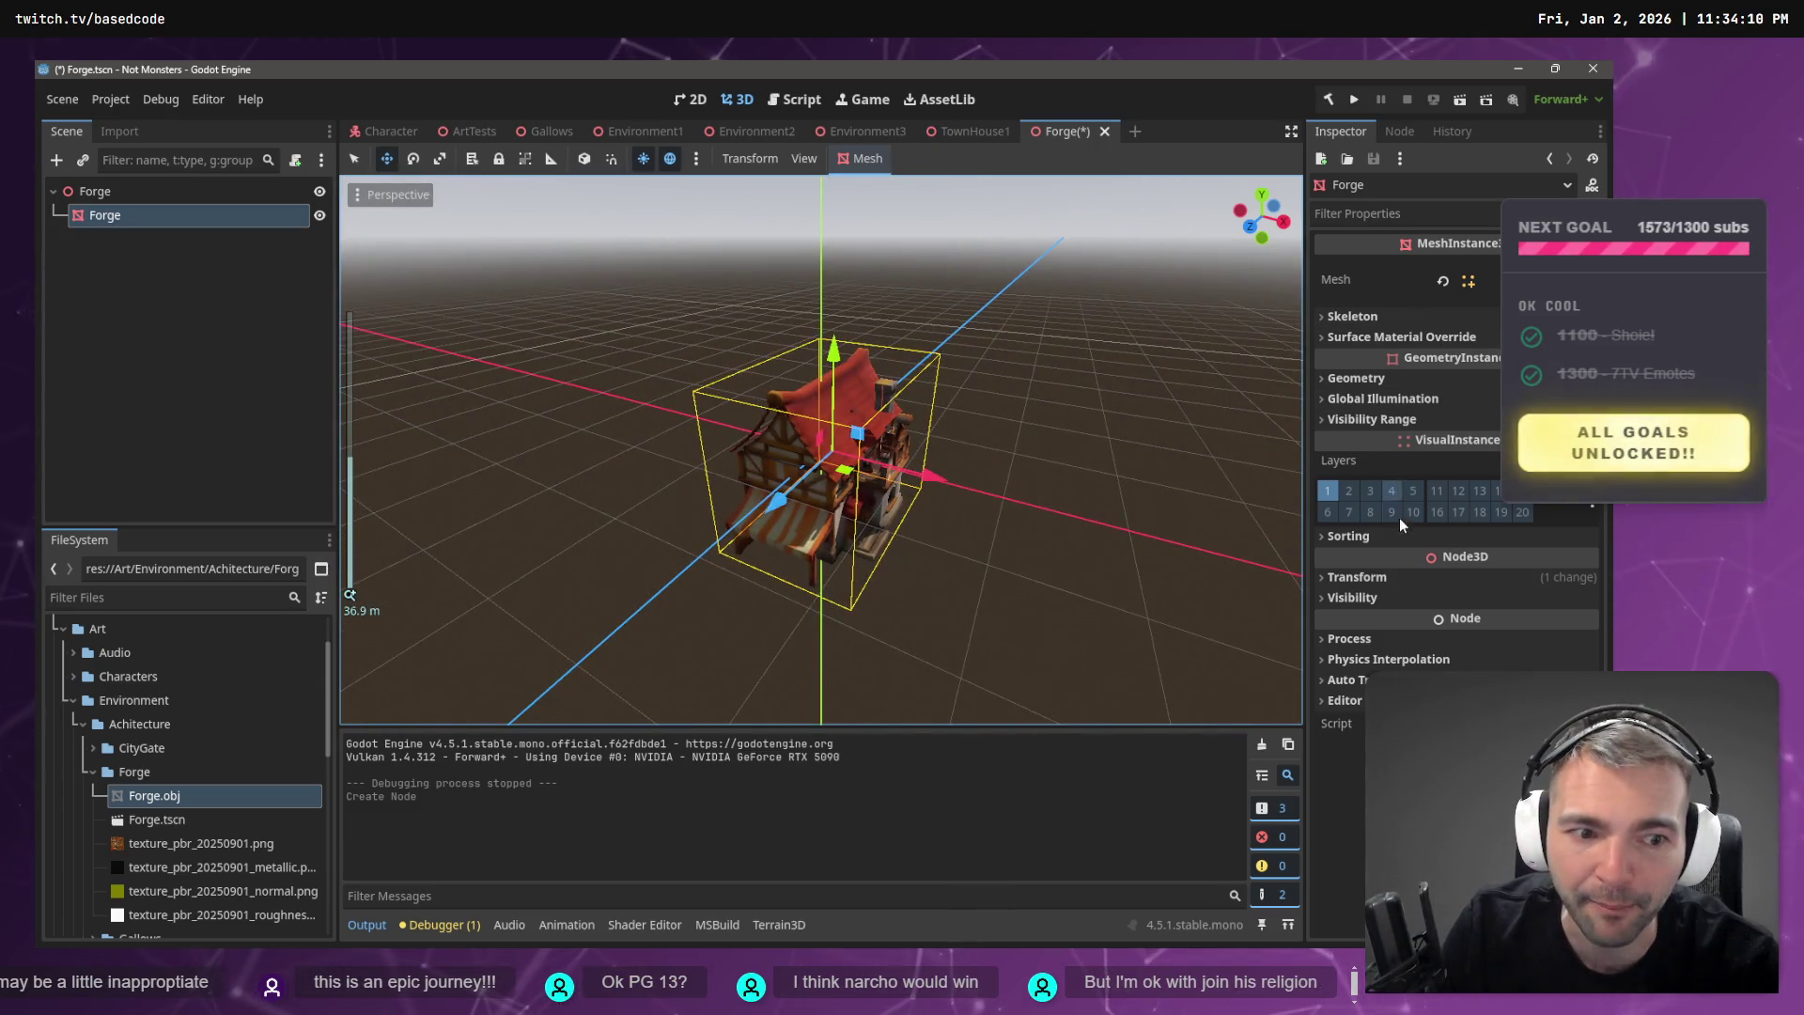
click(1397, 575)
click(1377, 627)
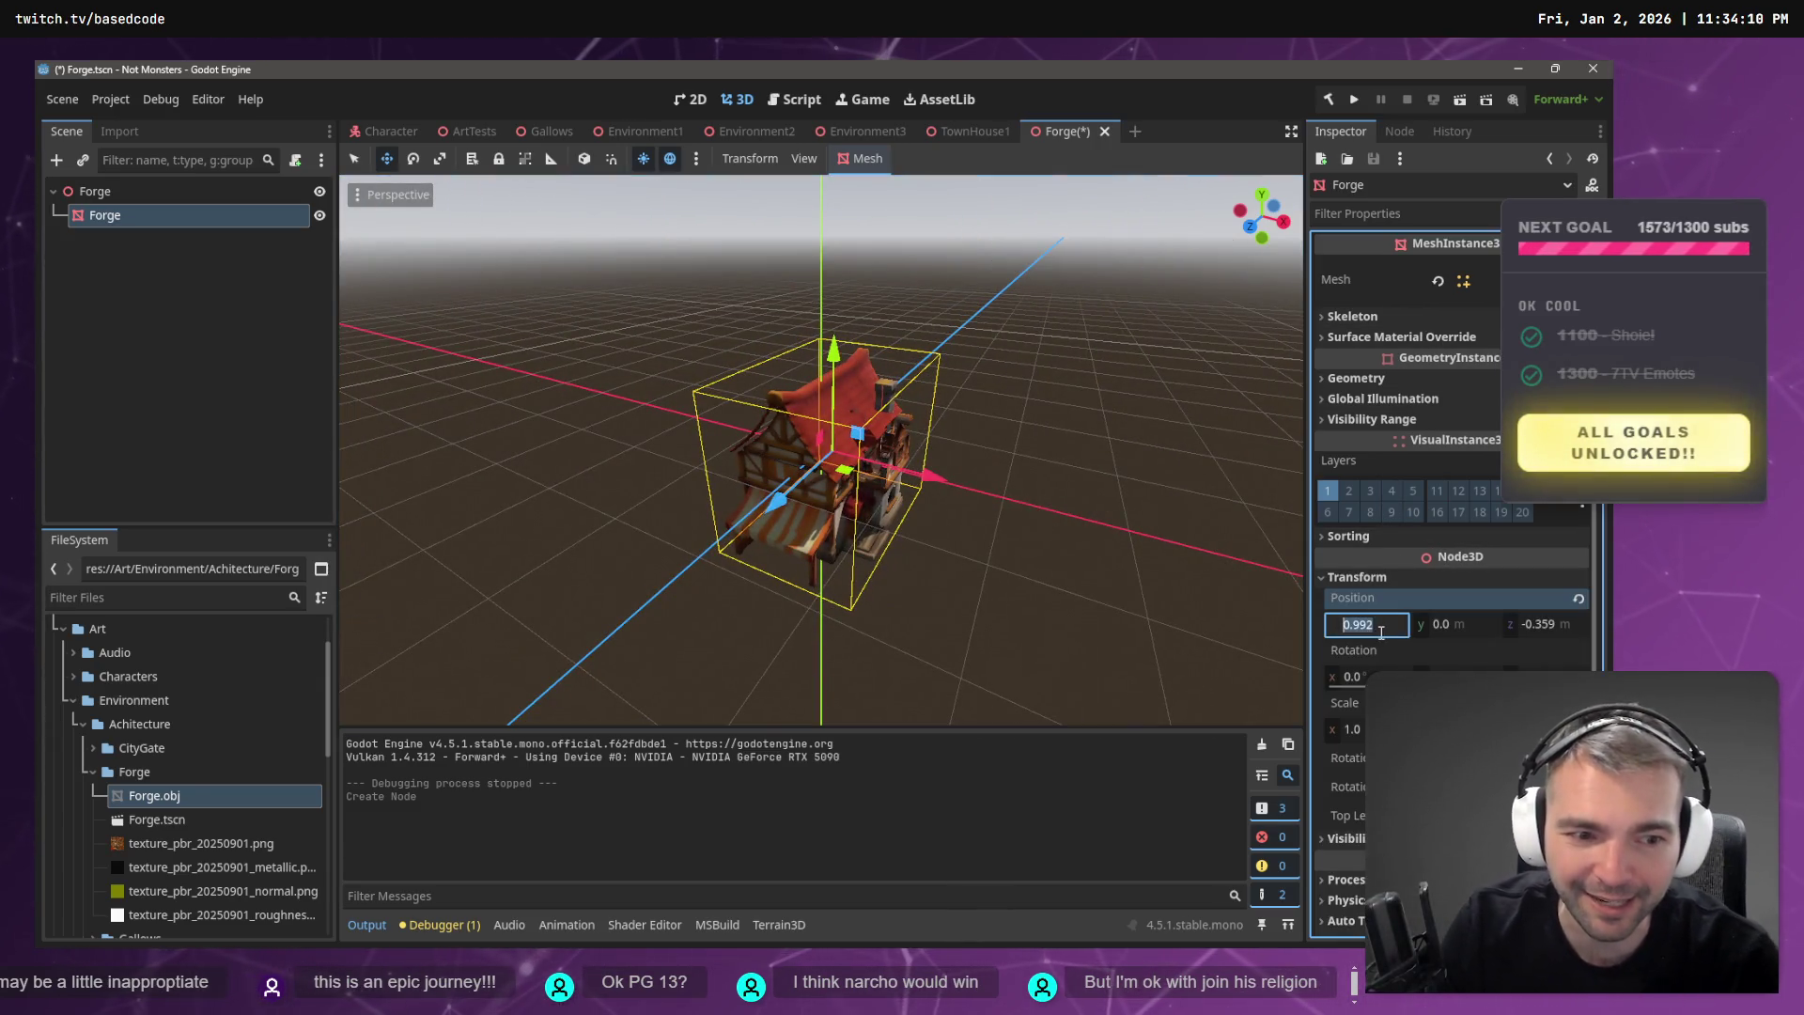
text(0)
key(Tab)
key(Tab)
text(0)
key(Return)
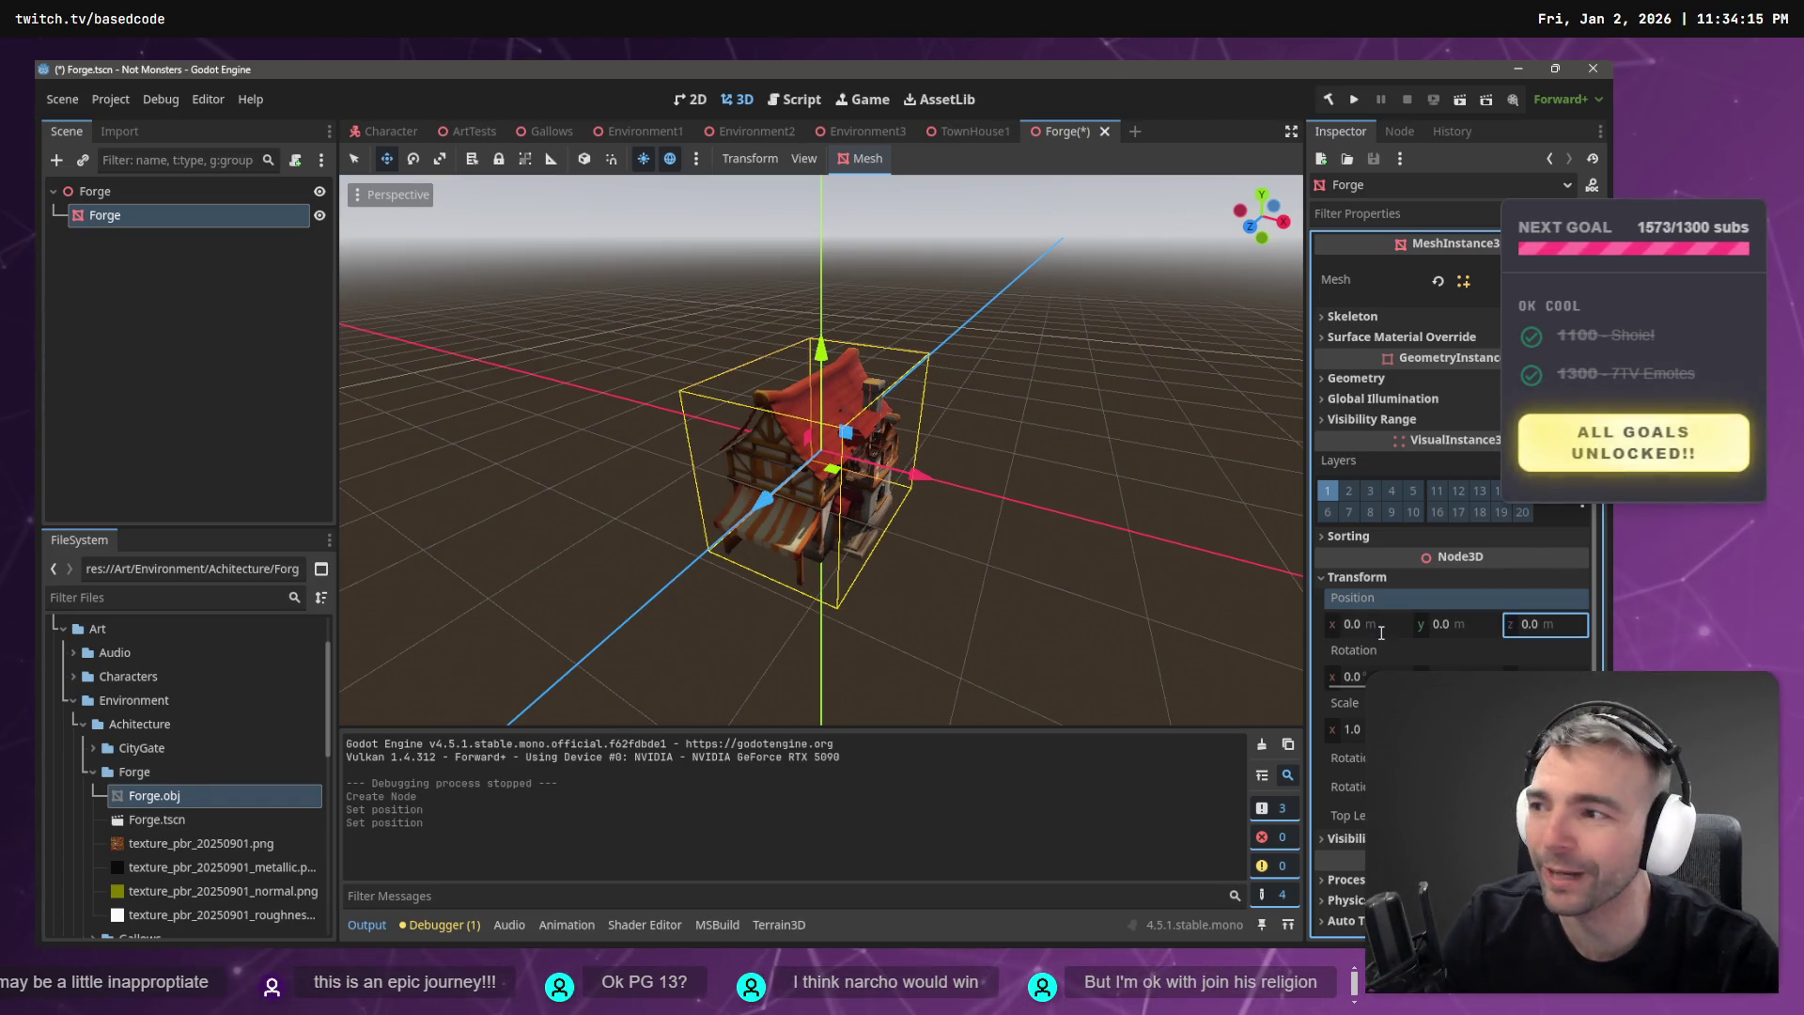
click(982, 439)
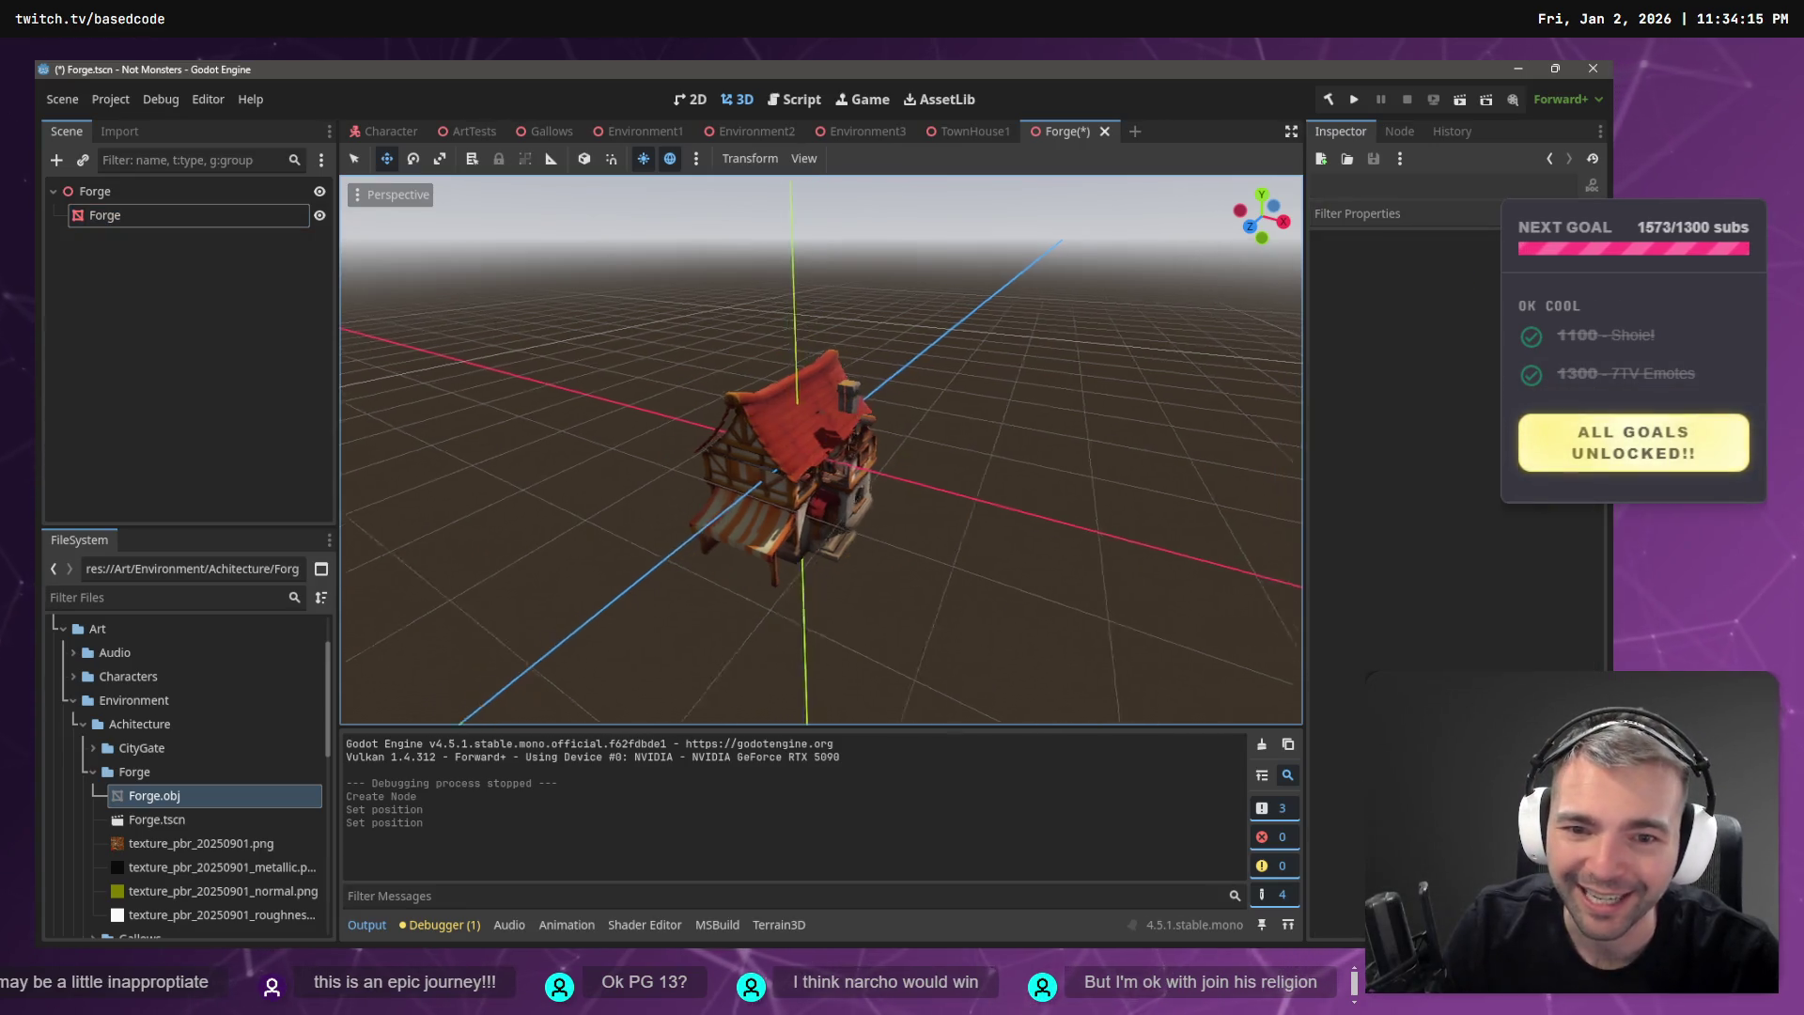
mouse_move(1007, 428)
mouse_down()
mouse_move(977, 428)
mouse_move(1007, 428)
mouse_up()
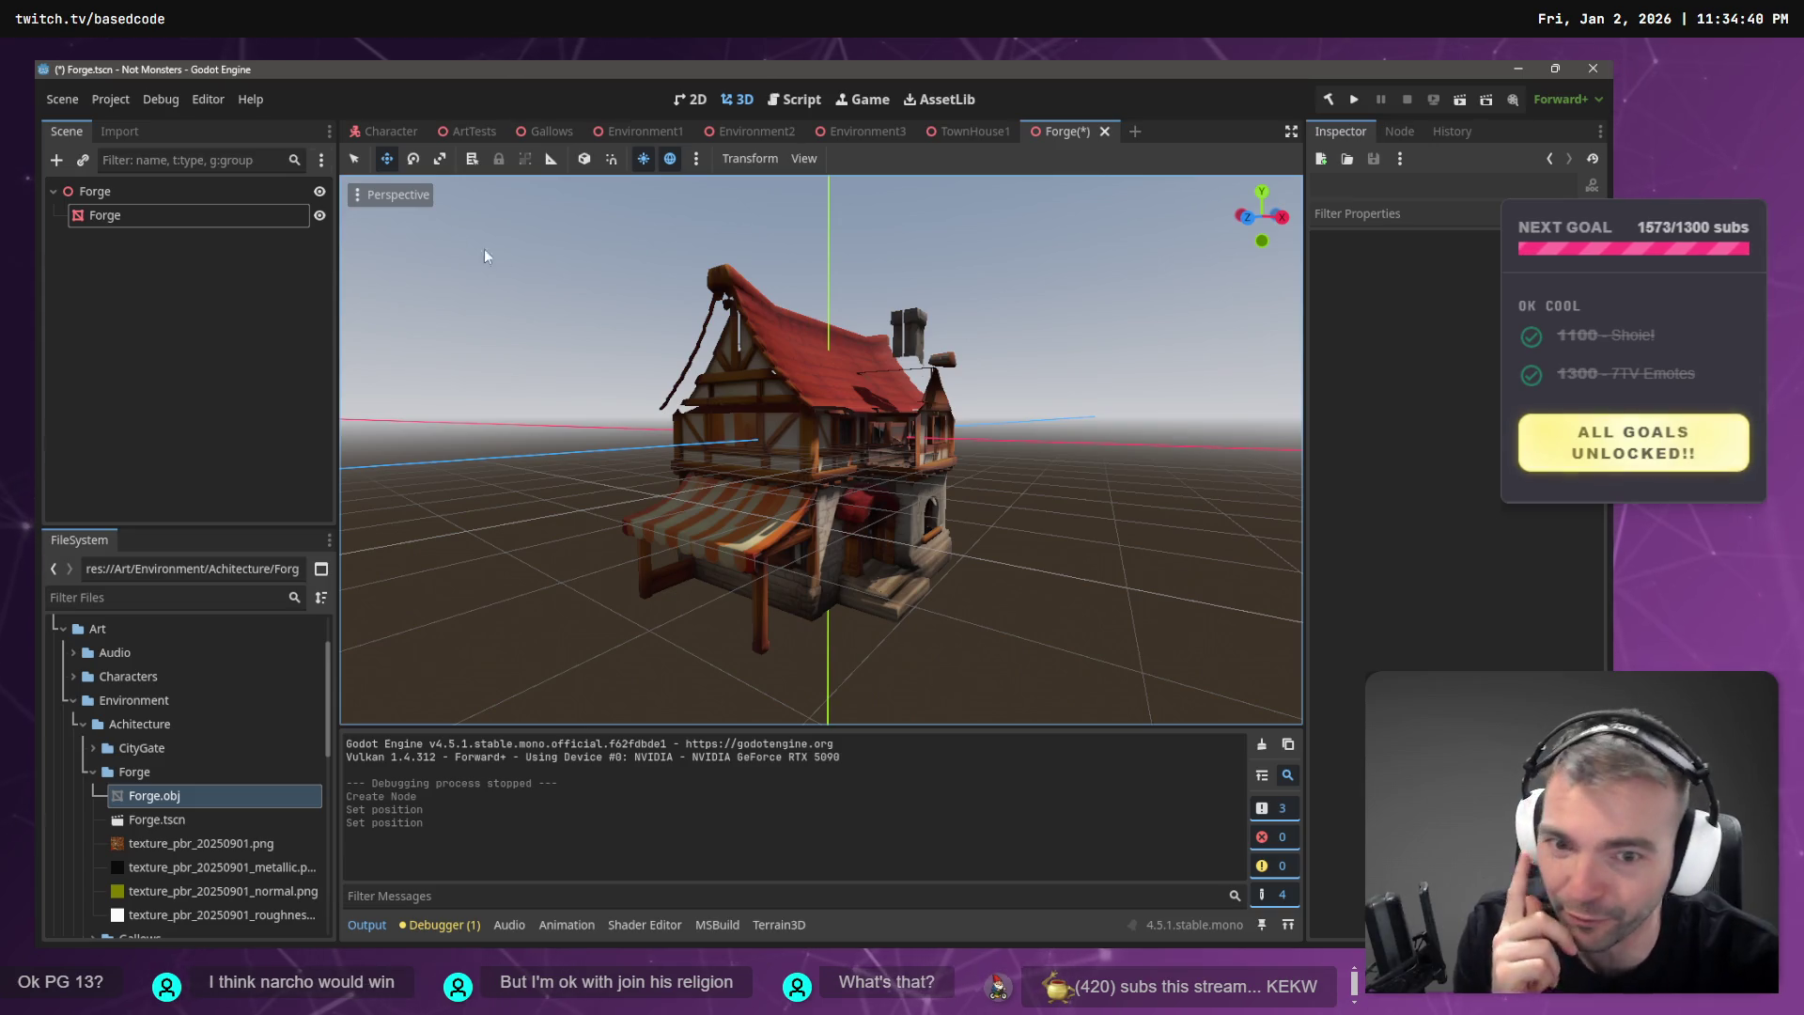
drag(1078, 393, 733, 406)
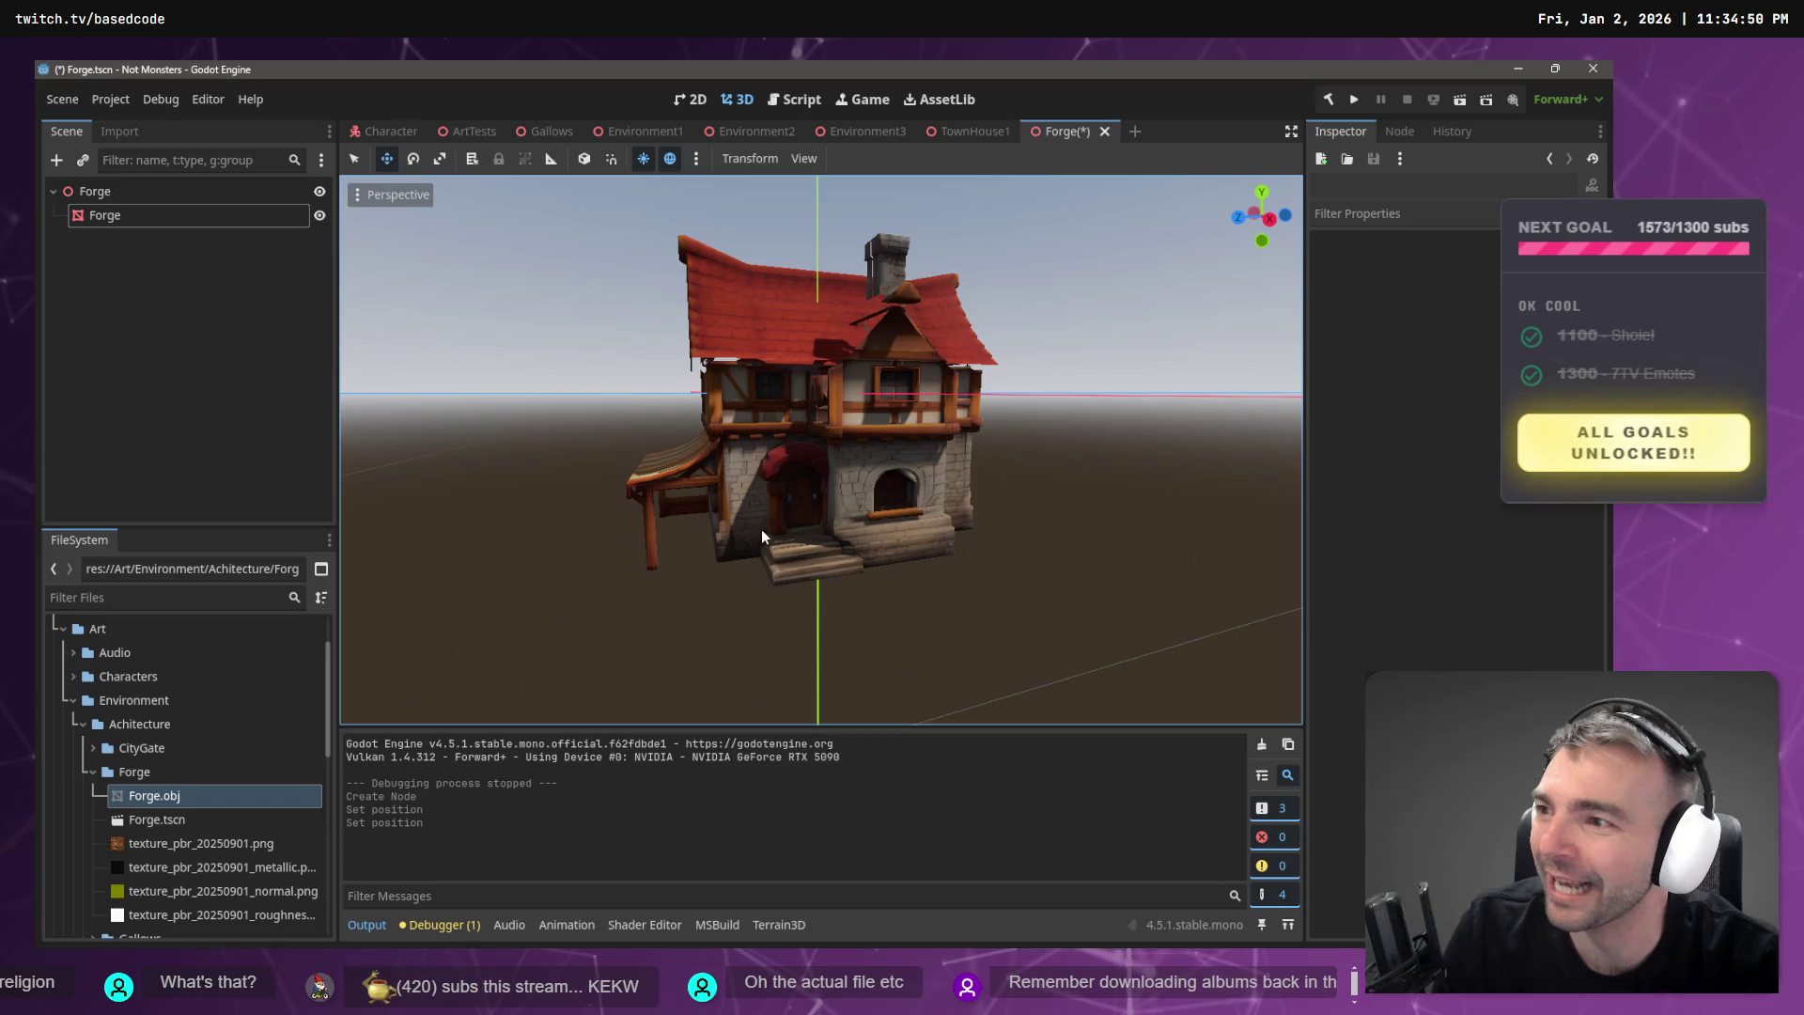
drag(907, 539, 625, 550)
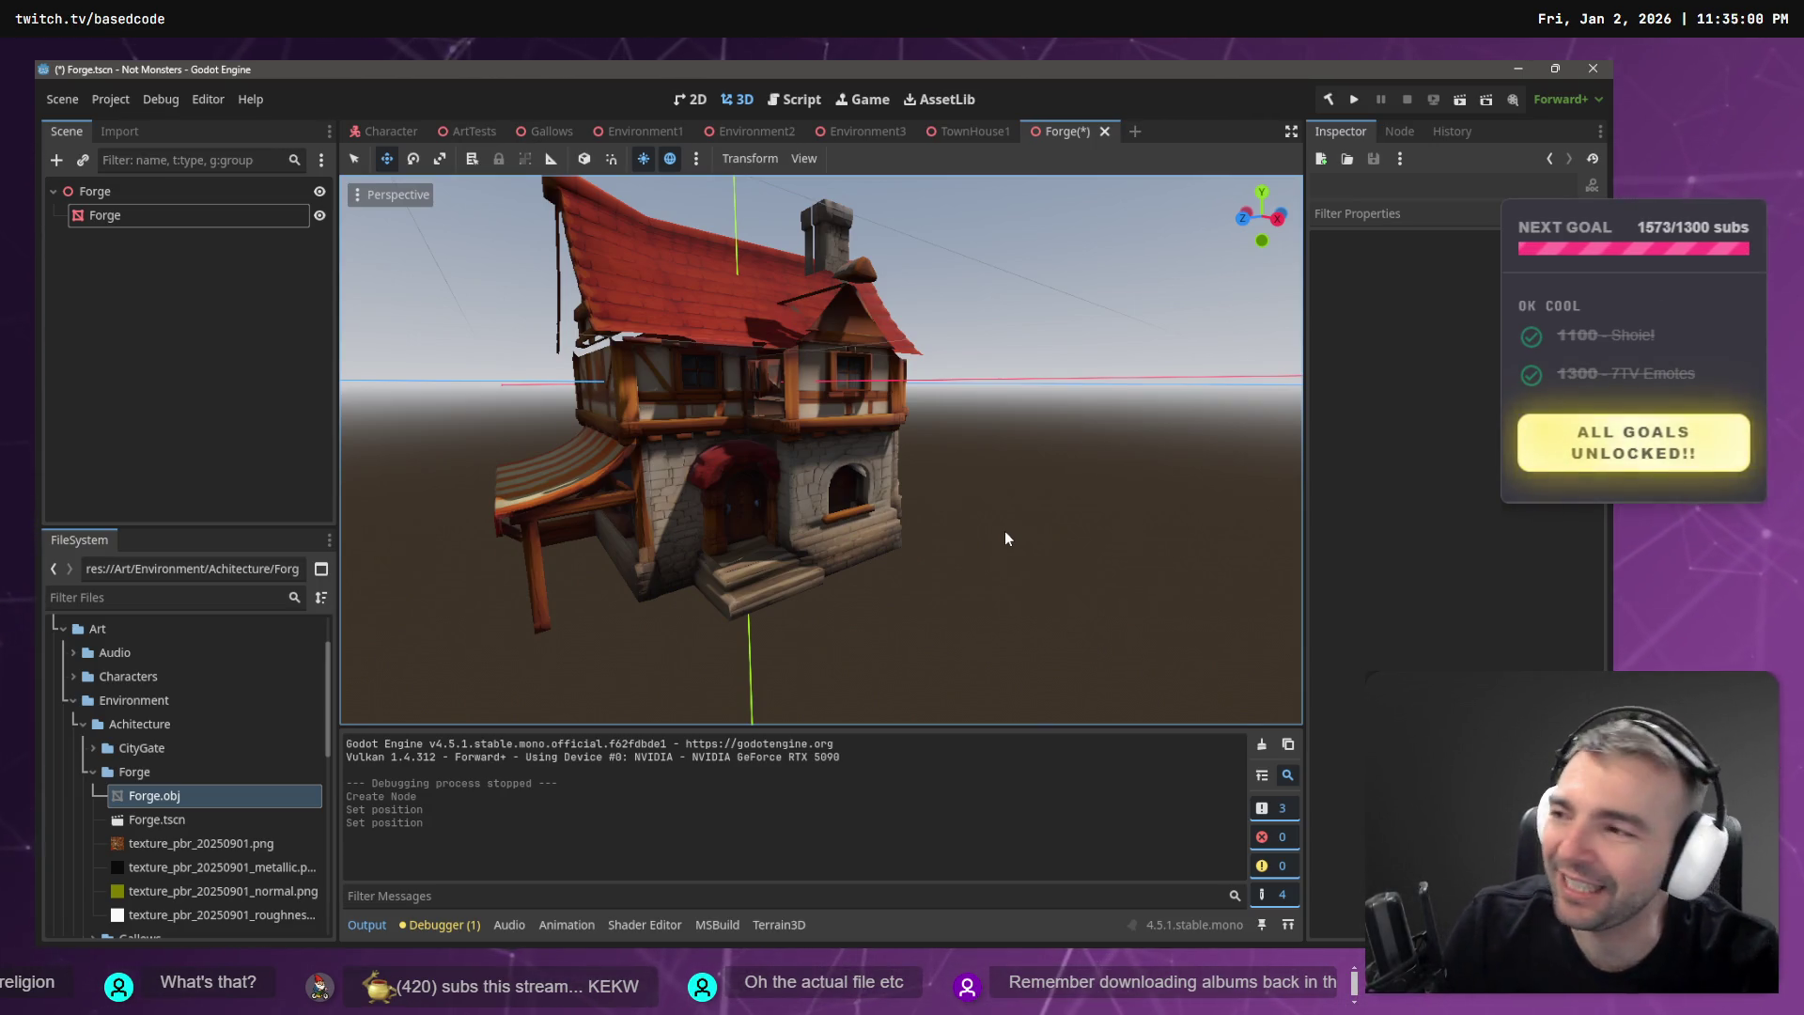
mouse_move(1005, 531)
mouse_down()
mouse_move(841, 539)
mouse_move(619, 453)
mouse_up()
- Create a trimesh collision shape as a sibling of the Forge mesh from the Mesh menu
click(103, 215)
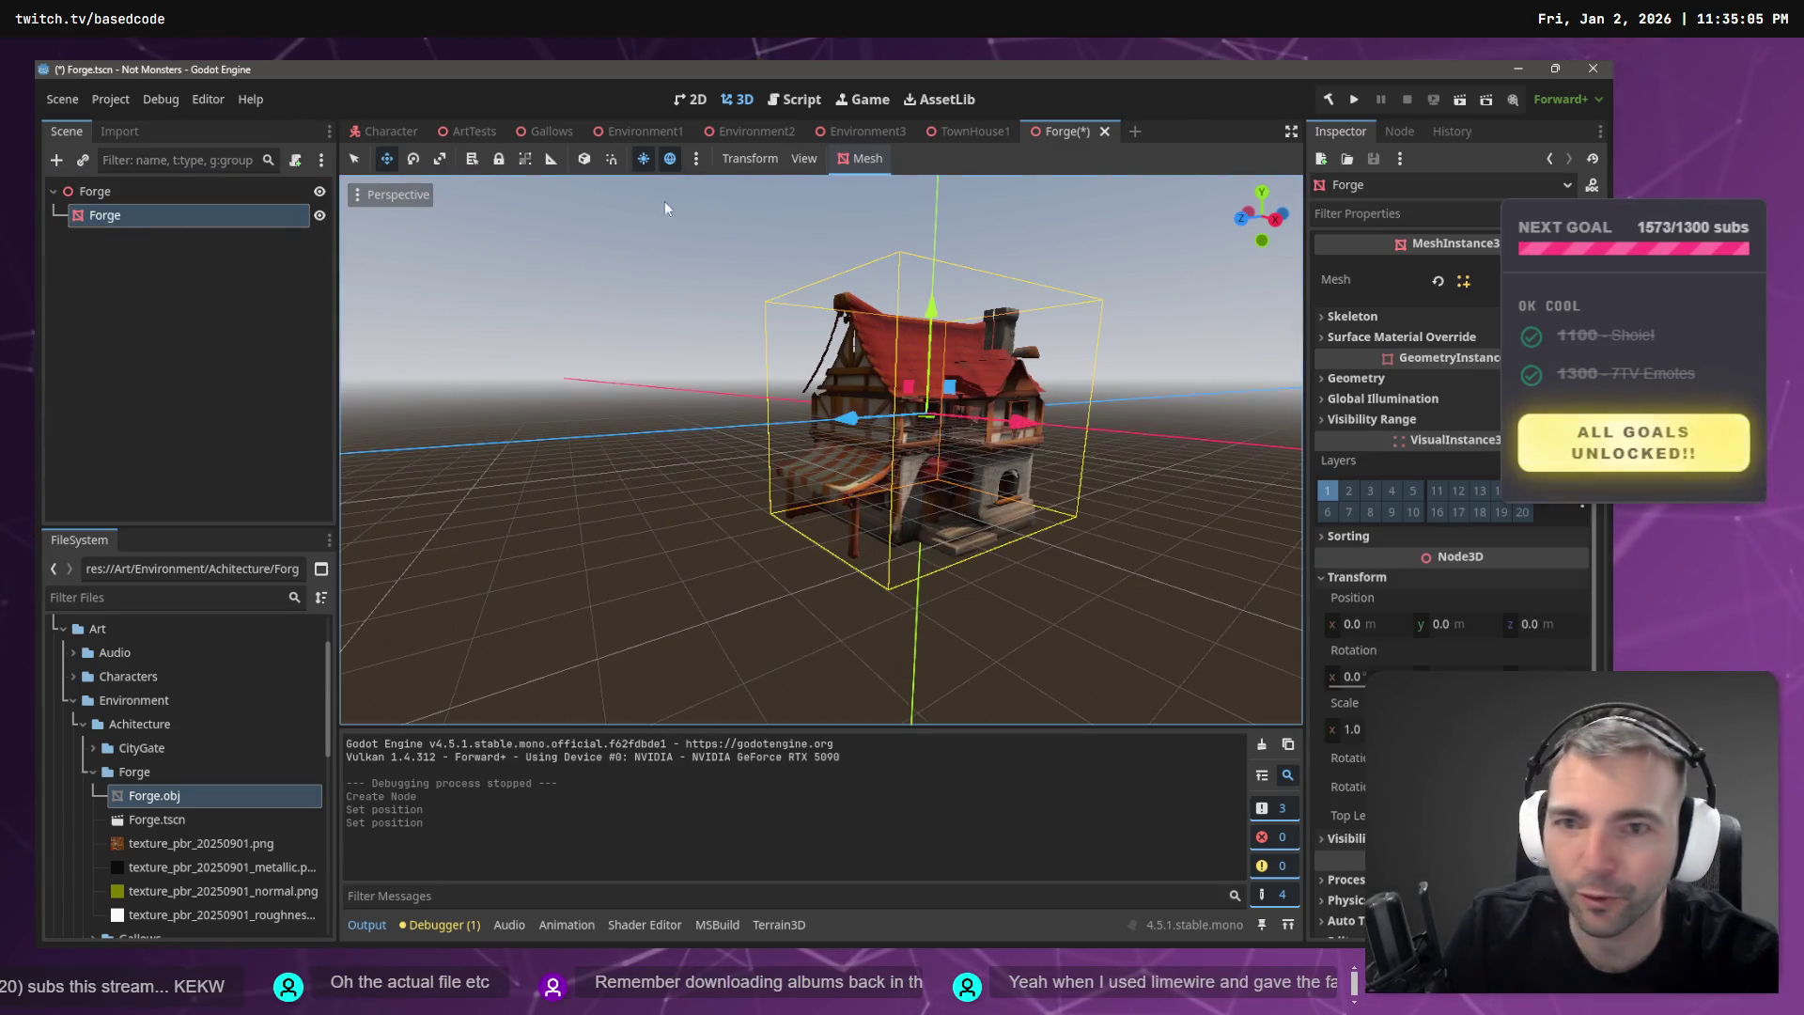
click(860, 161)
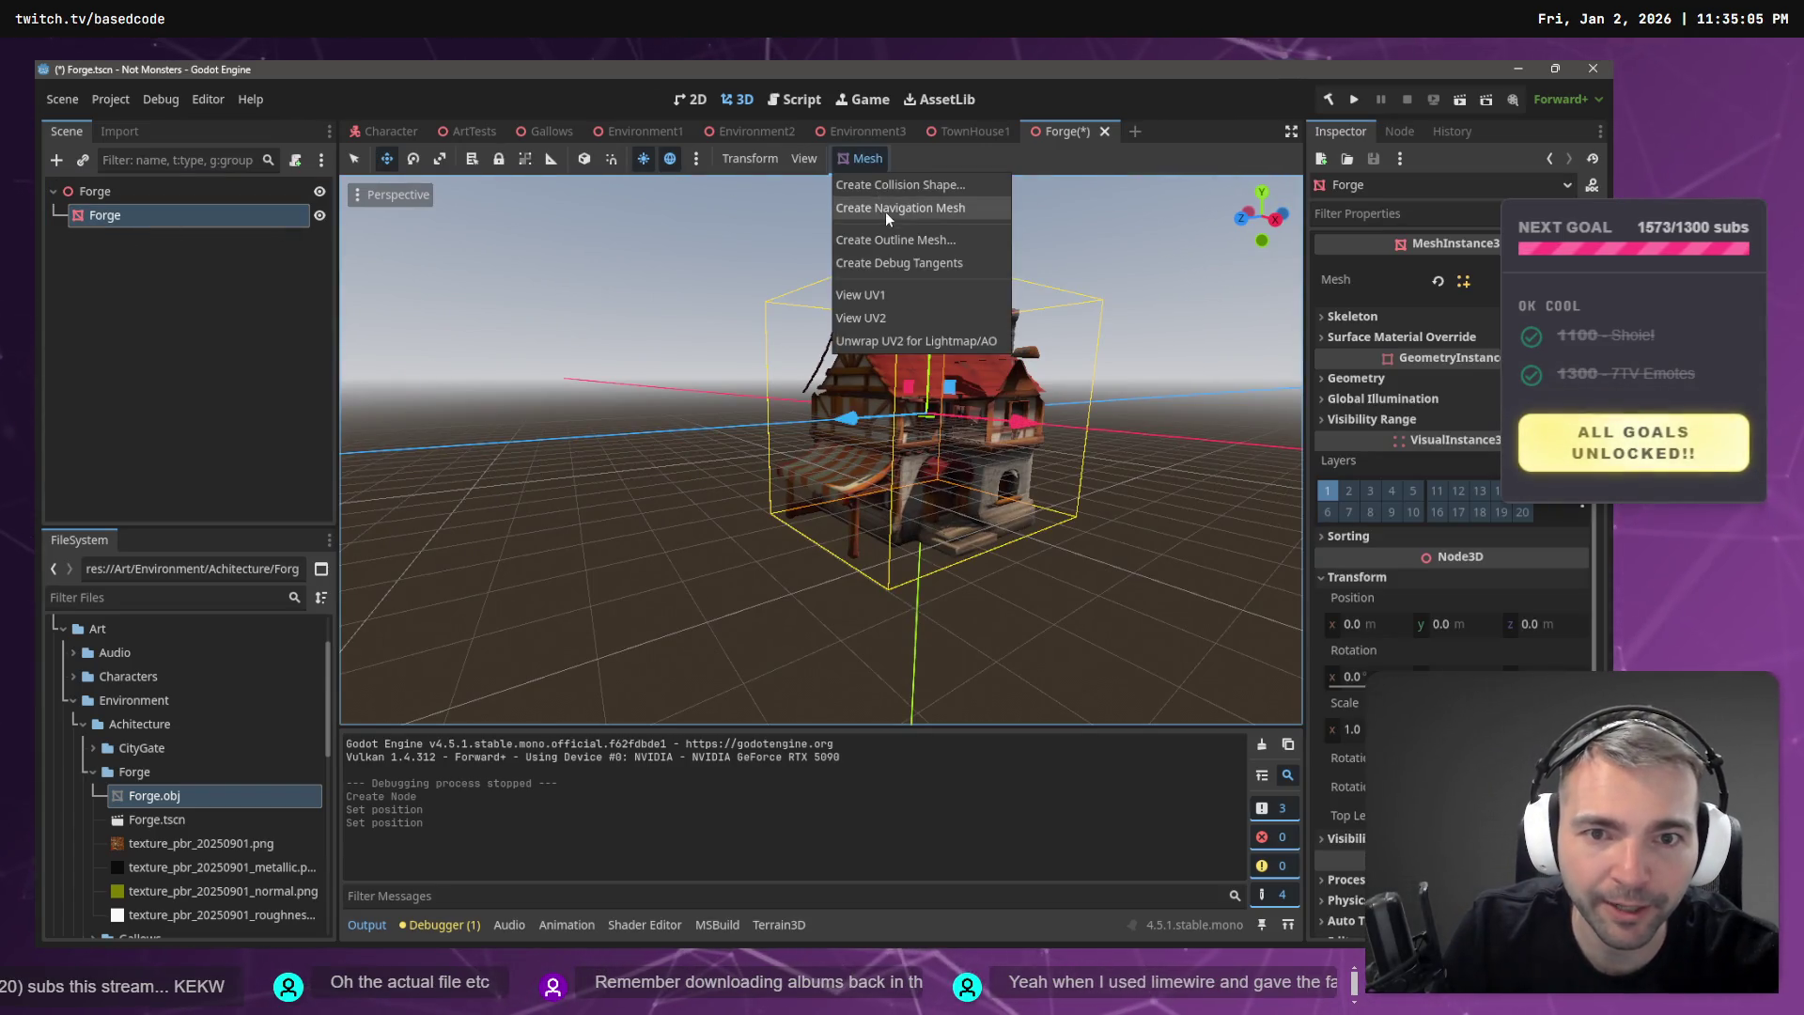
click(956, 184)
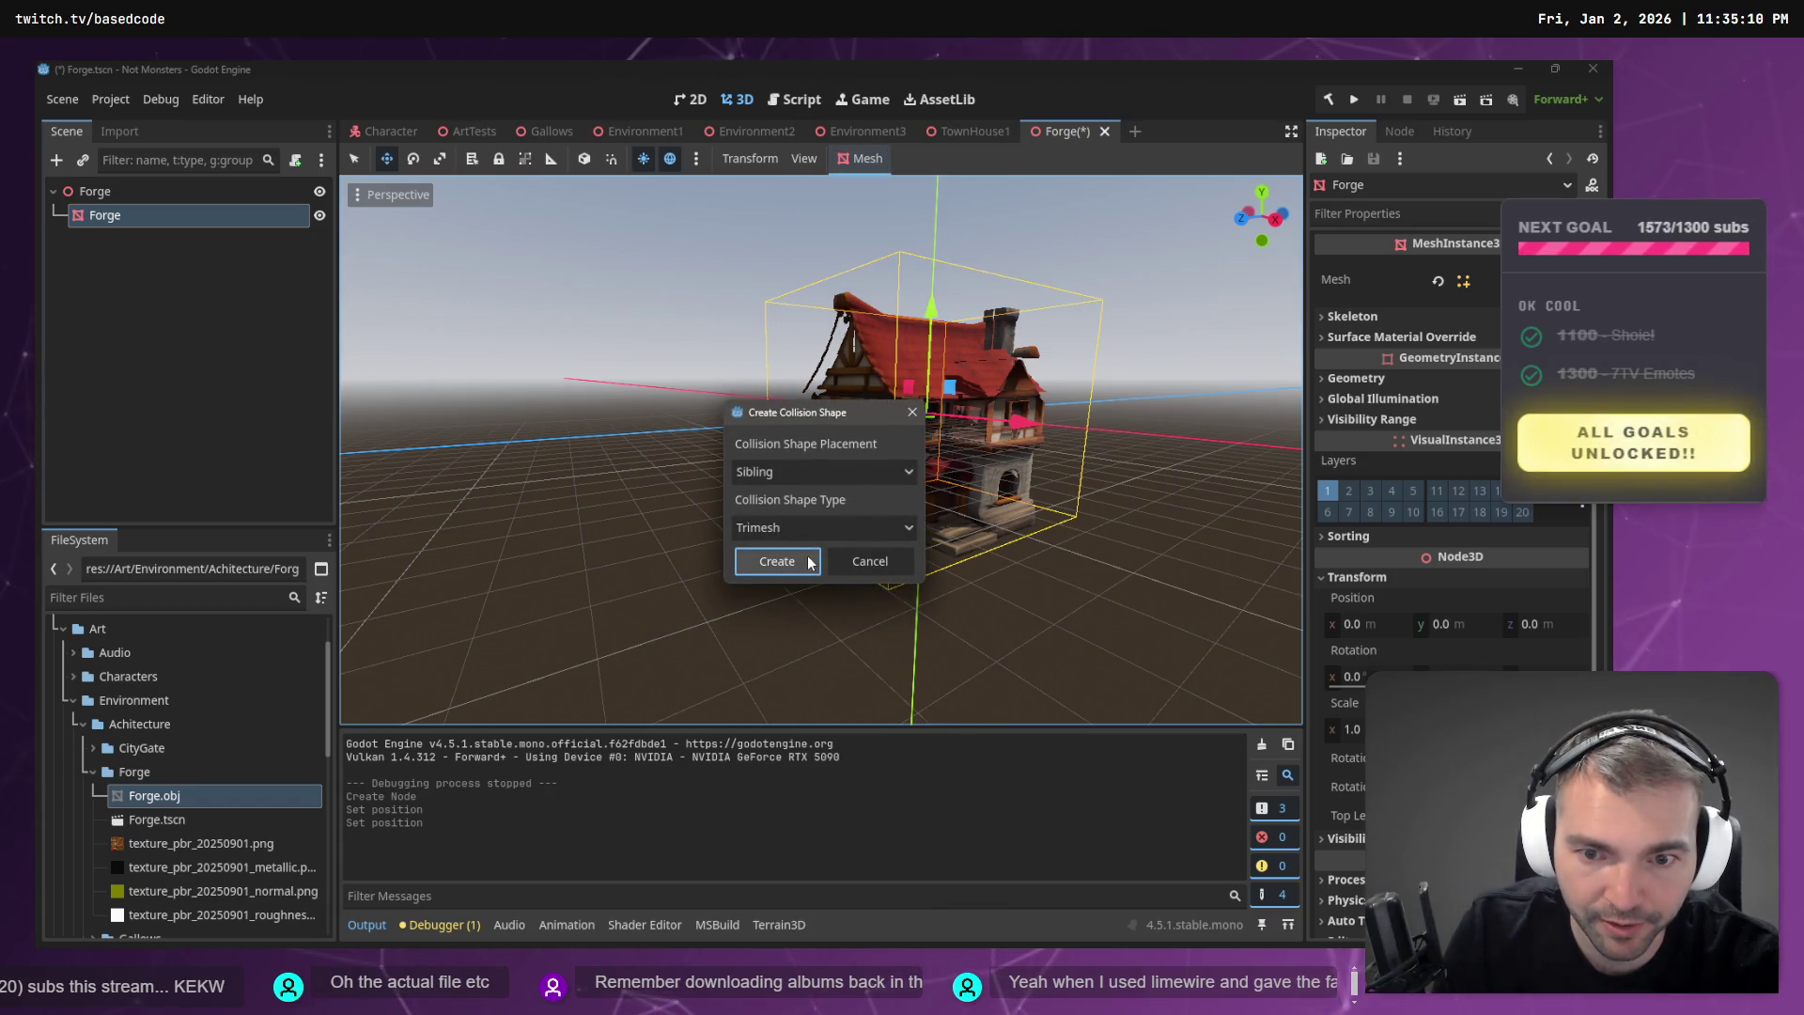
click(801, 561)
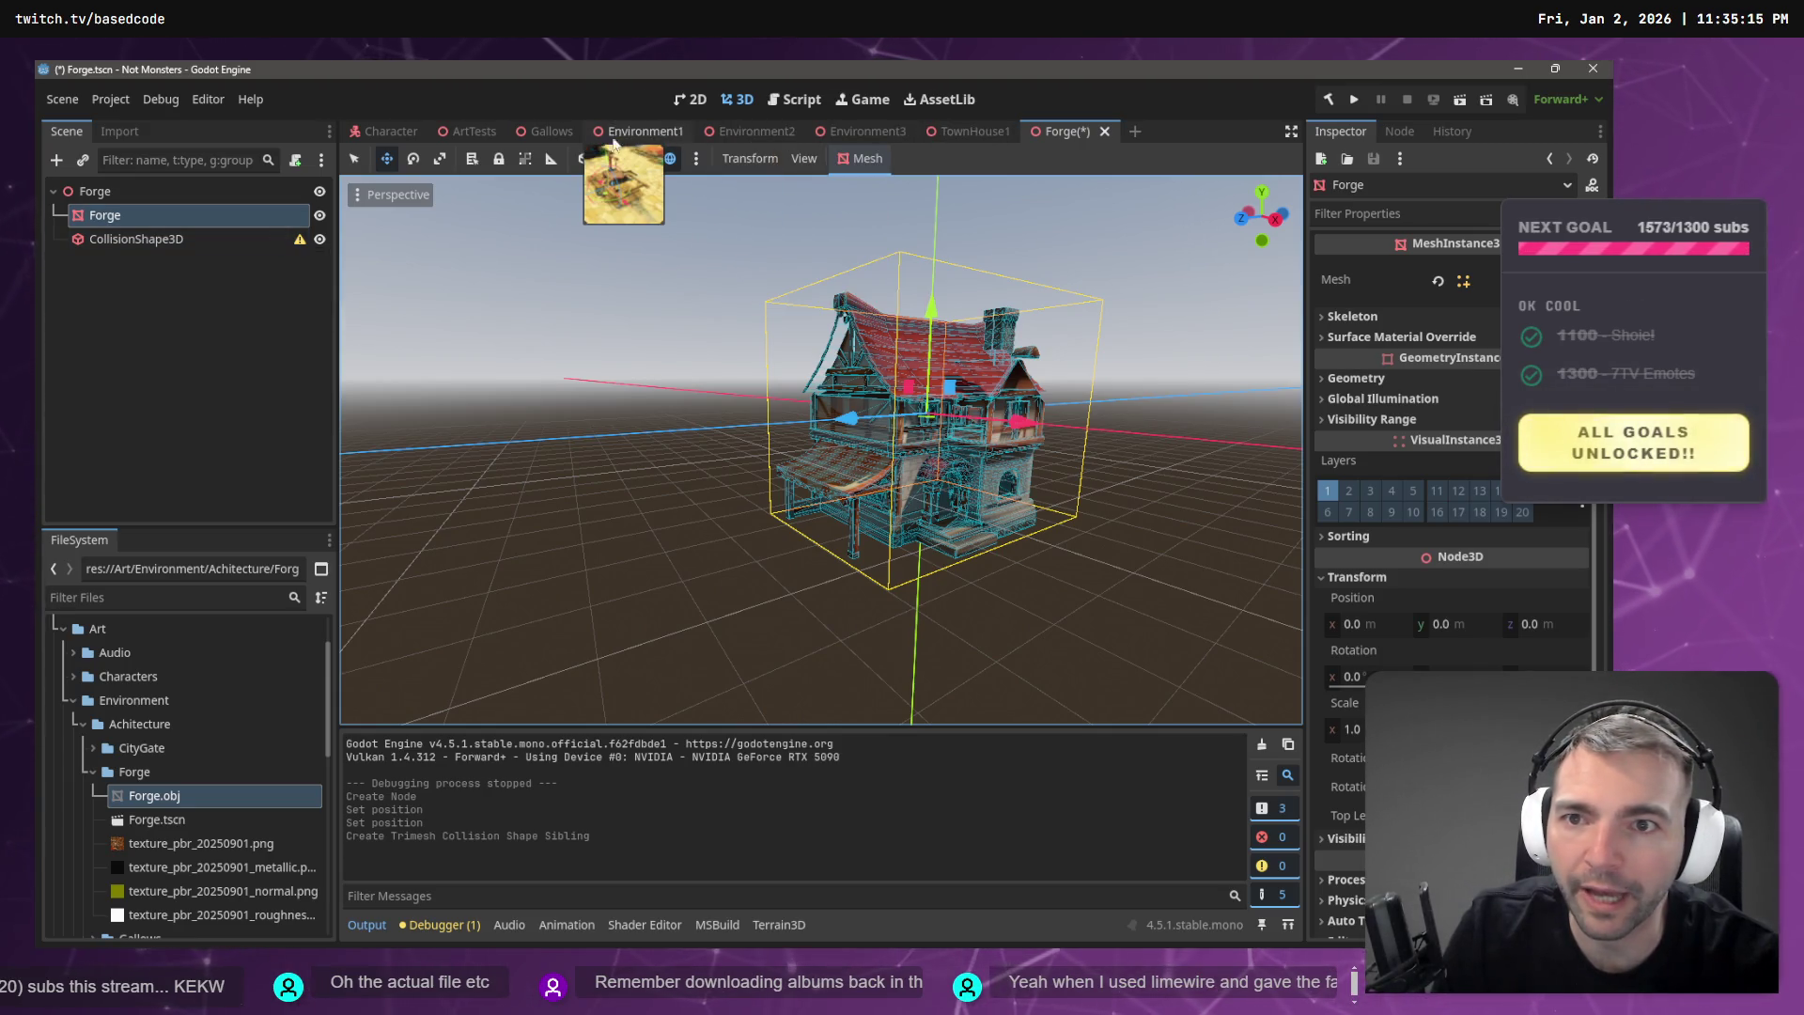
click(958, 131)
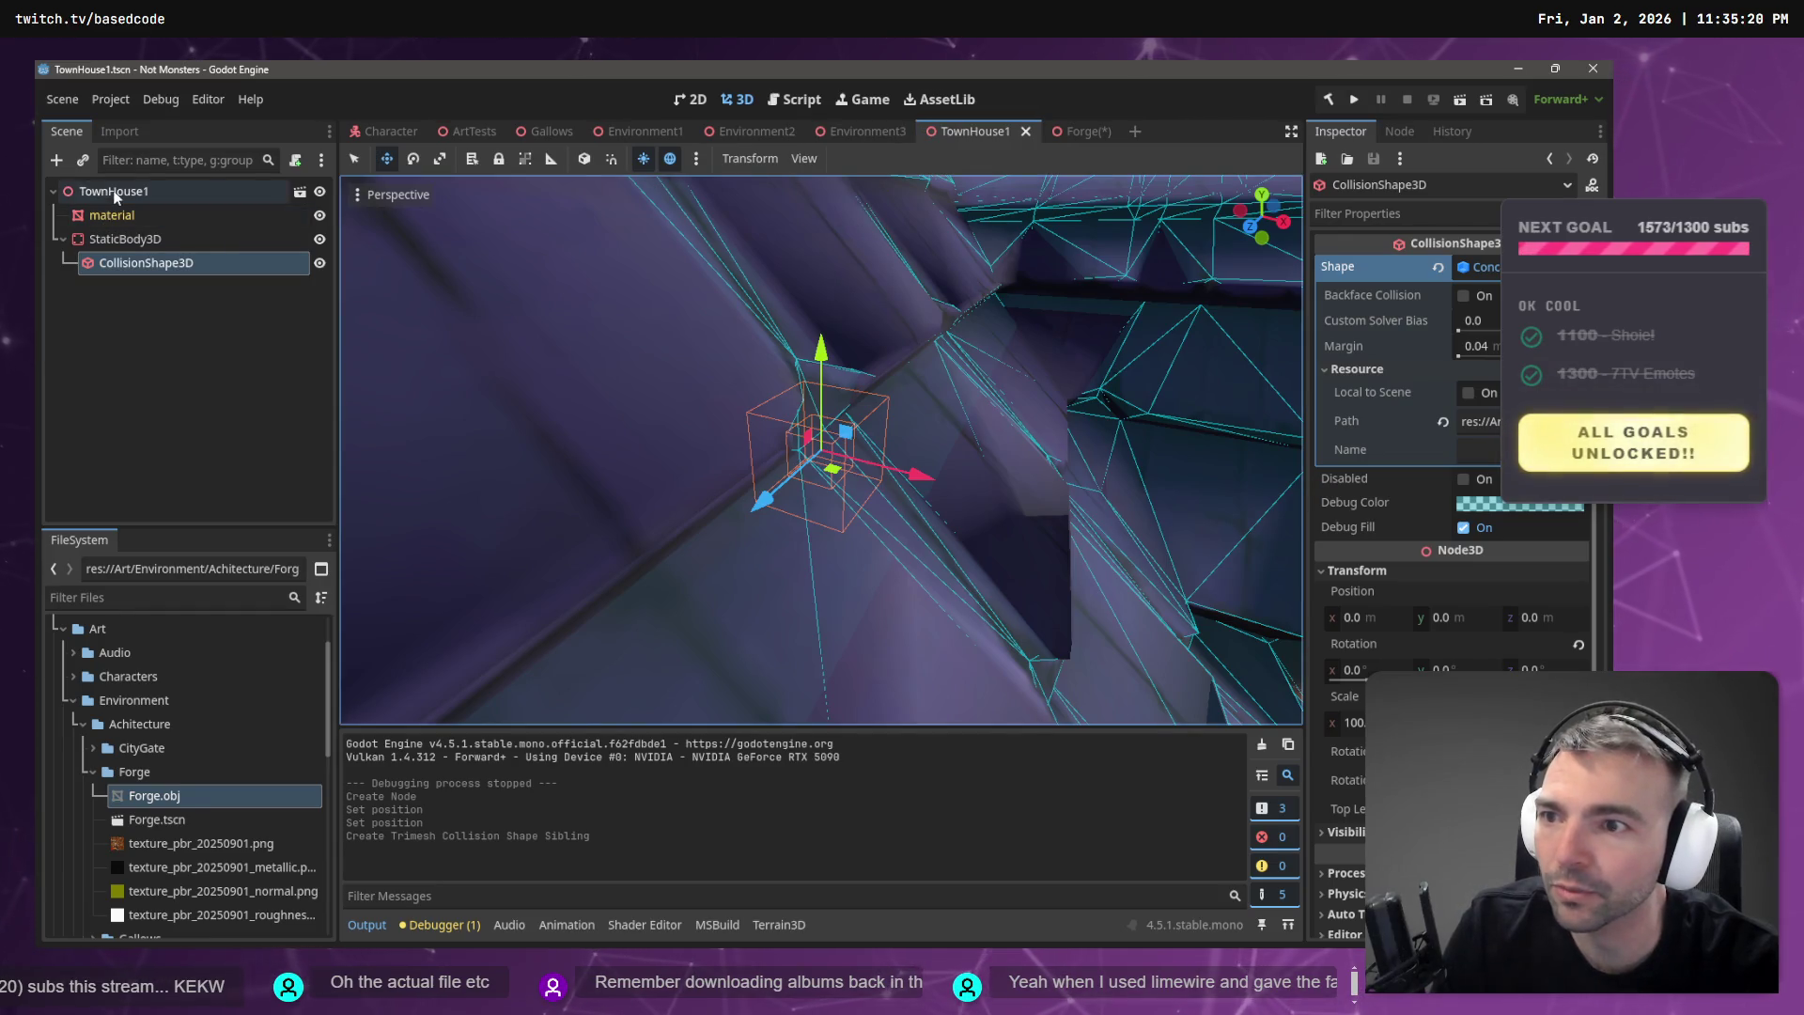
click(1077, 133)
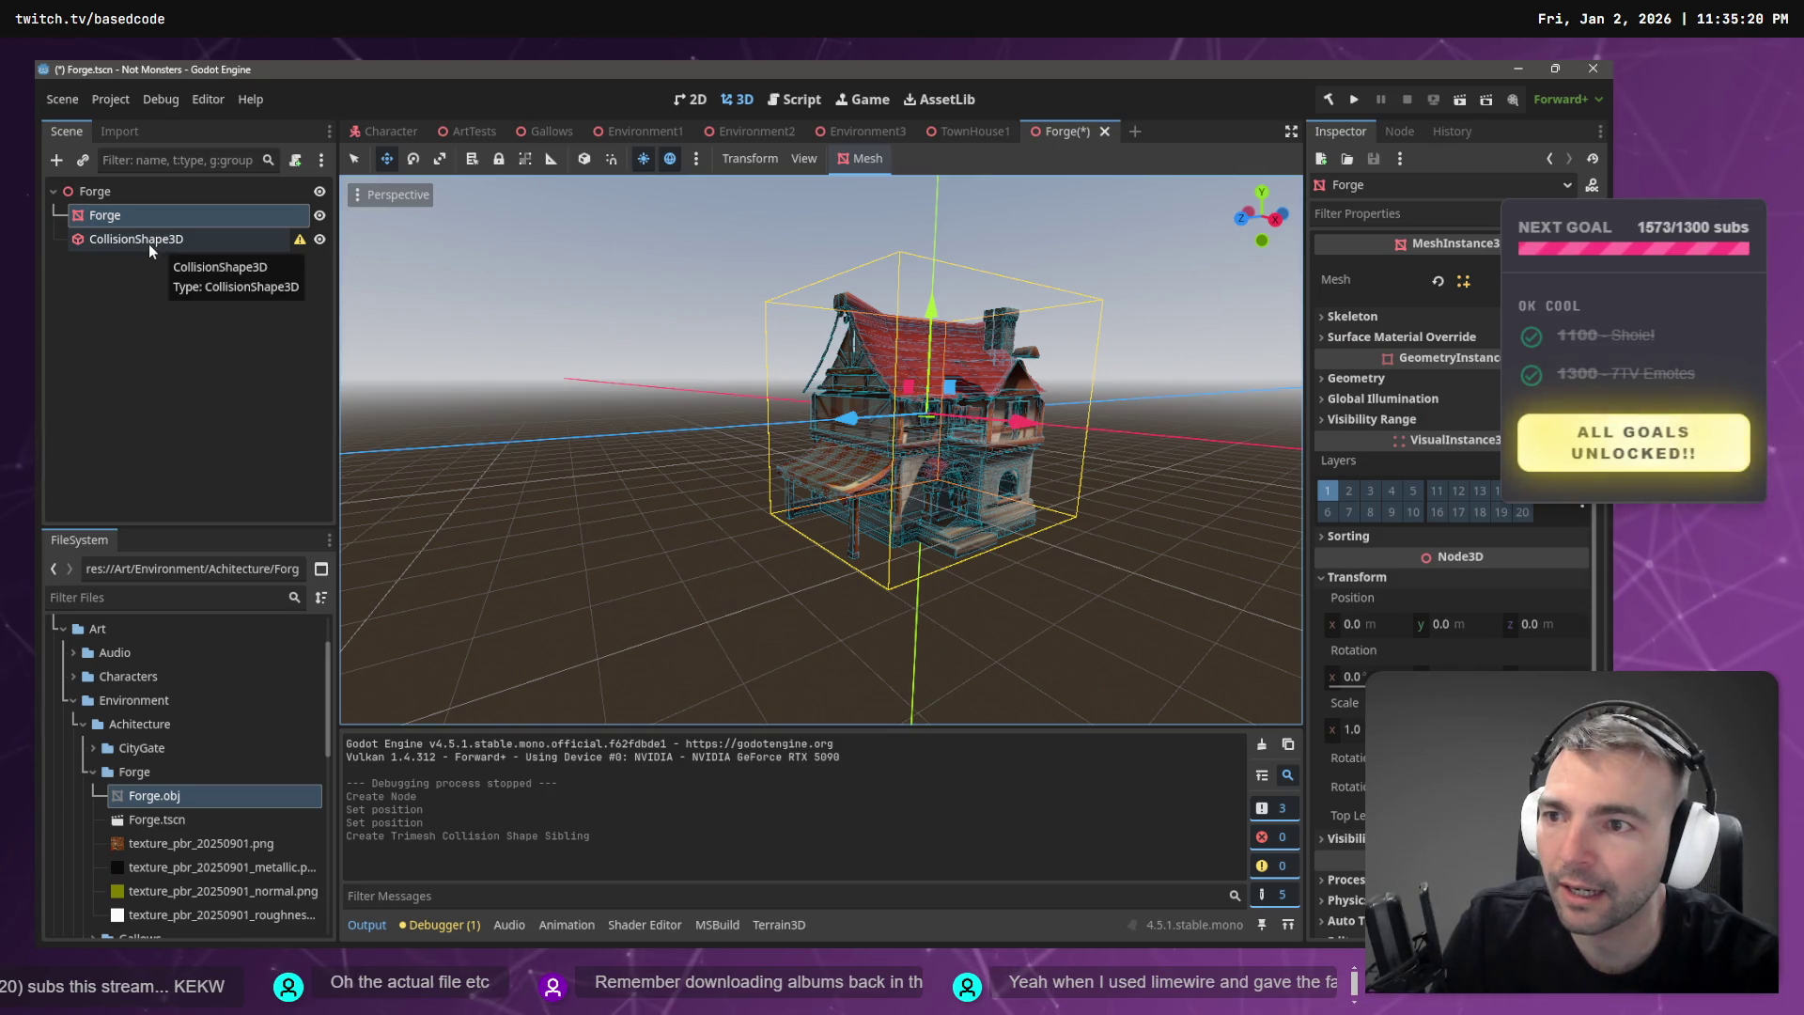
- Add a StaticBody3D child under Forge, move CollisionShape3D into it, and save Forge.tscn
right_click(134, 274)
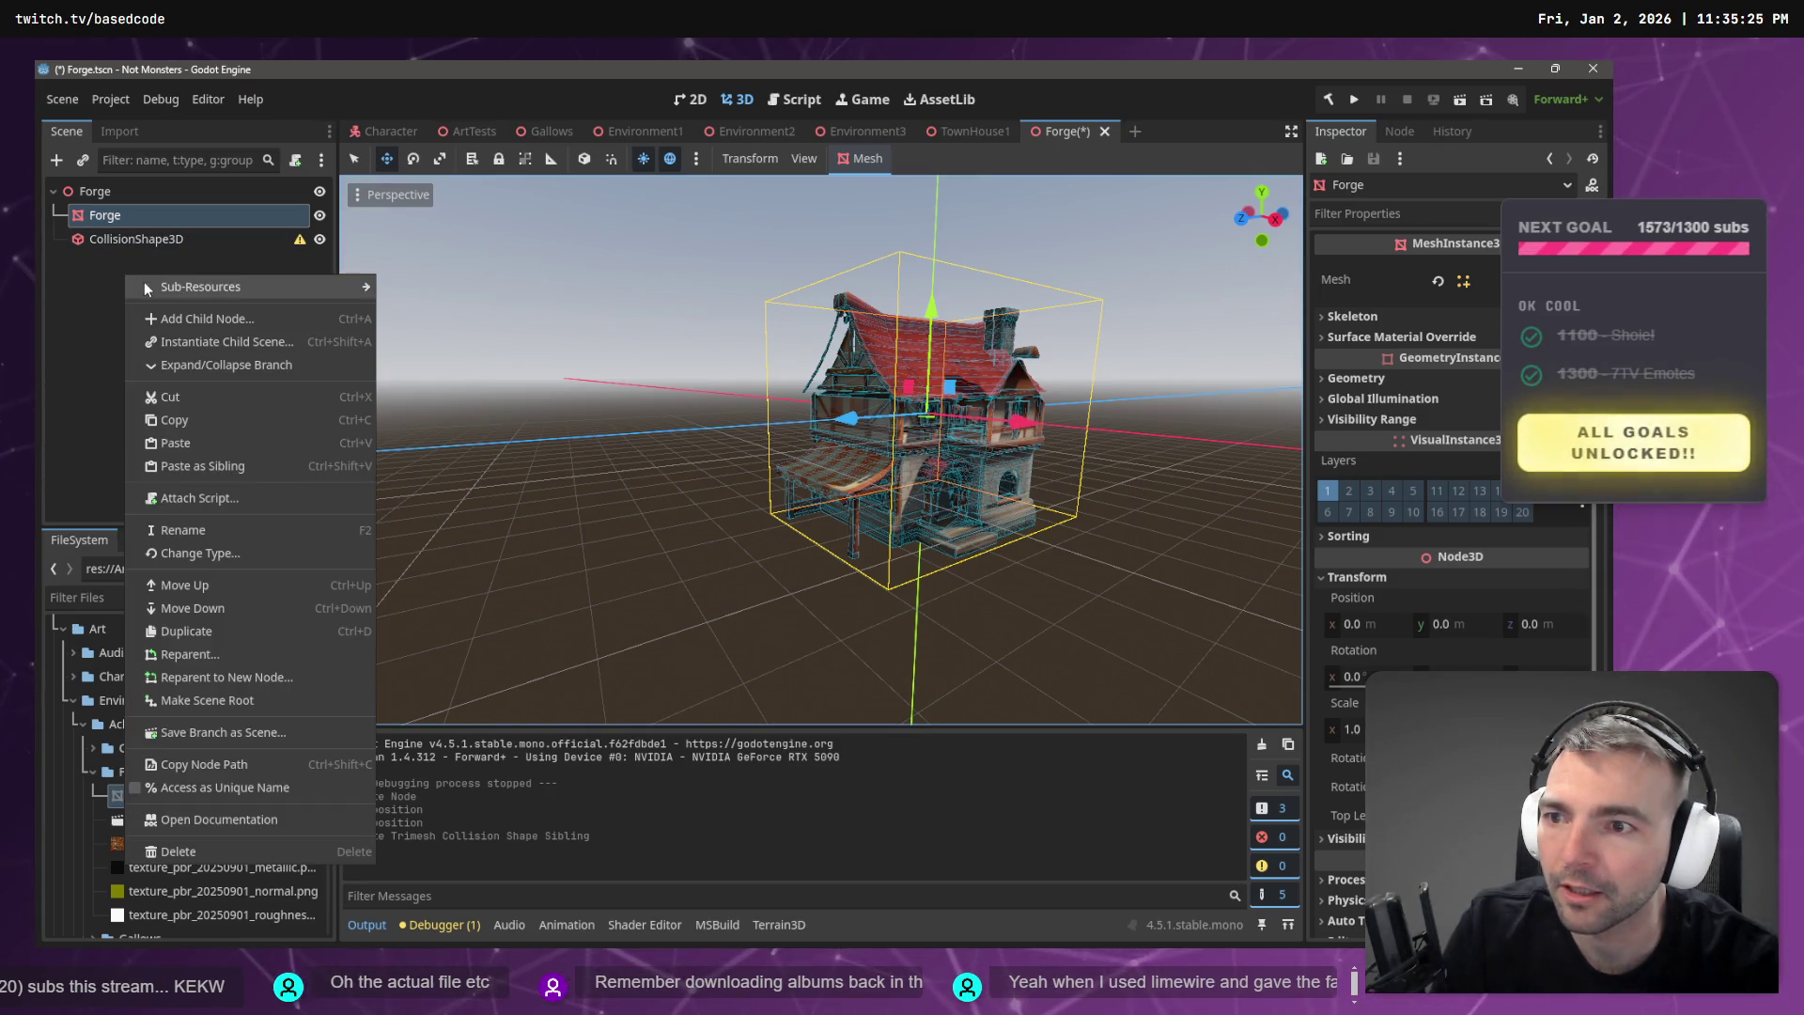
click(192, 317)
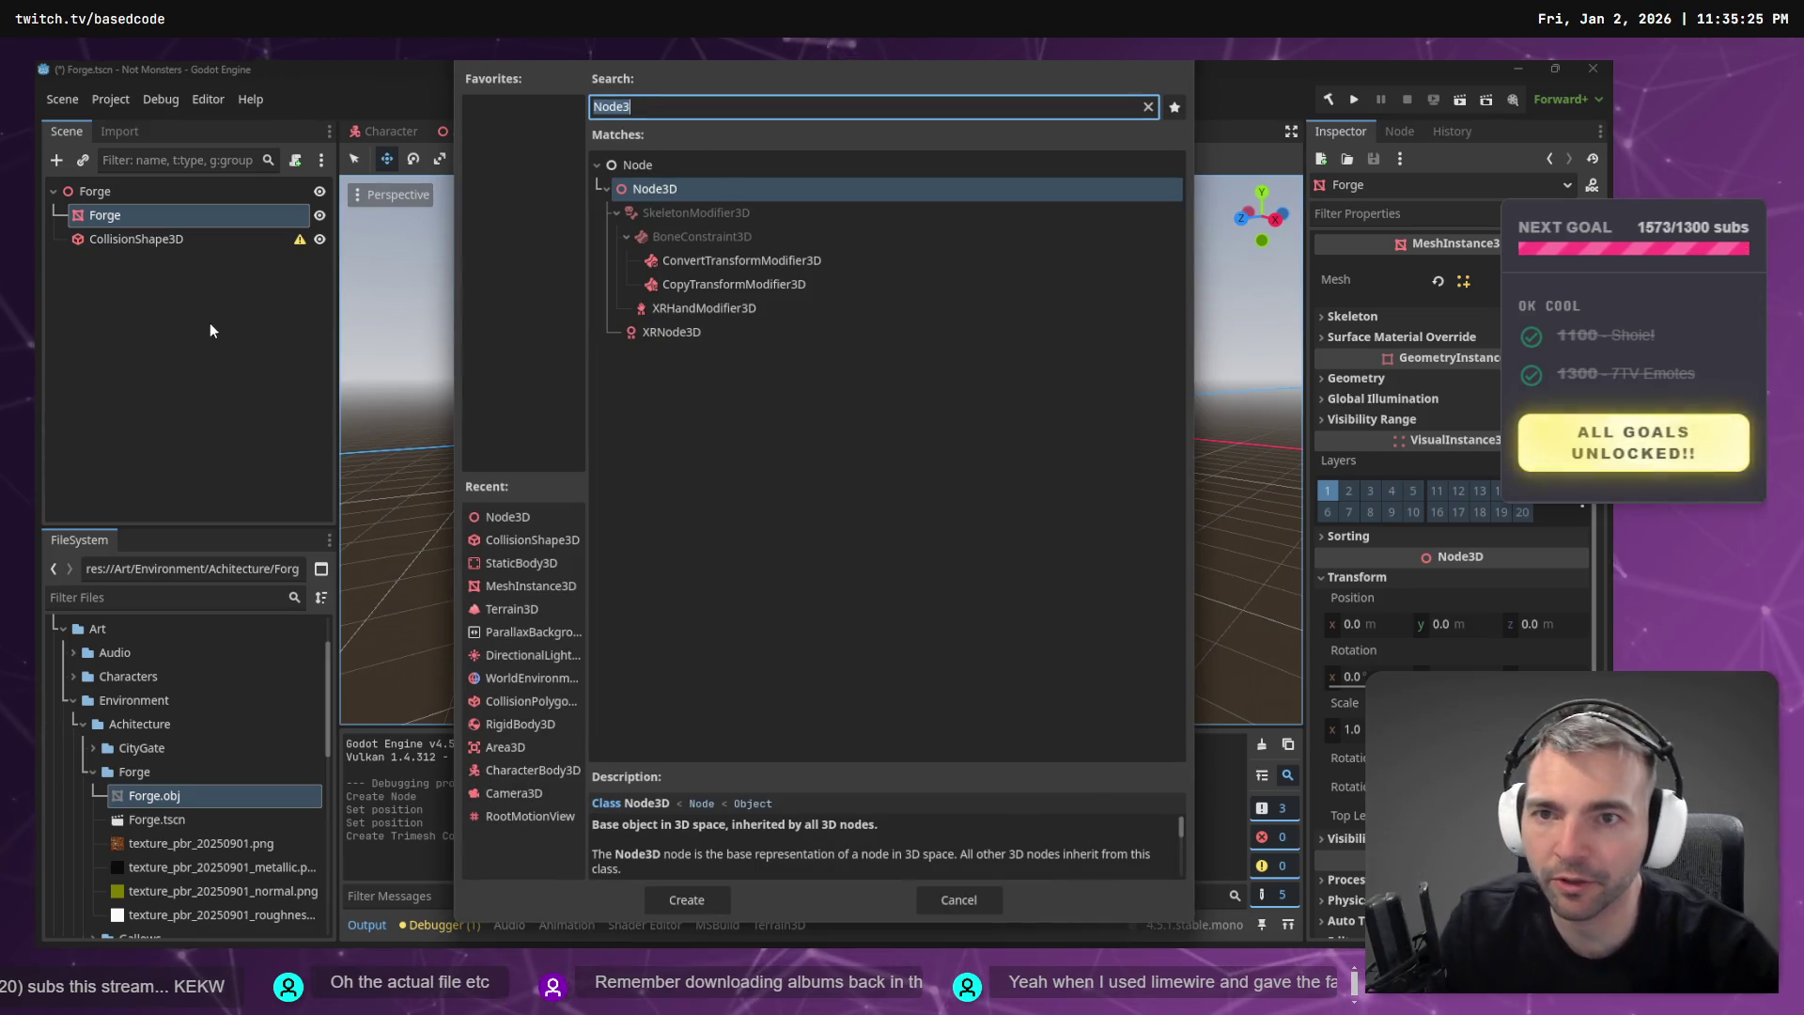
text(Staticbo)
key(Return)
drag(136, 264, 152, 240)
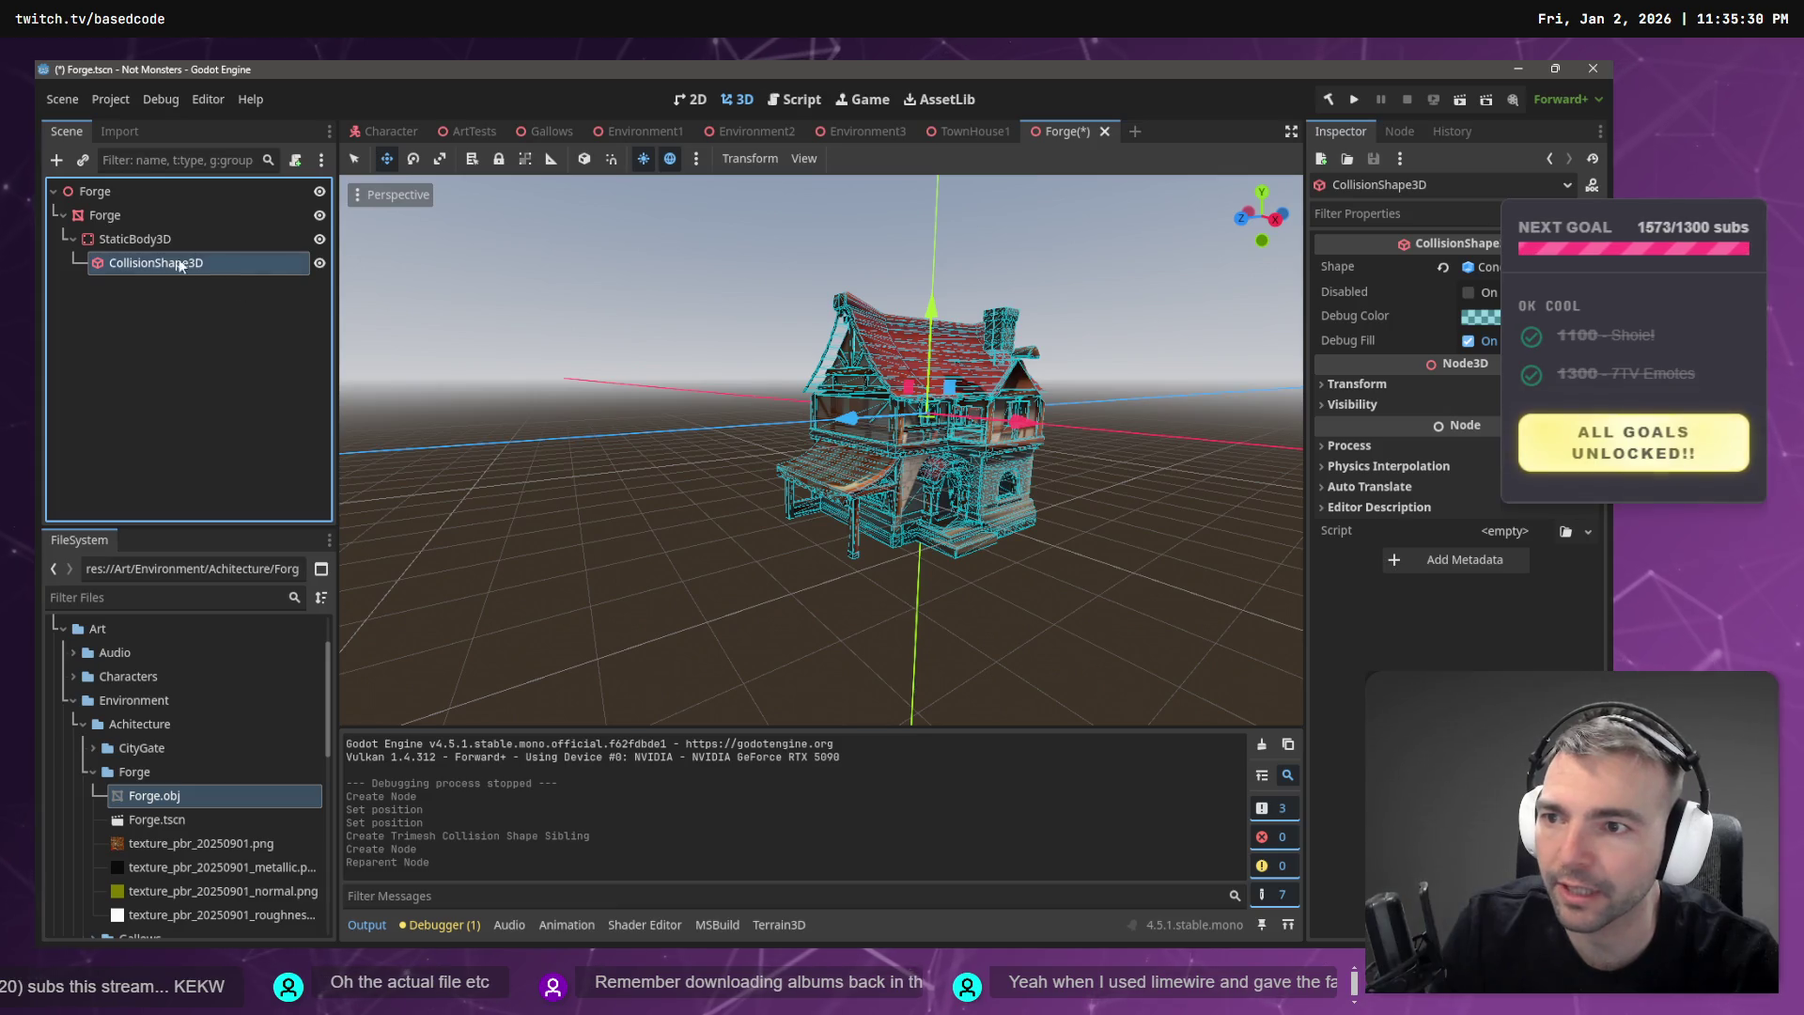
click(150, 239)
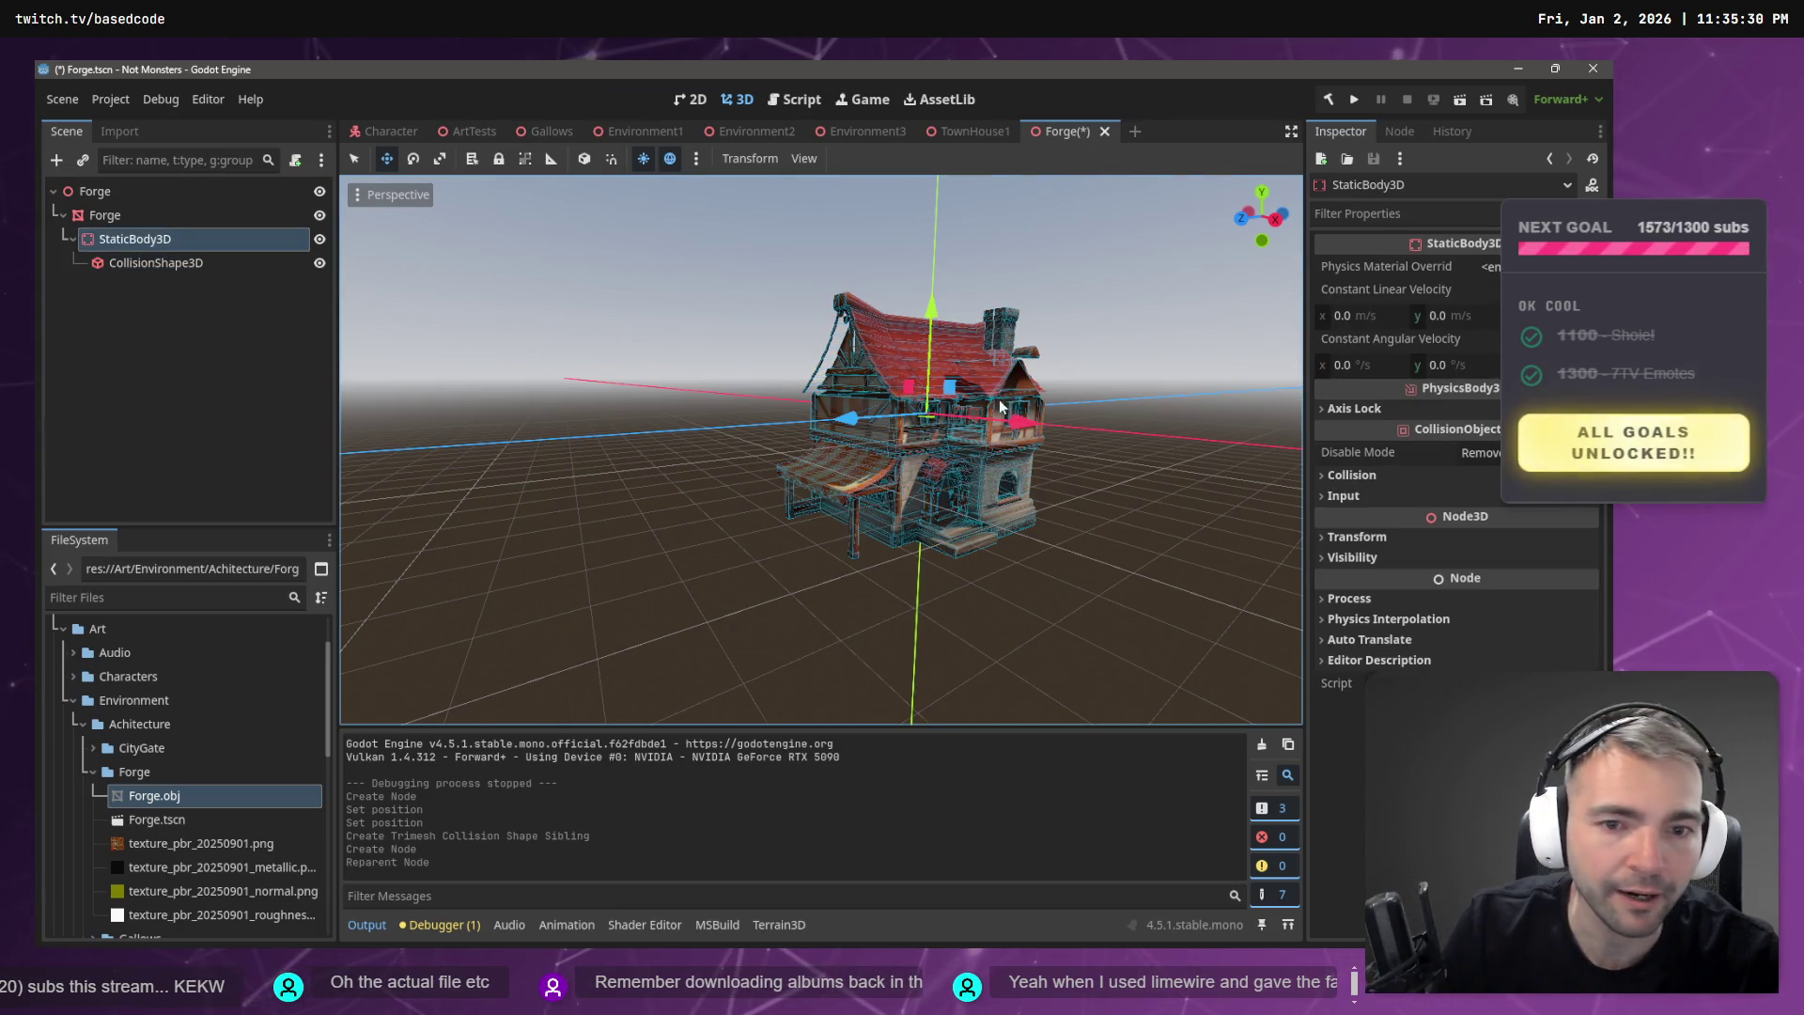
click(158, 364)
key(ctrl+s)
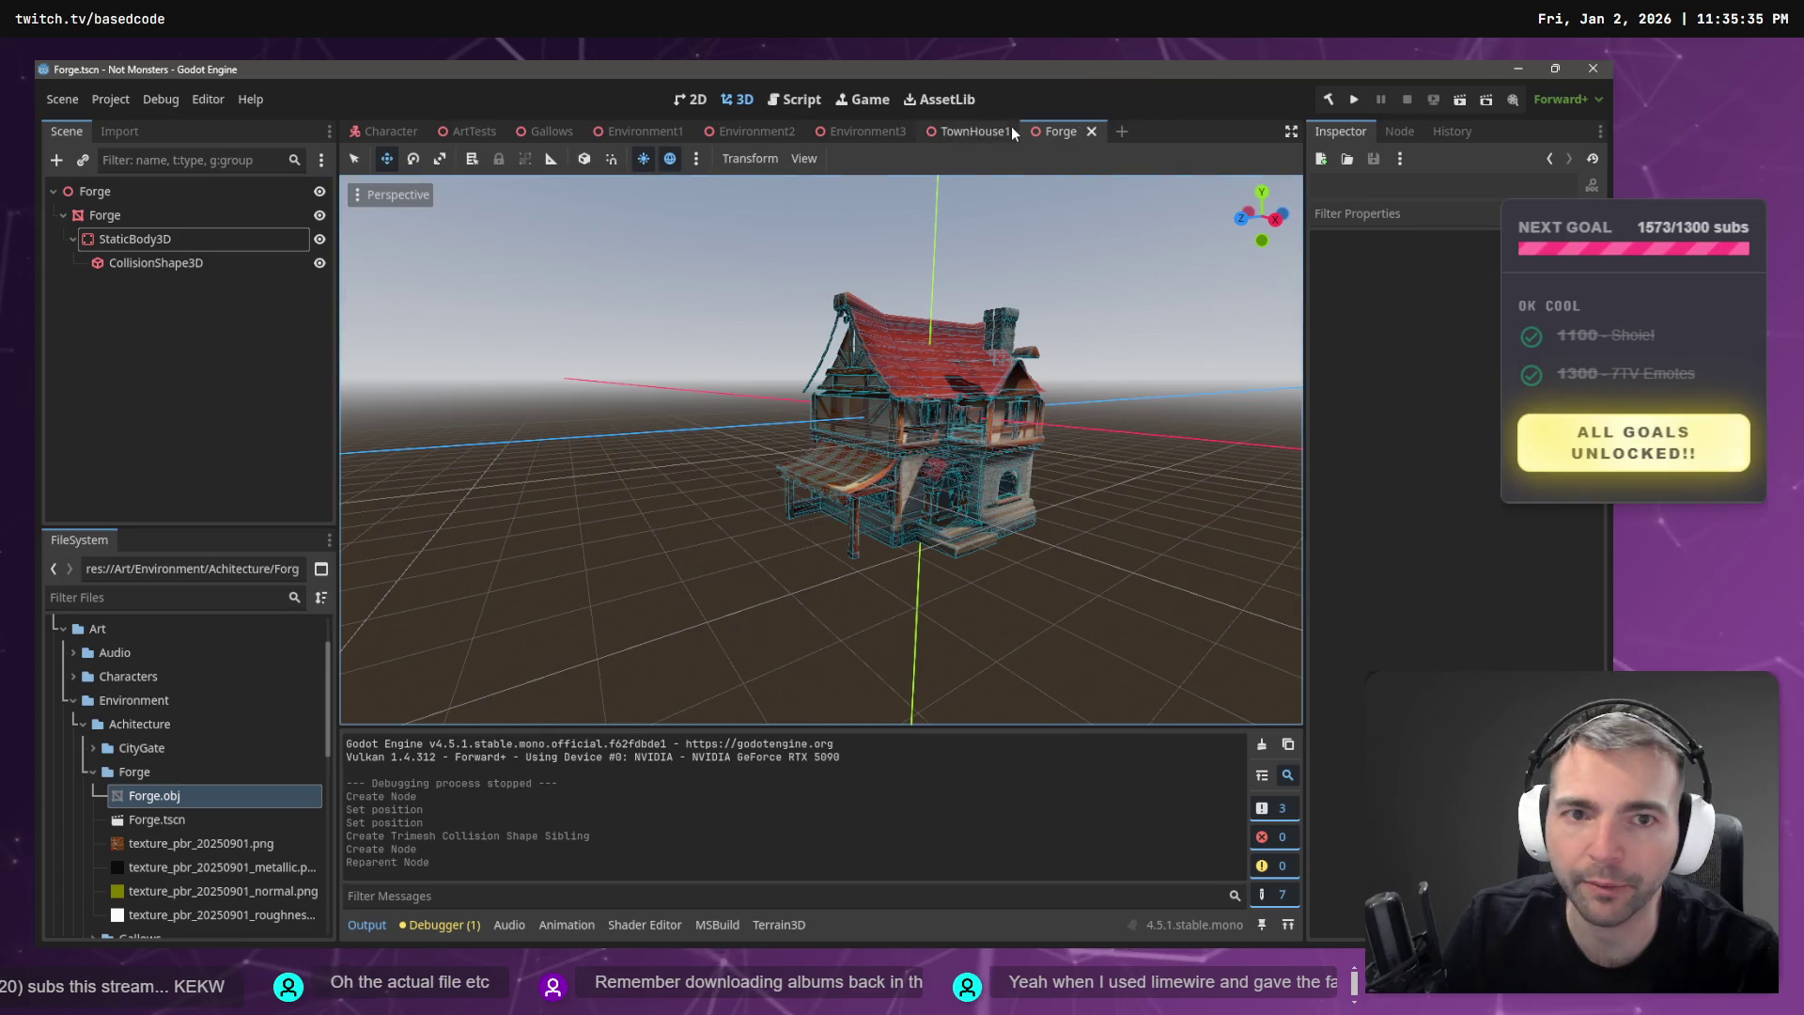
- Close the TownHouse1 tab and drag a Forge.tscn instance into the ArtTests viewport
click(975, 130)
scroll(861, 368, down, 6)
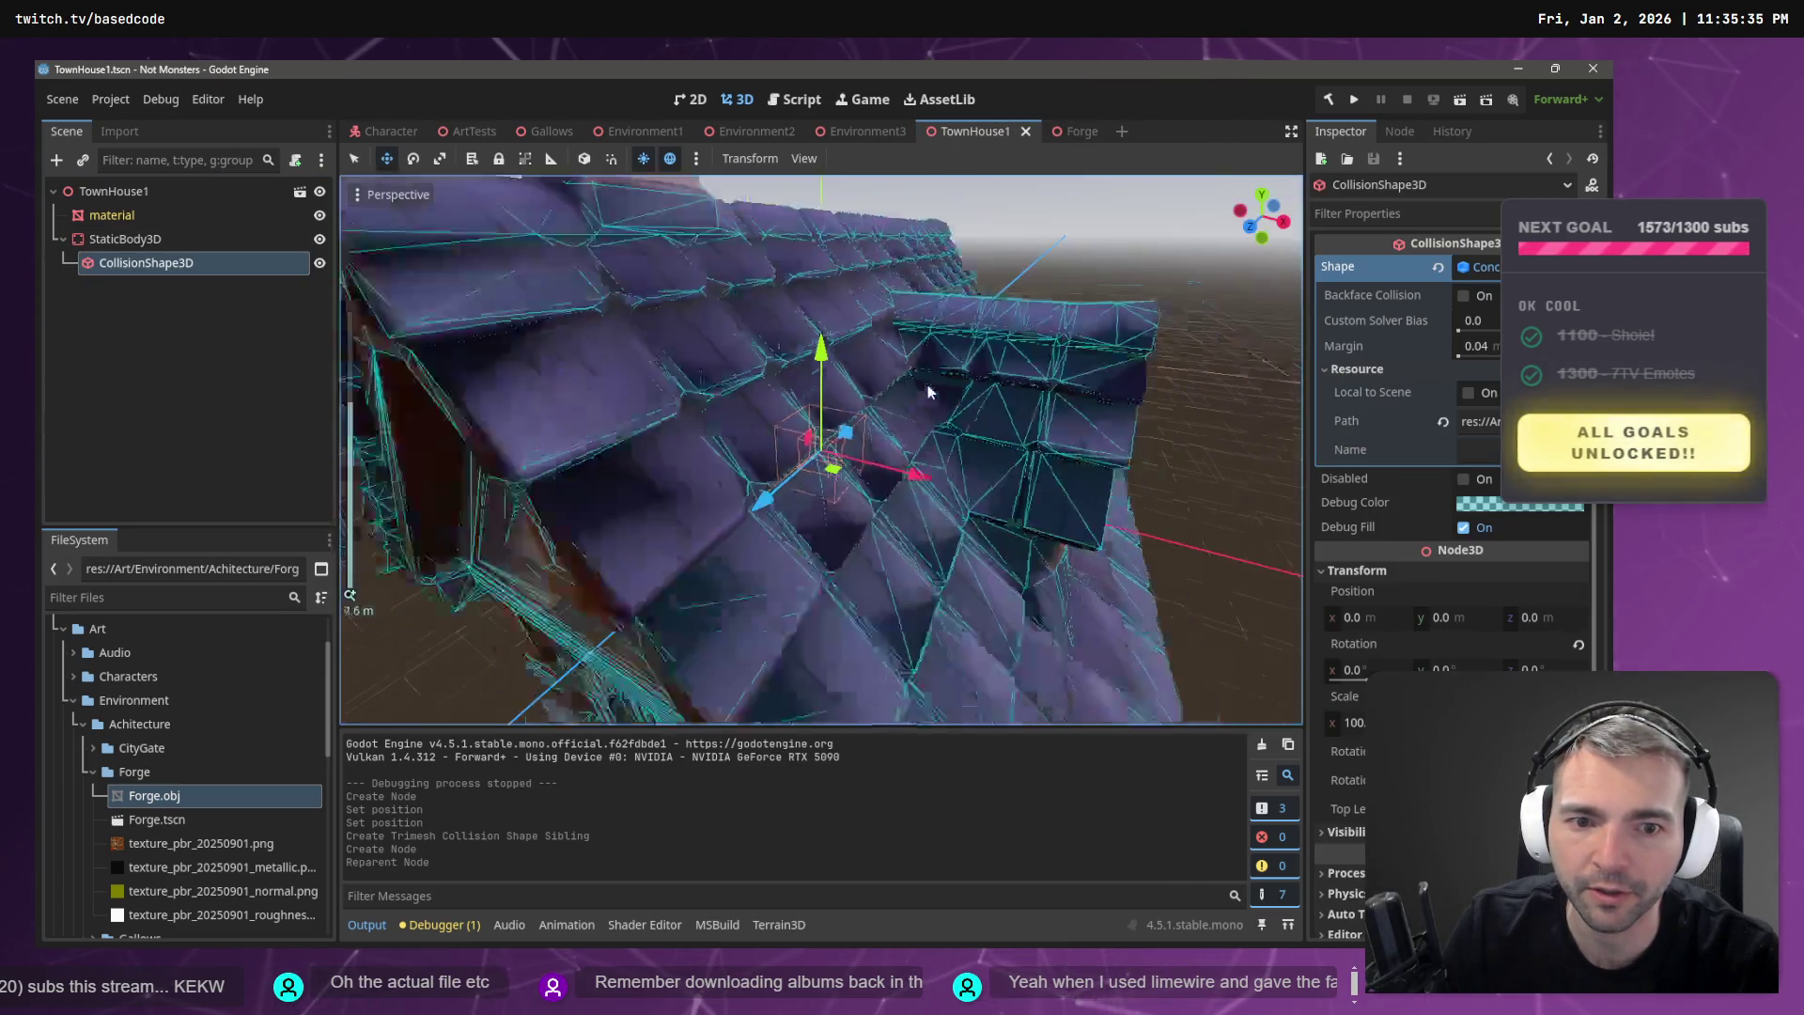
scroll(998, 179, up, 3)
click(1024, 132)
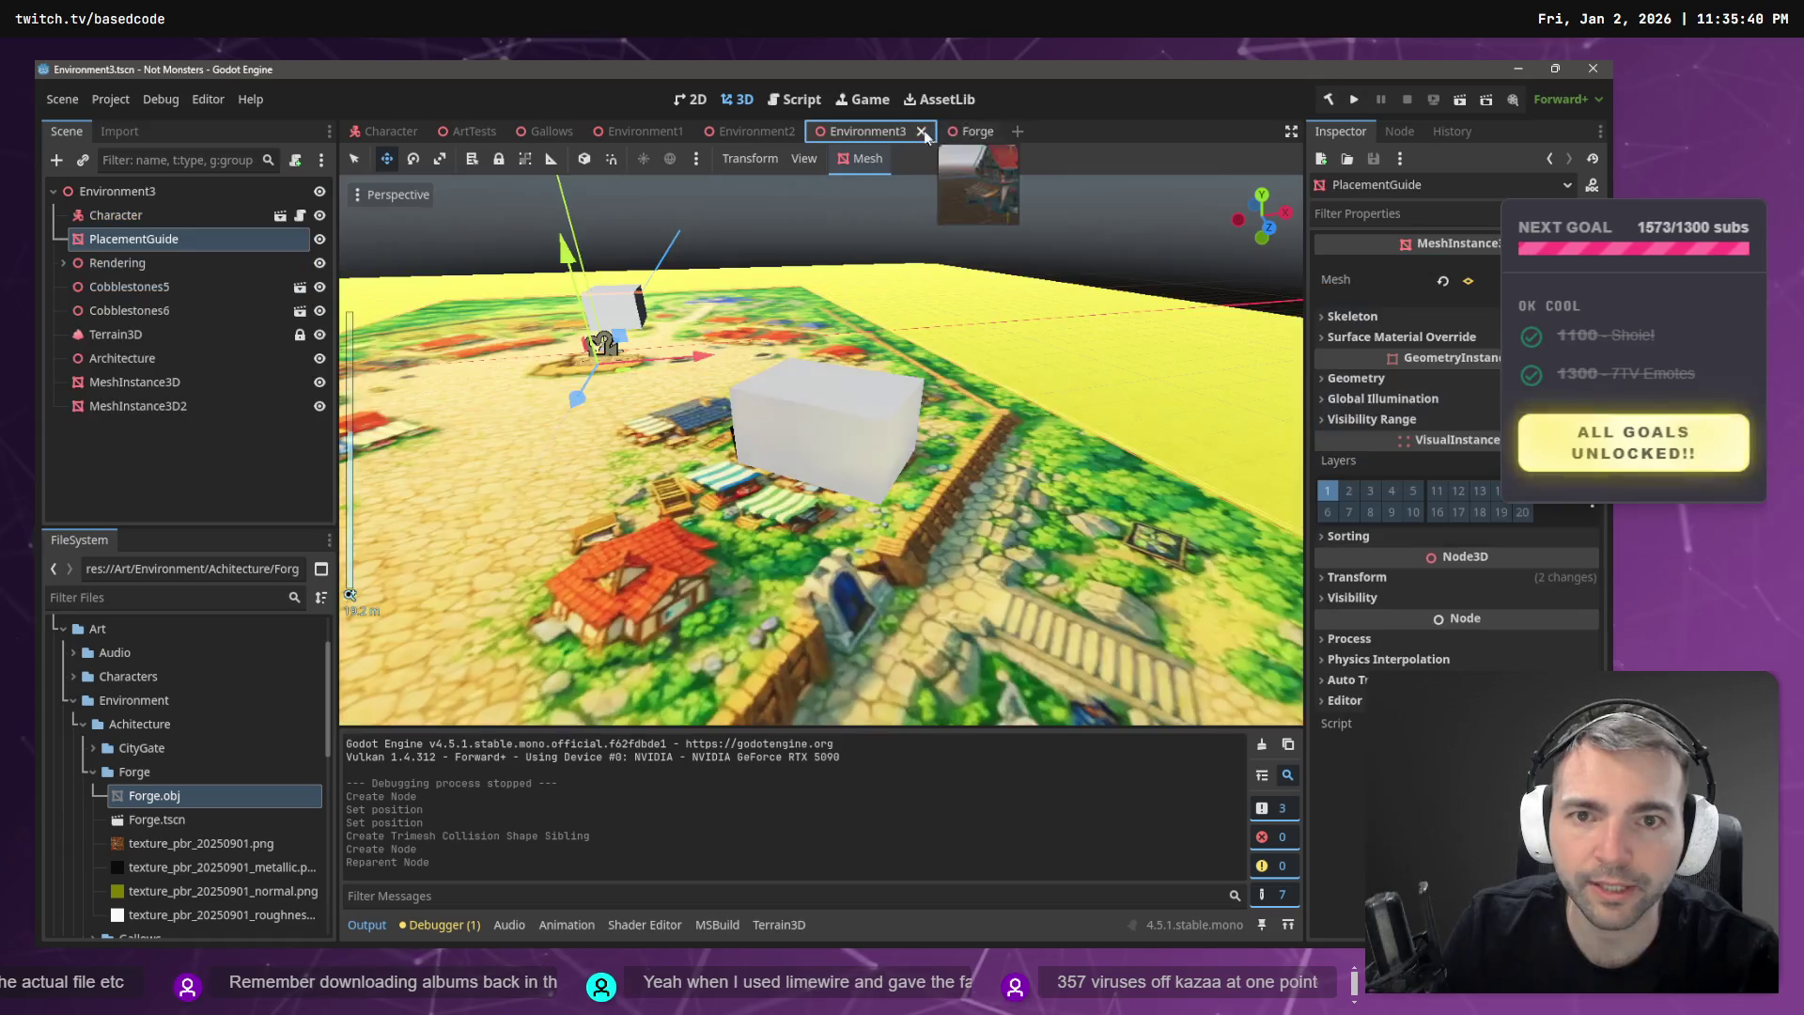
click(470, 131)
mouse_move(136, 817)
mouse_down()
mouse_move(772, 590)
mouse_move(719, 500)
mouse_move(700, 507)
mouse_move(695, 526)
mouse_move(739, 538)
mouse_up()
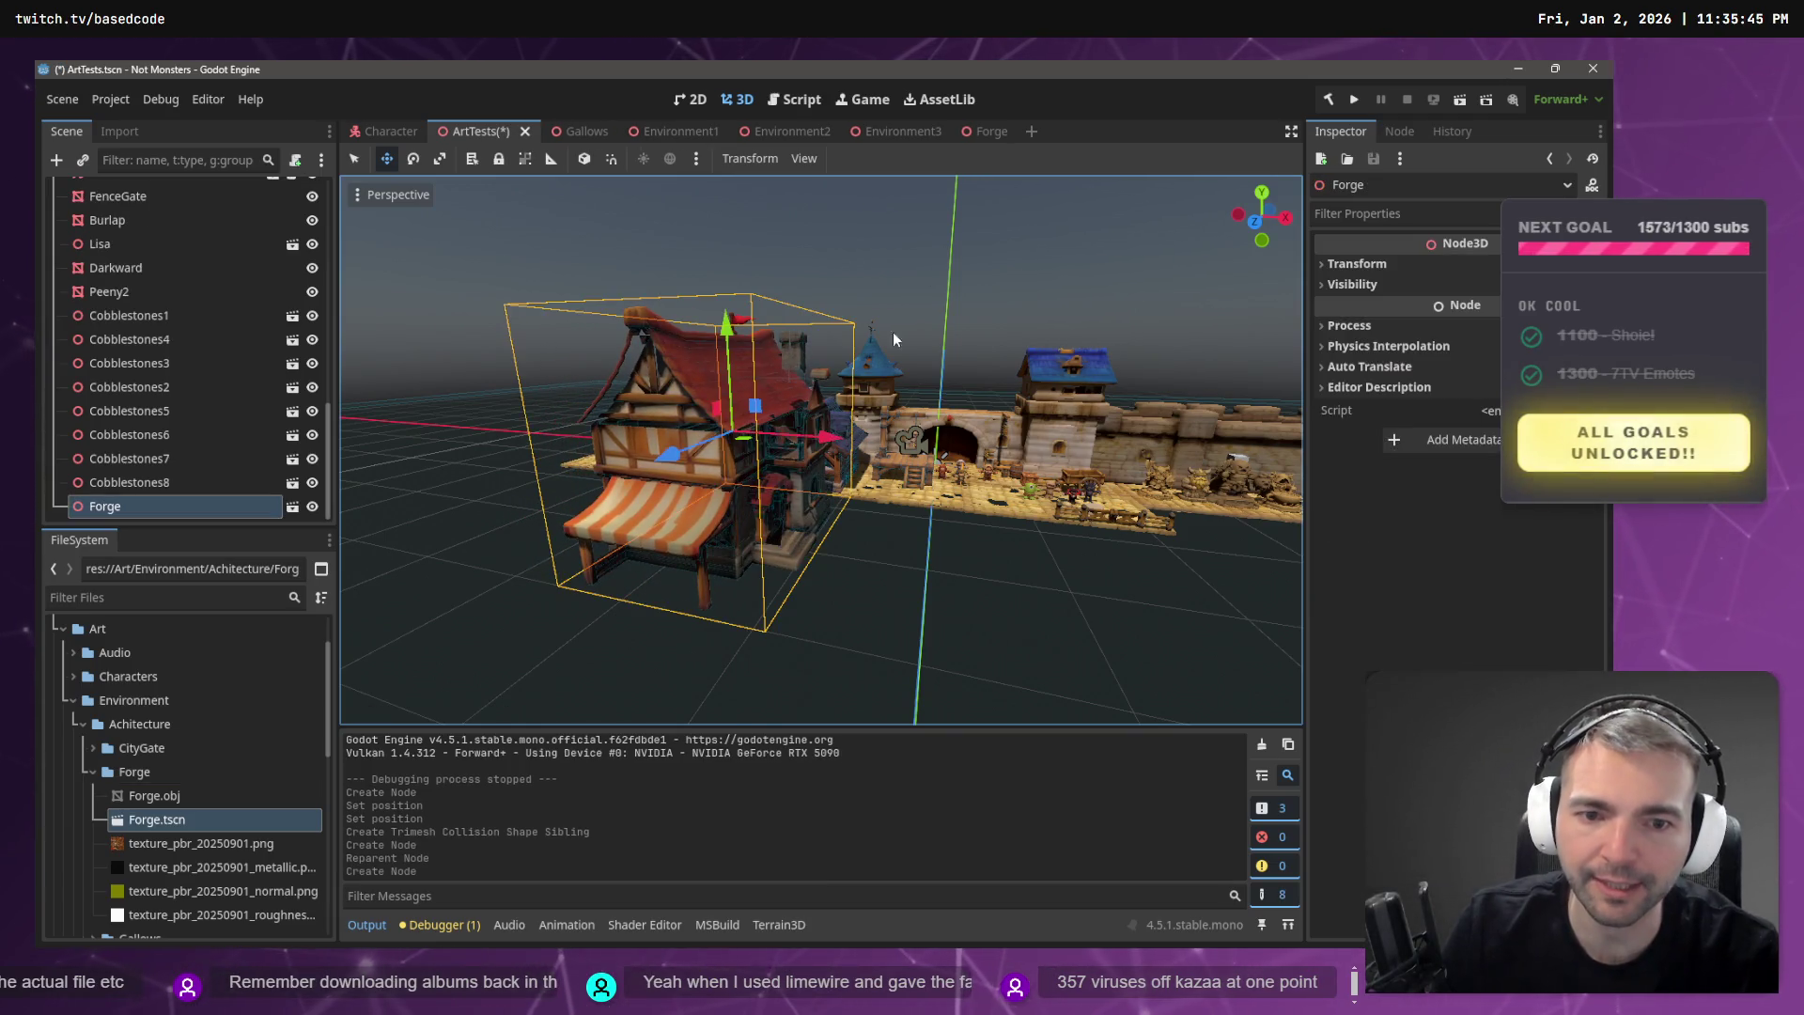
- Play-test the game, walking the mummy into the forge doorway to check collision, then stop it
key(F5)
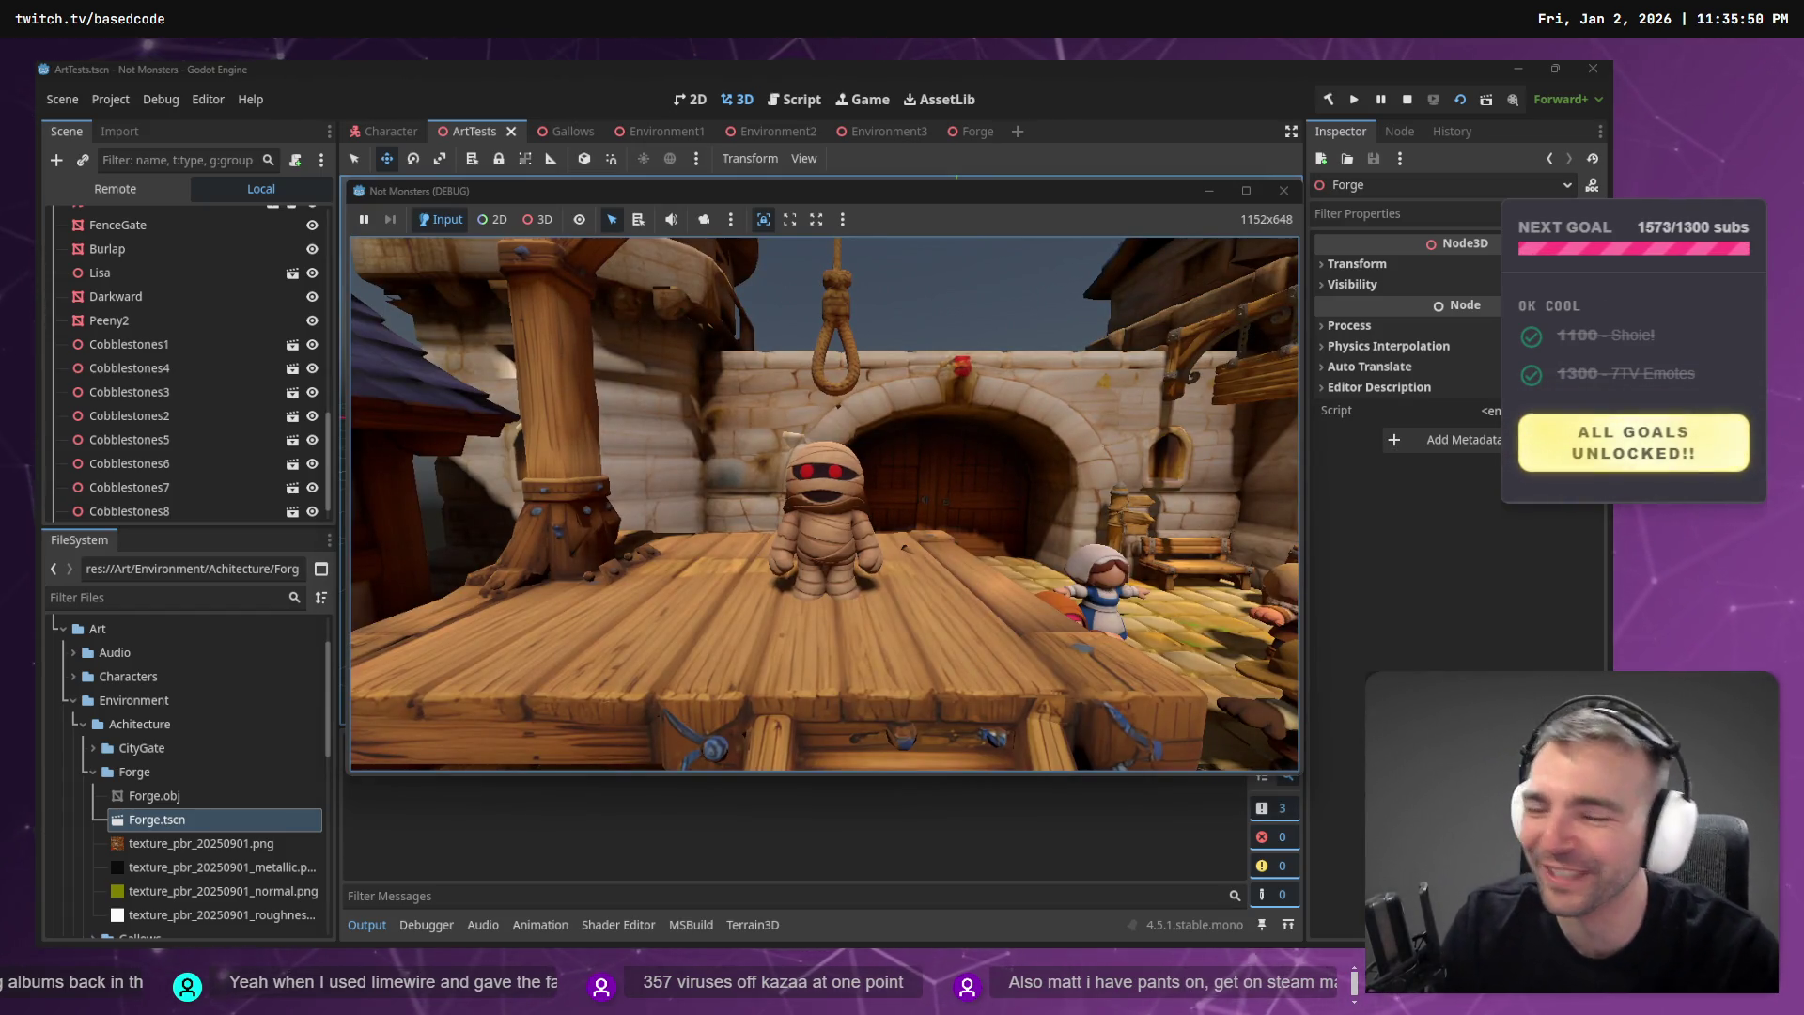
key(w)
key(w)
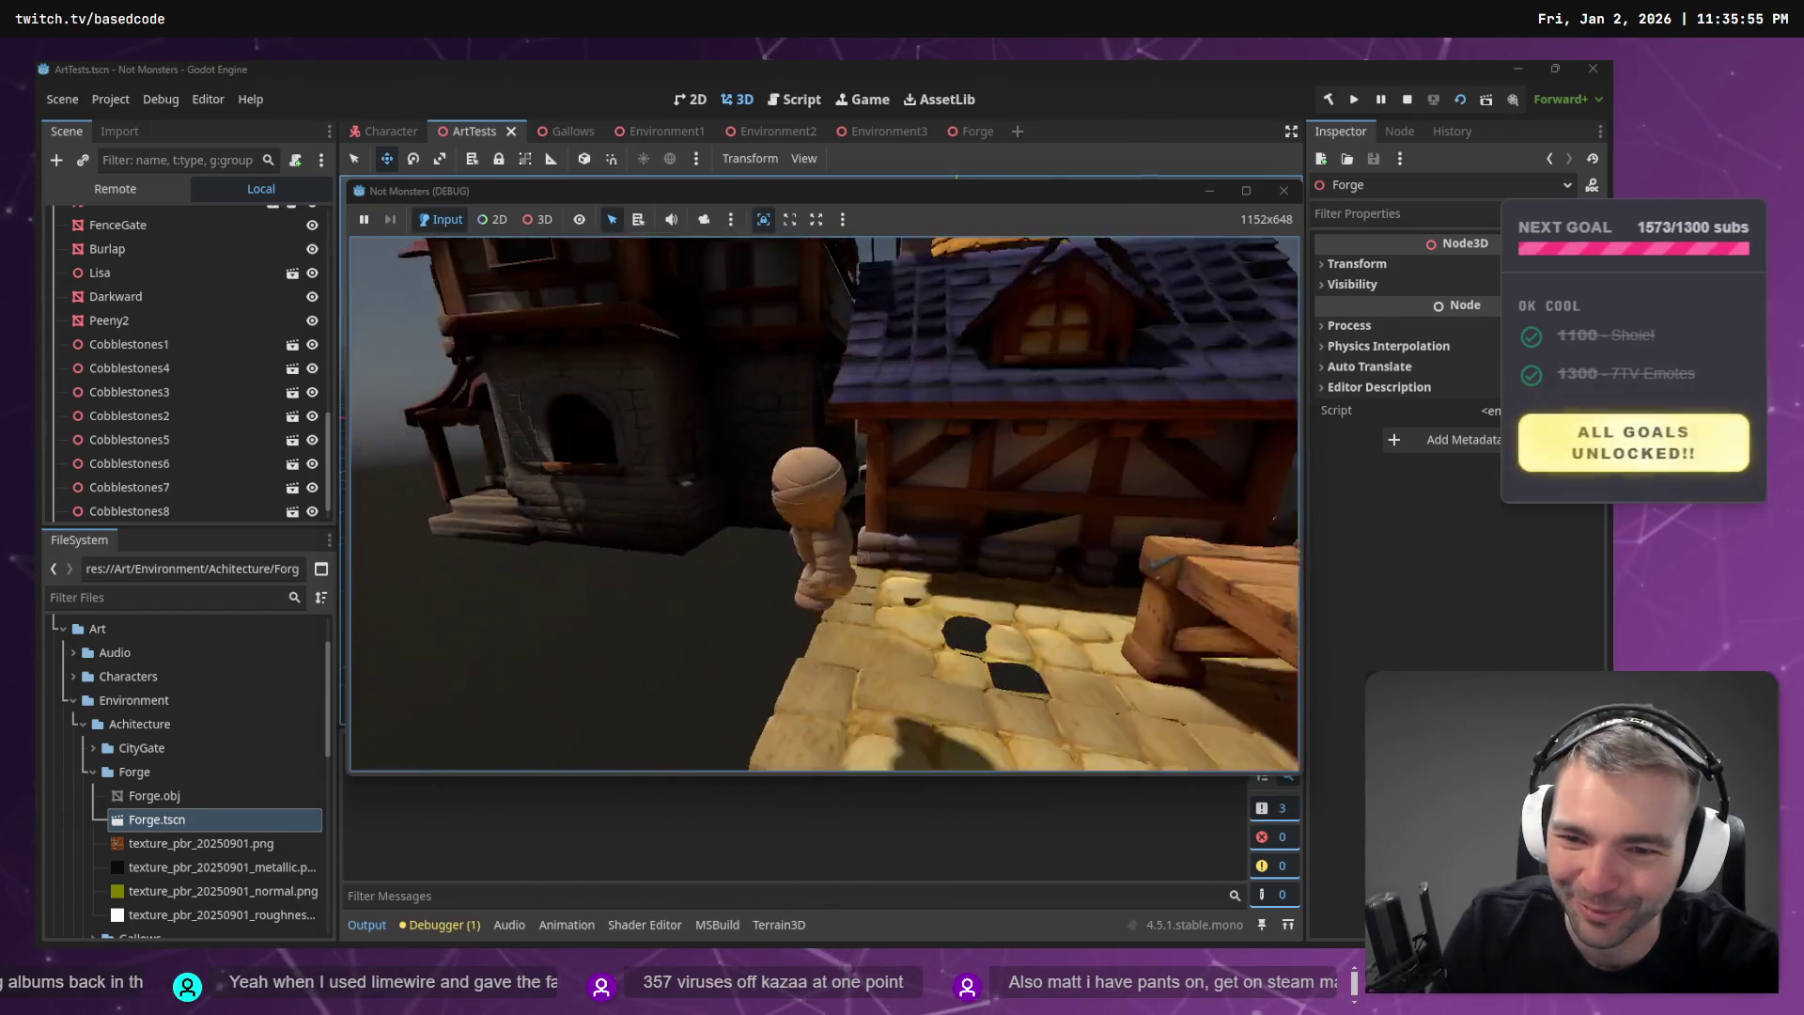
key(s)
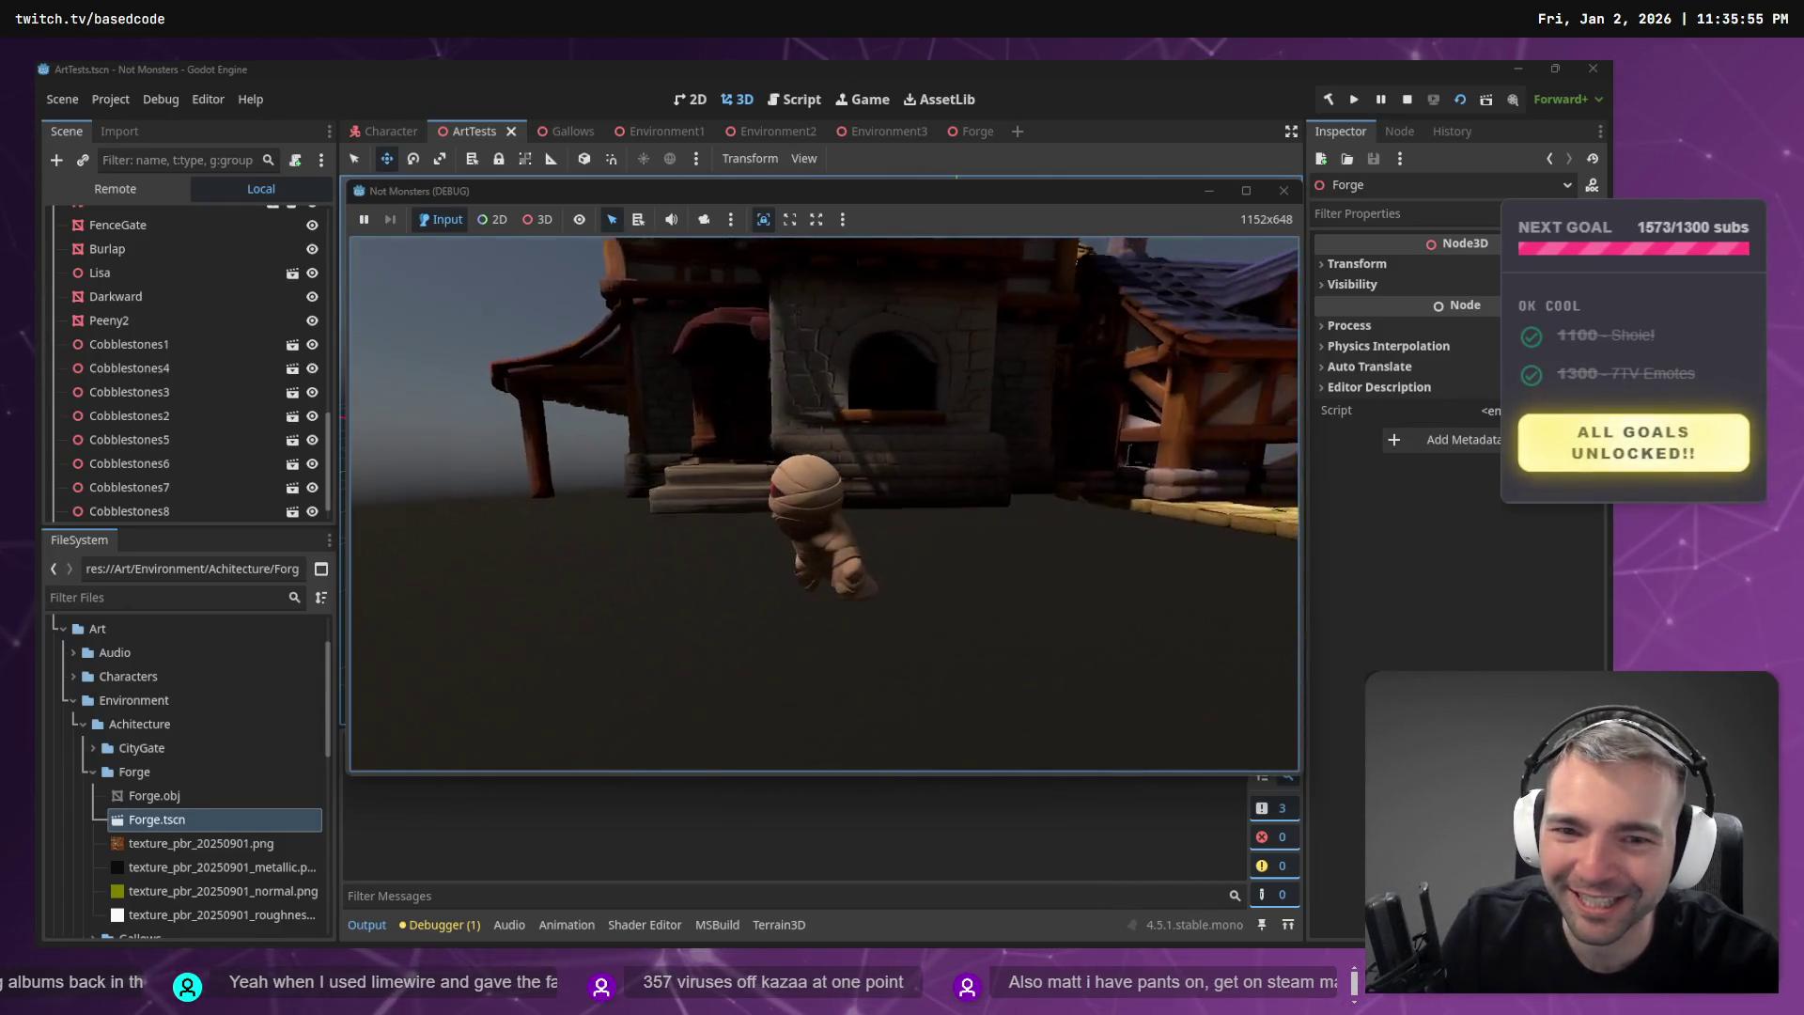
key(w)
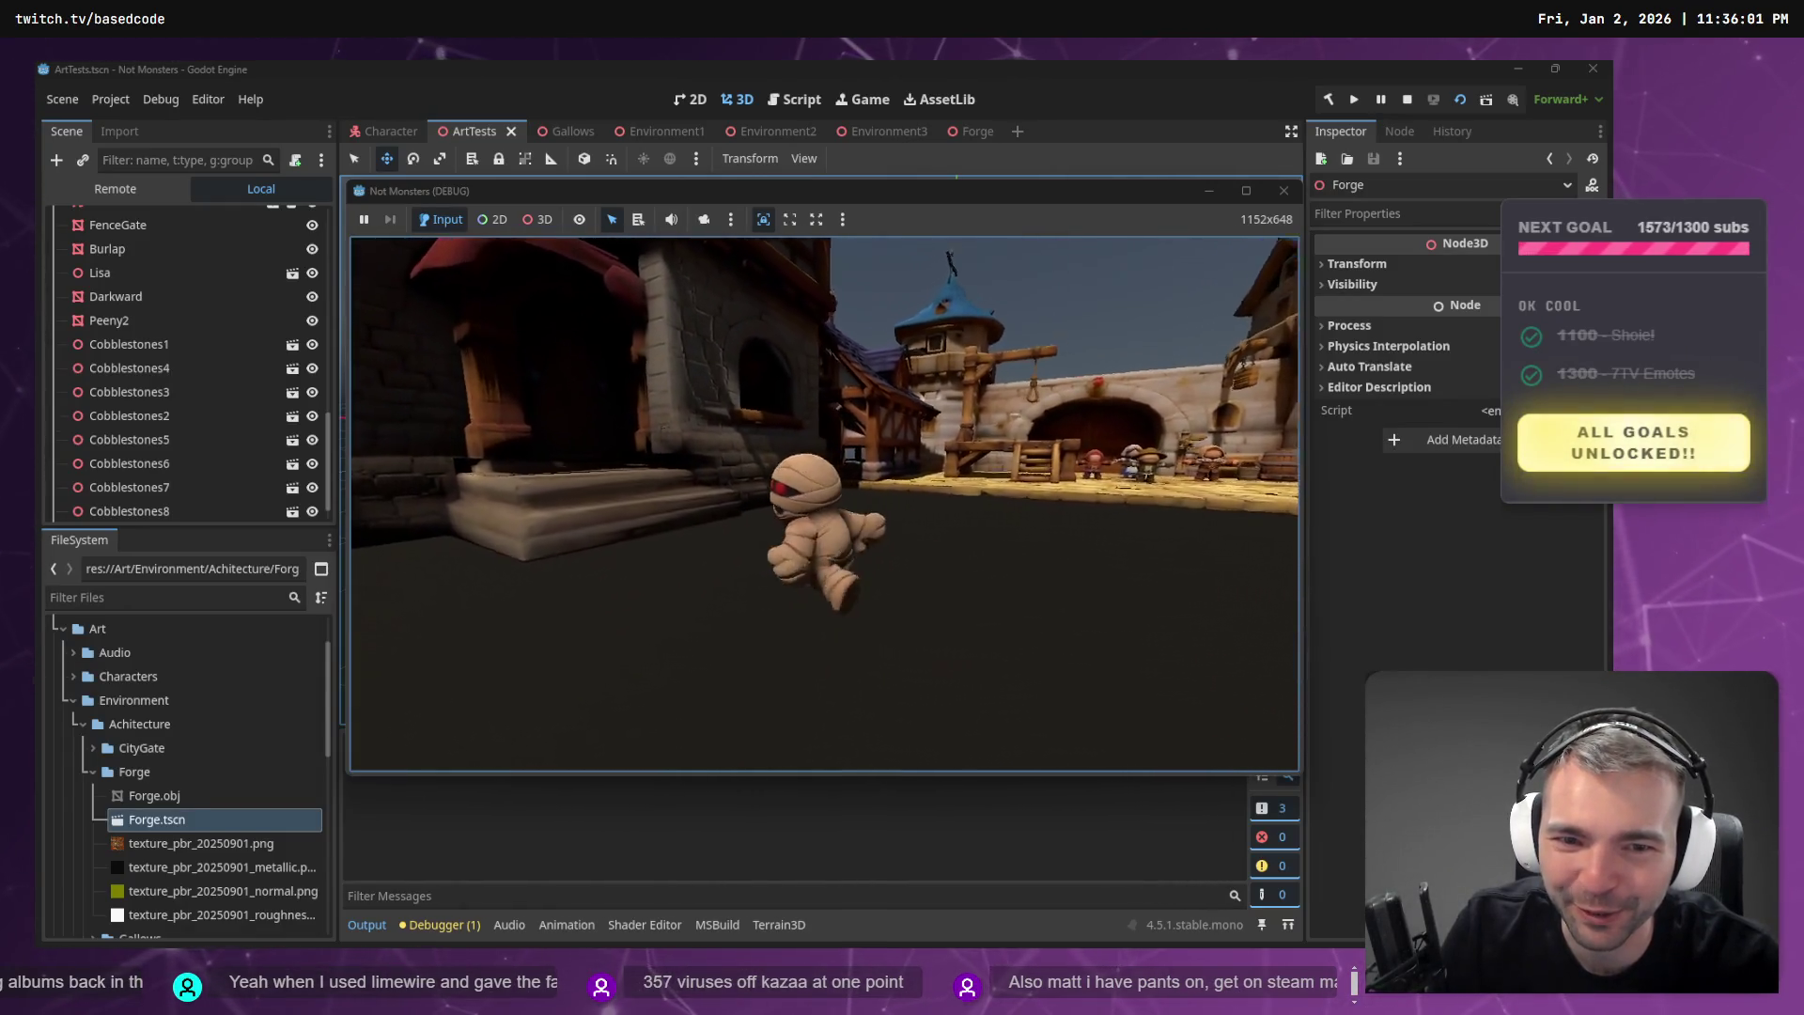
key(w)
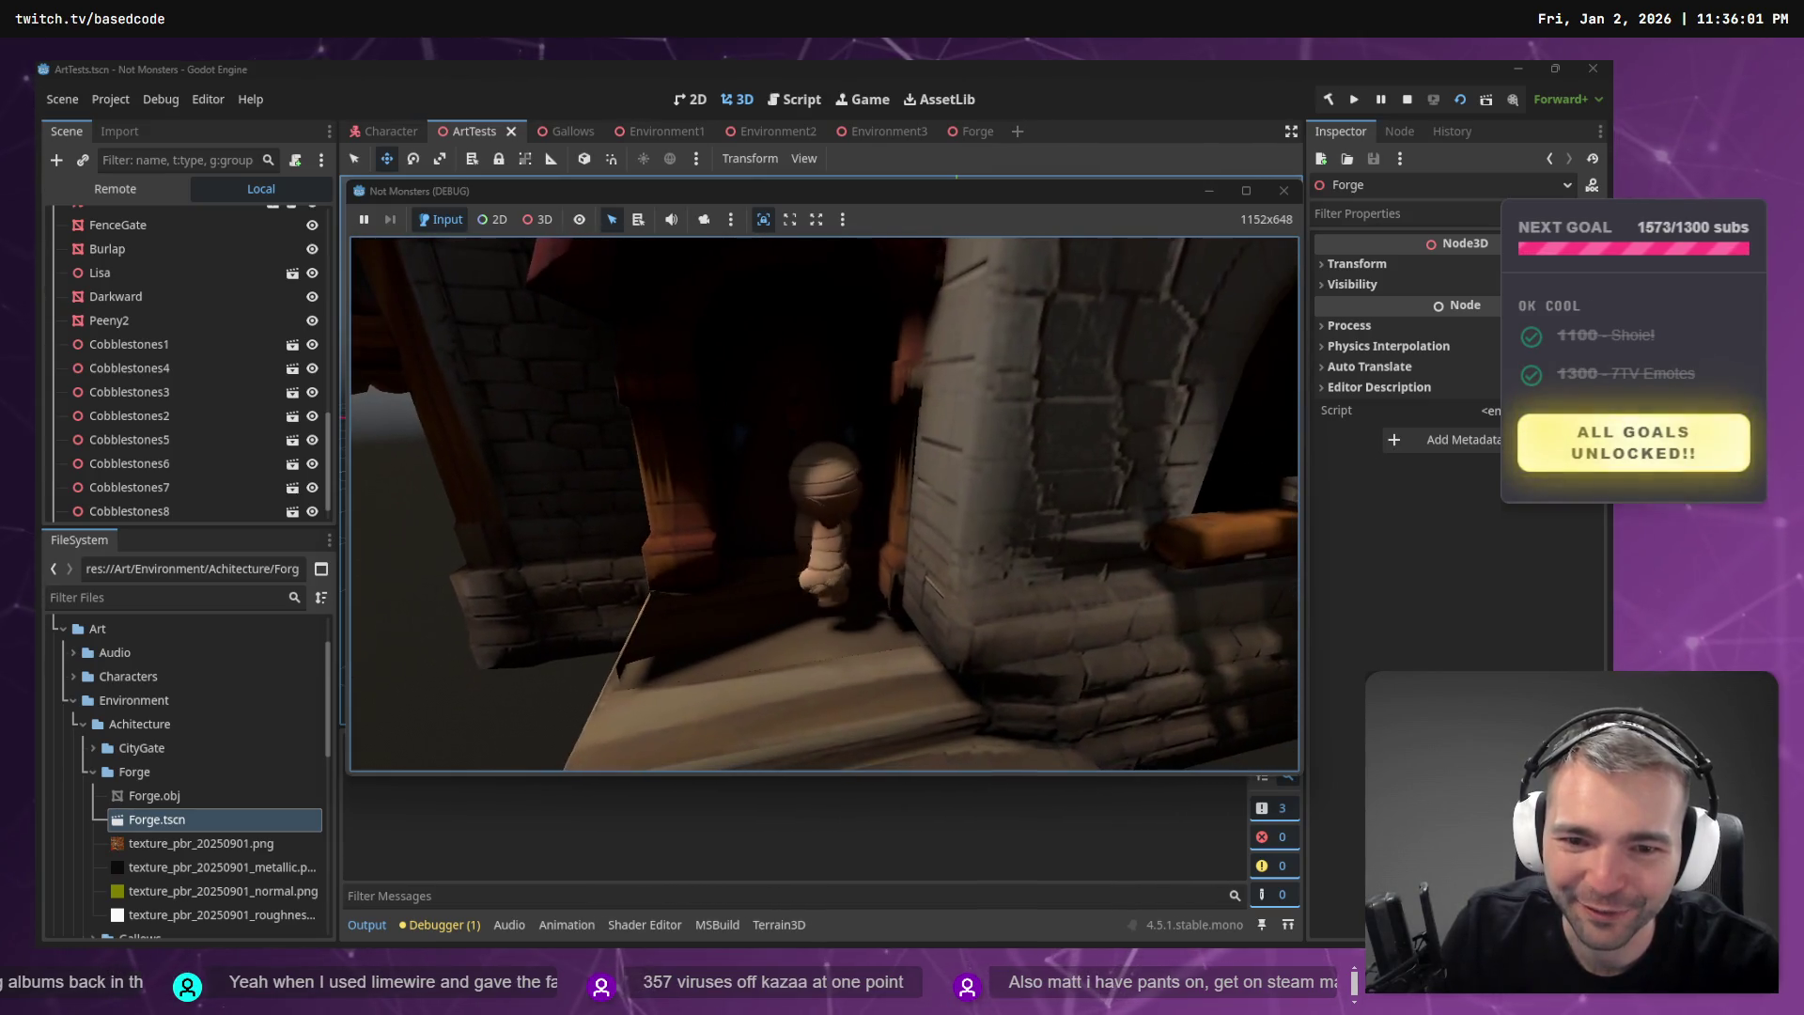
key(w)
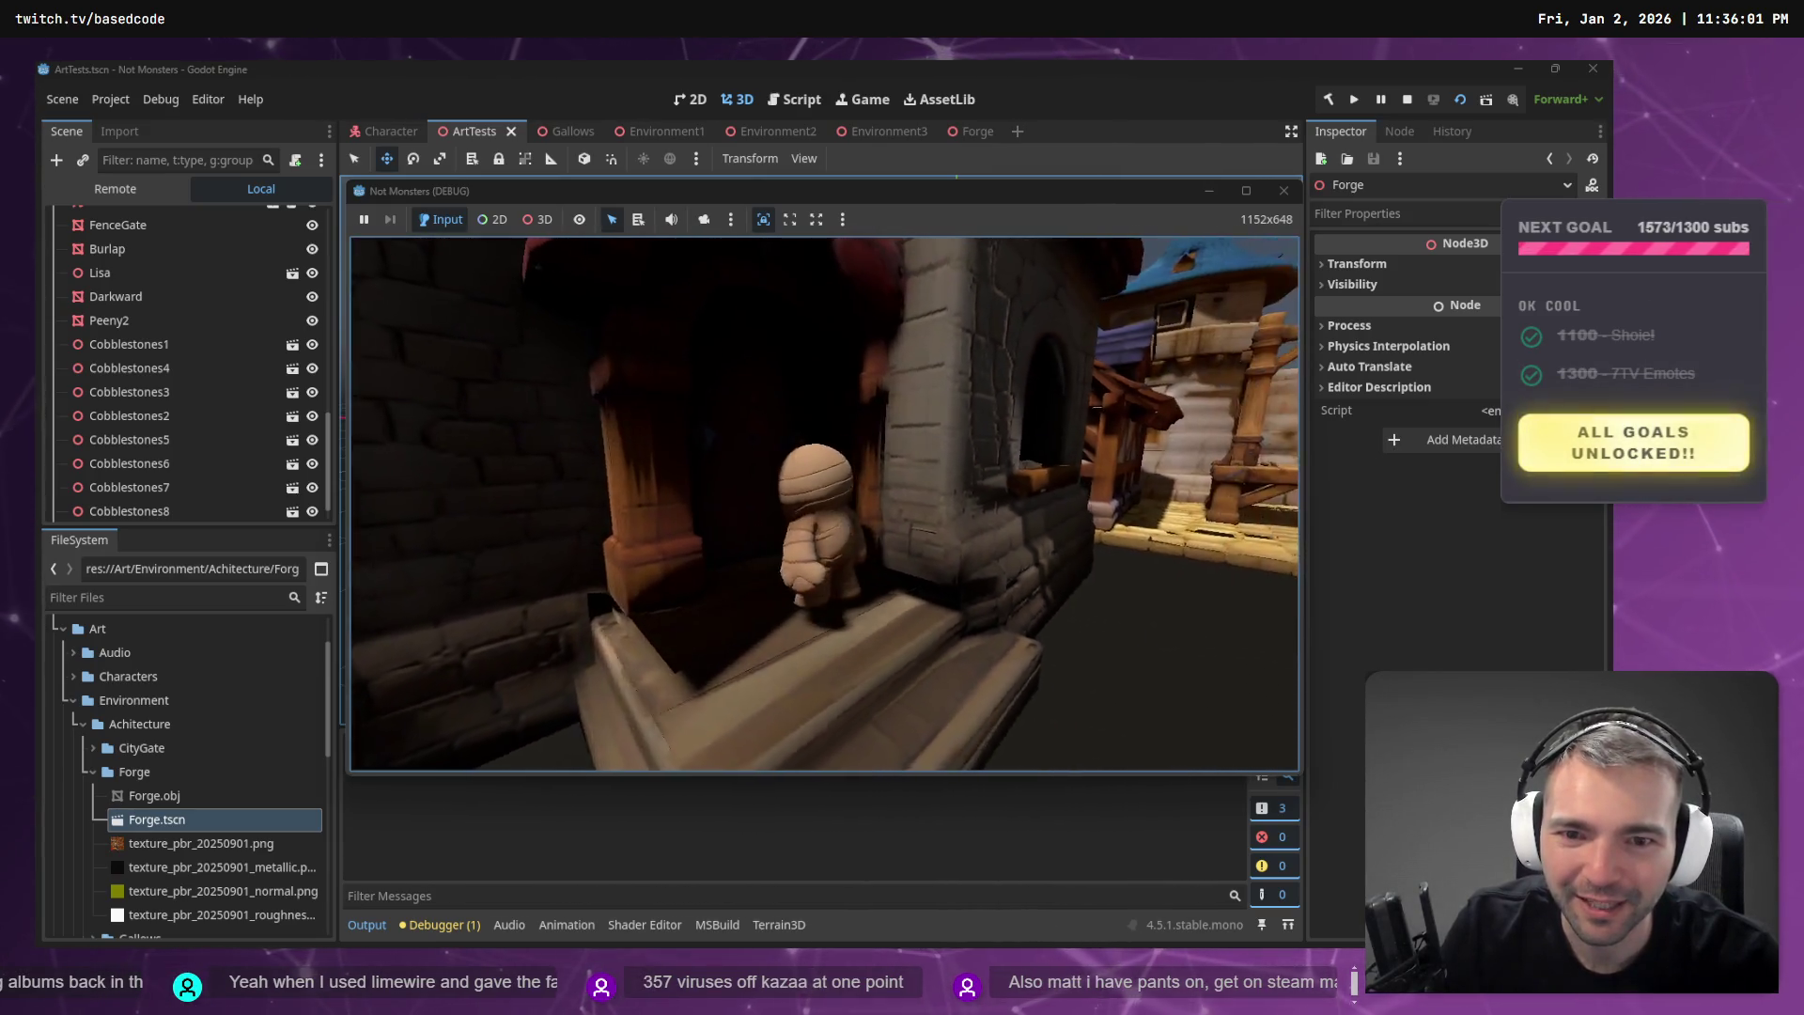
key(F8)
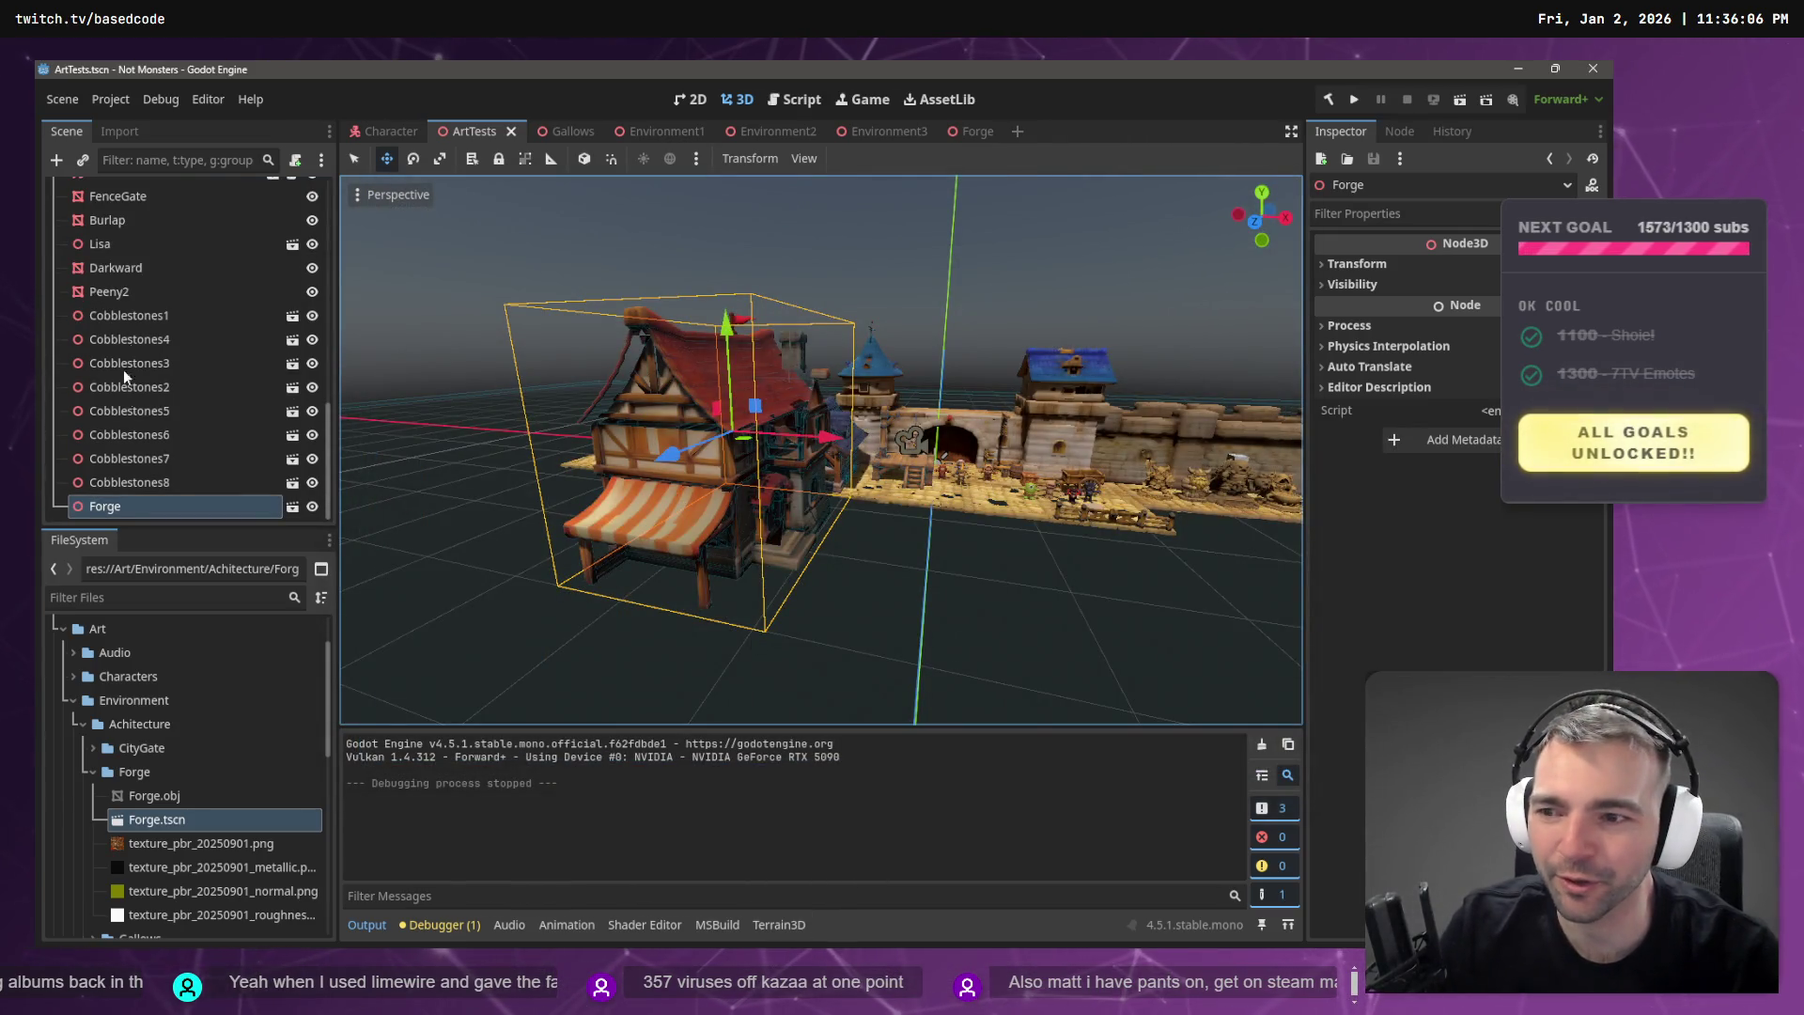
click(175, 797)
click(119, 130)
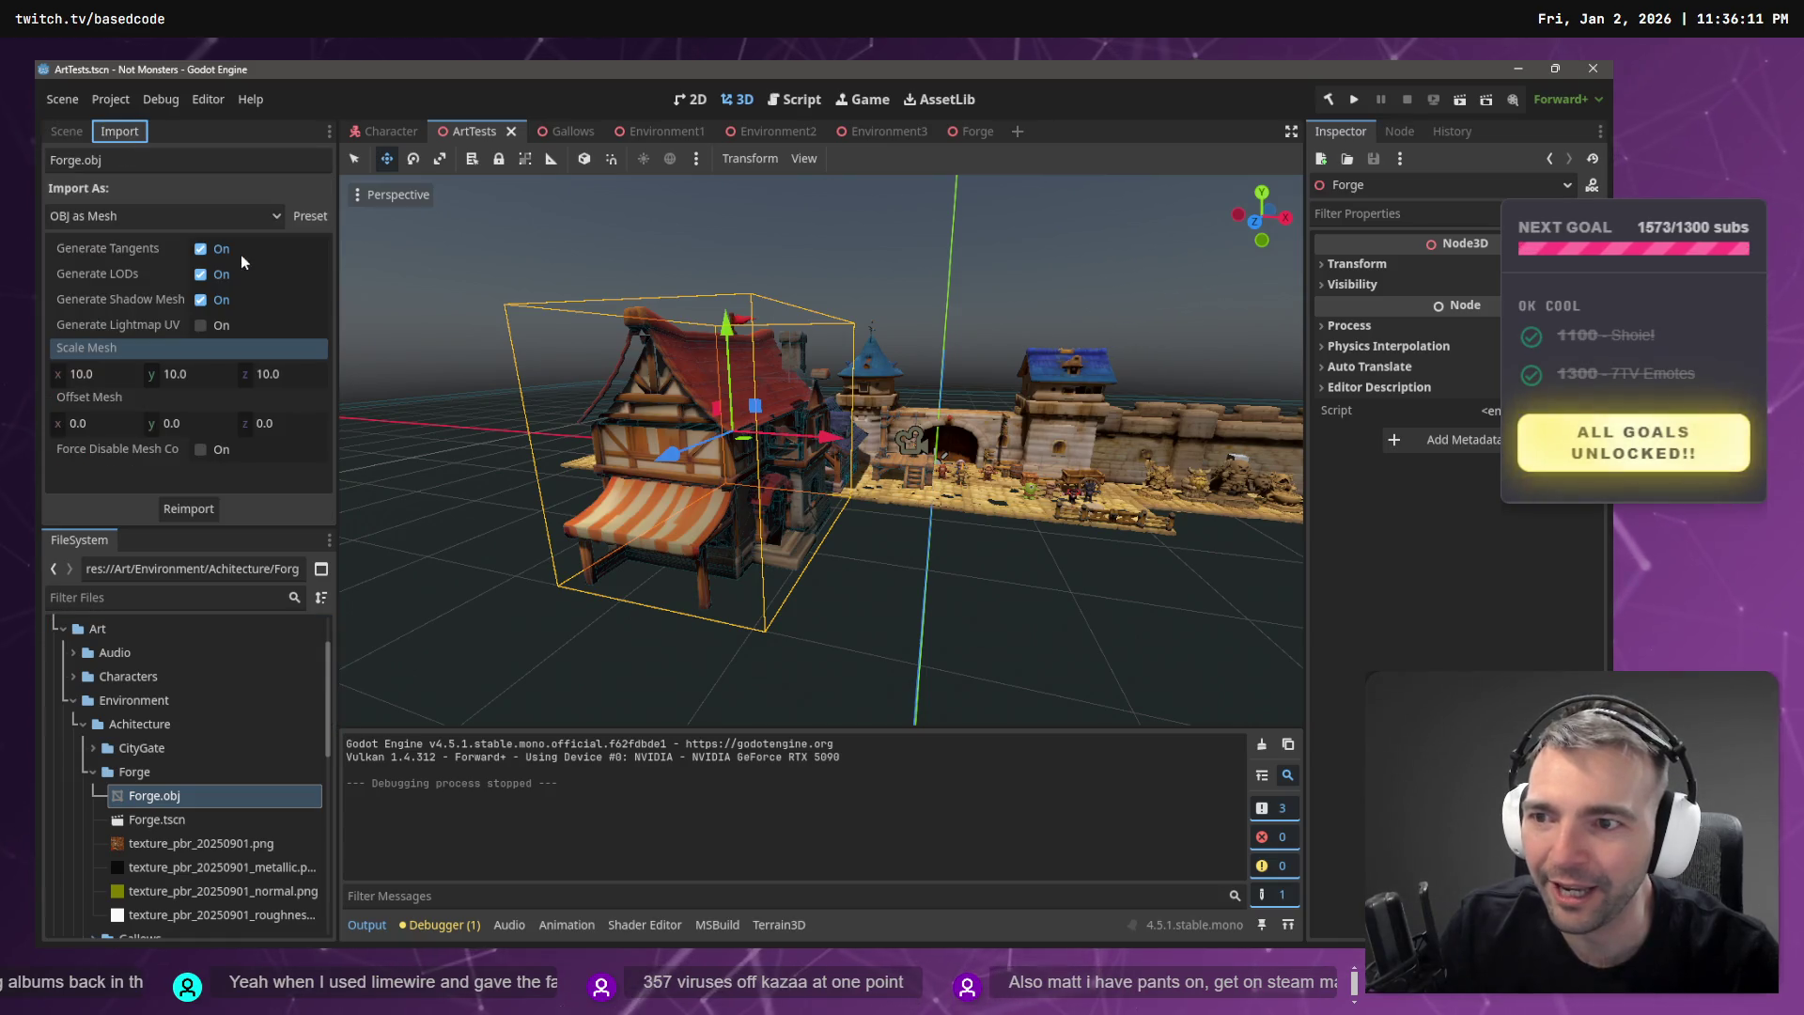
click(132, 372)
text(9)
key(Tab)
text(9)
key(Tab)
text(9)
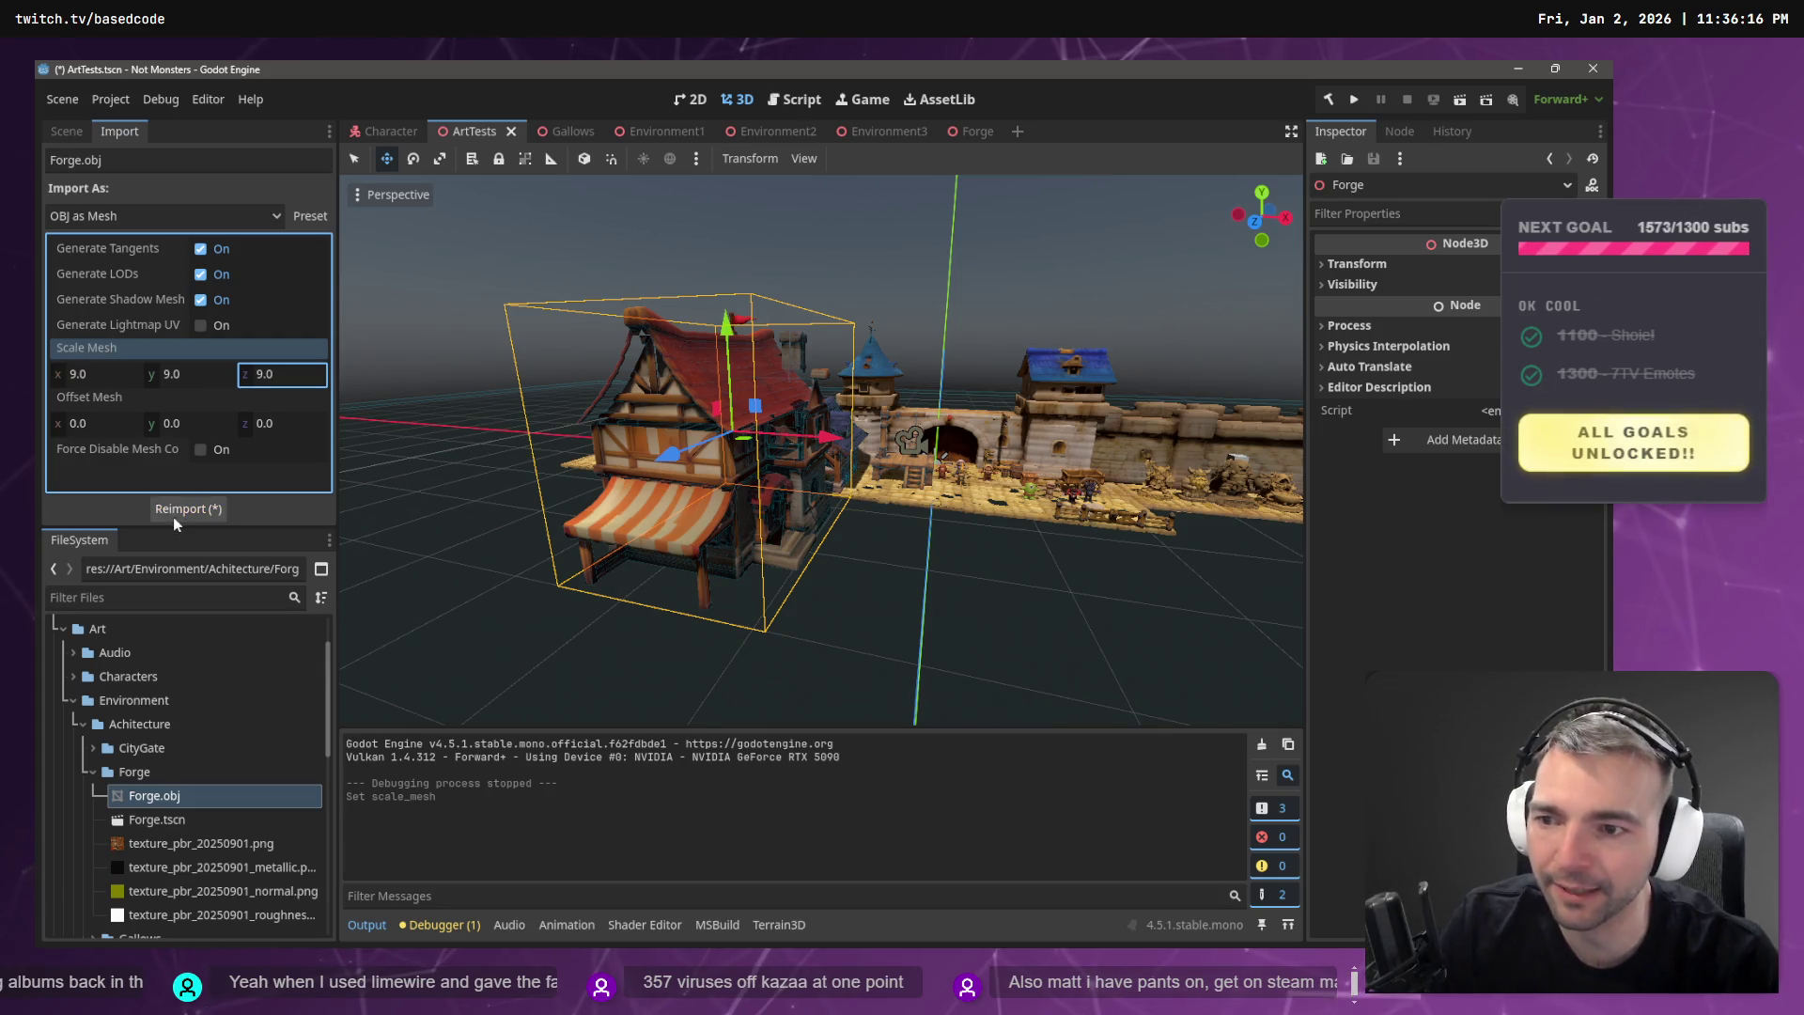
click(222, 509)
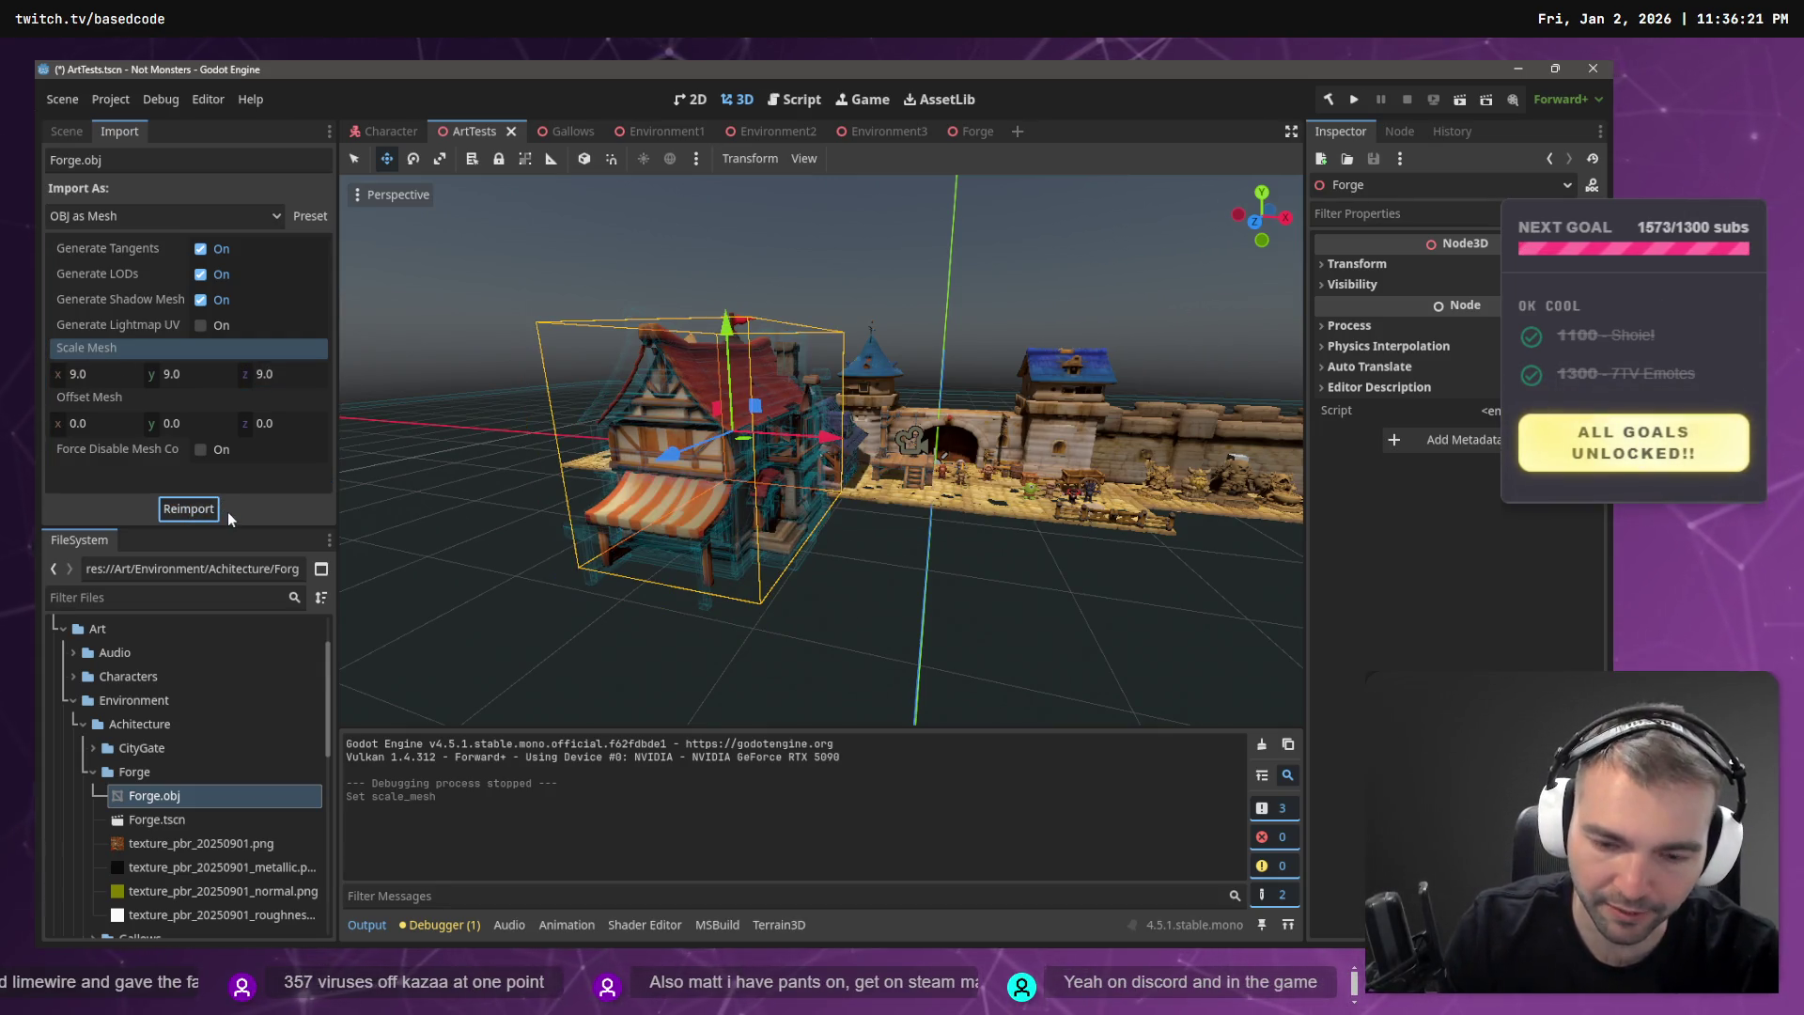
key(F6)
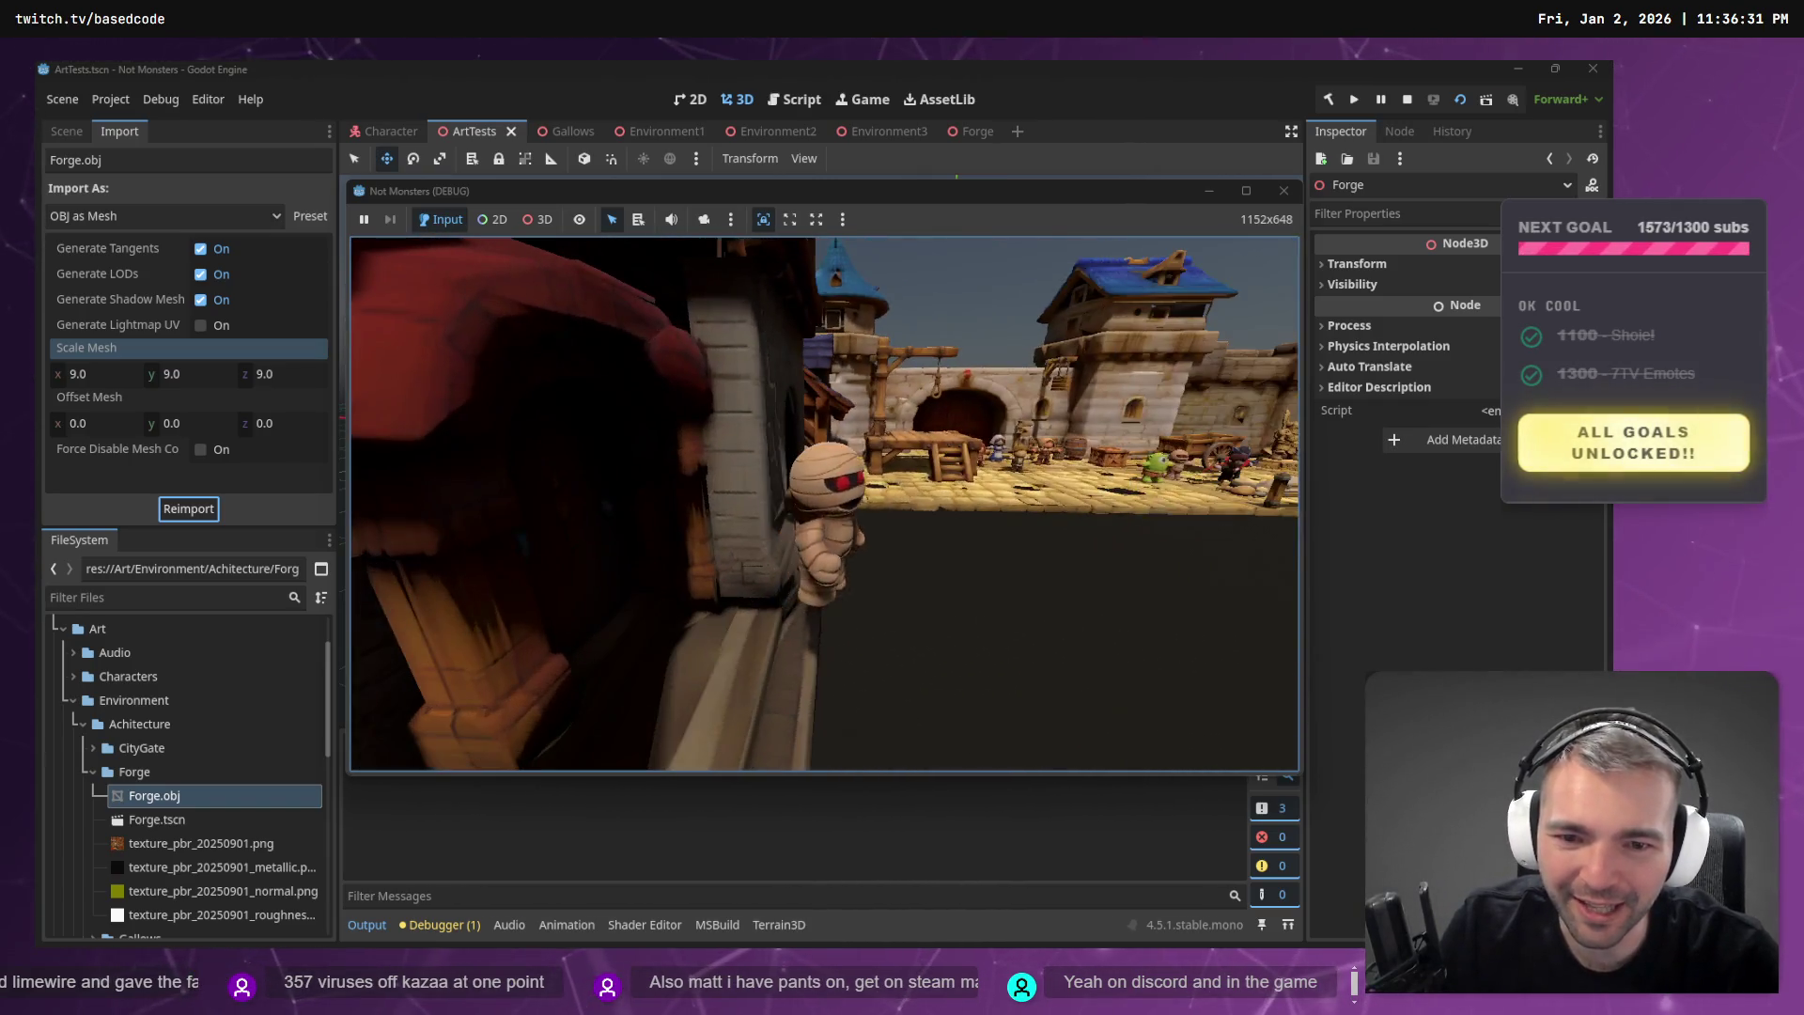
key(F8)
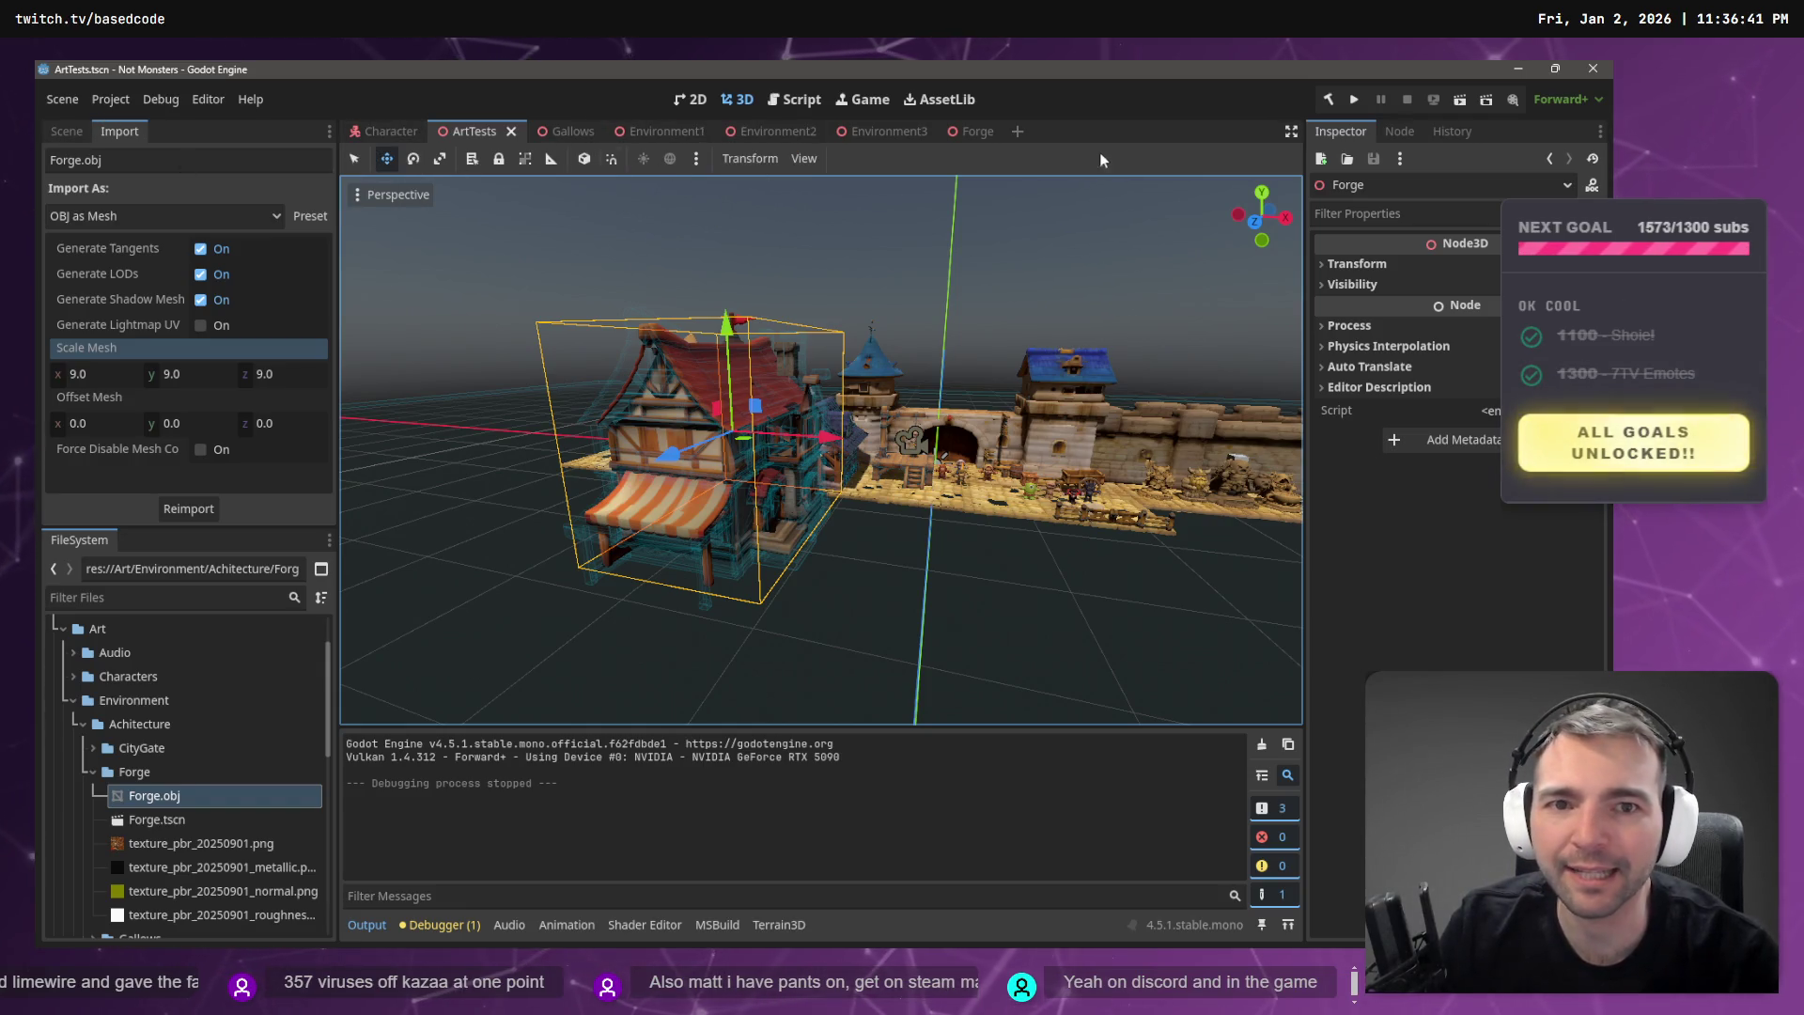
click(972, 131)
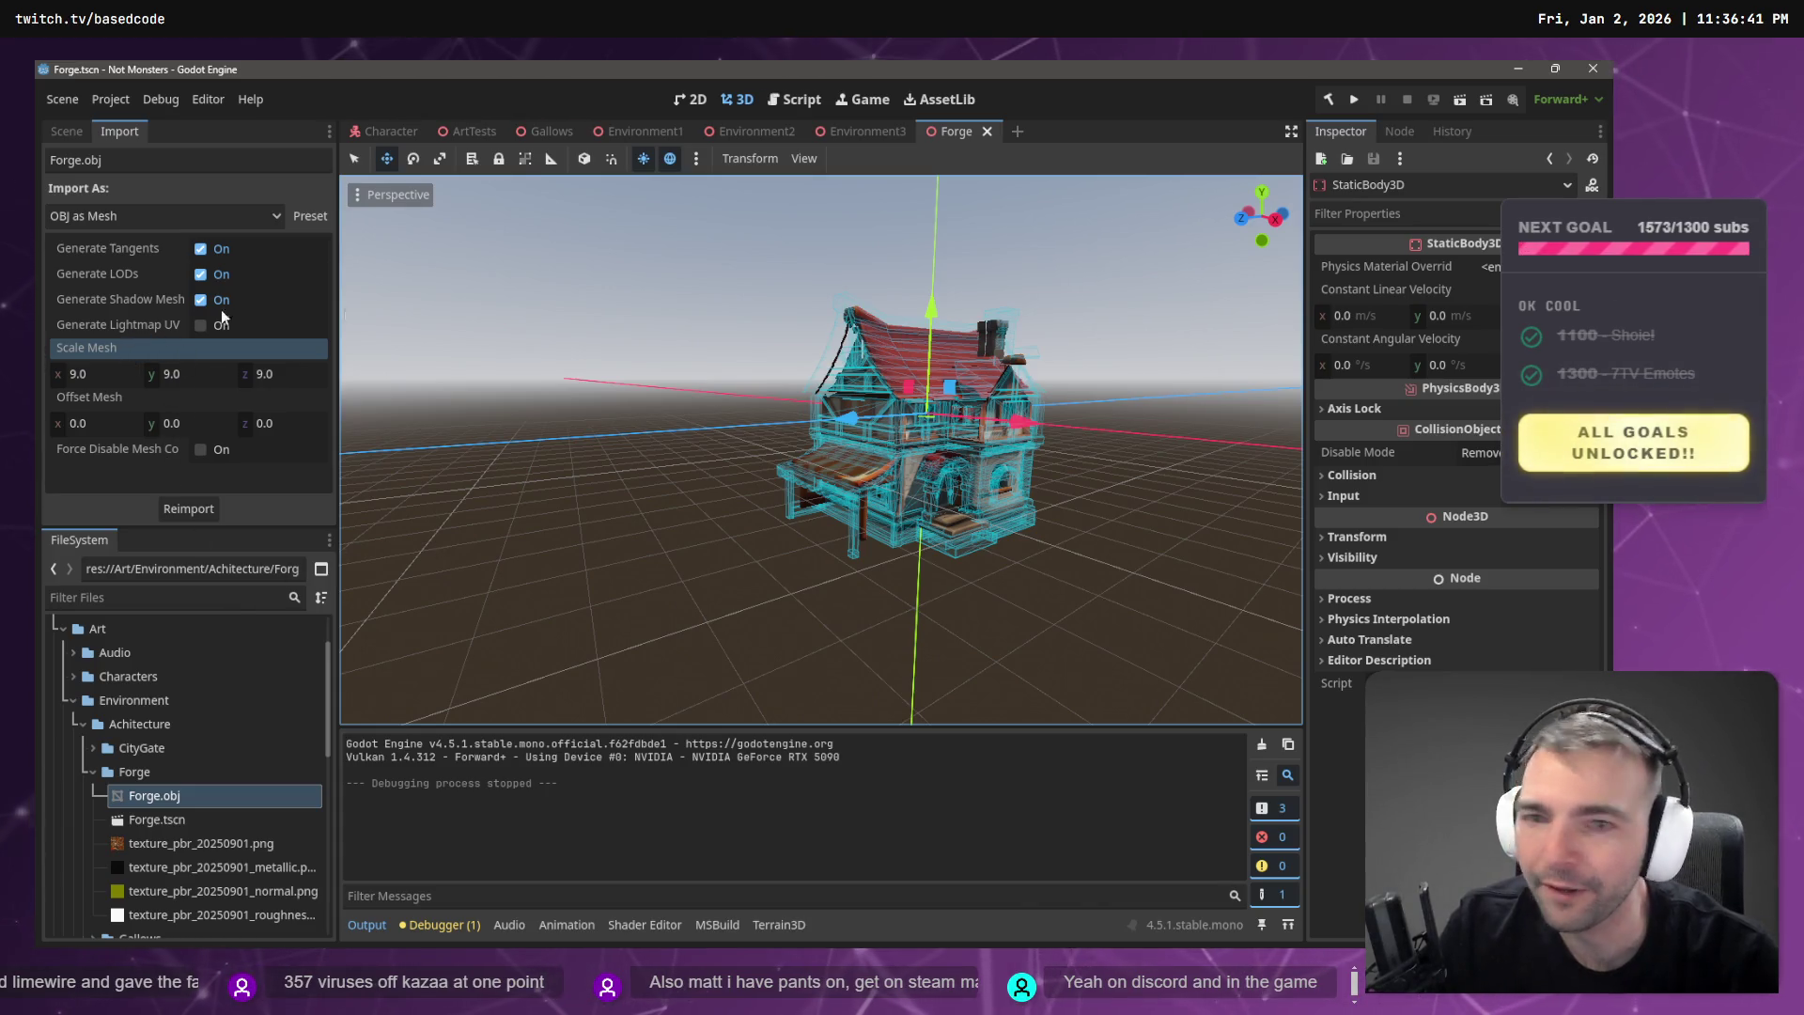
- Remove the old StaticBody3D and its CollisionShape3D from the Forge scene tree
click(73, 133)
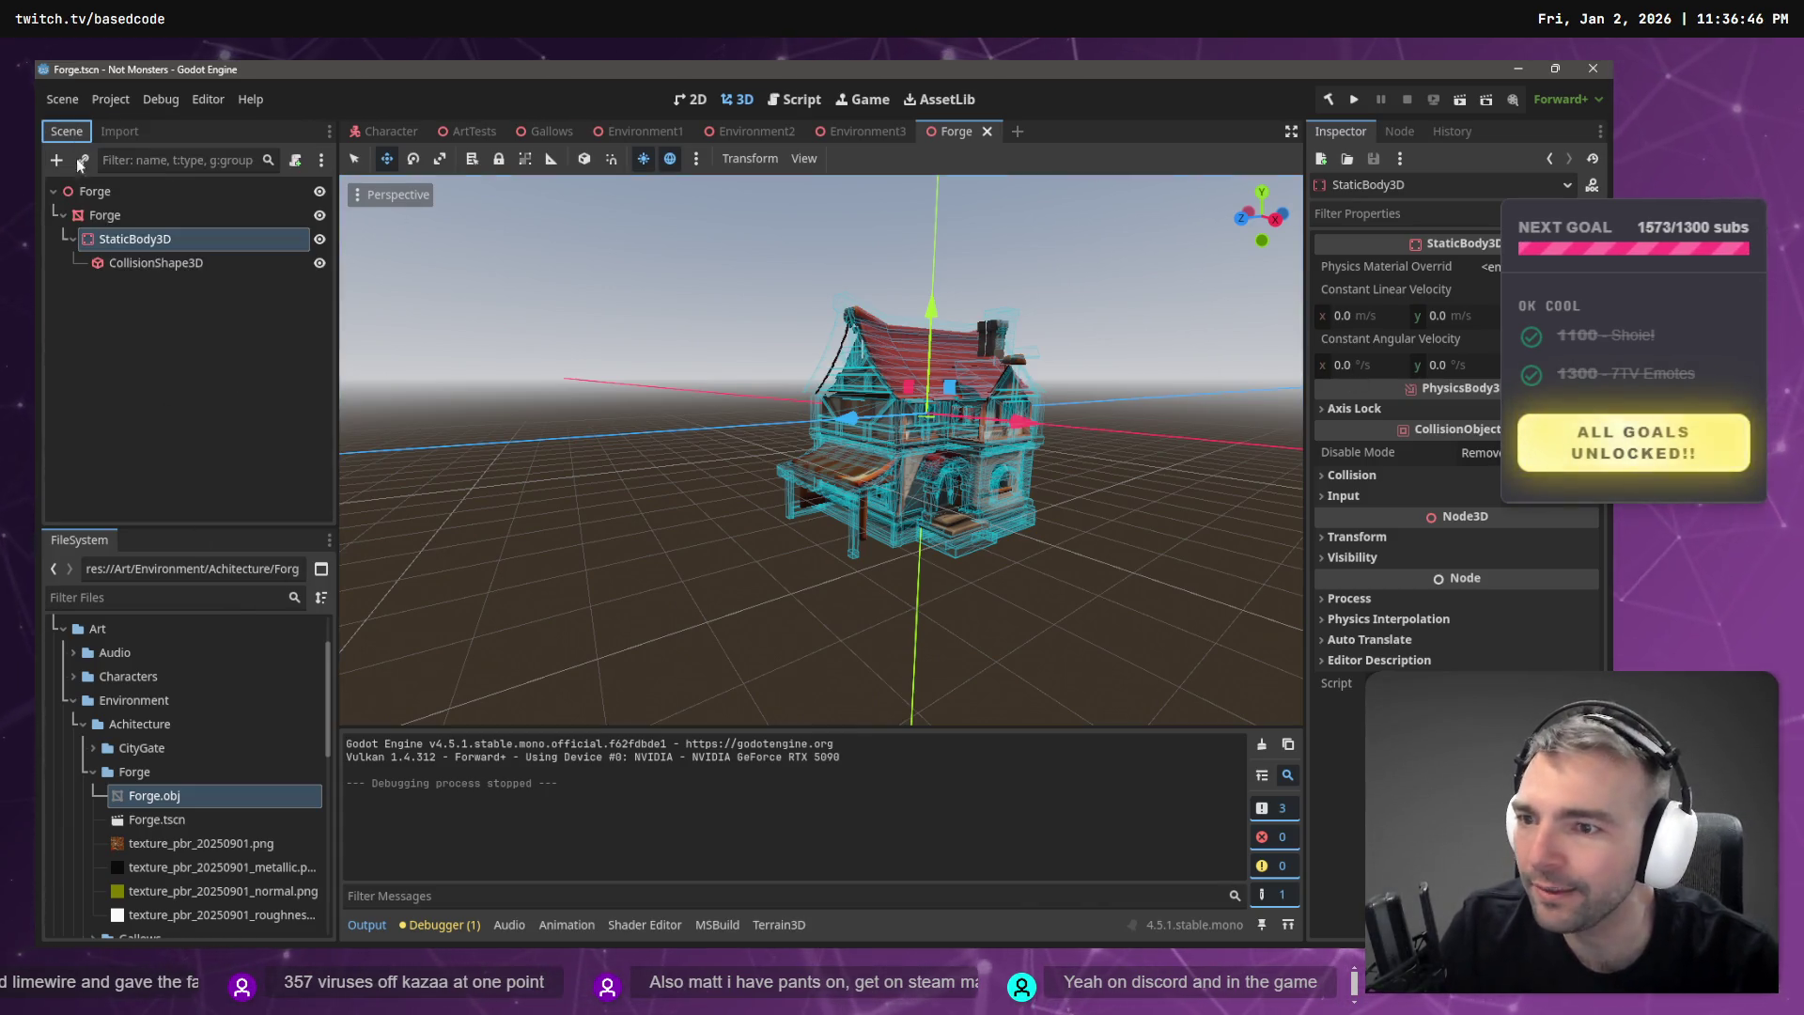
click(196, 262)
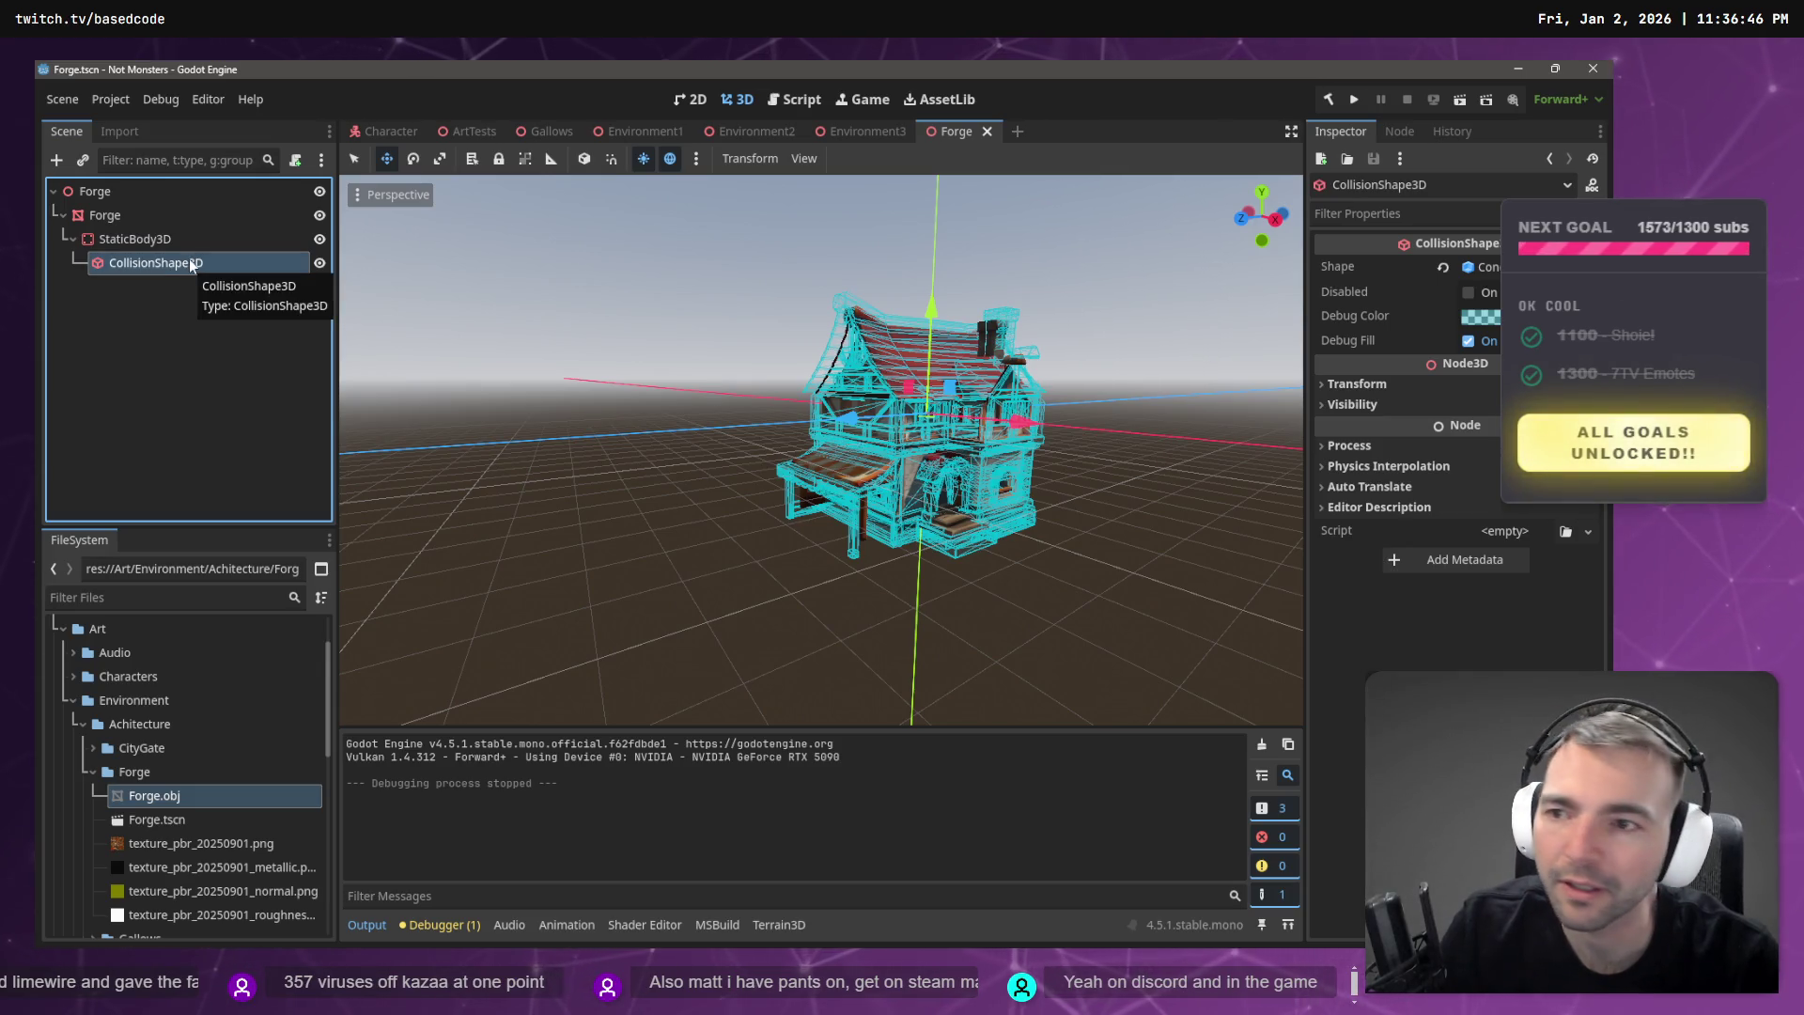
mouse_move(129, 222)
mouse_down()
mouse_move(141, 193)
mouse_move(127, 217)
mouse_up()
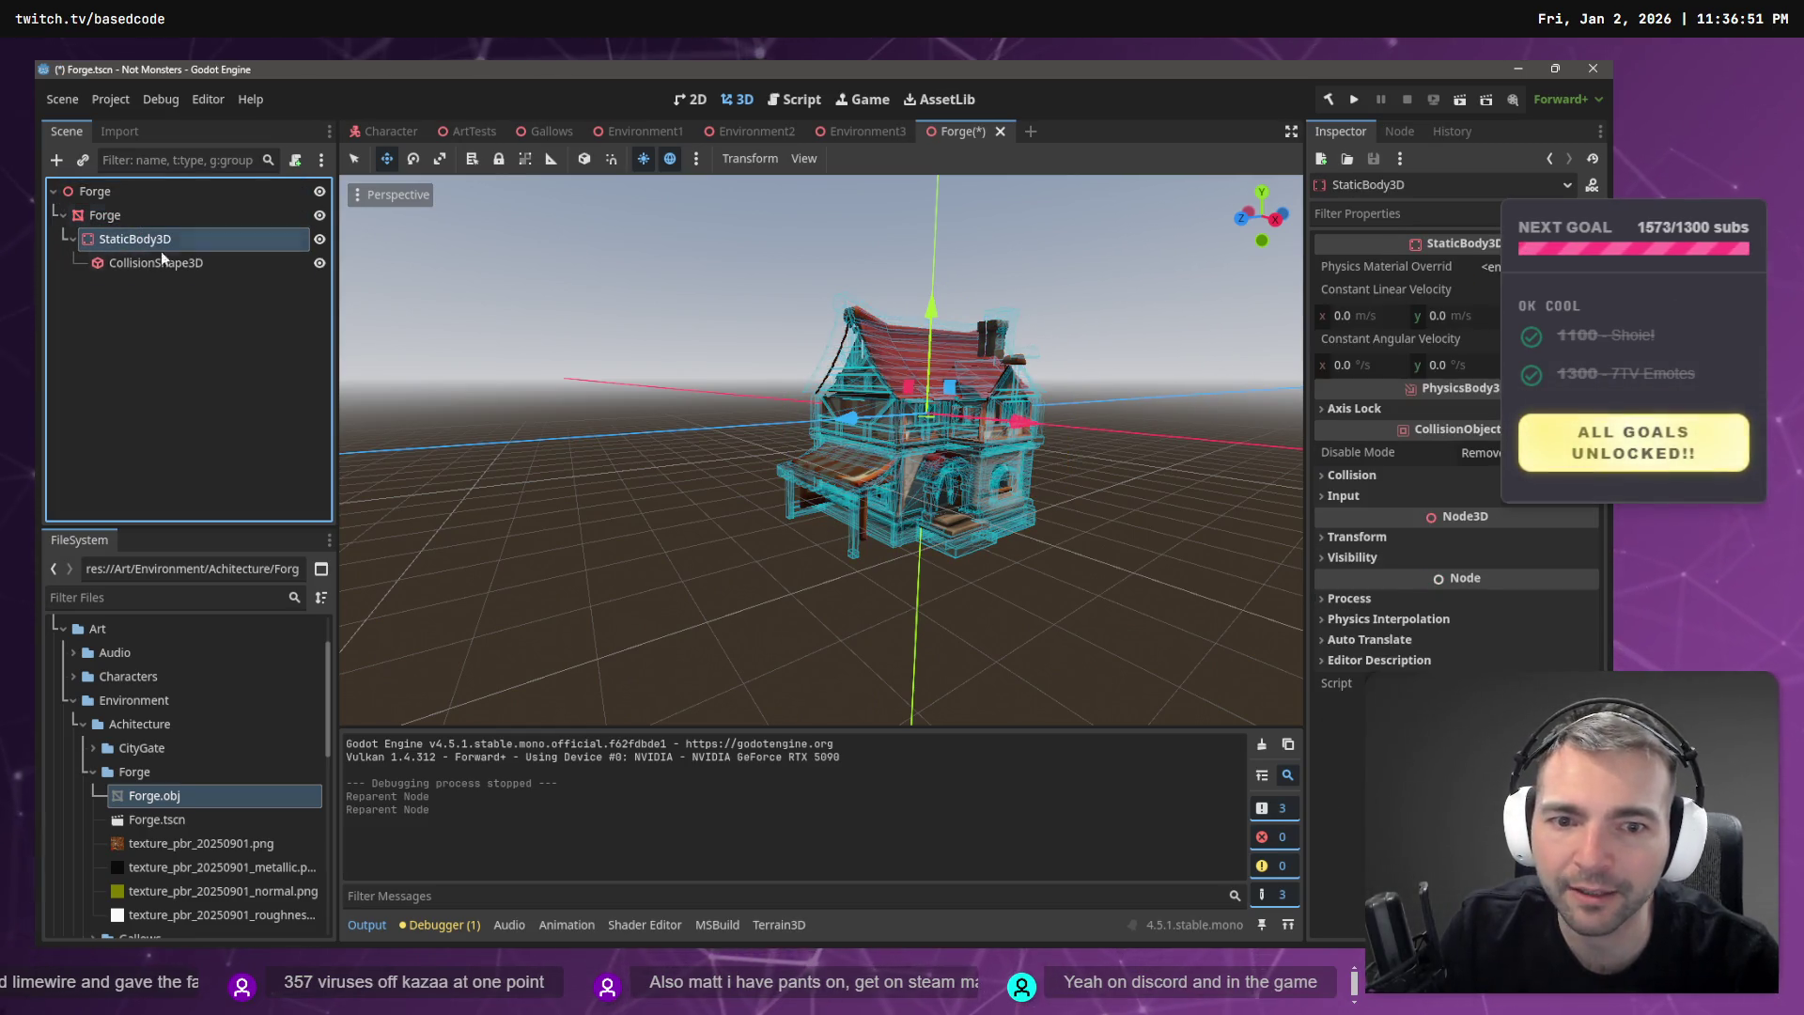
click(146, 271)
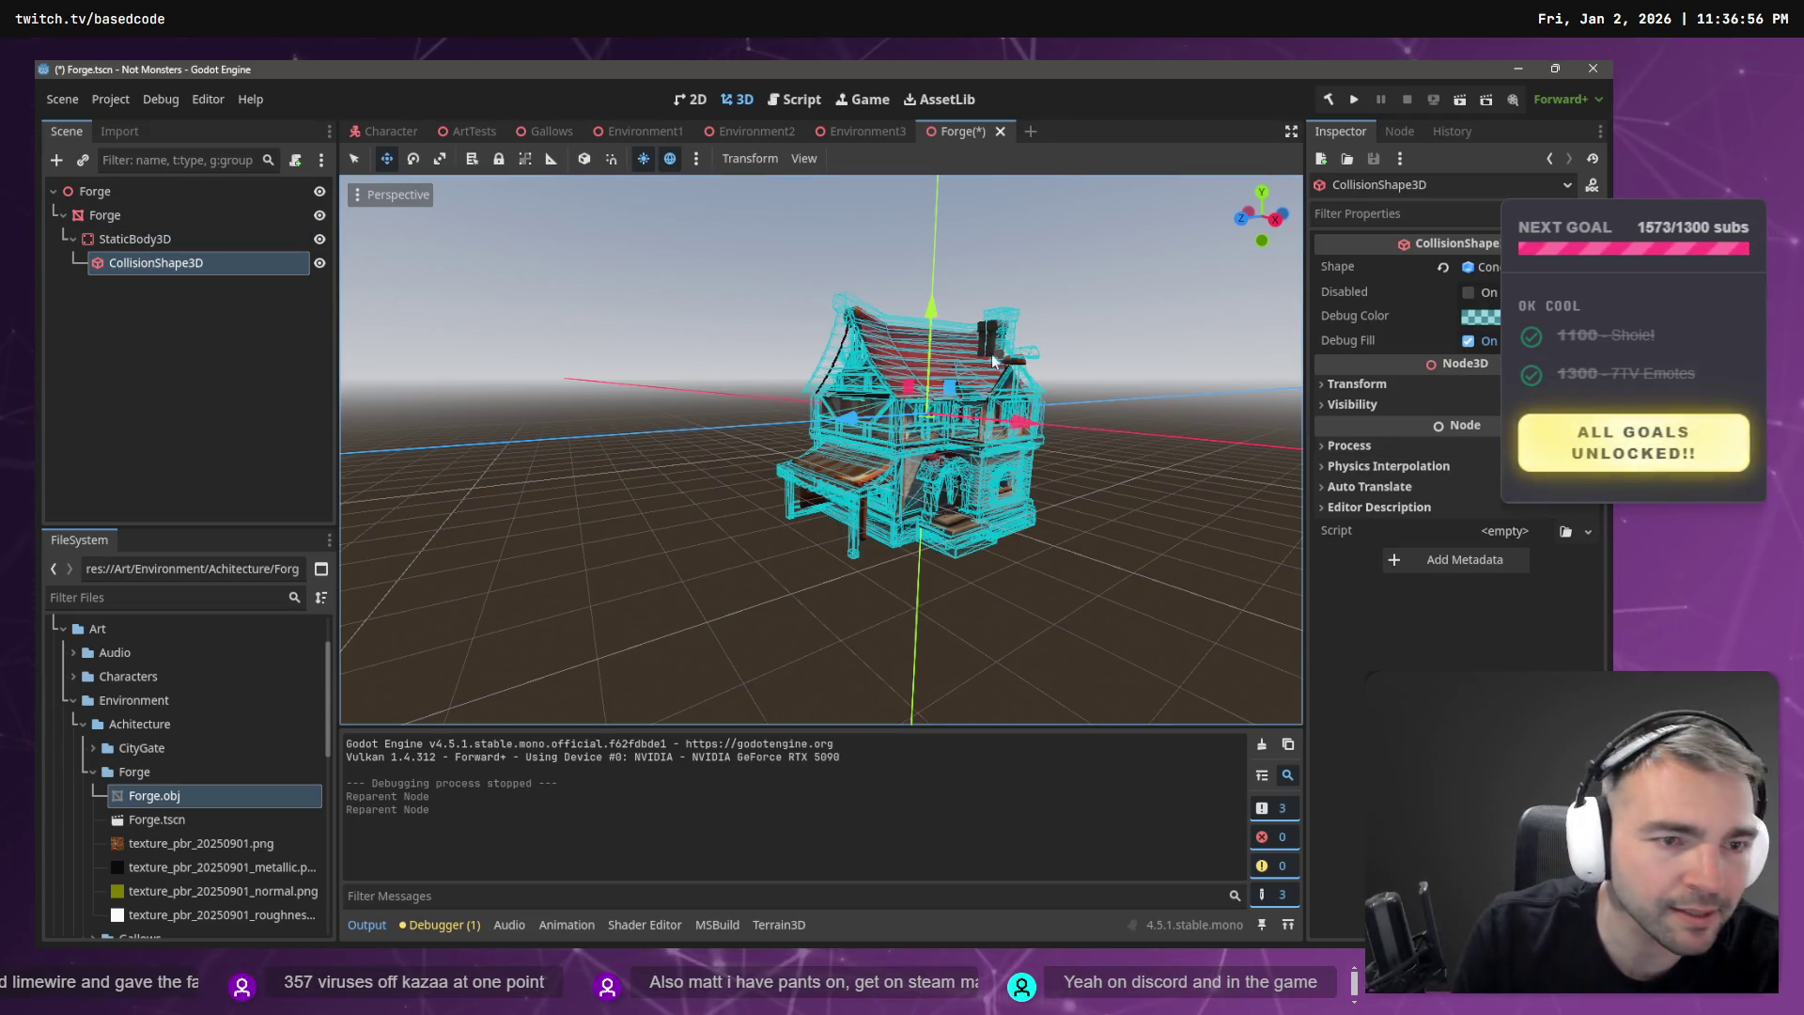
click(156, 220)
click(156, 241)
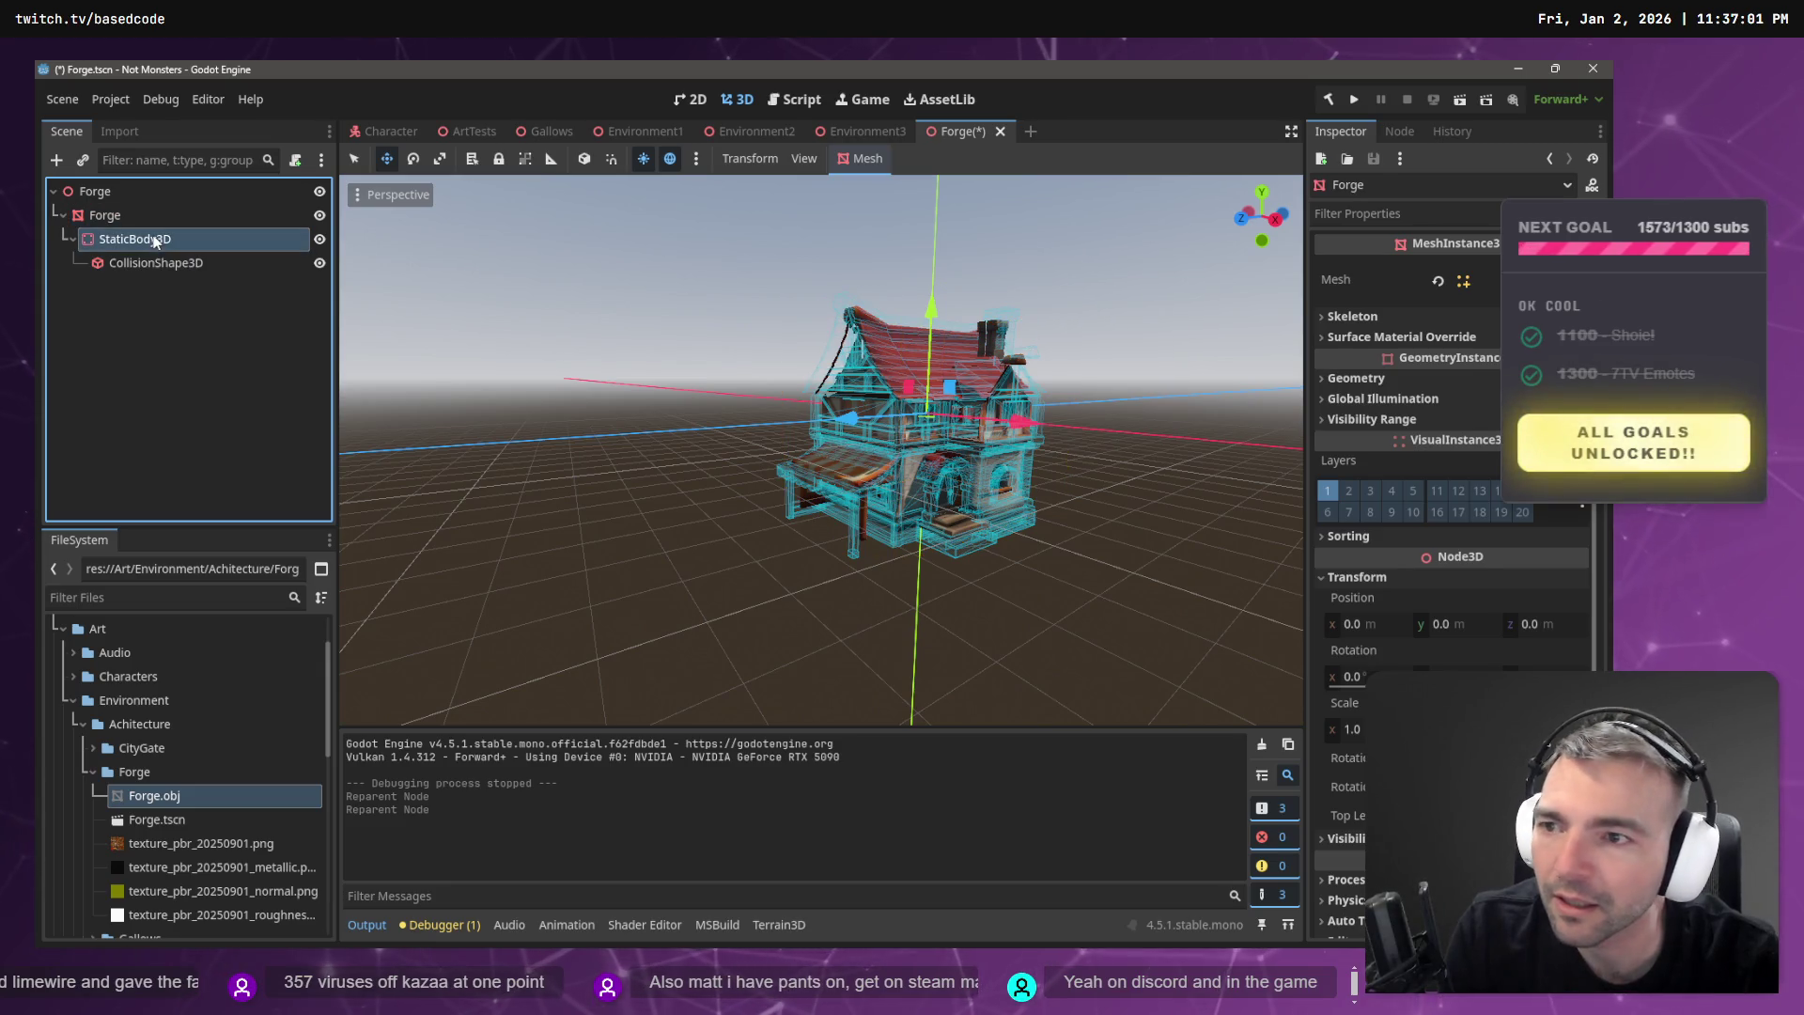
key(Delete)
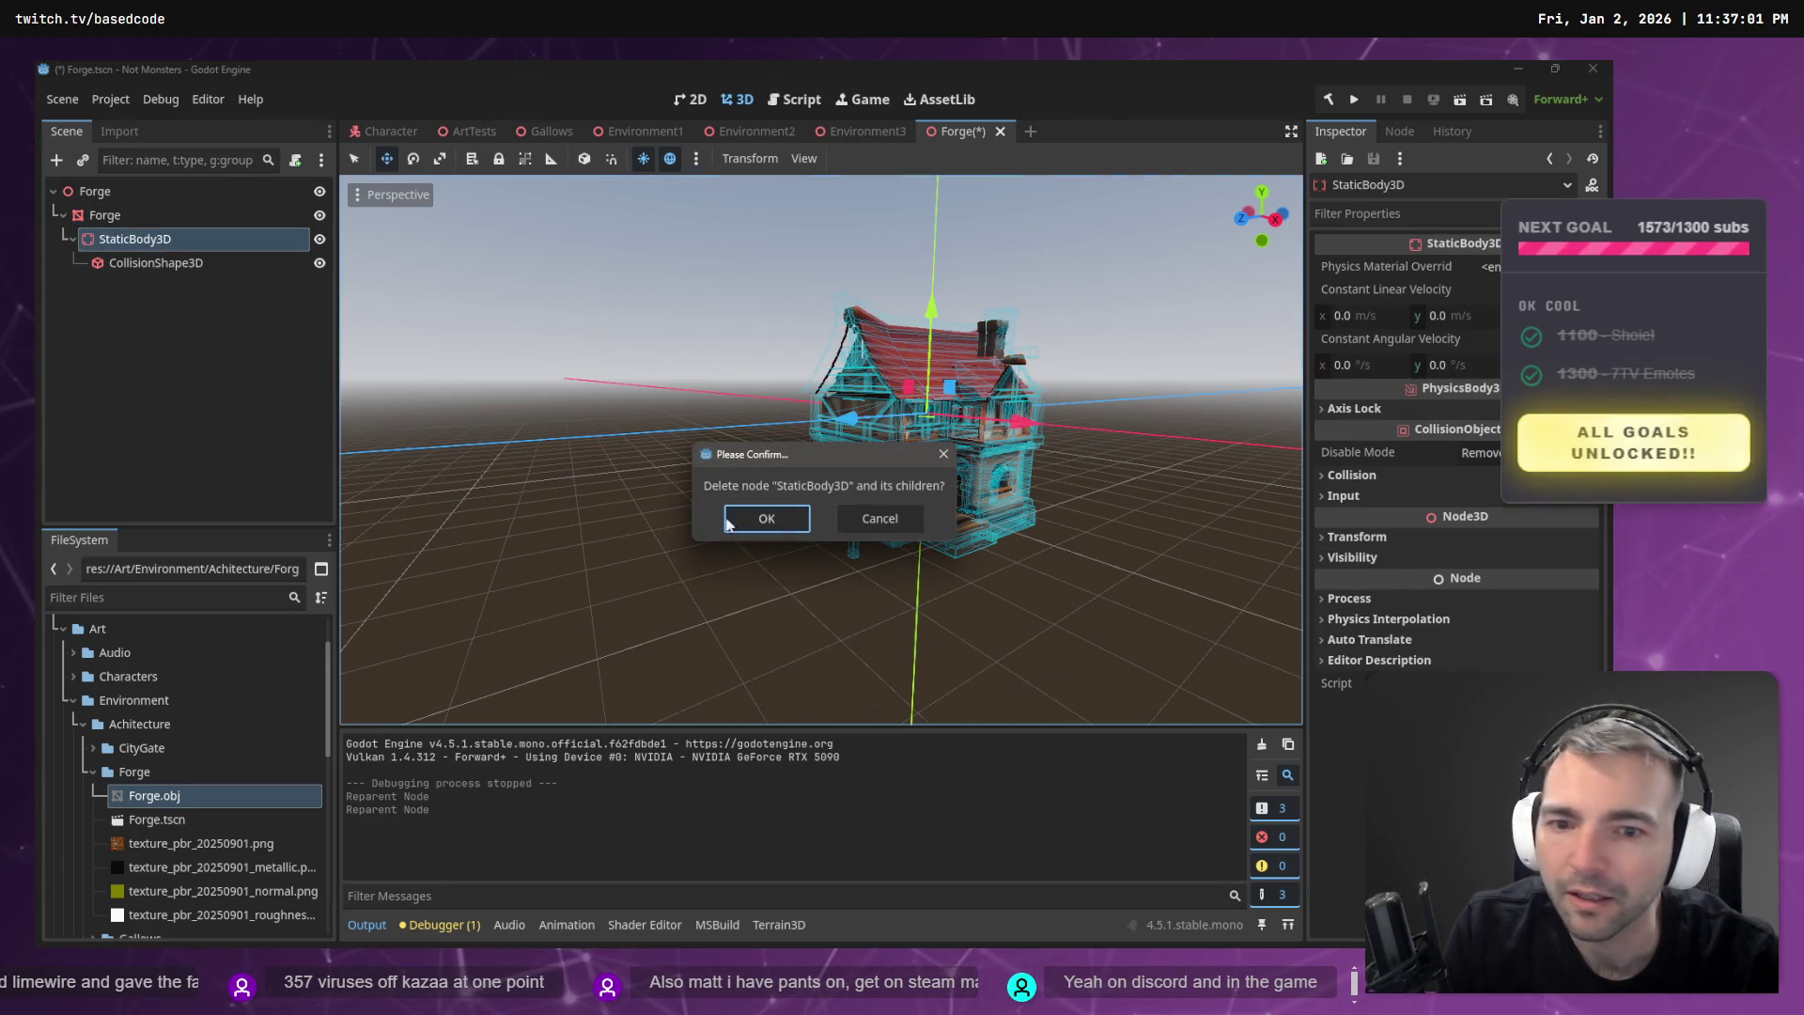
key(Return)
- Add a new StaticBody3D as a child of the Forge mesh
right_click(161, 217)
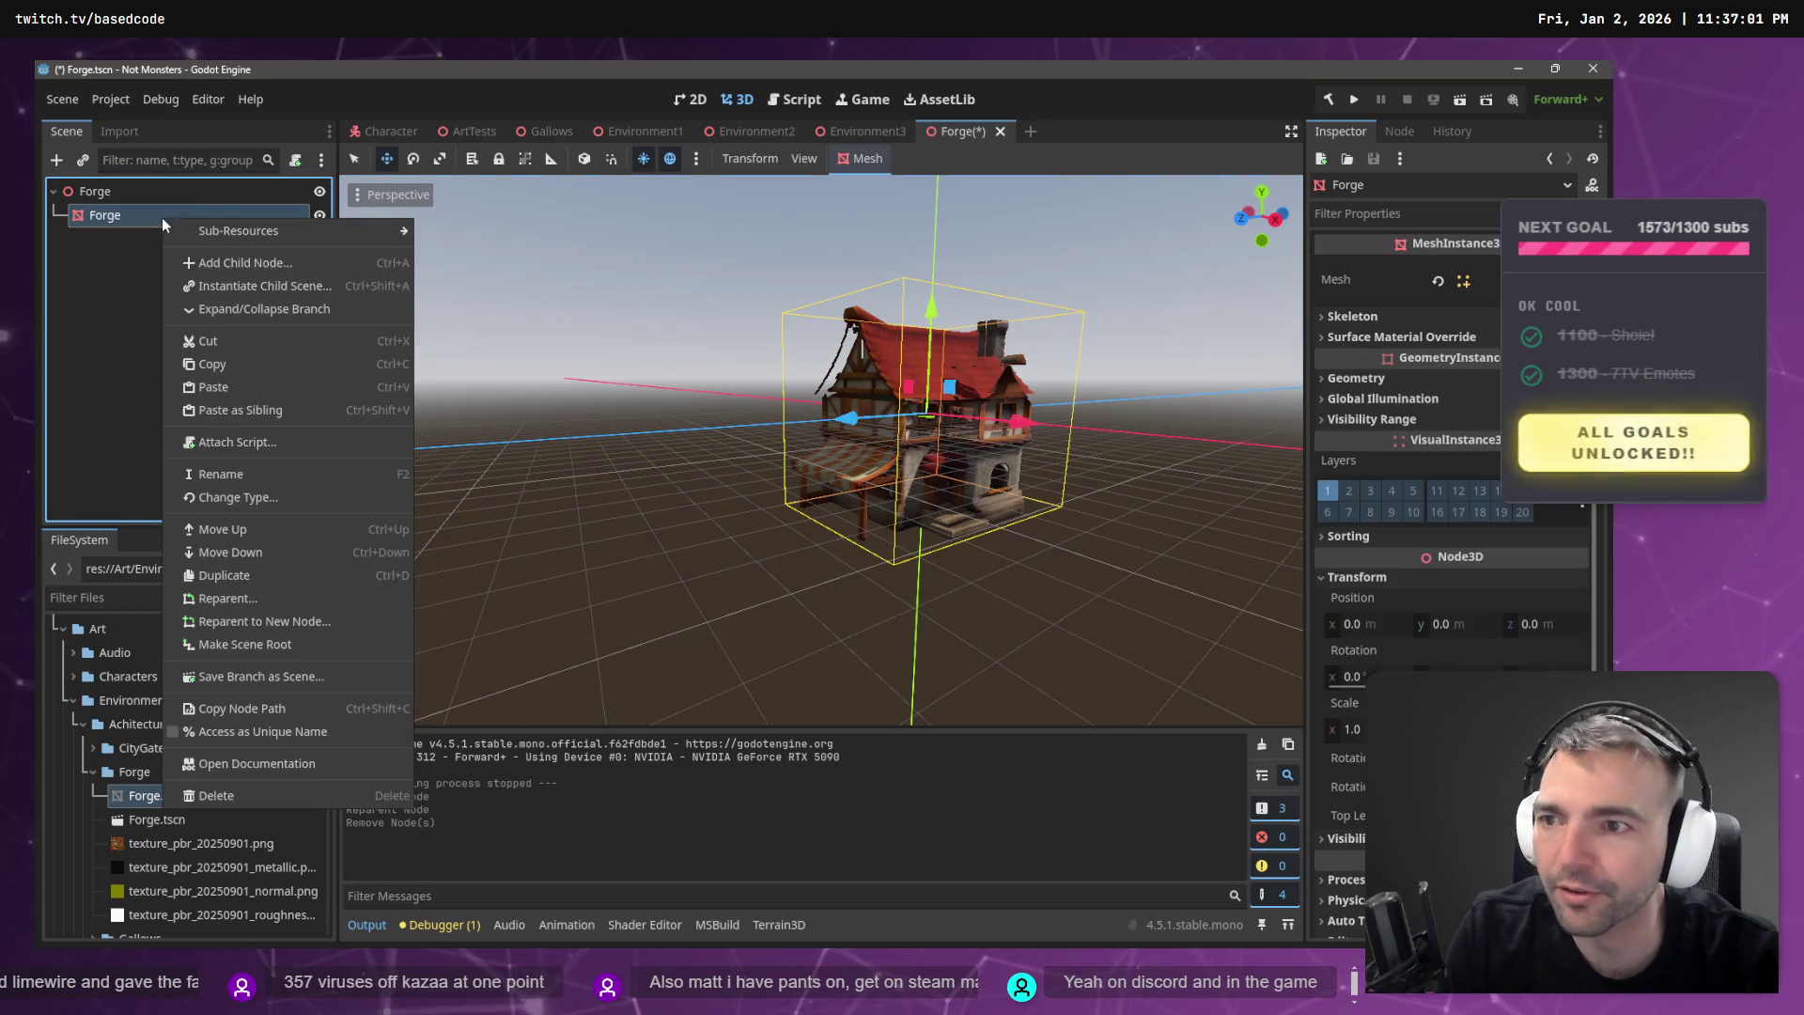
mouse_move(304, 238)
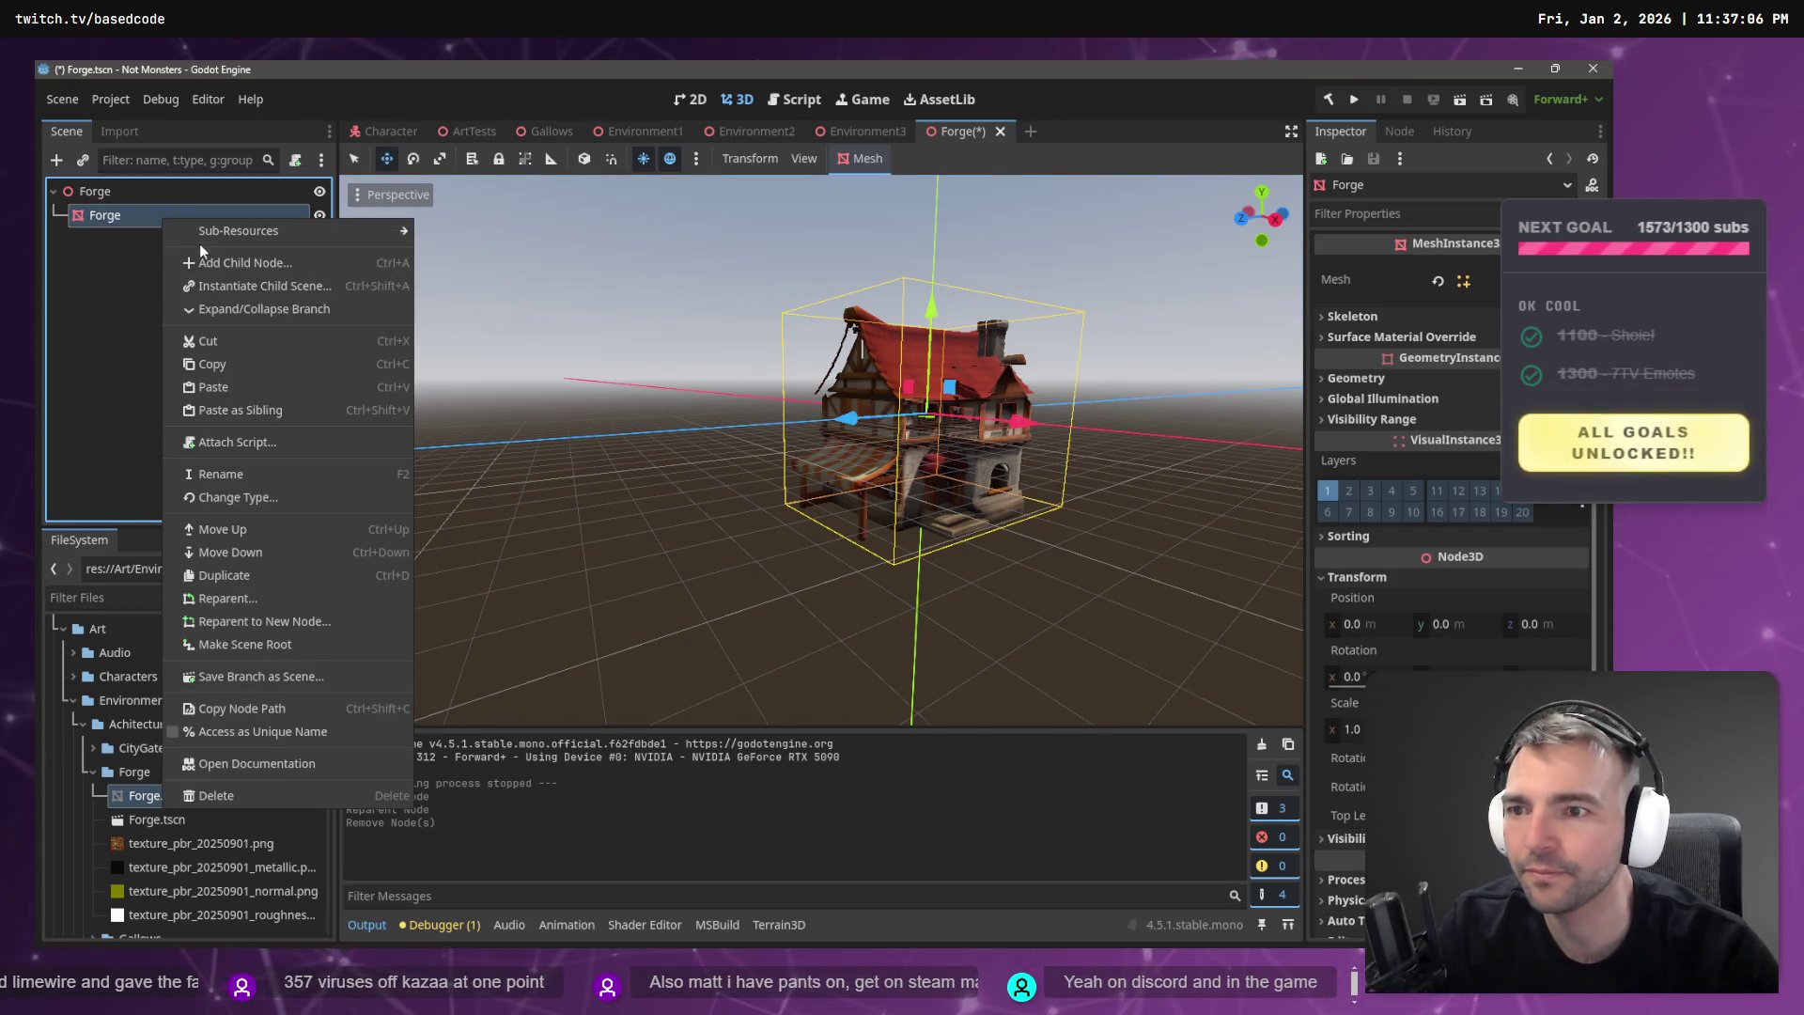
click(225, 263)
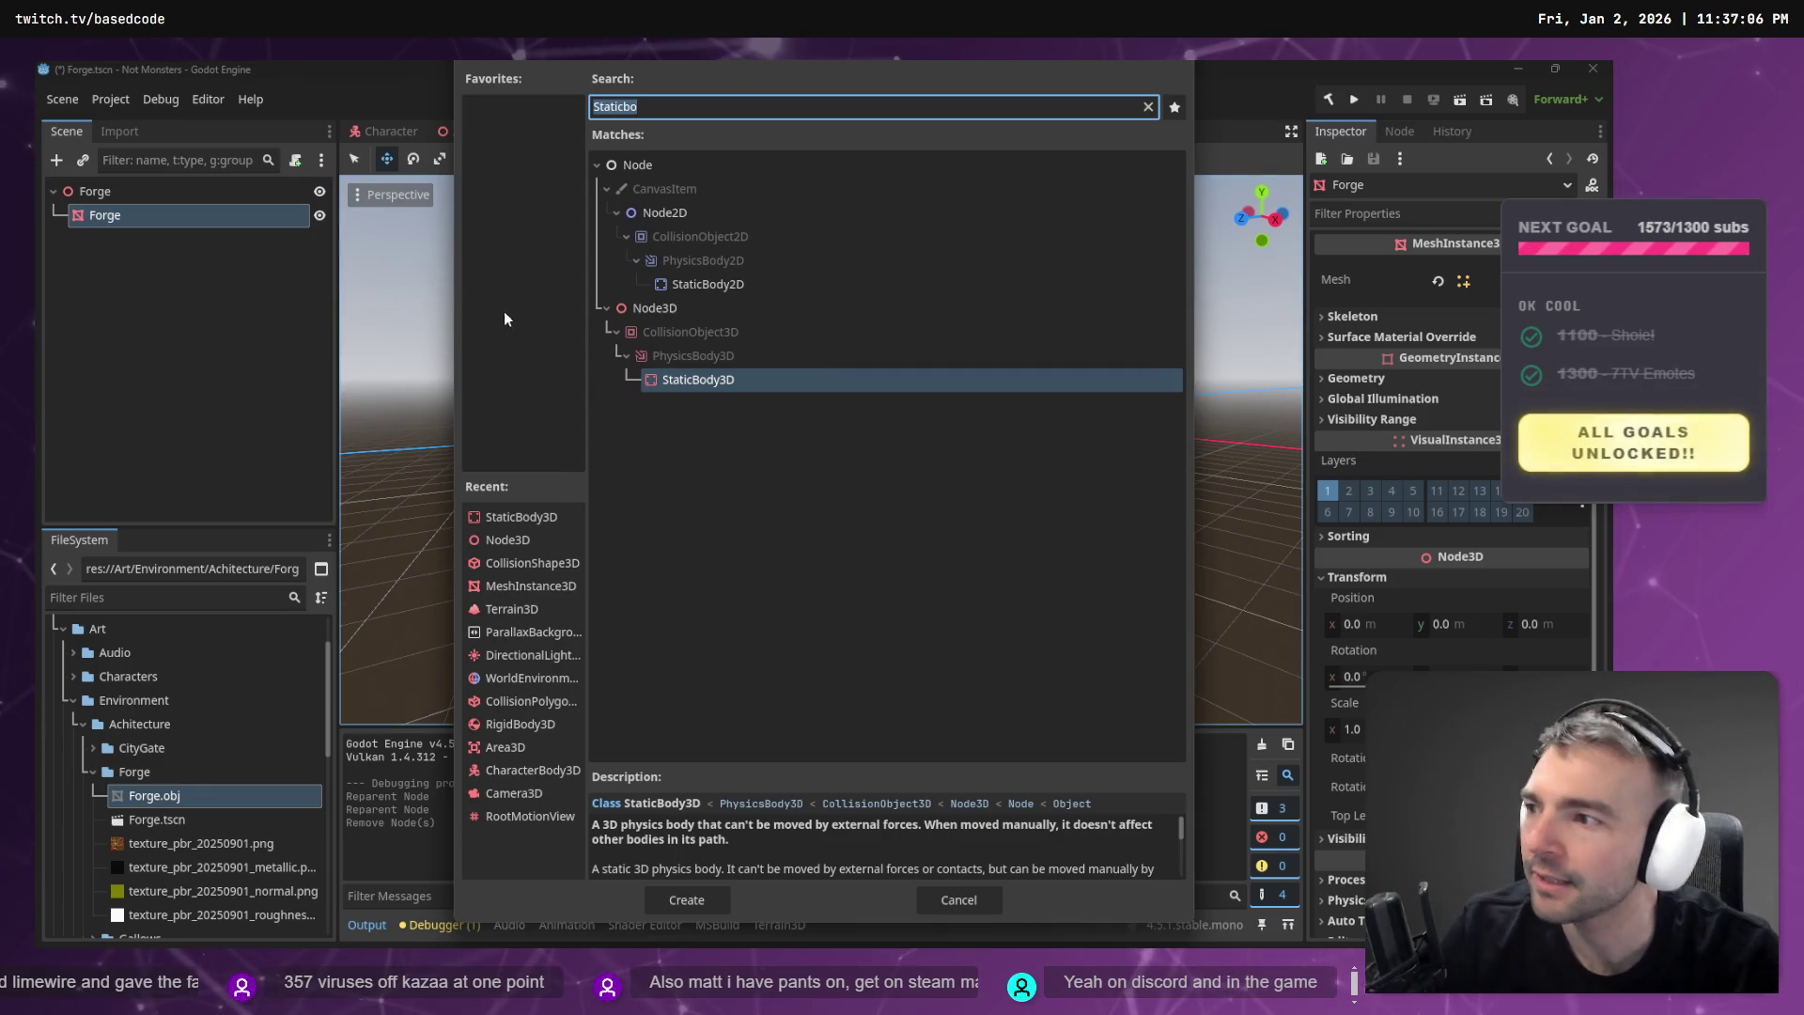
double_click(695, 380)
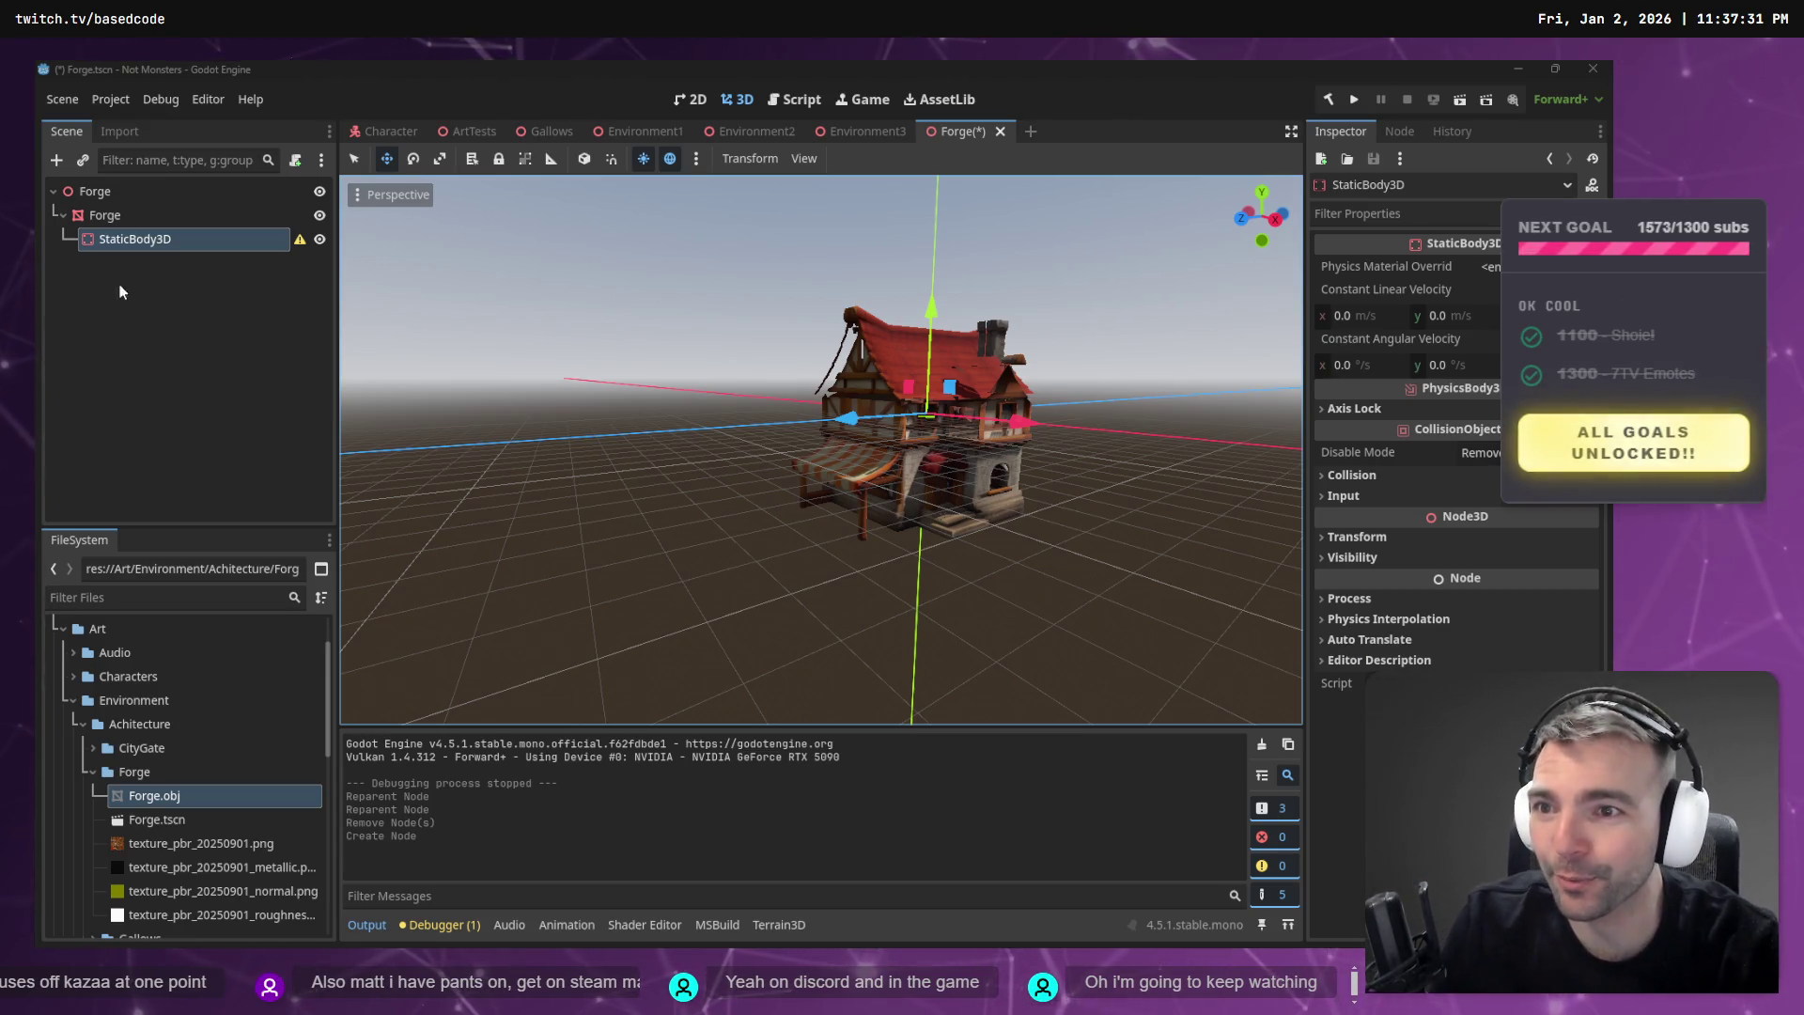
- Browse the Forge node's options, cancelling two extra Add Child Node attempts, and open the Mesh menu
click(159, 214)
right_click(159, 214)
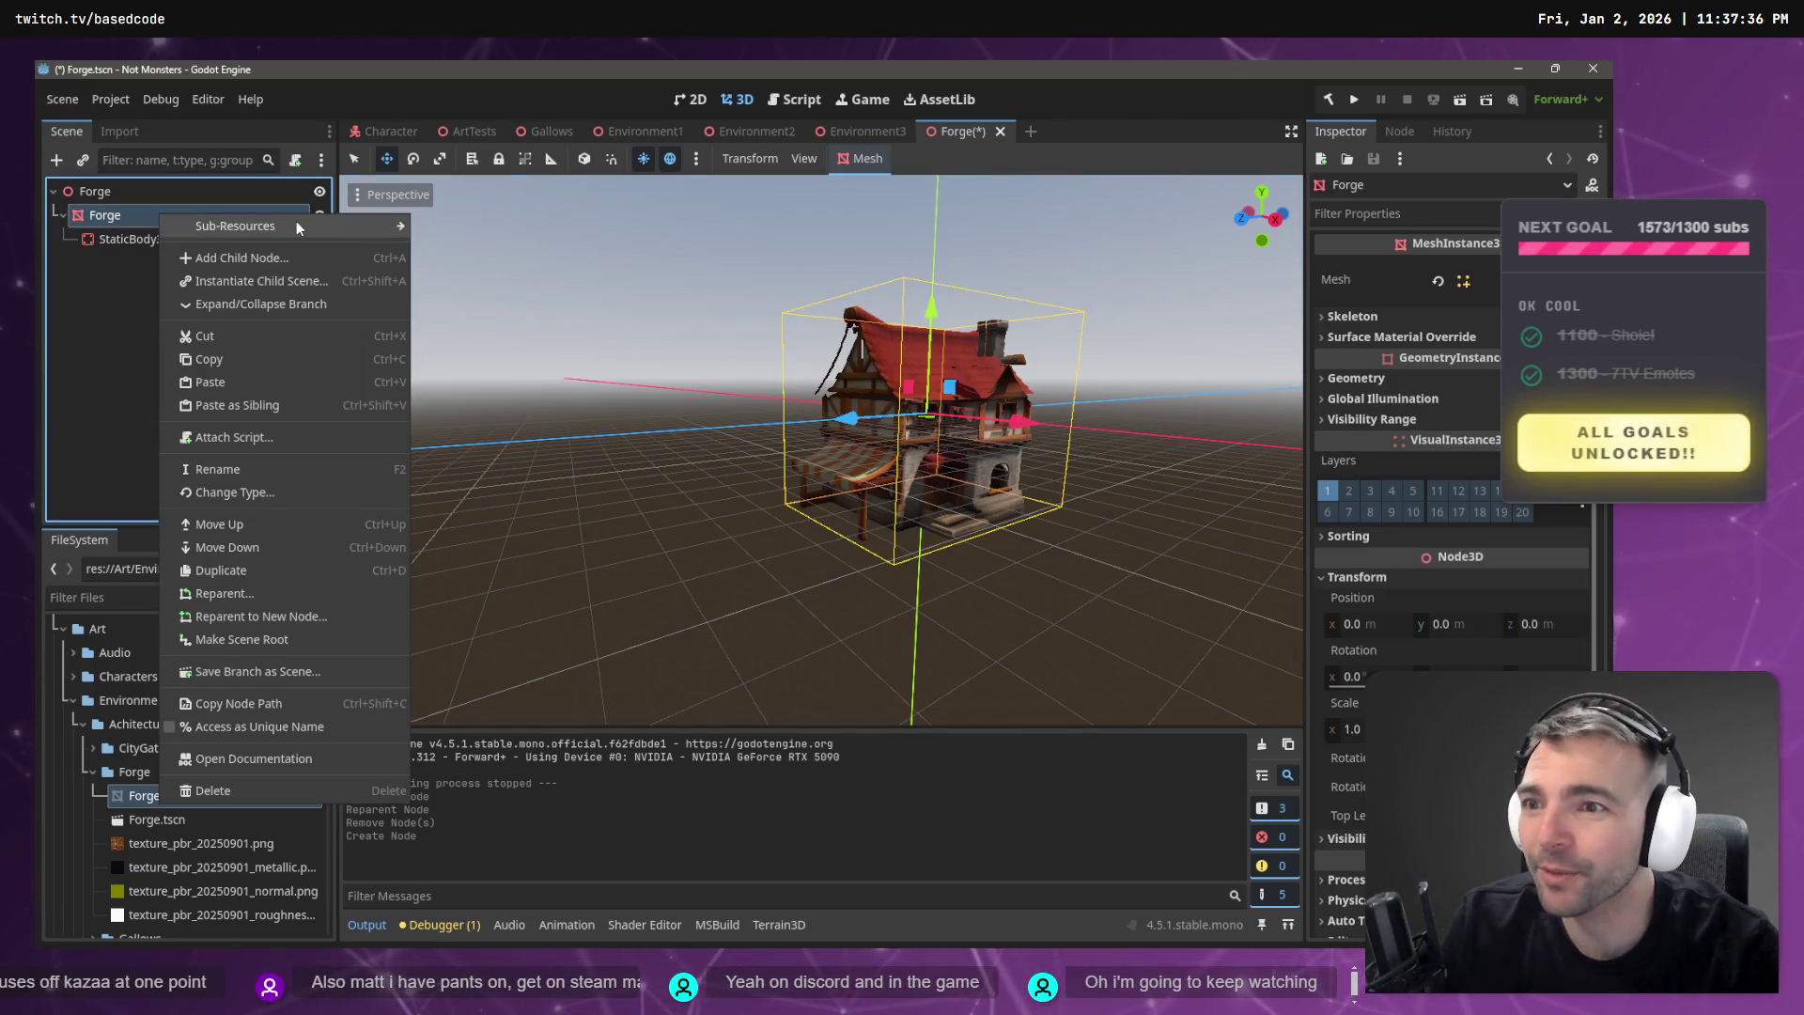
click(128, 280)
click(128, 280)
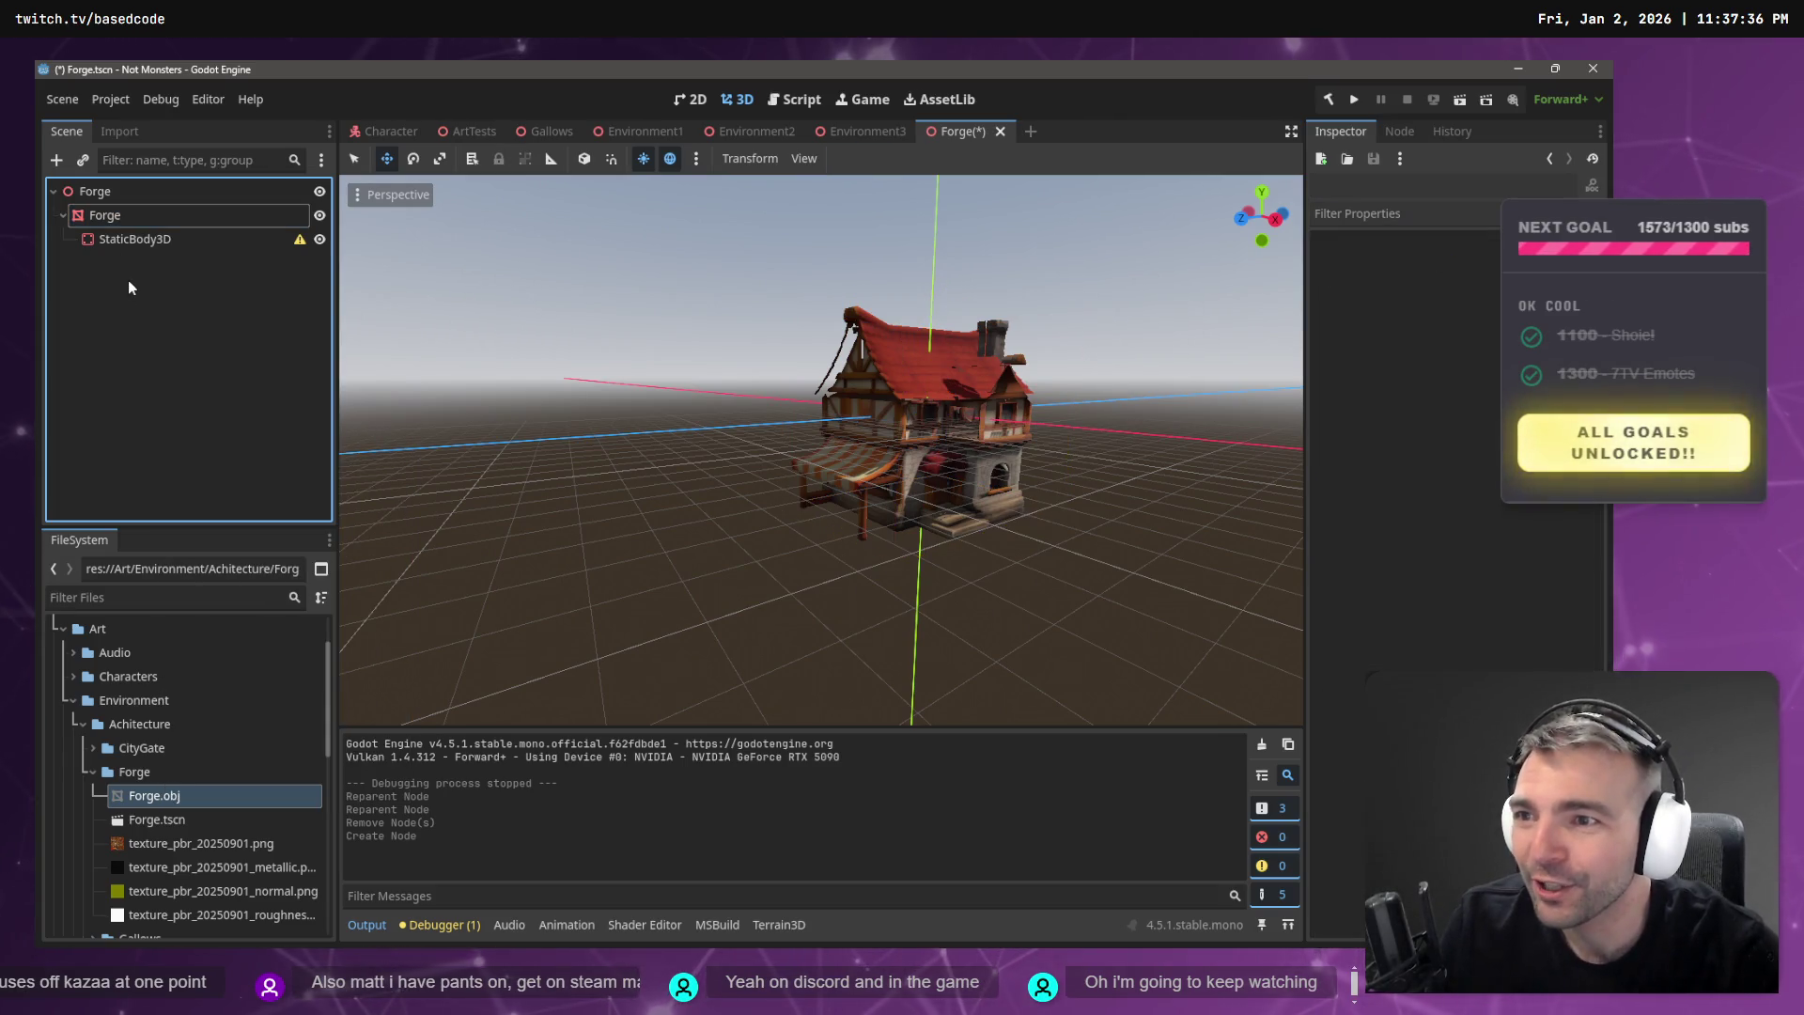
right_click(133, 280)
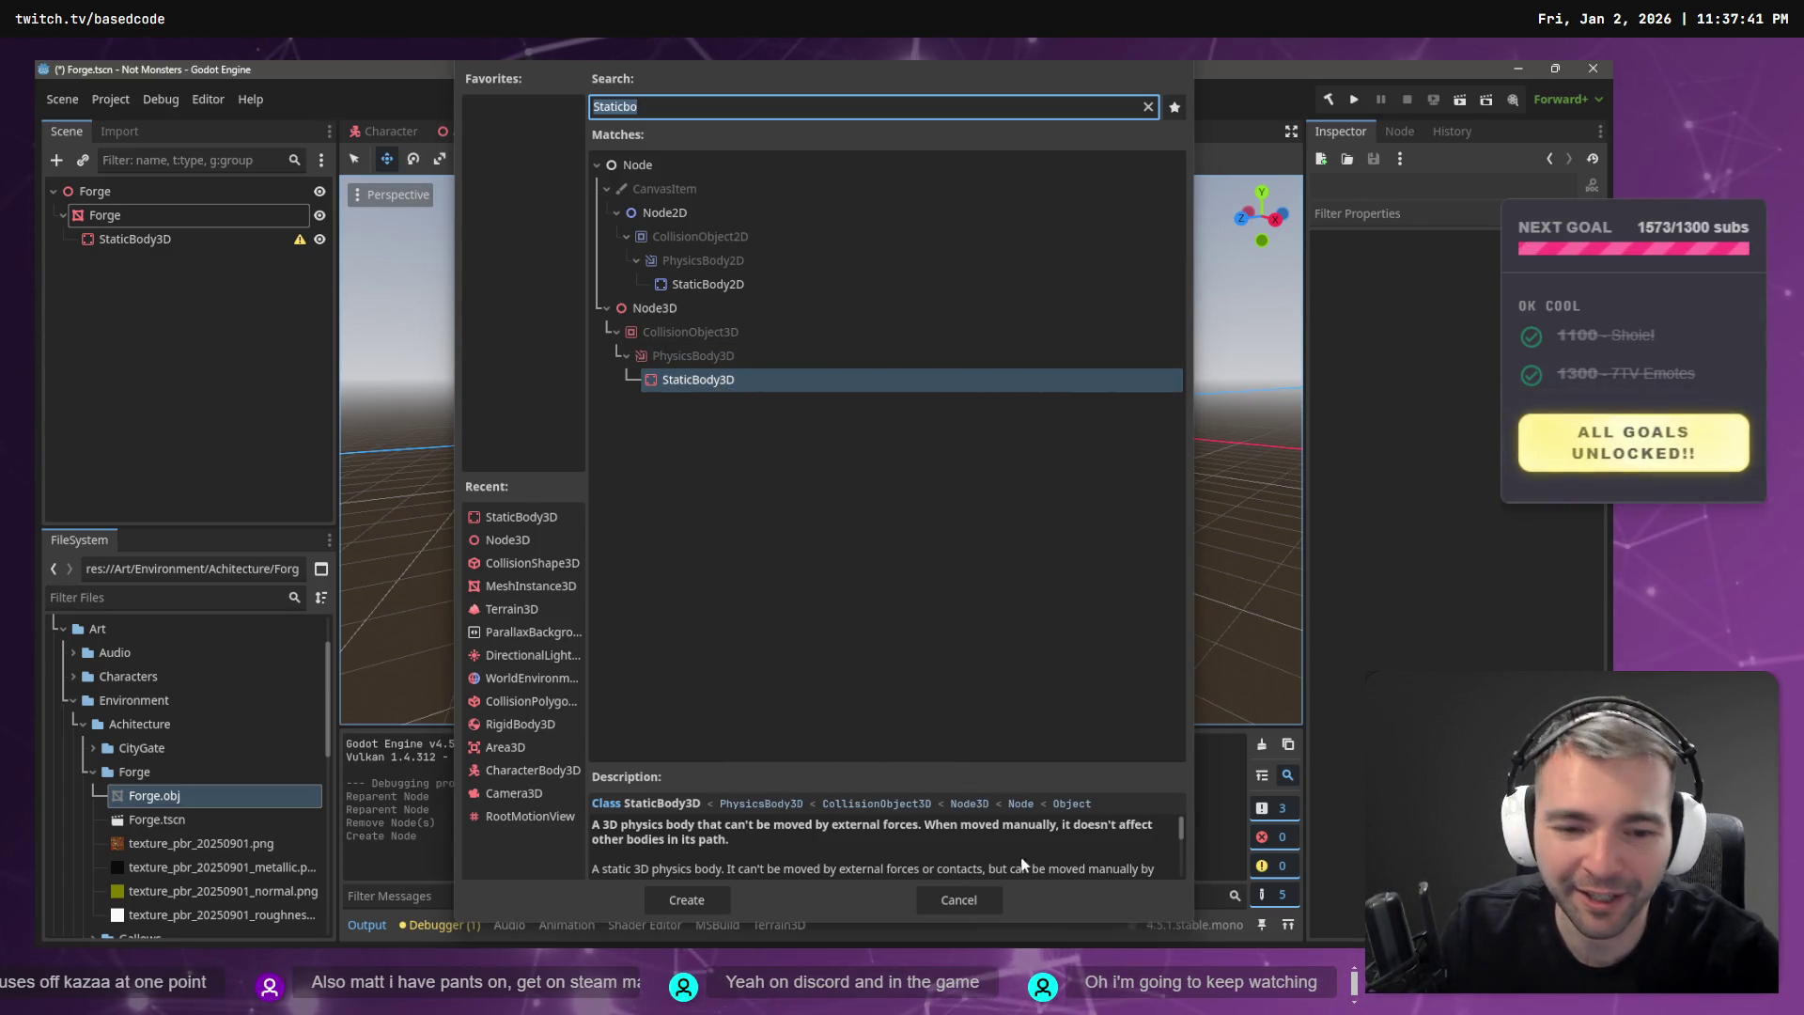
key(Escape)
click(145, 213)
right_click(144, 212)
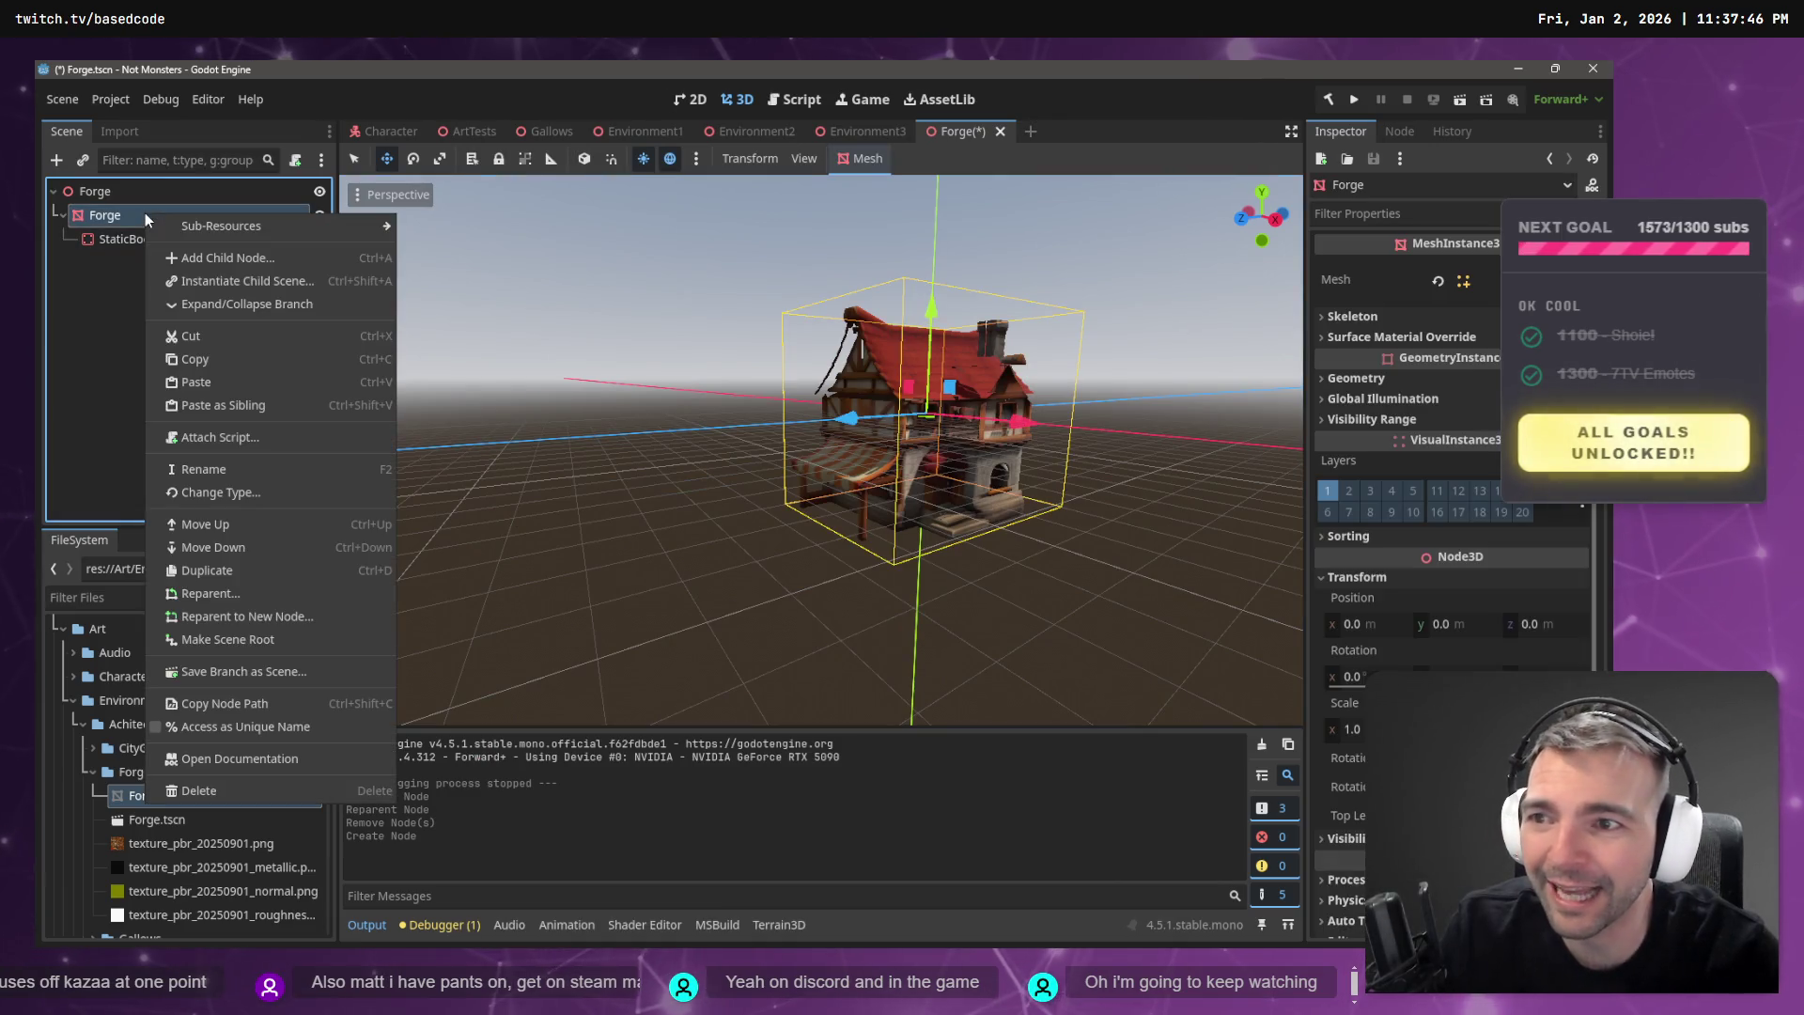
click(201, 255)
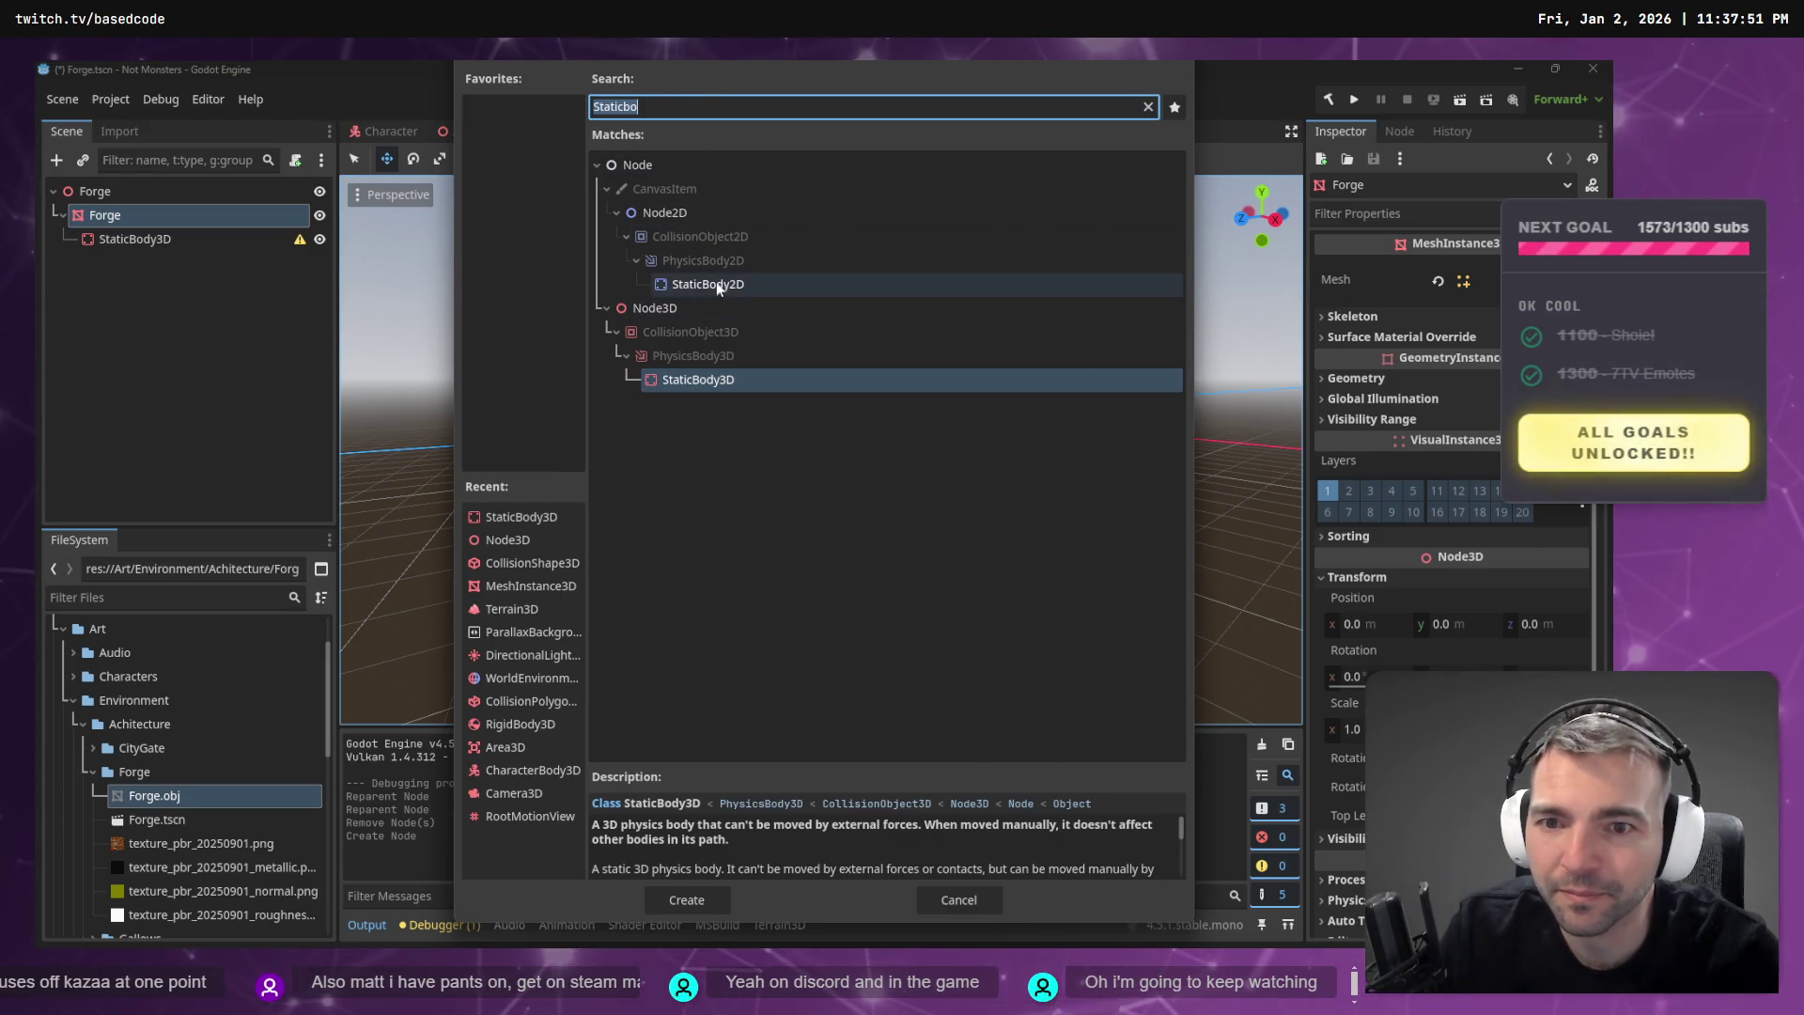
key(Escape)
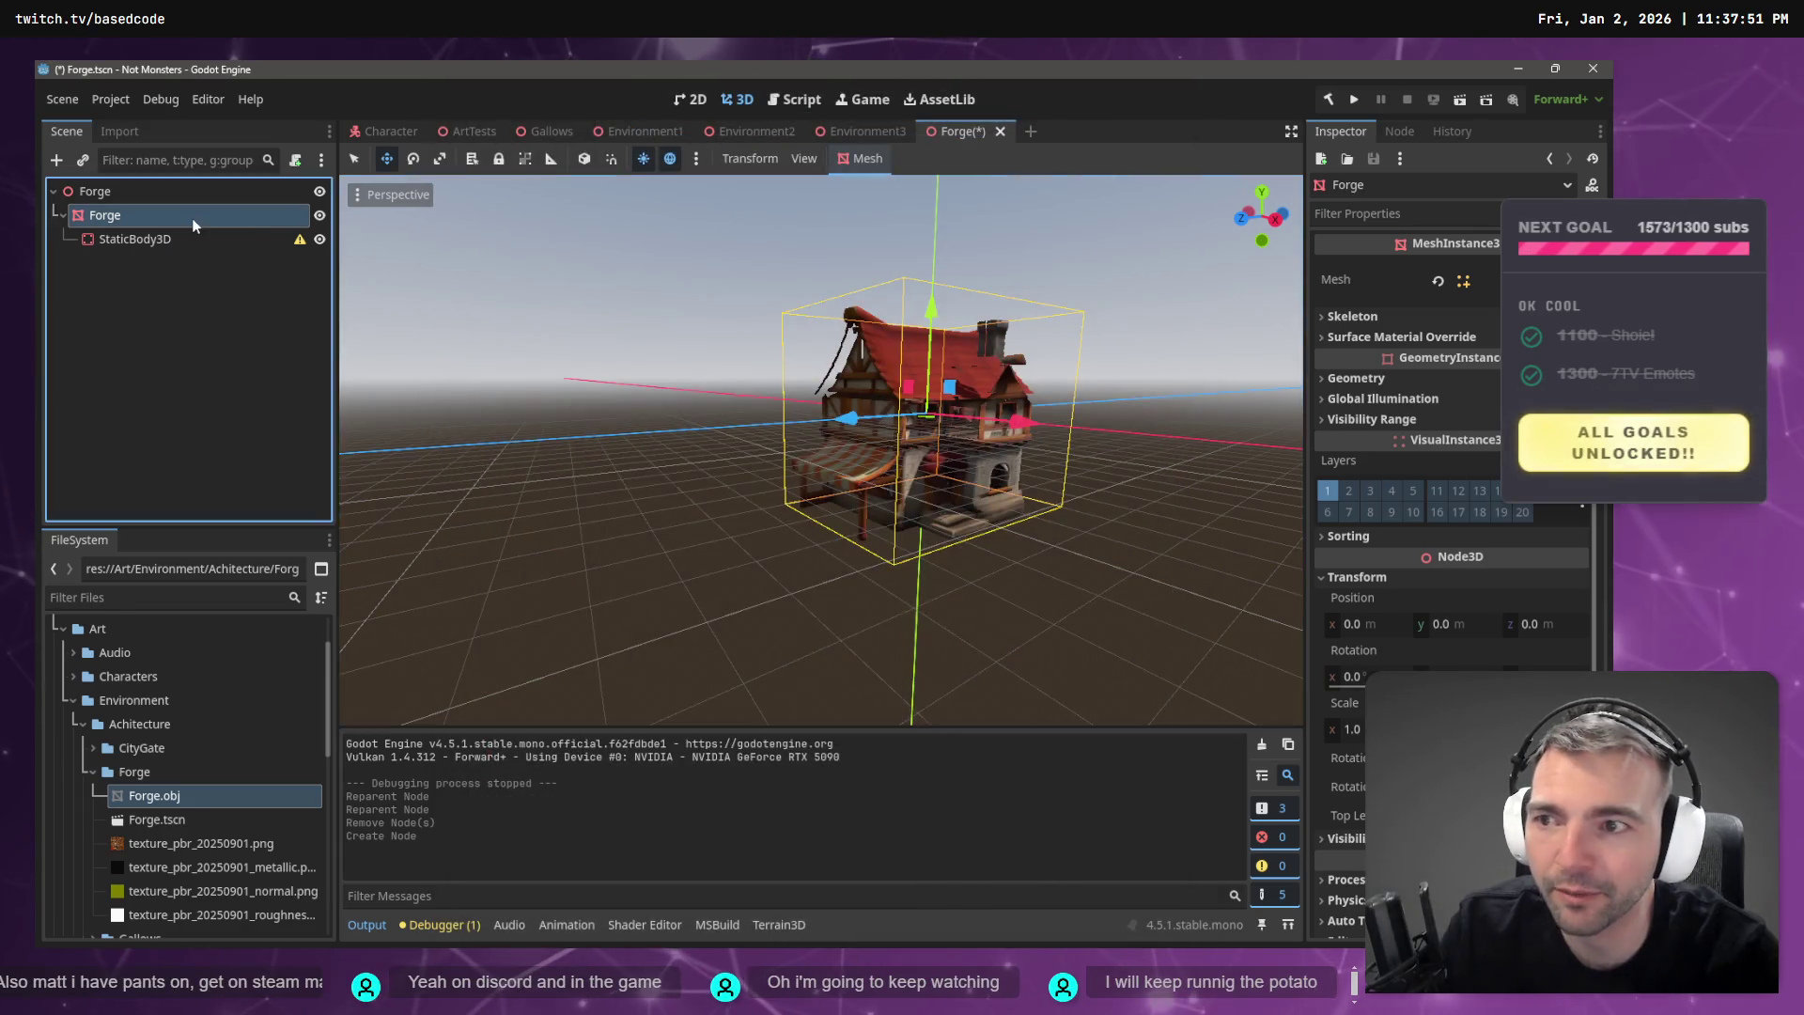
click(866, 159)
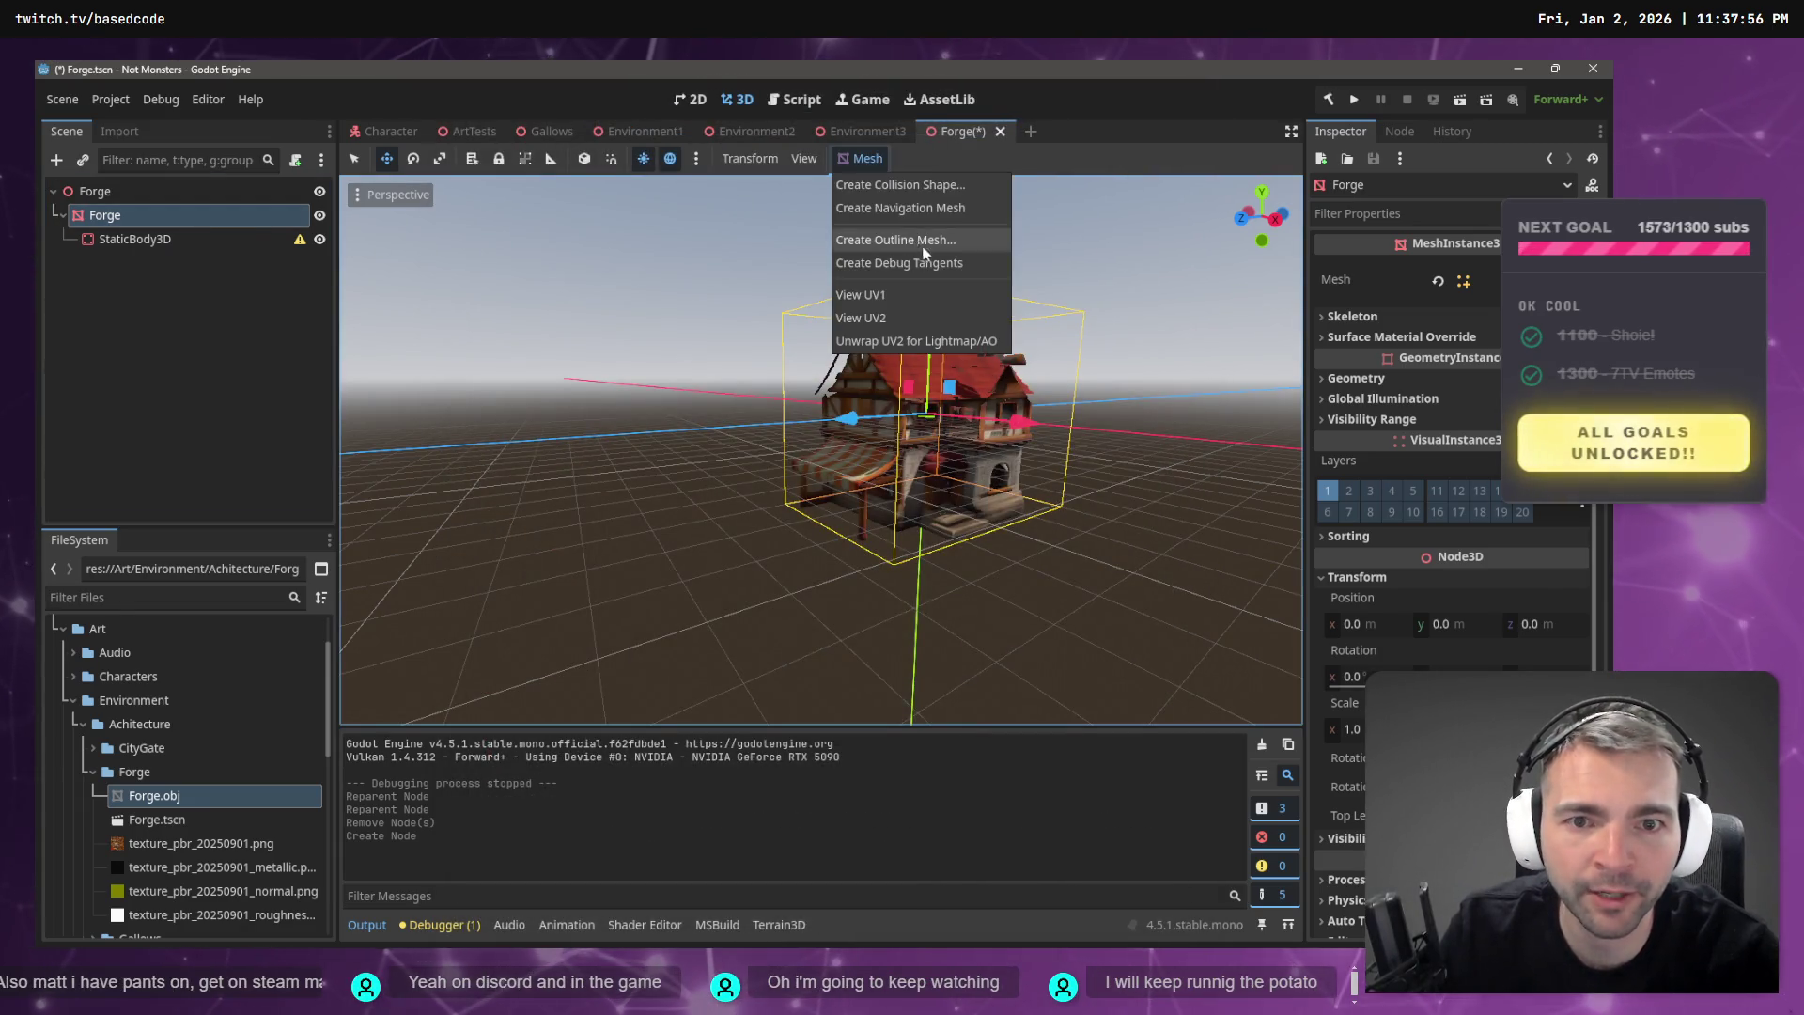
- Create a trimesh collision shape from Forge, move StaticBody3D beside the mesh, and save Forge.tscn
click(943, 194)
click(767, 561)
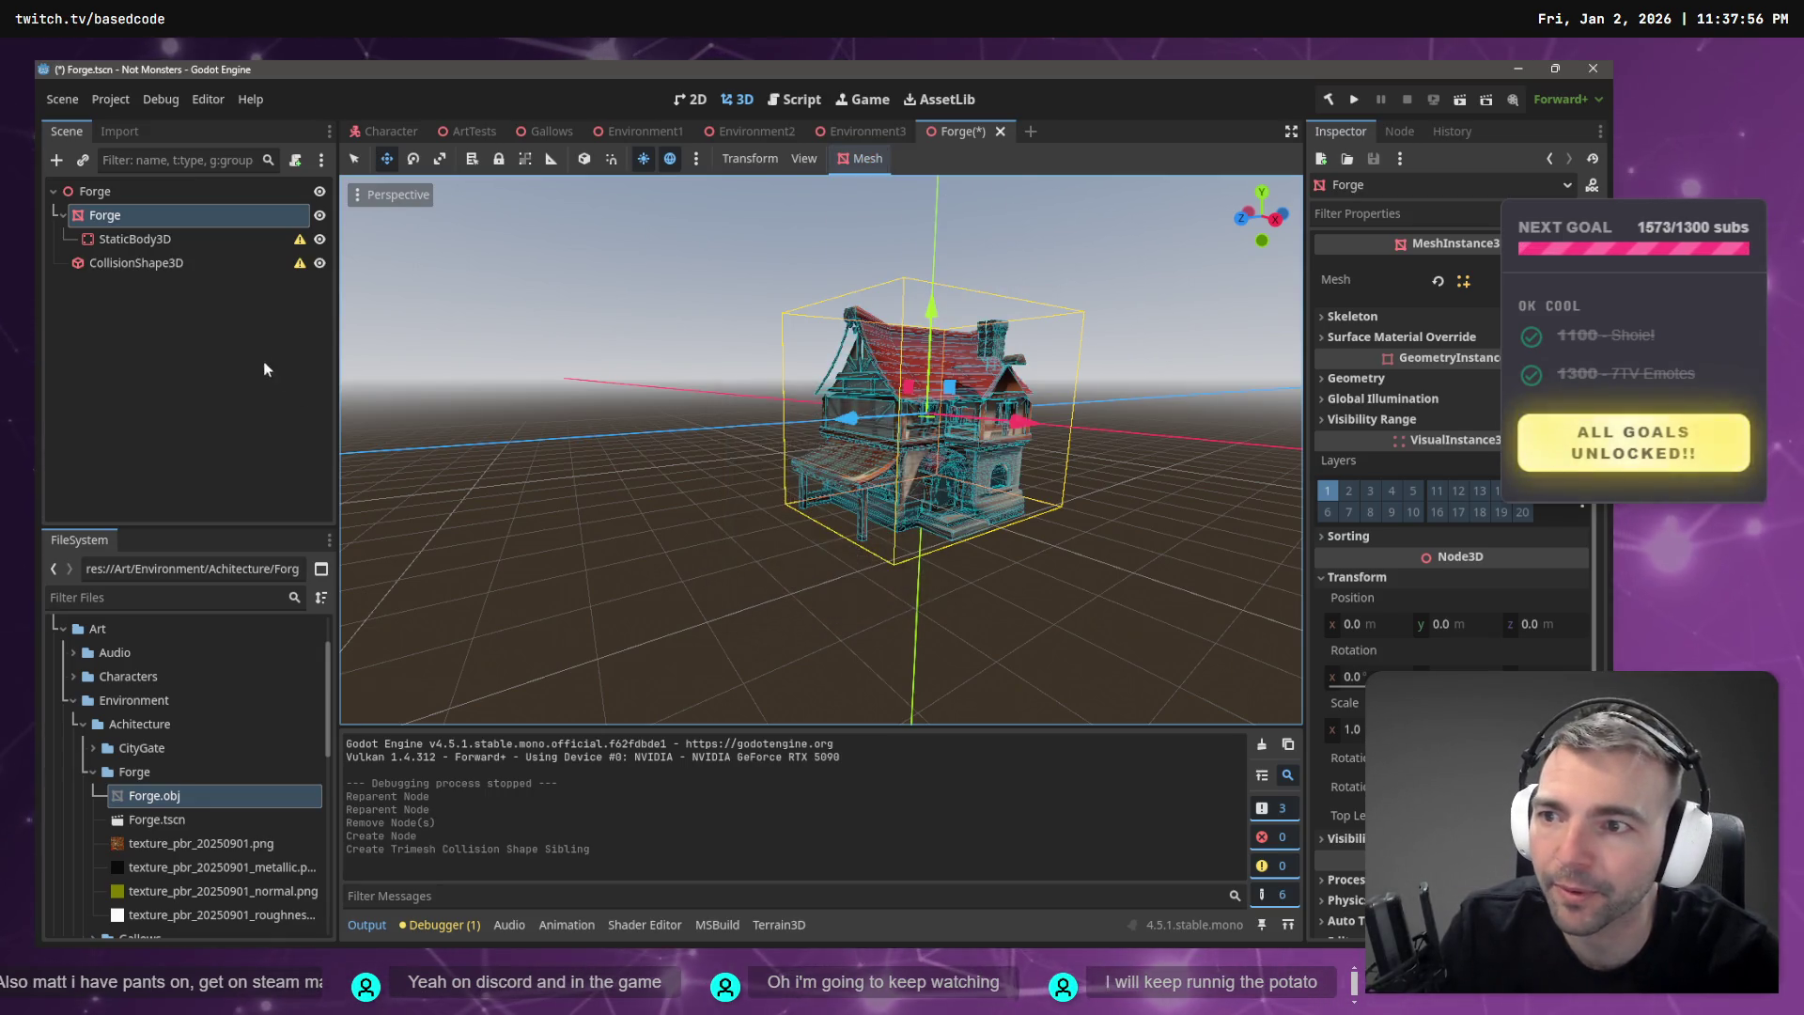
mouse_move(154, 246)
mouse_down()
mouse_move(122, 201)
mouse_move(137, 263)
mouse_move(148, 217)
mouse_move(103, 197)
mouse_up()
click(138, 241)
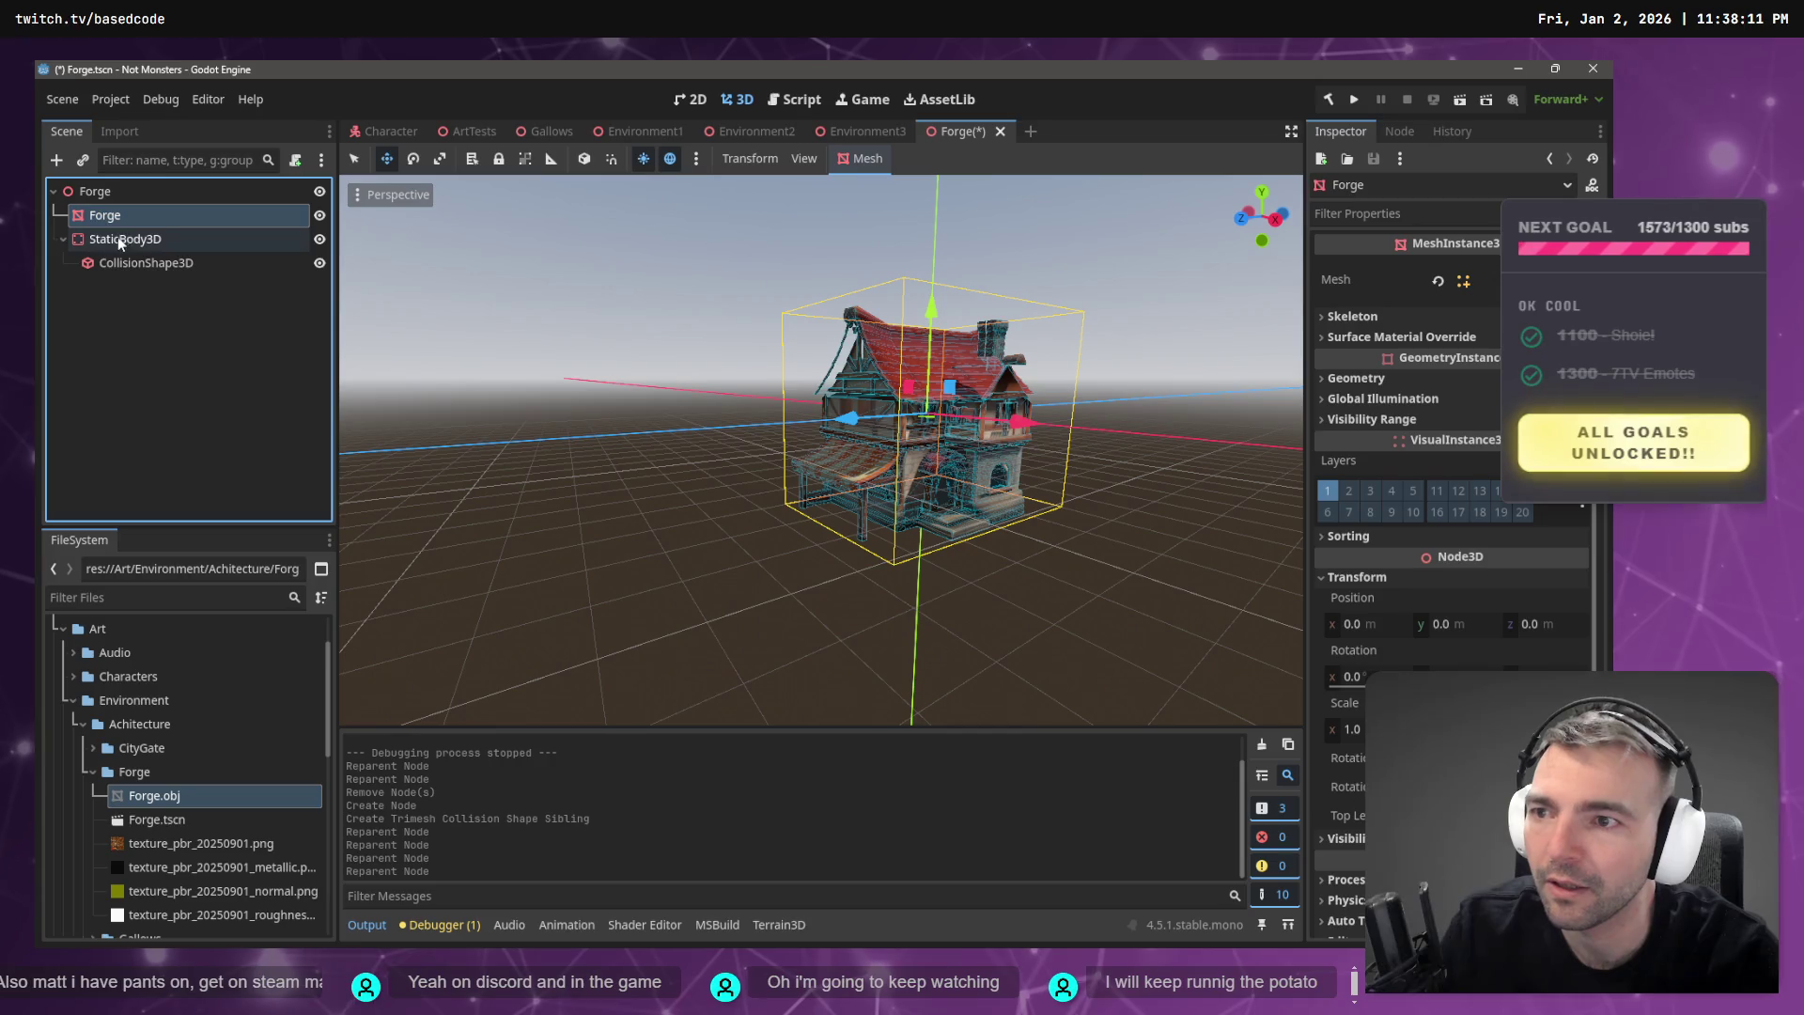
click(119, 238)
click(144, 267)
click(201, 352)
key(ctrl+s)
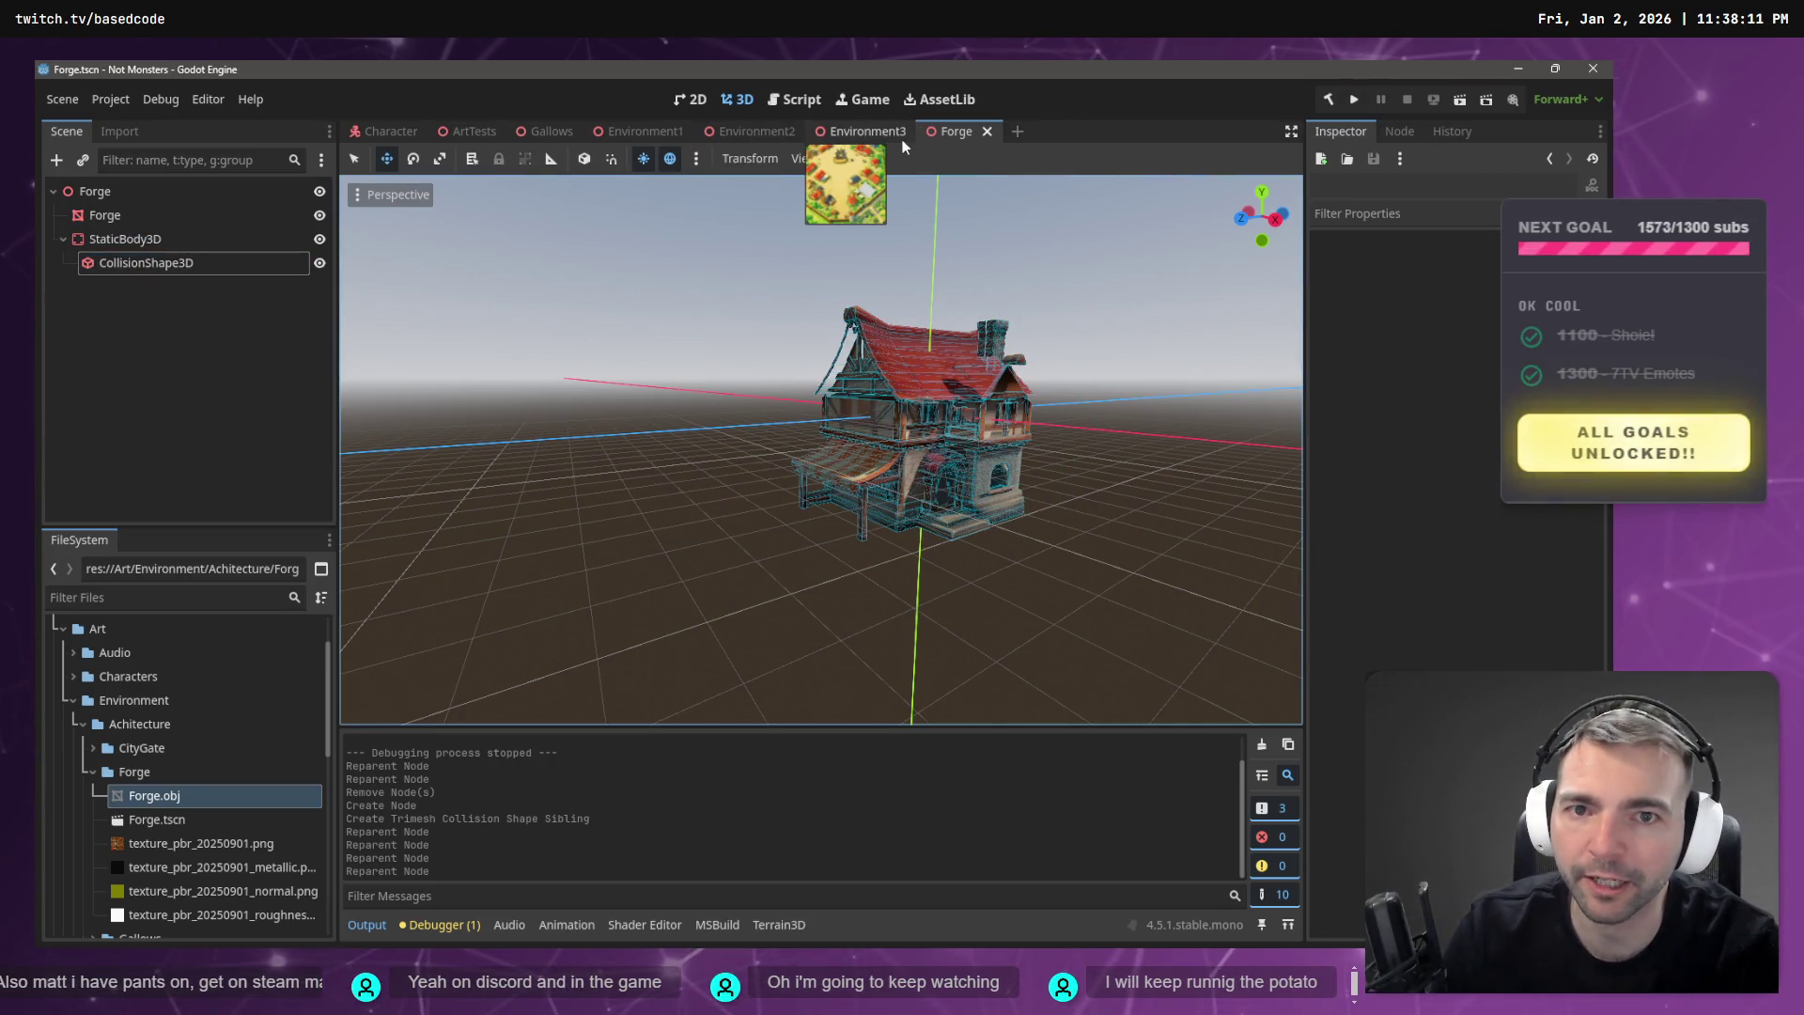
- Pan across the ArtTests town and briefly run the game to test the forge collision
click(475, 131)
scroll(808, 379, up, 5)
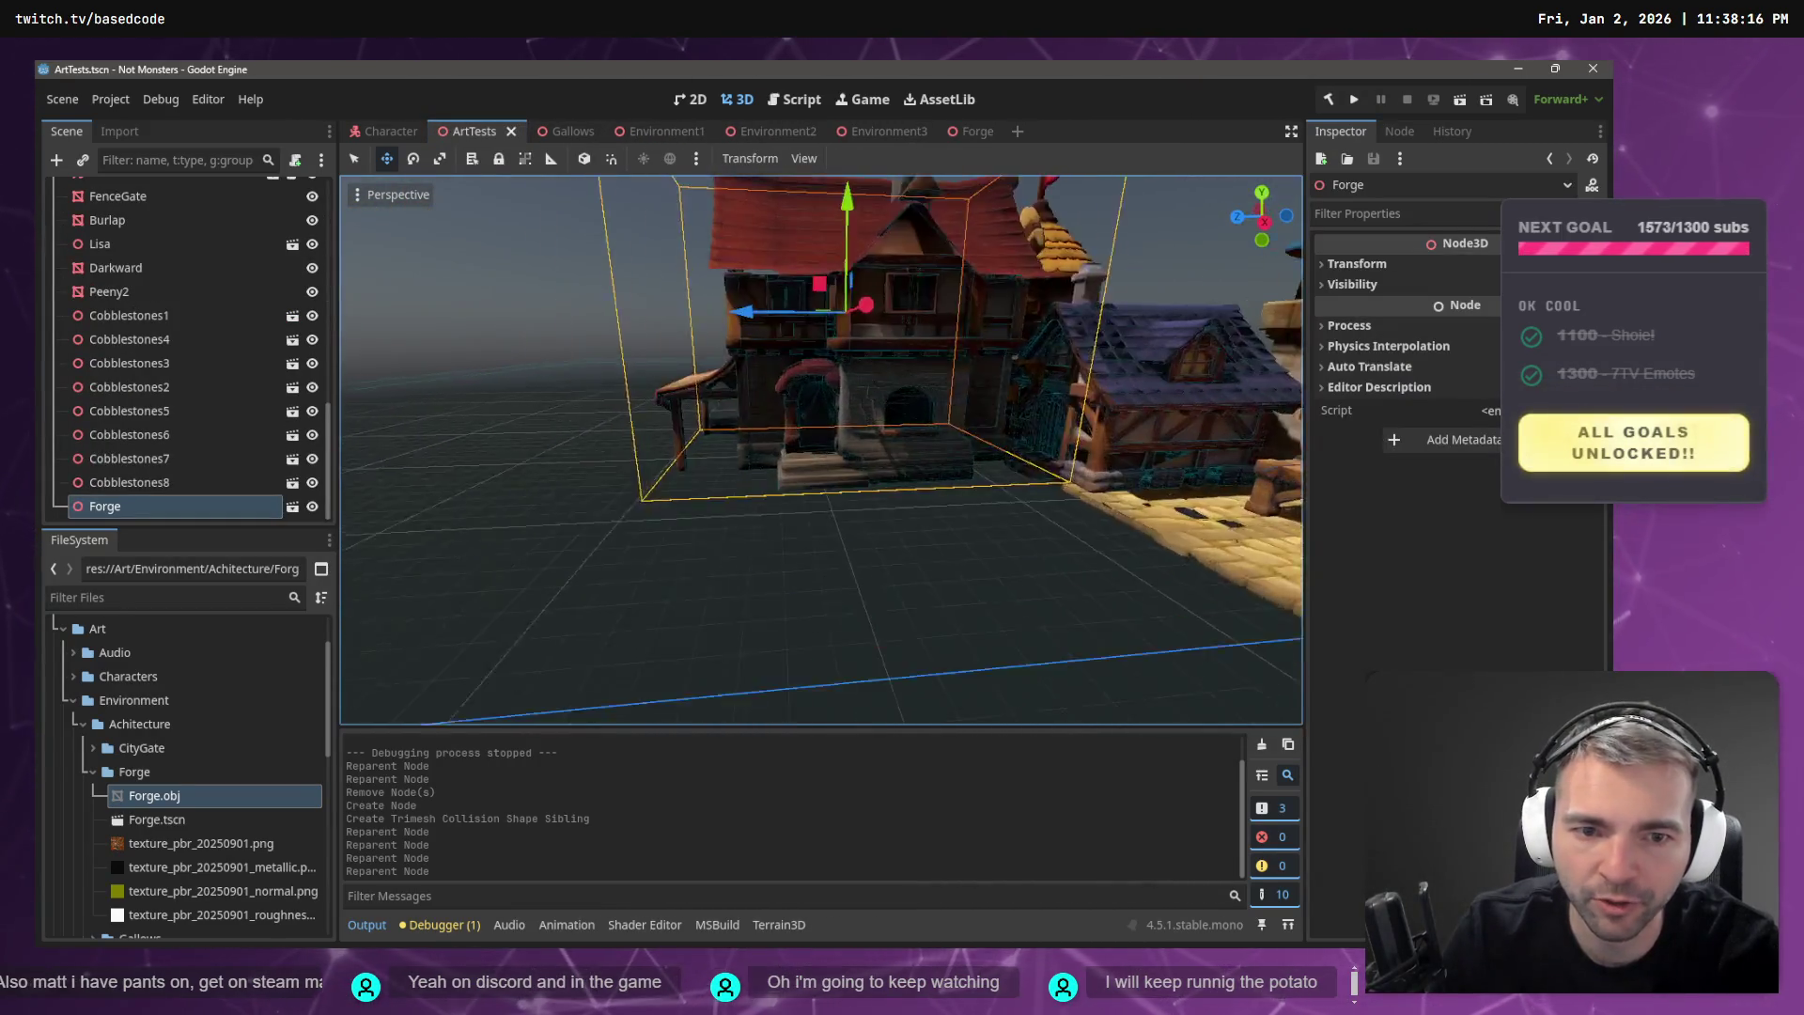
key(d)
key(a)
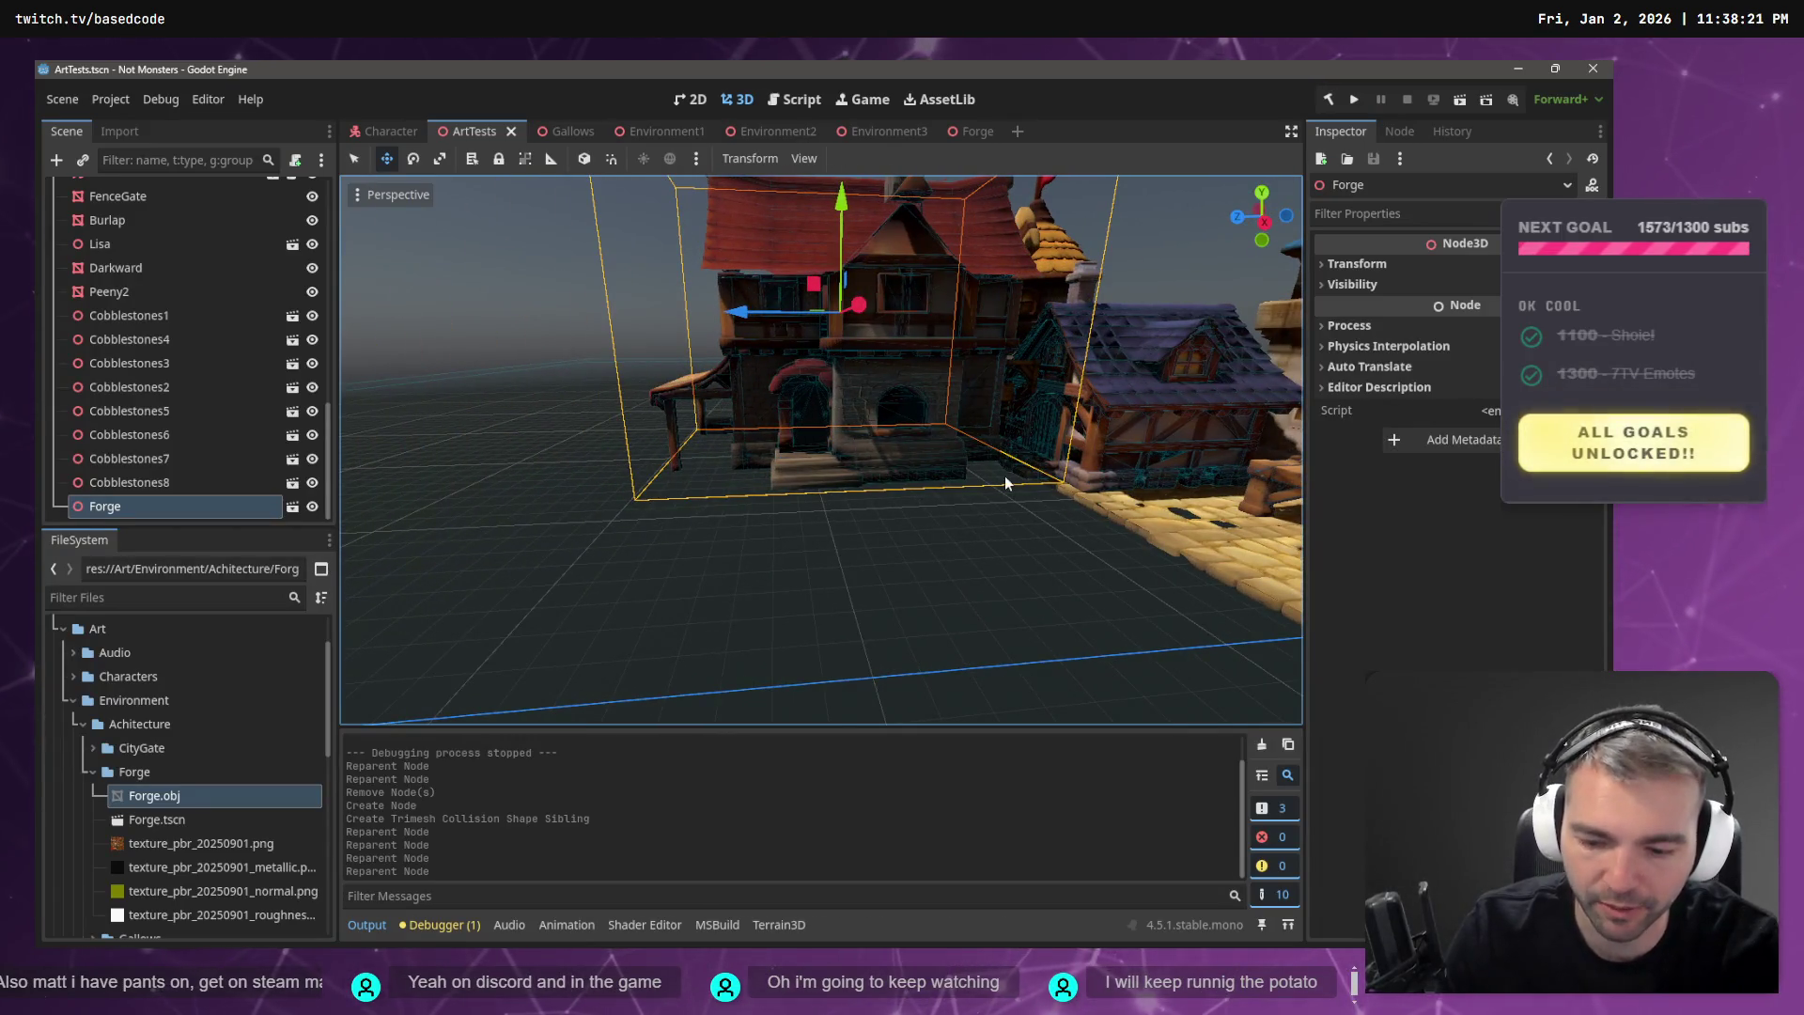
key(F5)
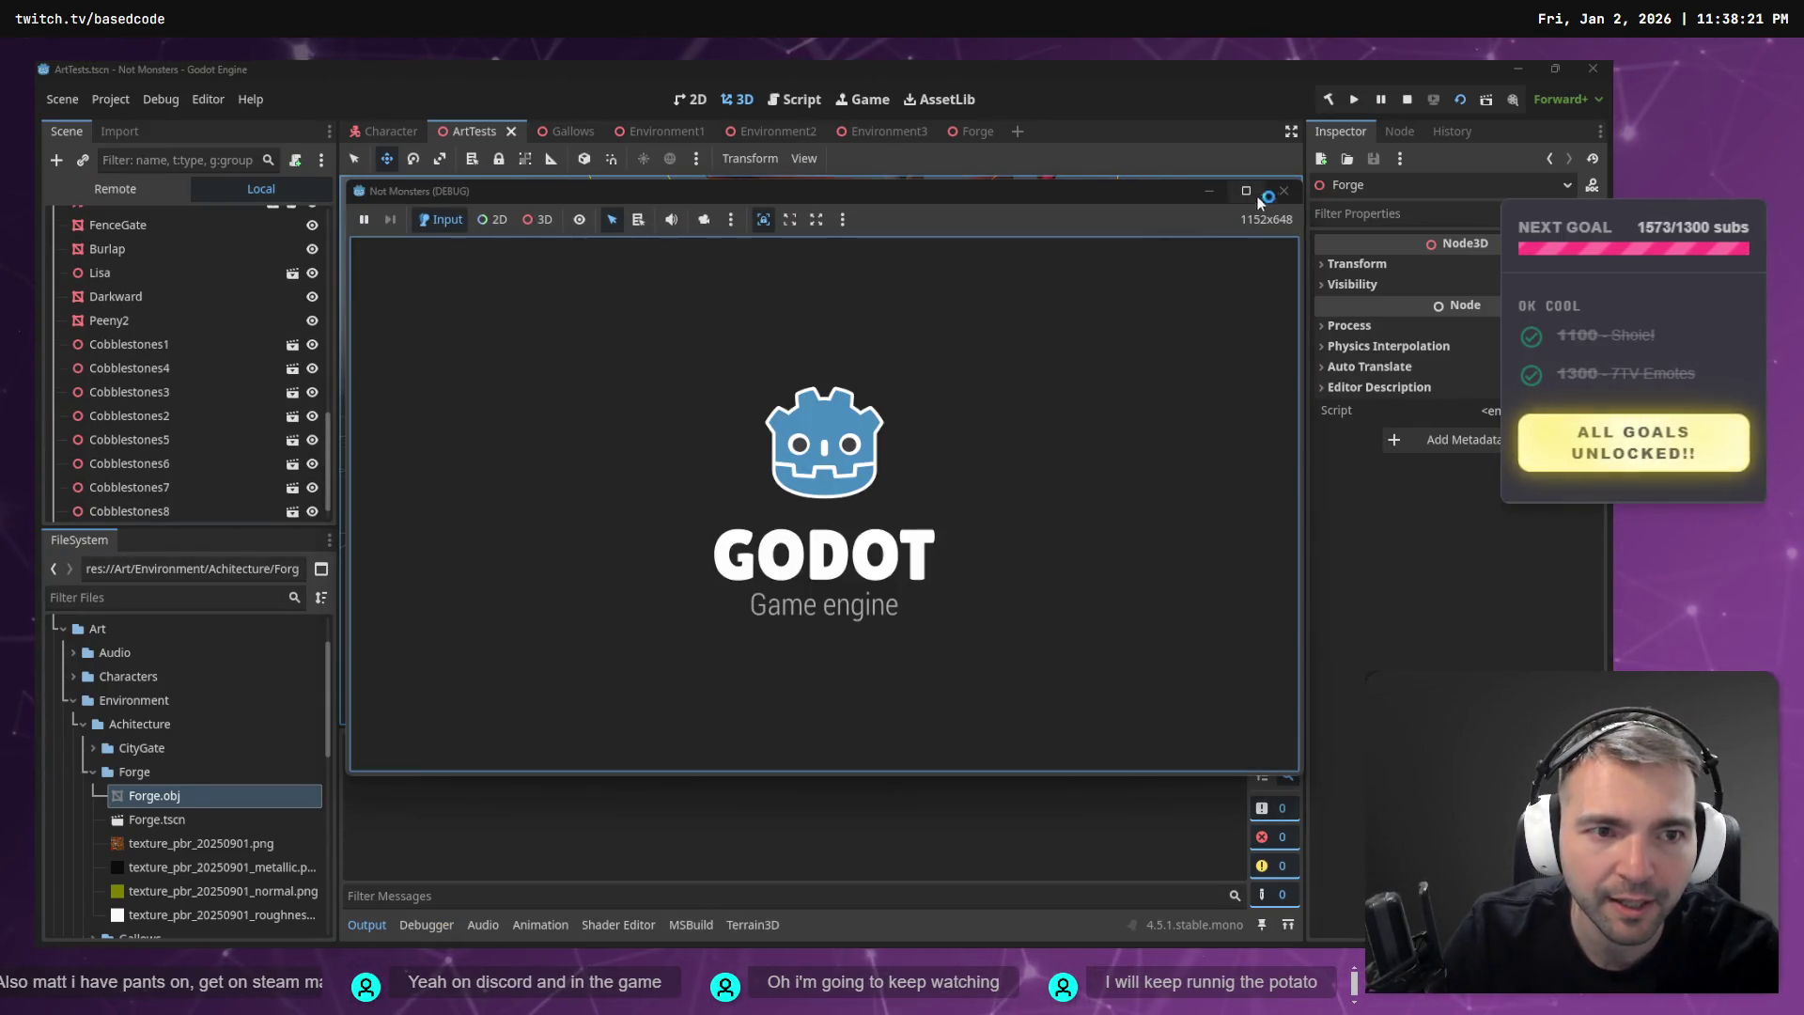
click(1283, 191)
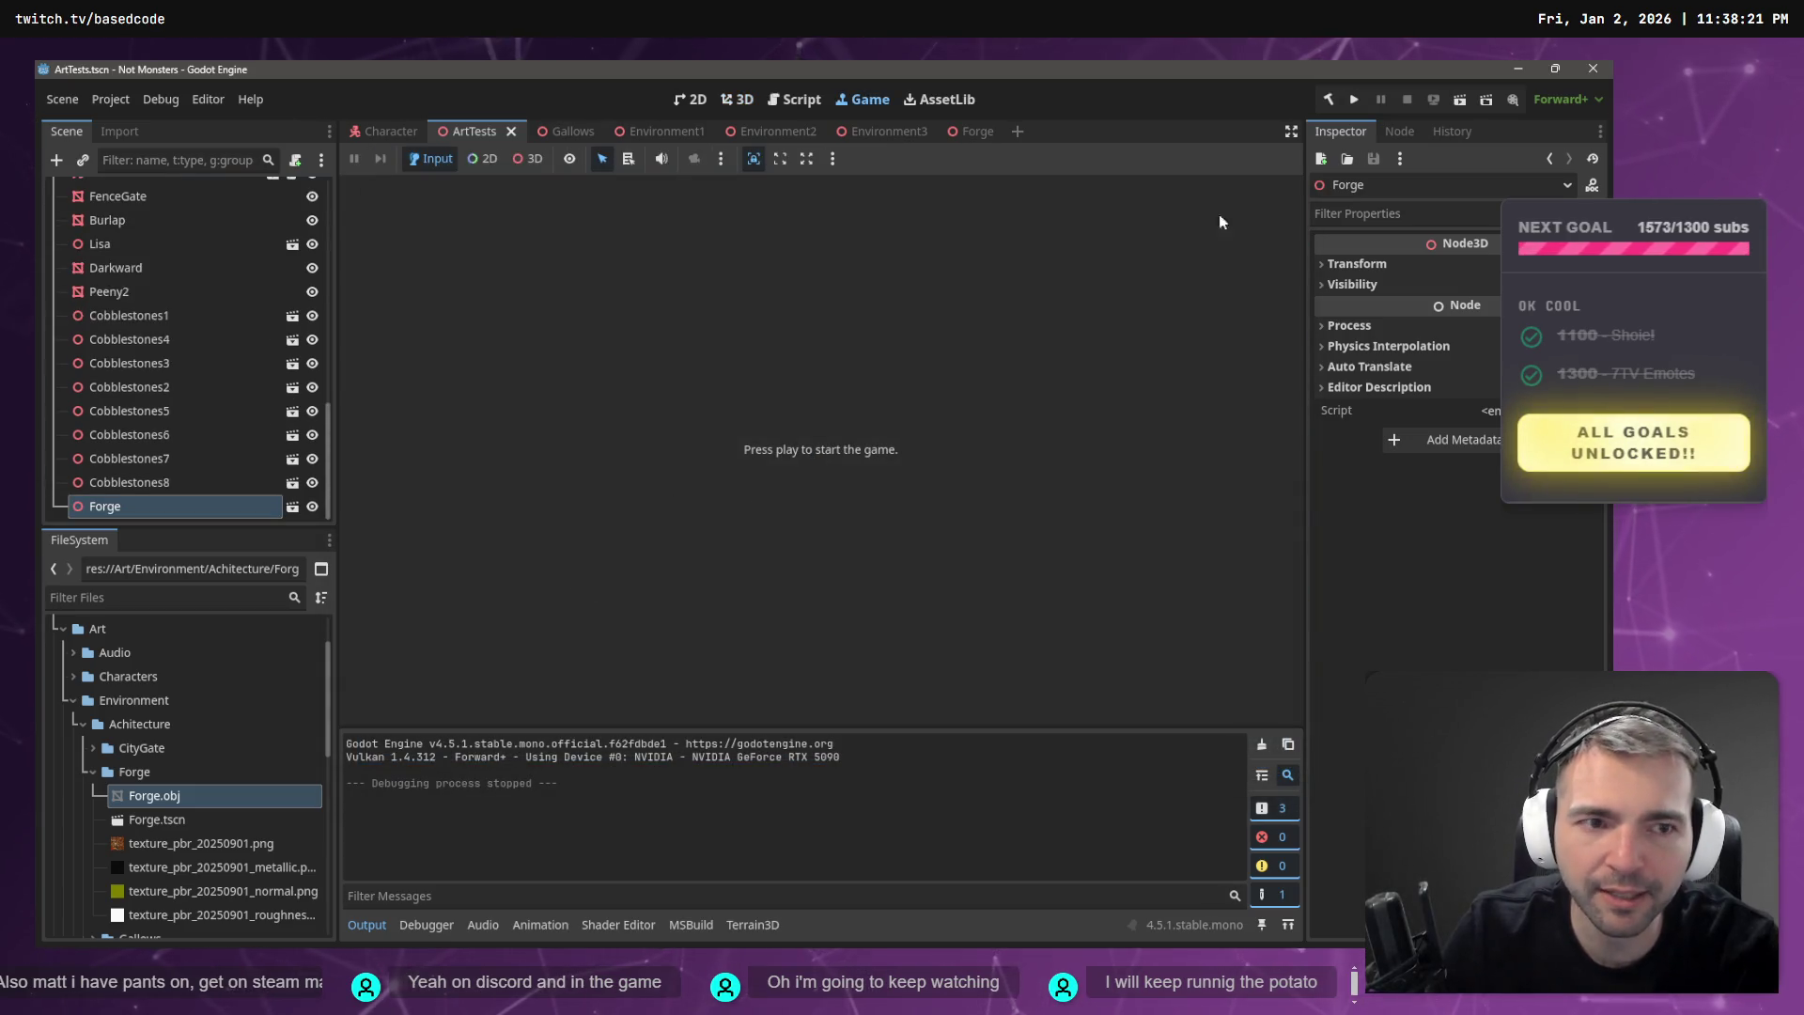
- Glance at the Character and Forge scenes, then return to ArtTests in the 3D editor
click(385, 132)
click(474, 132)
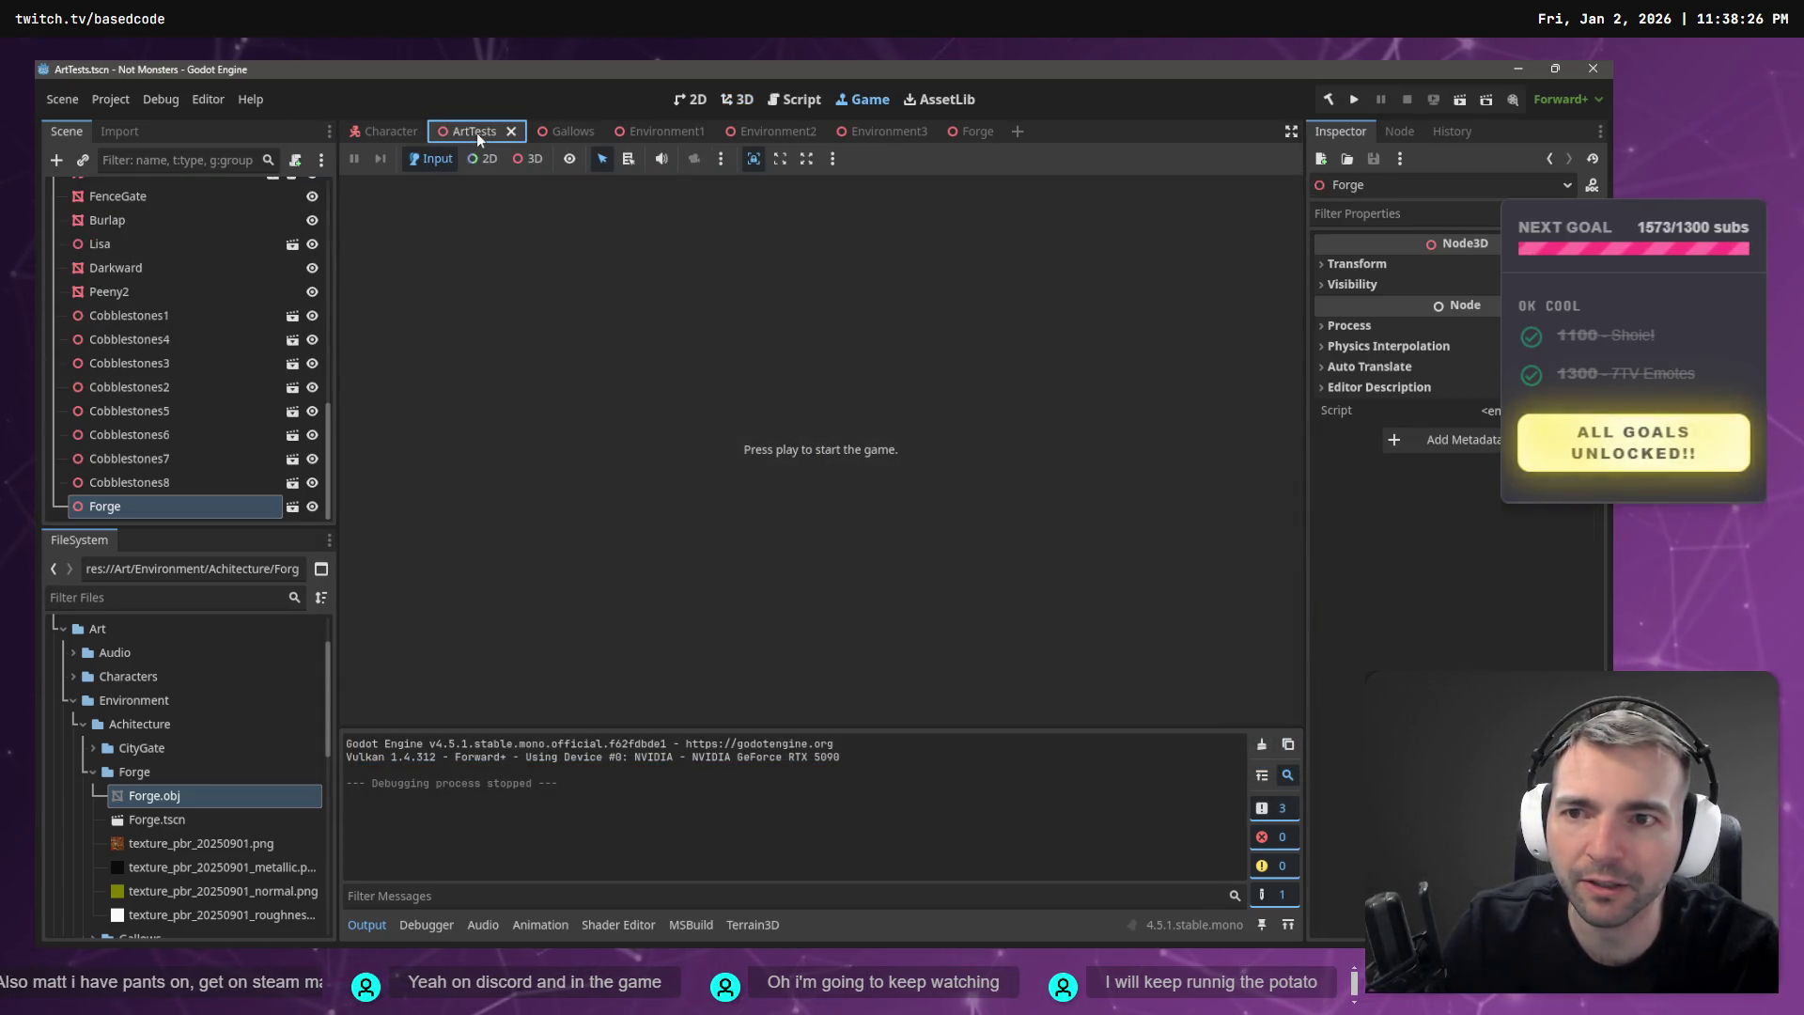
click(975, 131)
click(476, 132)
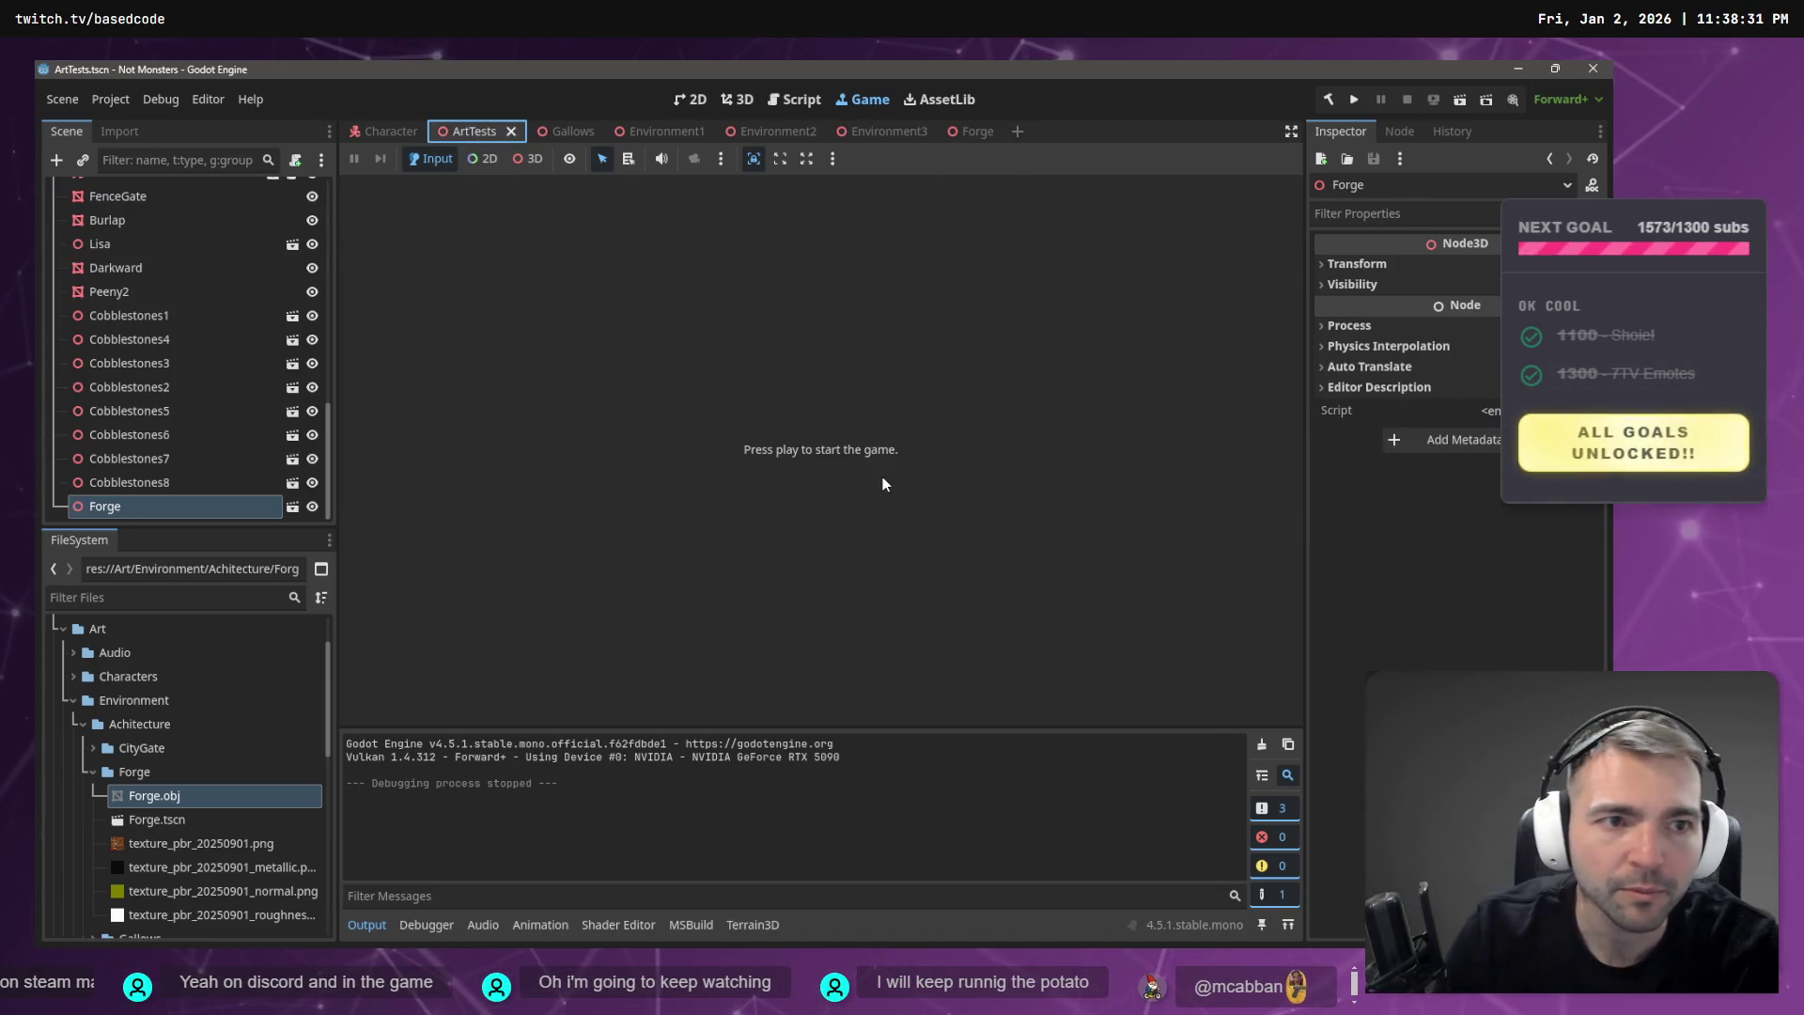
click(1063, 320)
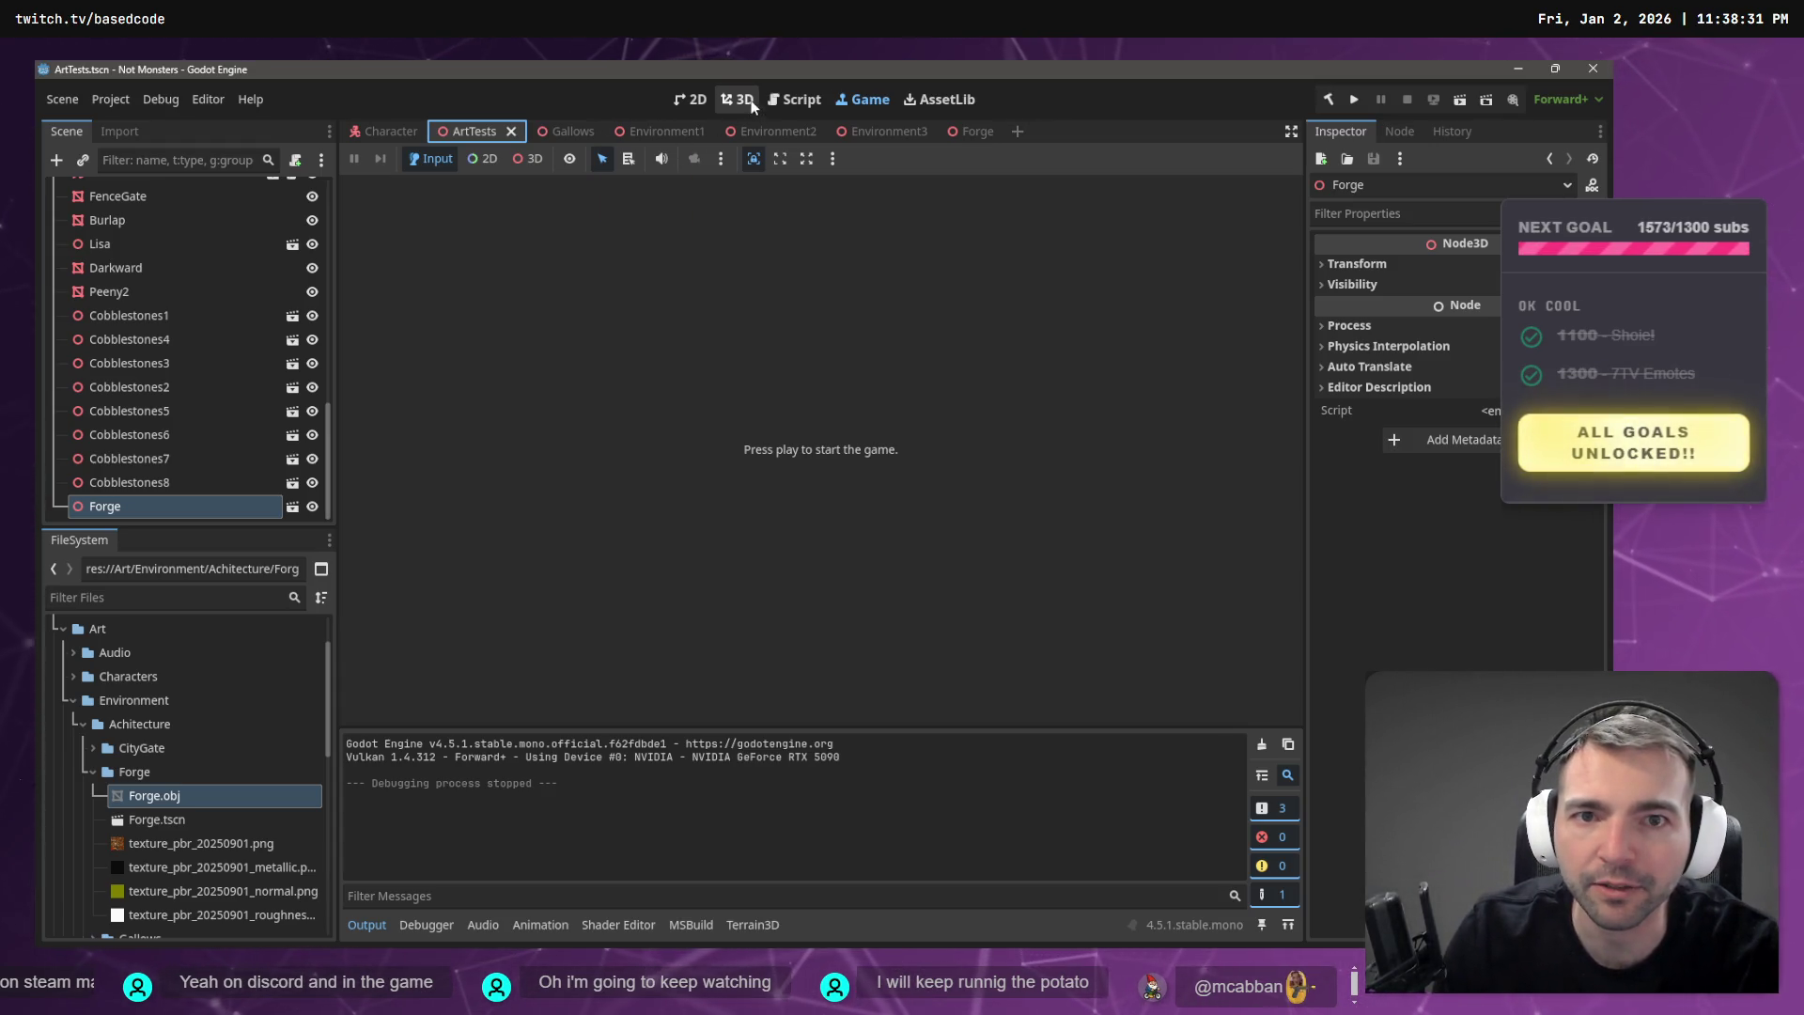
click(737, 100)
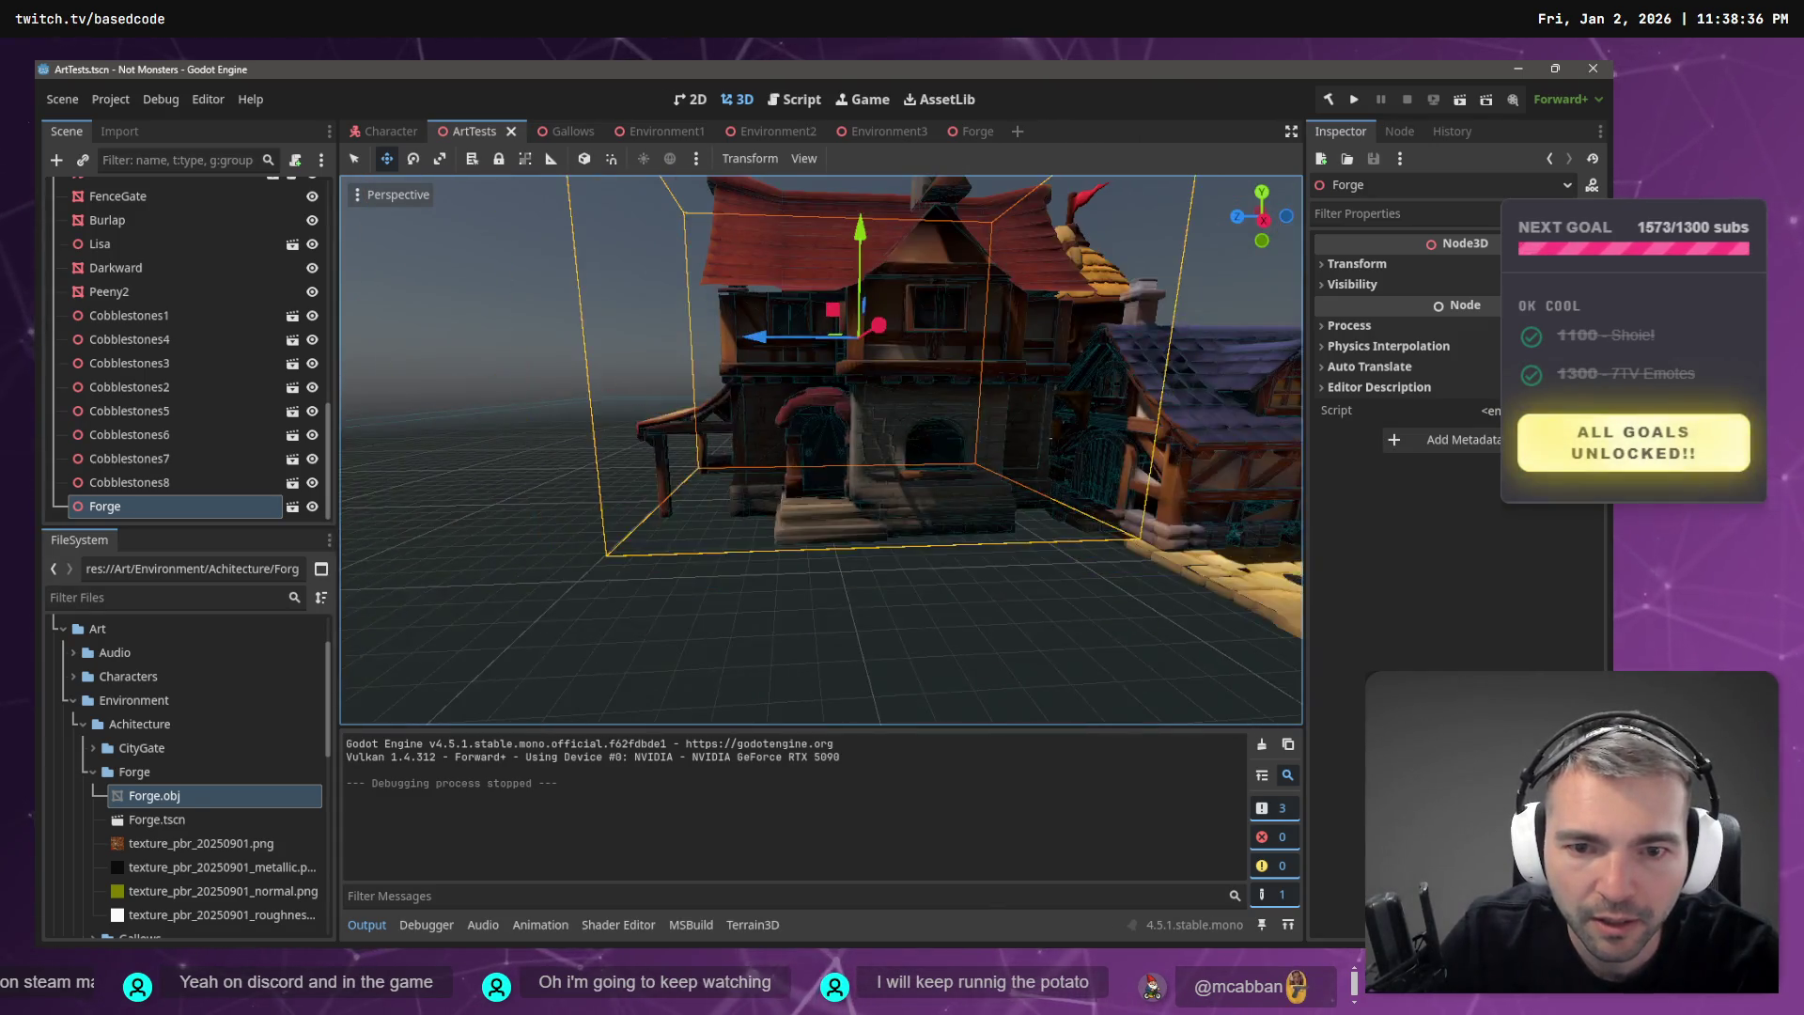
- Reposition TownHouse1 along Z and X and raise it slightly with the gizmo arrows
key(d)
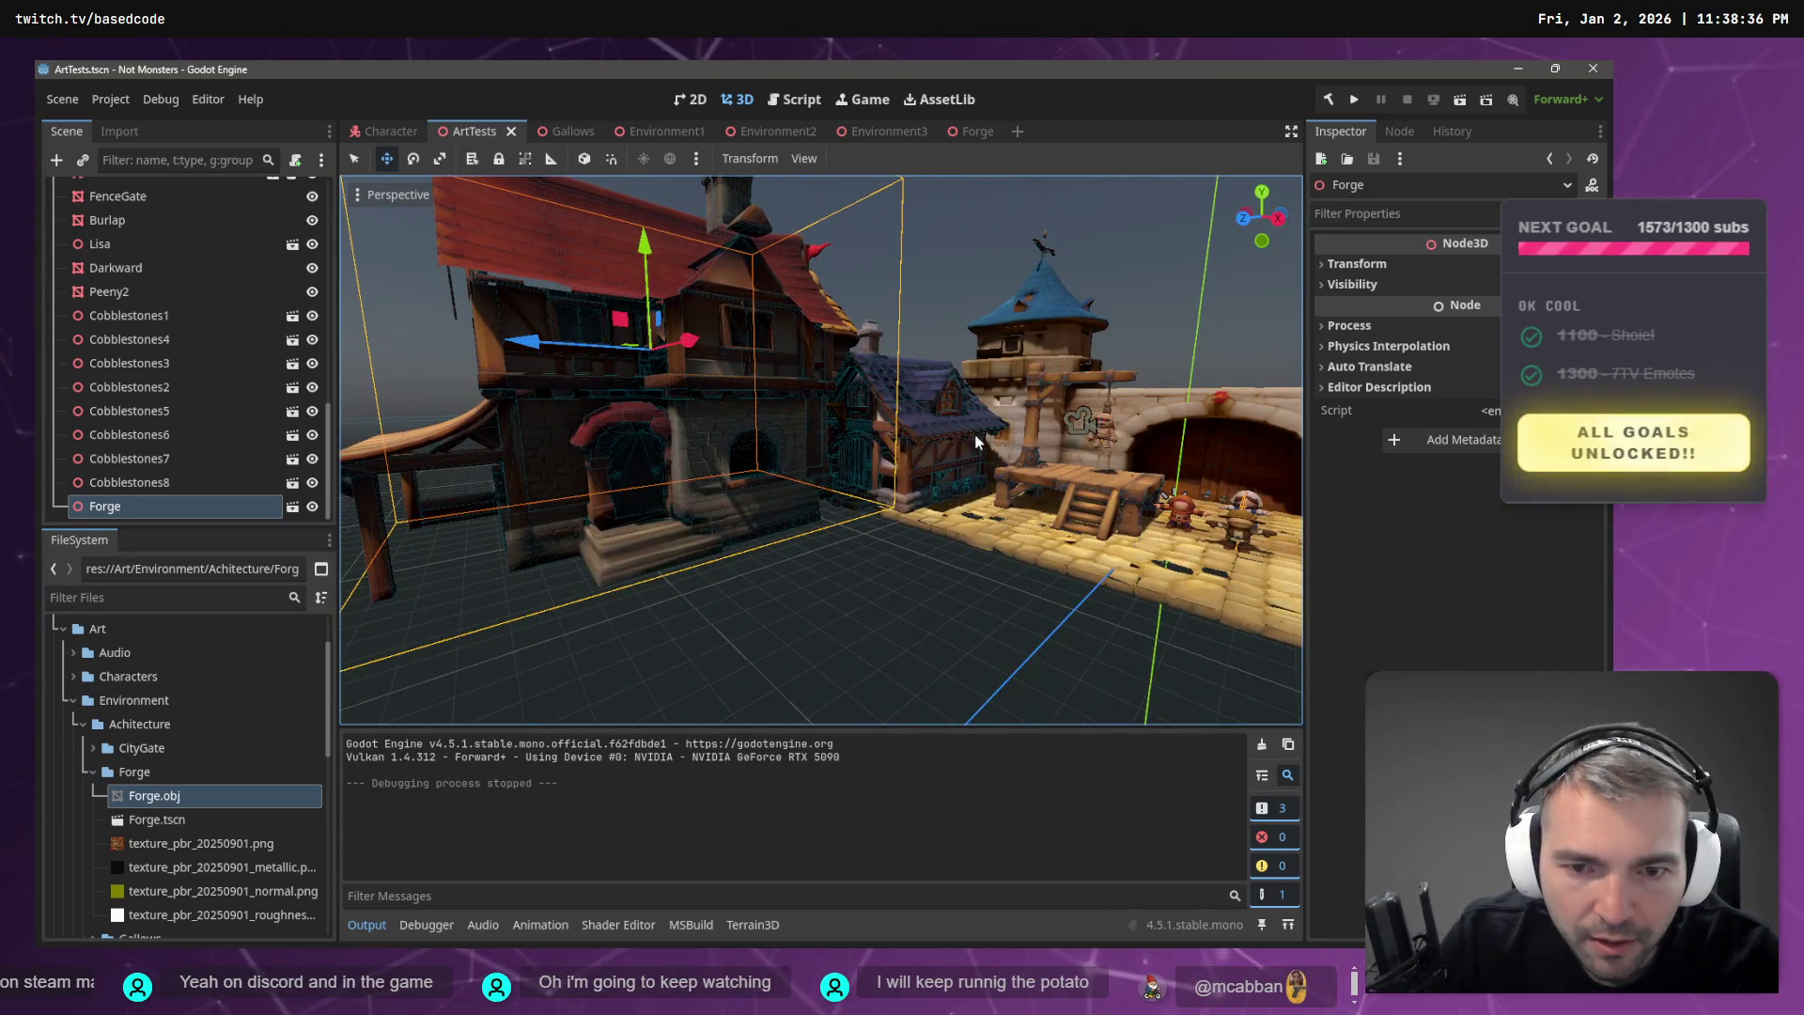
click(916, 410)
drag(827, 417, 611, 453)
drag(730, 343, 728, 299)
drag(780, 412, 830, 414)
drag(780, 309, 781, 299)
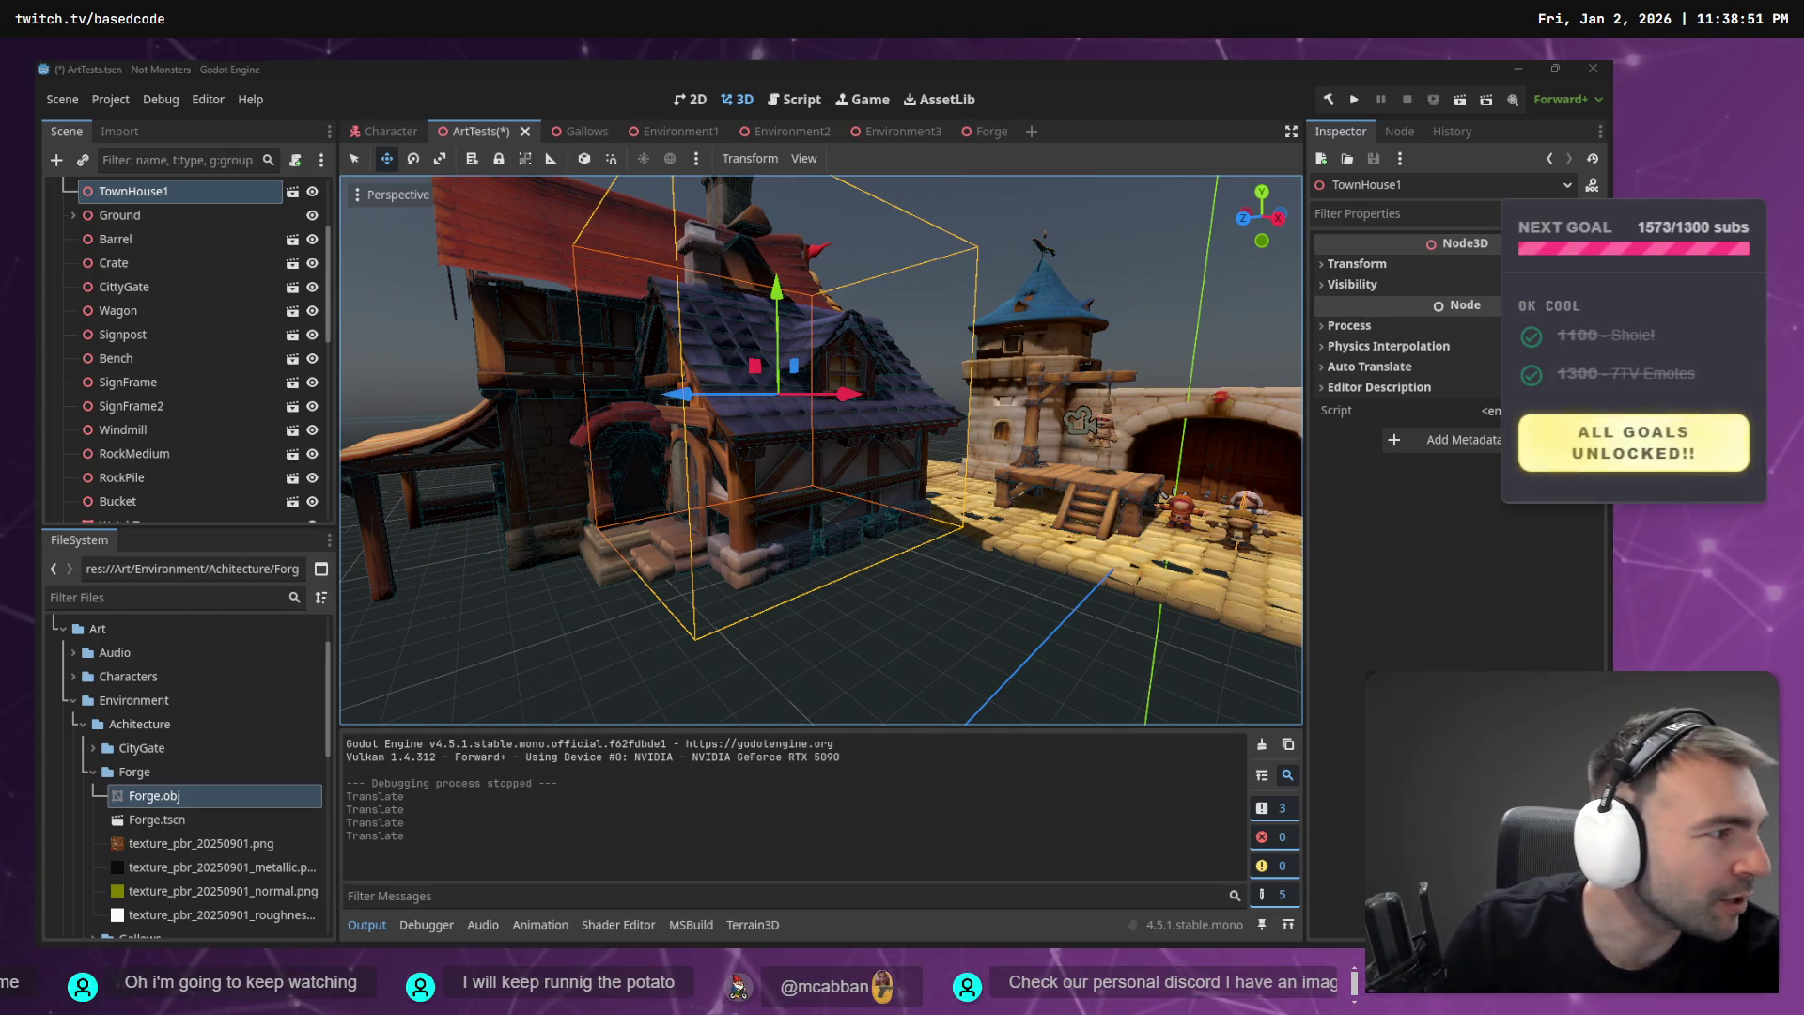
scroll(815, 481, up, 3)
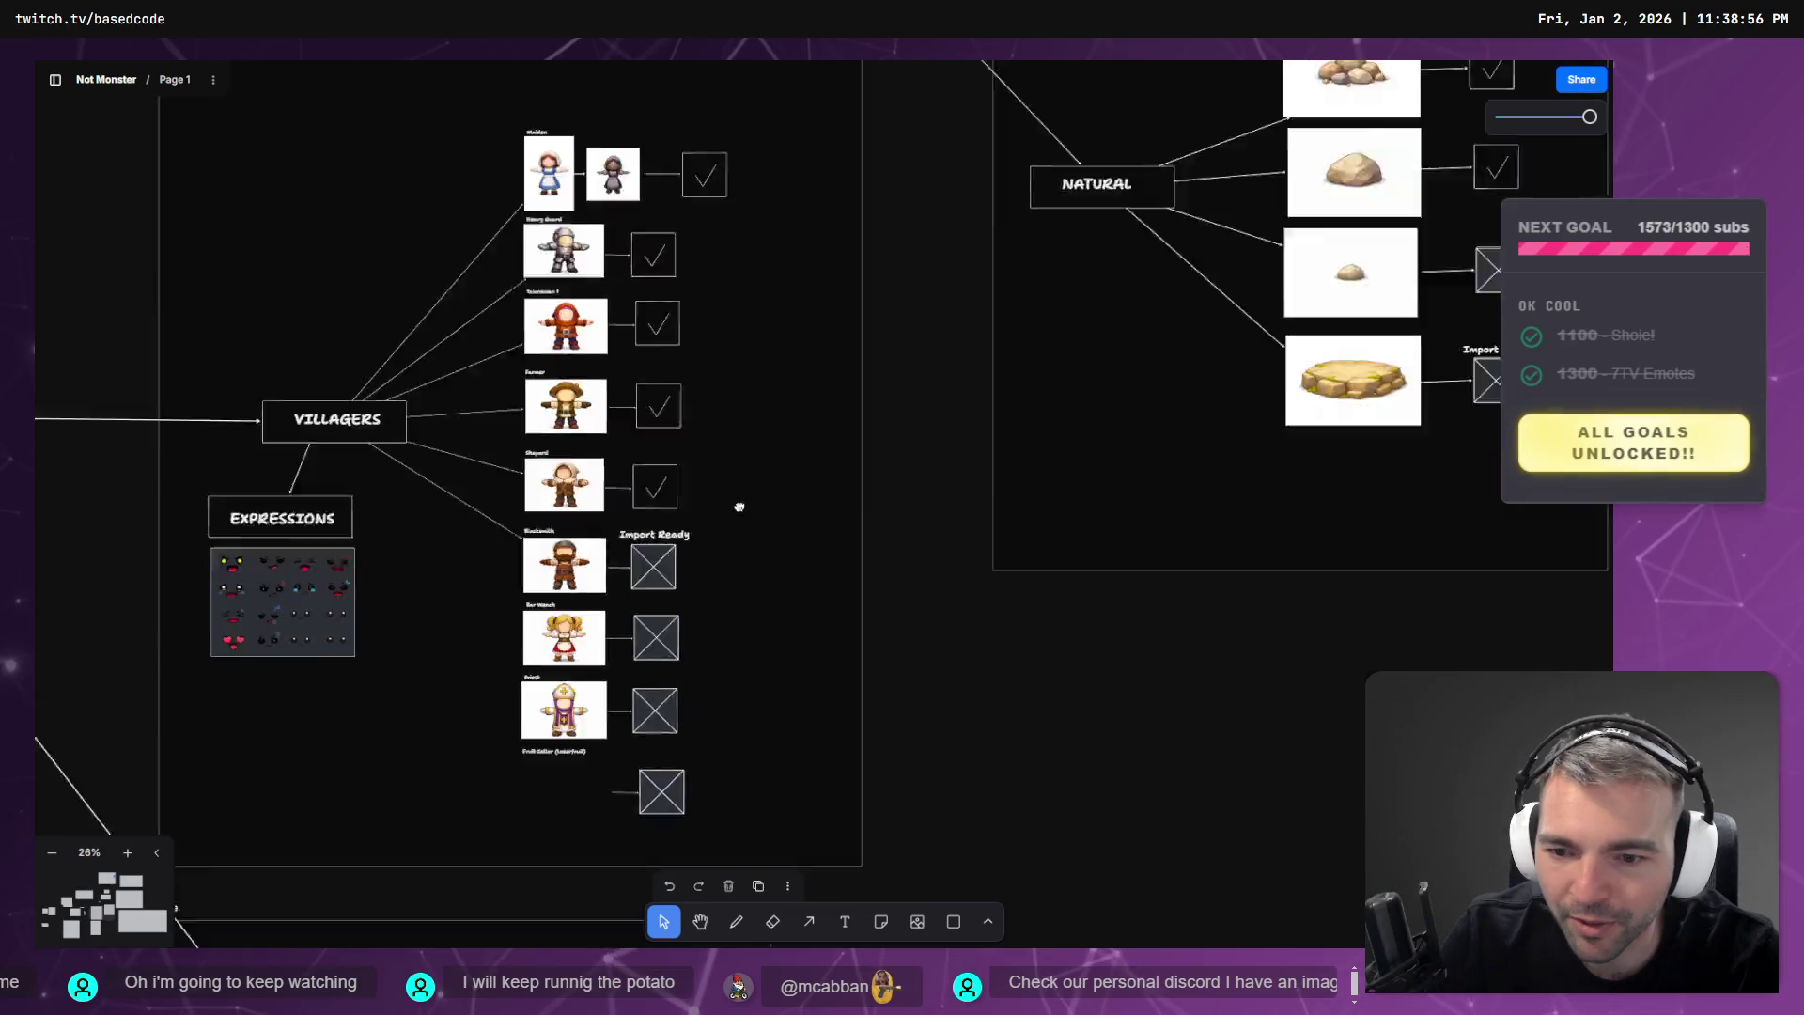
- Select the jester's name label in the Monsters section and begin typing a viewer's name
scroll(815, 481, down, 10)
scroll(836, 448, up, 3)
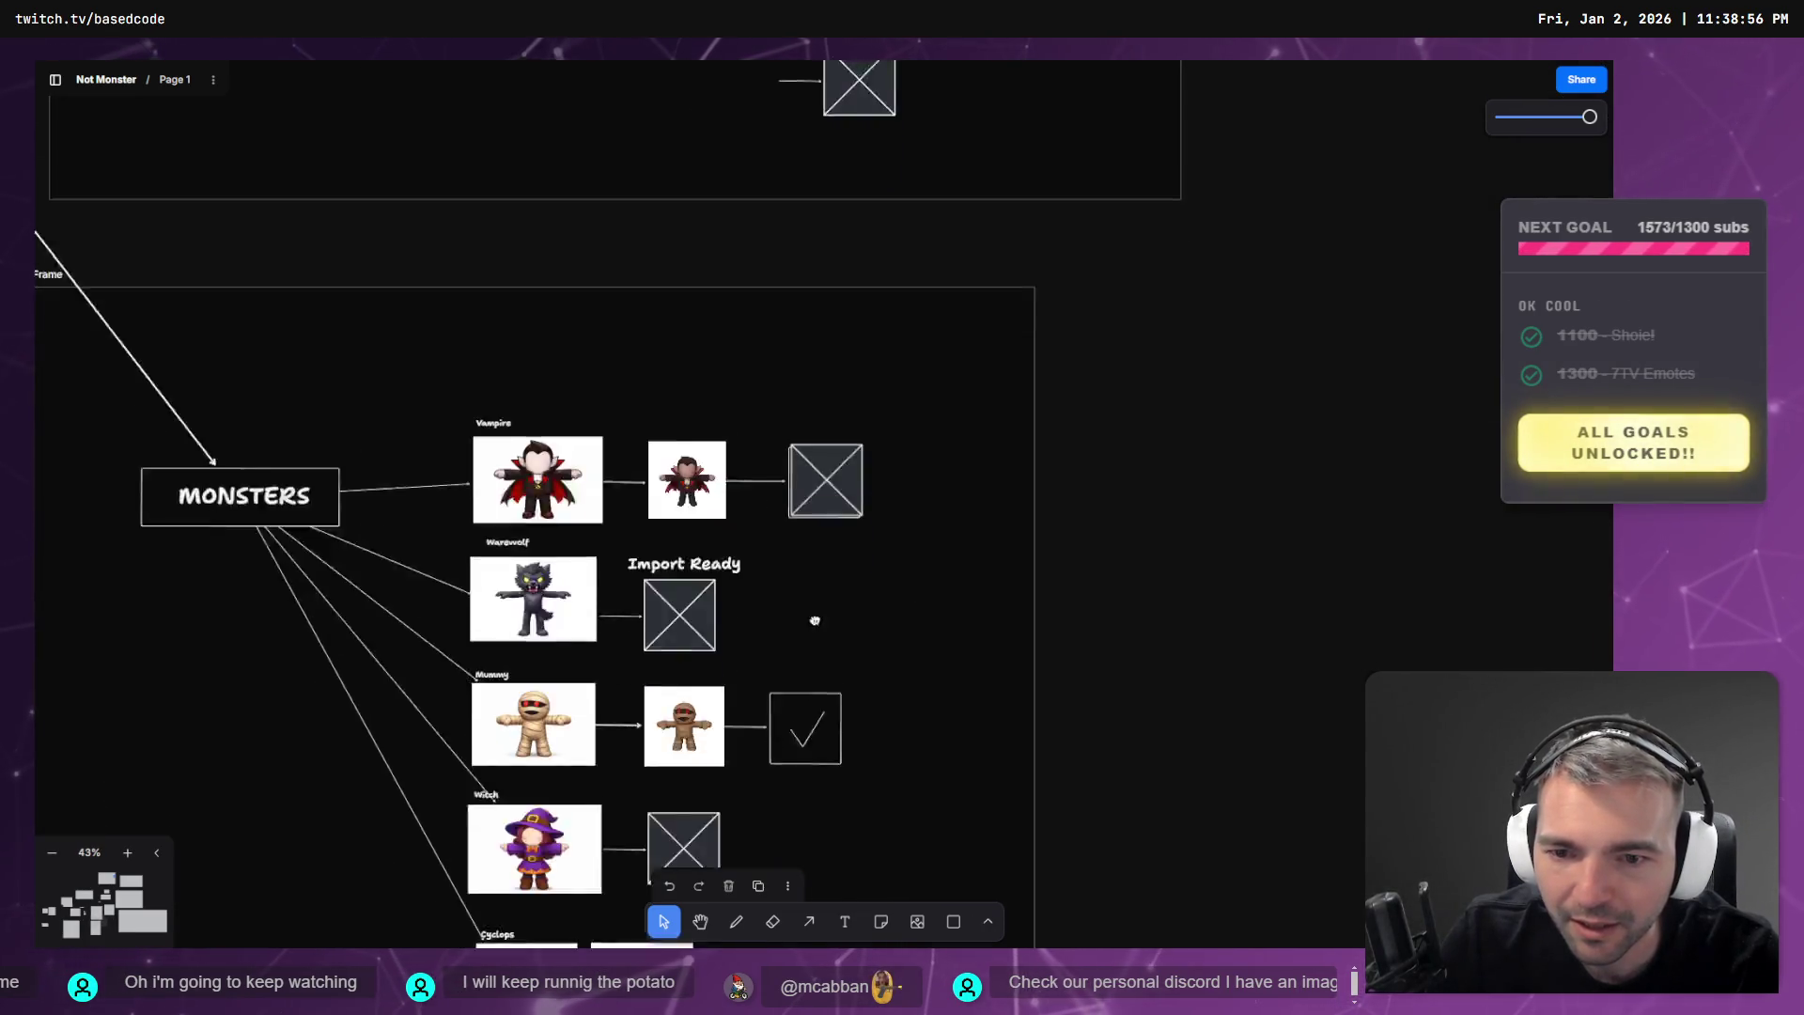
scroll(835, 449, down, 5)
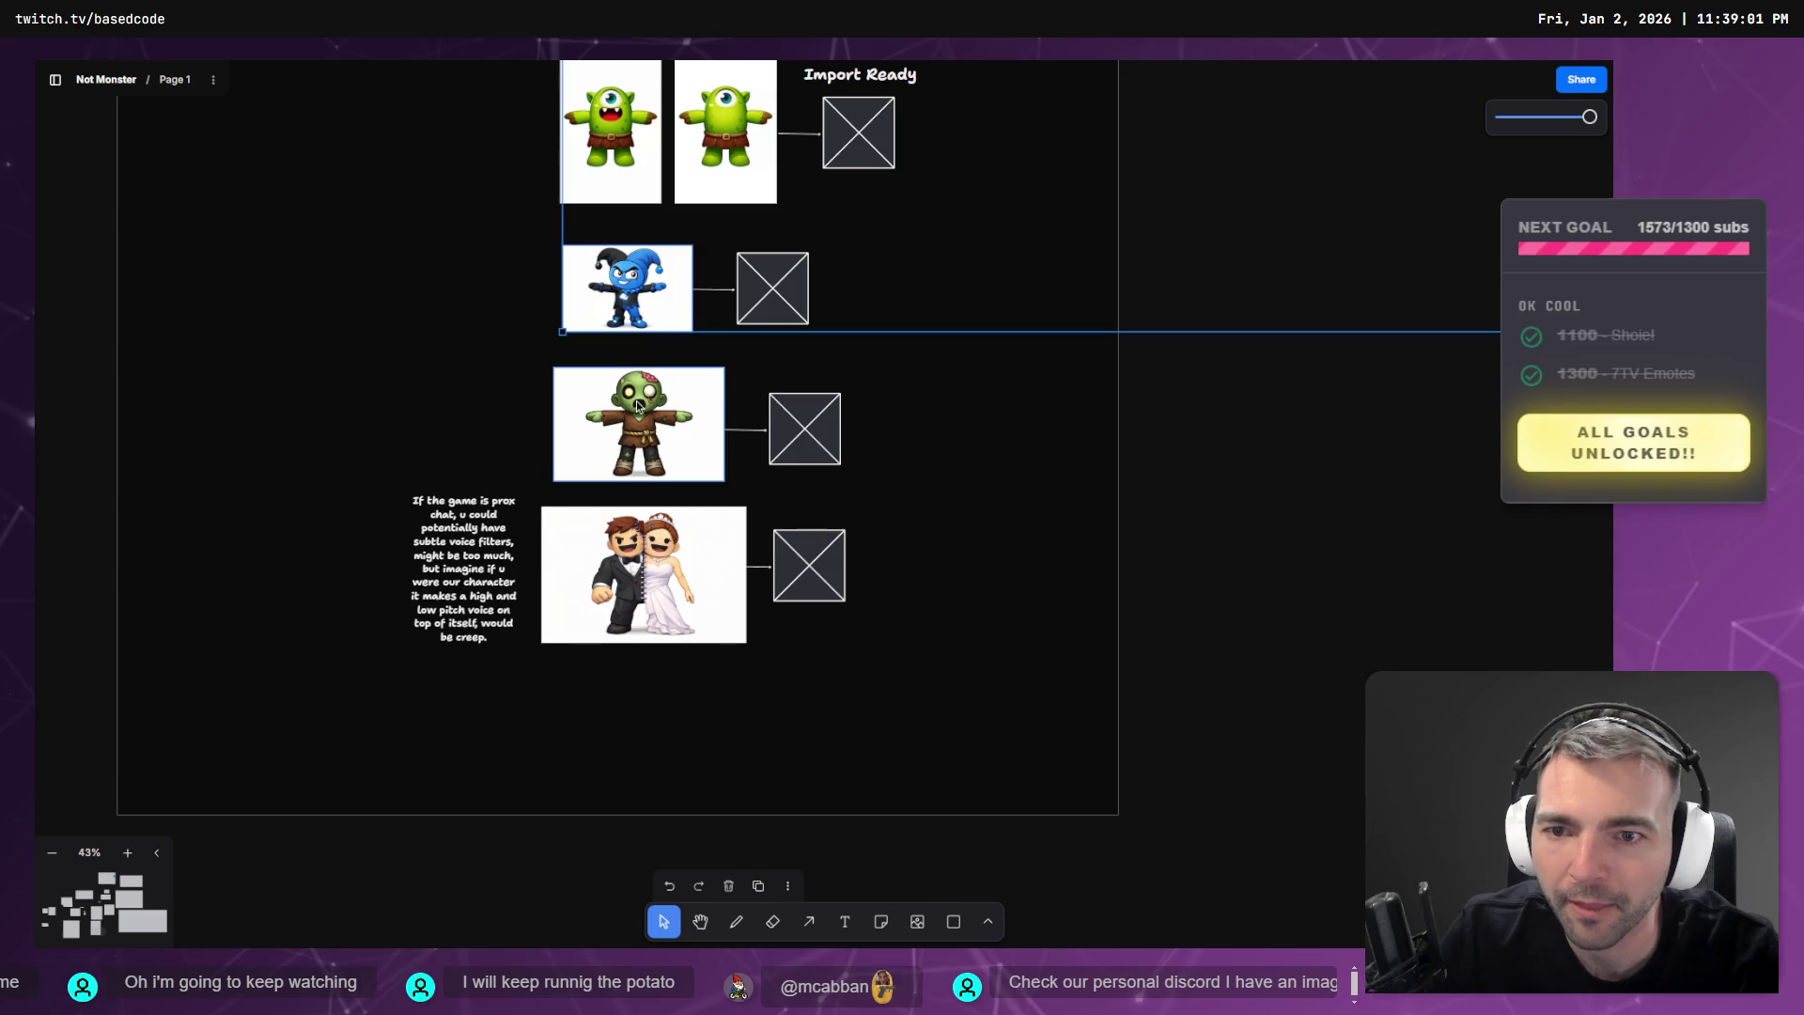
click(599, 208)
key(v)
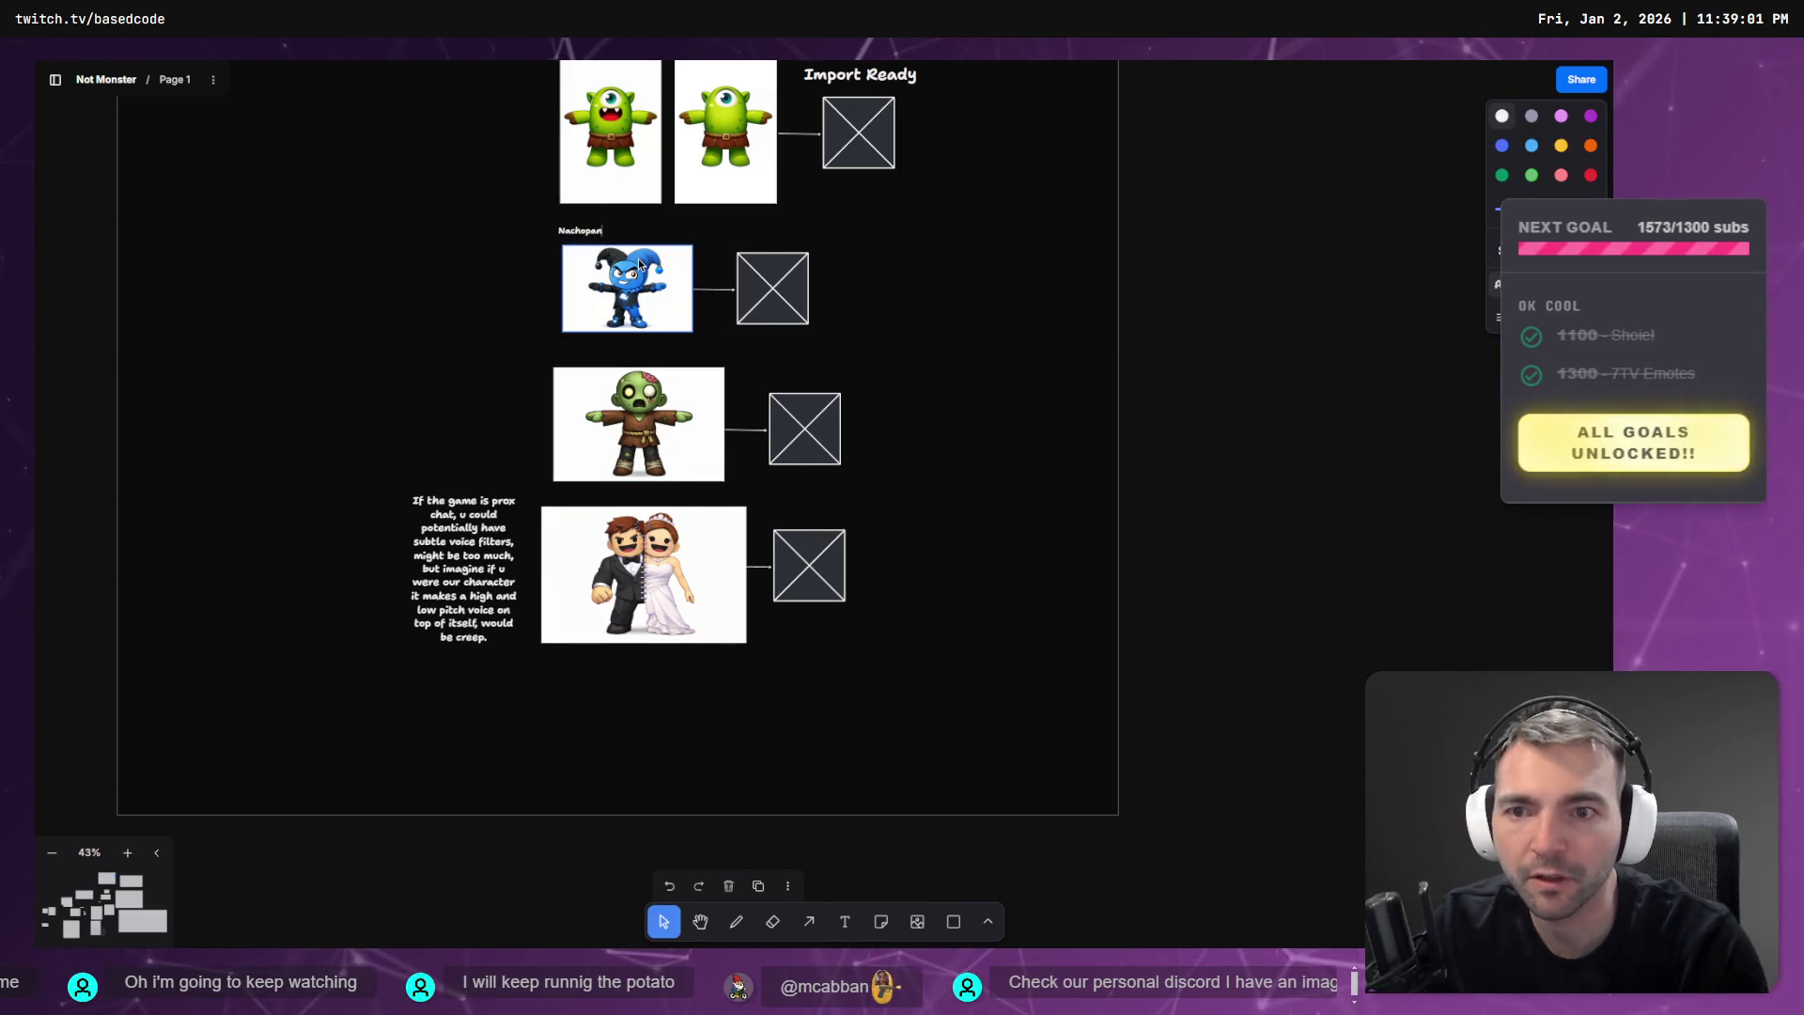
click(586, 239)
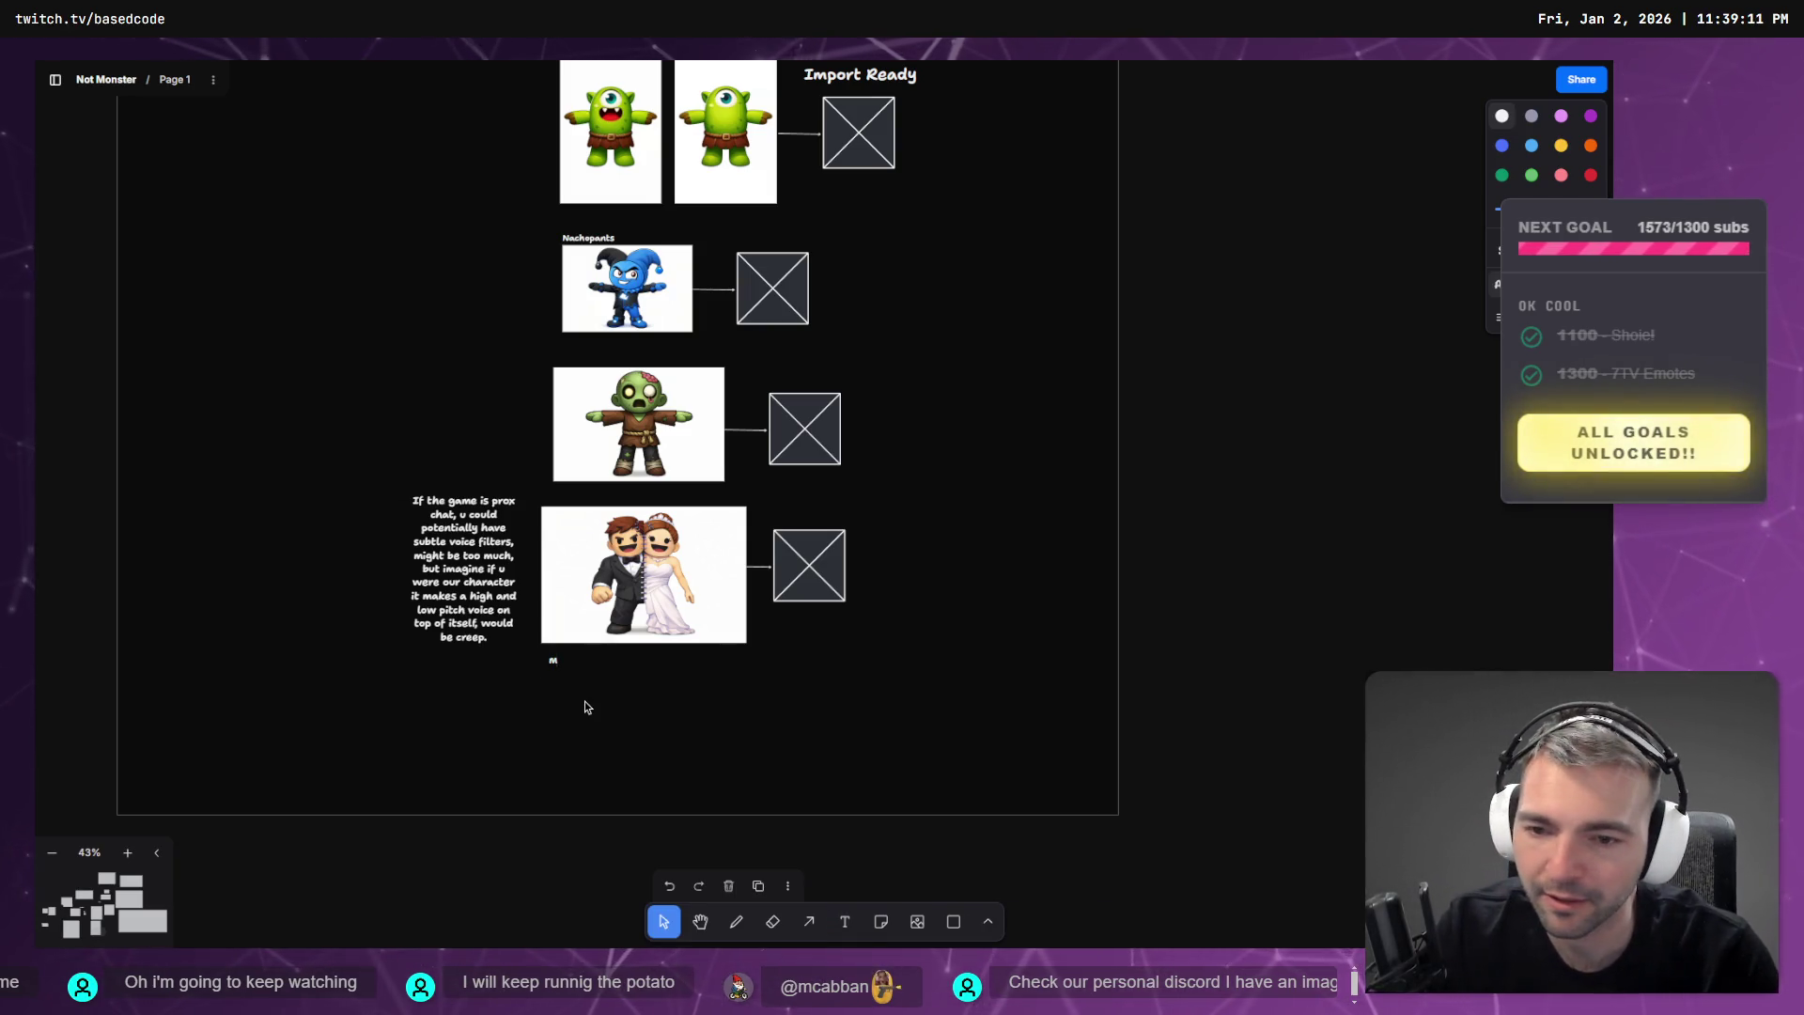
text(mcabban)
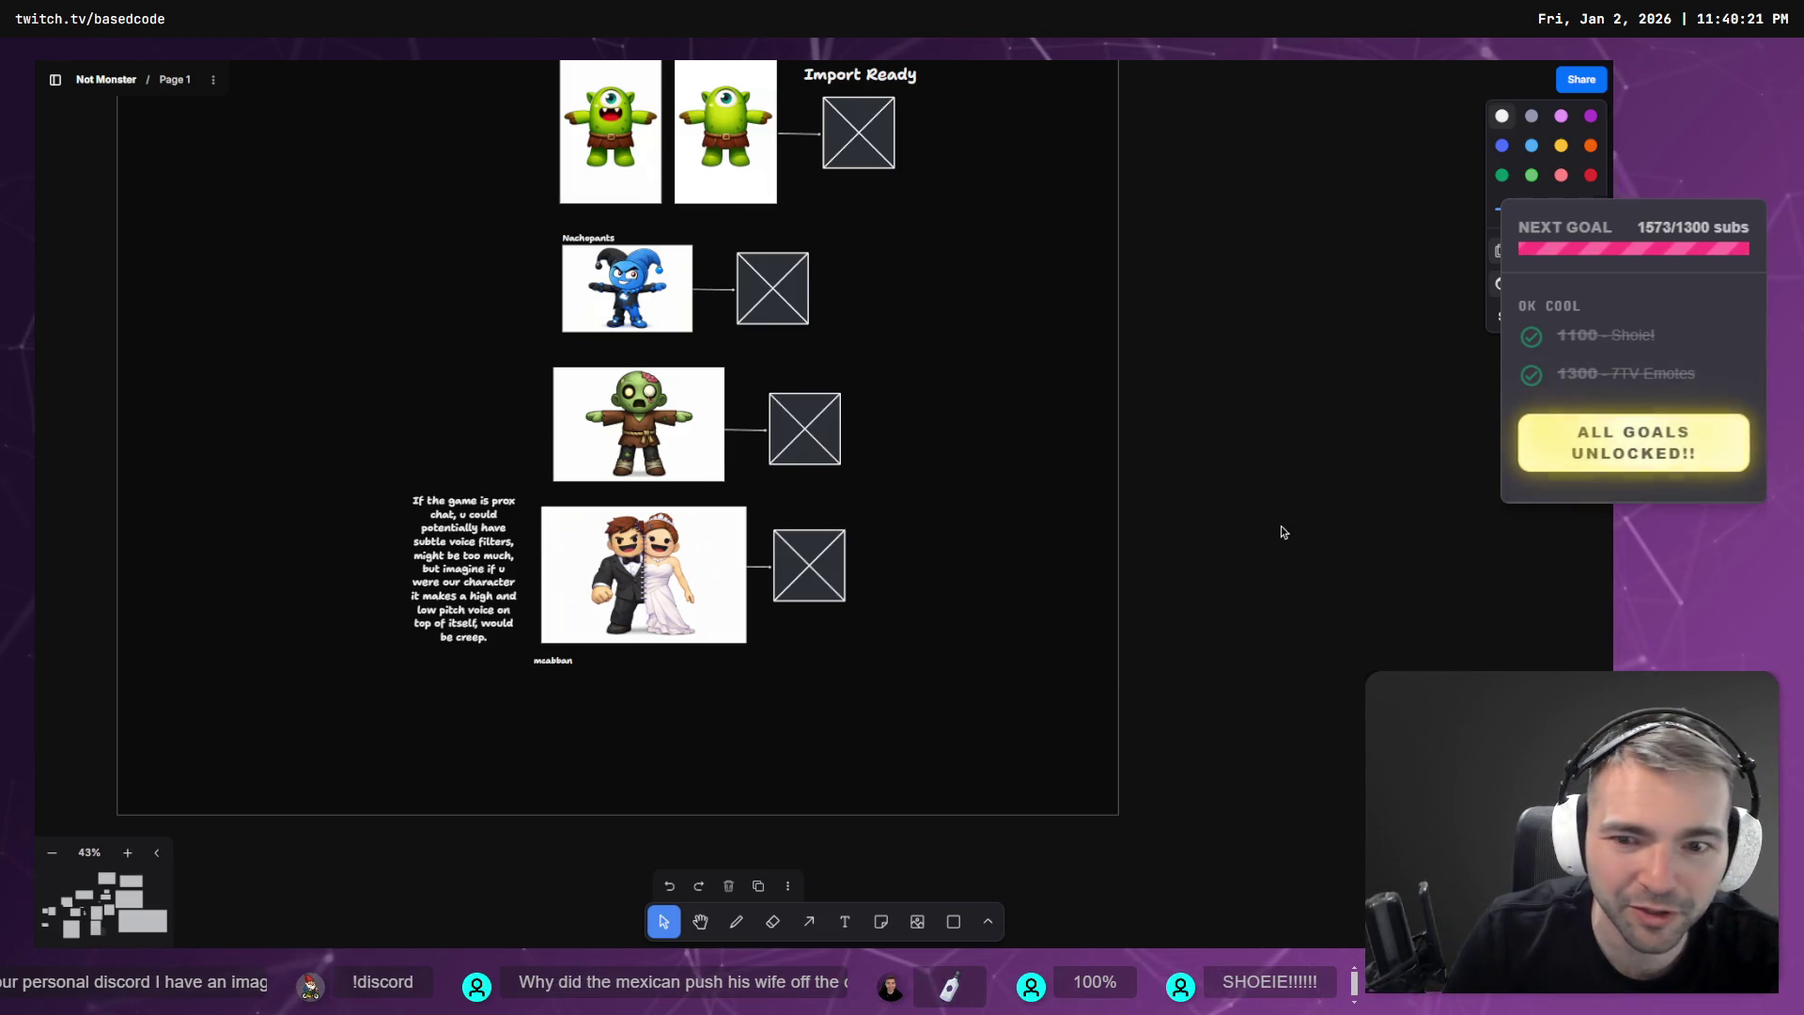
- Paste the teal horned monster image, shrink it small and position it under the name label
key(ctrl+v)
drag(1048, 388, 883, 425)
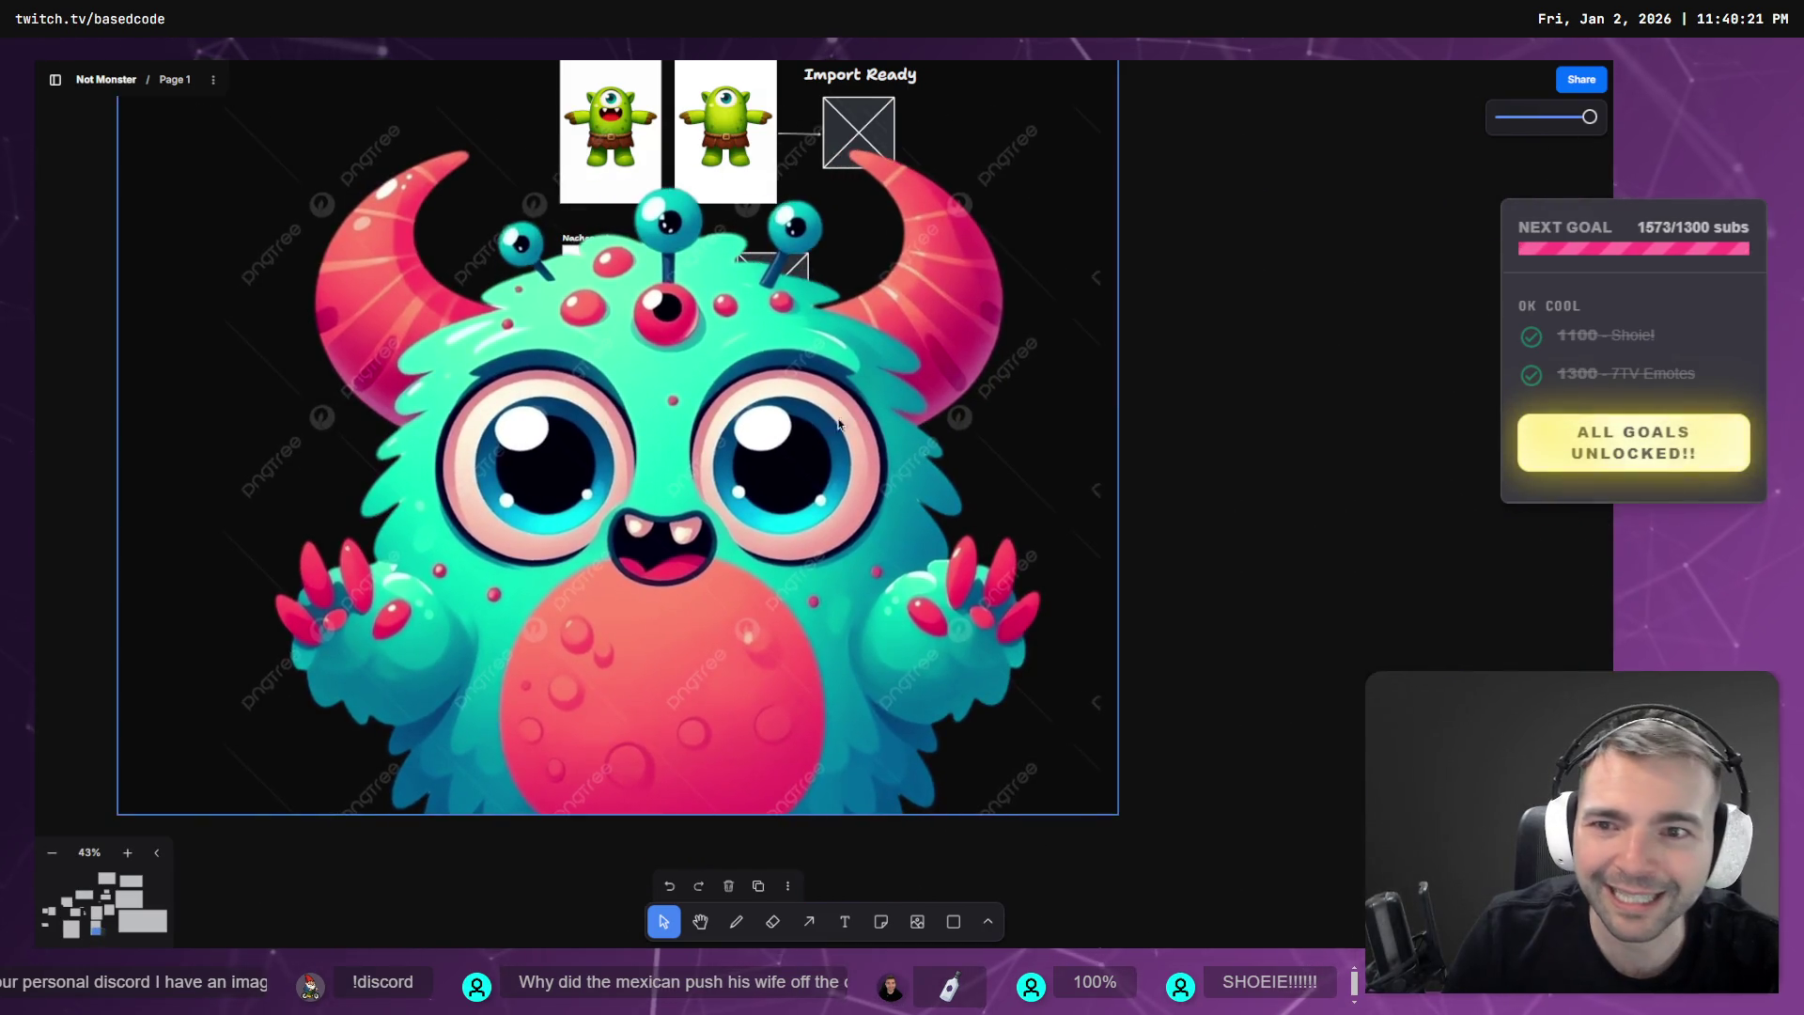
mouse_move(218, 101)
mouse_down()
mouse_move(563, 488)
mouse_move(831, 711)
mouse_move(683, 590)
mouse_move(538, 406)
mouse_move(550, 451)
mouse_up()
mouse_move(663, 528)
mouse_down()
mouse_move(669, 721)
mouse_move(650, 435)
mouse_up()
mouse_move(711, 537)
mouse_down()
mouse_move(628, 404)
mouse_move(663, 414)
mouse_move(677, 732)
mouse_move(662, 719)
mouse_up()
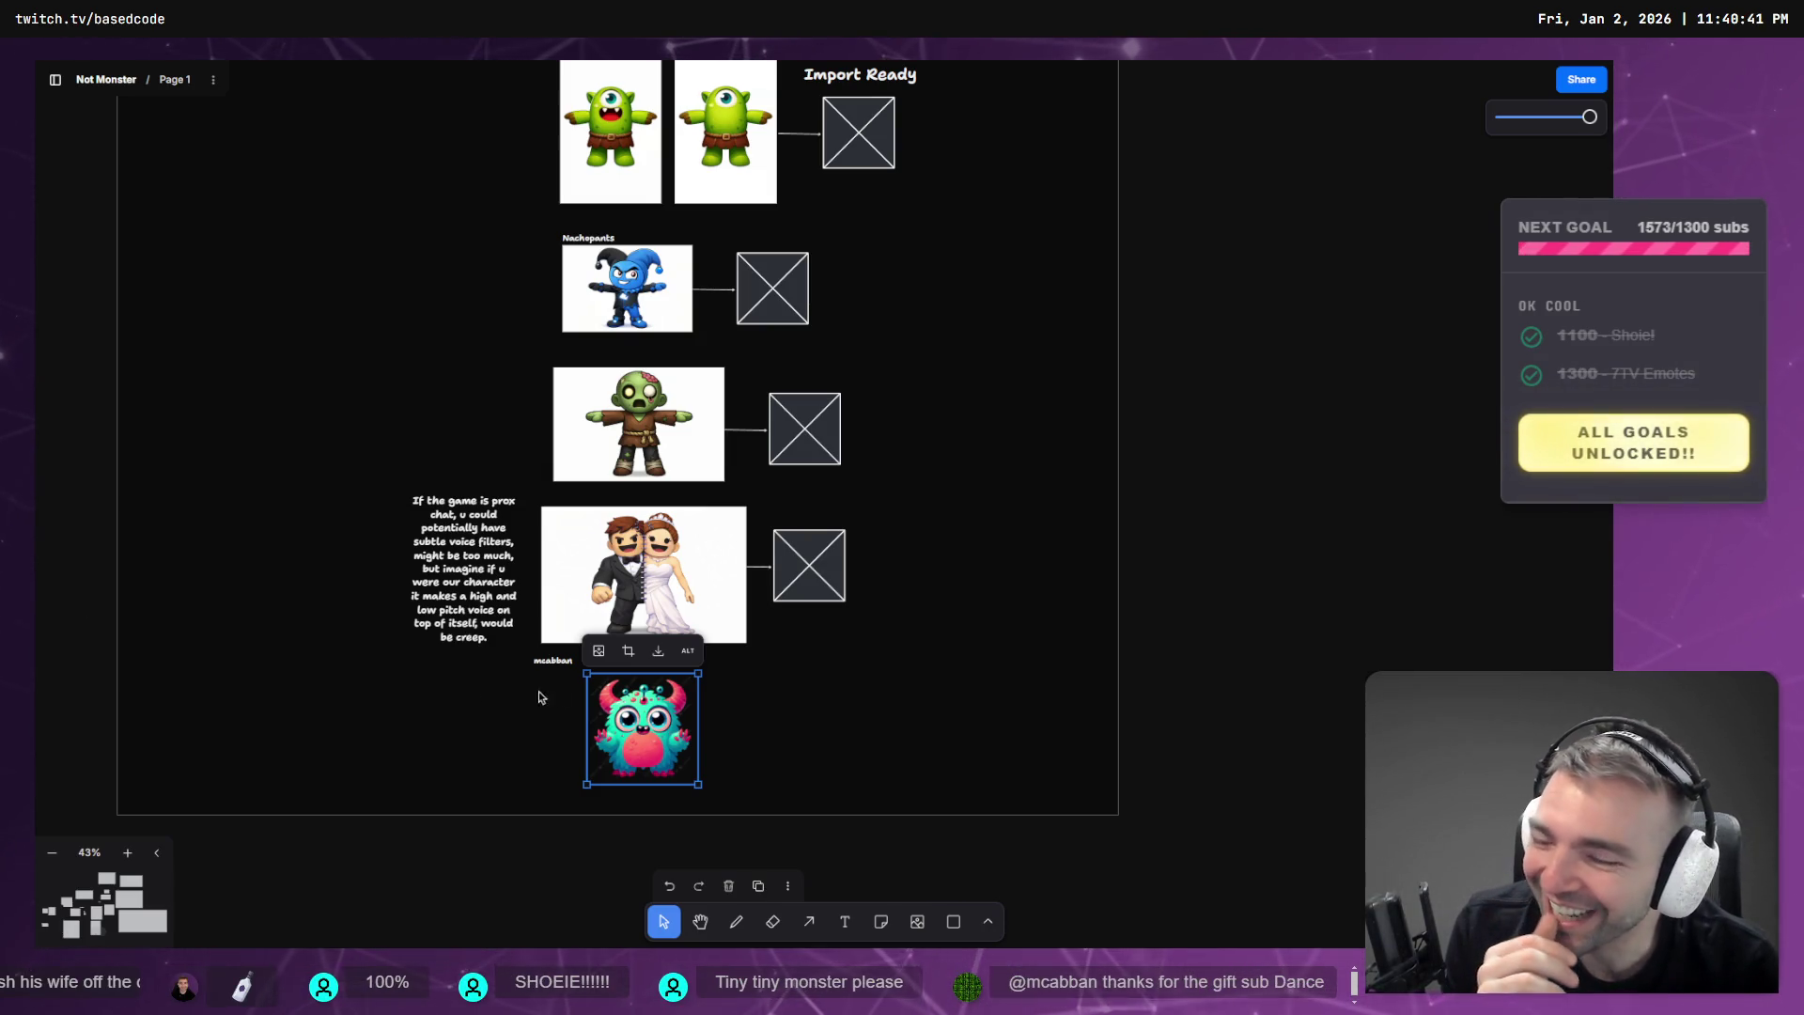
drag(588, 673, 637, 725)
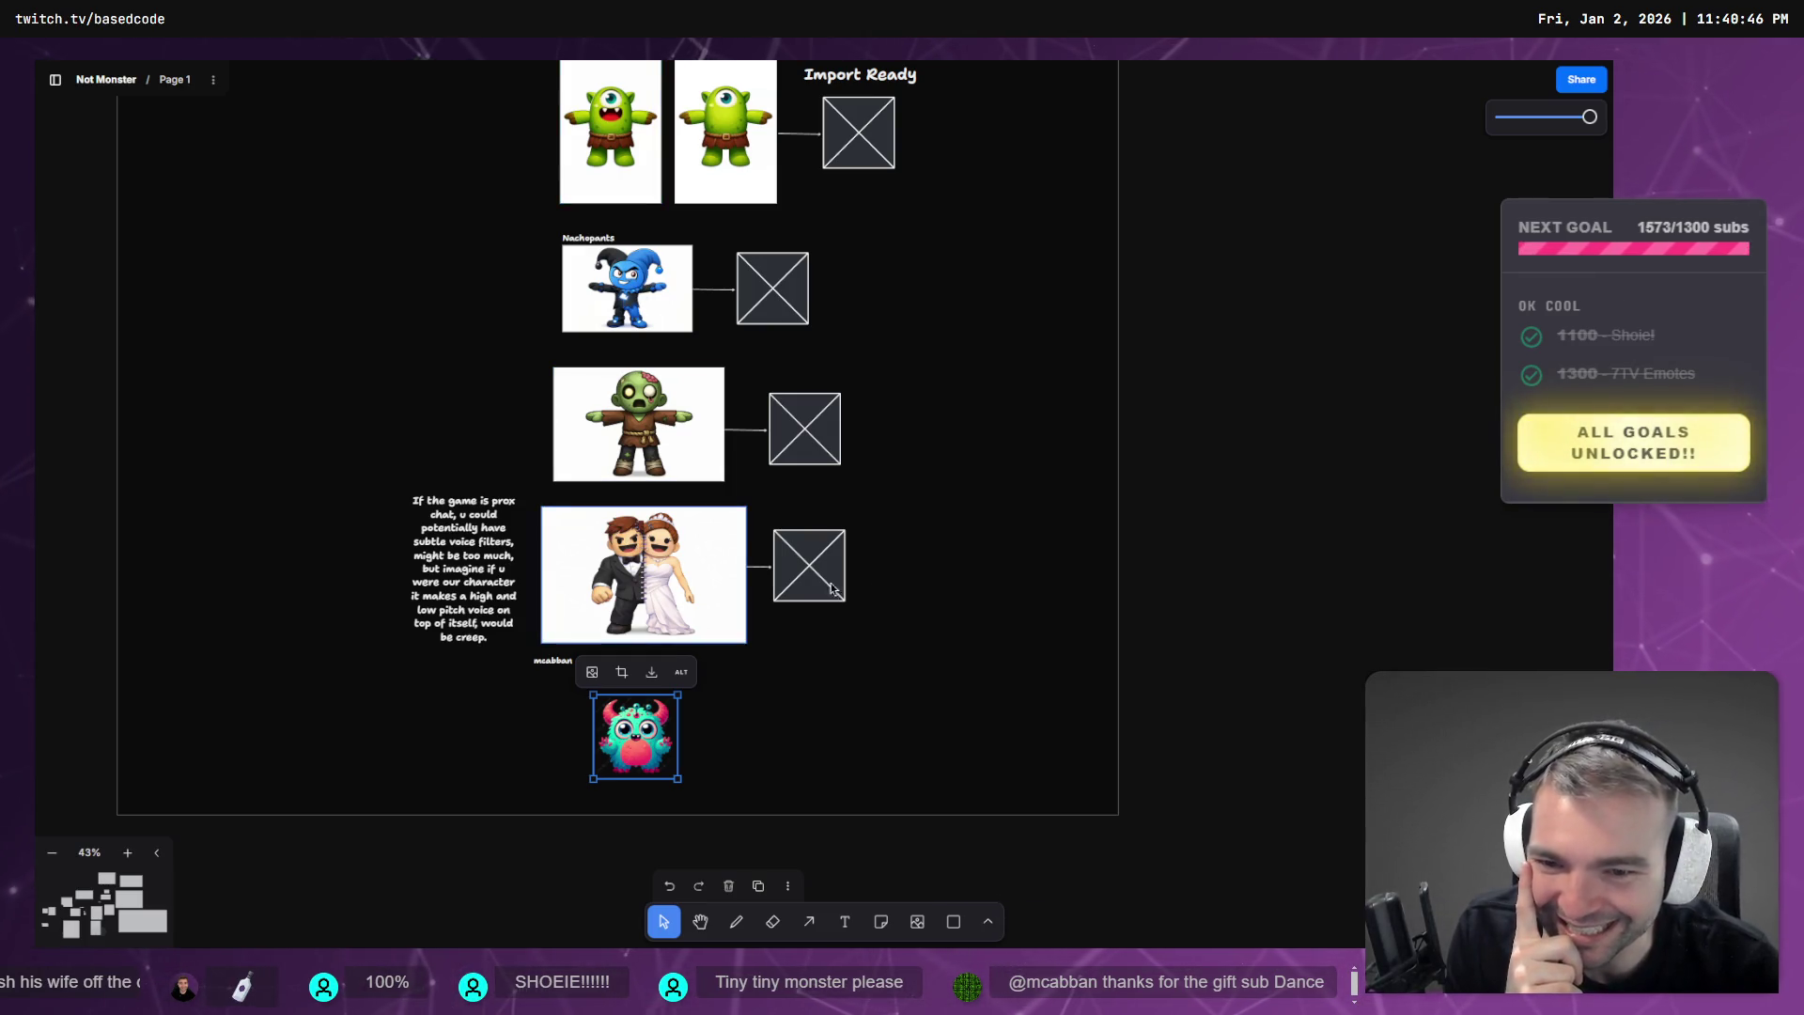
click(644, 737)
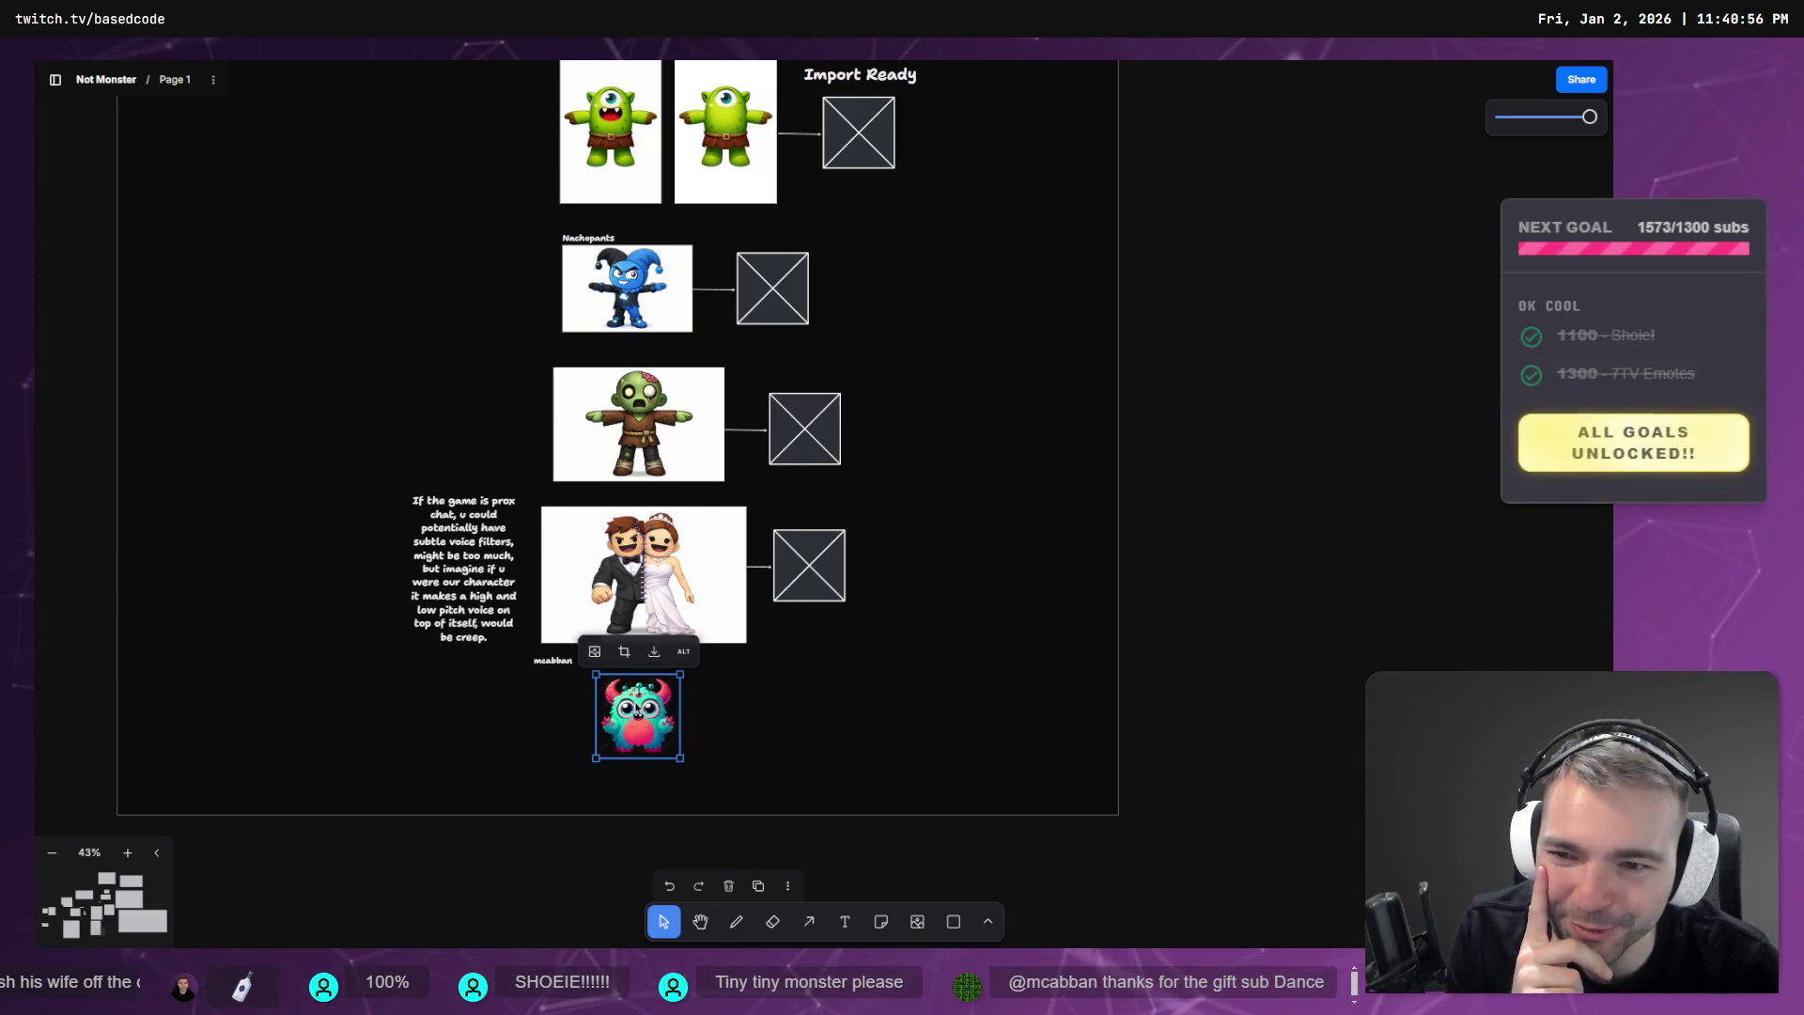
click(543, 669)
mouse_move(667, 720)
mouse_down()
mouse_move(634, 728)
mouse_move(657, 736)
mouse_up()
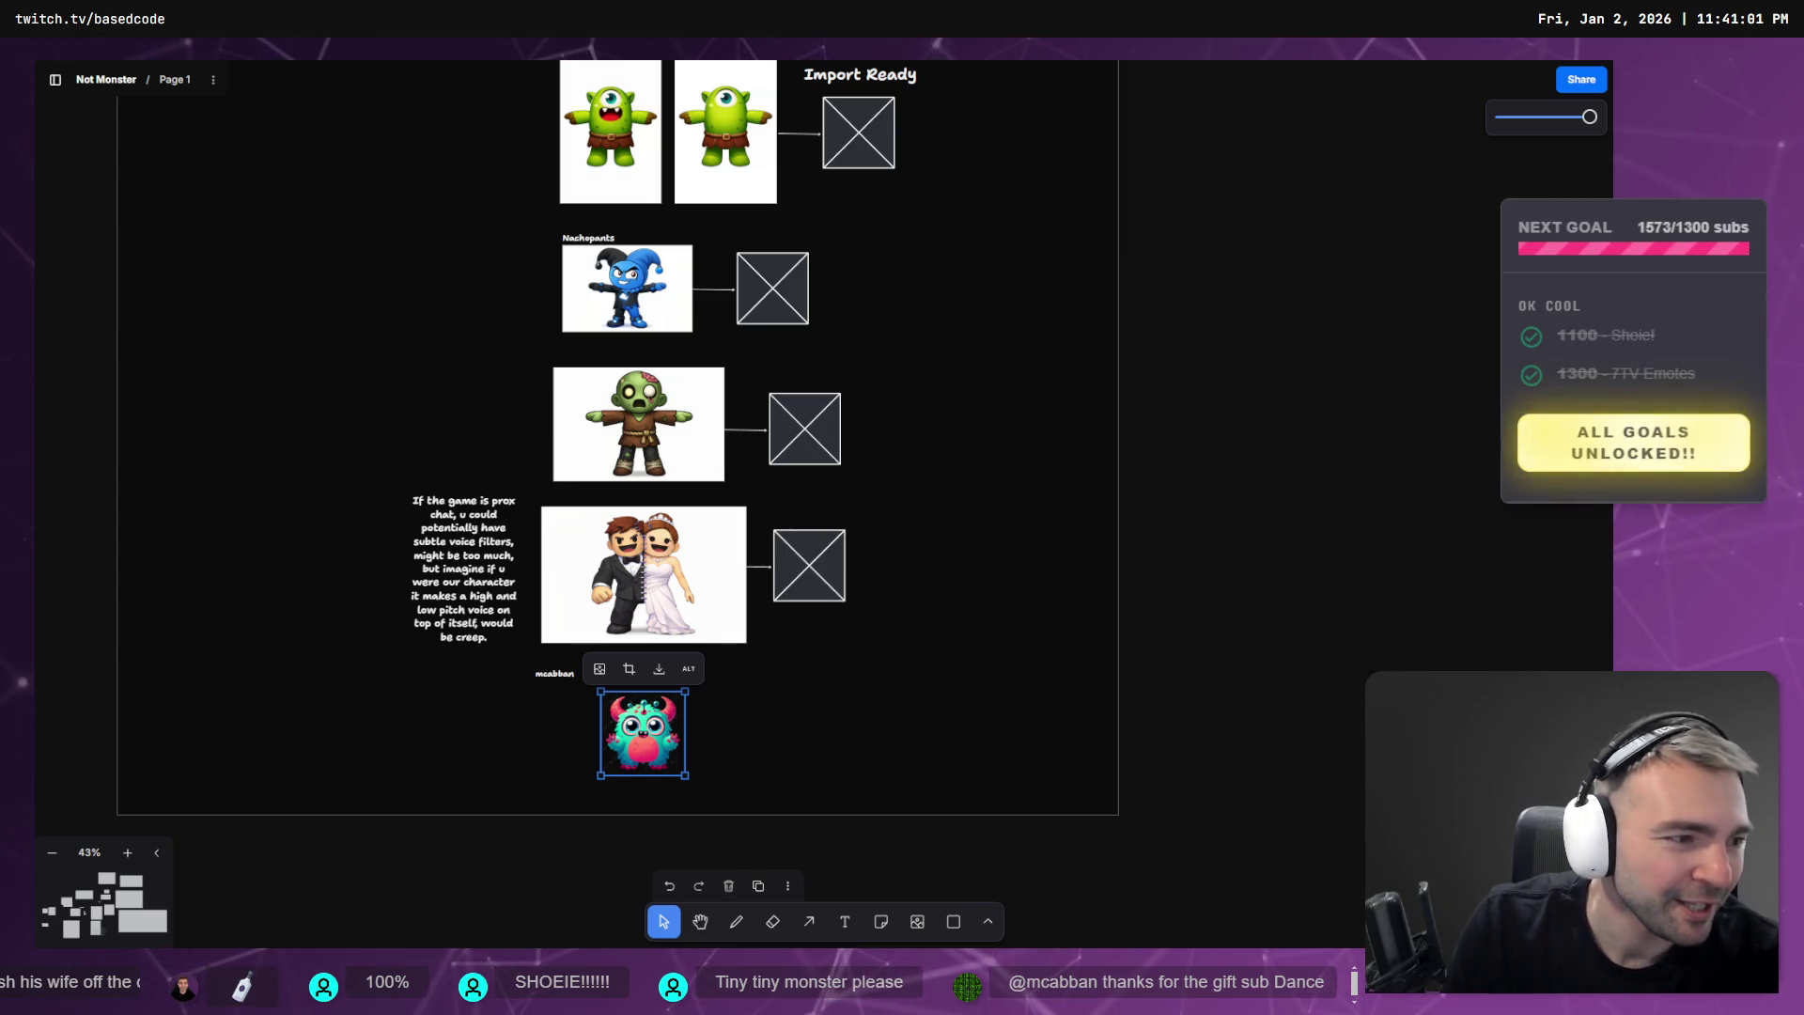
- Pan and zoom the board over to the Villagers frame and select the Priest image
click(1356, 529)
scroll(1236, 443, down, 5)
drag(1236, 442, 1145, 762)
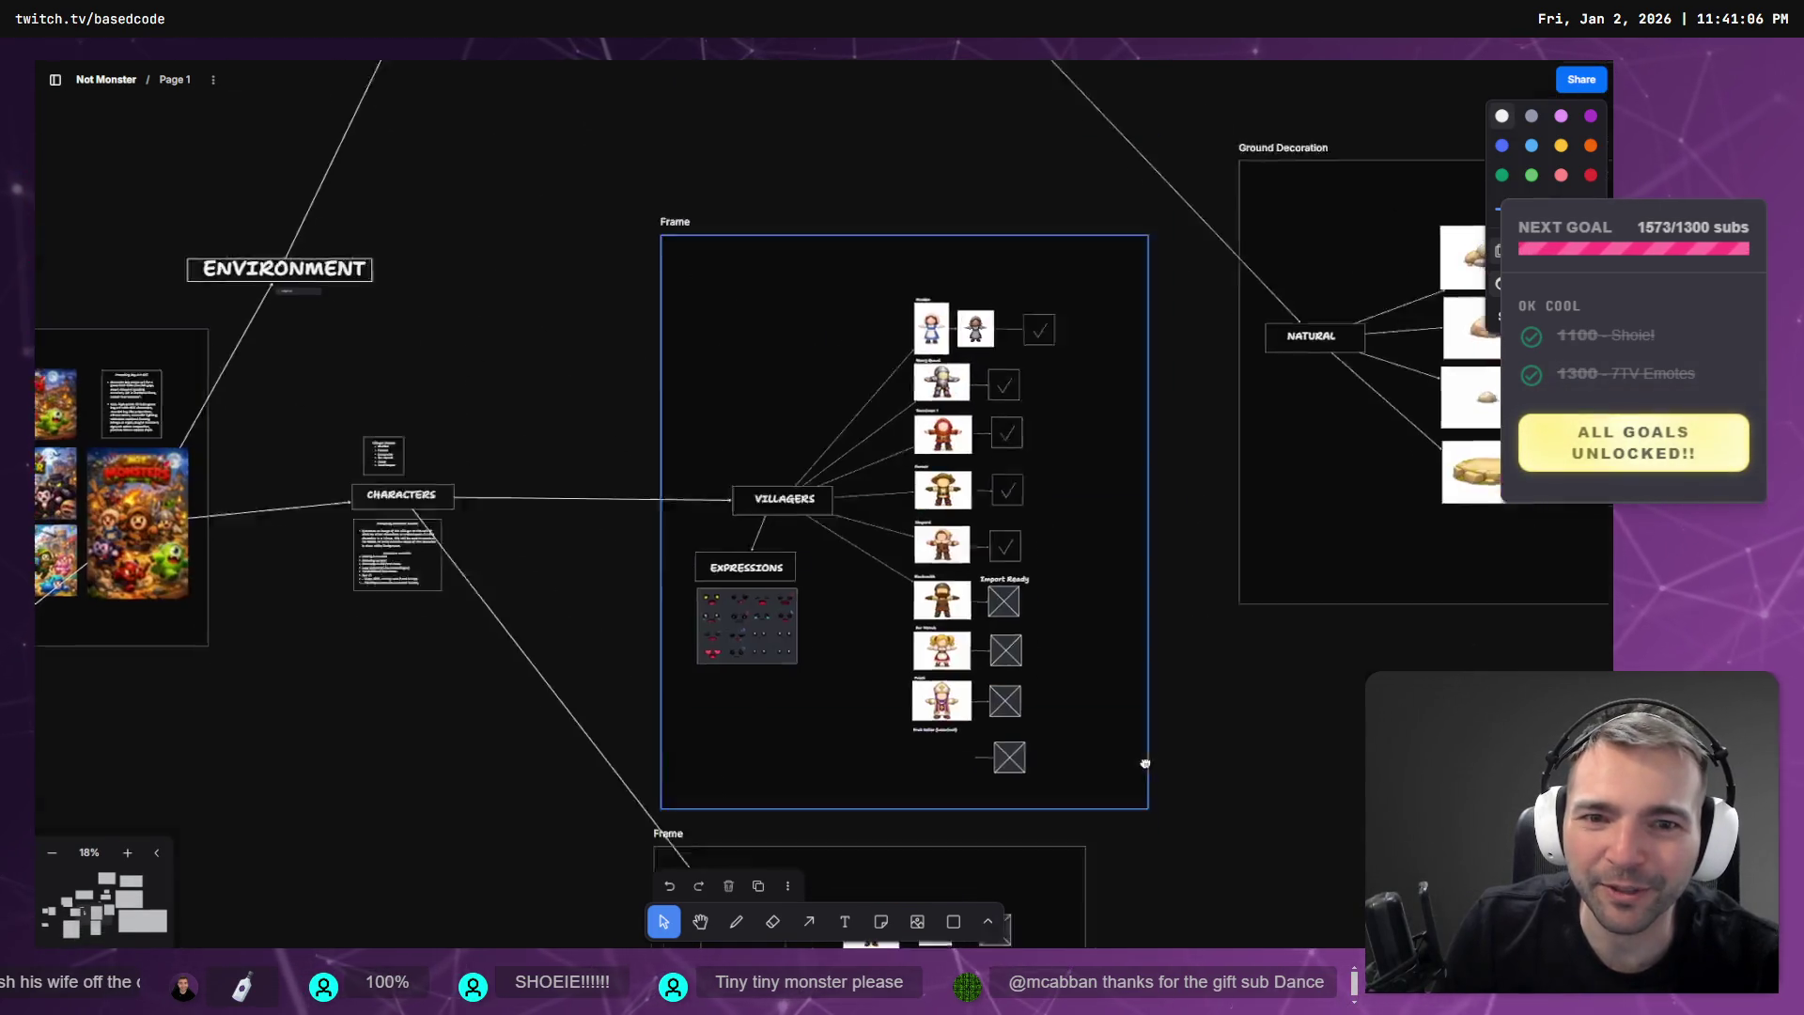
scroll(1146, 763, up, 5)
scroll(823, 369, up, 5)
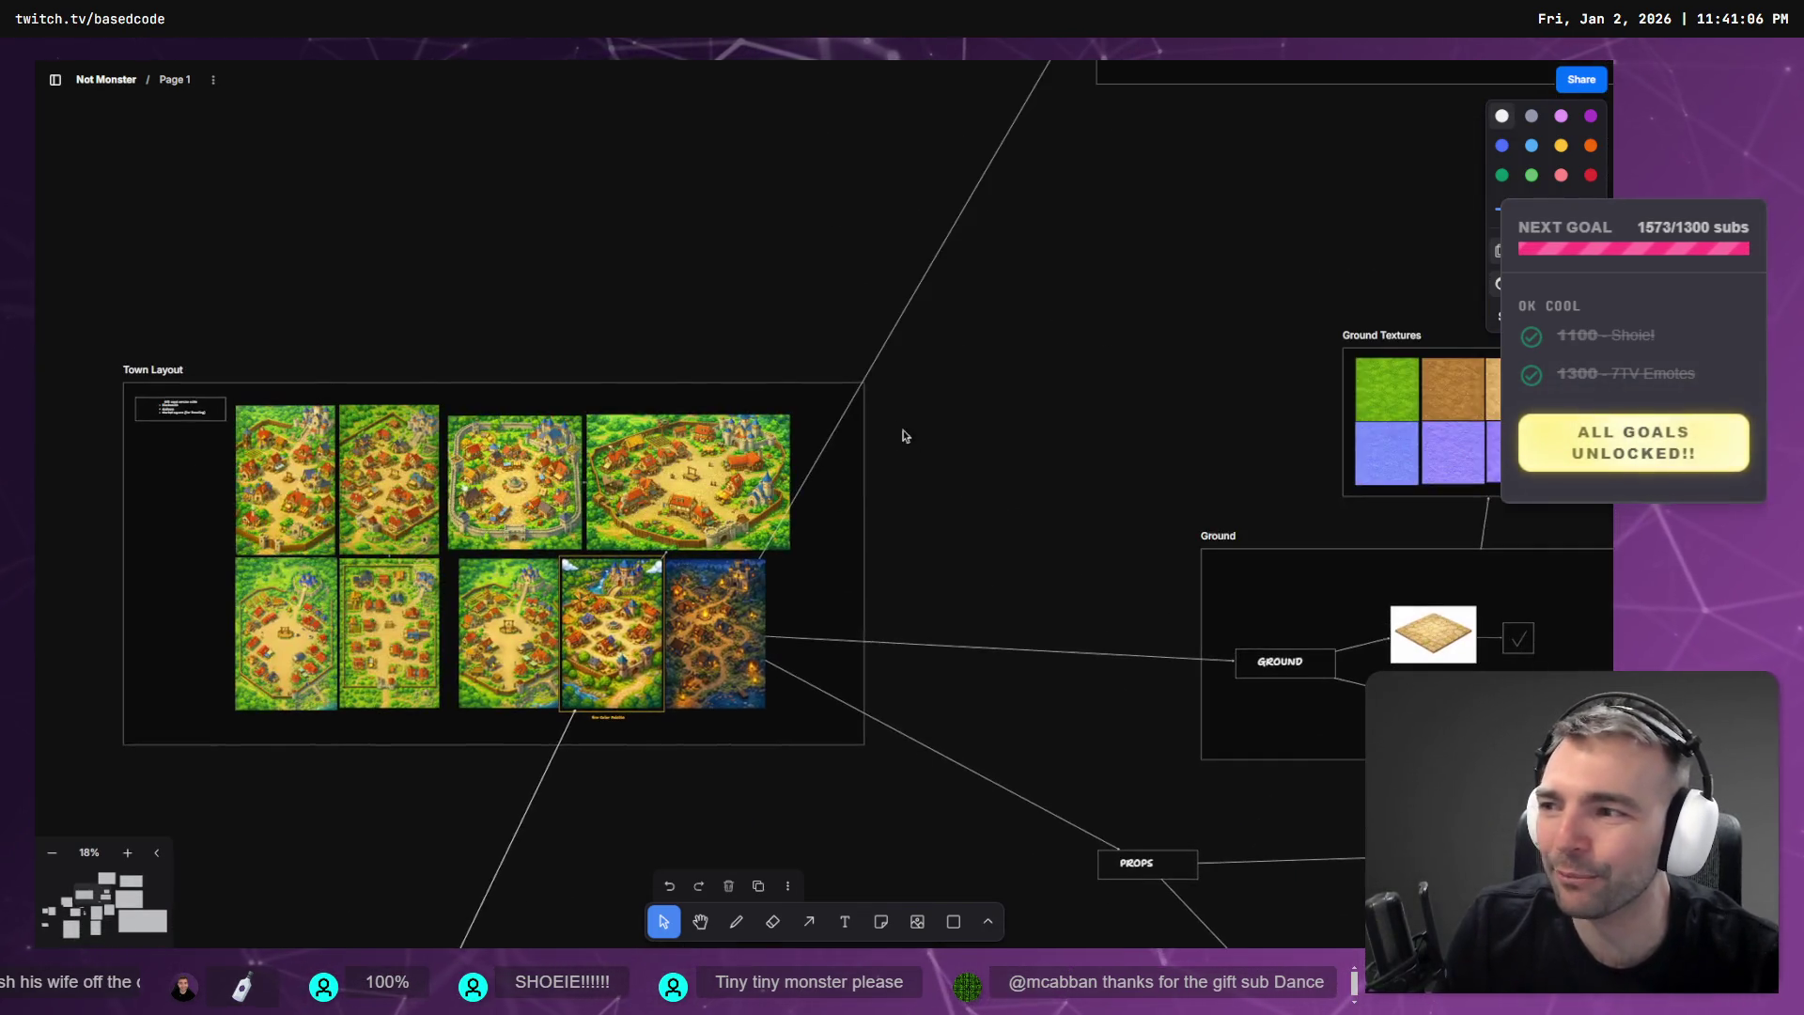
scroll(737, 458, right, 4)
scroll(738, 459, down, 1)
scroll(633, 411, down, 5)
scroll(658, 451, up, 2)
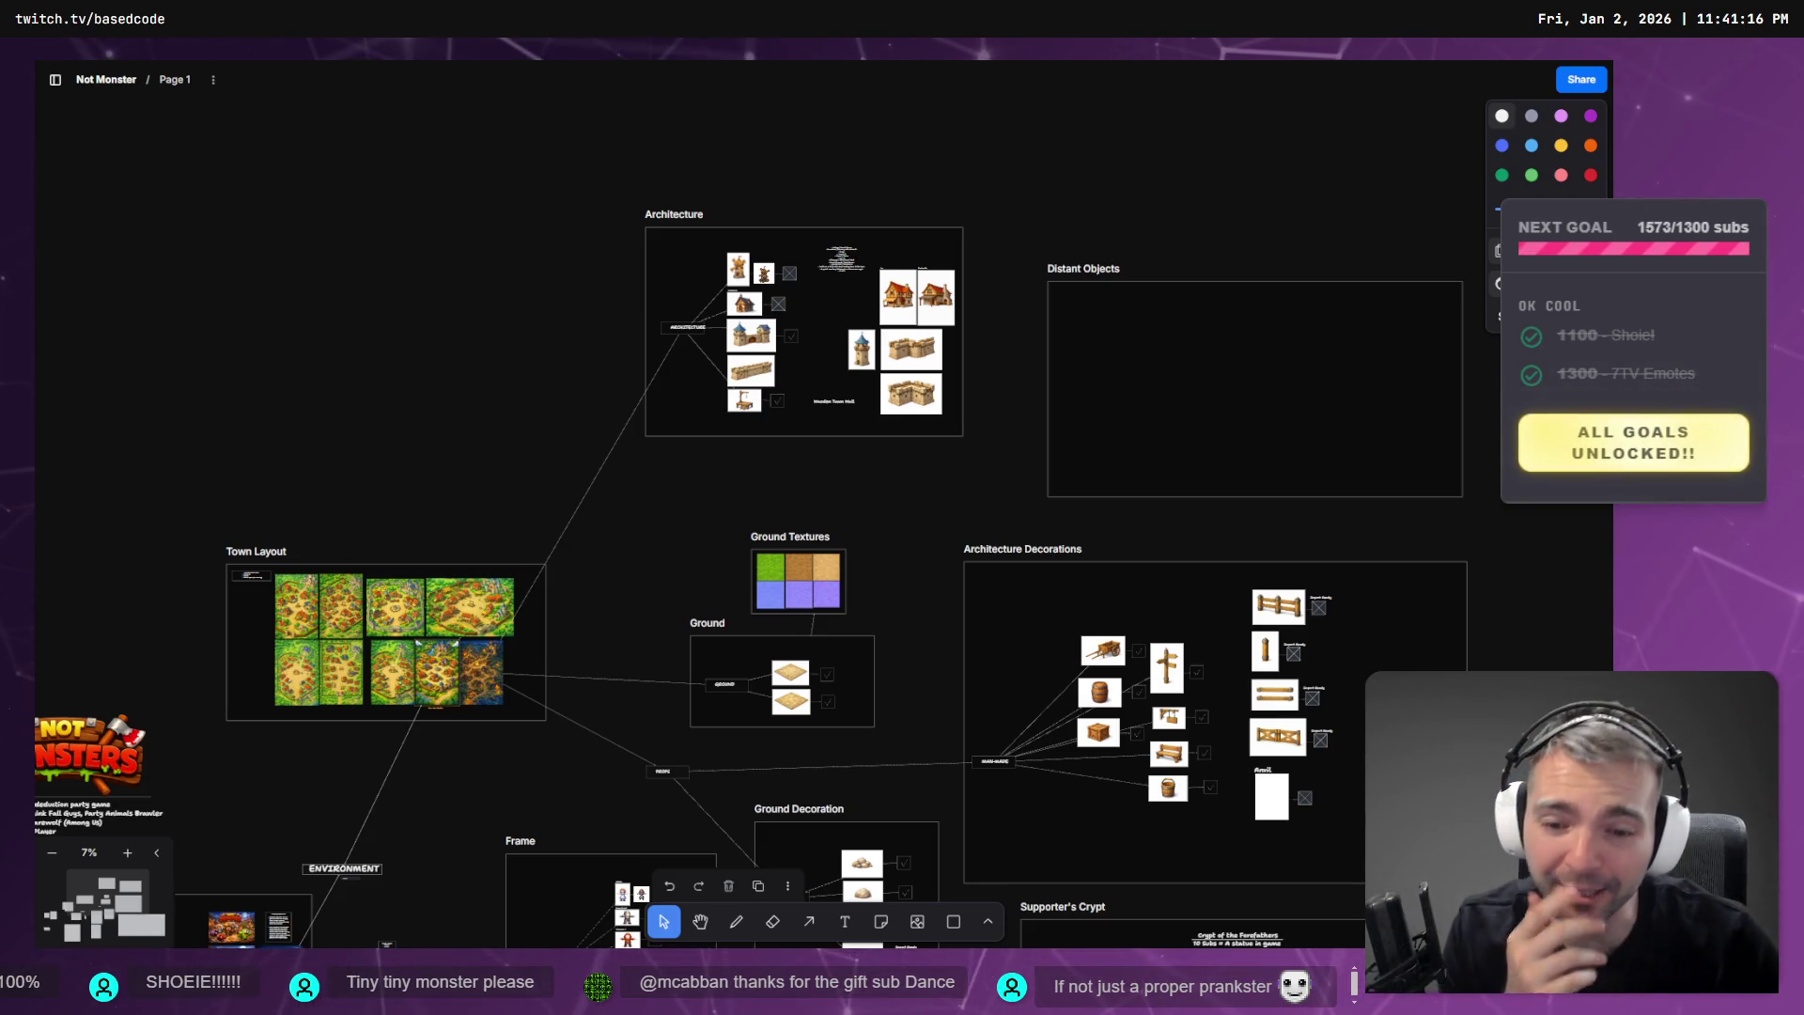
scroll(533, 759, up, 8)
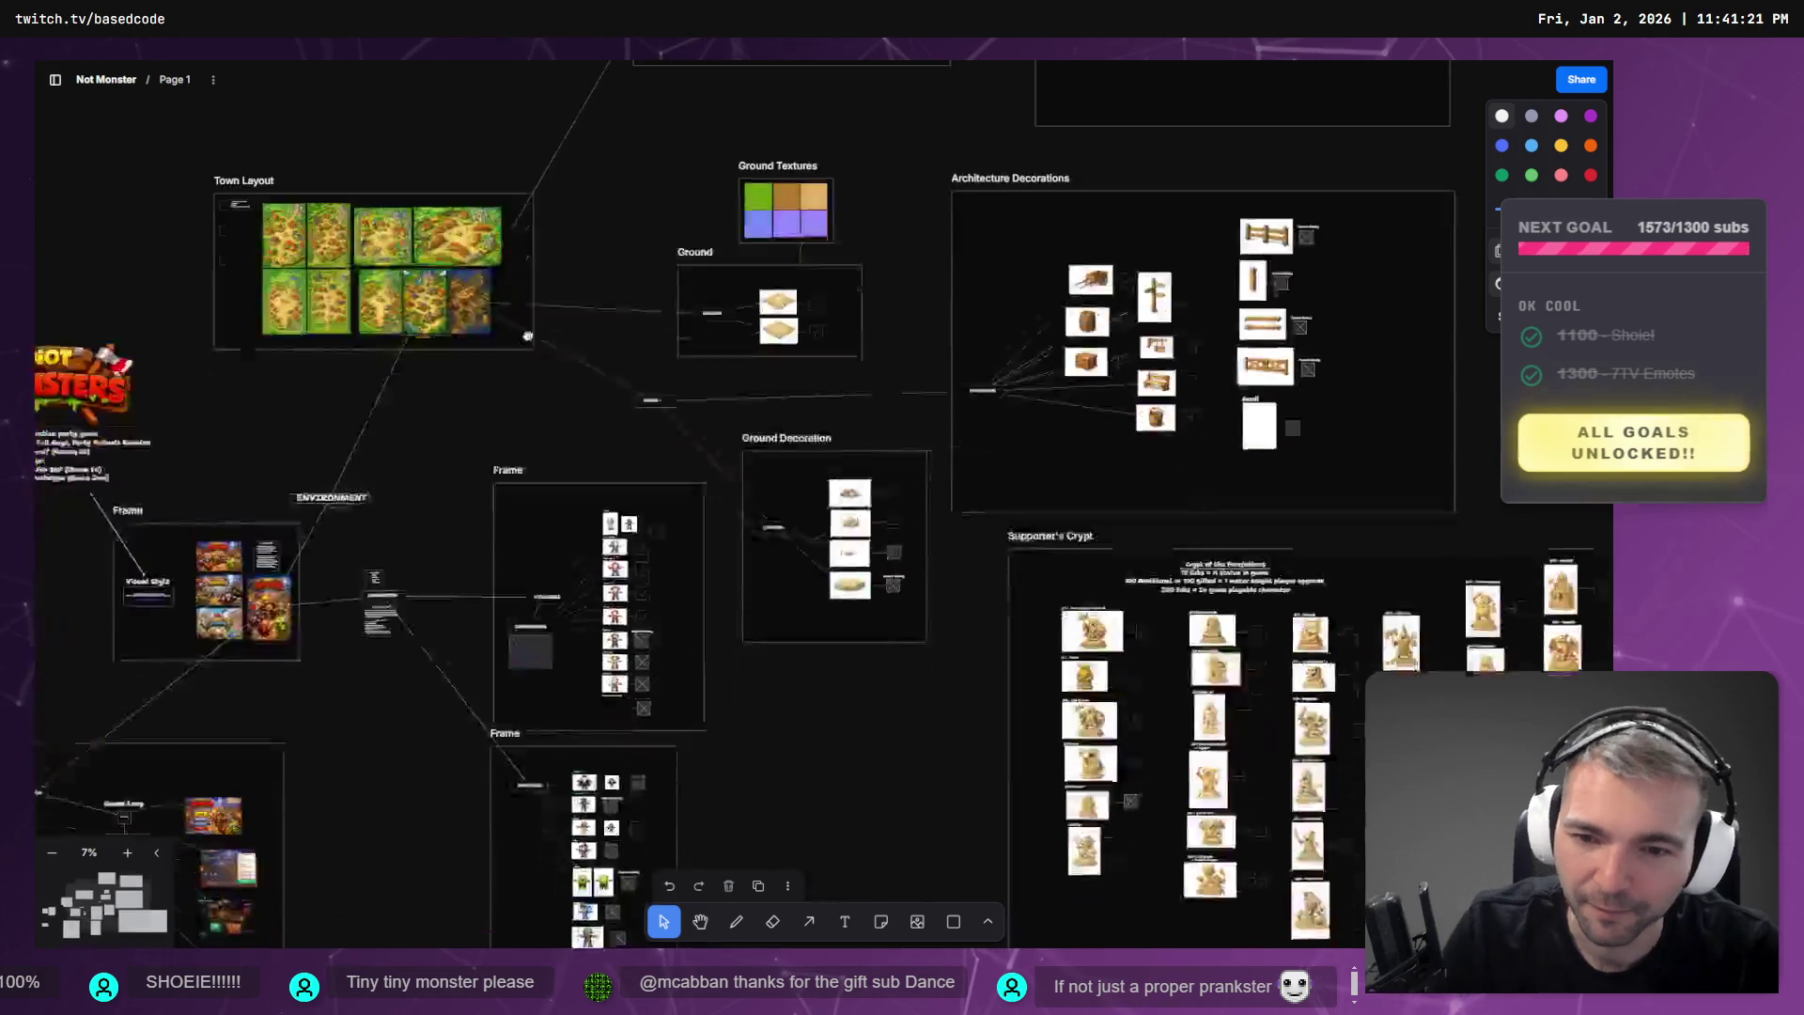
click(703, 589)
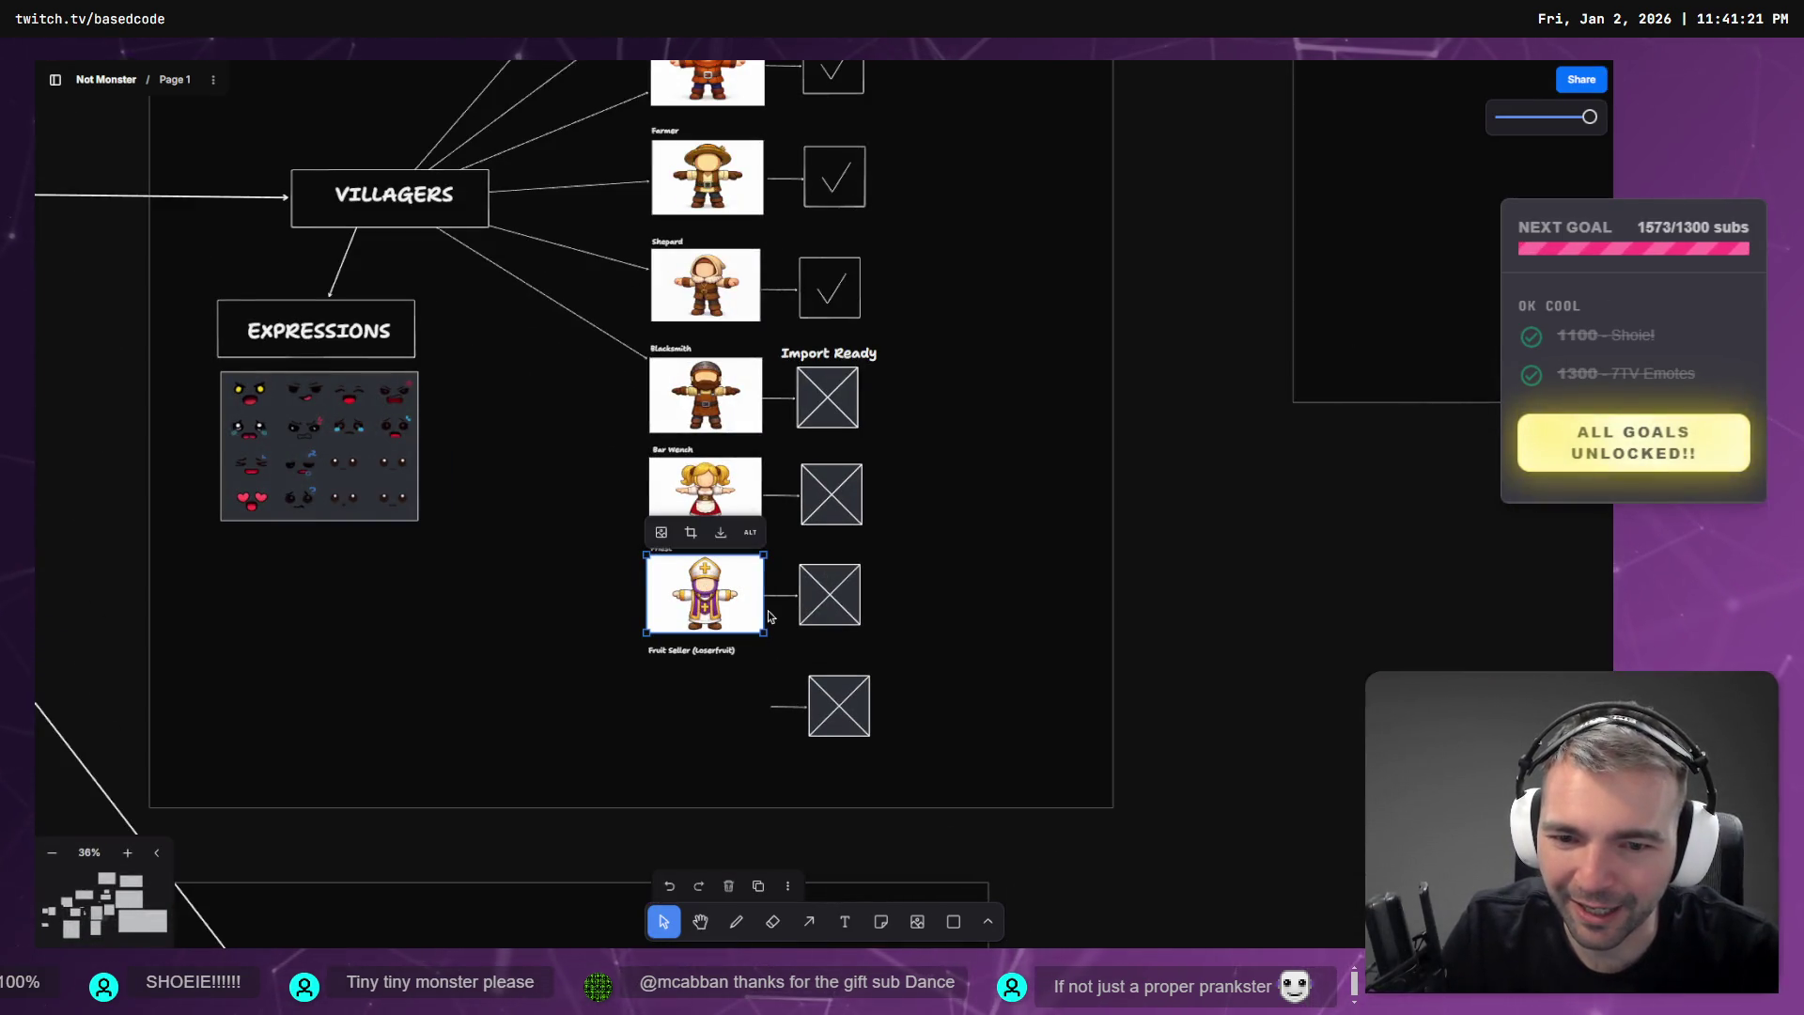
shift+click(789, 595)
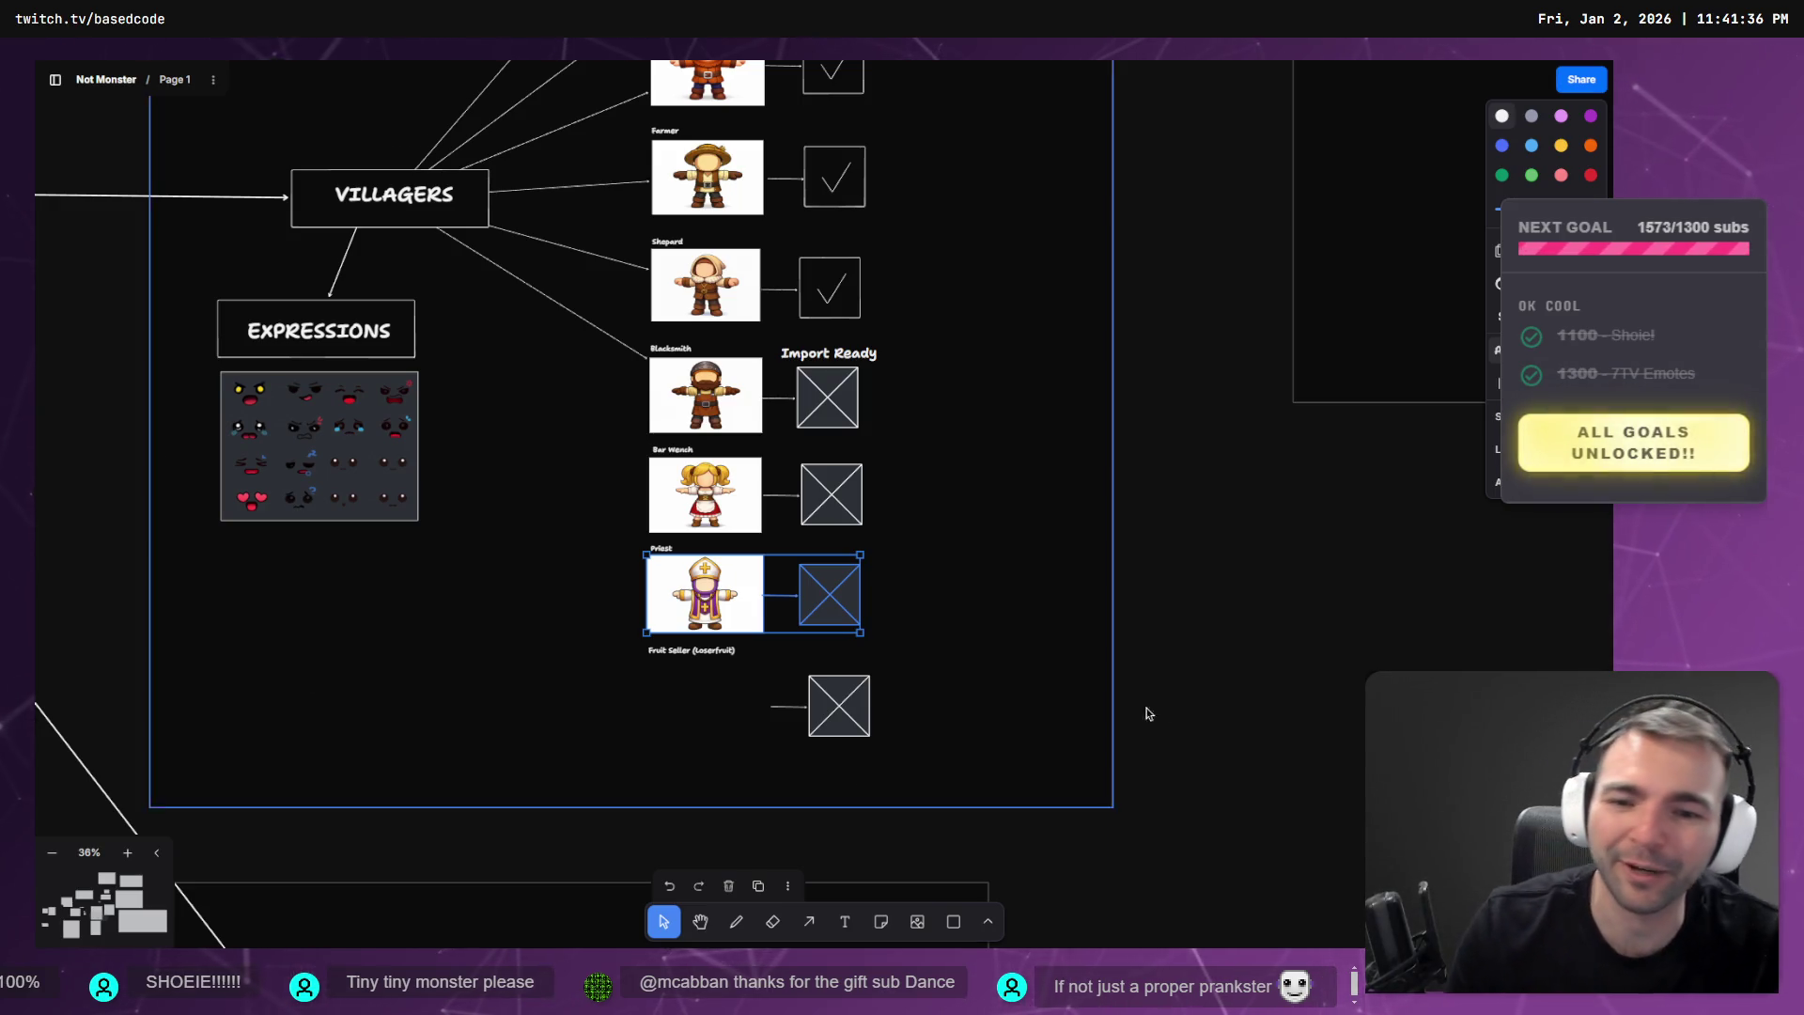
scroll(1131, 620, down, 10)
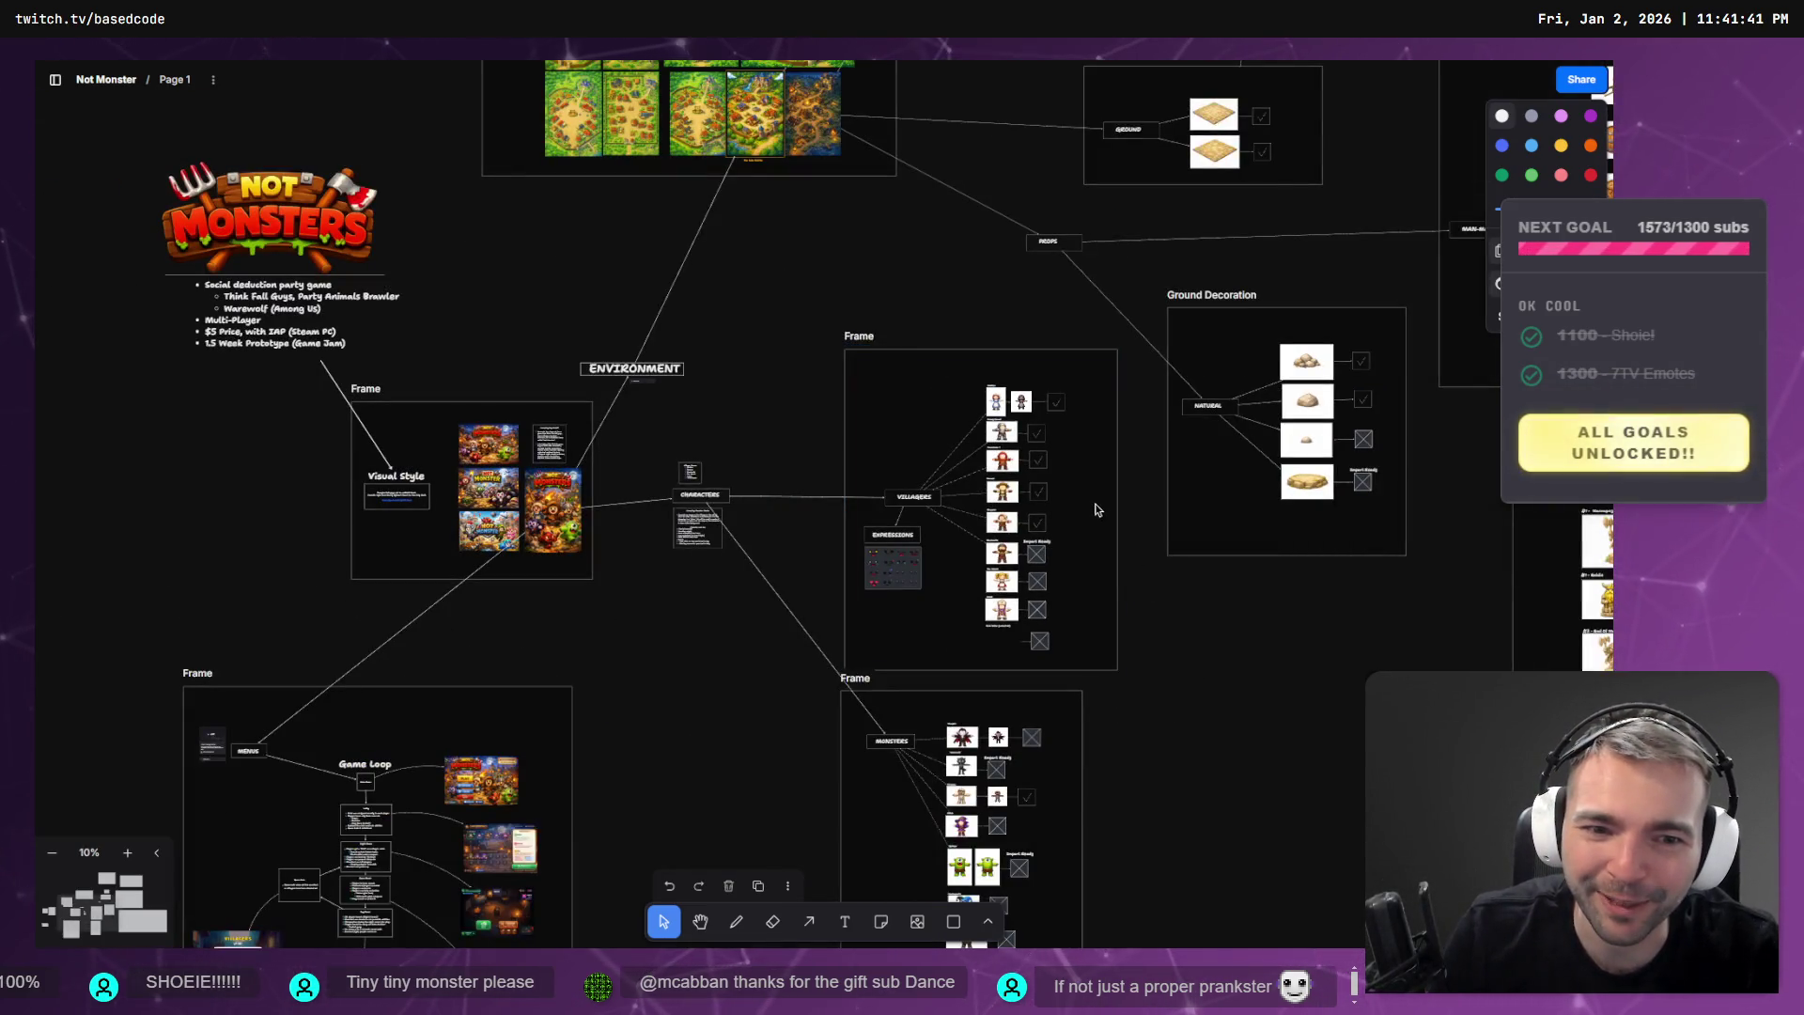
- Narrow the Villagers frame from its right edge and nudge its last placeholder box and connector left
drag(1117, 497, 1086, 498)
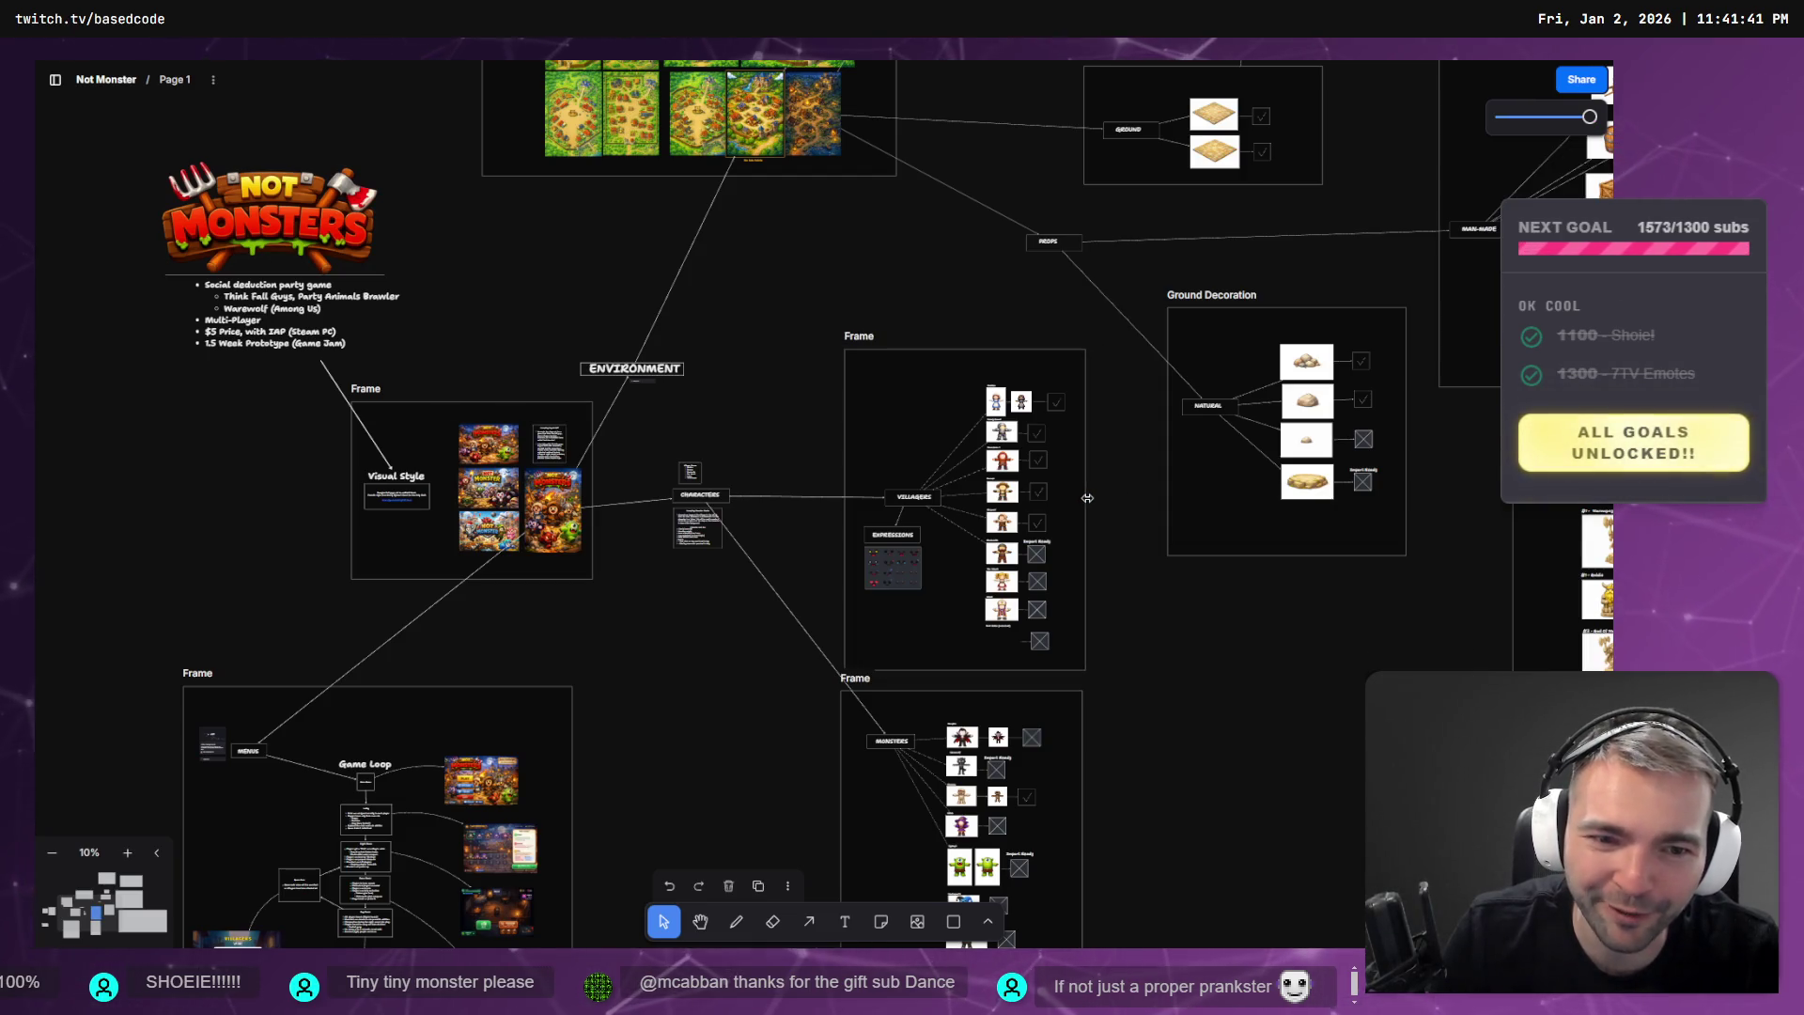
click(1118, 554)
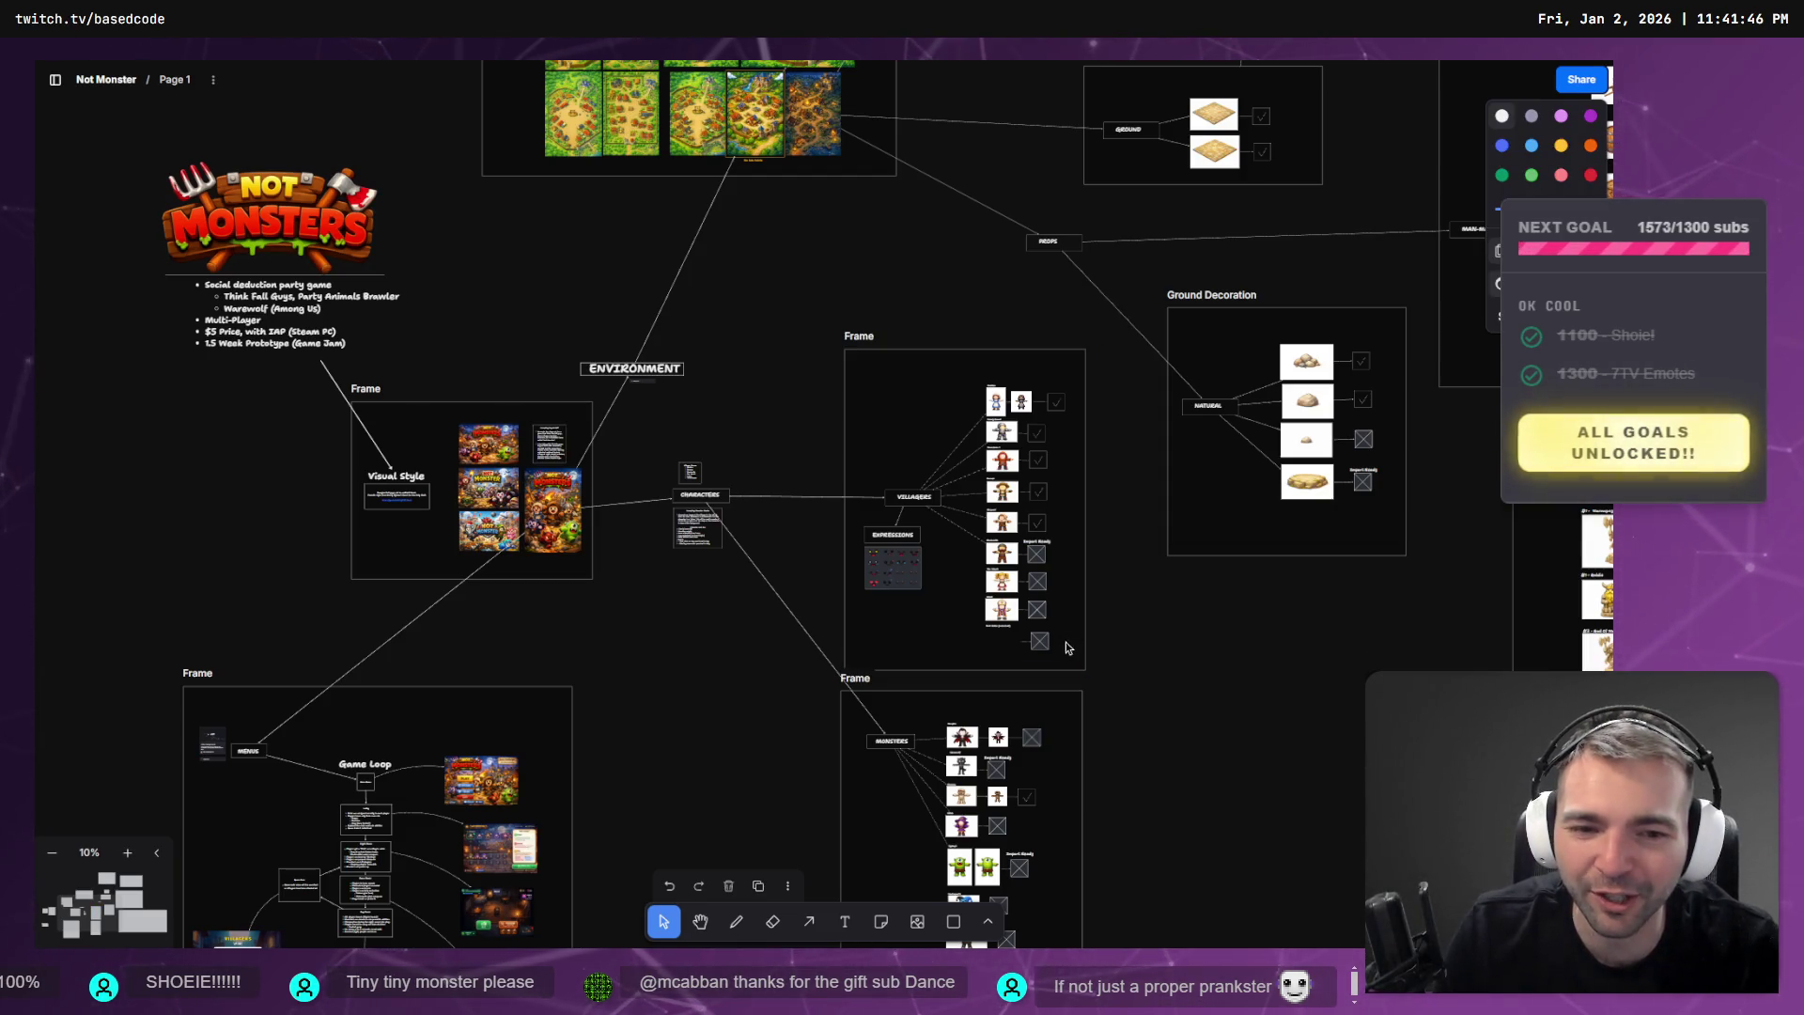
scroll(1043, 641, up, 5)
click(988, 622)
shift+click(974, 628)
drag(974, 629, 963, 629)
click(1097, 609)
- Copy the church image from the ChatGPT chat and return to the whiteboard
scroll(1300, 354, down, 5)
mouse_move(1300, 355)
mouse_down()
mouse_move(1071, 362)
mouse_move(866, 430)
mouse_up()
scroll(867, 429, up, 5)
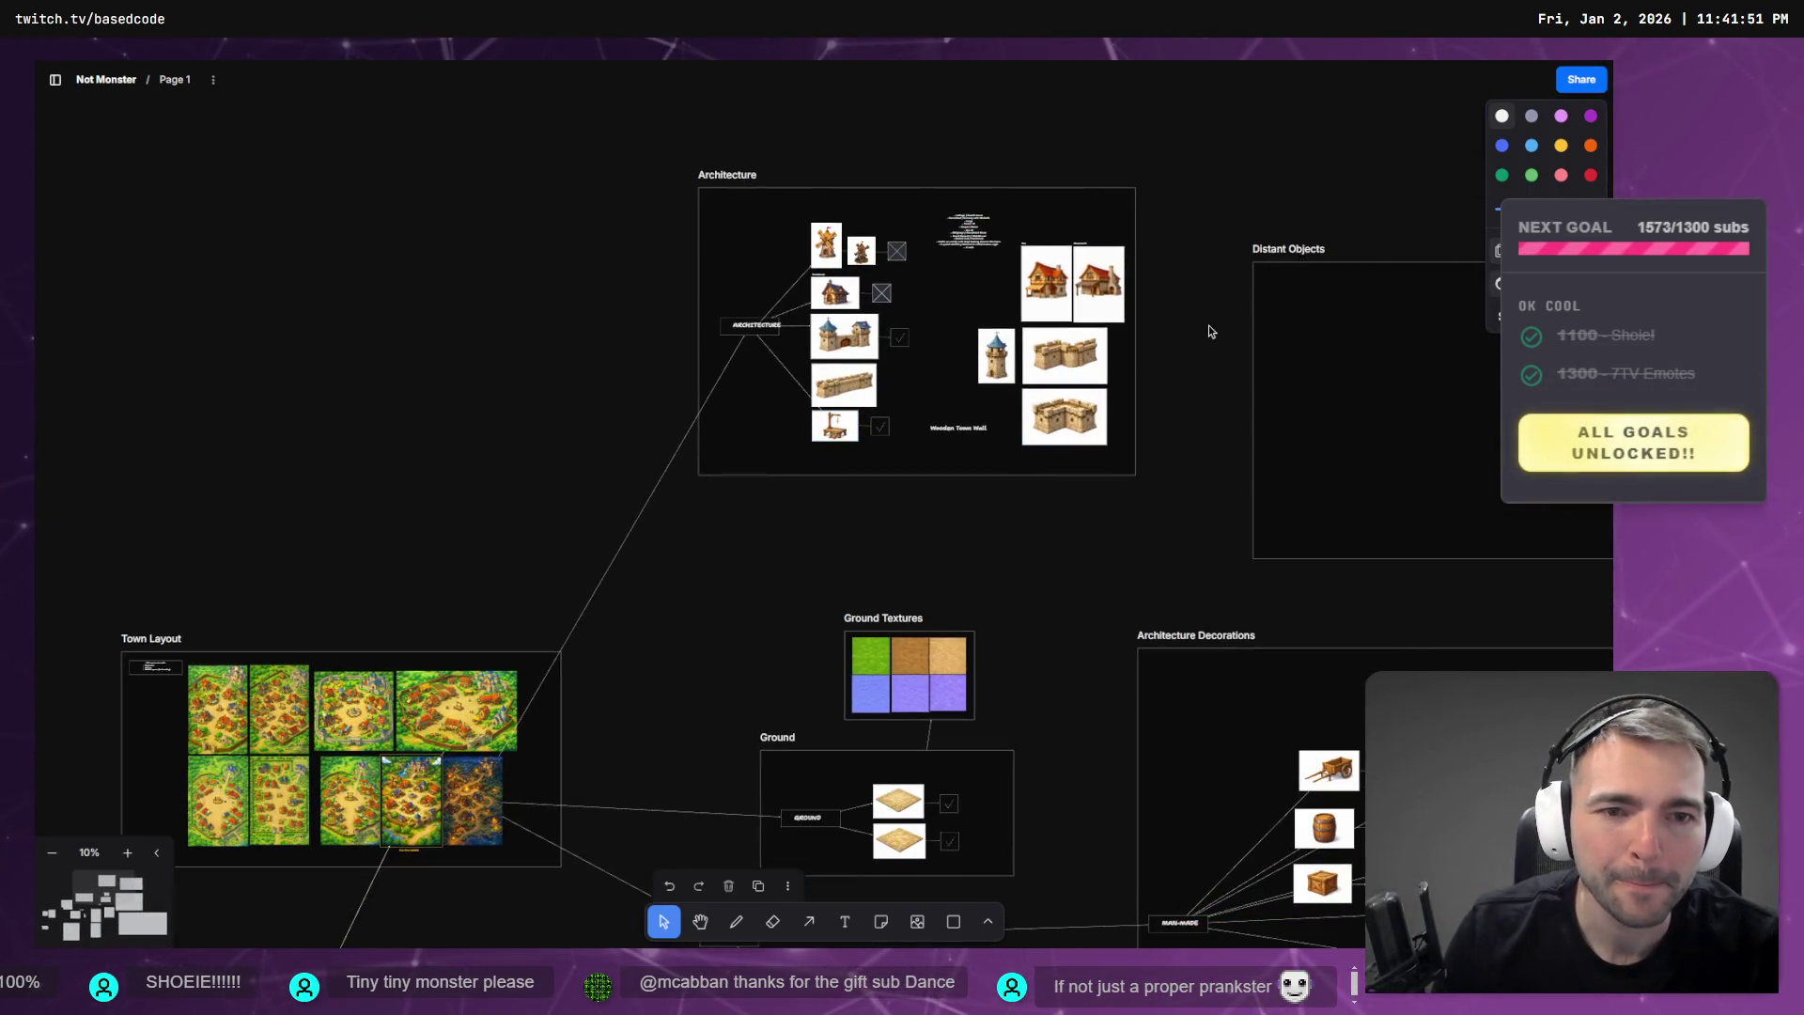
key(alt+Tab)
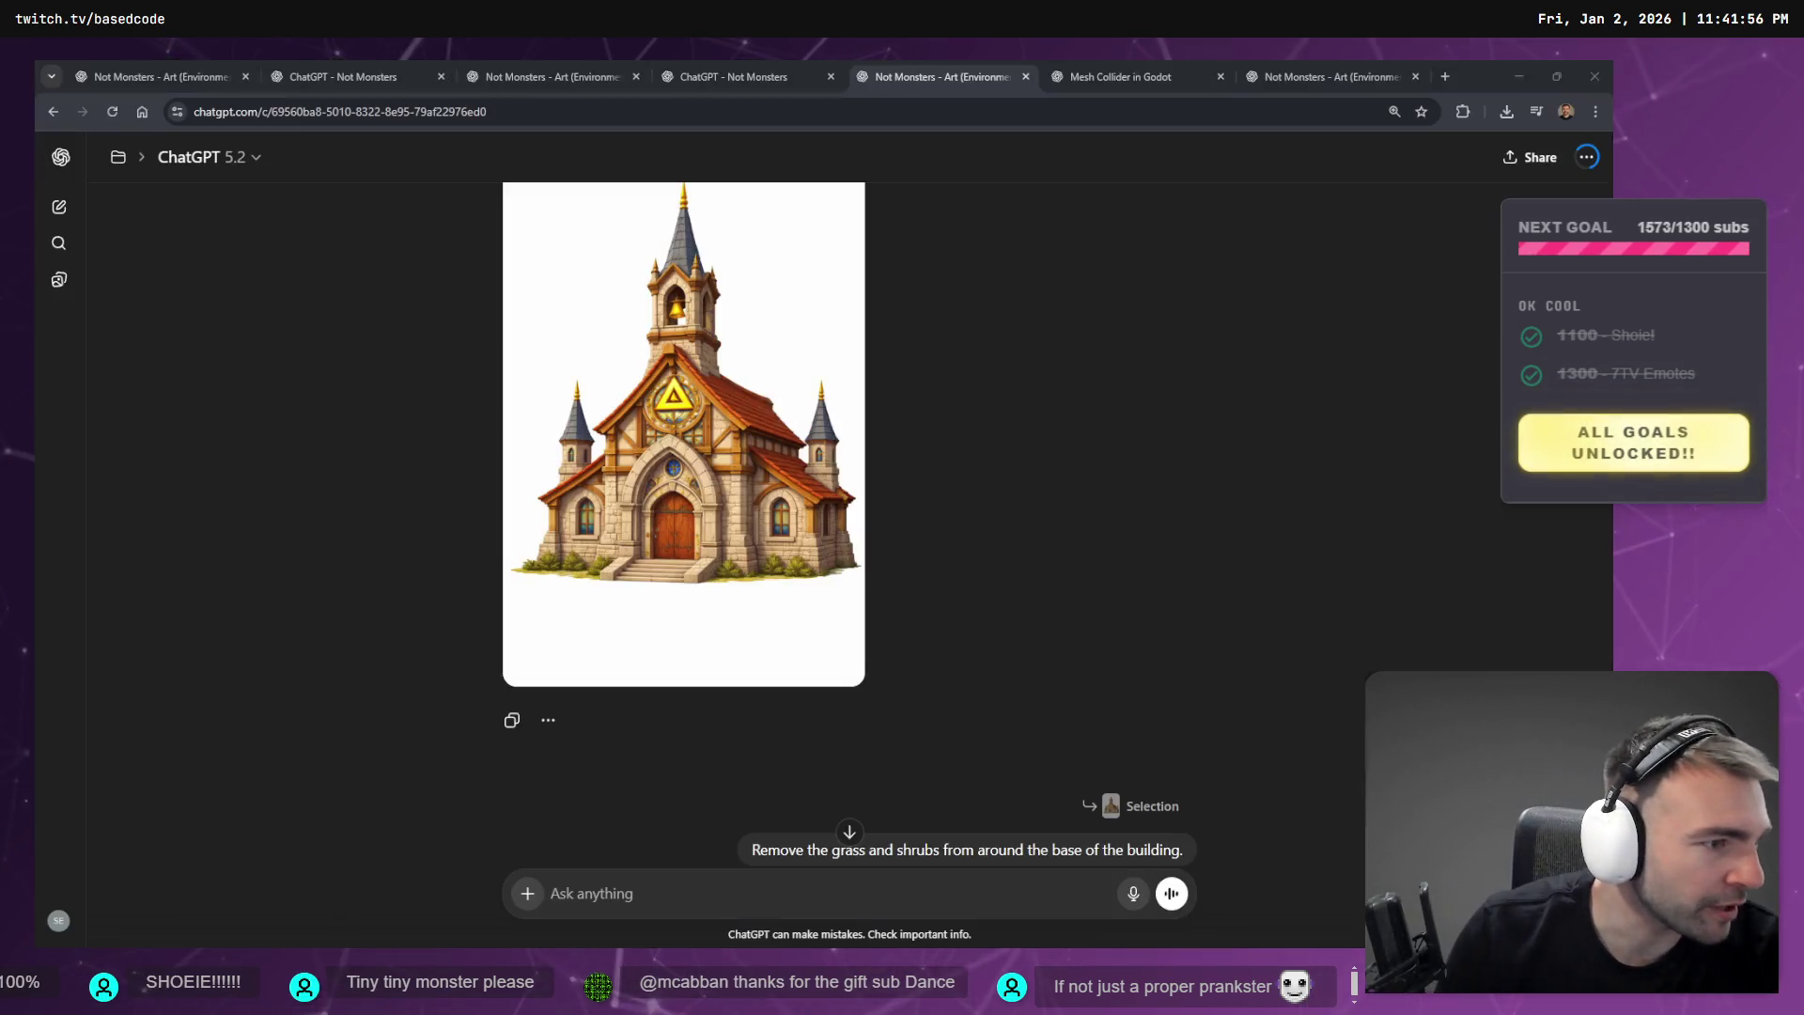
right_click(741, 411)
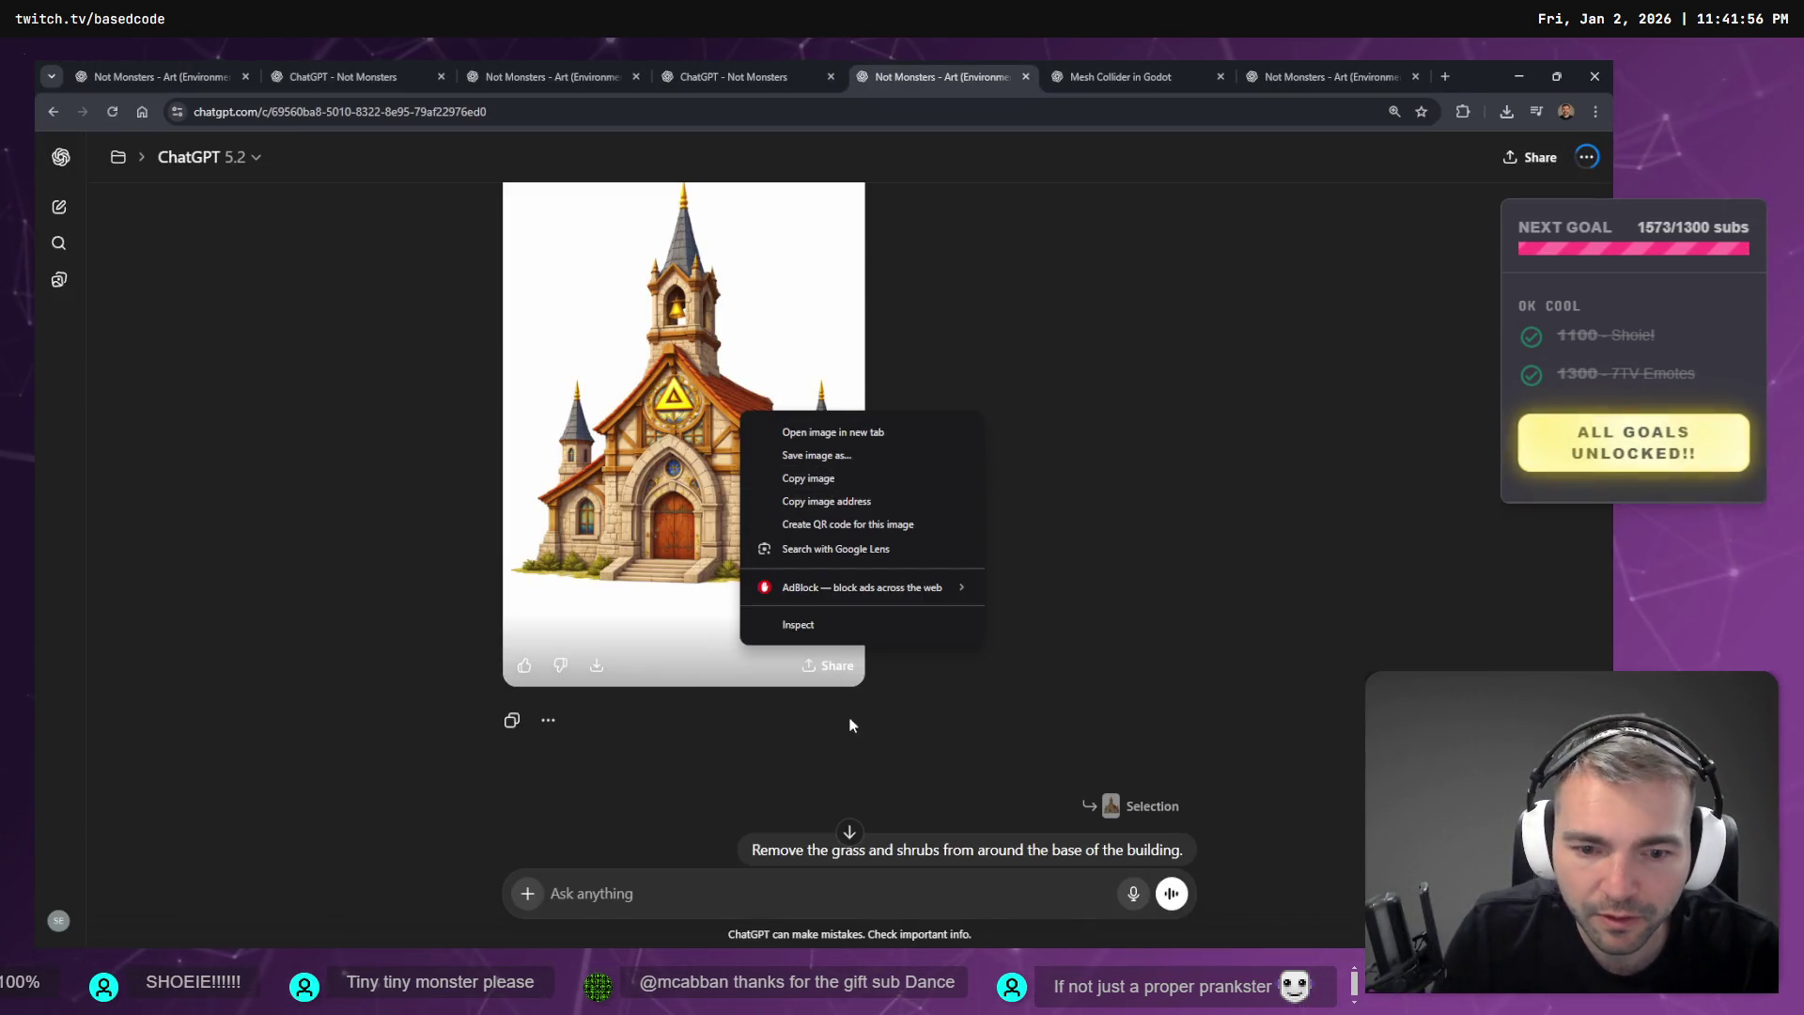
scroll(832, 728, up, 4)
scroll(893, 725, down, 4)
right_click(742, 509)
click(839, 584)
key(alt+Tab)
- Move the Architecture frame down-right and paste the church image inside it
scroll(1173, 278, up, 6)
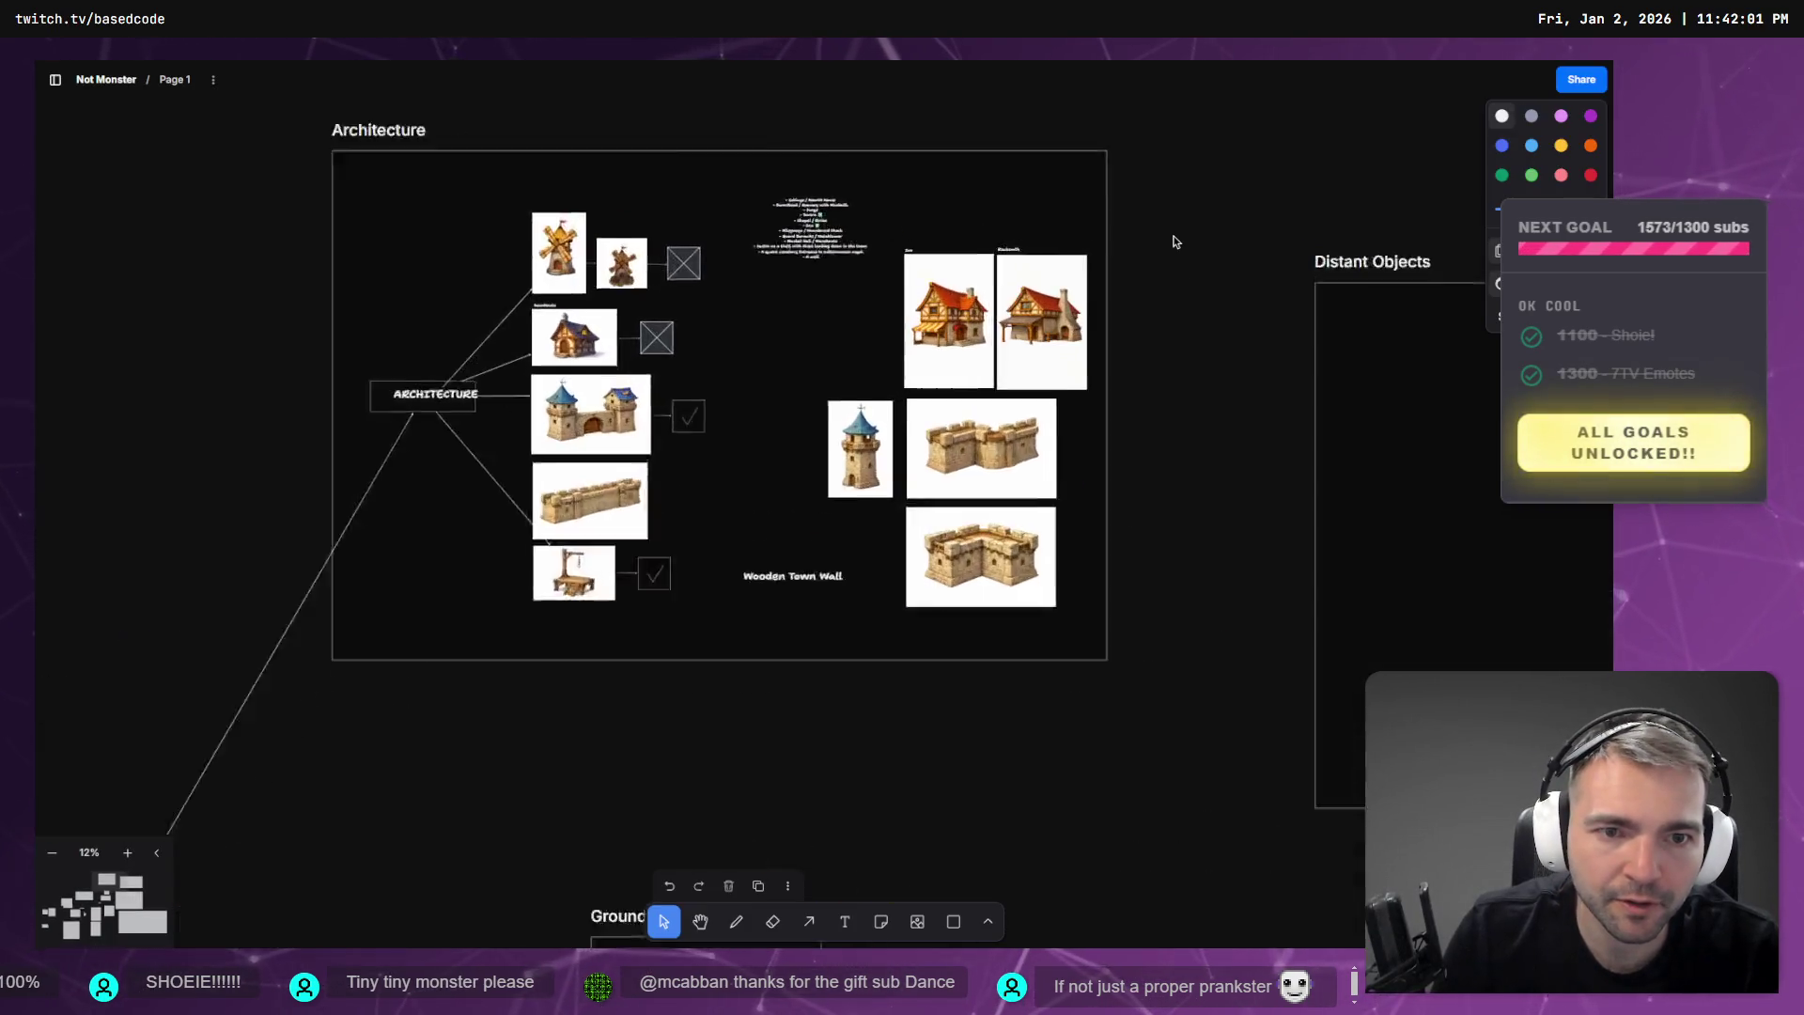
scroll(1099, 222, down, 3)
drag(1009, 135, 1130, 697)
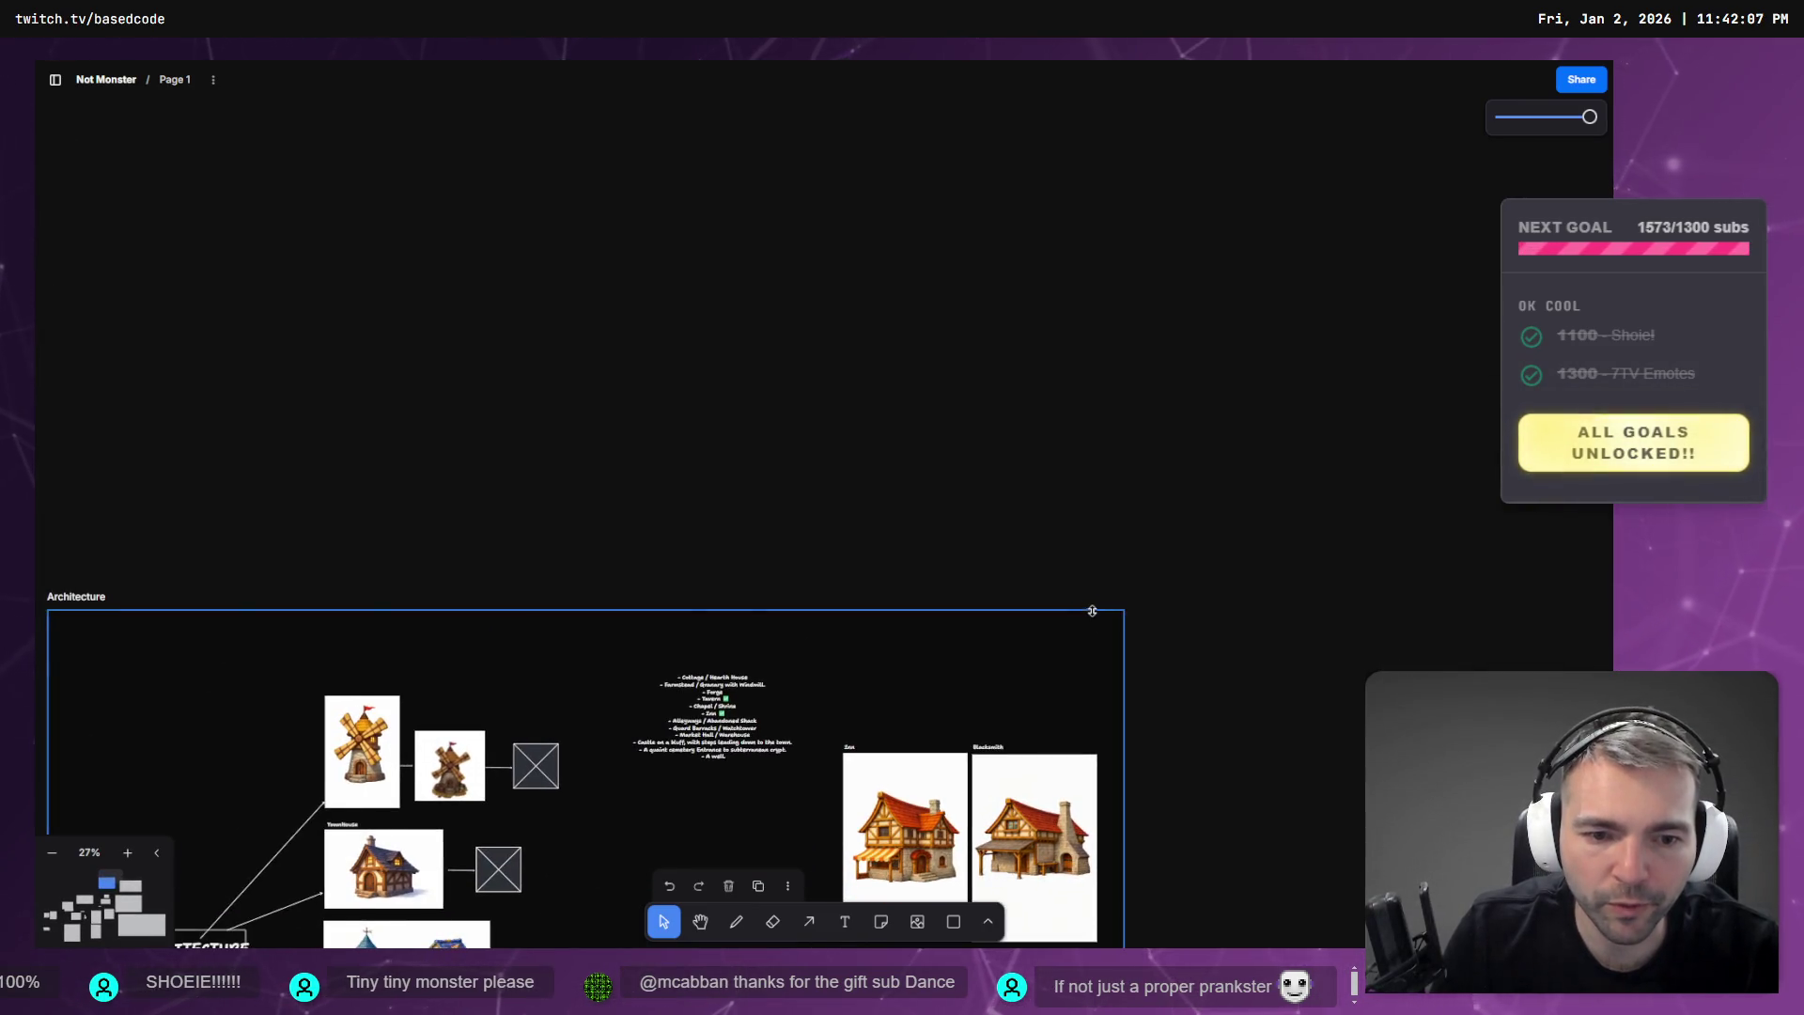
scroll(1033, 544, down, 10)
key(ctrl+v)
mouse_move(821, 481)
mouse_down()
mouse_move(910, 602)
mouse_move(938, 531)
mouse_move(869, 528)
mouse_up()
- Arrange the tower and wall images beside the church and resize the church image
scroll(951, 404, up, 2)
click(951, 404)
shift+click(782, 356)
shift+click(1015, 470)
mouse_move(1016, 470)
mouse_down()
mouse_move(649, 855)
mouse_move(698, 795)
mouse_up()
drag(849, 783, 901, 470)
mouse_move(1015, 546)
mouse_down()
mouse_move(955, 449)
mouse_move(977, 469)
mouse_up()
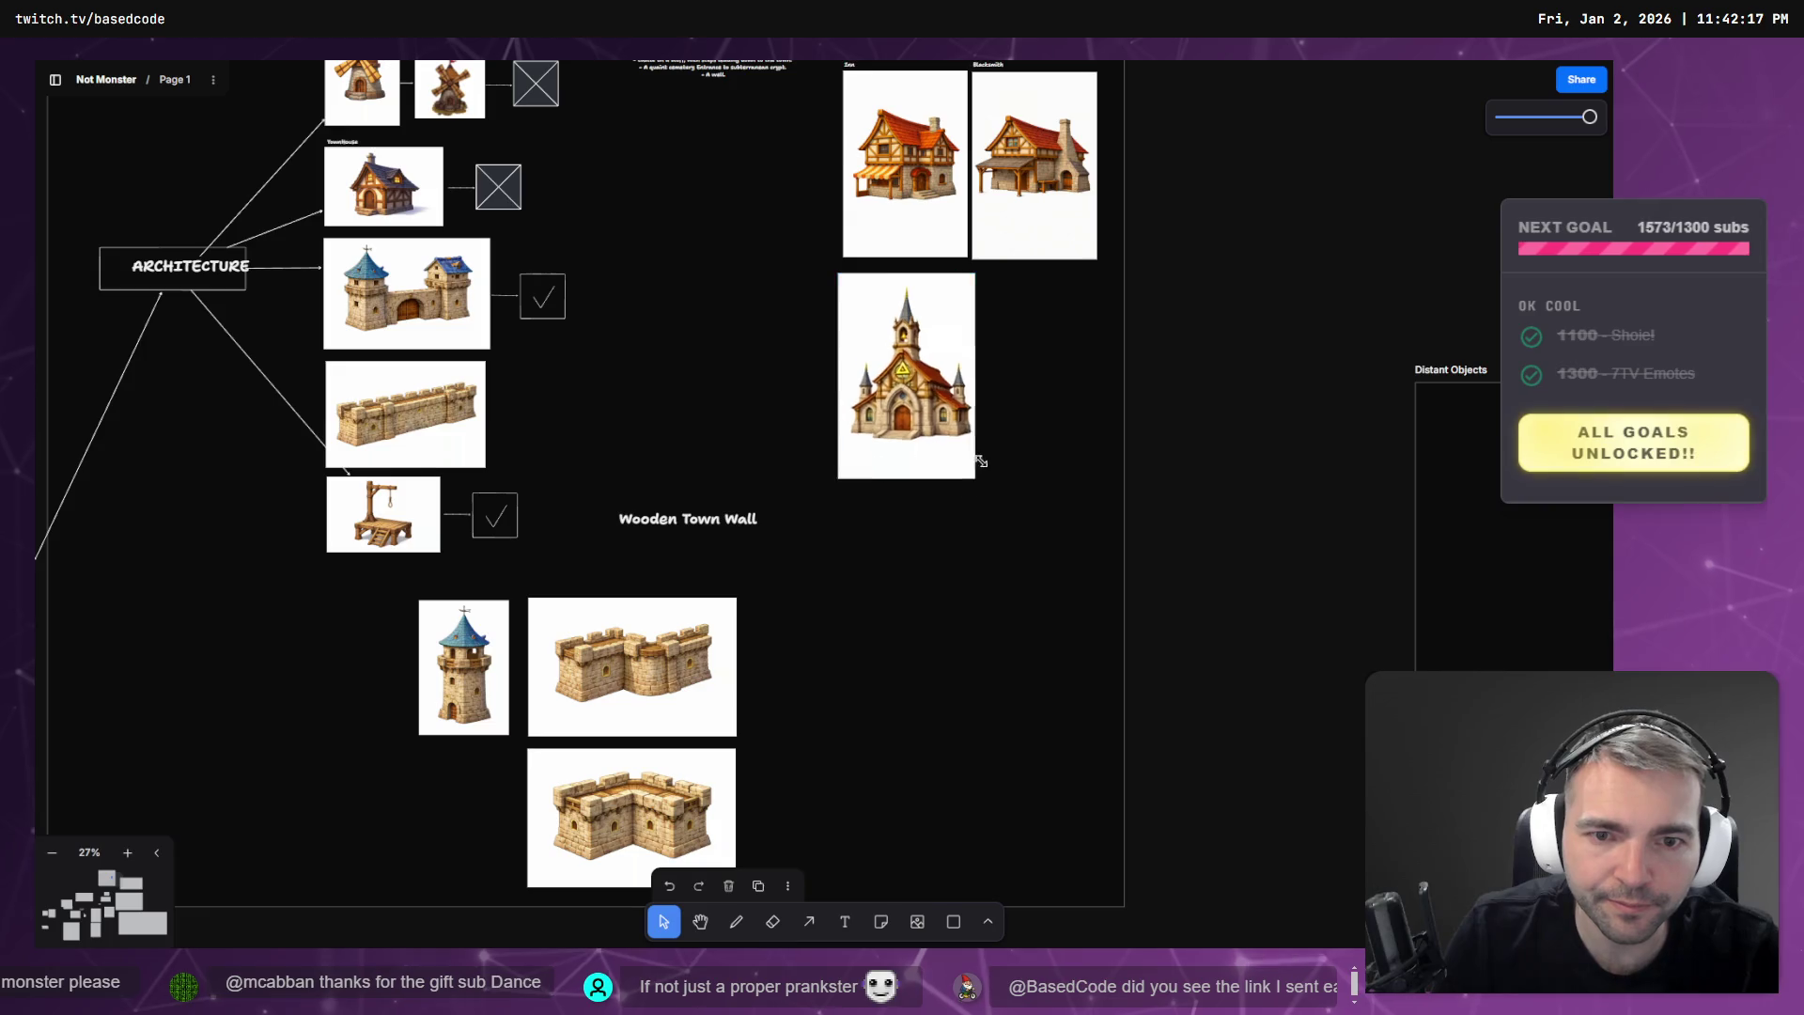
mouse_move(929, 404)
mouse_down()
mouse_move(946, 440)
mouse_move(937, 423)
mouse_up()
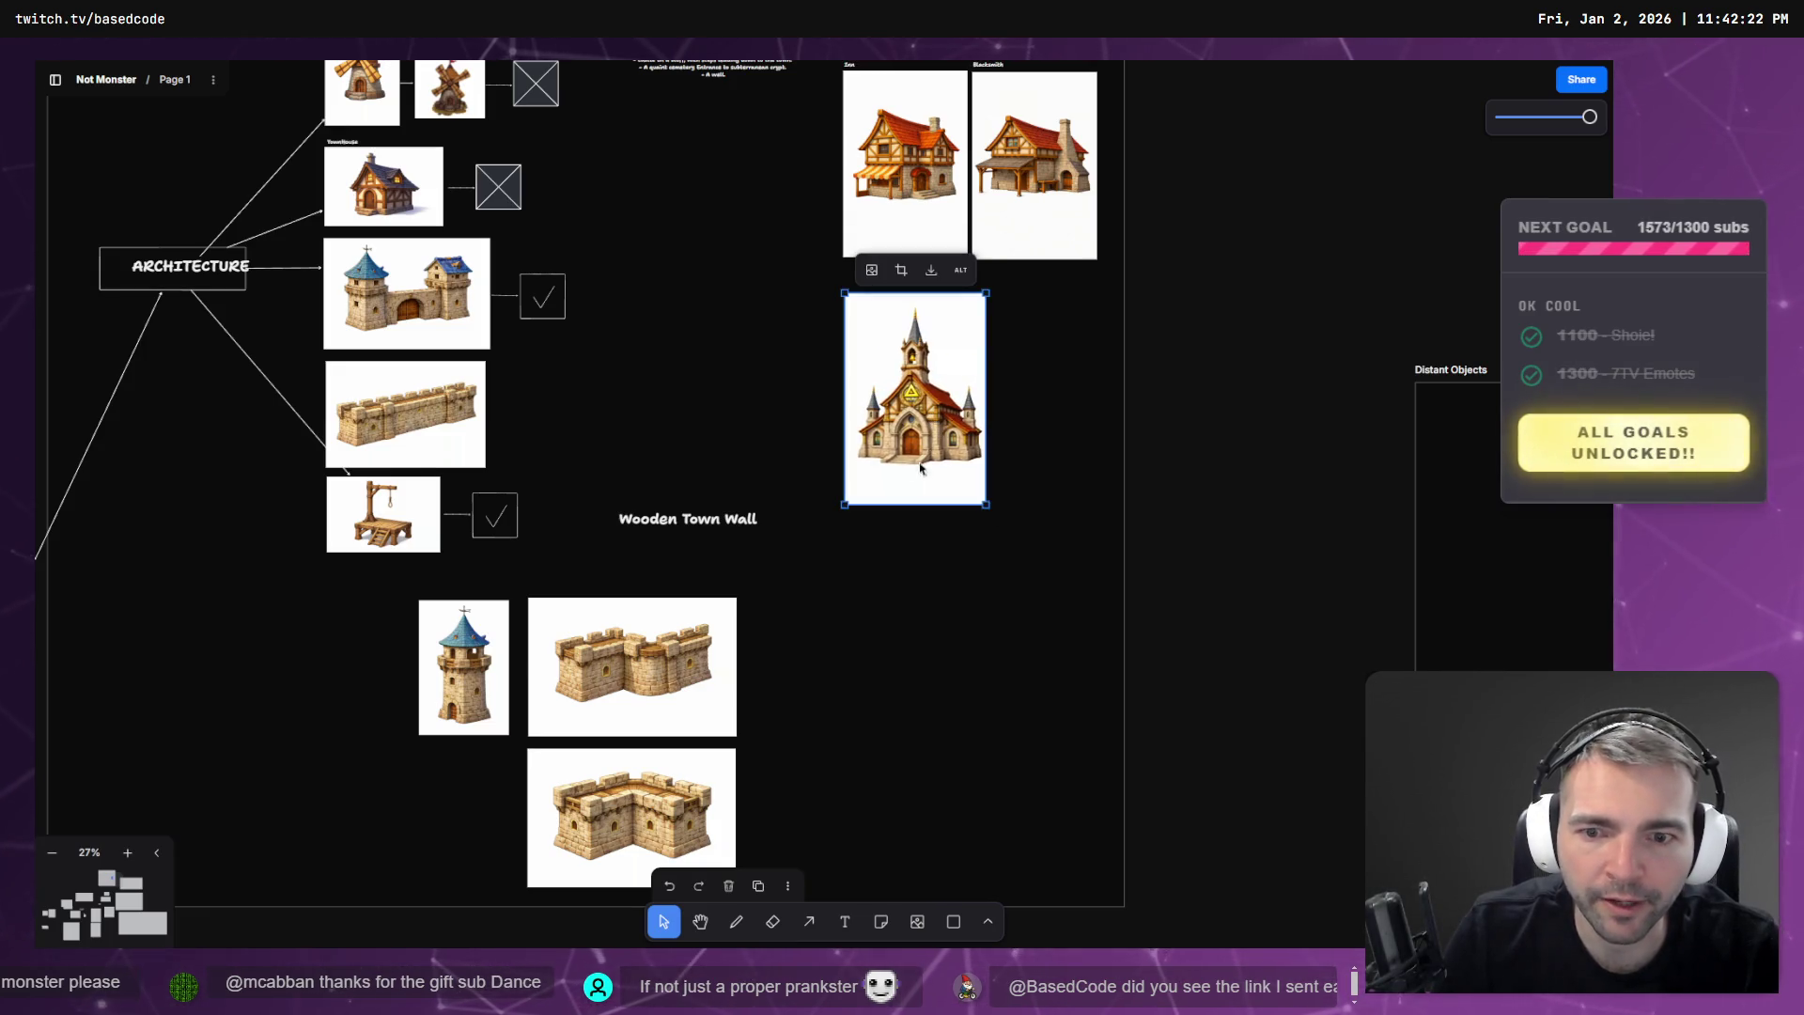
- Write a 'Church of …' title in the small label above the church image
scroll(996, 357, up, 5)
key(Escape)
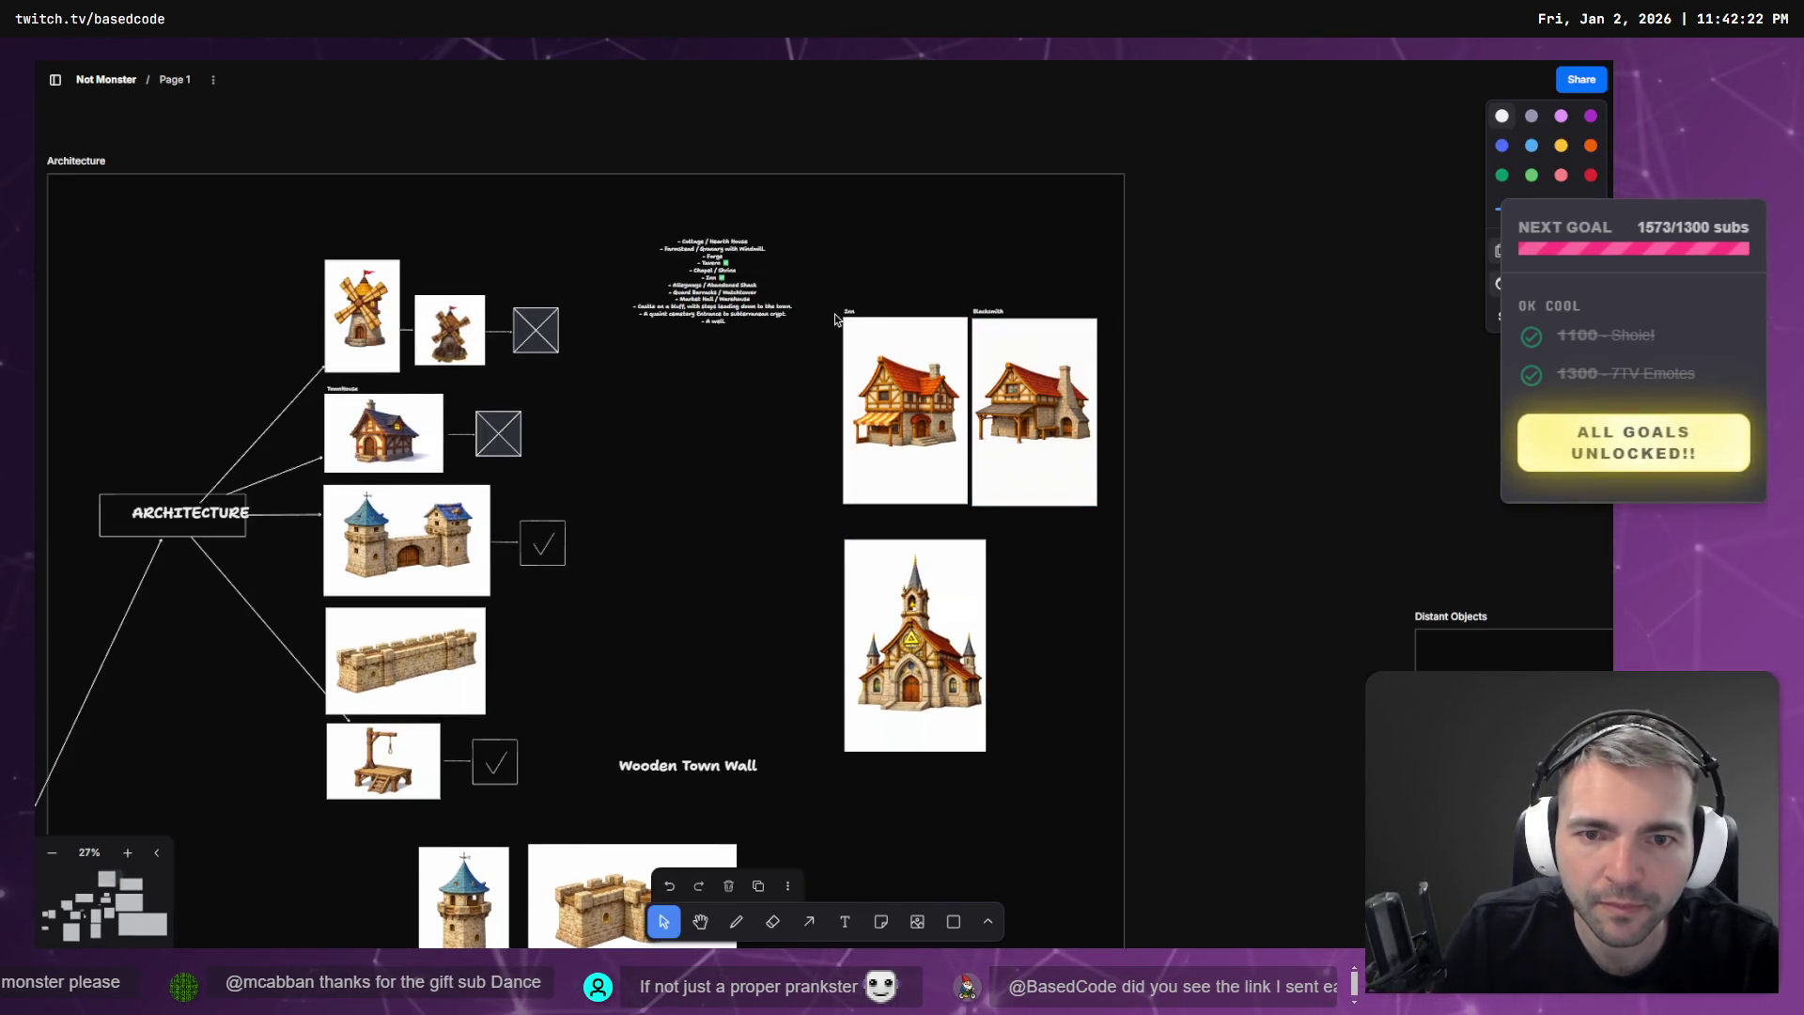
double_click(852, 533)
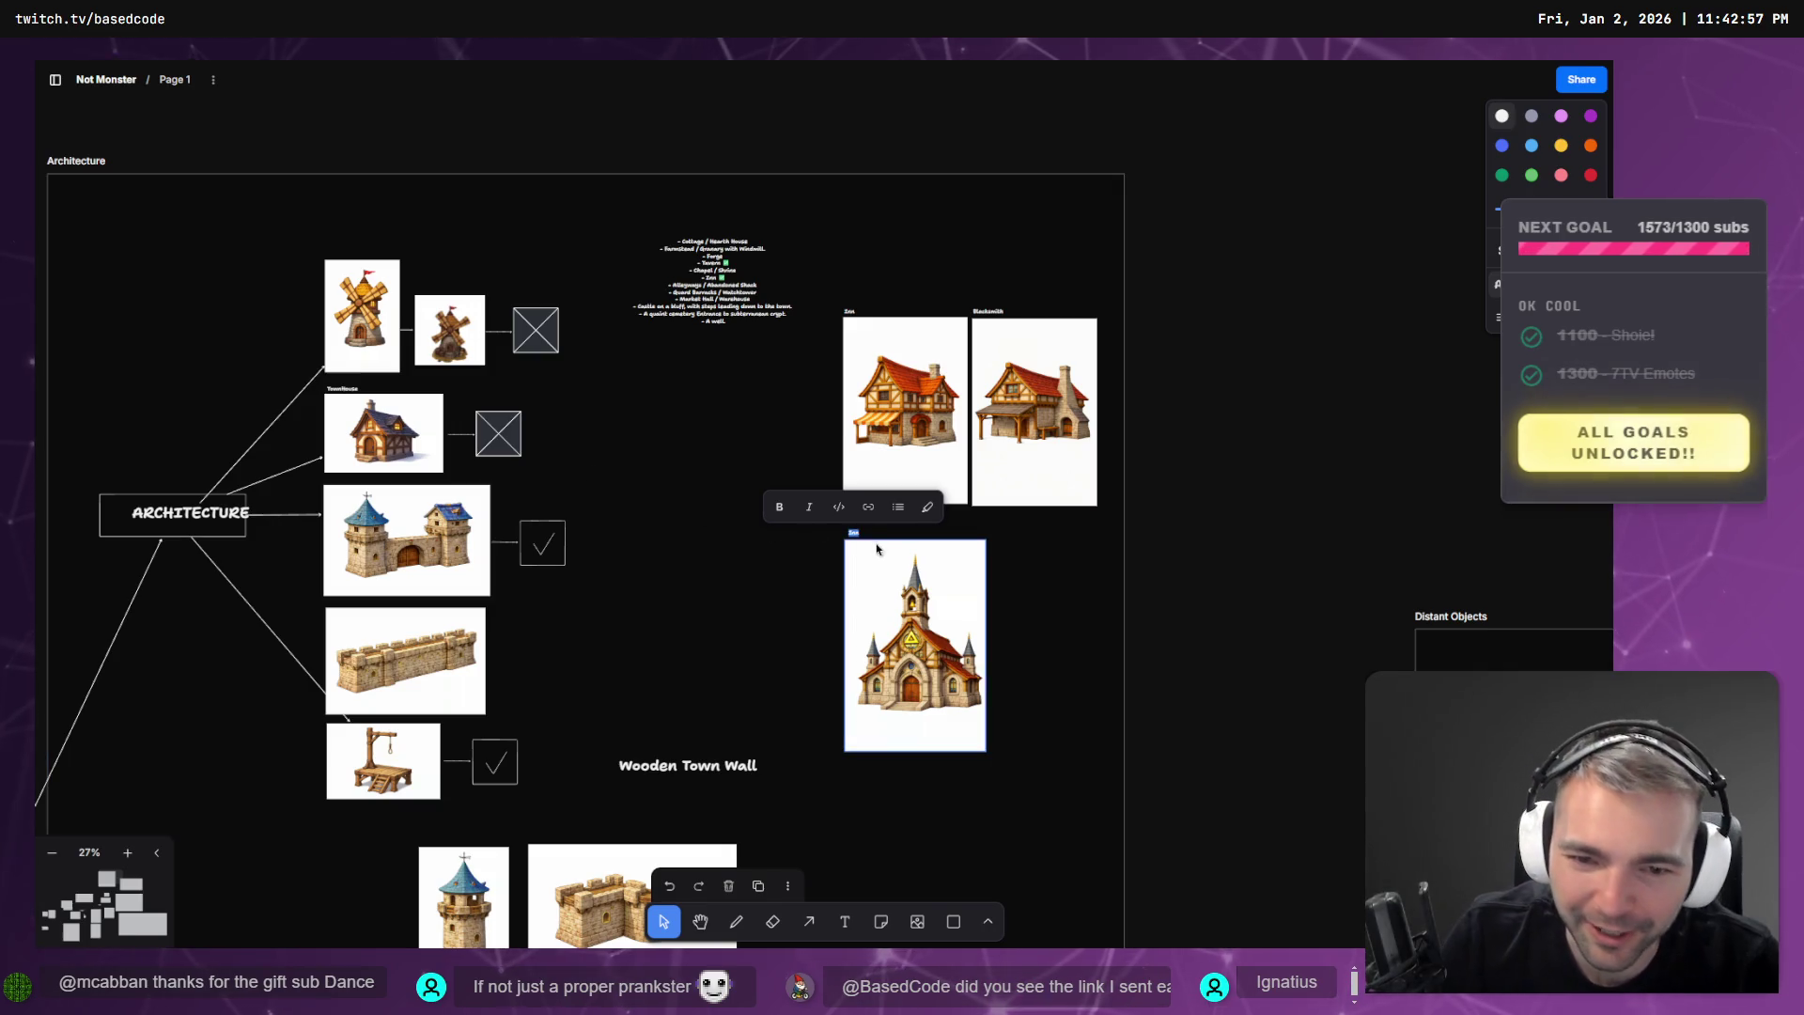
key(Escape)
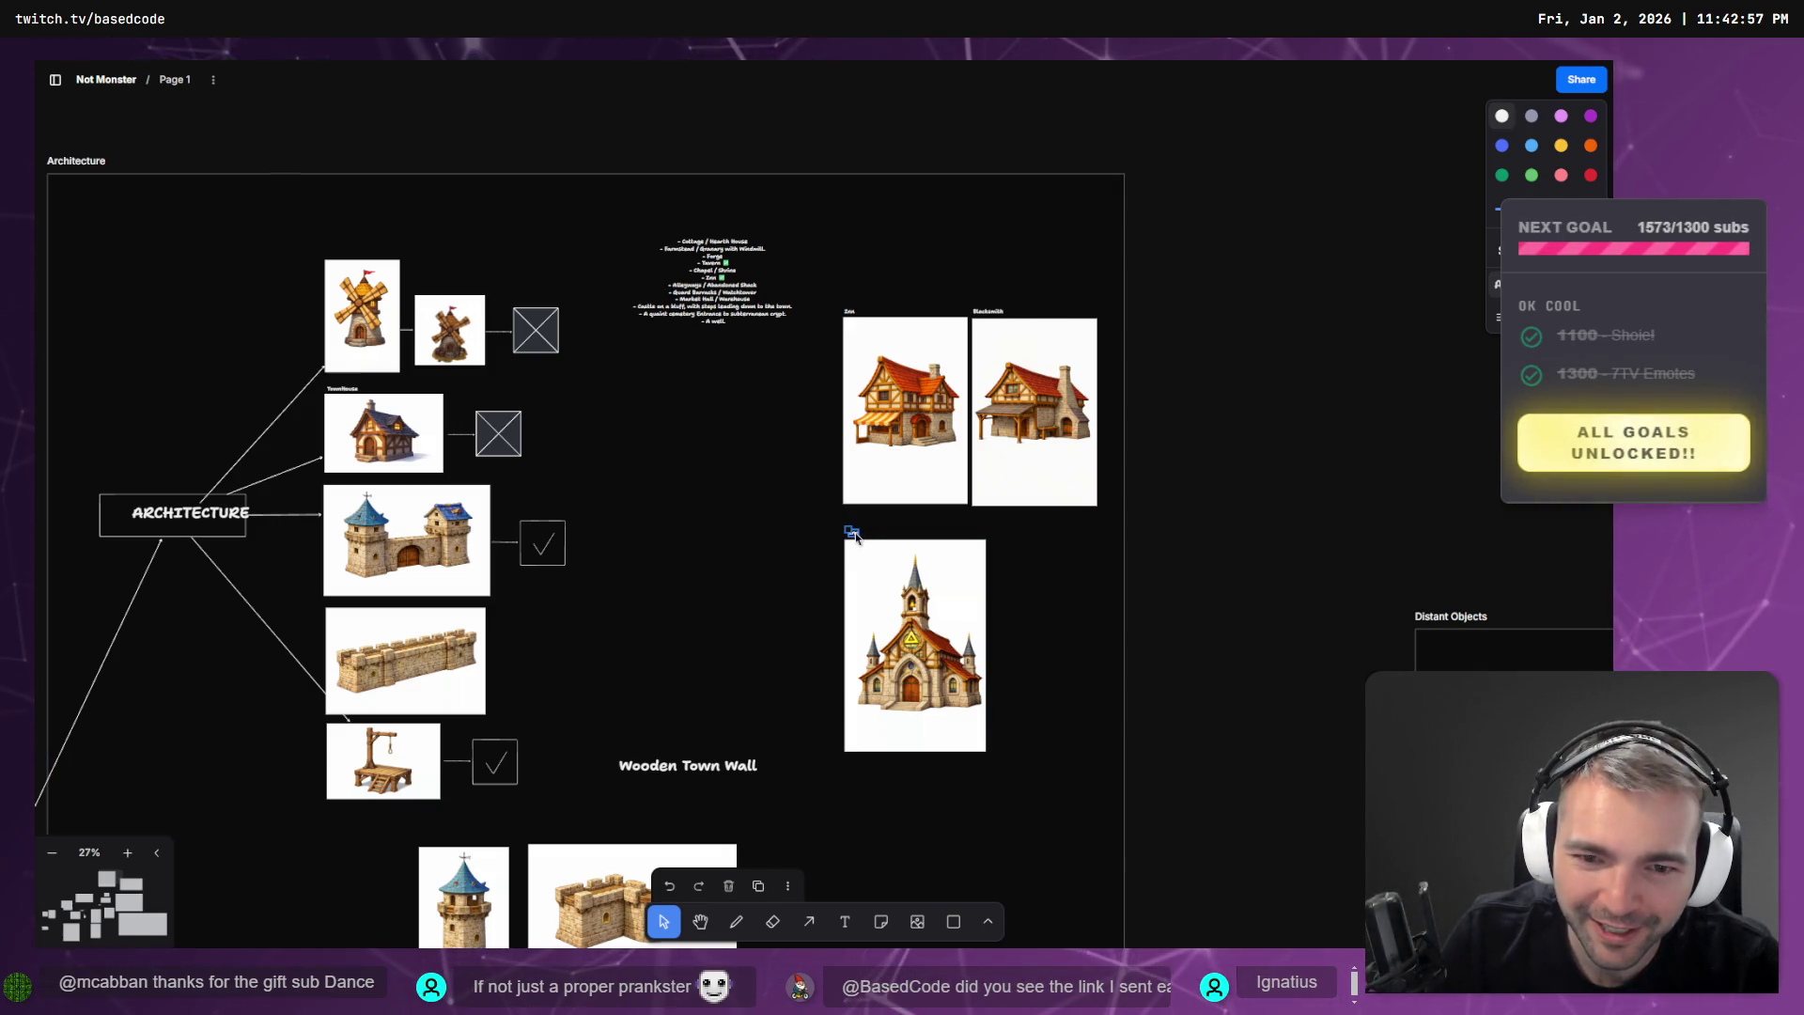
- Finish editing the church label and clear its selection
key(Escape)
click(852, 528)
key(Escape)
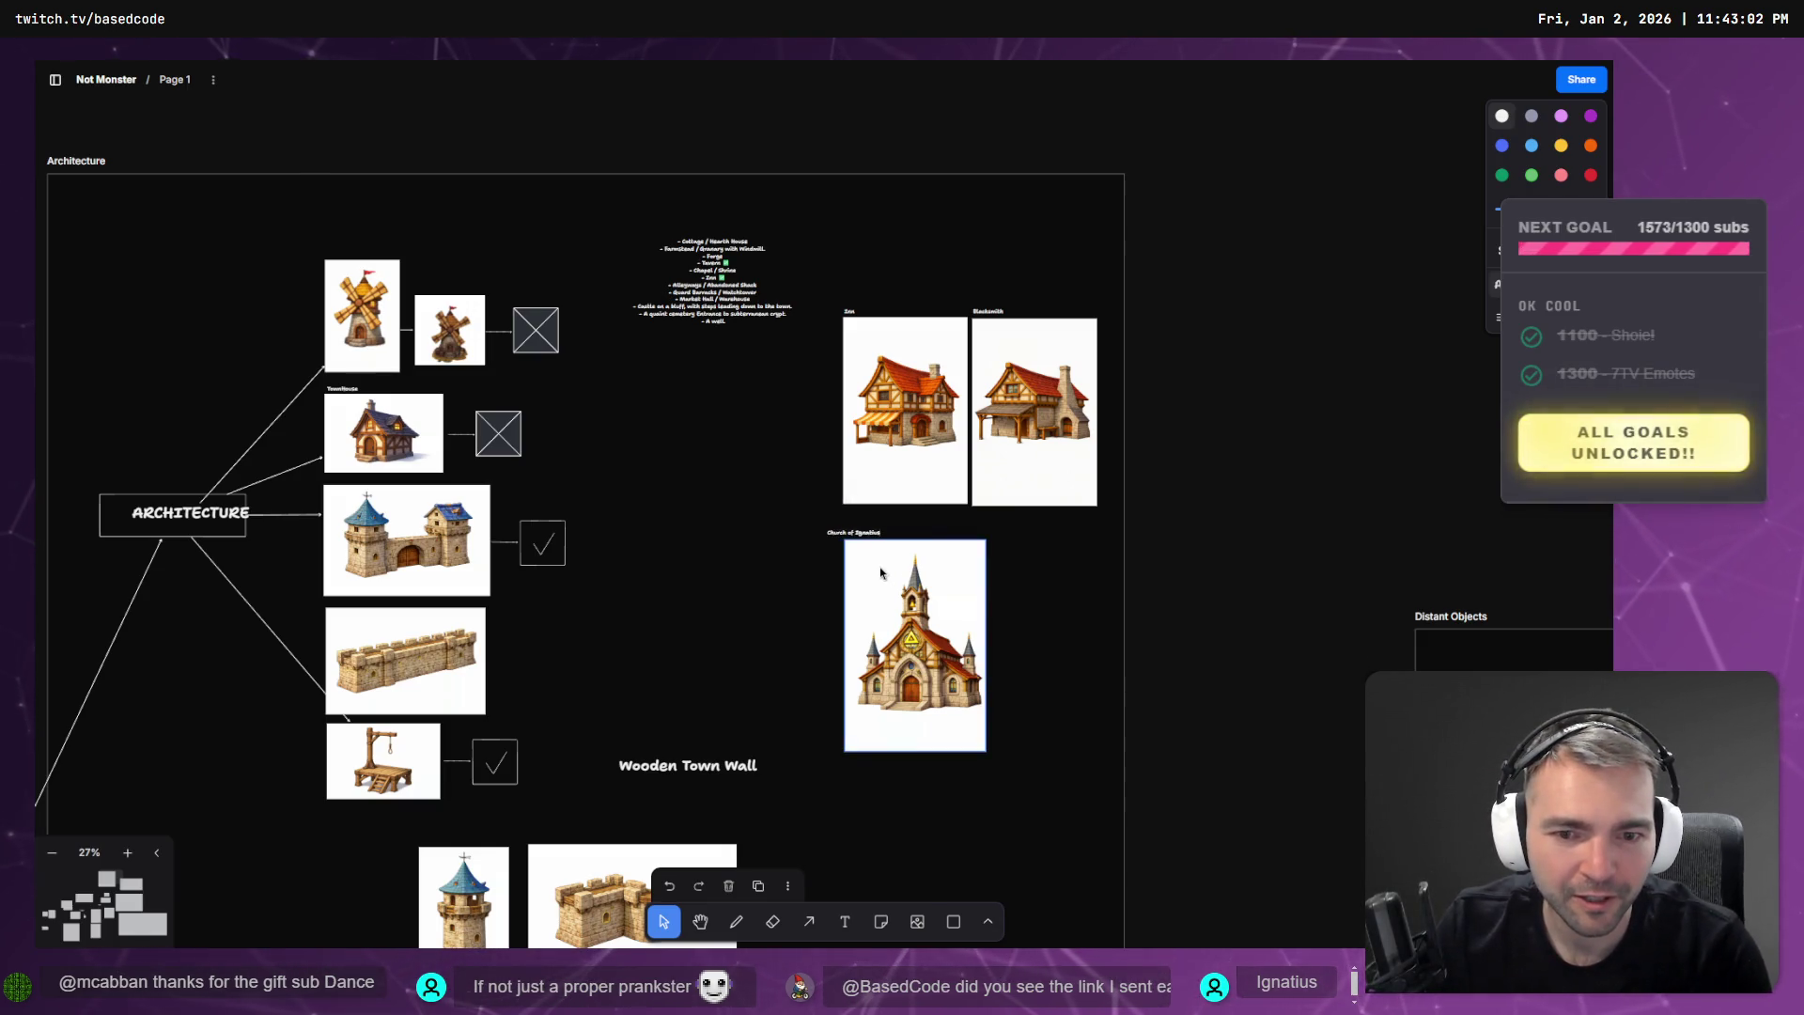
- Drag the Wooden Town Wall label down so it sits above the wall images
scroll(1283, 495, up, 5)
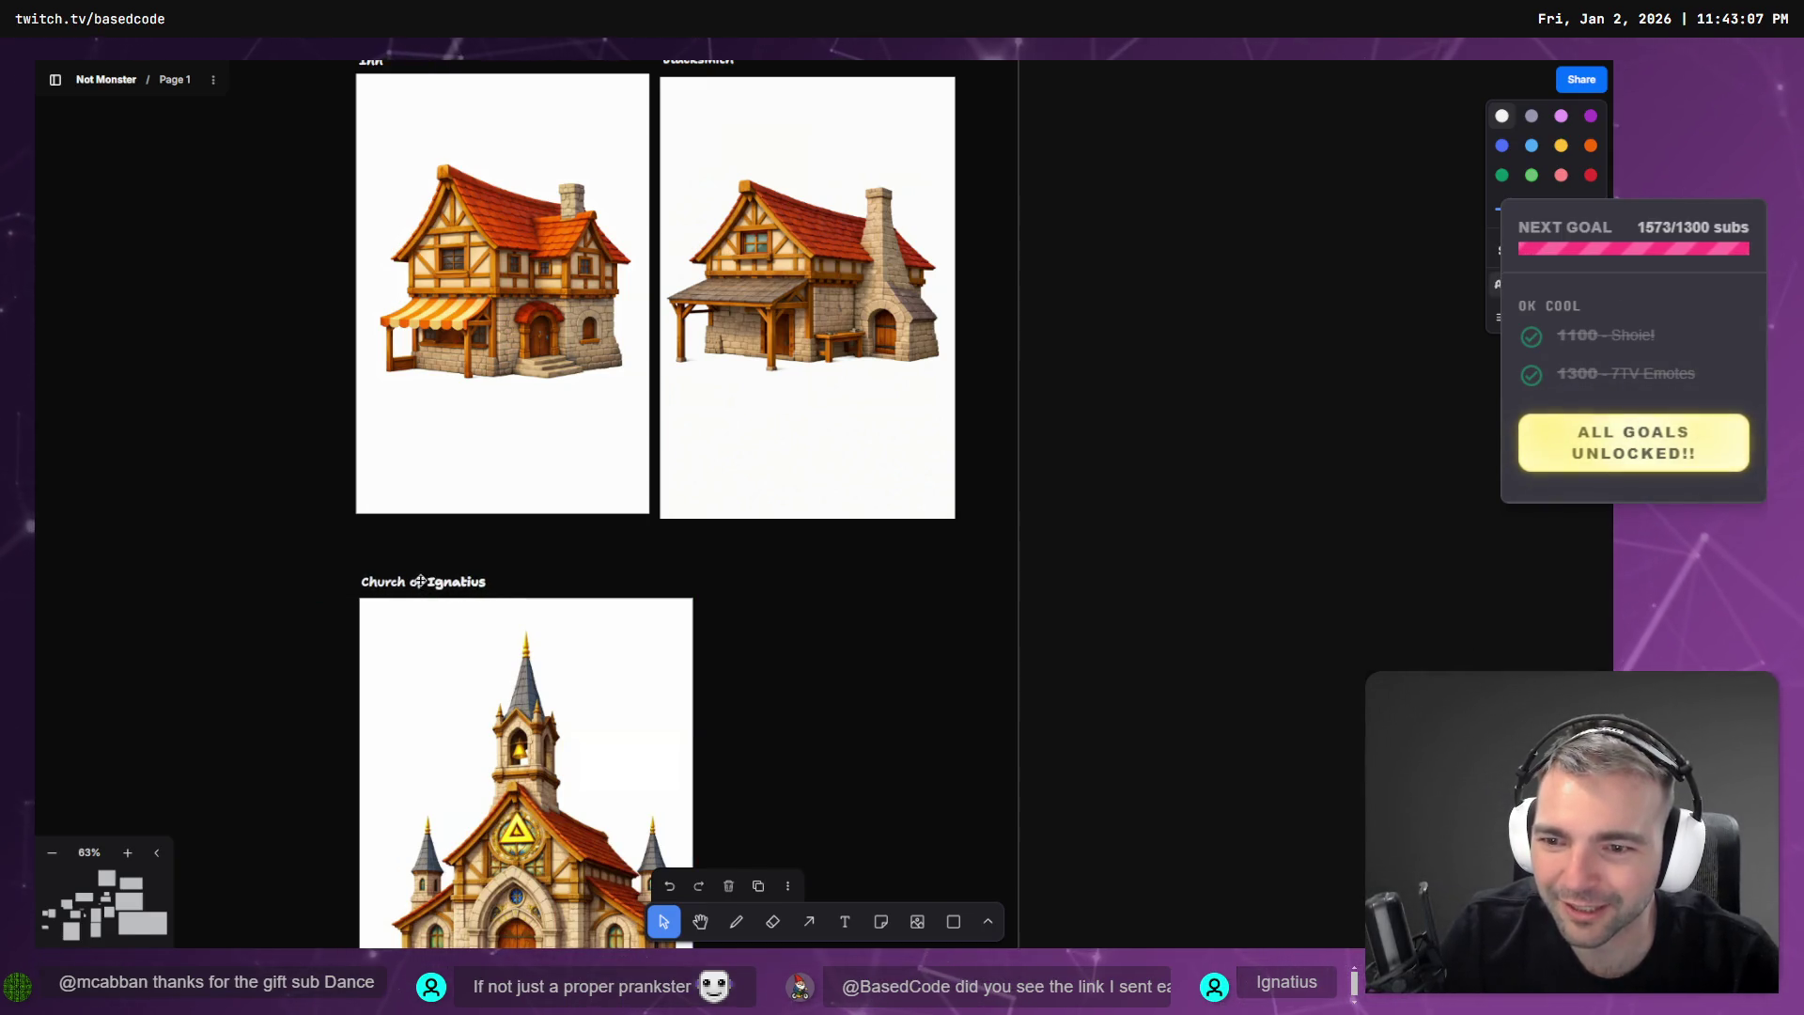
scroll(433, 573, down, 5)
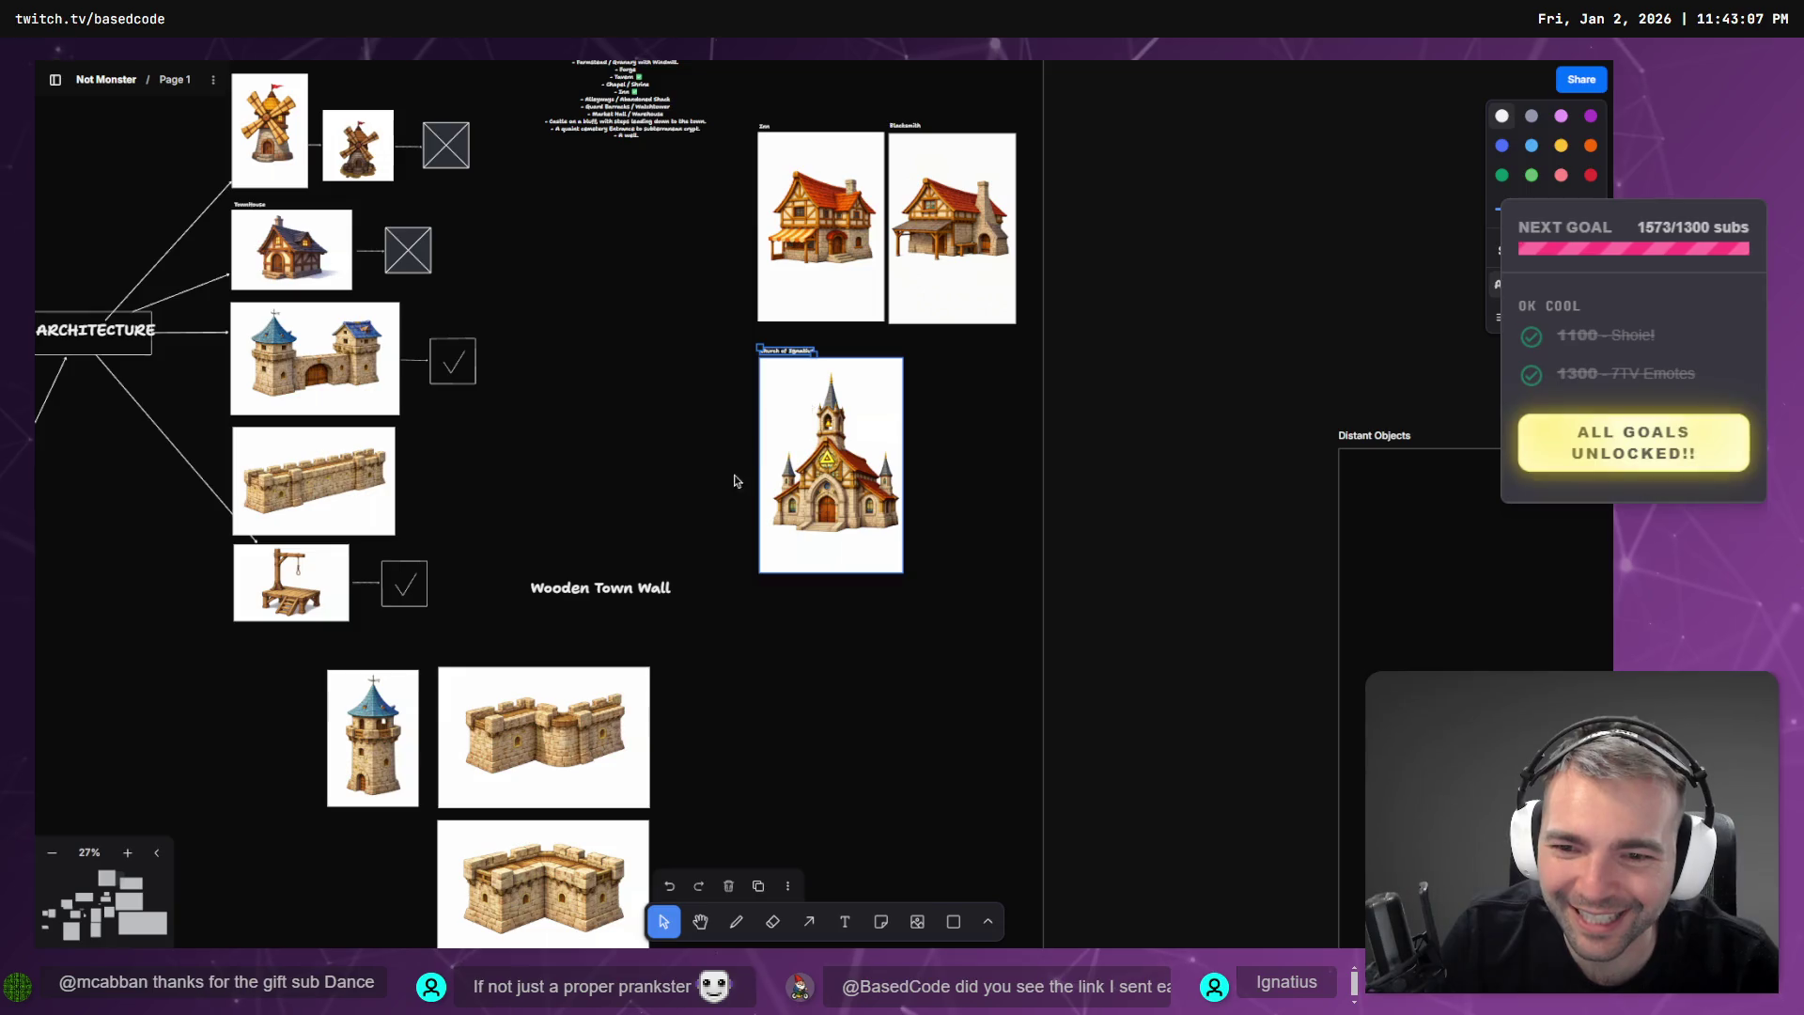
drag(607, 592, 566, 655)
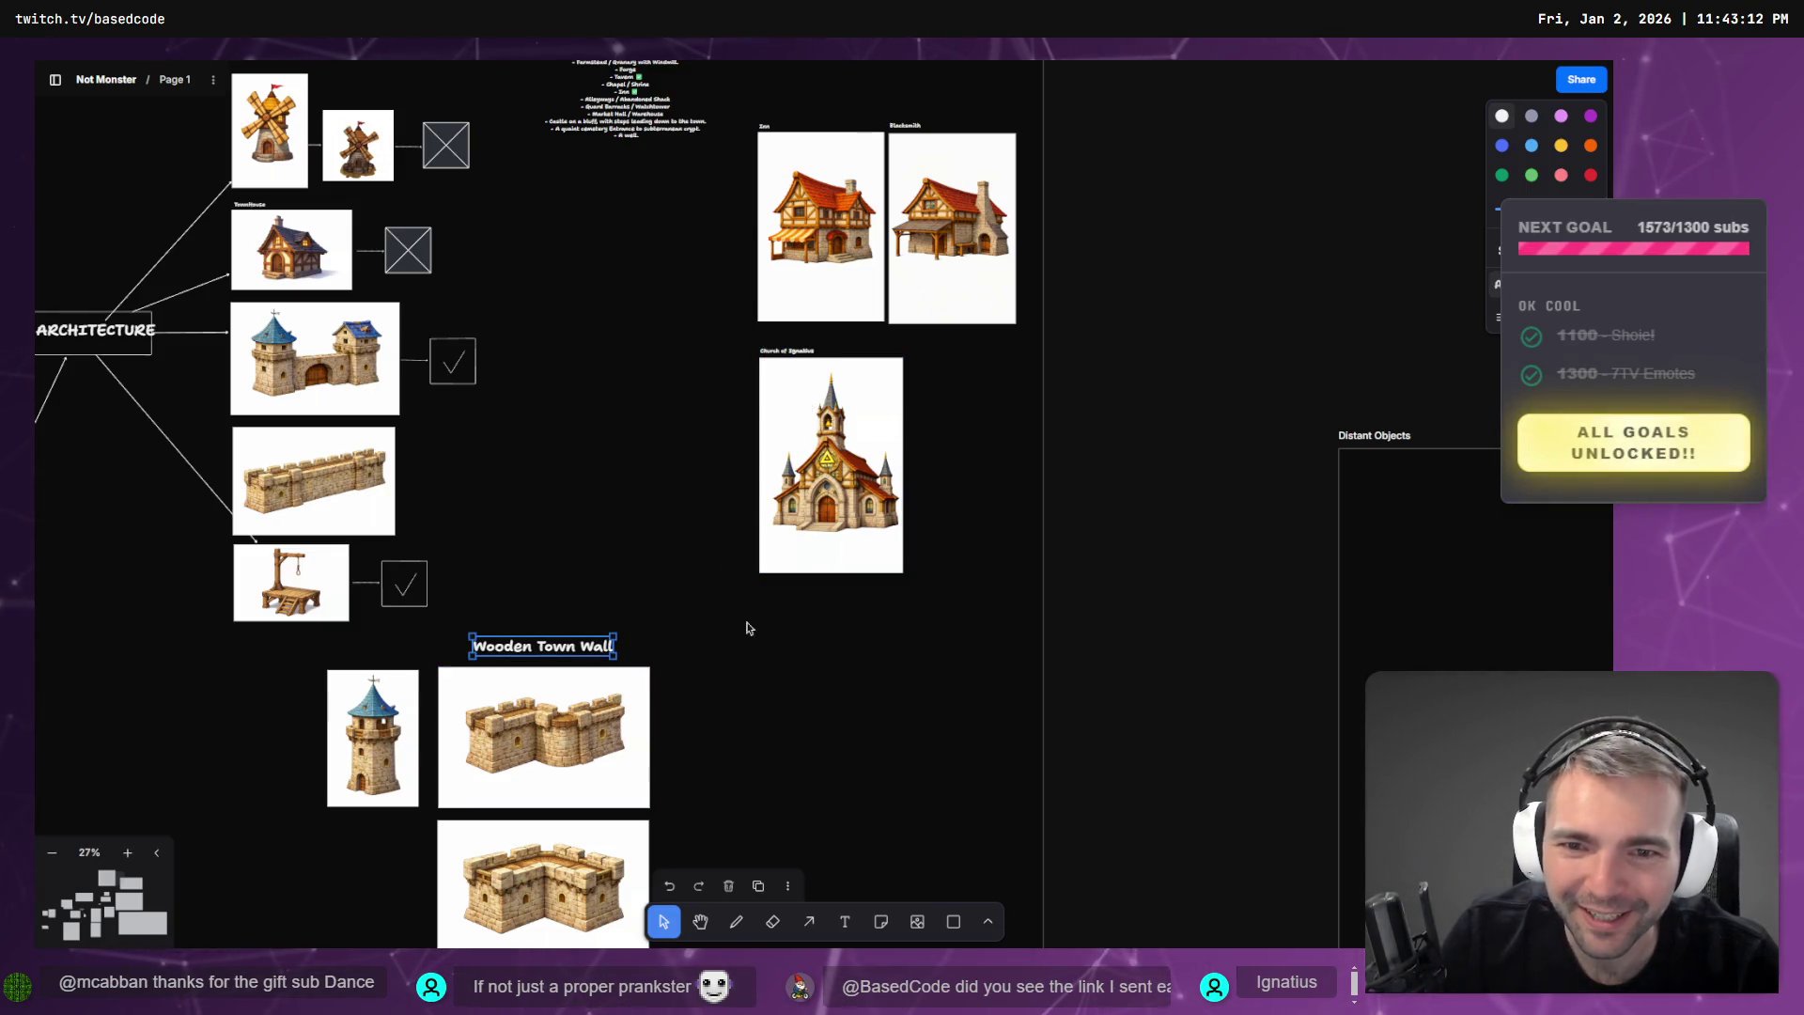
scroll(729, 592, up, 2)
scroll(843, 676, down, 1)
scroll(843, 677, down, 6)
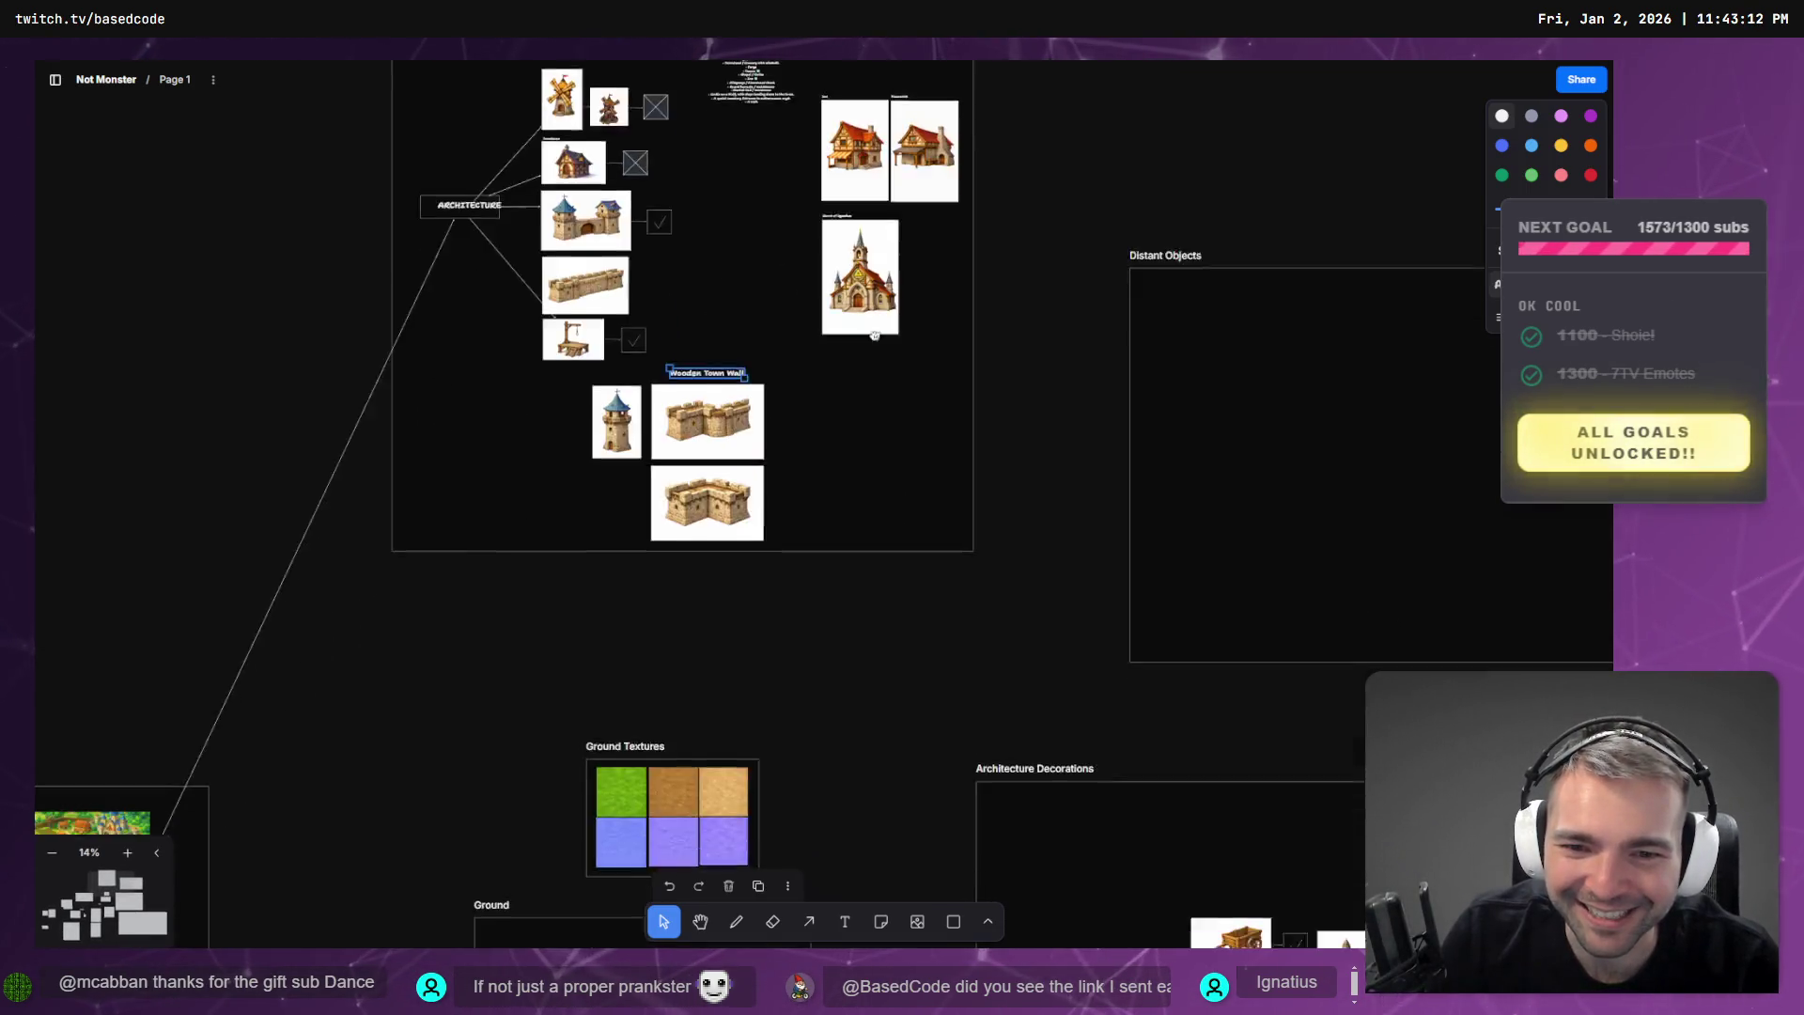
- Shift the Wooden Town Wall group left inside the Architecture frame
scroll(845, 405, down, 5)
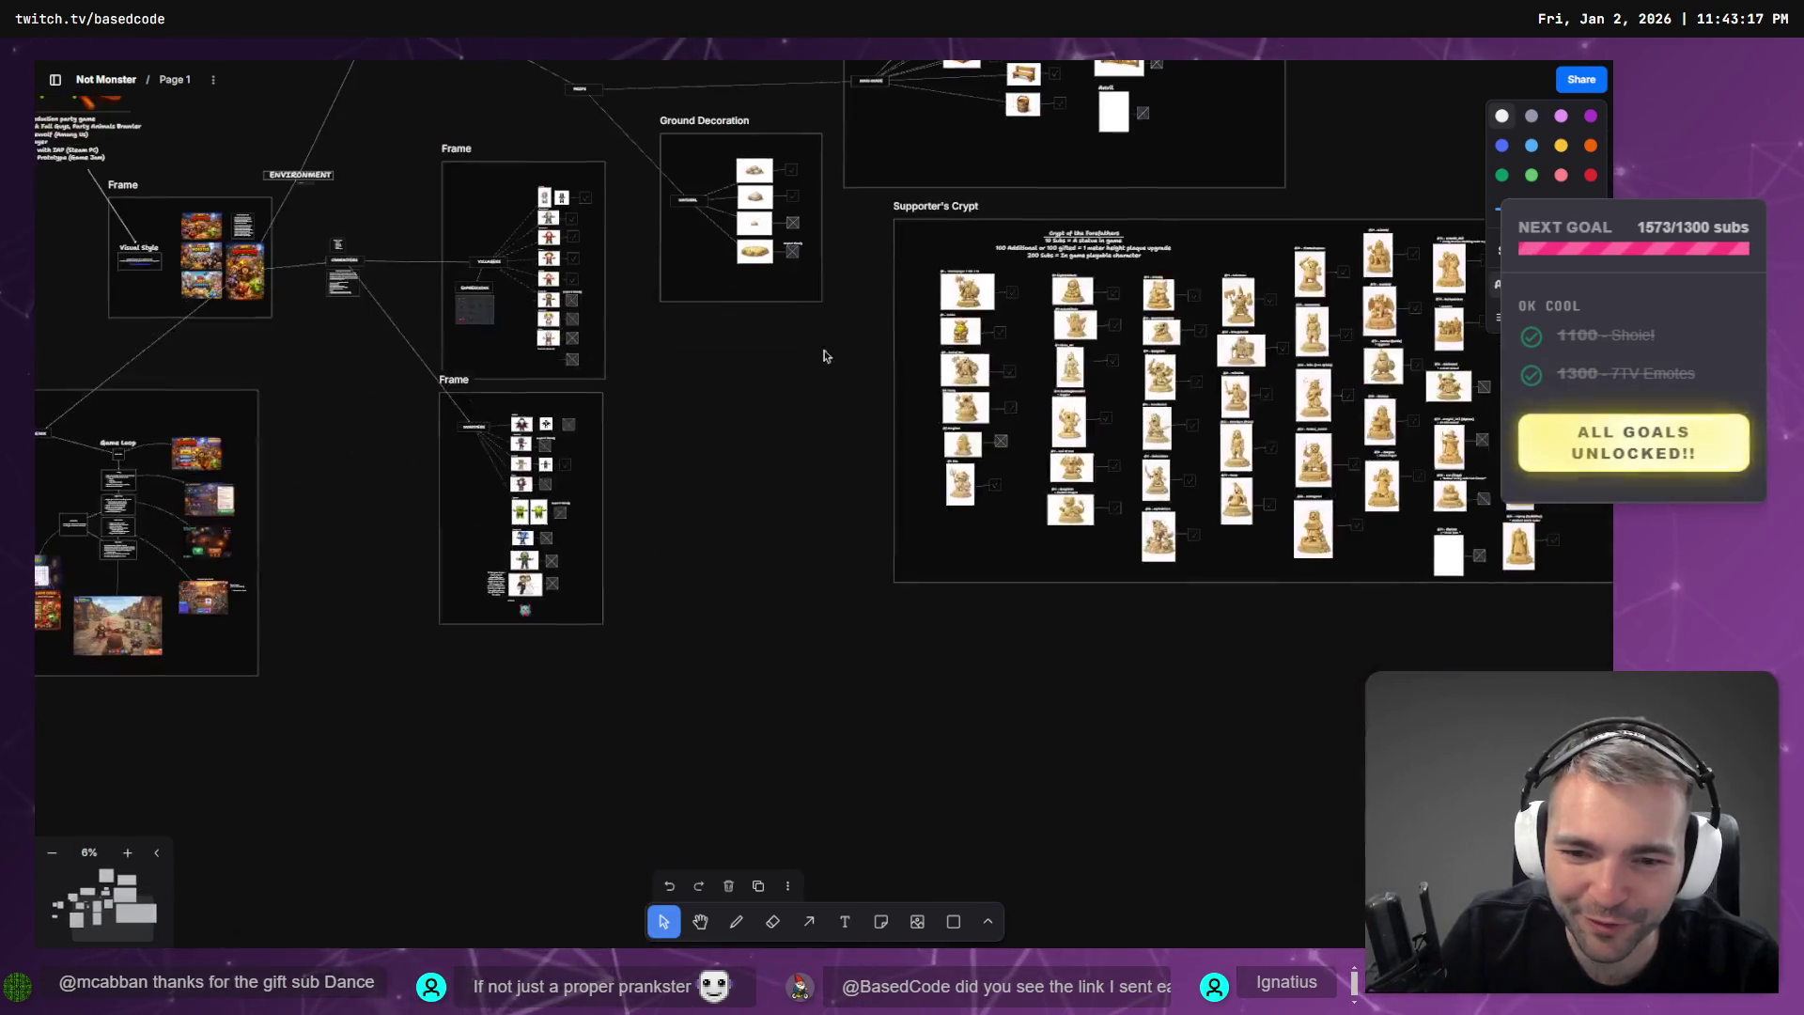
drag(787, 754, 792, 757)
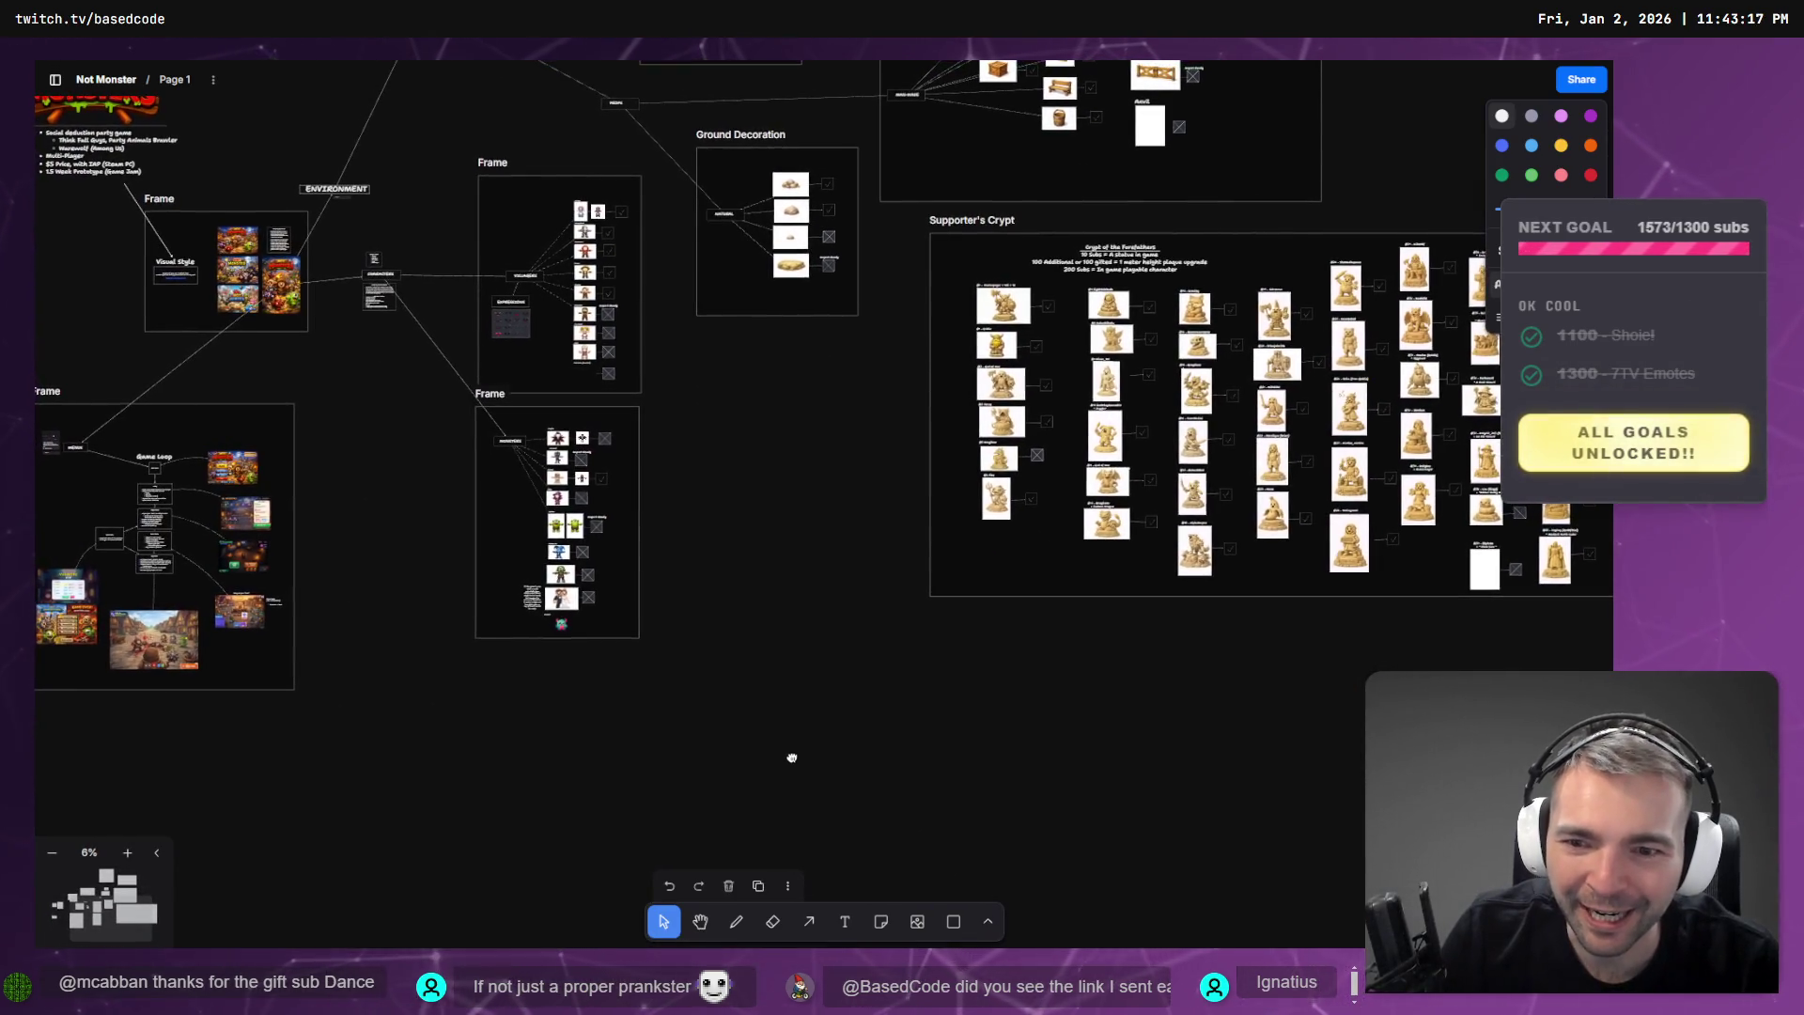
scroll(645, 678, up, 10)
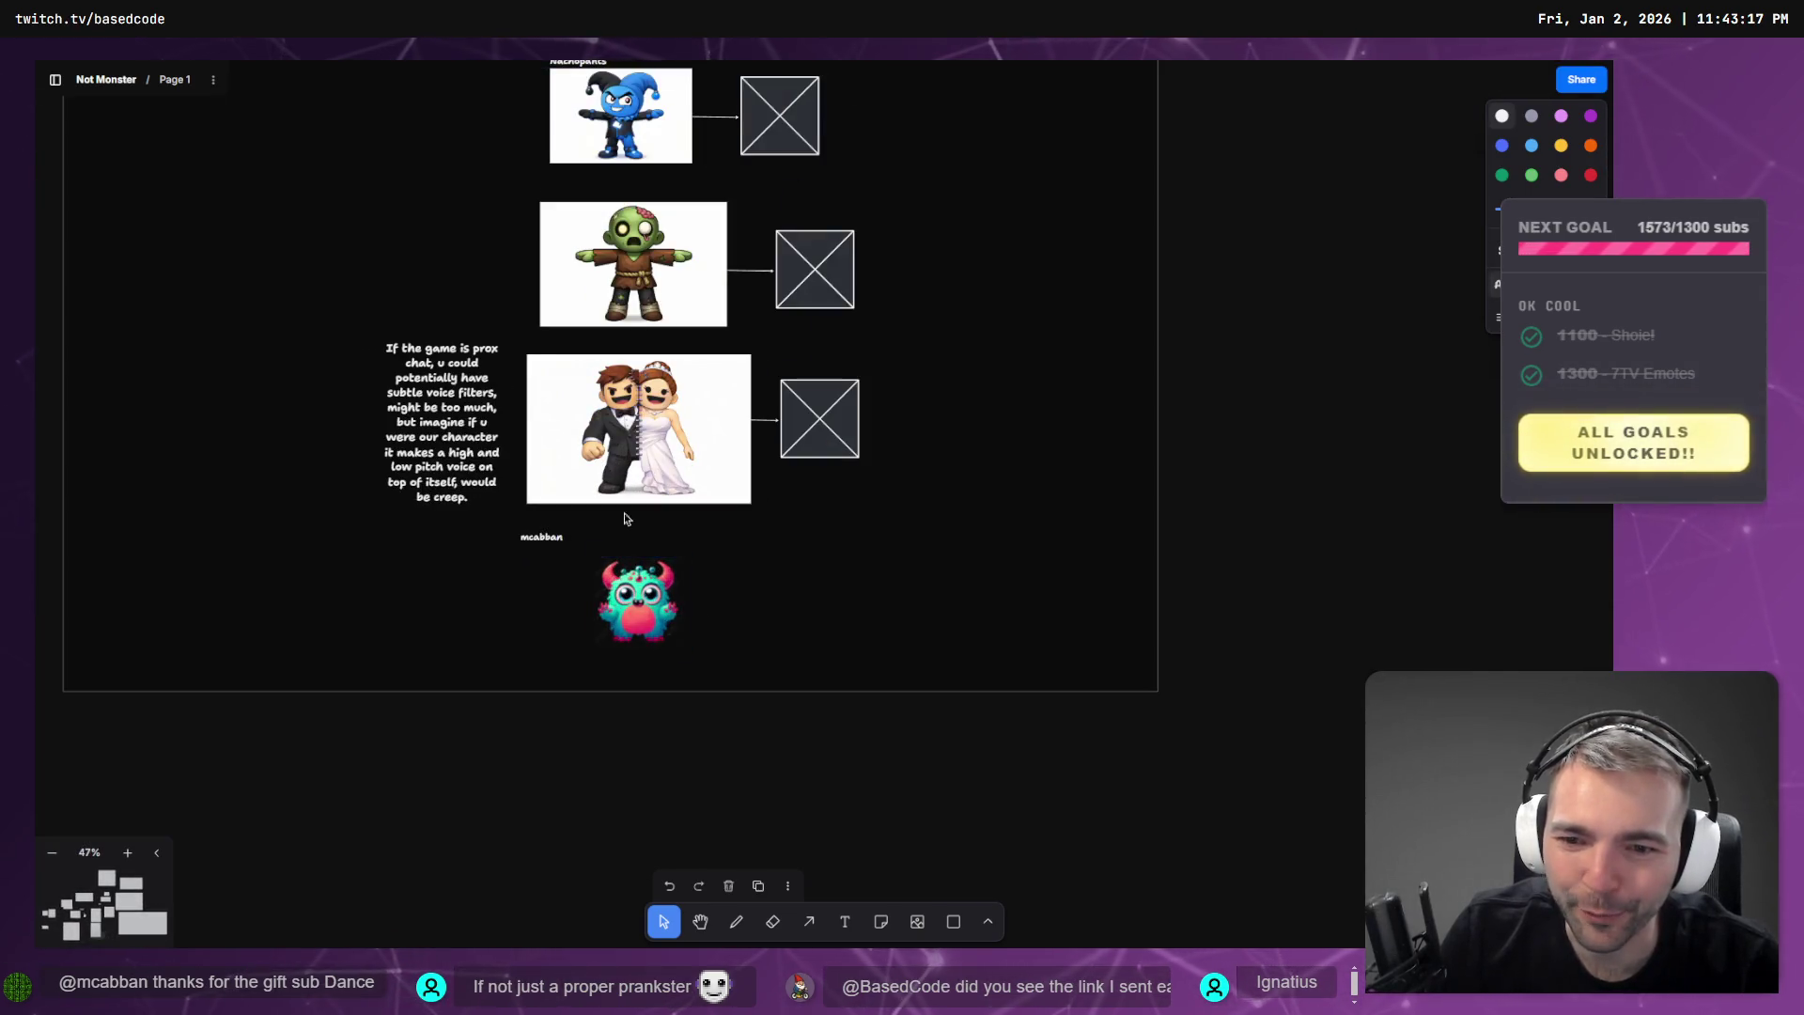
scroll(668, 543, down, 8)
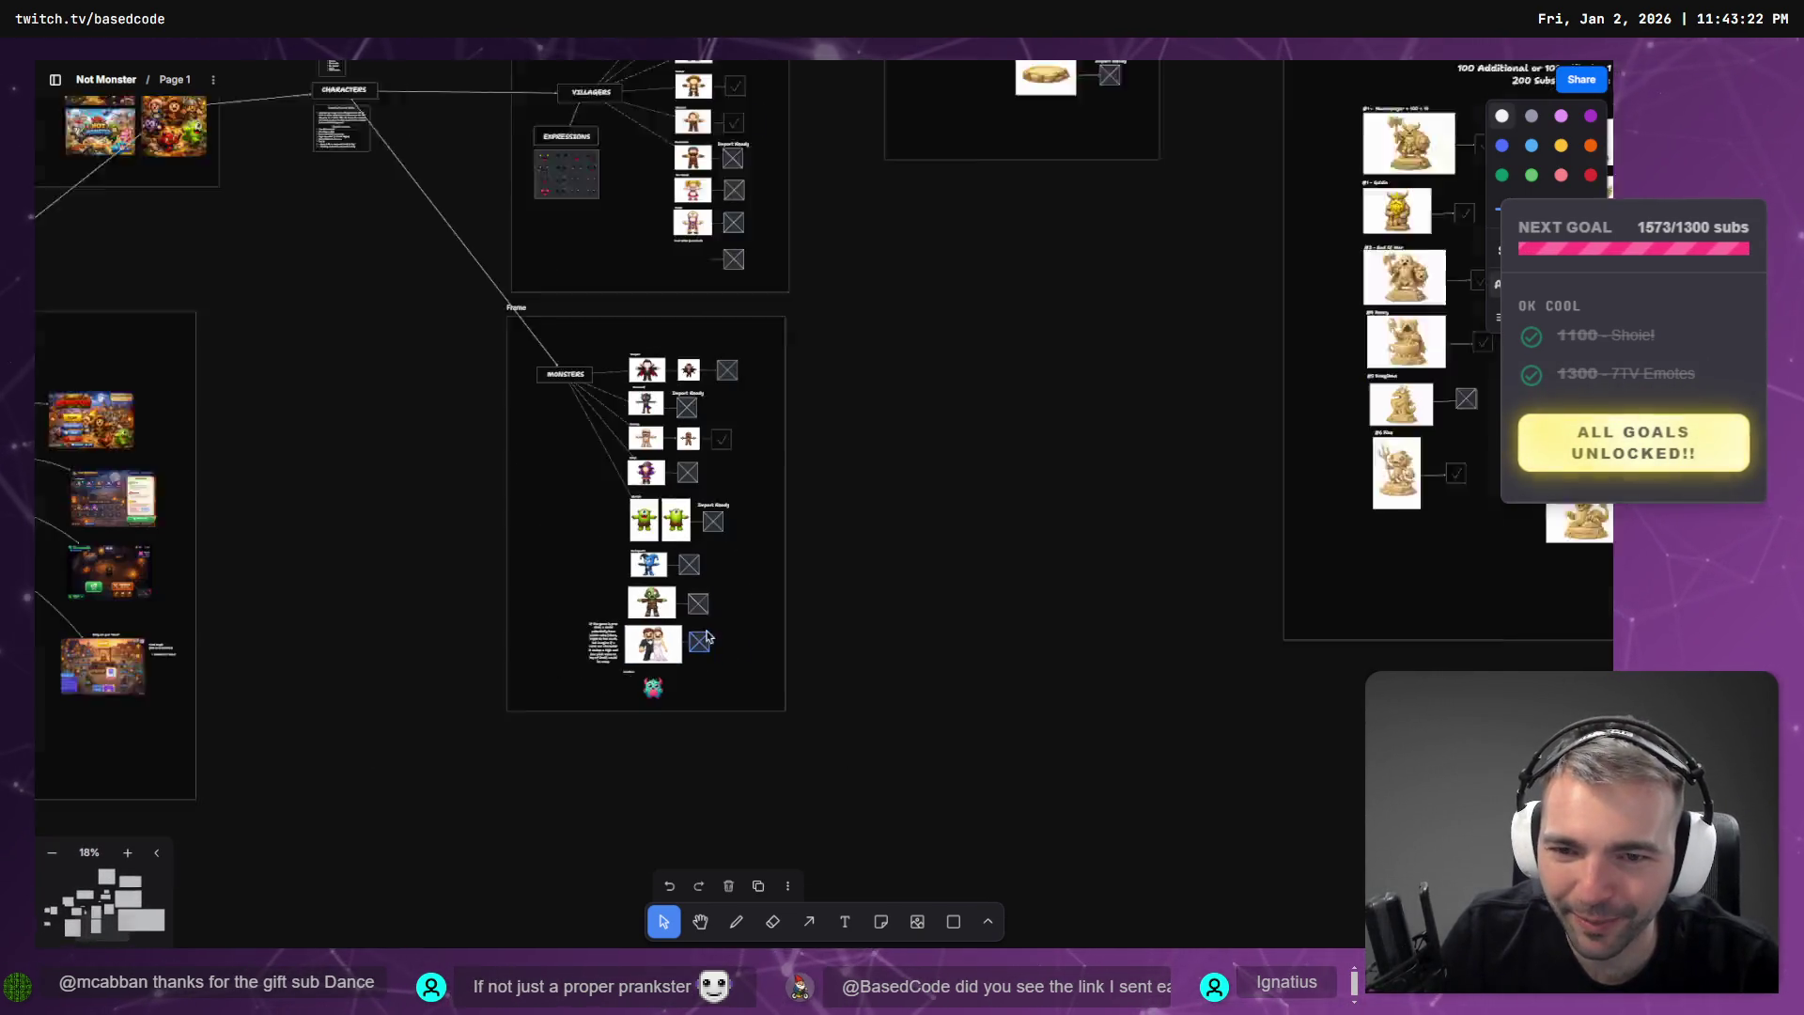
scroll(900, 590, up, 10)
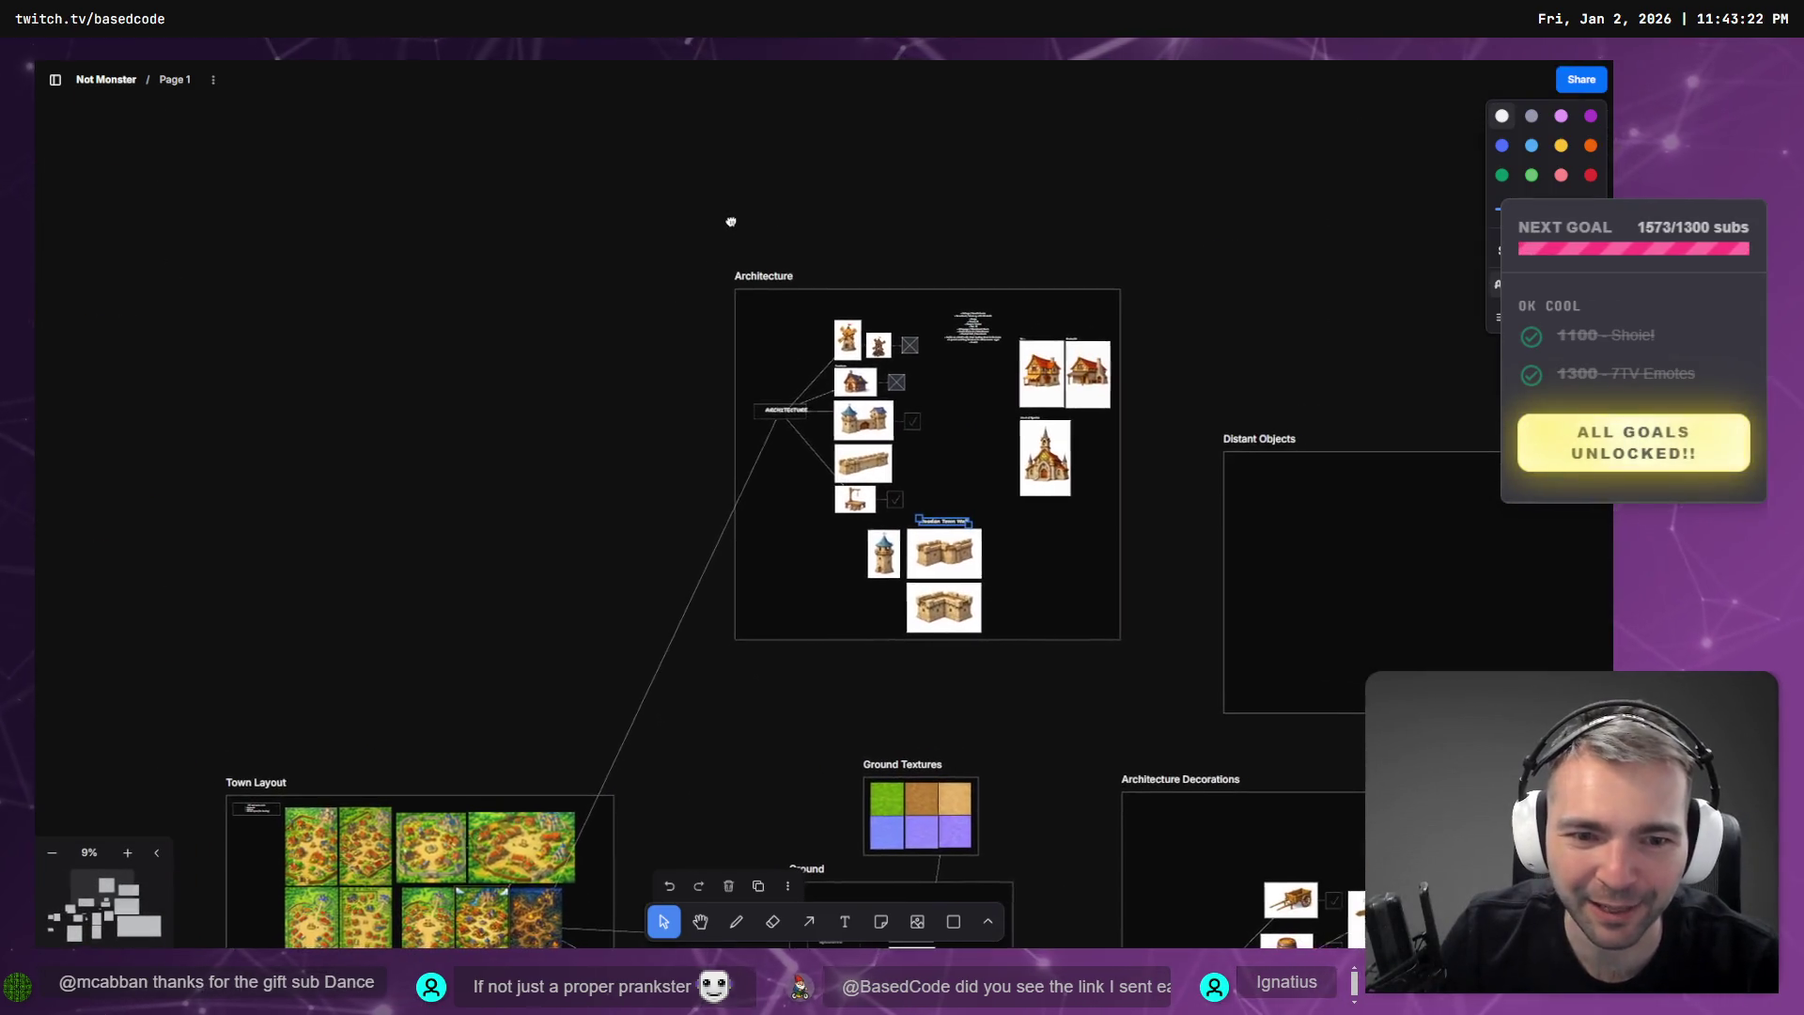
click(950, 552)
mouse_move(958, 556)
mouse_down()
mouse_move(981, 564)
mouse_move(847, 565)
mouse_move(884, 579)
mouse_up()
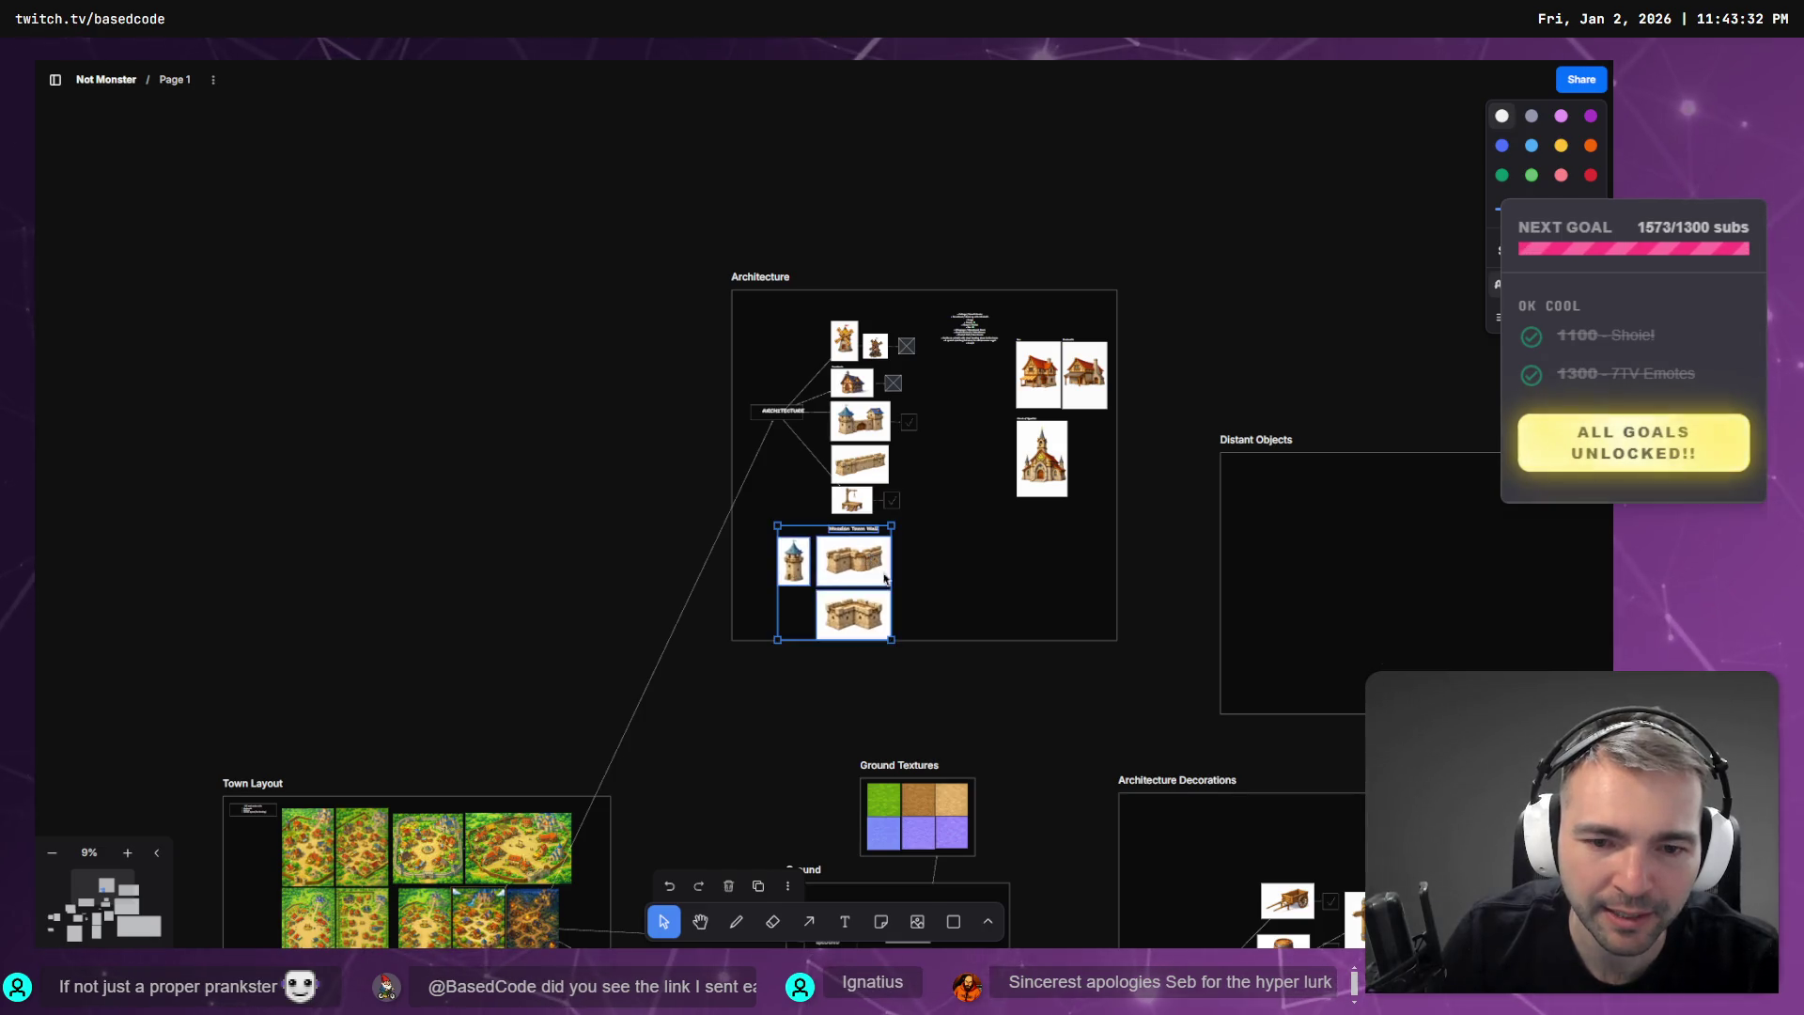
- Enlarge the Architecture frame slightly, then return to the Godot editor
click(958, 639)
drag(1117, 641, 1142, 666)
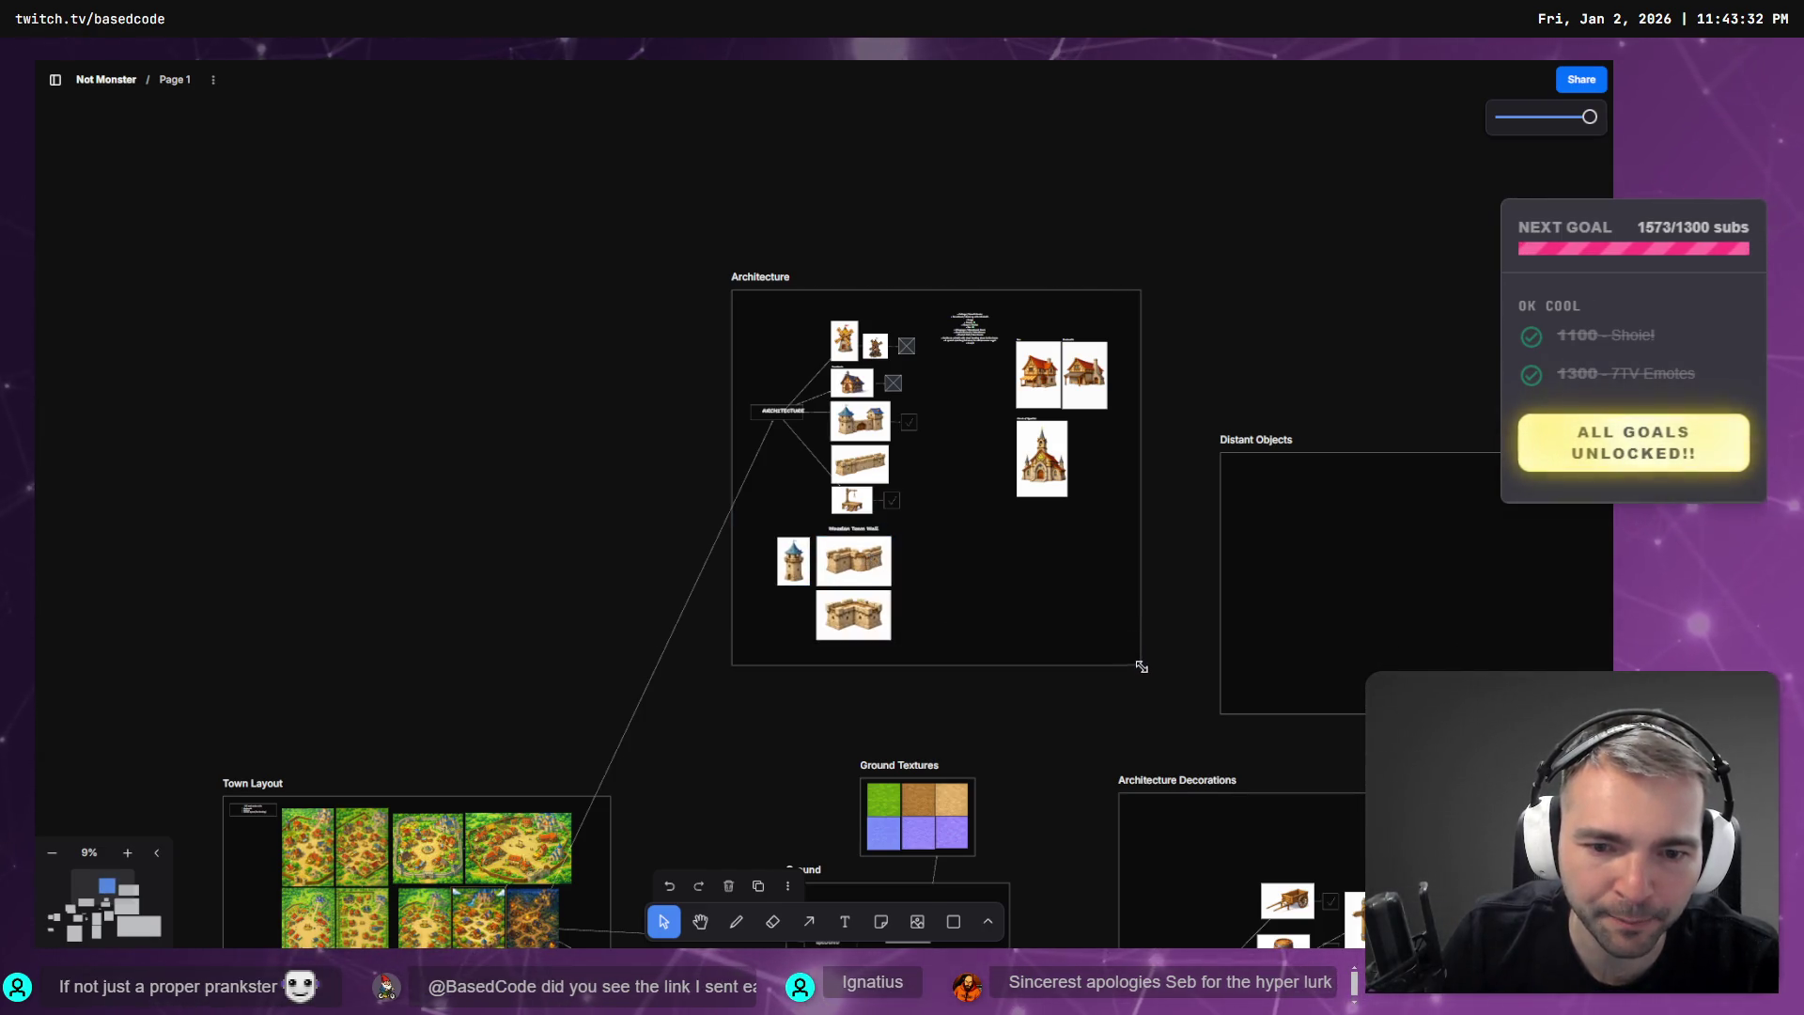
click(1110, 357)
scroll(1079, 445, up, 5)
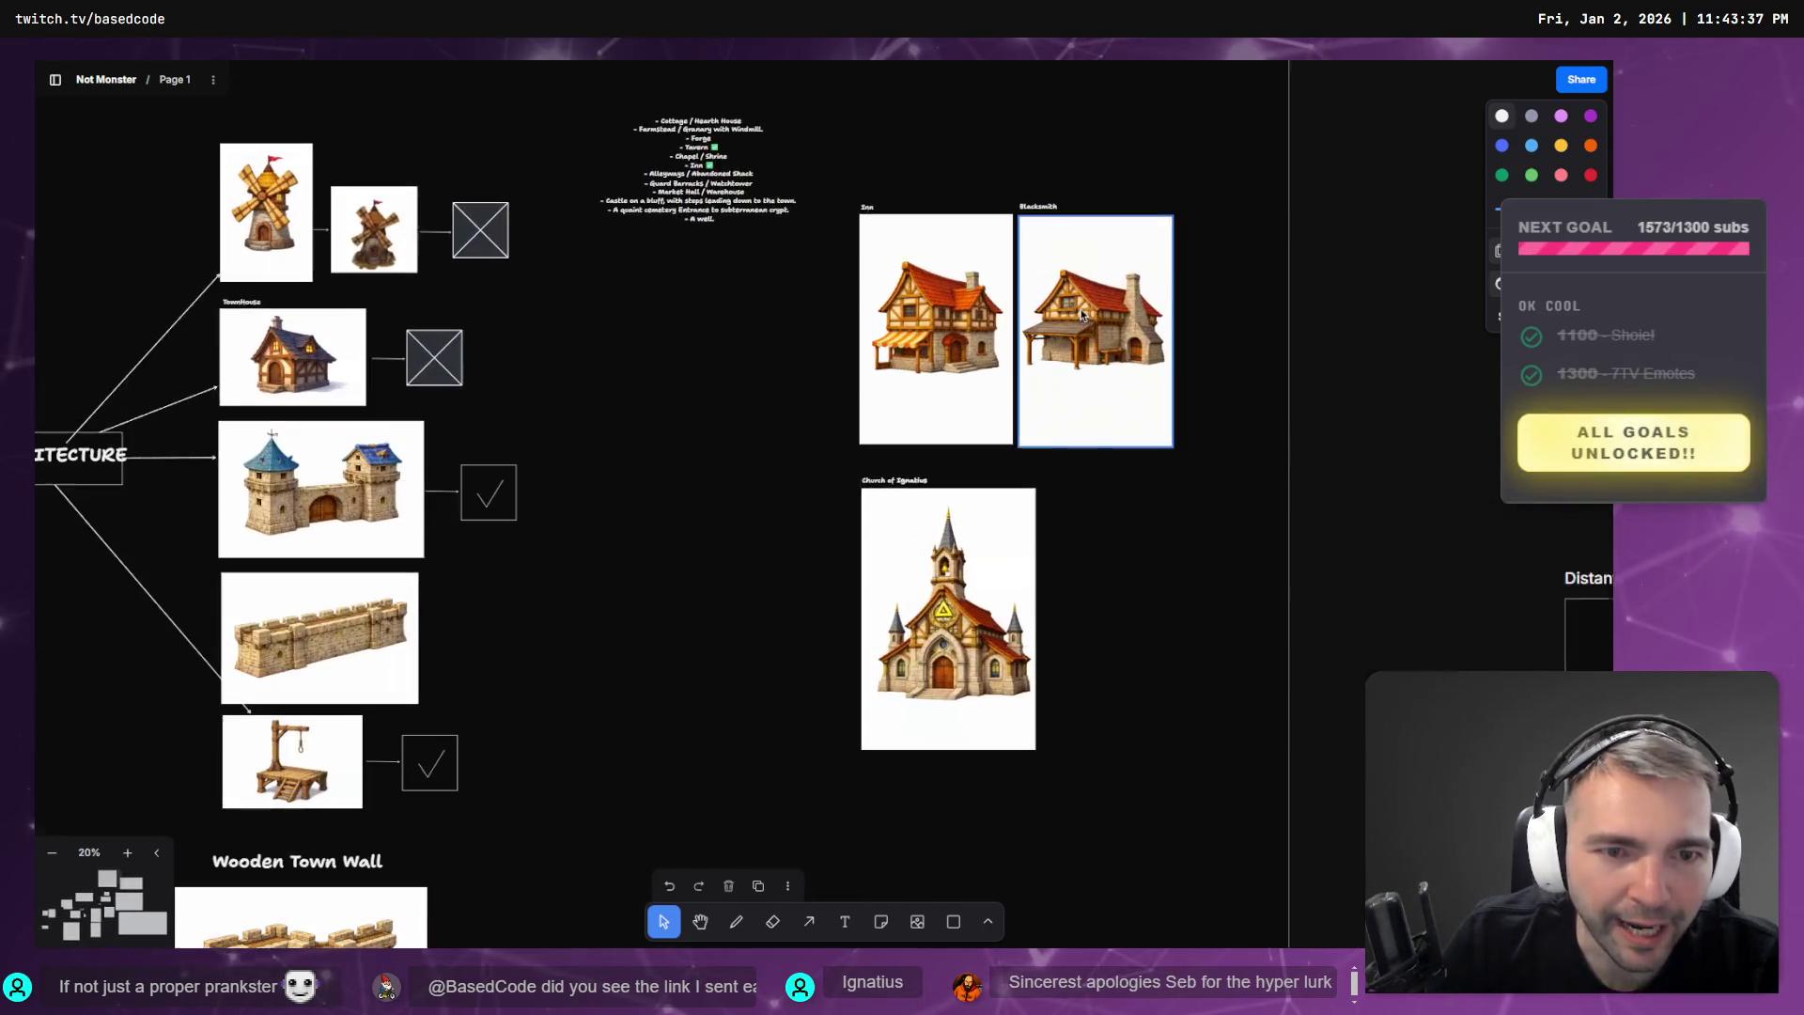
key(alt+Tab)
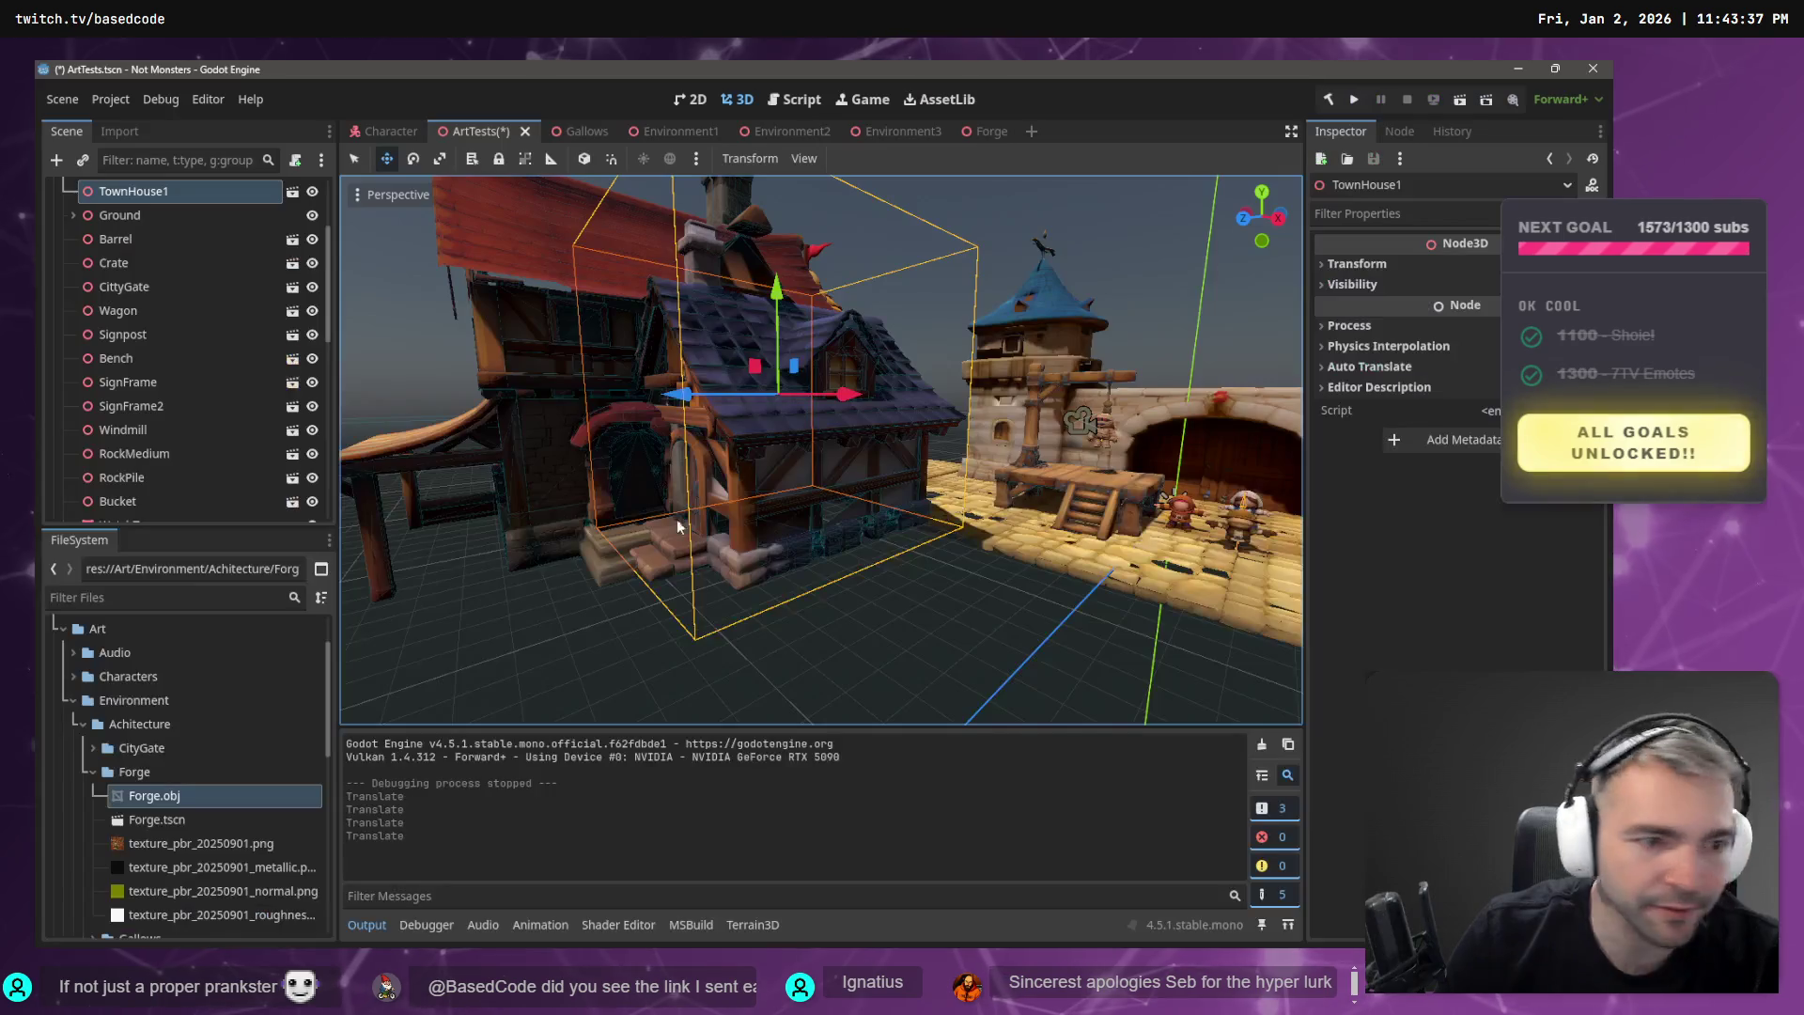
- In the Forge scene, delete the old StaticBody3D and CollisionShape3D nodes
click(551, 341)
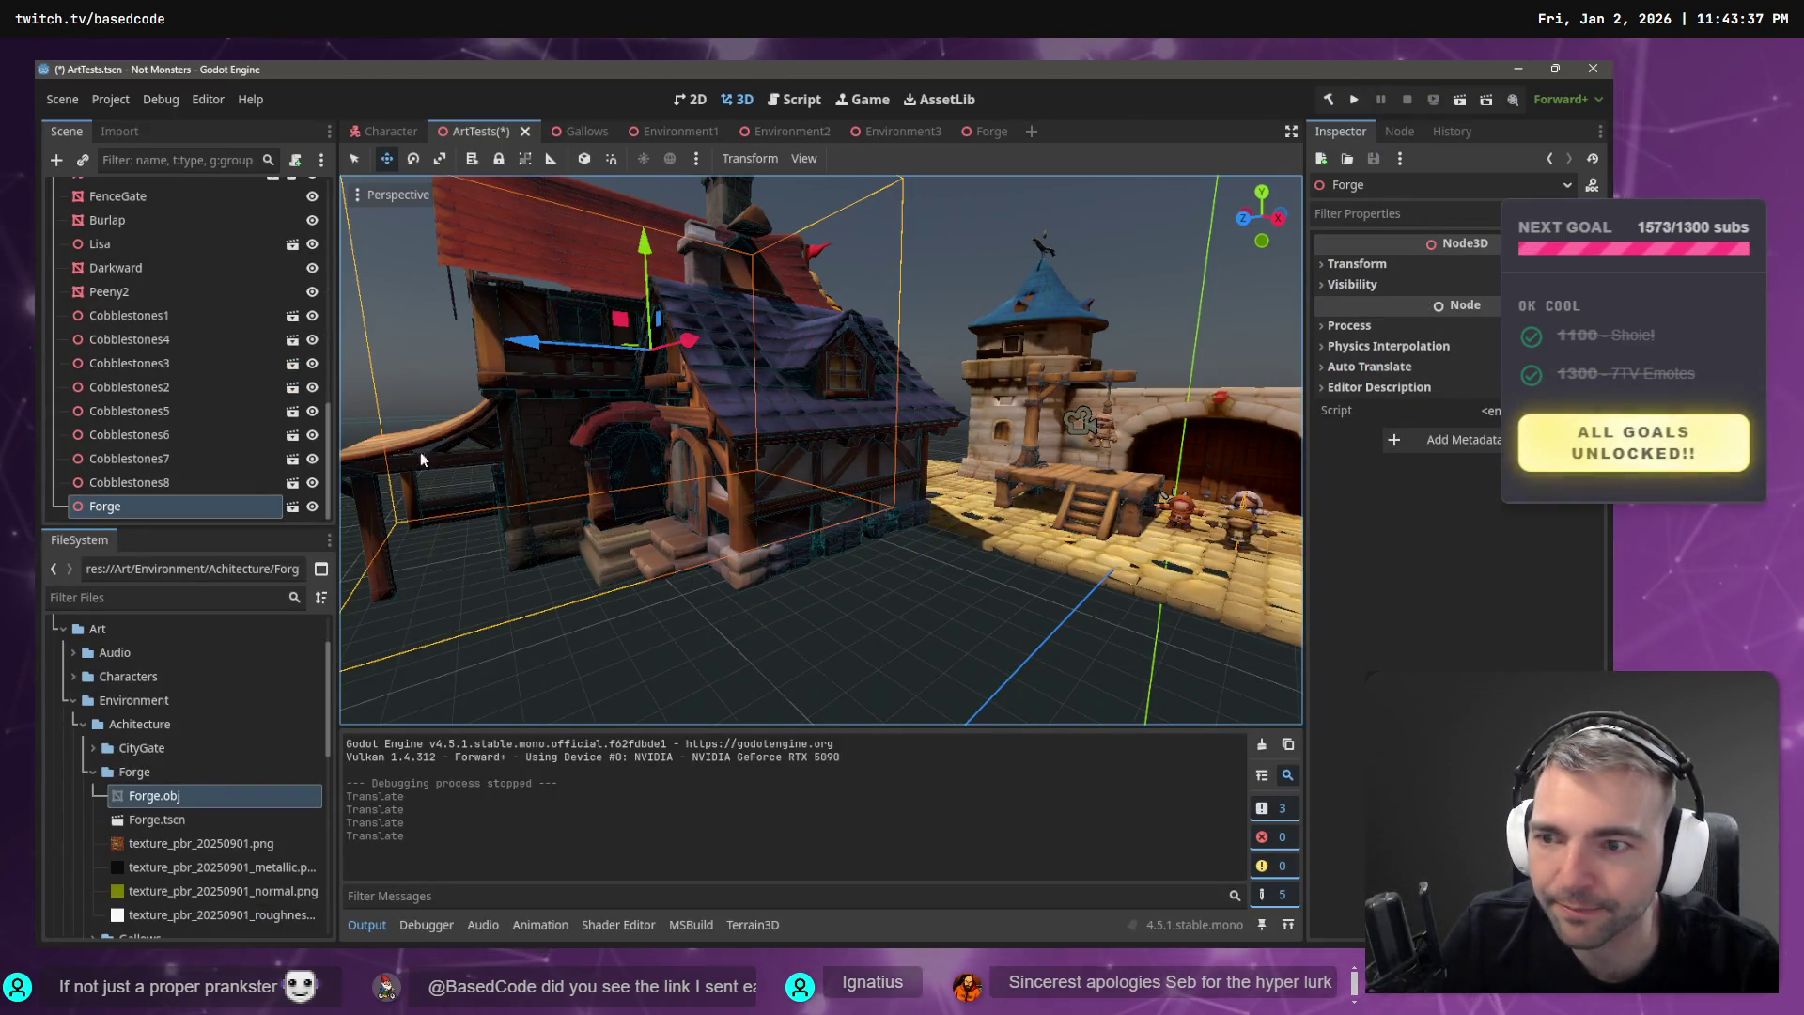
right_click(105, 510)
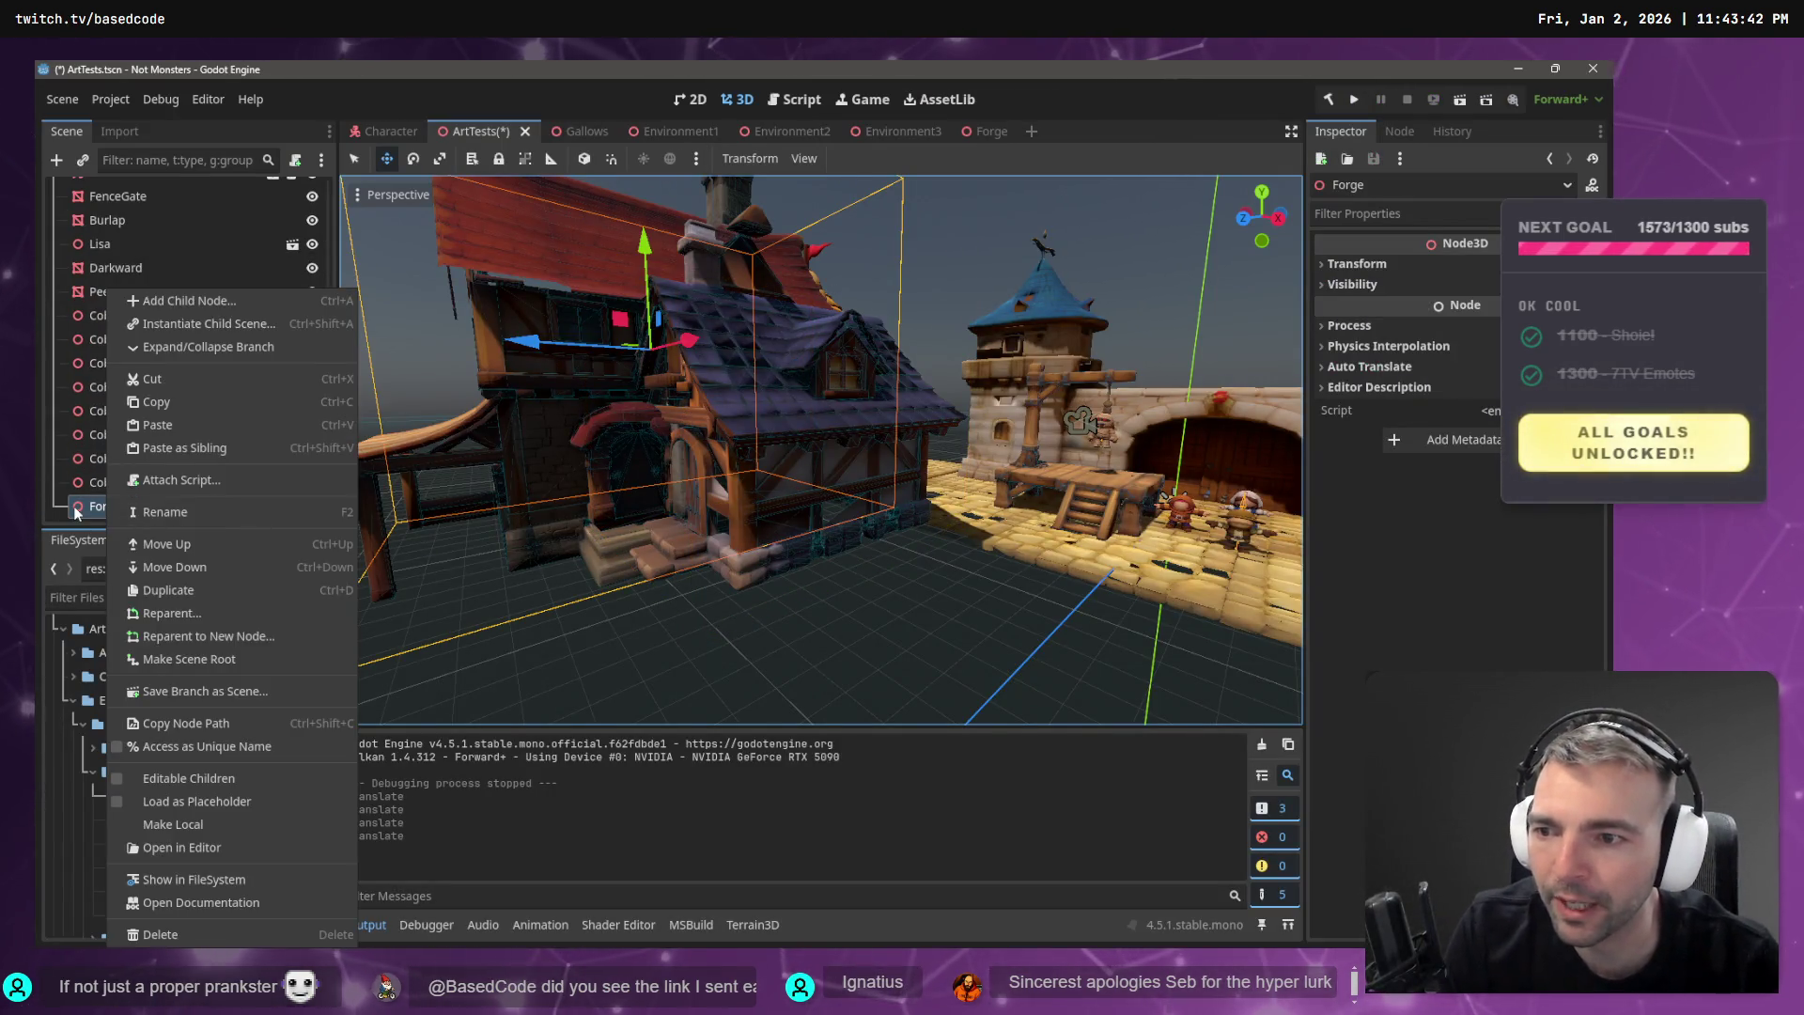
click(74, 505)
click(292, 505)
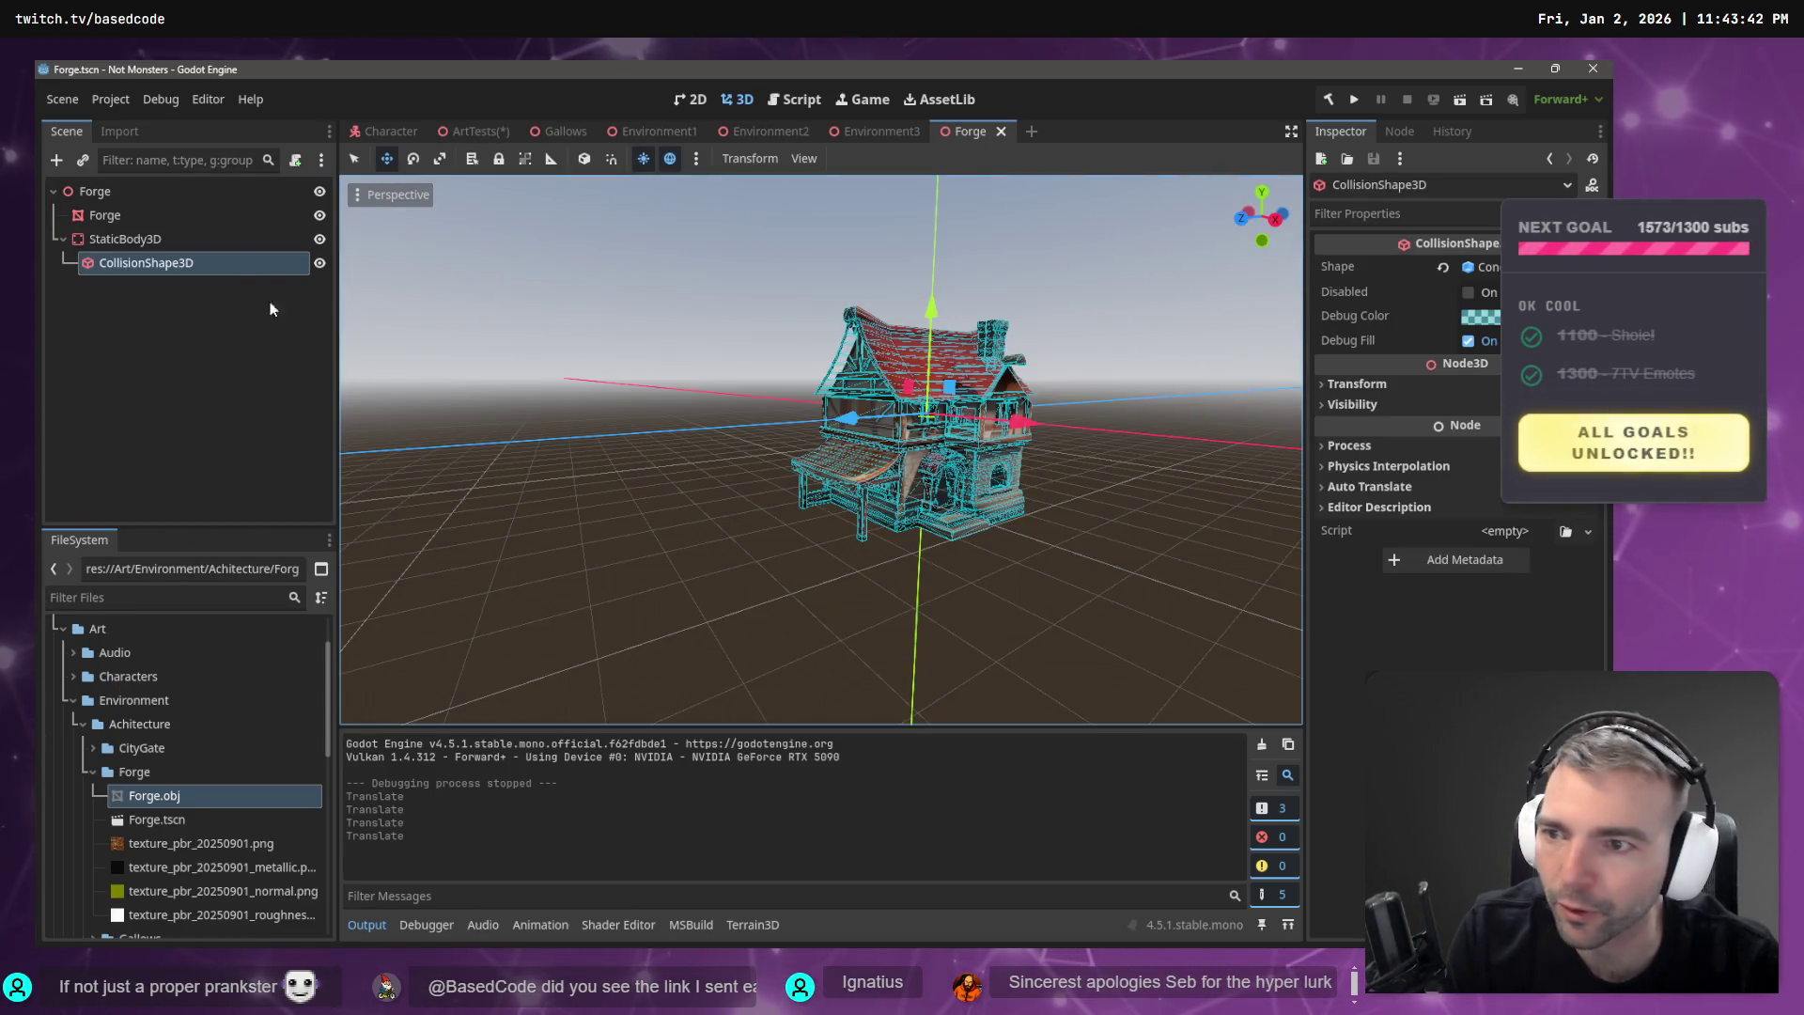
click(148, 240)
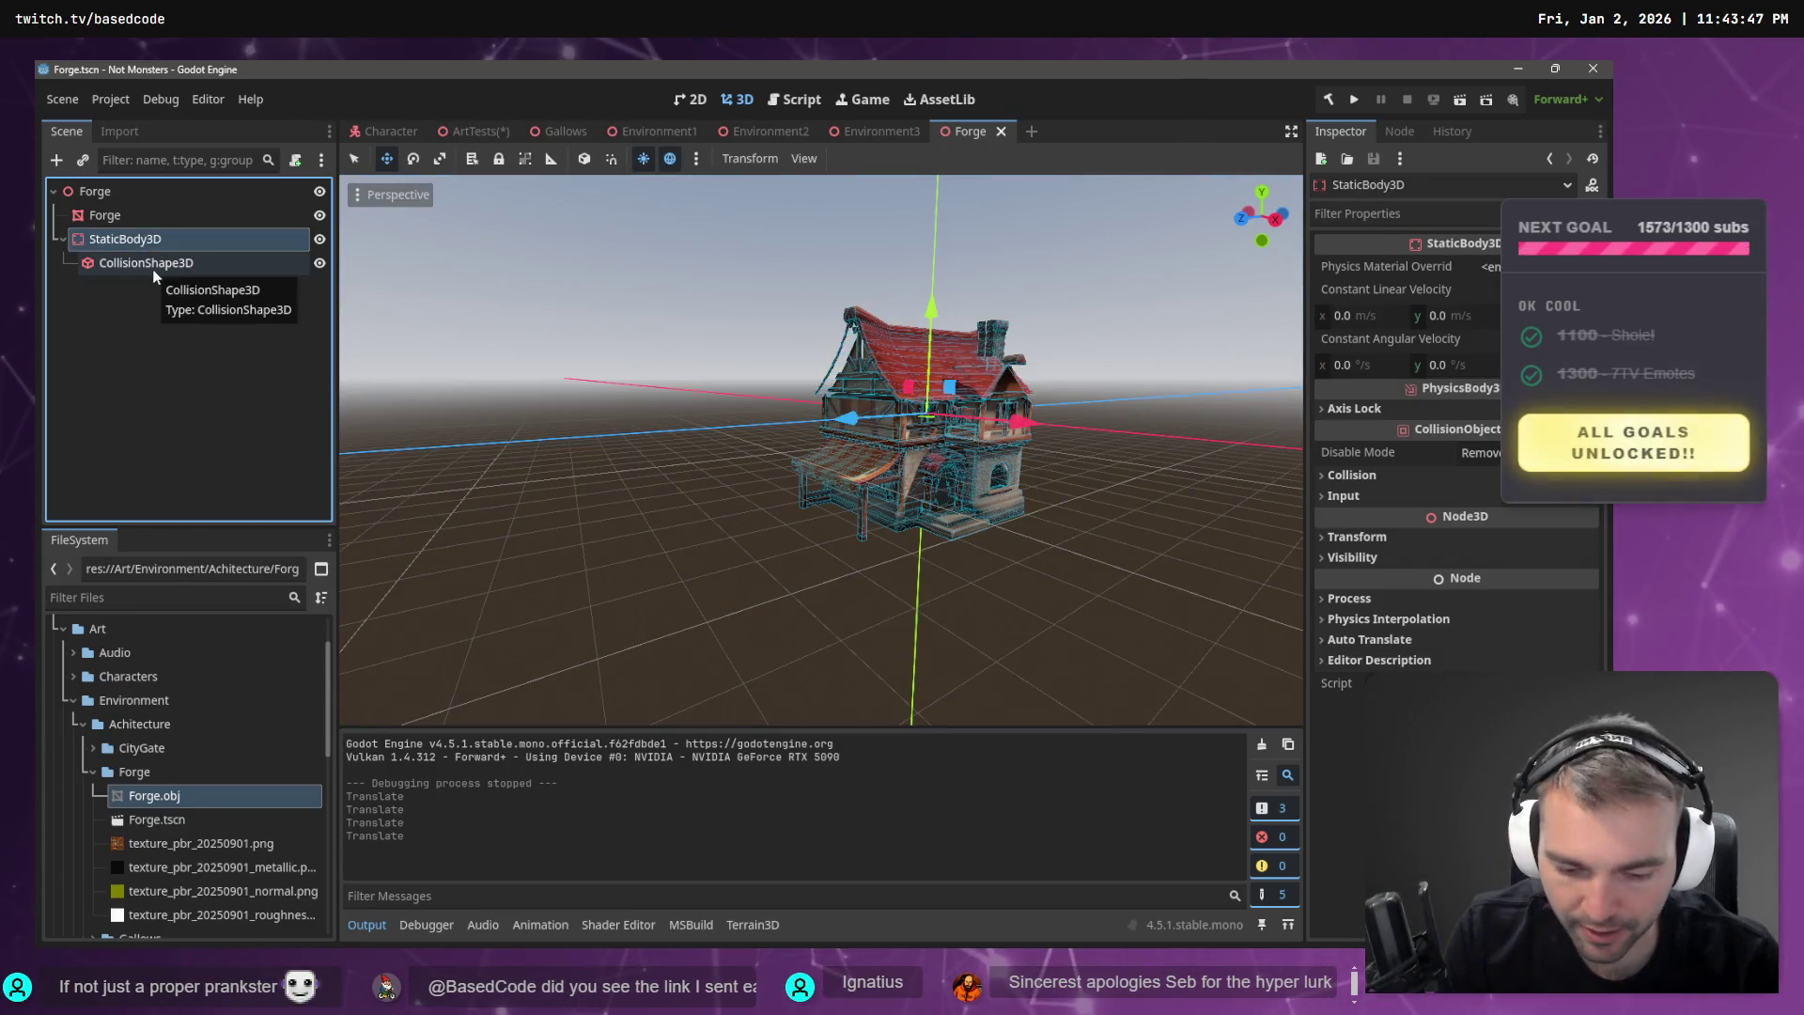
shift+click(154, 271)
key(Delete)
click(794, 519)
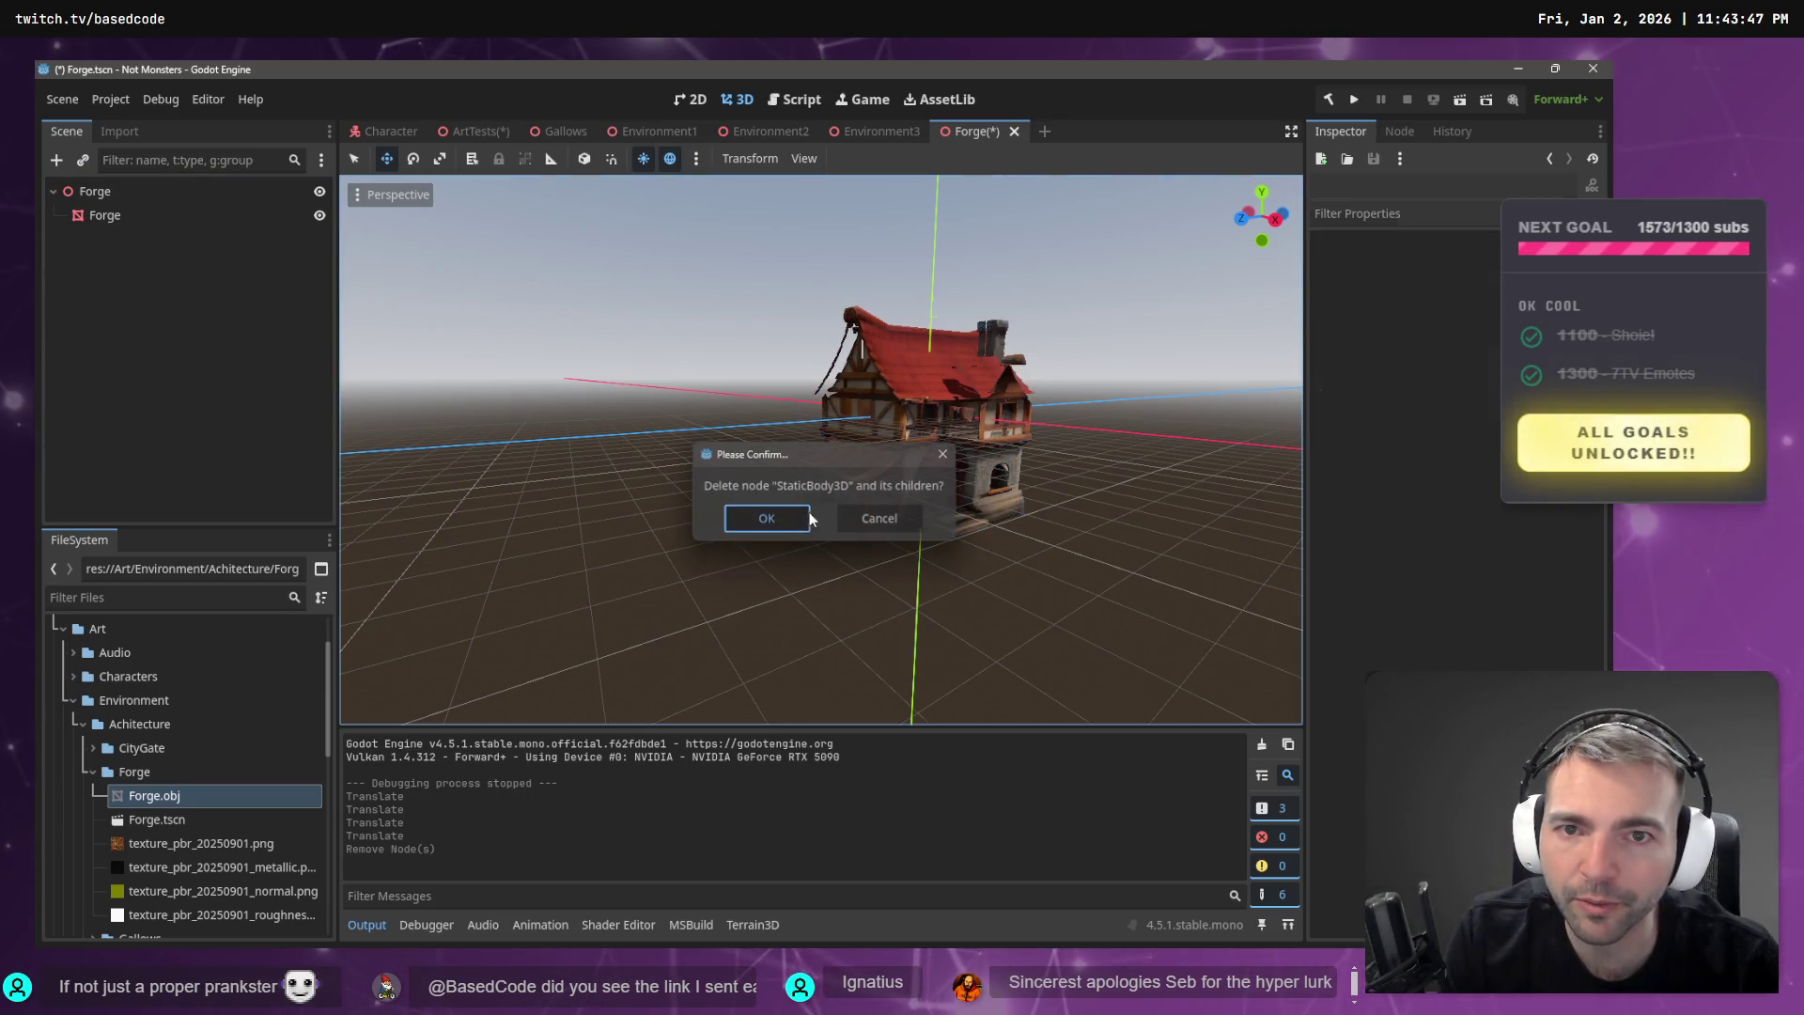
- Back in ArtTests, reimport Forge.obj with mesh scale 8 on all axes
click(469, 131)
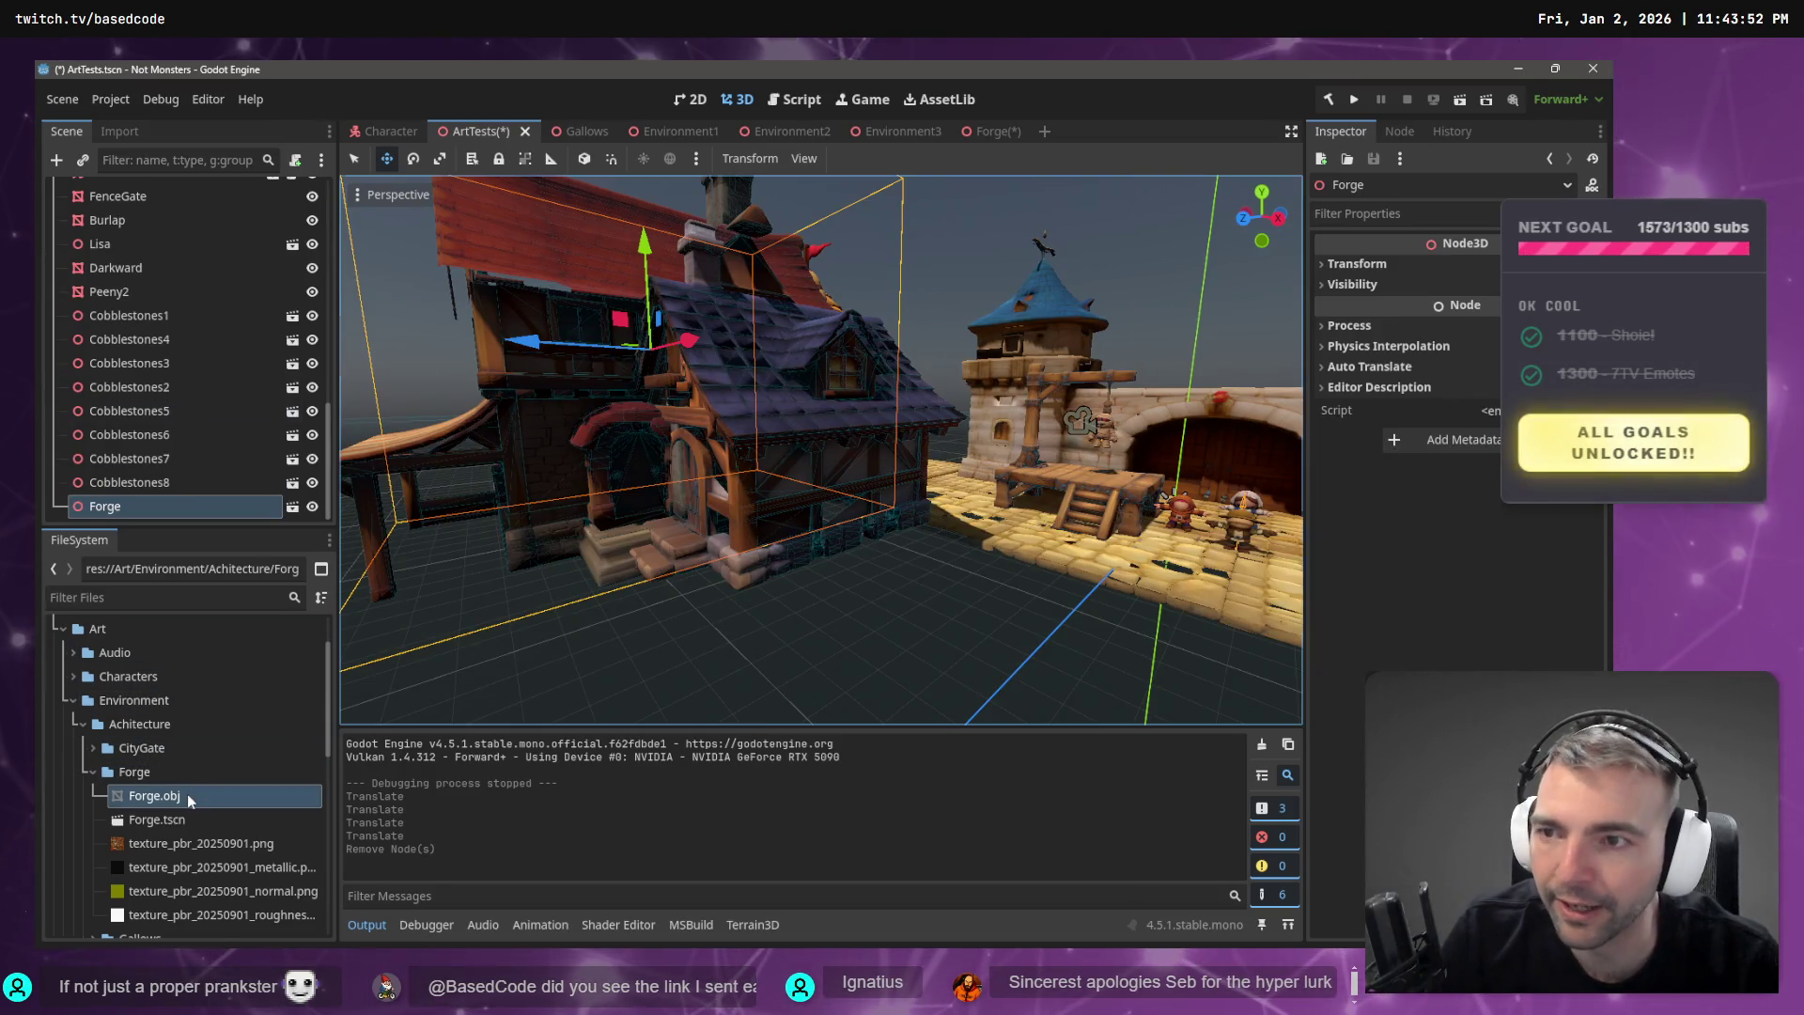
click(119, 131)
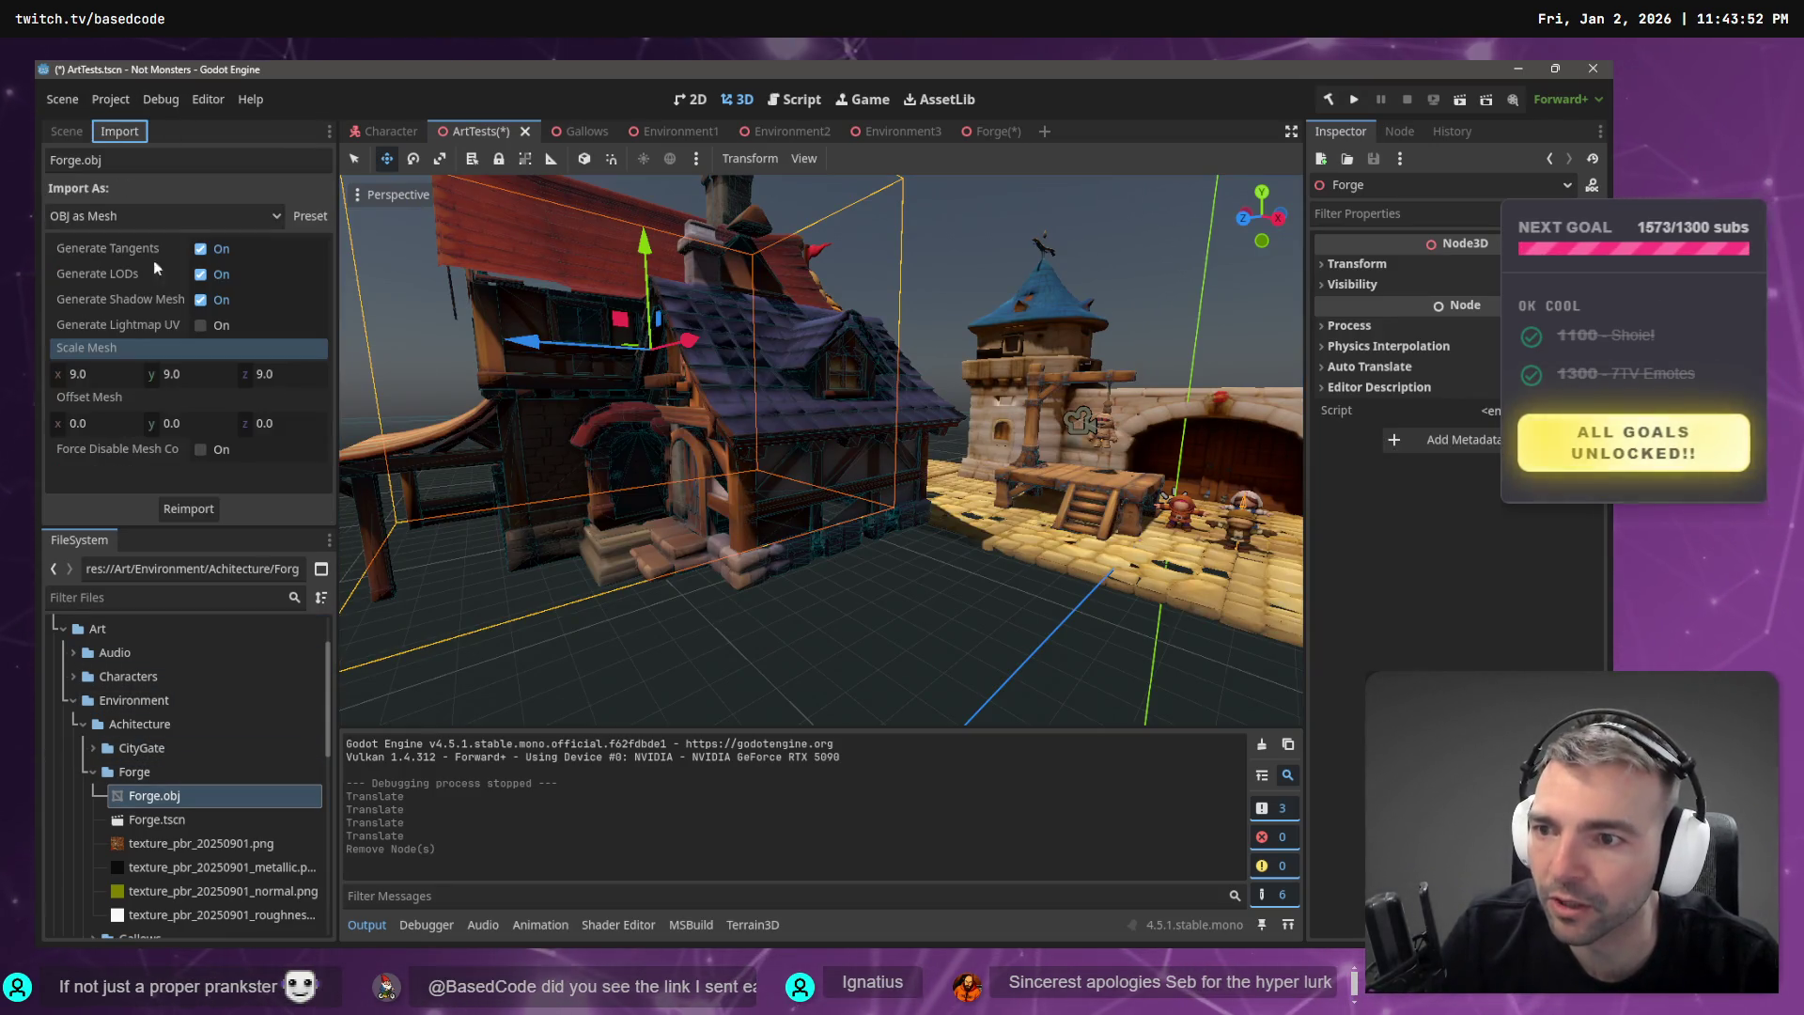
click(109, 372)
text(8)
key(Tab)
text(8)
key(Tab)
text(8)
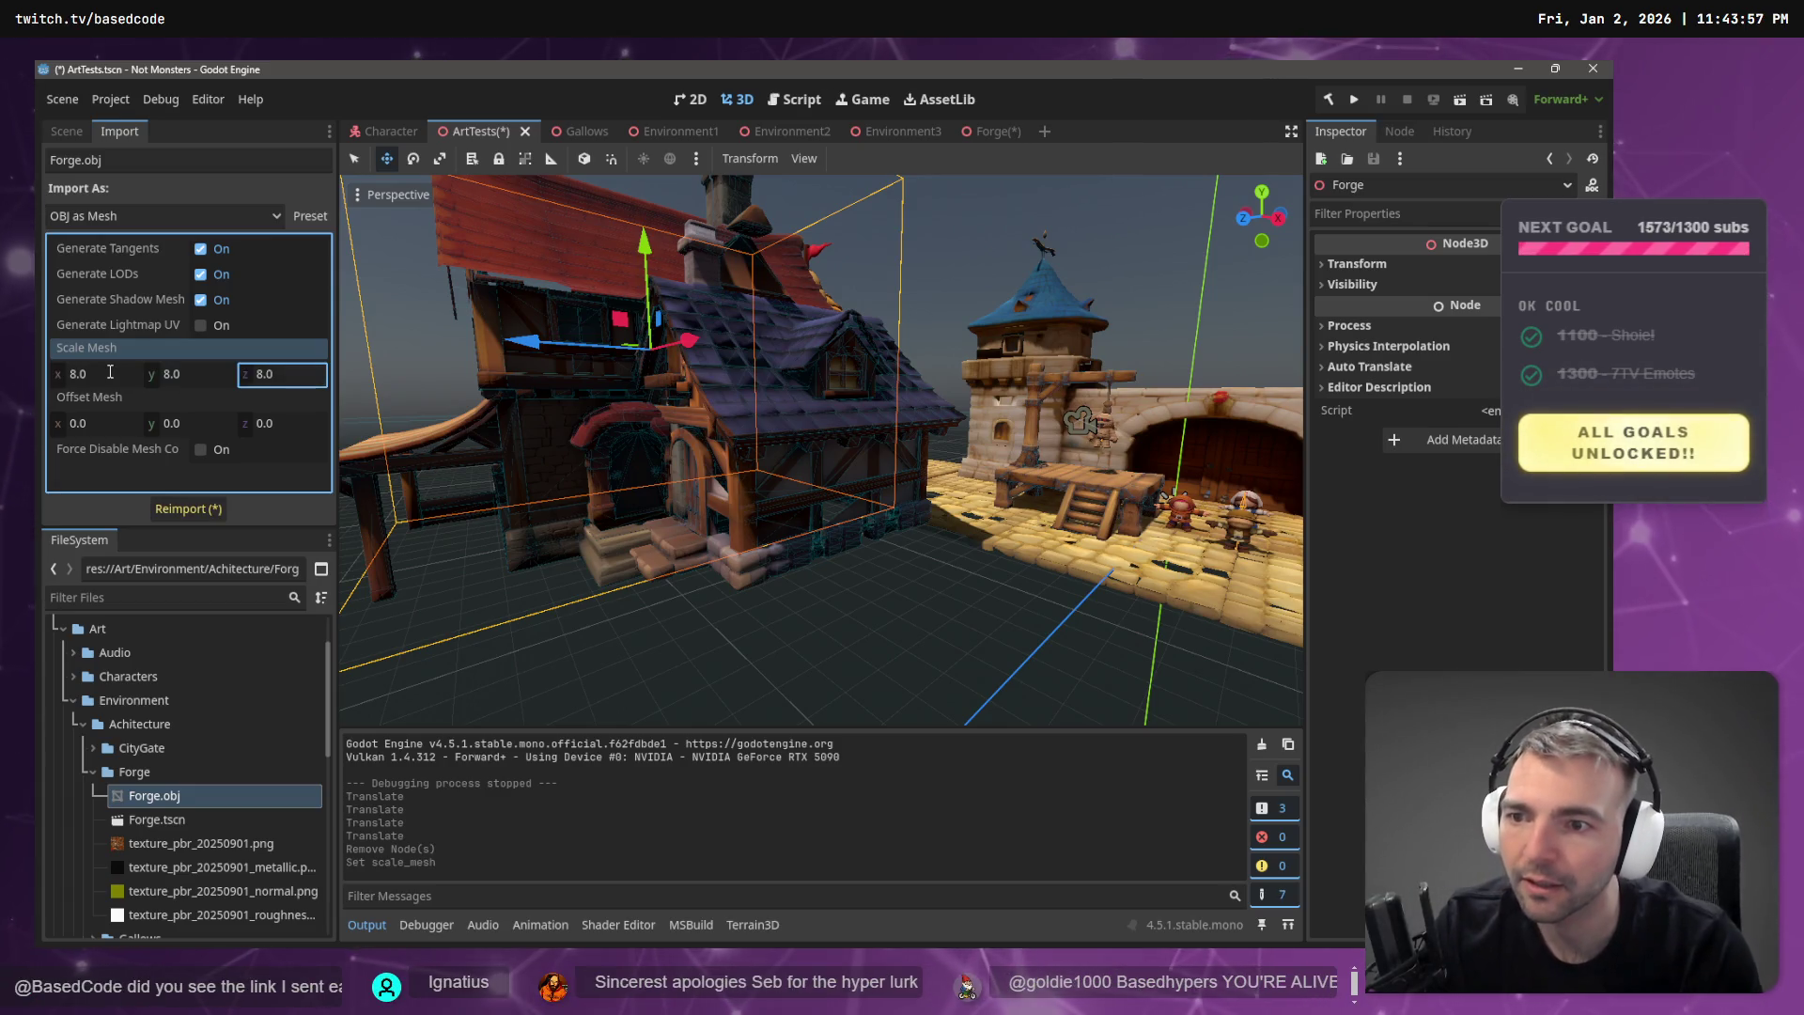
click(190, 510)
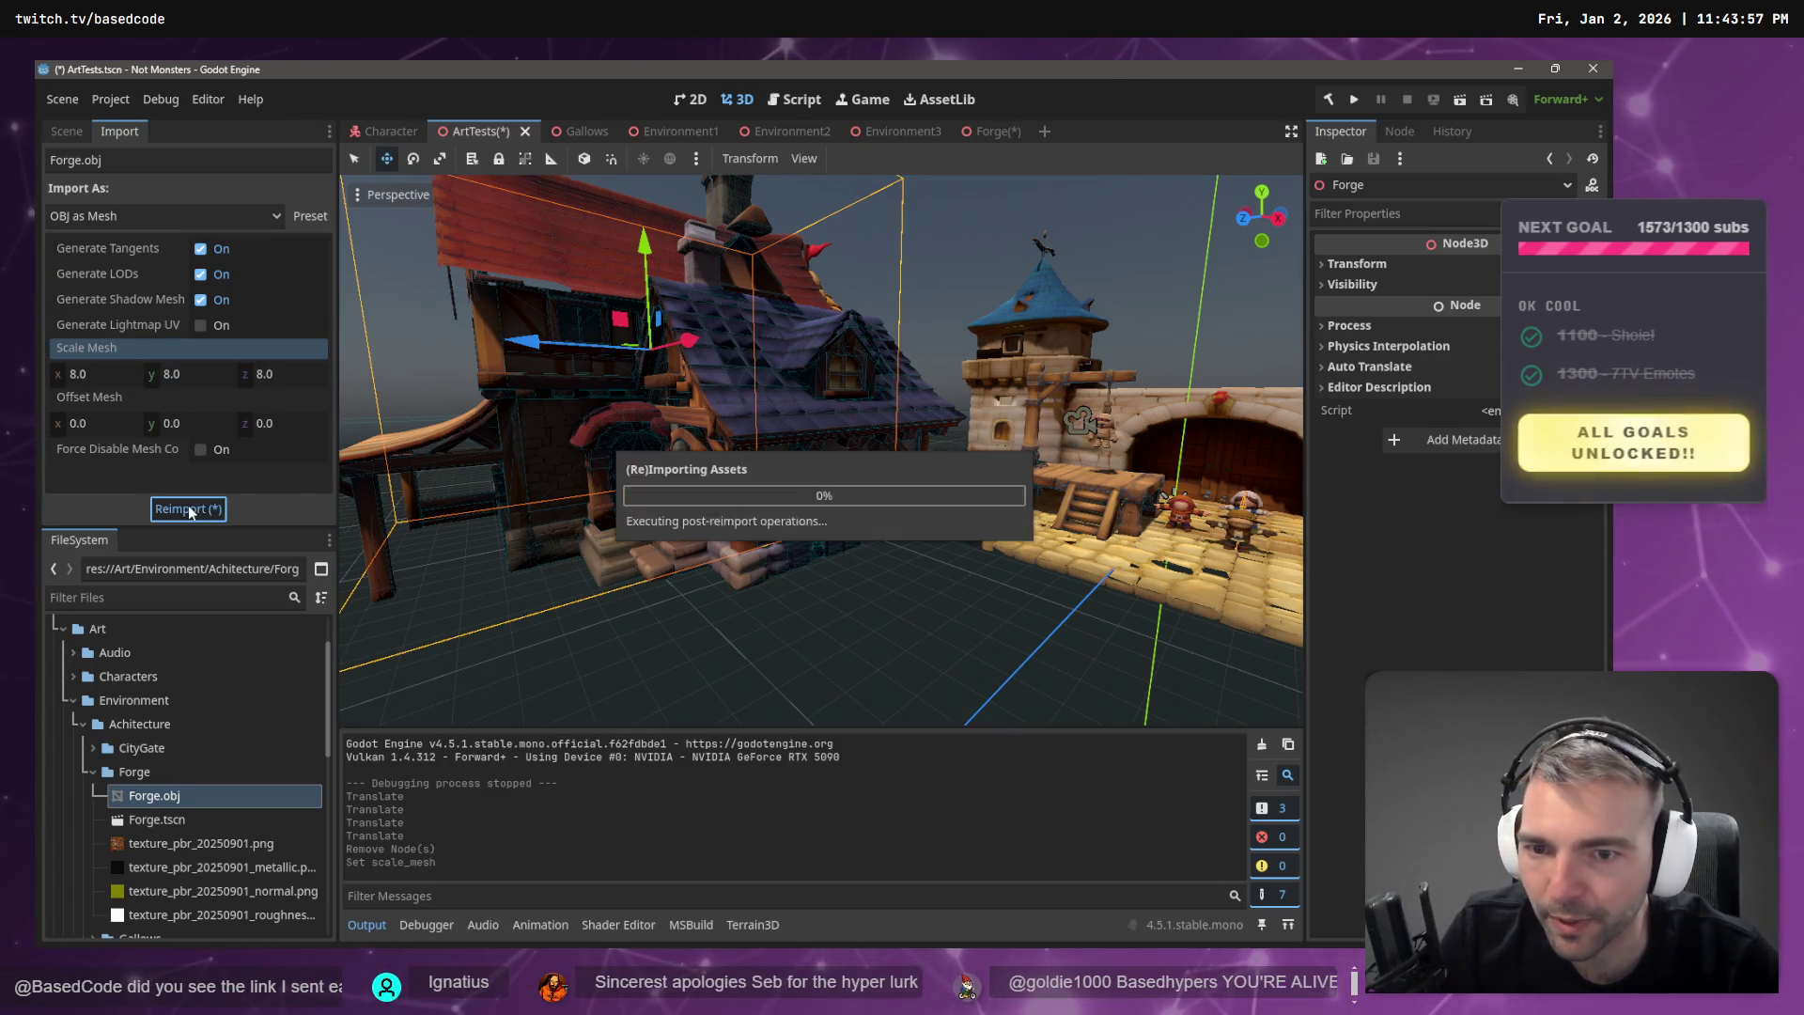
- Lower the Forge 0.62 units and reimport Forge.obj at scale 8.5 on X, Y, Z
drag(646, 255, 652, 280)
click(116, 373)
key(BackSpace)
text(5)
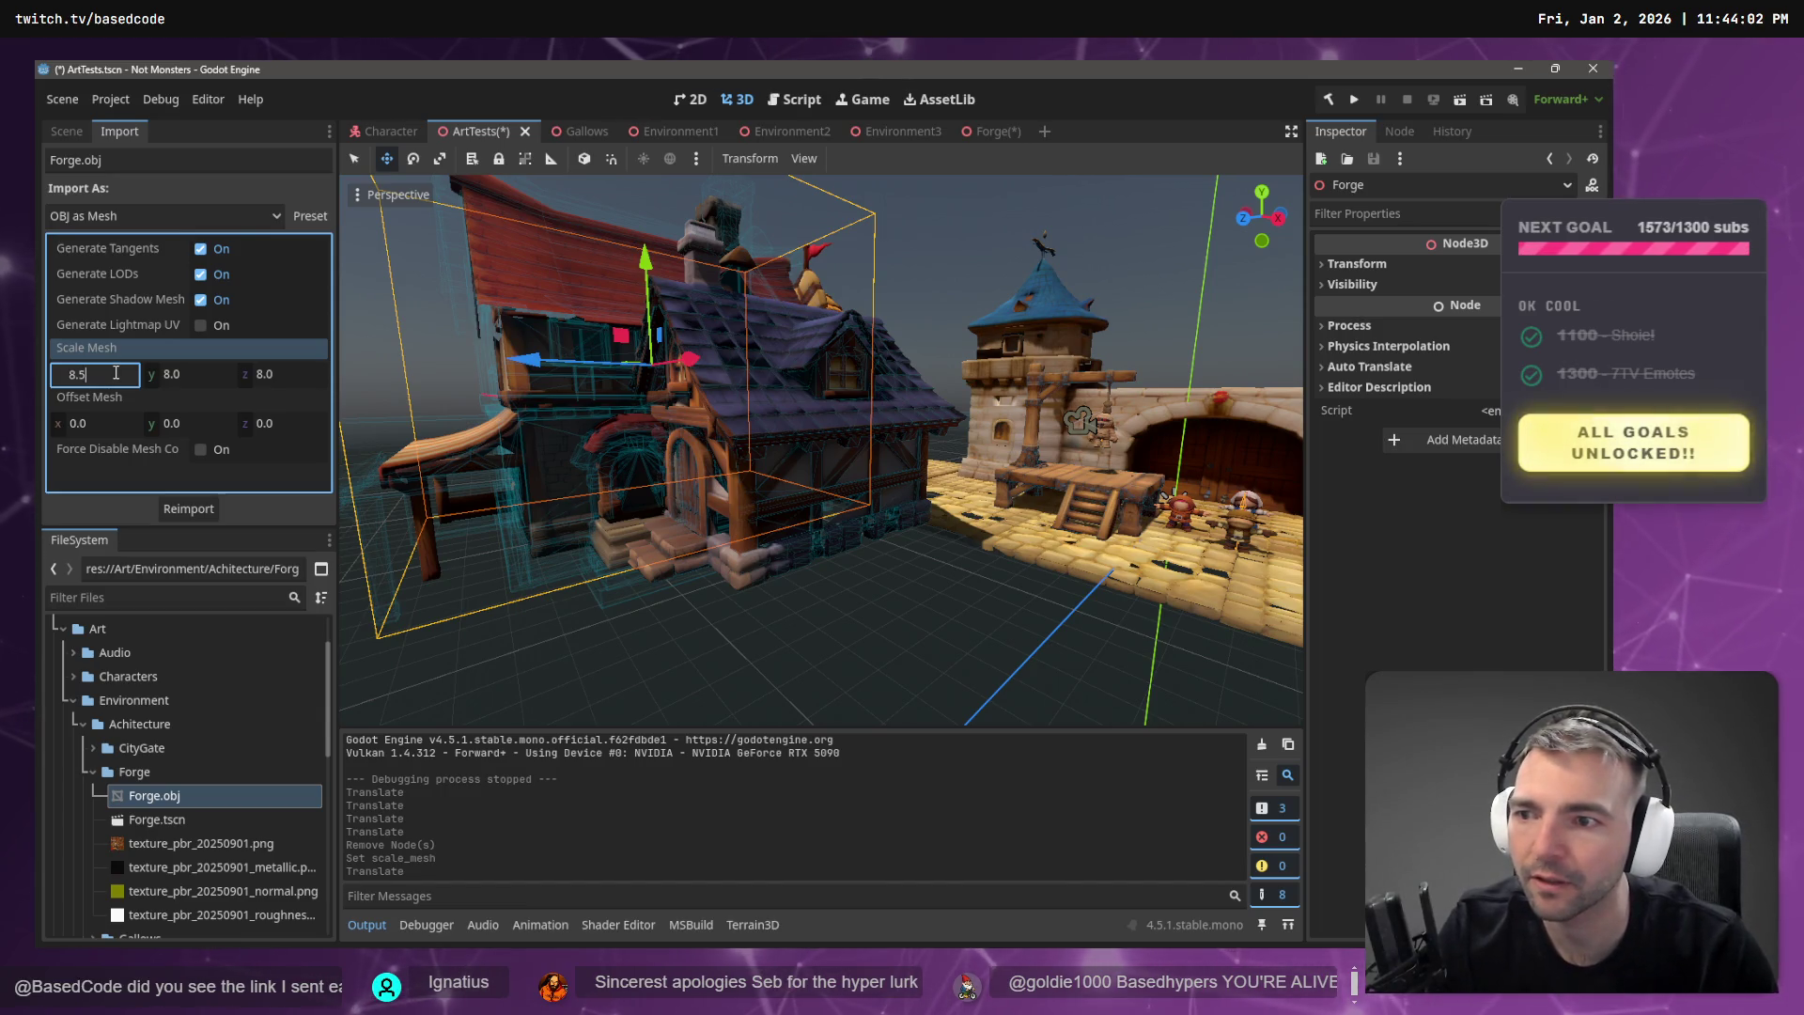
key(Tab)
text(8.5)
key(Tab)
text(8.5)
key(Return)
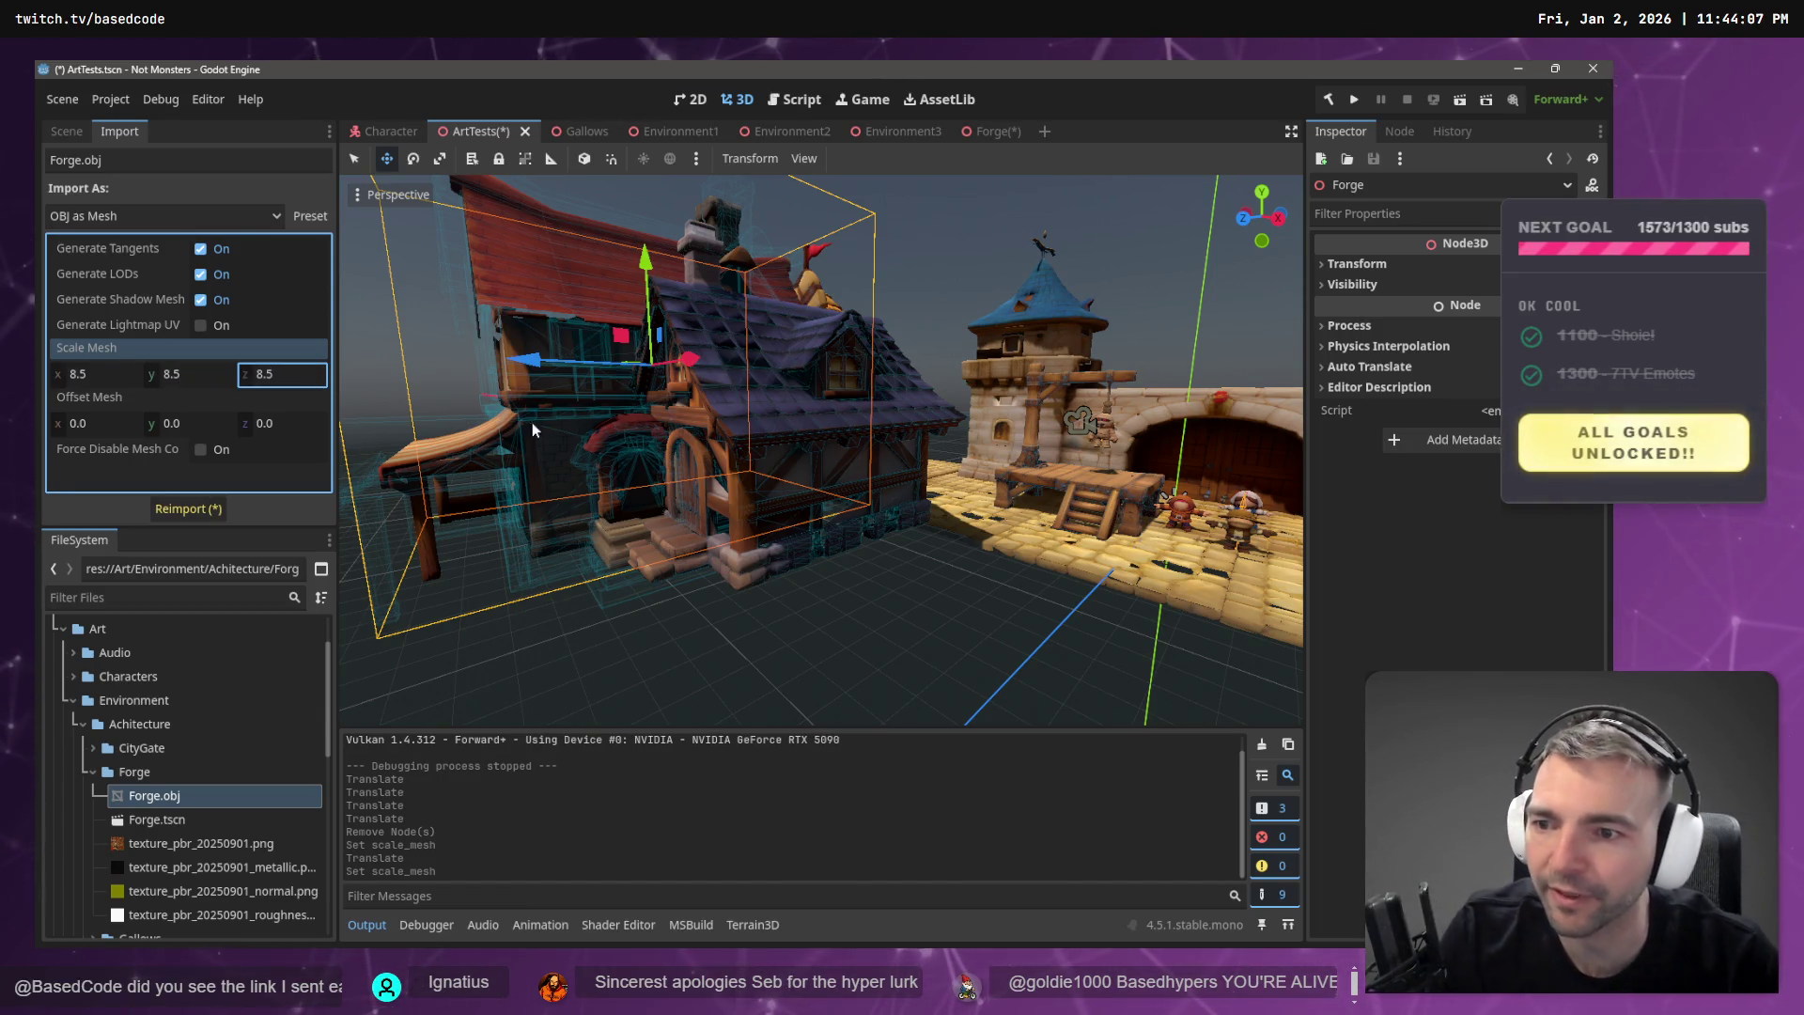
click(189, 508)
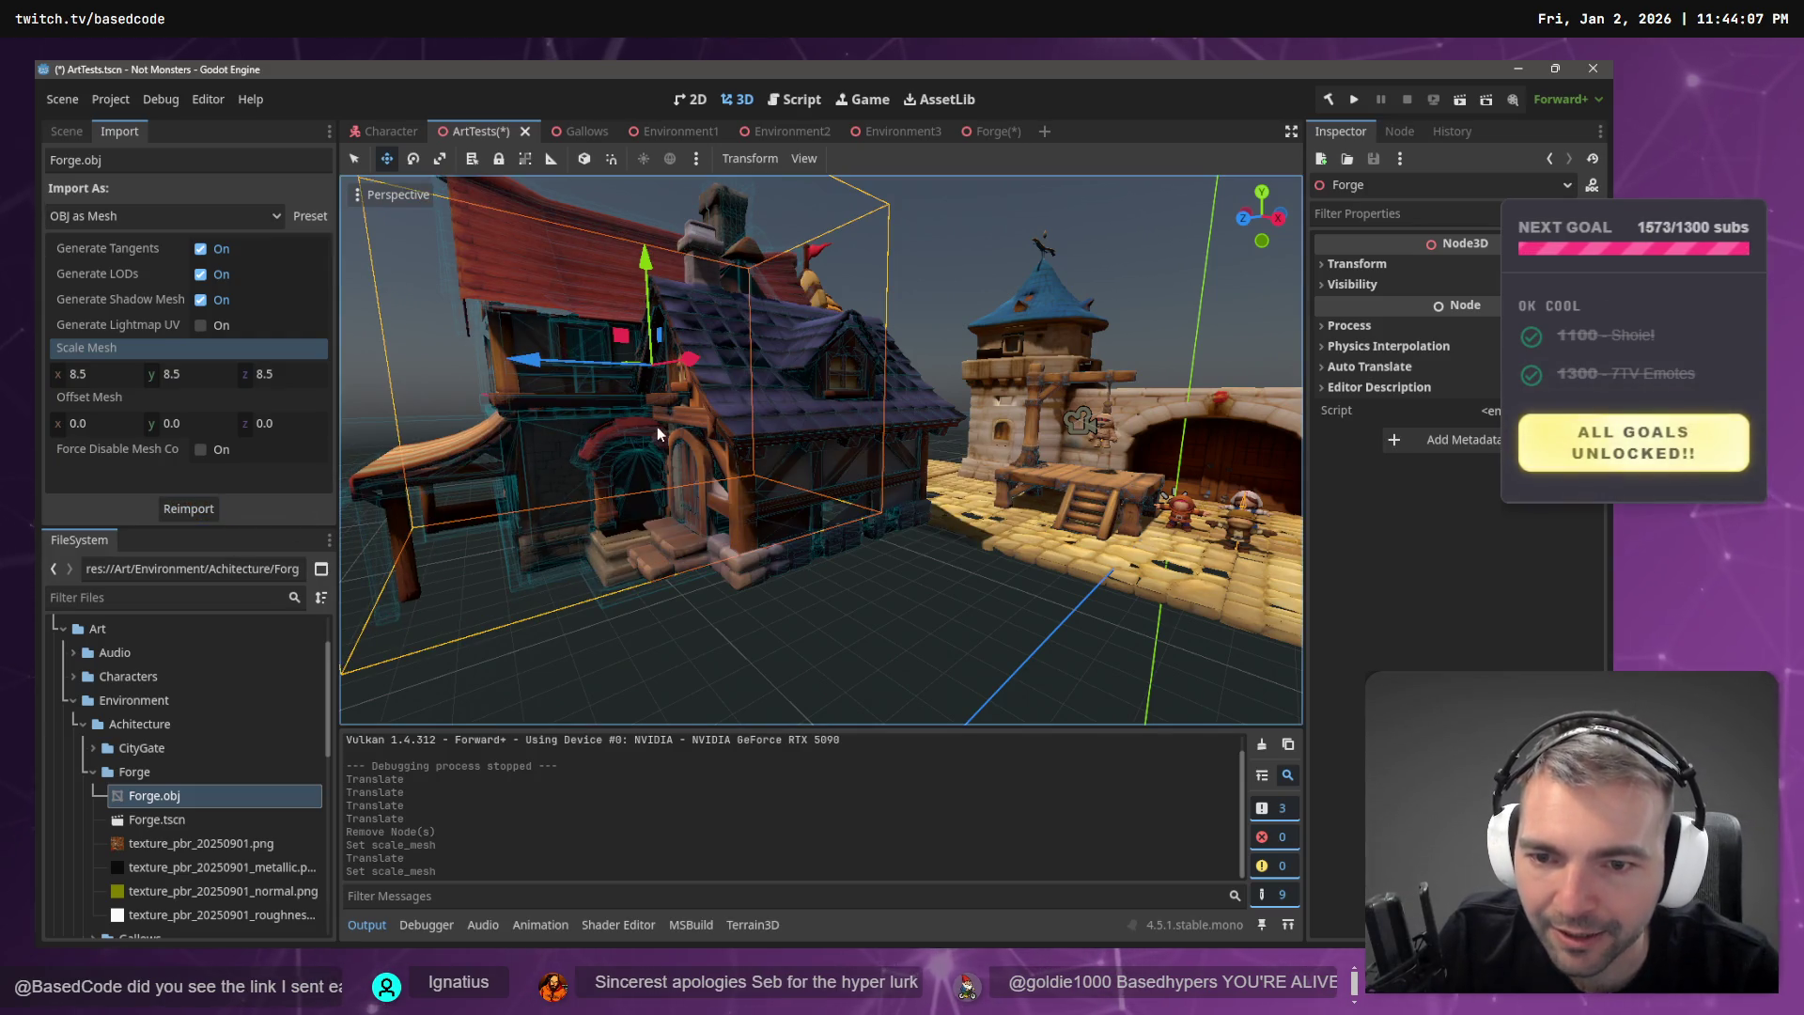
- Reposition the Forge building, lowering it about 0.4 units, checking it near the door
drag(646, 375, 643, 442)
key(w)
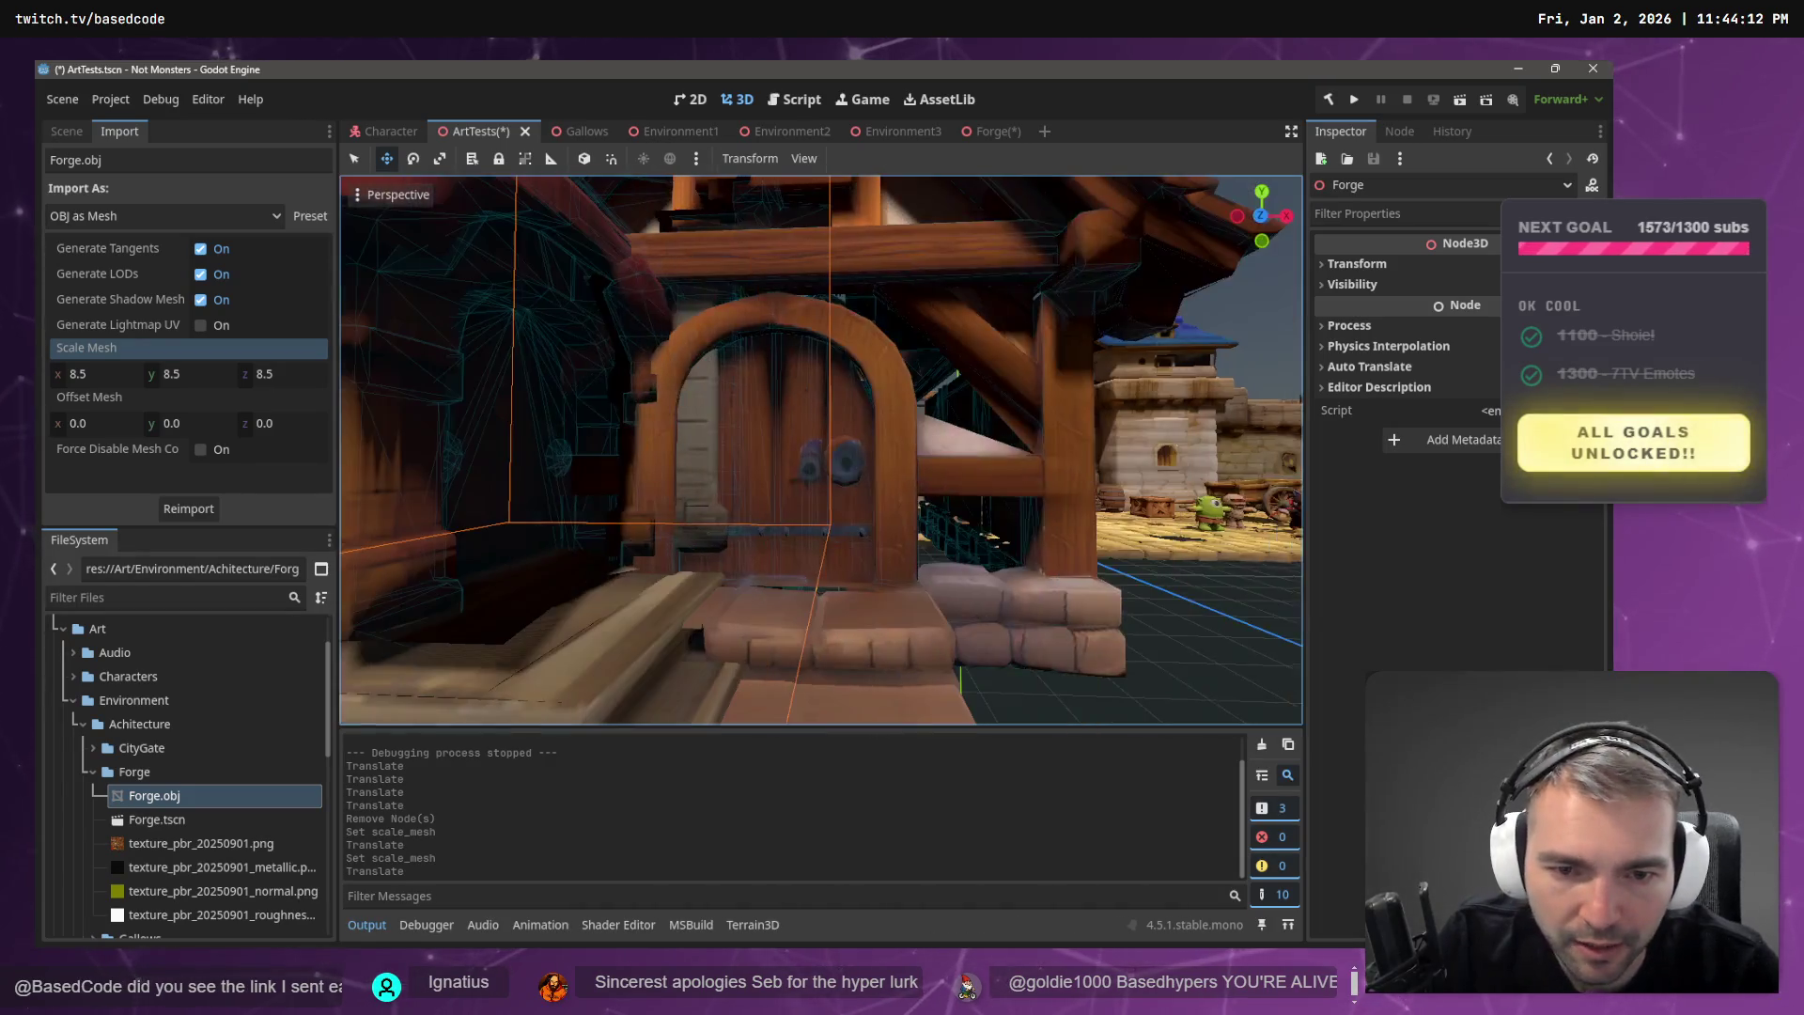
key(s)
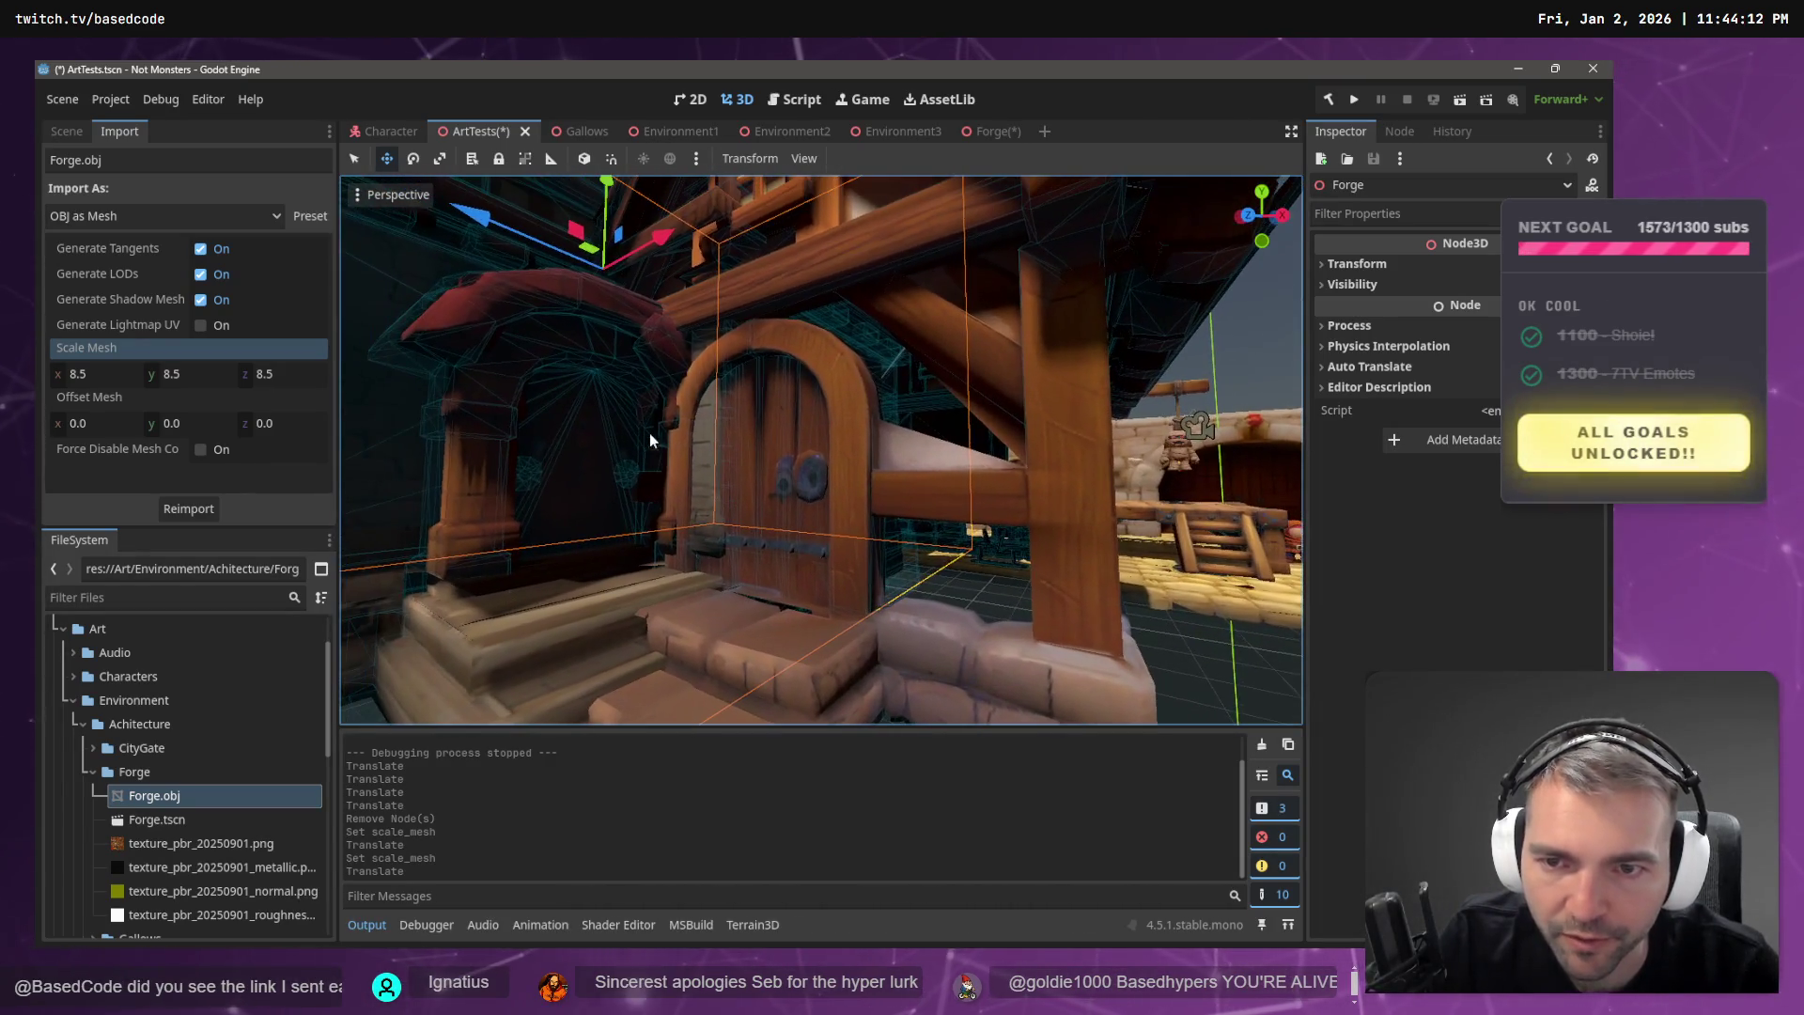
drag(602, 188, 606, 194)
drag(606, 190, 606, 193)
- Set Forge.obj's mesh scale to 8.6 on X, Y and Z and reimport
click(112, 372)
text(8.6)
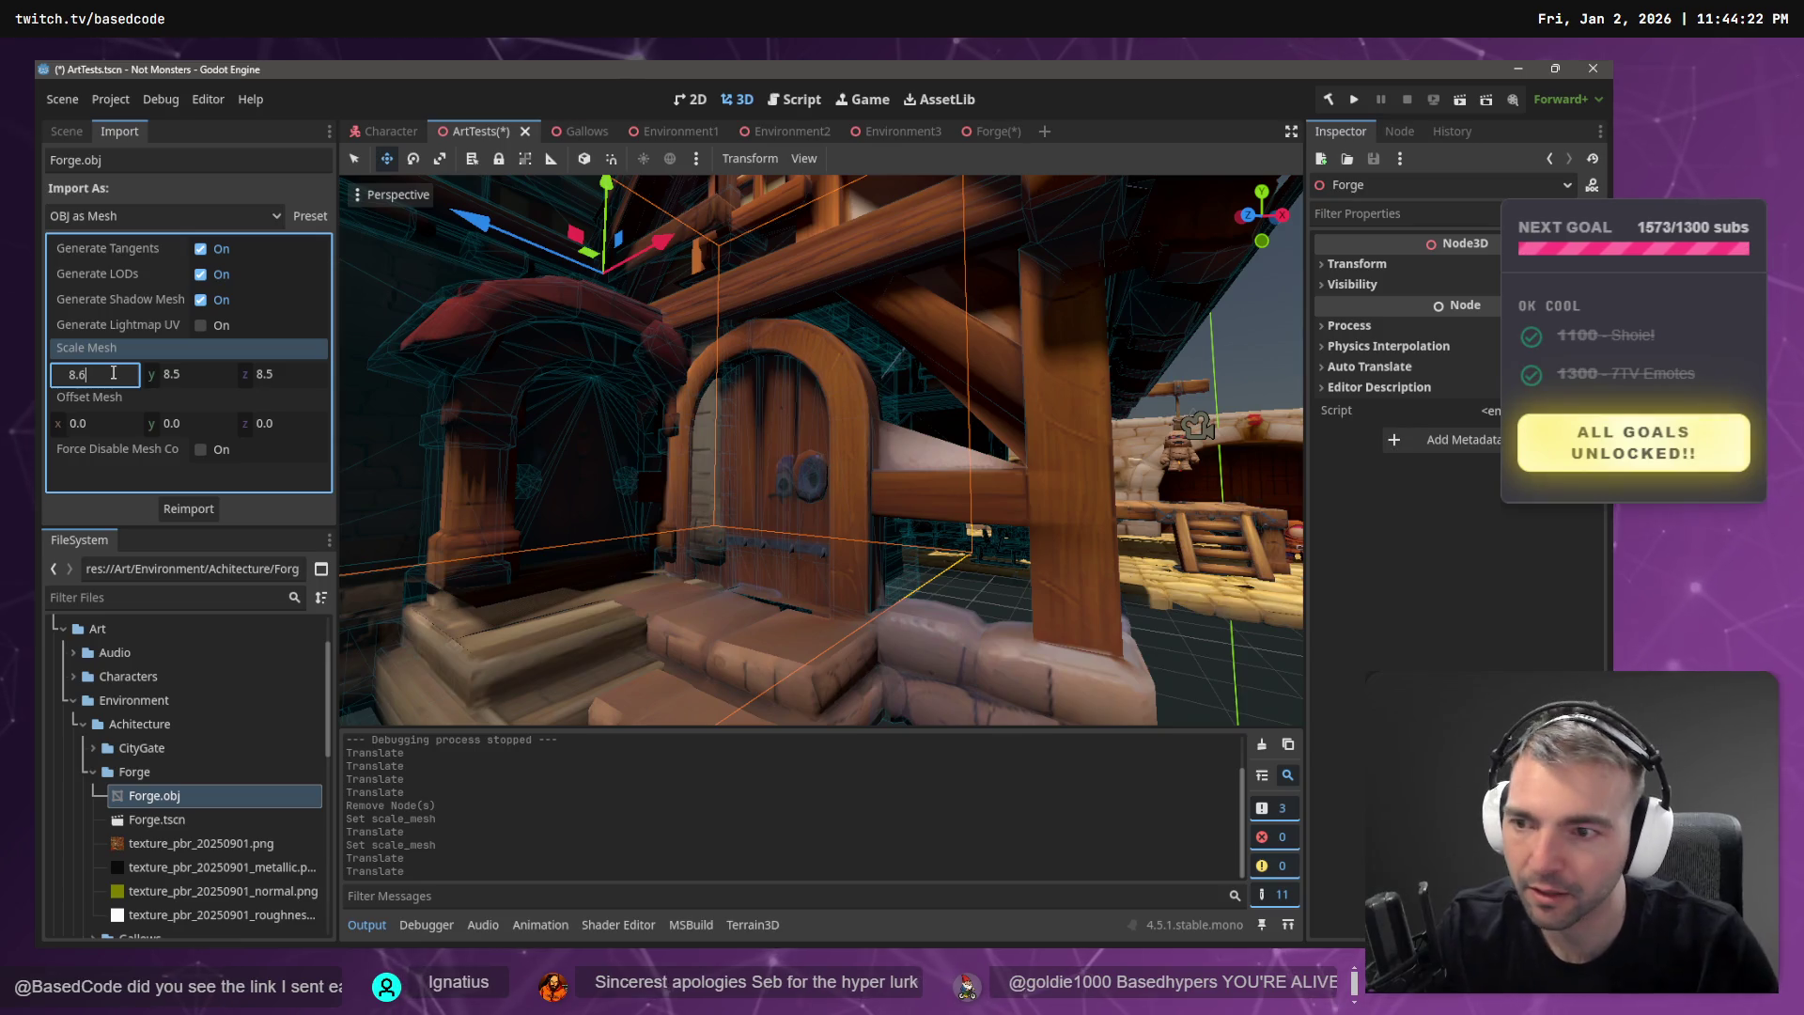
key(Tab)
text(8.6)
key(Tab)
text(8.6)
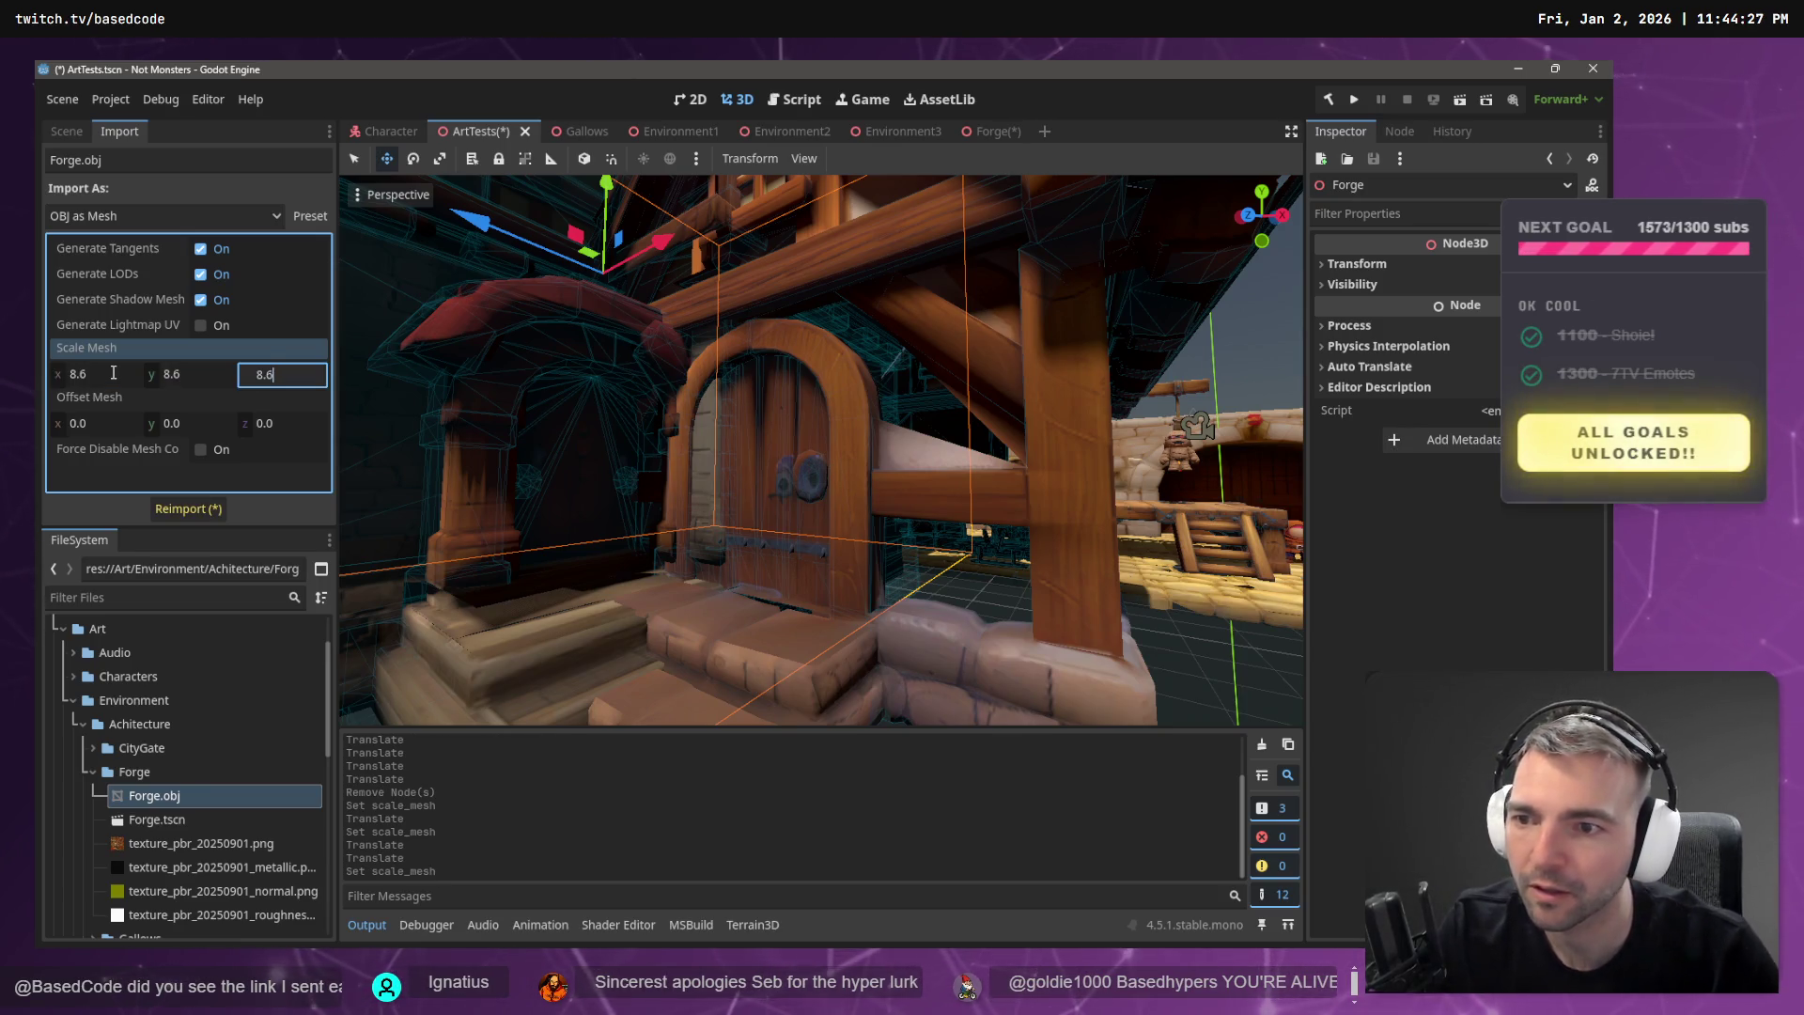
click(184, 510)
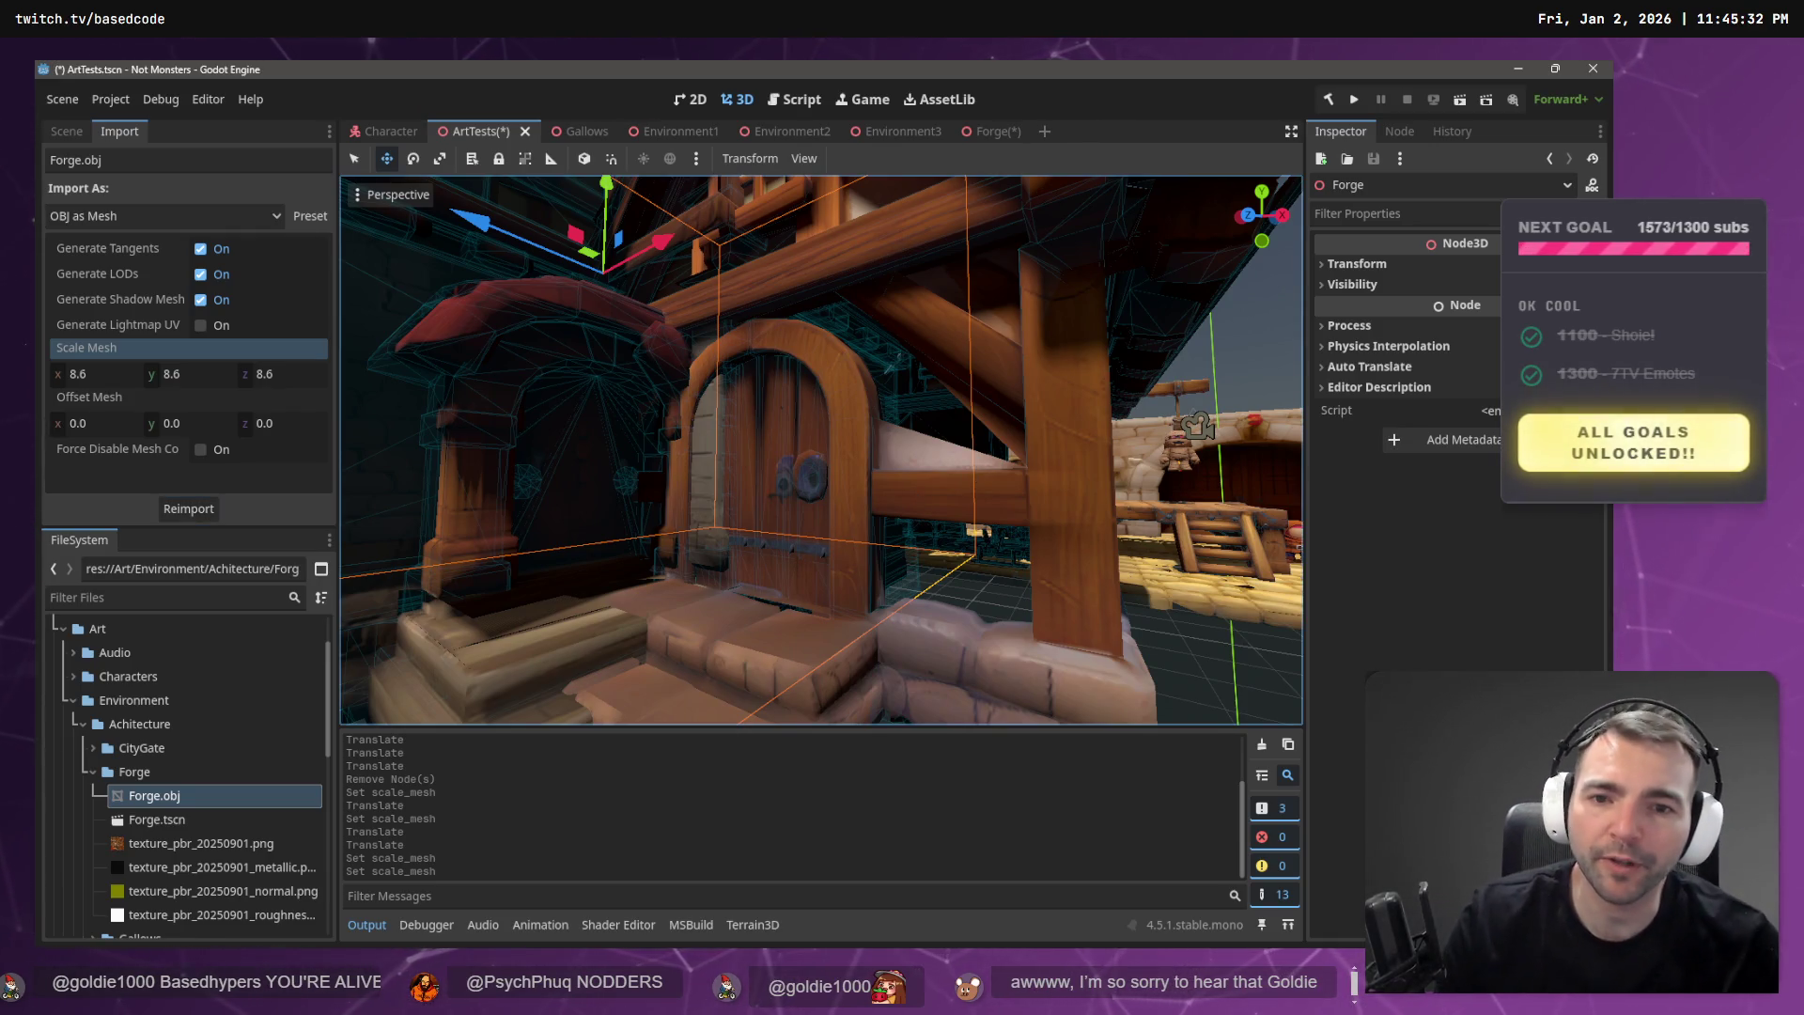
scroll(998, 358, down, 5)
click(854, 323)
drag(854, 322, 999, 393)
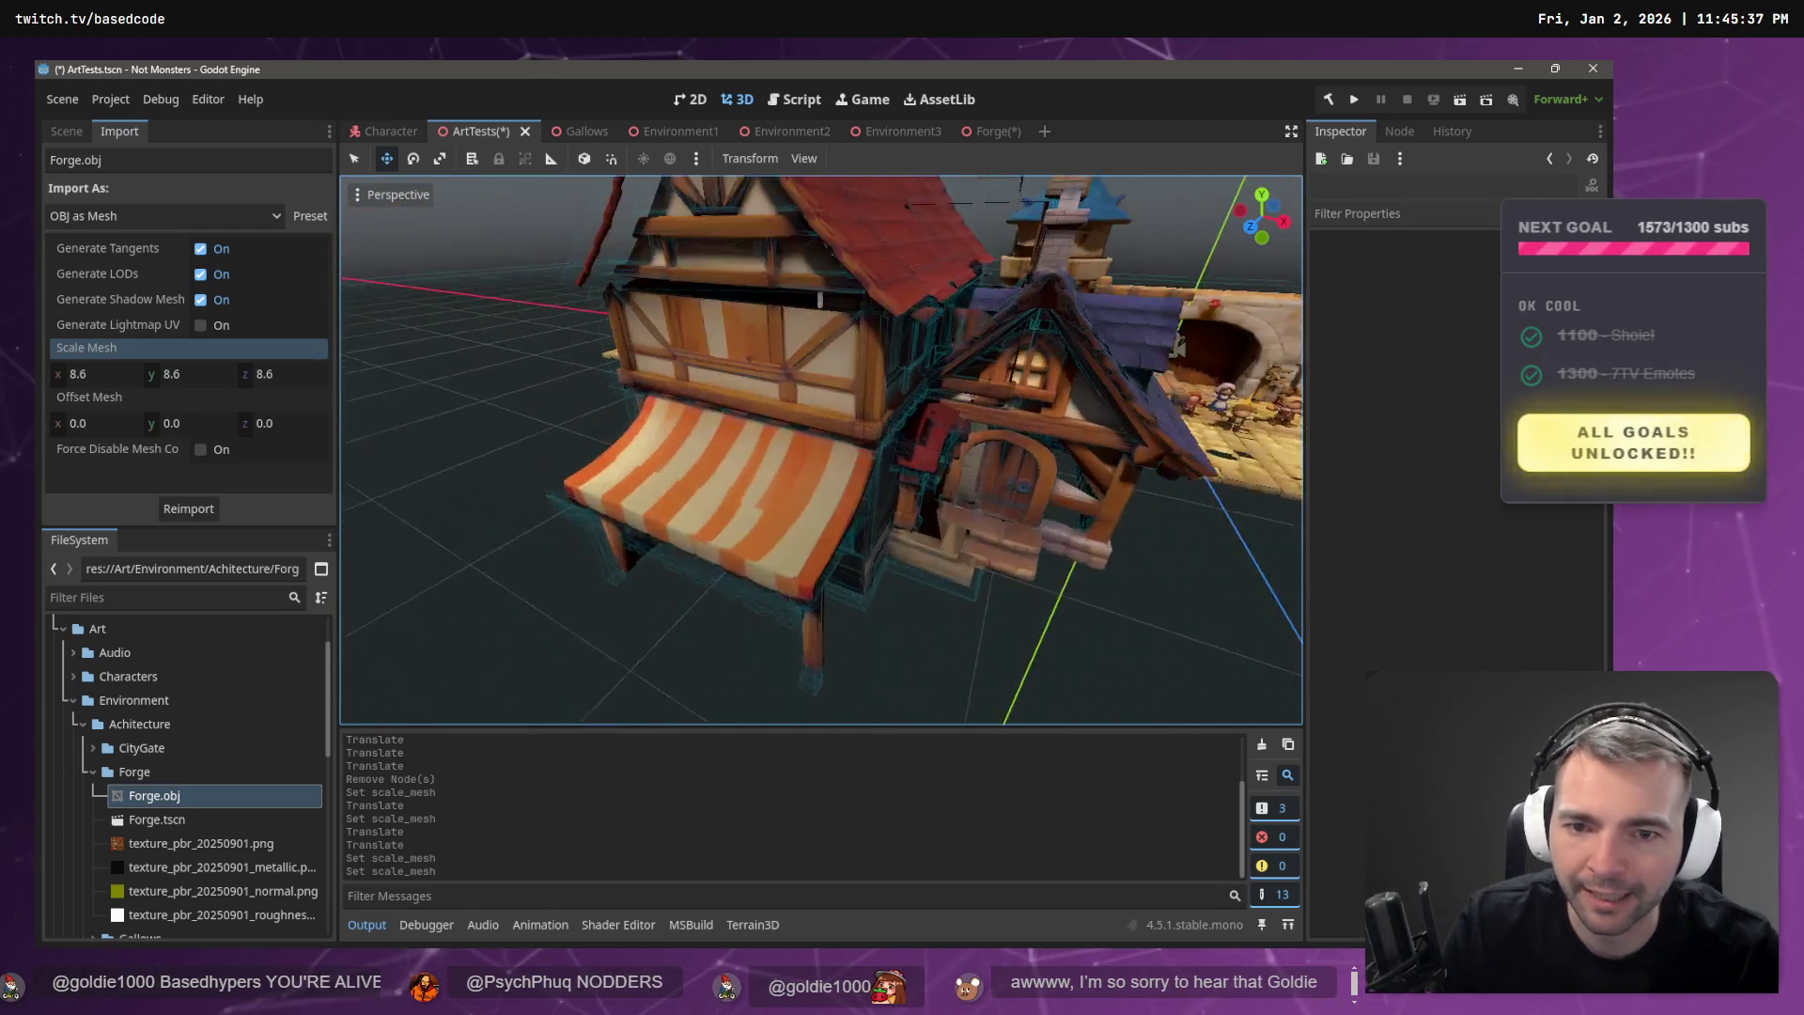
scroll(711, 414, up, 10)
scroll(821, 449, down, 5)
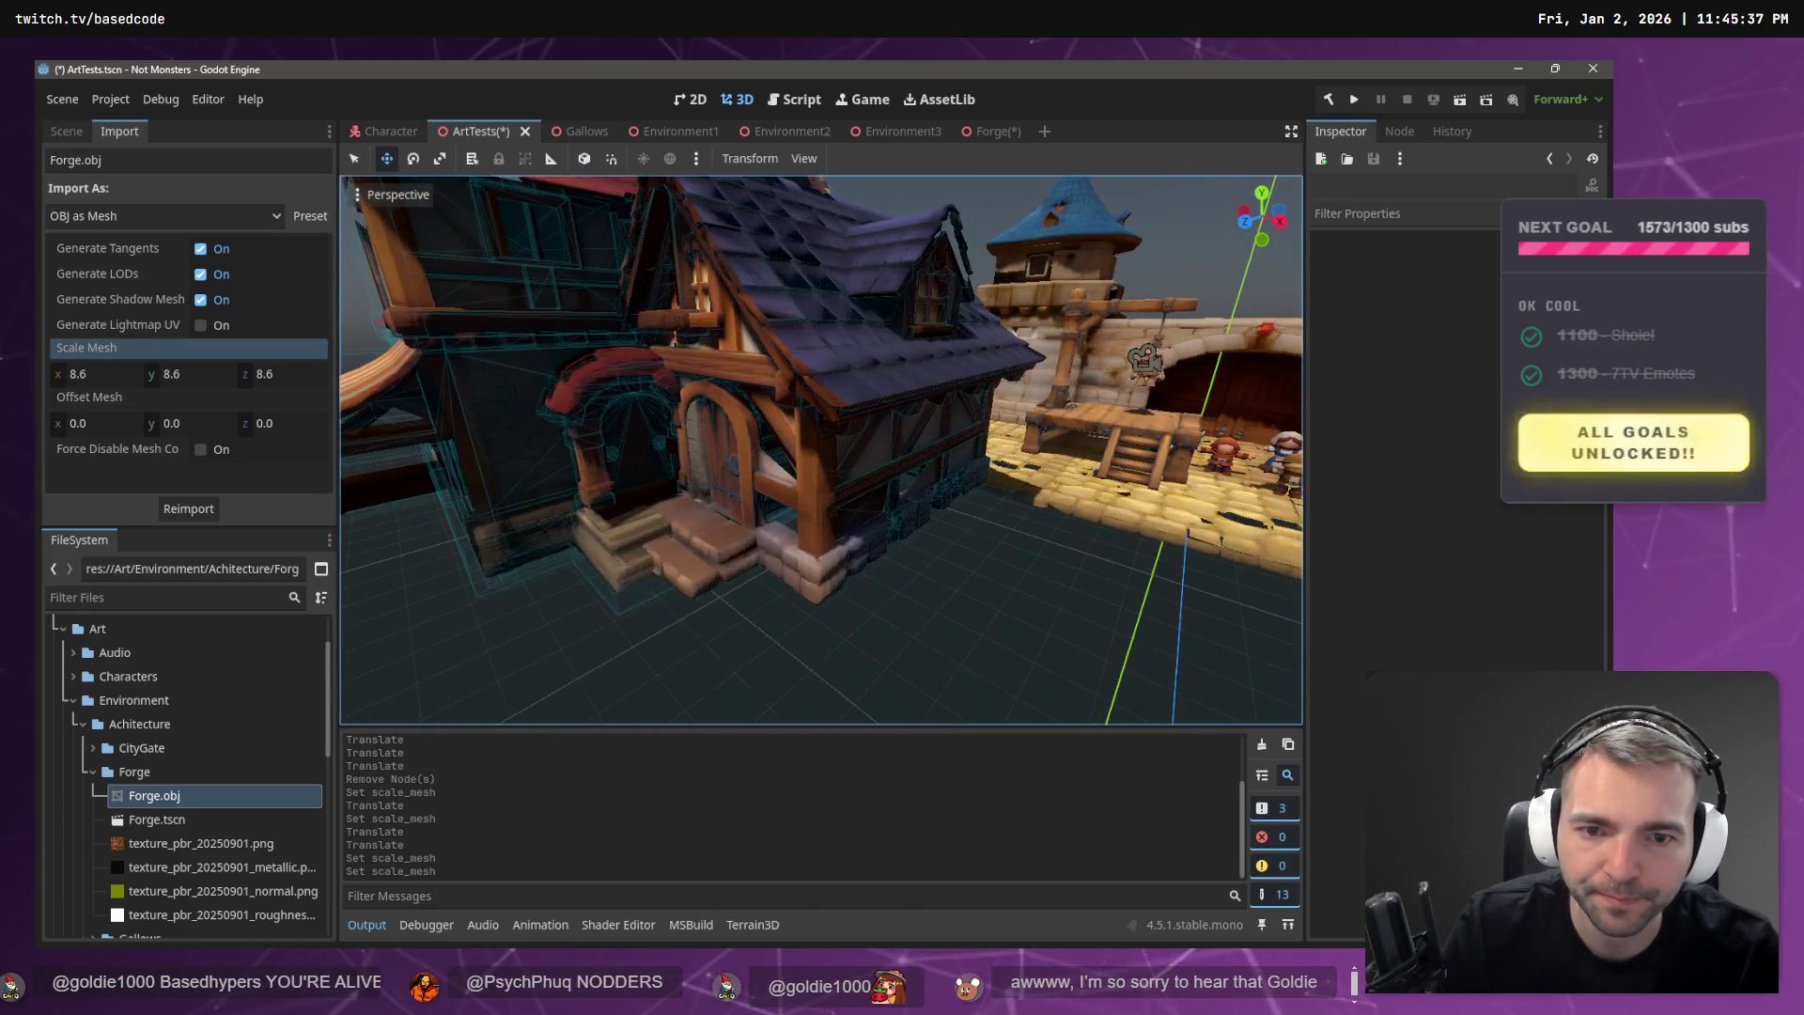
click(799, 341)
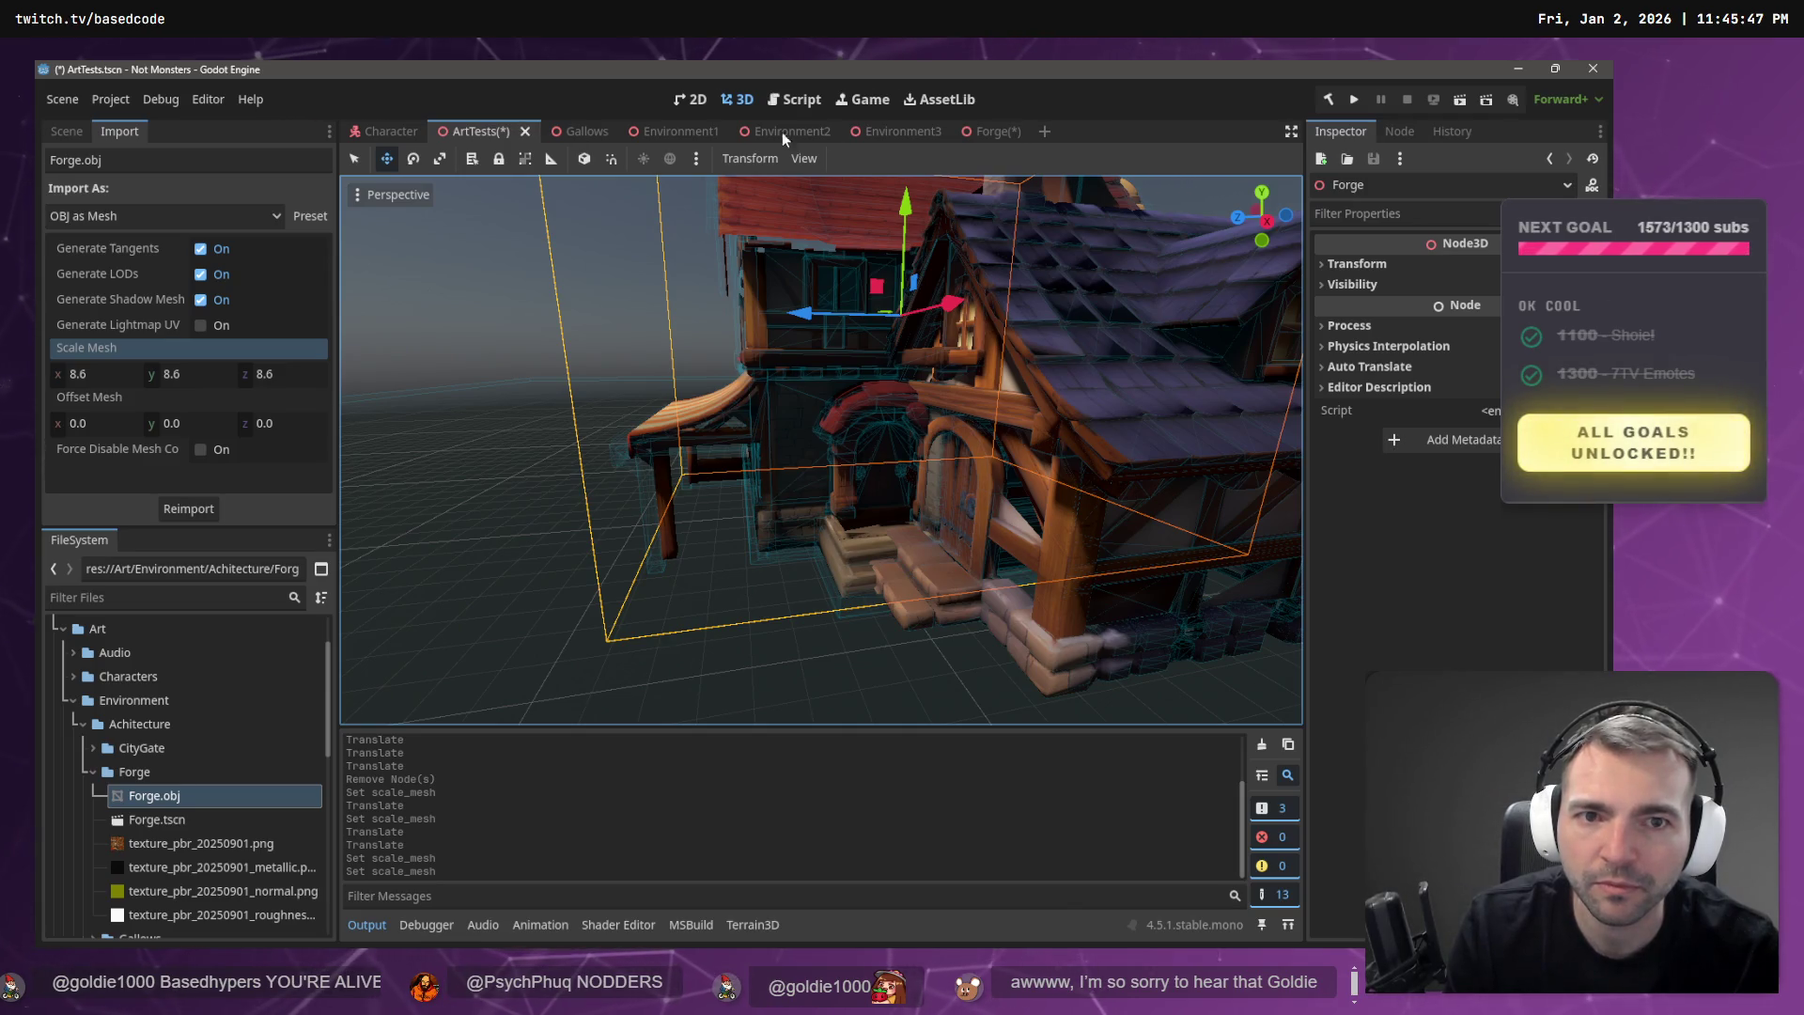
click(992, 131)
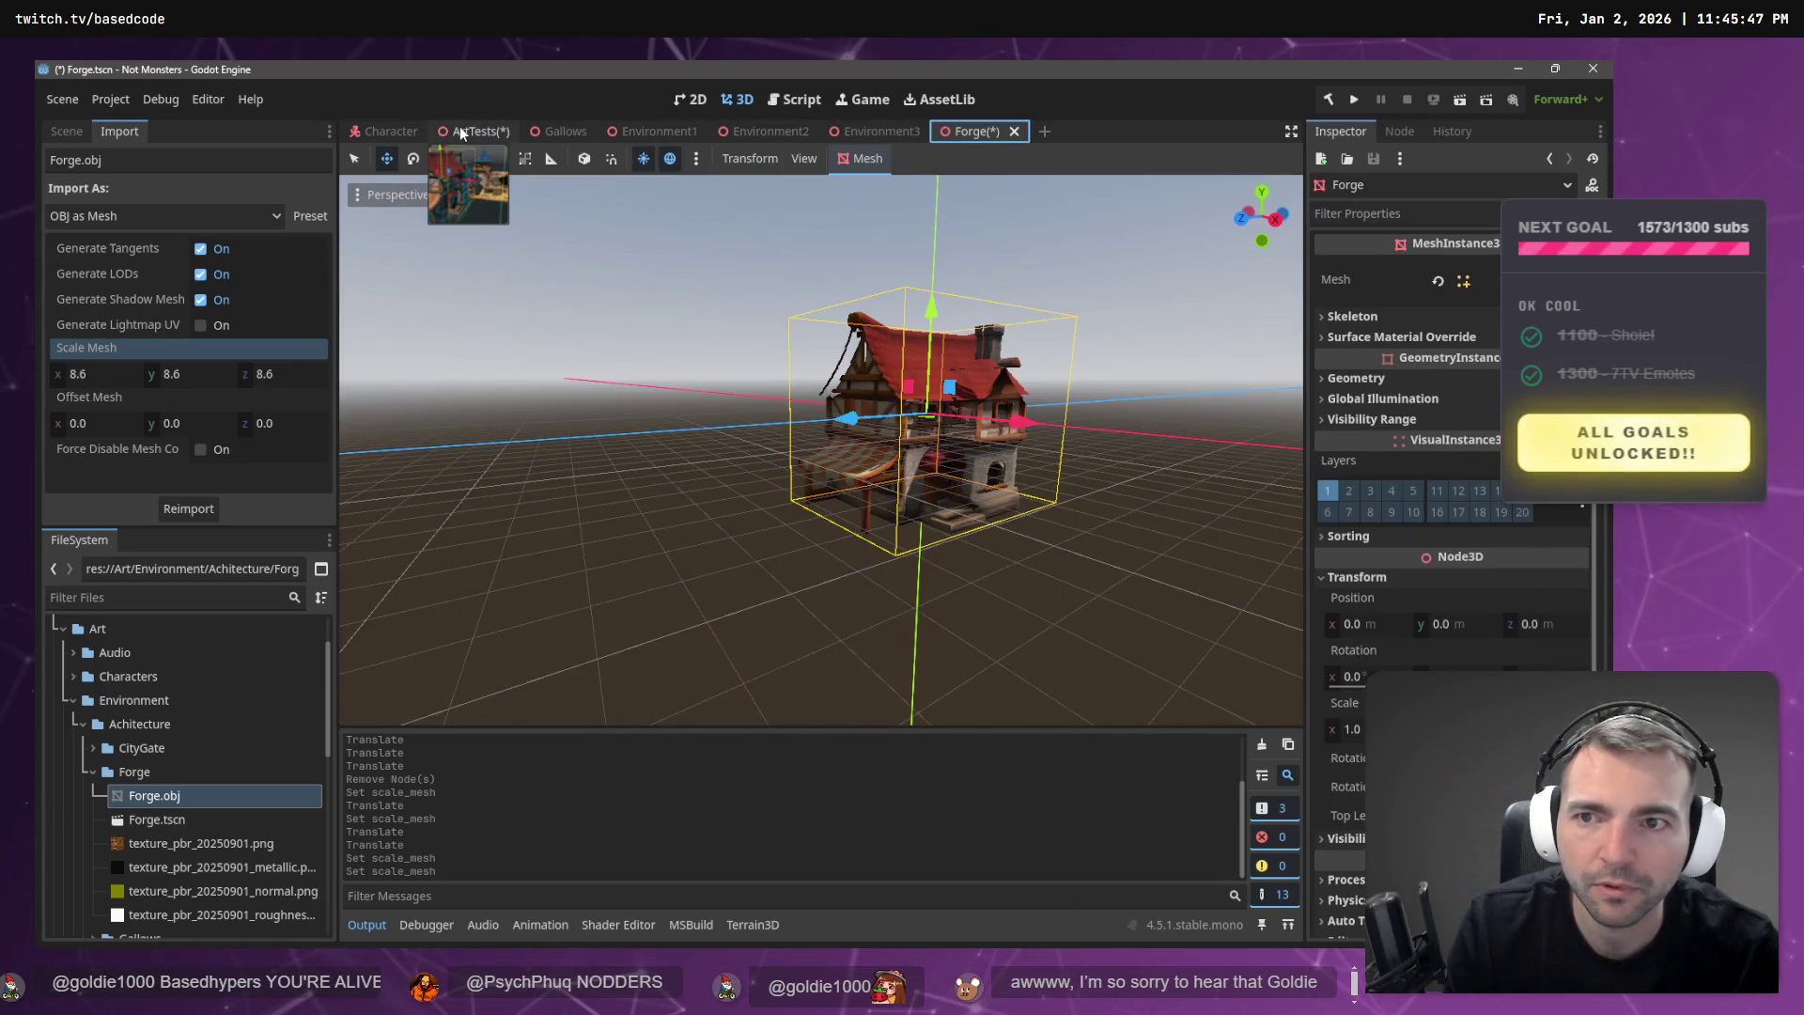
click(465, 131)
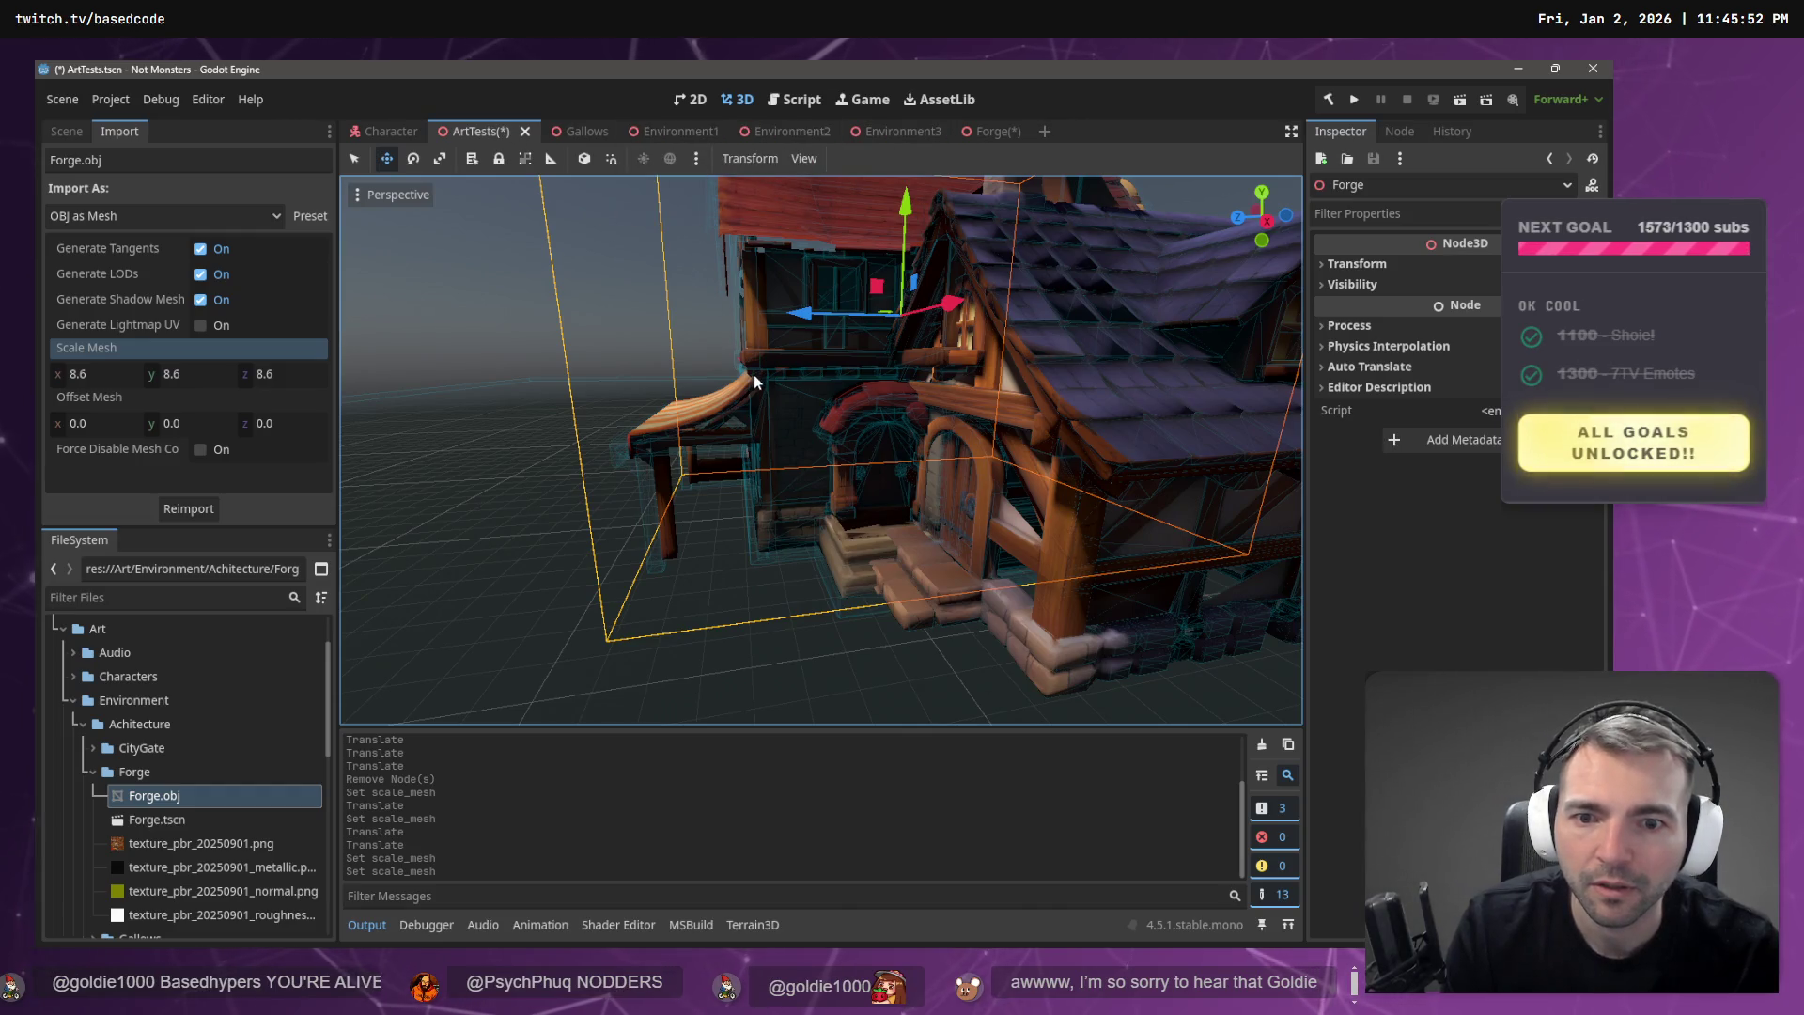
click(86, 132)
- Delete the Forge node, save the Forge scene, then undo the deletion in ArtTests
click(104, 507)
key(Delete)
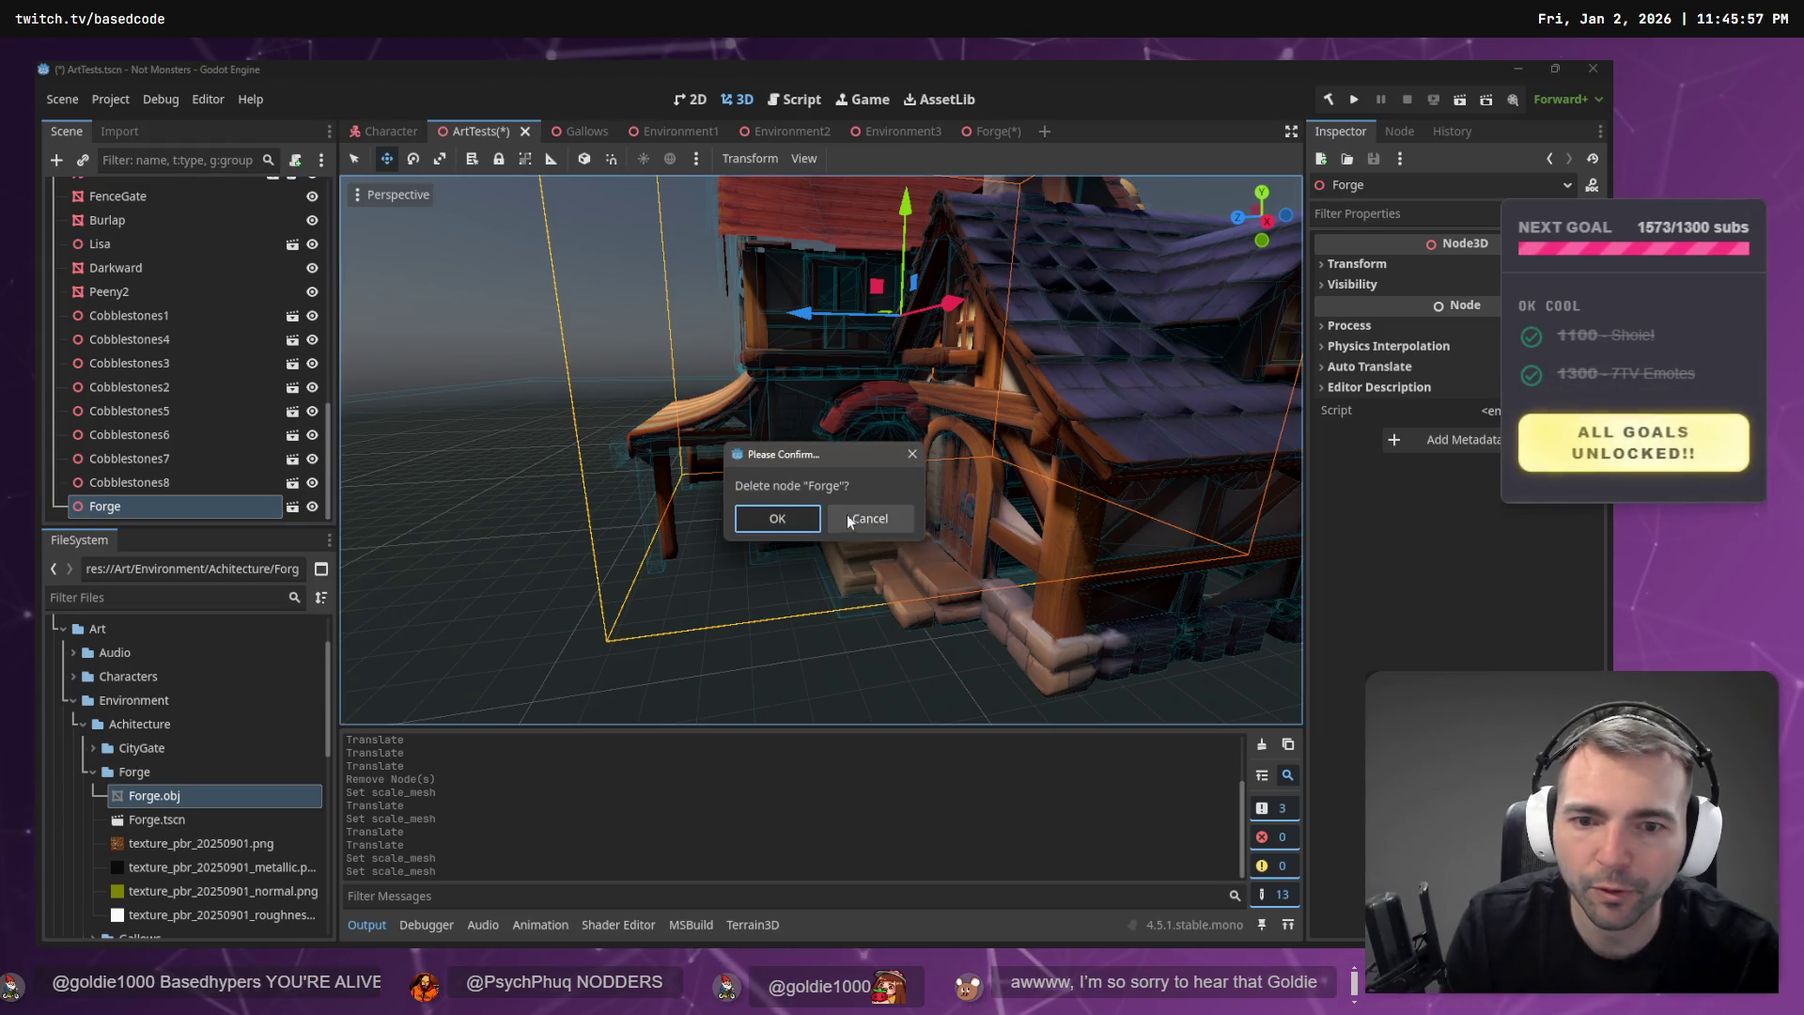
key(Return)
click(992, 137)
key(ctrl+s)
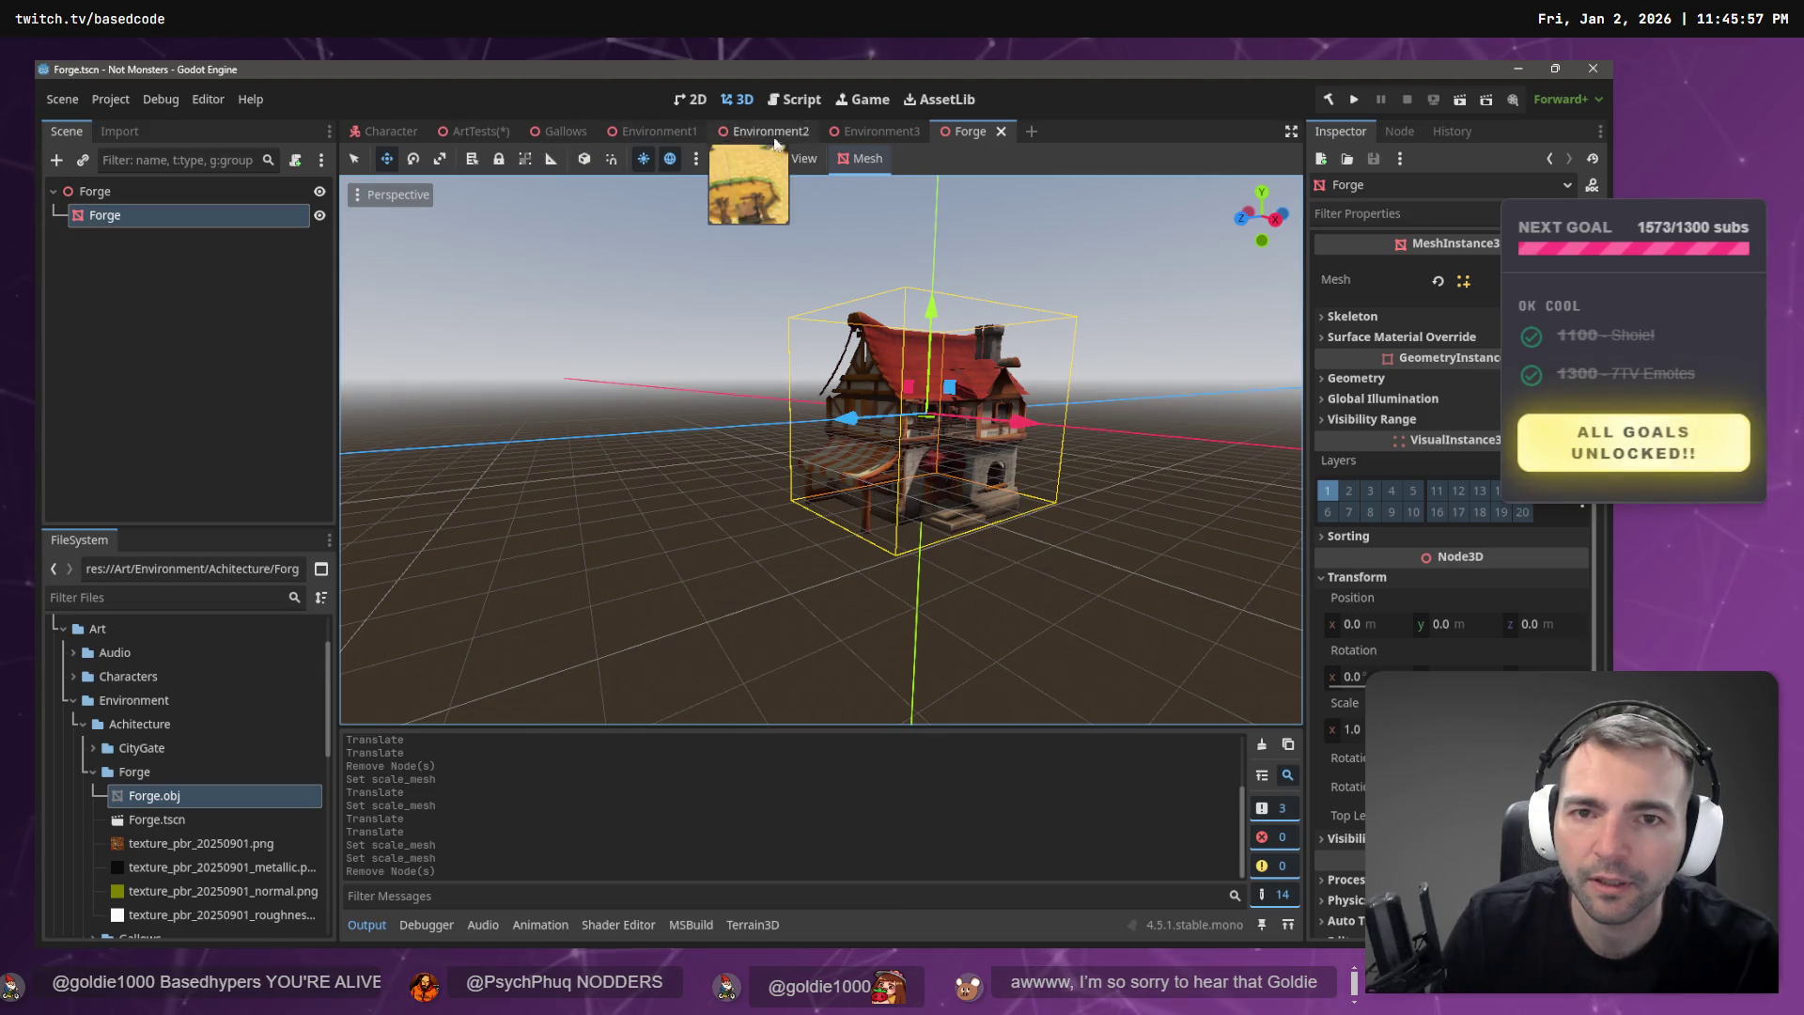
click(474, 132)
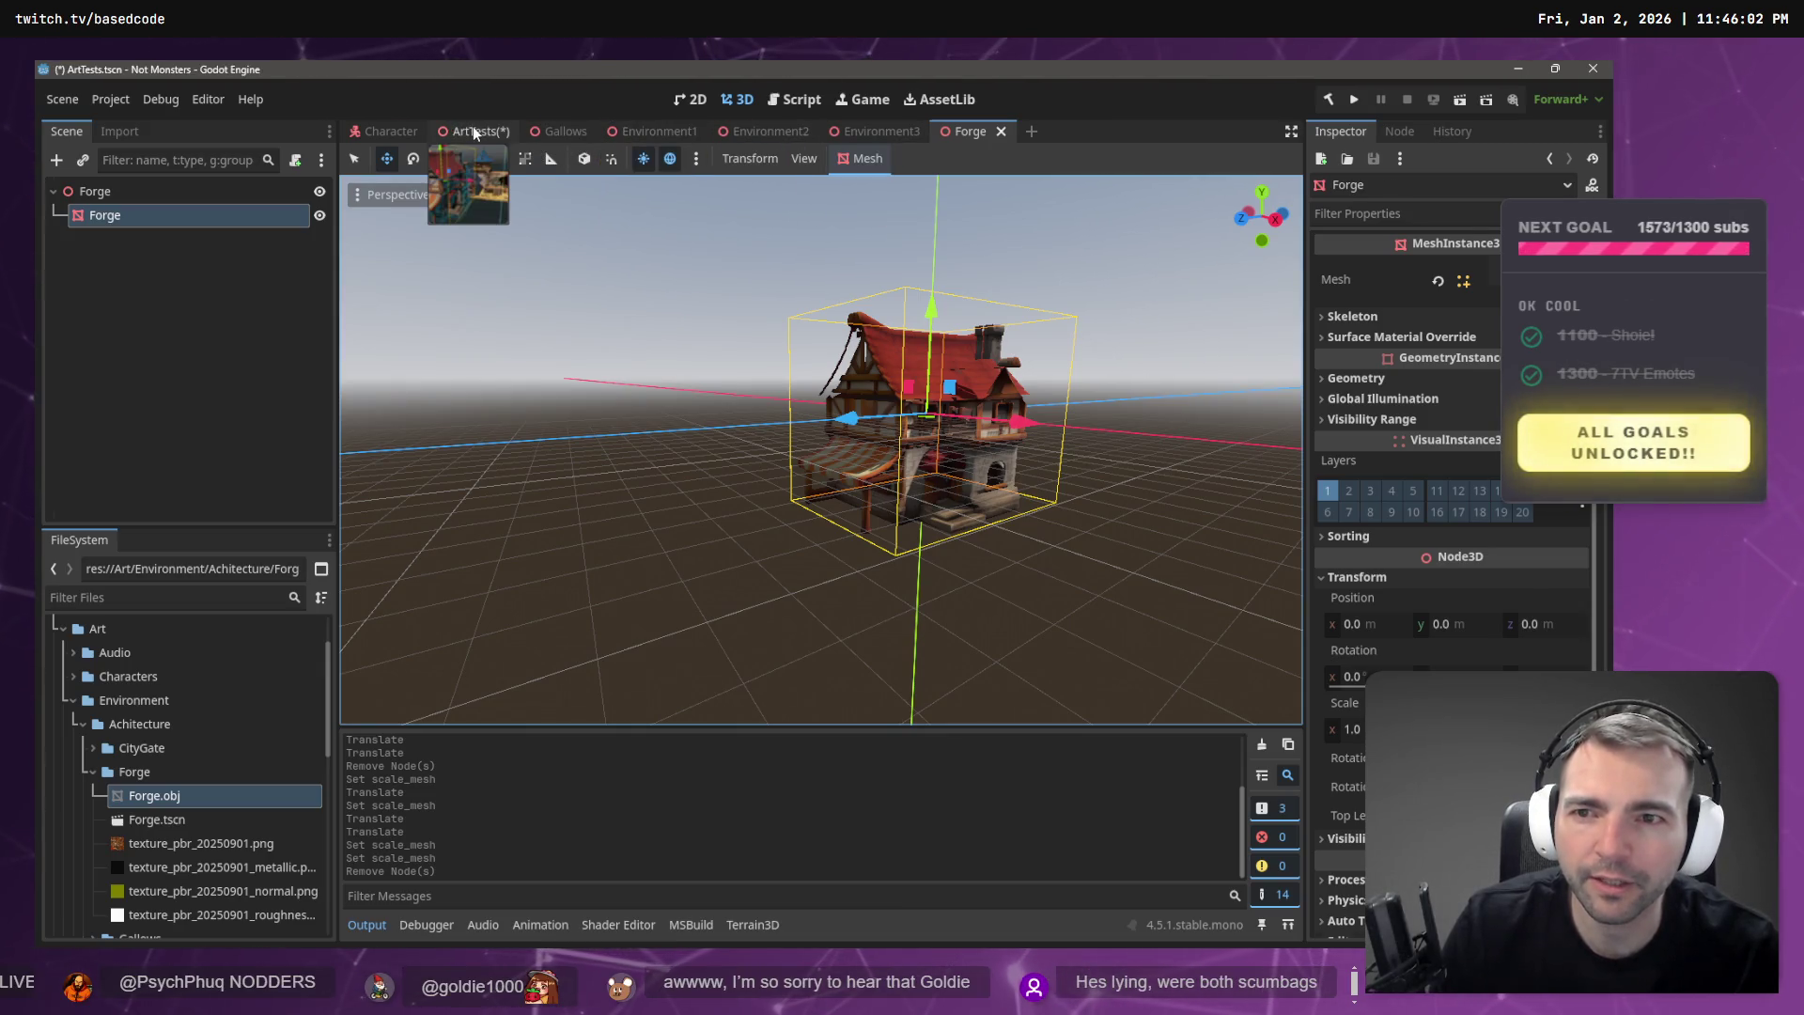
key(ctrl+z)
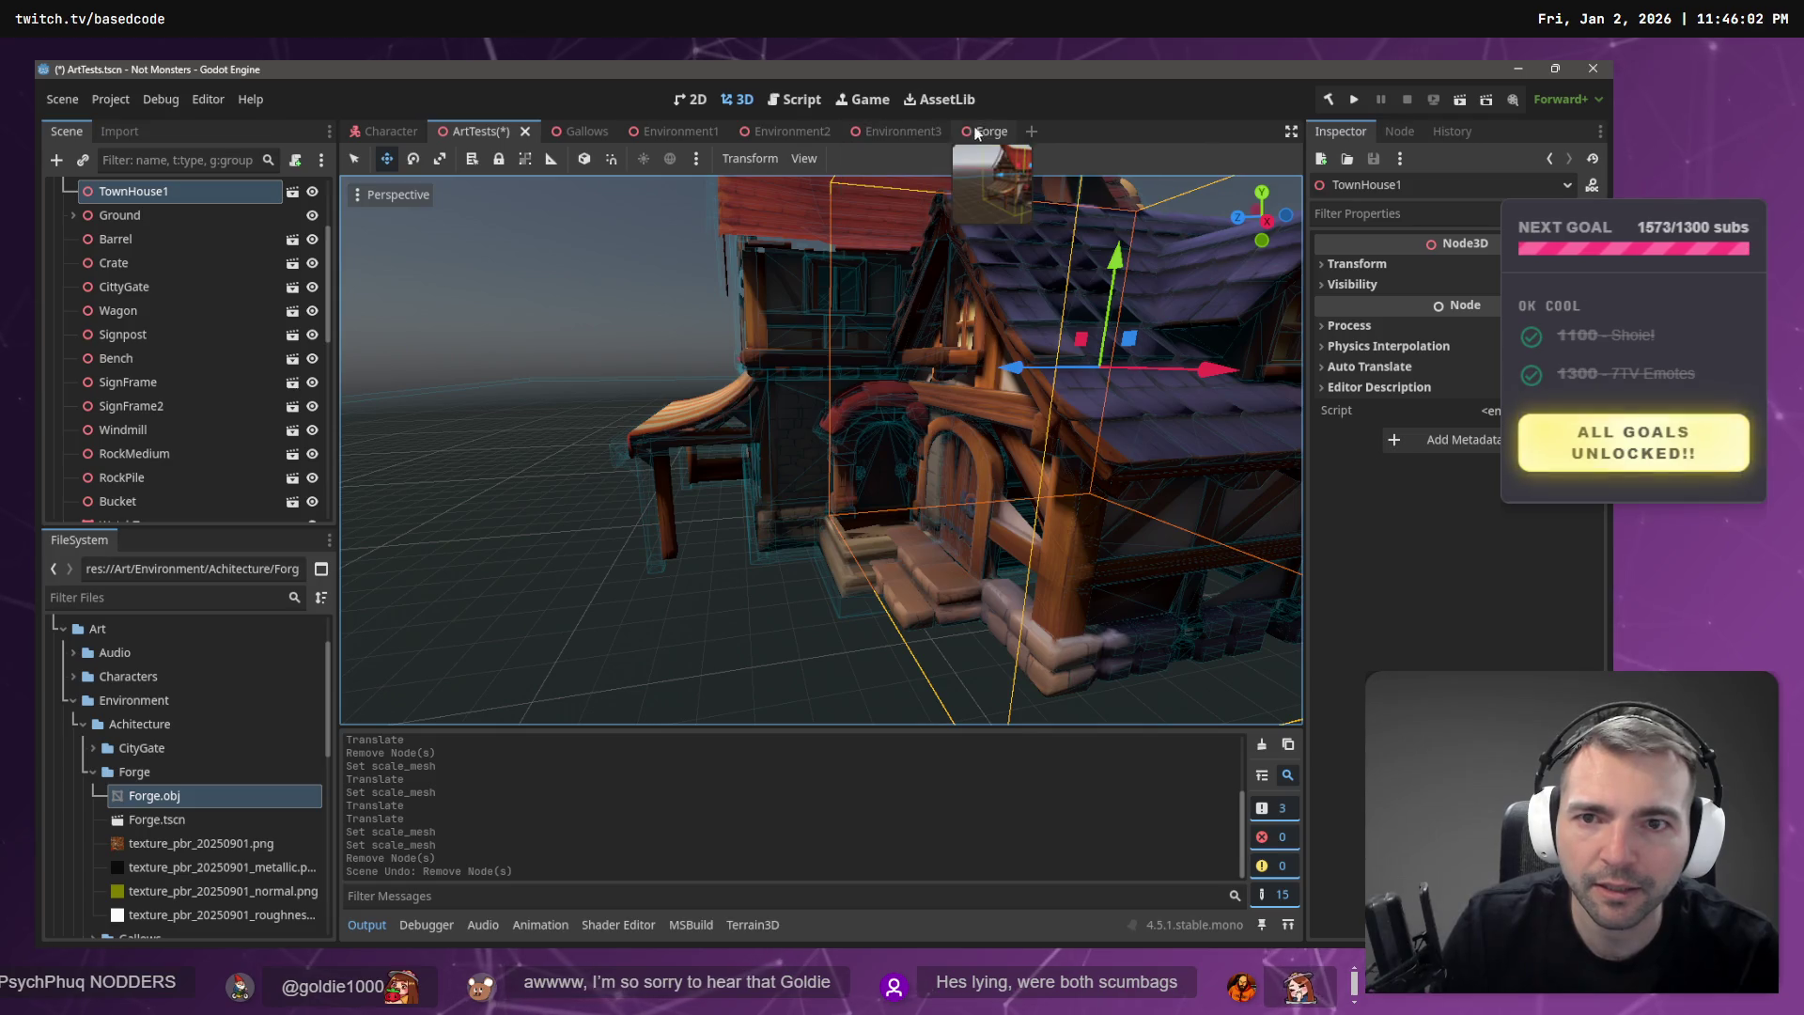
- Delete the old Forge node and instance Forge.tscn from the FileSystem into ArtTests
click(784, 381)
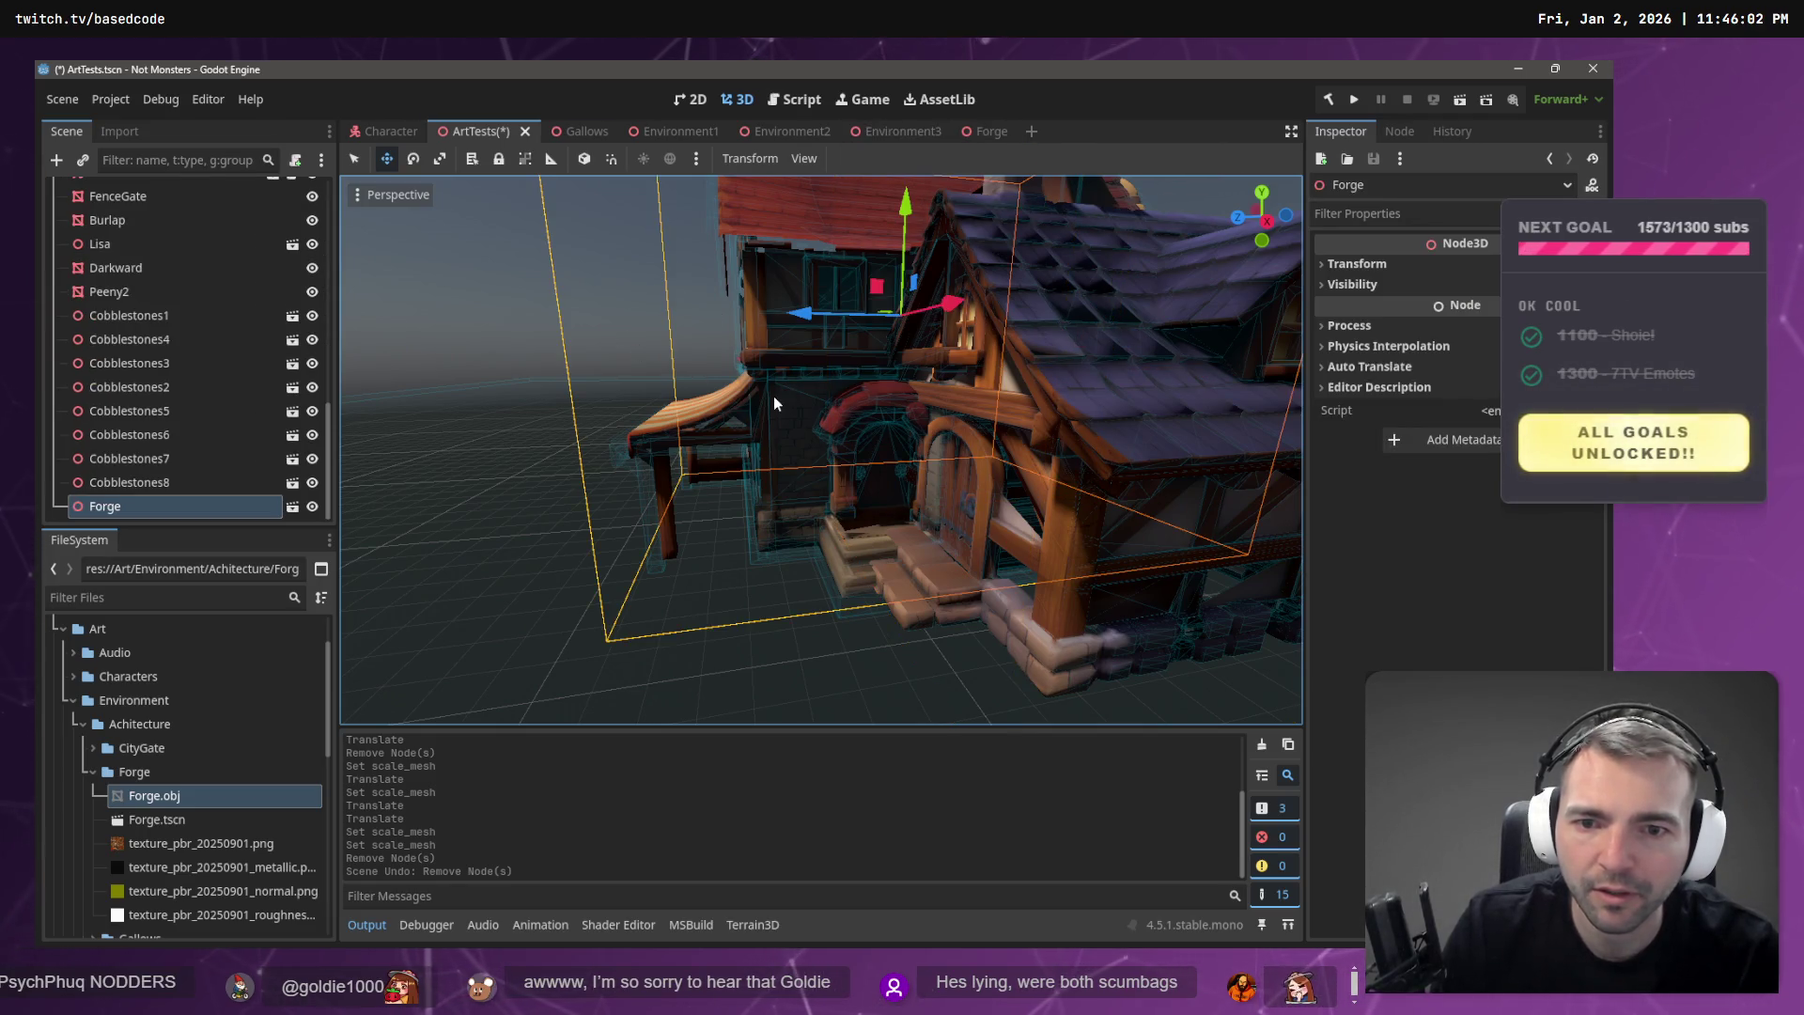
right_click(132, 507)
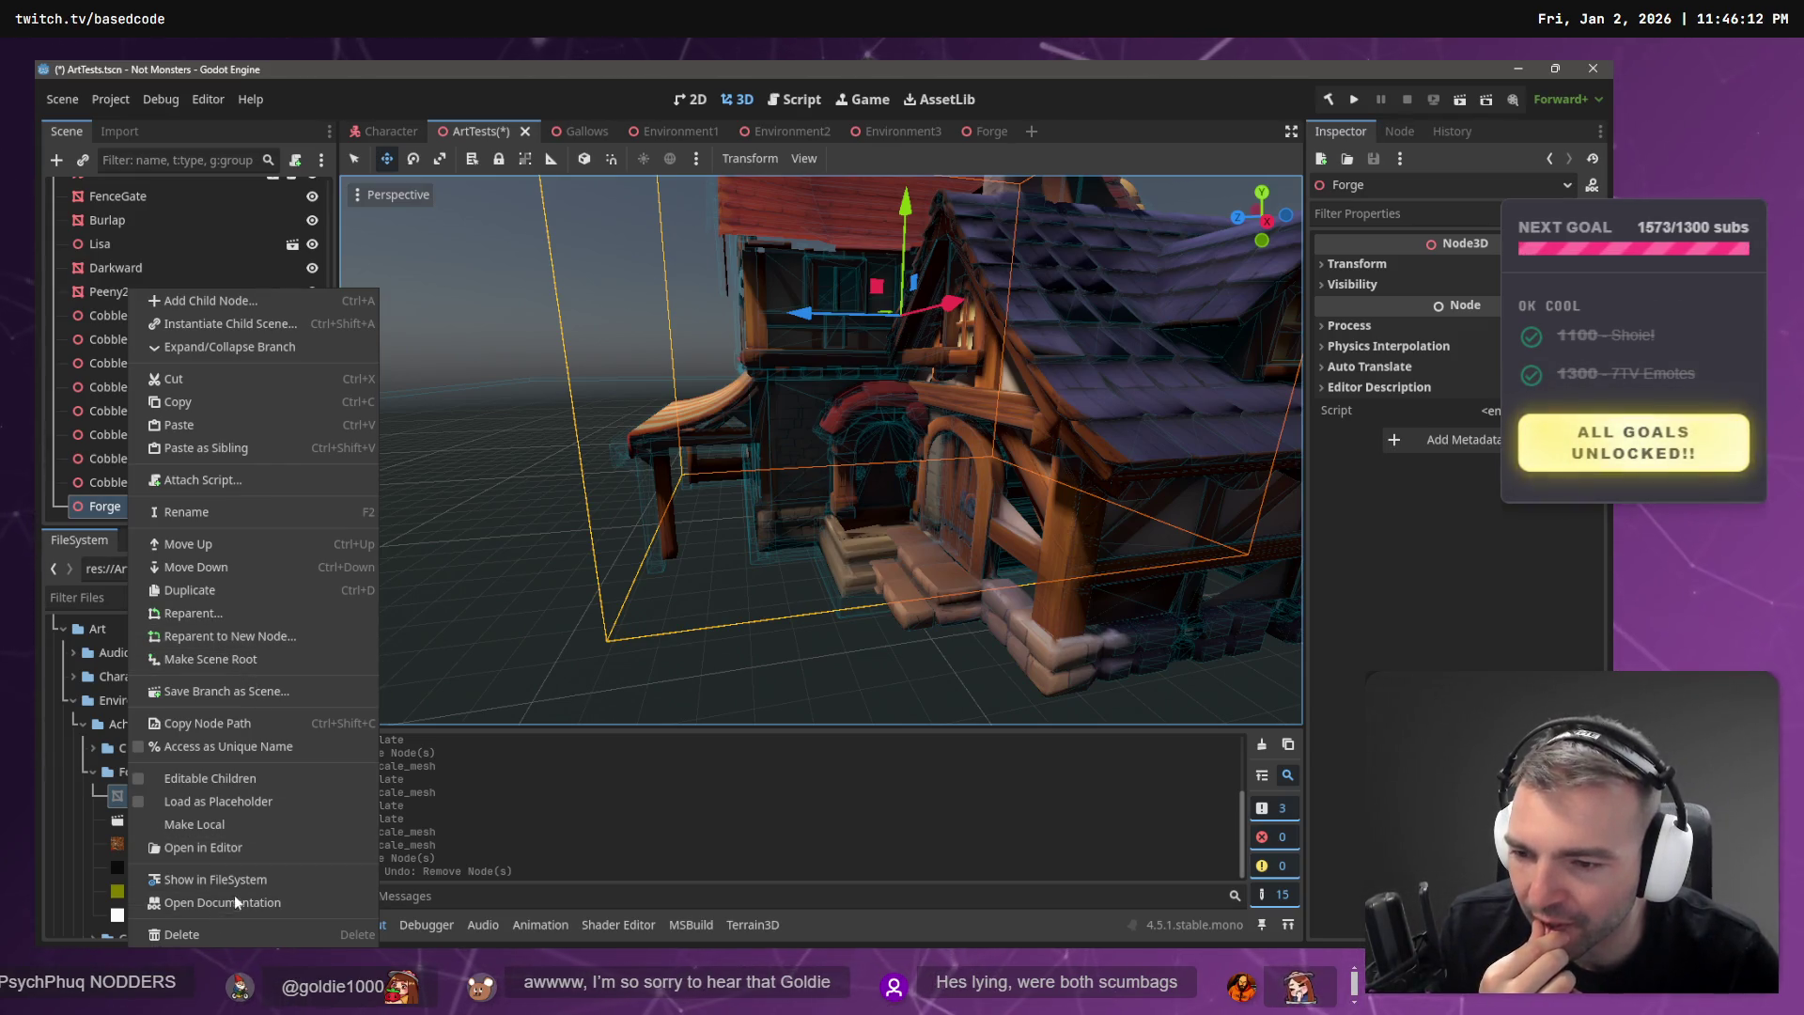
click(684, 635)
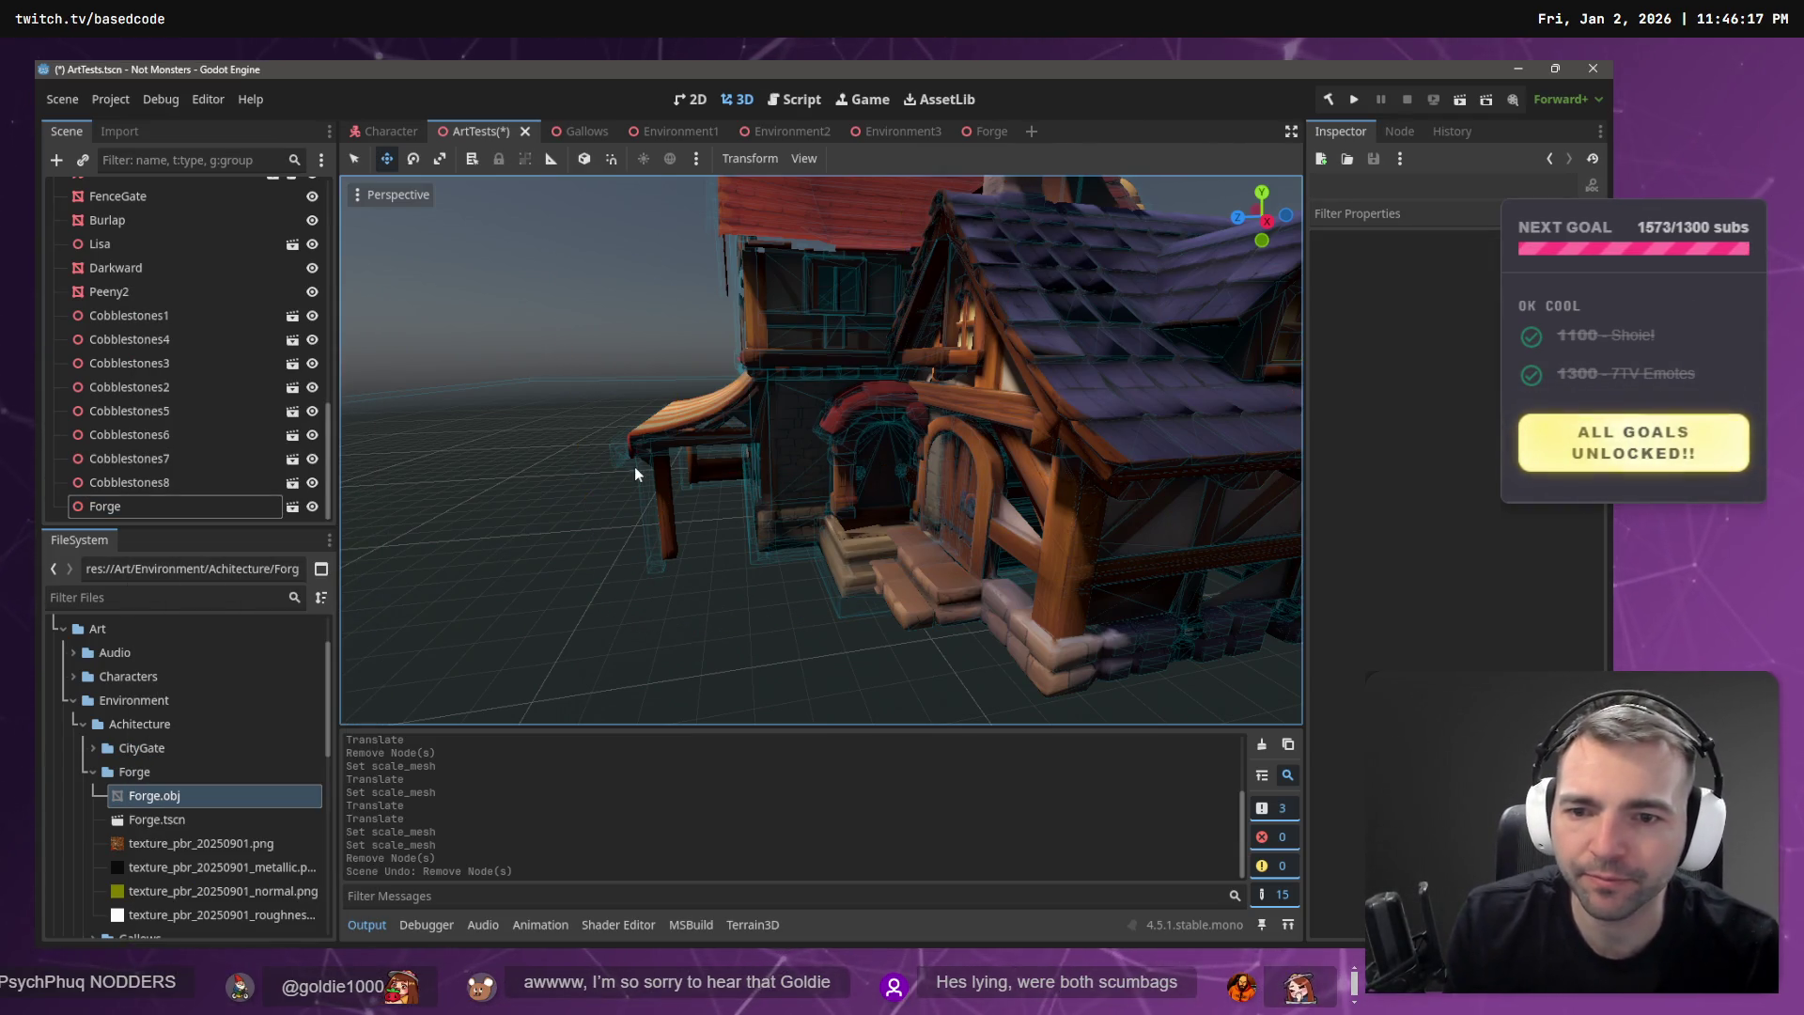
key(Delete)
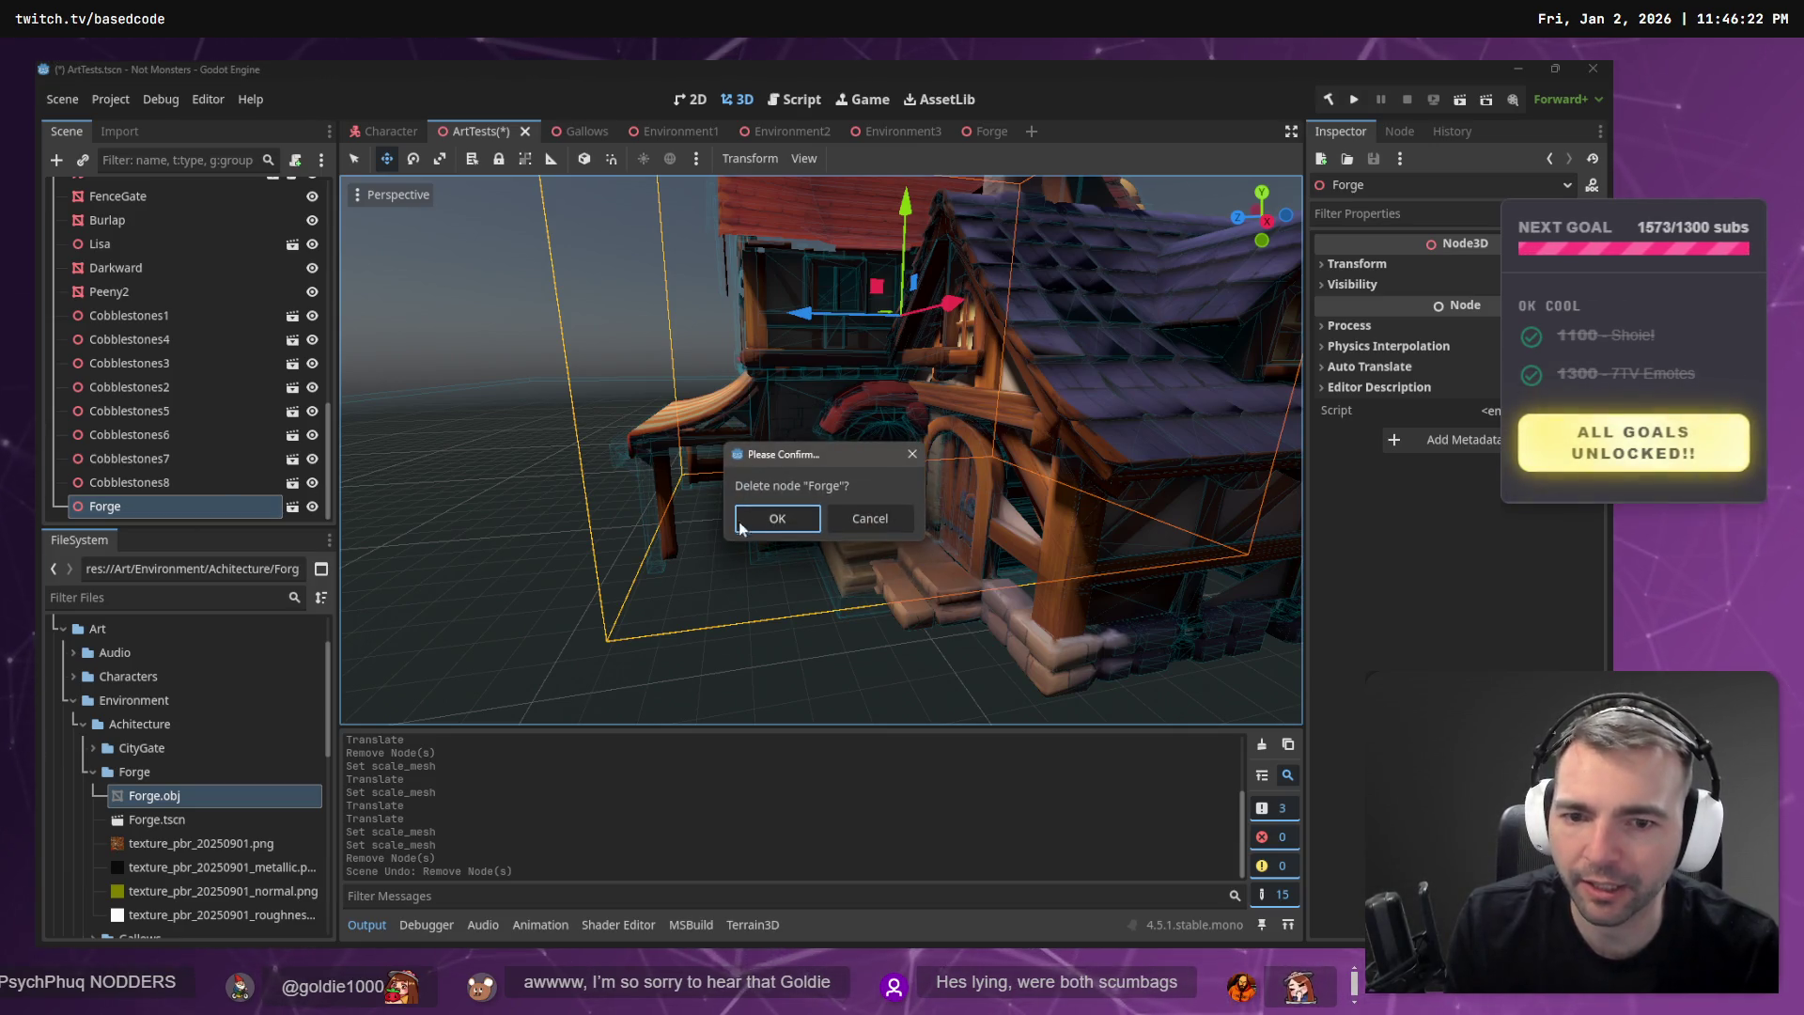
click(737, 528)
mouse_move(169, 819)
mouse_down()
mouse_move(123, 518)
mouse_move(763, 724)
mouse_move(621, 511)
mouse_move(792, 512)
mouse_up()
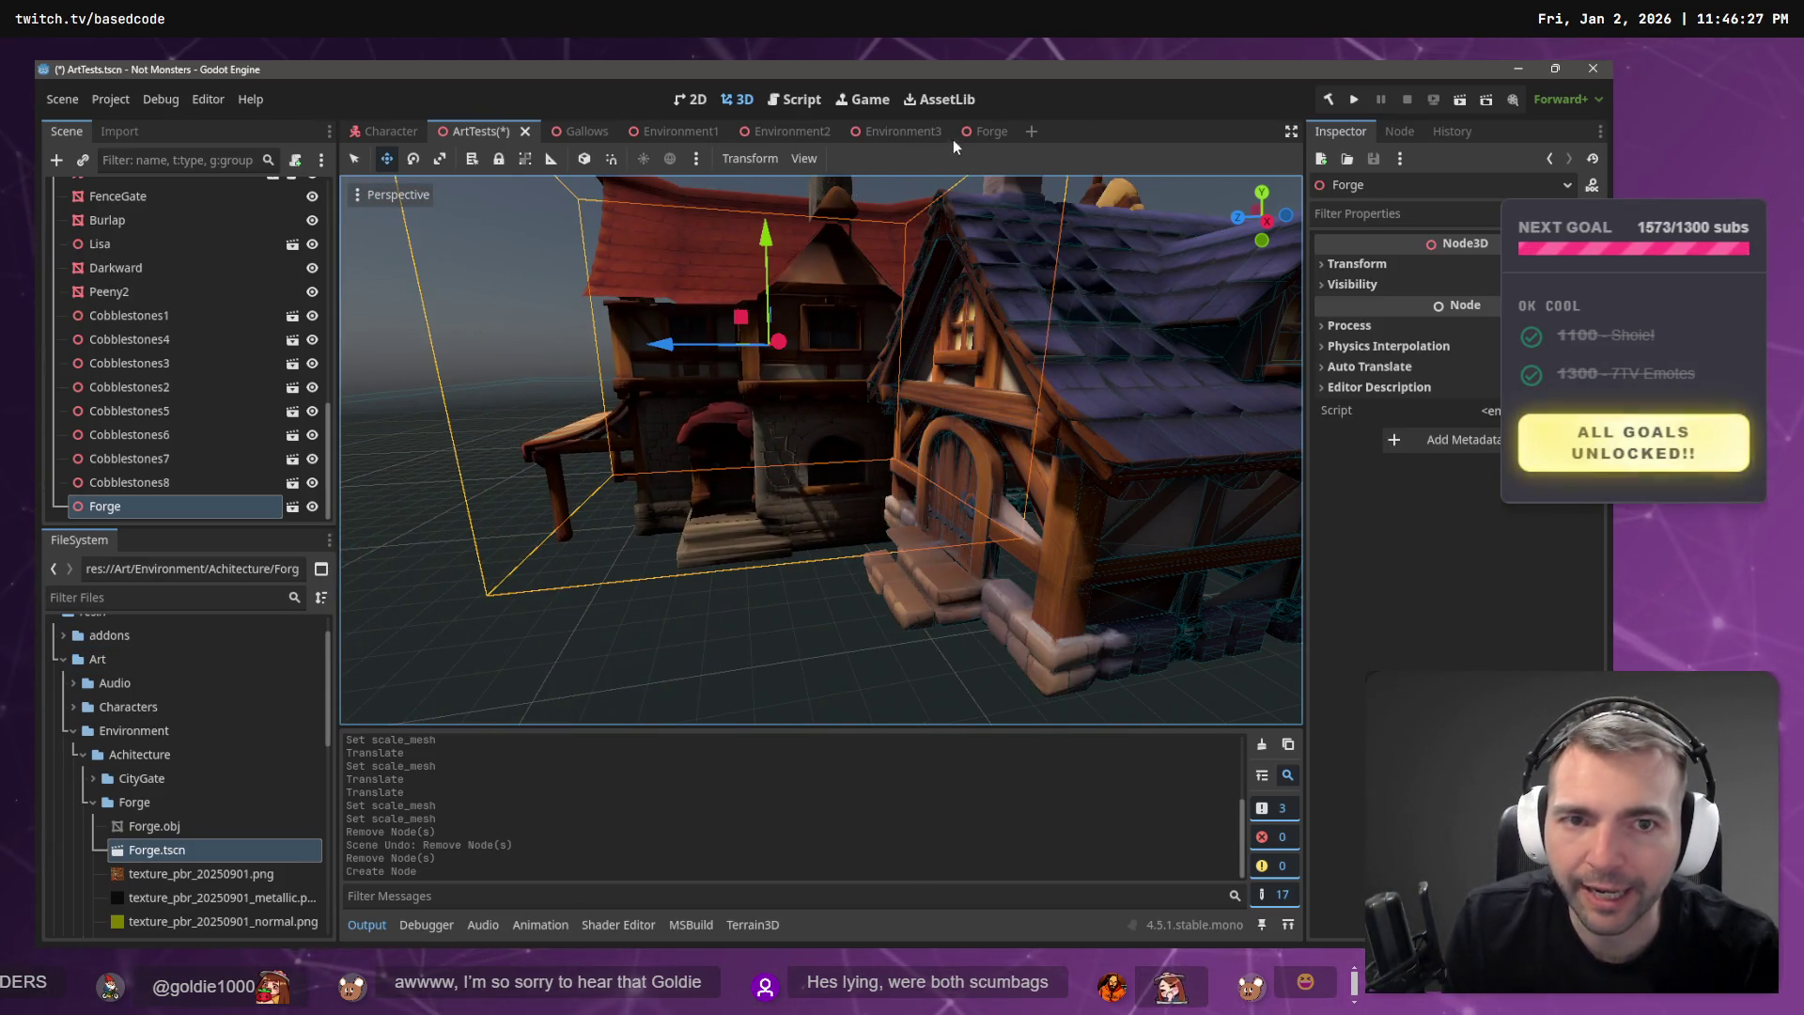
- Add a StaticBody3D child under the root Forge node in Forge.tscn
click(977, 132)
click(183, 240)
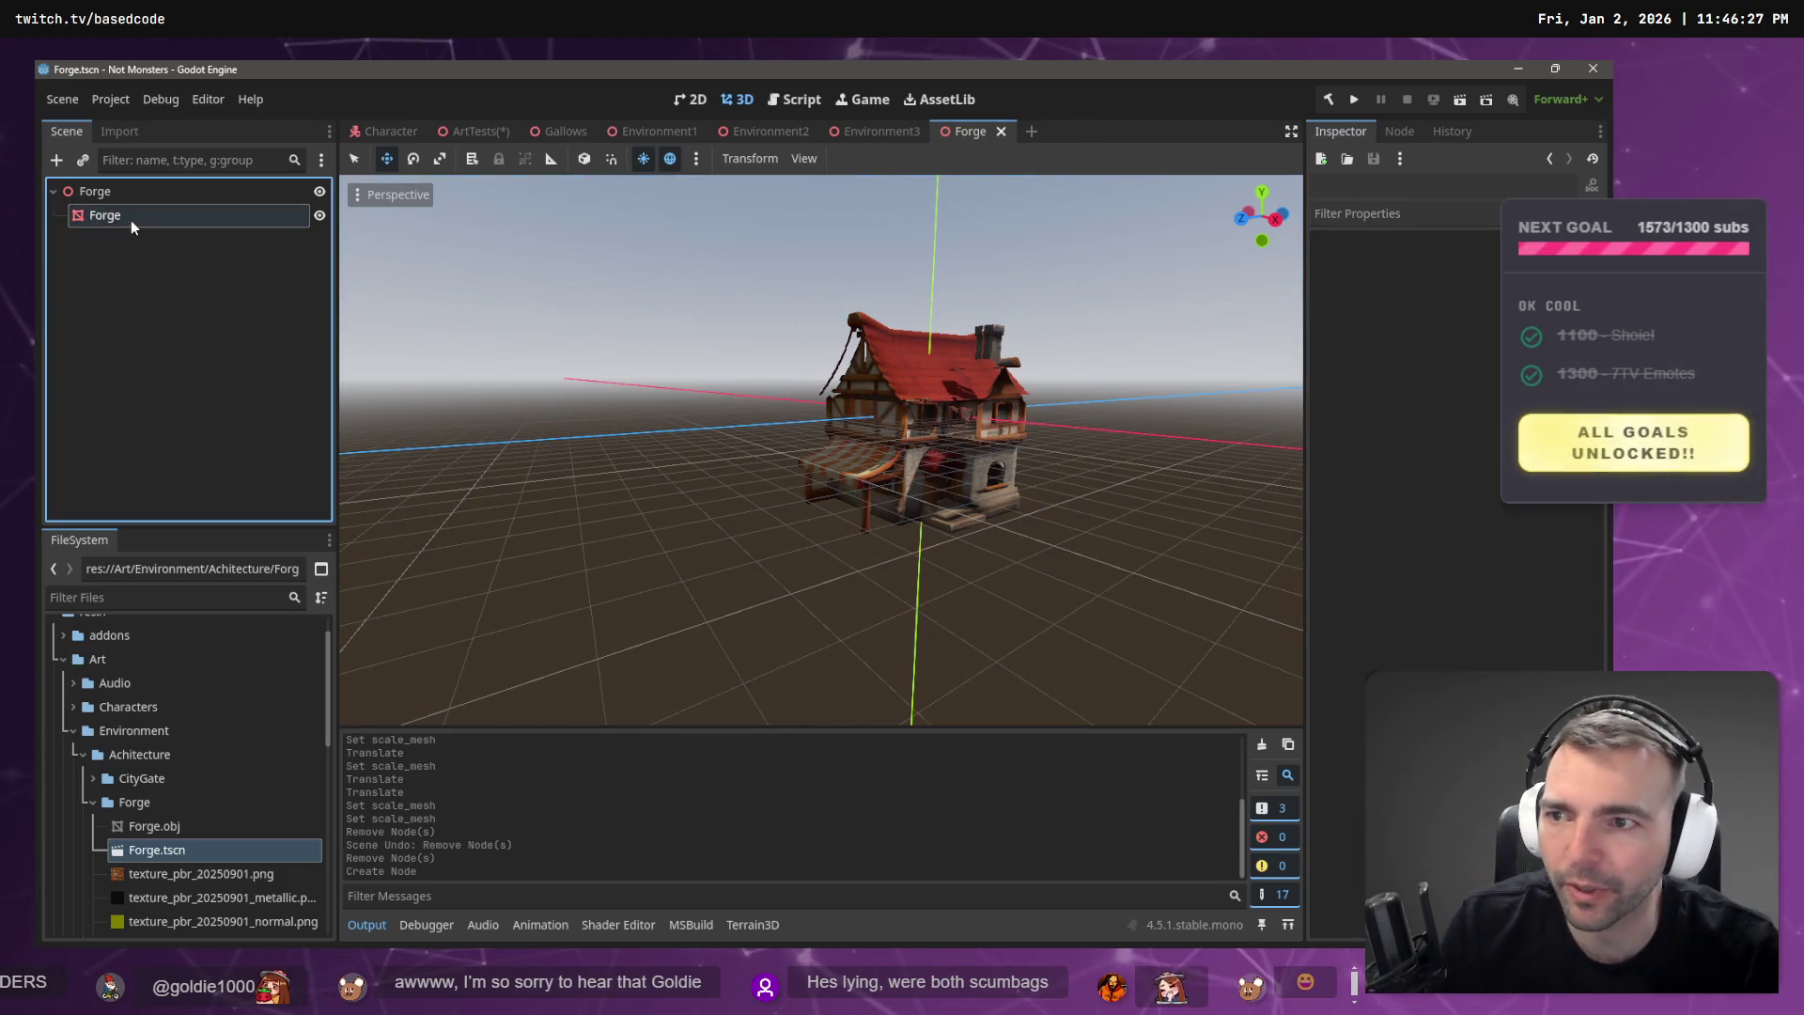
click(132, 220)
click(130, 190)
right_click(130, 190)
click(169, 206)
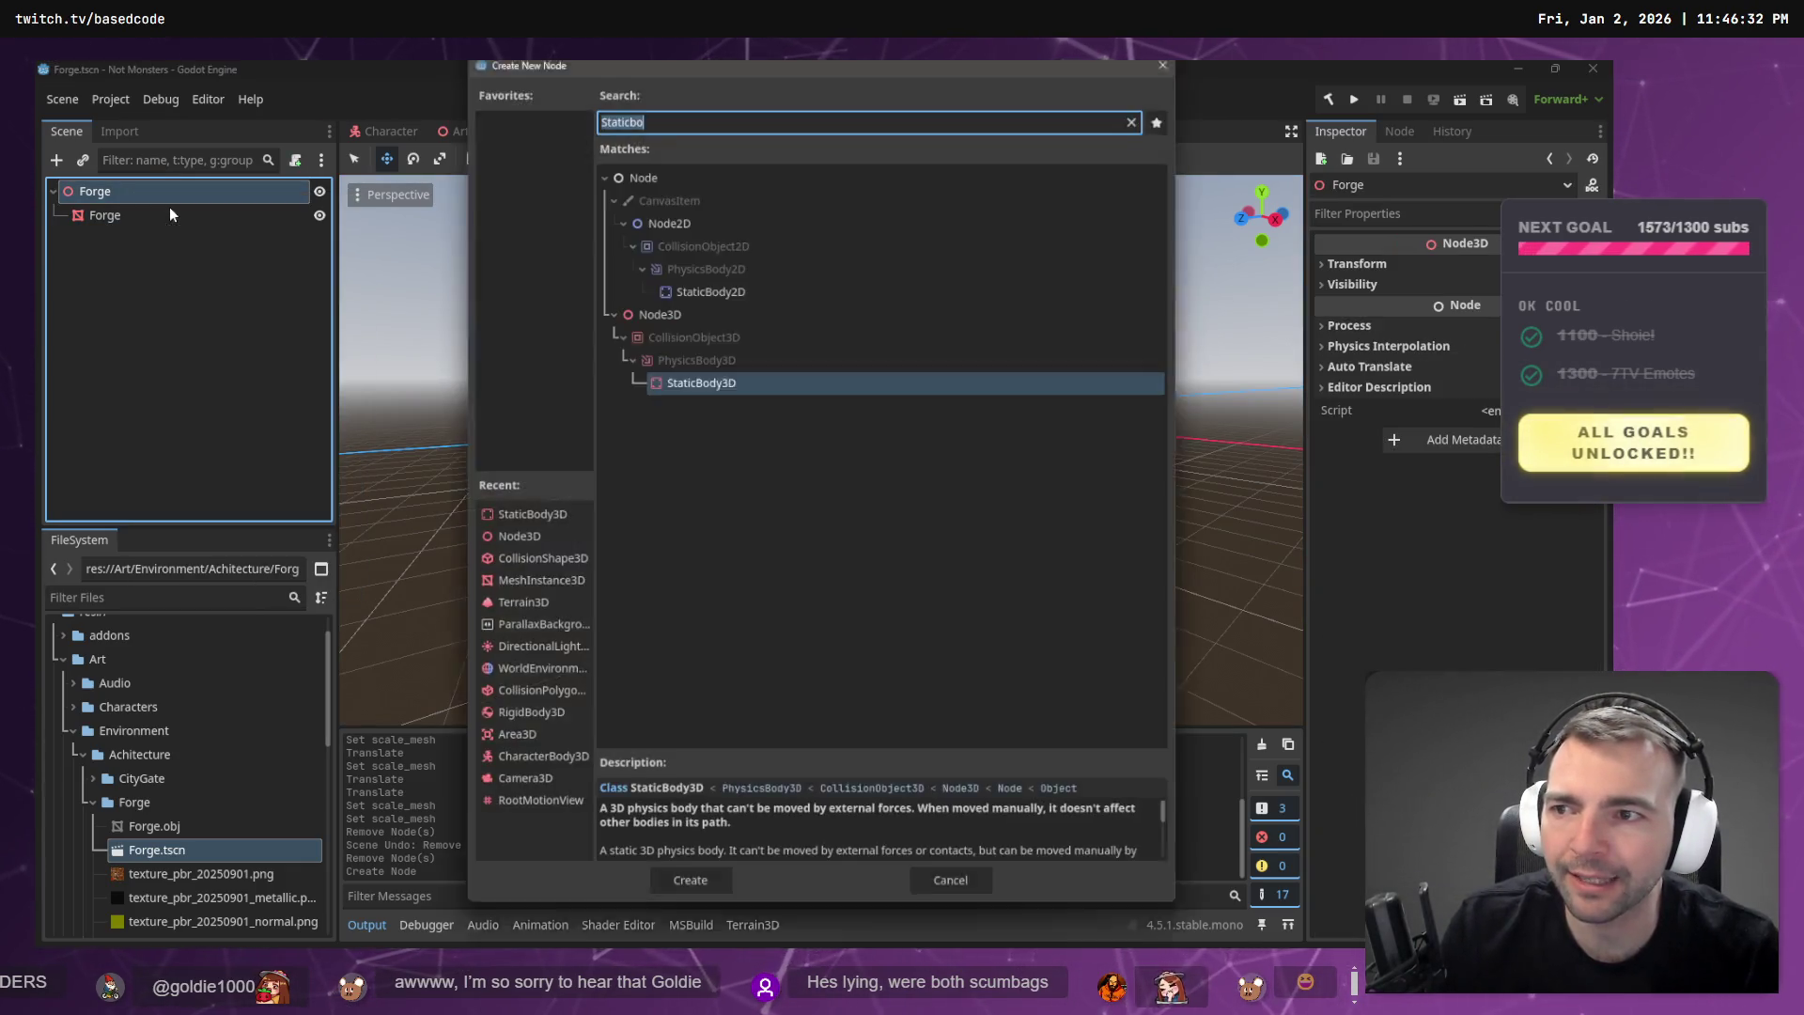
double_click(700, 383)
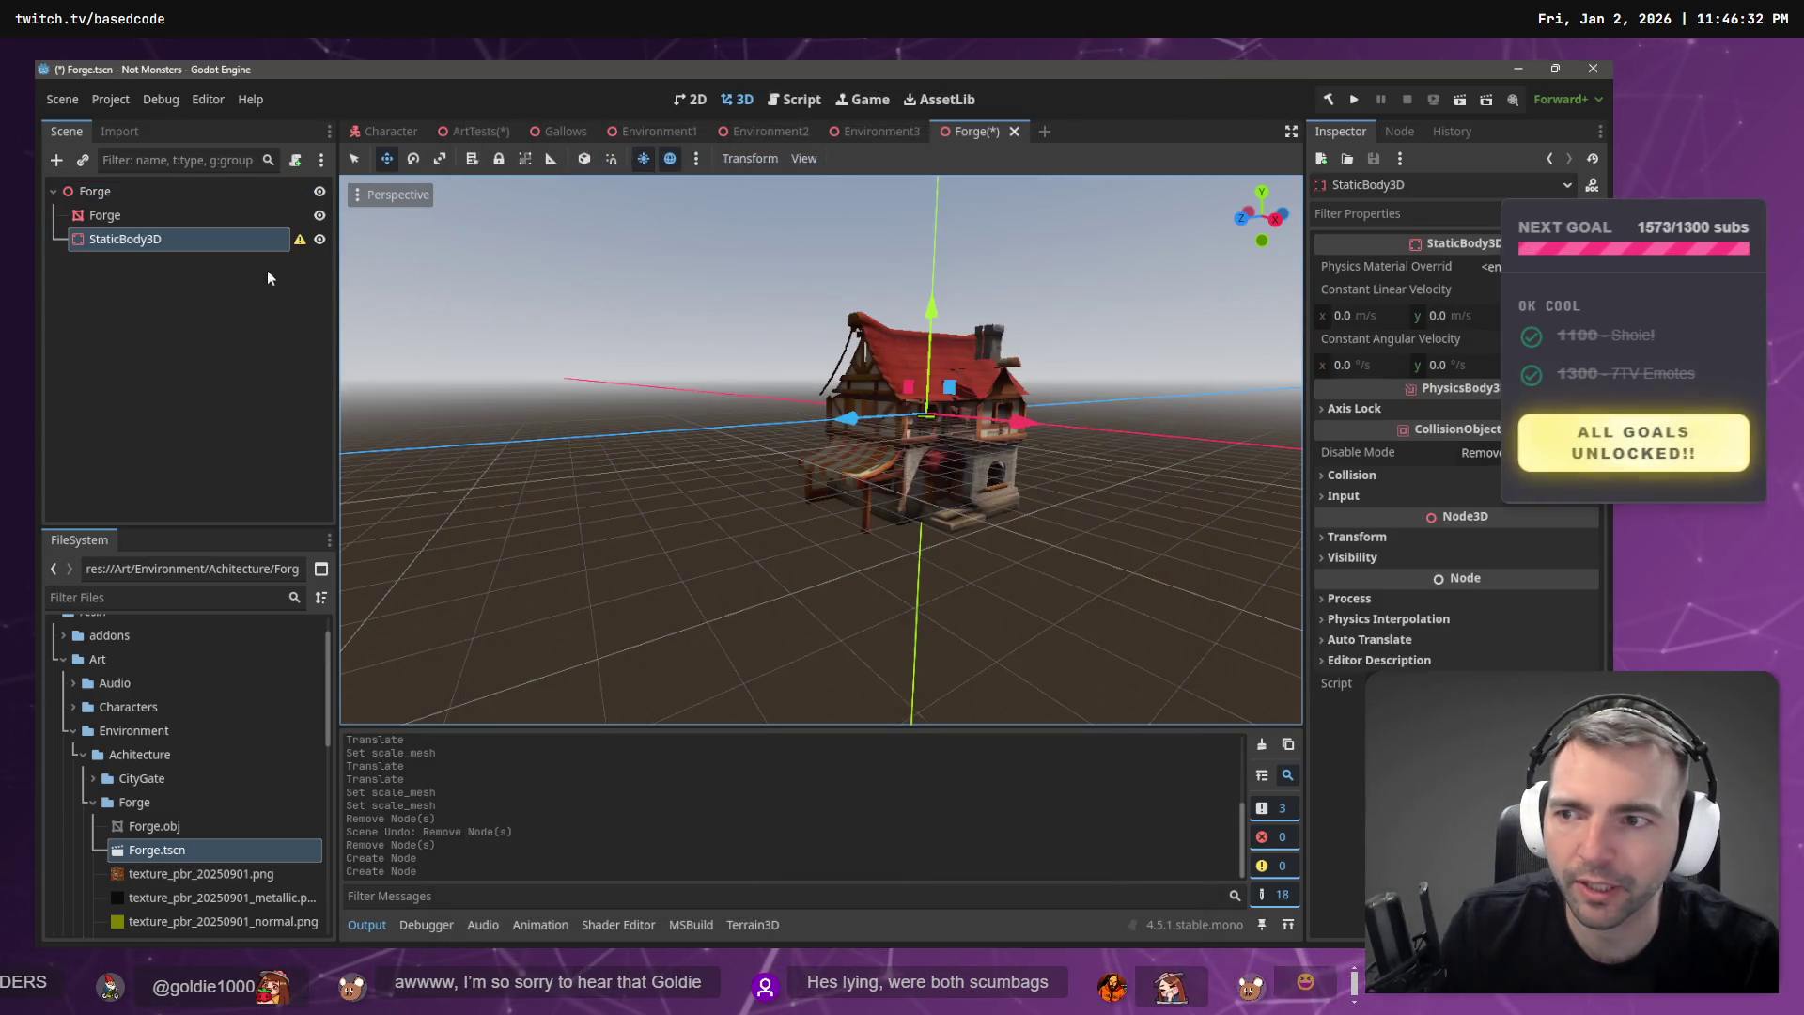
- Create a trimesh CollisionShape3D from the Forge mesh, nest it under StaticBody3D, and save
right_click(132, 239)
click(126, 221)
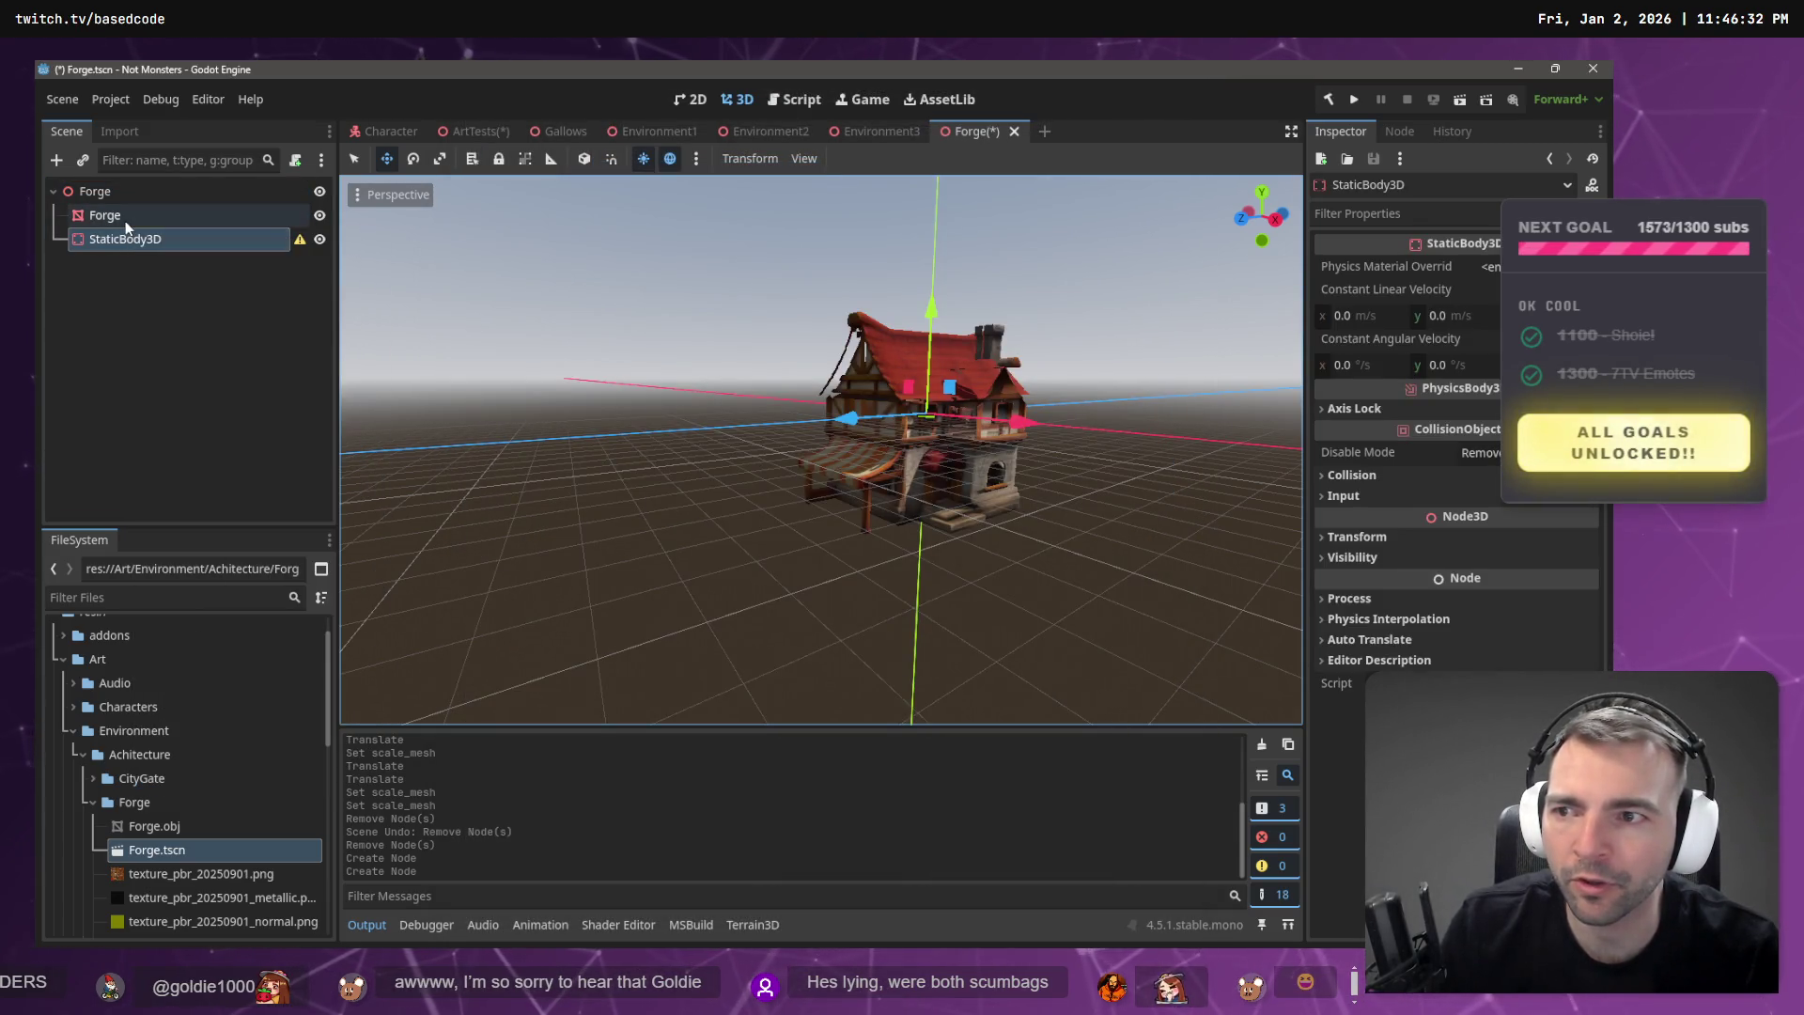
click(126, 222)
click(878, 159)
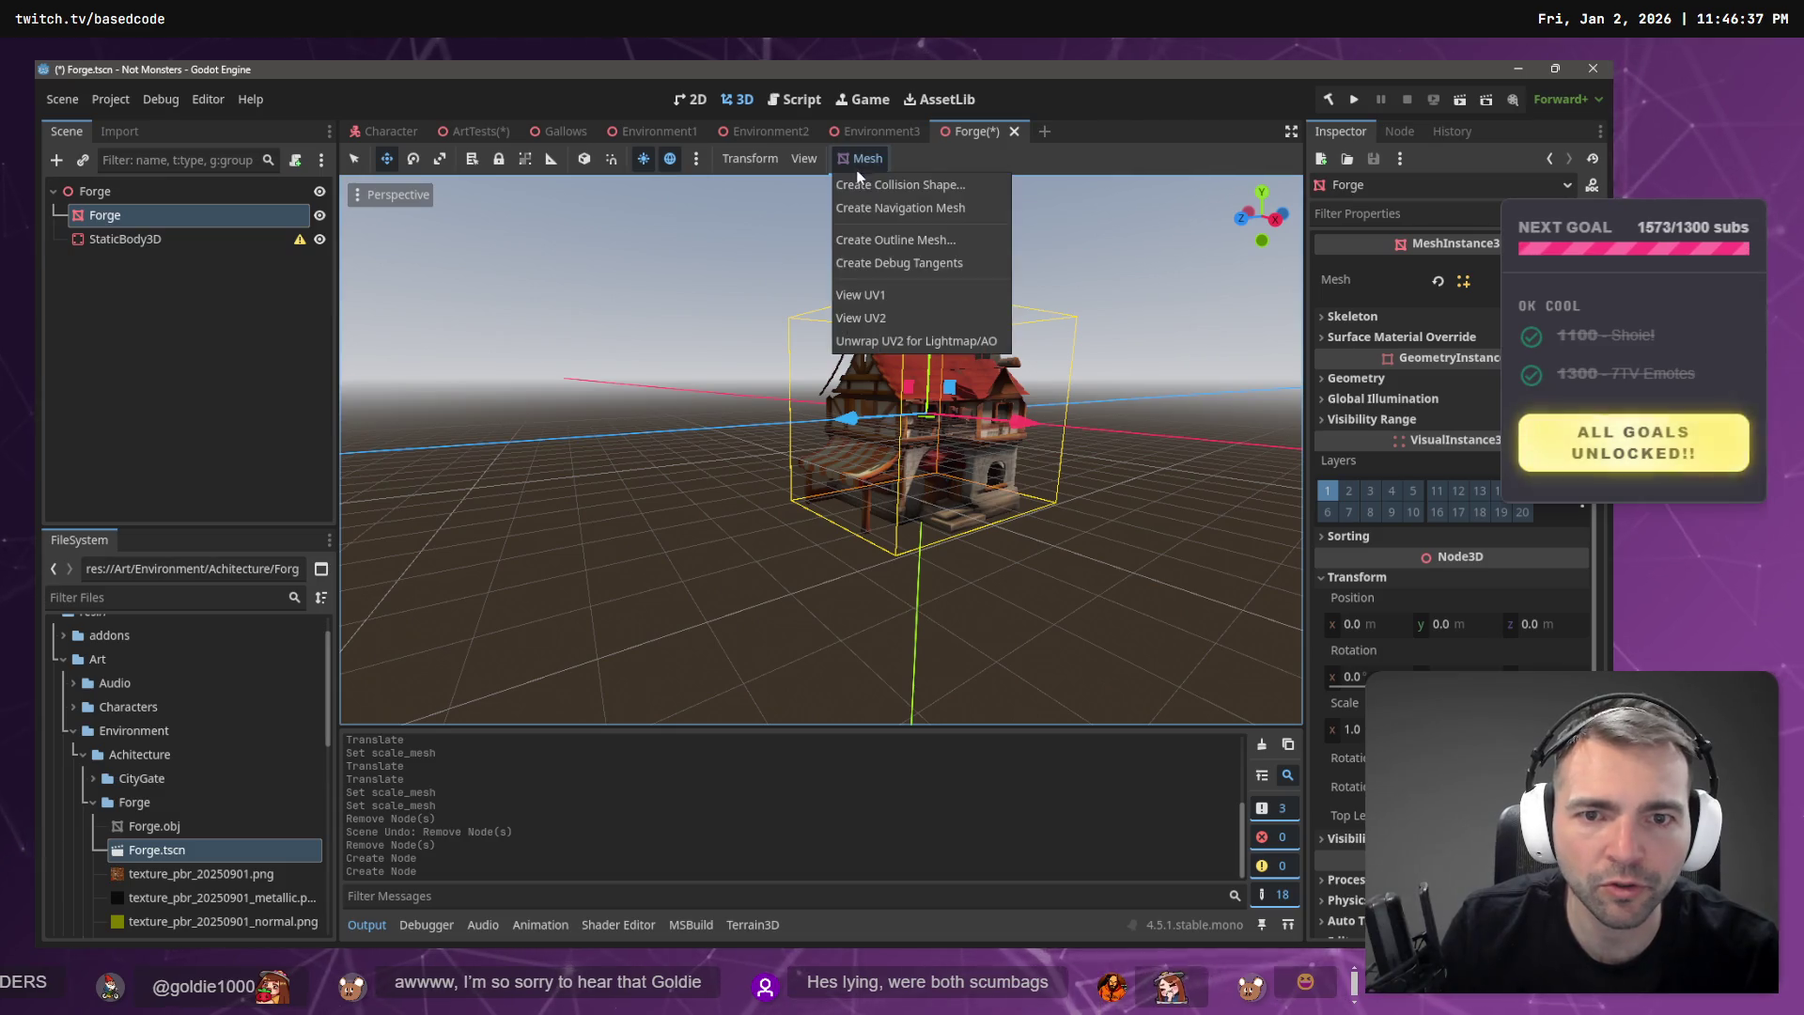
click(926, 189)
click(789, 560)
drag(149, 242, 155, 265)
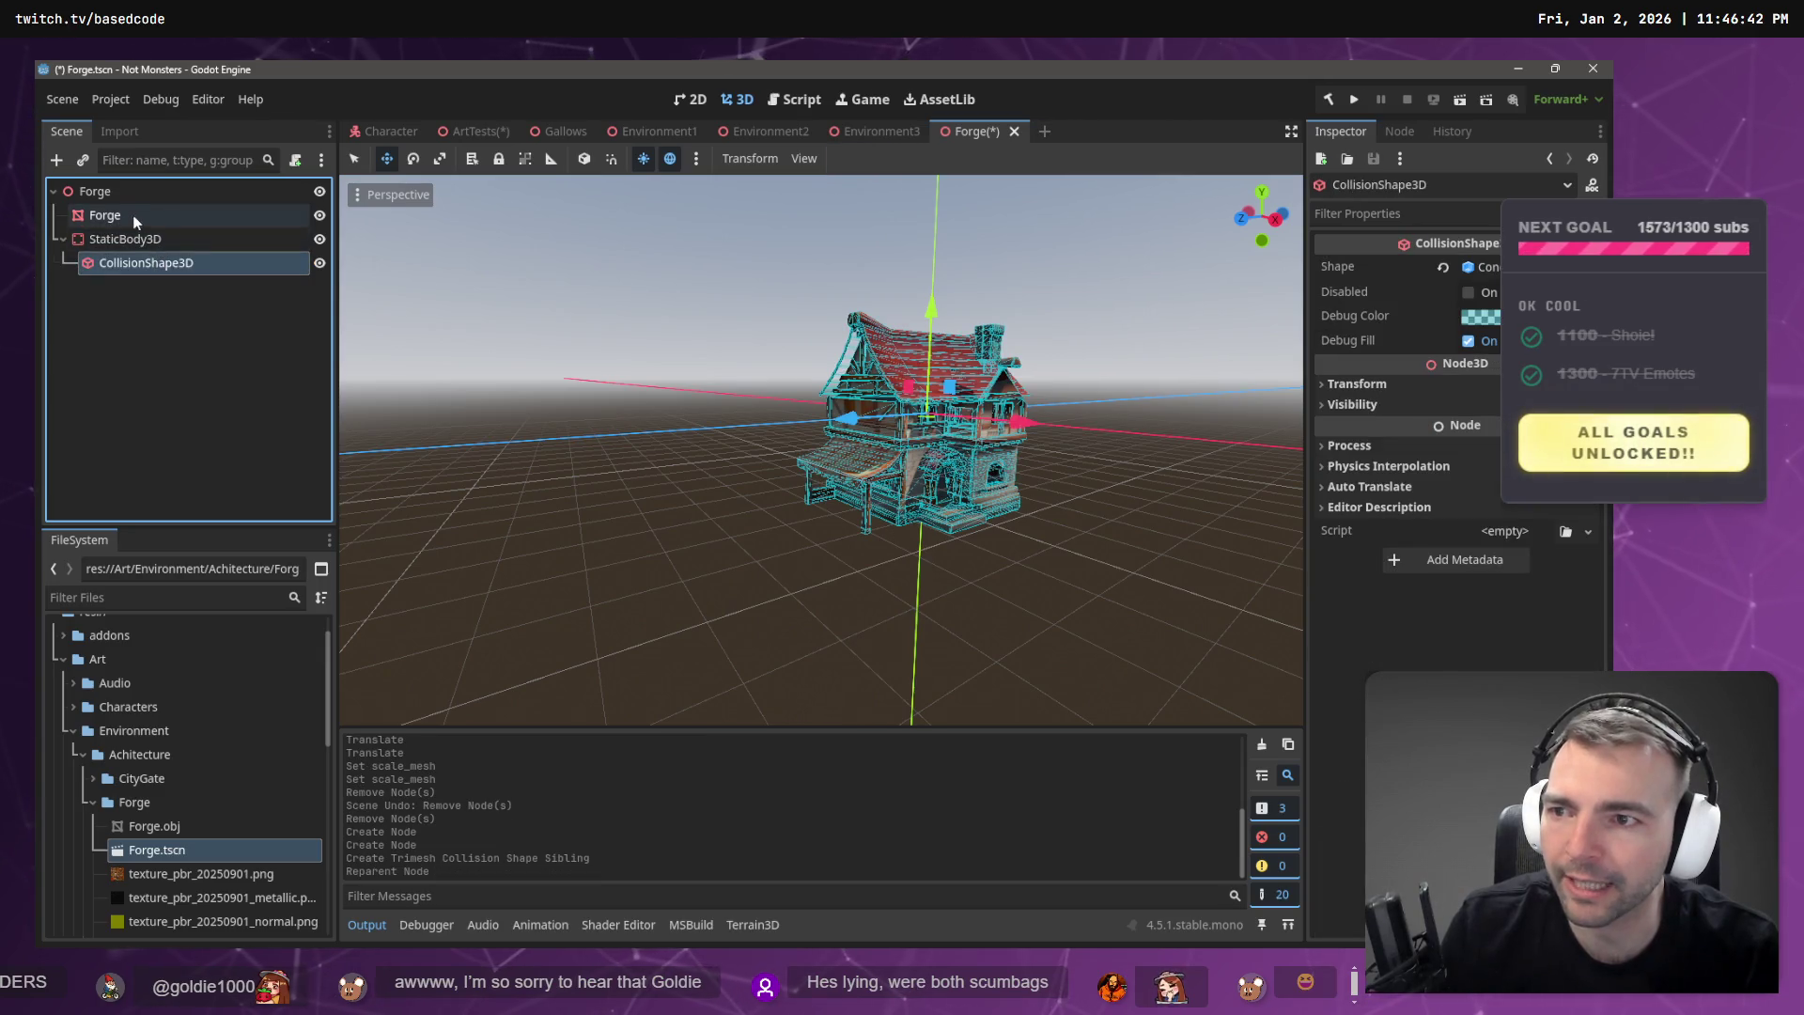
click(137, 216)
click(188, 347)
key(ctrl+s)
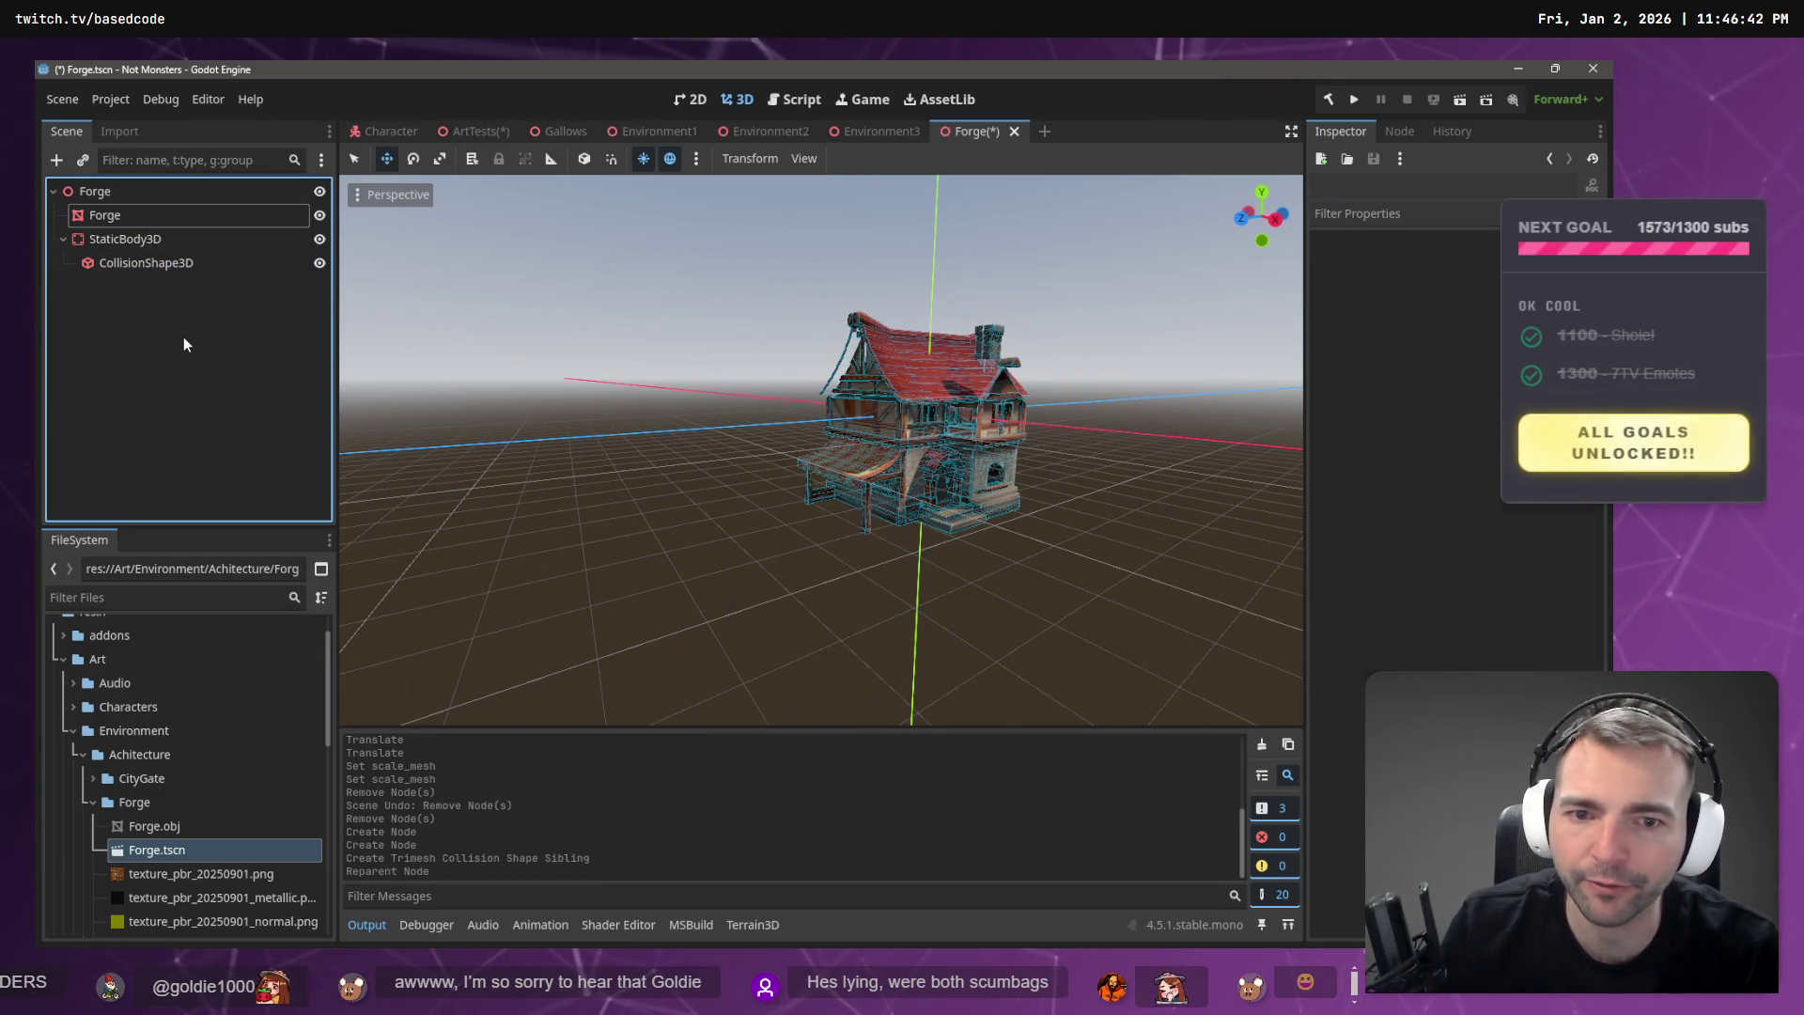
- Switch back to ArtTests and zoom the viewport around the new Forge instance
click(470, 133)
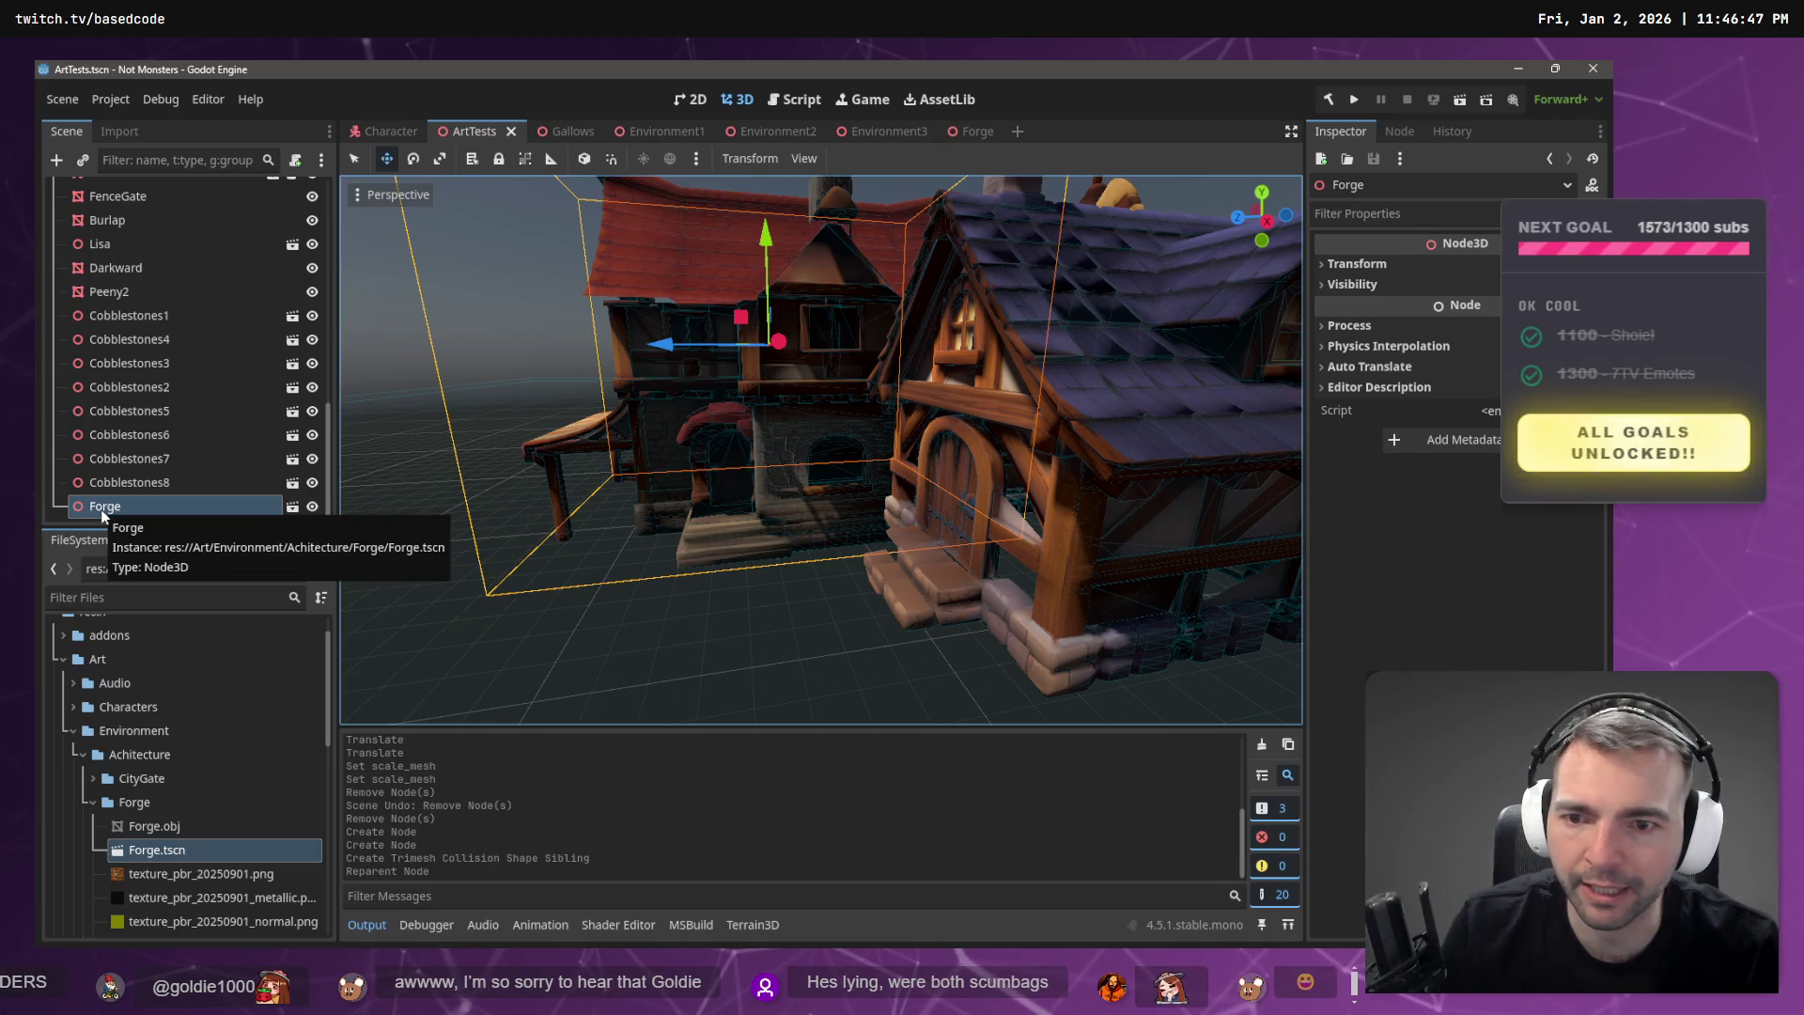
scroll(816, 470, down, 5)
scroll(822, 477, up, 4)
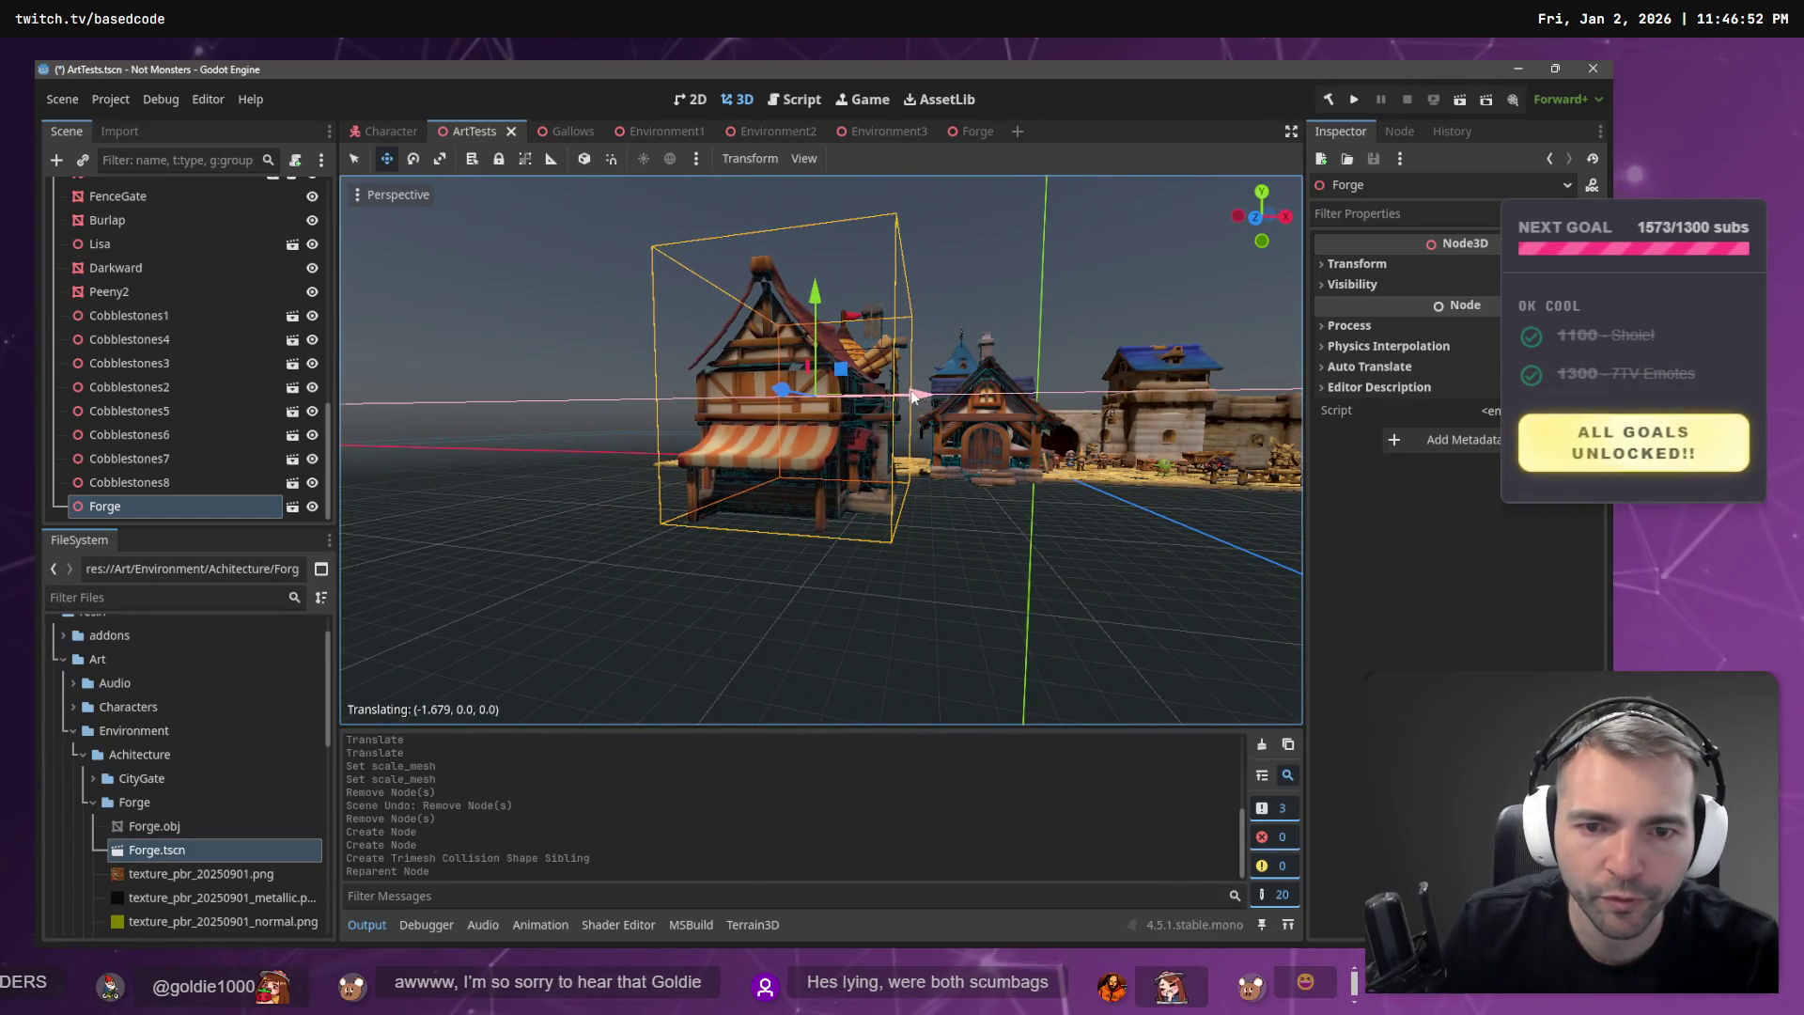
scroll(1114, 324, down, 5)
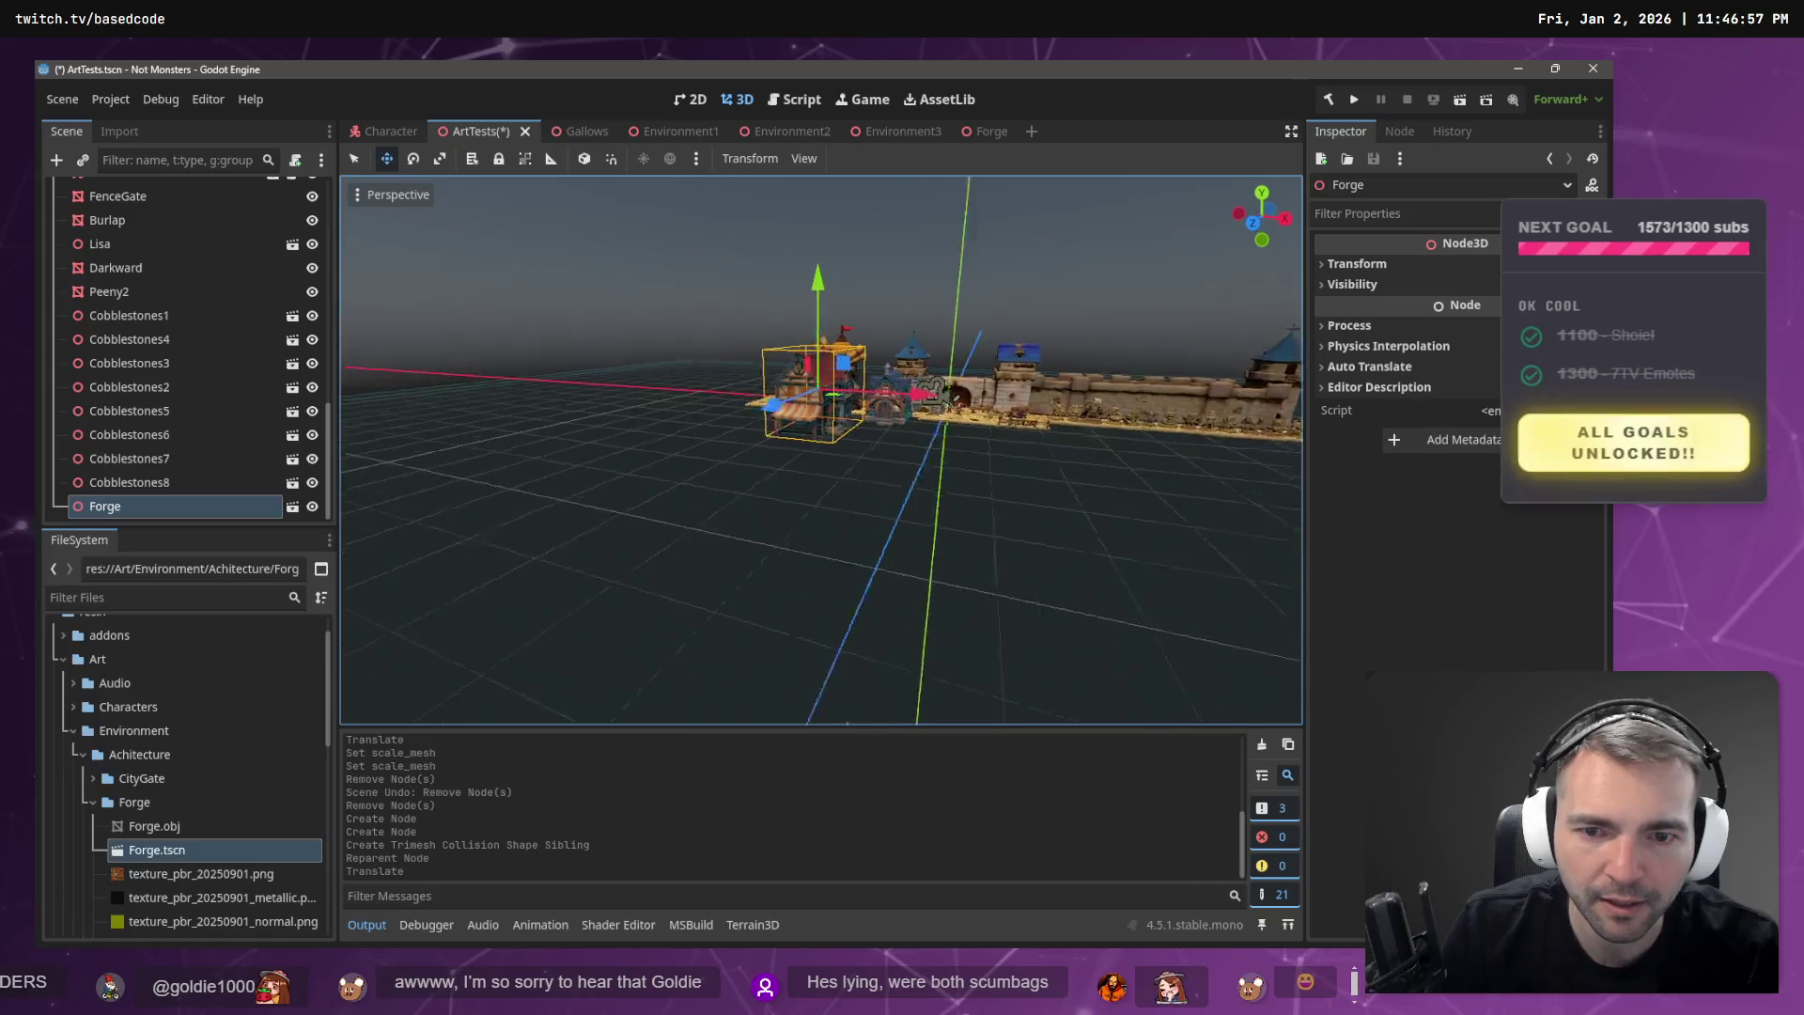